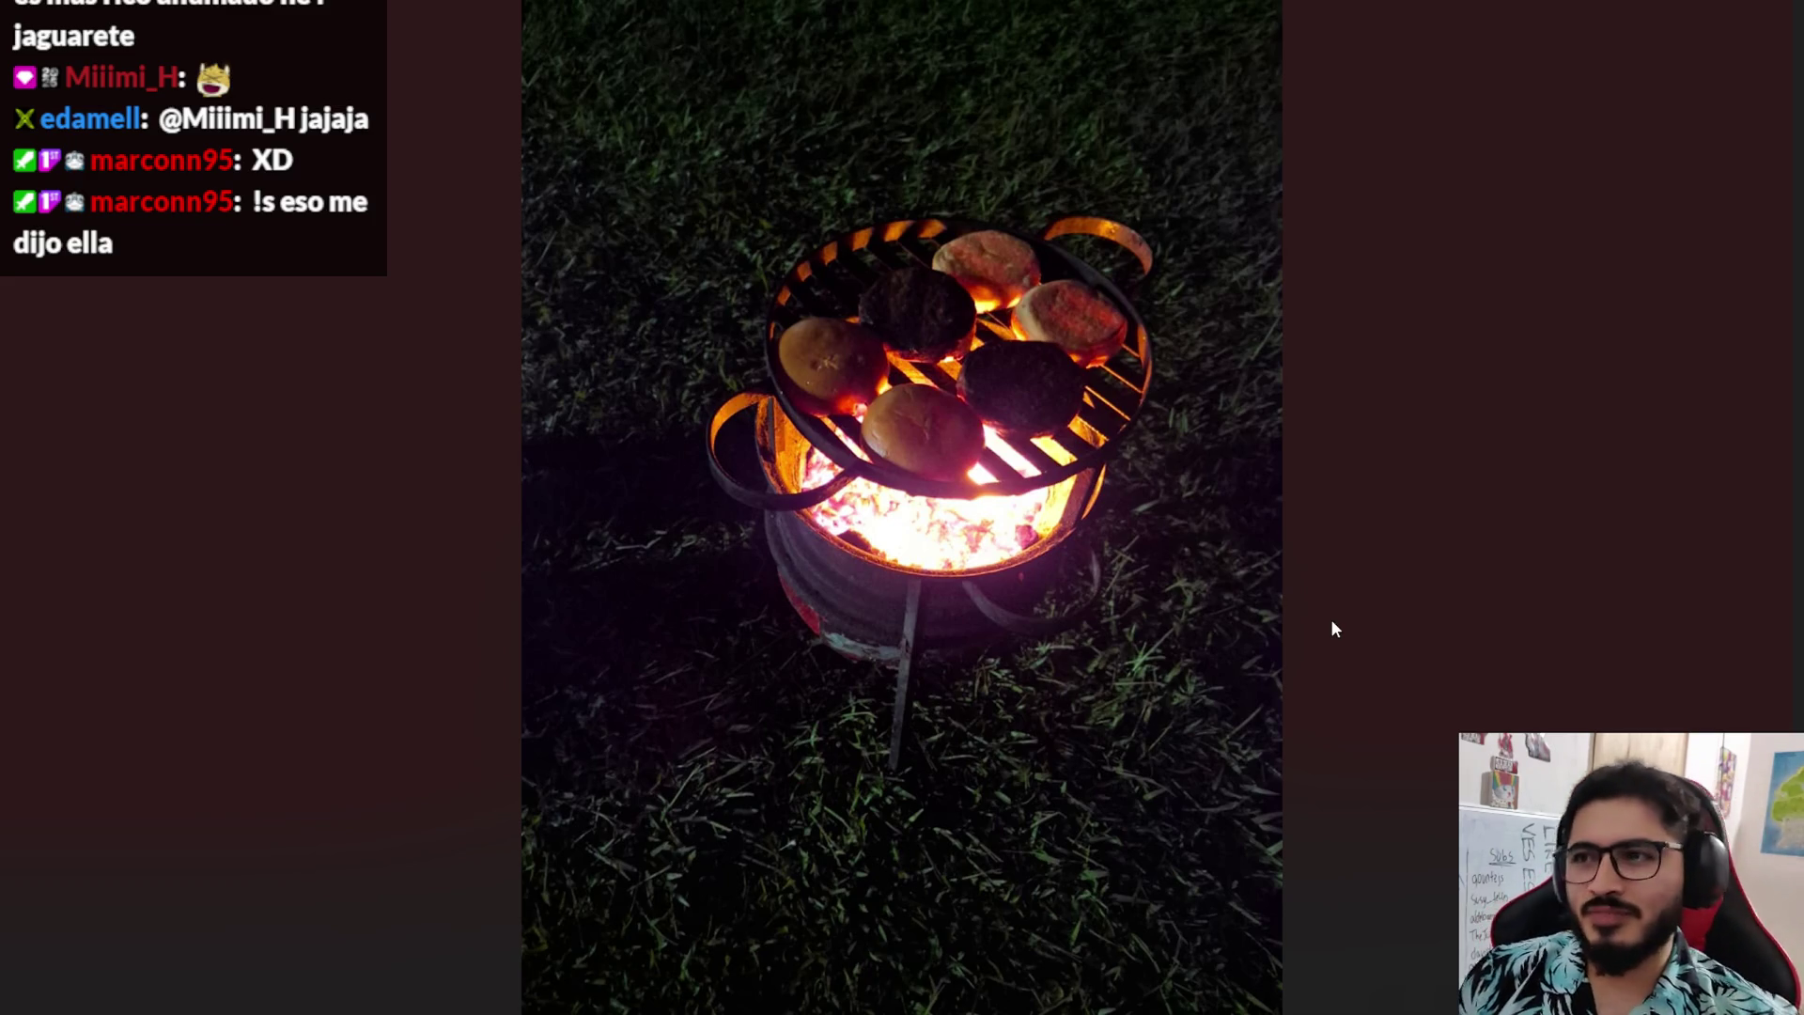
- Browse from the grill photo to the campfire photo, then bring up the trip folder in File Explorer
key(Right)
key(Left)
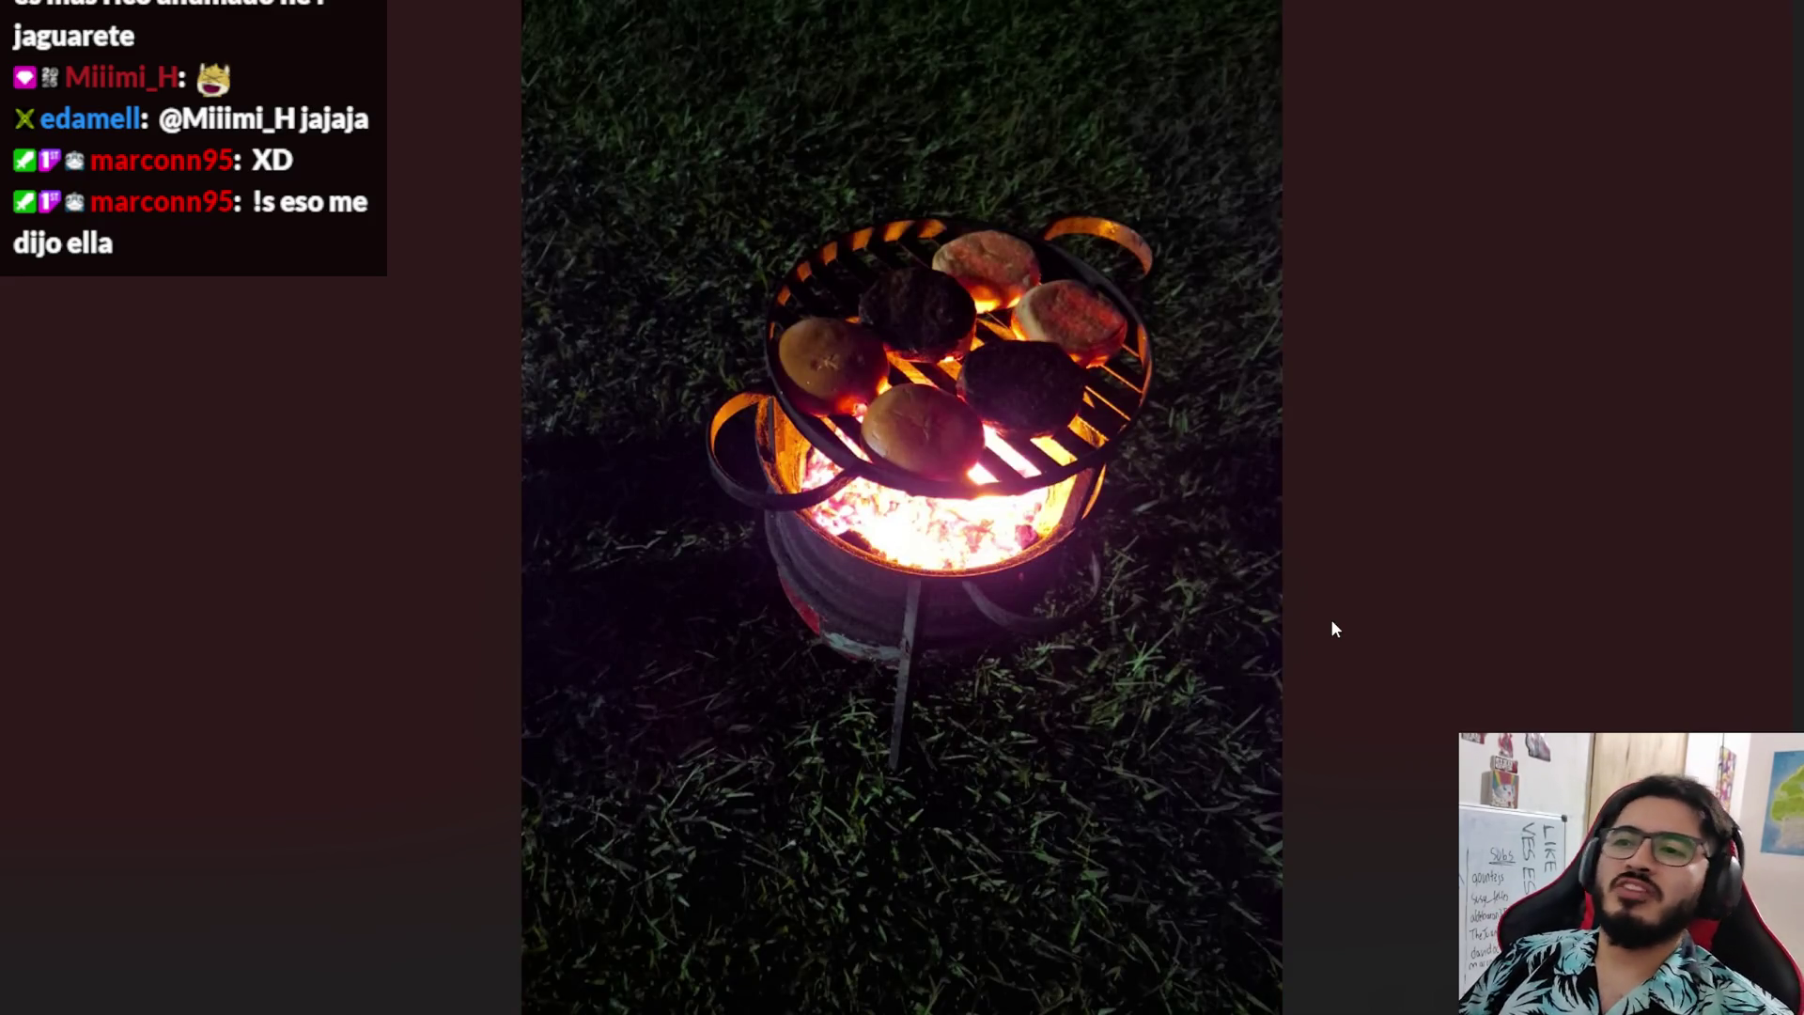
key(Right)
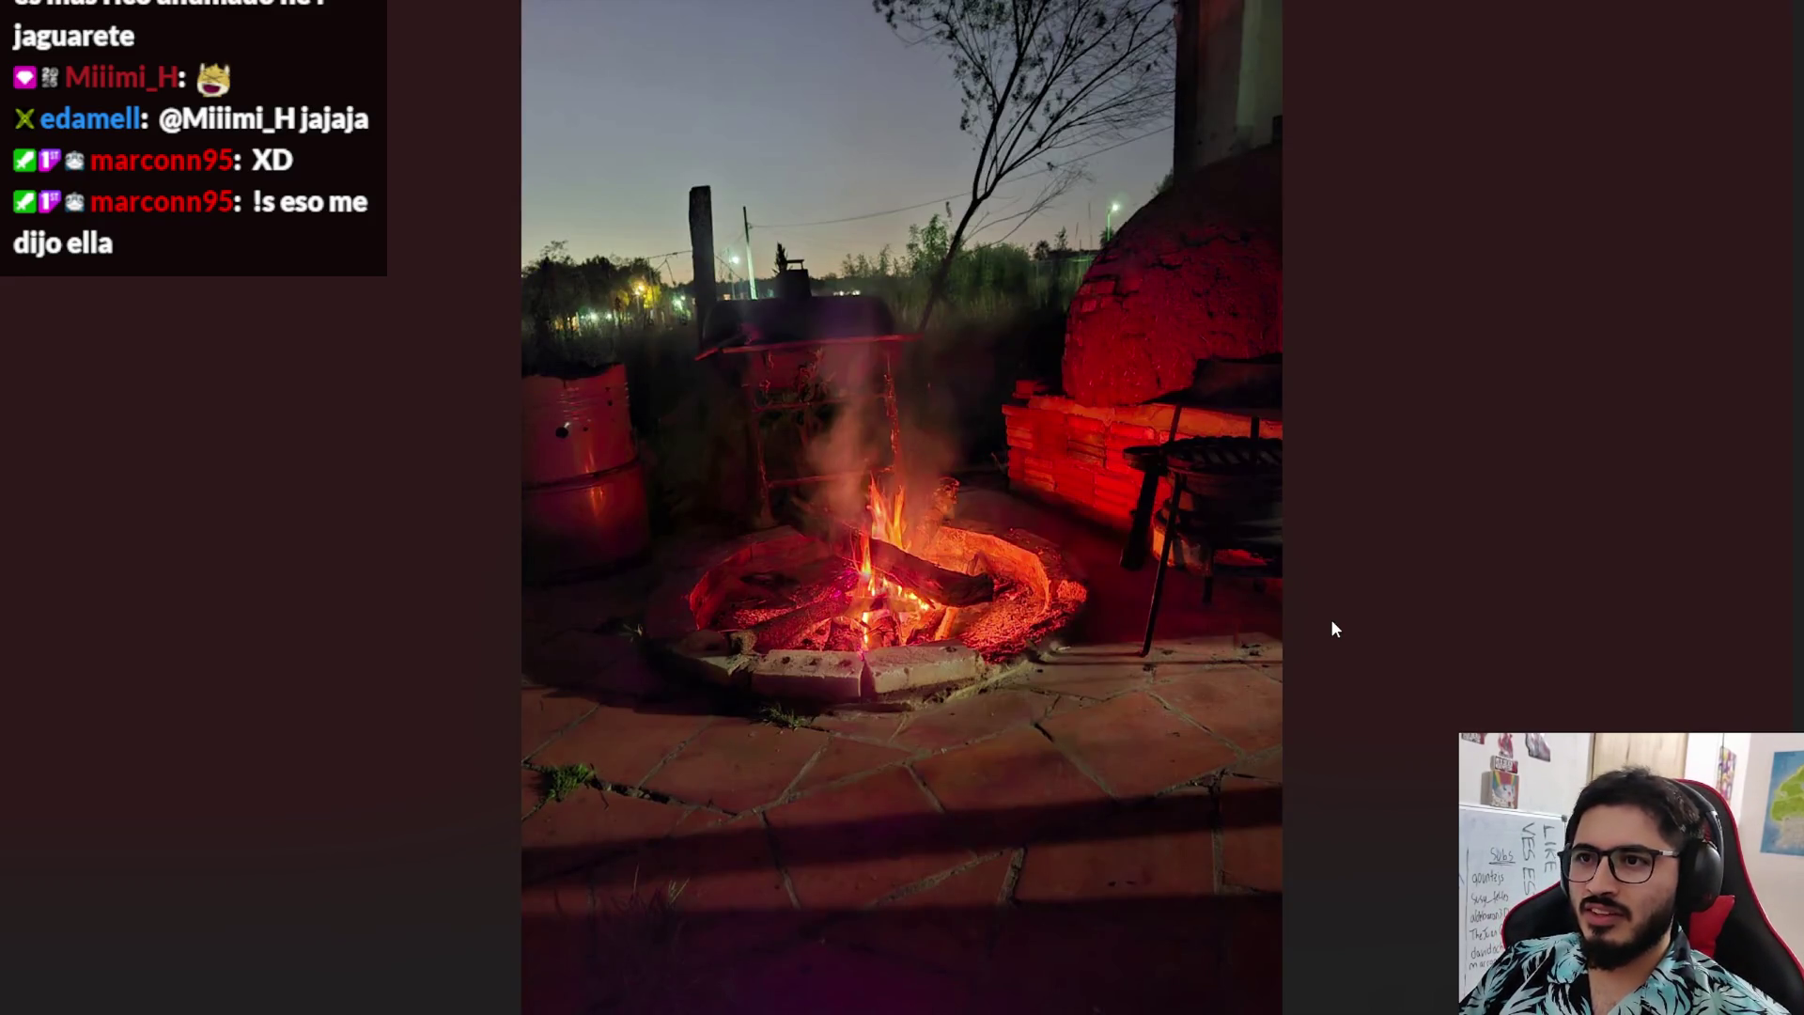
key(Right)
key(Left)
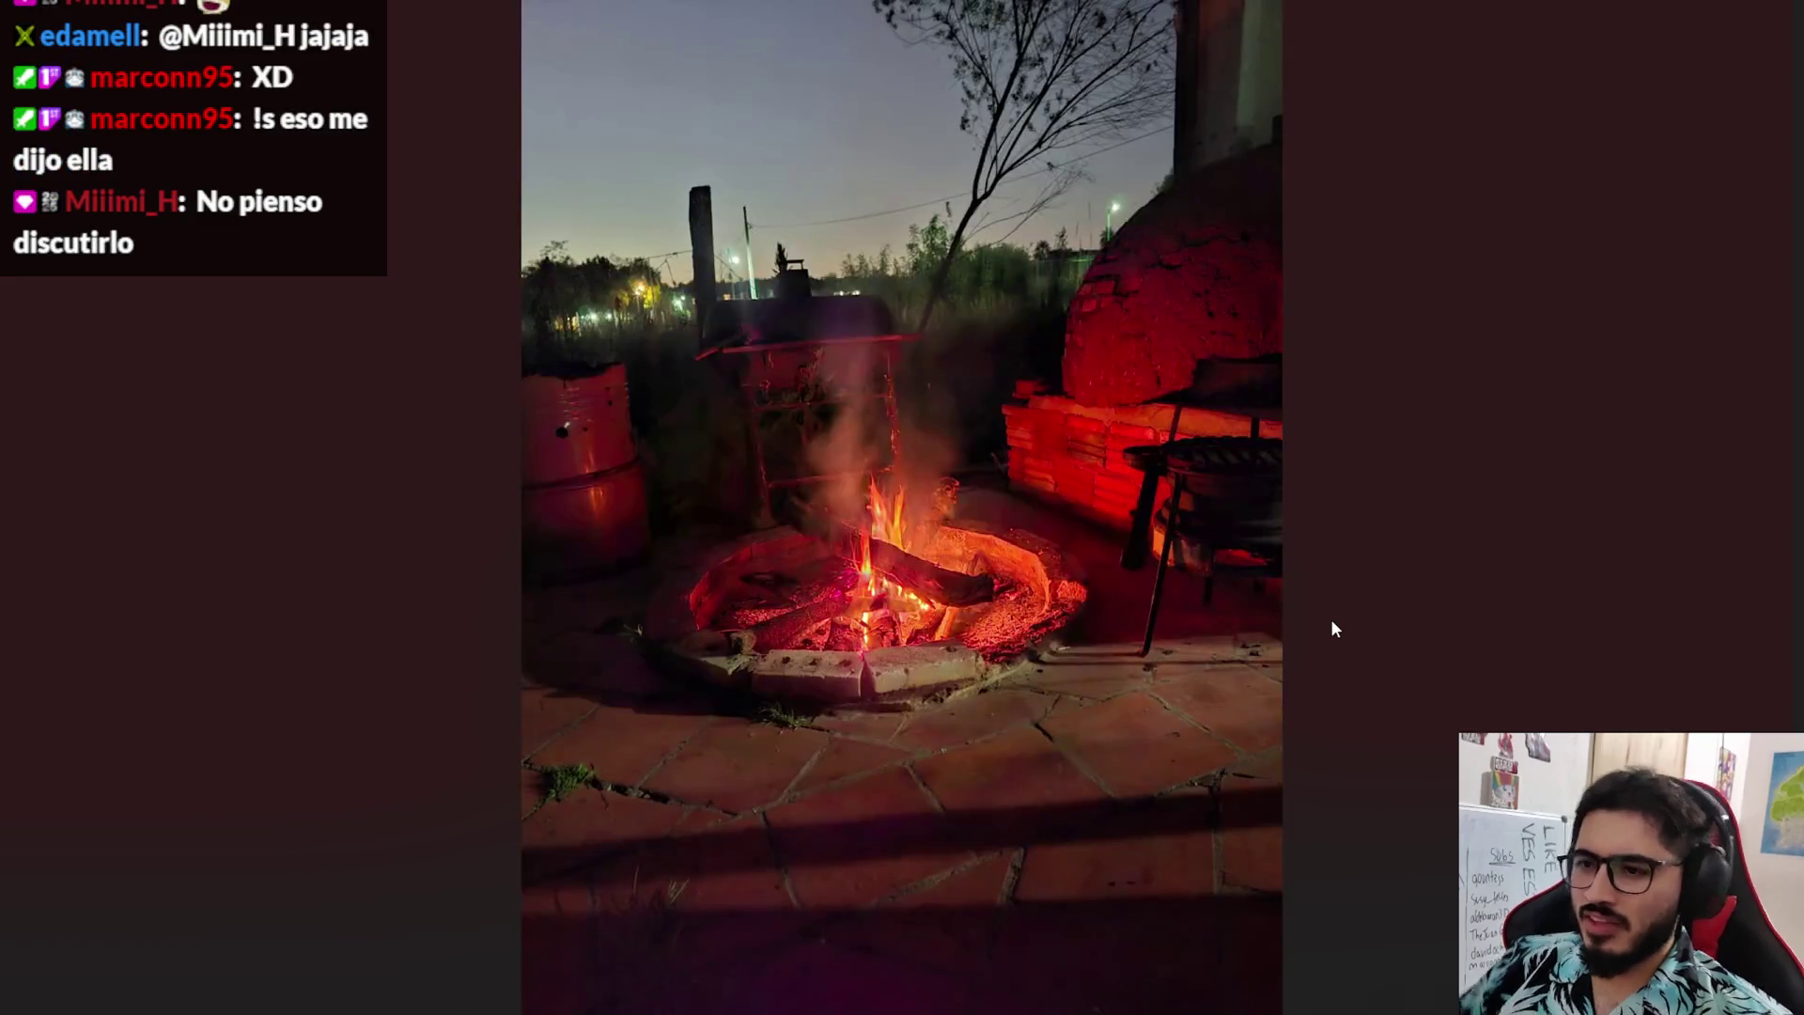
key(super)
click(883, 992)
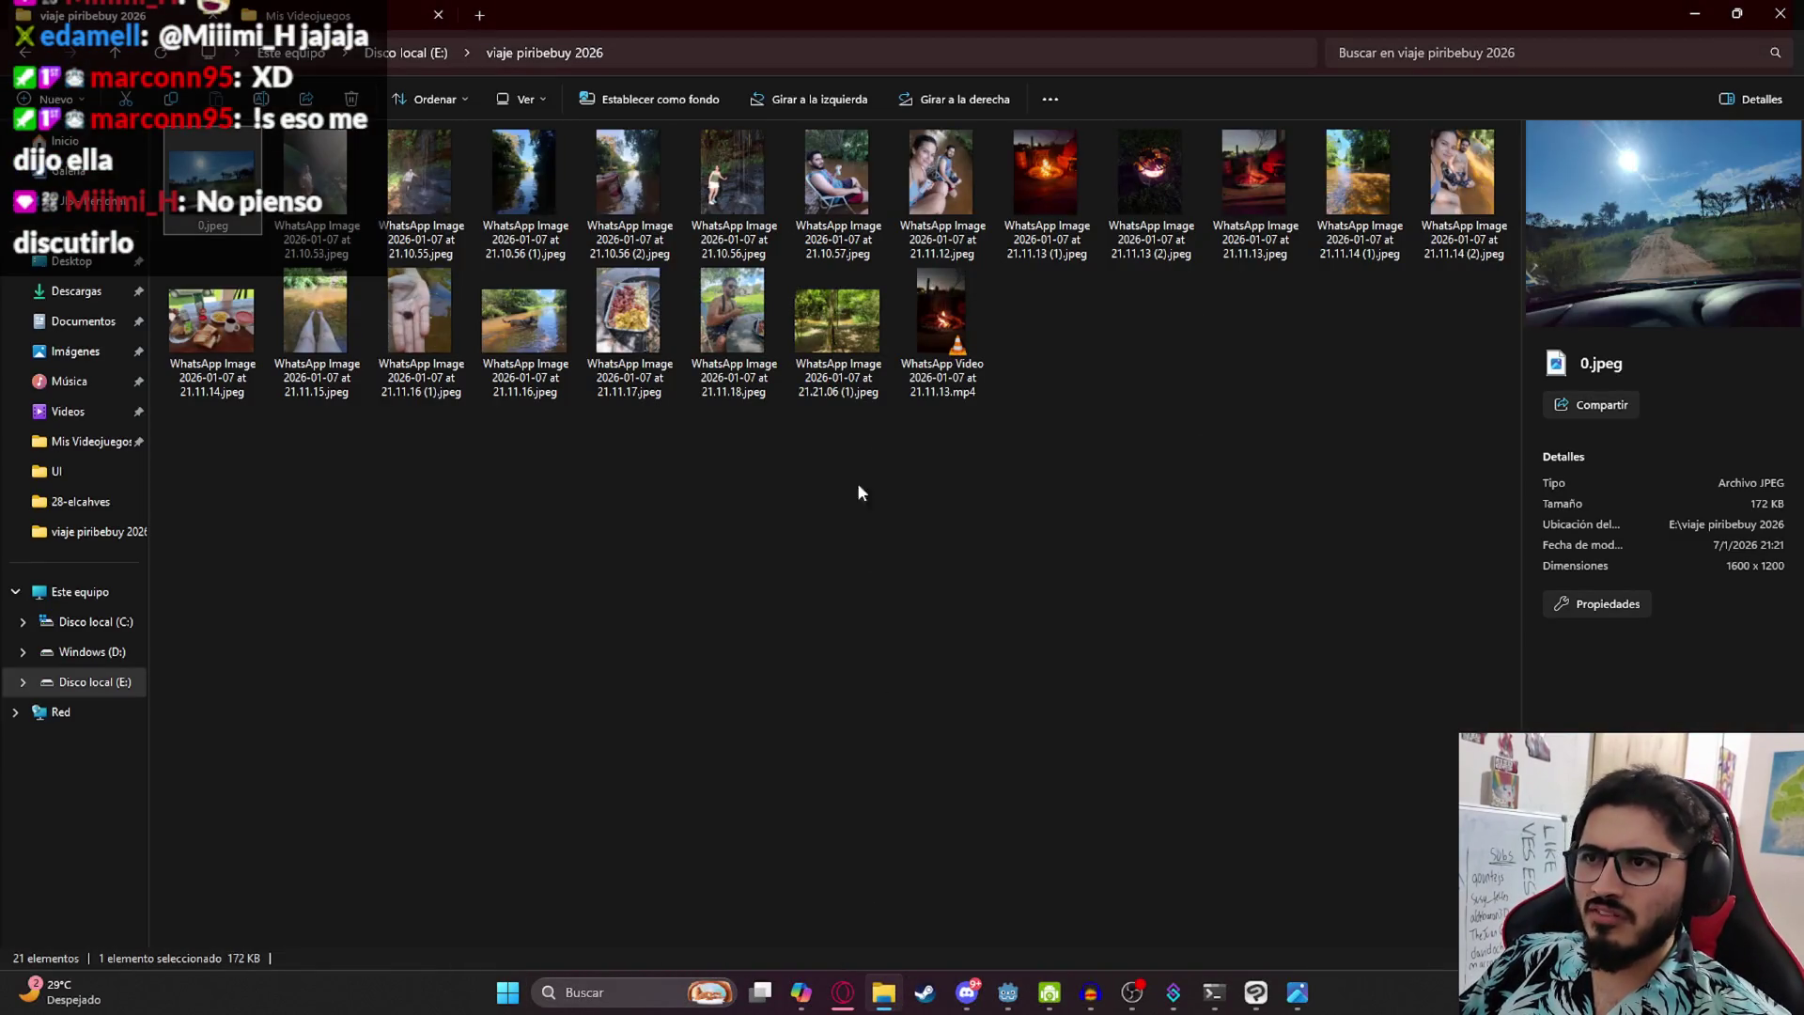
- Open the WhatsApp campfire video in VLC and pause the 'Tell Me Oh Mama' music in the browser
click(945, 346)
double_click(944, 346)
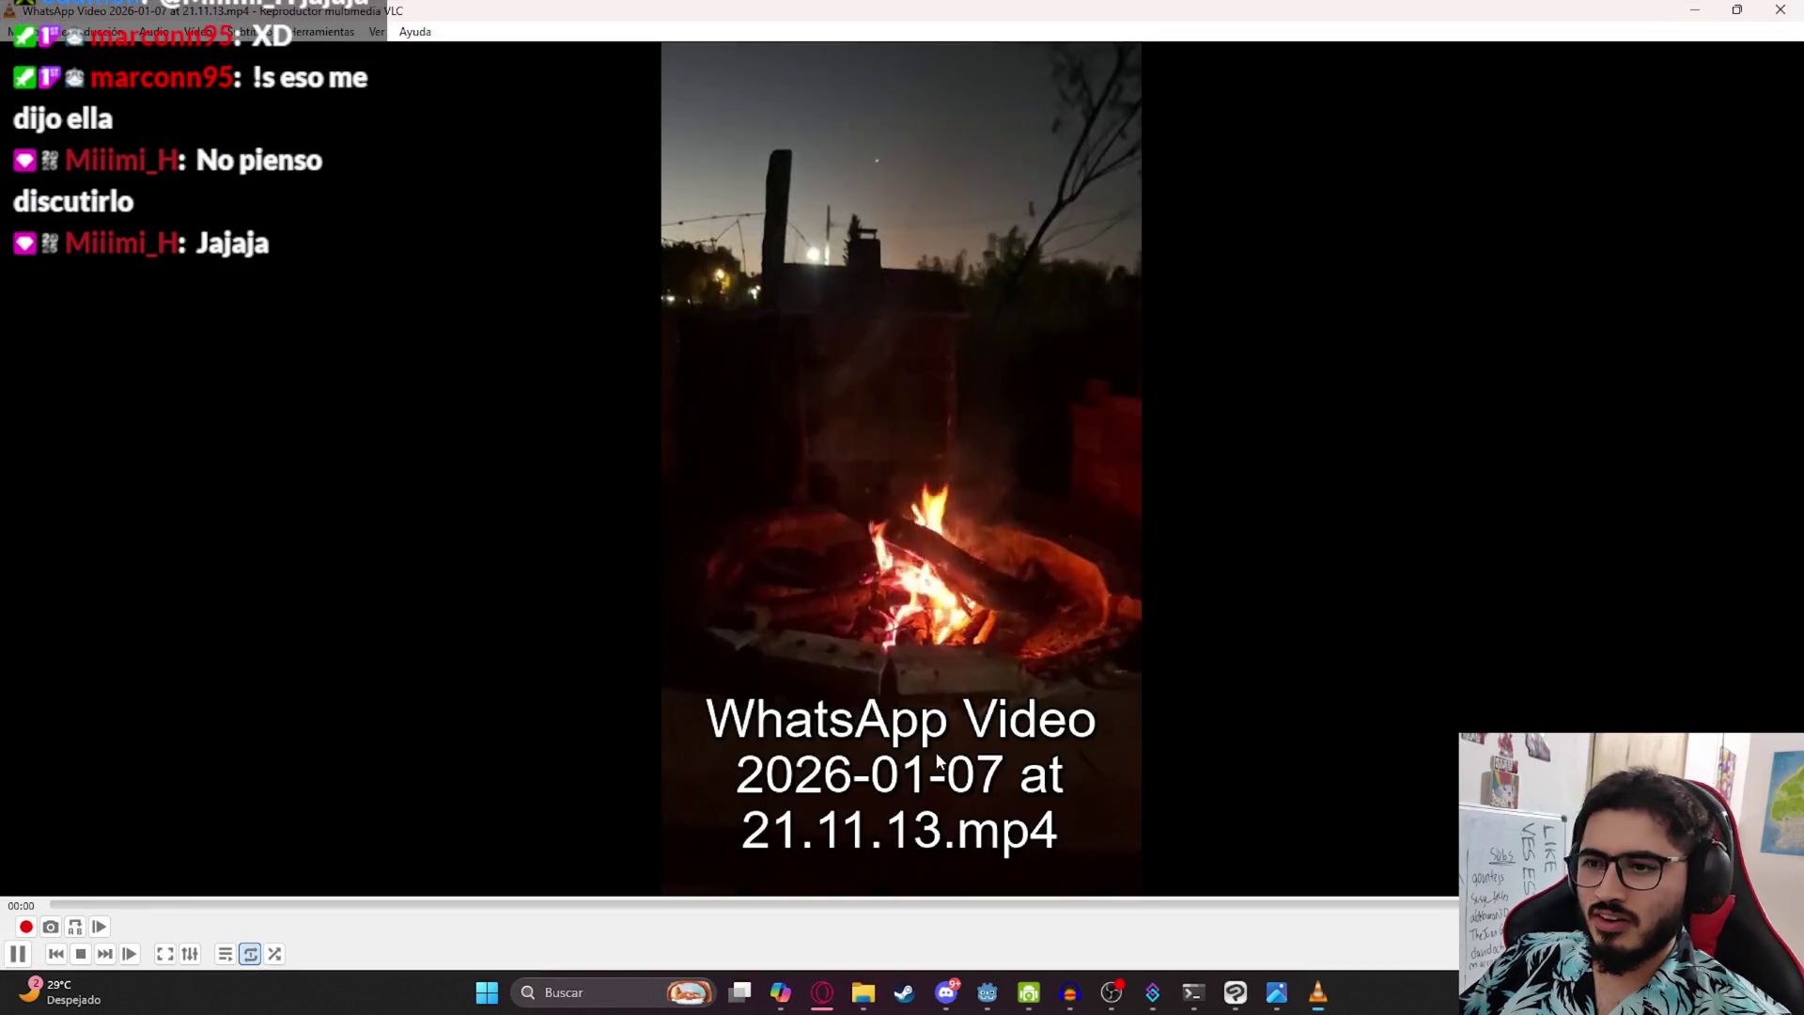
click(987, 592)
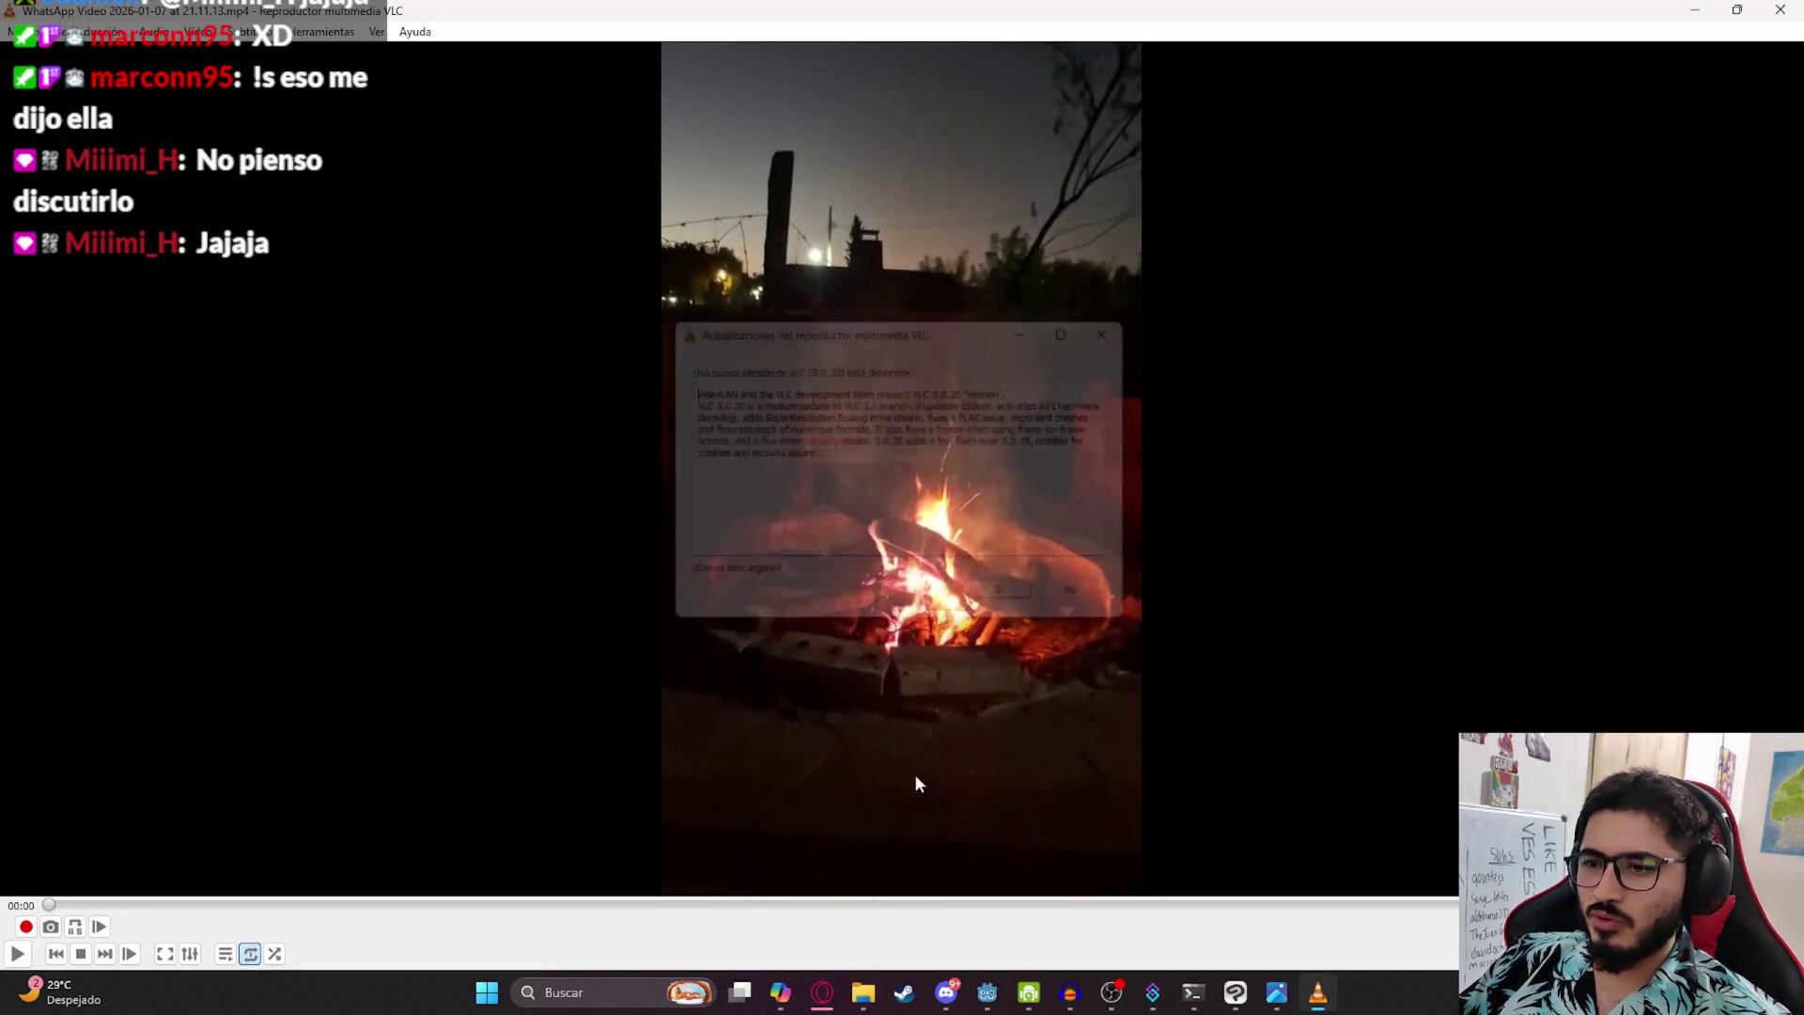
click(822, 992)
key(ctrl+1)
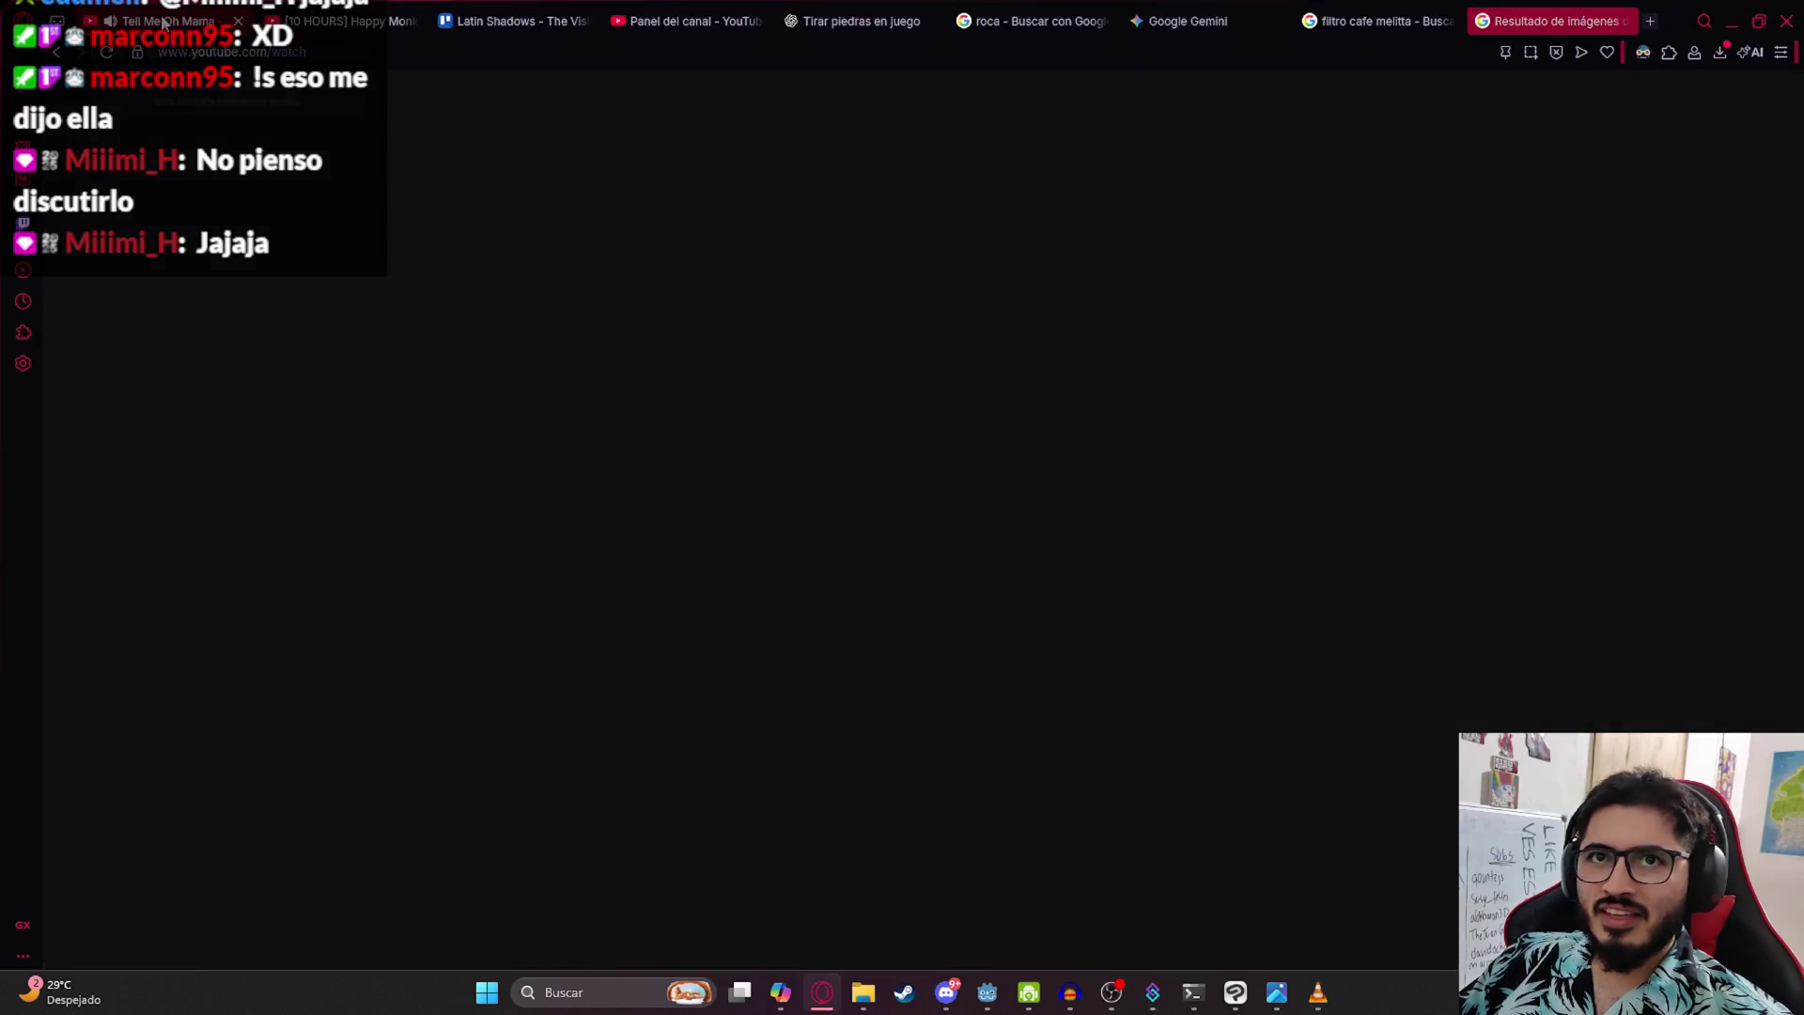
click(869, 557)
key(alt+Tab)
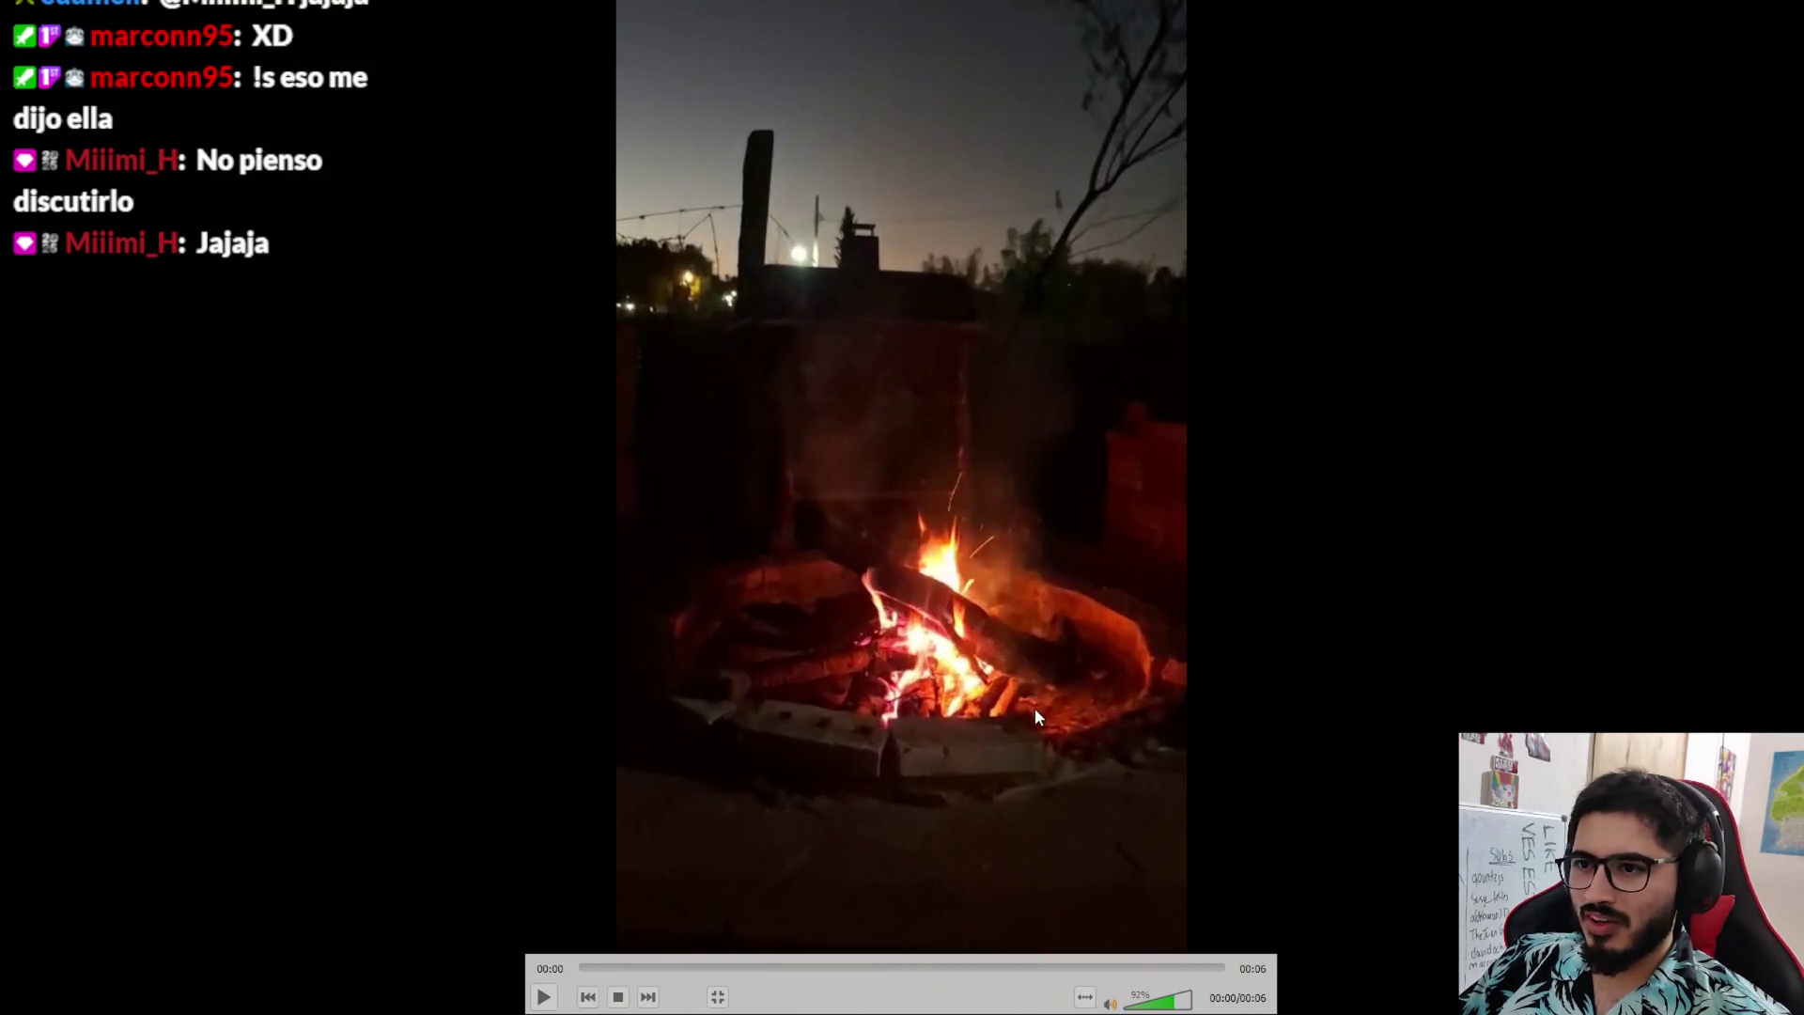
- Play the campfire video from 00:00, pausing and resuming it partway
click(599, 994)
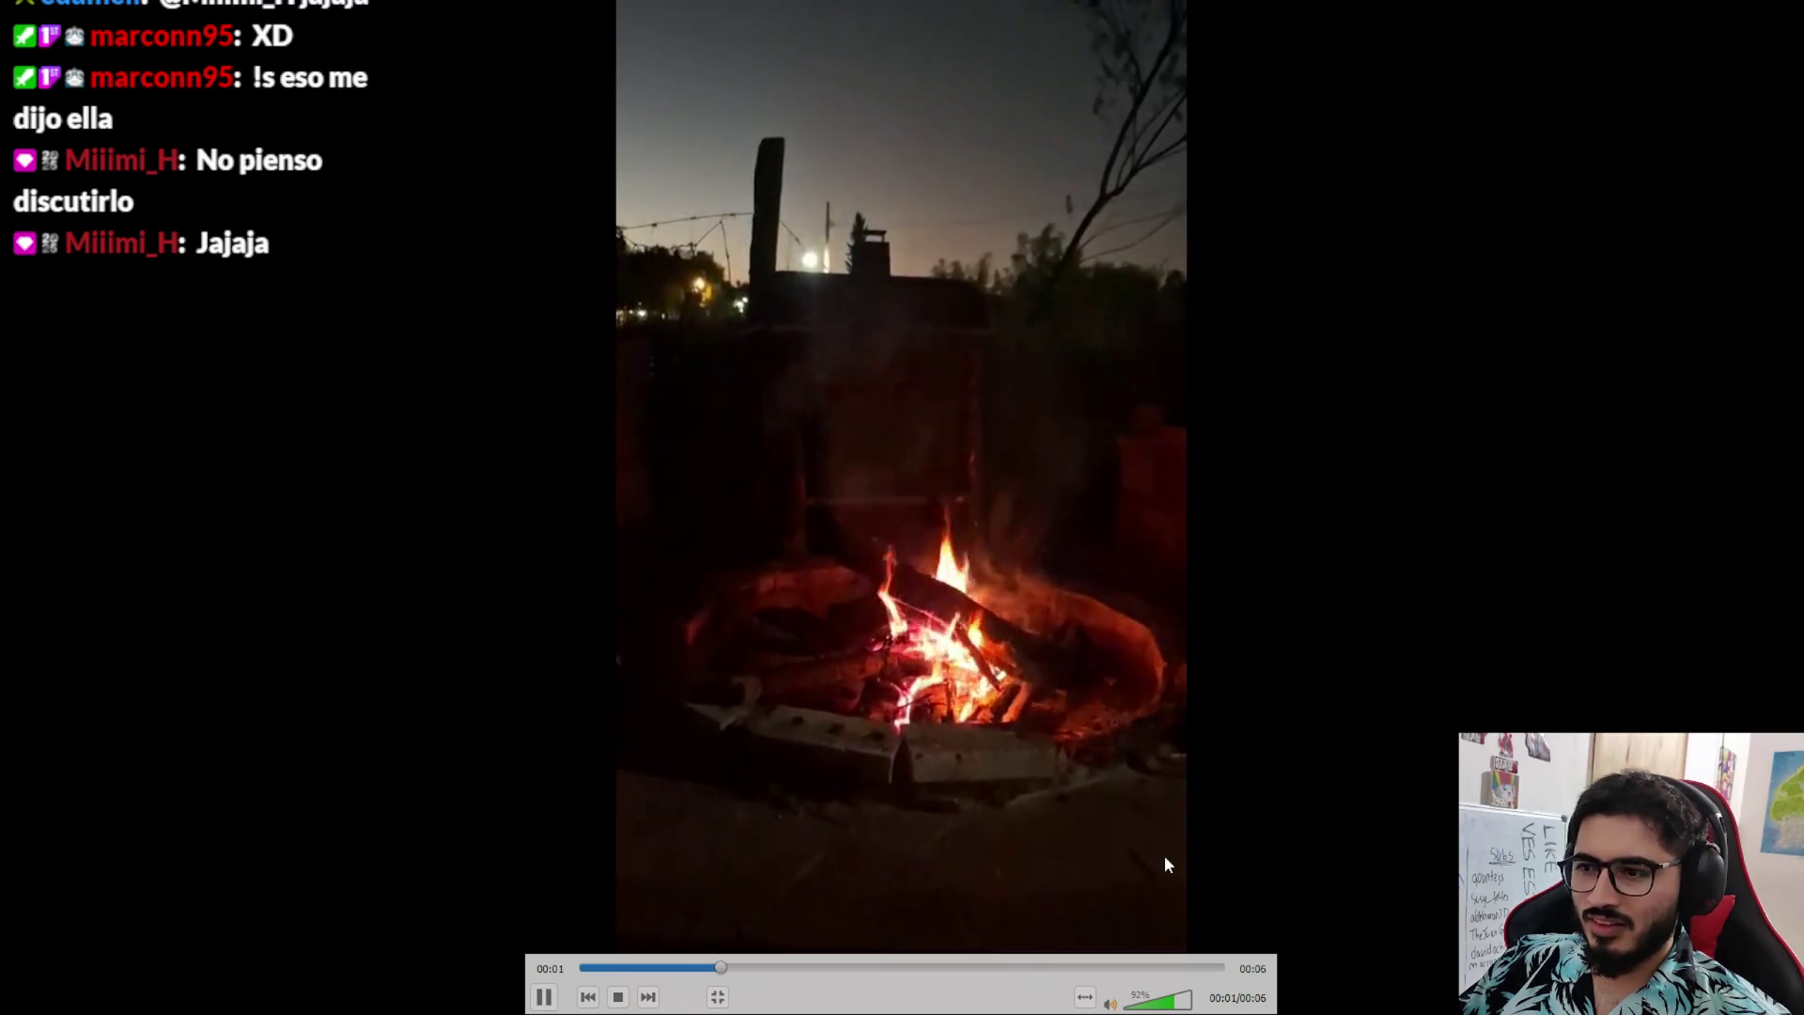
right_click(721, 601)
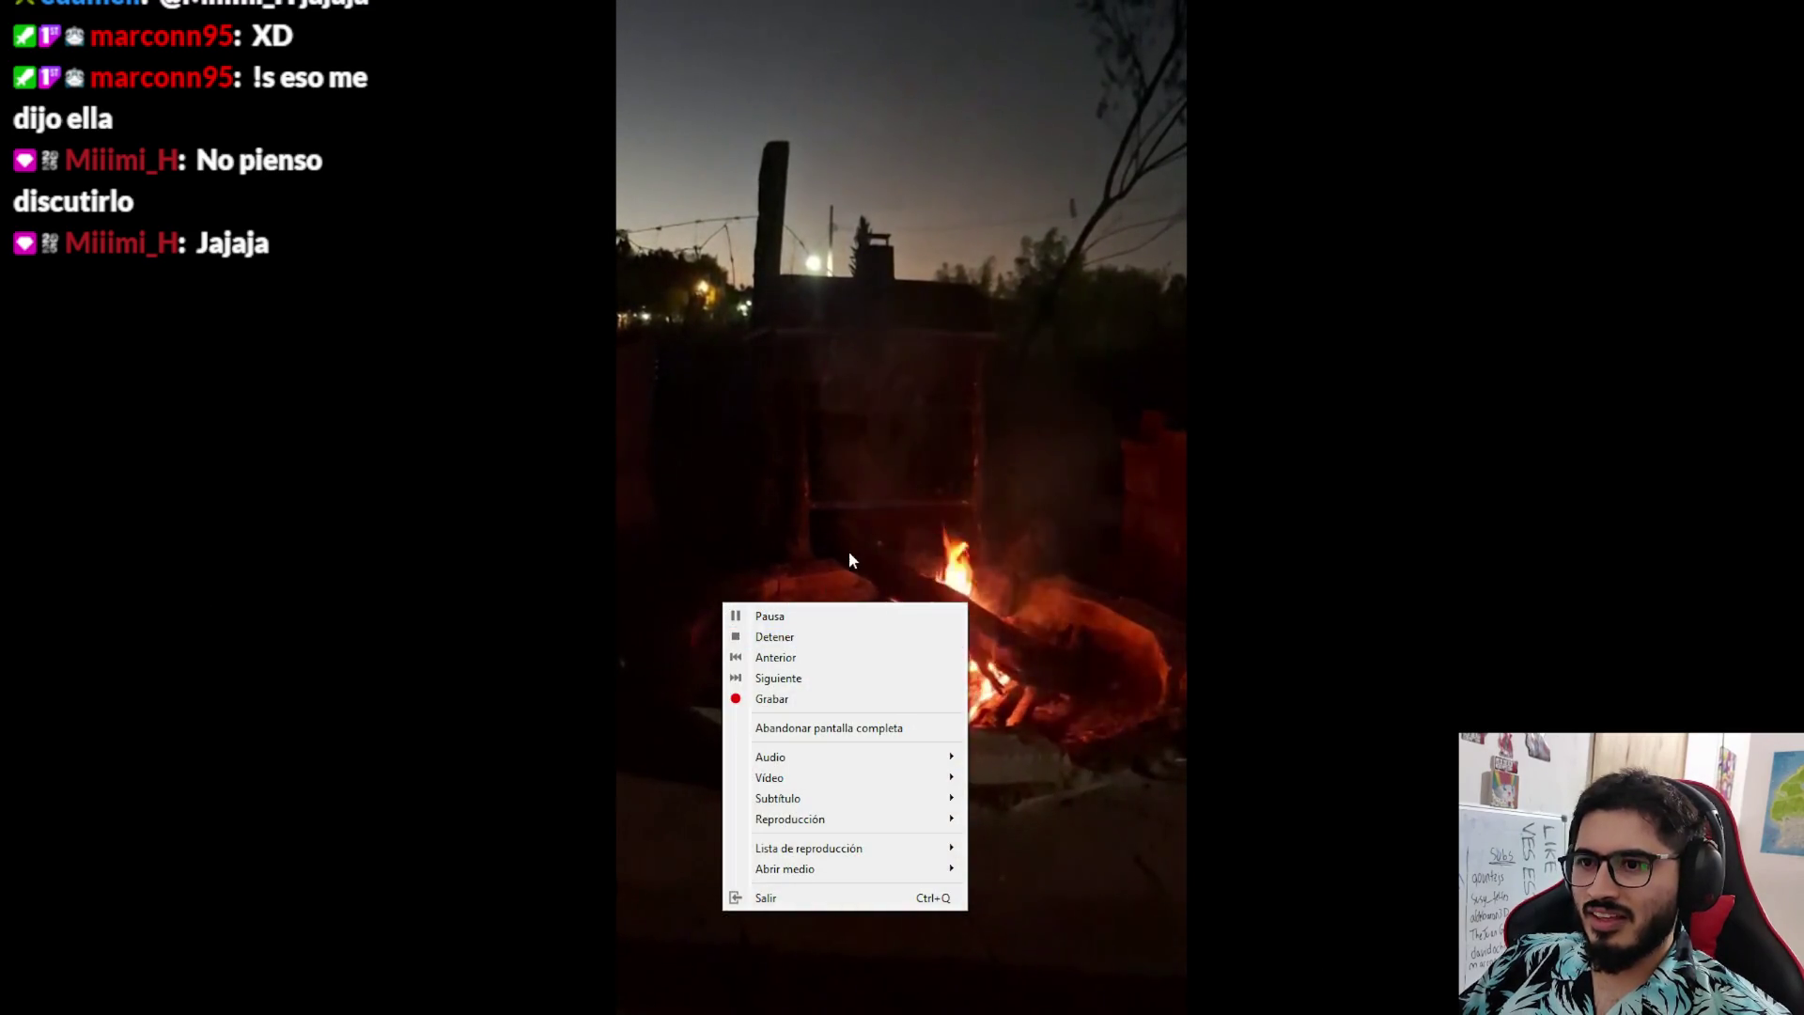
click(648, 997)
click(572, 967)
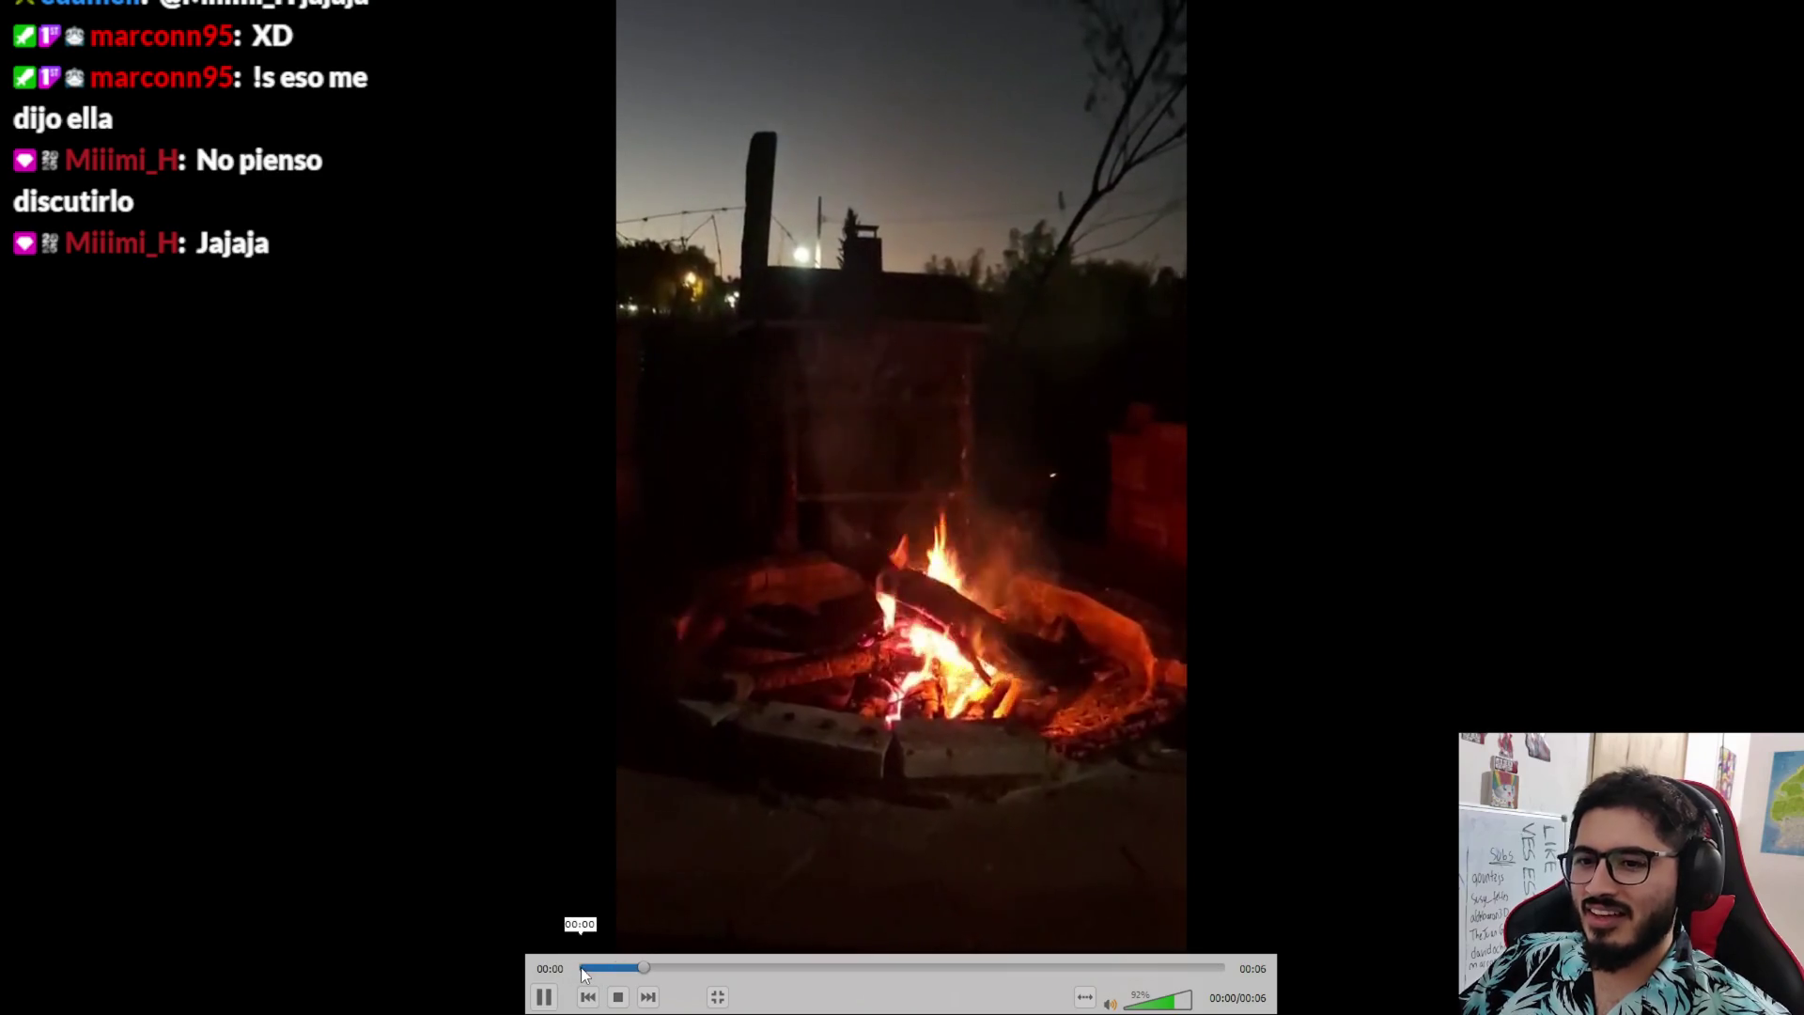
key(space)
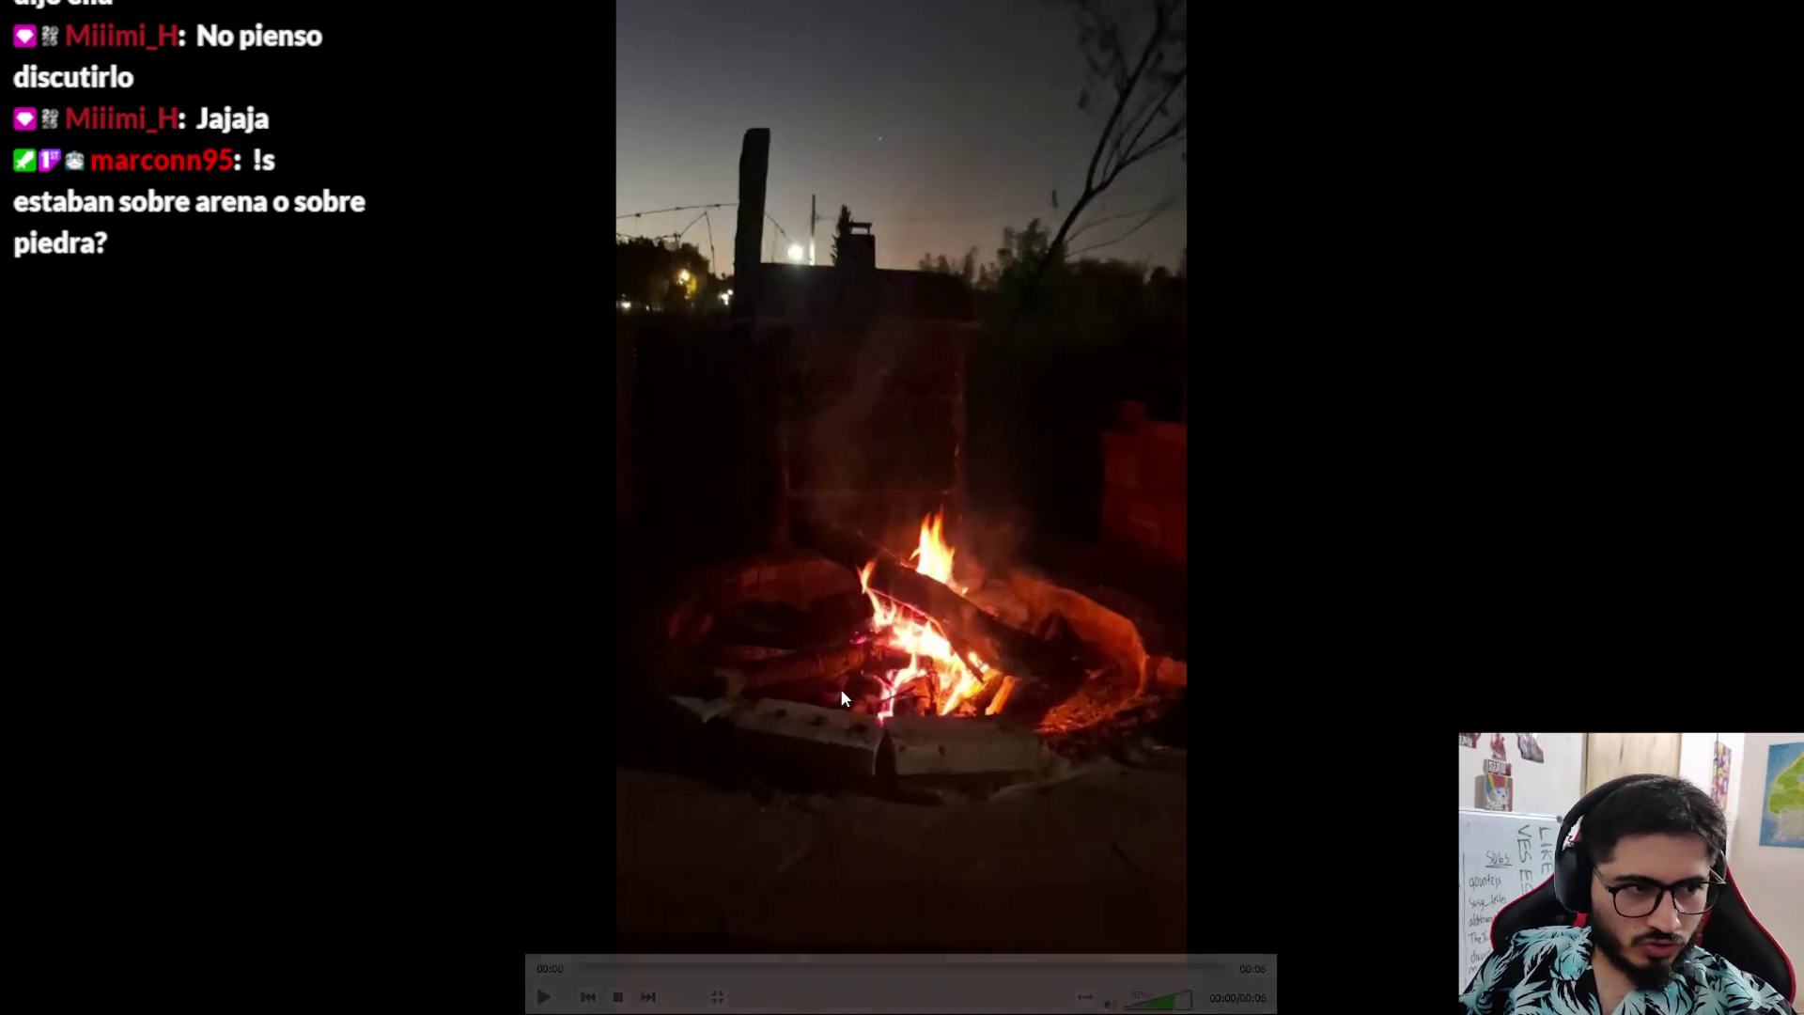
key(space)
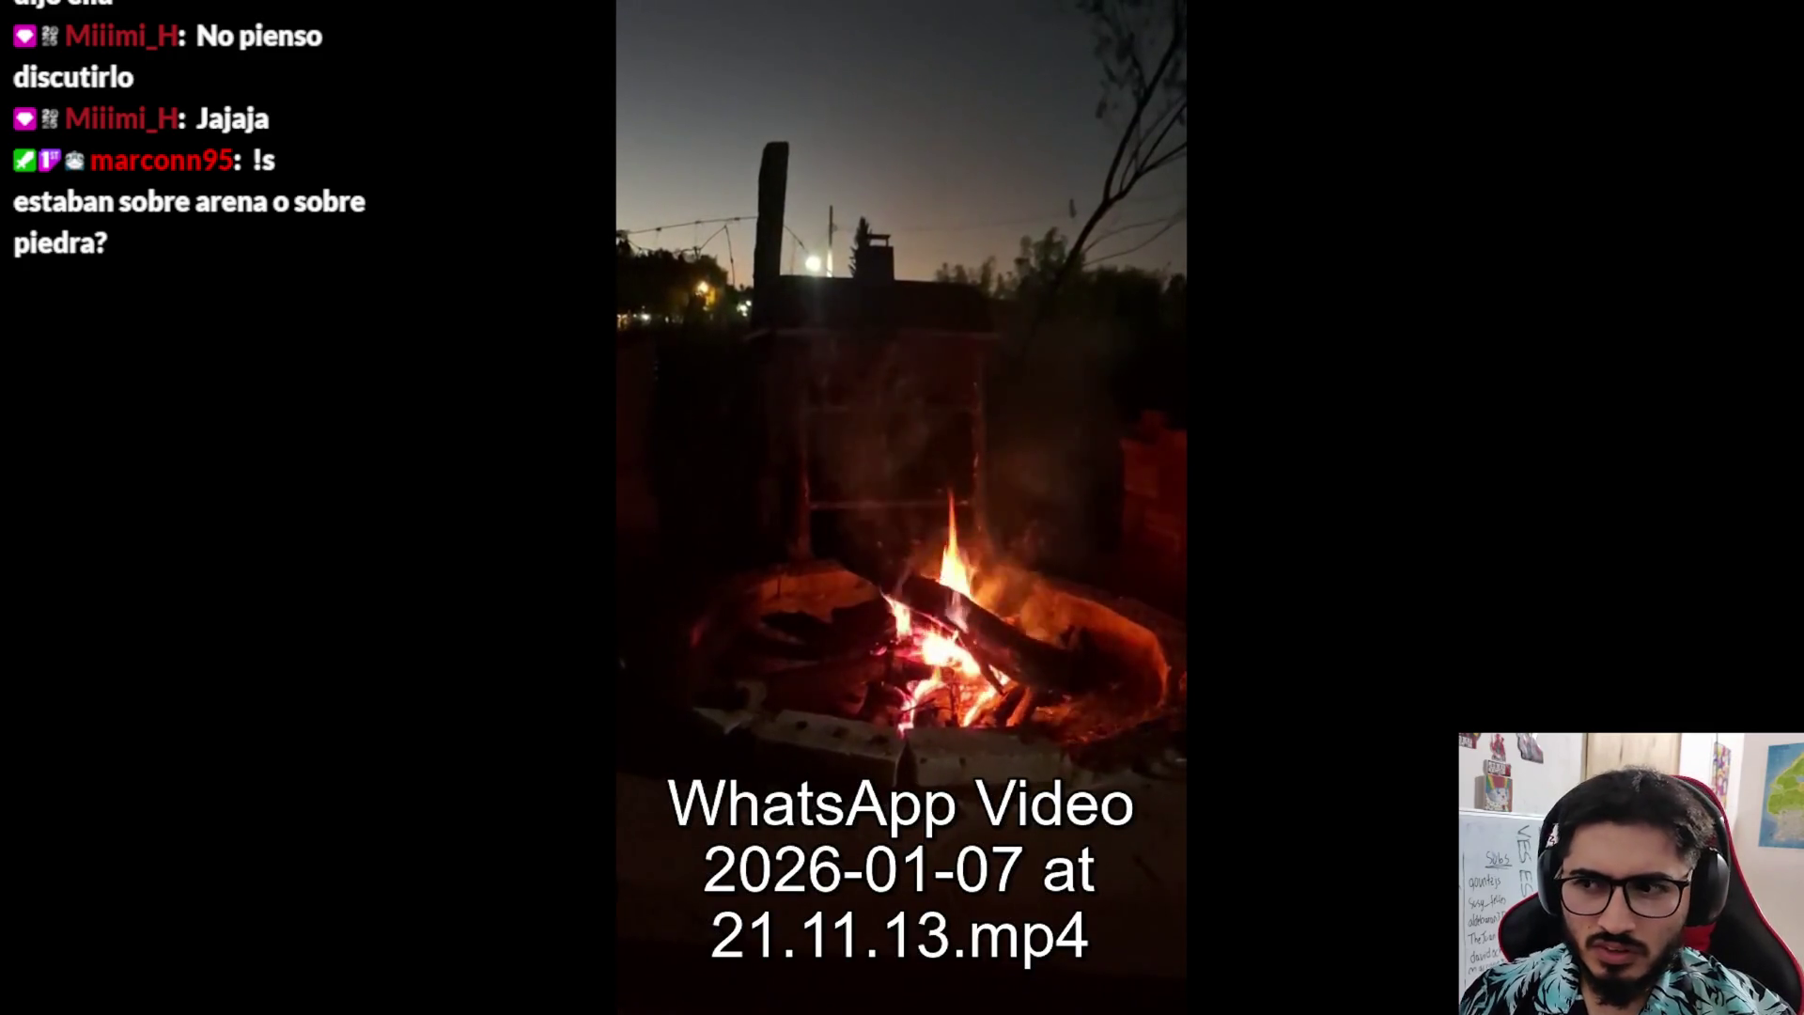
key(space)
- Exit fullscreen, quit VLC and bring the campfire photo back up
key(Escape)
key(ctrl+q)
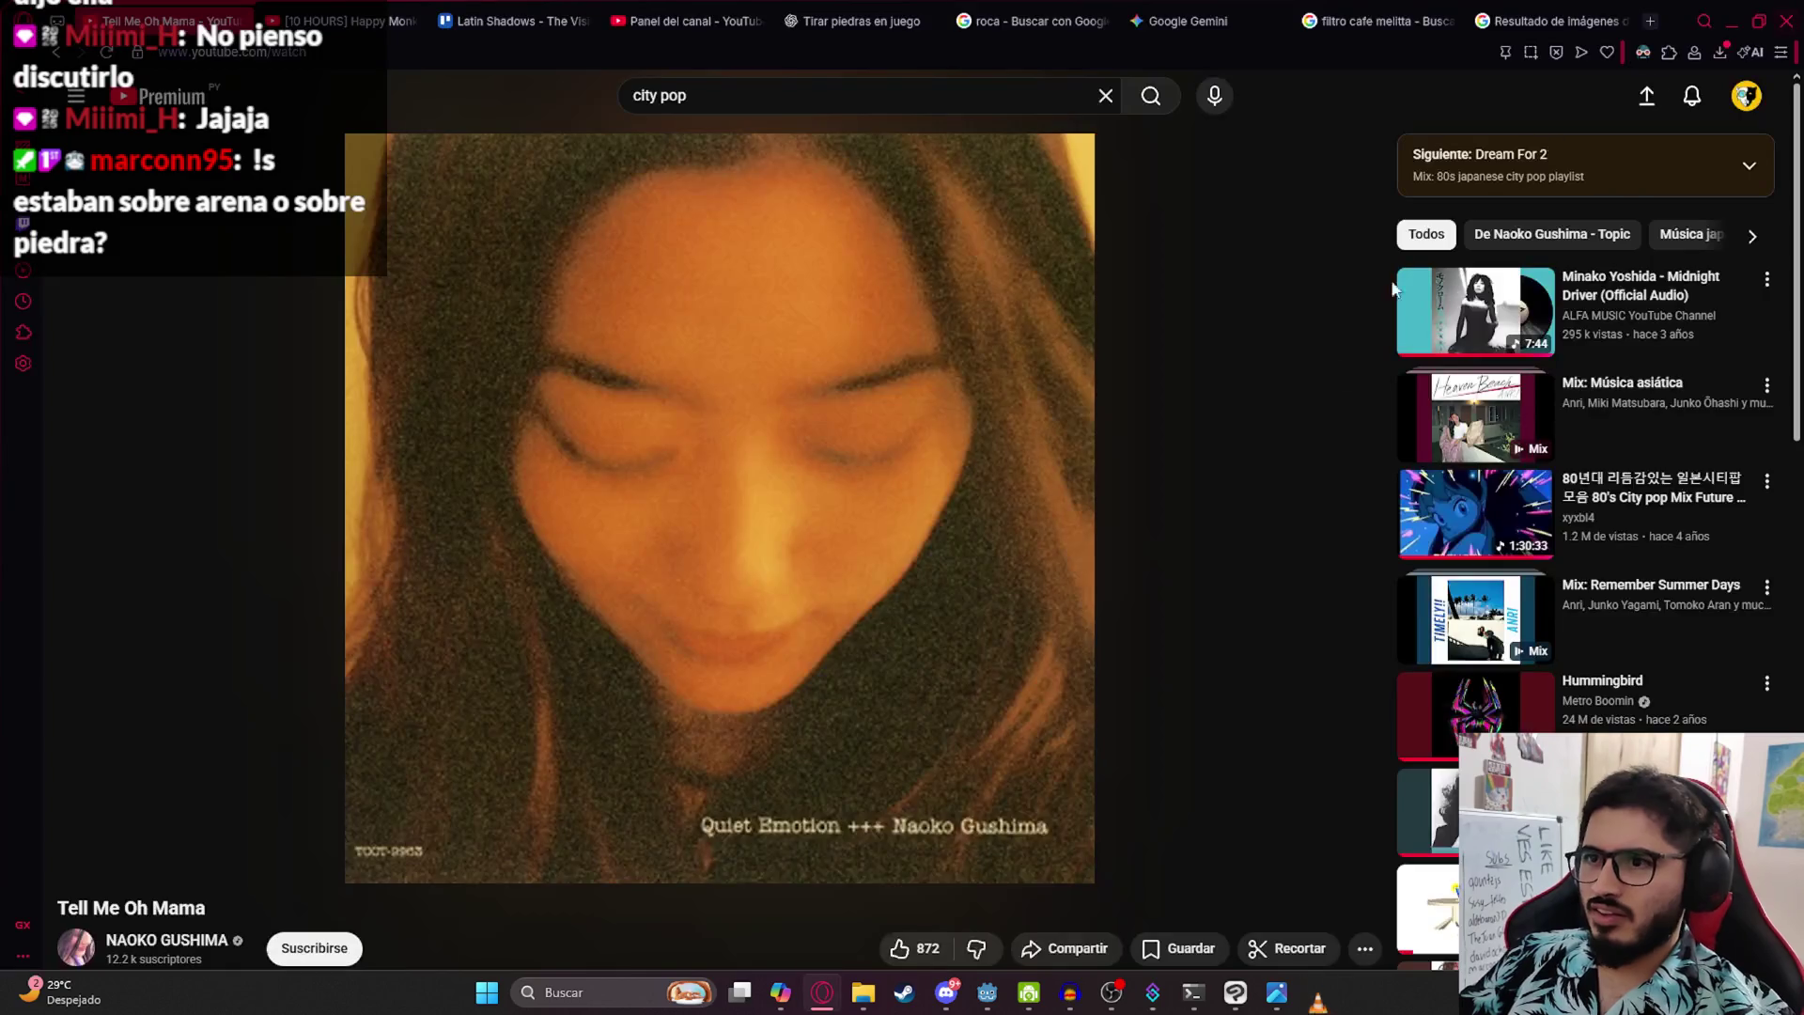
click(1294, 1007)
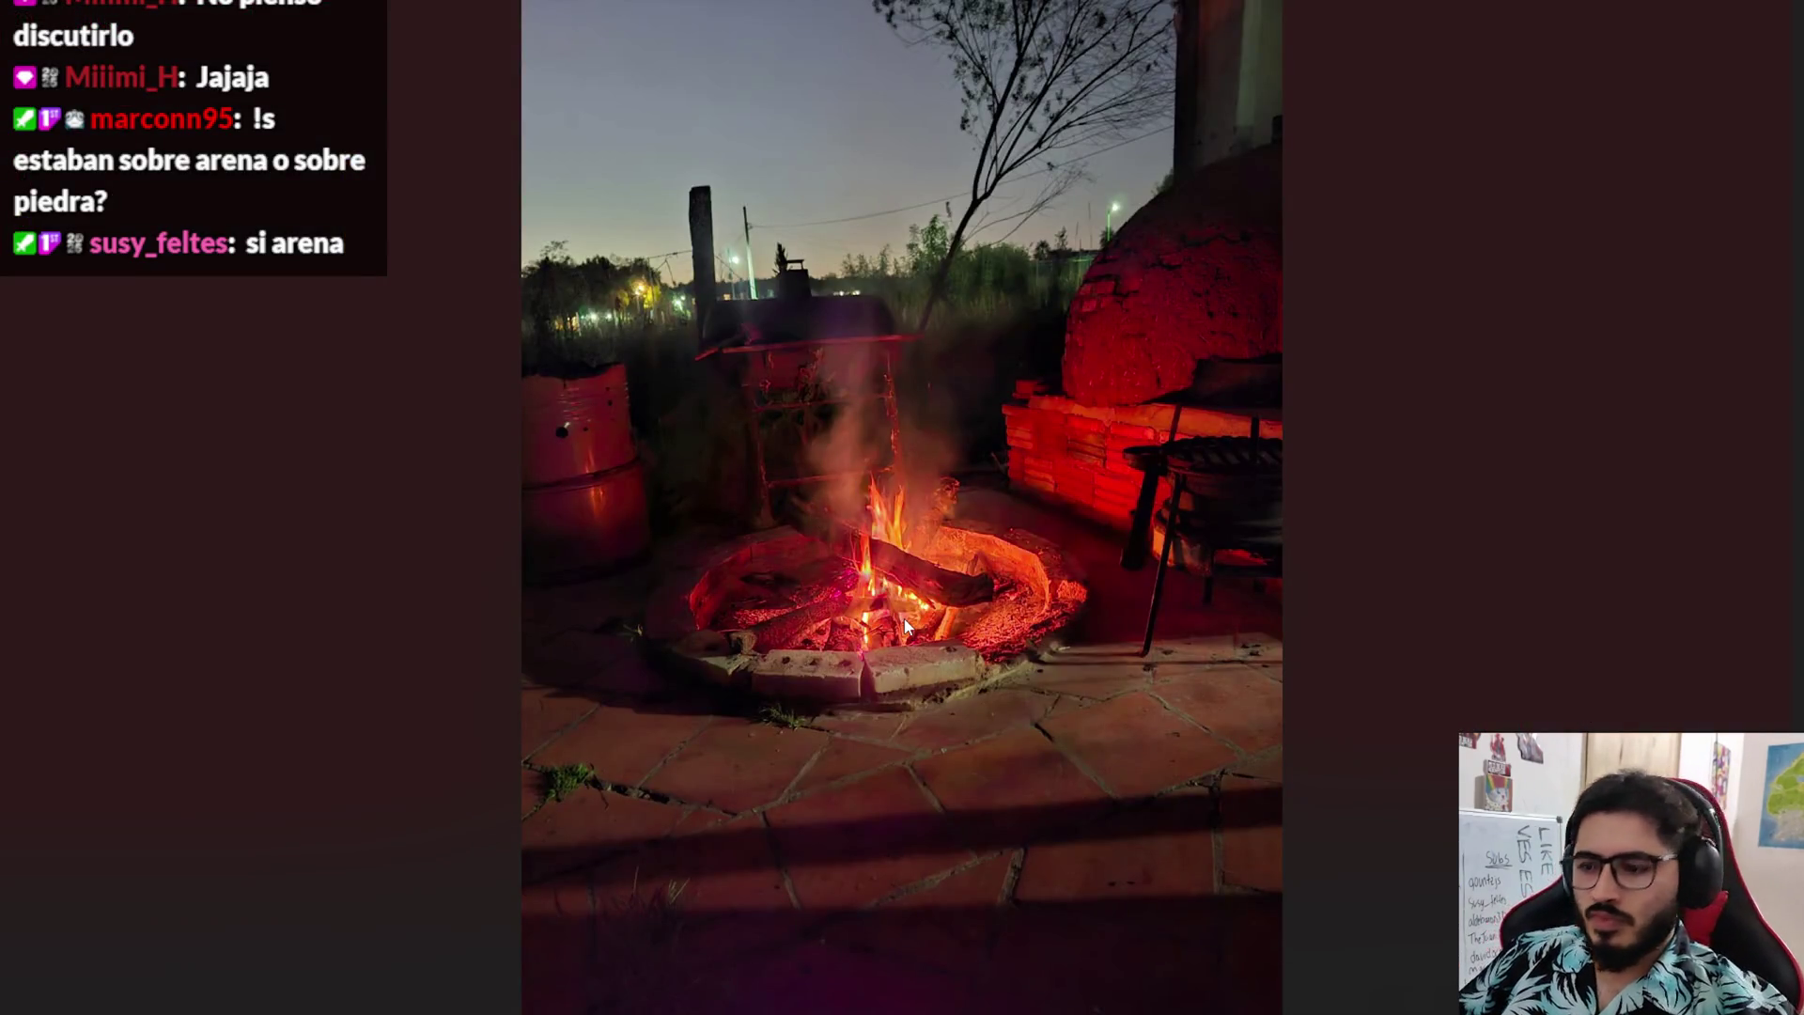
- Browse between the river selfie and campfire photos, then zoom into the fire's embers and back out
key(Right)
key(Left)
key(Left)
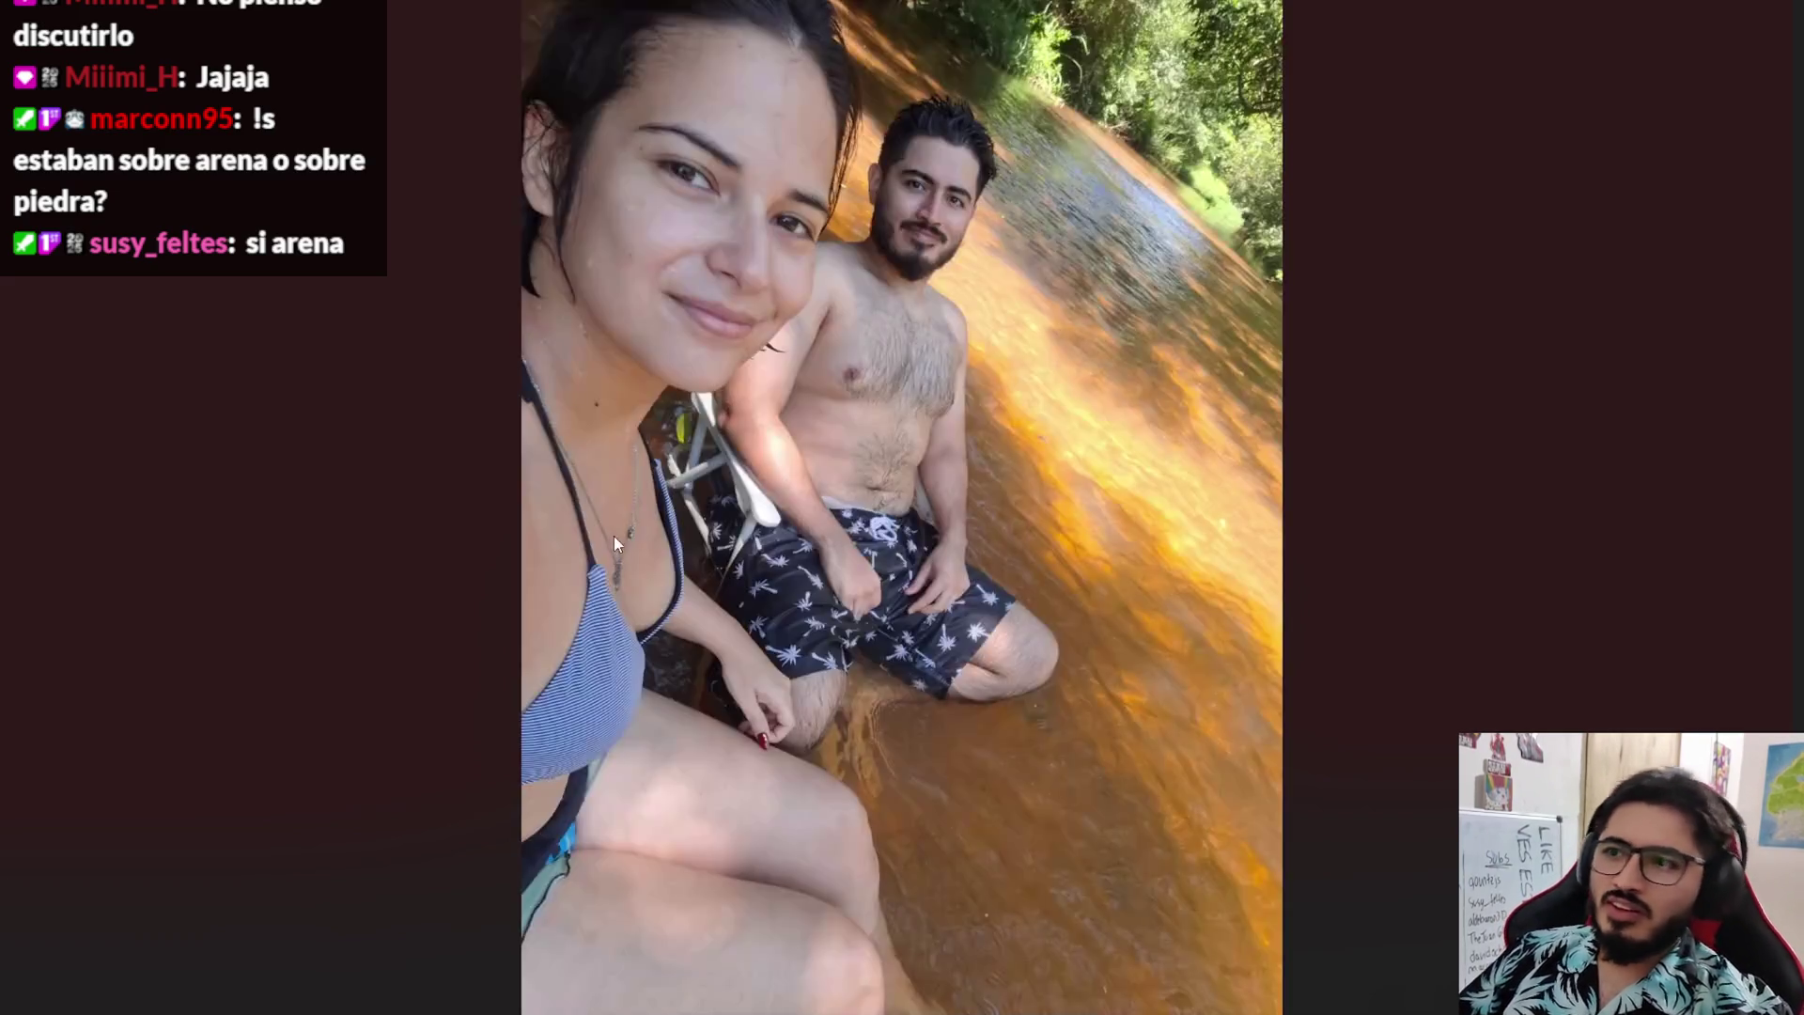
key(Left)
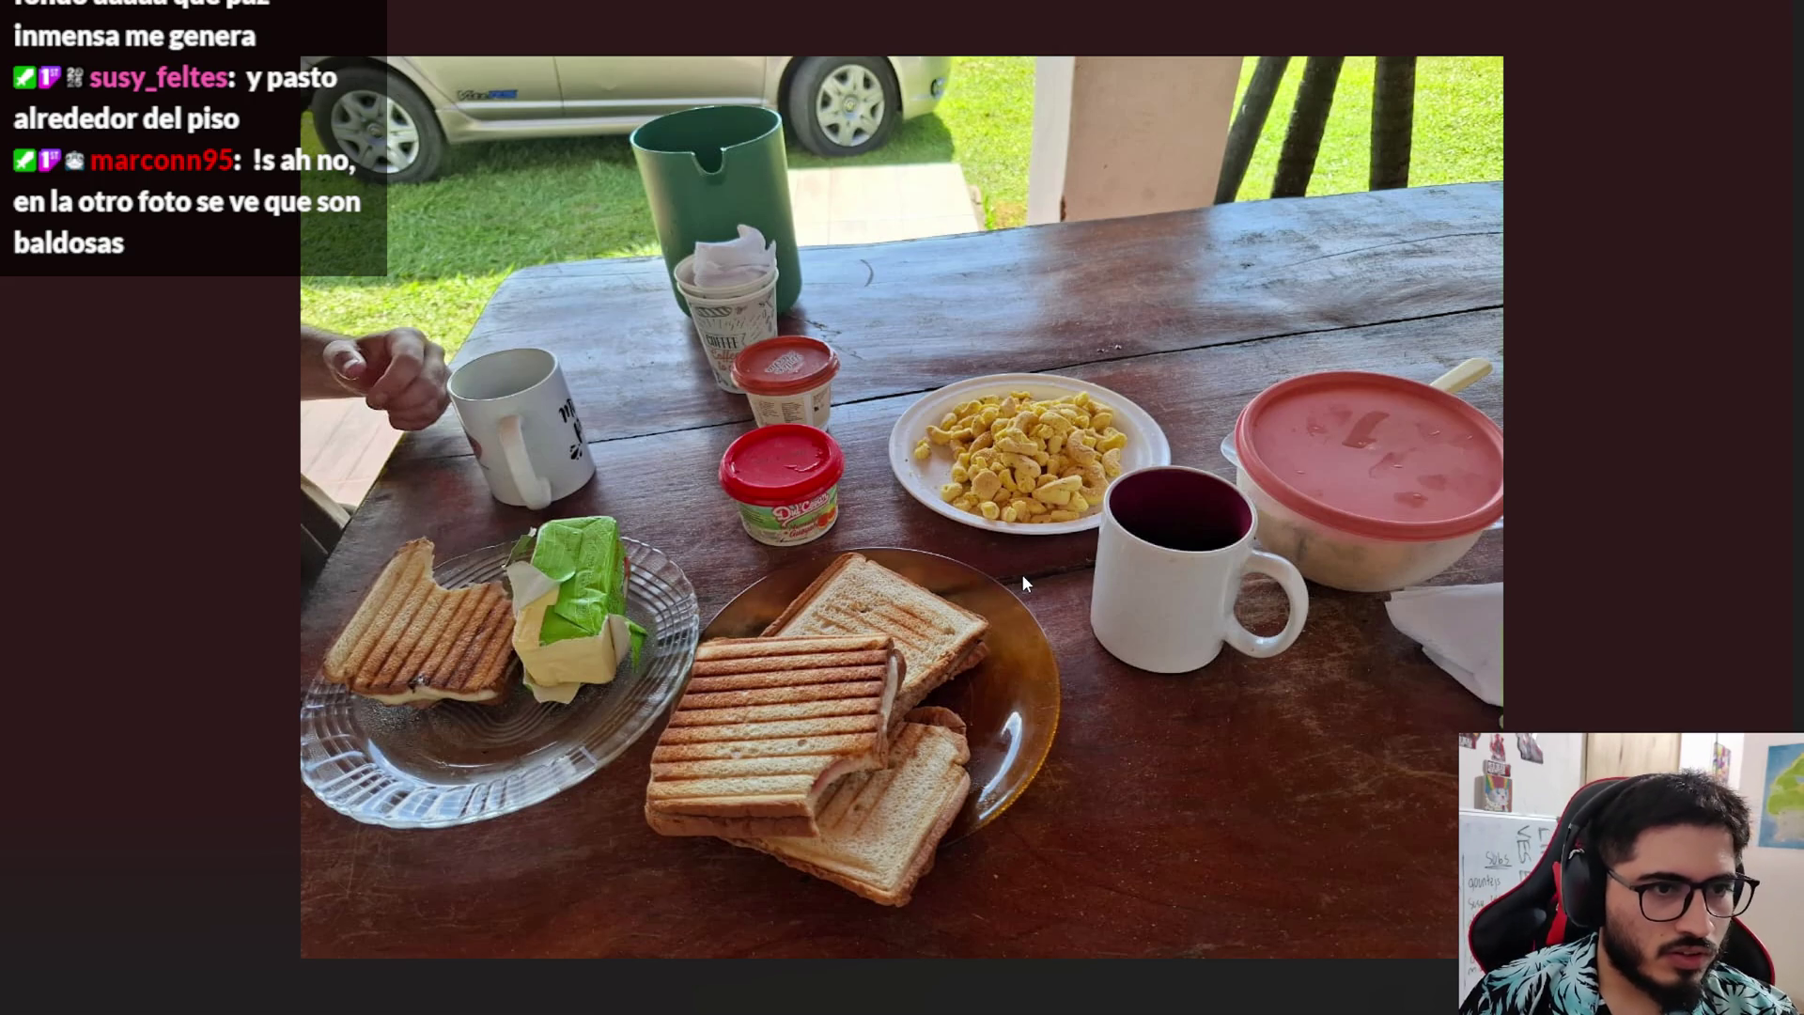
key(Right)
key(Right)
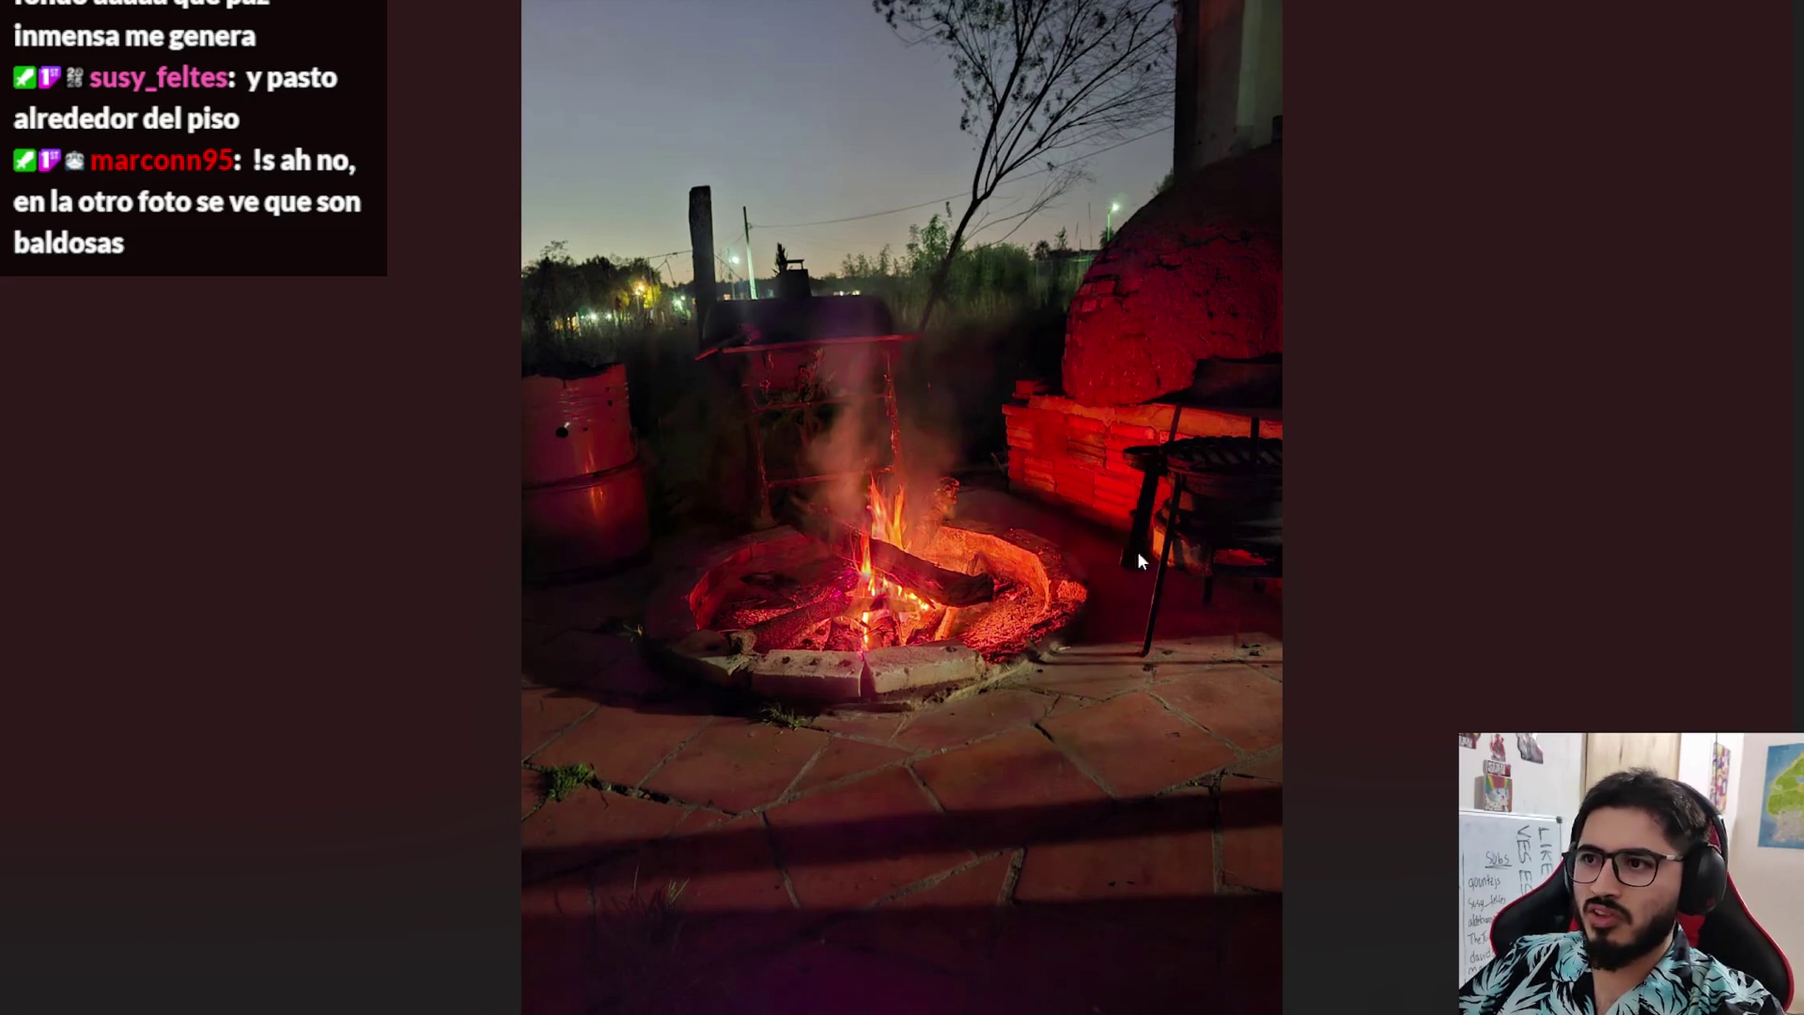
click(1004, 624)
scroll(945, 658, up, 2)
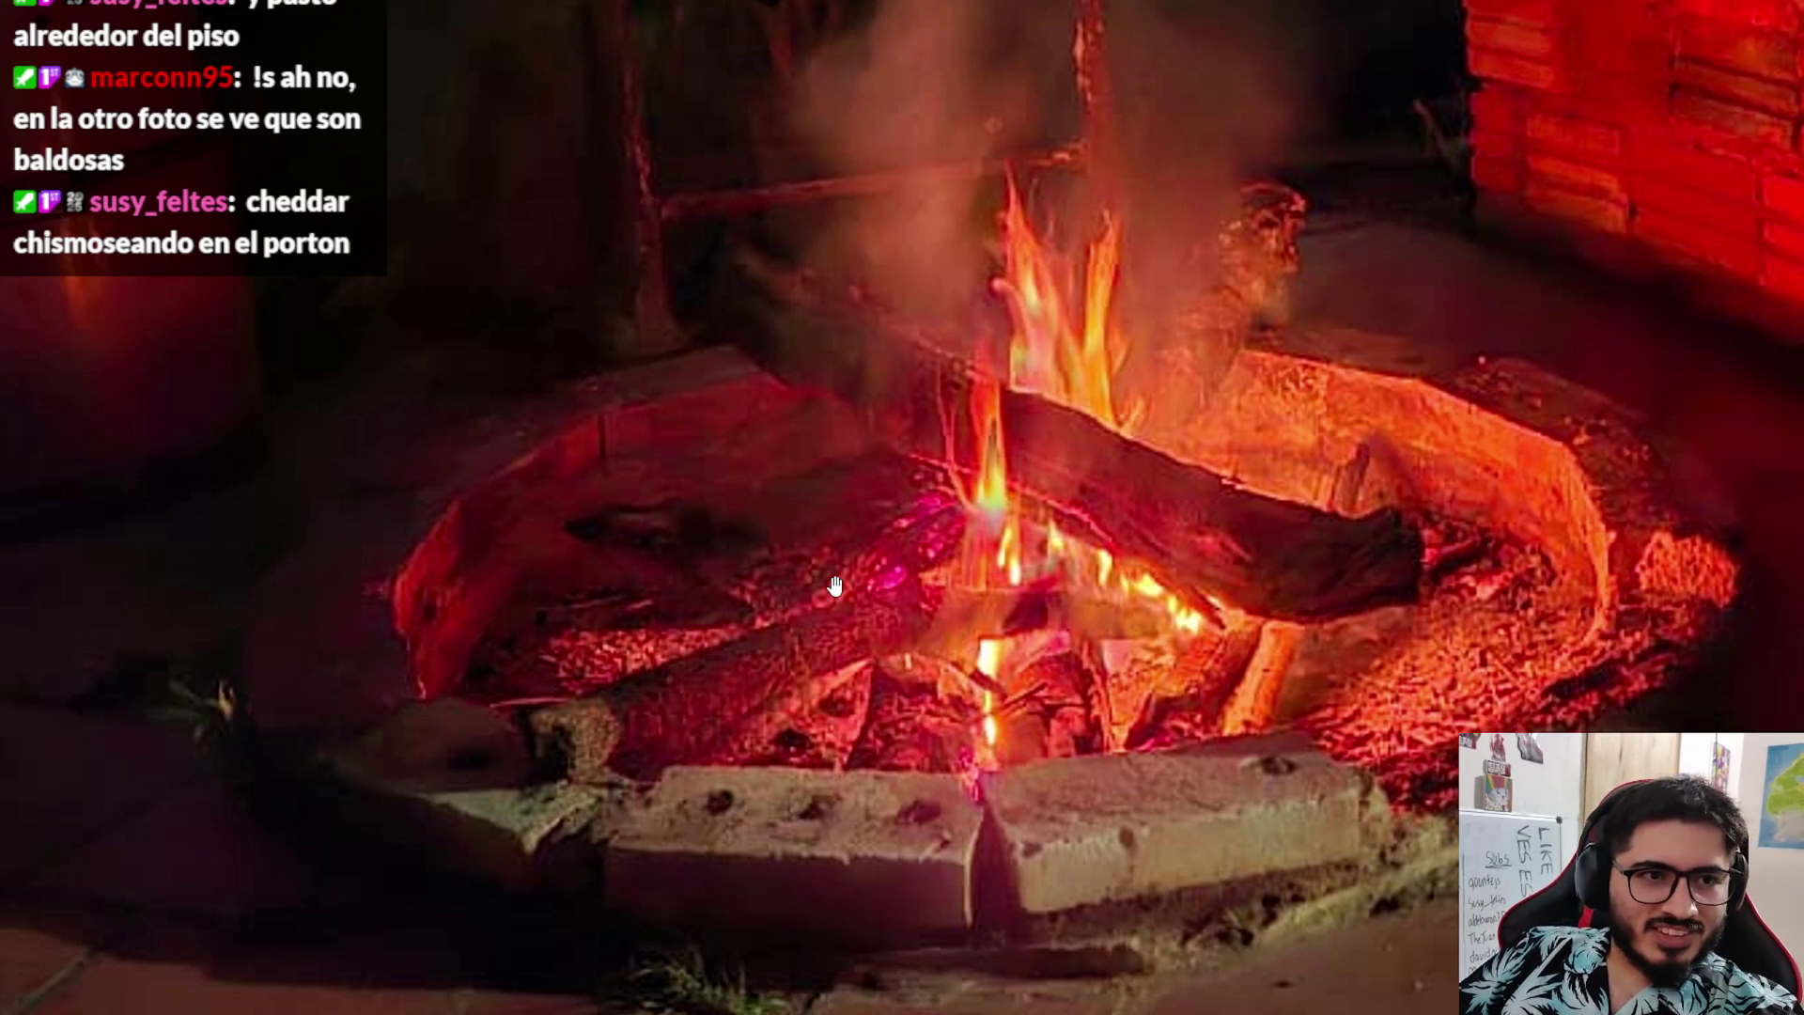
scroll(807, 586, down, 4)
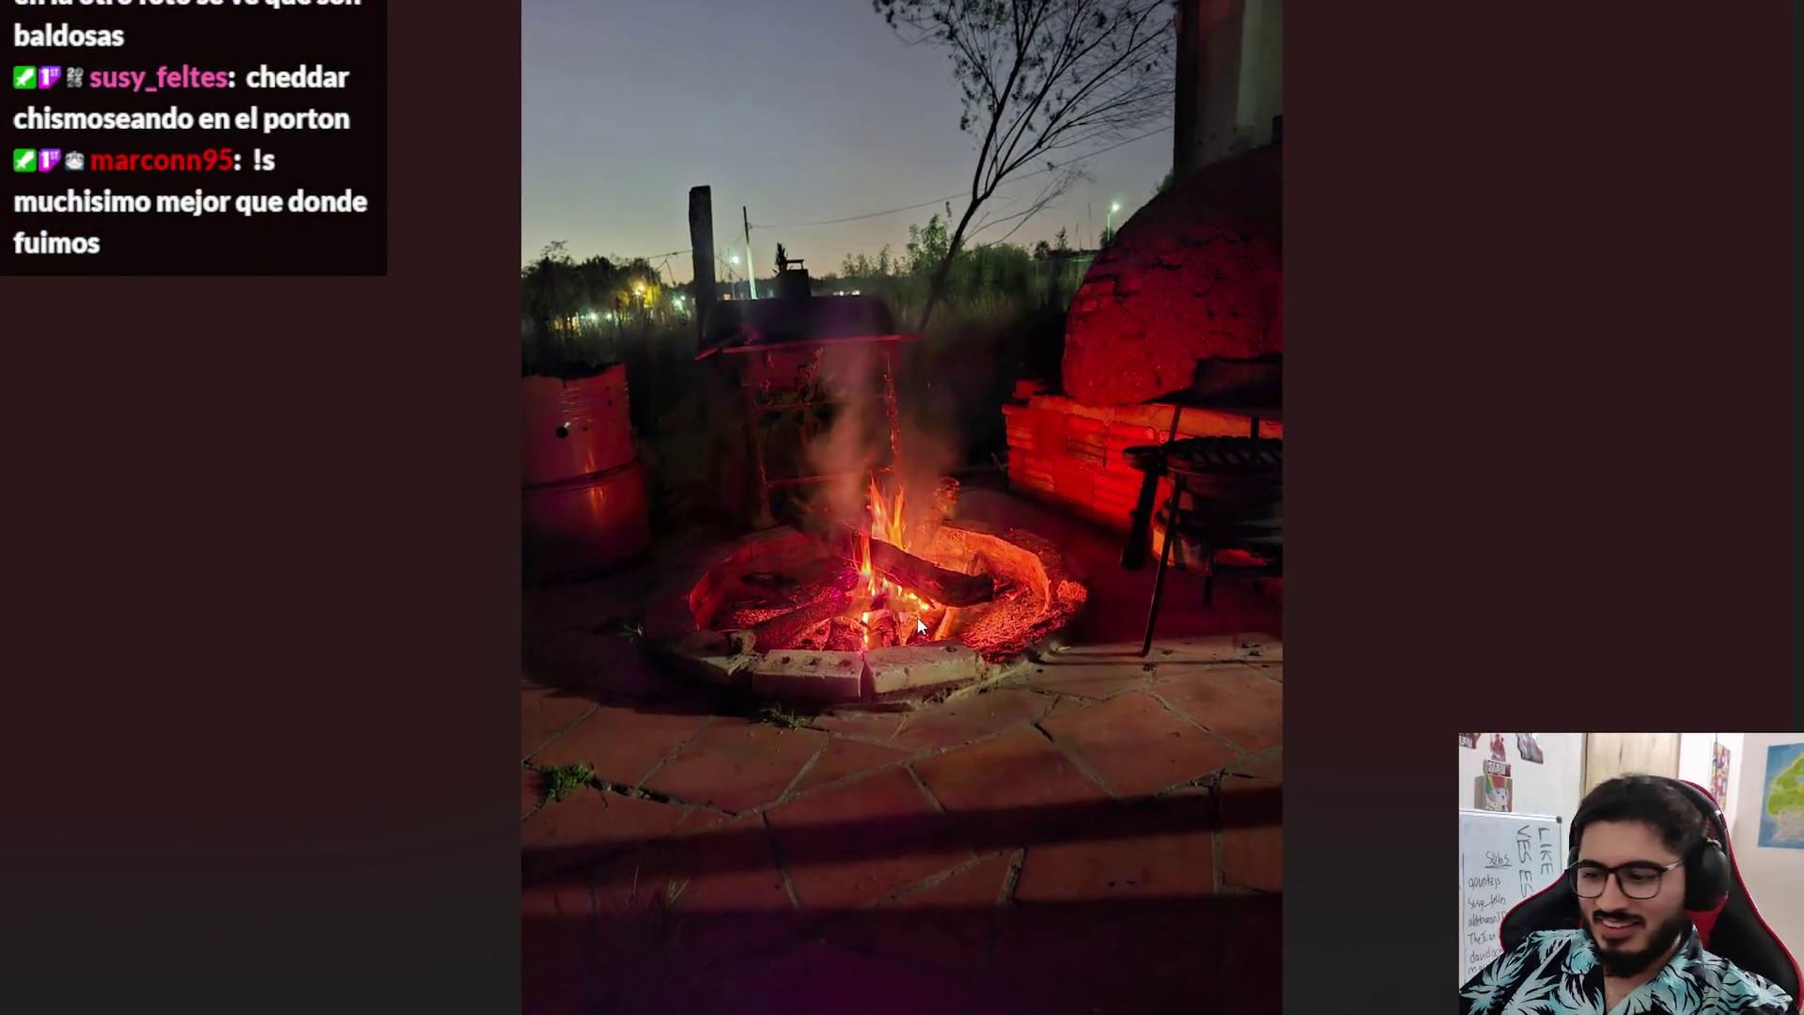
- Advance to the breakfast-table photo, then bring the YouTube browser window forward
key(Right)
key(Left)
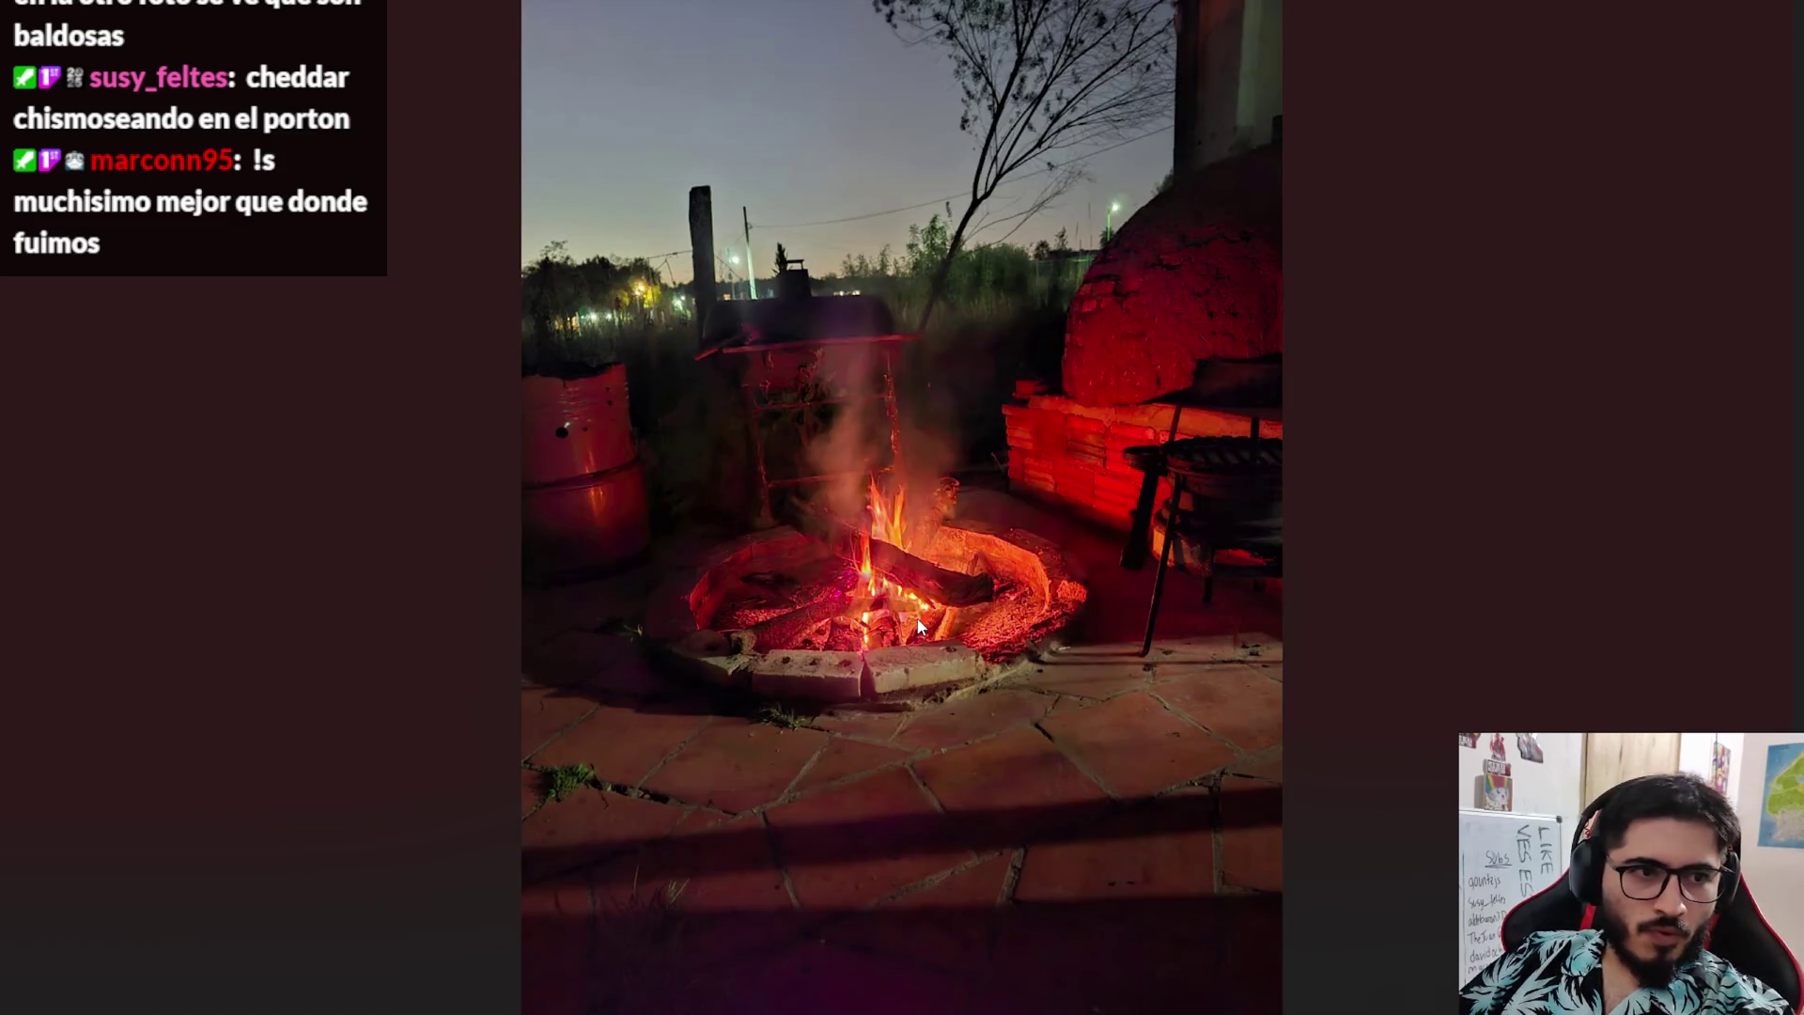
key(Right)
key(Right)
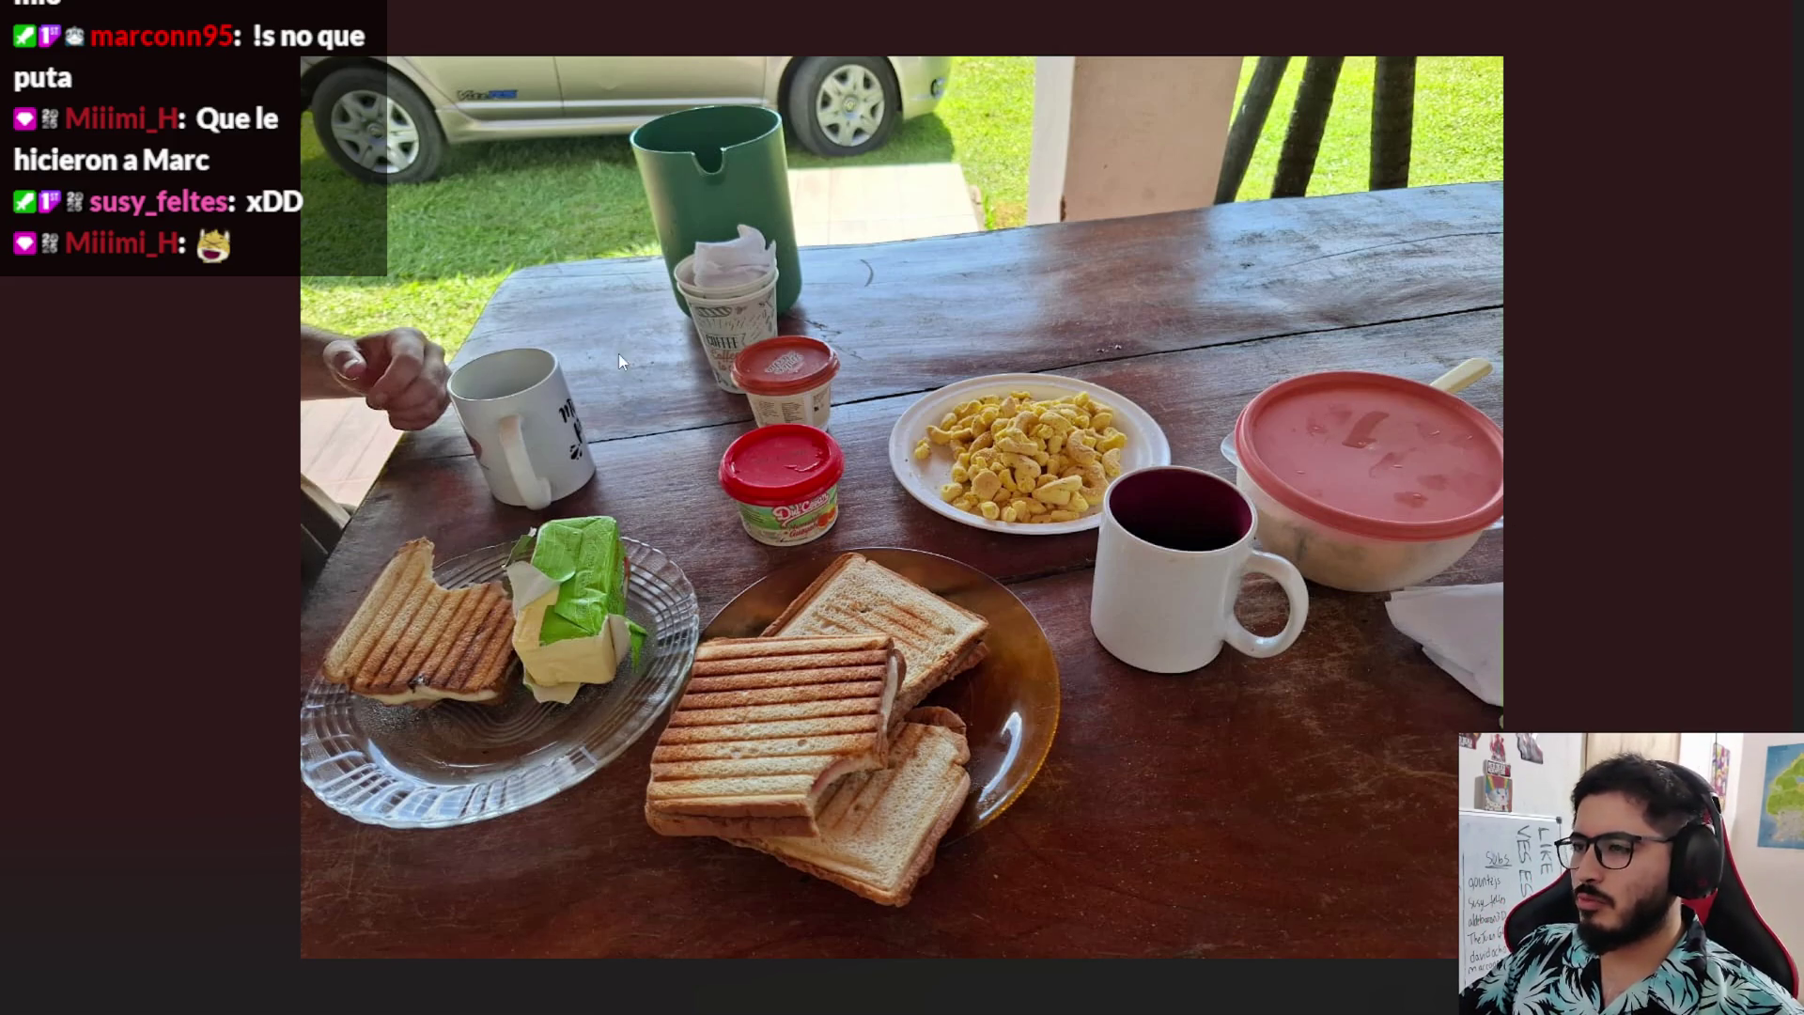
key(super)
click(843, 992)
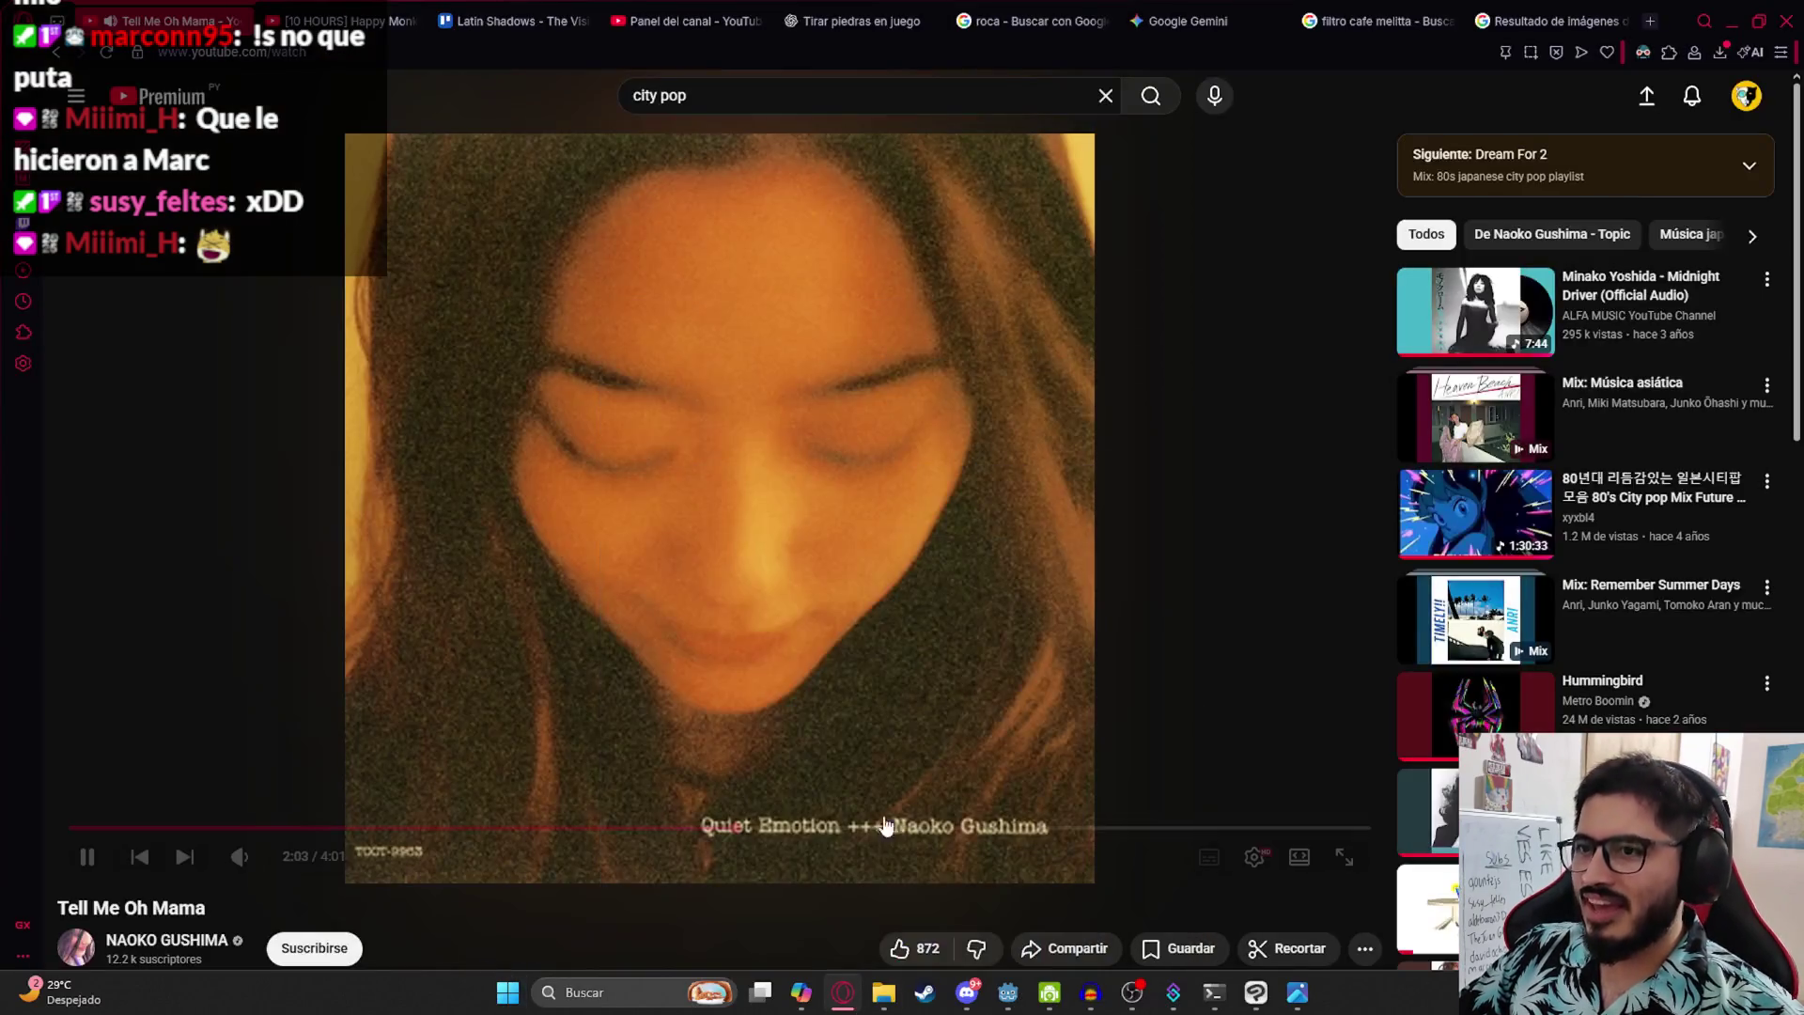
- Check the 'filtro cafe melitta' and 'roca' image results, then return to the breakfast photo
click(1551, 21)
click(1381, 21)
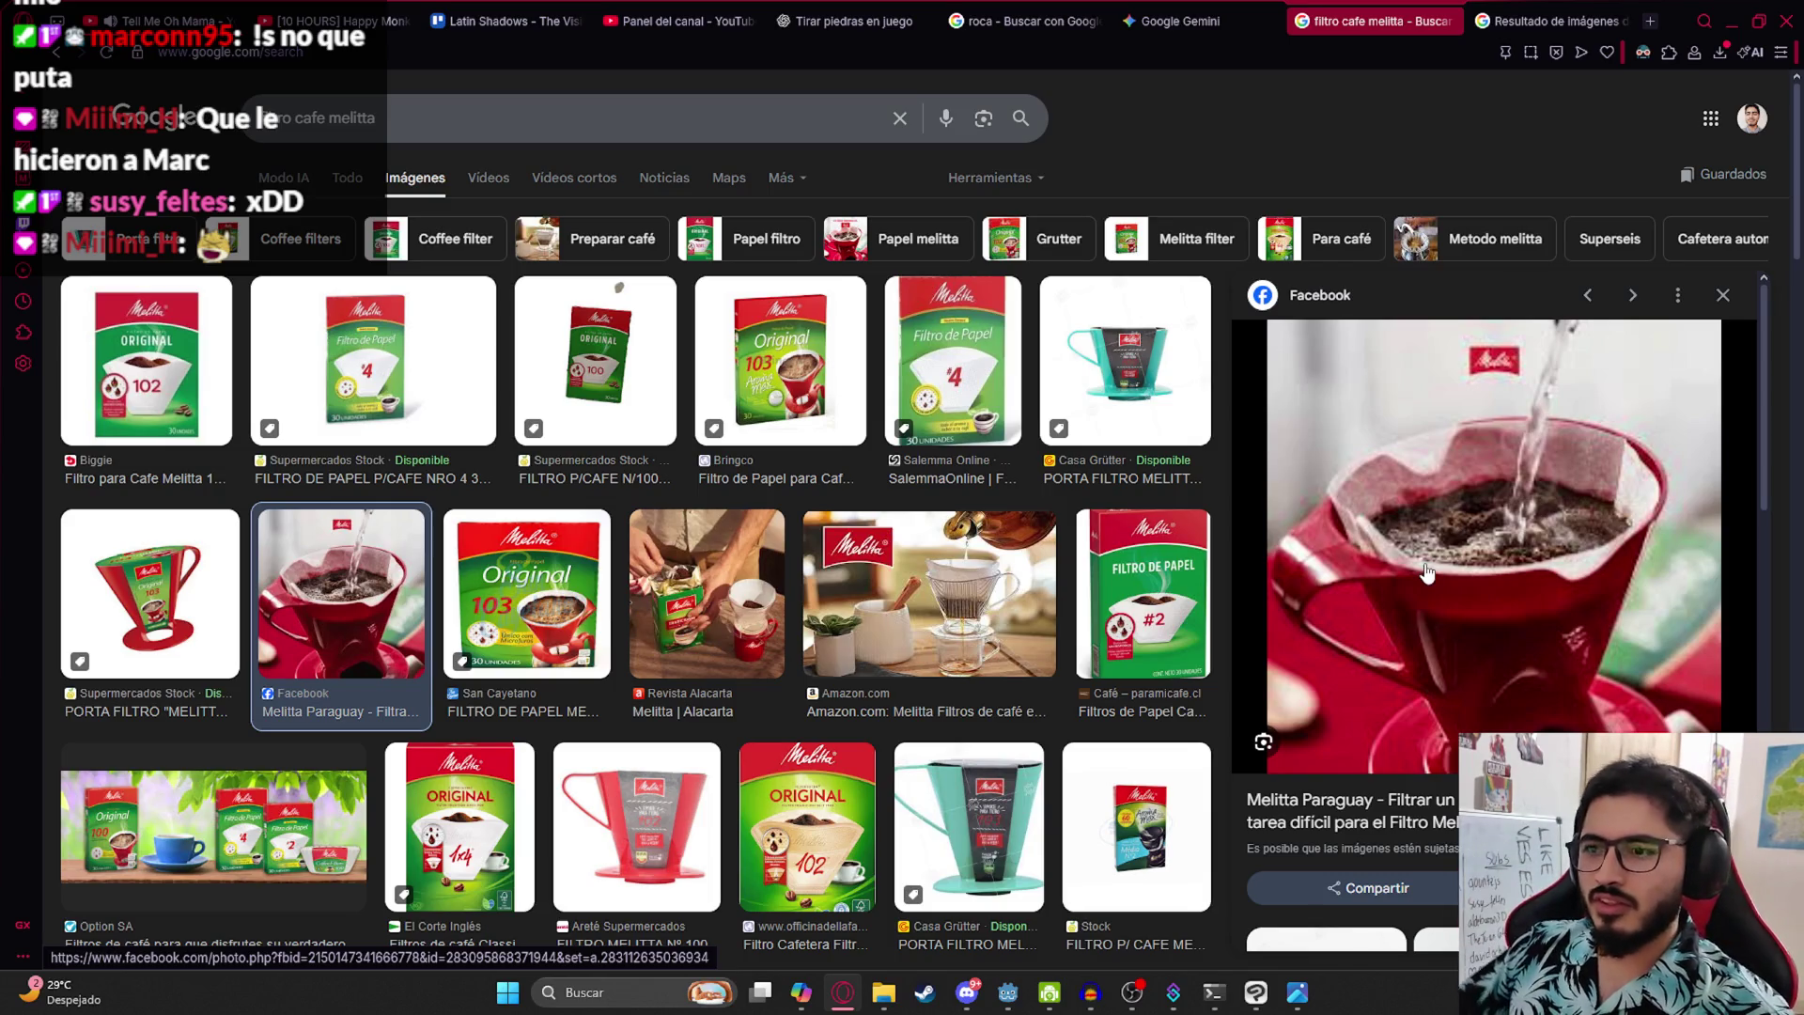
mouse_move(1307, 989)
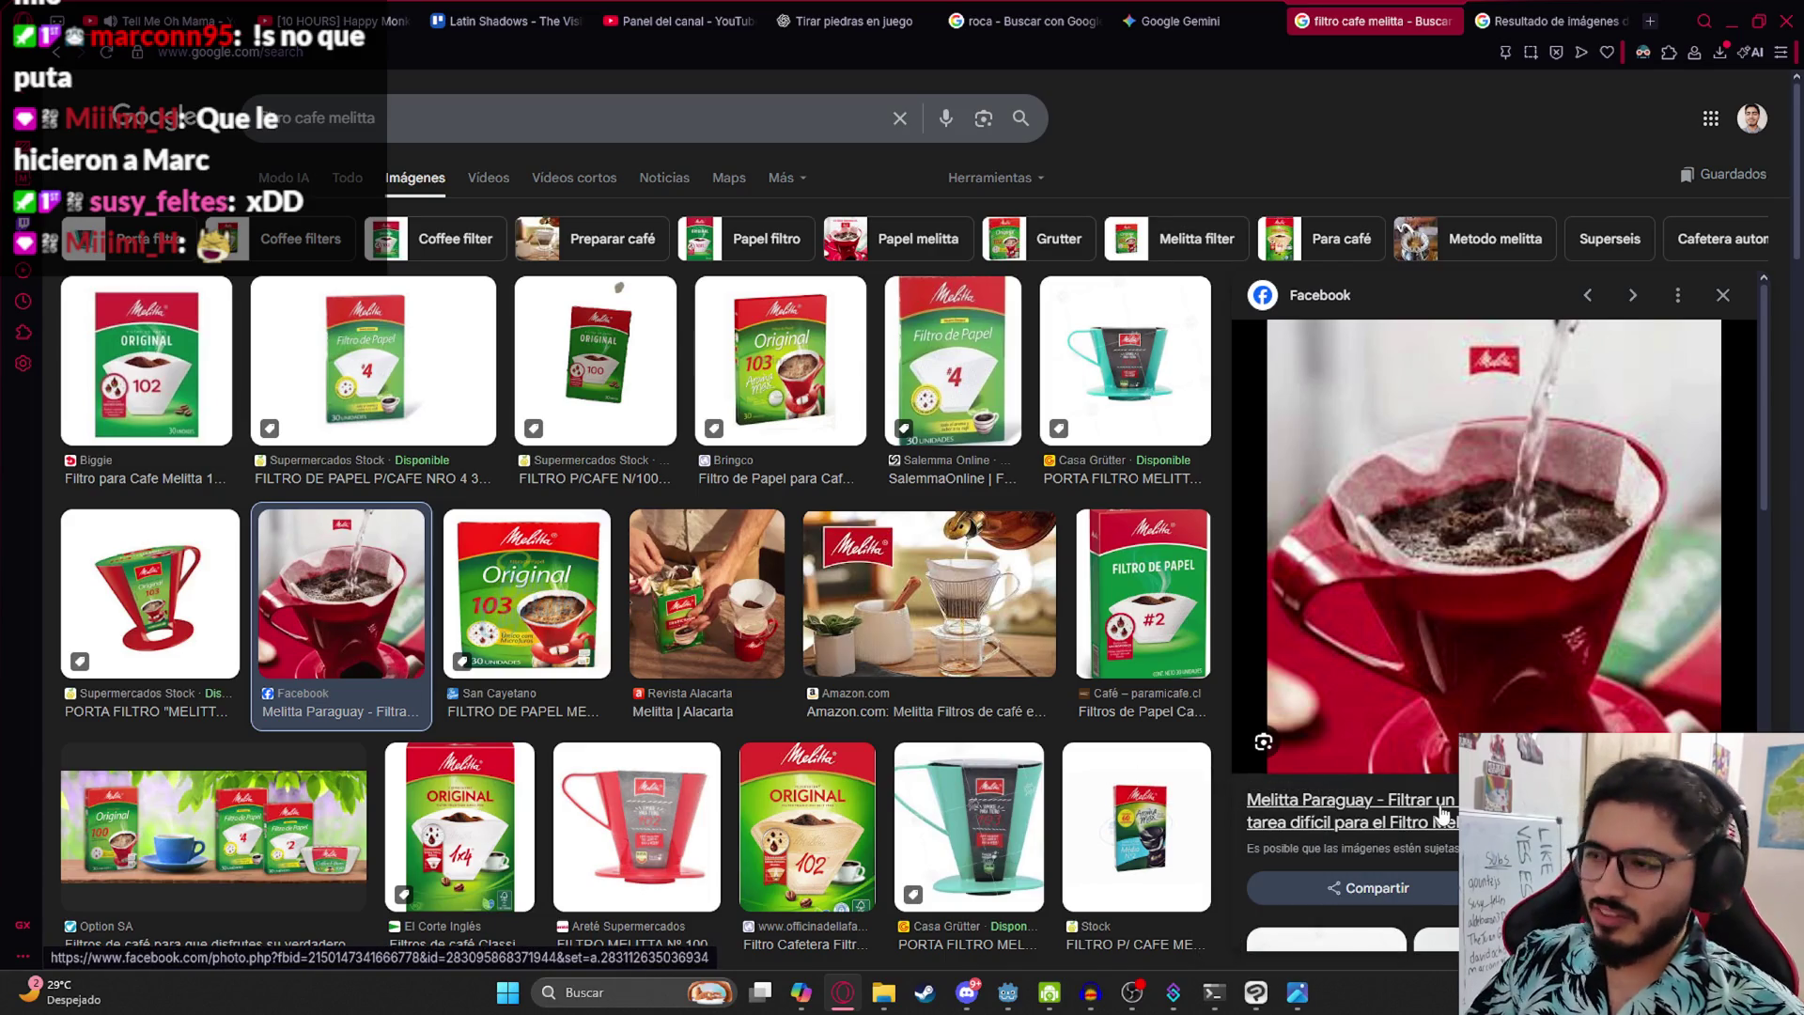
key(ctrl+Tab)
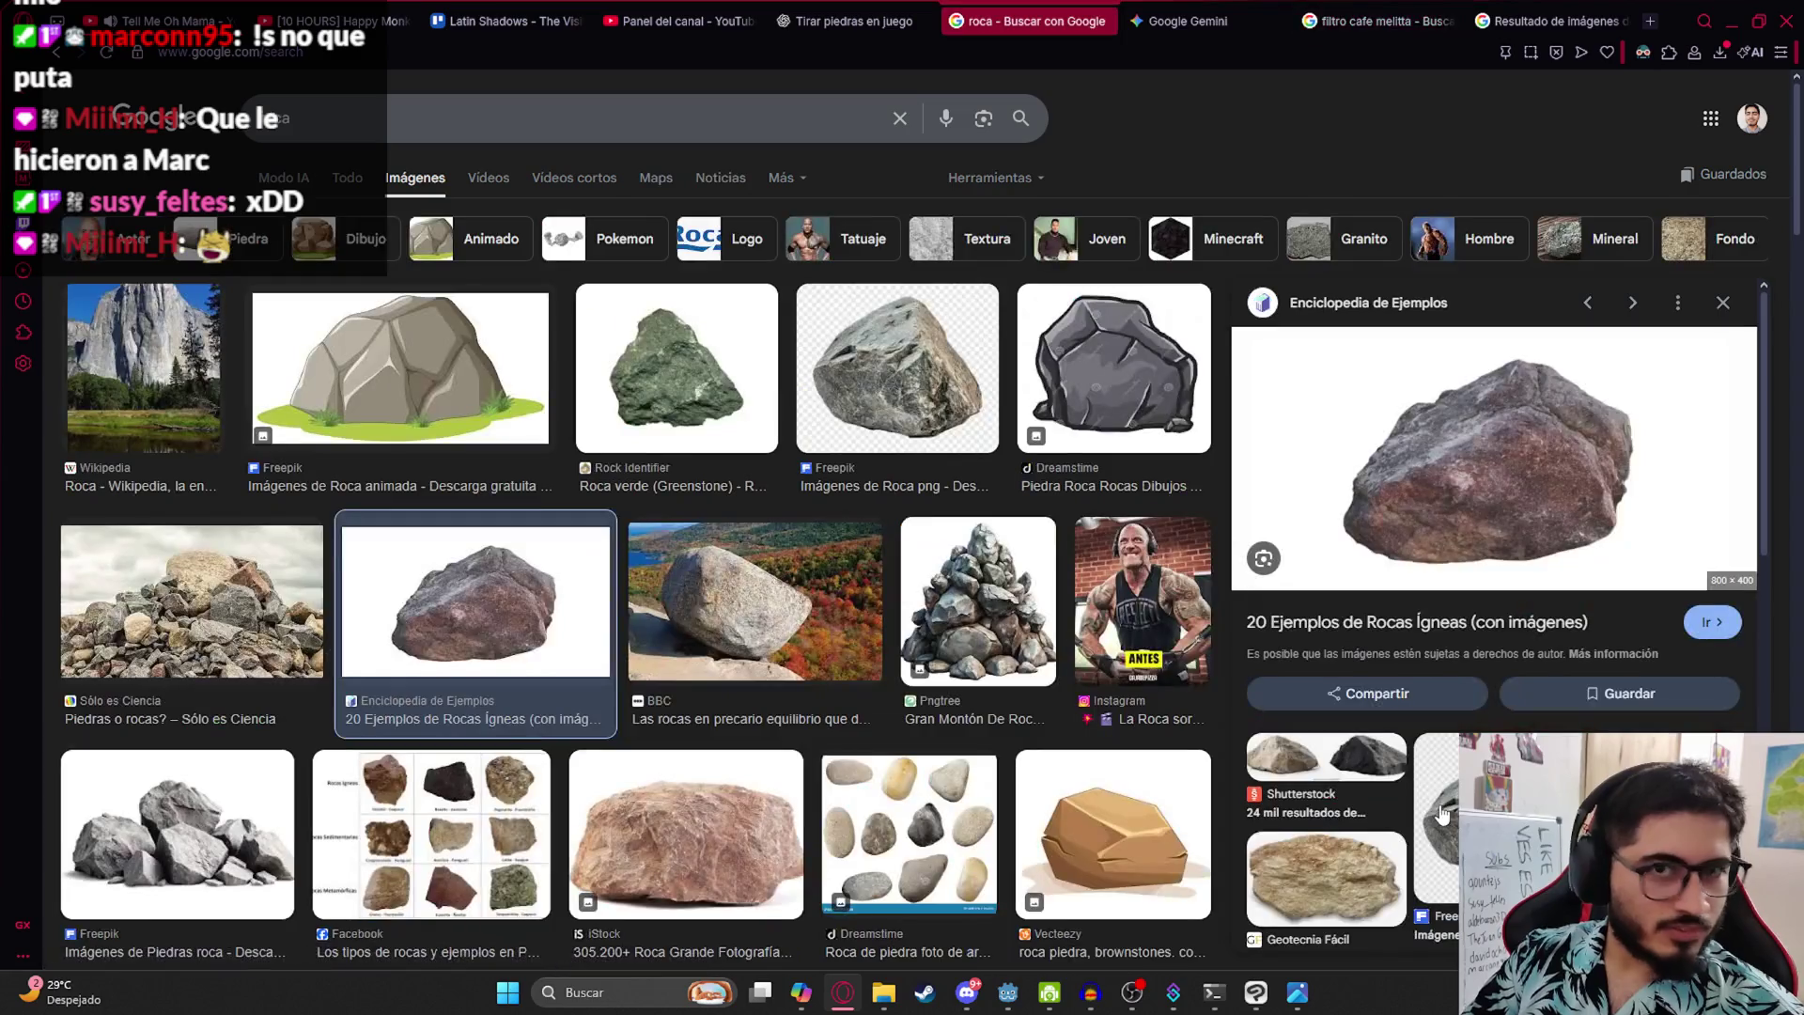
click(1297, 996)
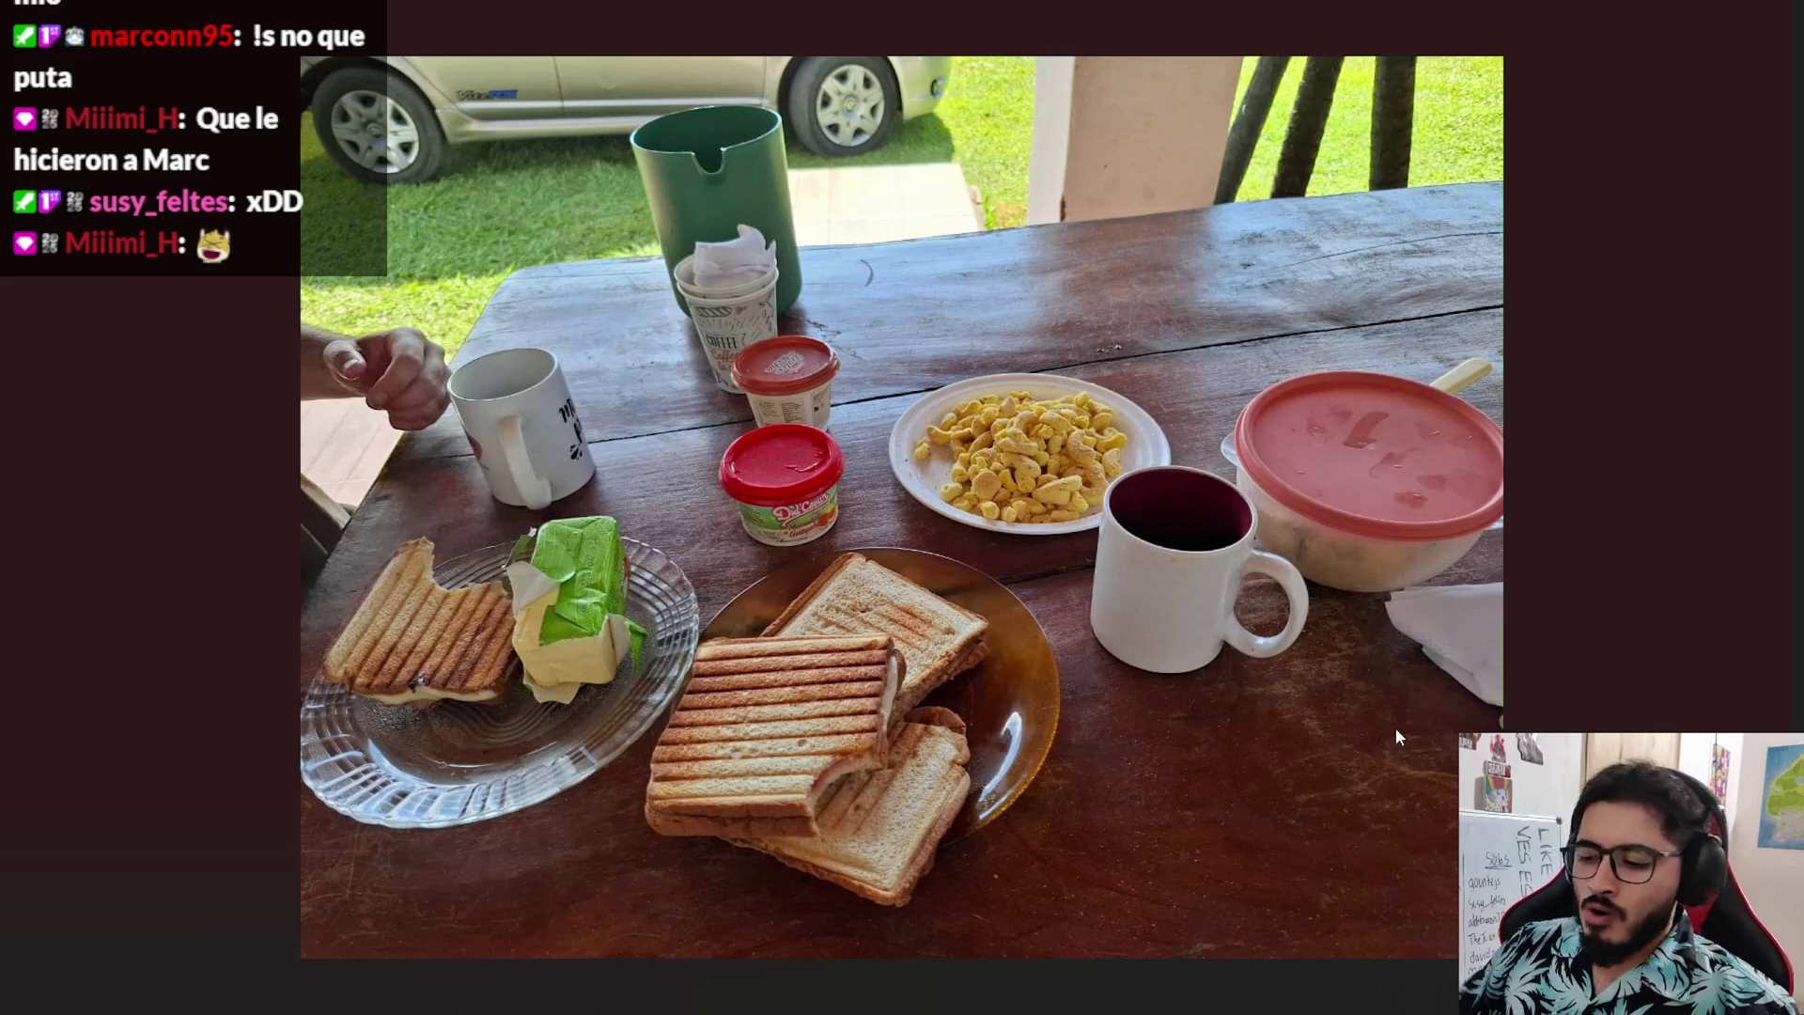
key(Right)
- Move to the river photo of the man in the folding chair and zoom in and out on the water
key(Left)
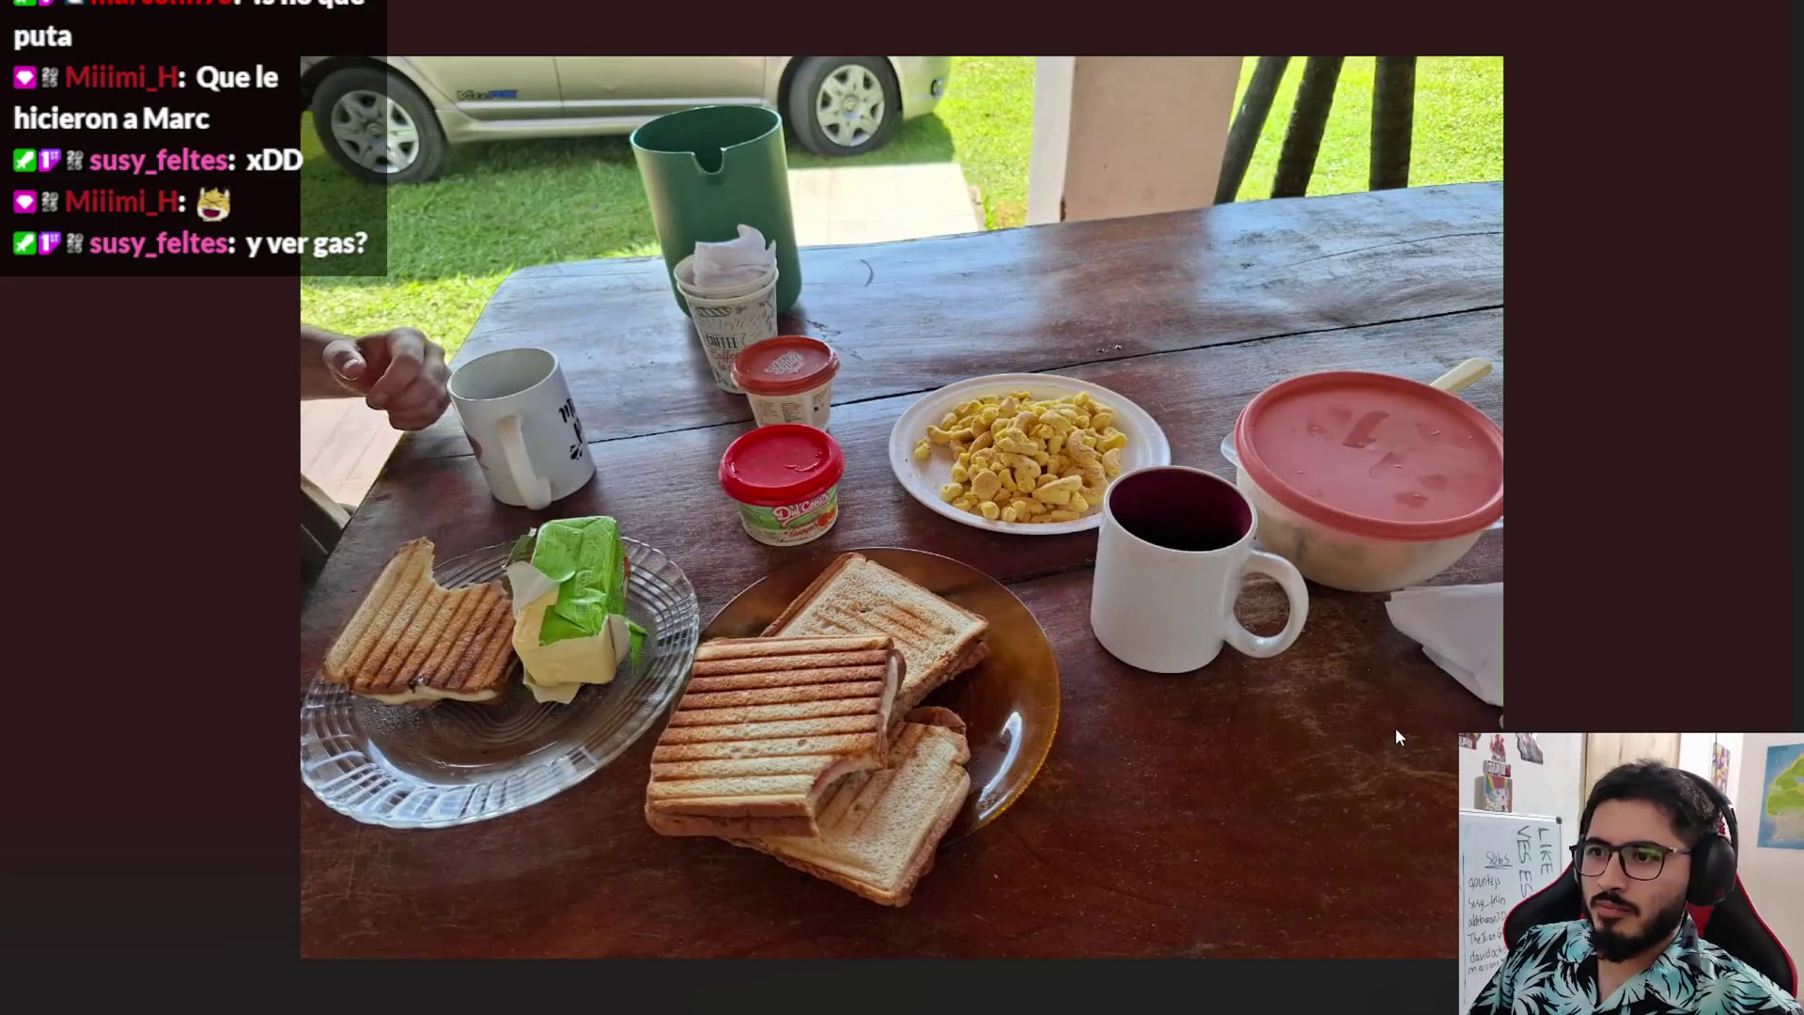
key(Right)
key(Right)
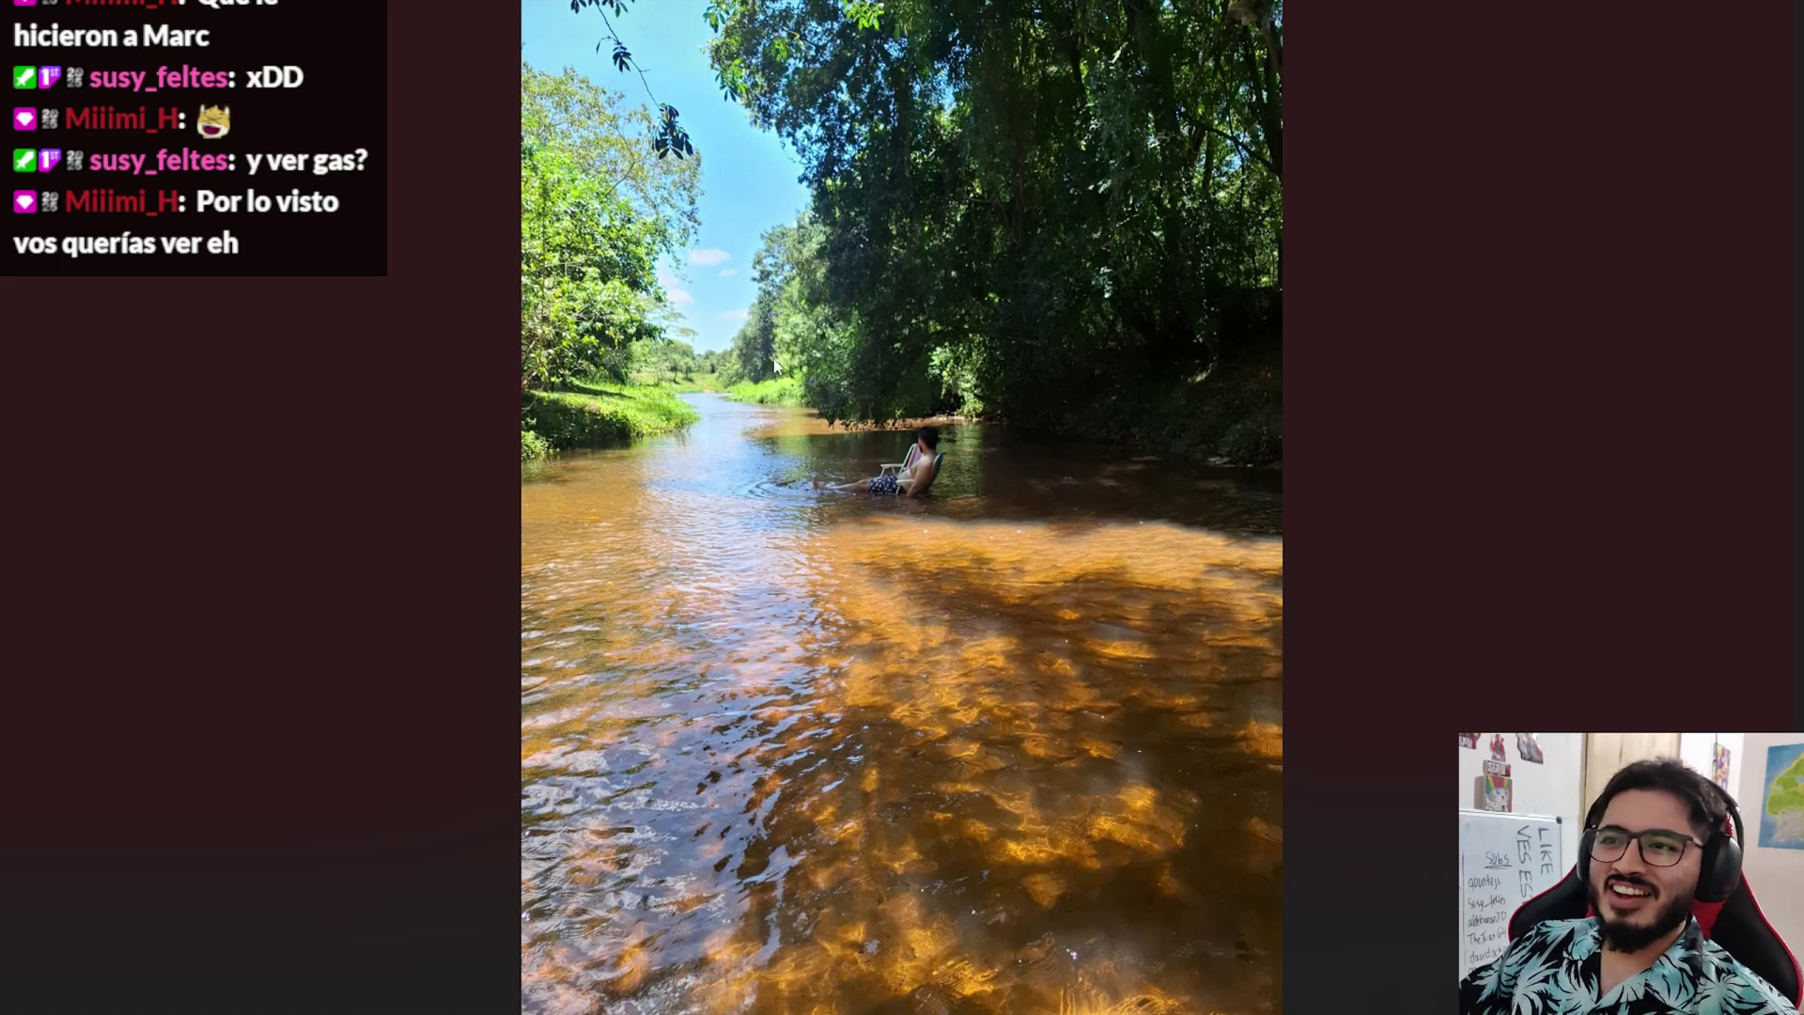
scroll(775, 365, up, 5)
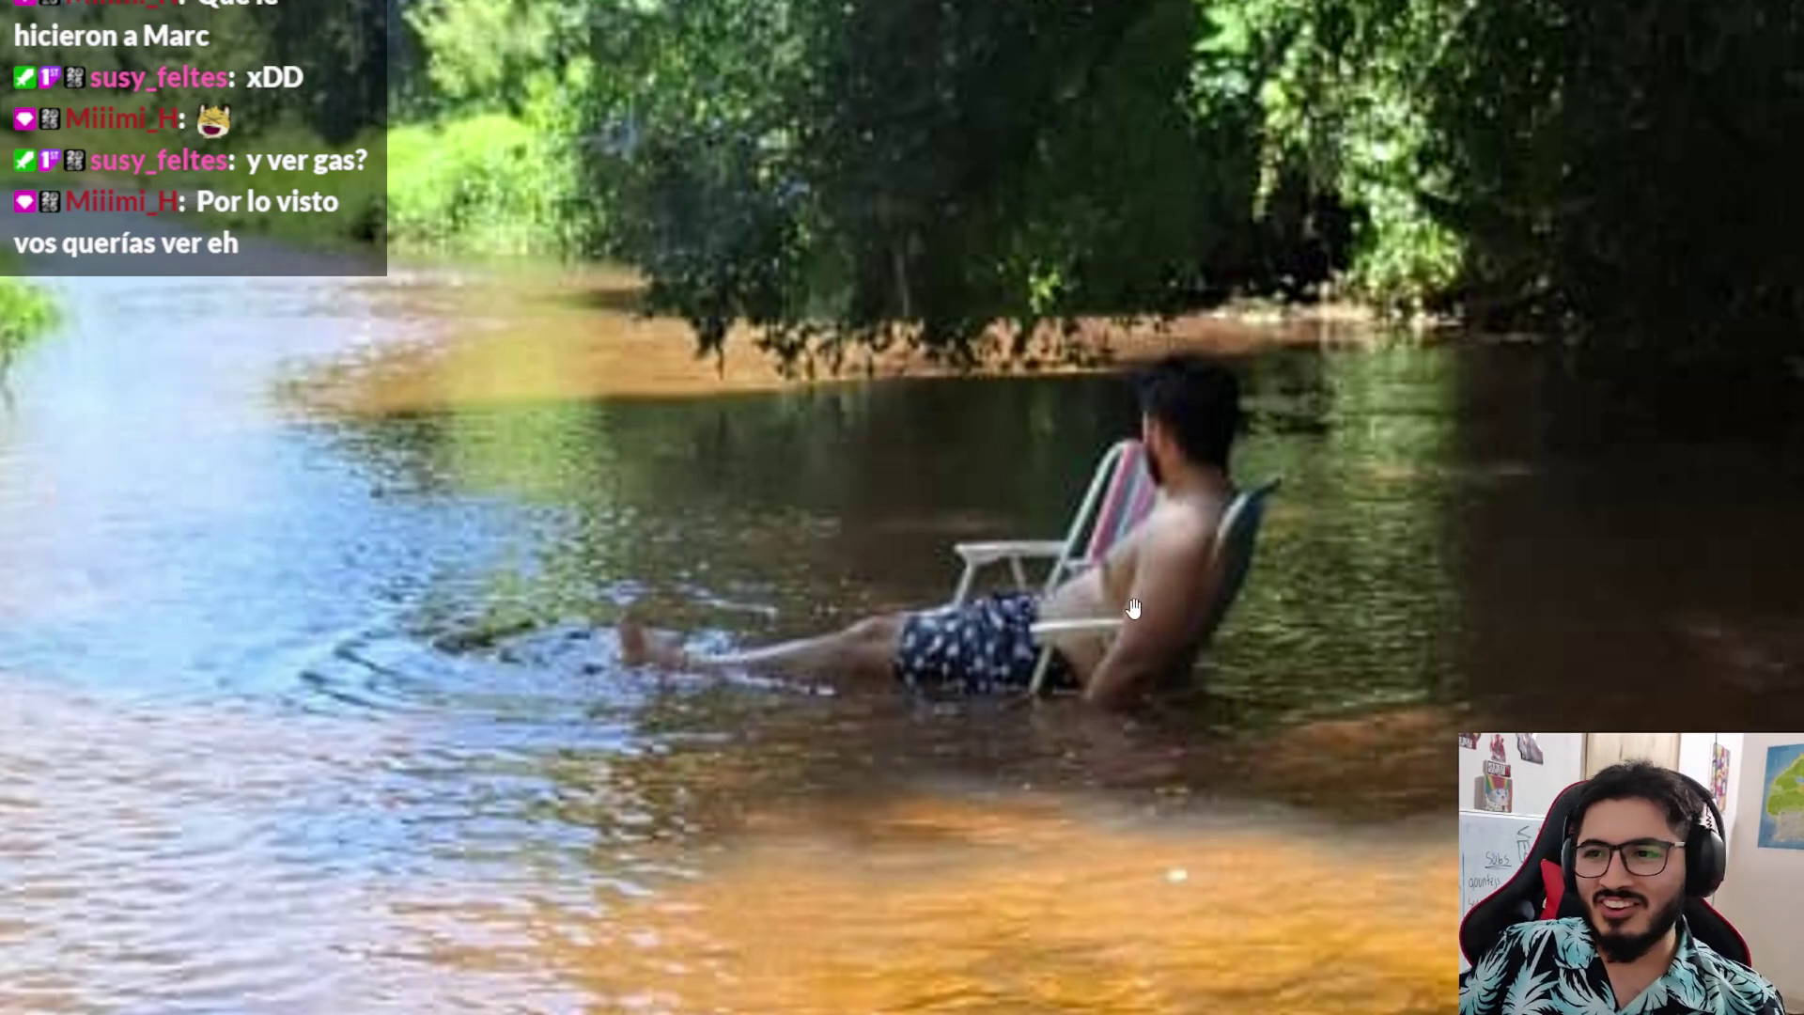
scroll(1133, 608, down, 1)
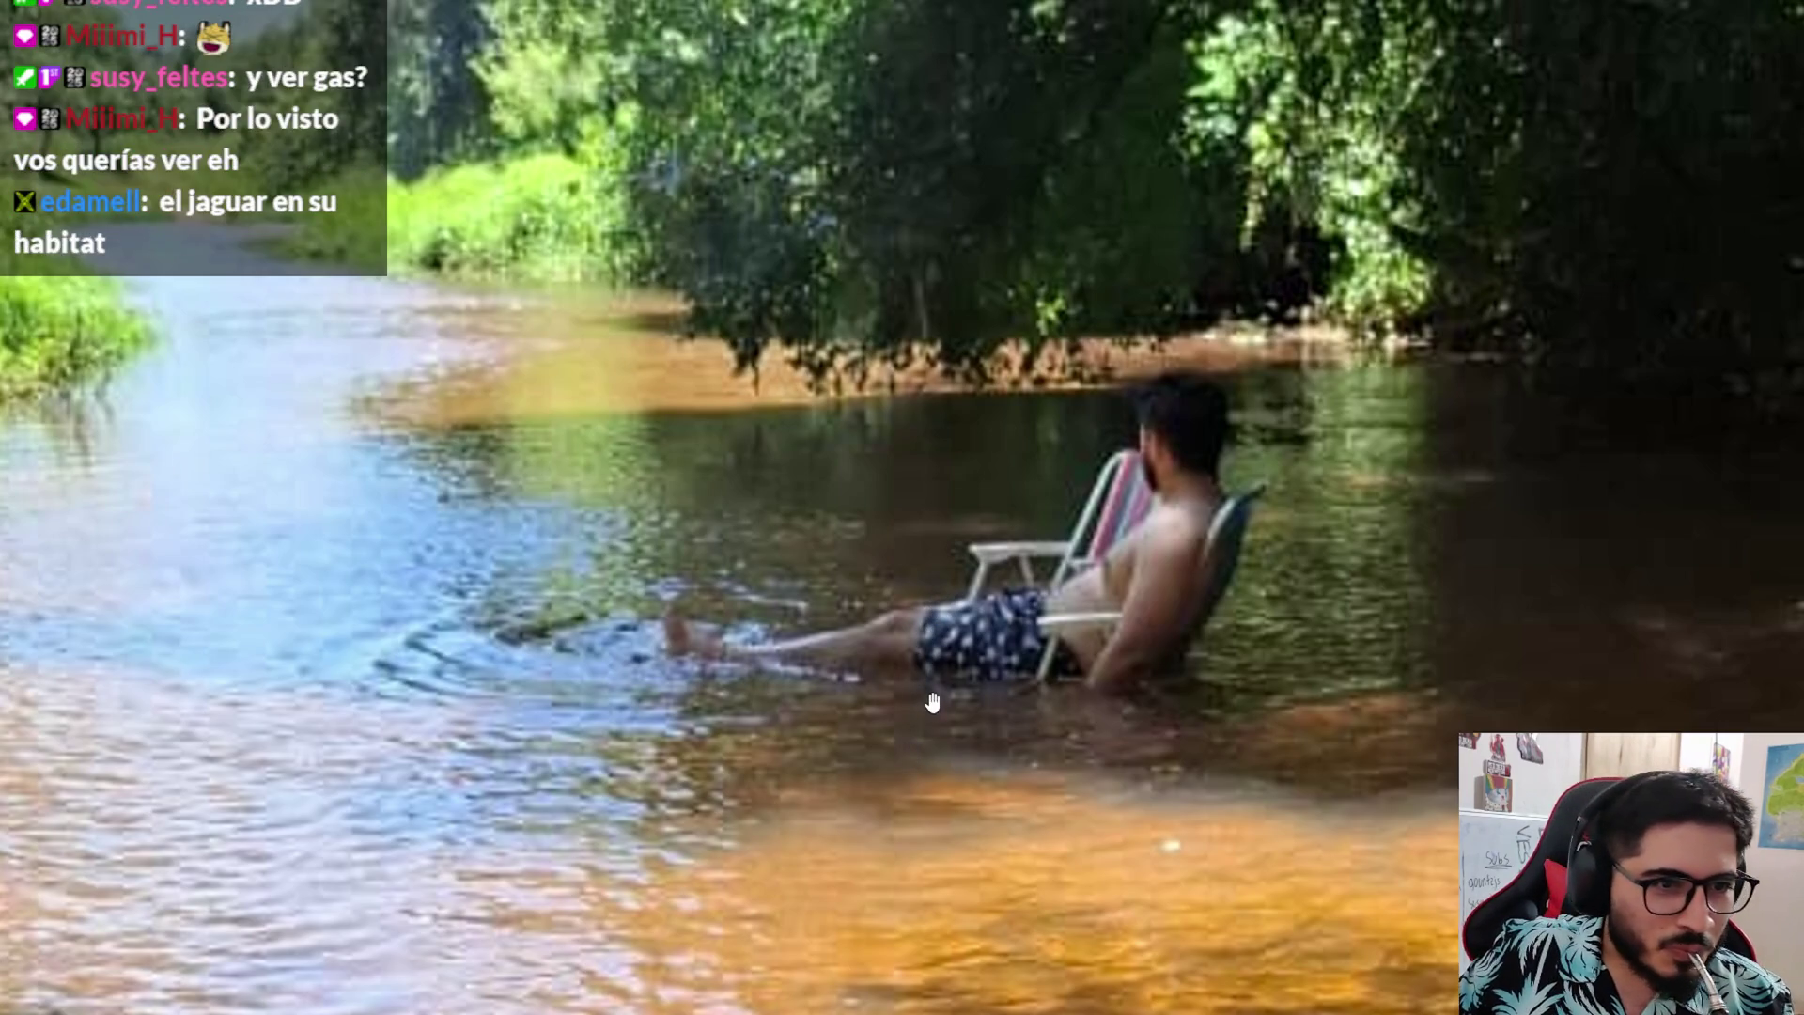
scroll(842, 520, down, 2)
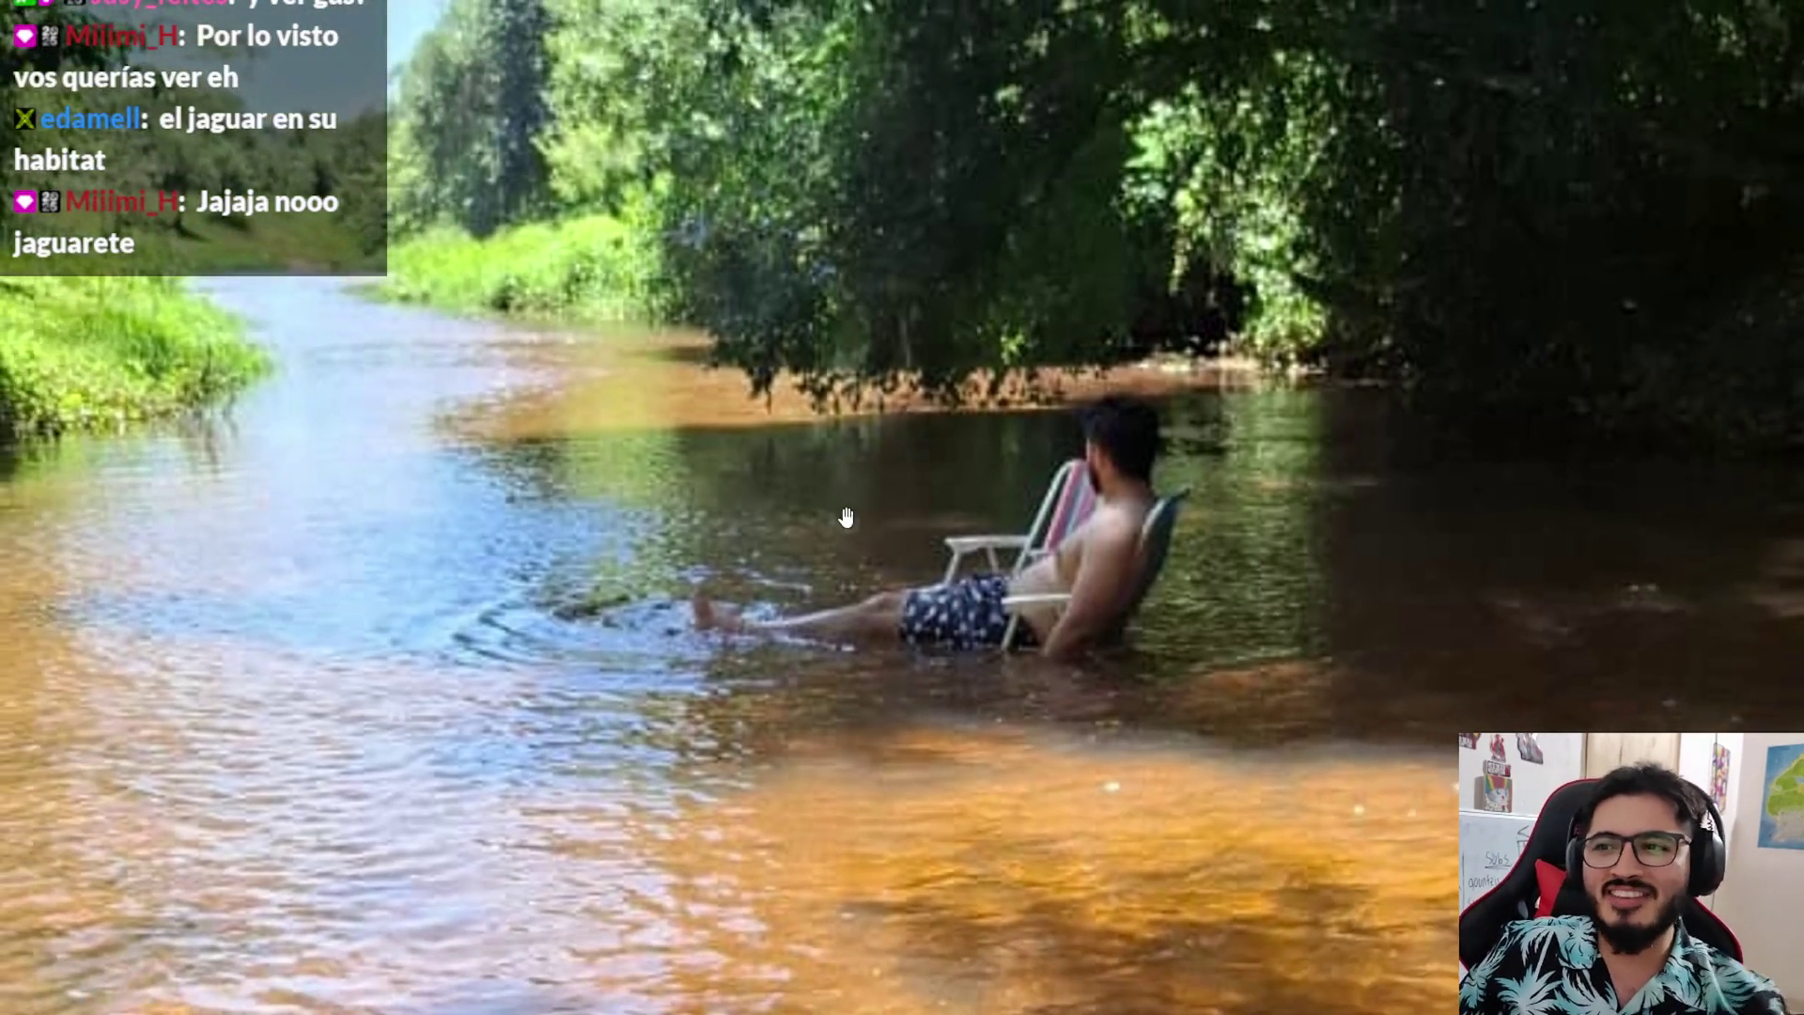
scroll(842, 520, down, 1)
scroll(788, 561, down, 1)
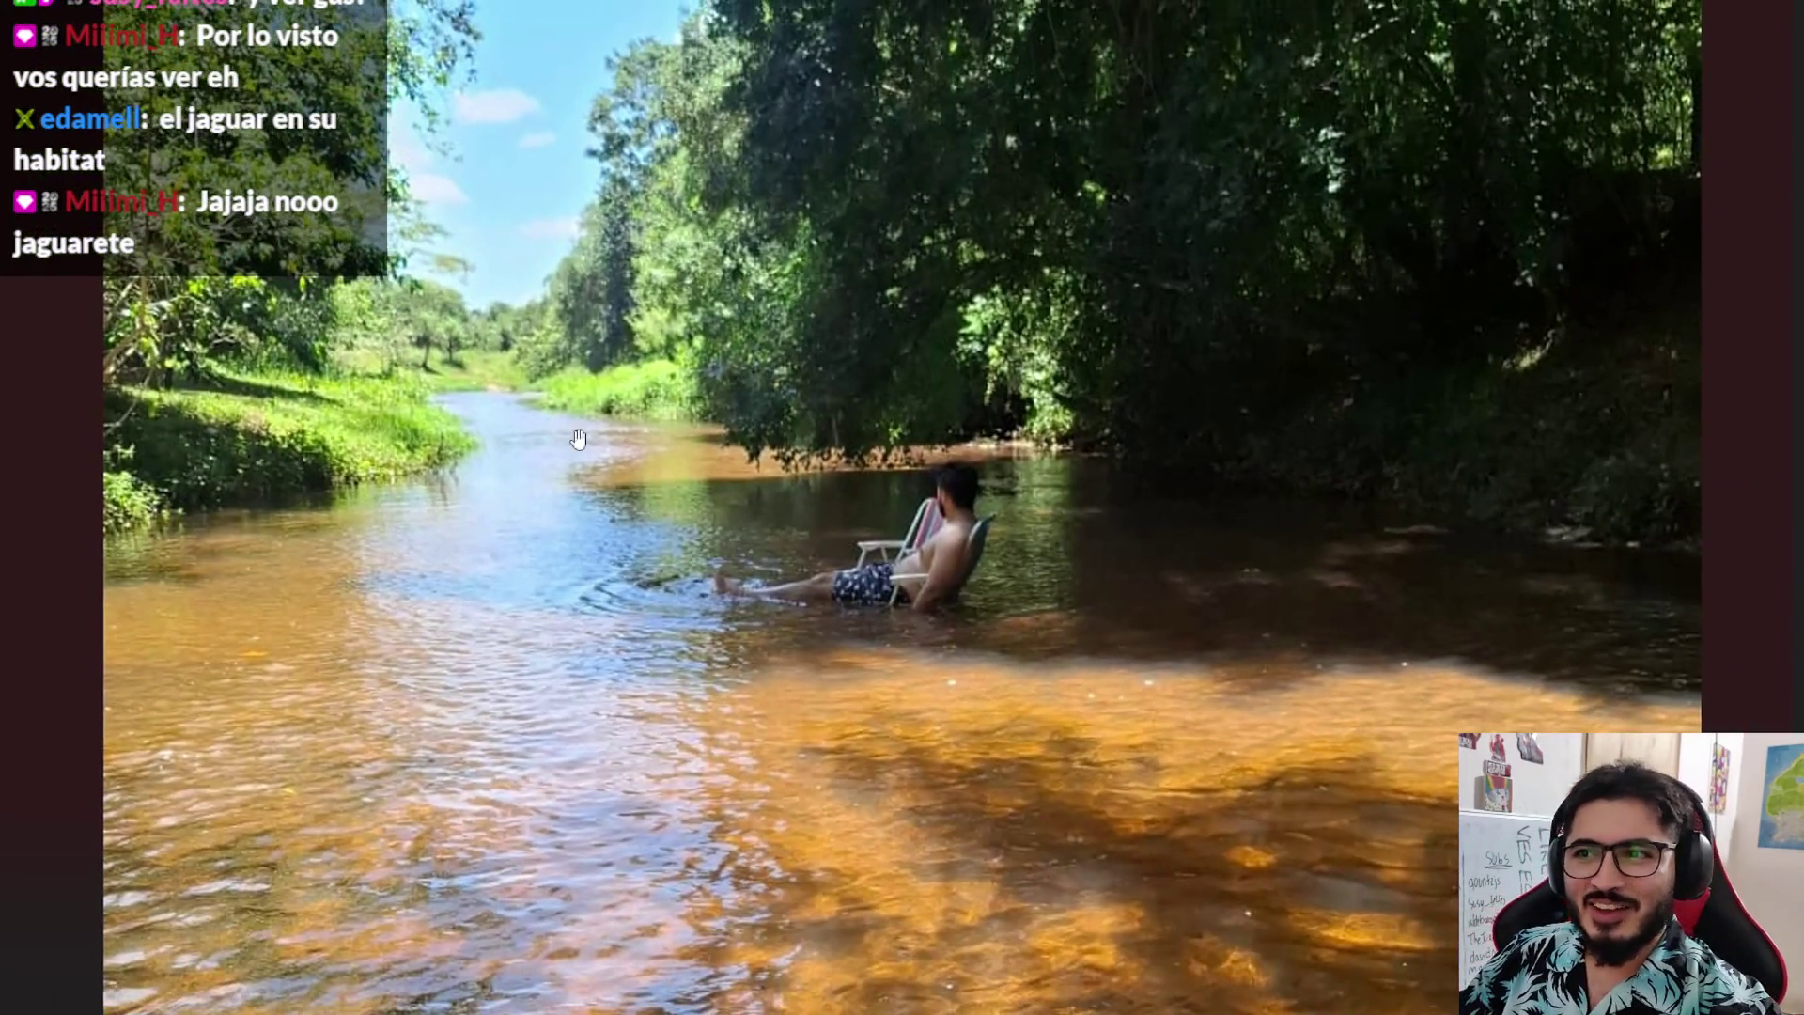
scroll(646, 481, up, 3)
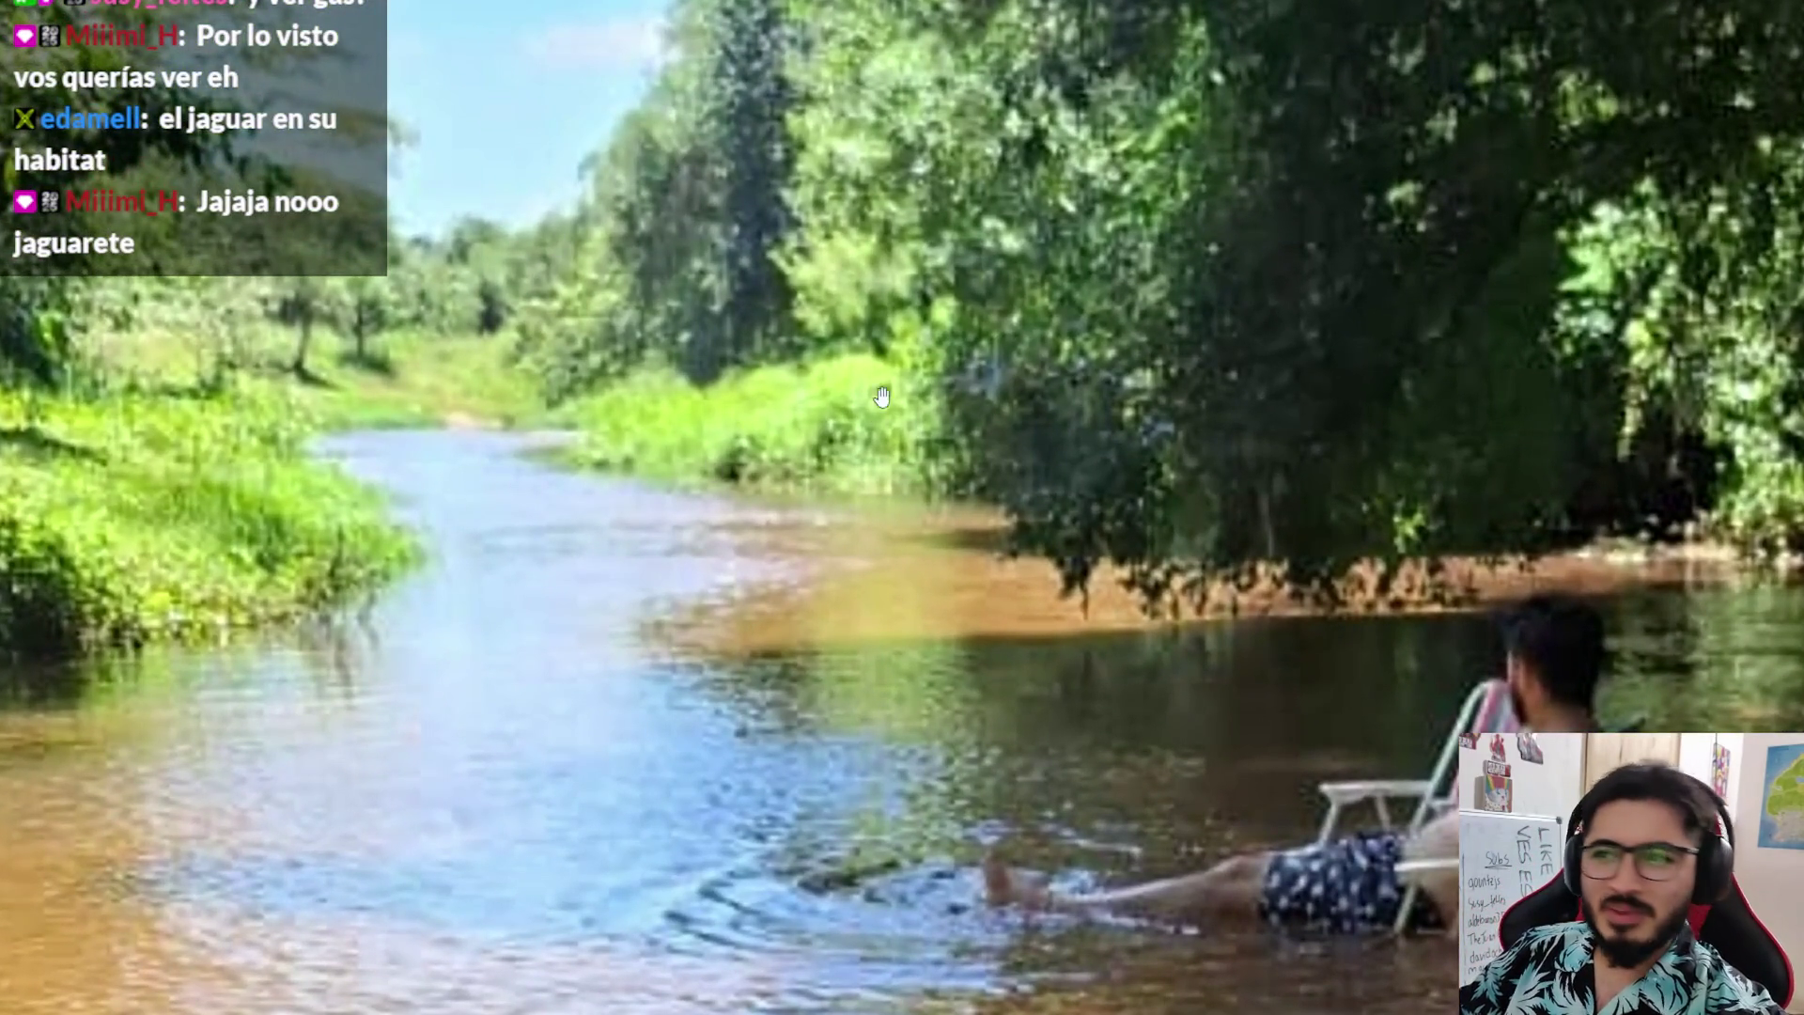
scroll(886, 409, down, 2)
scroll(1035, 691, down, 2)
scroll(1034, 691, down, 3)
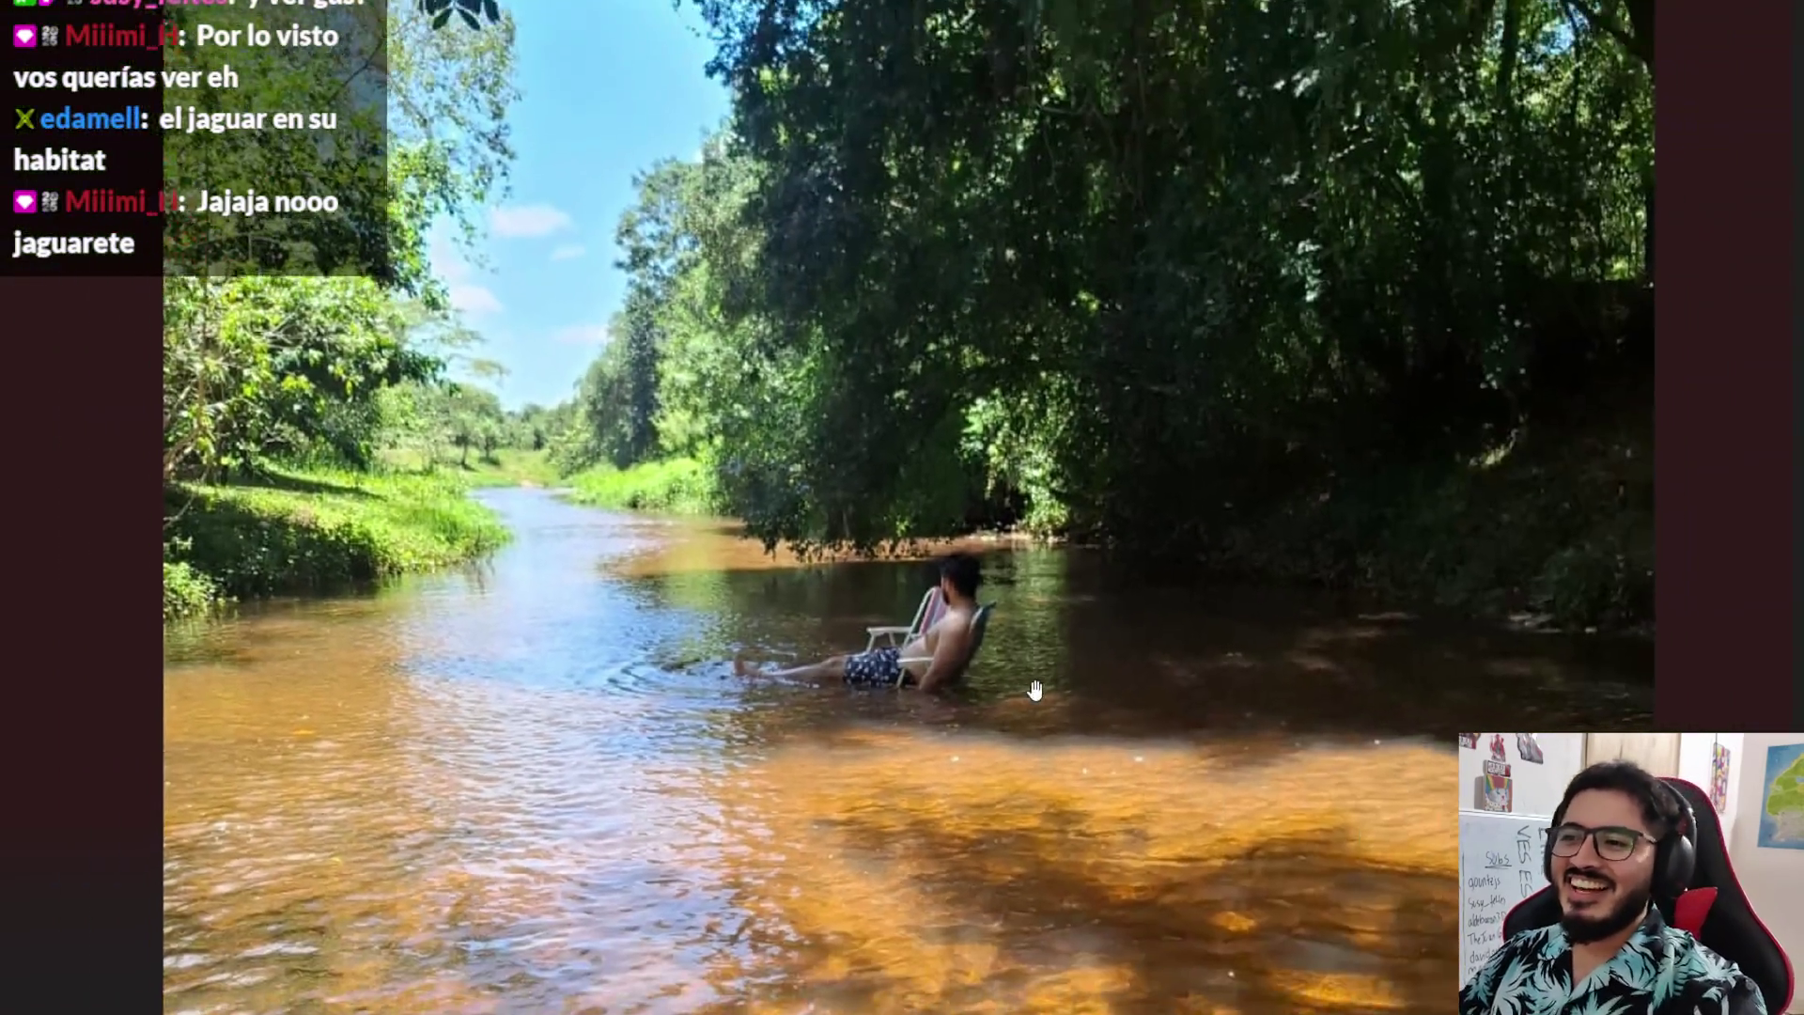
scroll(1034, 691, up, 5)
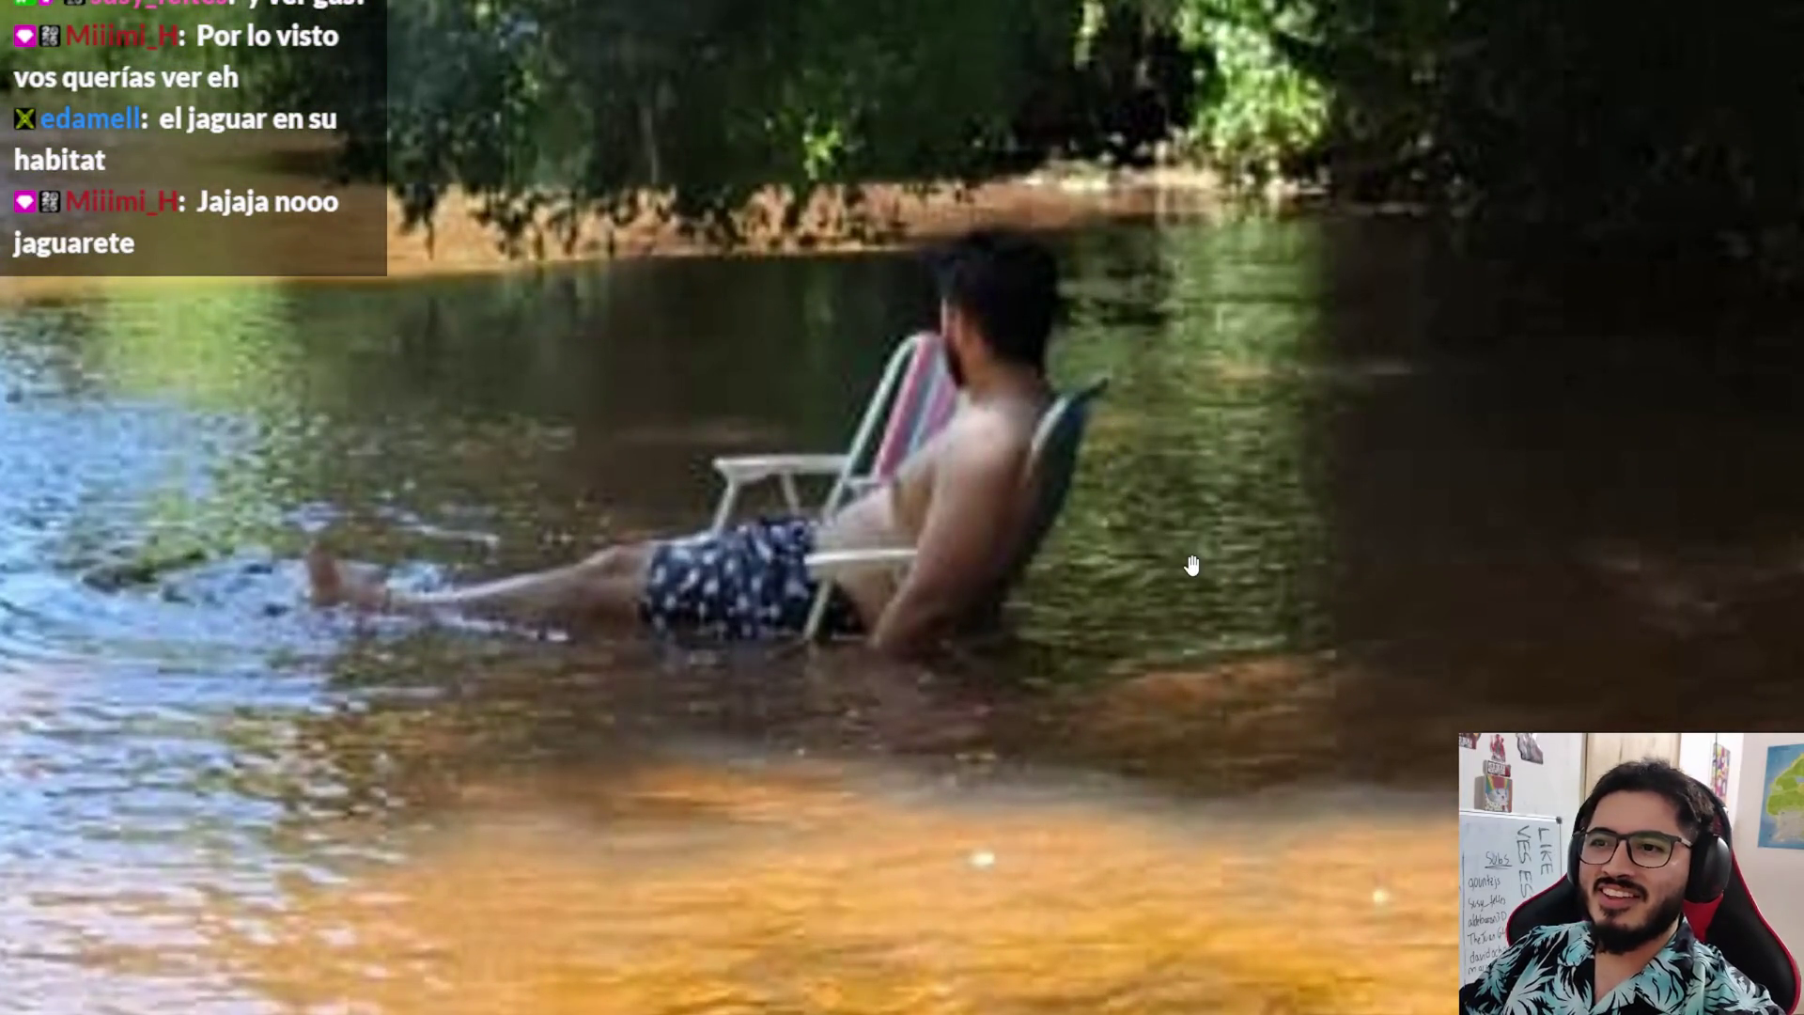
scroll(1222, 582, down, 5)
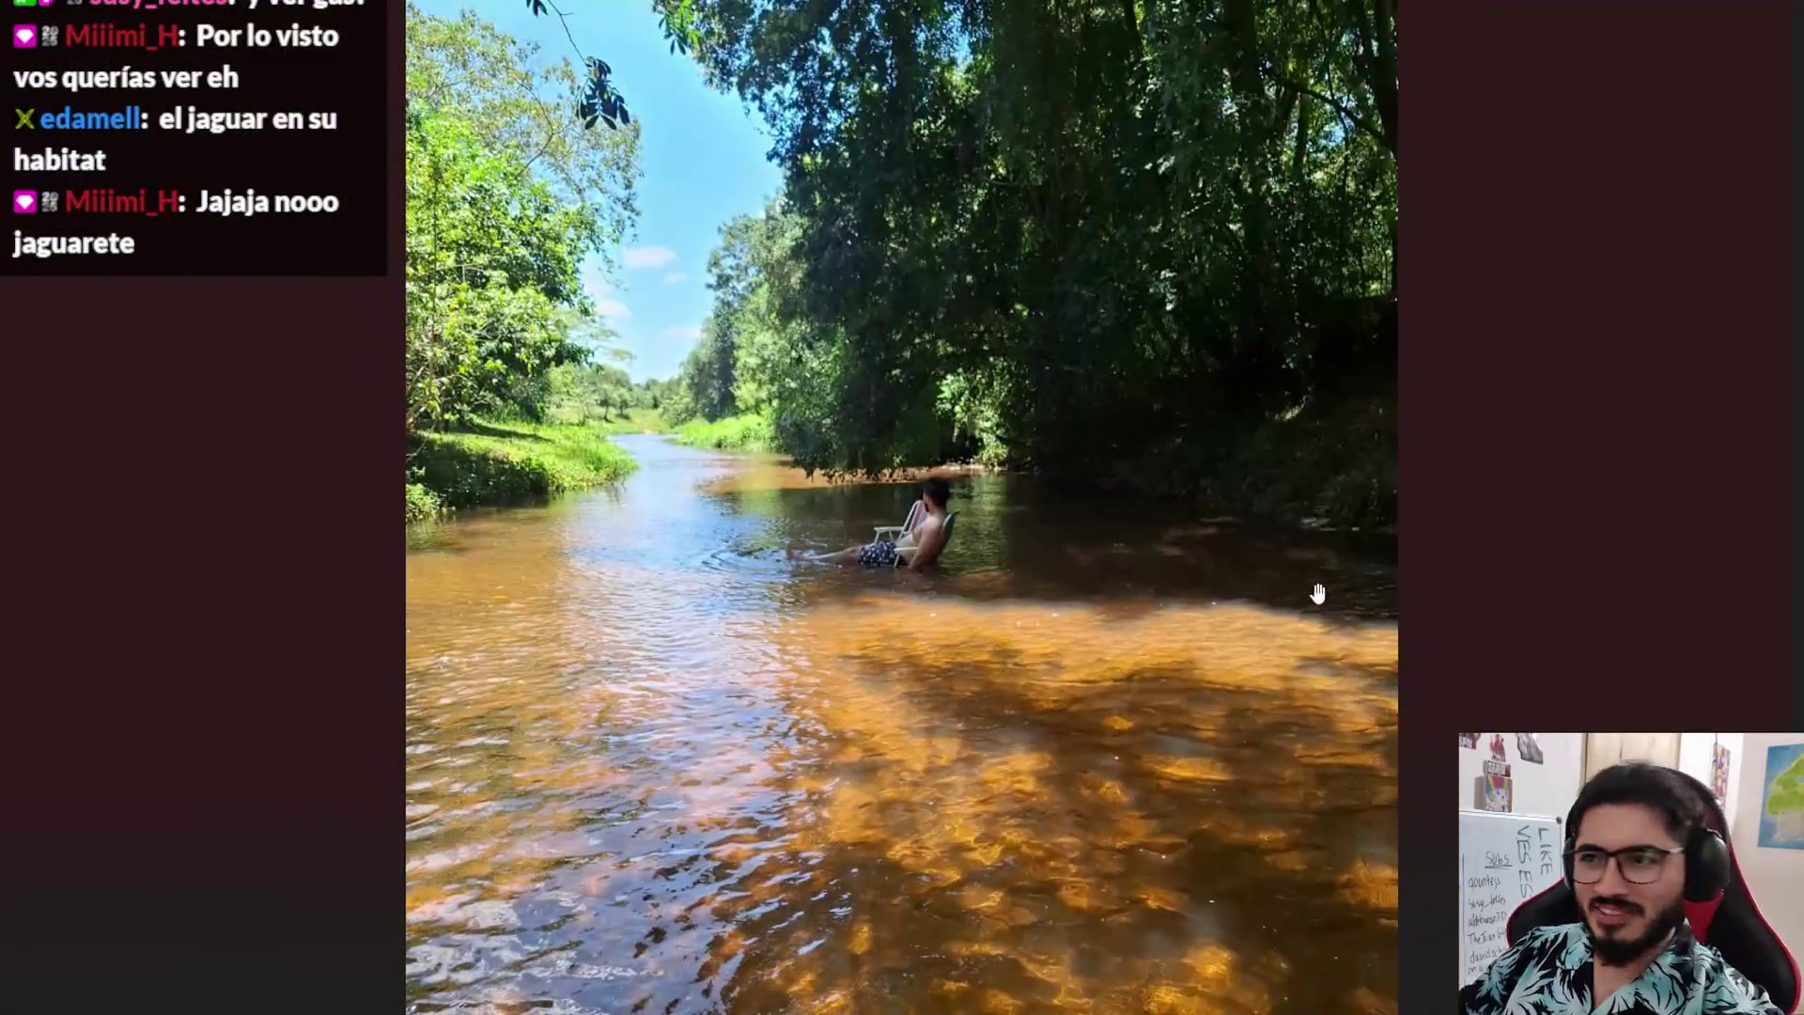
scroll(1297, 601, down, 2)
scroll(1062, 853, up, 5)
scroll(1015, 576, up, 2)
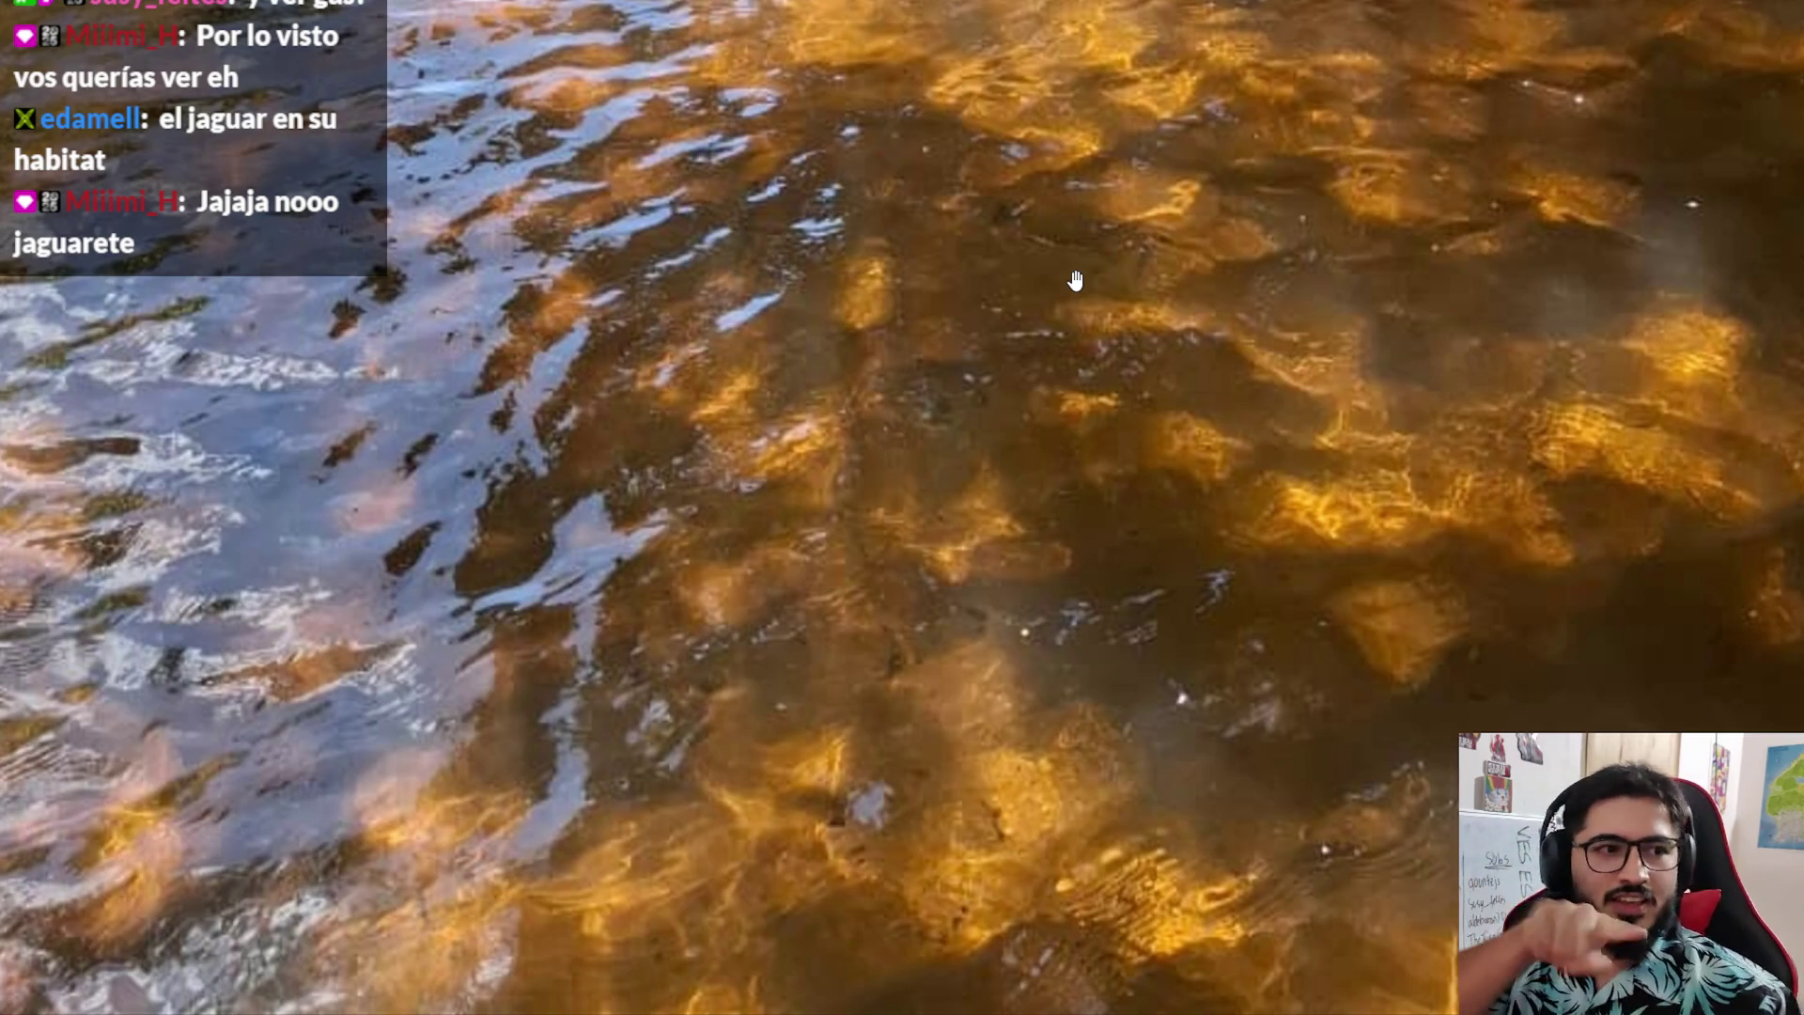
scroll(1144, 435, down, 6)
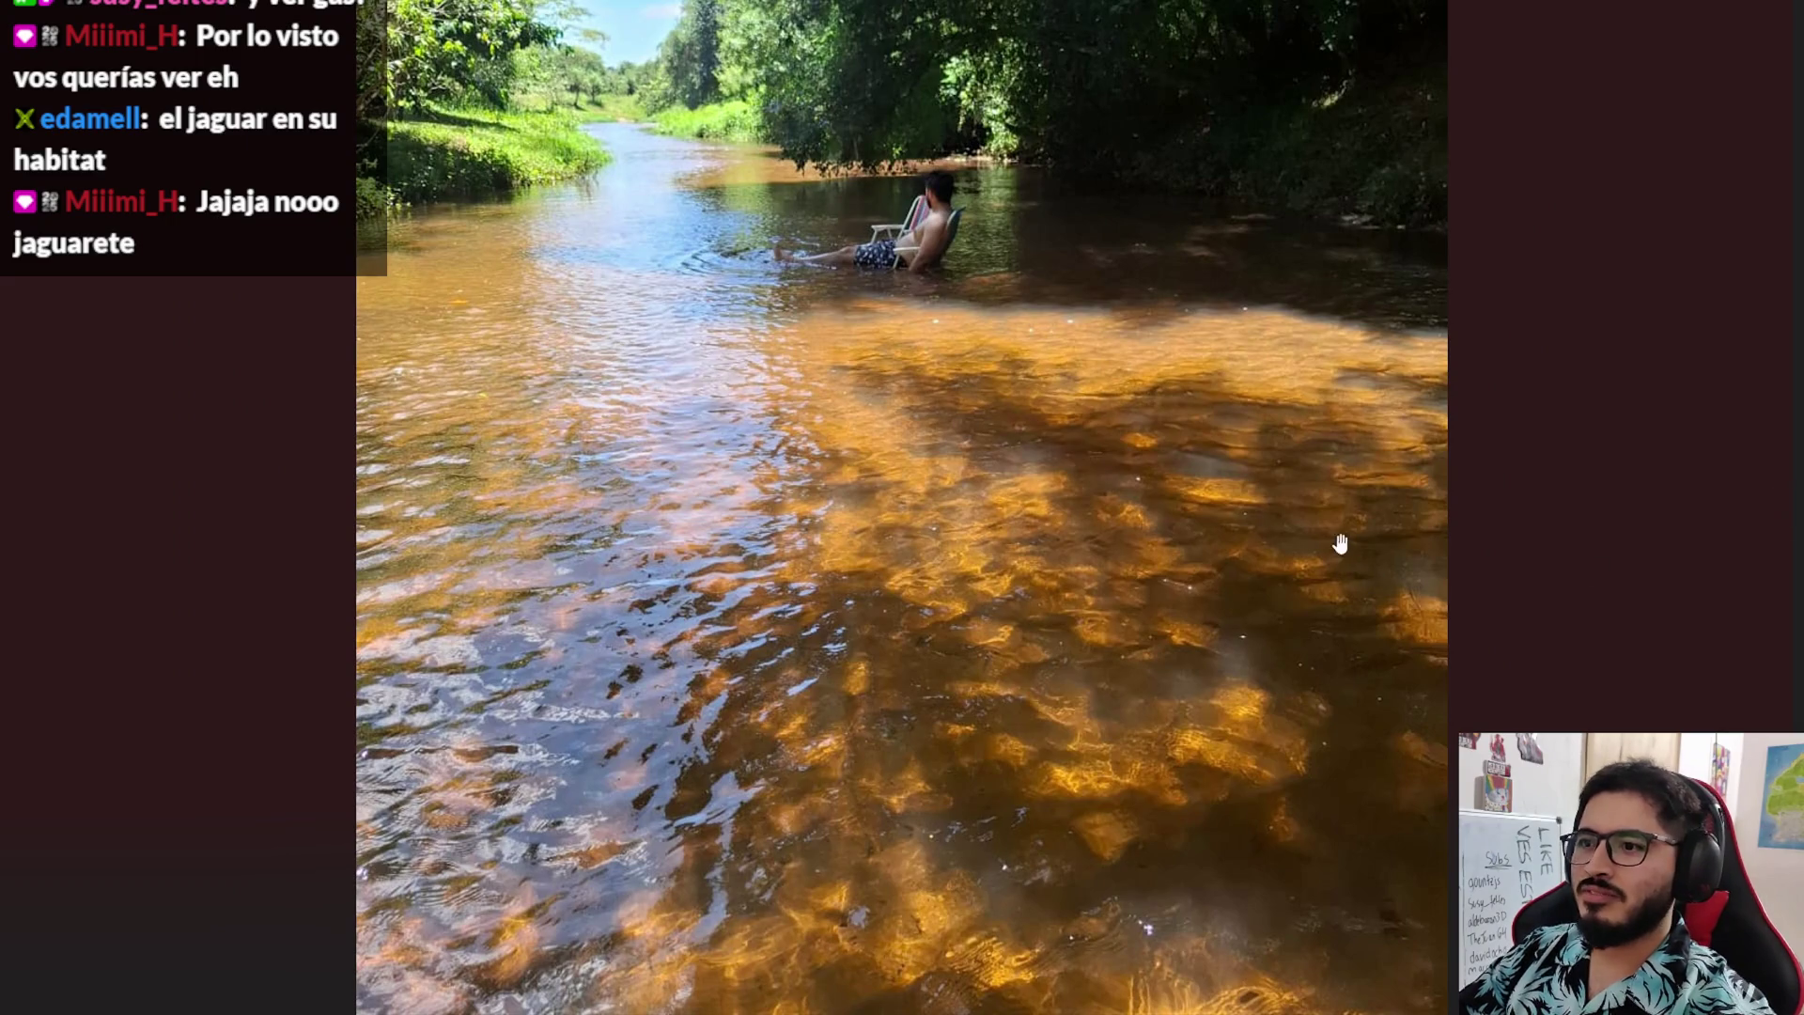
scroll(1222, 603, up, 1)
scroll(1222, 602, up, 2)
scroll(387, 639, up, 2)
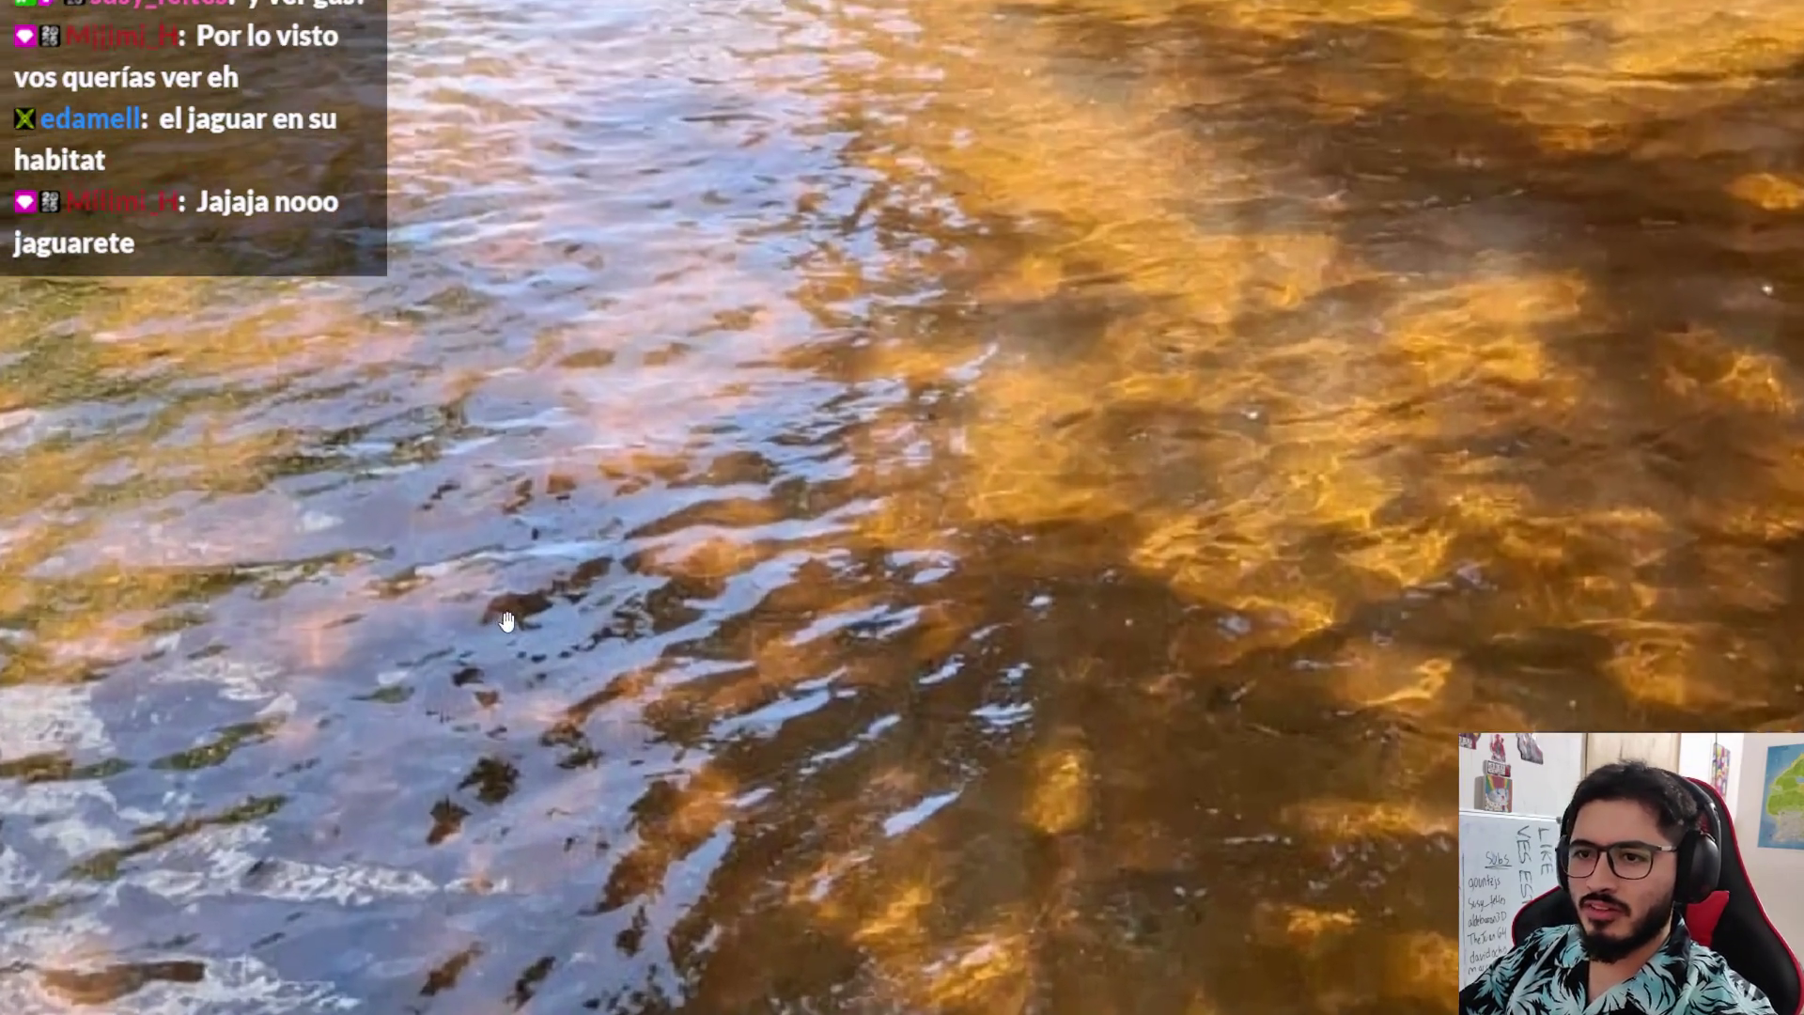
scroll(611, 667, down, 1)
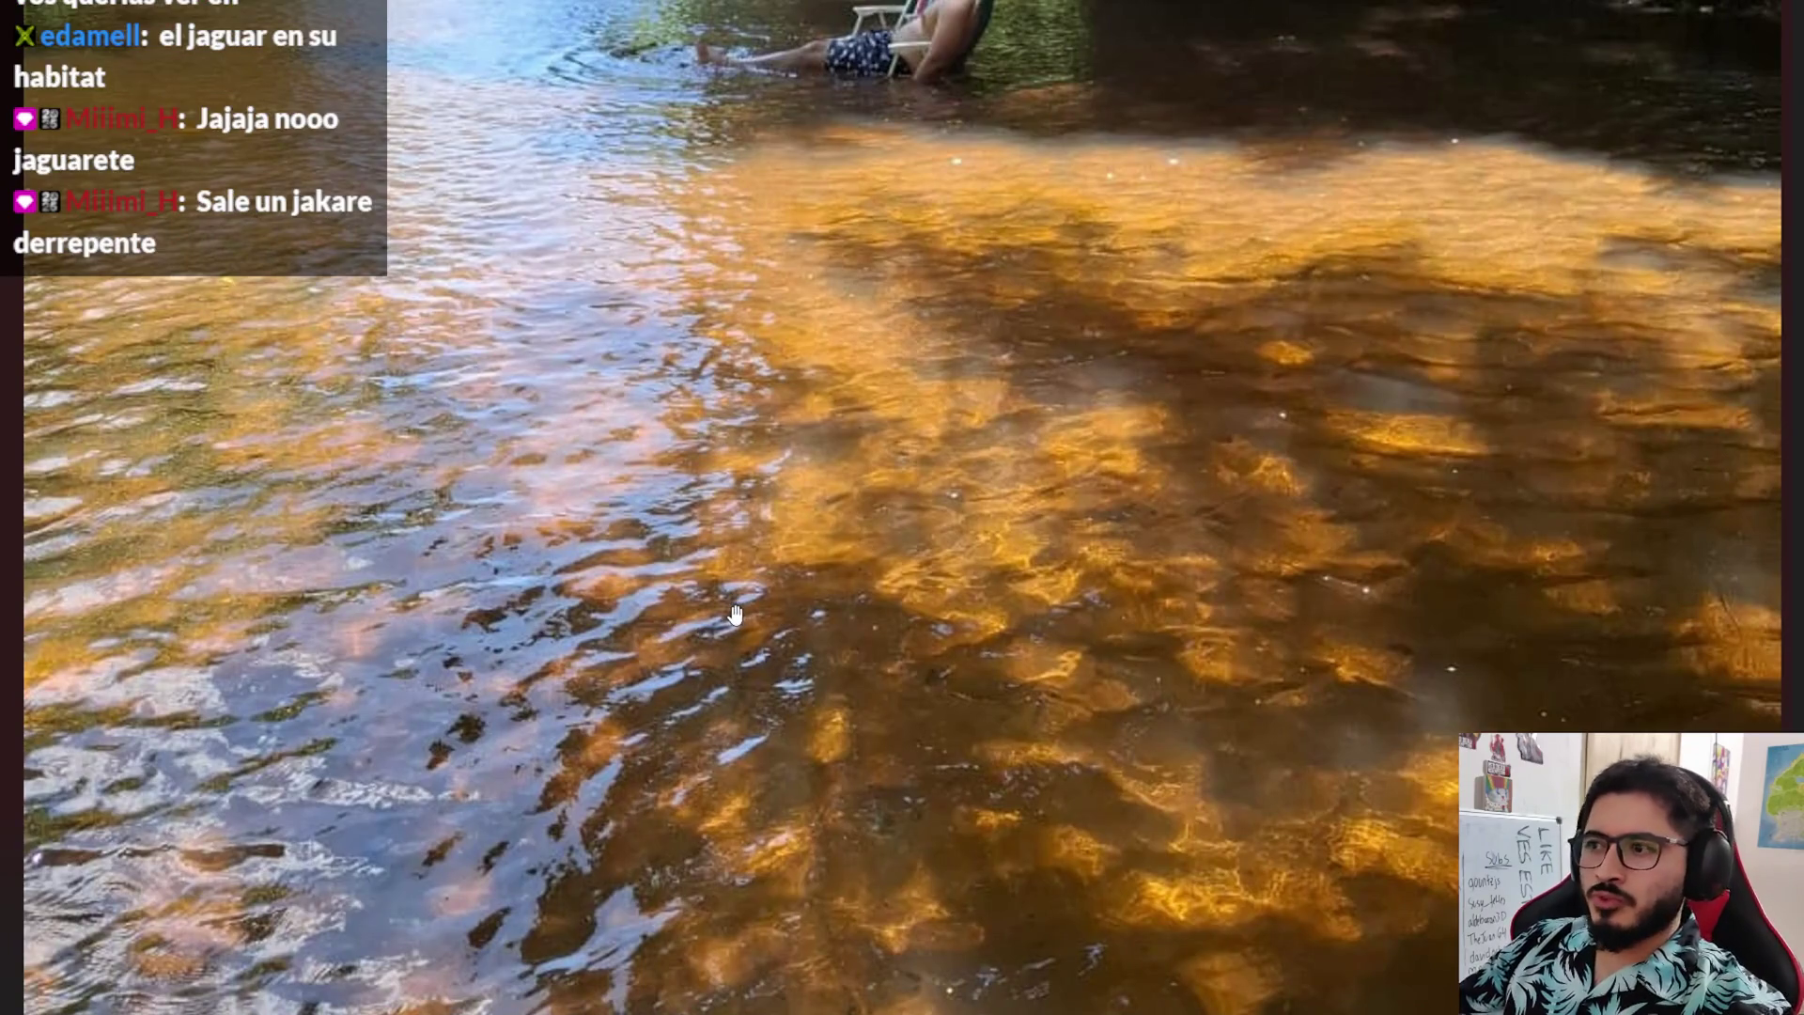
scroll(832, 554, down, 3)
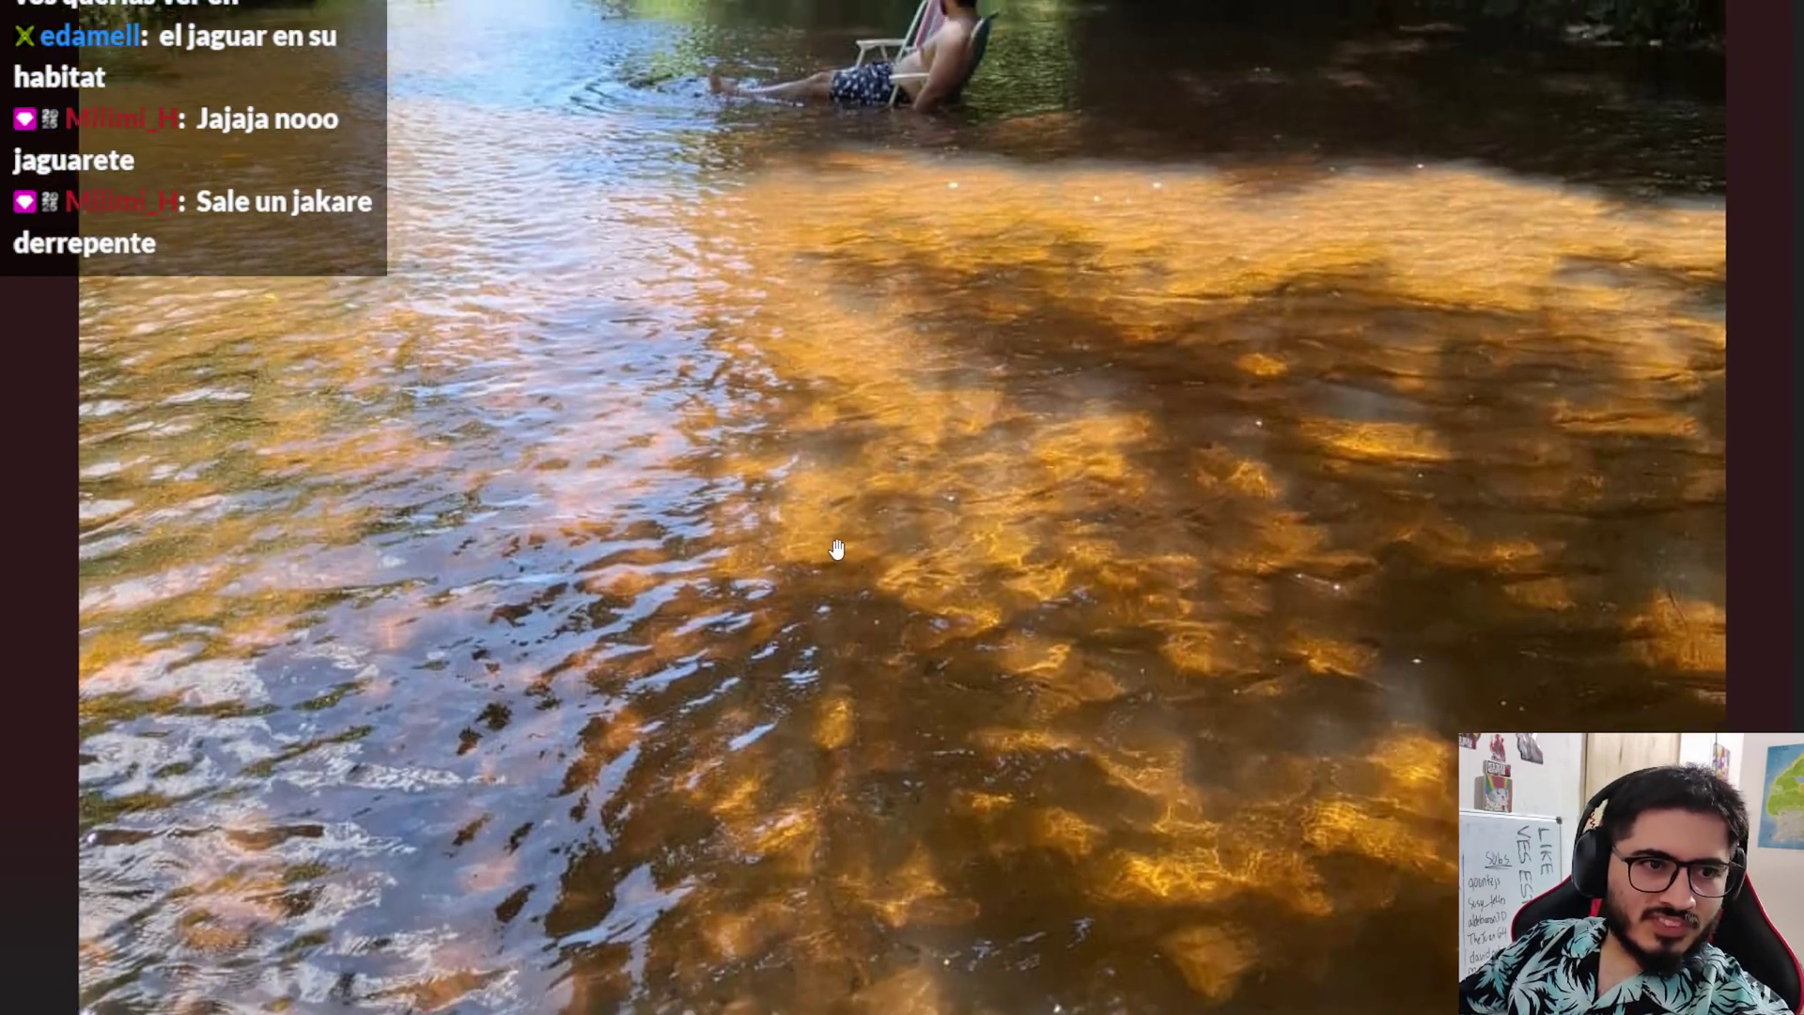
scroll(912, 320, up, 1)
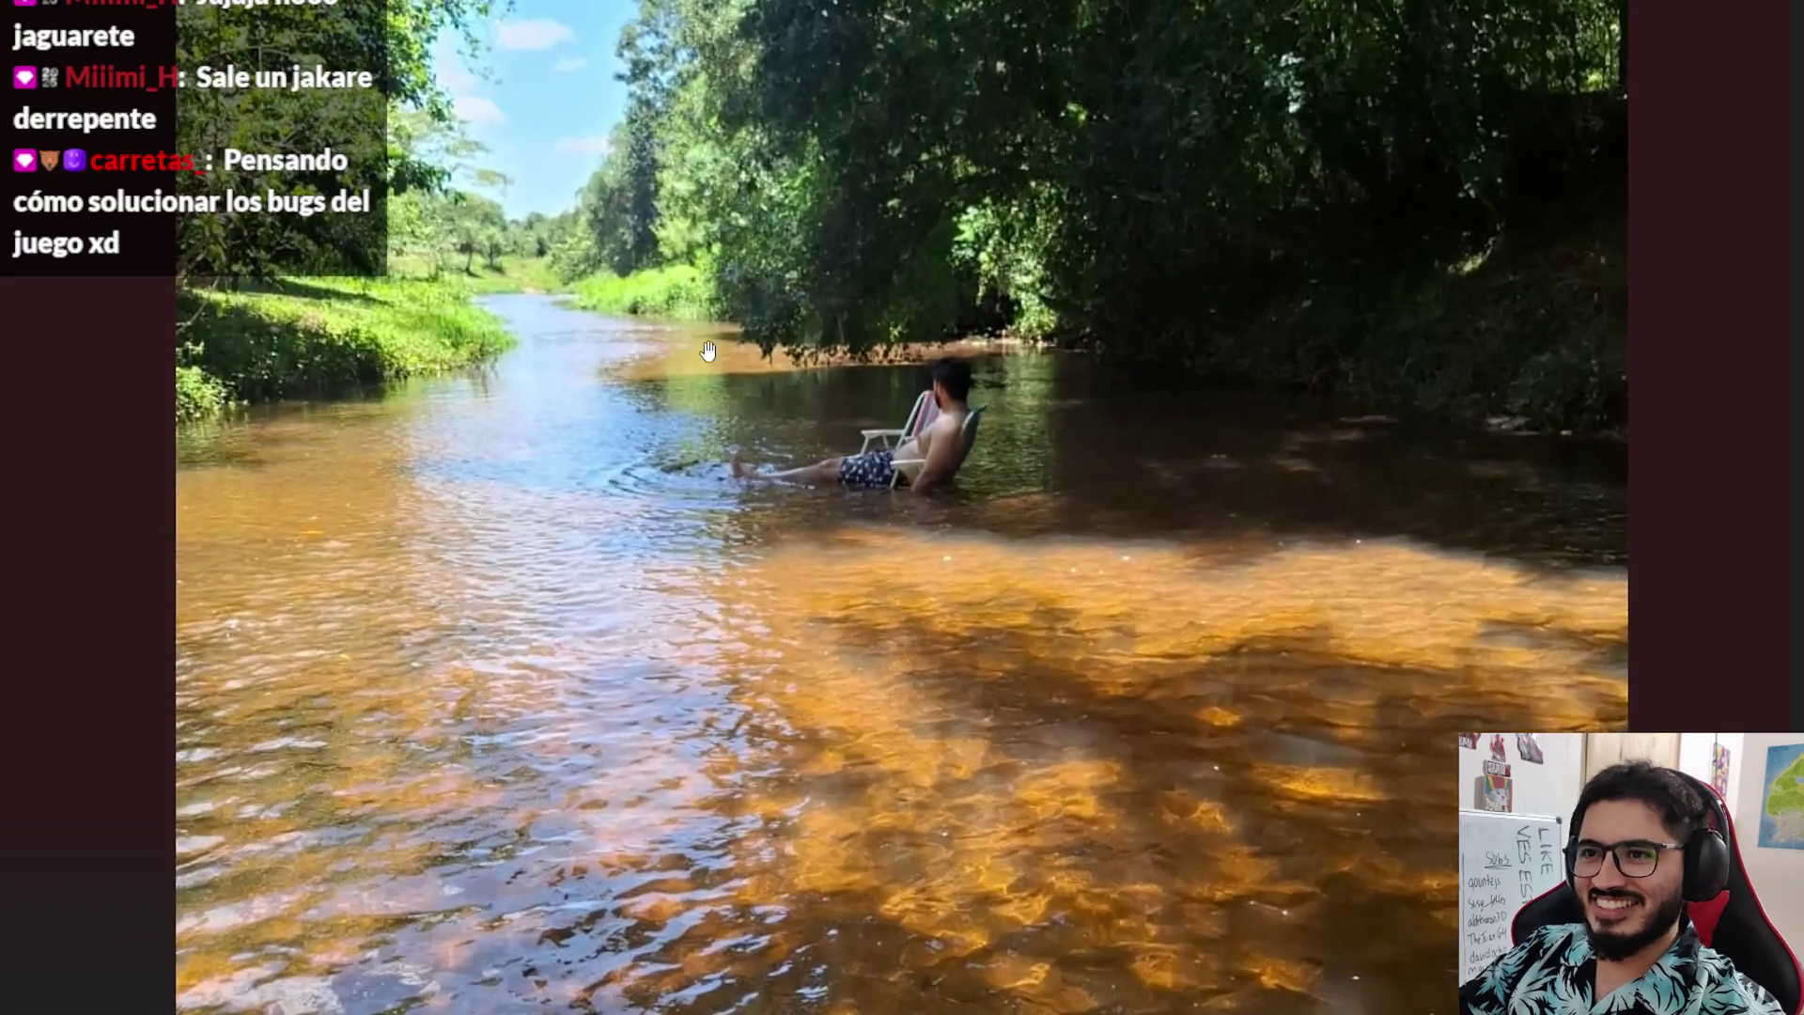
scroll(968, 733, down, 1)
scroll(968, 733, down, 1)
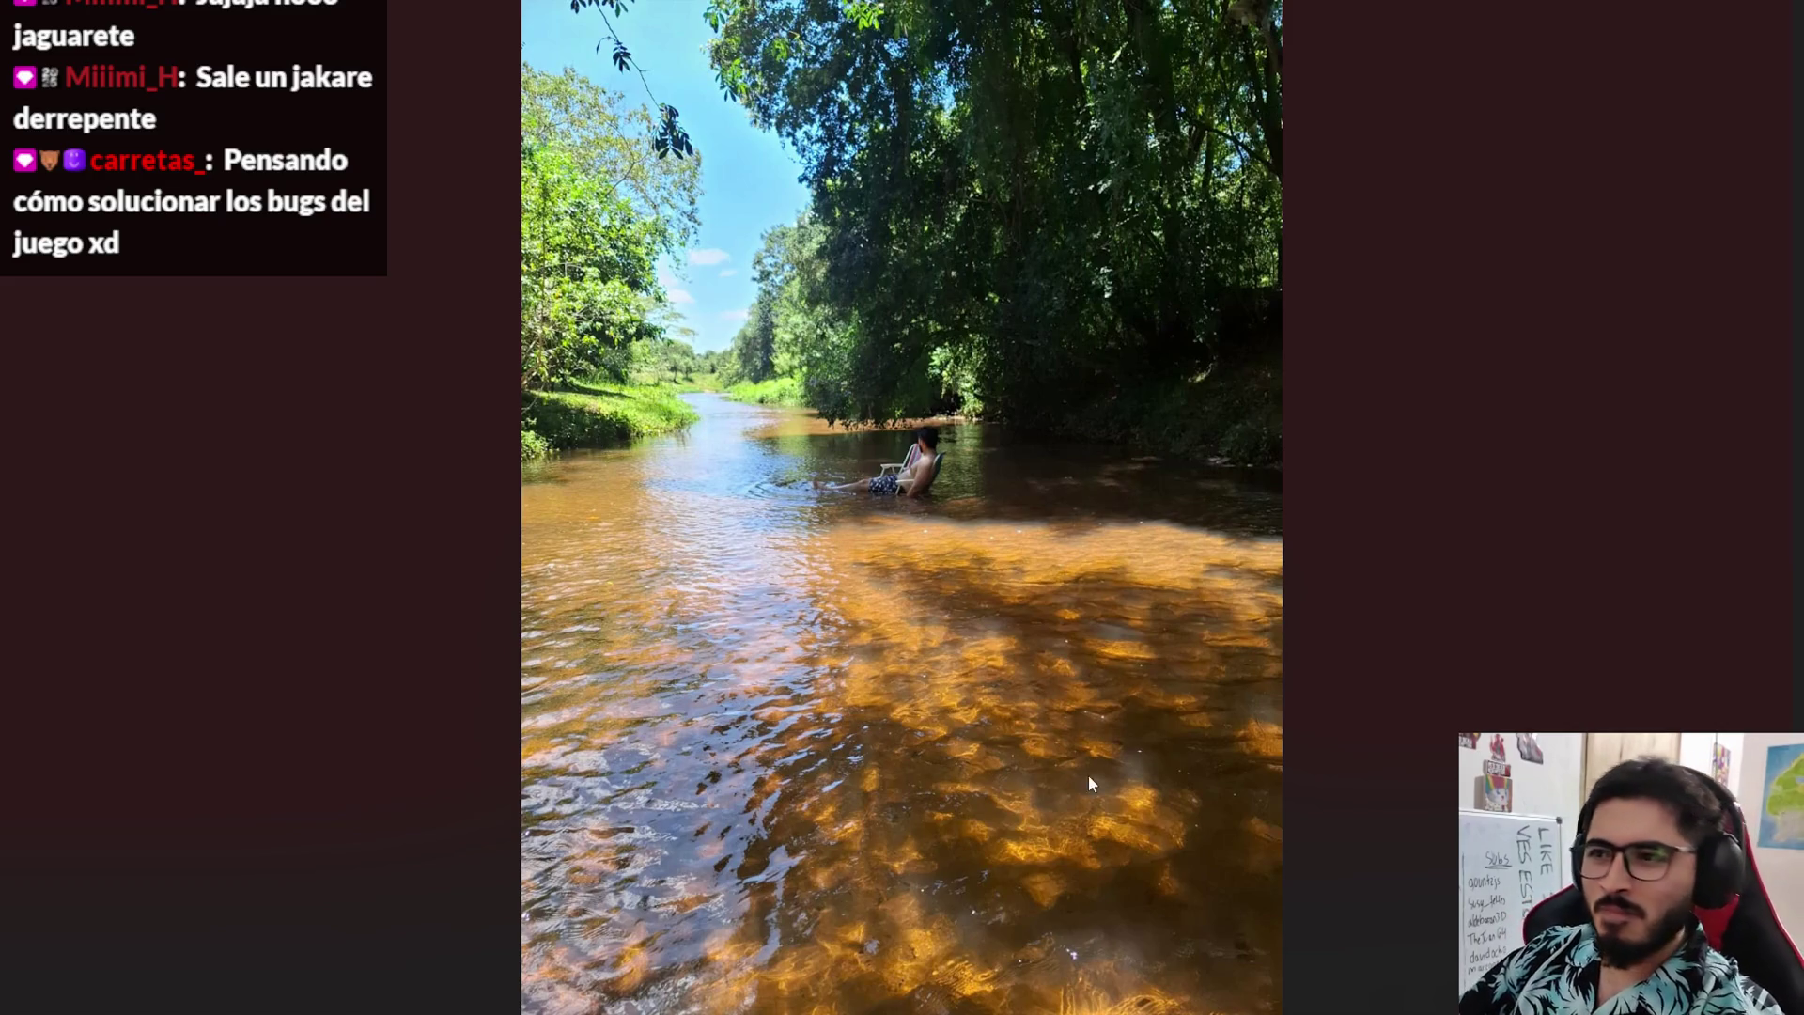
scroll(1189, 885, up, 2)
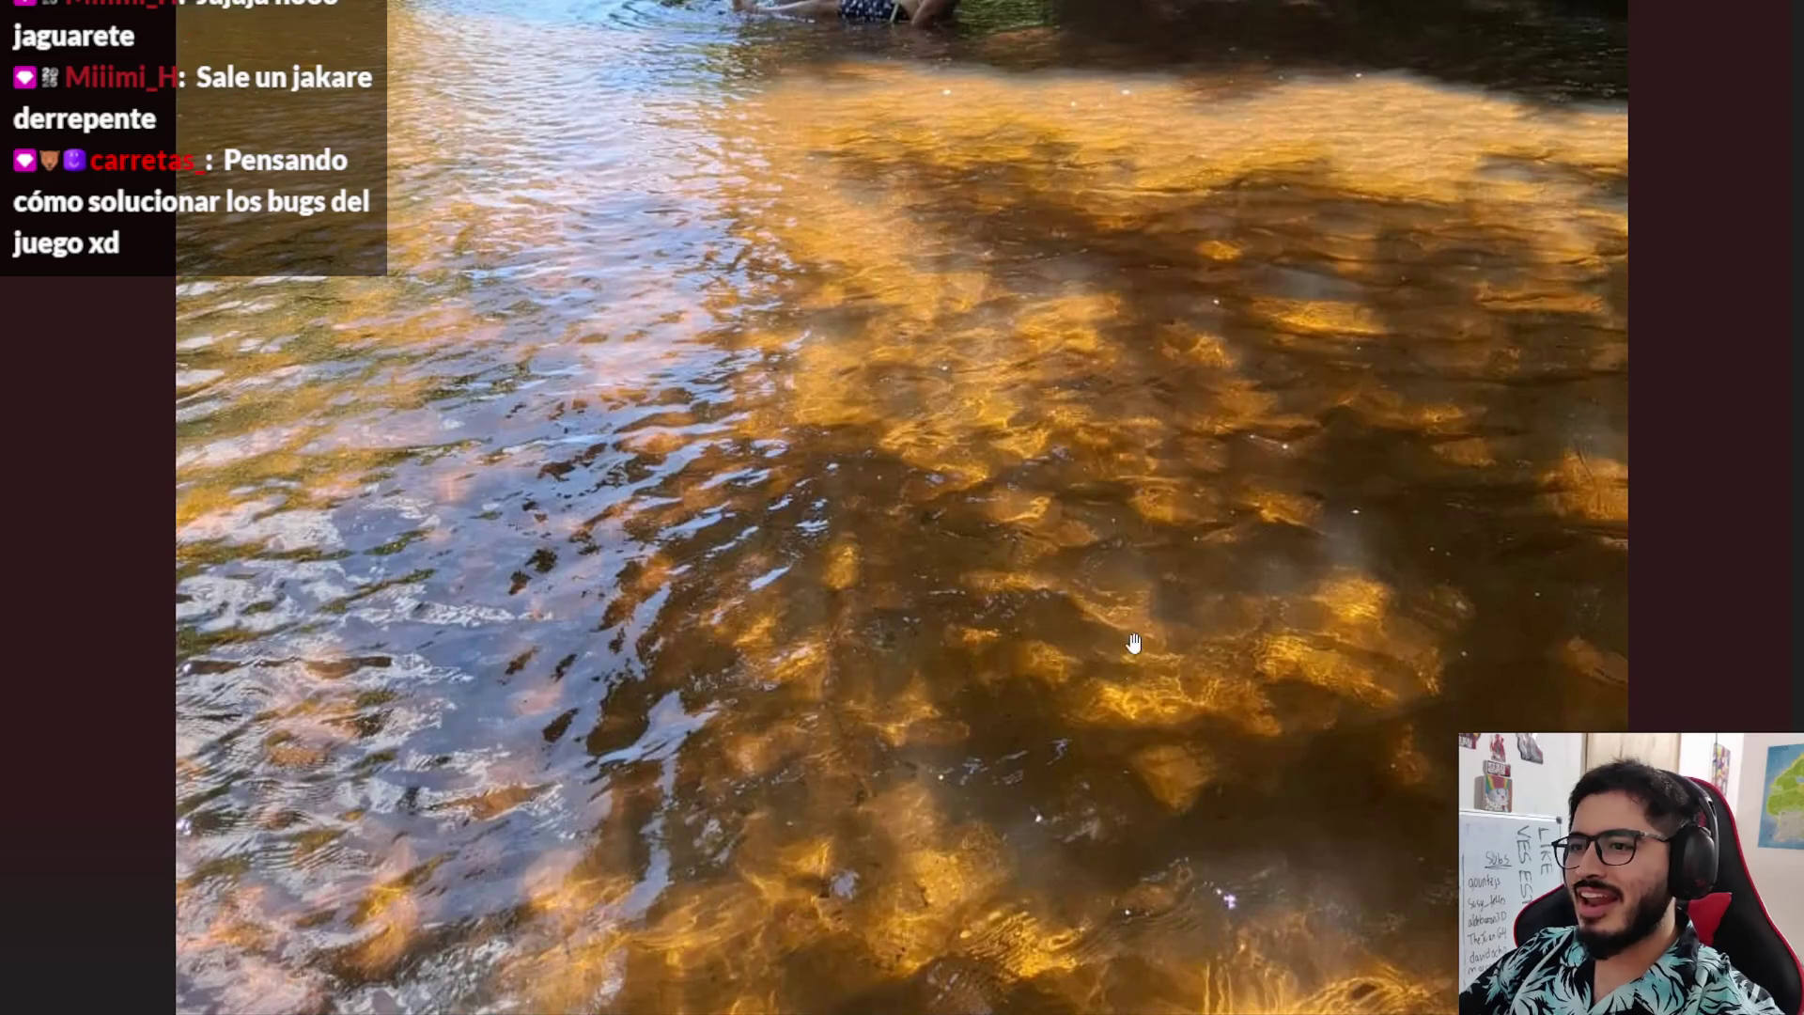
scroll(1284, 902, up, 2)
scroll(1284, 902, down, 2)
scroll(1222, 827, down, 1)
scroll(1183, 774, down, 2)
scroll(1183, 774, up, 3)
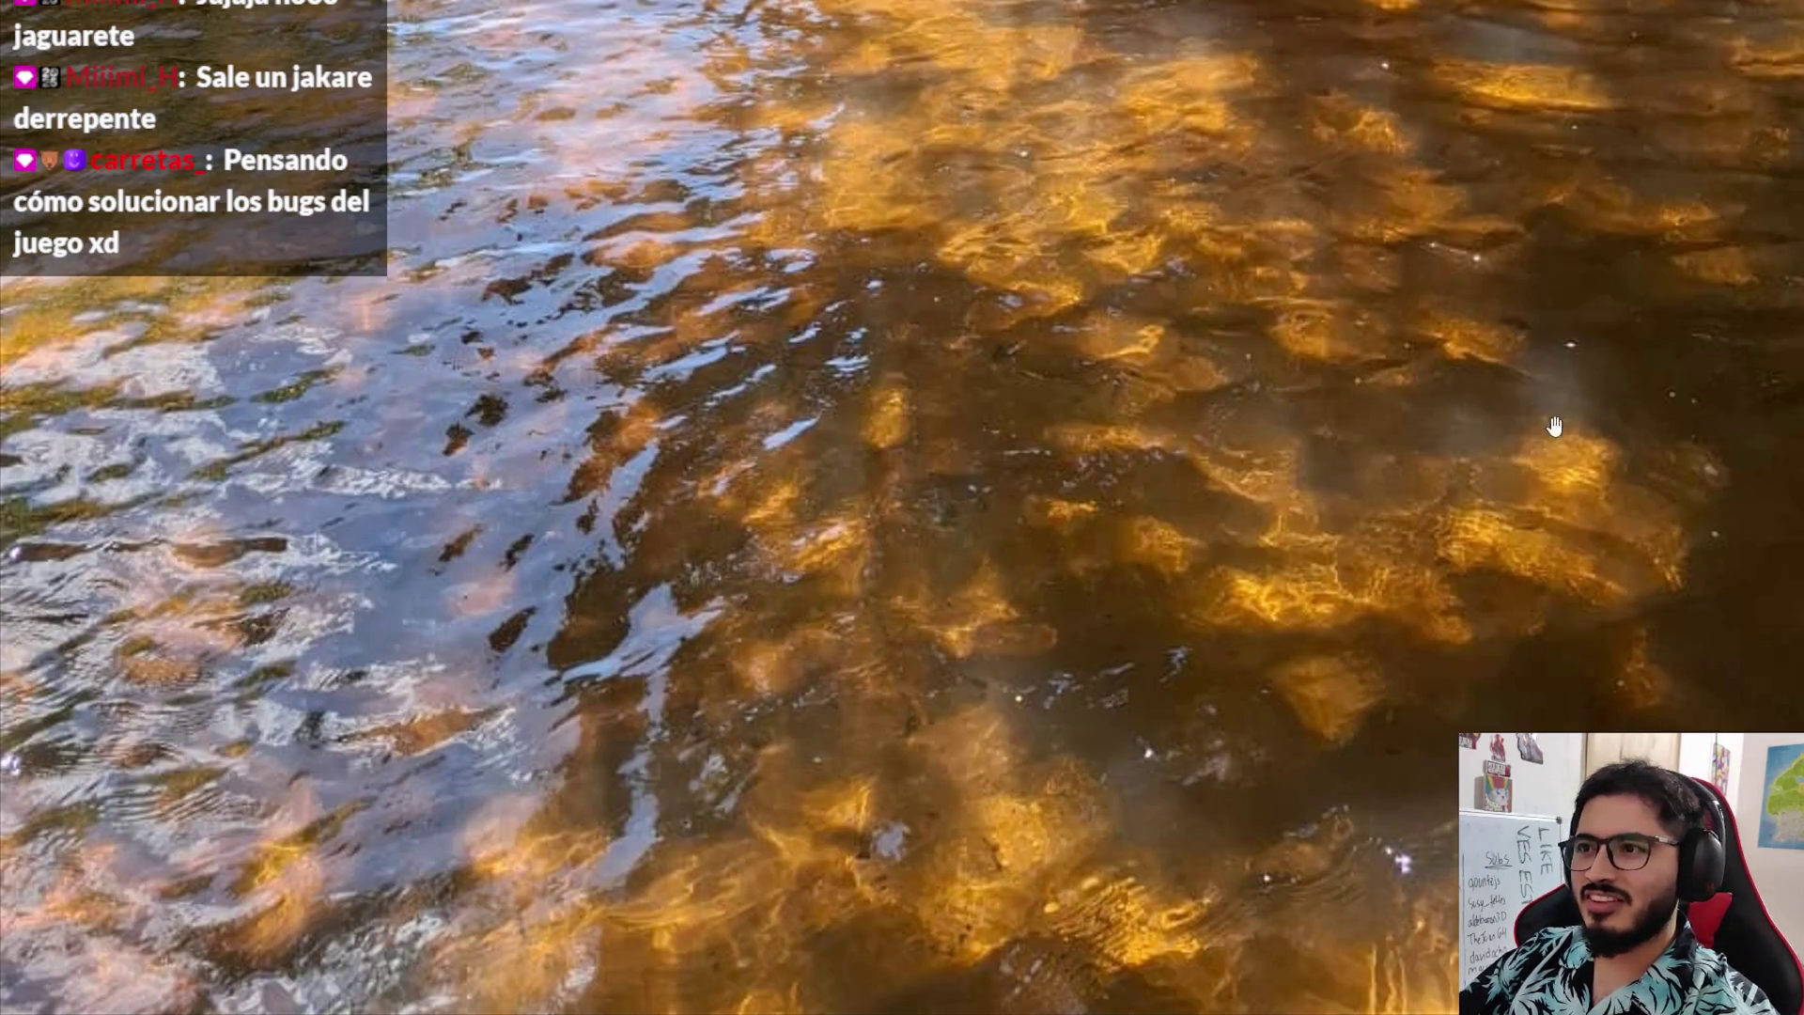
scroll(1349, 438, down, 5)
scroll(1154, 374, down, 2)
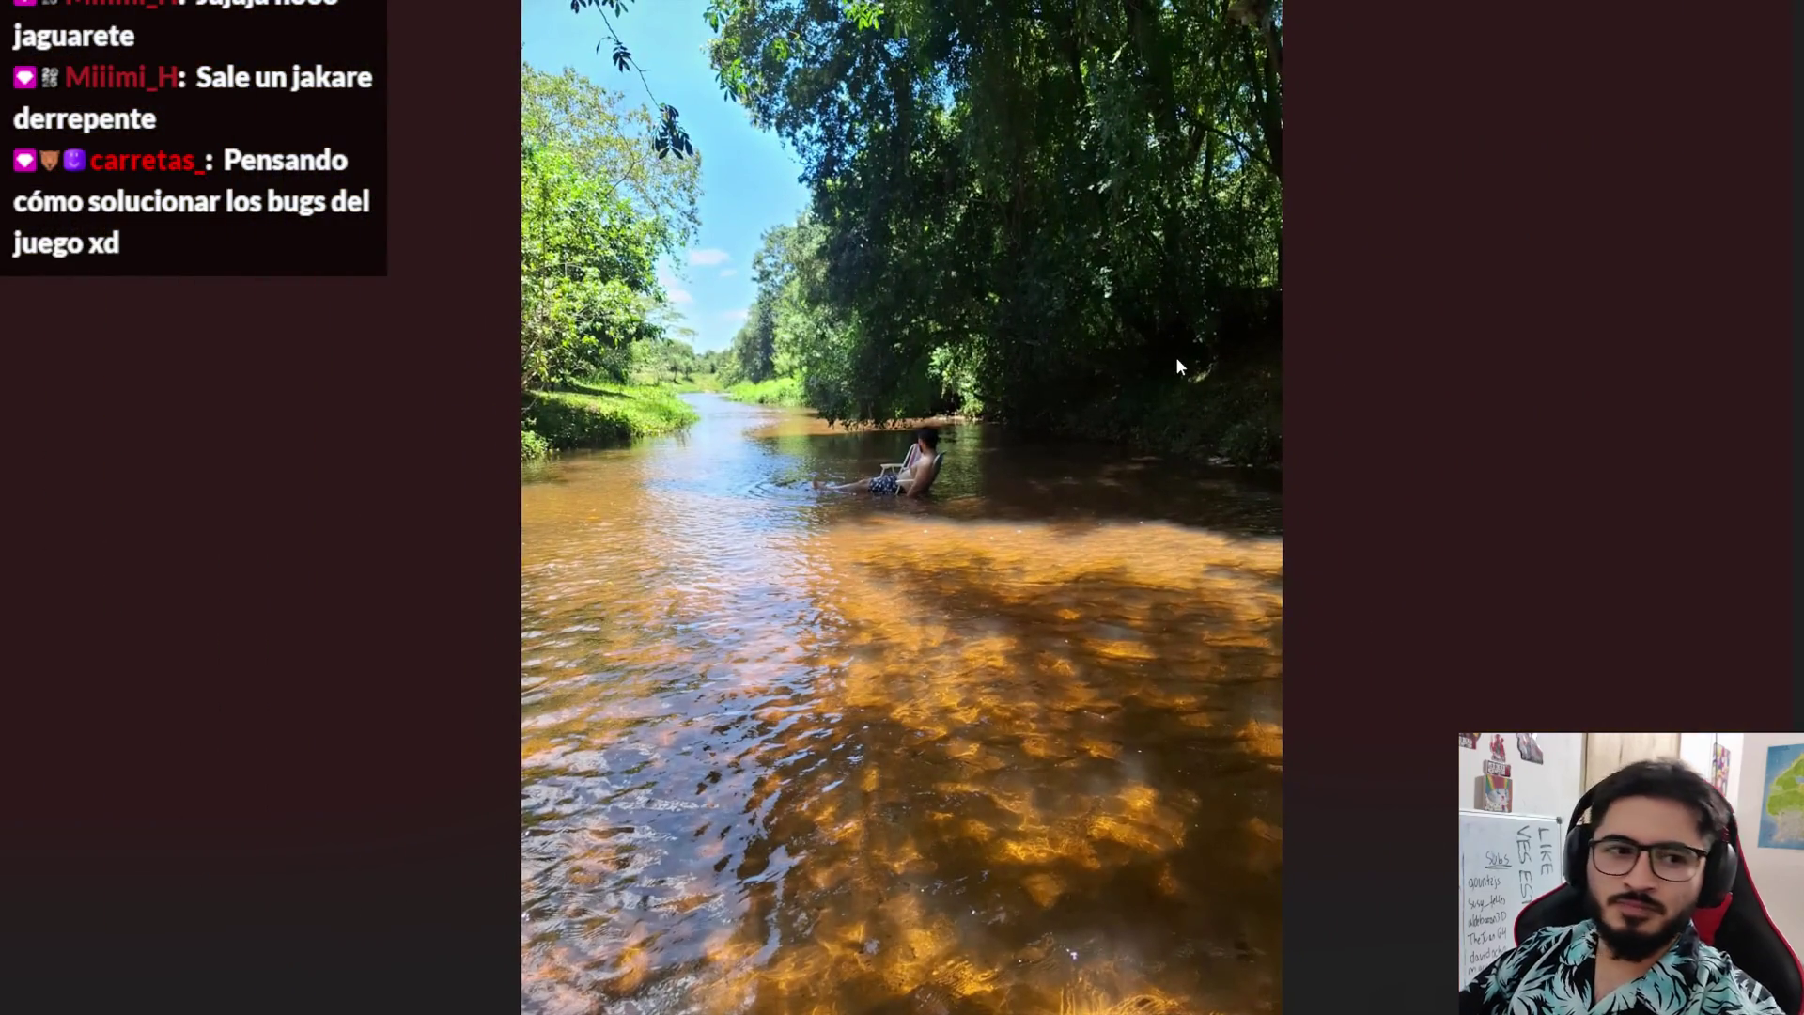
key(Right)
key(Right)
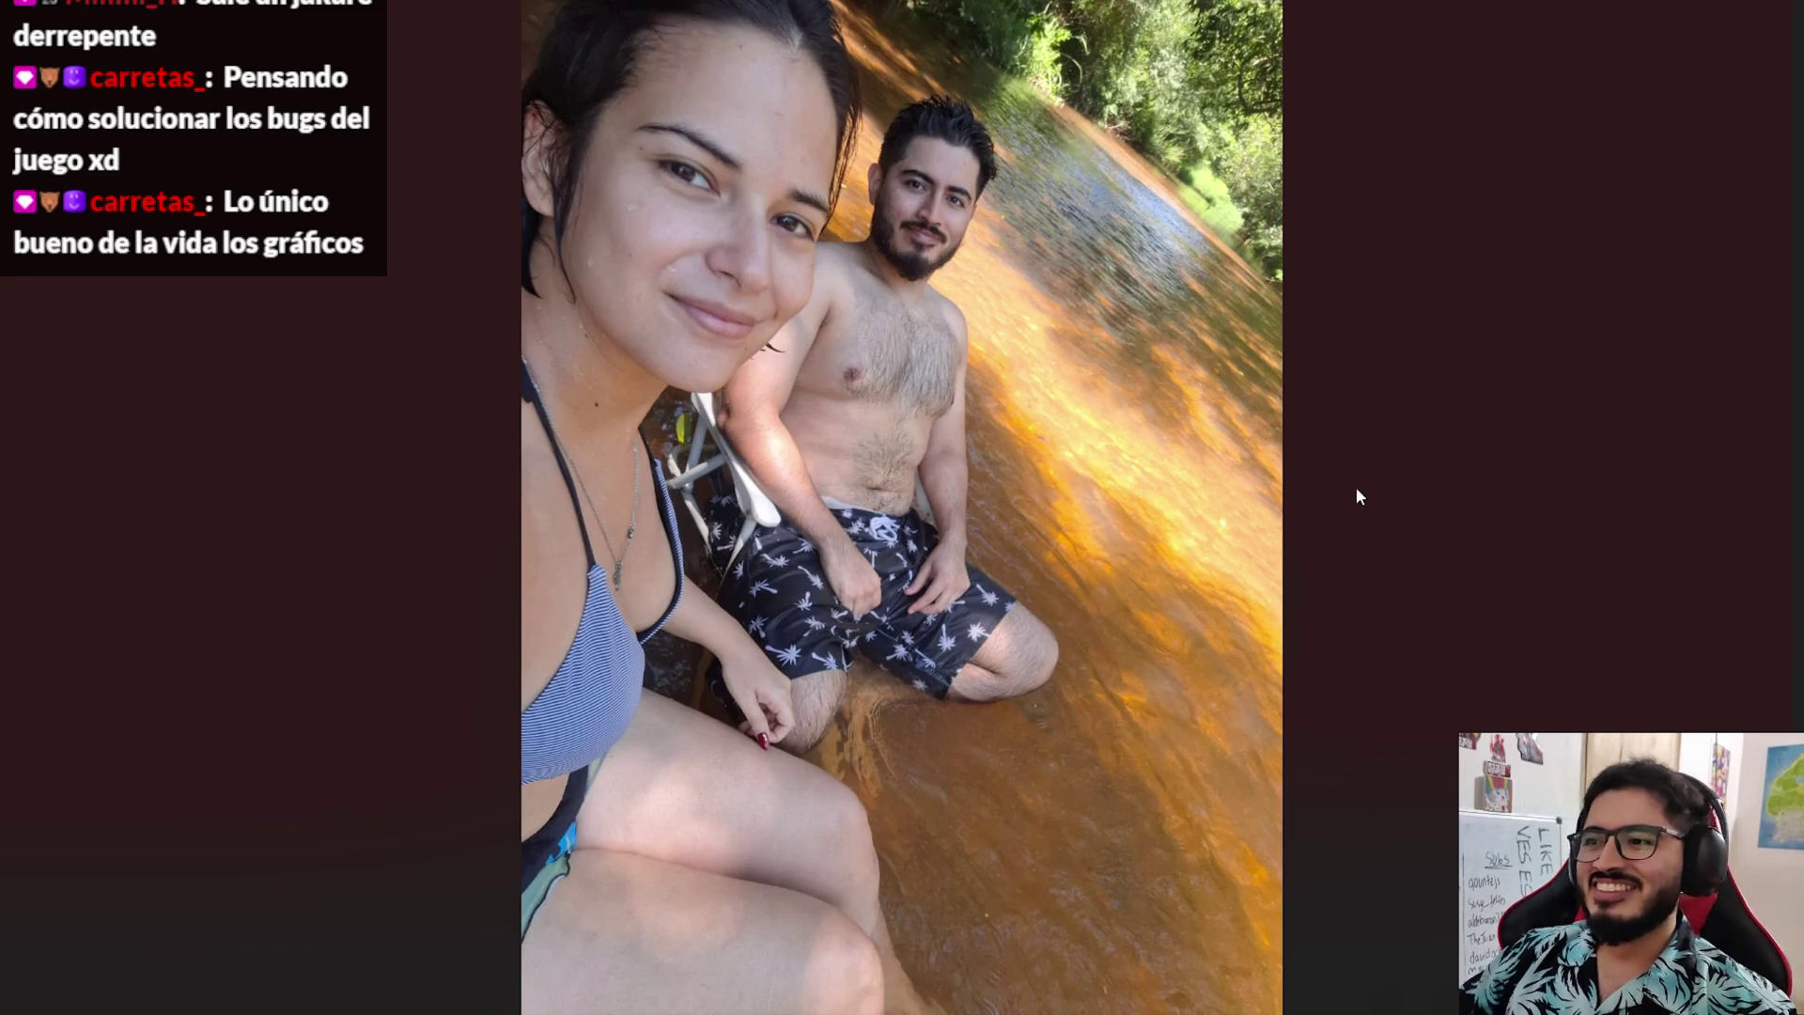
scroll(1356, 487, up, 5)
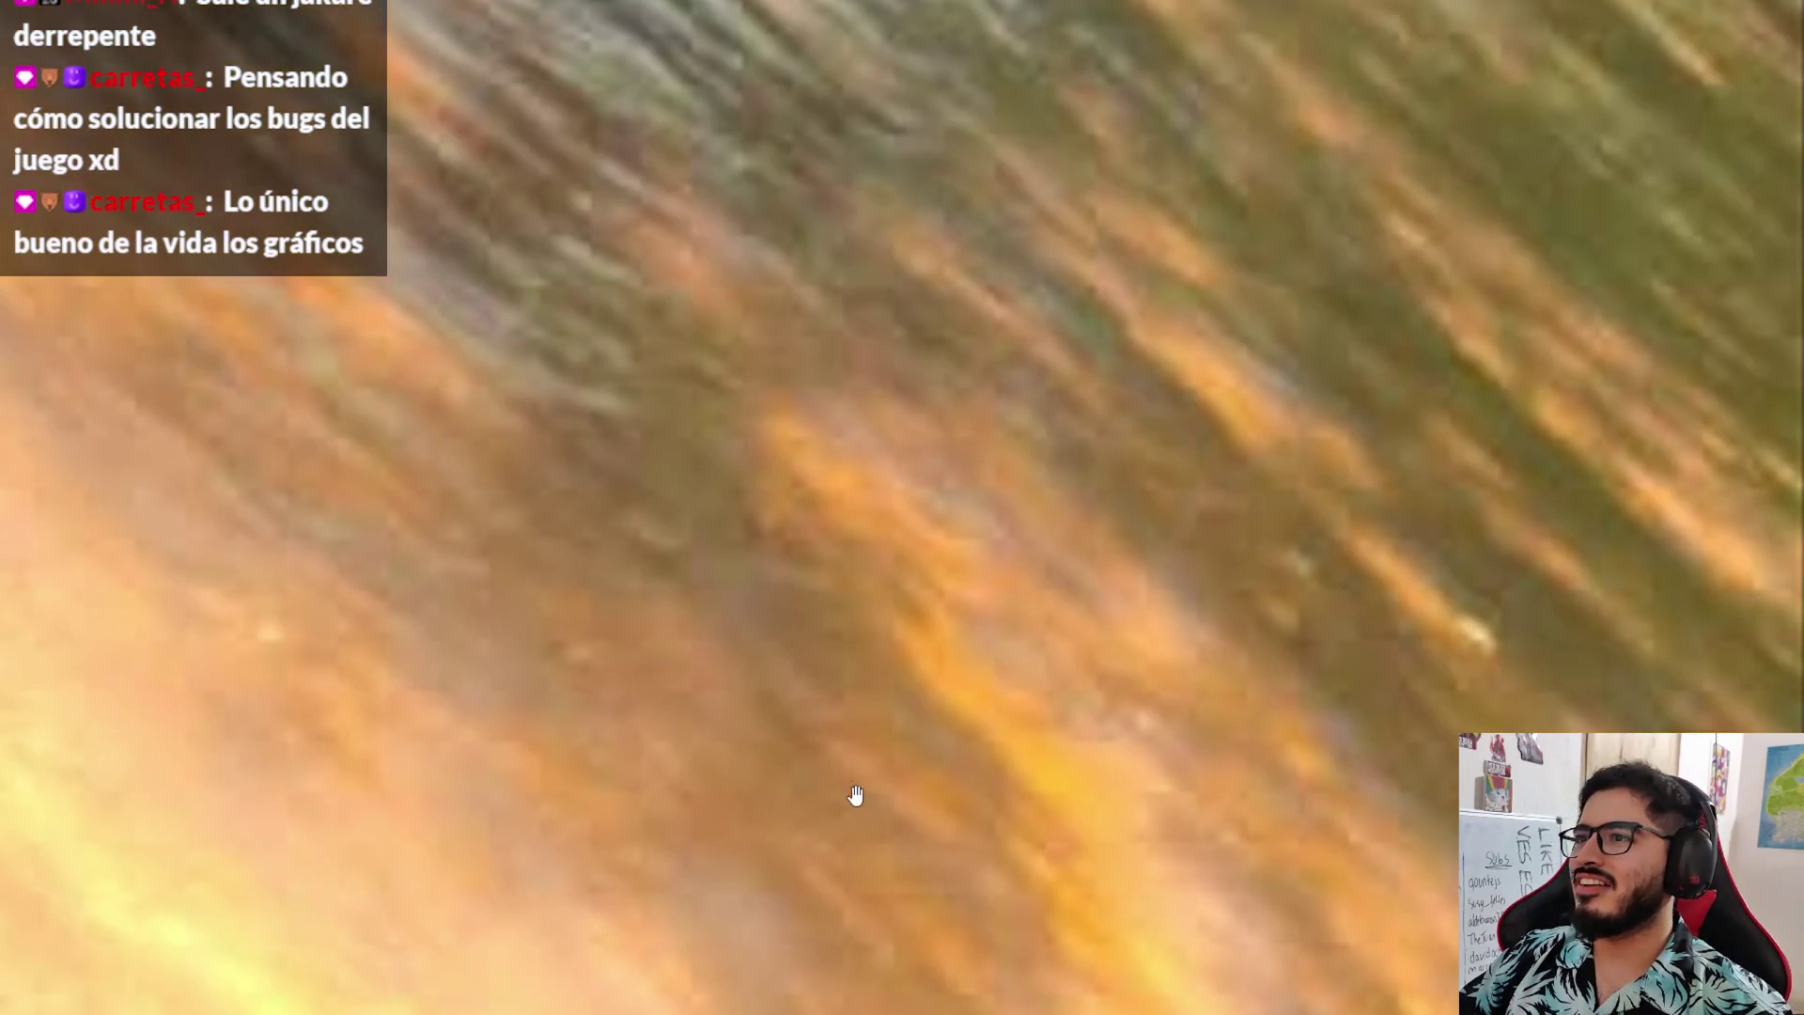
scroll(1033, 610, down, 5)
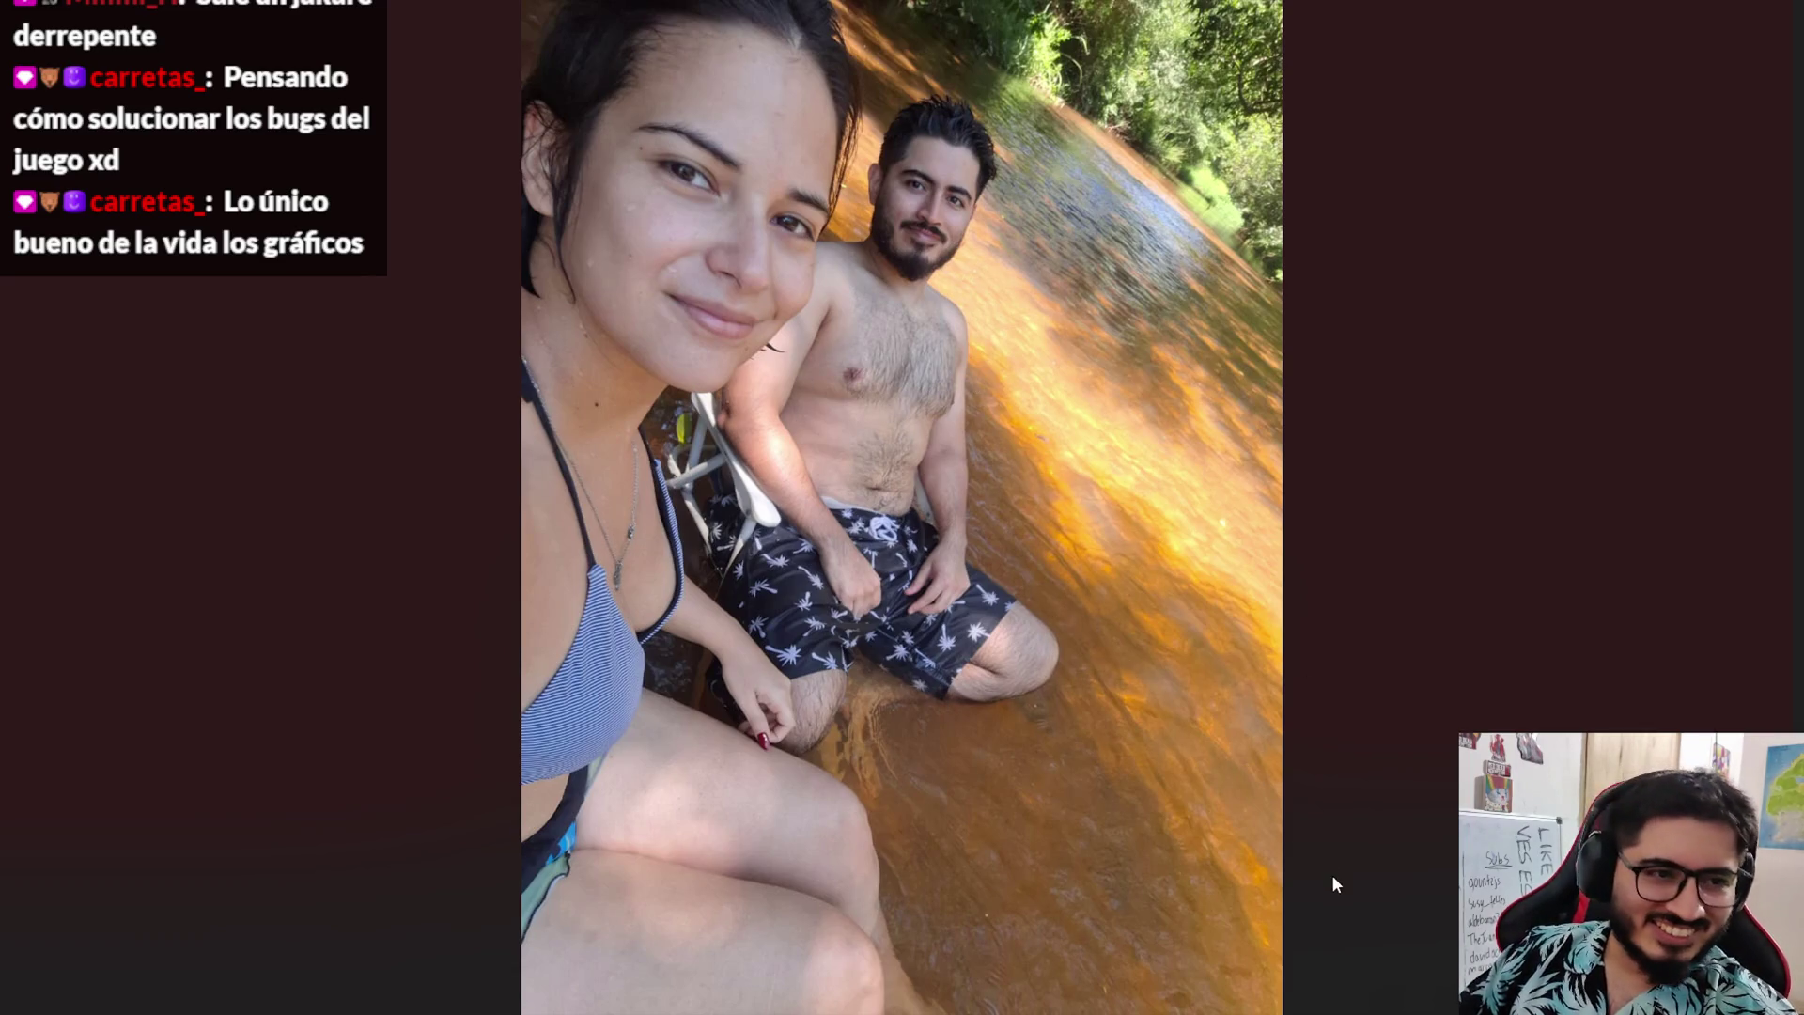
key(Right)
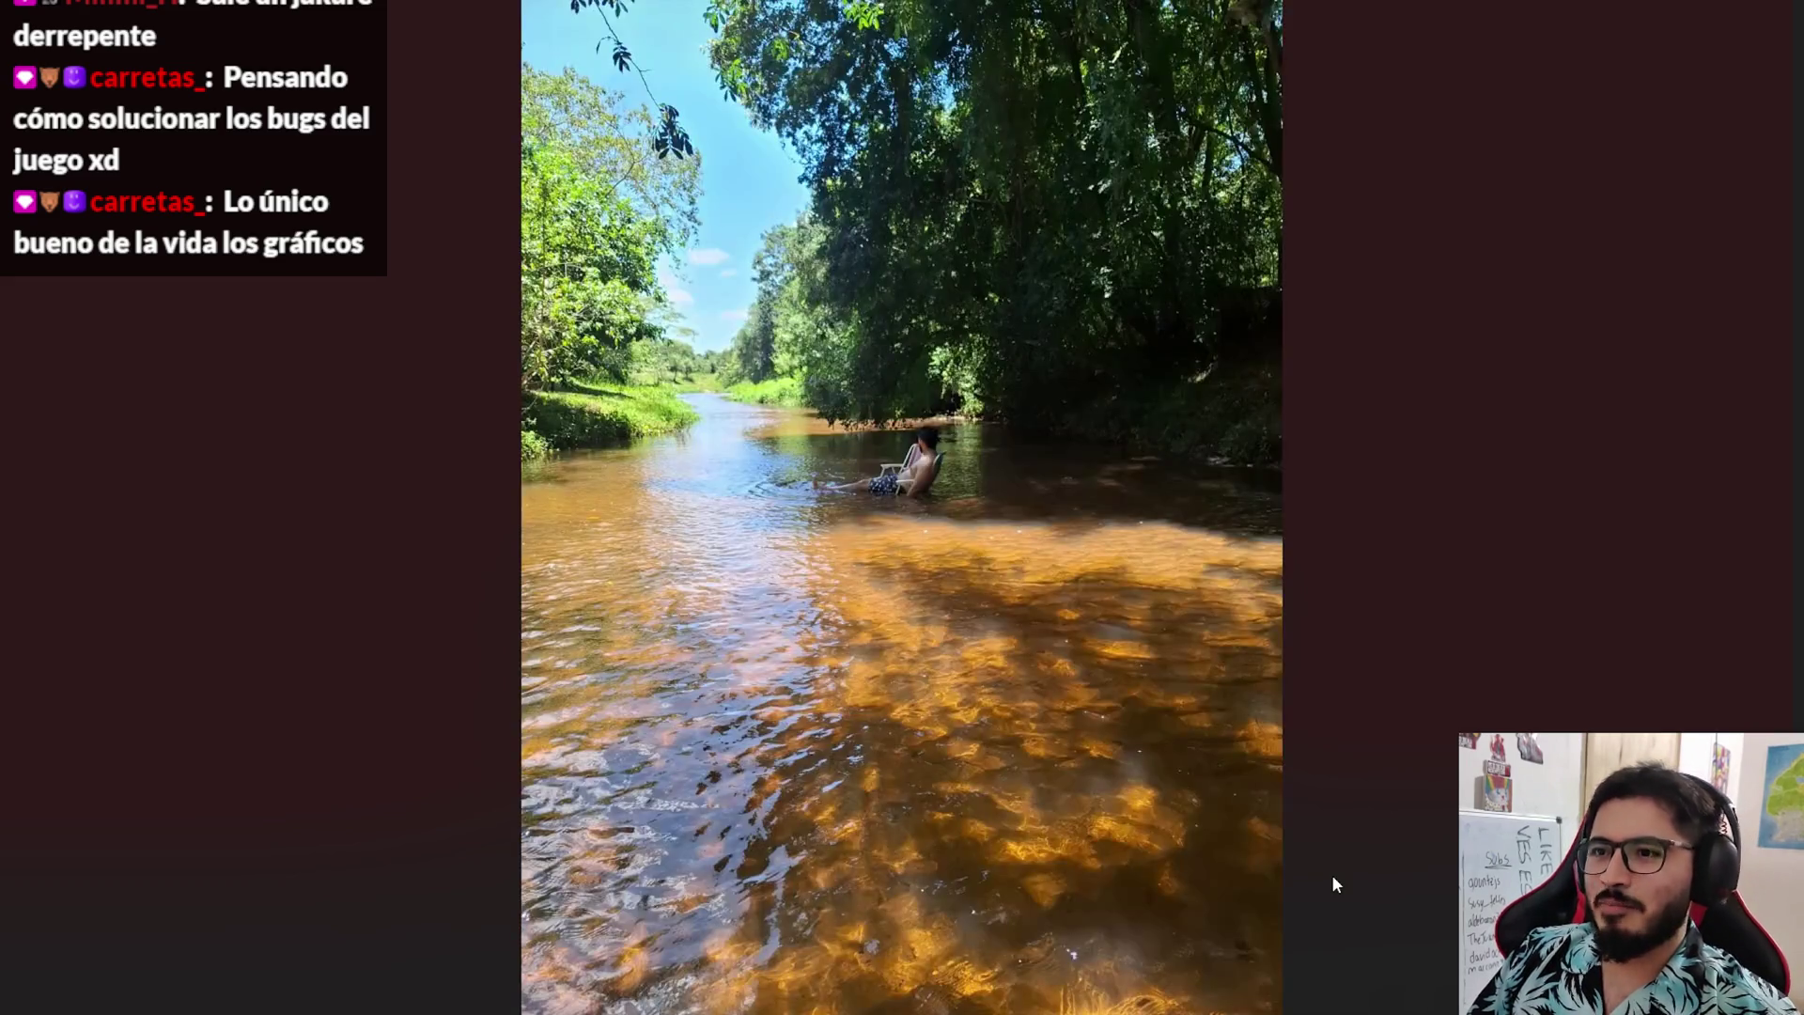
scroll(1094, 746, up, 3)
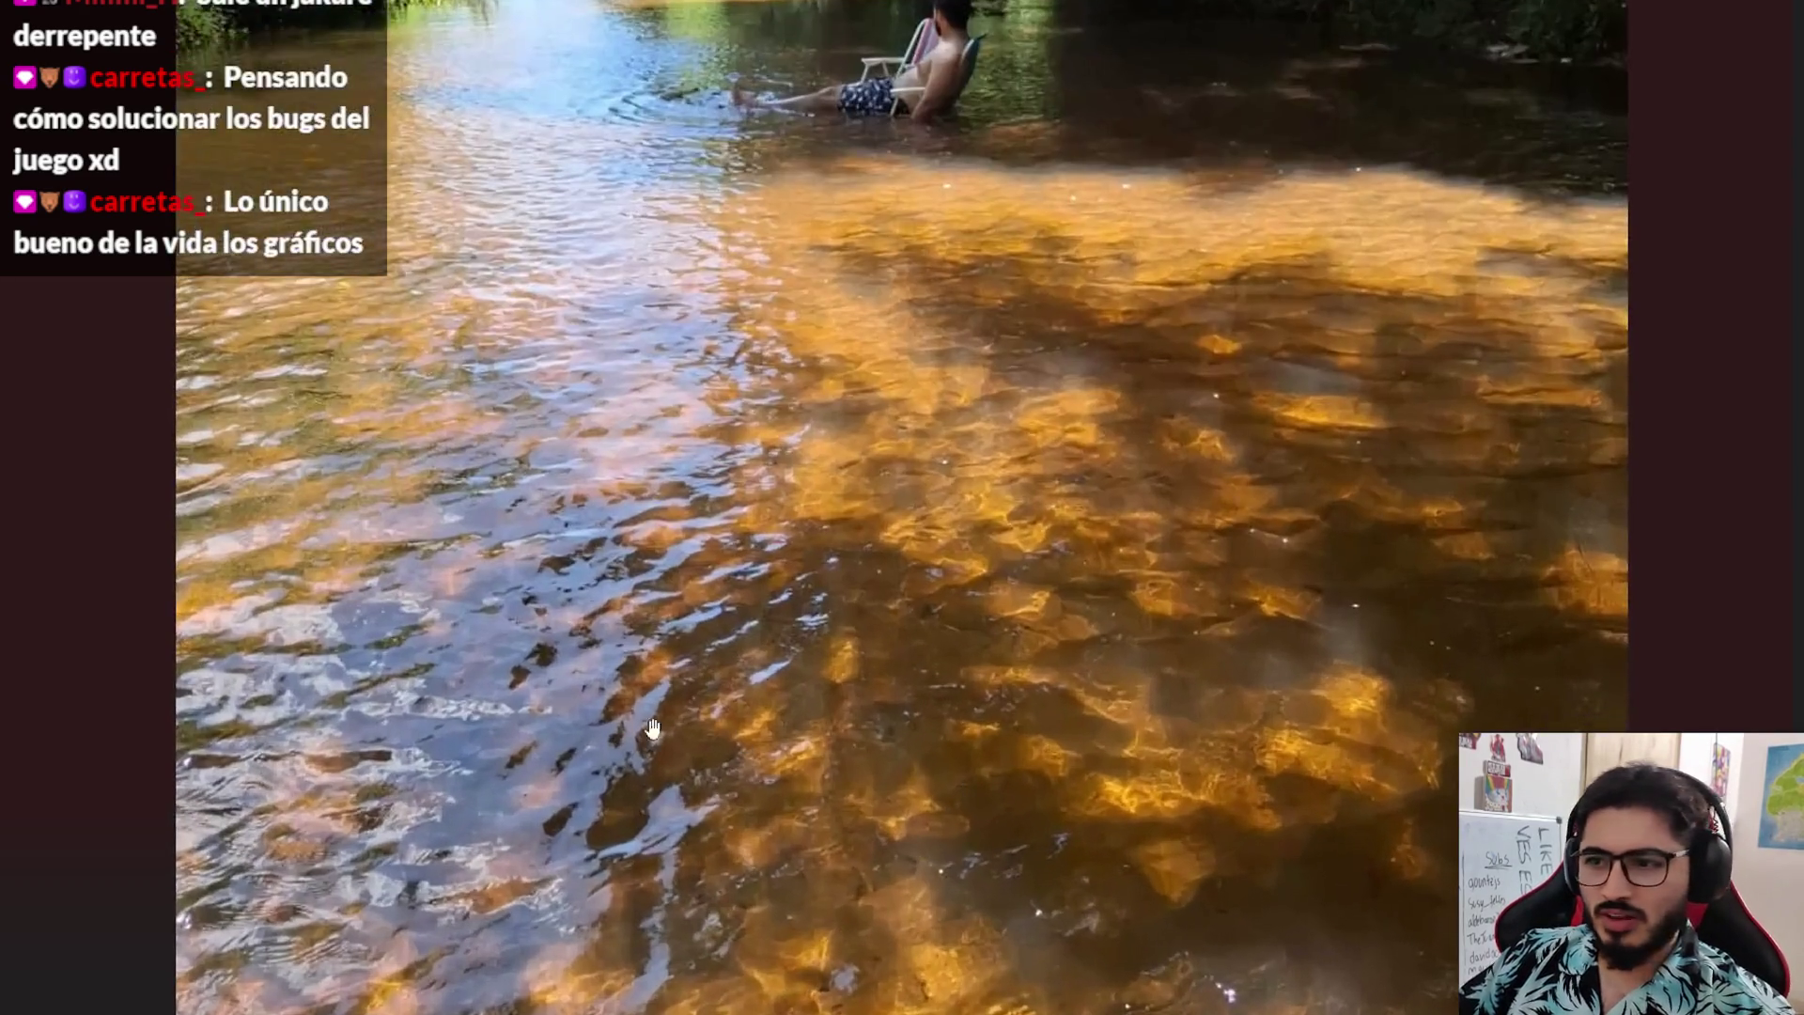
scroll(1570, 501, down, 3)
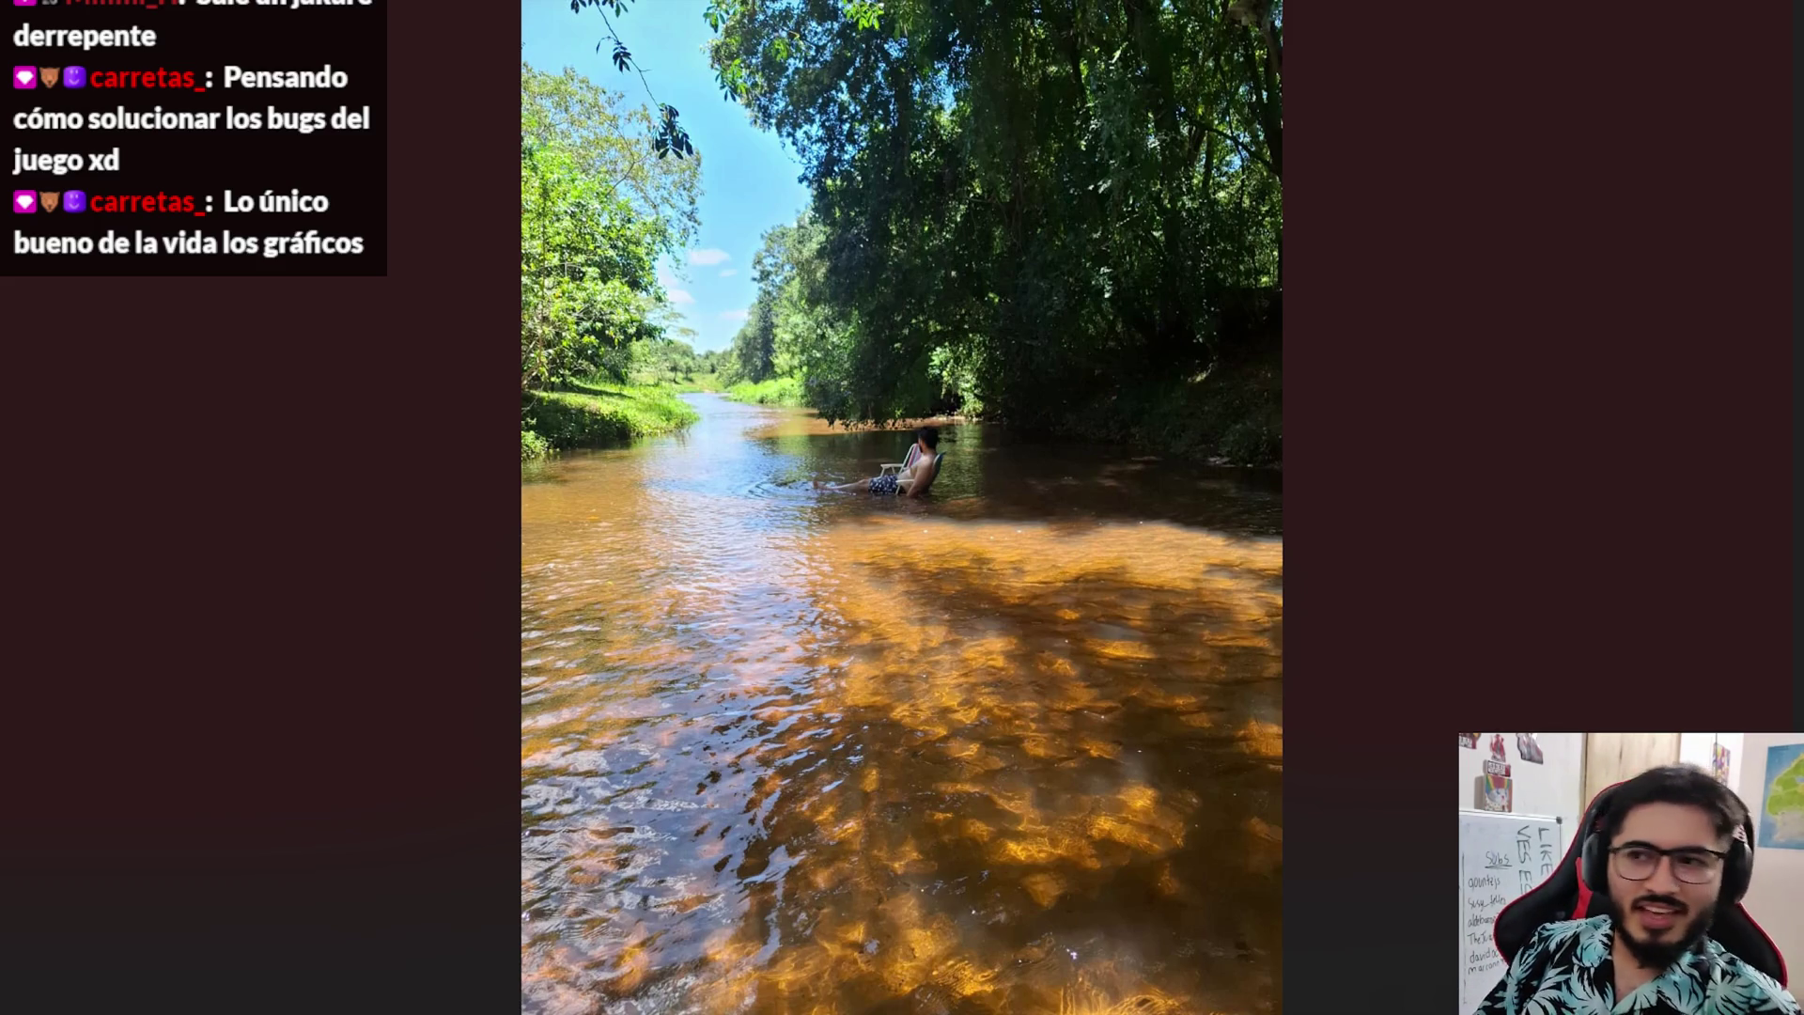
key(Right)
- Step to the caterpillar-on-palm photo, zoom in and back out, then move on to the dog photo
key(Right)
key(Right)
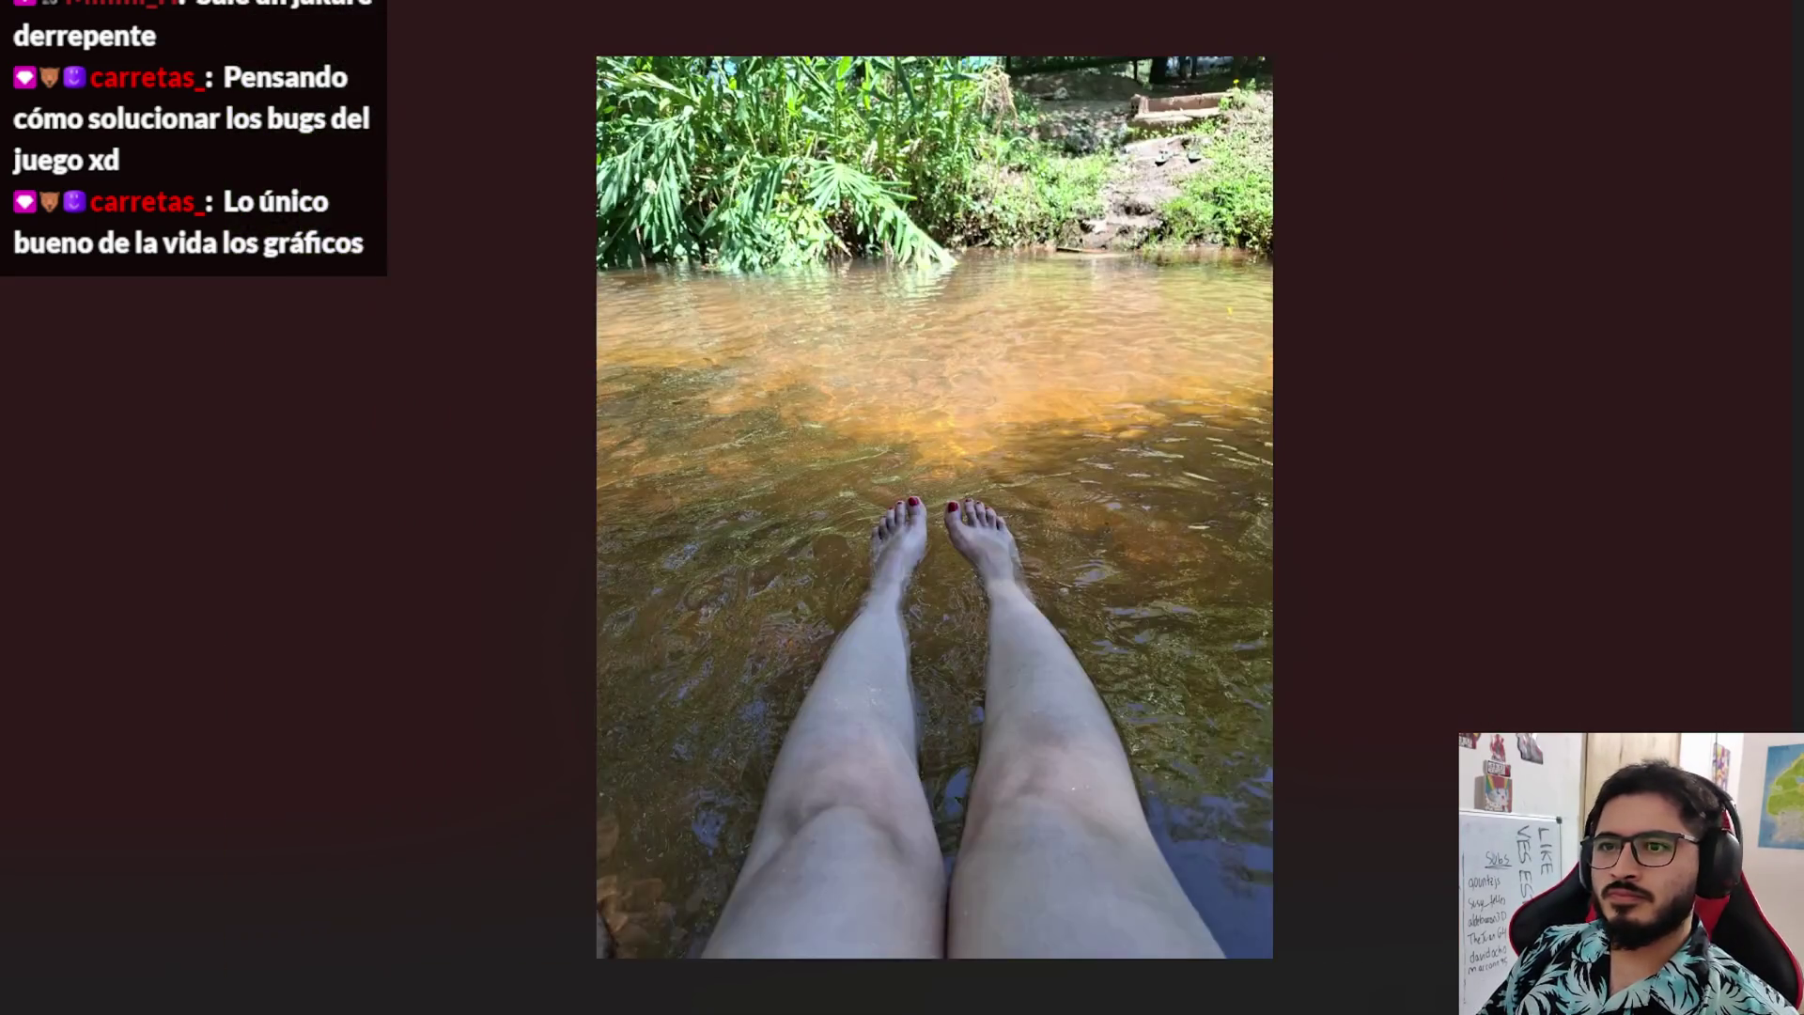
key(Right)
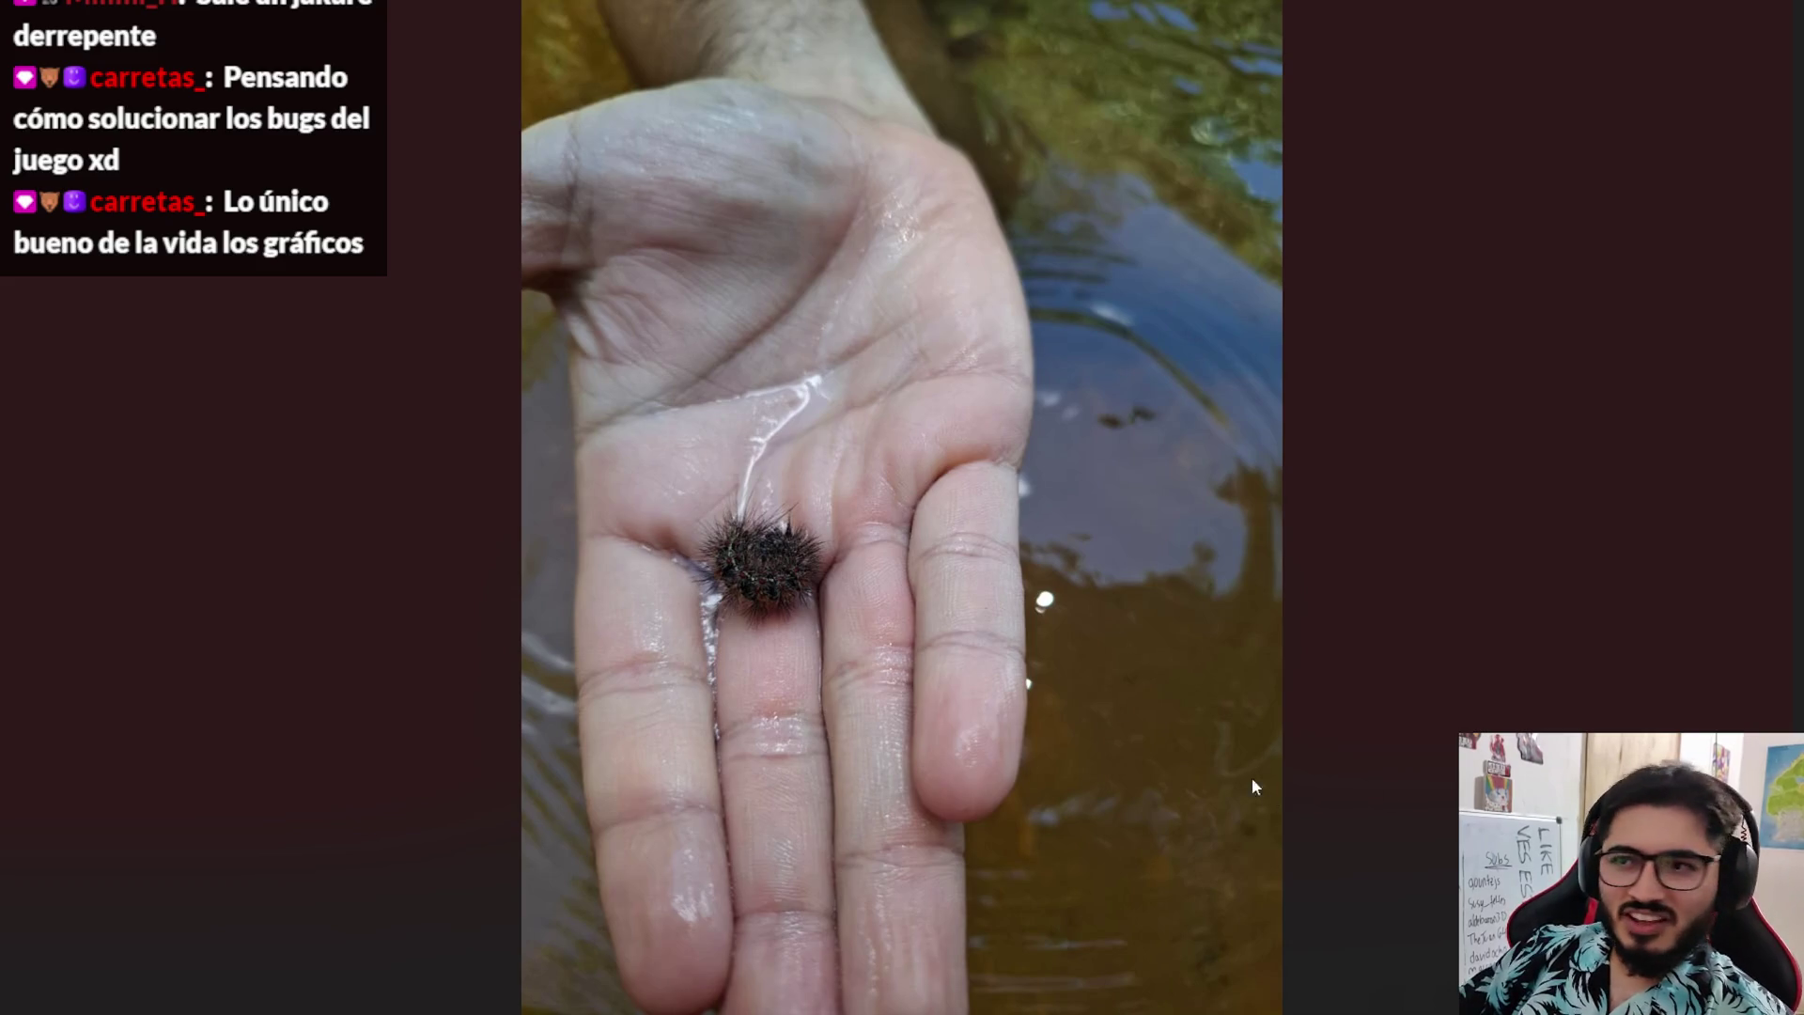
scroll(658, 564, up, 3)
scroll(585, 597, up, 2)
scroll(692, 484, down, 1)
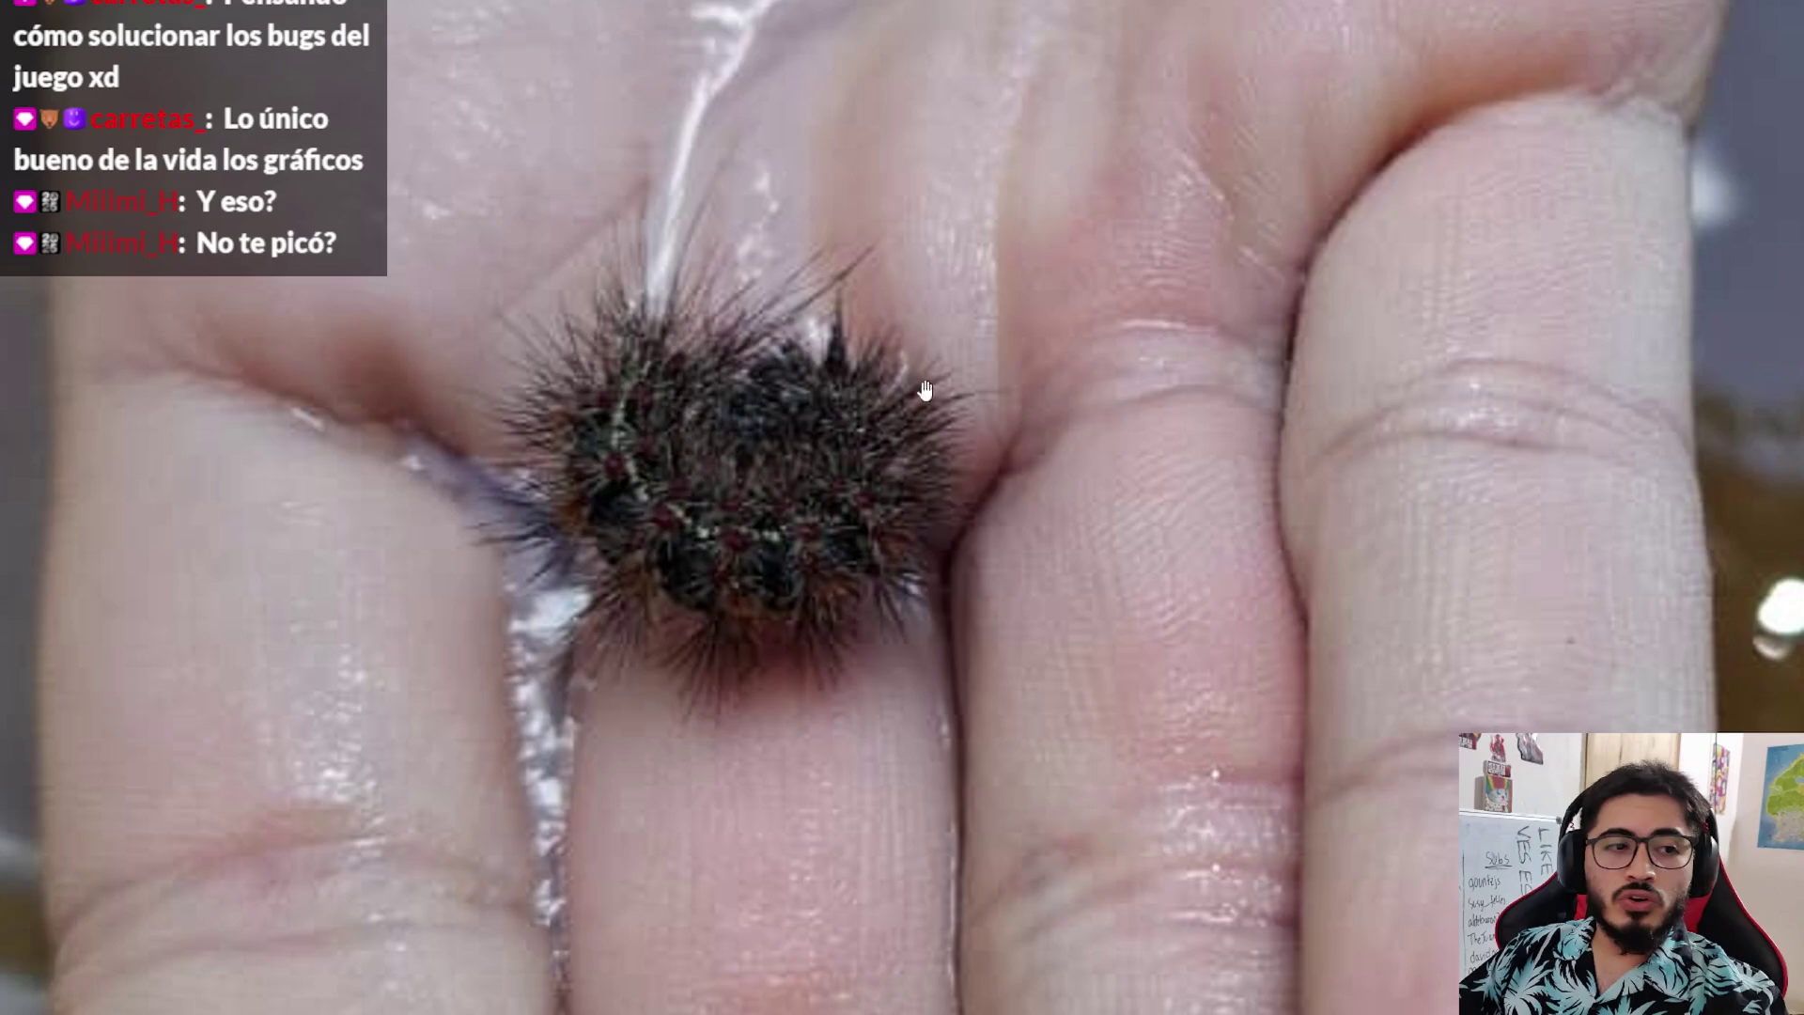
scroll(799, 475, down, 5)
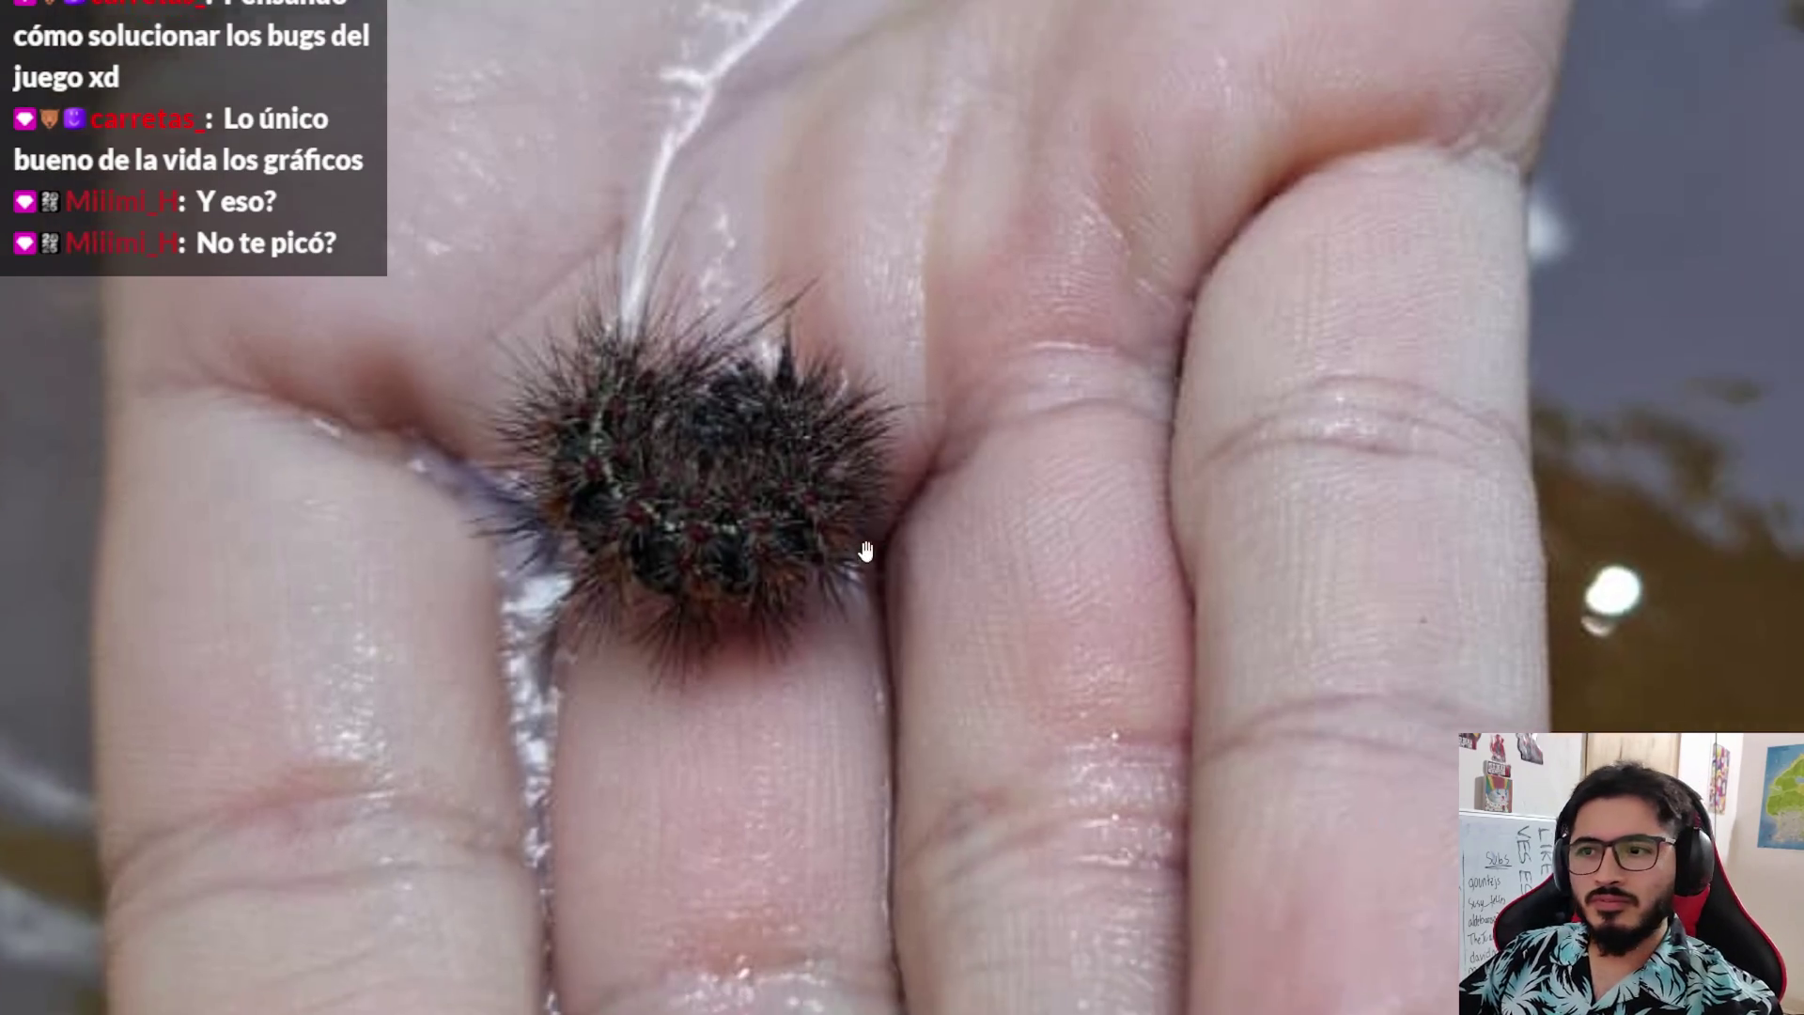
scroll(747, 451, down, 1)
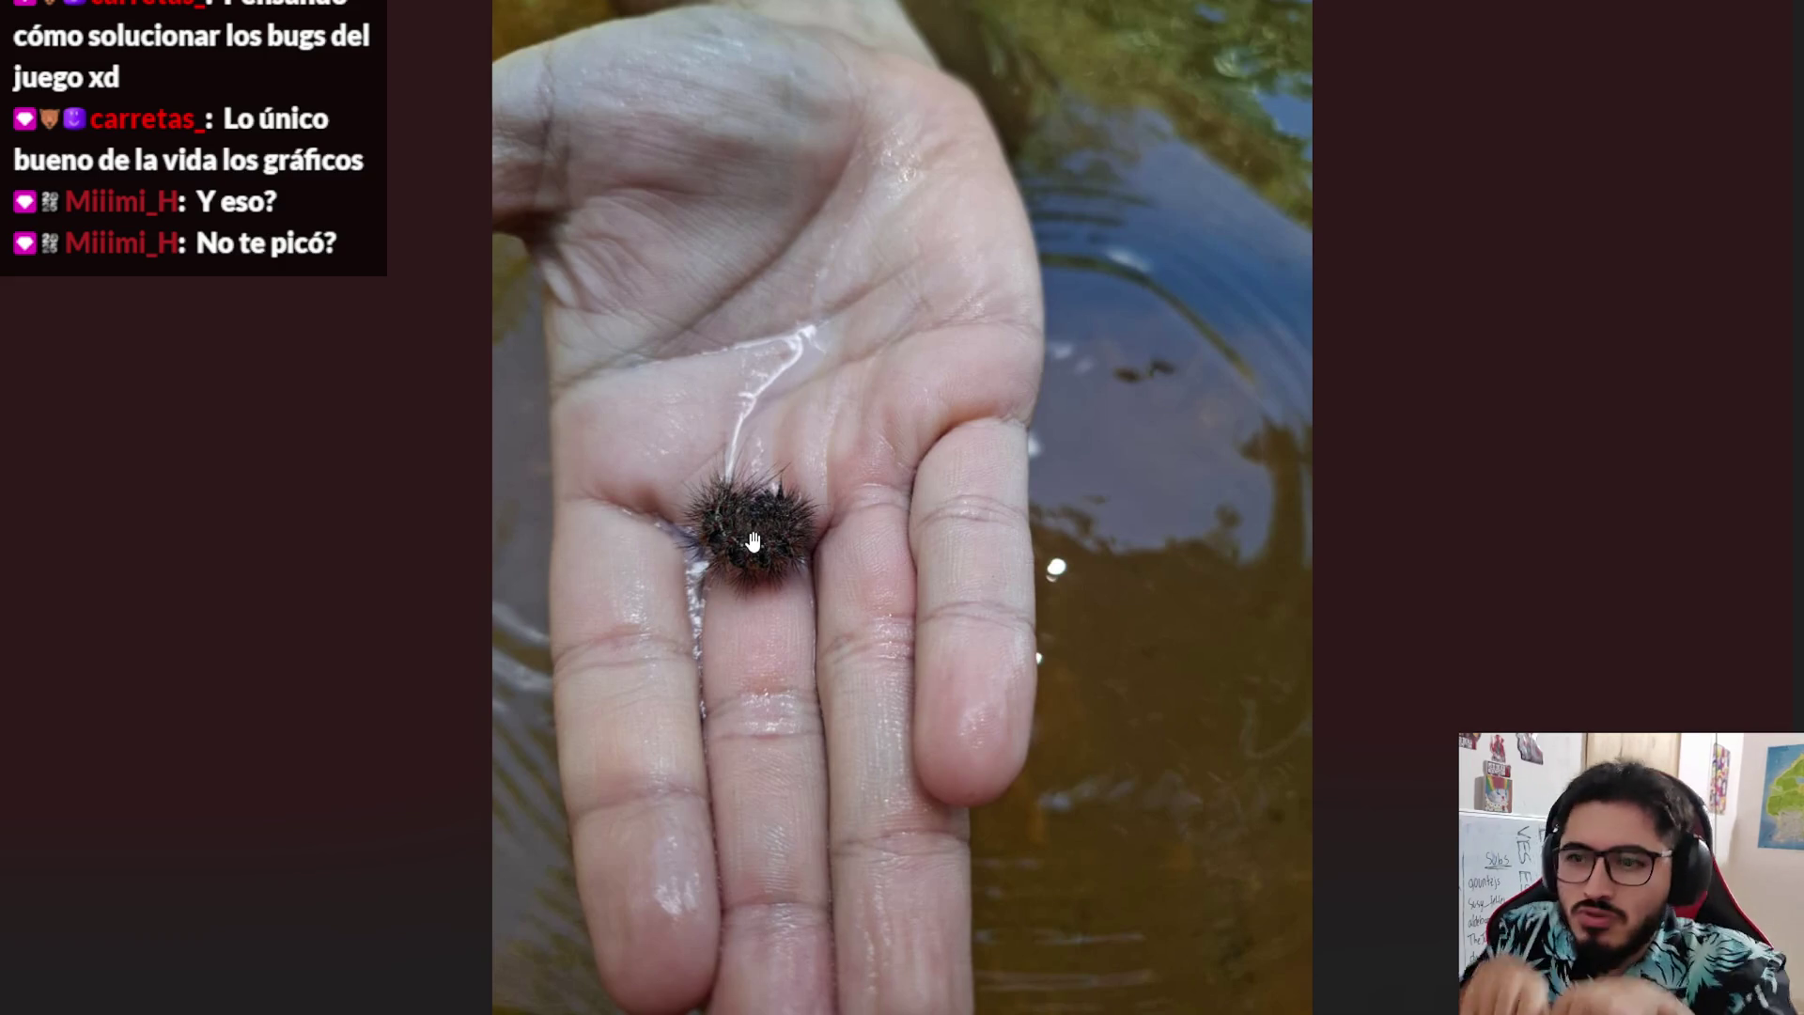
scroll(755, 578, down, 1)
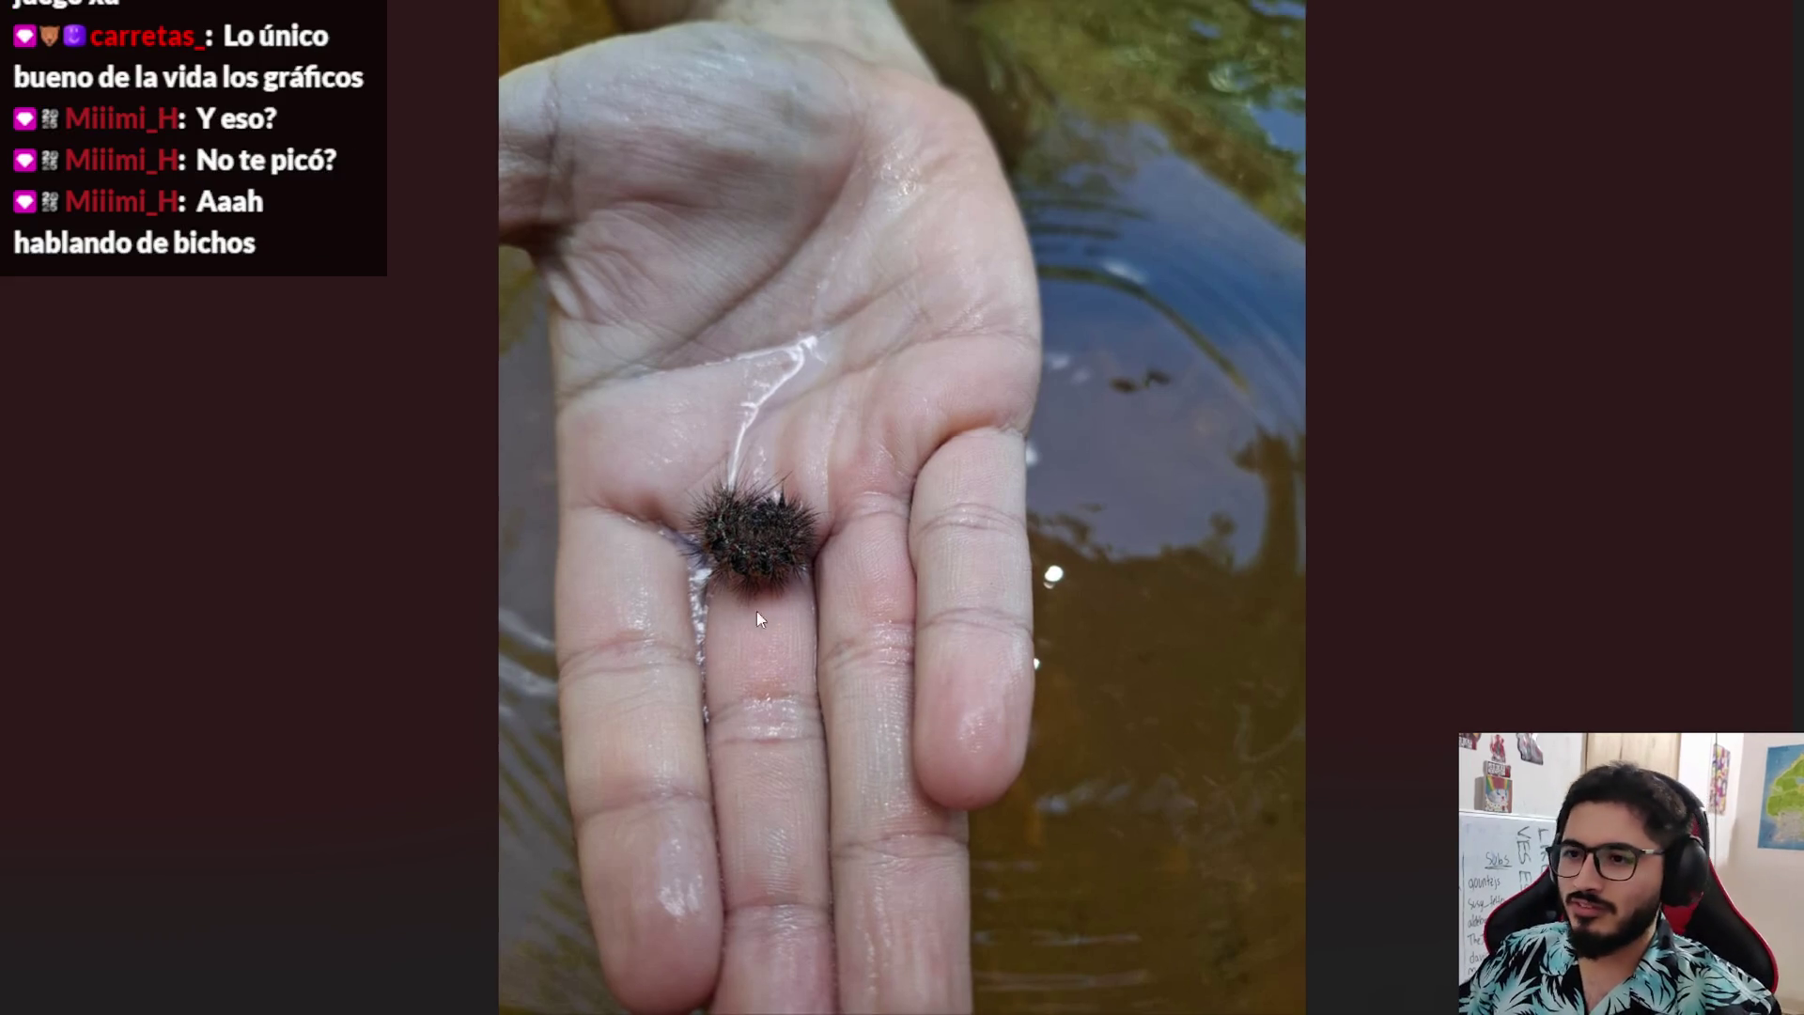
key(Right)
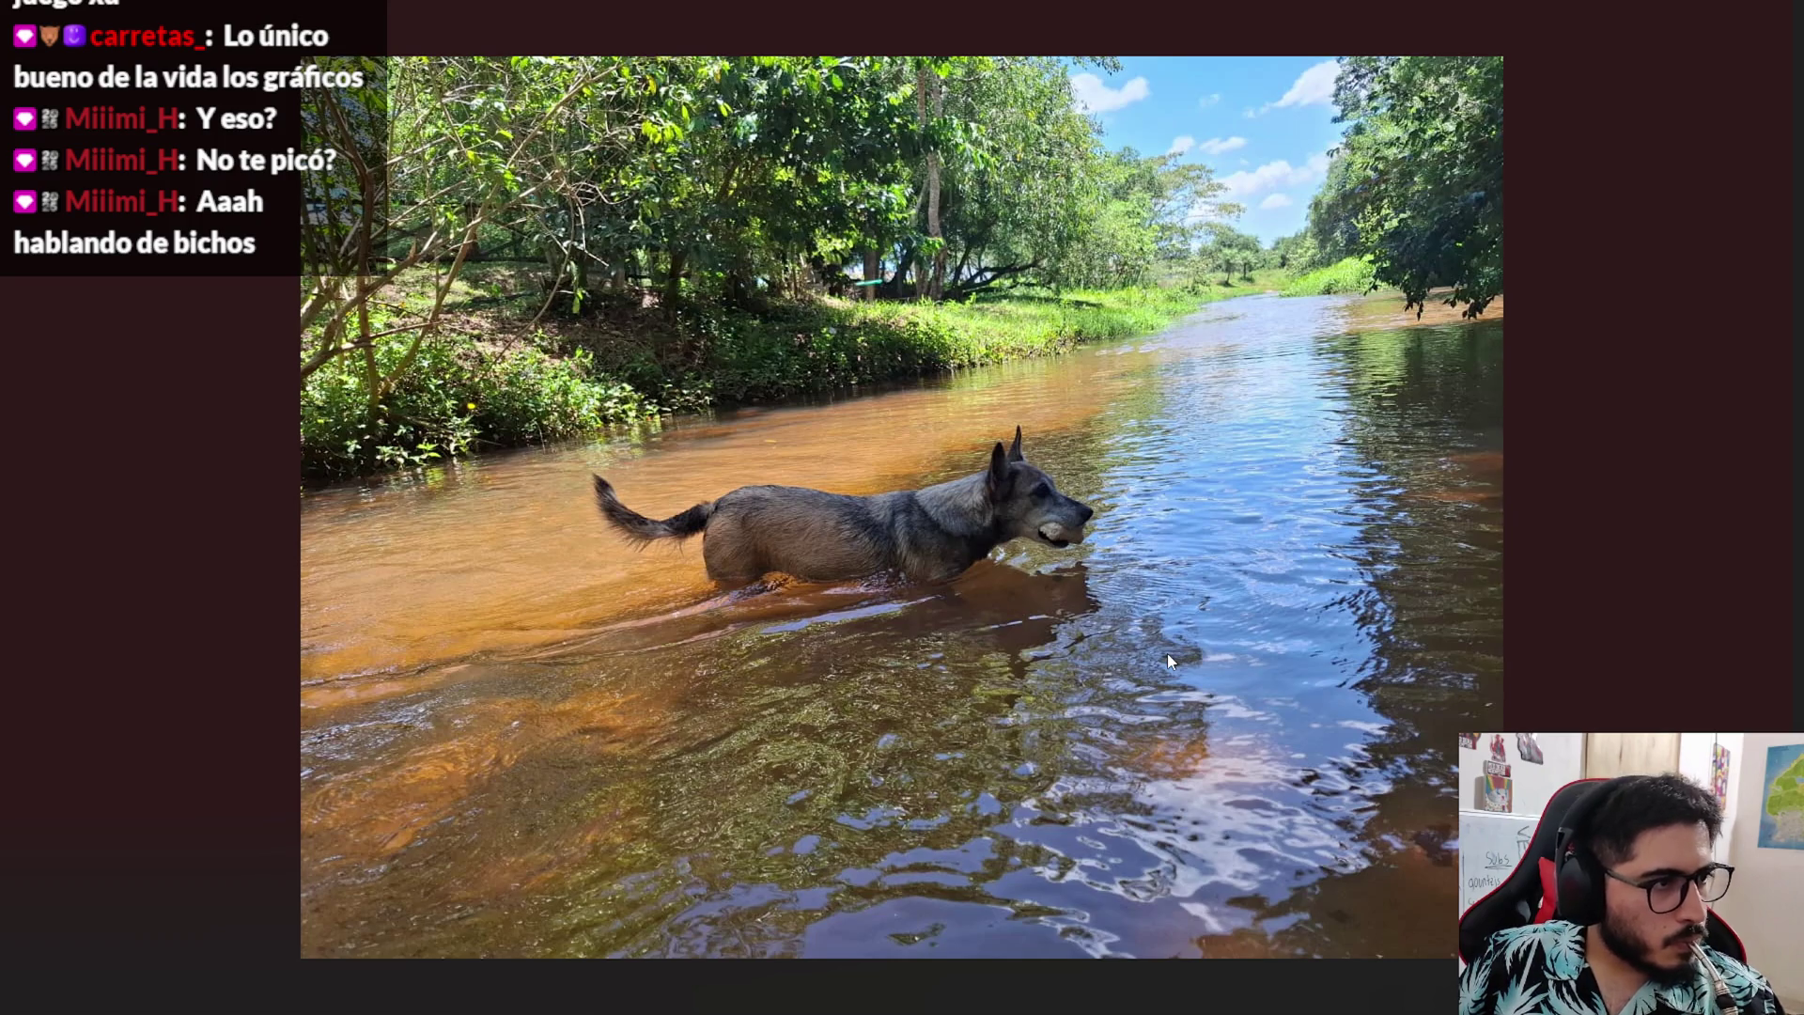
- Zoom in on the photo of the grey dog wading through the river
scroll(1081, 662, up, 3)
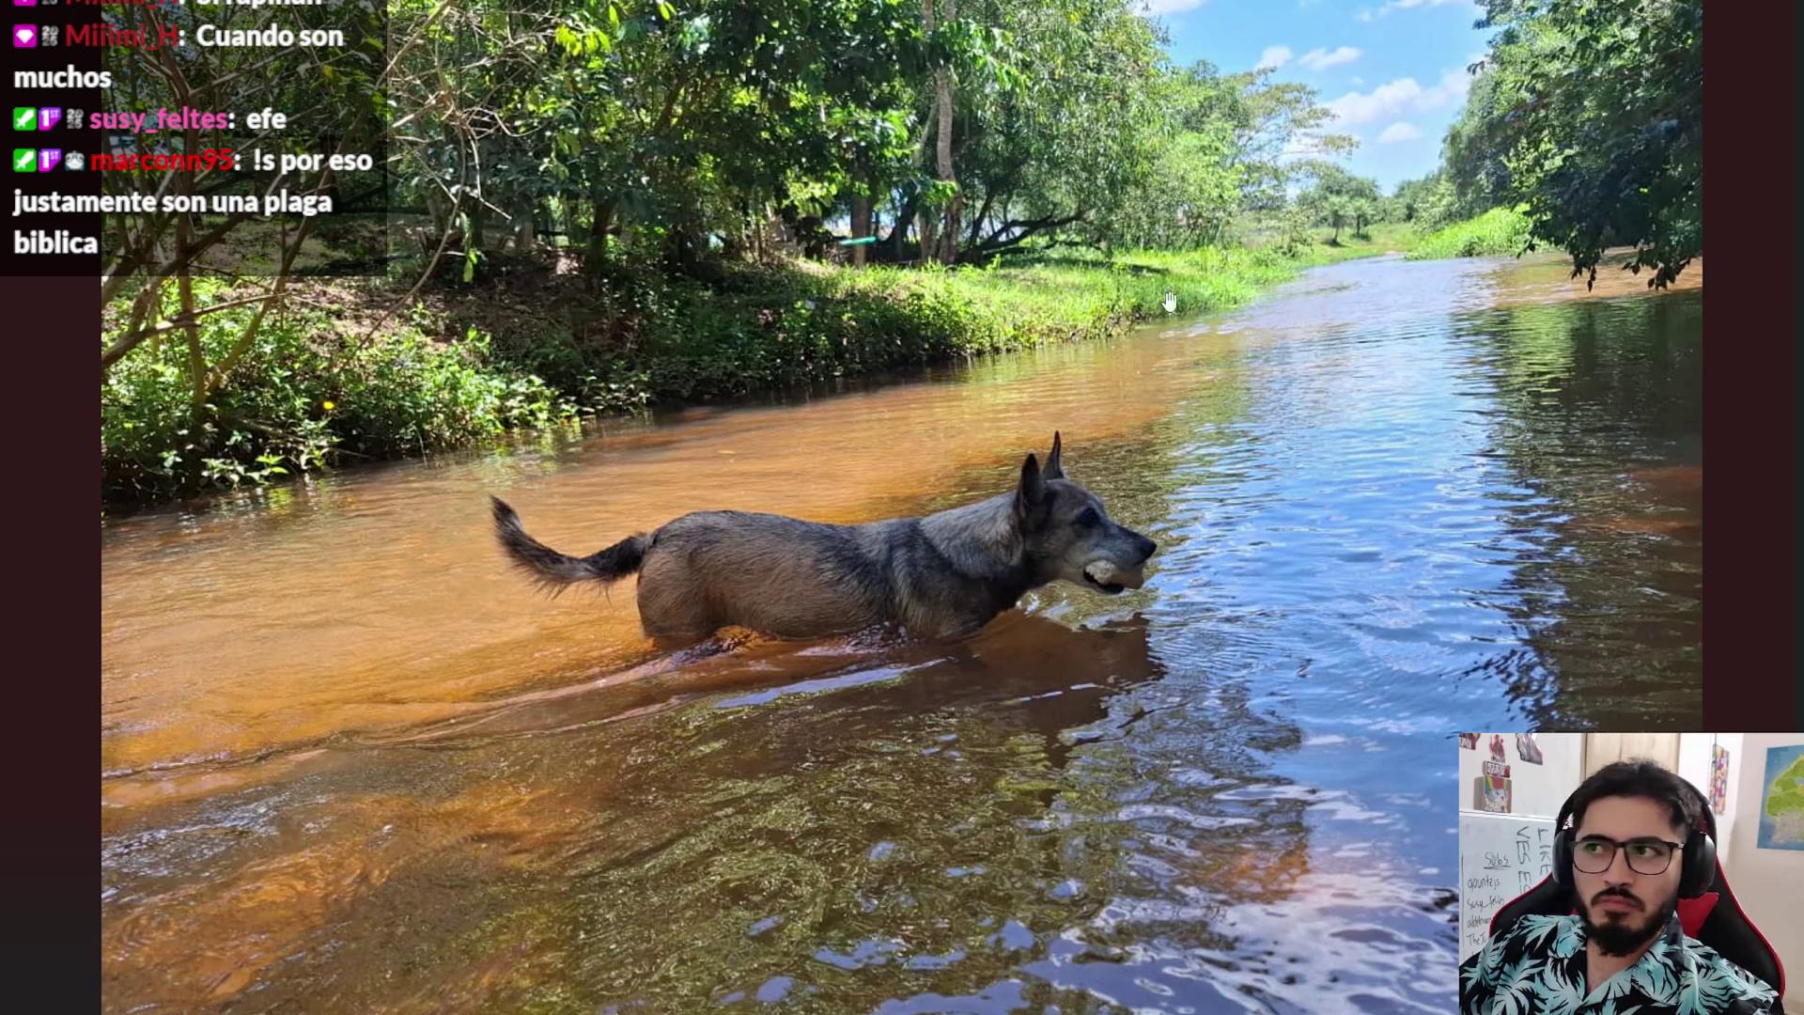
scroll(1365, 370, up, 1)
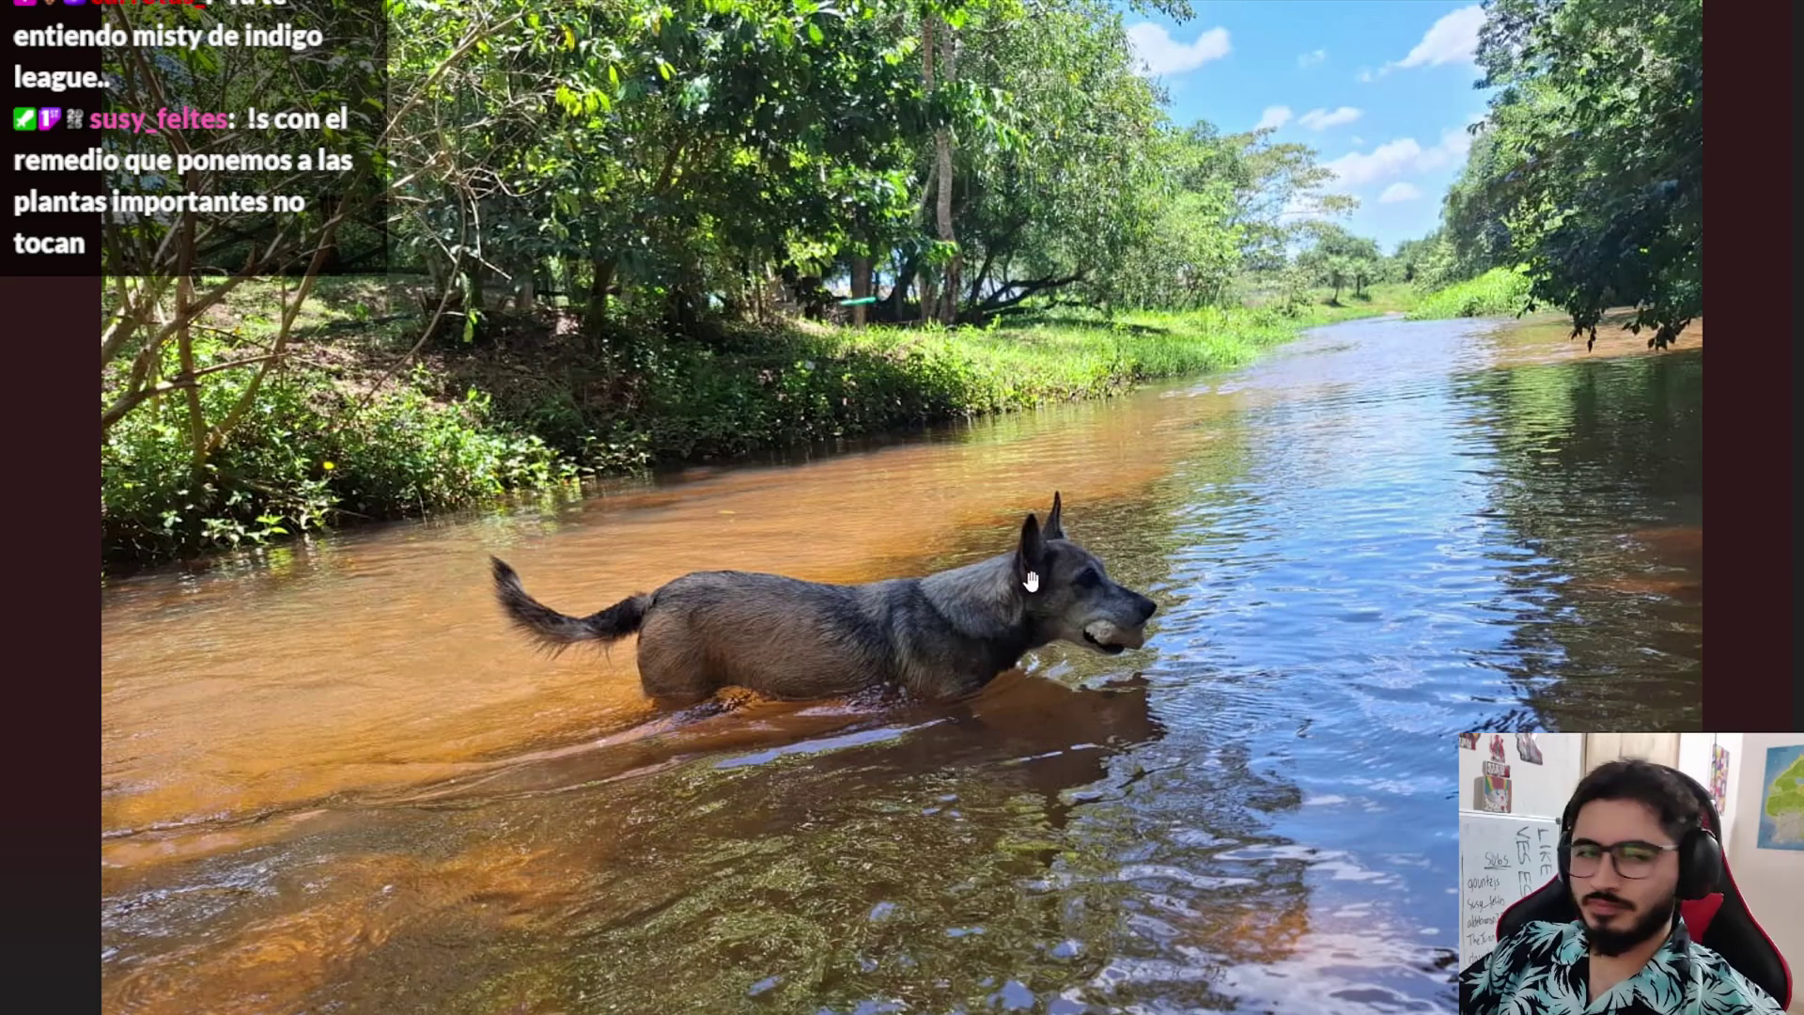
scroll(964, 634, down, 2)
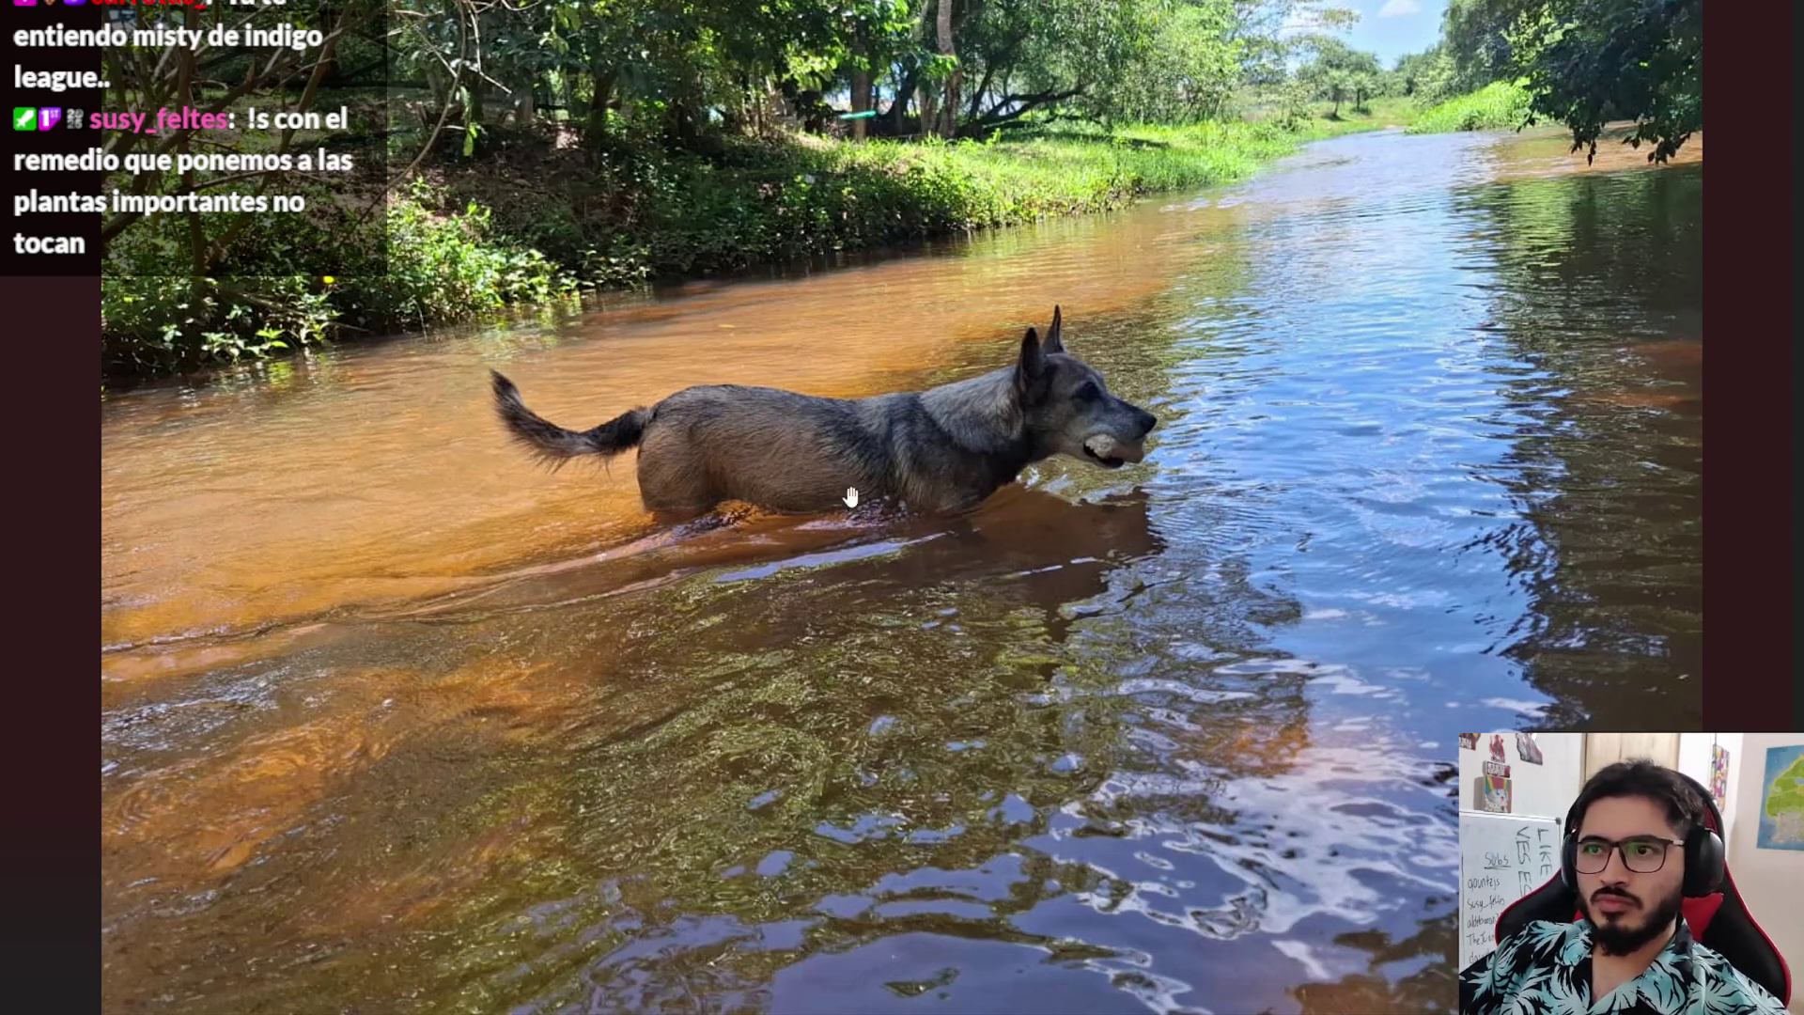
click(816, 568)
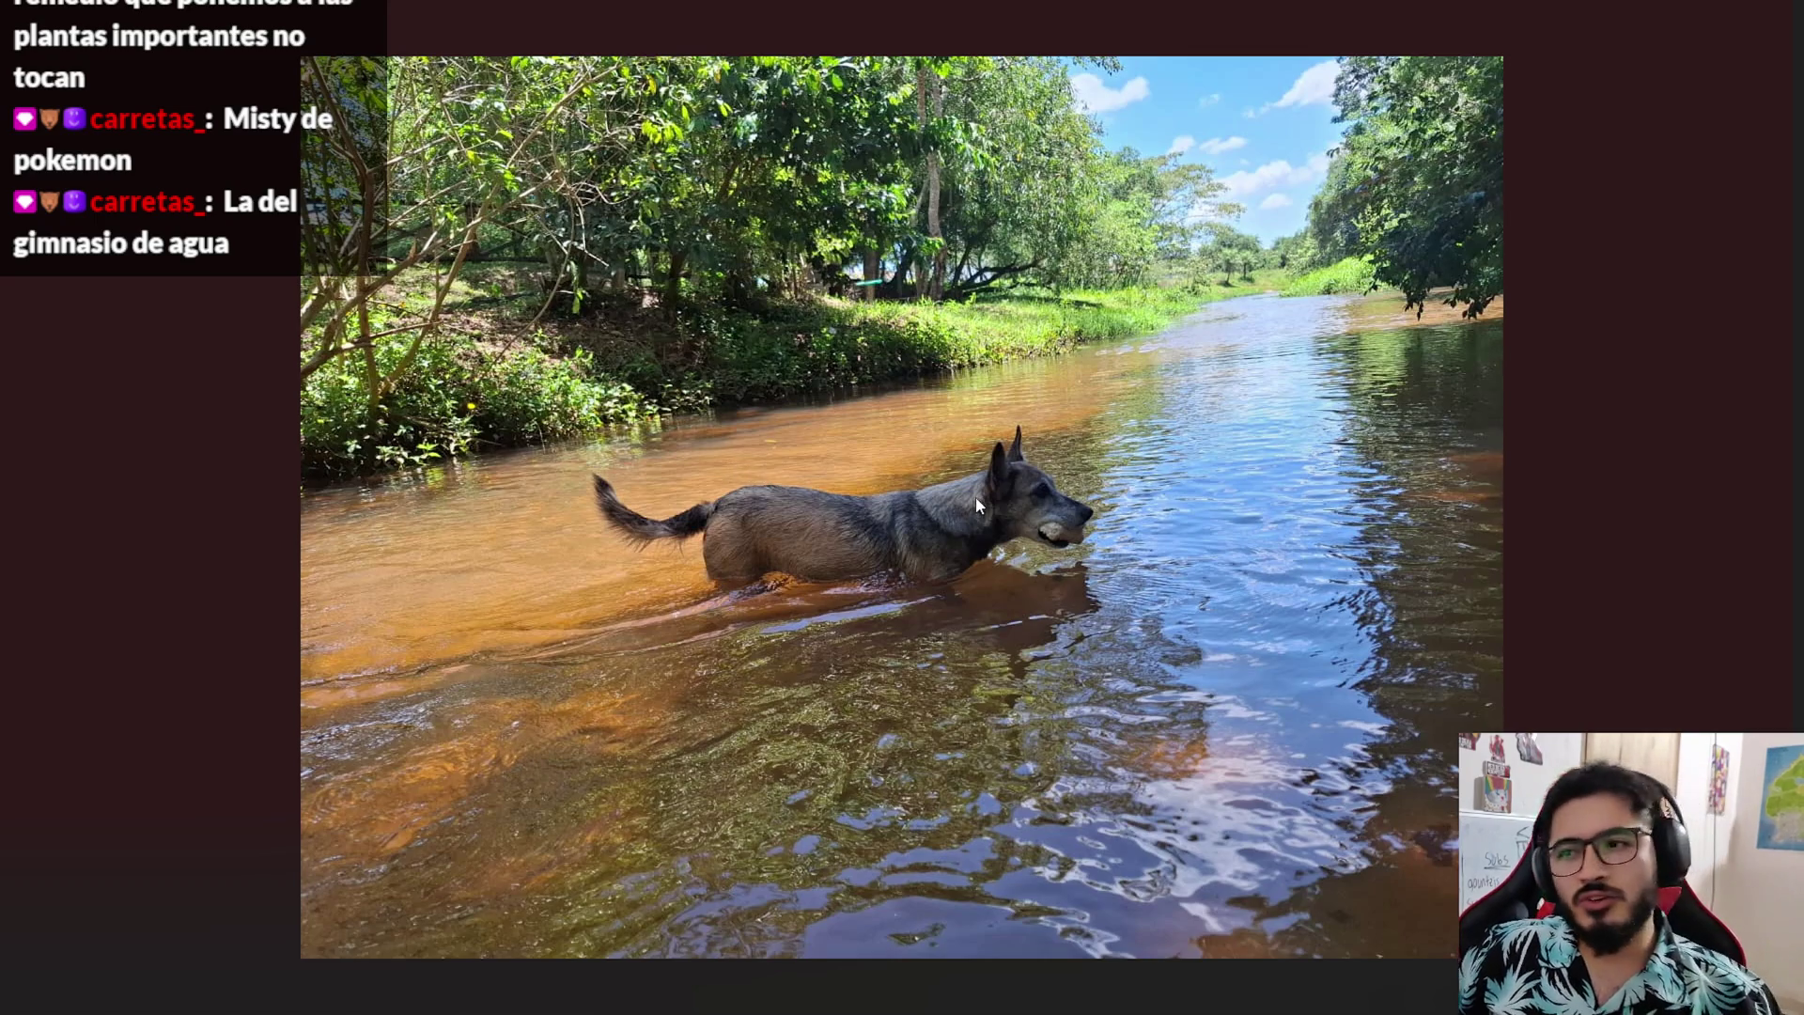
scroll(957, 537, up, 2)
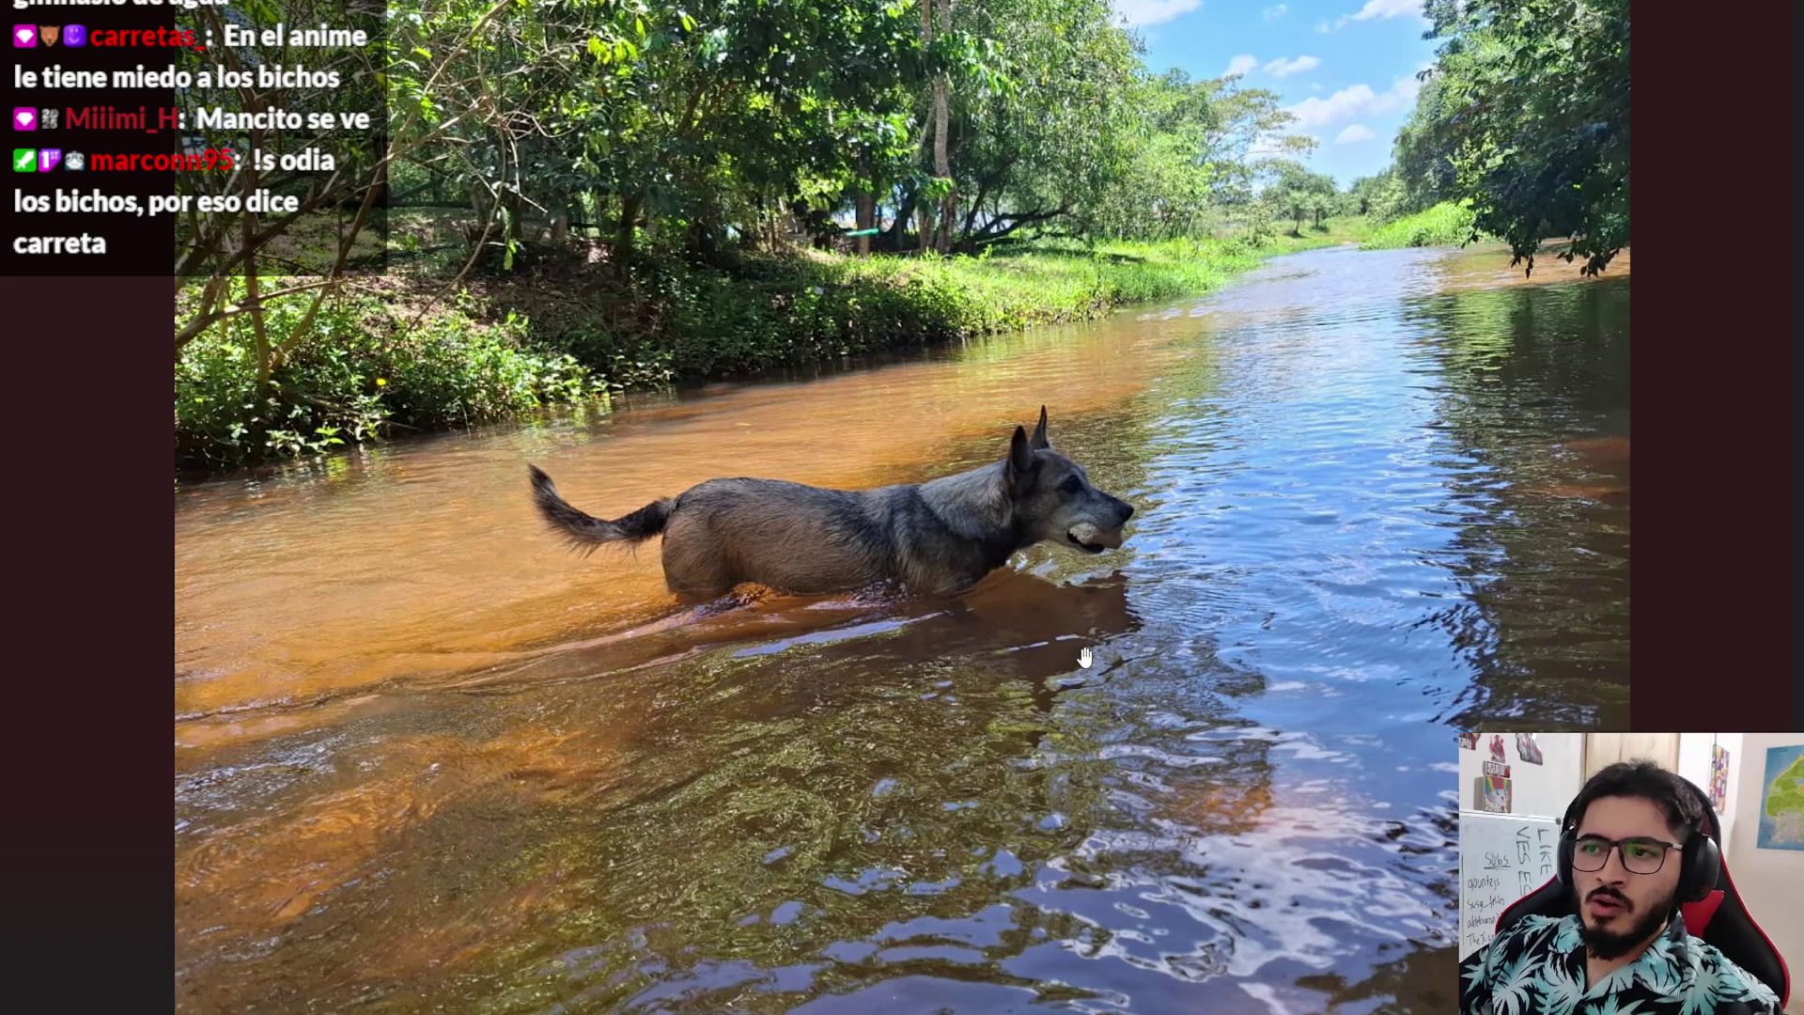
scroll(899, 515, down, 3)
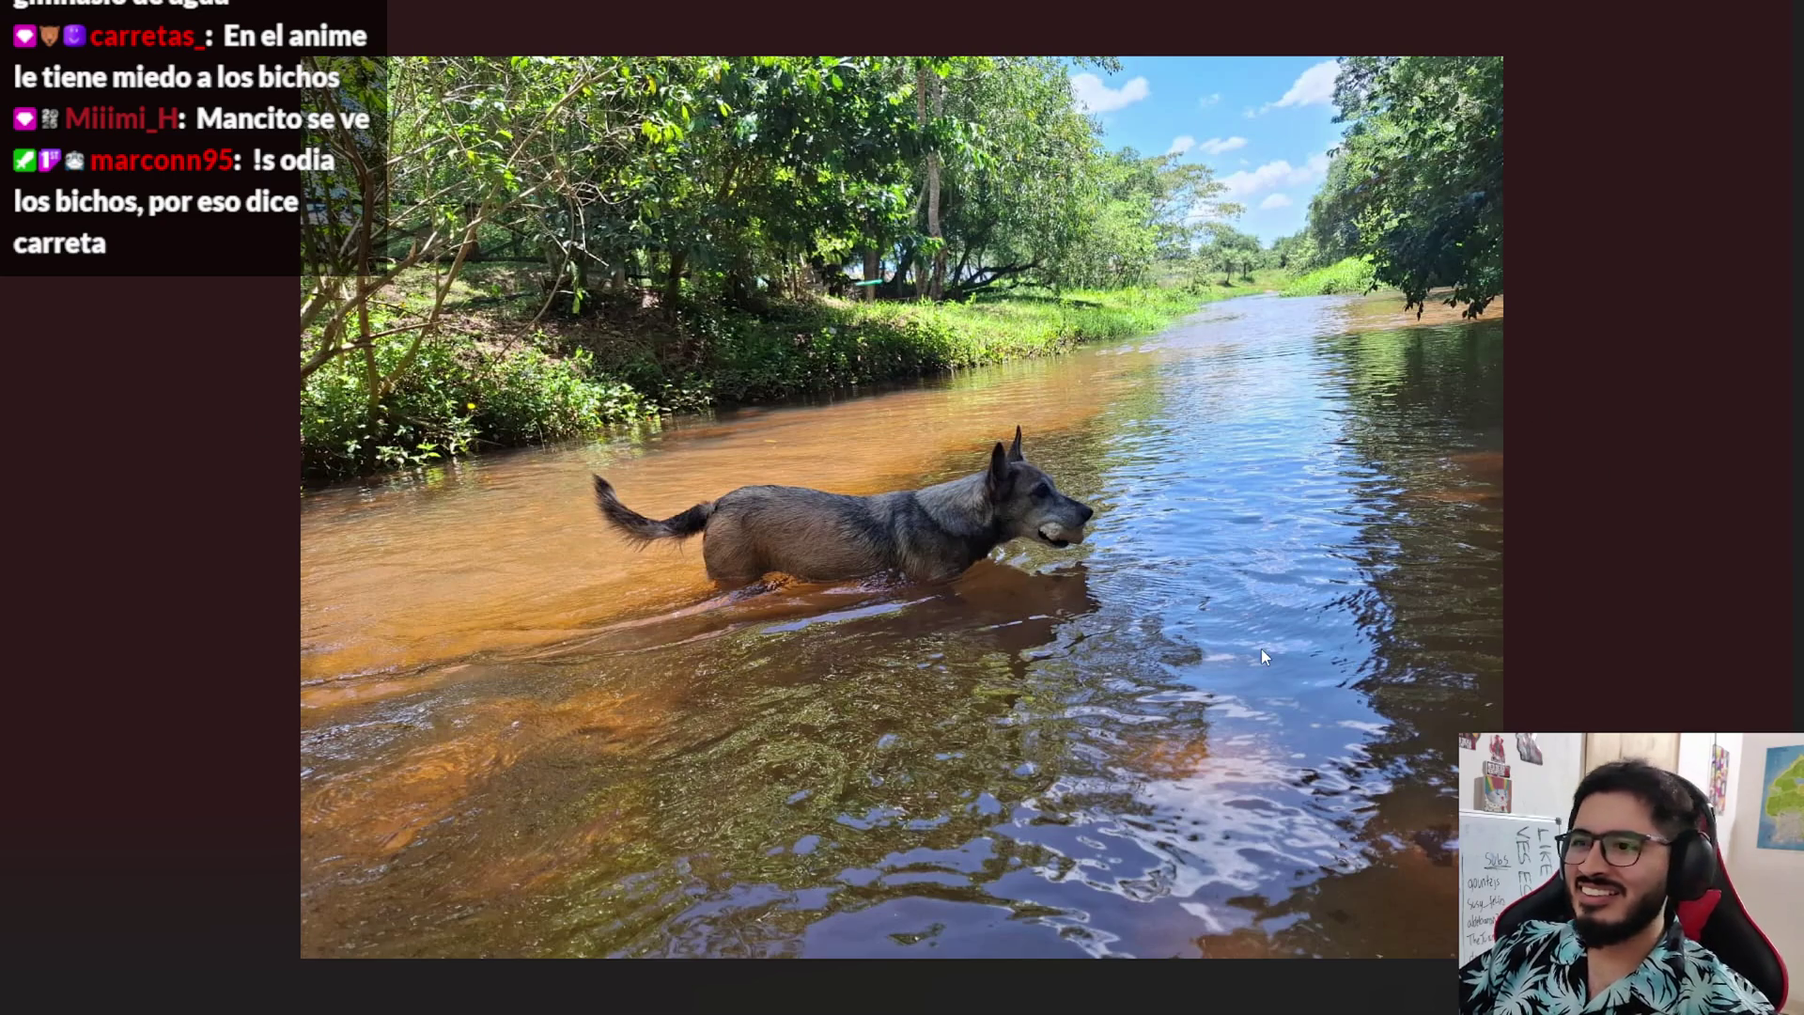
- Browse past the campfire video to the sunlit forest-and-river photo and exit full screen
key(Right)
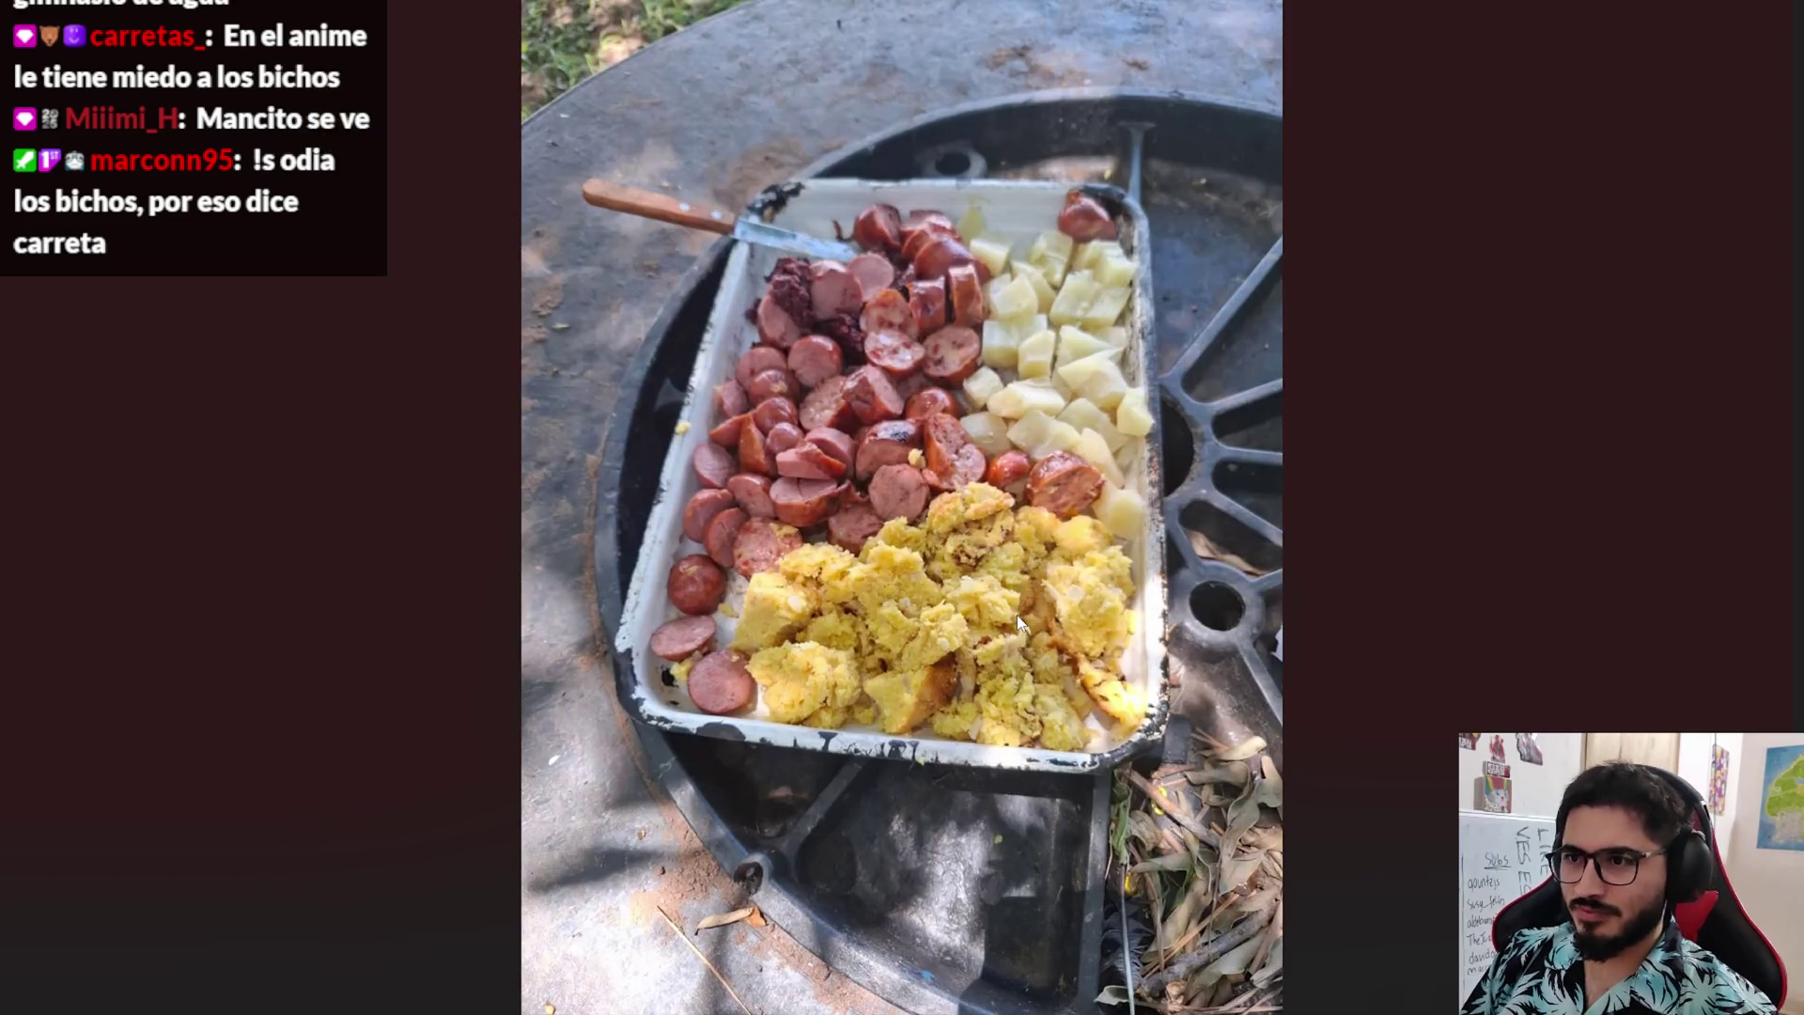
key(Right)
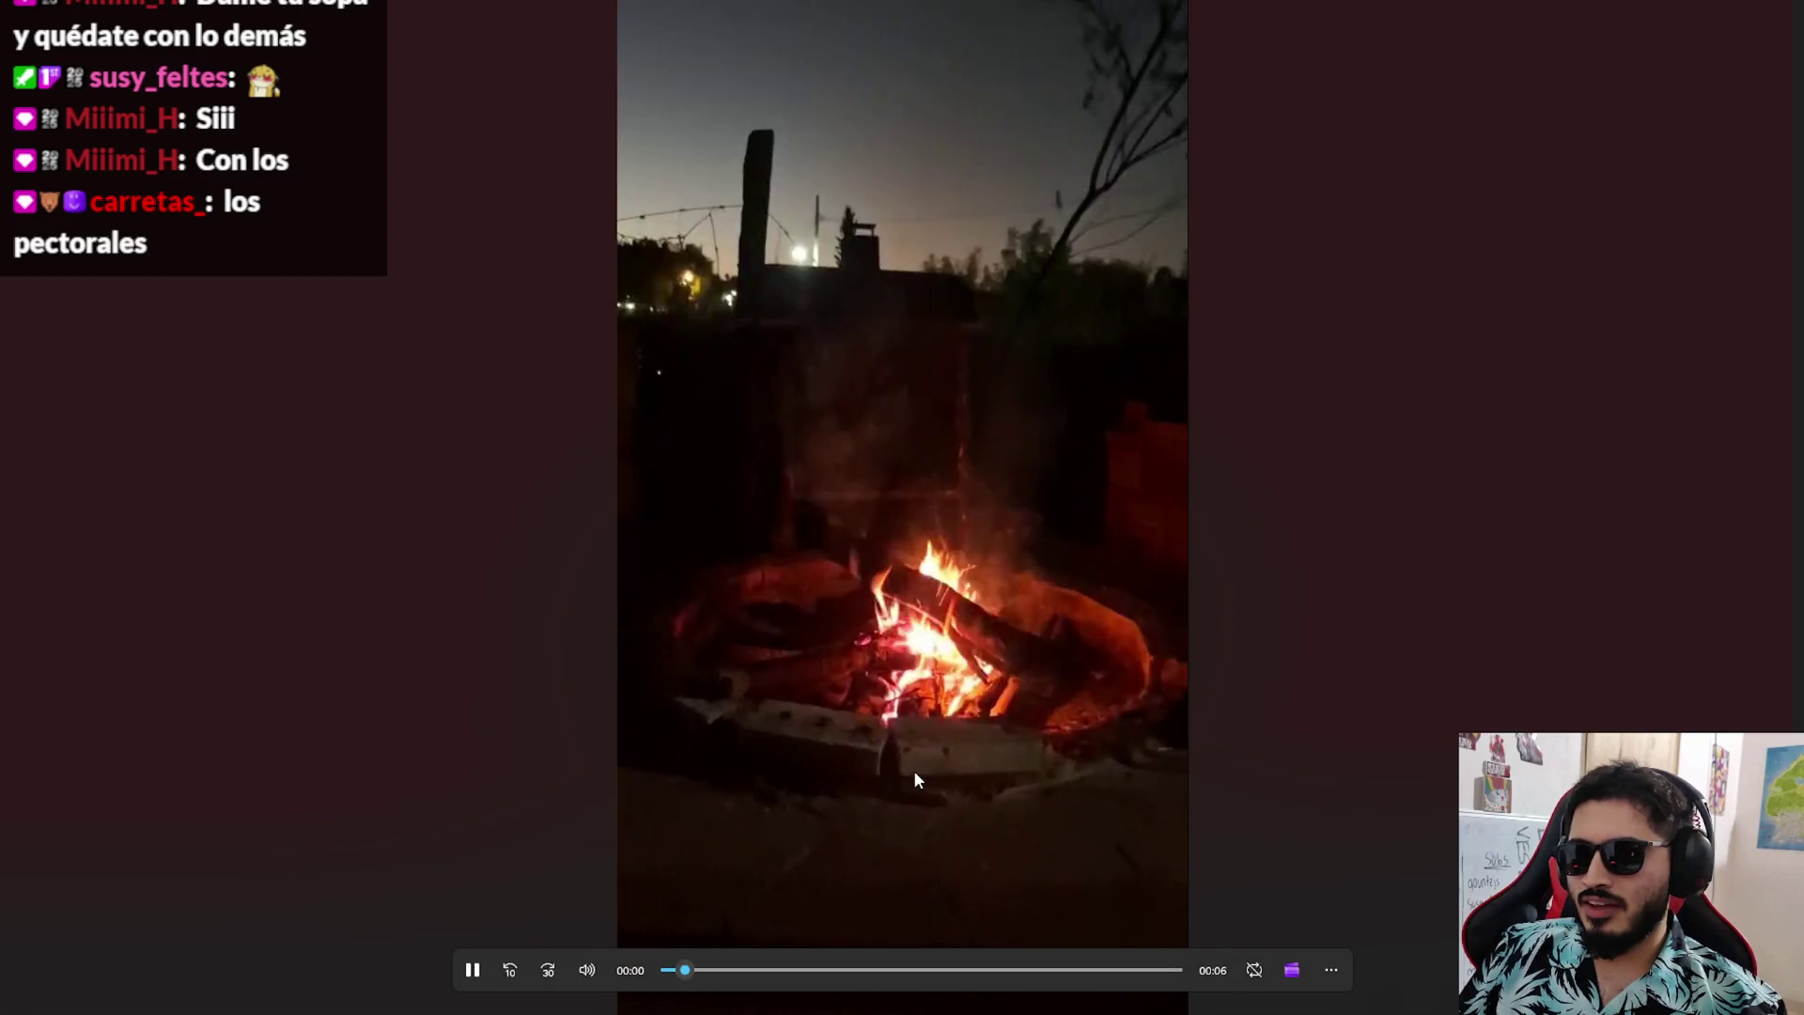
key(Right)
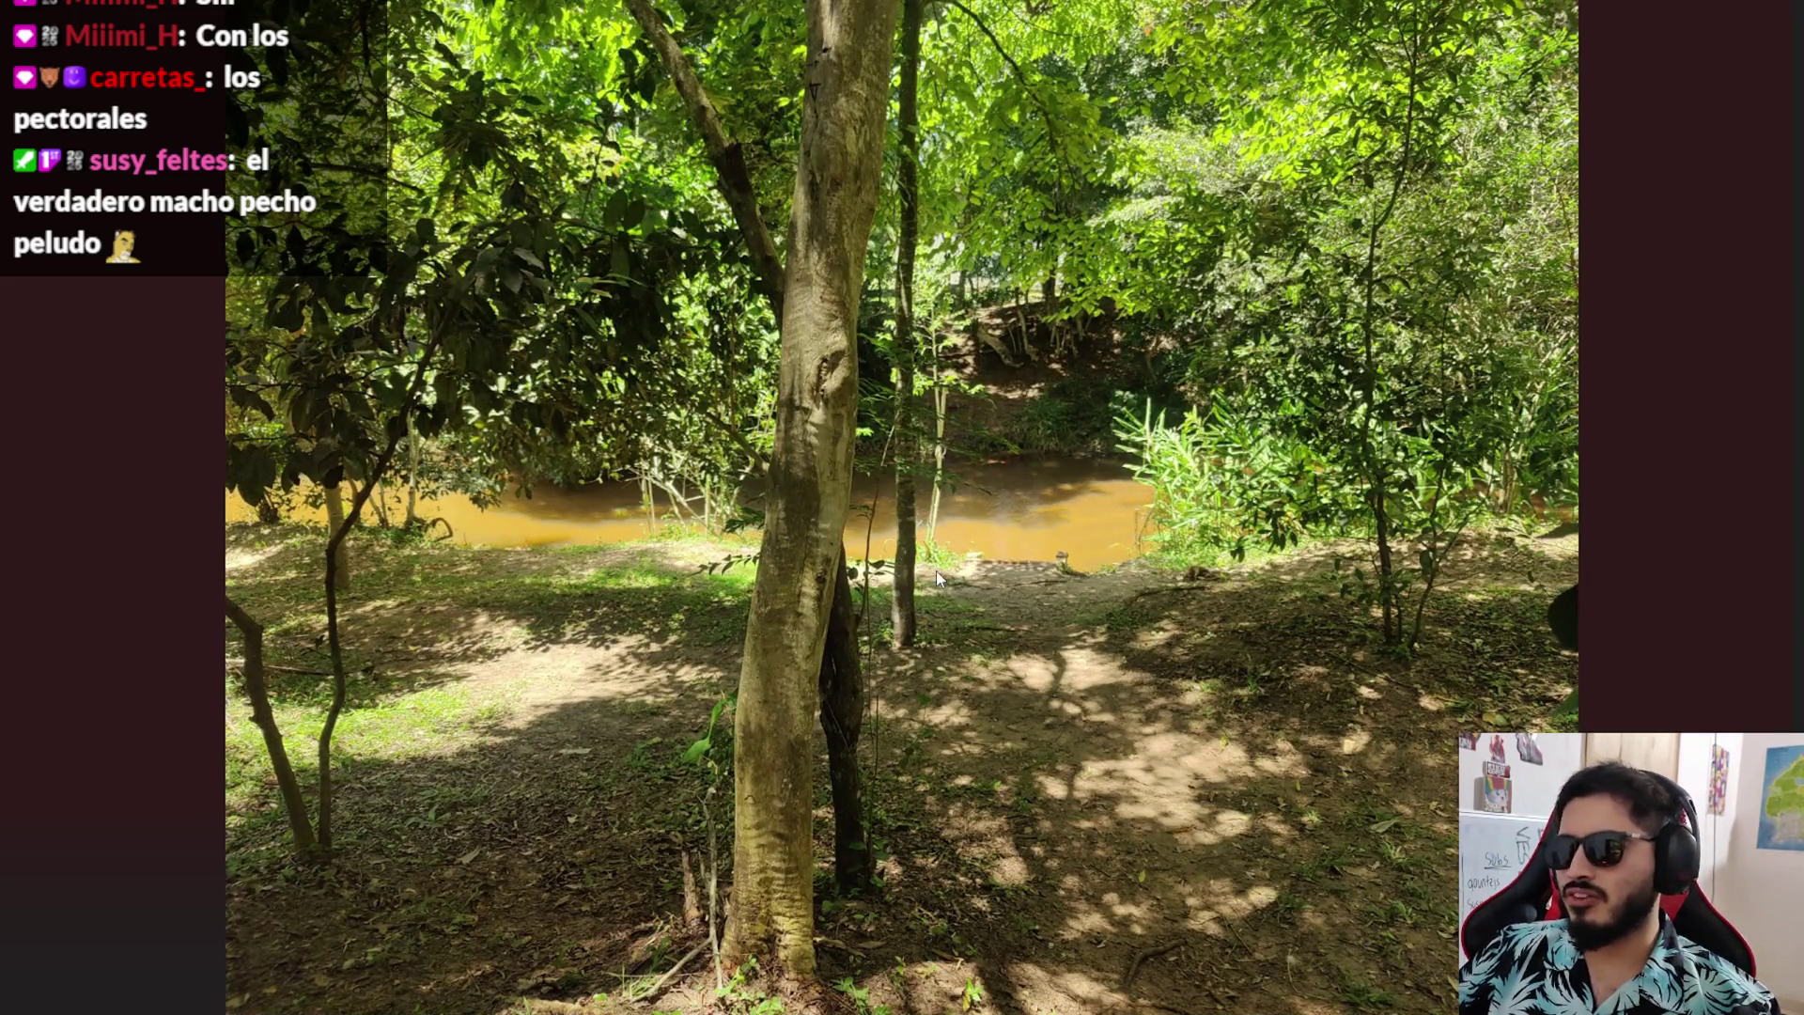
key(Right)
key(Right)
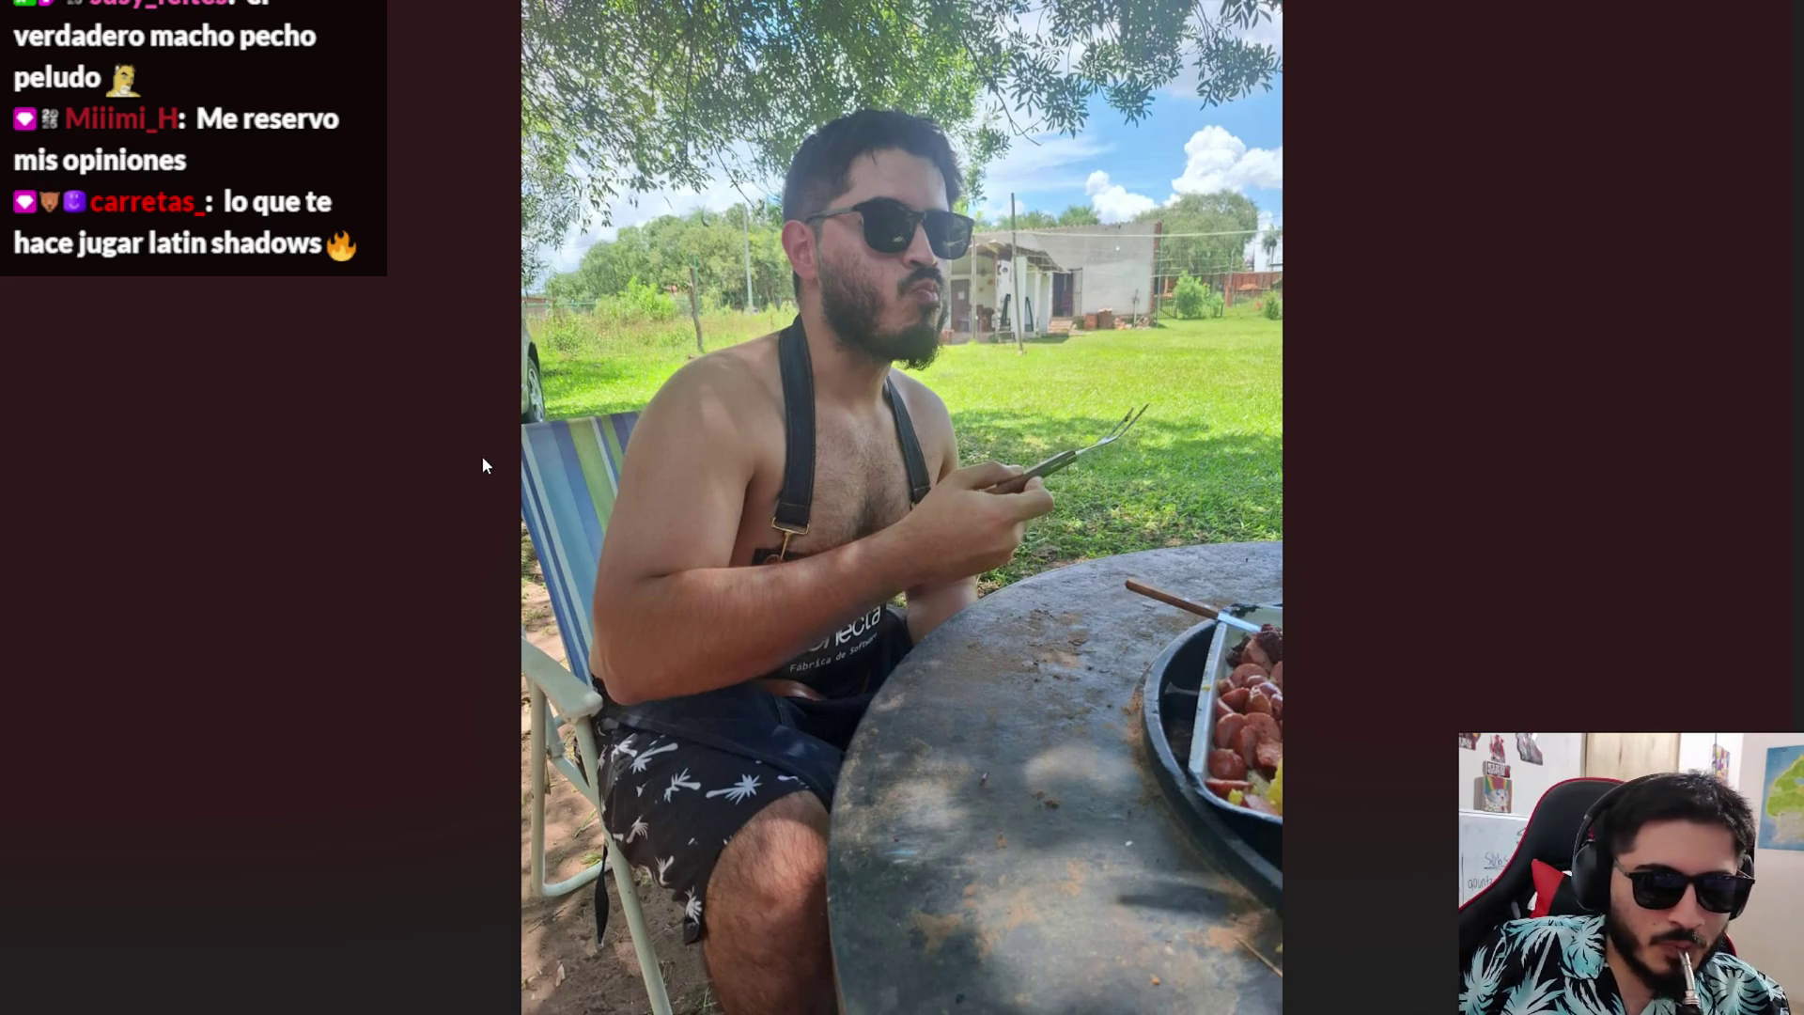
key(Right)
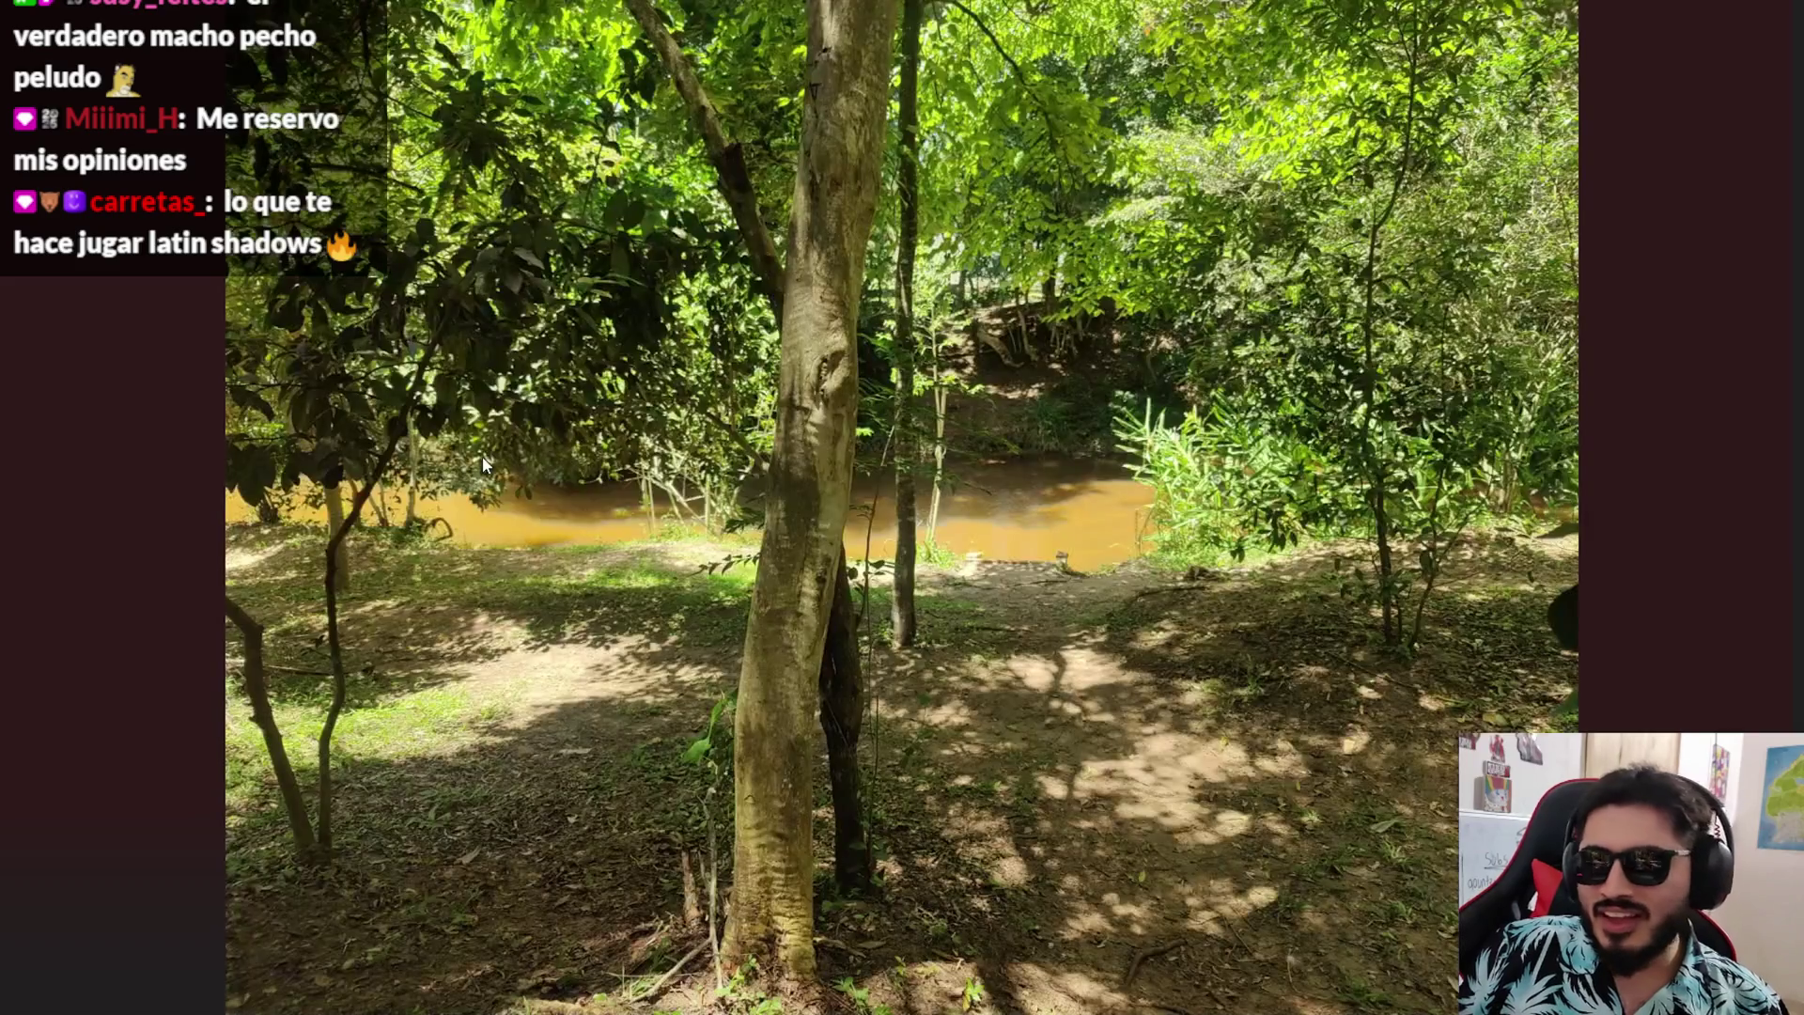
key(Right)
key(Left)
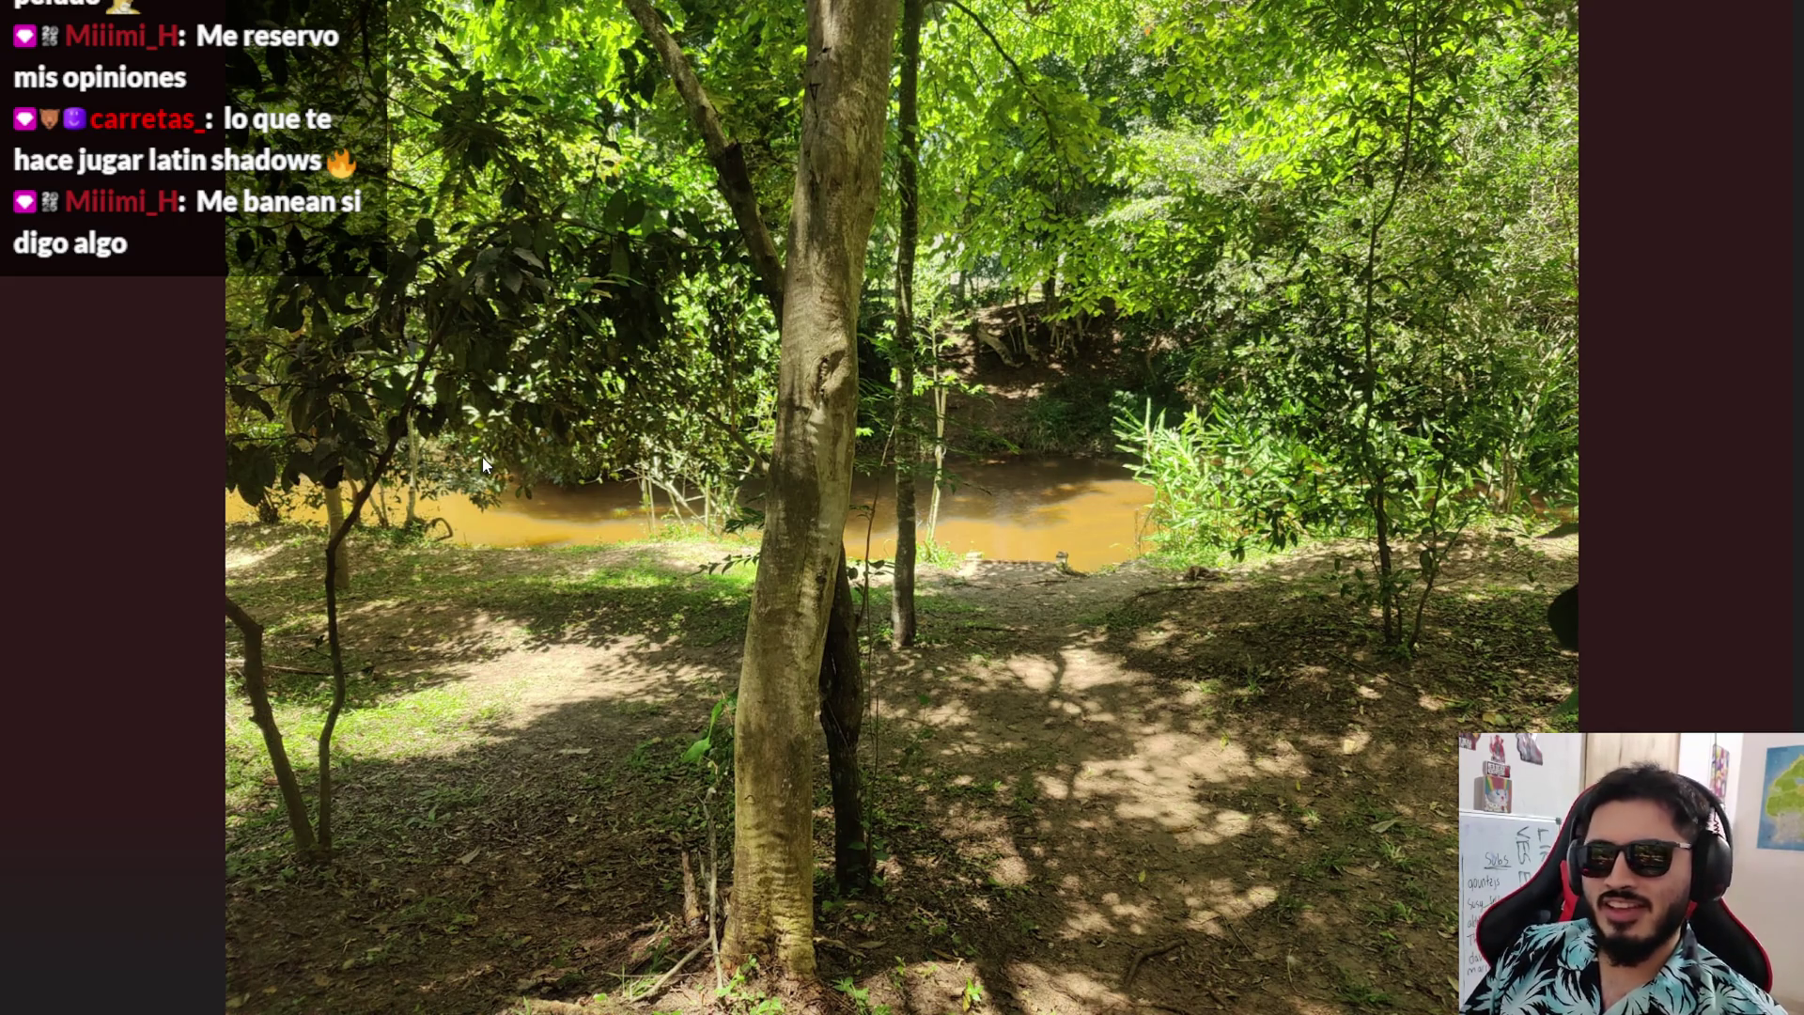
key(Escape)
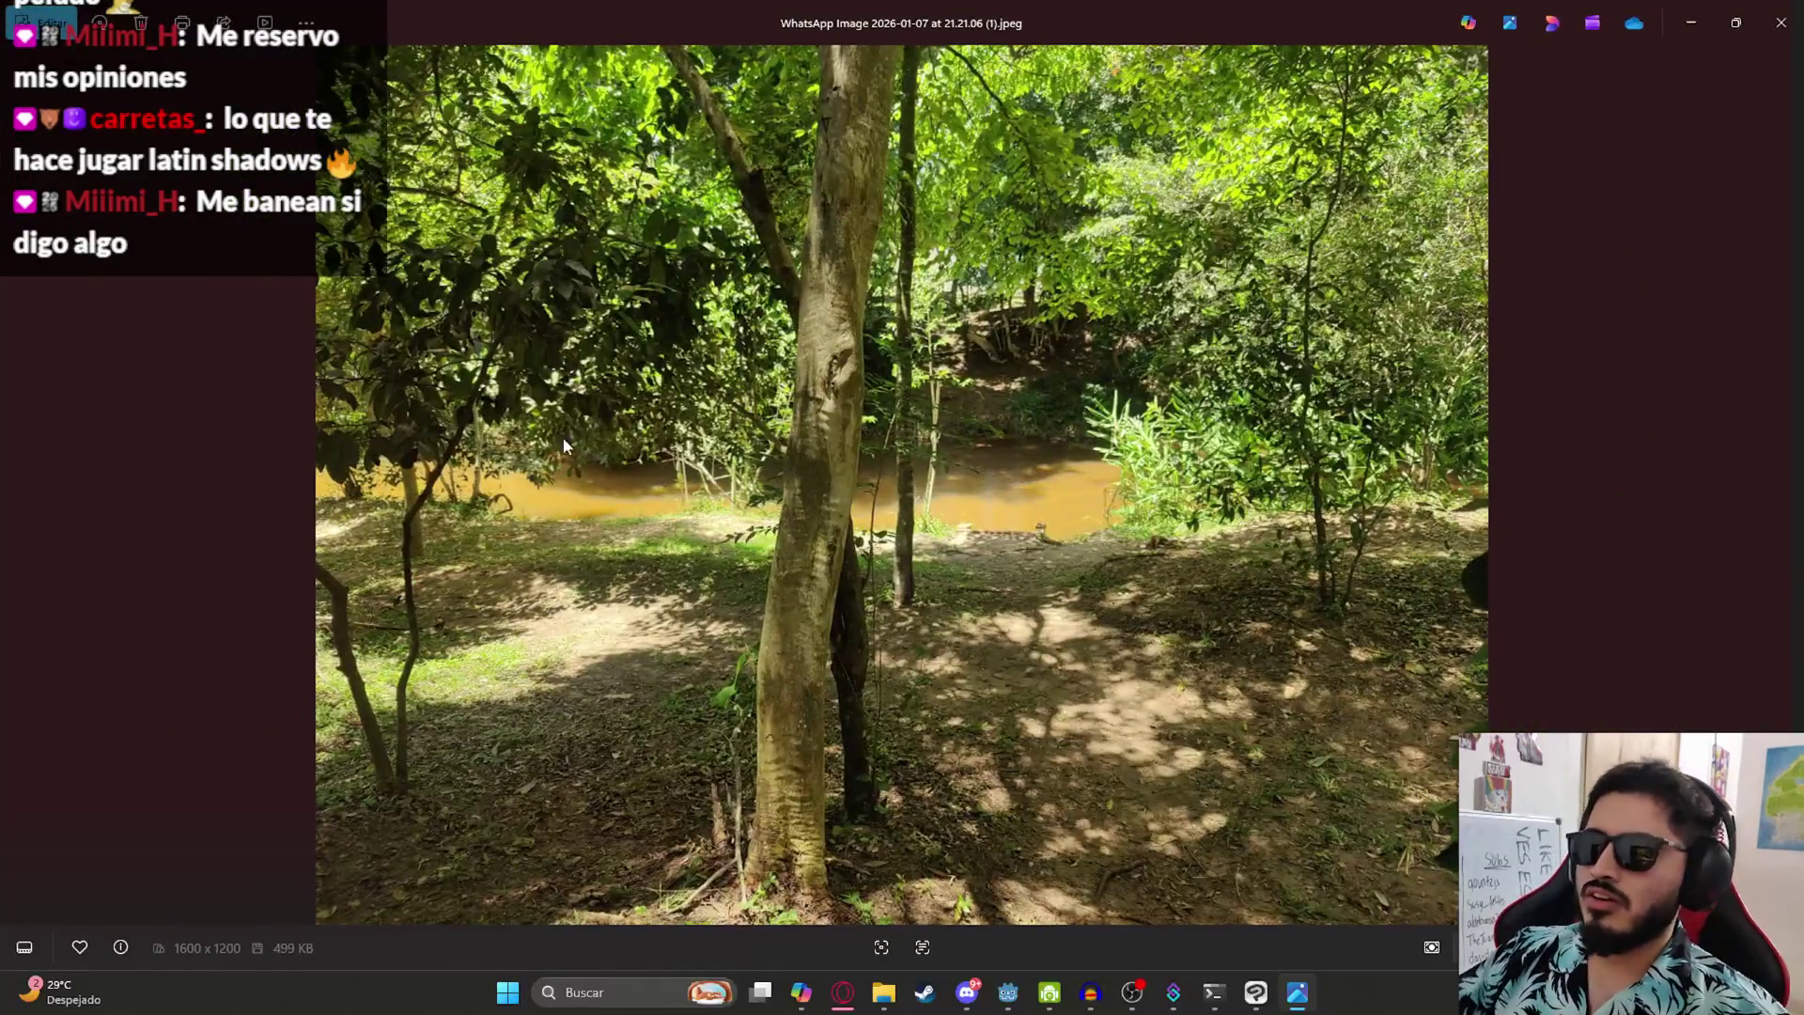
- Close Photos, clear the selection in the 'viaje piribebuy 2026' folder, then return to the browser
click(1780, 23)
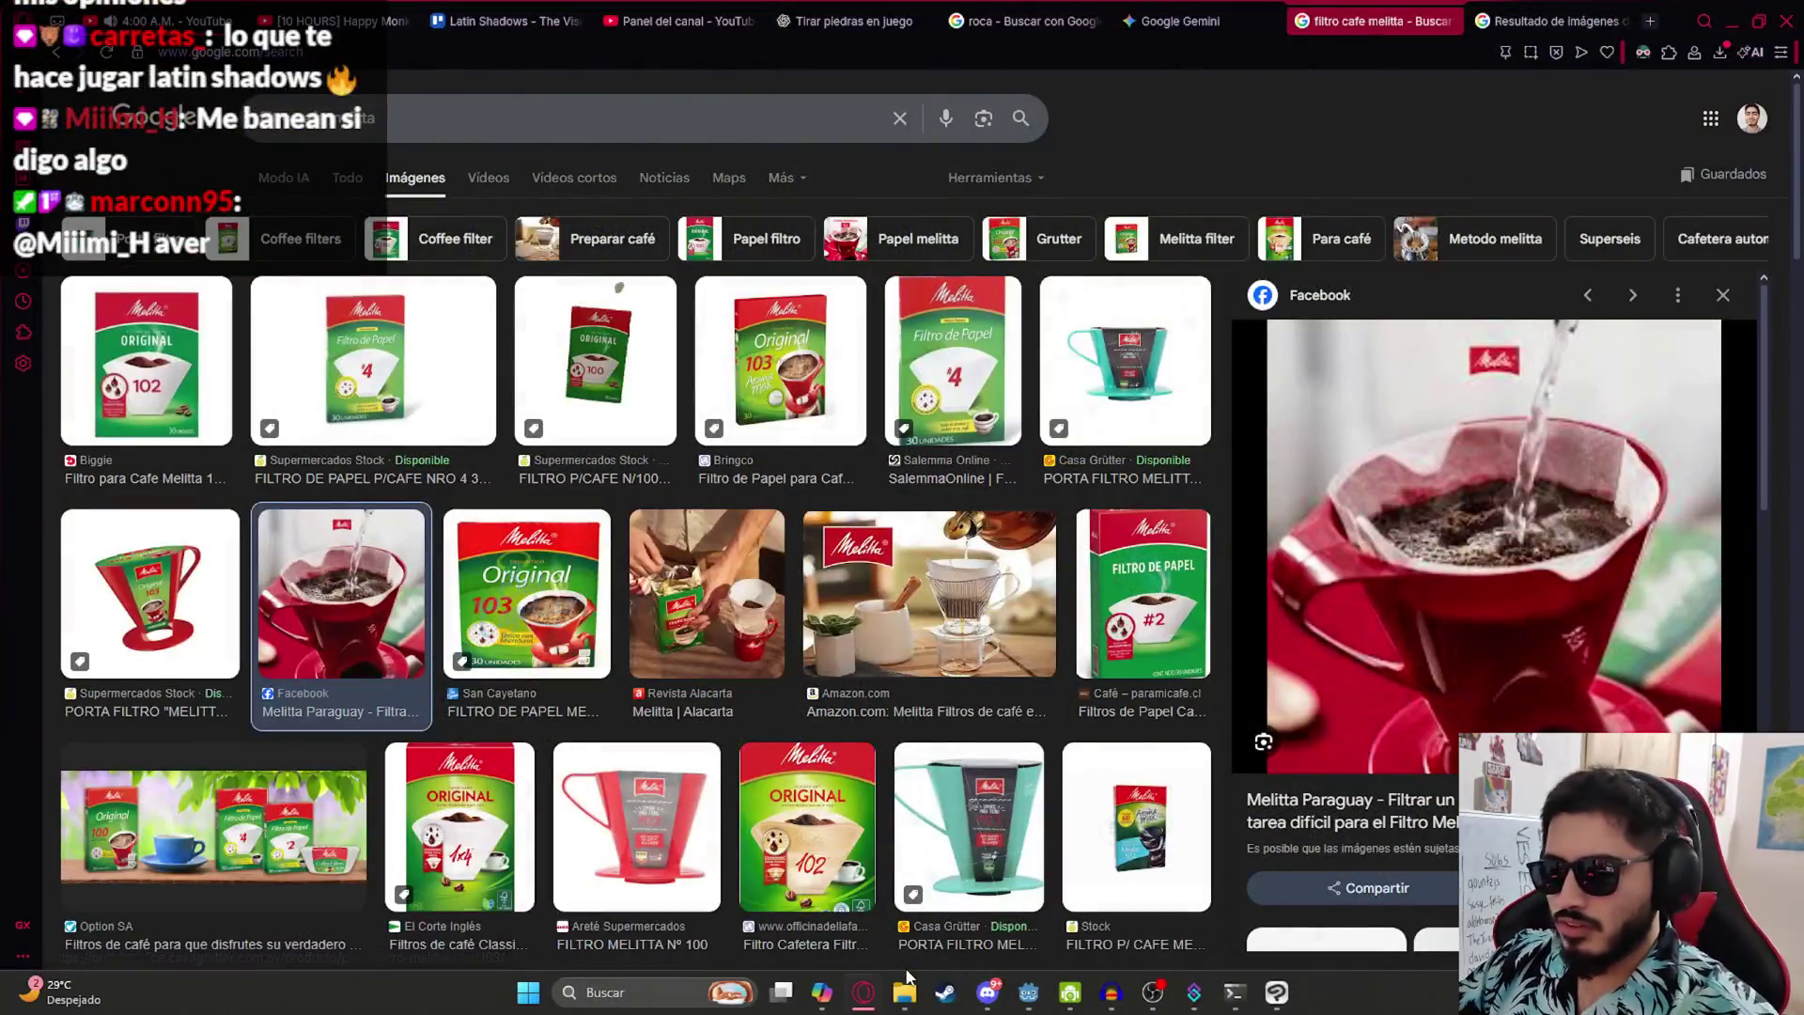
click(903, 992)
click(515, 547)
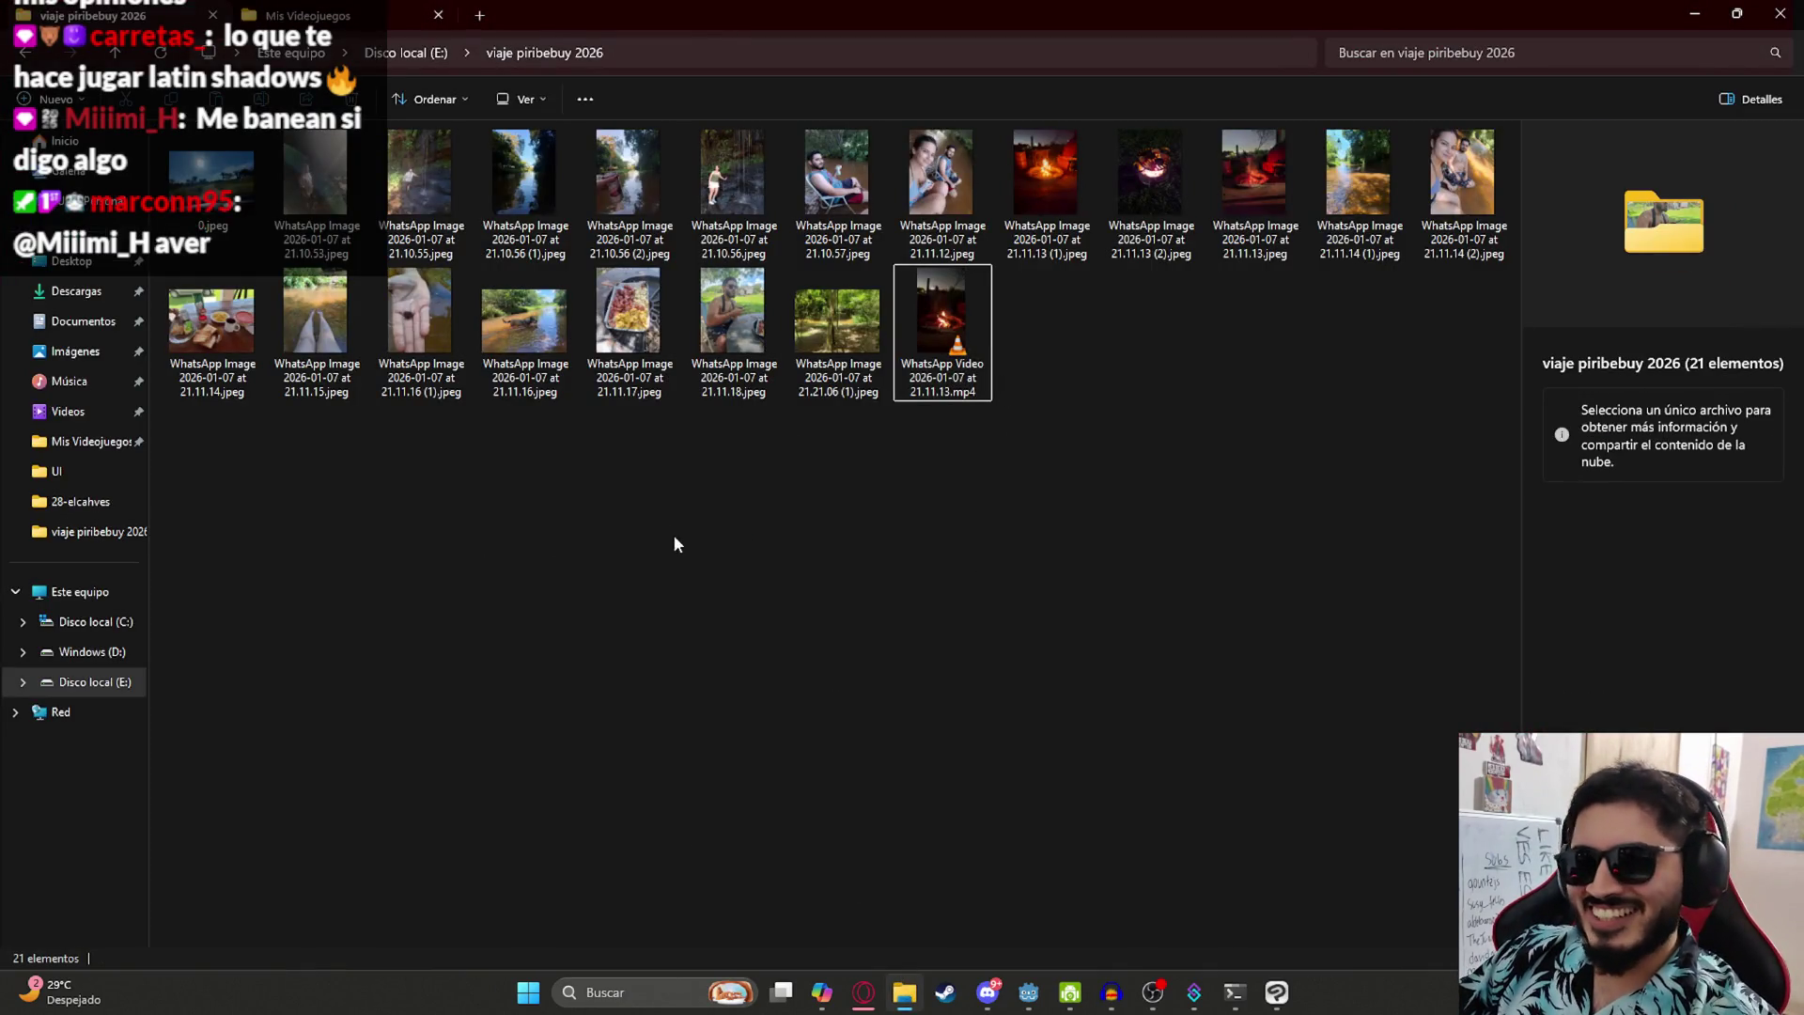
click(1684, 554)
mouse_move(1471, 464)
mouse_down()
mouse_move(273, 124)
mouse_move(241, 435)
mouse_move(368, 678)
mouse_up()
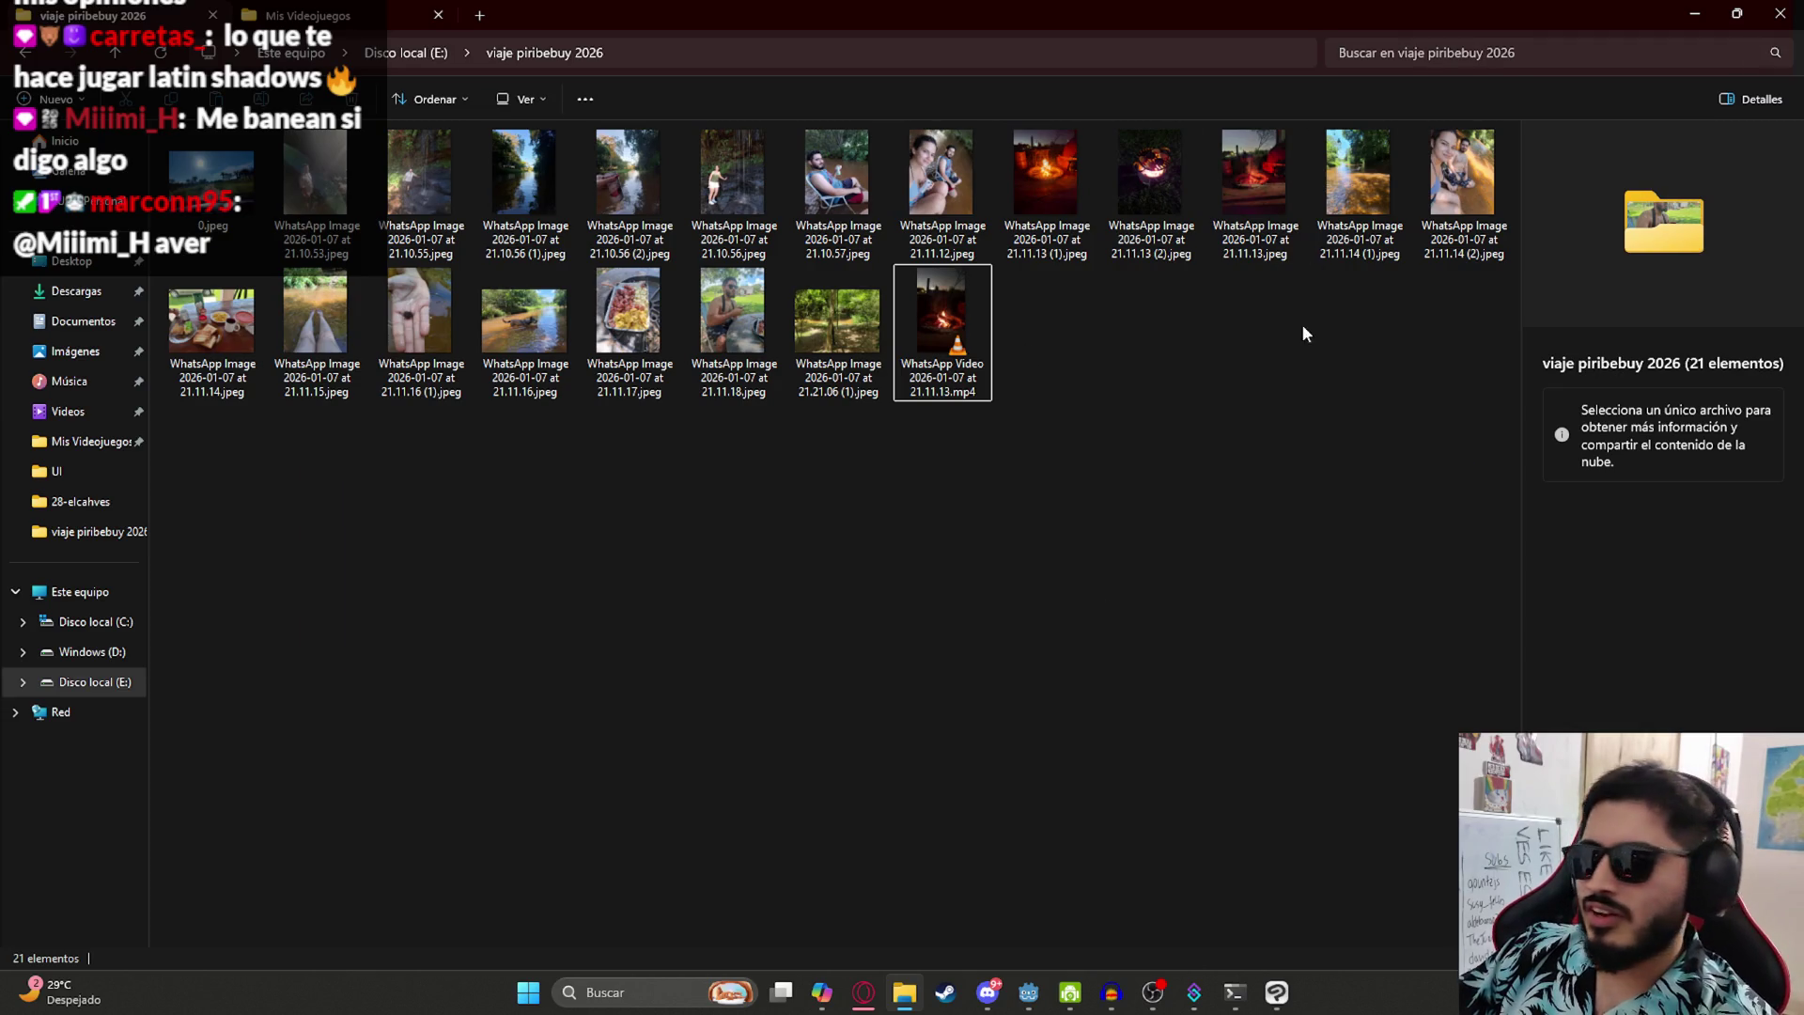
drag(797, 633, 867, 692)
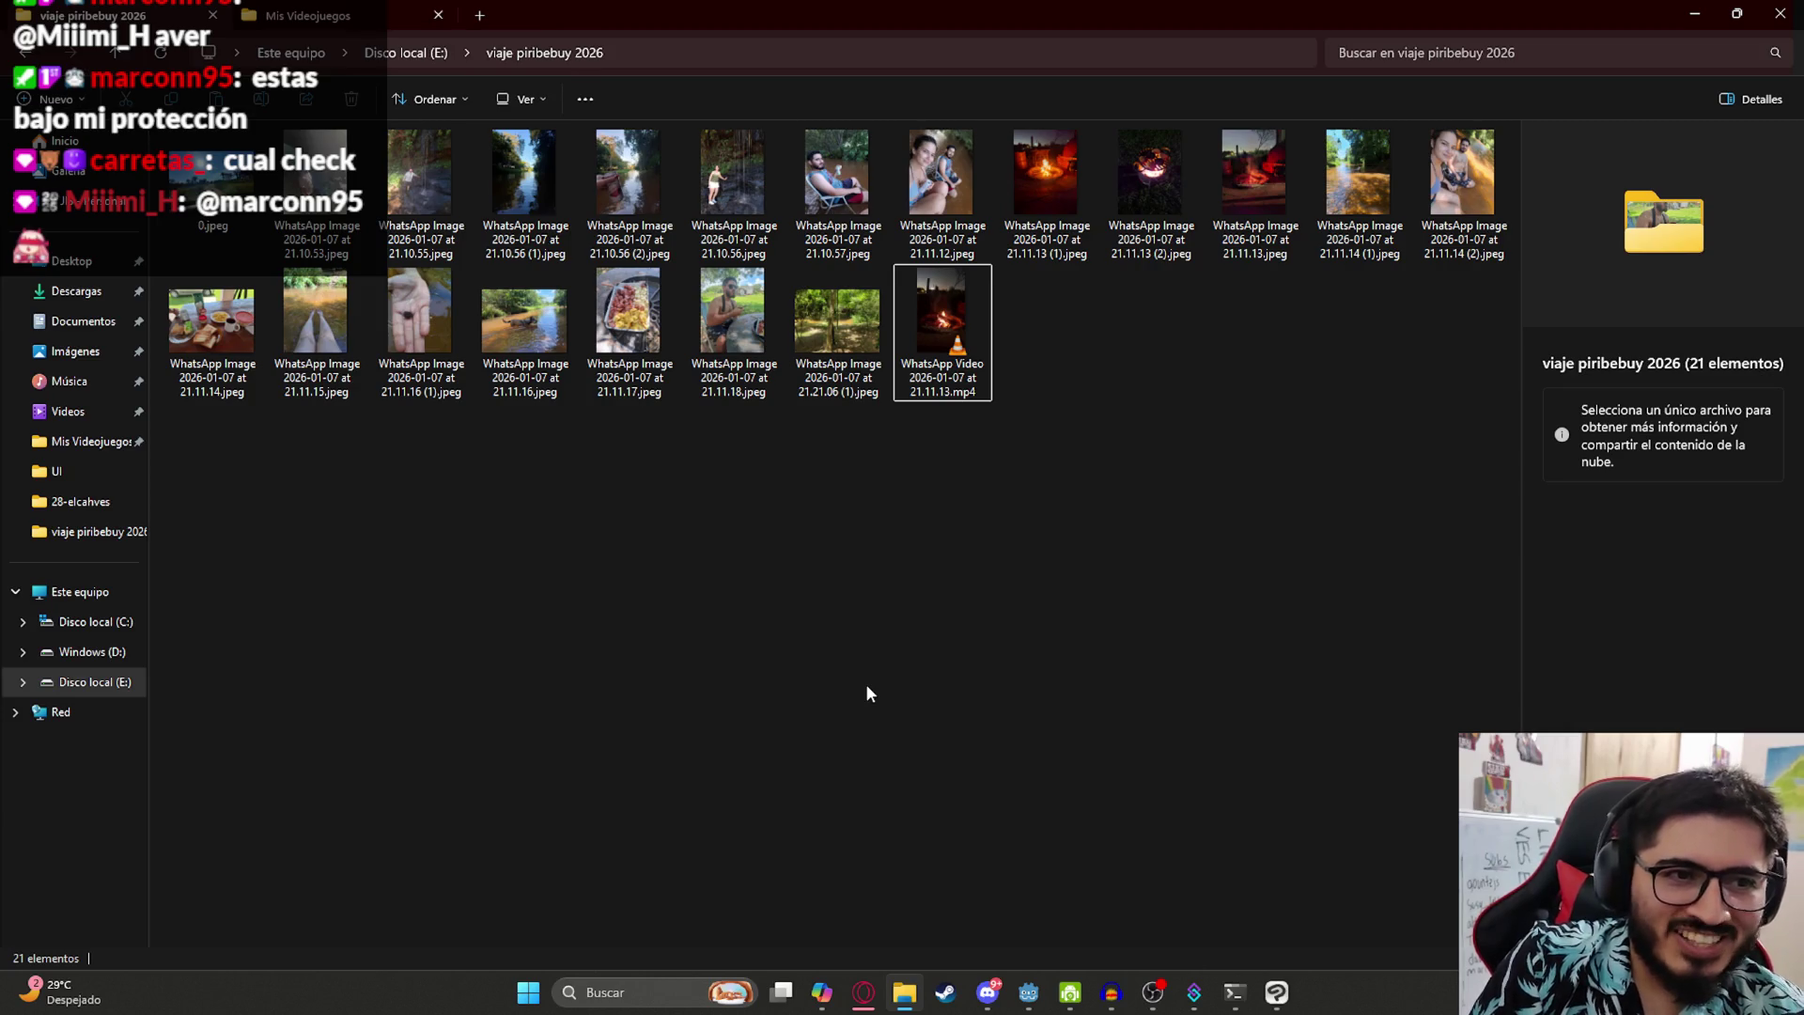
click(863, 992)
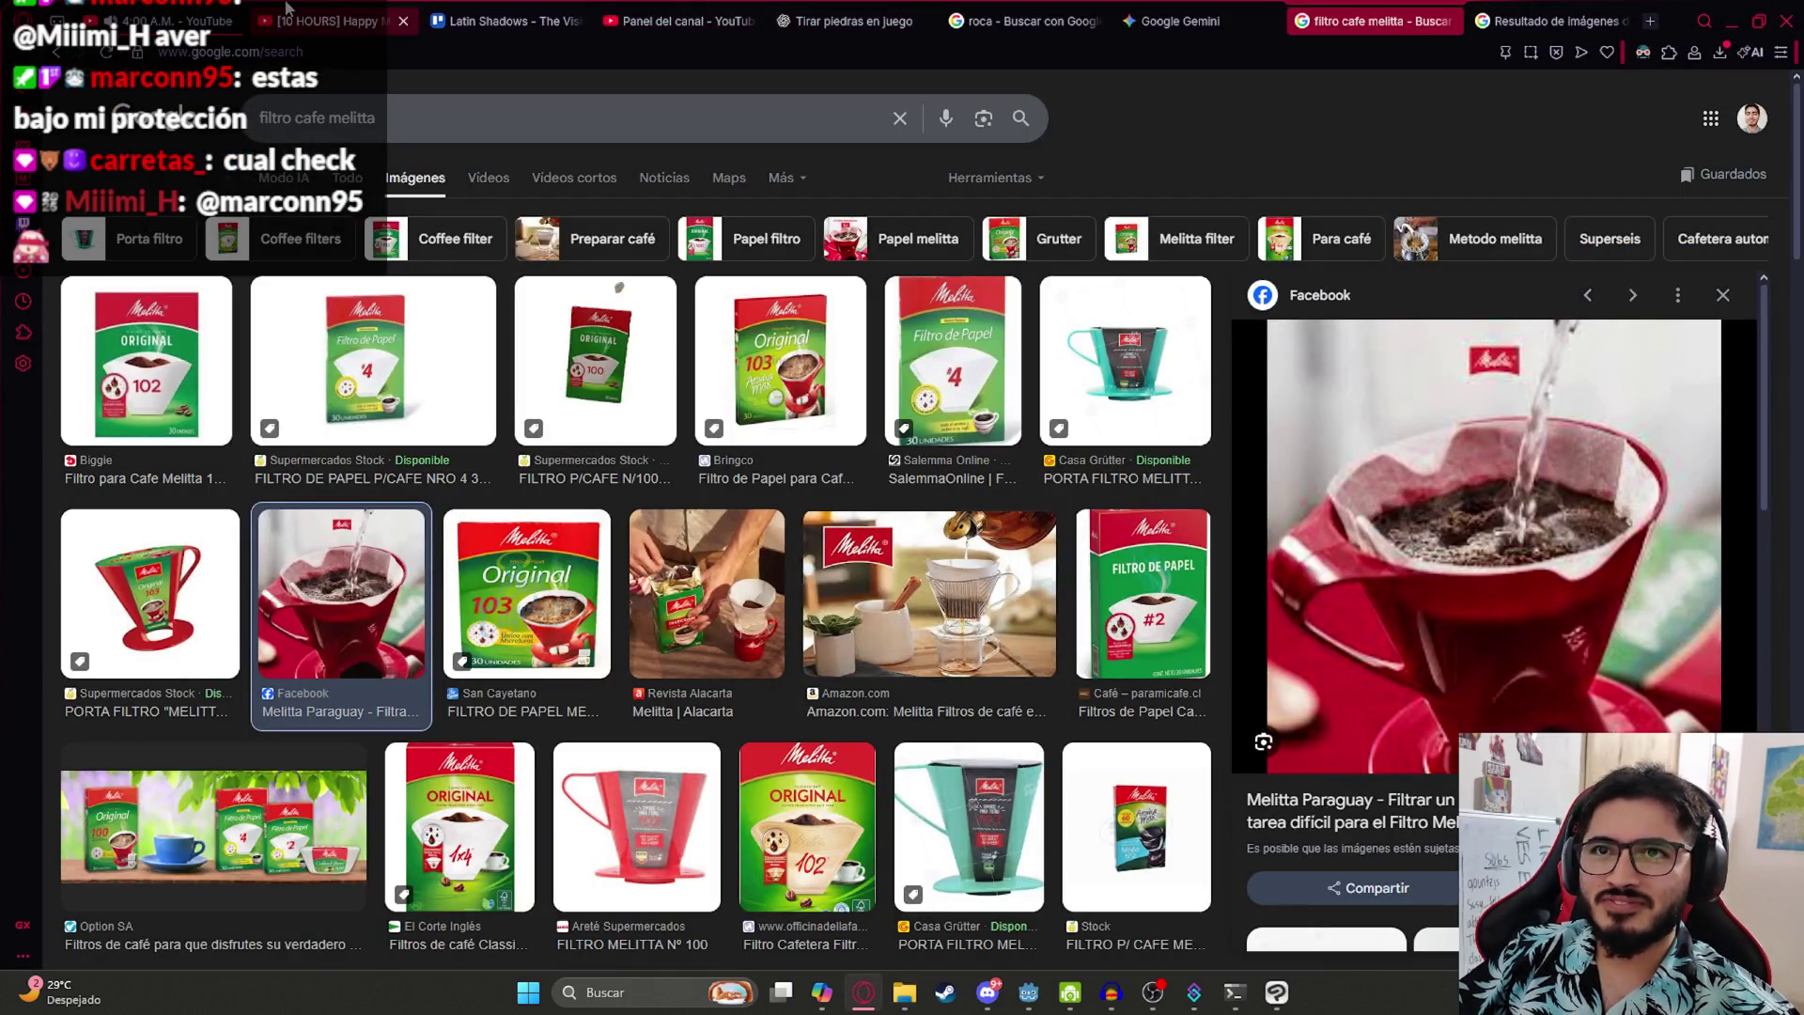
- Search Google Images for 'check engine' and open the Motorpasión México article in a new tab
click(744, 132)
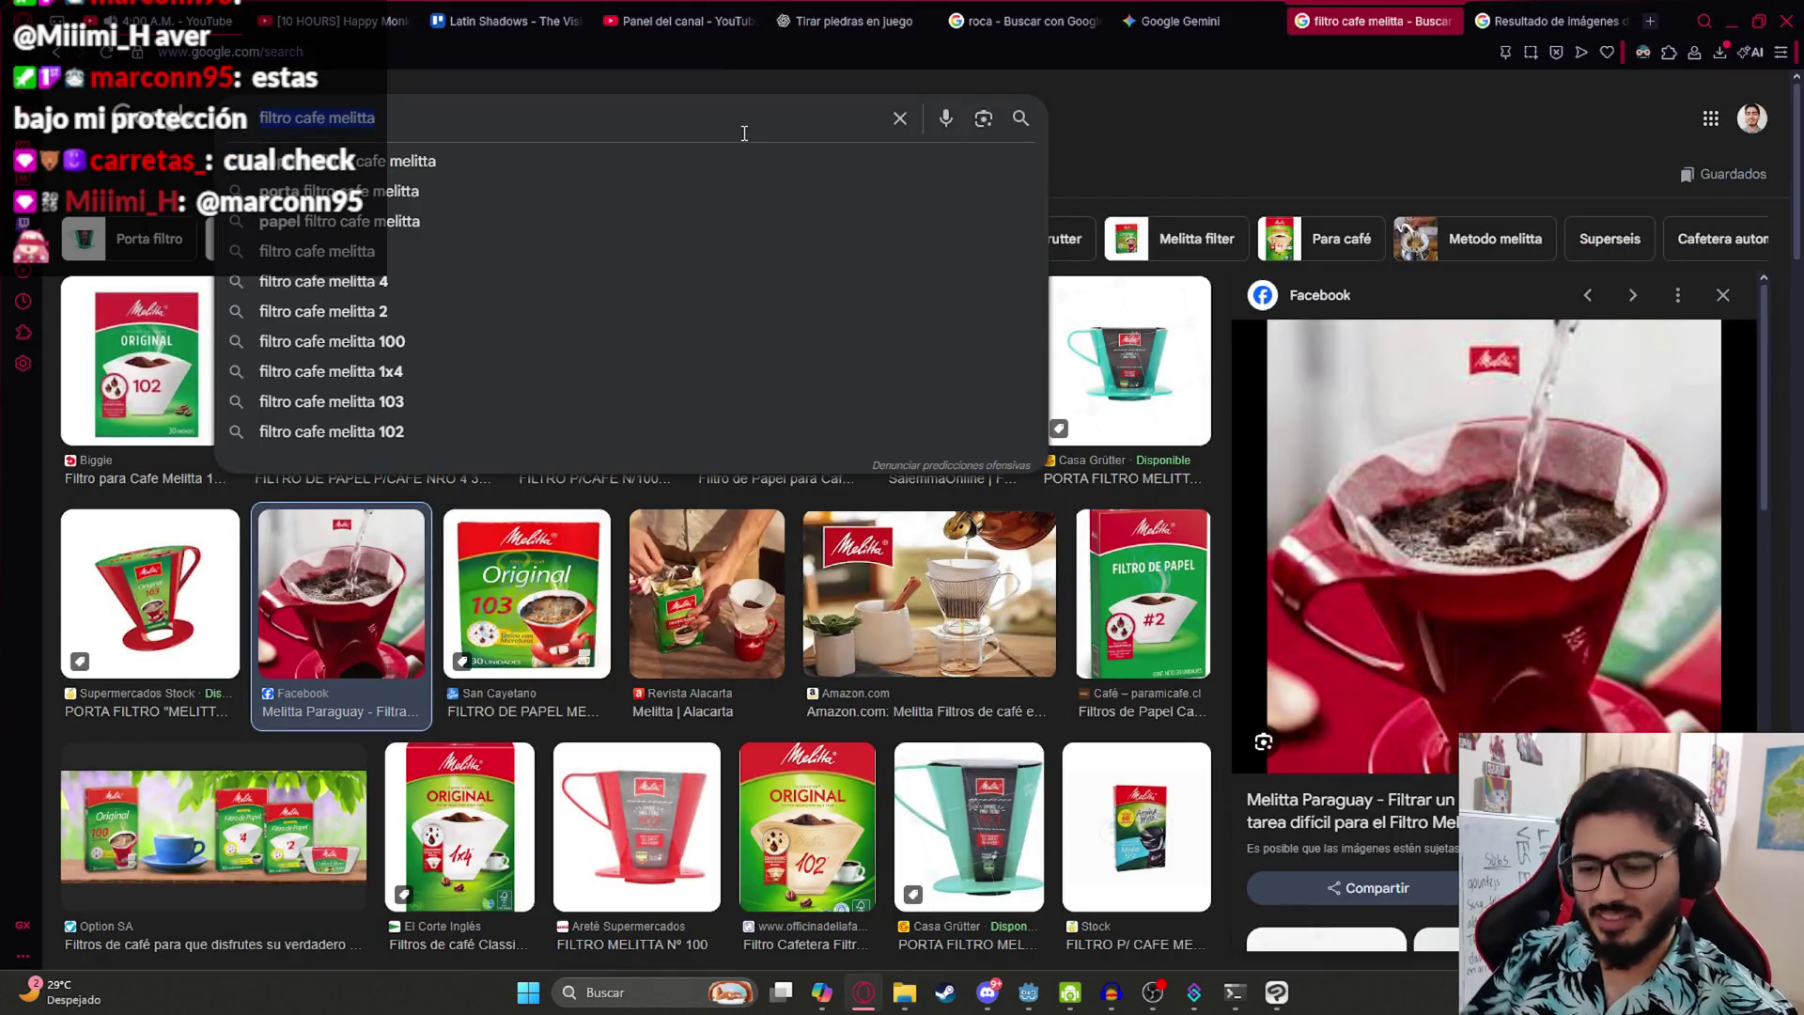
text(check engine)
key(Return)
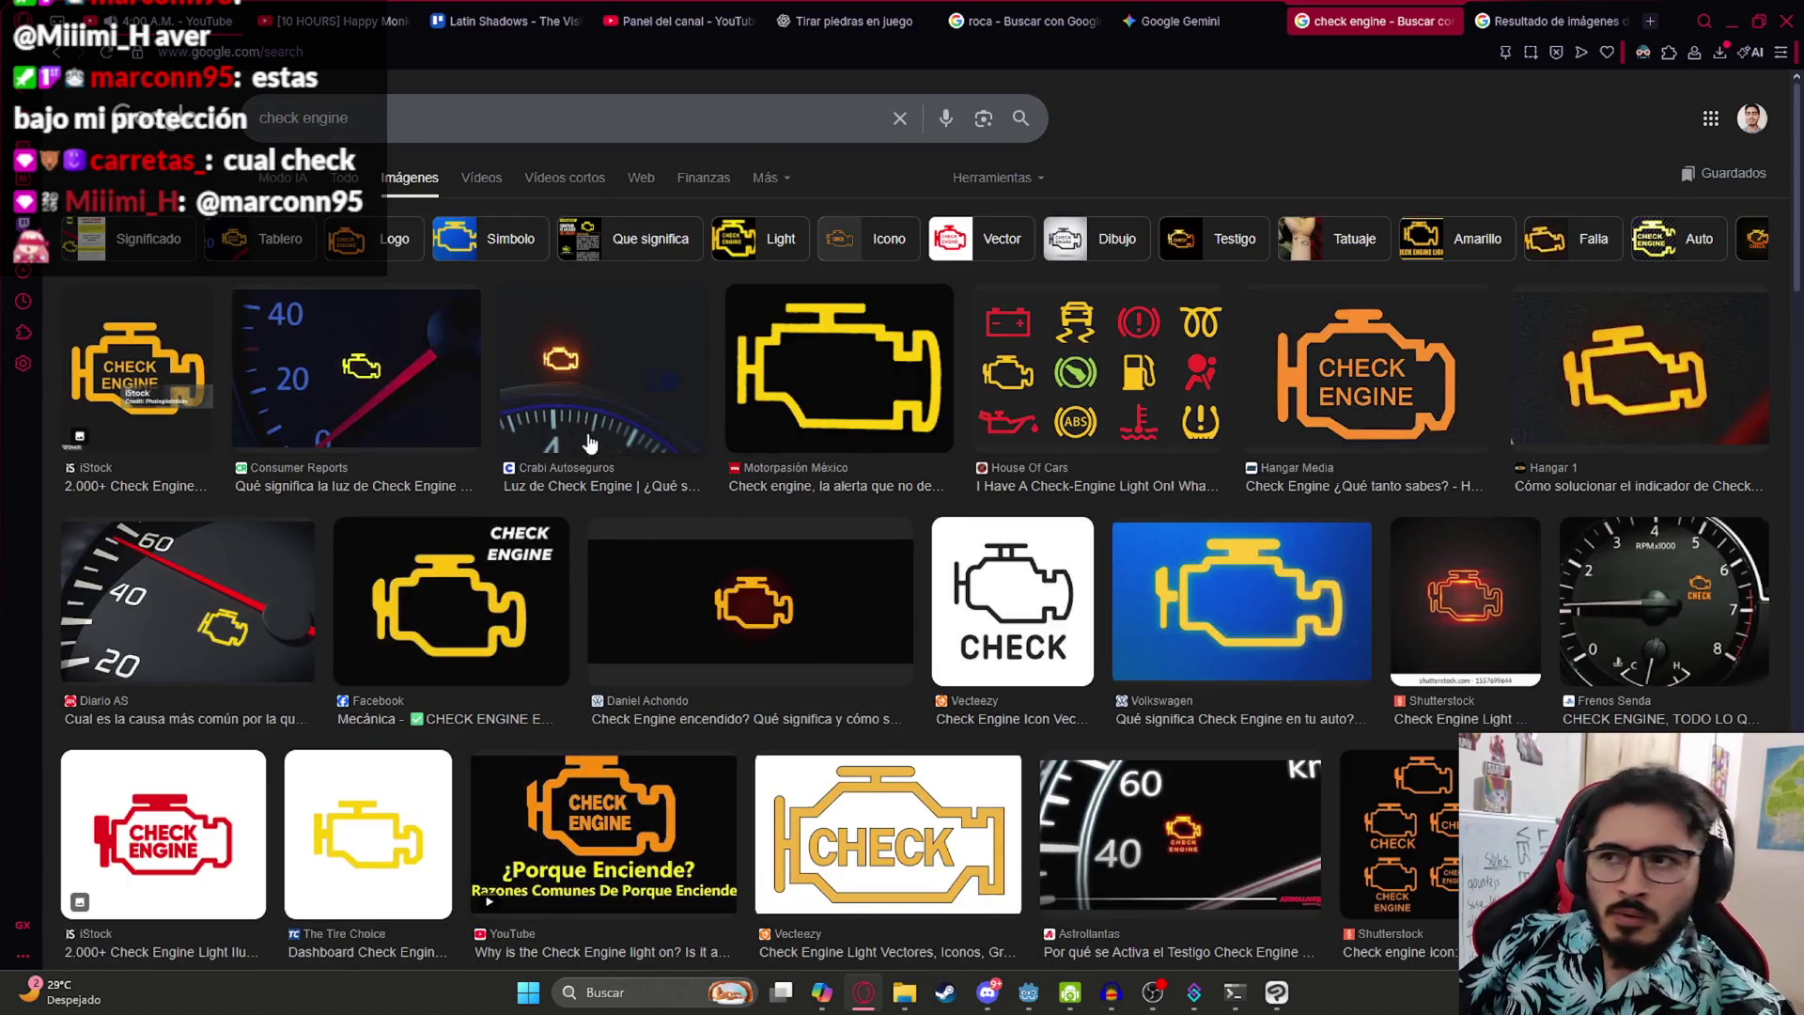
click(845, 392)
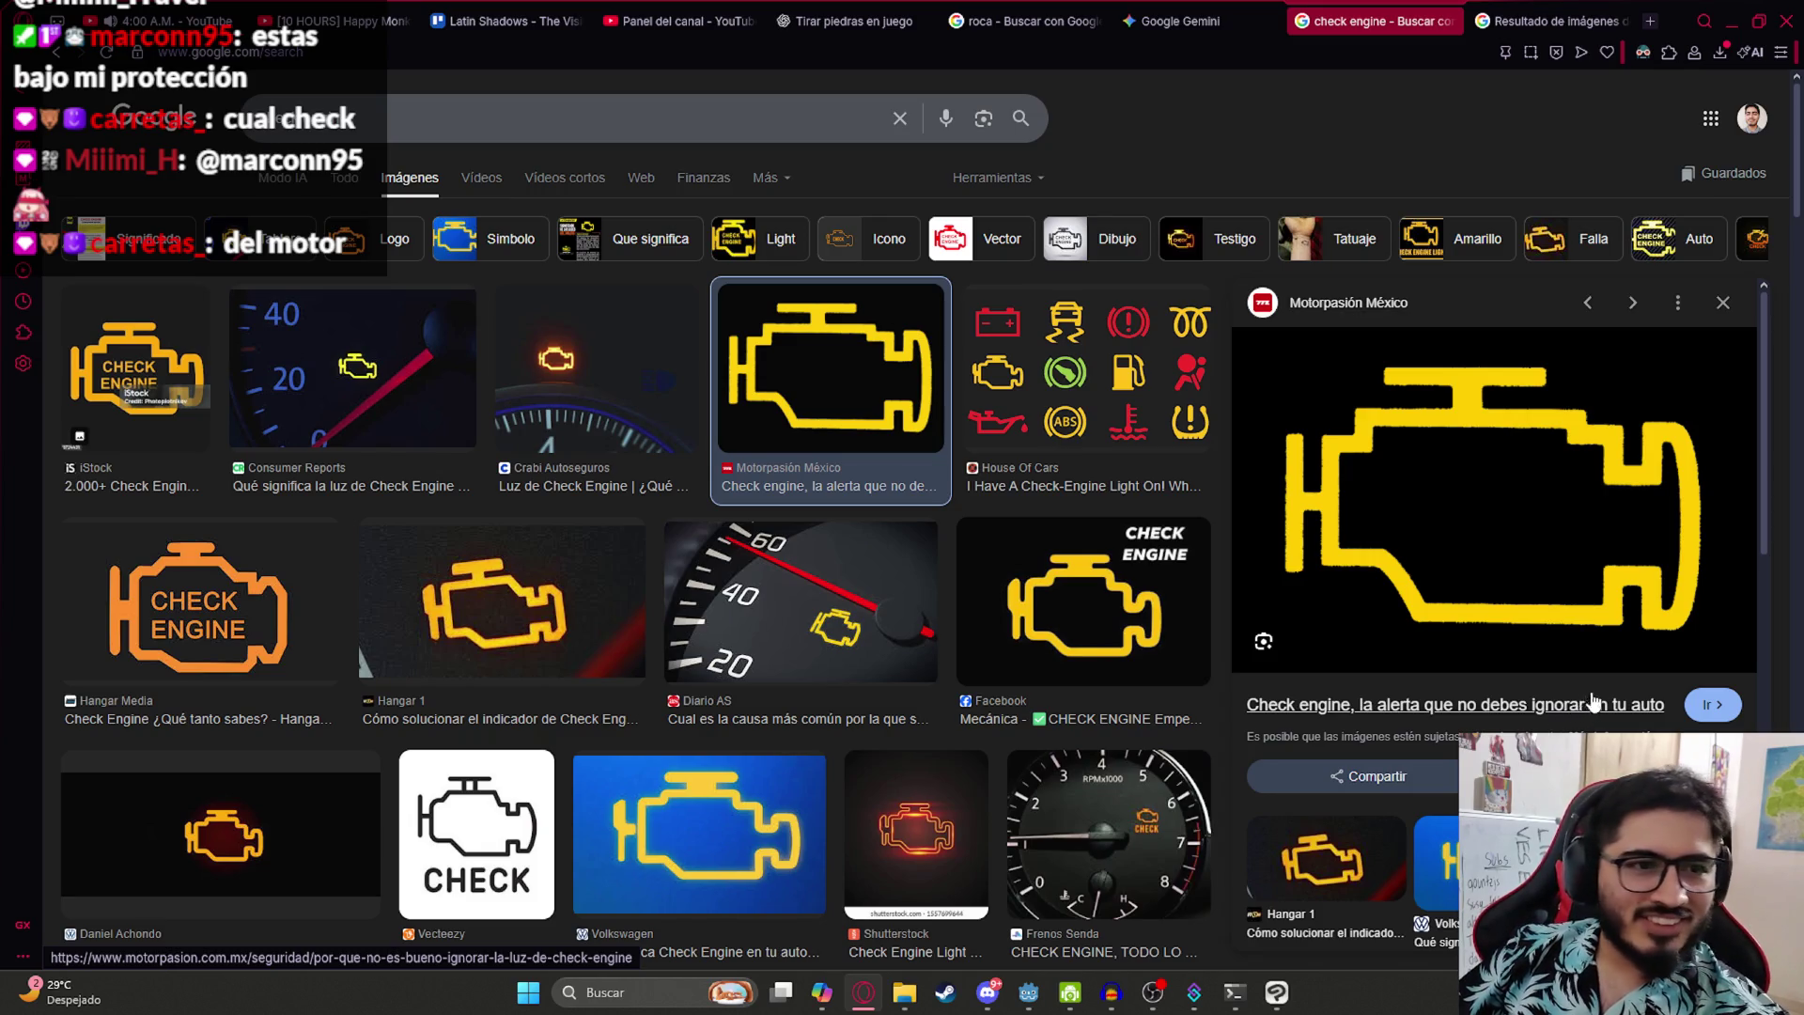
click(1526, 715)
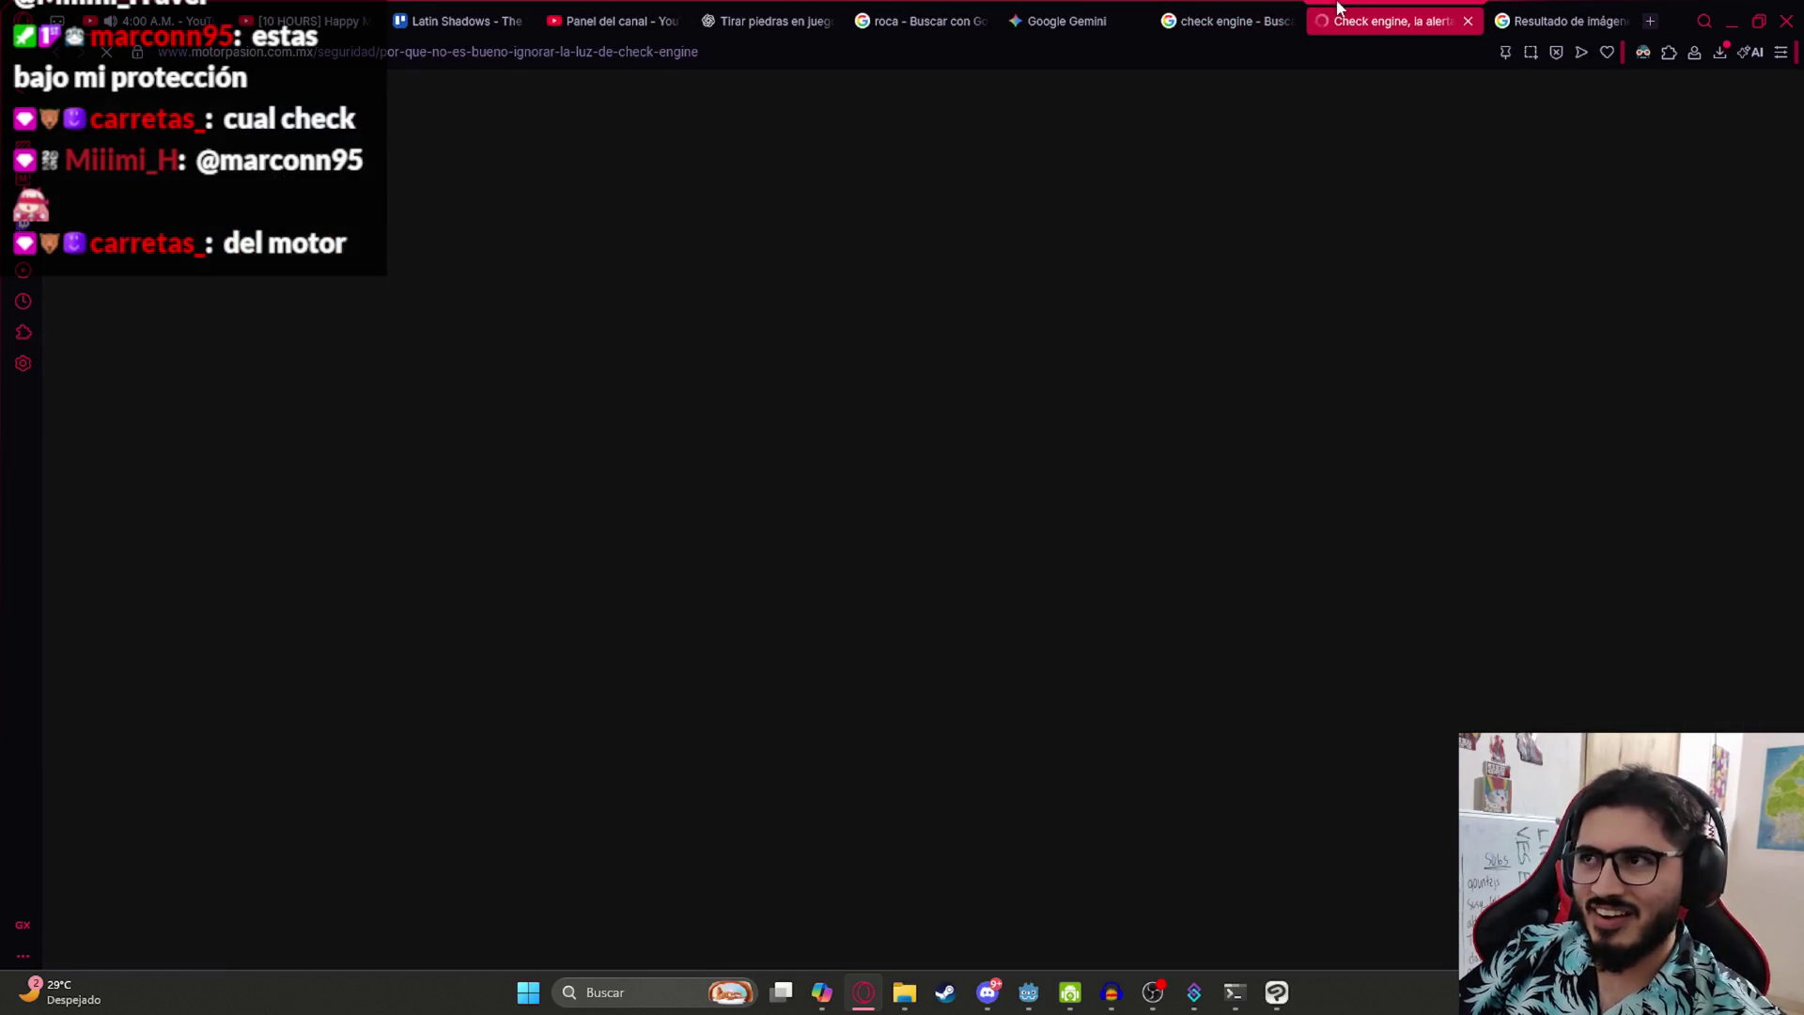
- Scroll through the check engine article down to the 'El mejor remedio es la prevención' section
scroll(1259, 375, down, 5)
scroll(1240, 436, up, 4)
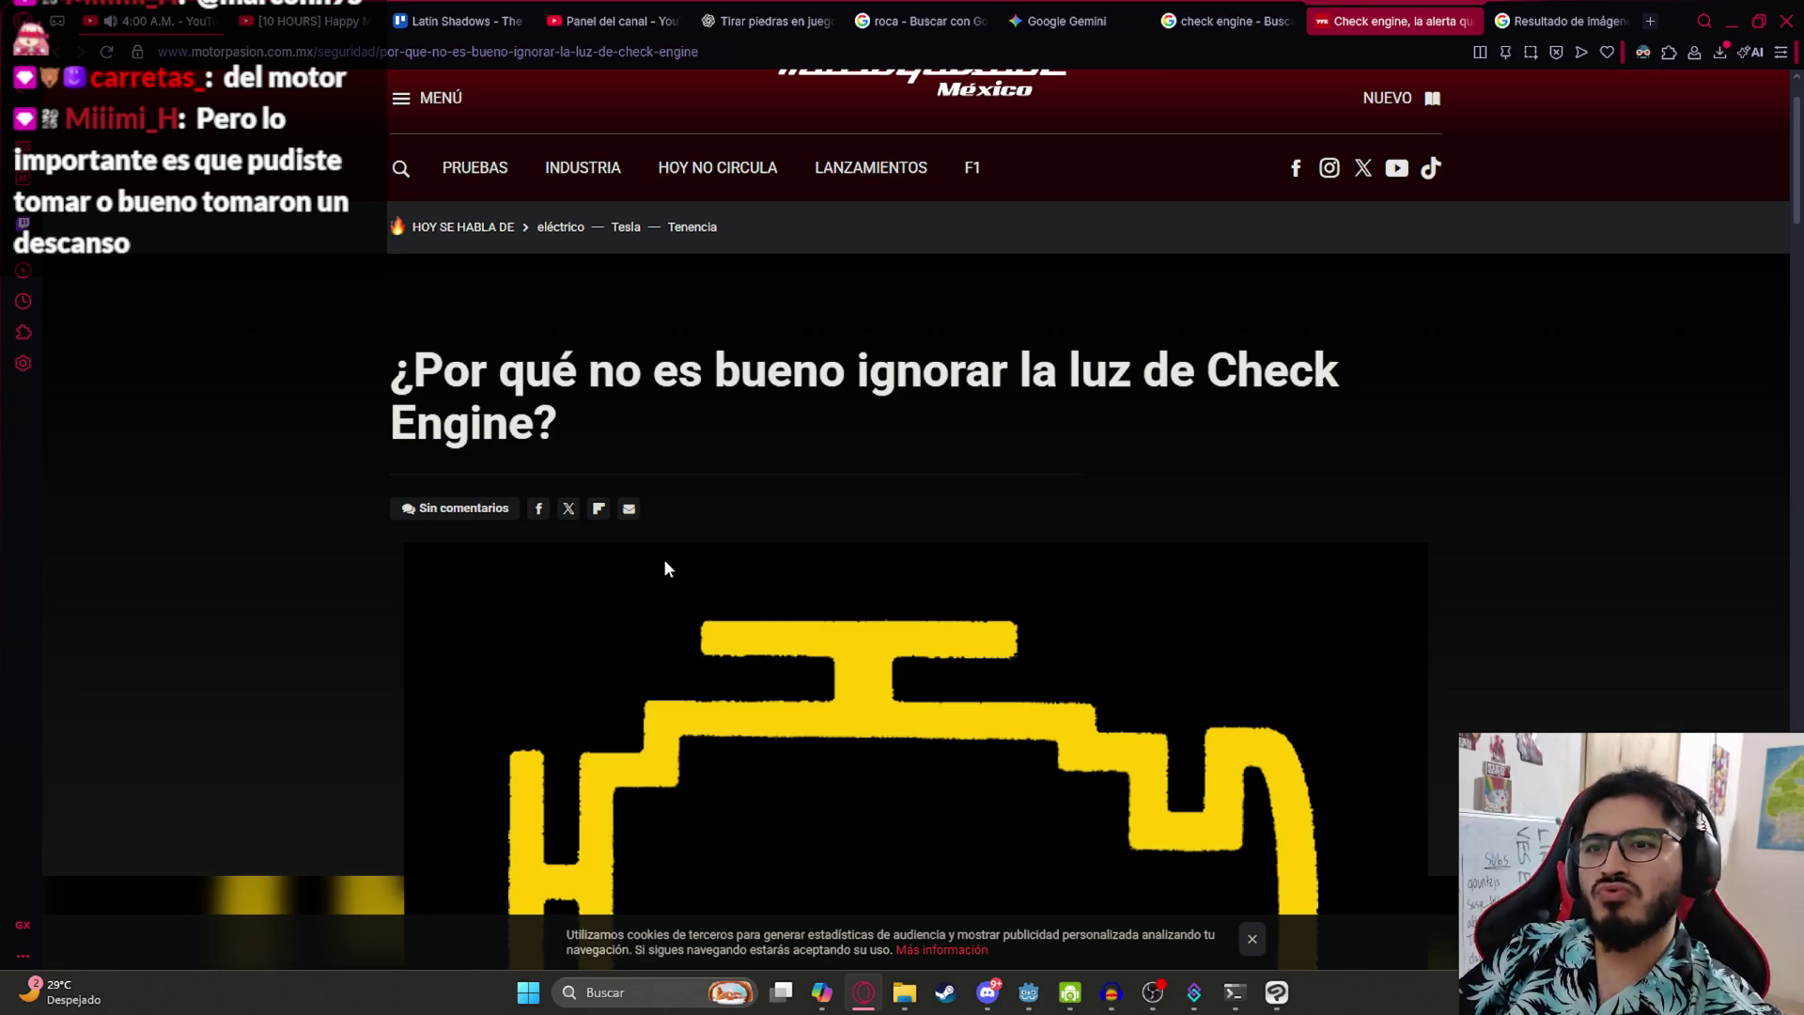
scroll(663, 564, down, 10)
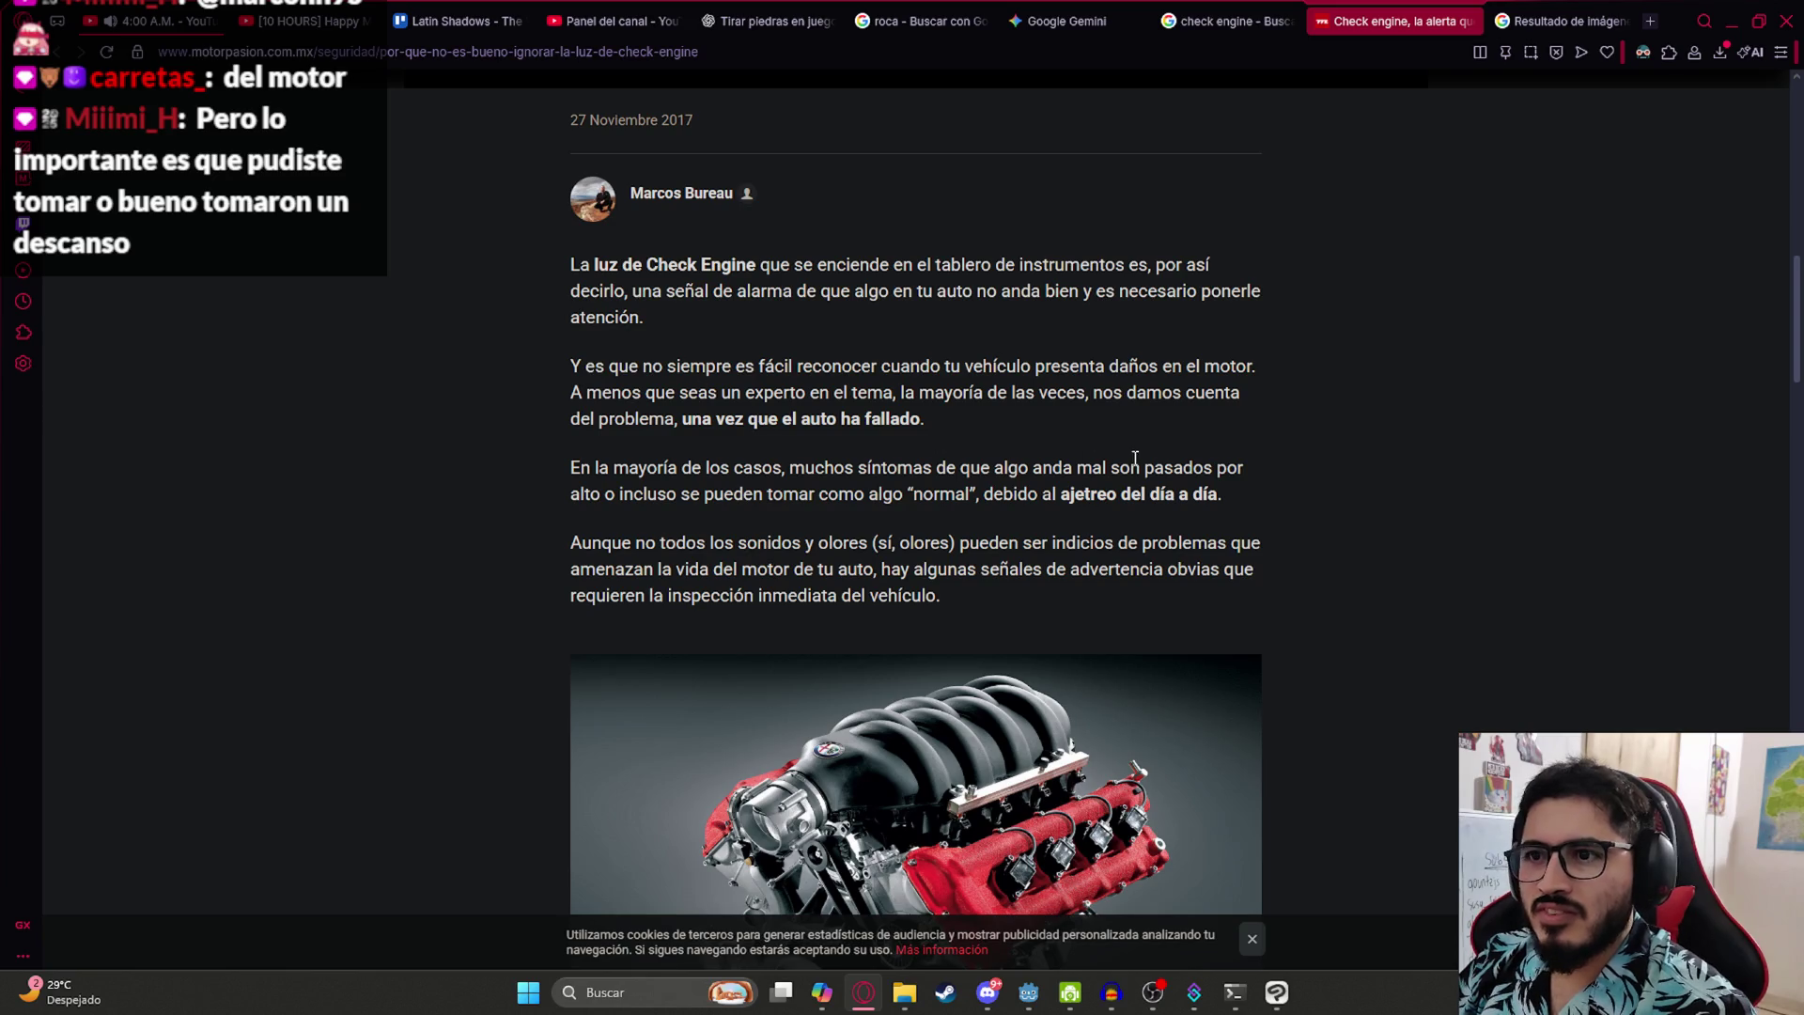
scroll(939, 404, down, 20)
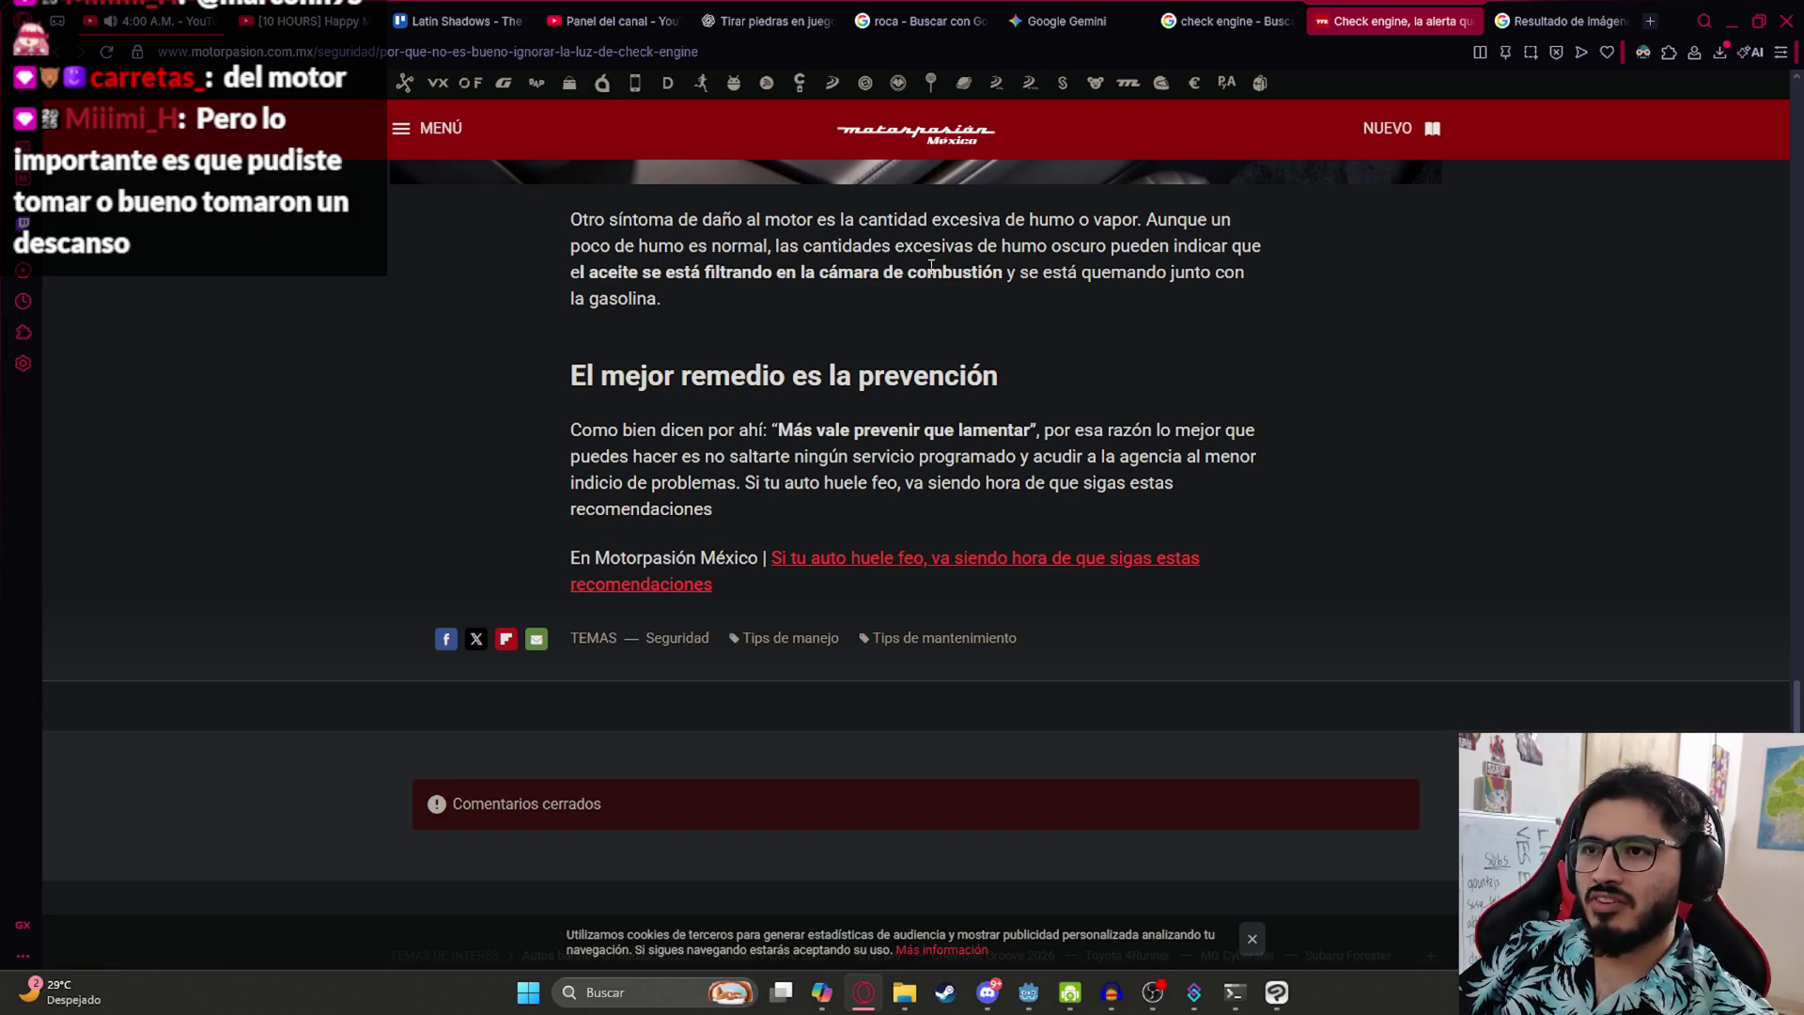
scroll(926, 267, up, 2)
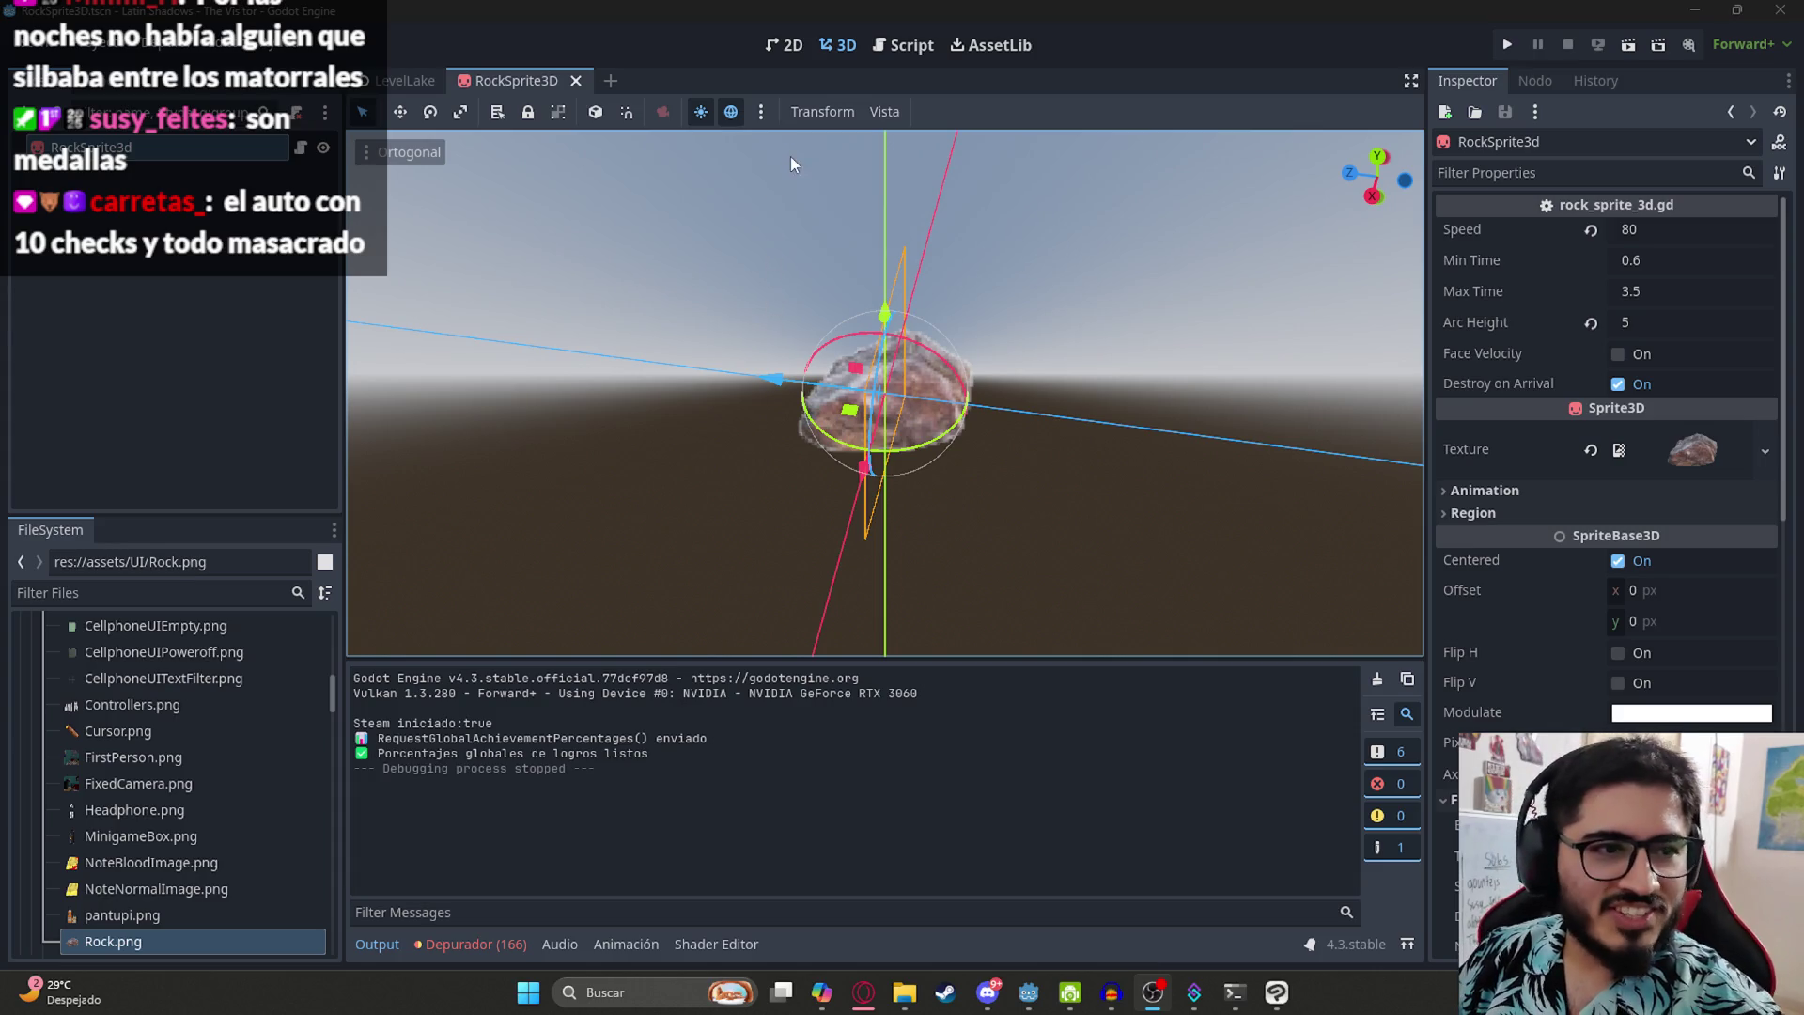
- Save LevelLake, run it with Reproducir Esta Escena to watch rocks in the fog, then stop
click(866, 229)
key(ctrl+s)
click(399, 88)
right_click(399, 88)
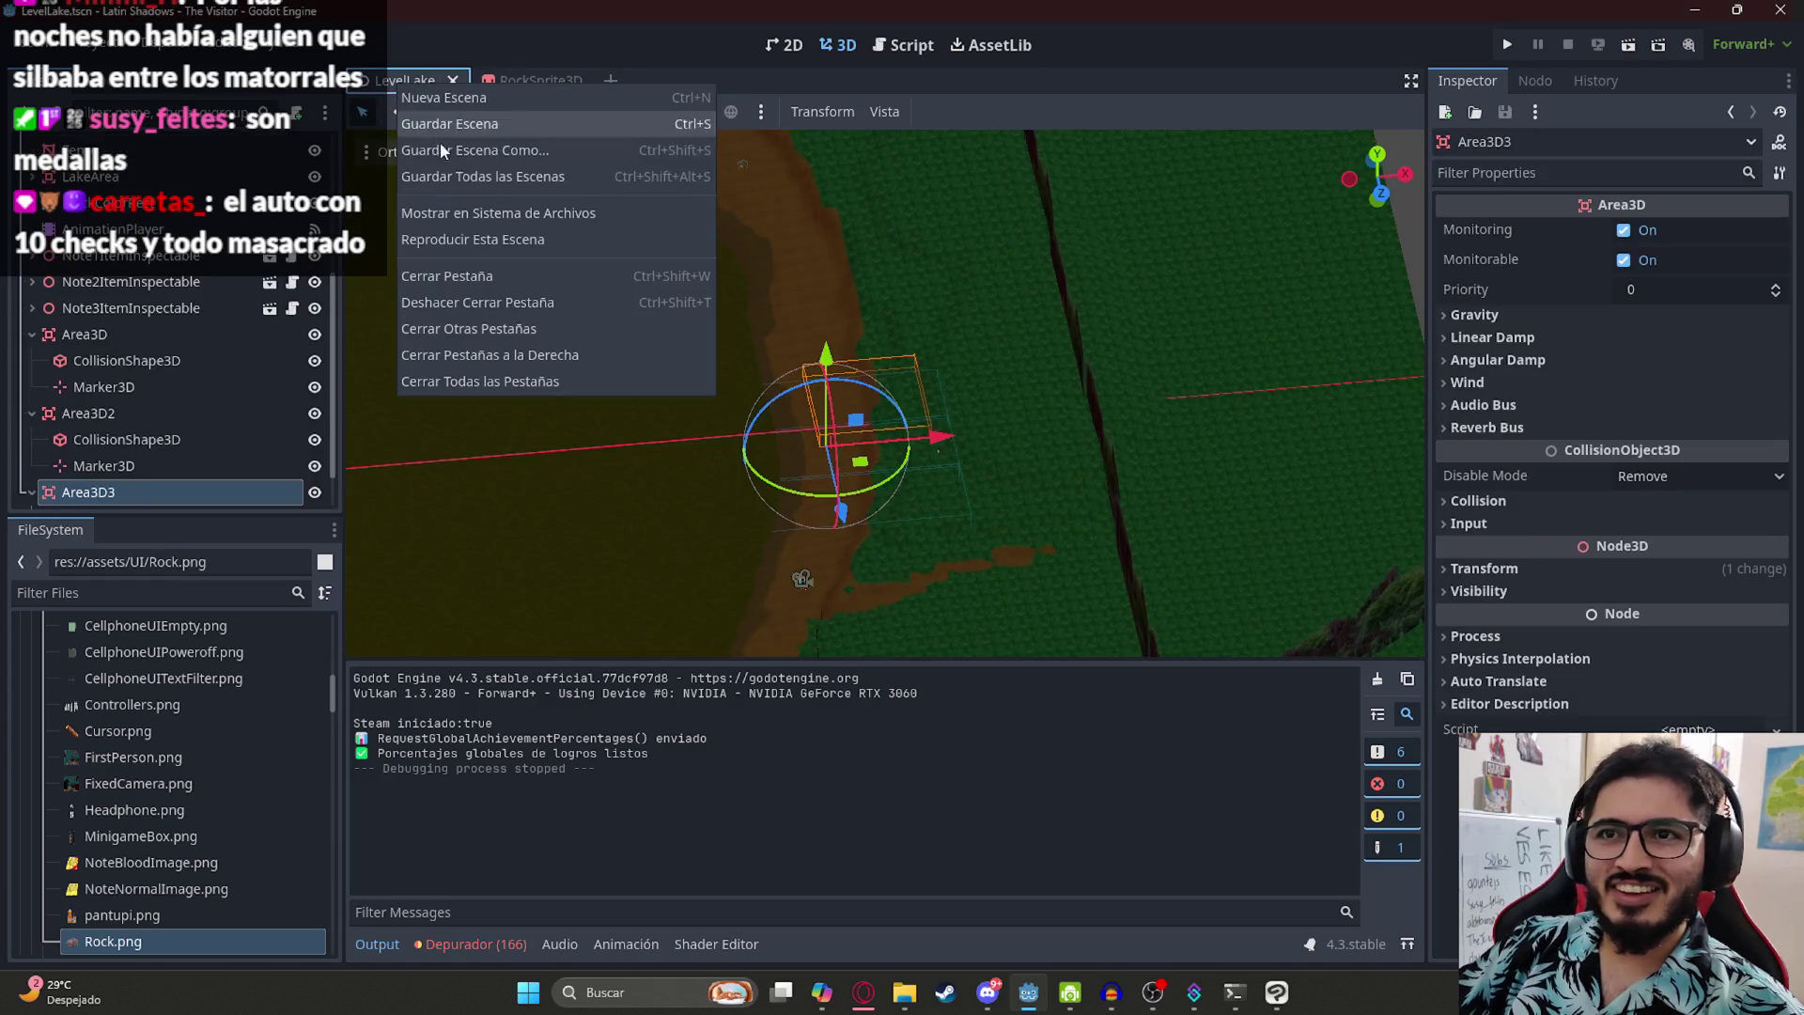
click(443, 240)
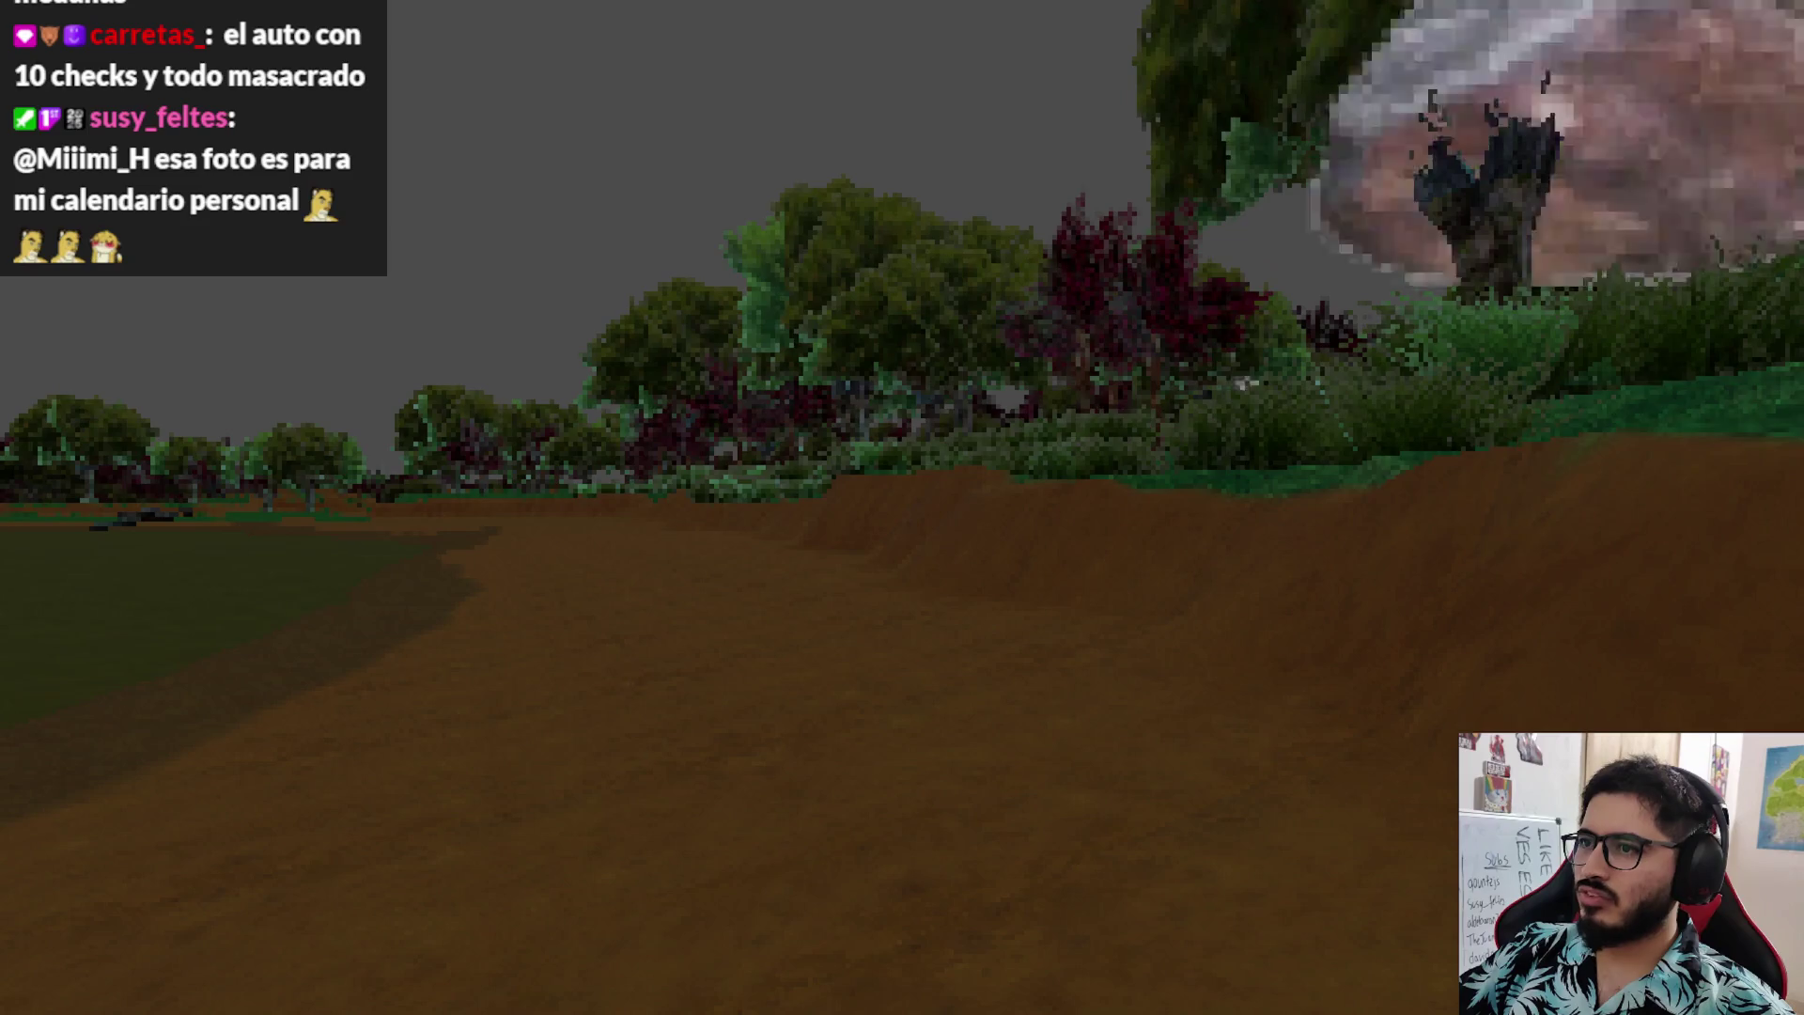
key(Escape)
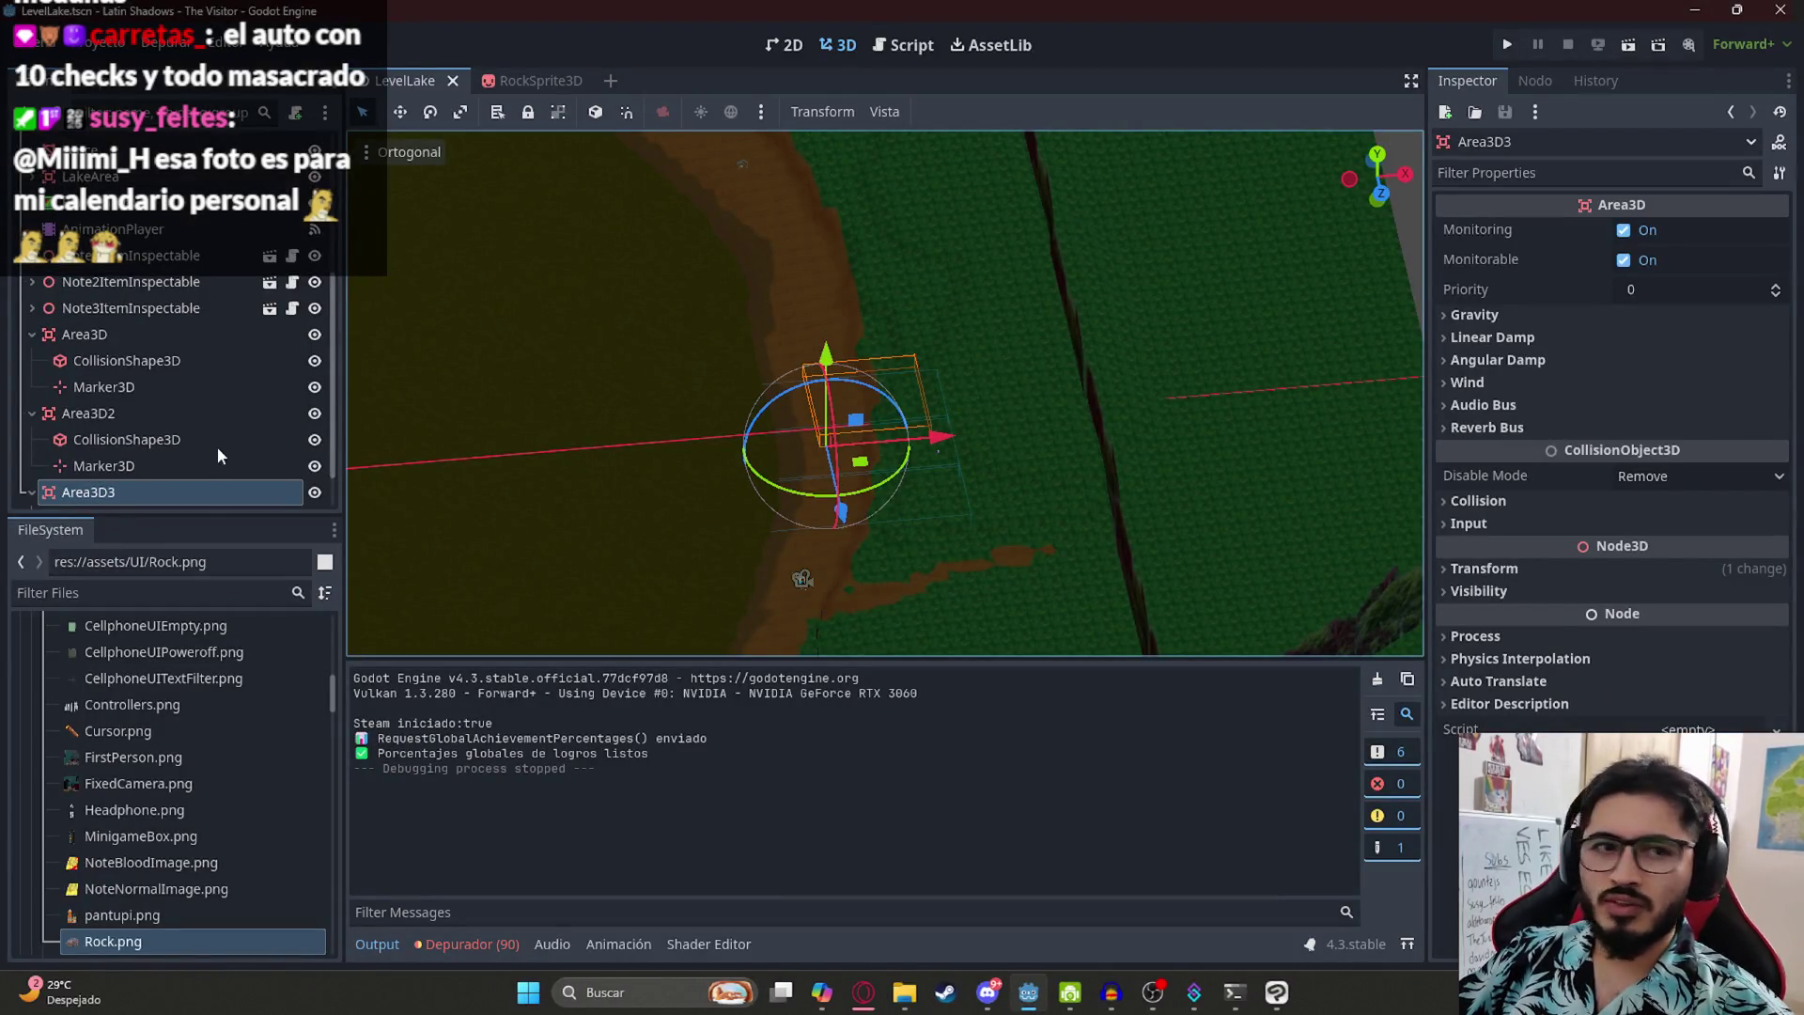
- From a top-down view, duplicate Area3D3 into Area3D4 and shift it about 12 units along the shore
scroll(188, 465, down, 1)
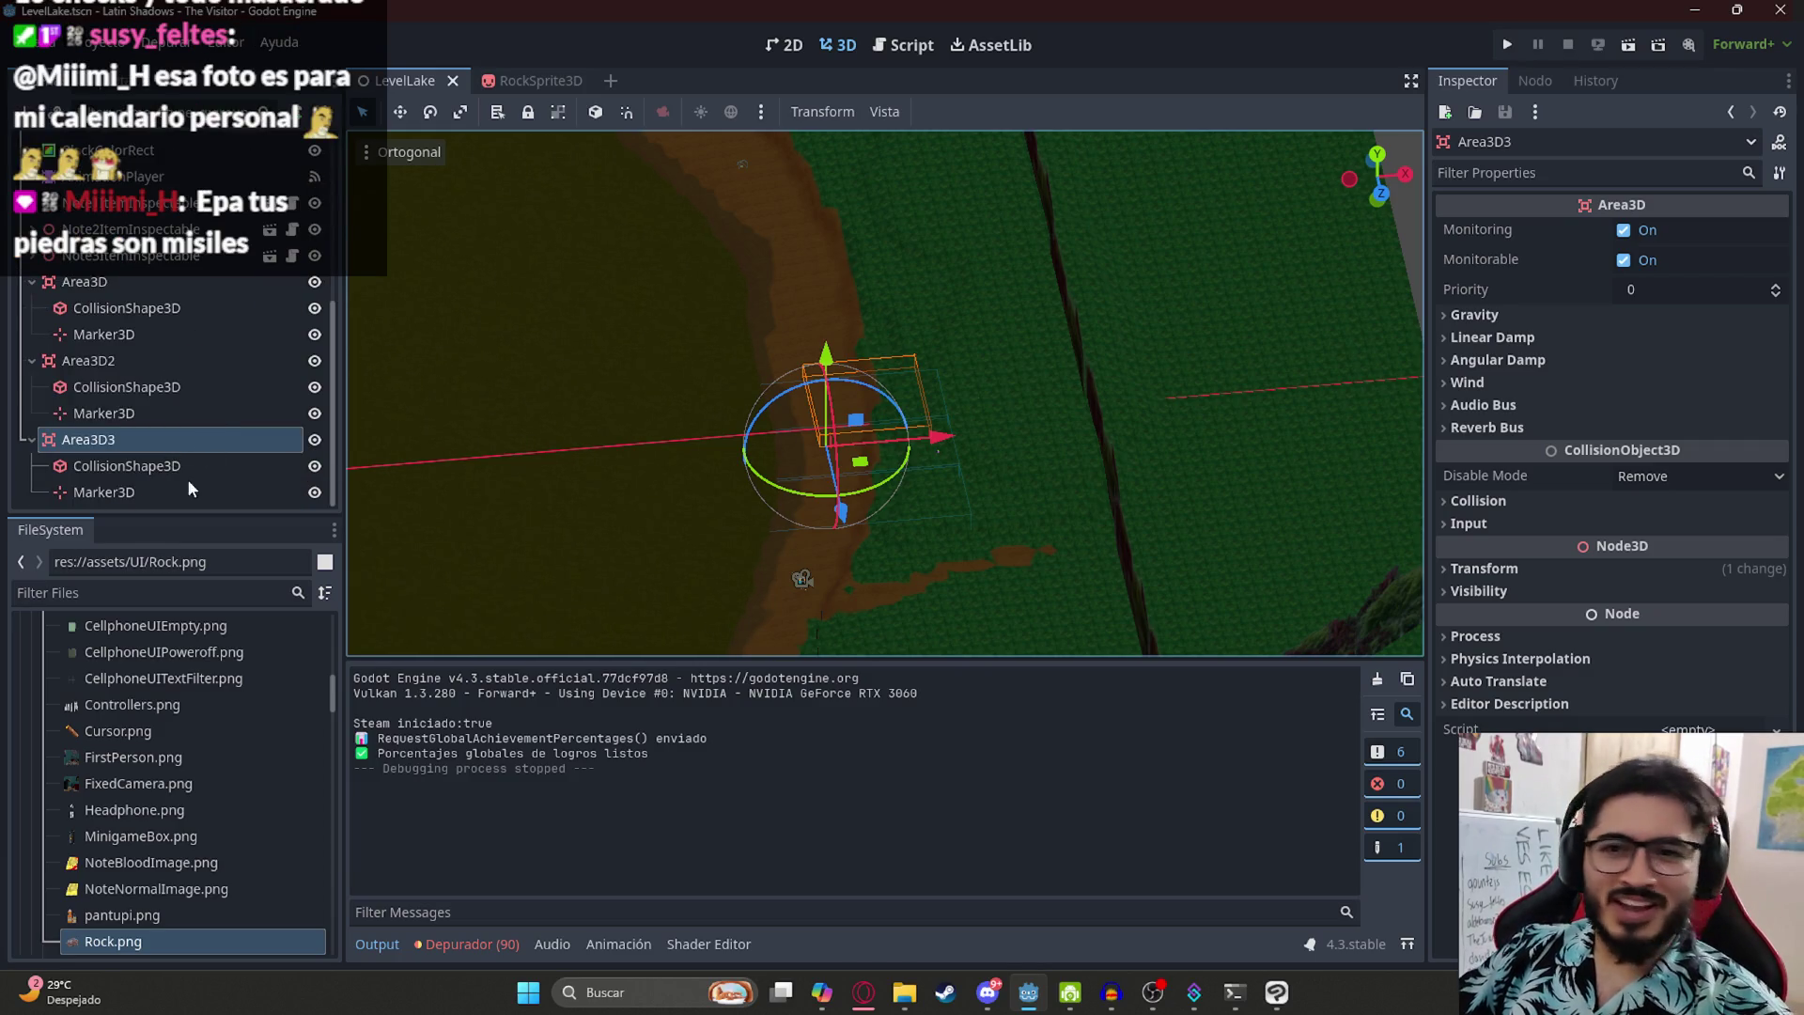
click(104, 412)
click(88, 438)
drag(850, 357, 868, 562)
key(KP_7)
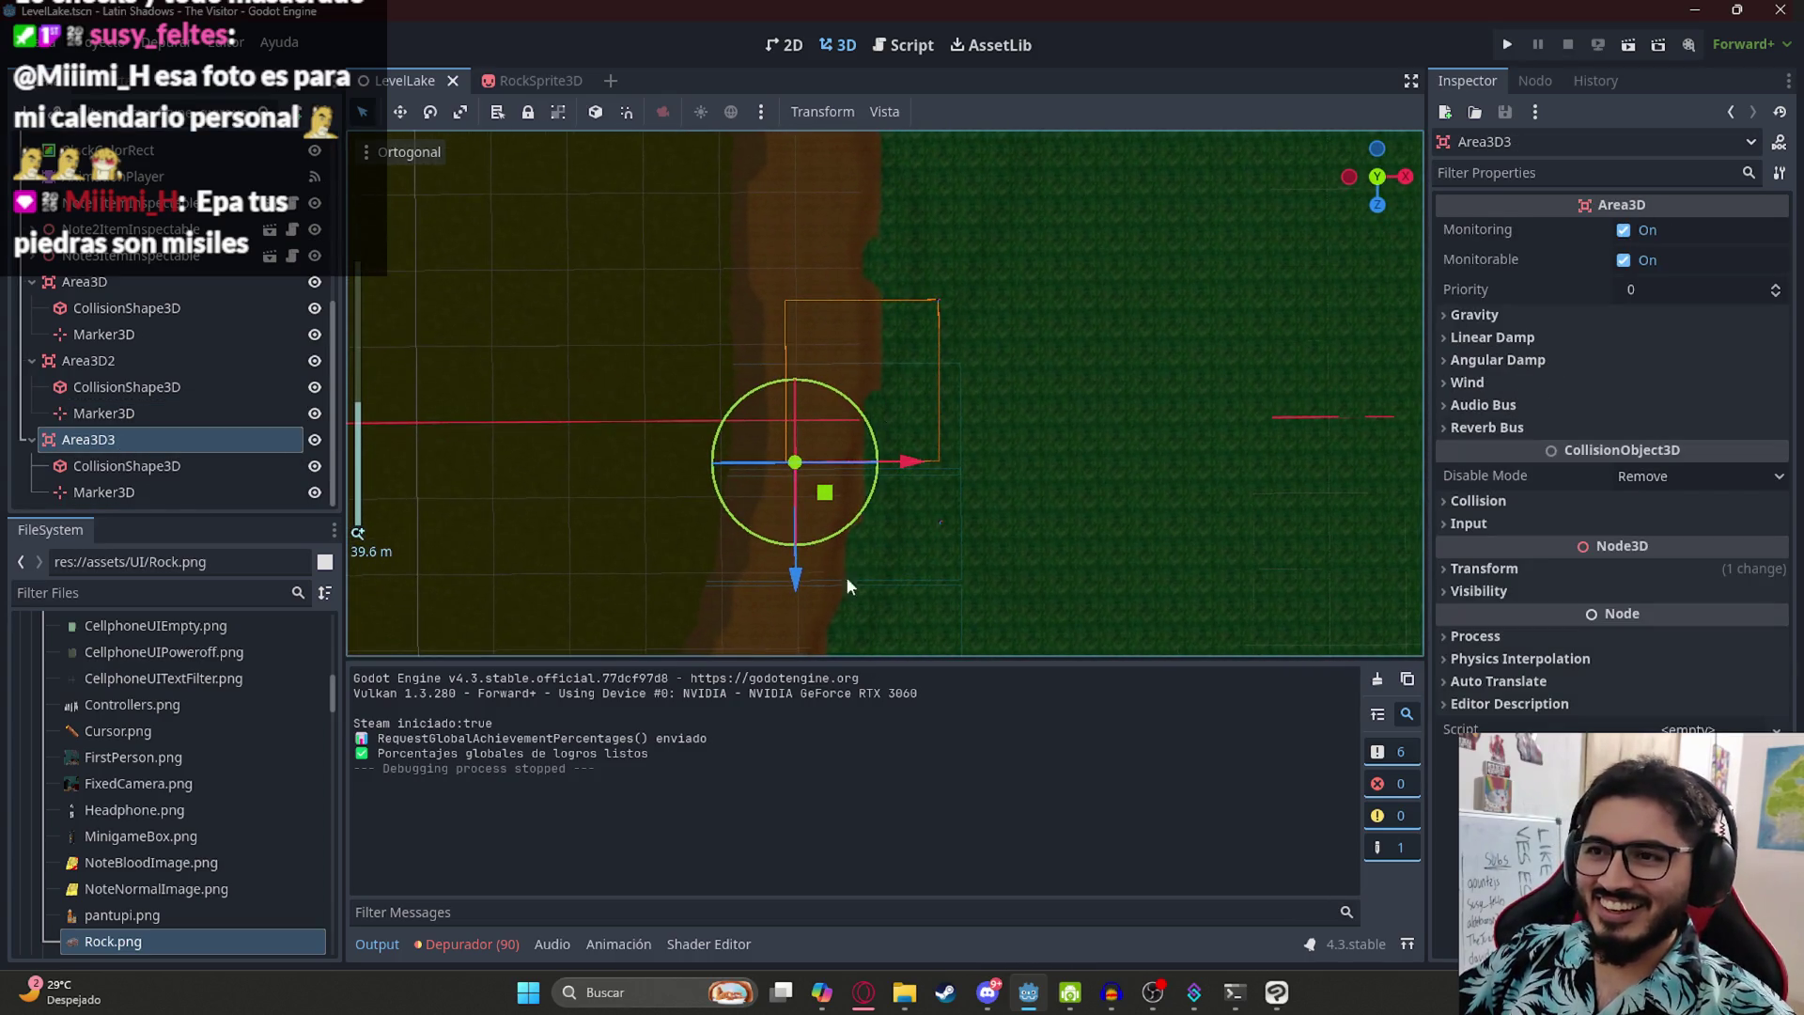
key(ctrl+d)
mouse_move(797, 589)
mouse_down()
mouse_move(799, 462)
mouse_move(851, 335)
mouse_move(953, 599)
mouse_move(961, 509)
mouse_up()
- Add Area3D5, Area3D6 and Area3D7 as duplicates, moved about 8, 12.6 and 12 units along the shore
scroll(913, 615, down, 2)
key(ctrl+d)
drag(846, 620, 842, 516)
key(ctrl+d)
scroll(842, 515, up, 5)
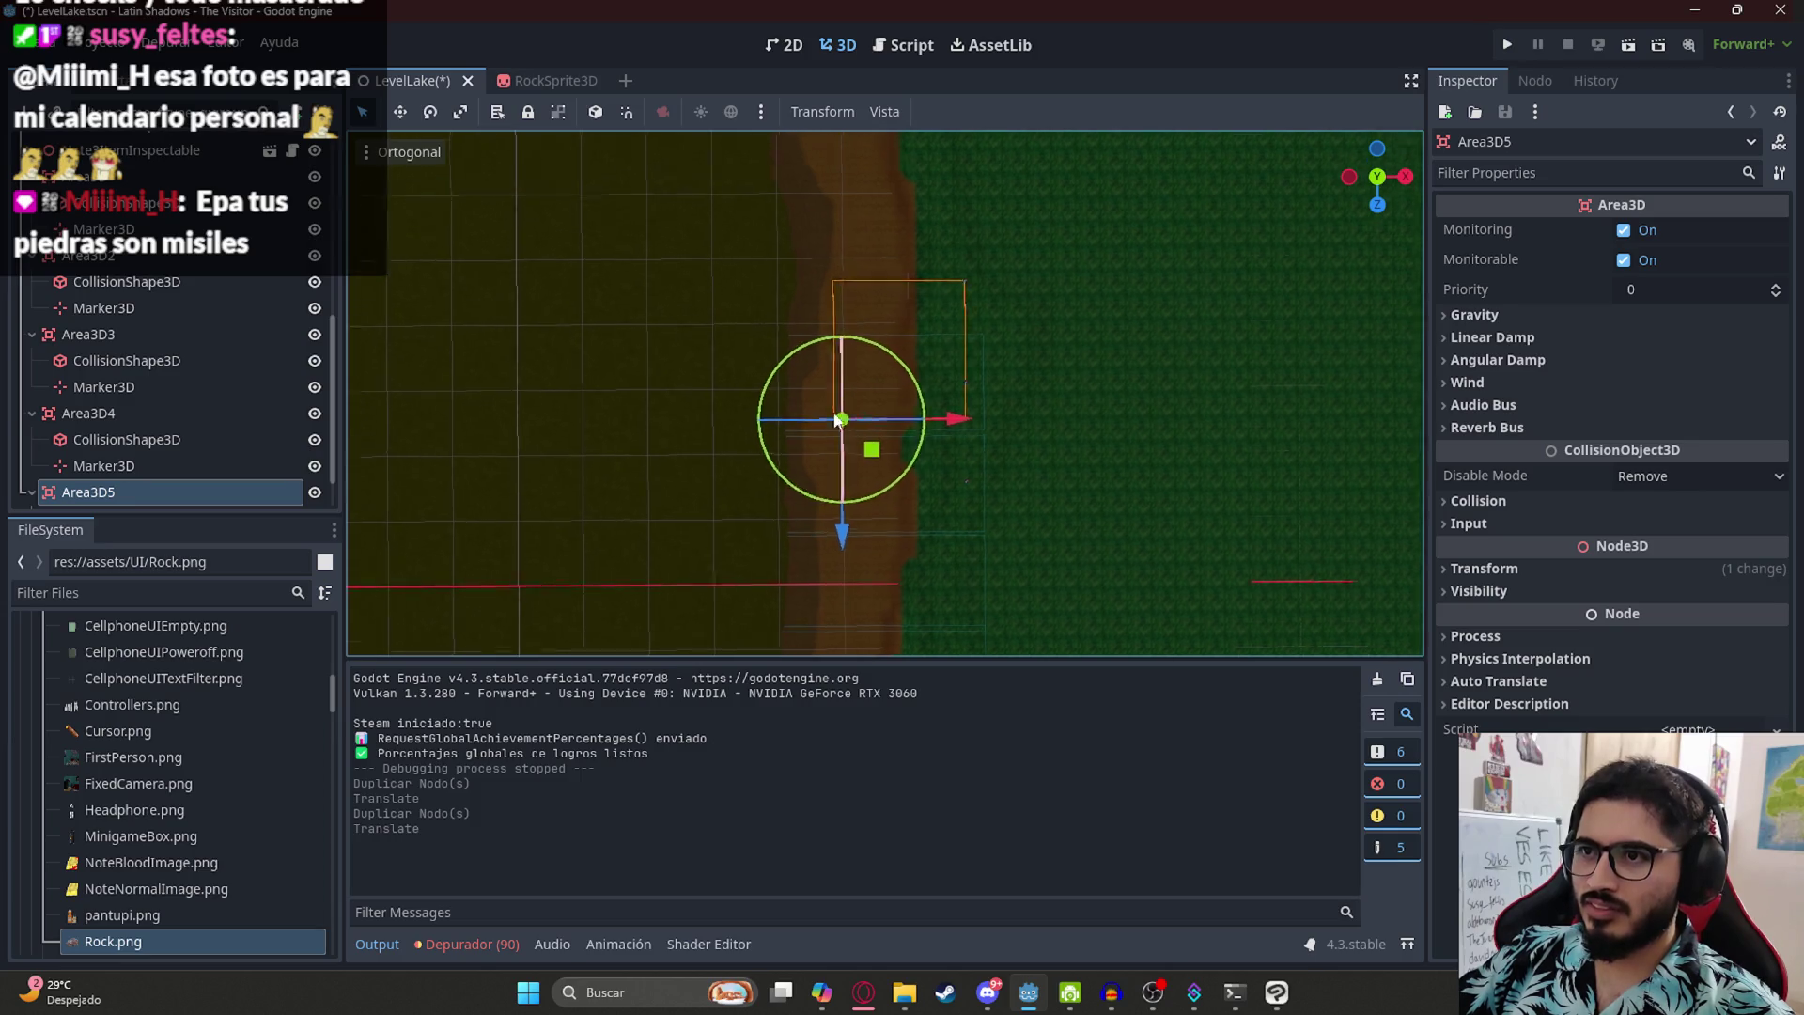
drag(840, 642, 836, 540)
key(ctrl+d)
scroll(867, 609, up, 3)
mouse_move(833, 611)
mouse_down()
mouse_move(819, 513)
mouse_move(882, 482)
mouse_move(836, 340)
mouse_move(842, 294)
mouse_move(853, 465)
mouse_up()
- Try an extra Area3D8 duplicate shifted right, then undo the move and the duplicate
key(ctrl+d)
key(ctrl+z)
scroll(853, 465, up, 5)
scroll(856, 480, down, 12)
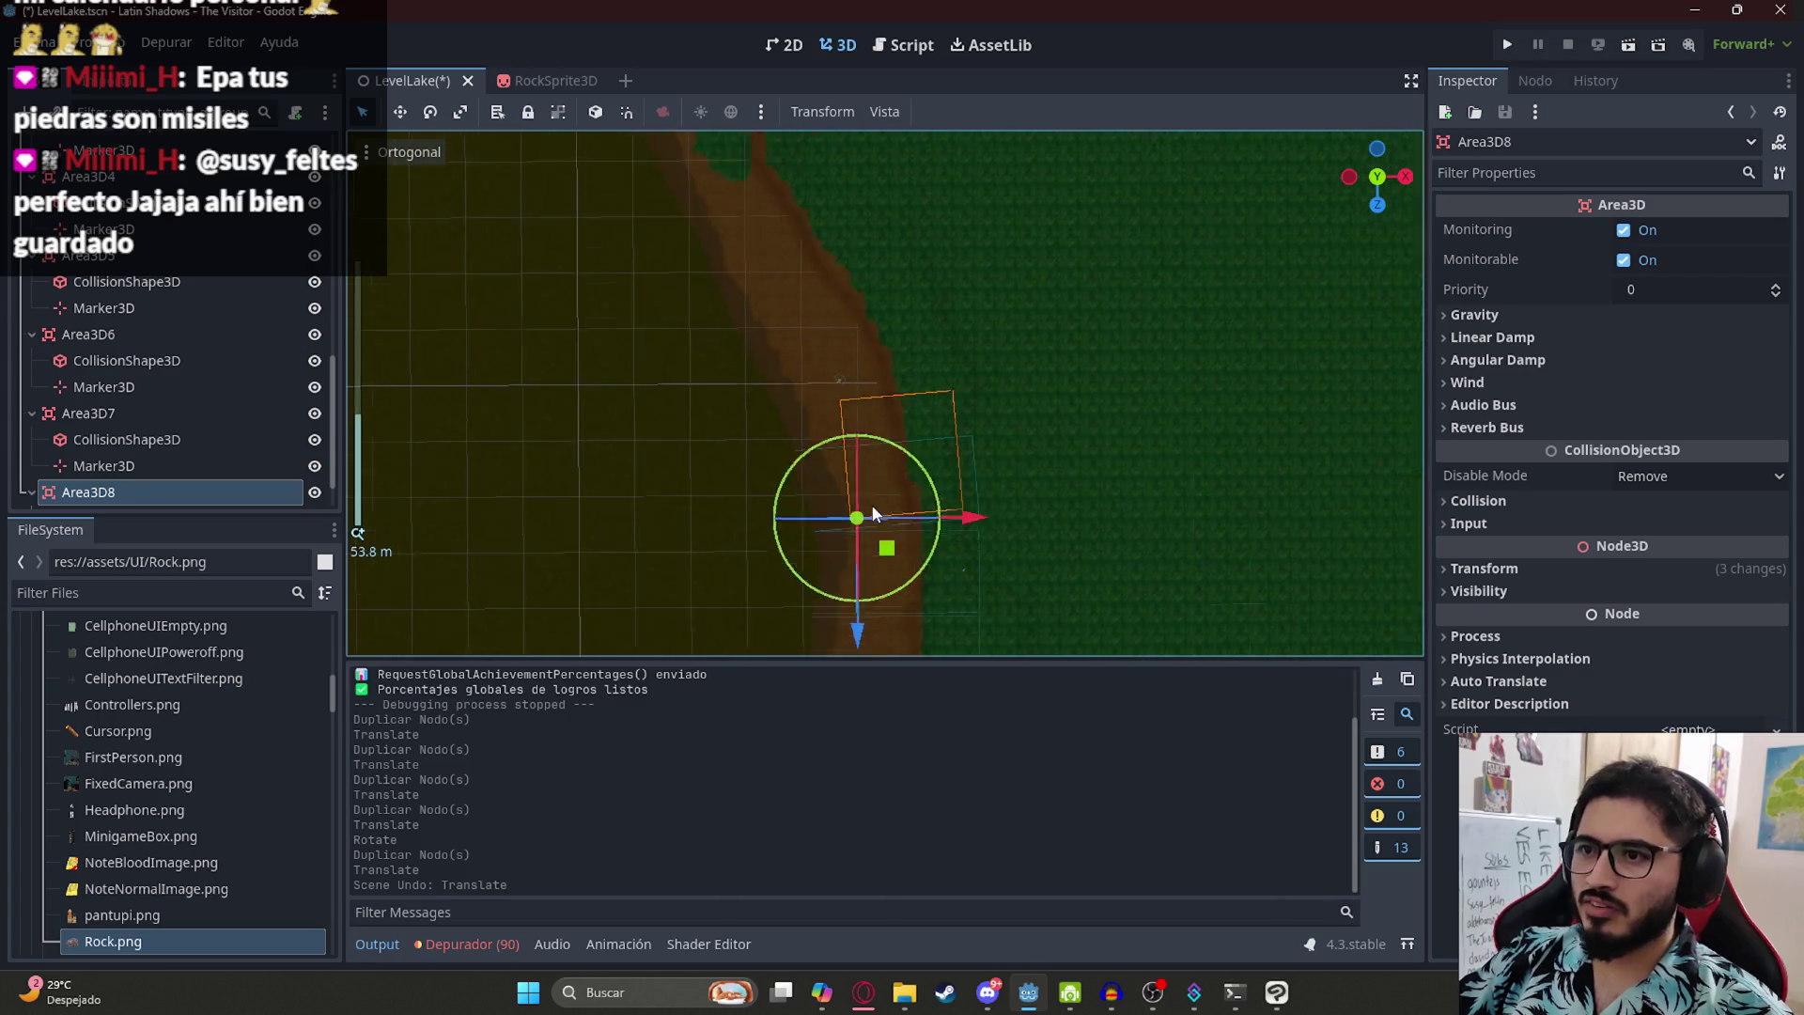
drag(888, 553, 1215, 437)
key(ctrl+z)
key(ctrl+z)
- Save the LevelLake scene with zones Area3D through Area3D7
key(ctrl+s)
scroll(745, 423, down, 3)
scroll(933, 562, up, 10)
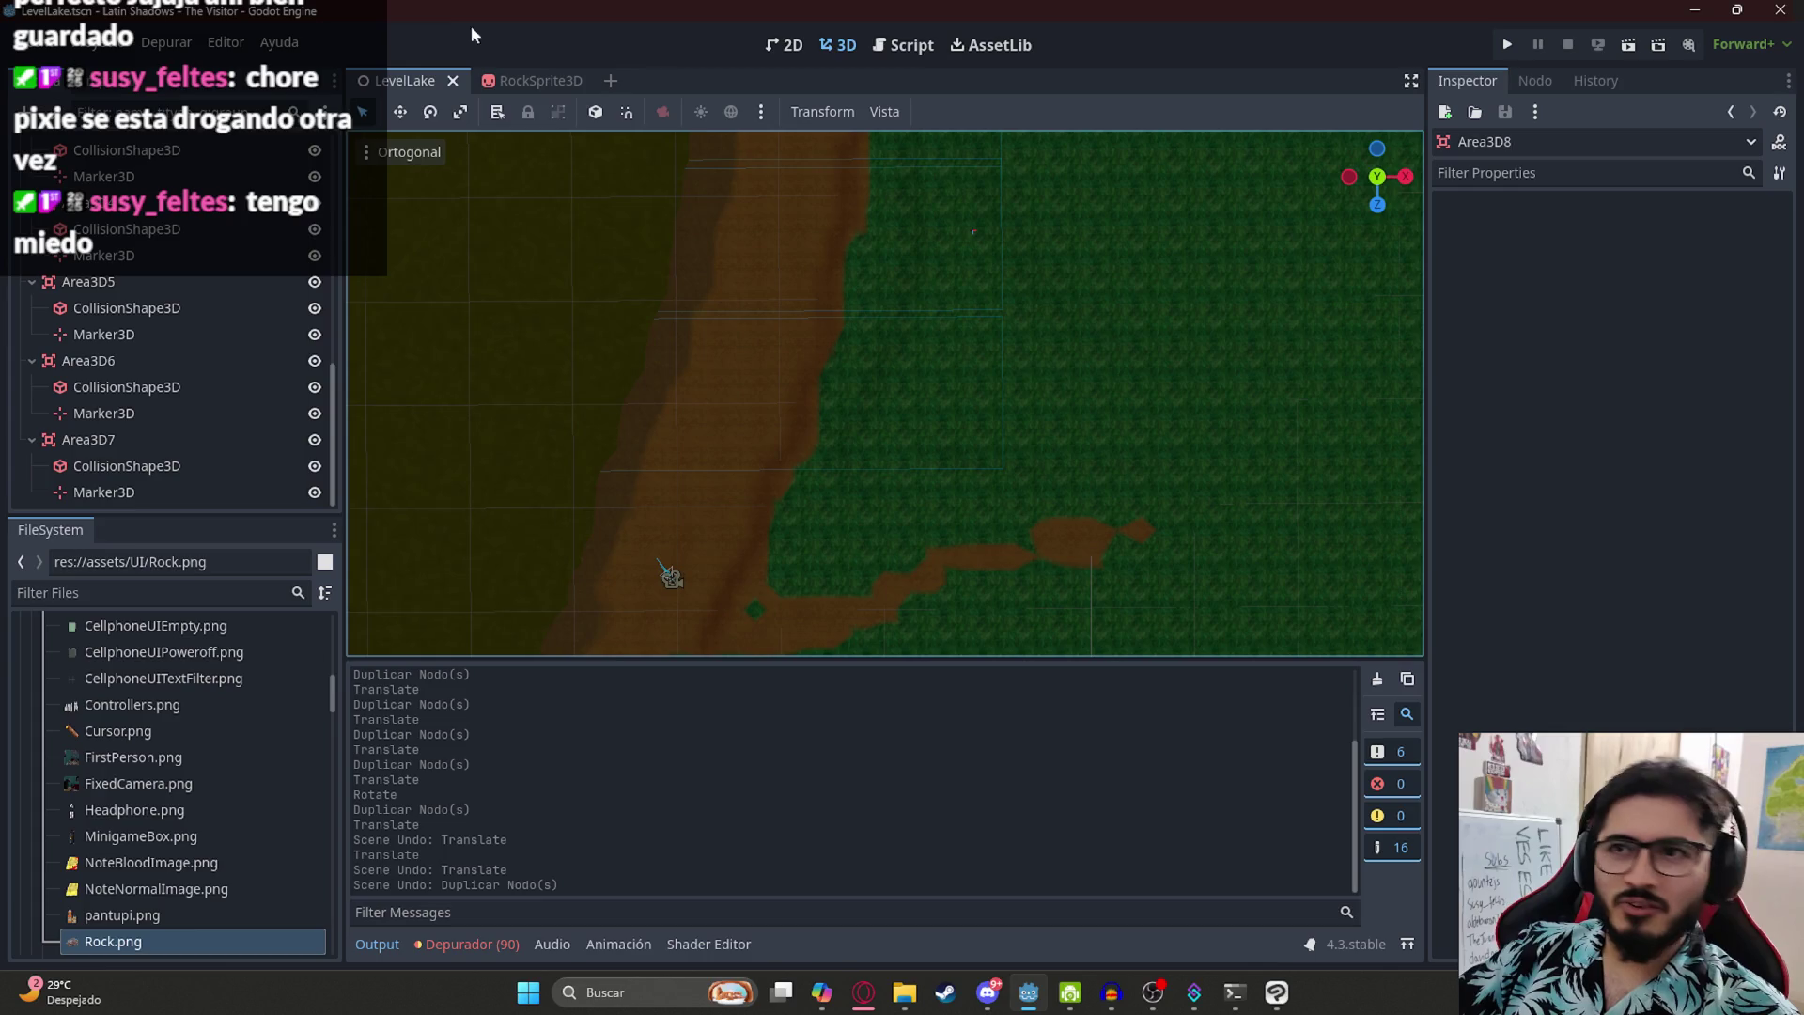
right_click(431, 84)
- Playtest LevelLake by walking the dirt path toward the trees, then quit to the desktop
click(502, 237)
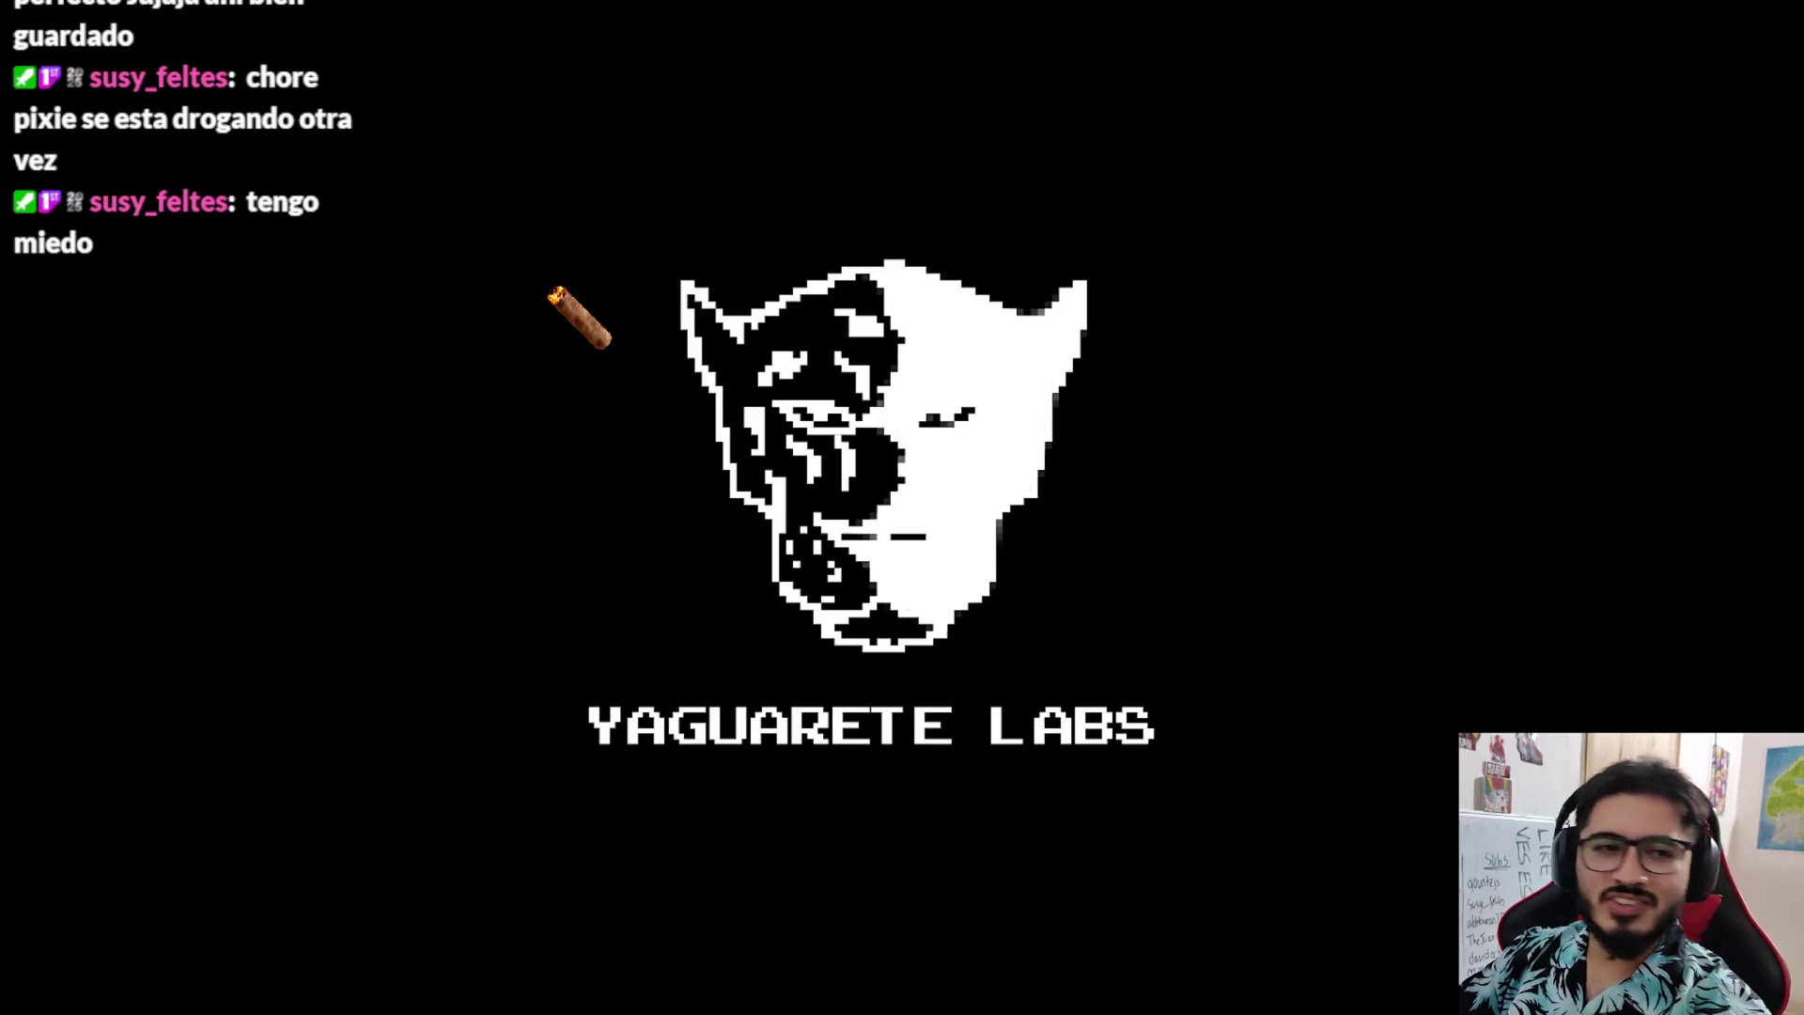
key(w)
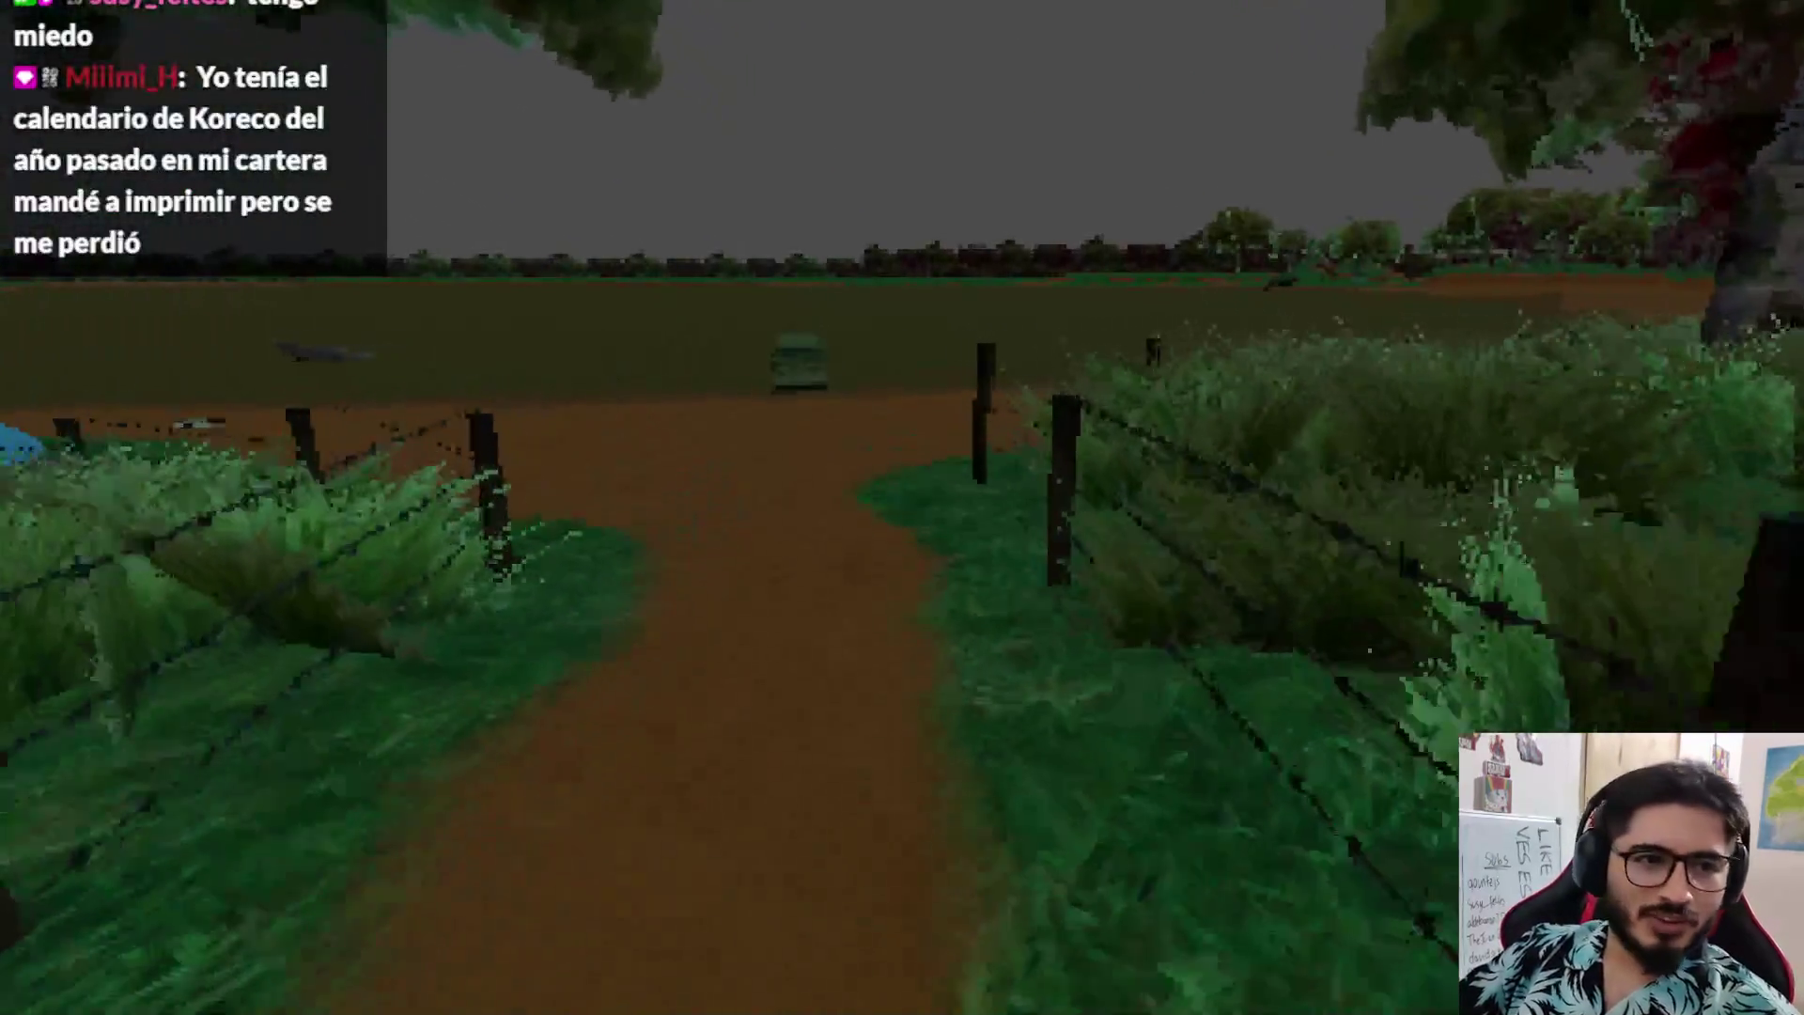
key(w)
key(w)
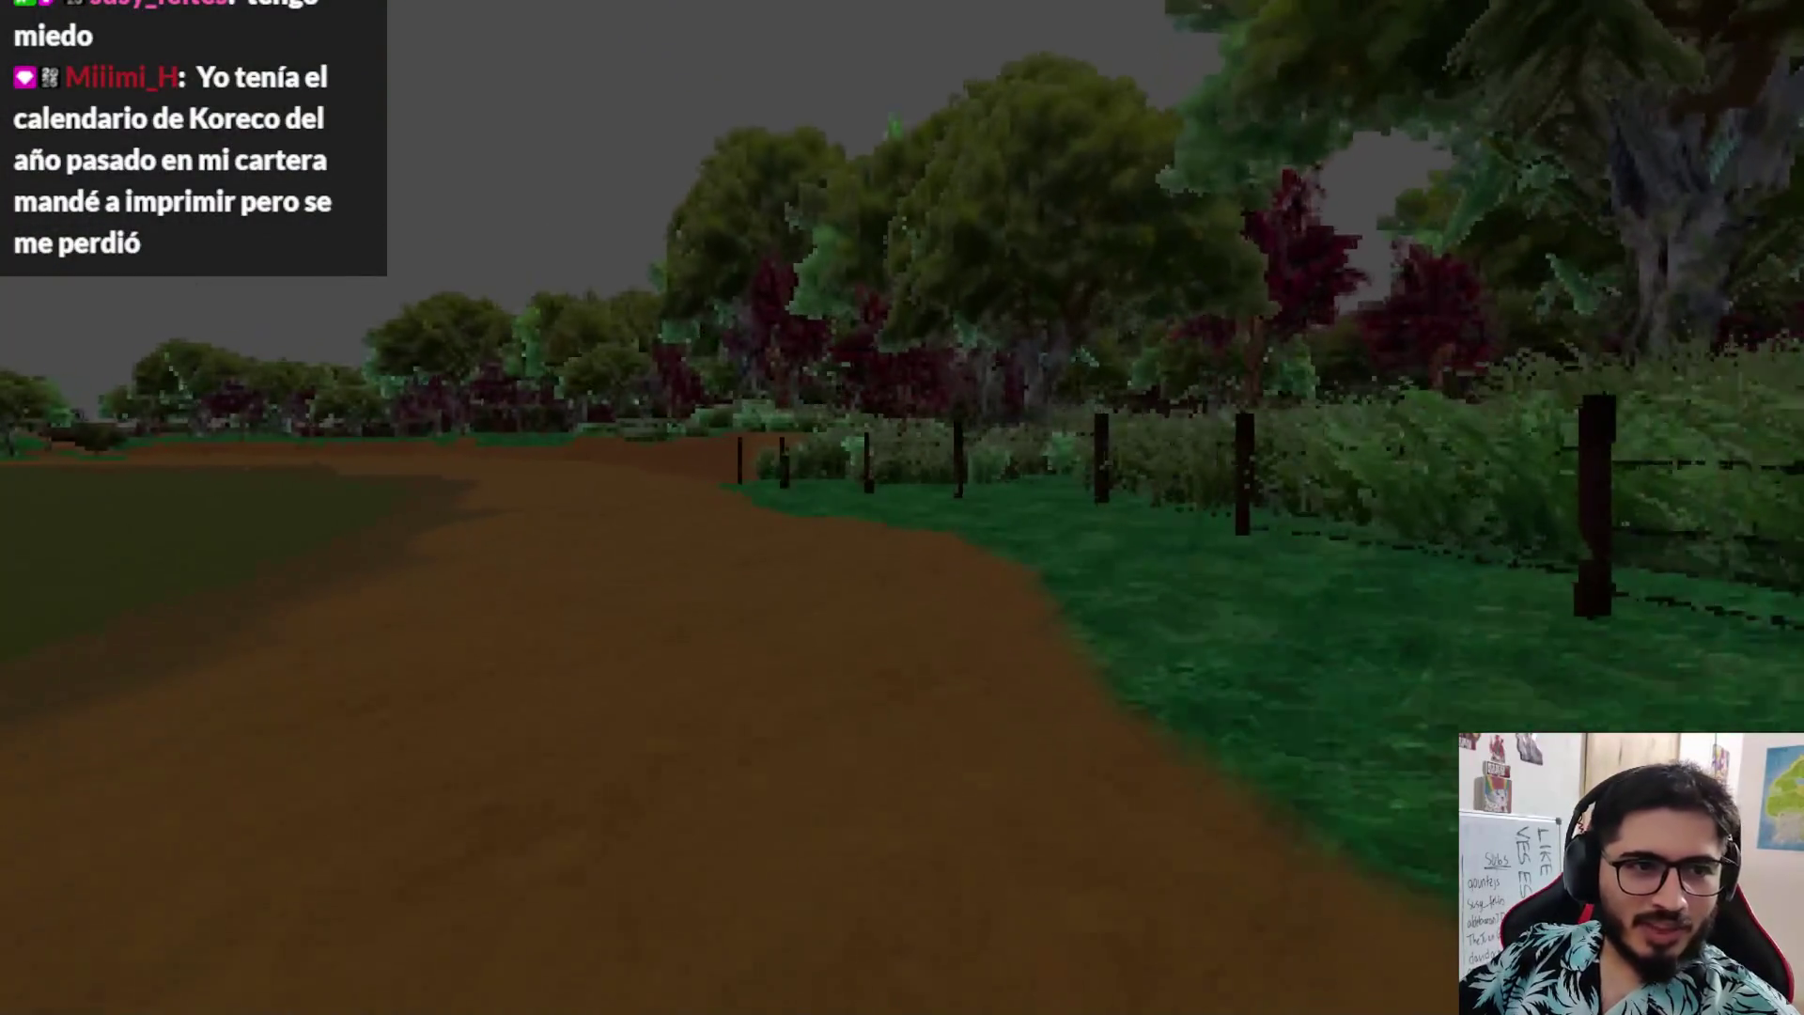
key(w)
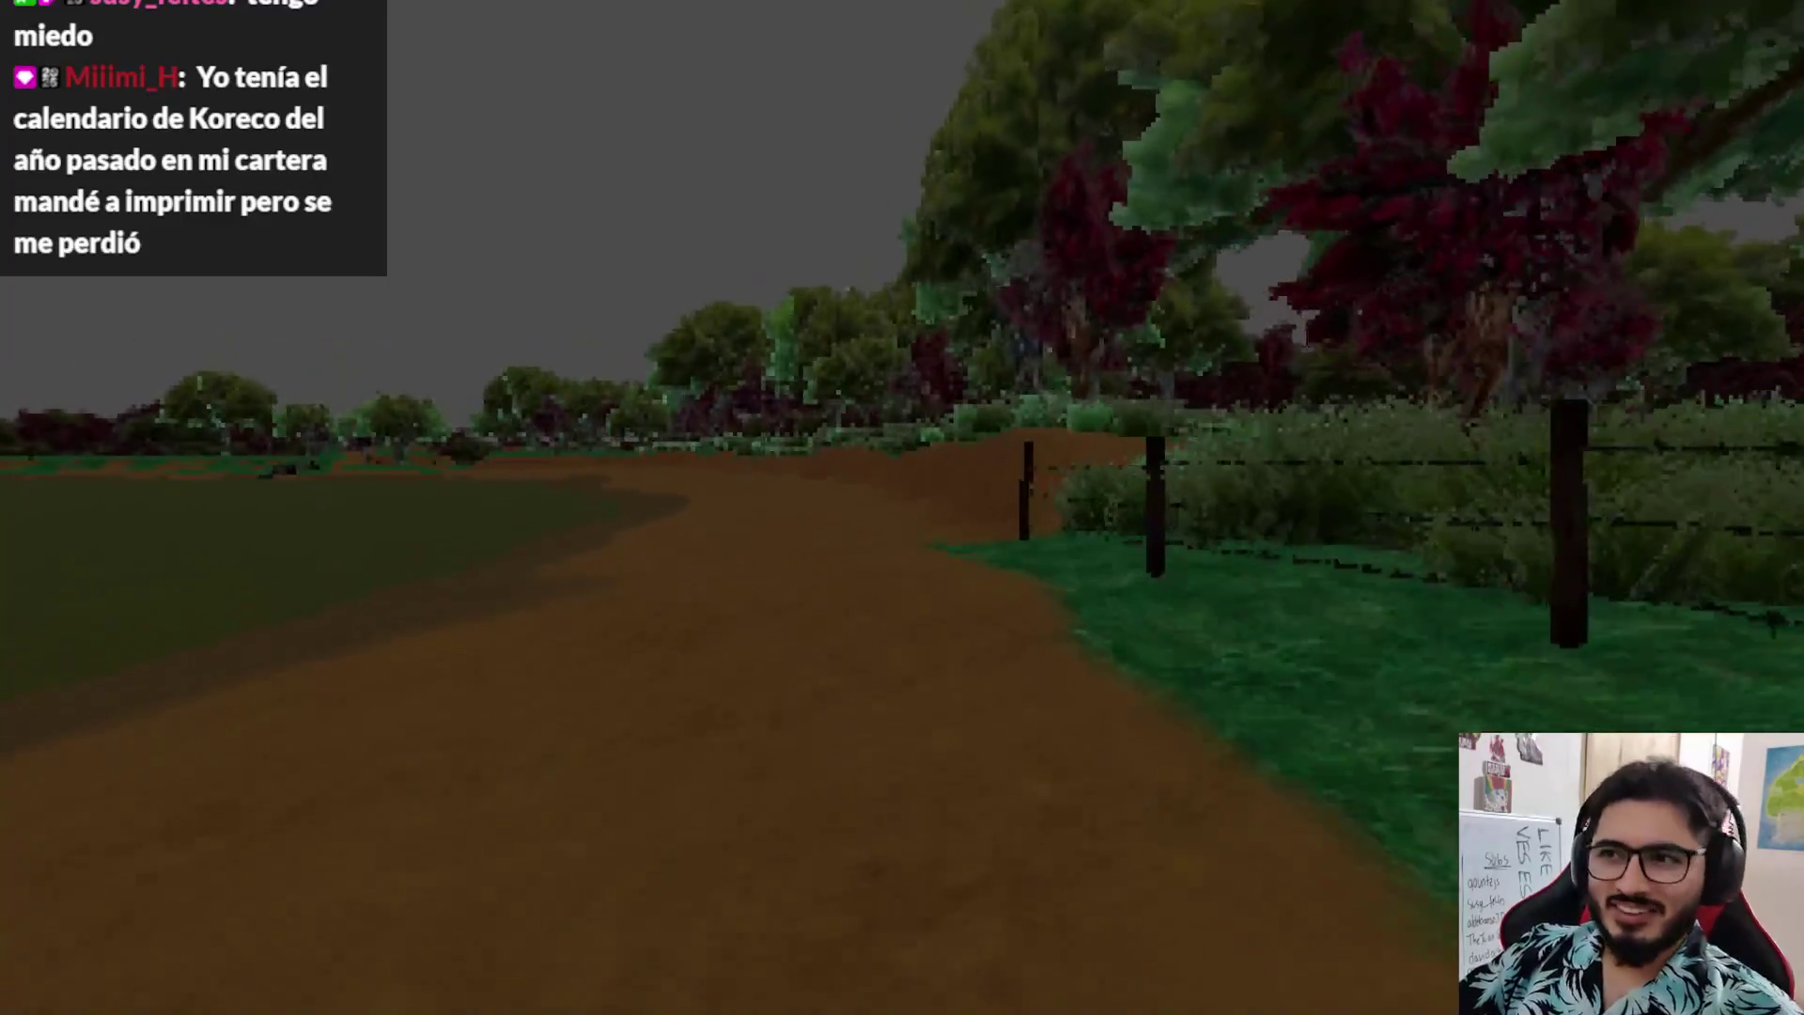
key(w)
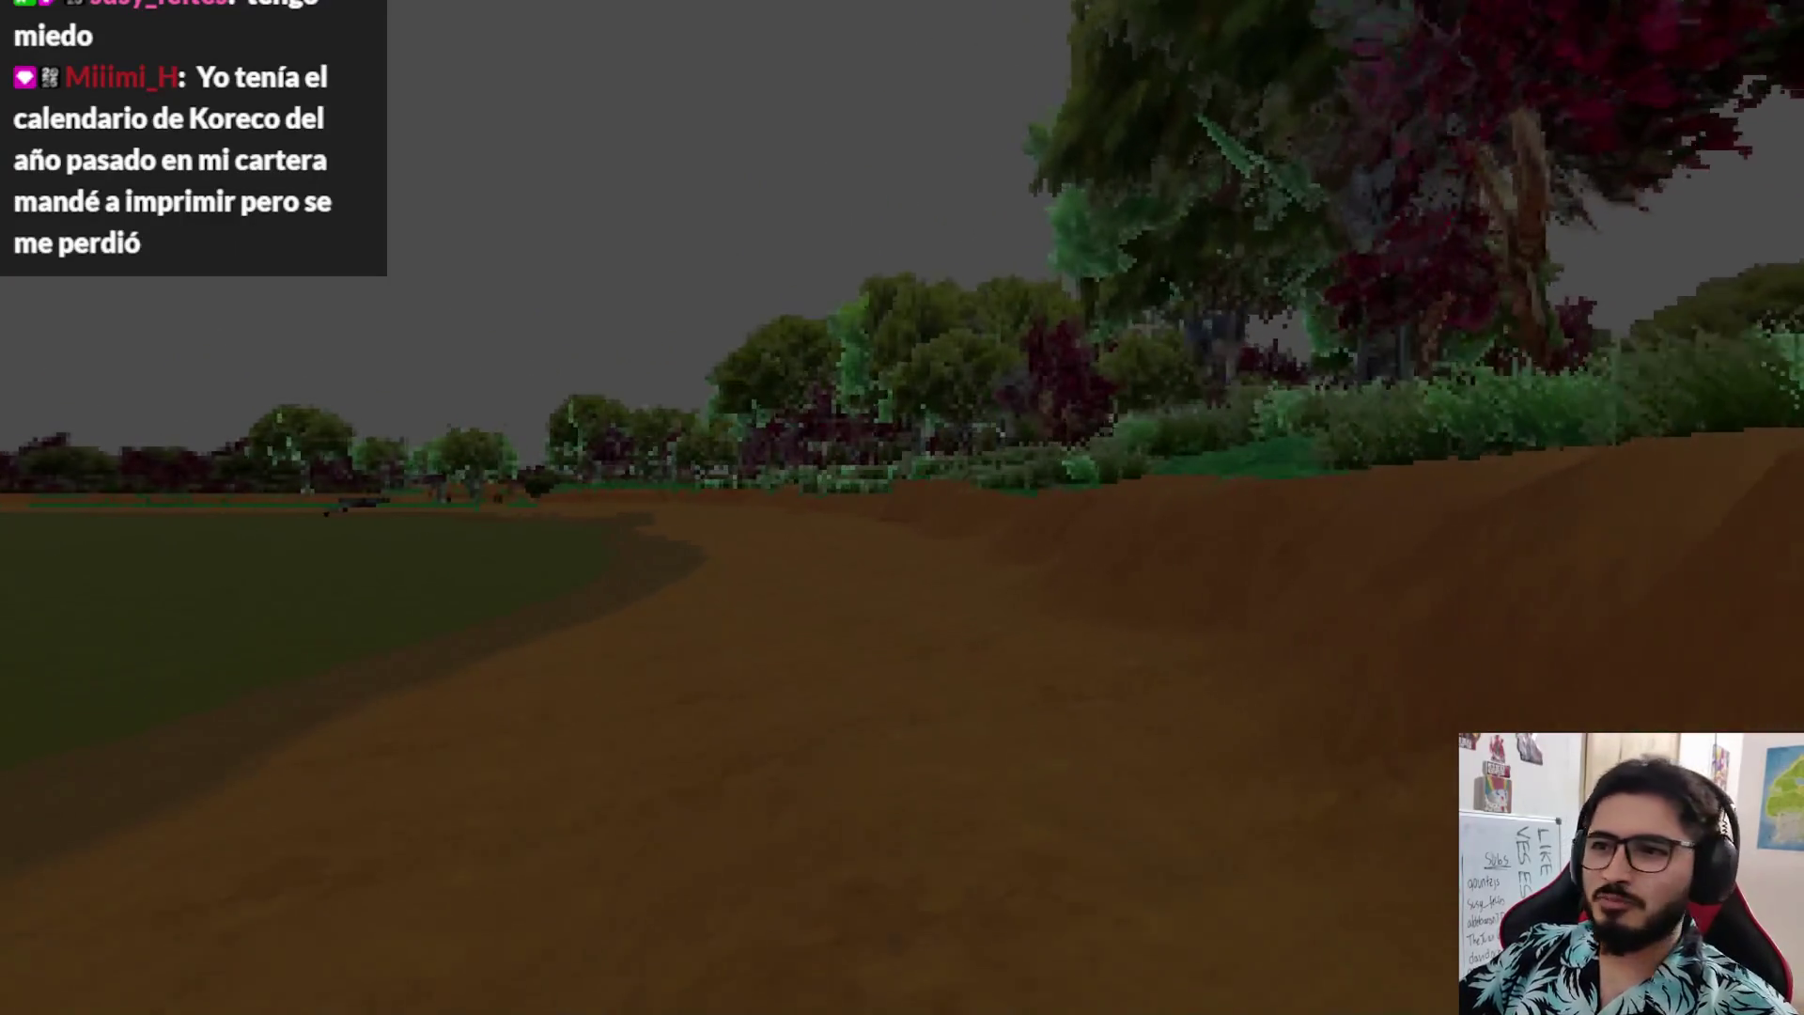
key(w)
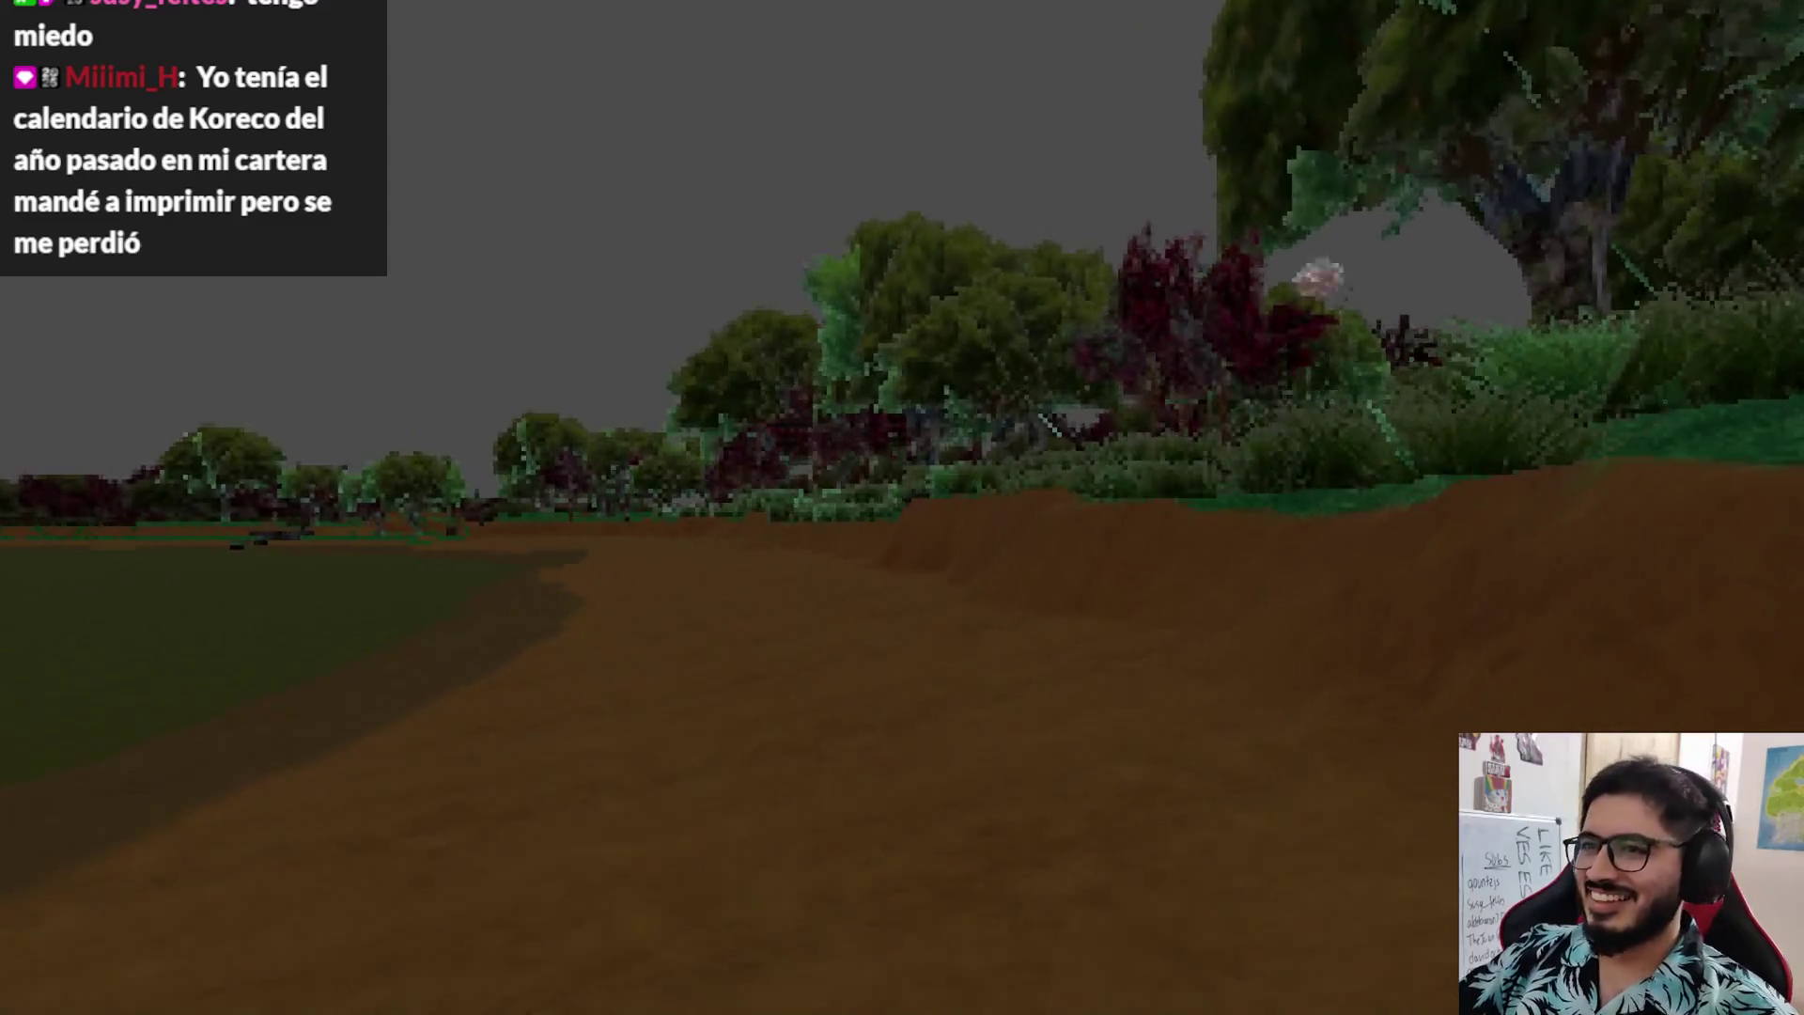
key(w)
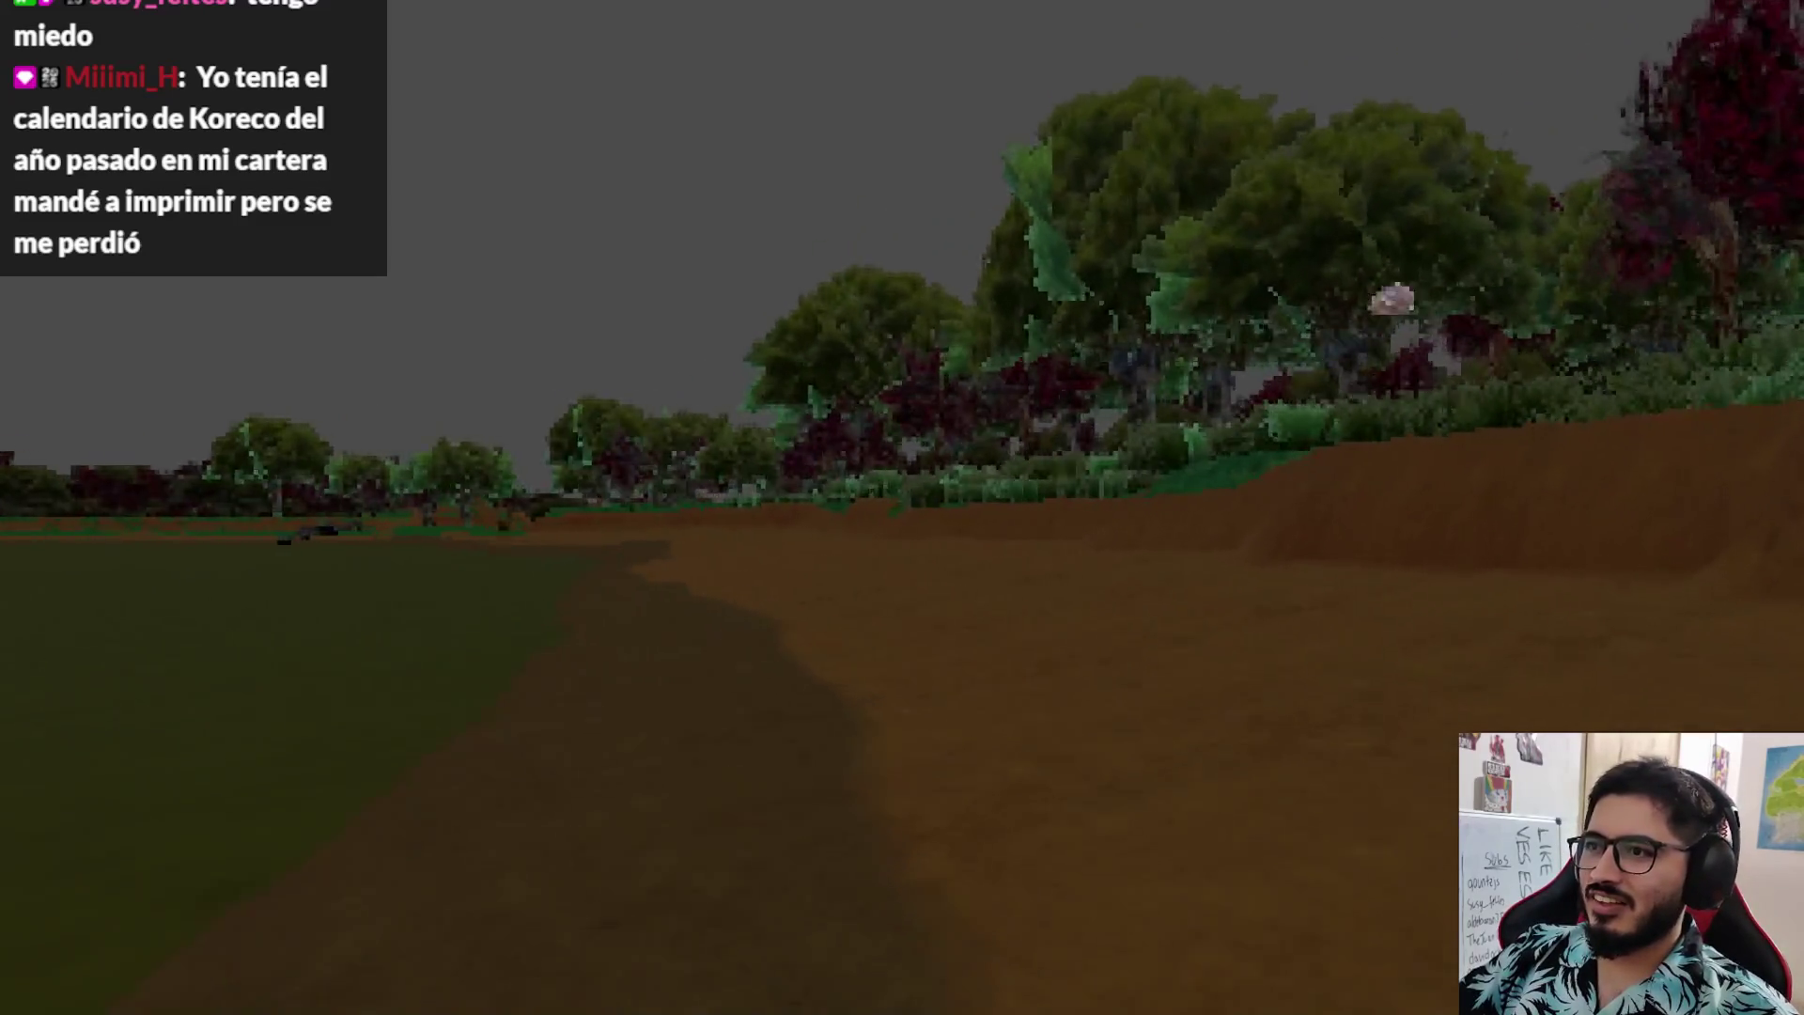
key(w)
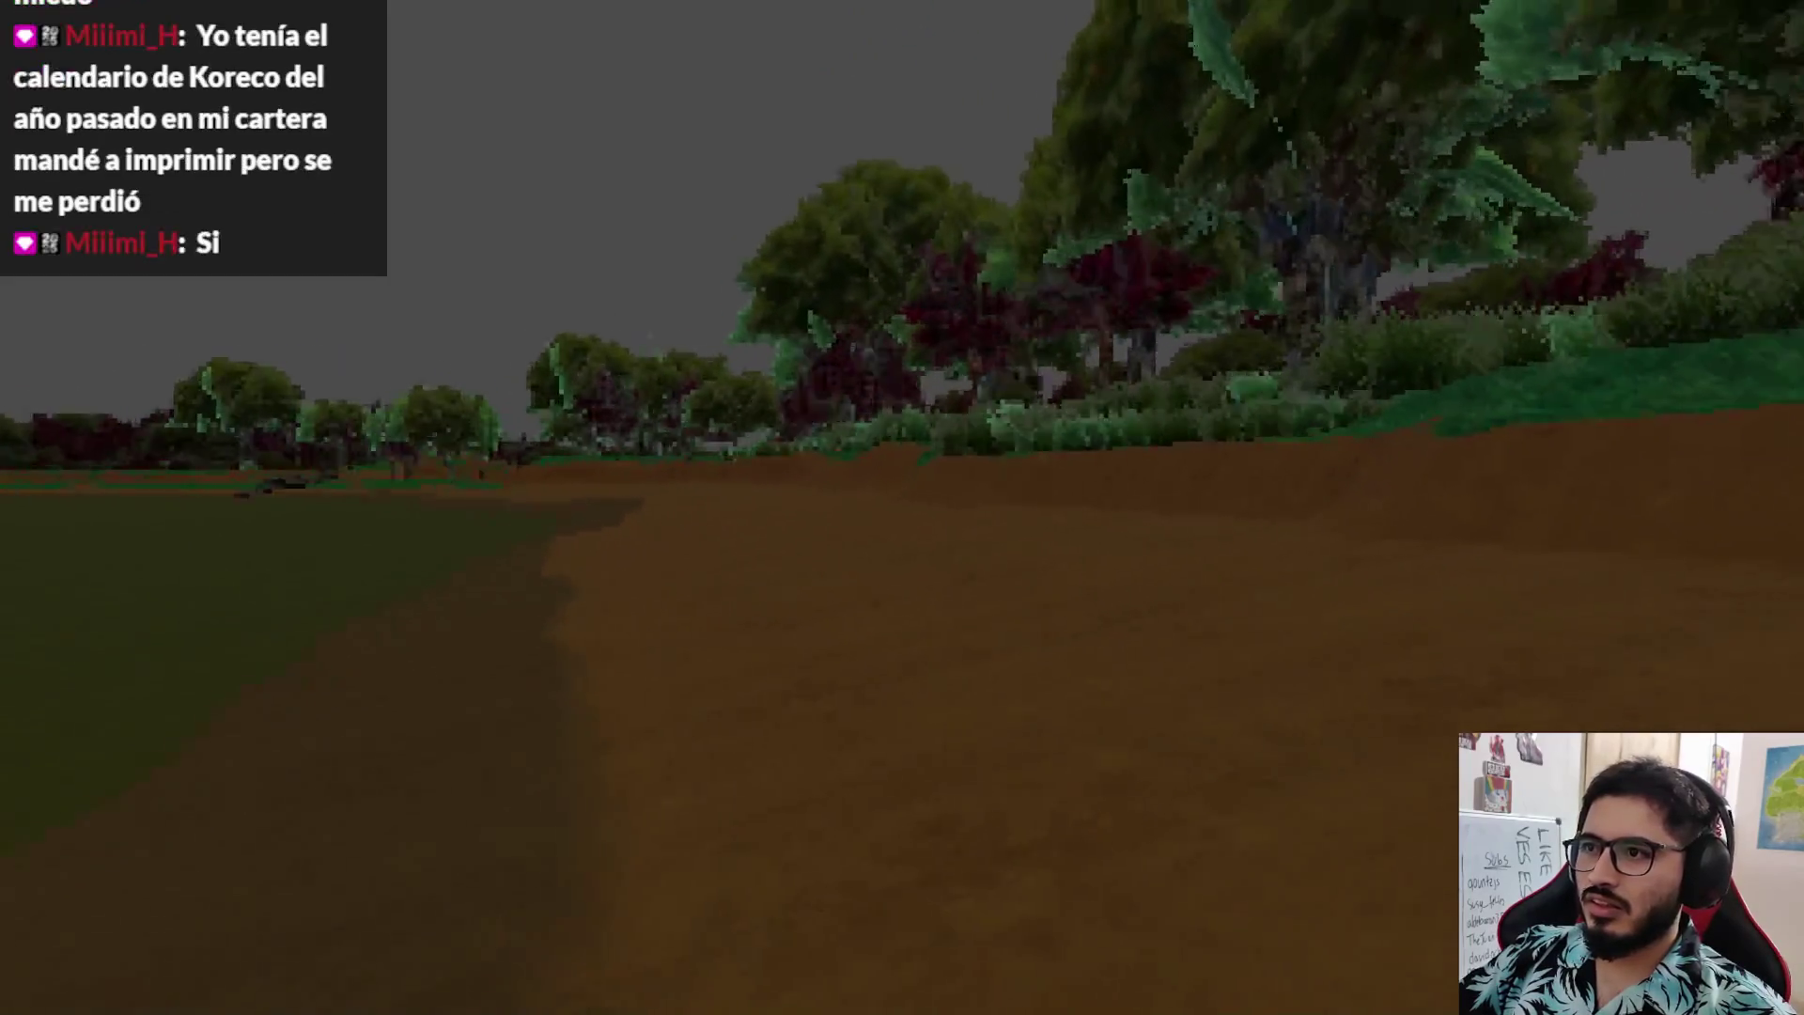
key(w)
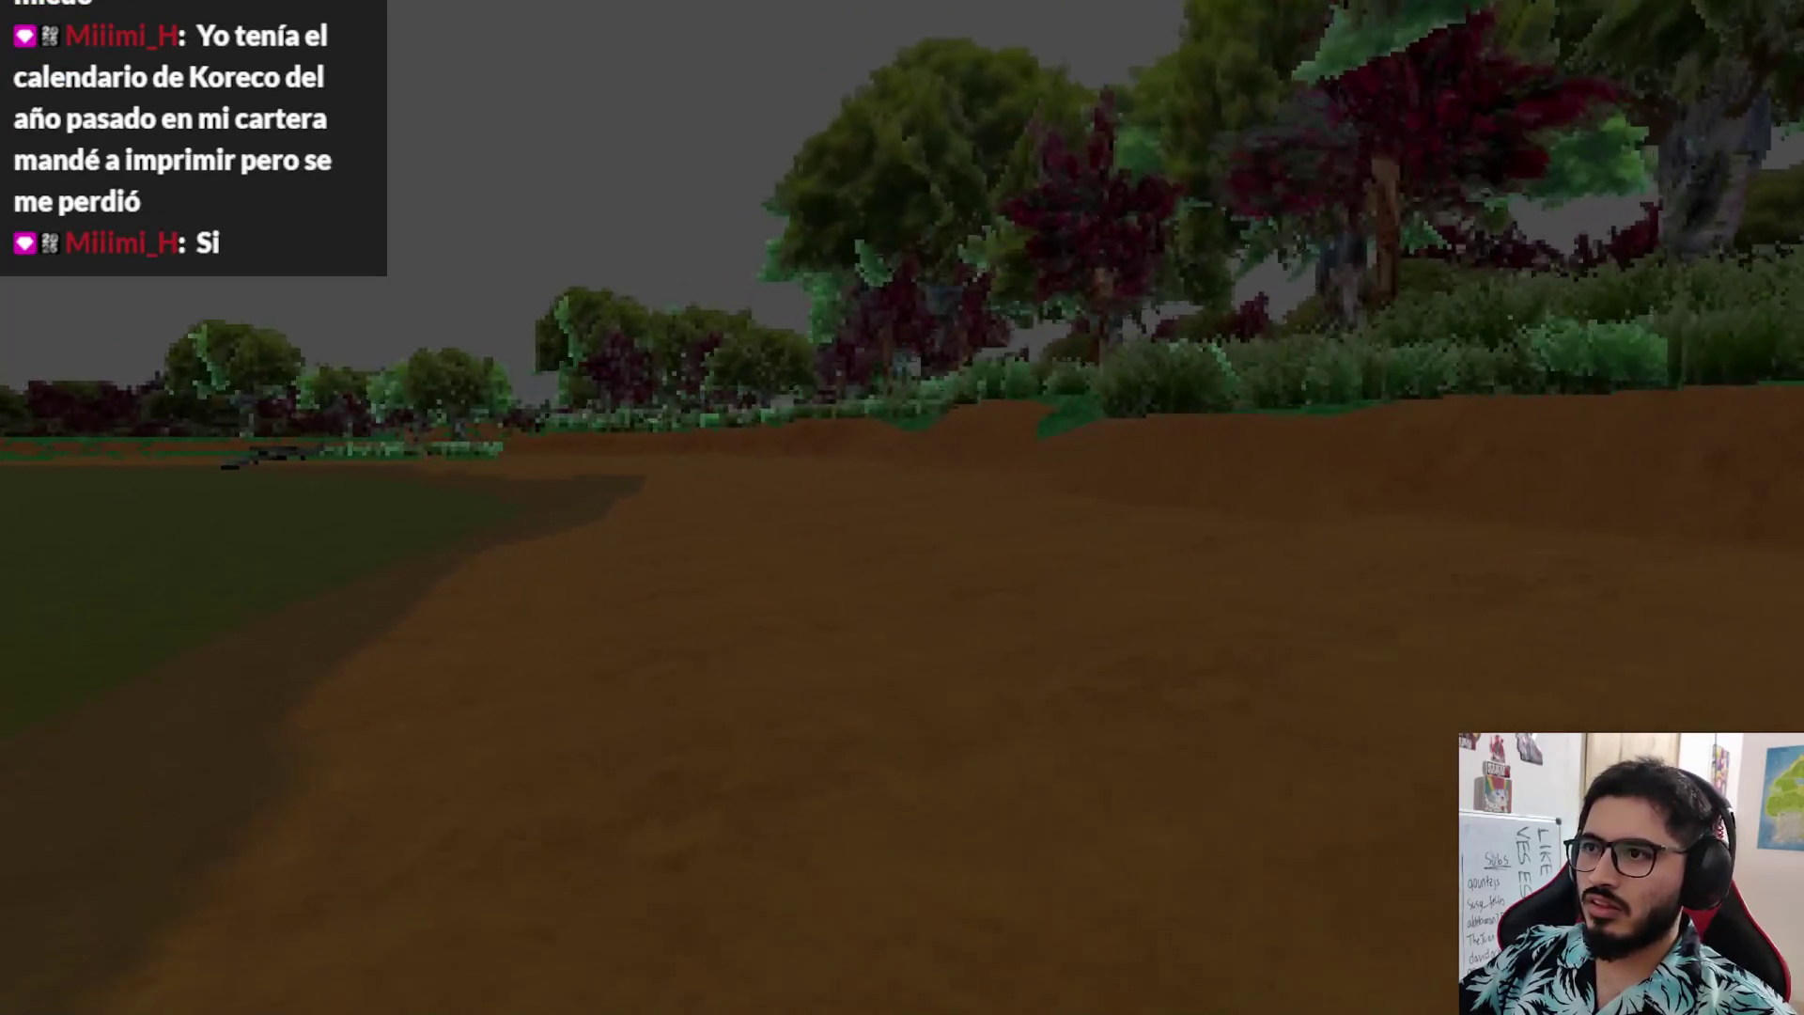
key(Escape)
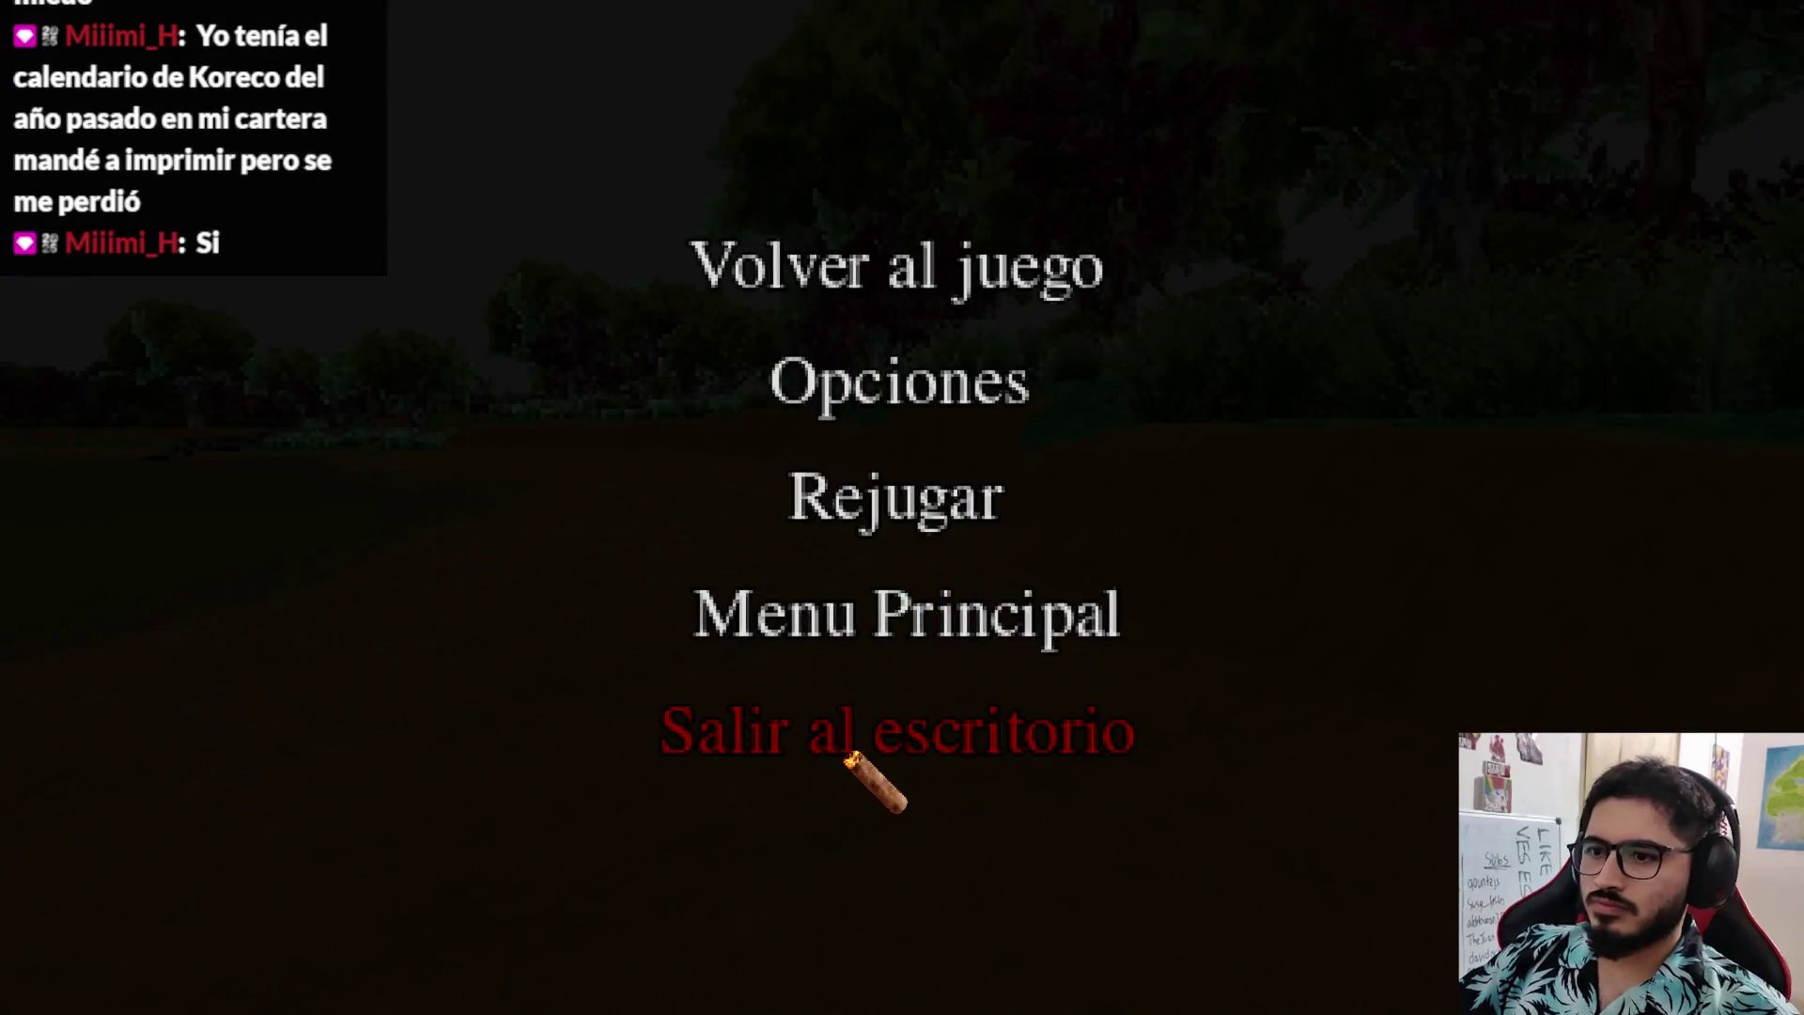
click(851, 742)
click(904, 44)
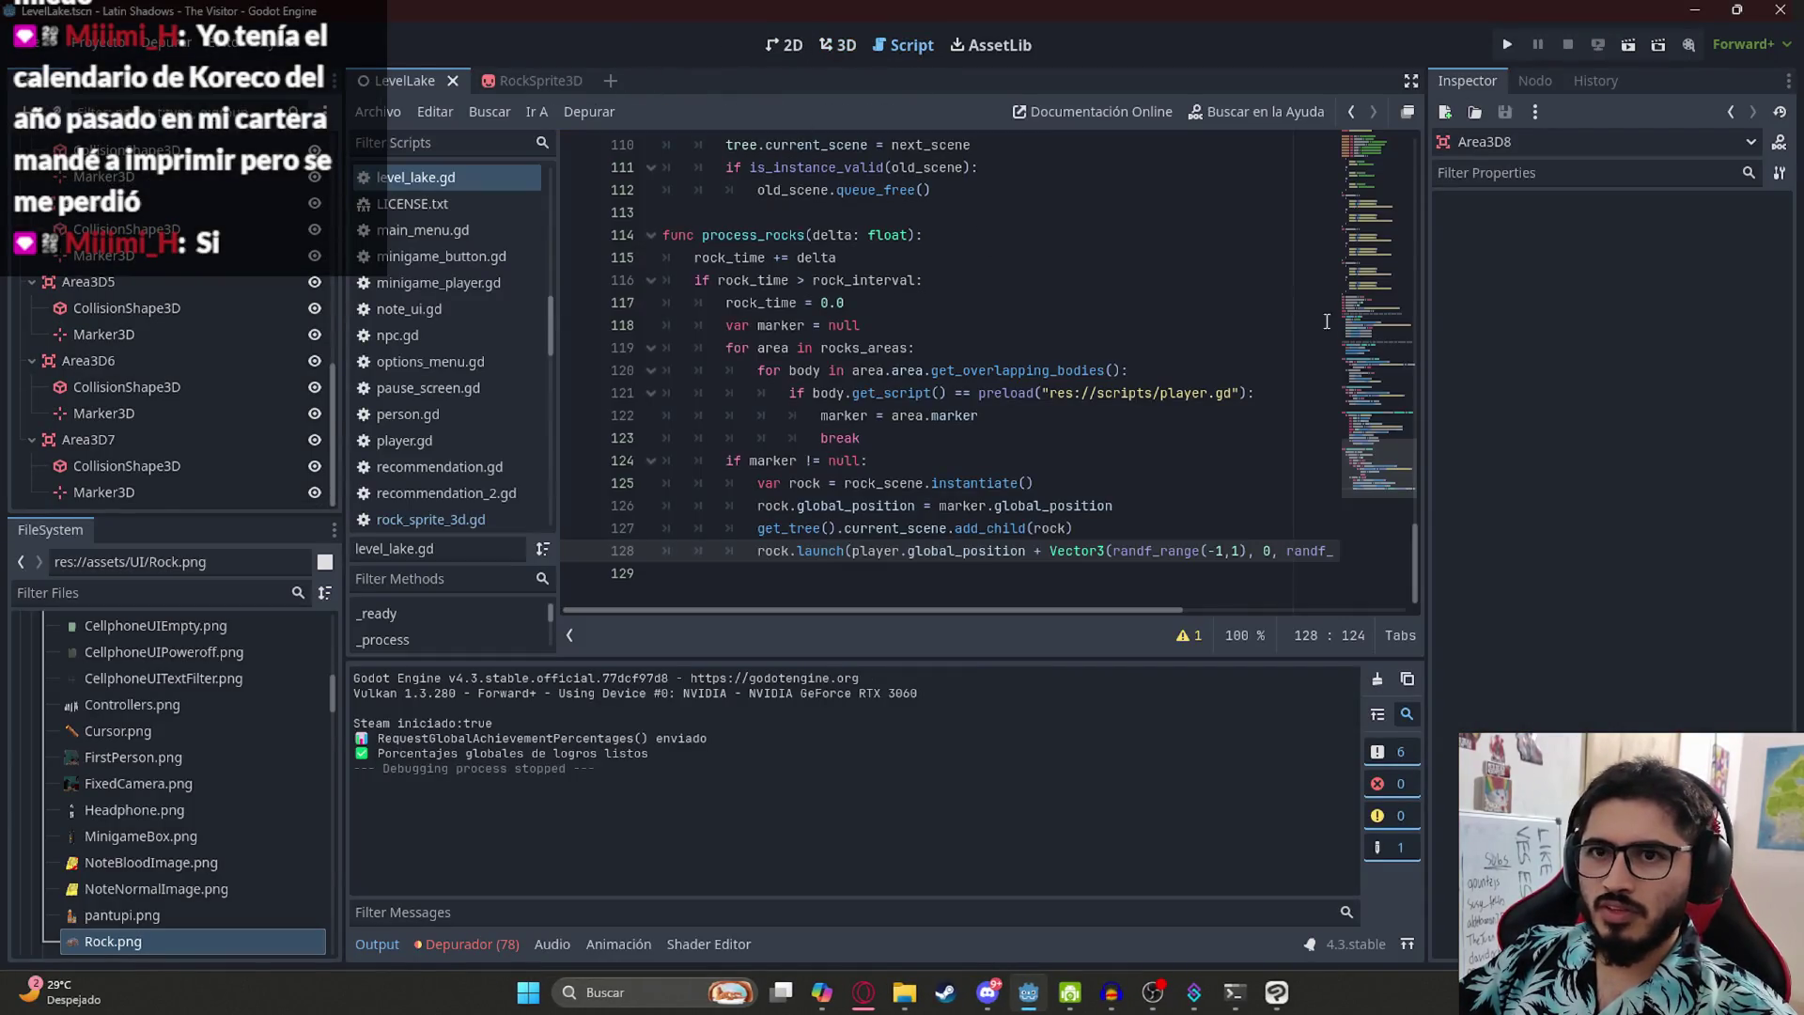
- Copy the Area3D3 dictionary in rocks_areas and paste duplicates of it below
scroll(863, 398, up, 20)
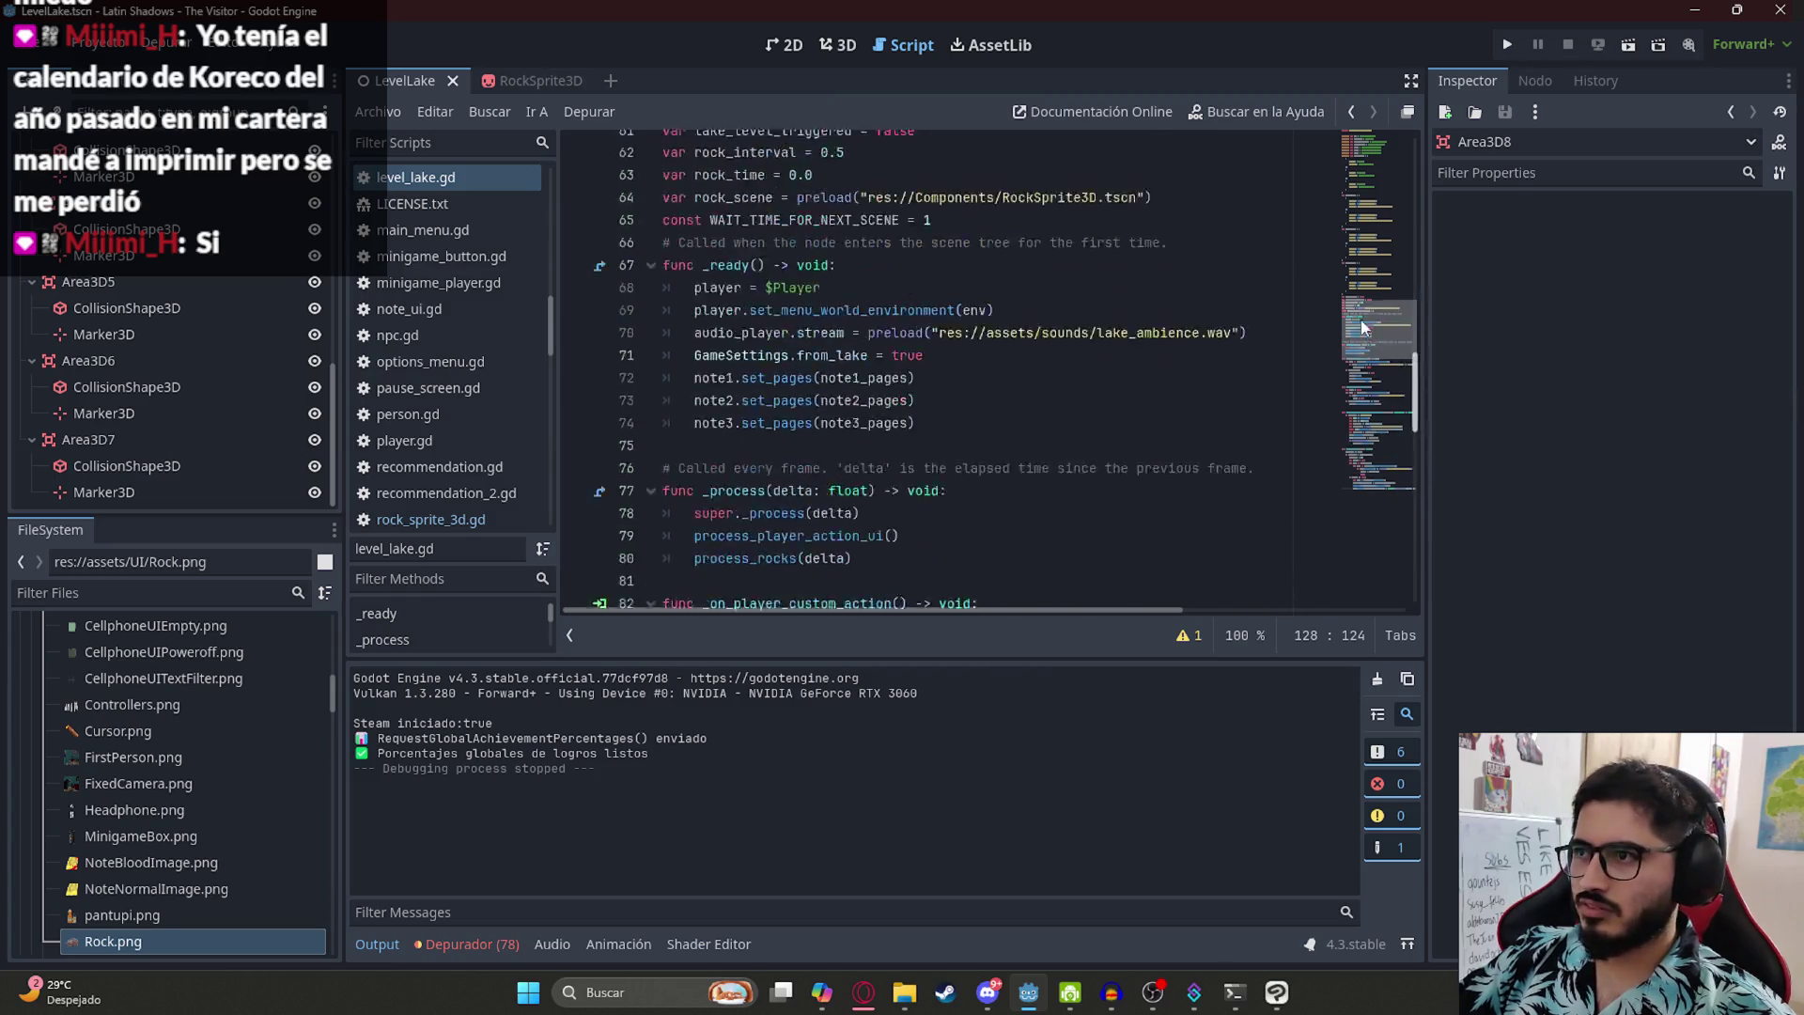
drag(739, 485, 701, 398)
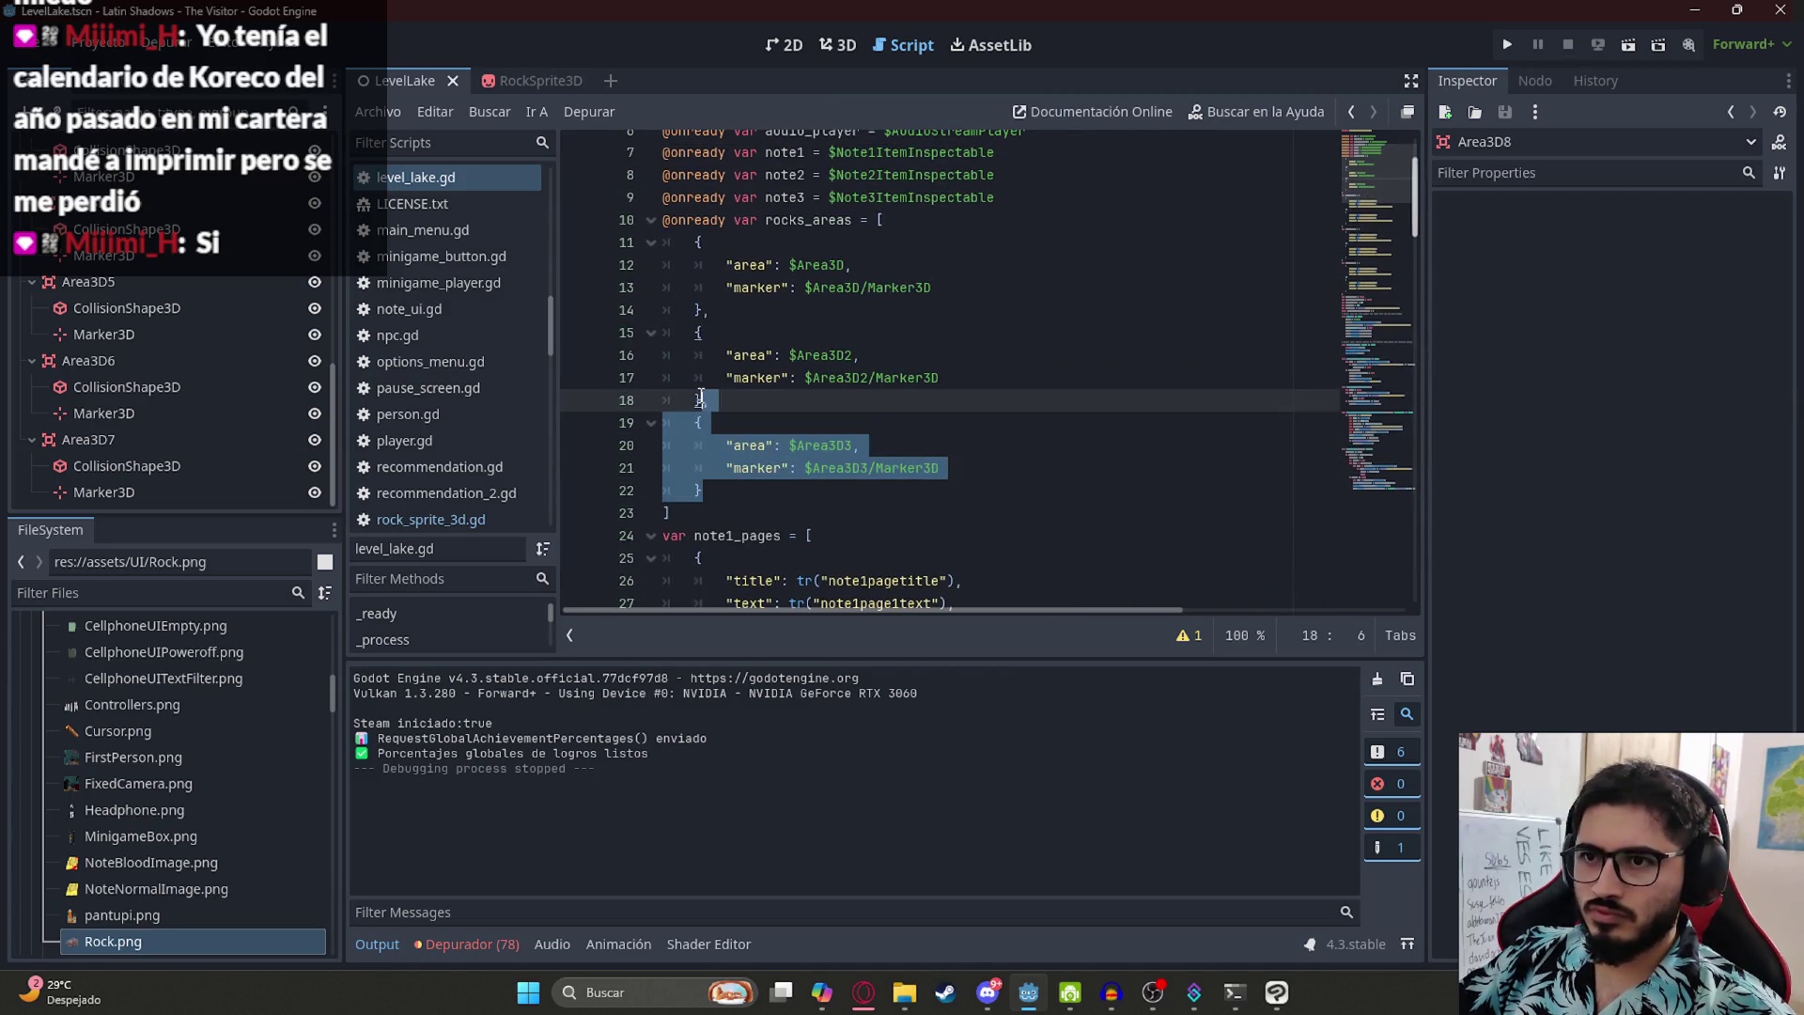
key(ctrl+c)
key(Right)
key(ctrl+v)
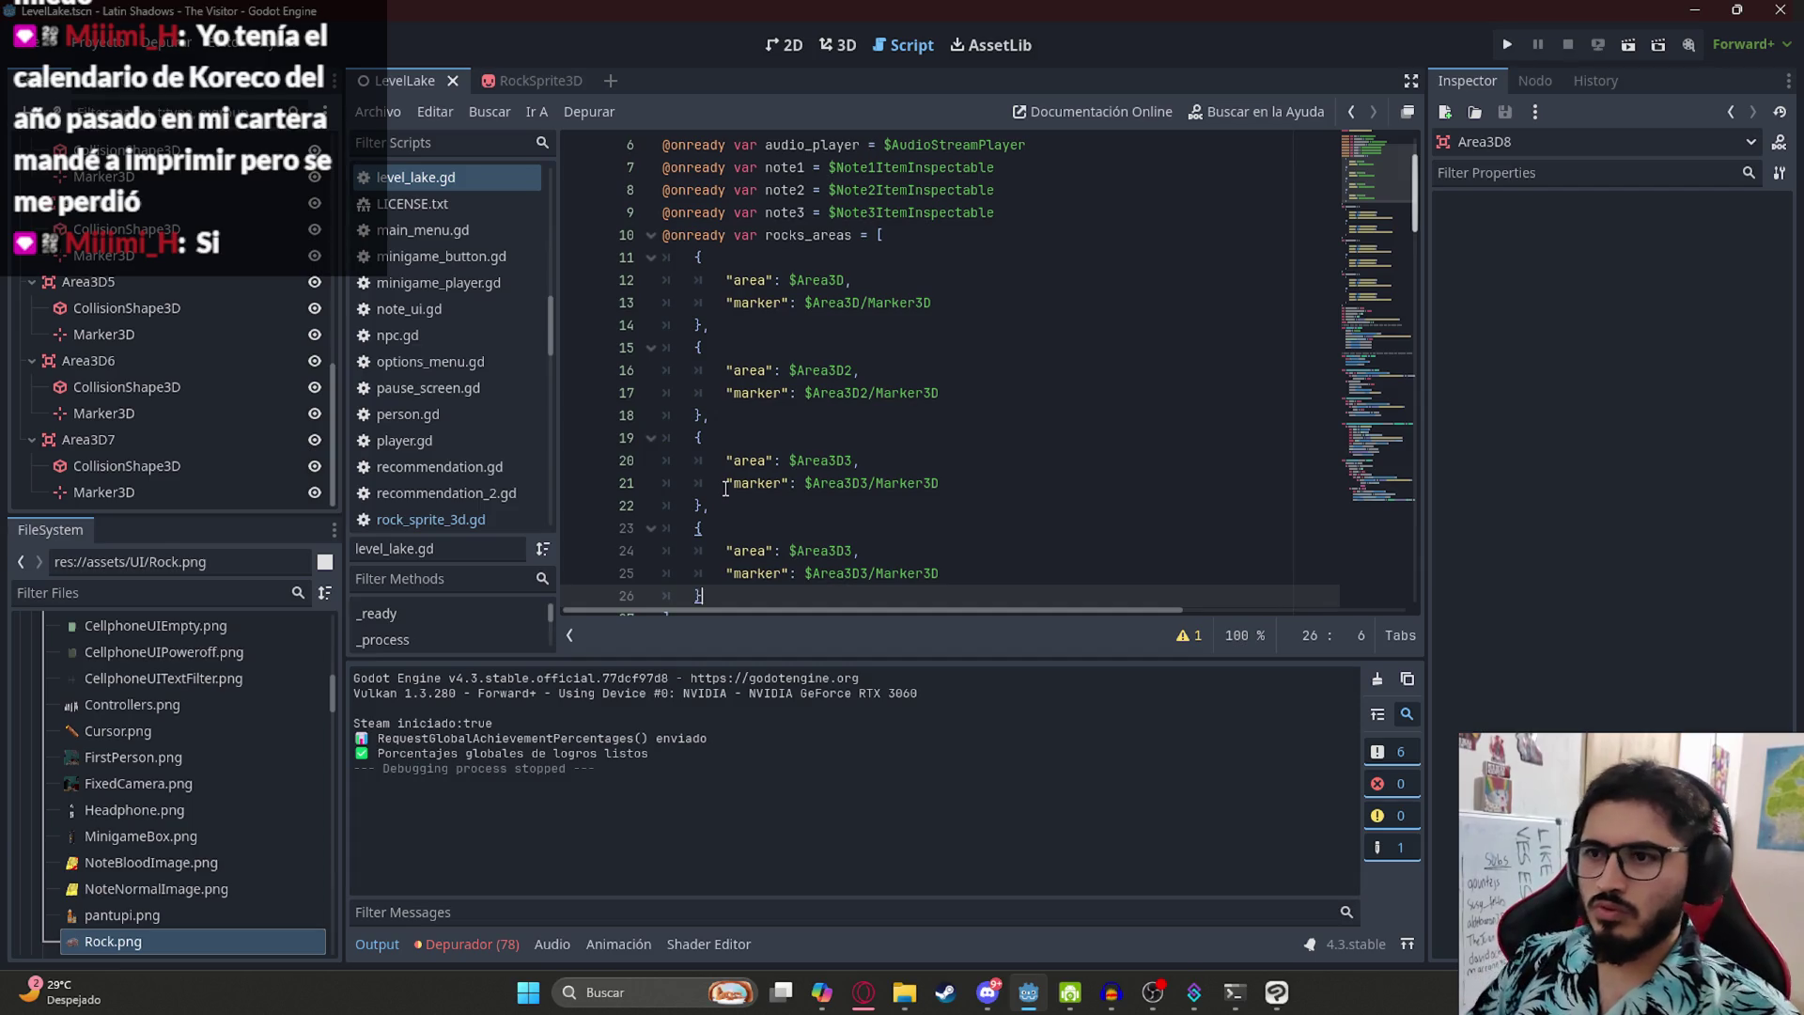
key(ctrl+v)
key(ctrl+v)
key(ctrl+v)
- Review the existing Area3D entries and locate the first pasted copy
scroll(933, 412, up, 3)
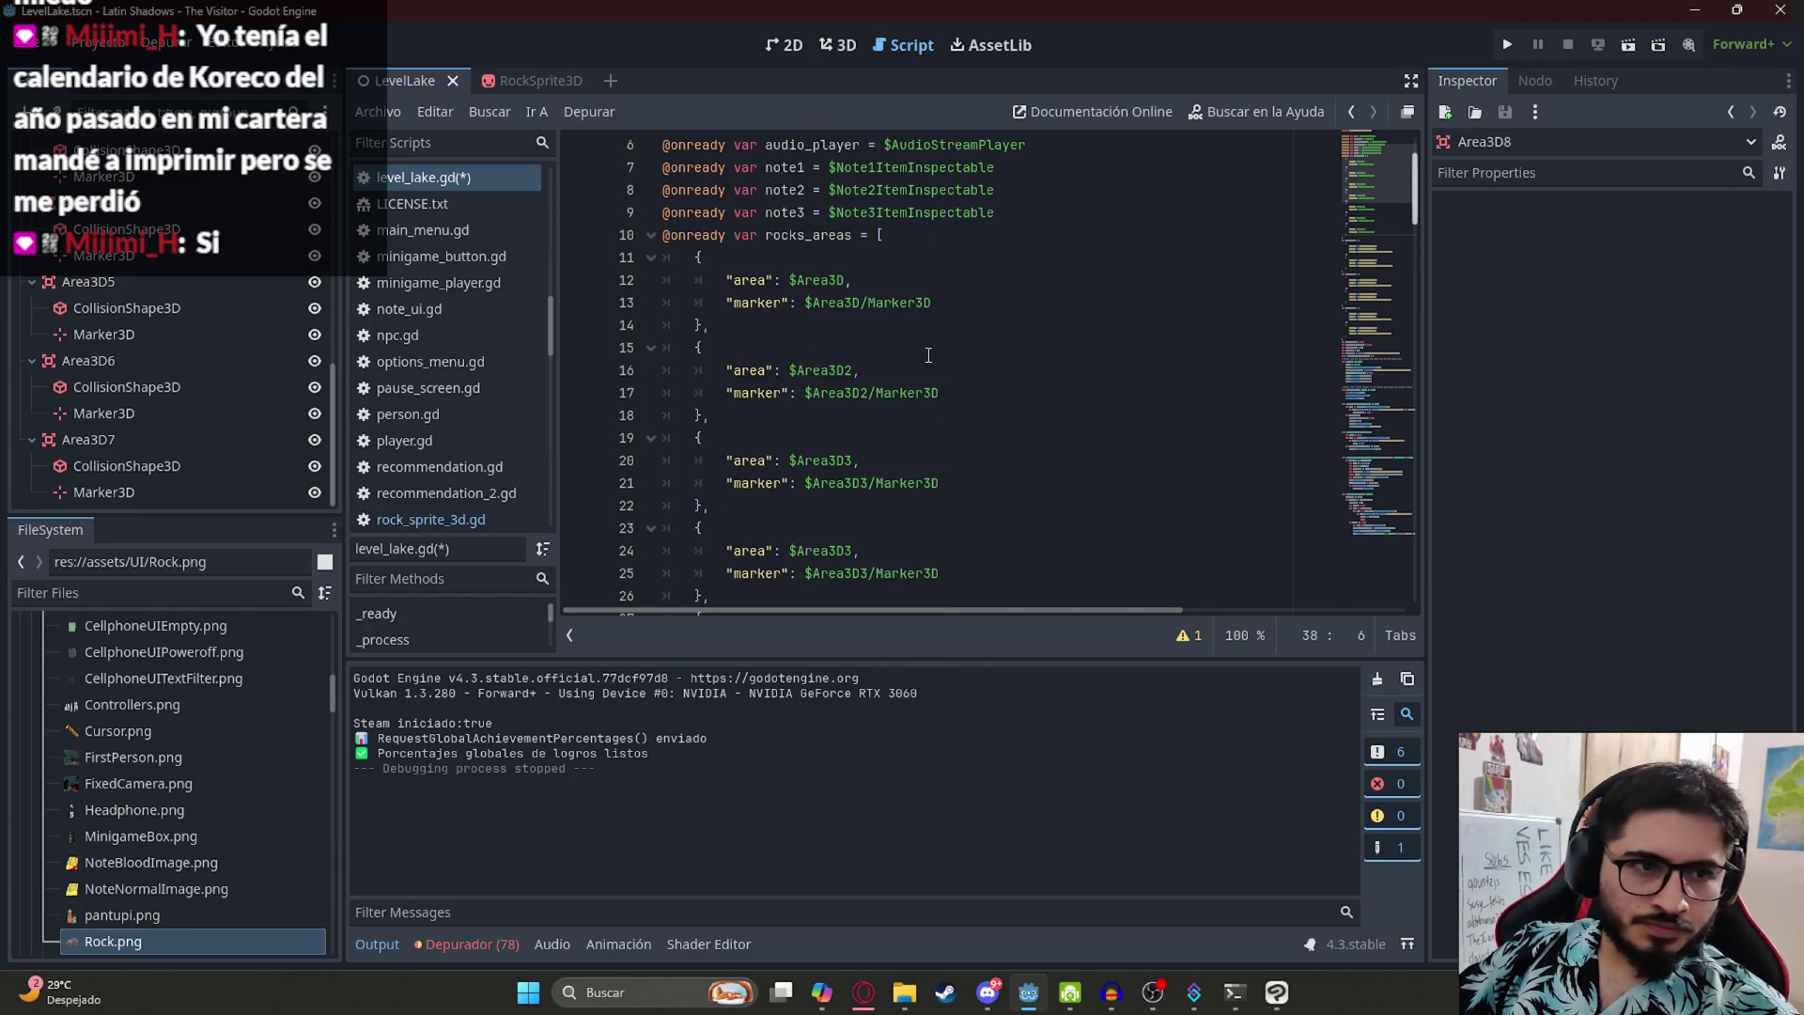
click(925, 298)
click(872, 372)
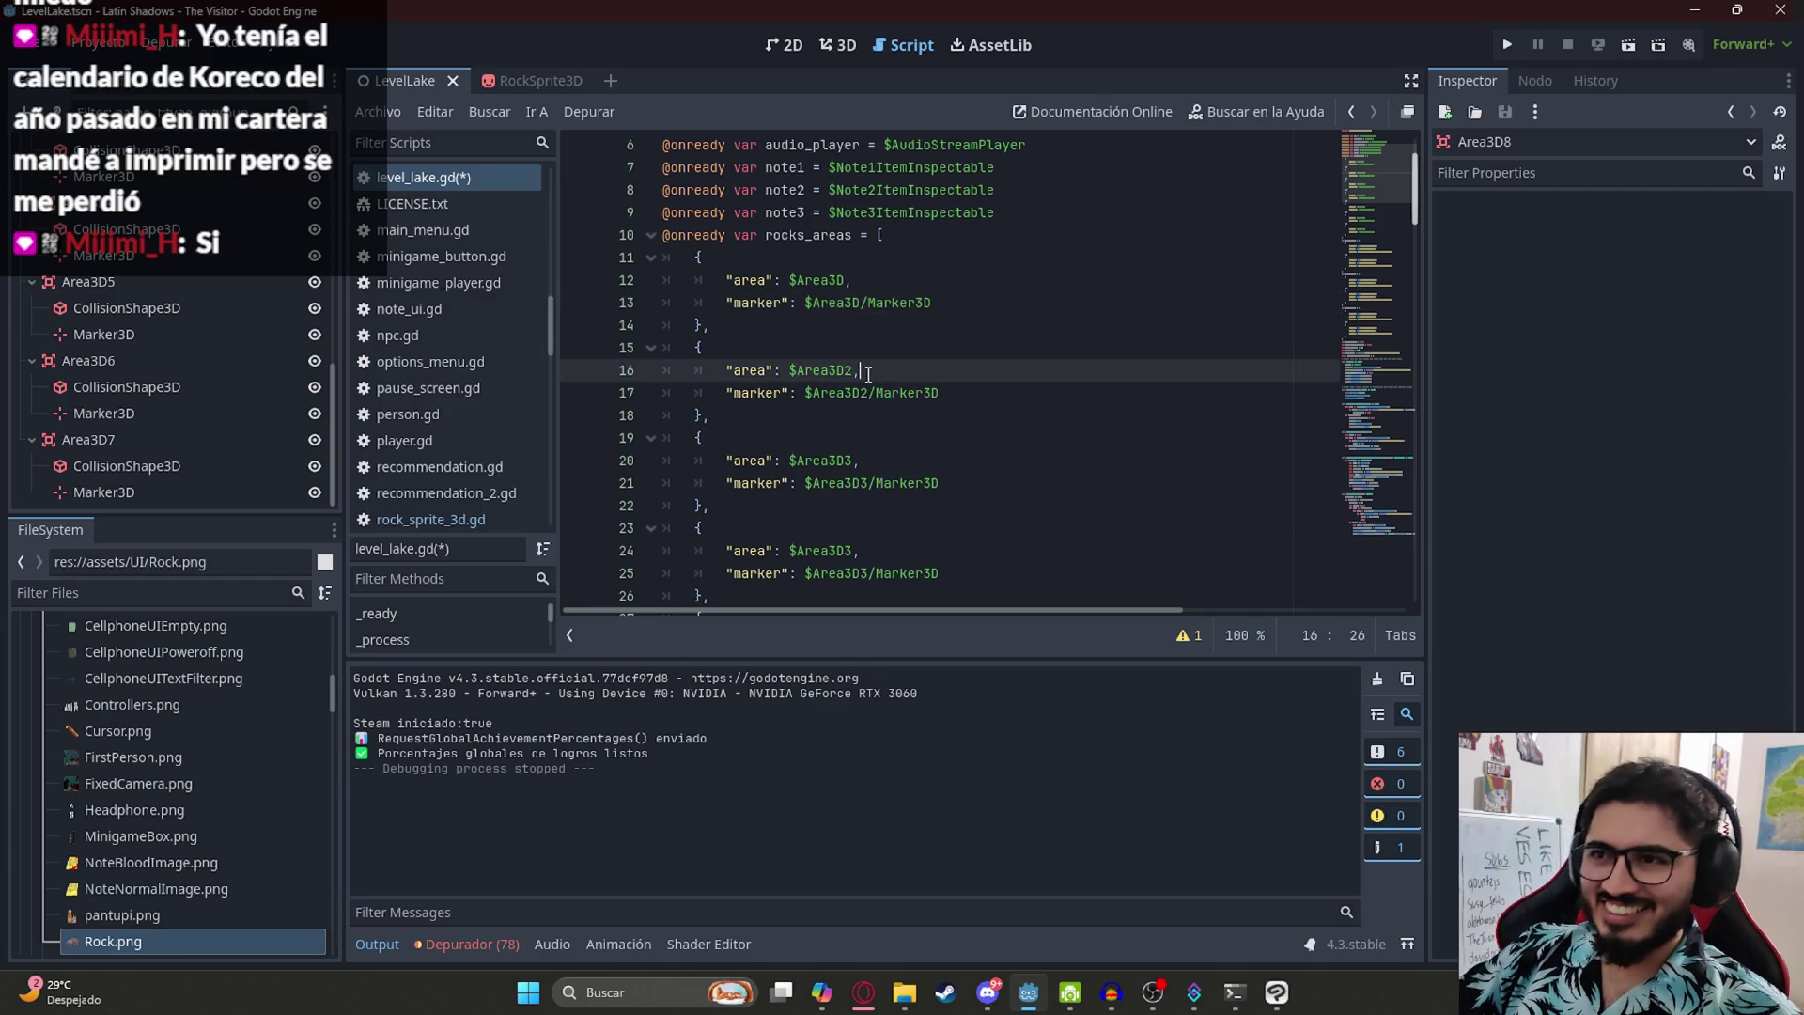
scroll(865, 400, down, 2)
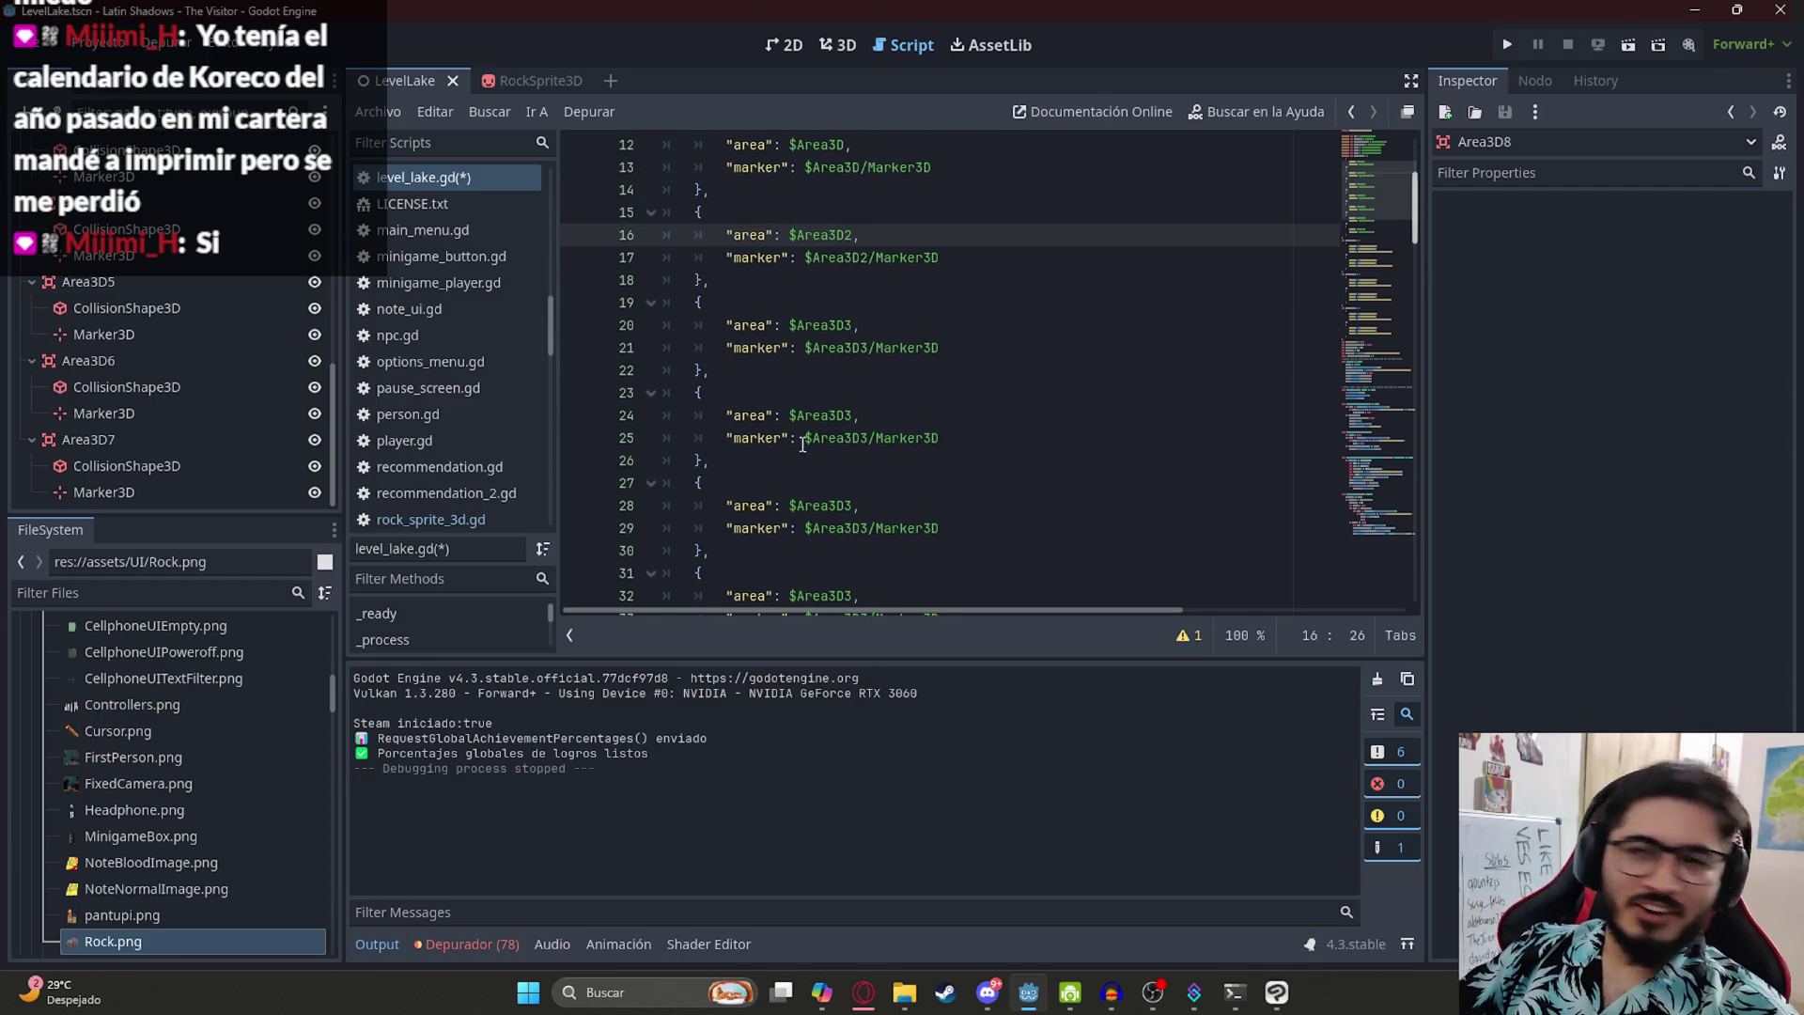
click(825, 348)
double_click(828, 324)
click(825, 392)
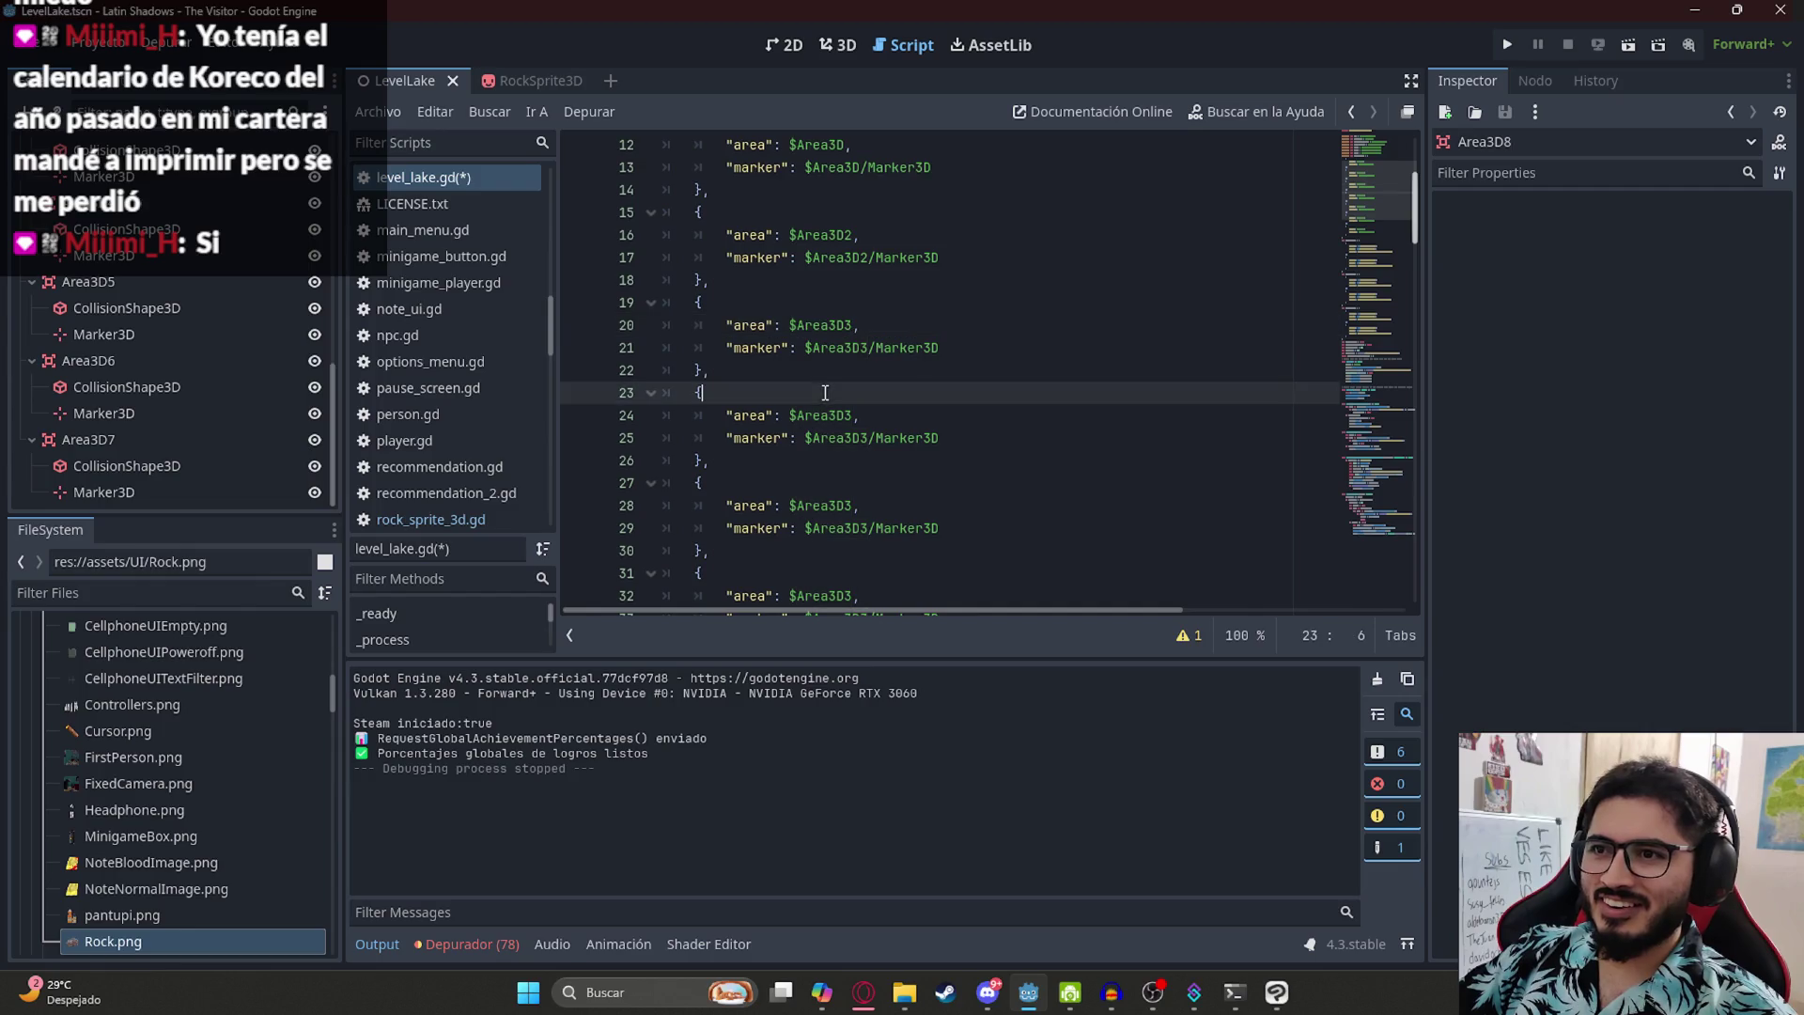
- Renumber the first copies to Area3D4 and Area3D5 with matching marker paths
drag(851, 420, 846, 417)
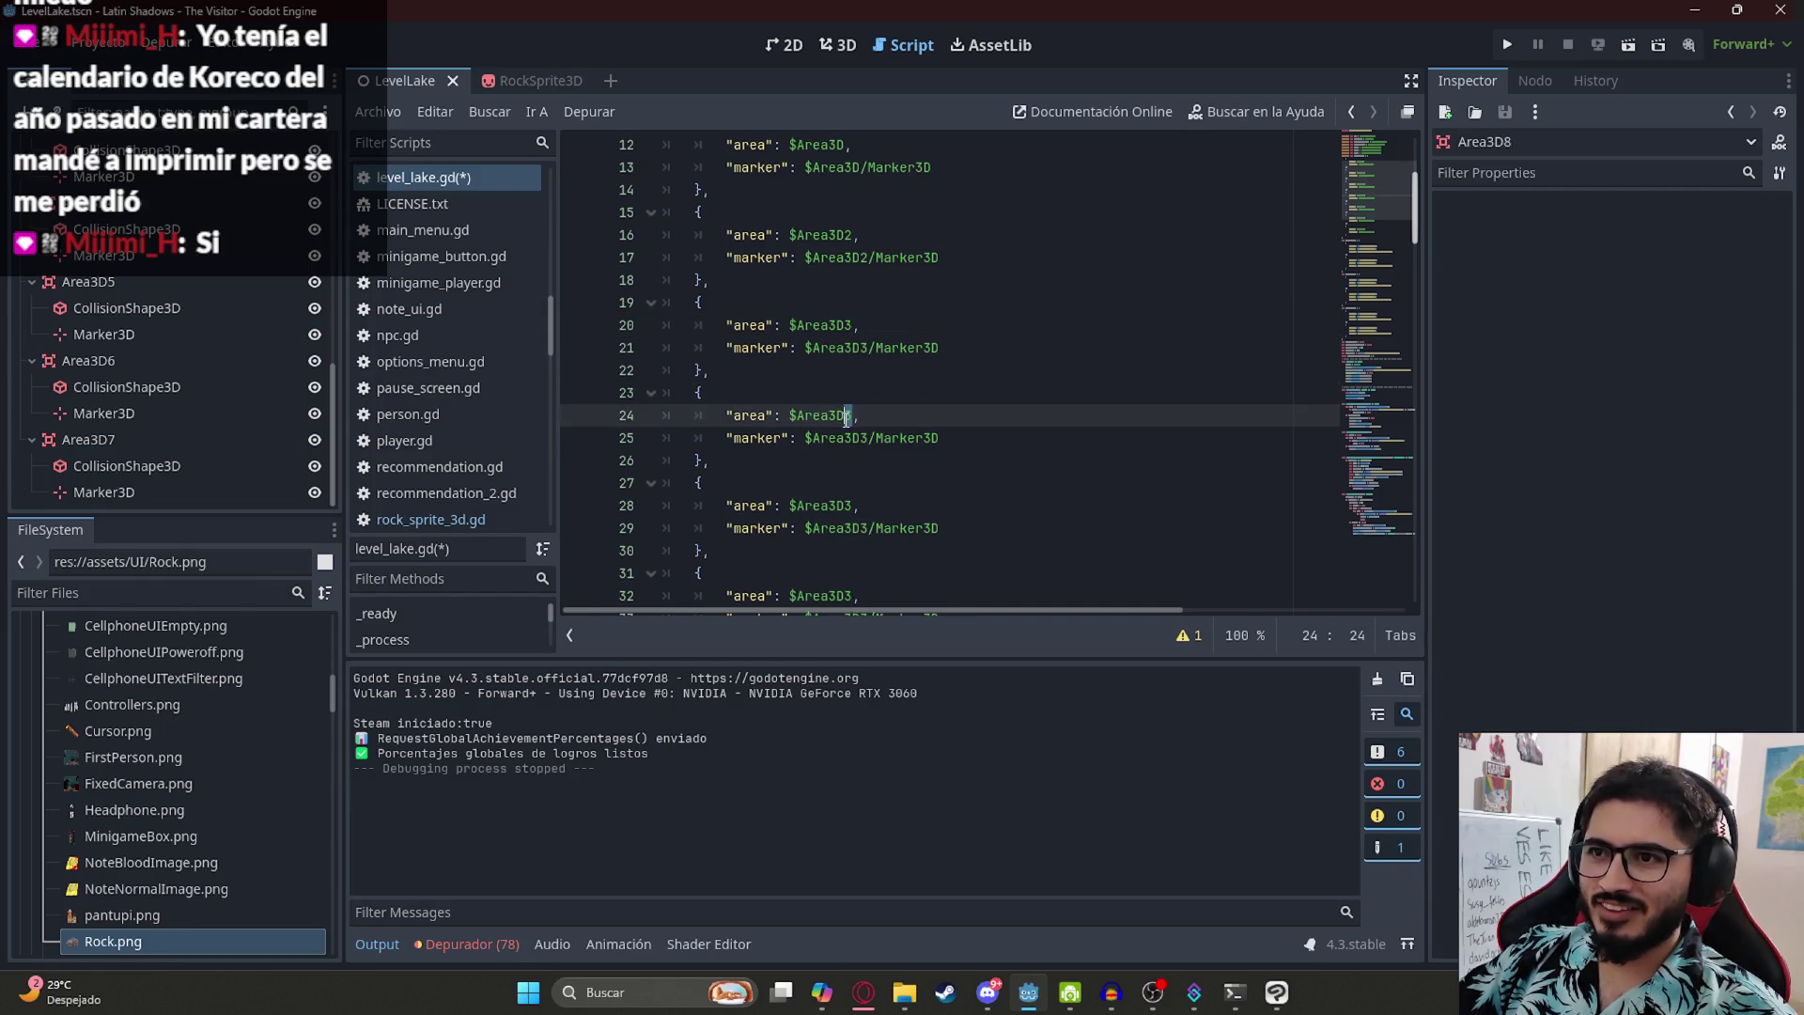
text(4)
key(Escape)
key(Down)
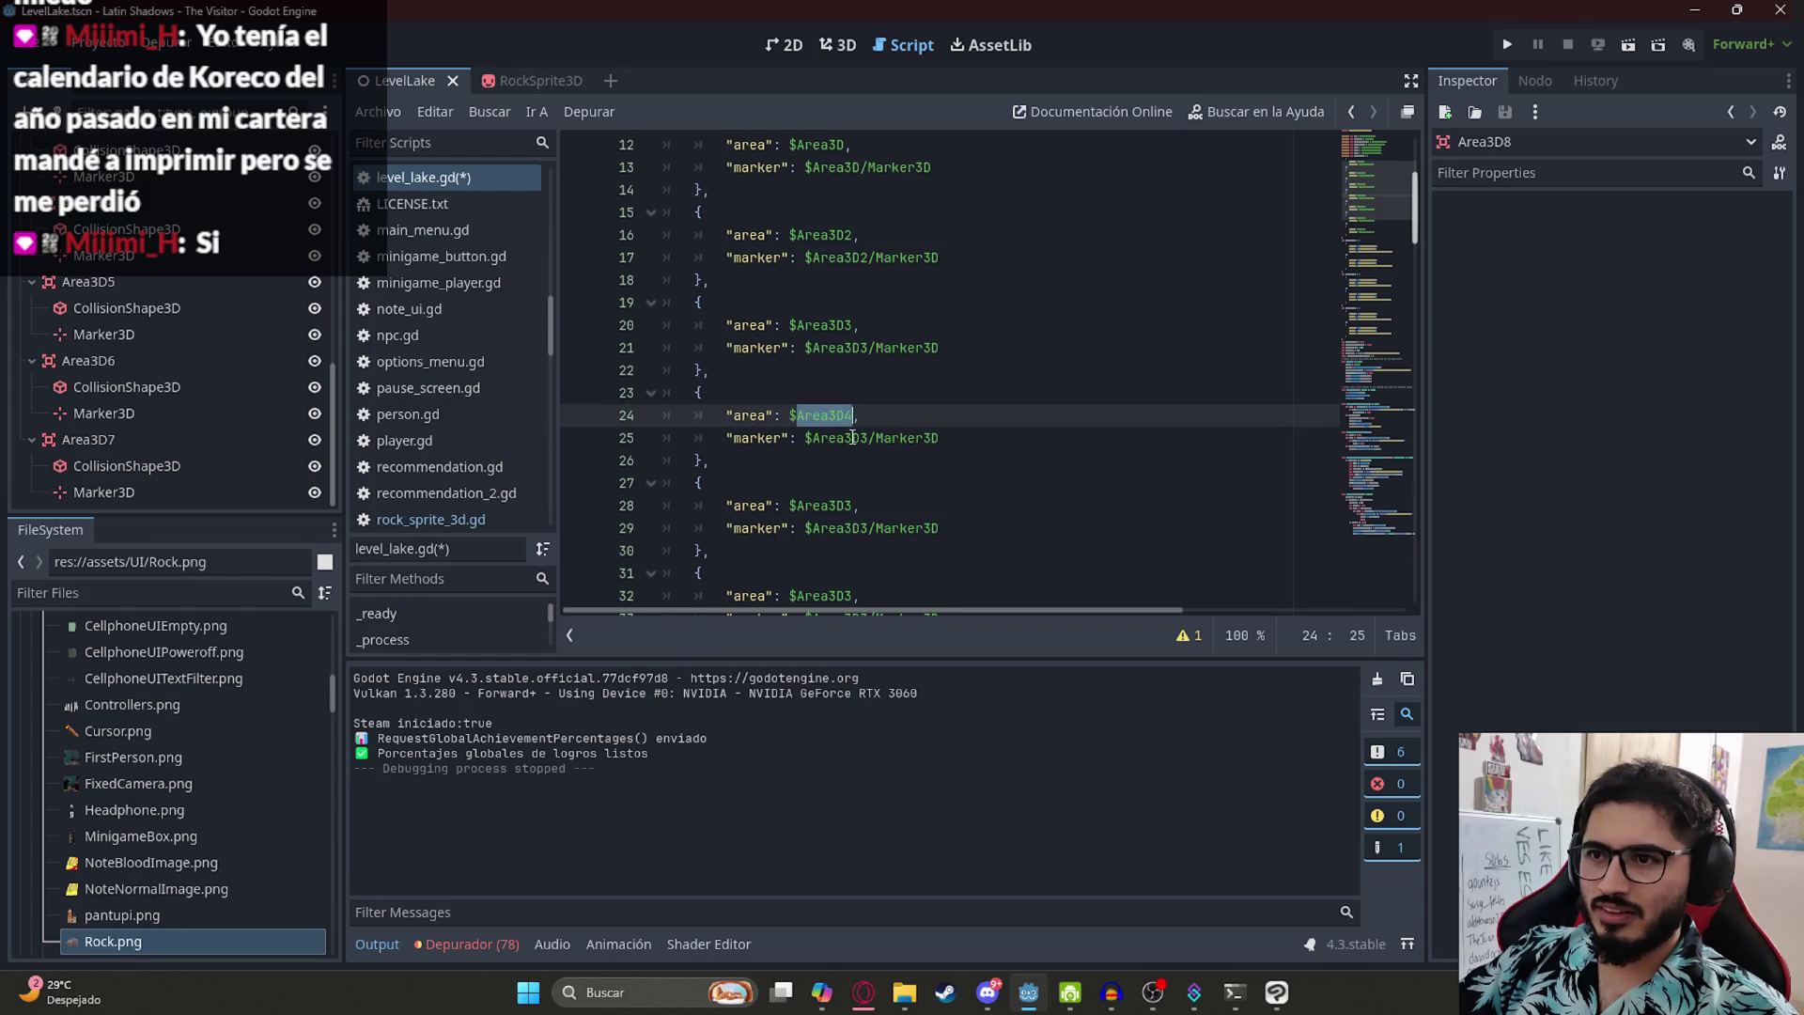
key(BackSpace)
text(4)
drag(853, 506, 846, 528)
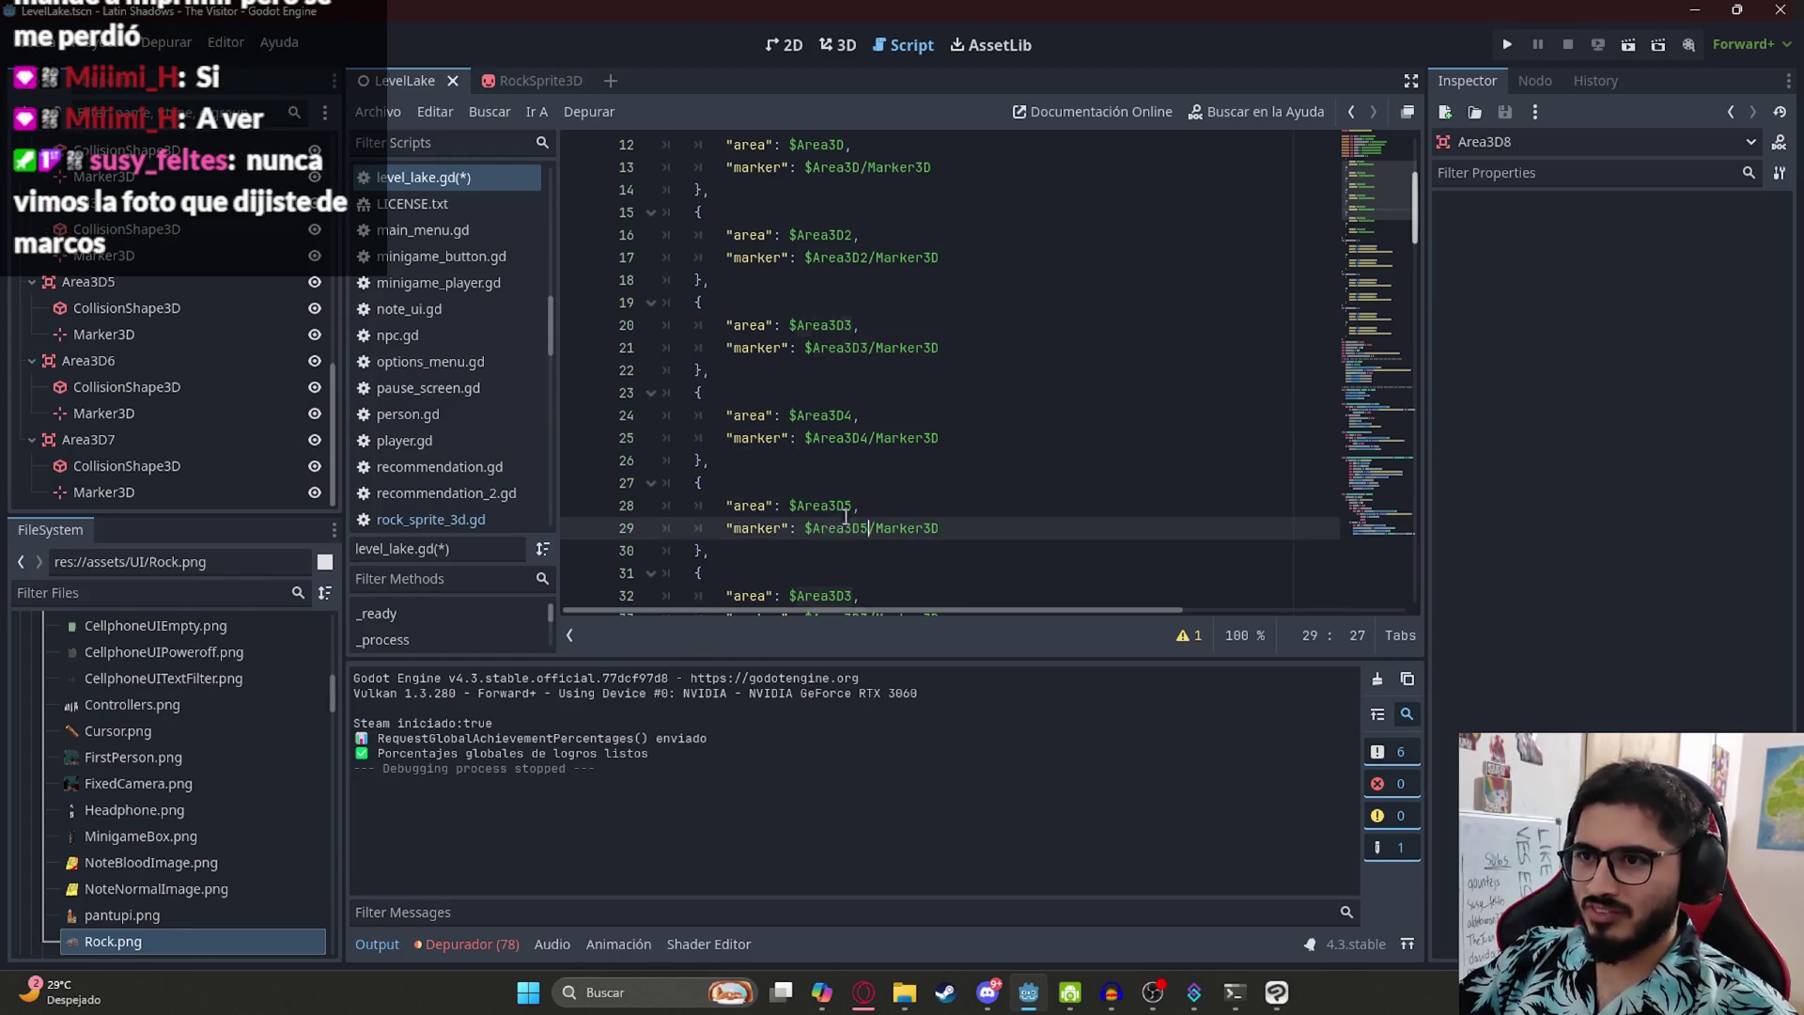
text(5)
- Point the sixth entry's area name and marker path at Area3D6
scroll(844, 489, down, 2)
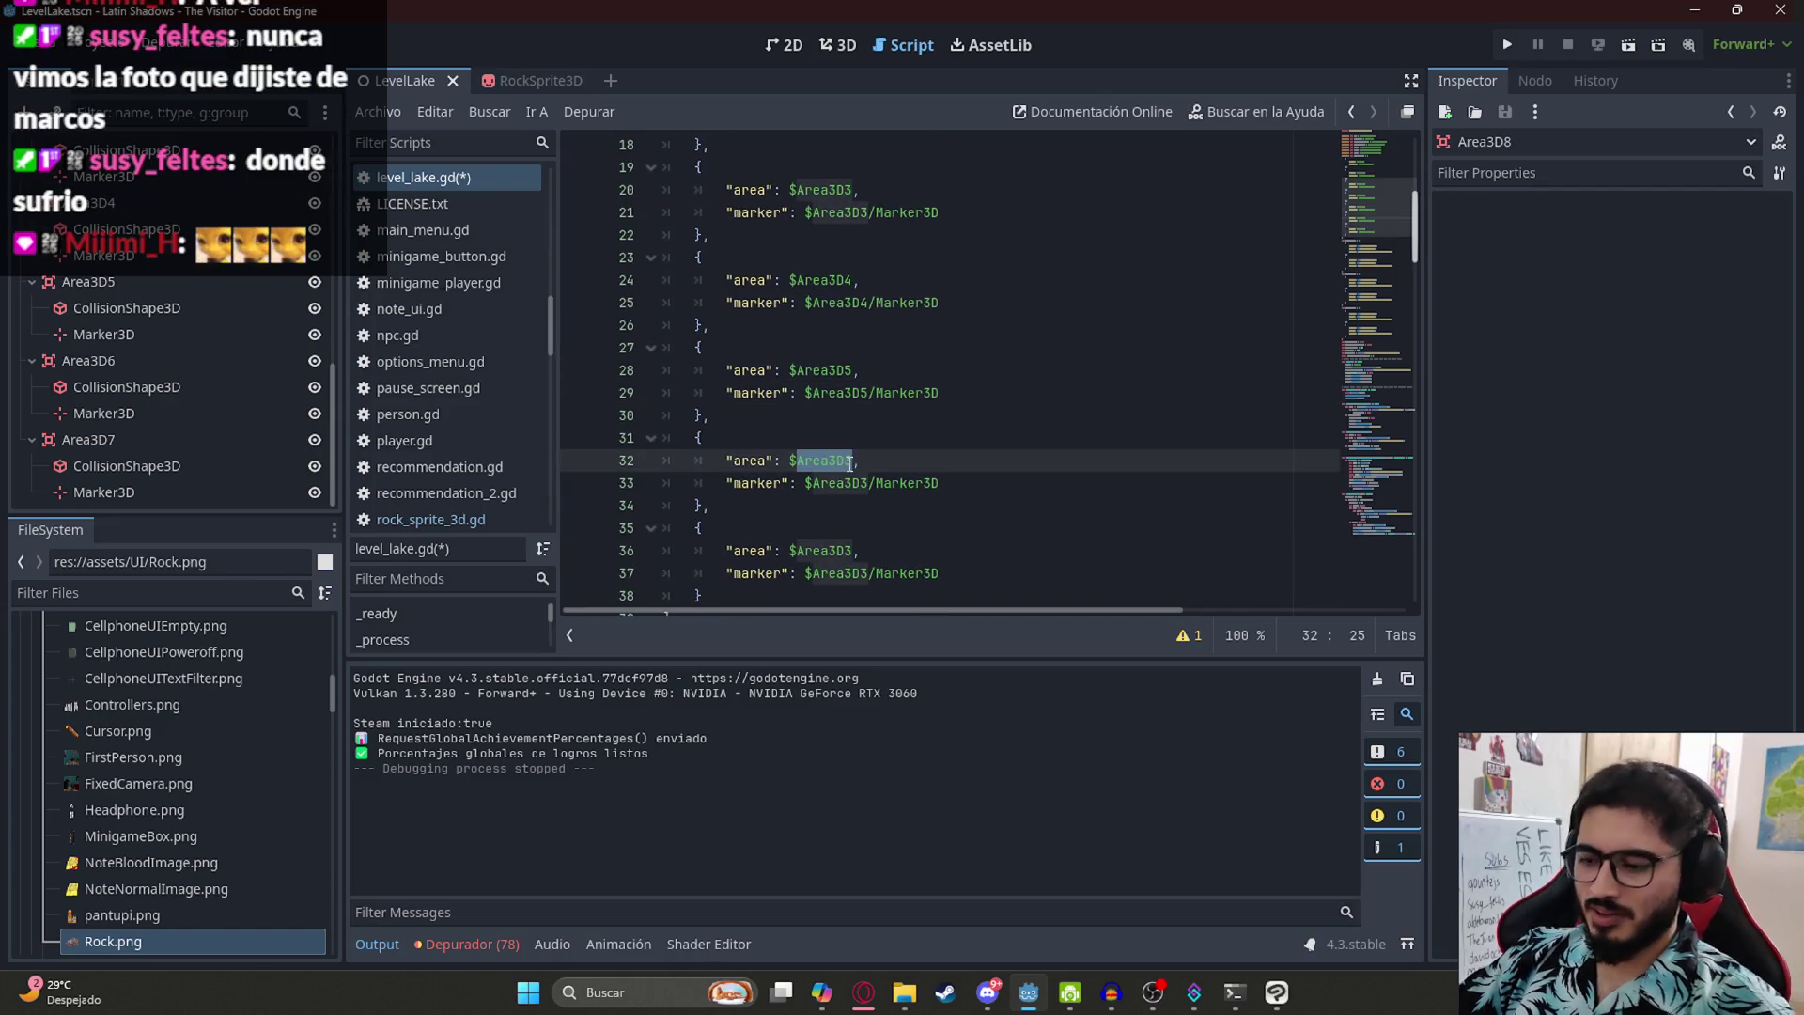
double_click(850, 461)
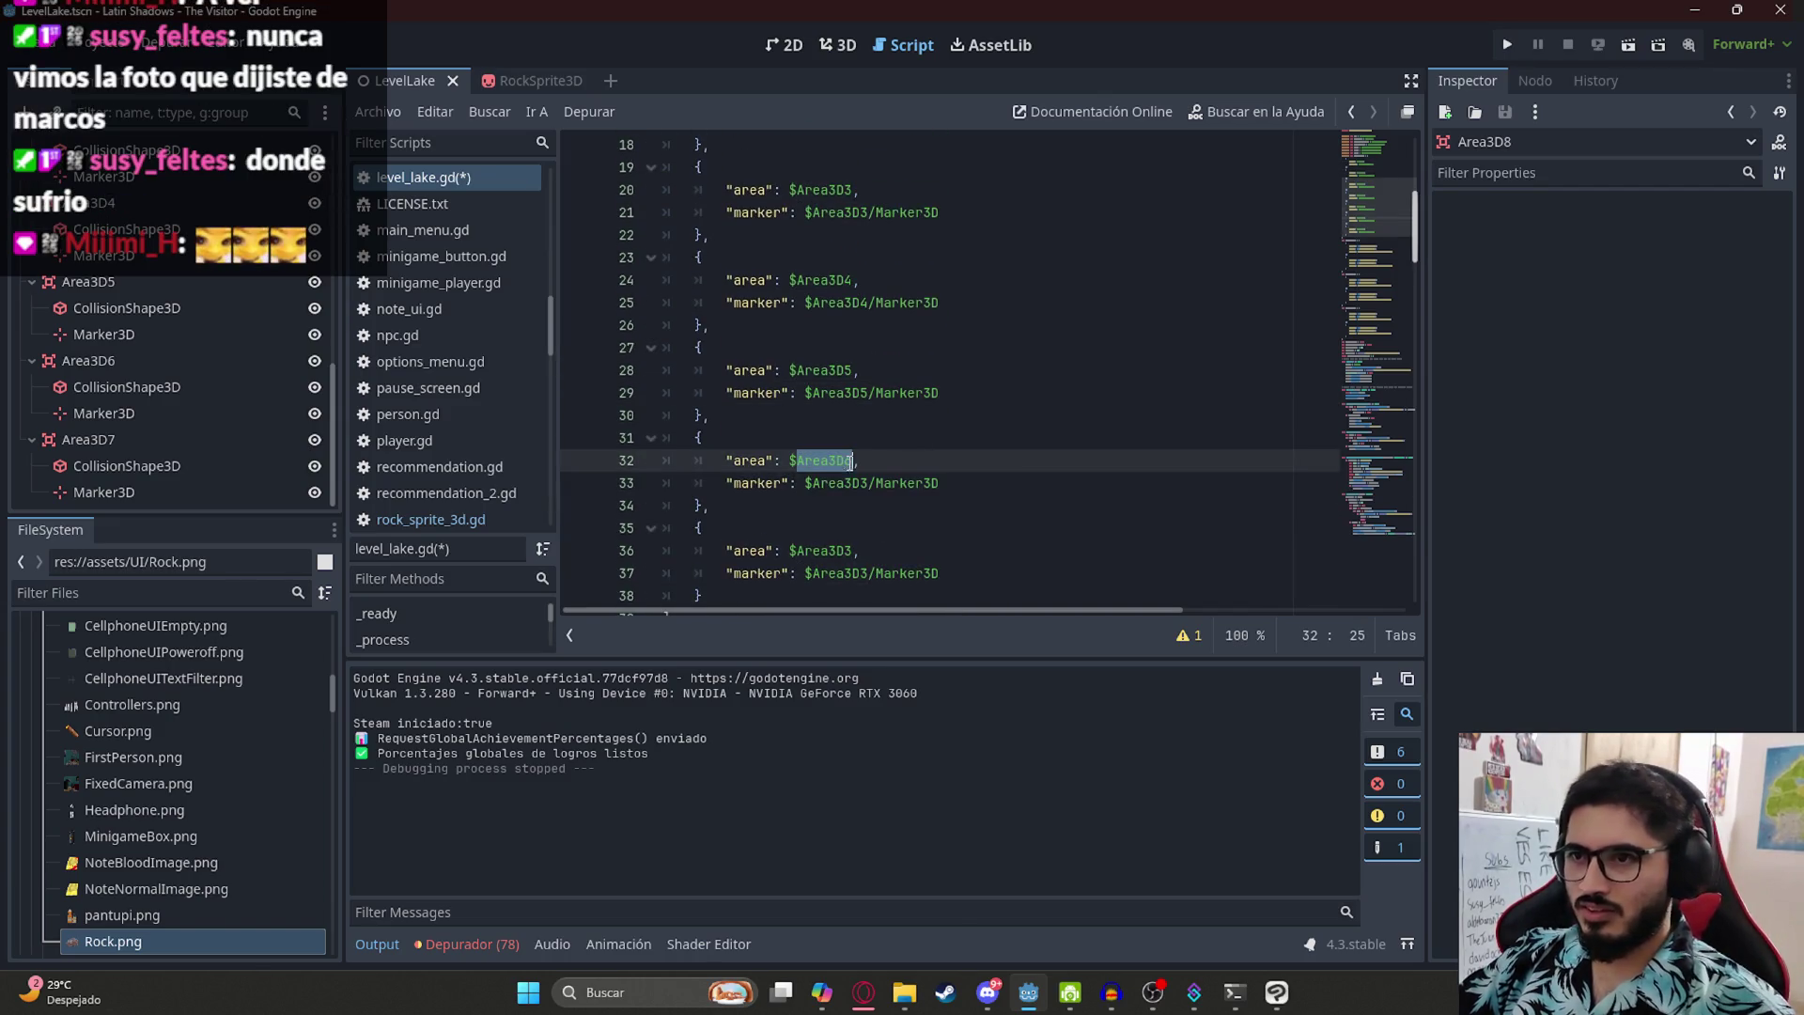
double_click(841, 483)
text($Area3D6)
- Renumber the last entry and its marker path to Area3D7, save the script, and run LevelLake
scroll(845, 342, down, 3)
click(851, 349)
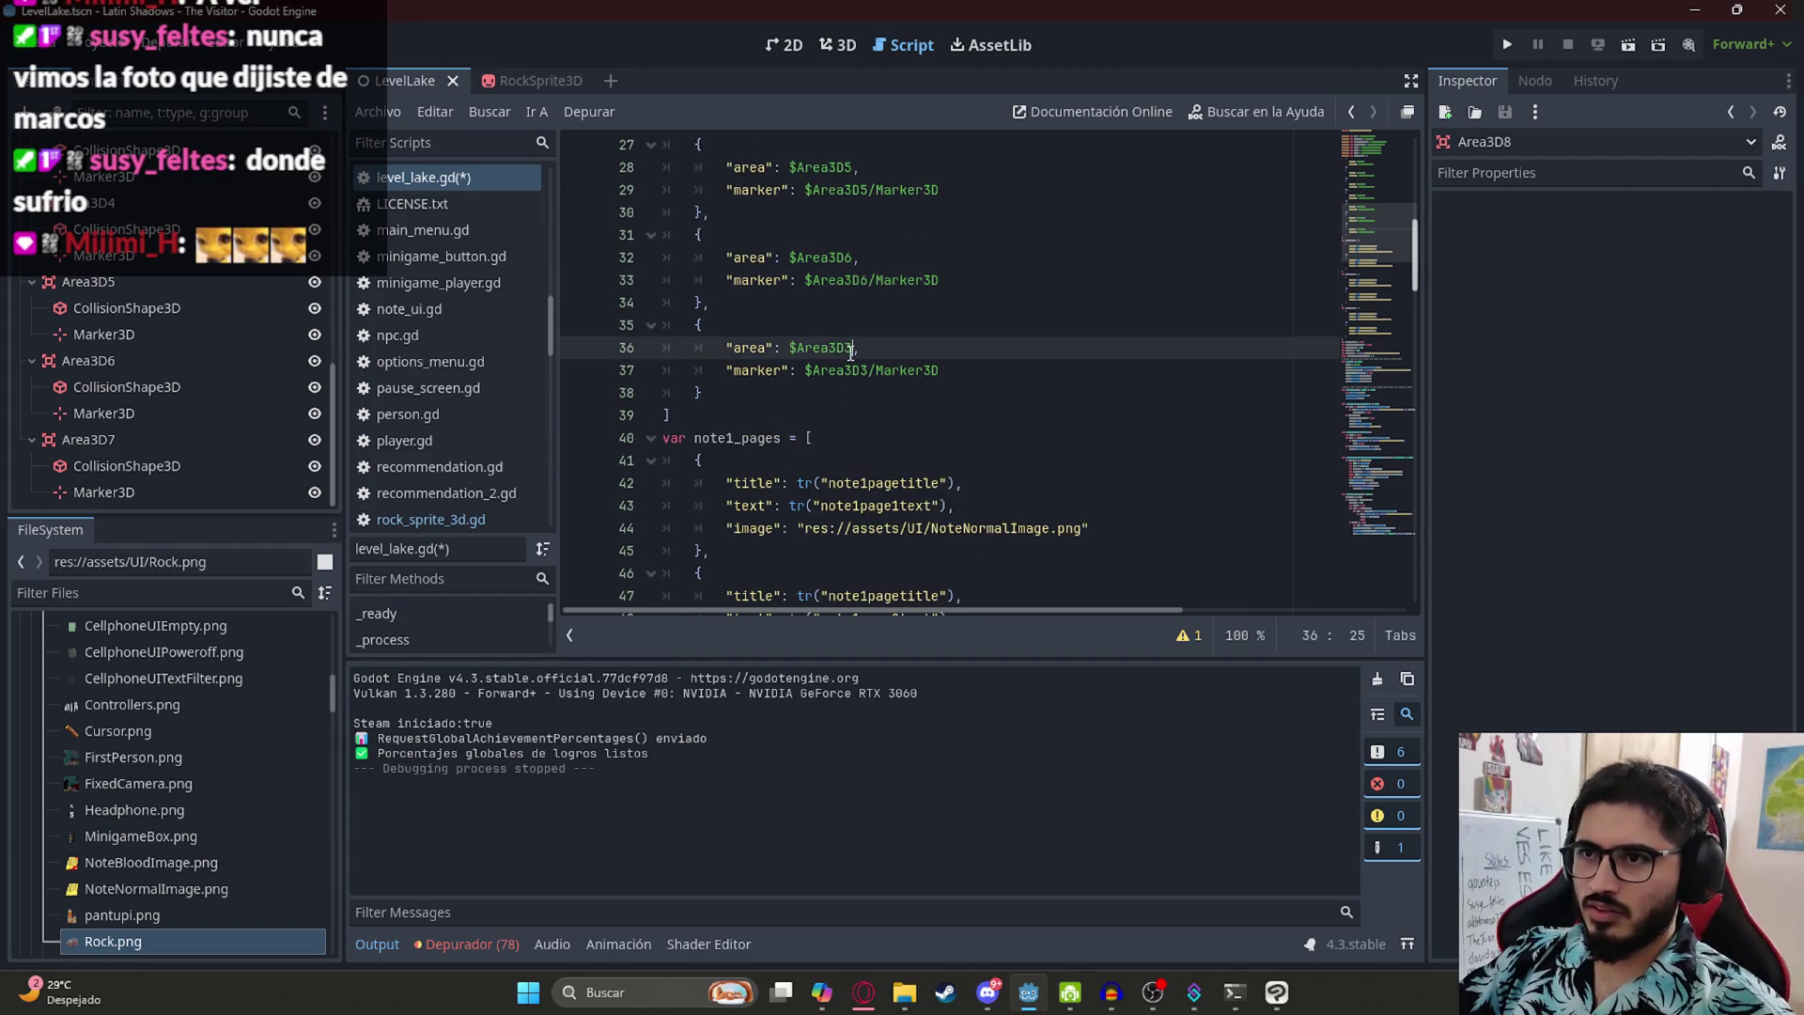
key(BackSpace)
text(7)
click(870, 370)
key(BackSpace)
text(7)
click(845, 326)
key(ctrl+s)
right_click(407, 81)
click(560, 233)
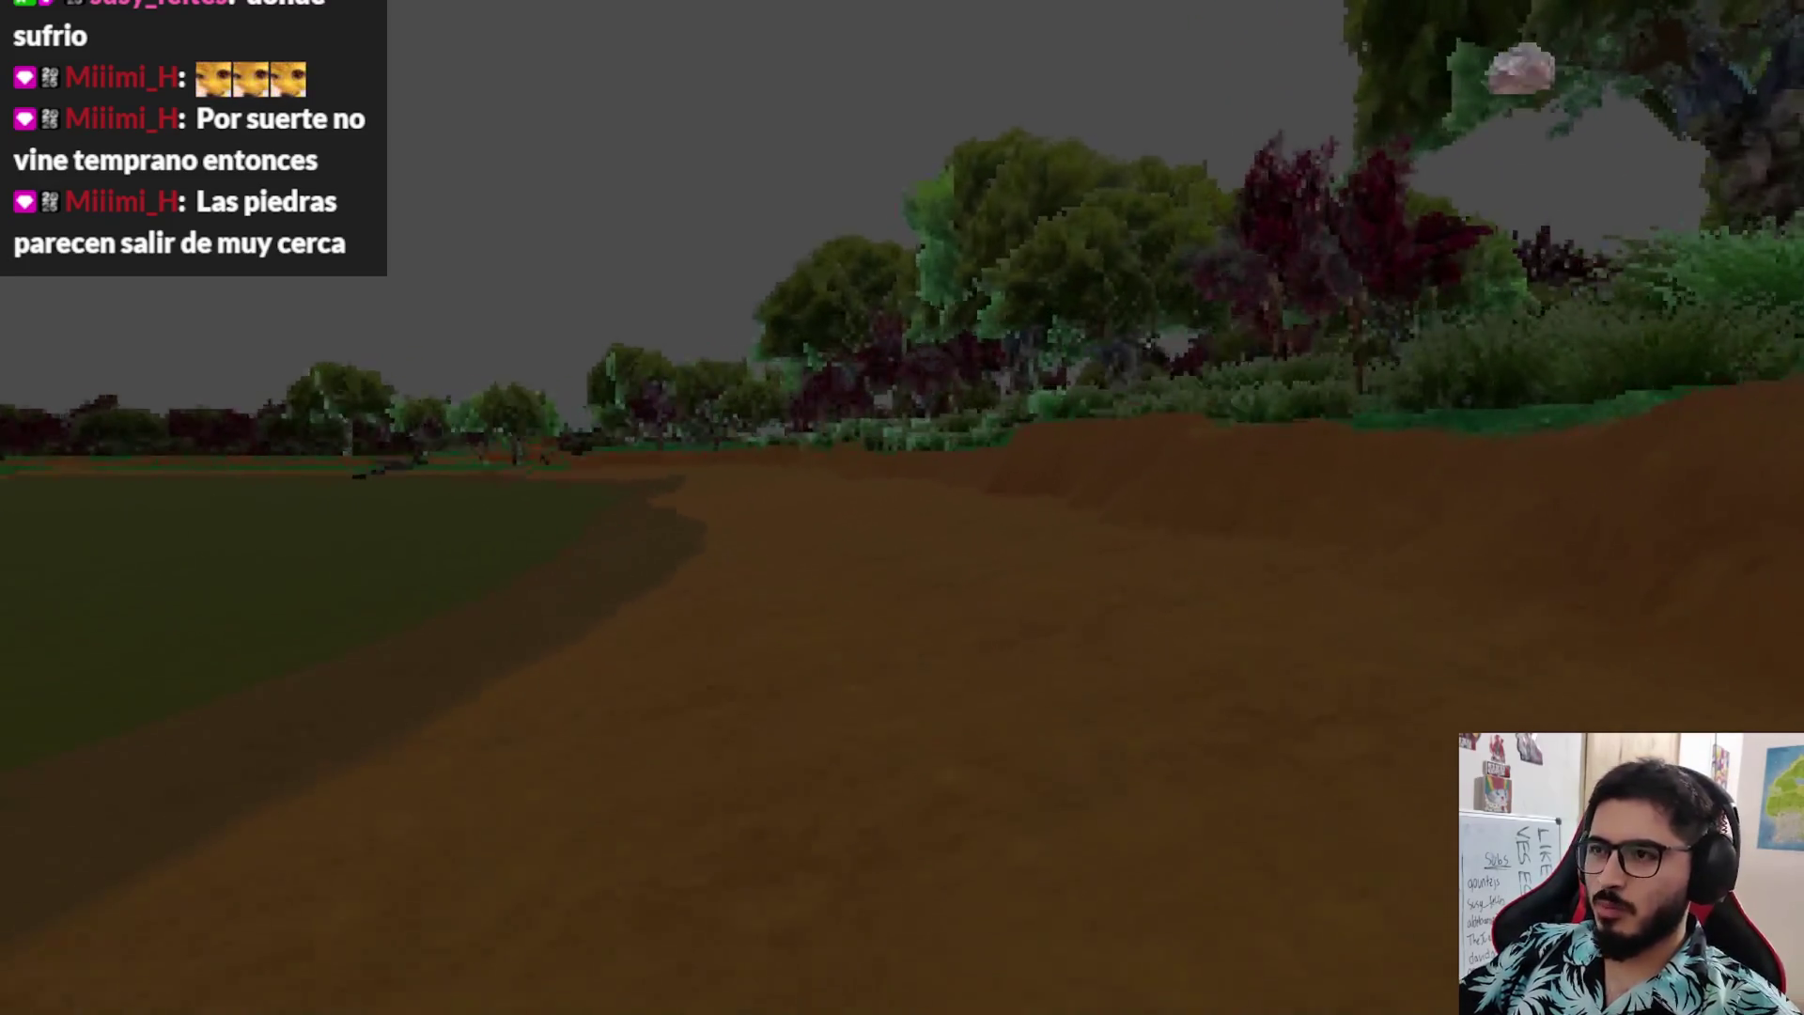
- Watch rocks fly in from the spawn zones, then pause and quit the game to the desktop
key(Escape)
click(752, 707)
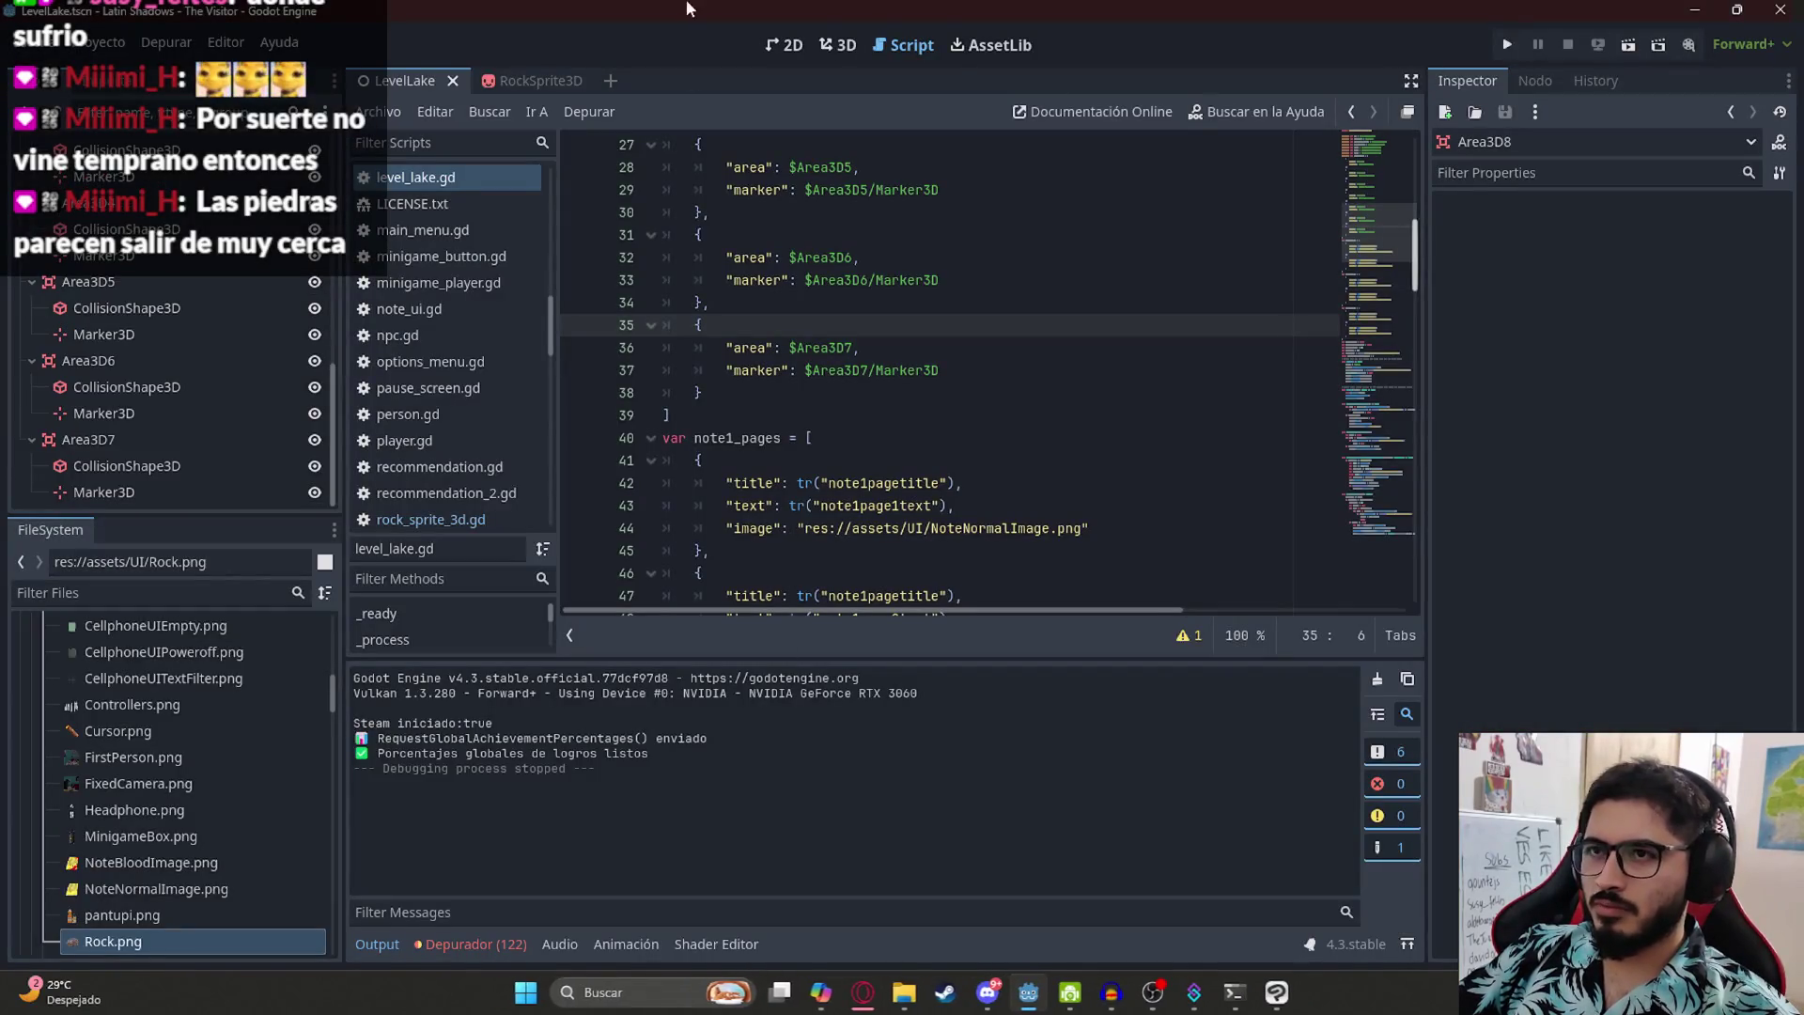
- Multi-select the Marker3D nodes of Area3D through Area3D7 in the Scene dock
click(853, 47)
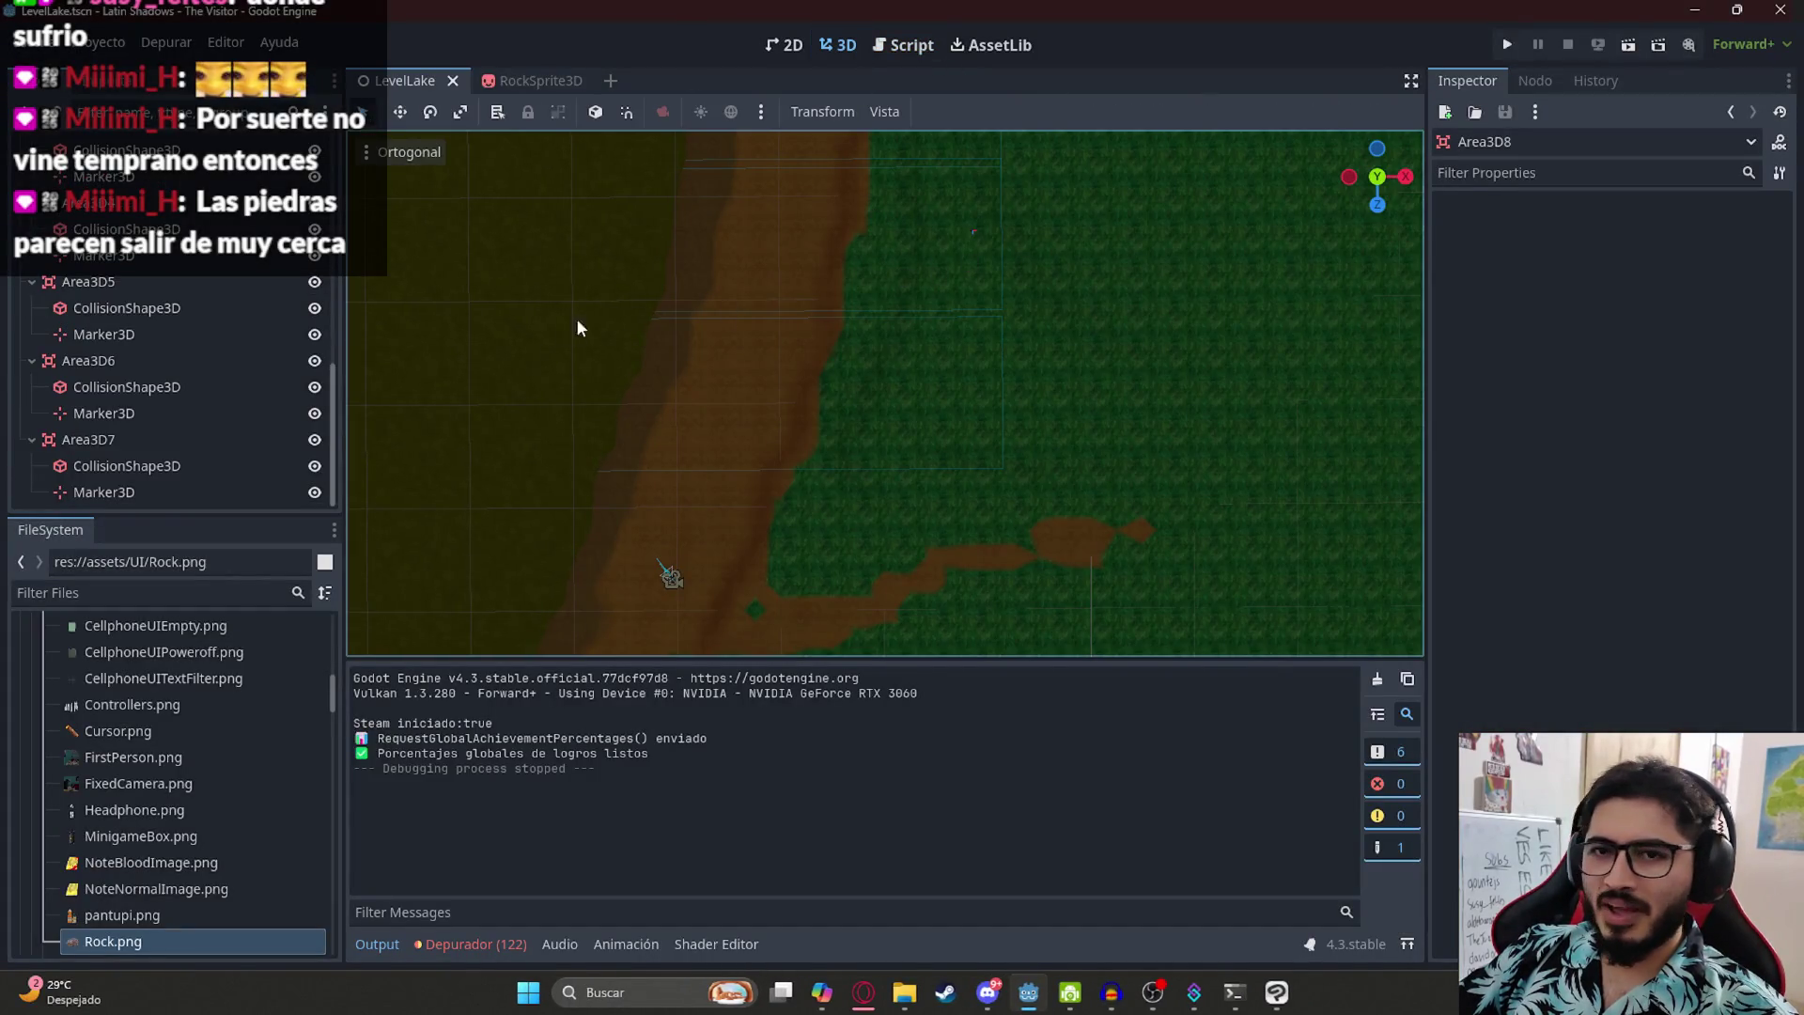
click(121, 493)
click(145, 414)
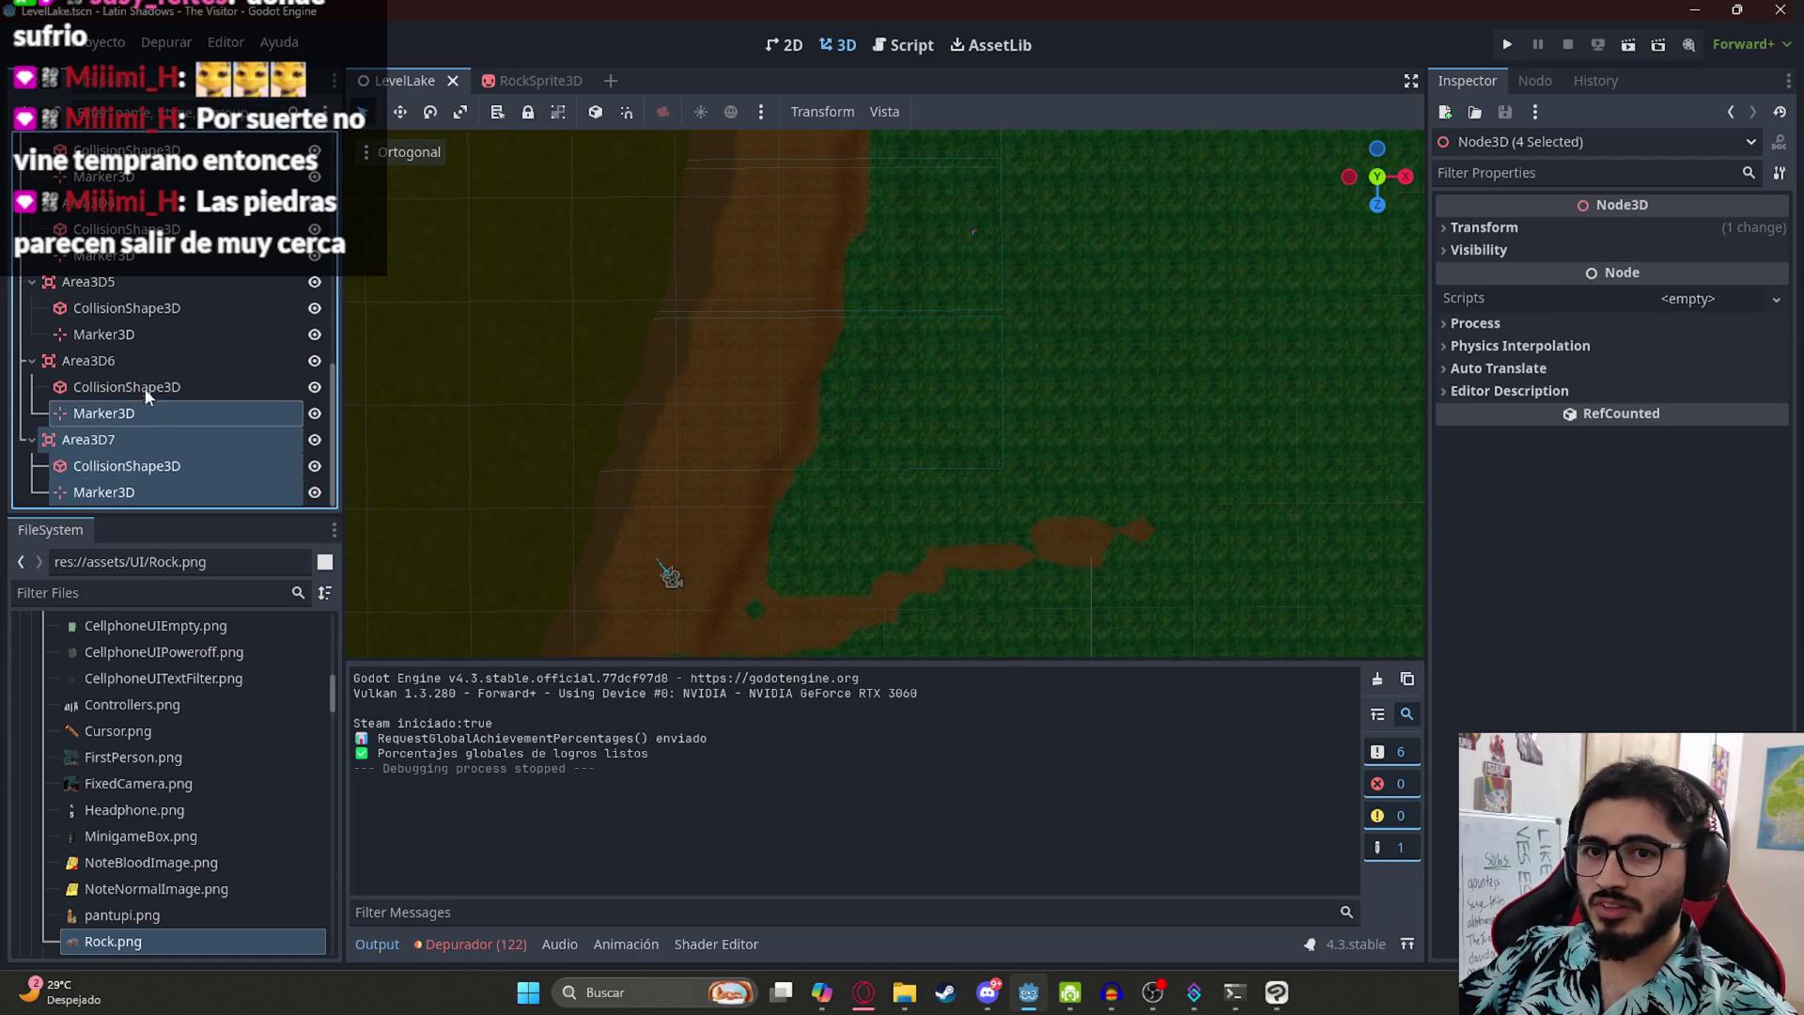
click(127, 414)
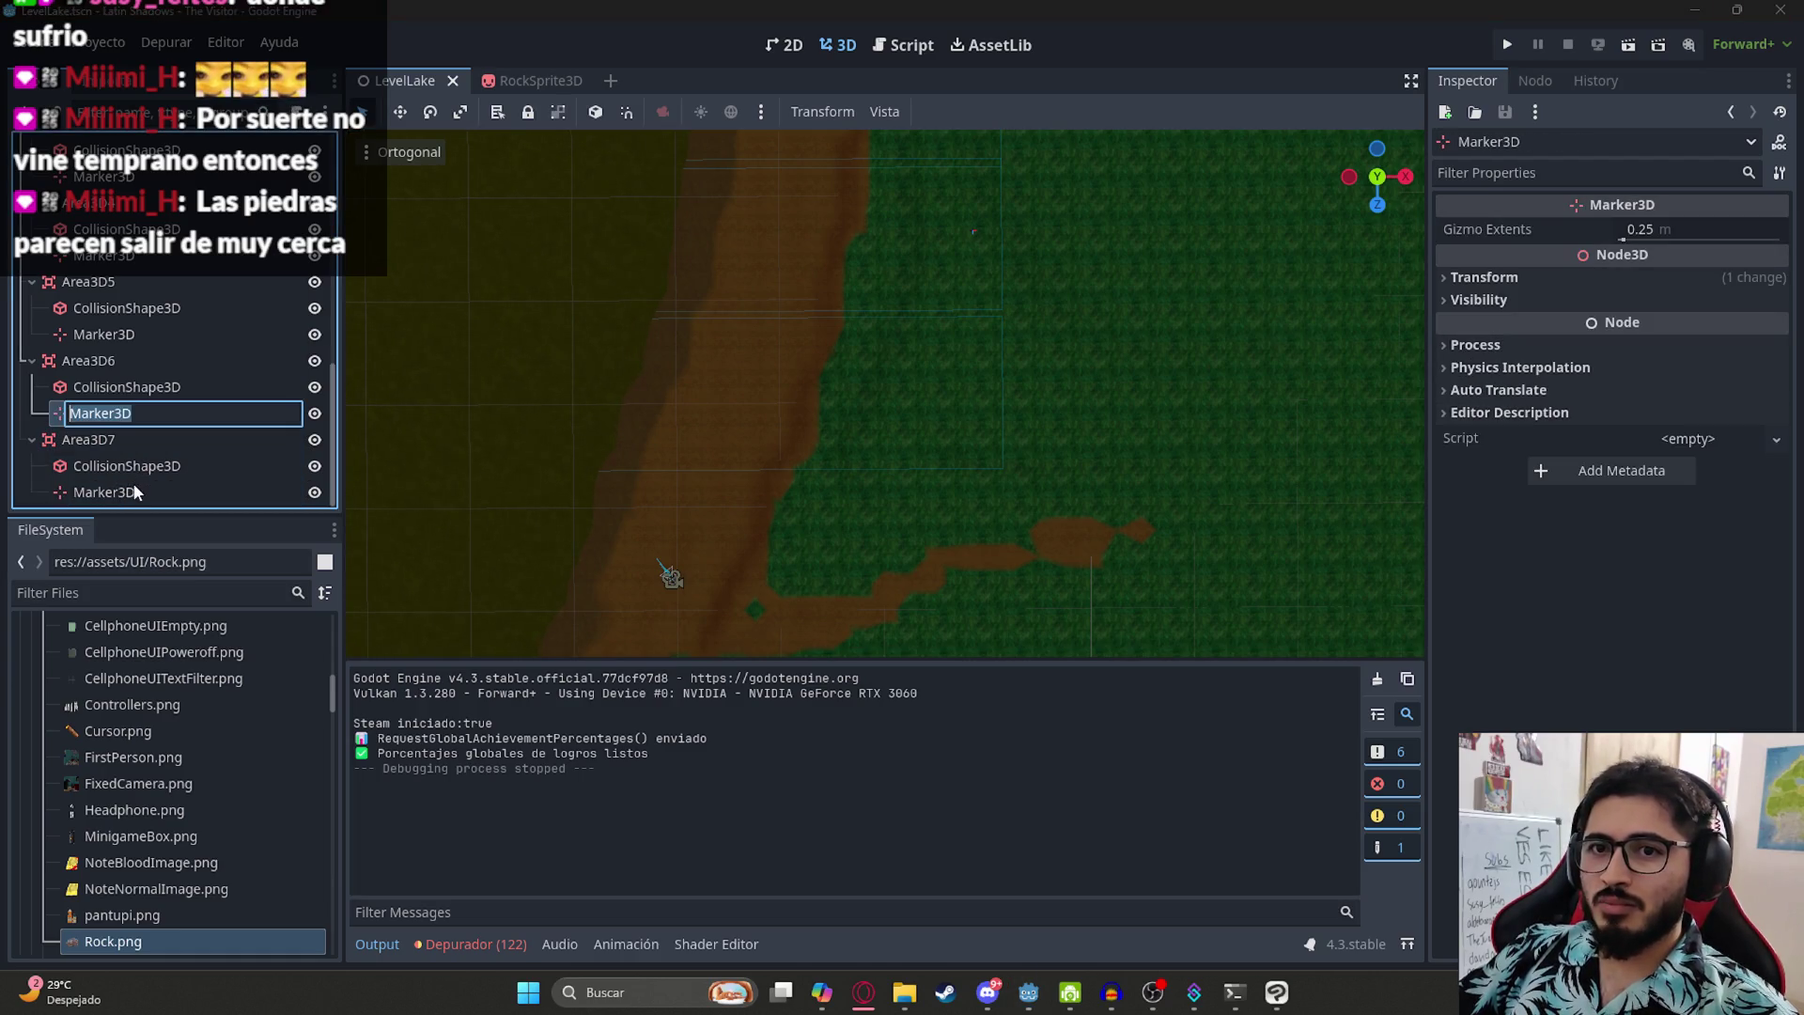
ctrl+click(141, 413)
ctrl+click(112, 334)
scroll(136, 251, up, 3)
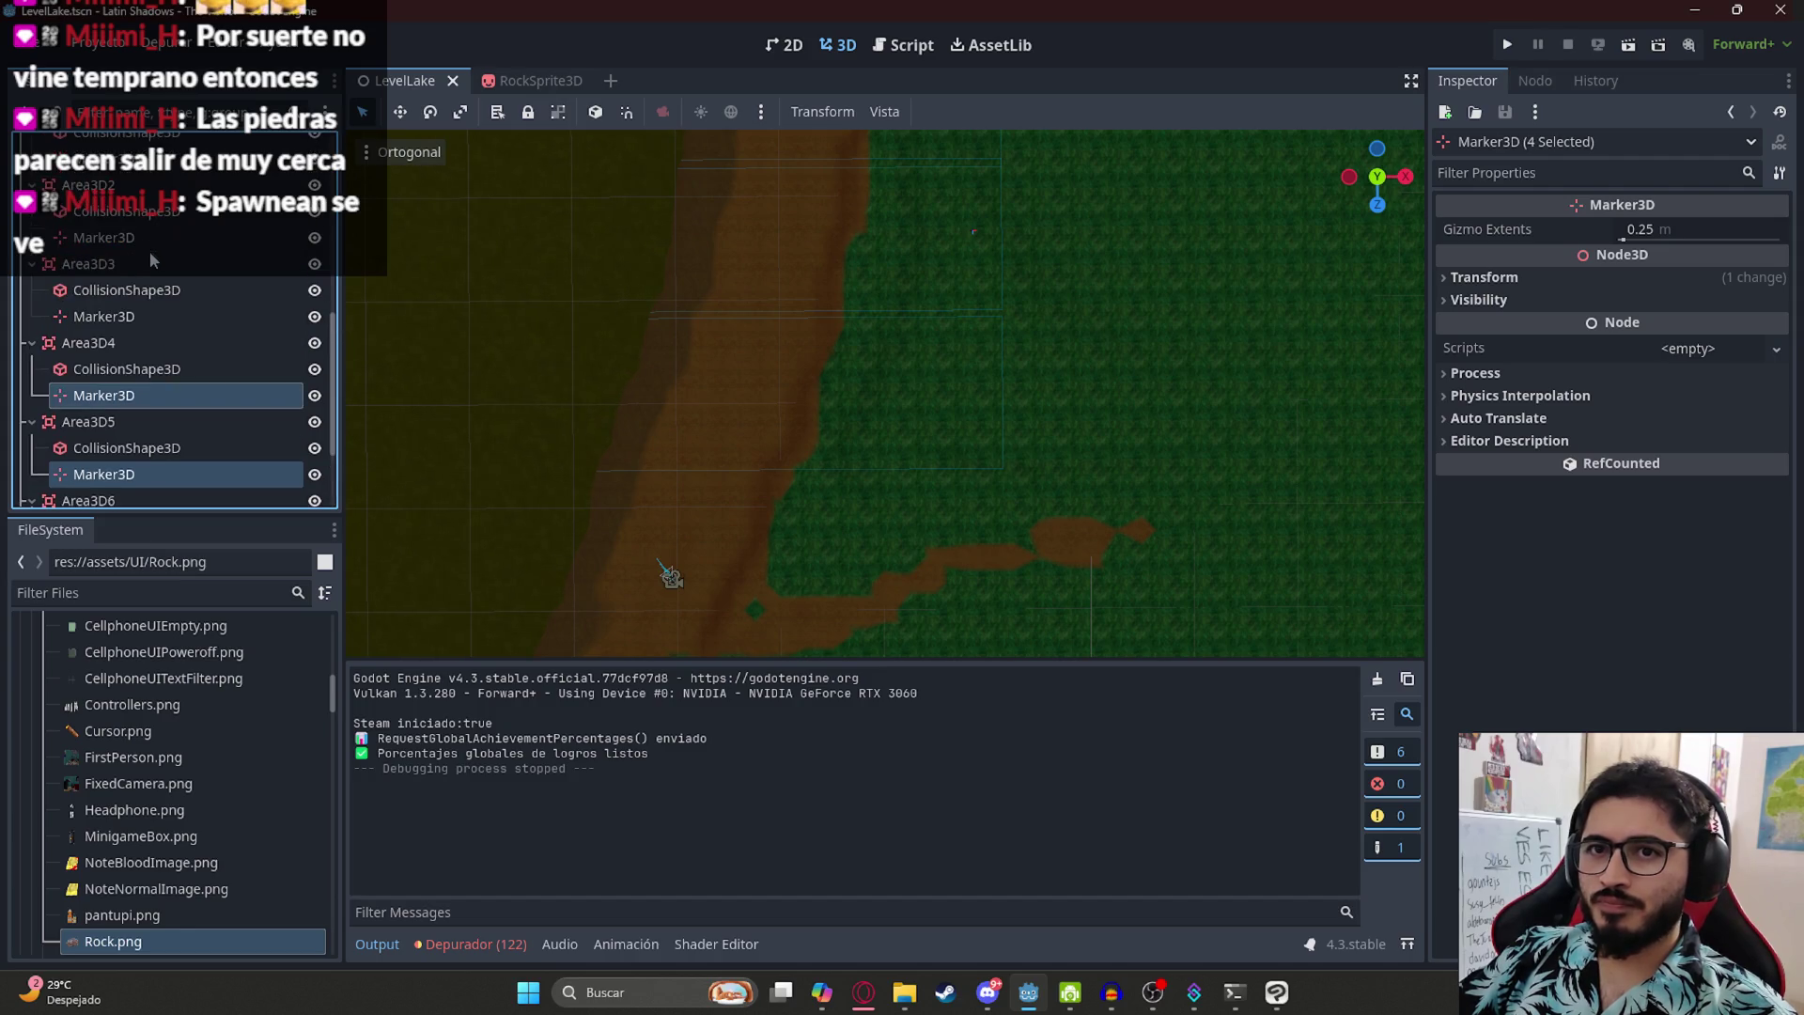
ctrl+click(138, 315)
scroll(138, 312, up, 2)
ctrl+click(138, 330)
ctrl+click(136, 252)
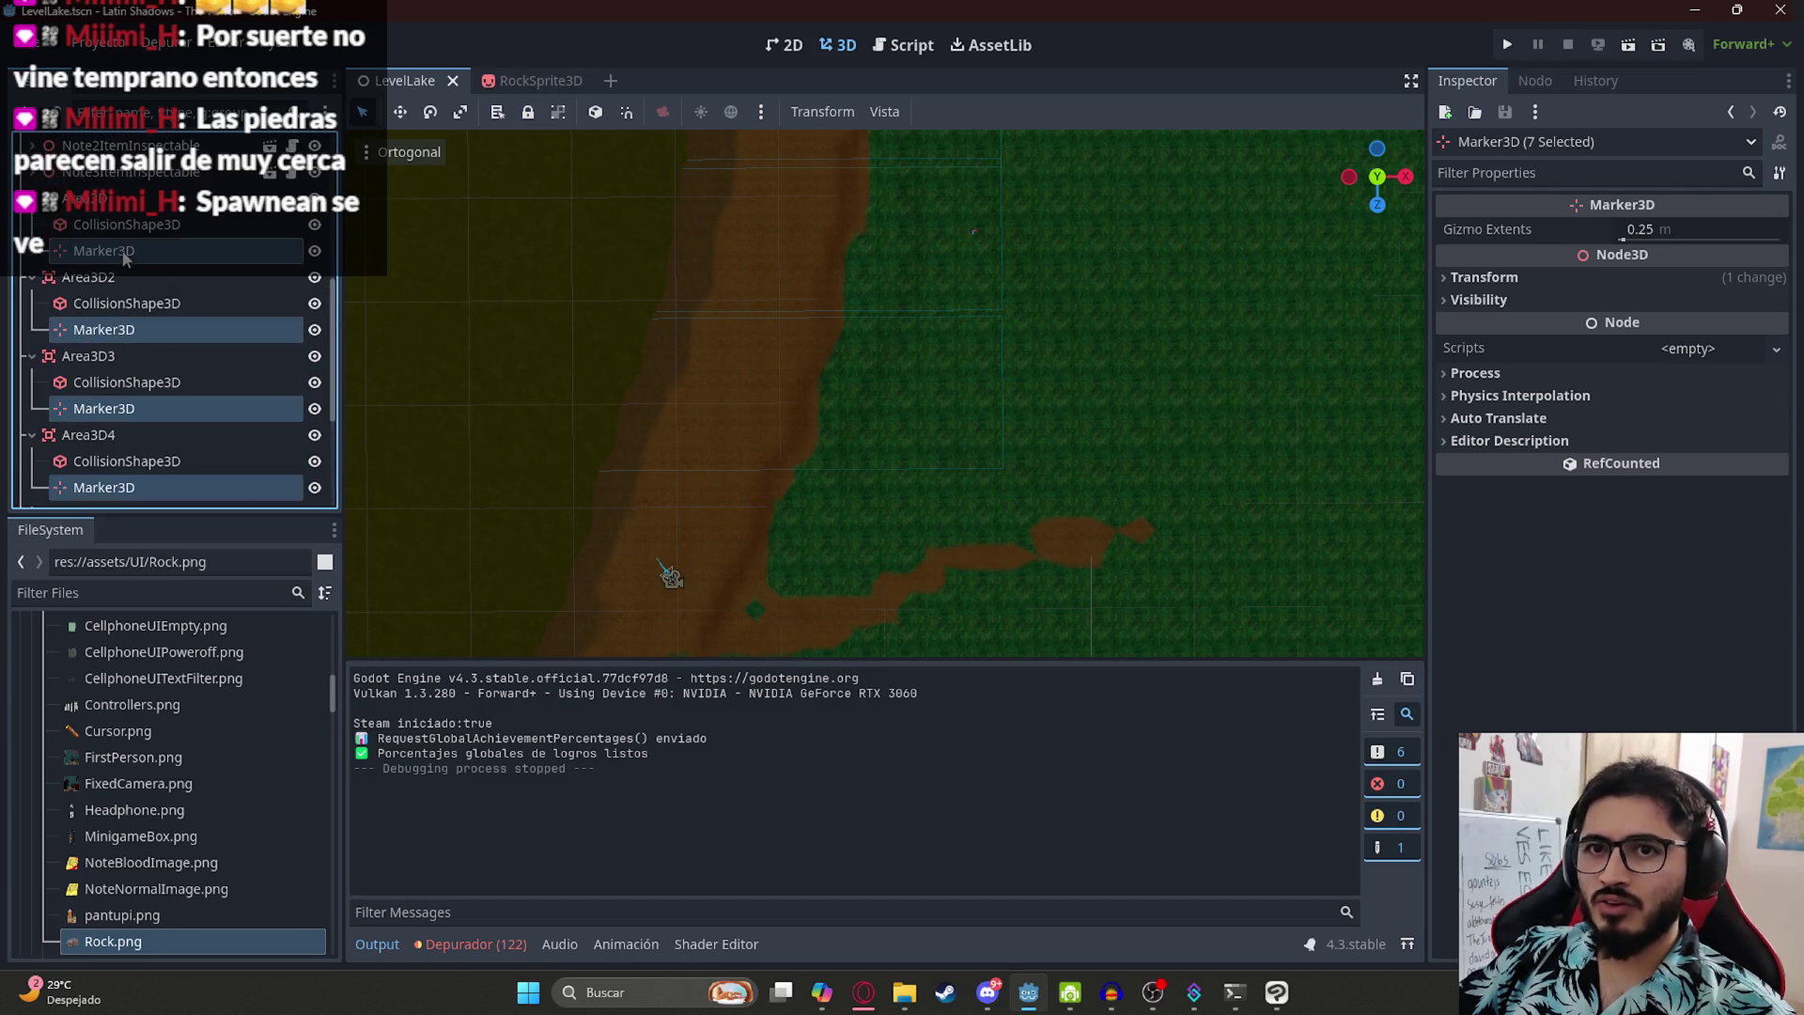
scroll(135, 280, up, 2)
- Frame the markers, shift them together sideways, save LevelLake and launch a playtest
key(f)
scroll(984, 251, down, 2)
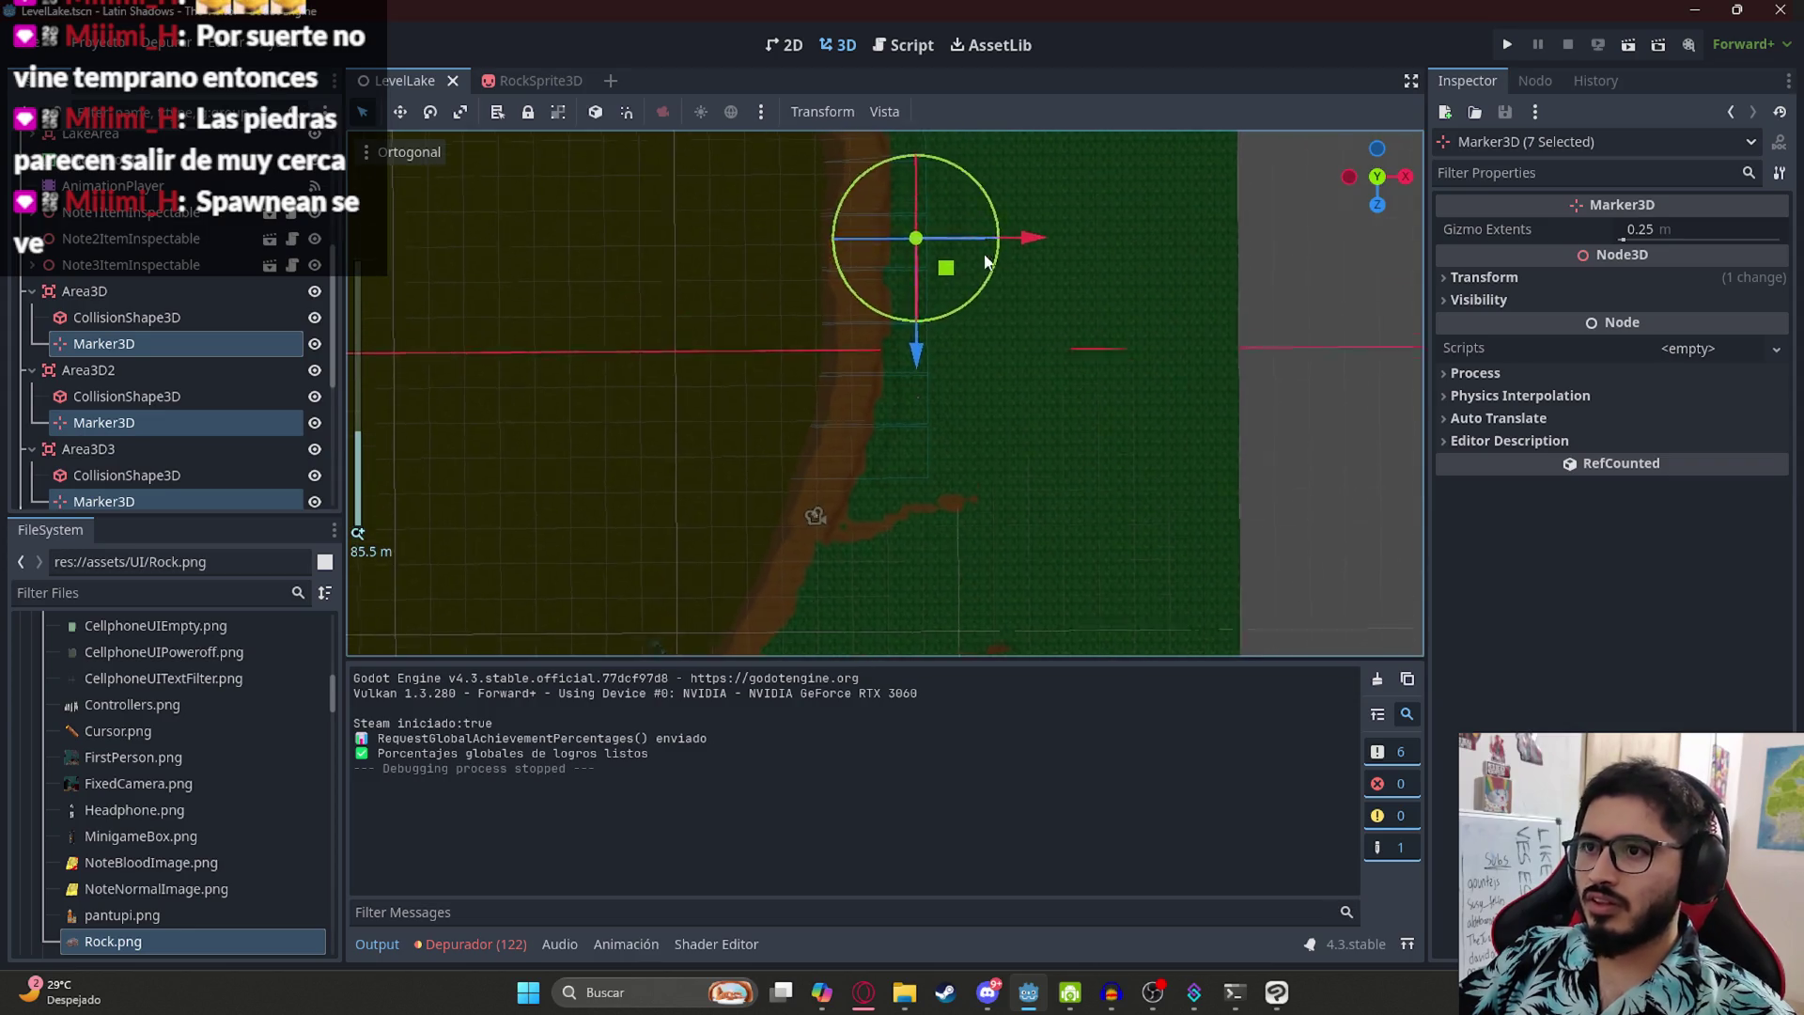
mouse_move(1081, 225)
mouse_down()
mouse_move(1114, 237)
mouse_move(1021, 175)
mouse_up()
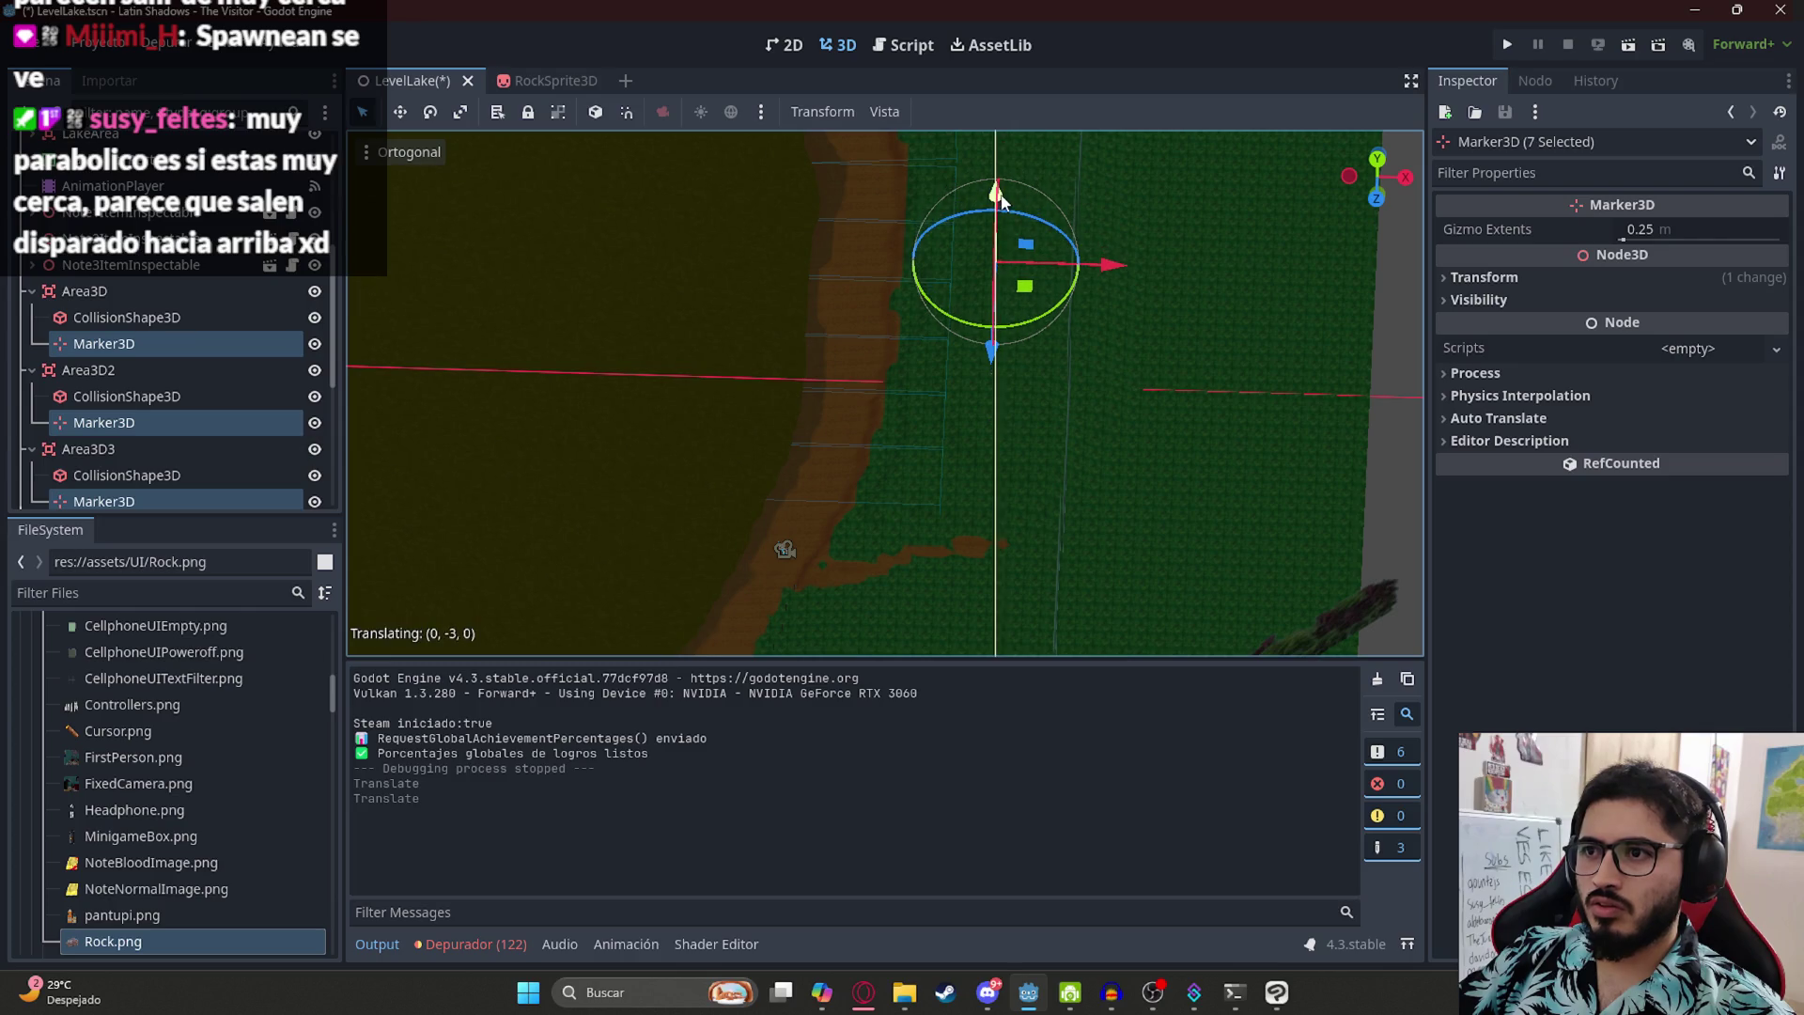
key(ctrl+s)
right_click(435, 81)
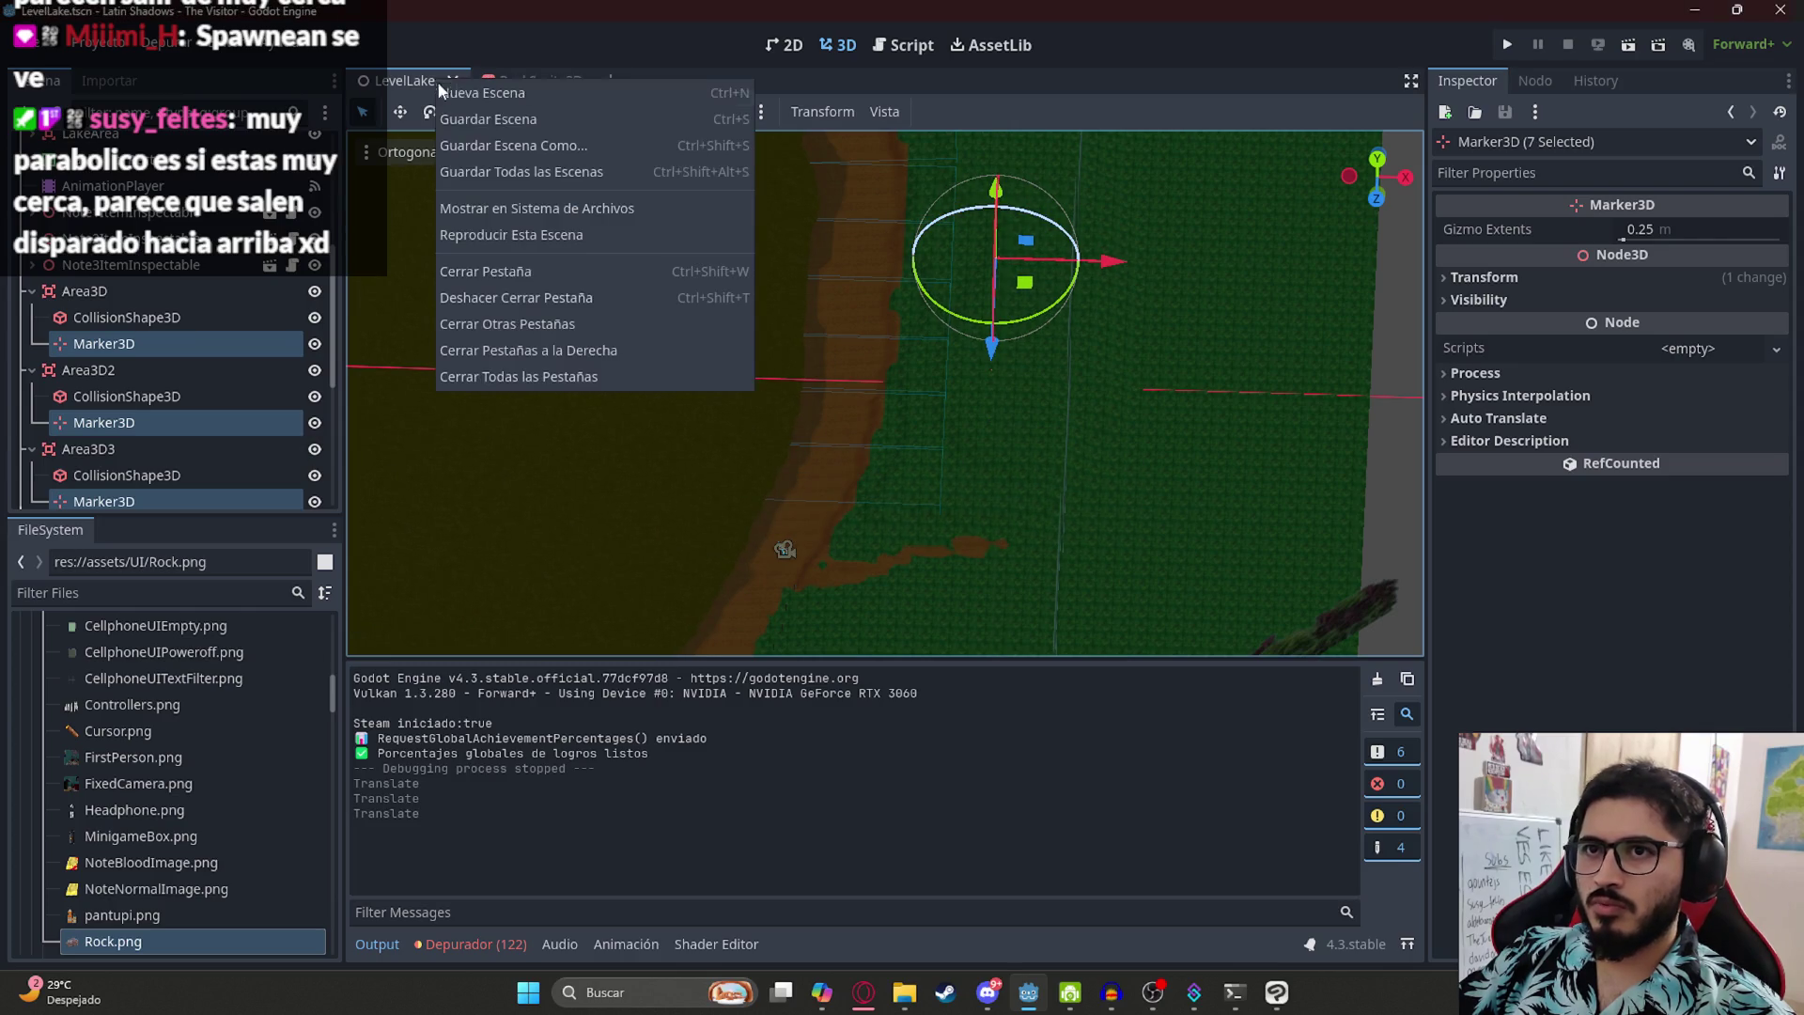
click(516, 233)
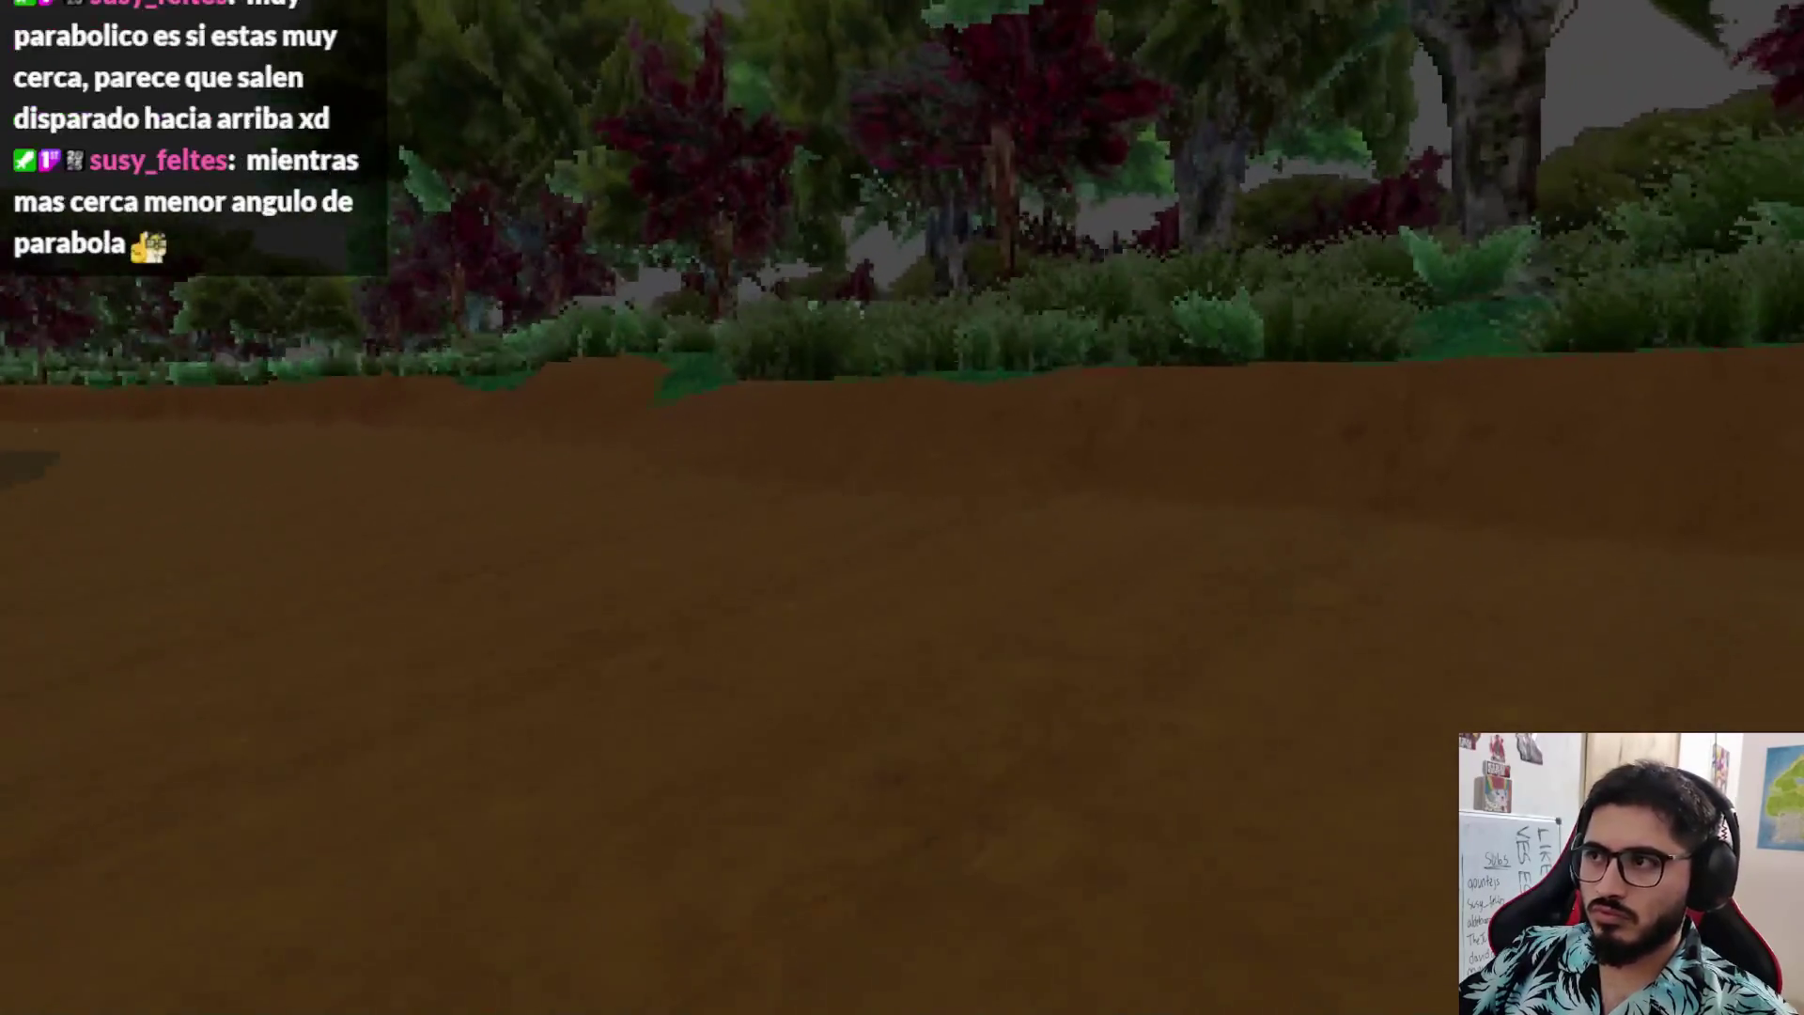
key(Escape)
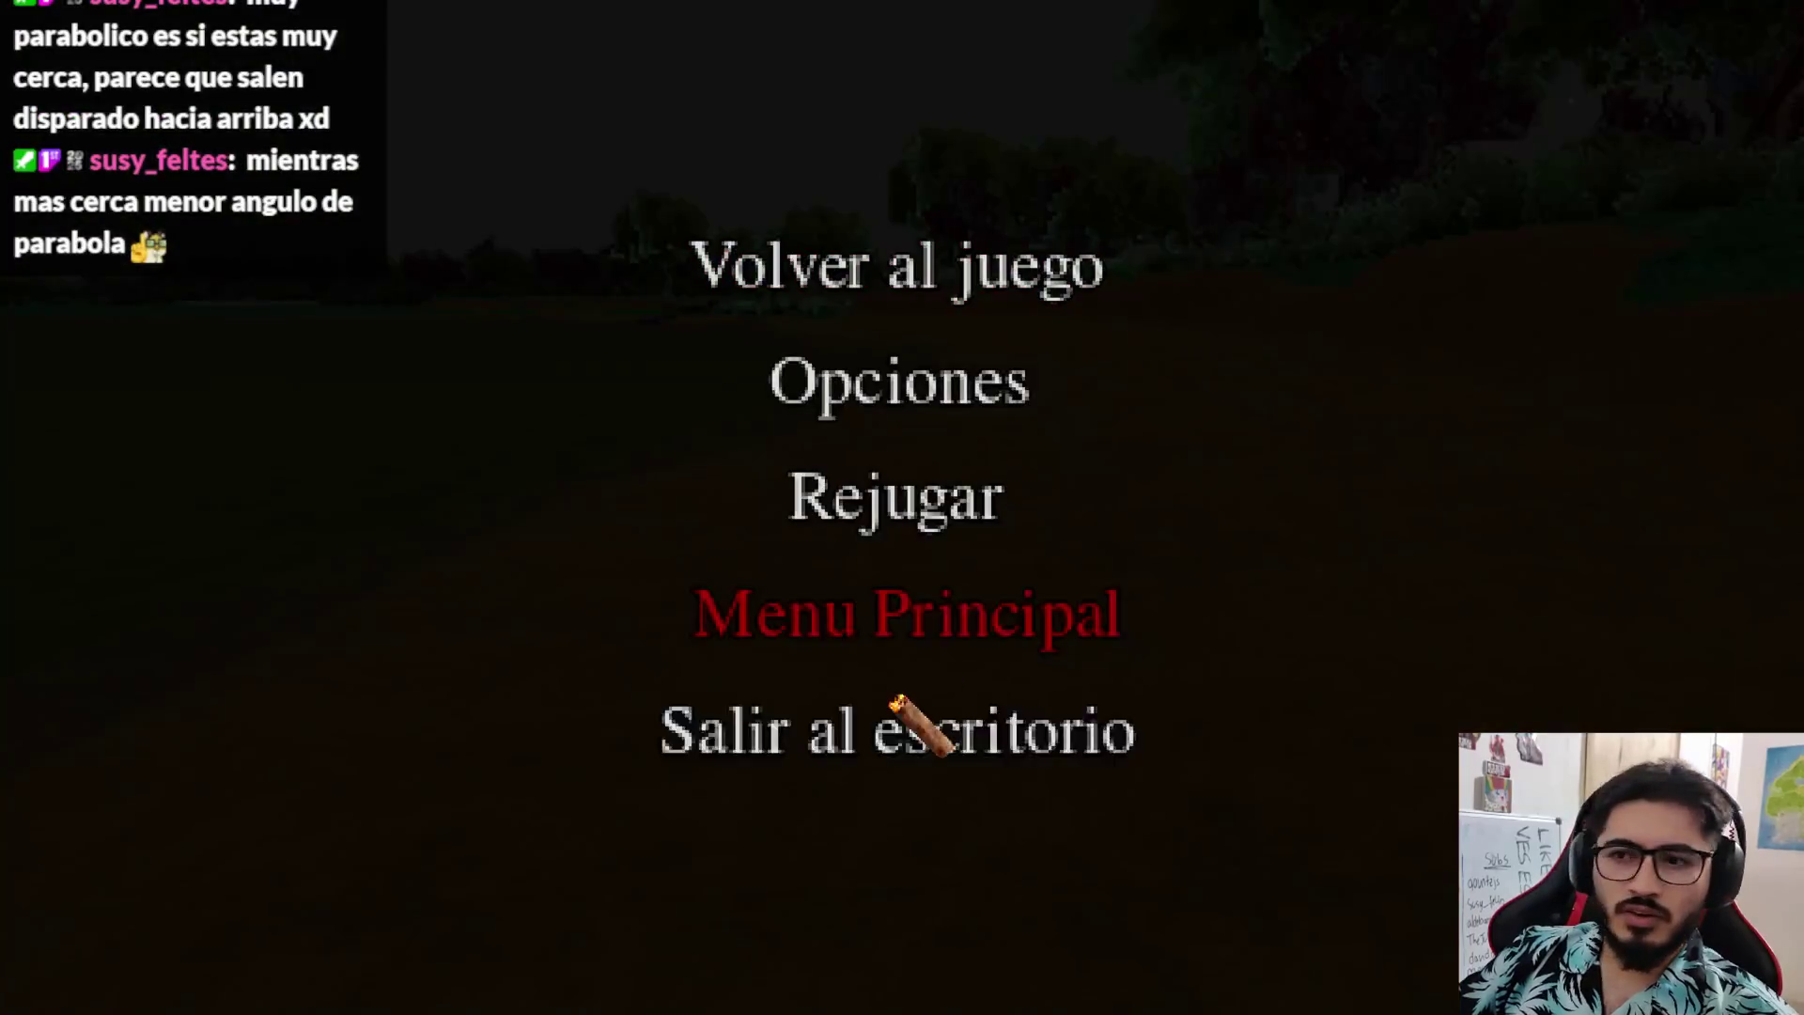
click(888, 700)
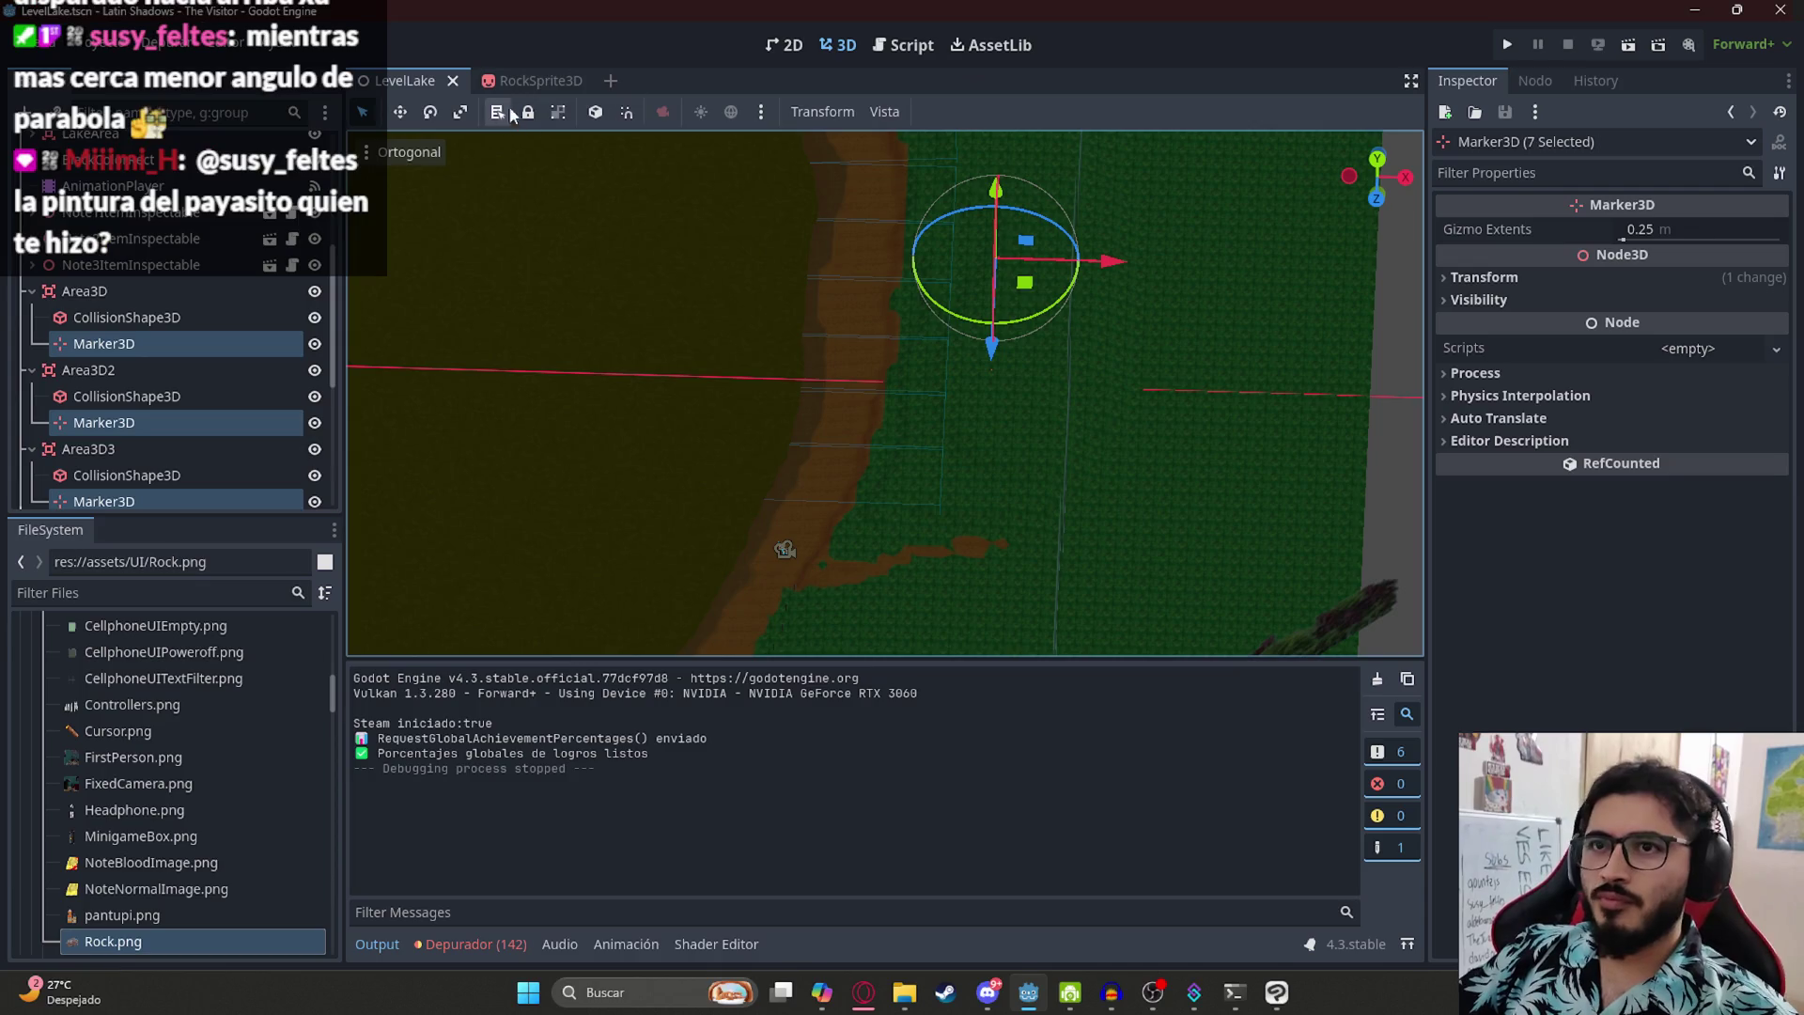
- Set the RockSprite3D Arc Height to 3 and run the LevelLake scene
click(527, 81)
click(1651, 316)
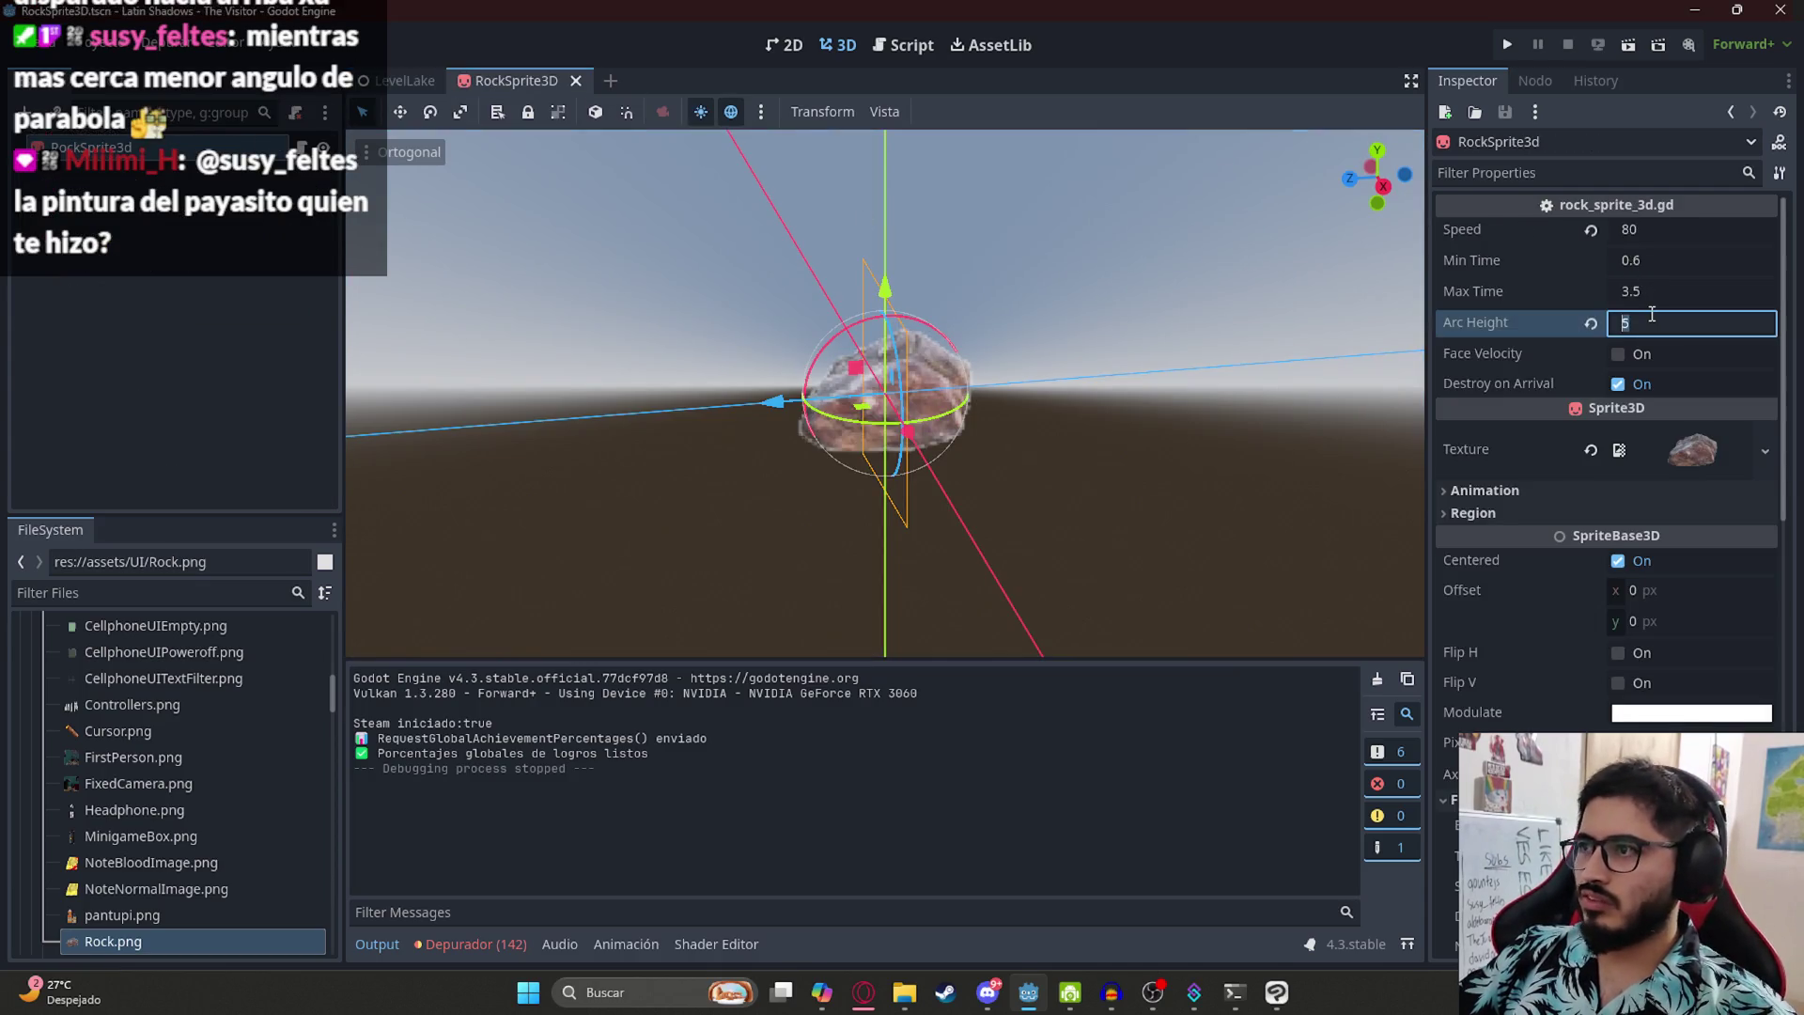
right_click(406, 82)
click(489, 231)
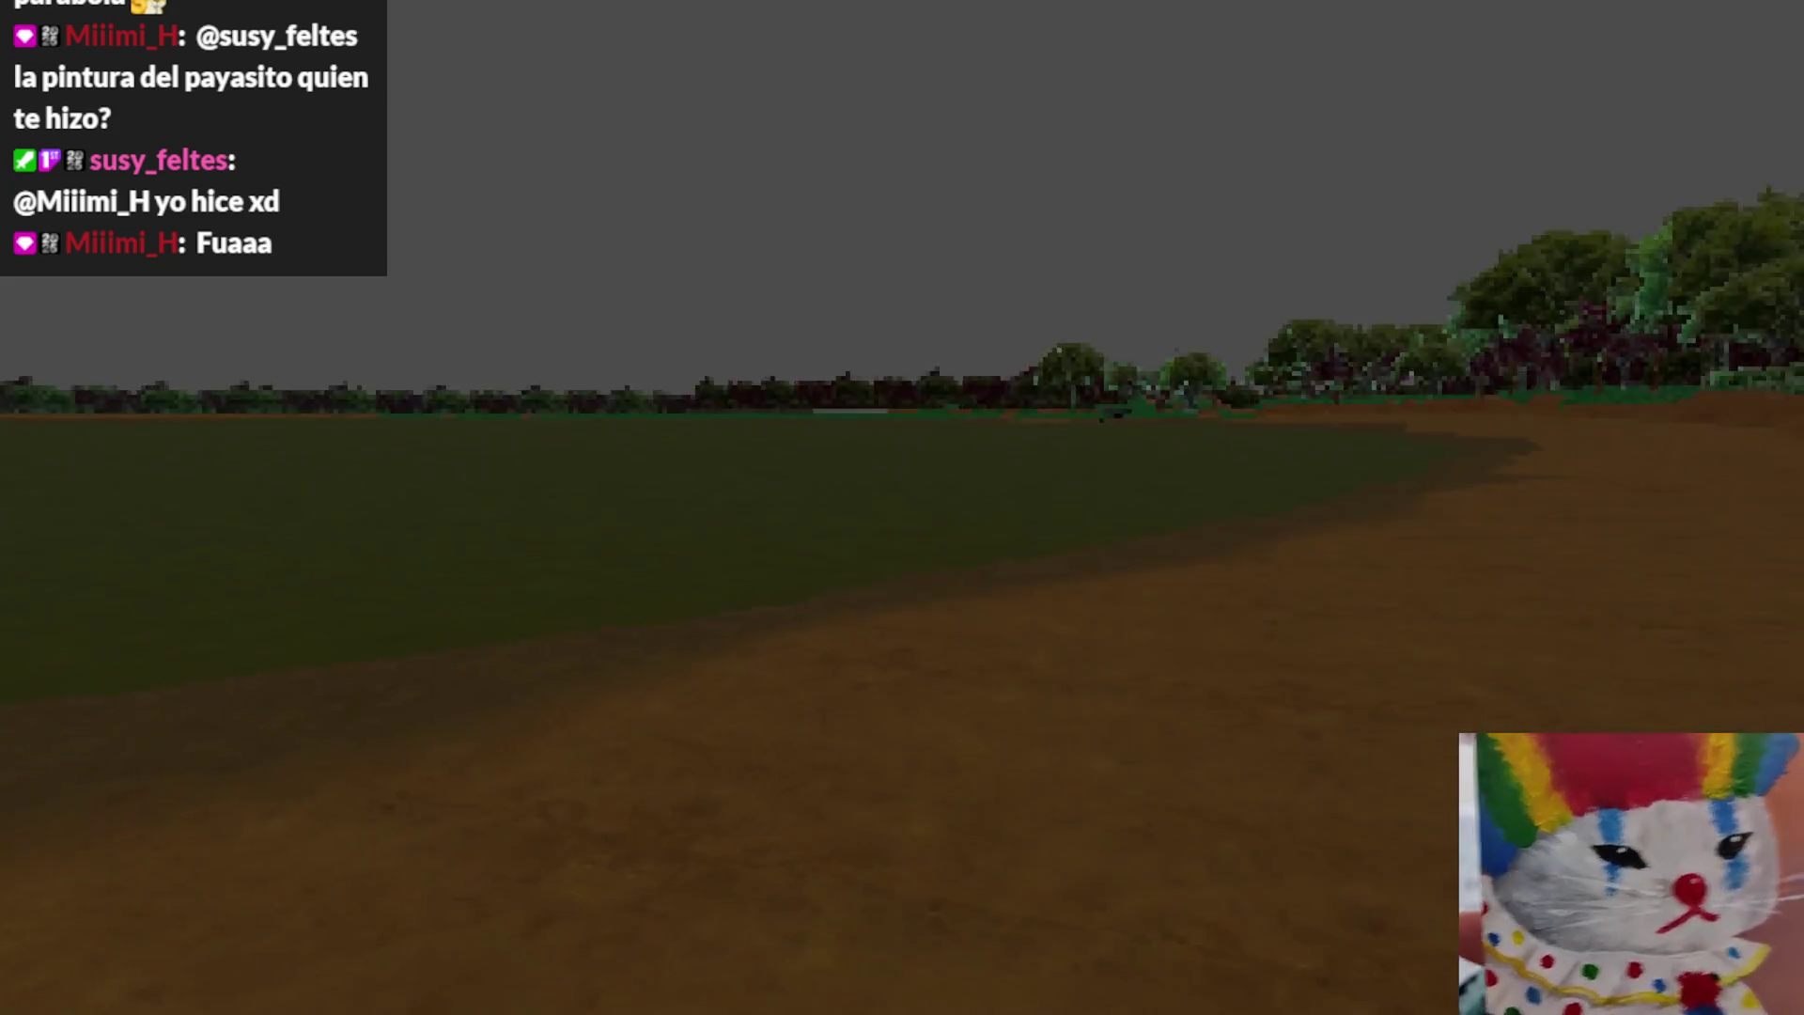
- Restart the level once from the pause menu, then quit back to the editor
key(Escape)
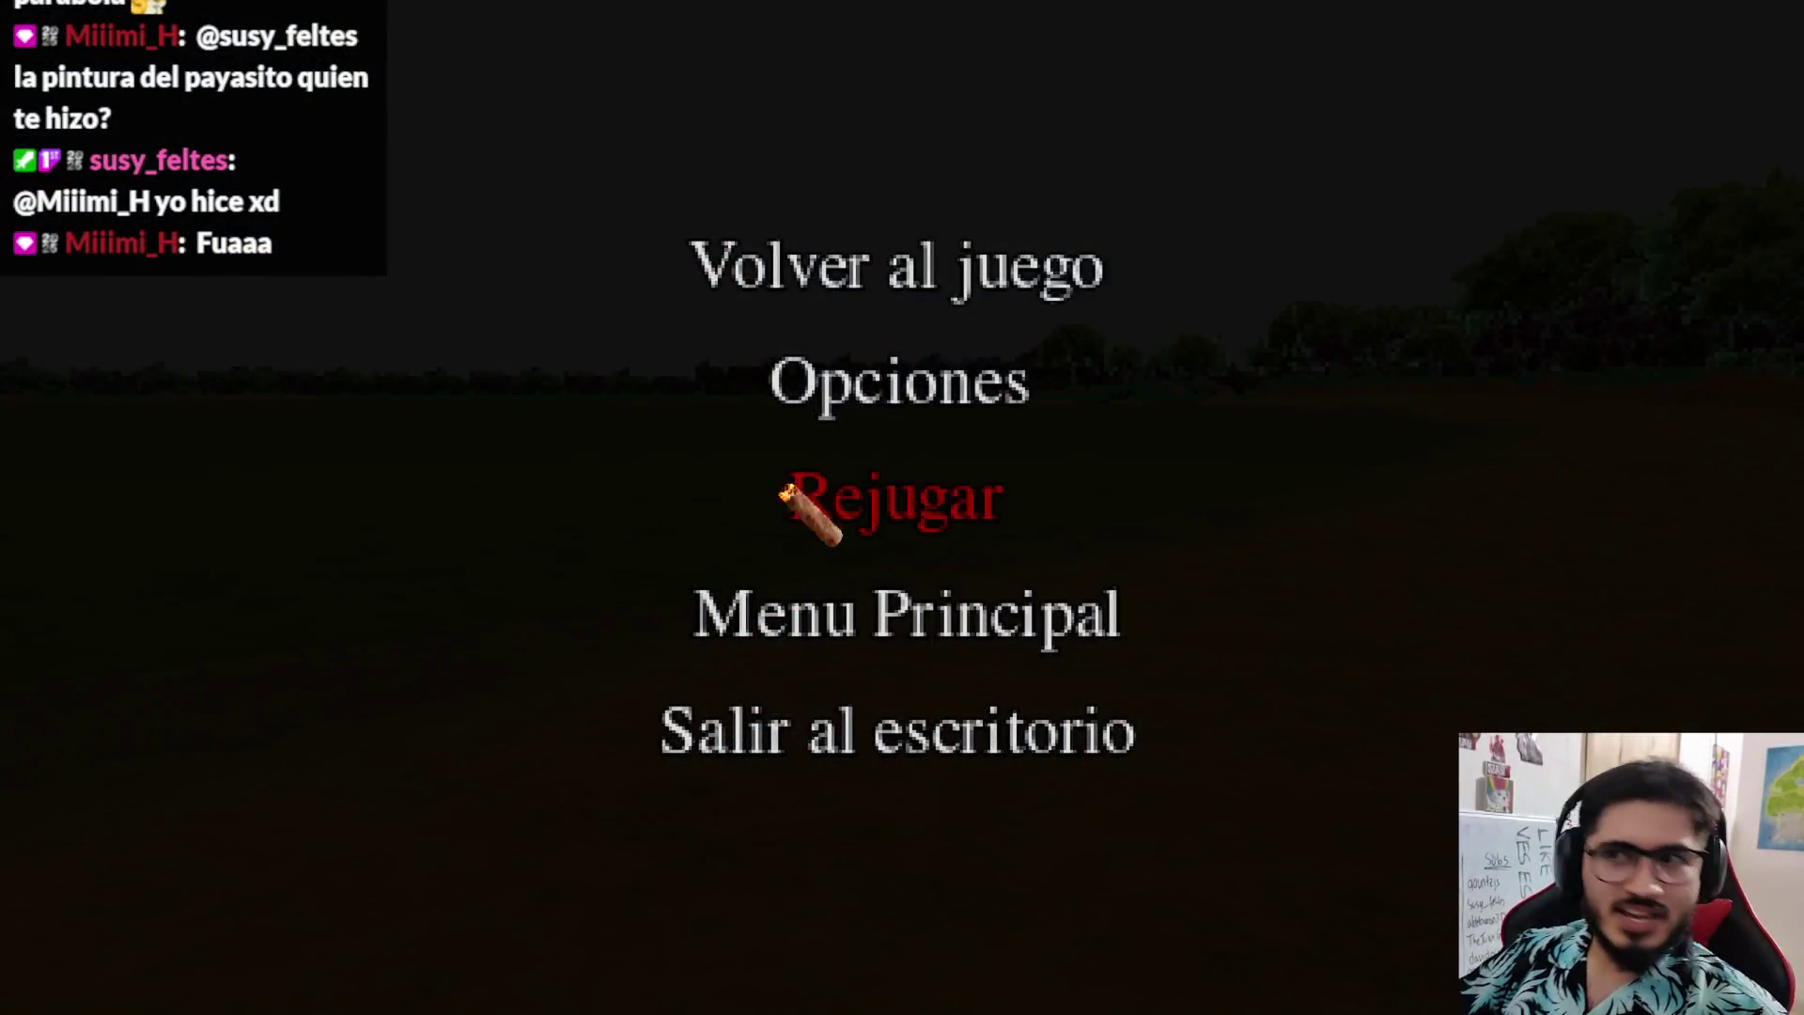
click(769, 534)
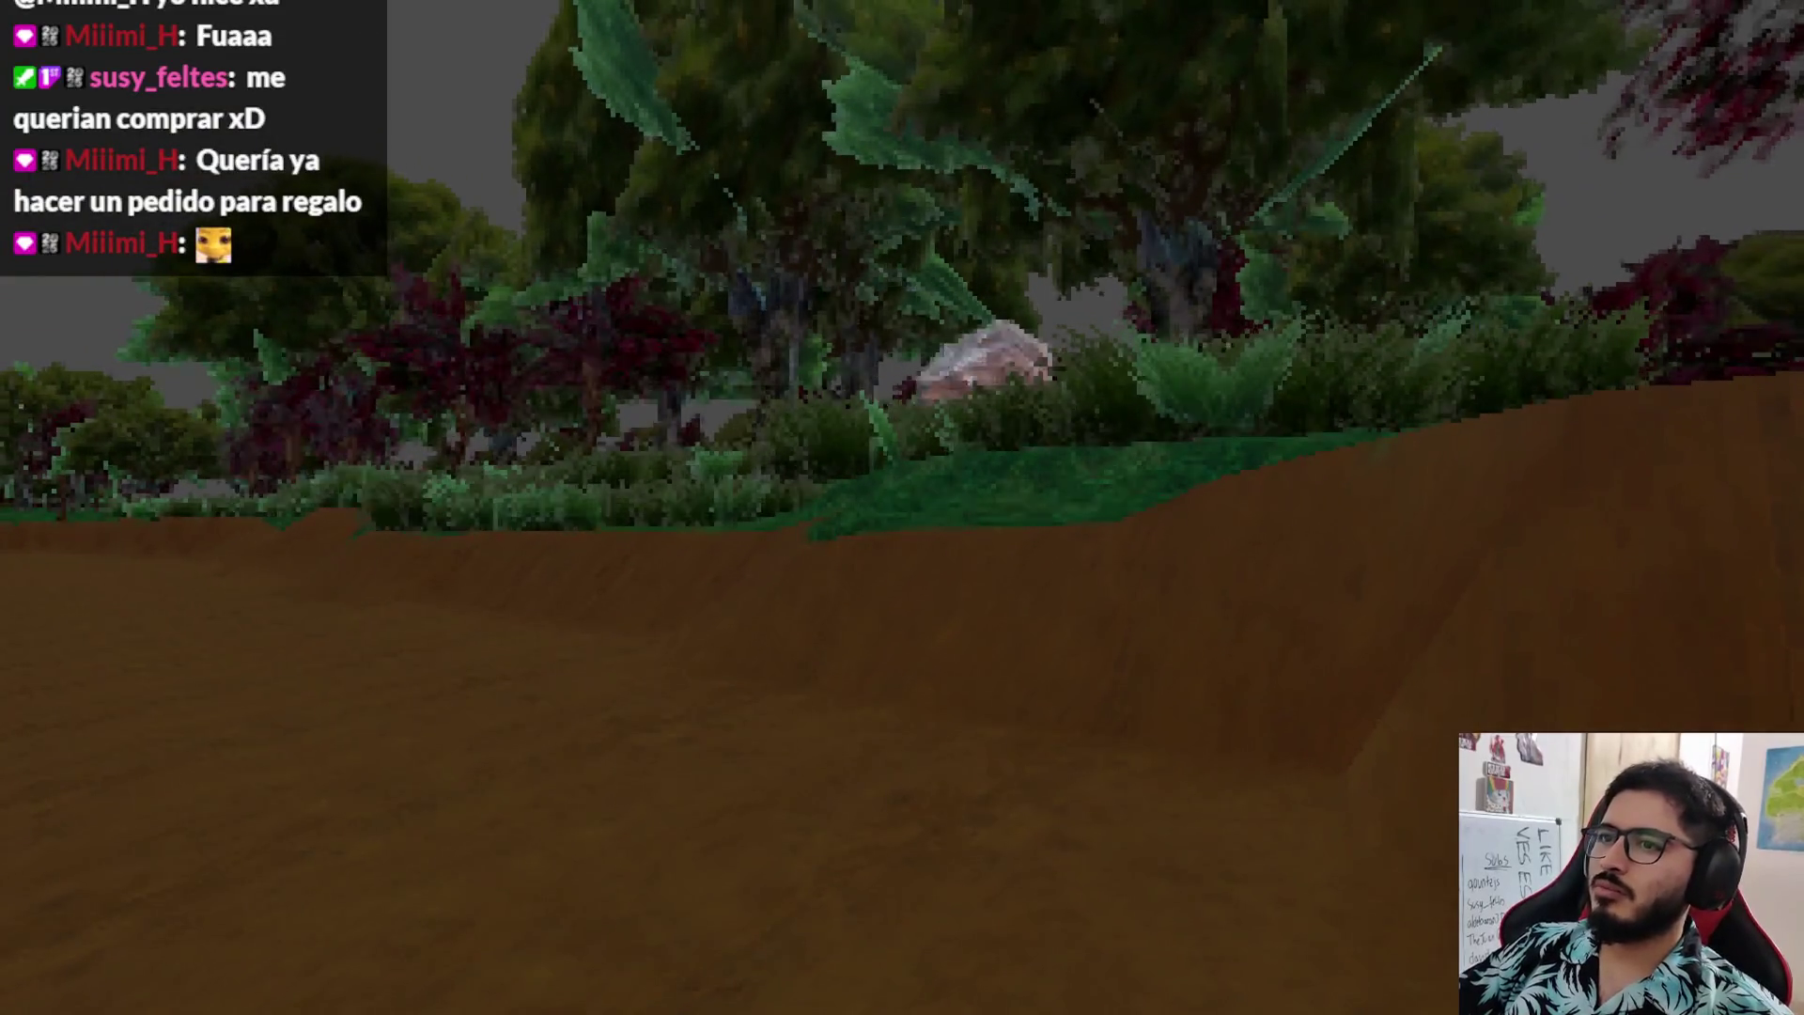
key(Escape)
click(881, 728)
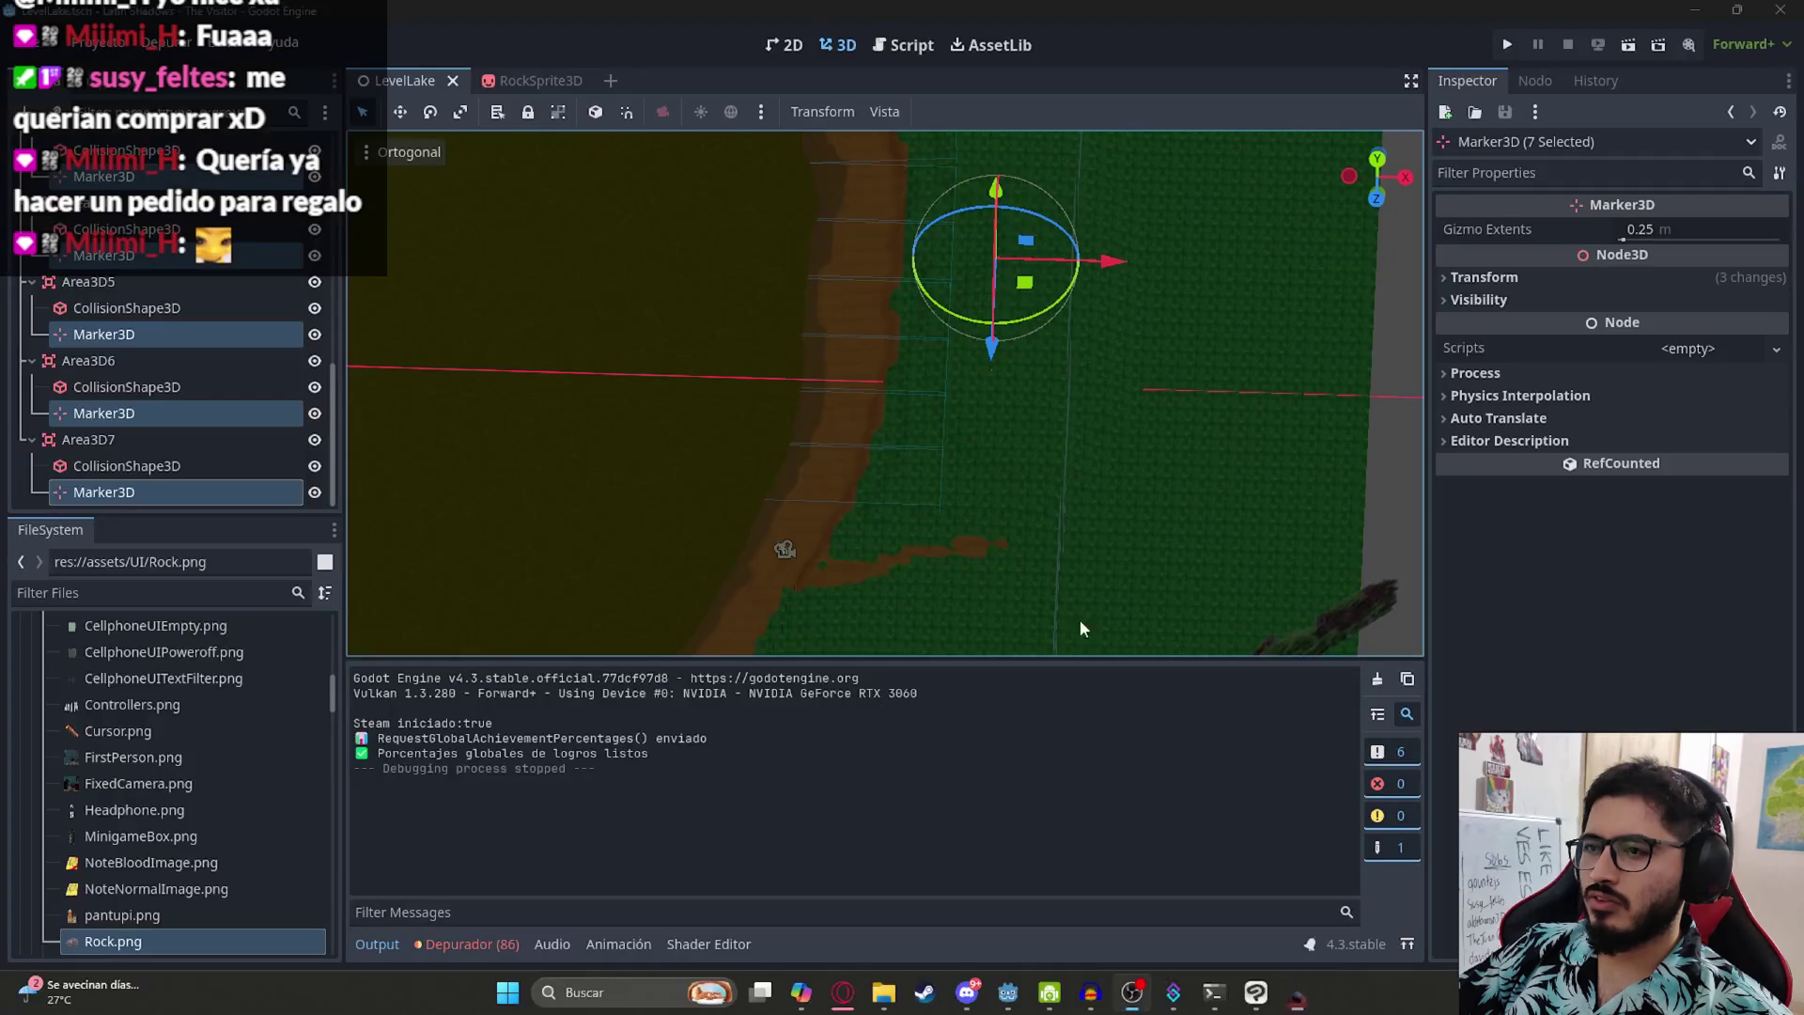
- Set the RockSprite3D Arc Height to 4, playtest LevelLake, and quit back to the editor
click(527, 81)
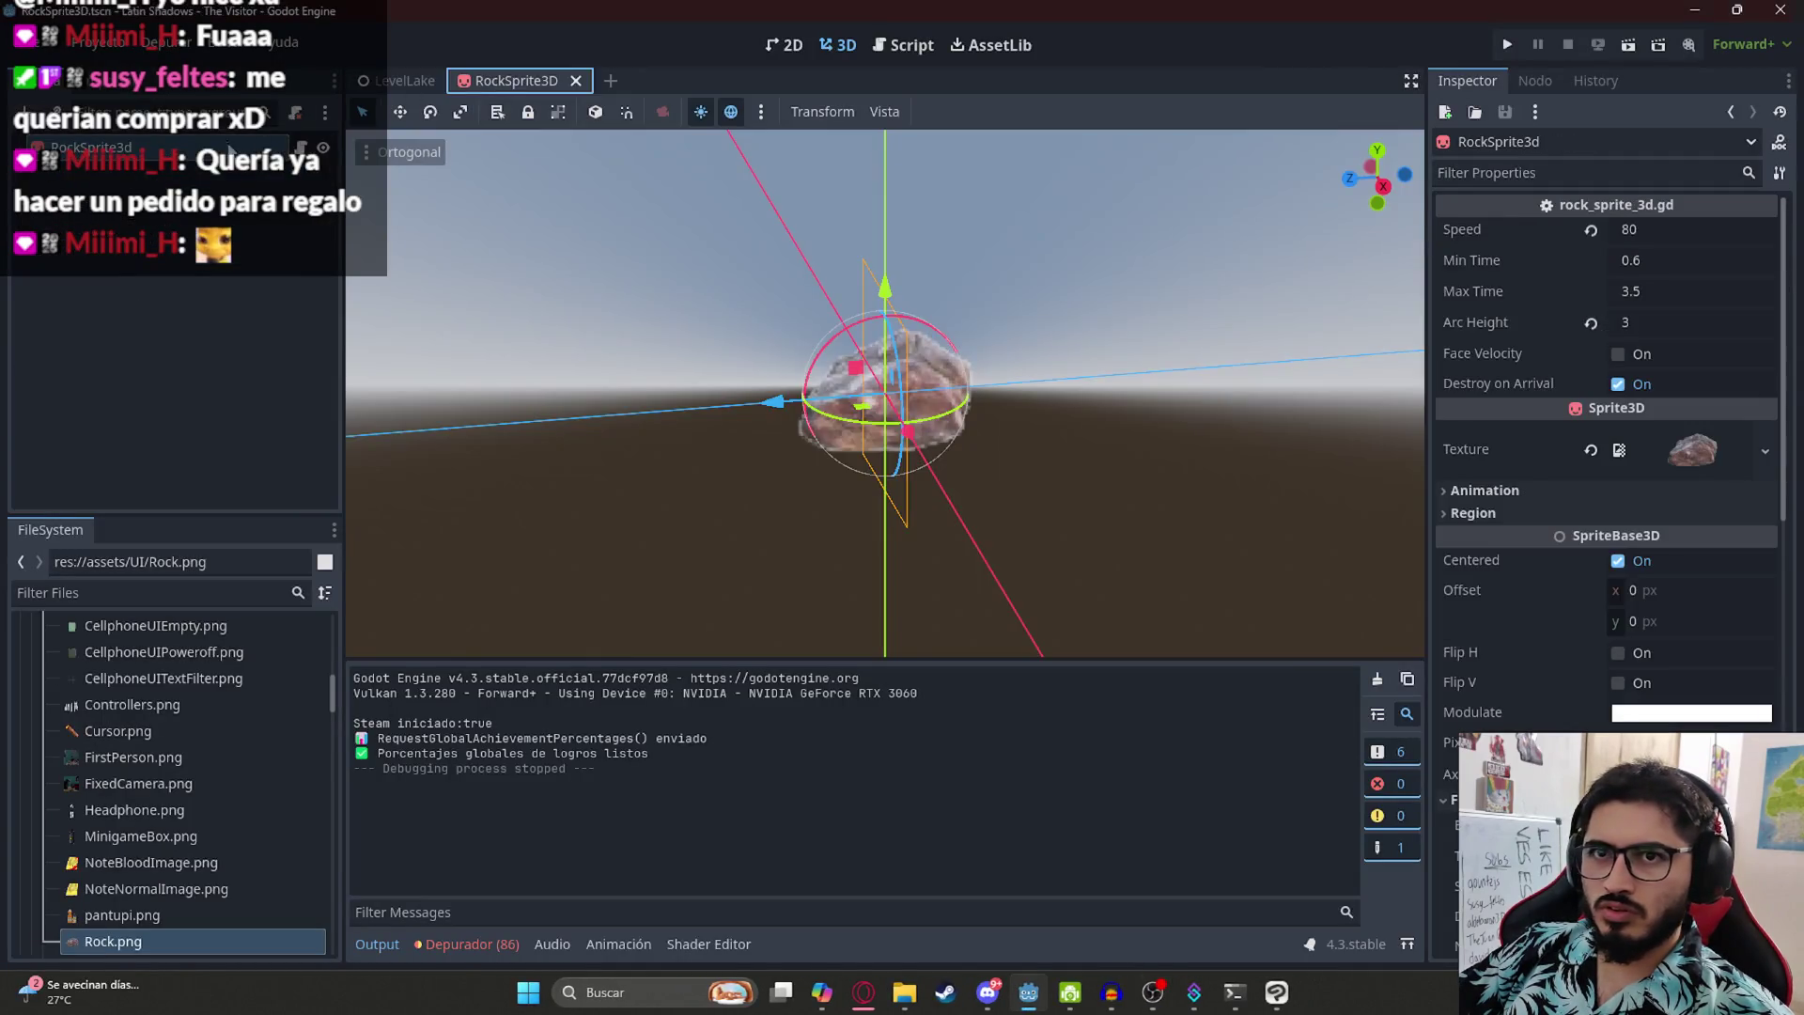
click(1665, 319)
text(4)
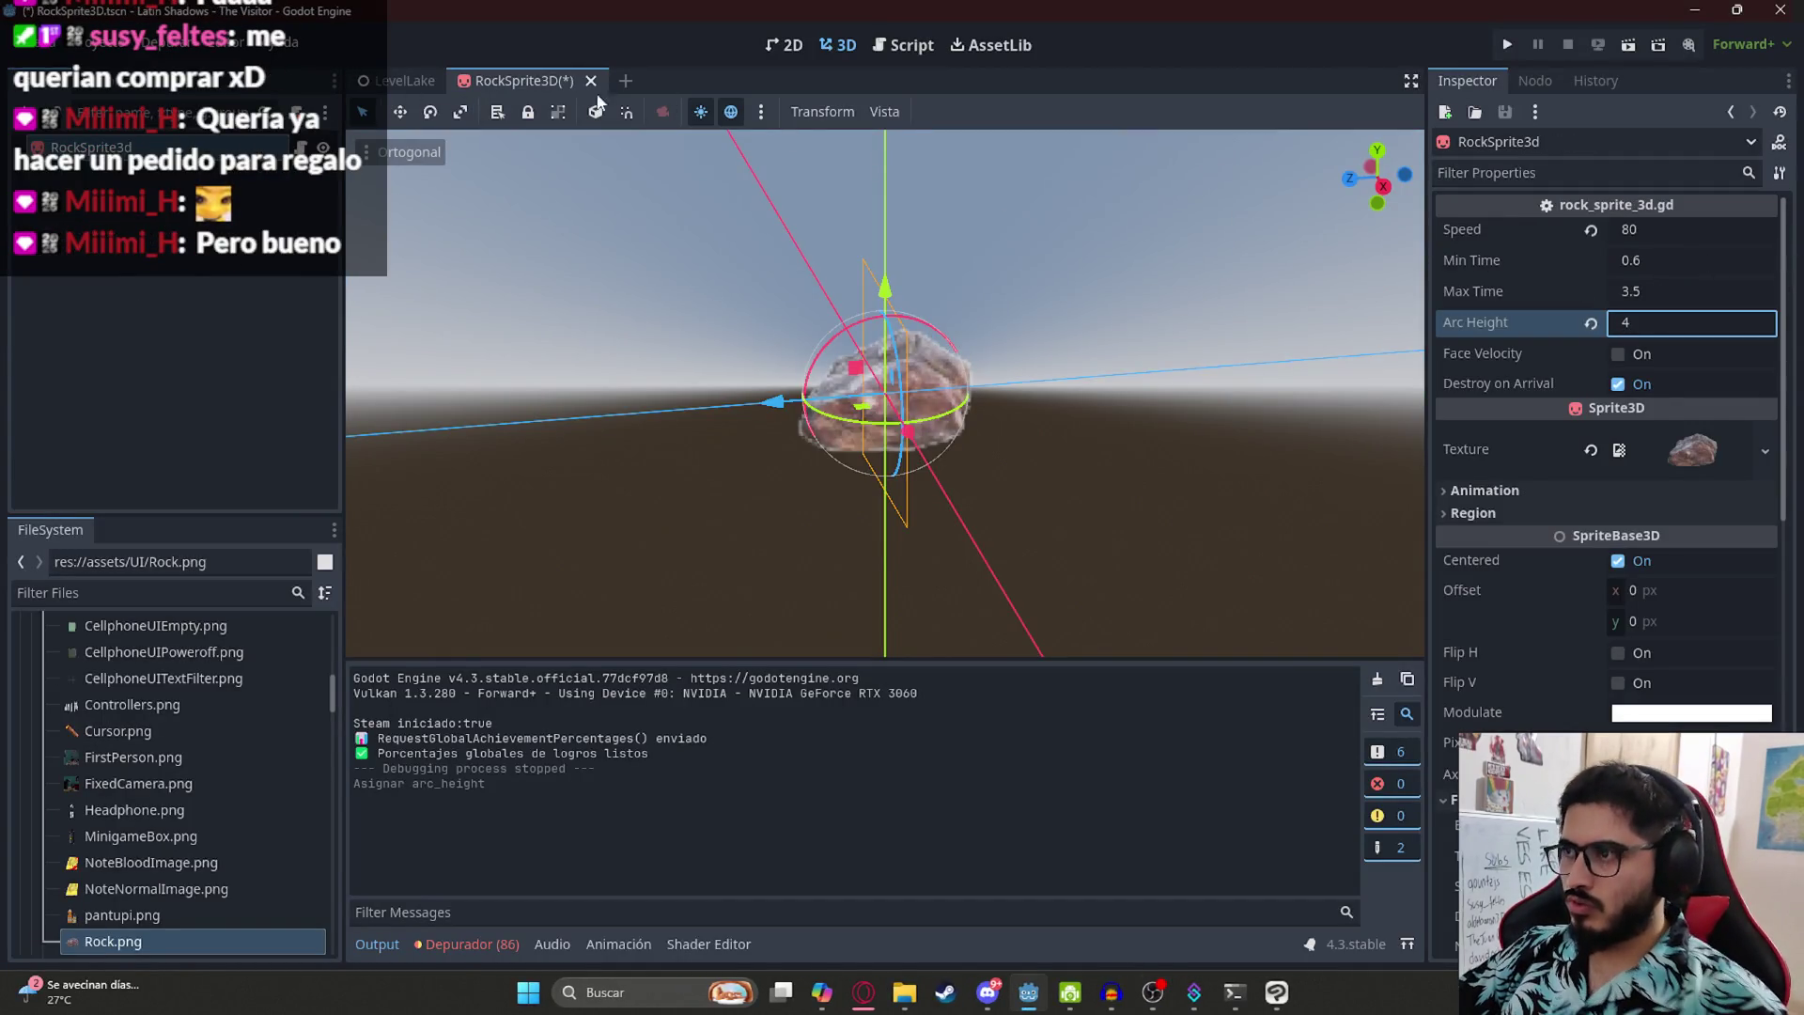
click(392, 76)
right_click(392, 76)
click(412, 229)
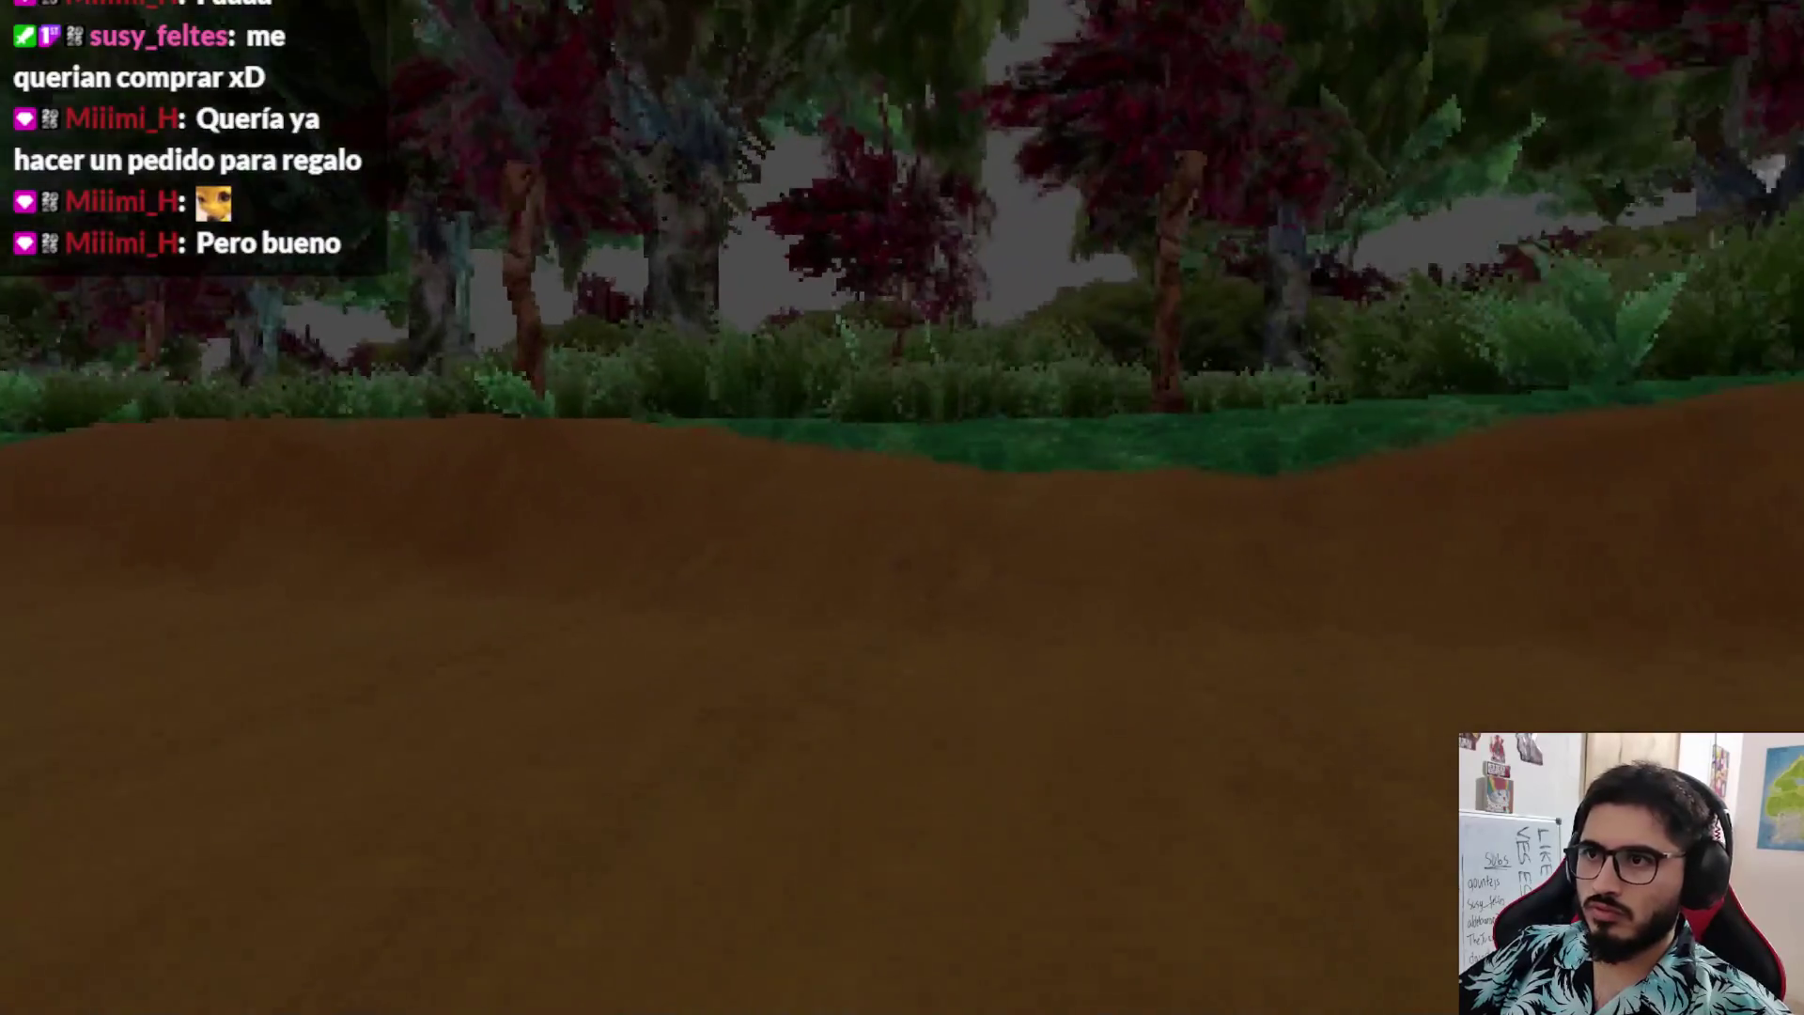
key(Escape)
click(902, 731)
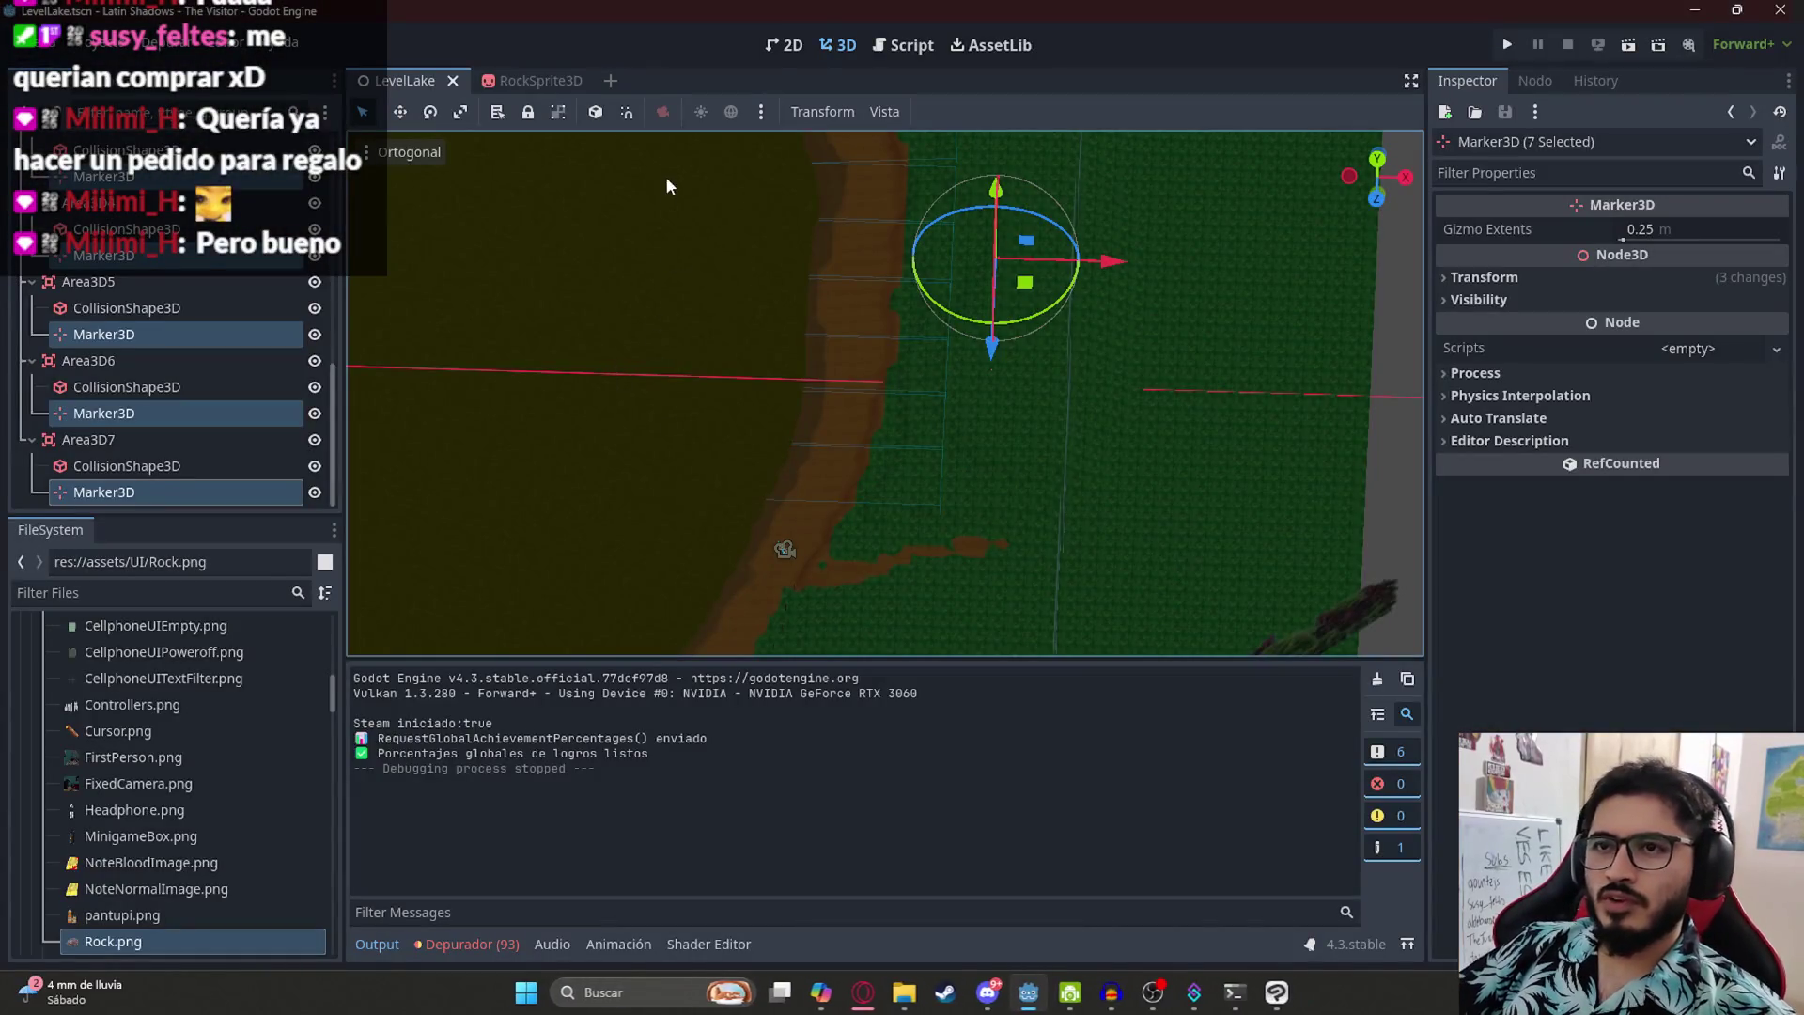
- Orbit to a top-down lake view and fold Area3D through Area3D7 in the Scene dock
drag(844, 289, 798, 404)
scroll(169, 395, up, 5)
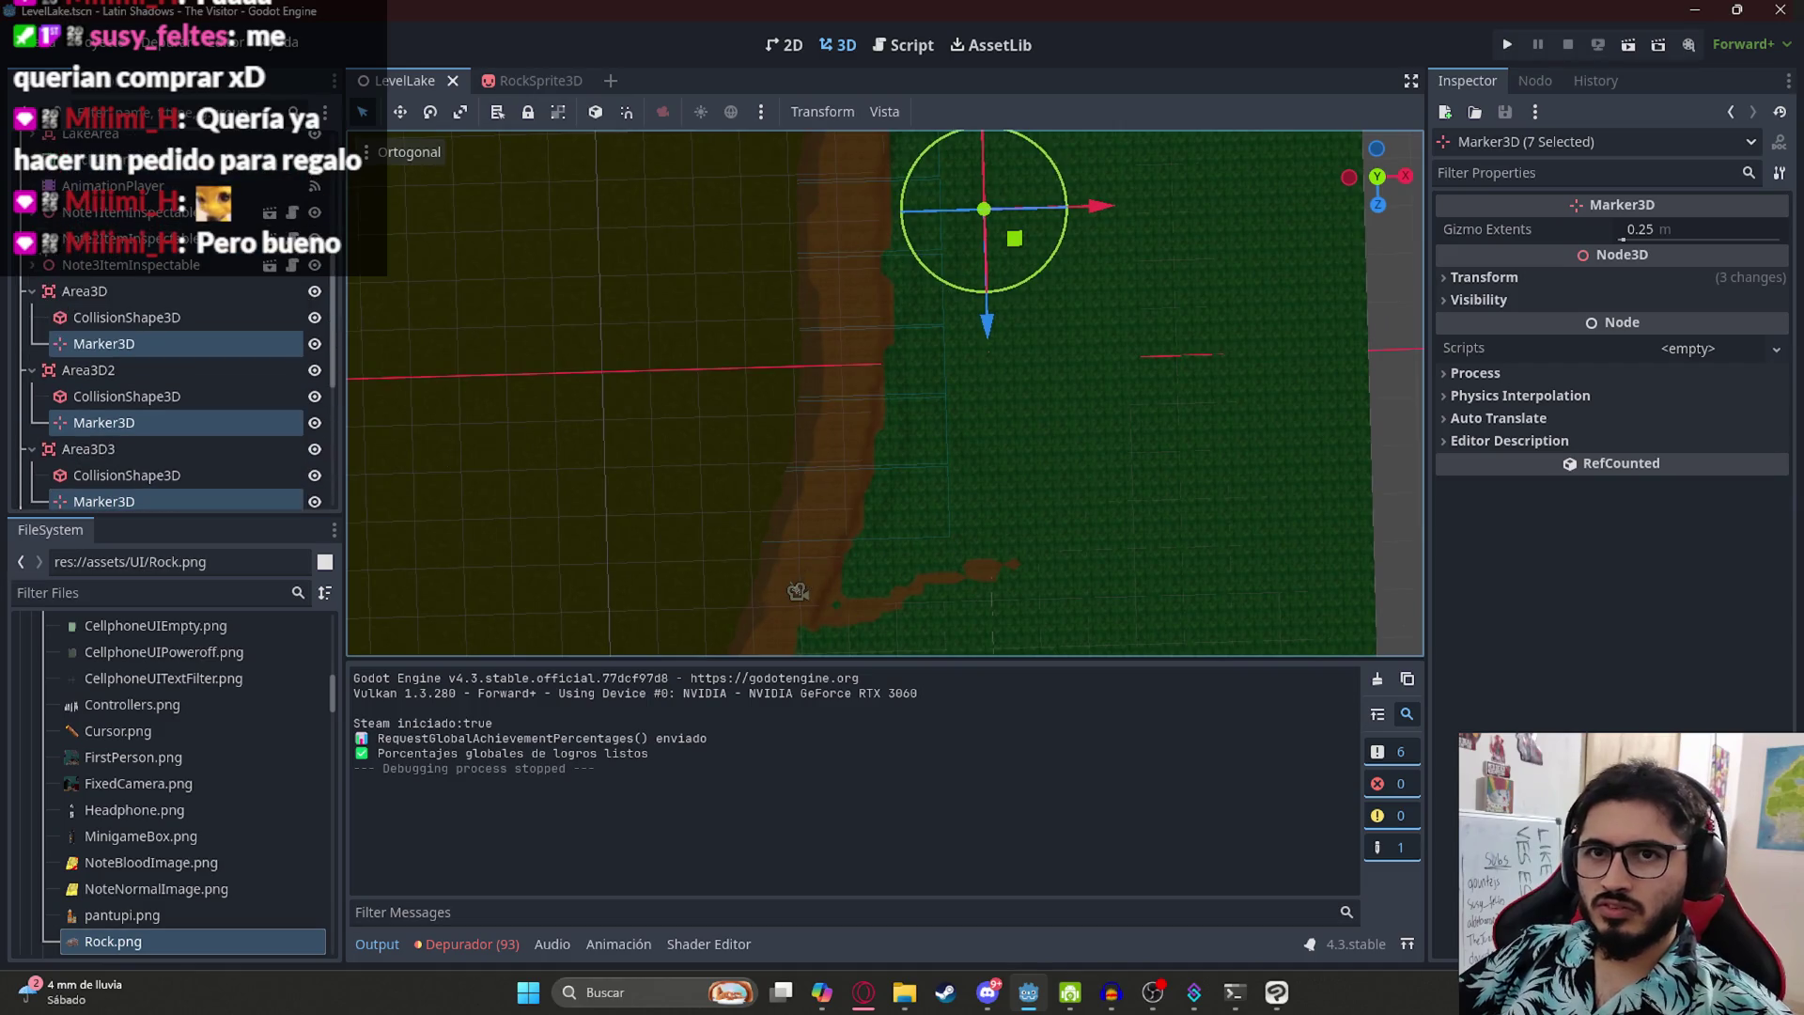
click(32, 291)
click(32, 318)
click(32, 344)
click(32, 371)
click(32, 396)
click(34, 425)
click(33, 453)
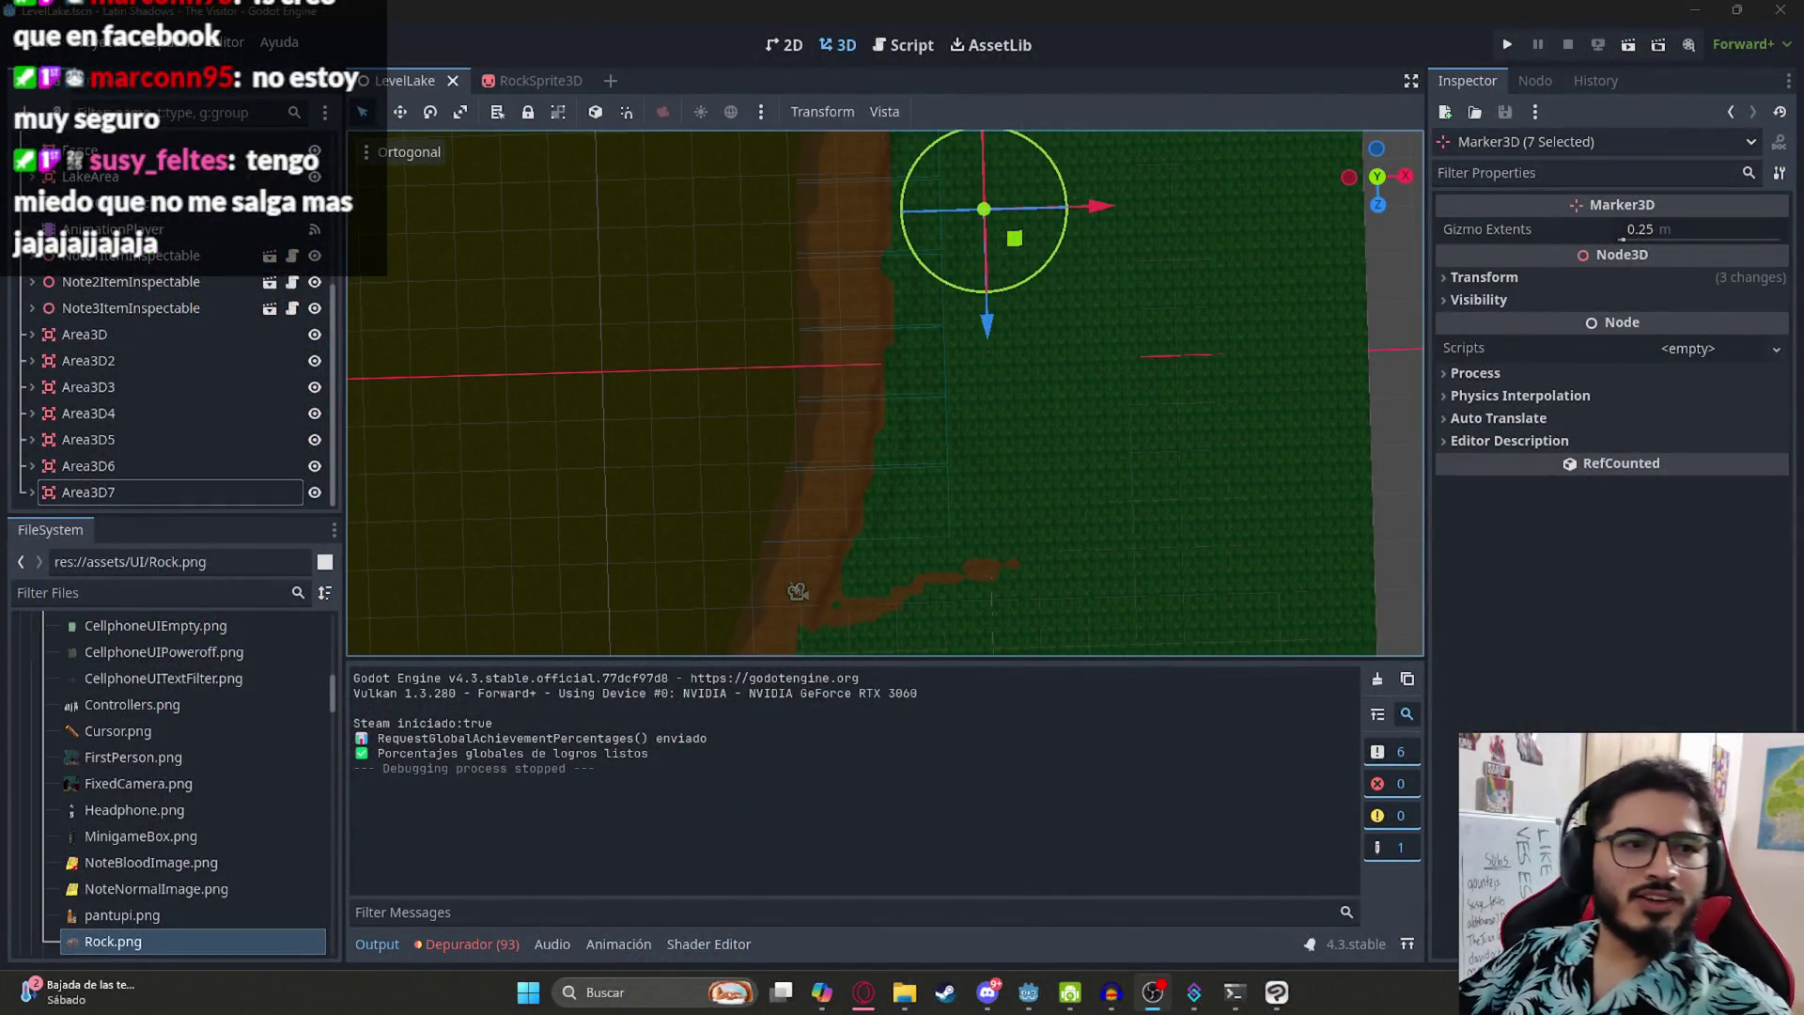
mouse_move(1162, 317)
mouse_down()
mouse_move(917, 167)
mouse_move(869, 555)
mouse_up()
- Delete spawn zones Area3D2 through Area3D7, then select the remaining Area3D's Marker3D
click(146, 360)
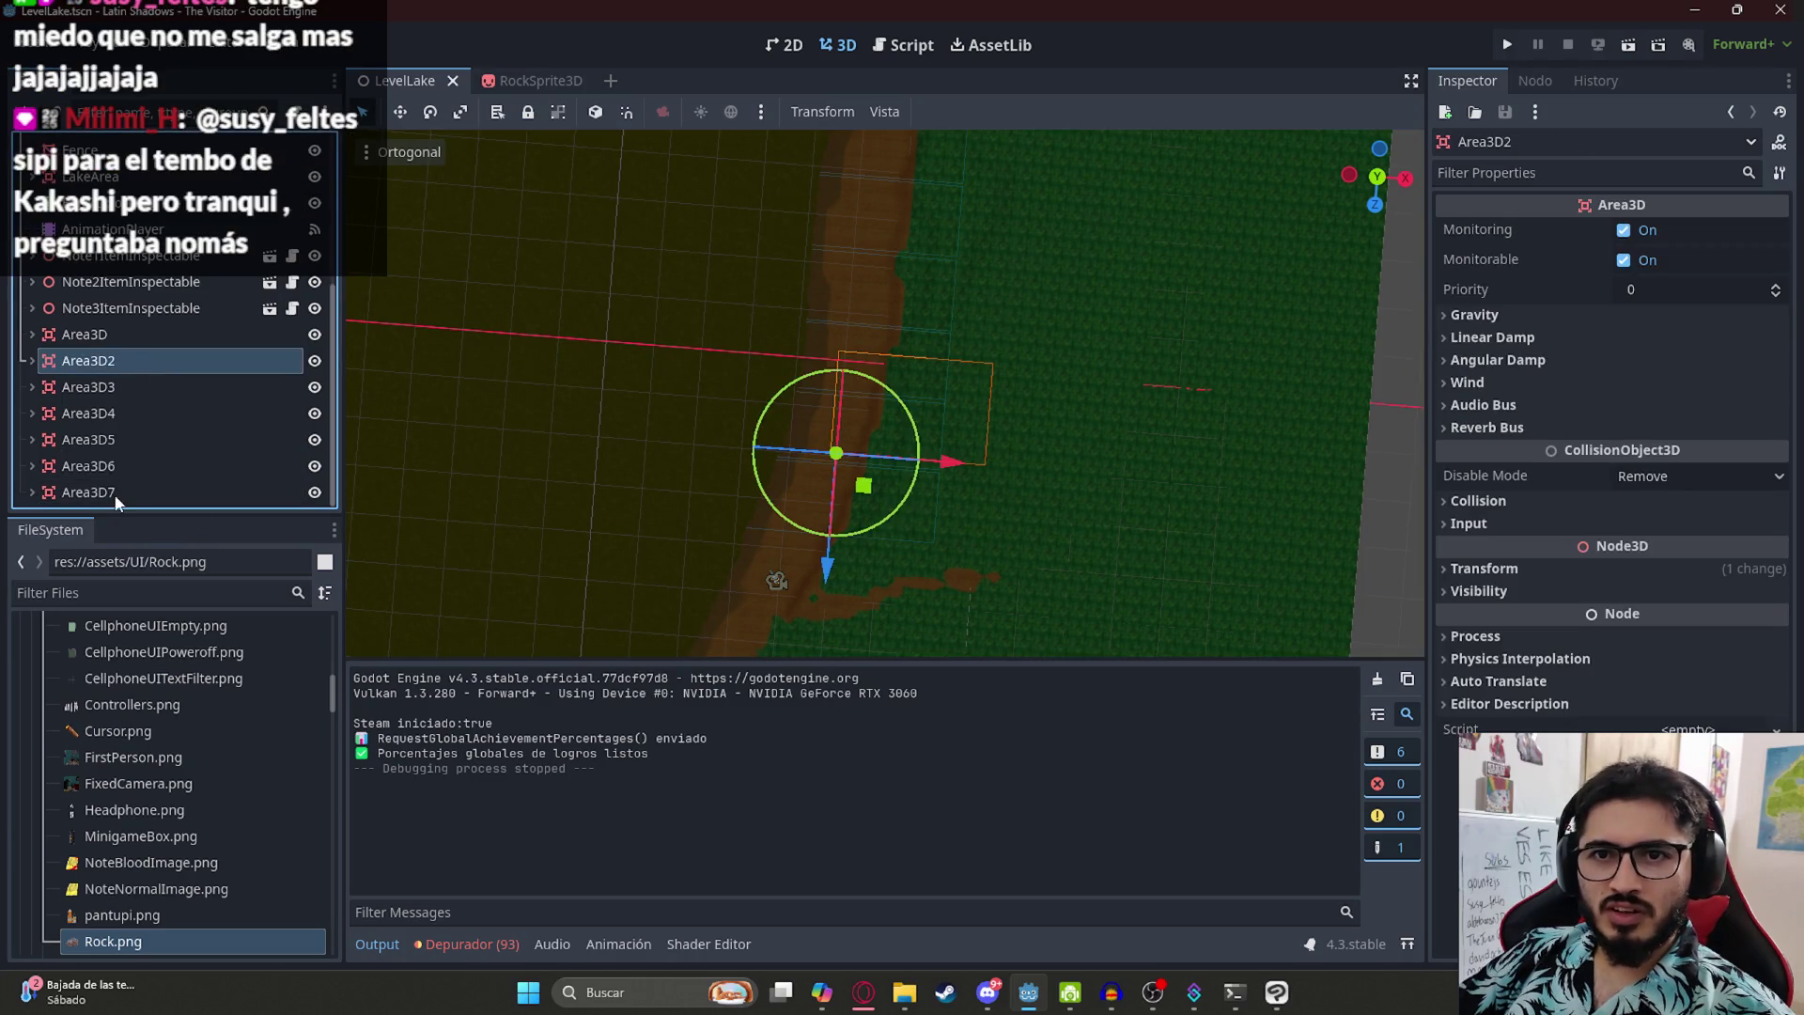
shift+click(114, 493)
key(Delete)
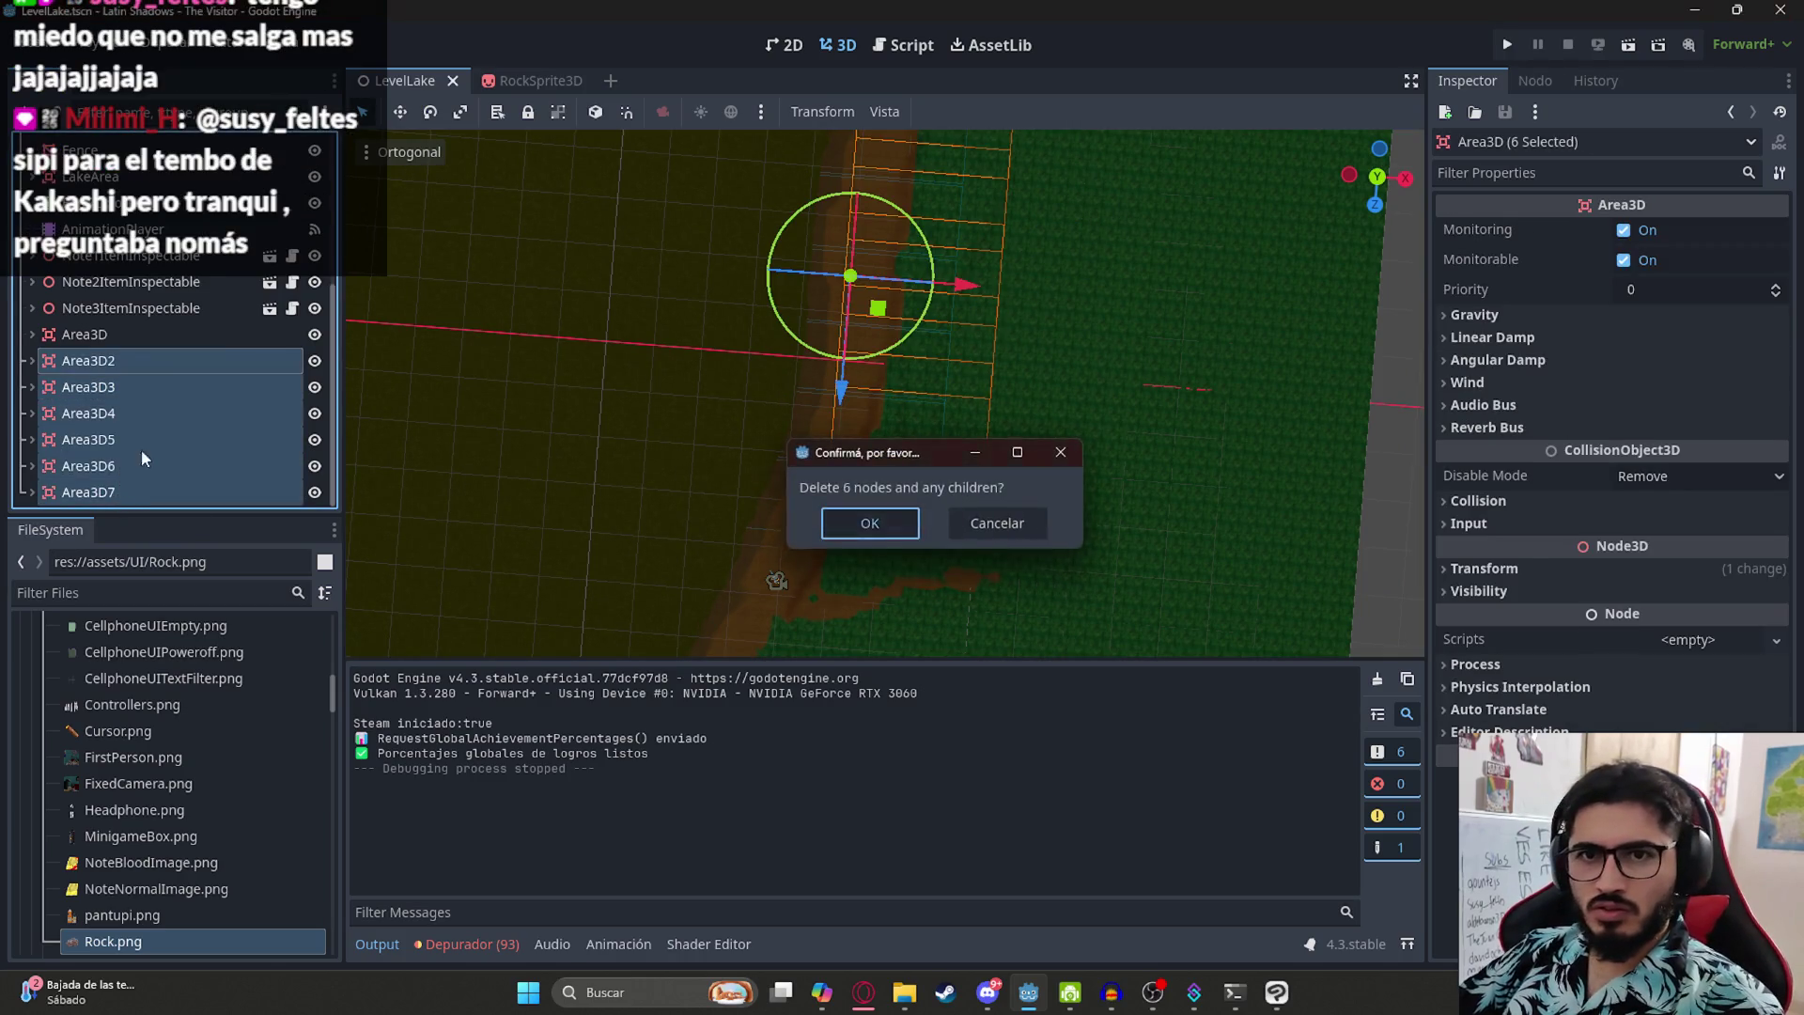
key(Return)
click(31, 492)
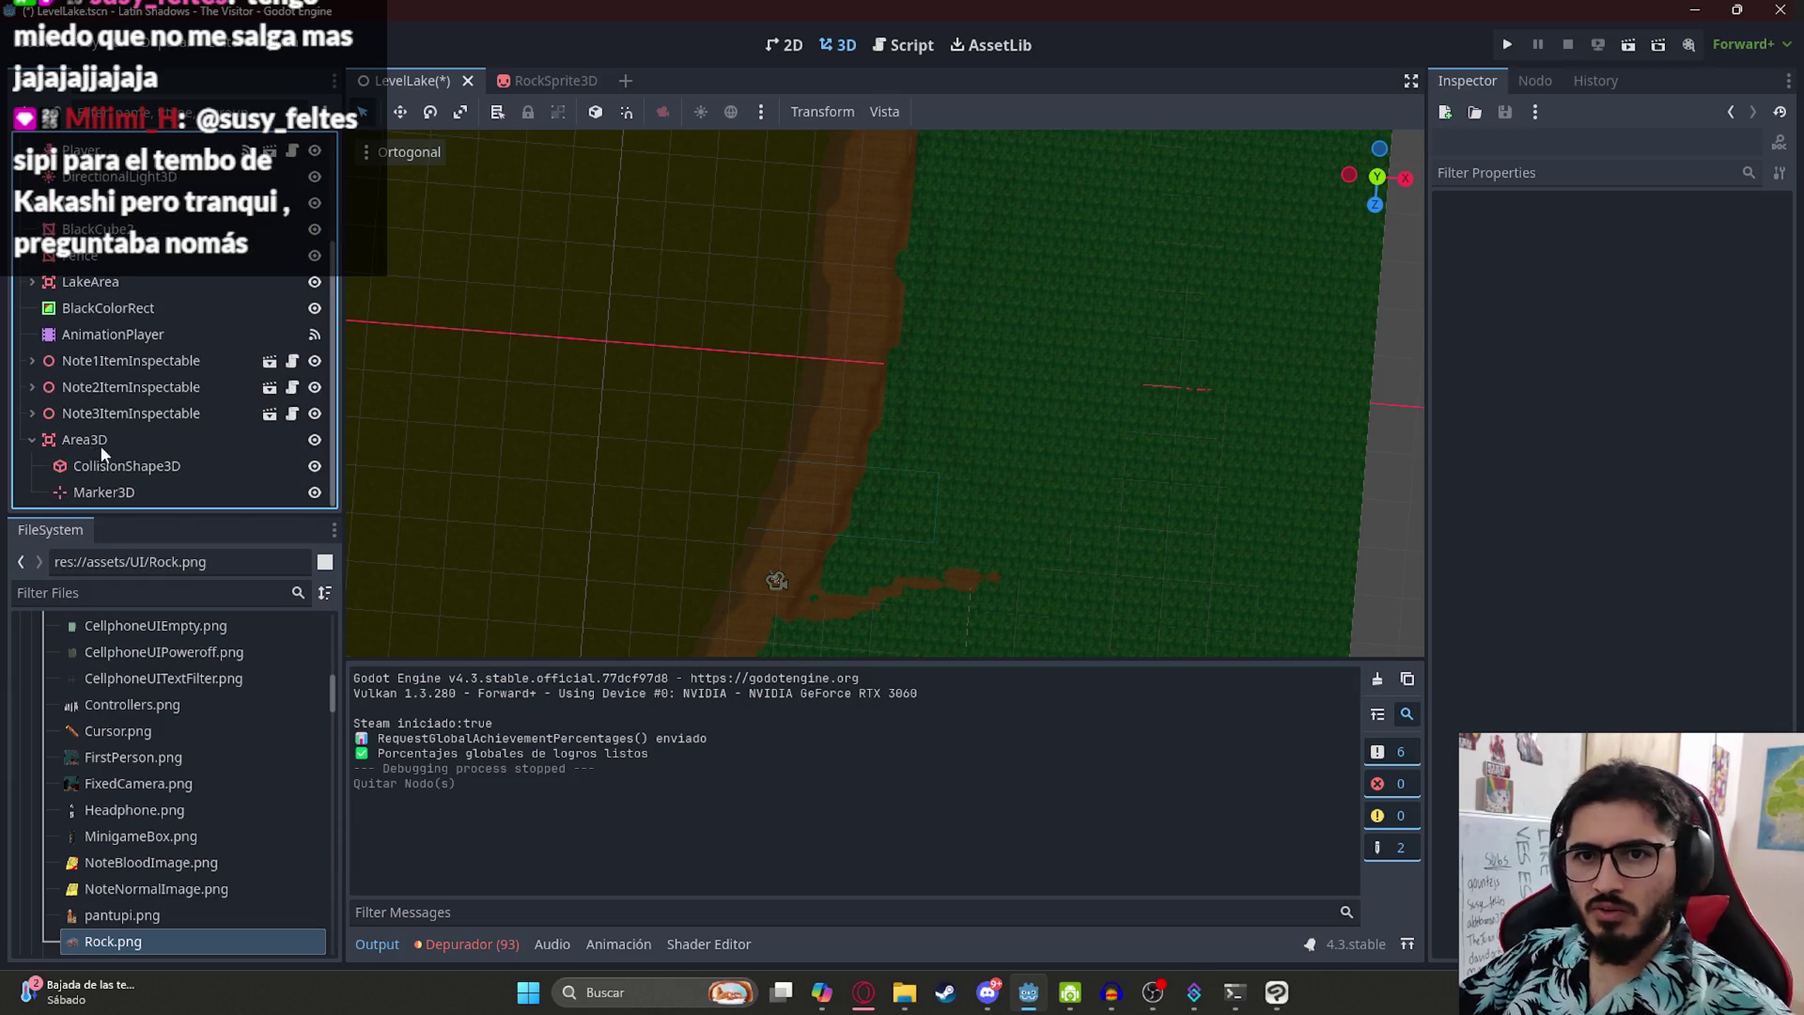
click(105, 491)
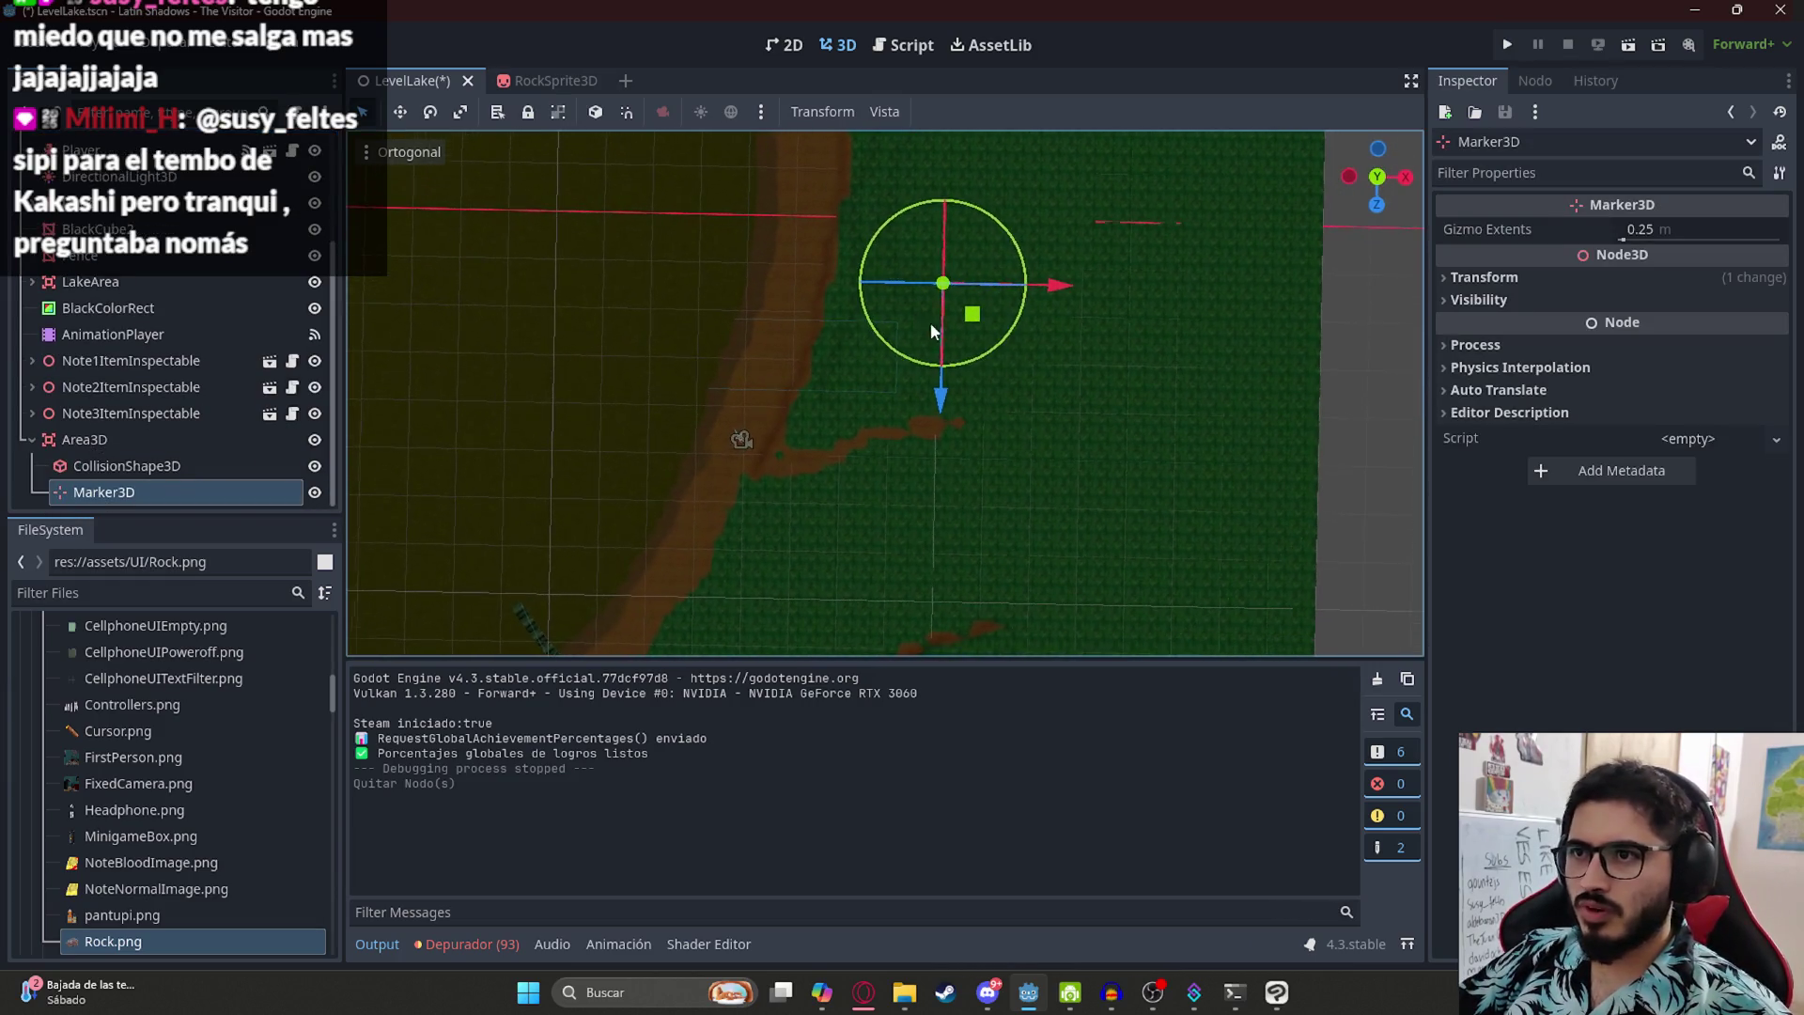
- Move the marker, then duplicate Area3D into Area3D2–Area3D4, sliding them up the shore
mouse_move(976, 315)
mouse_down()
mouse_move(961, 282)
mouse_move(922, 282)
mouse_move(966, 272)
mouse_up()
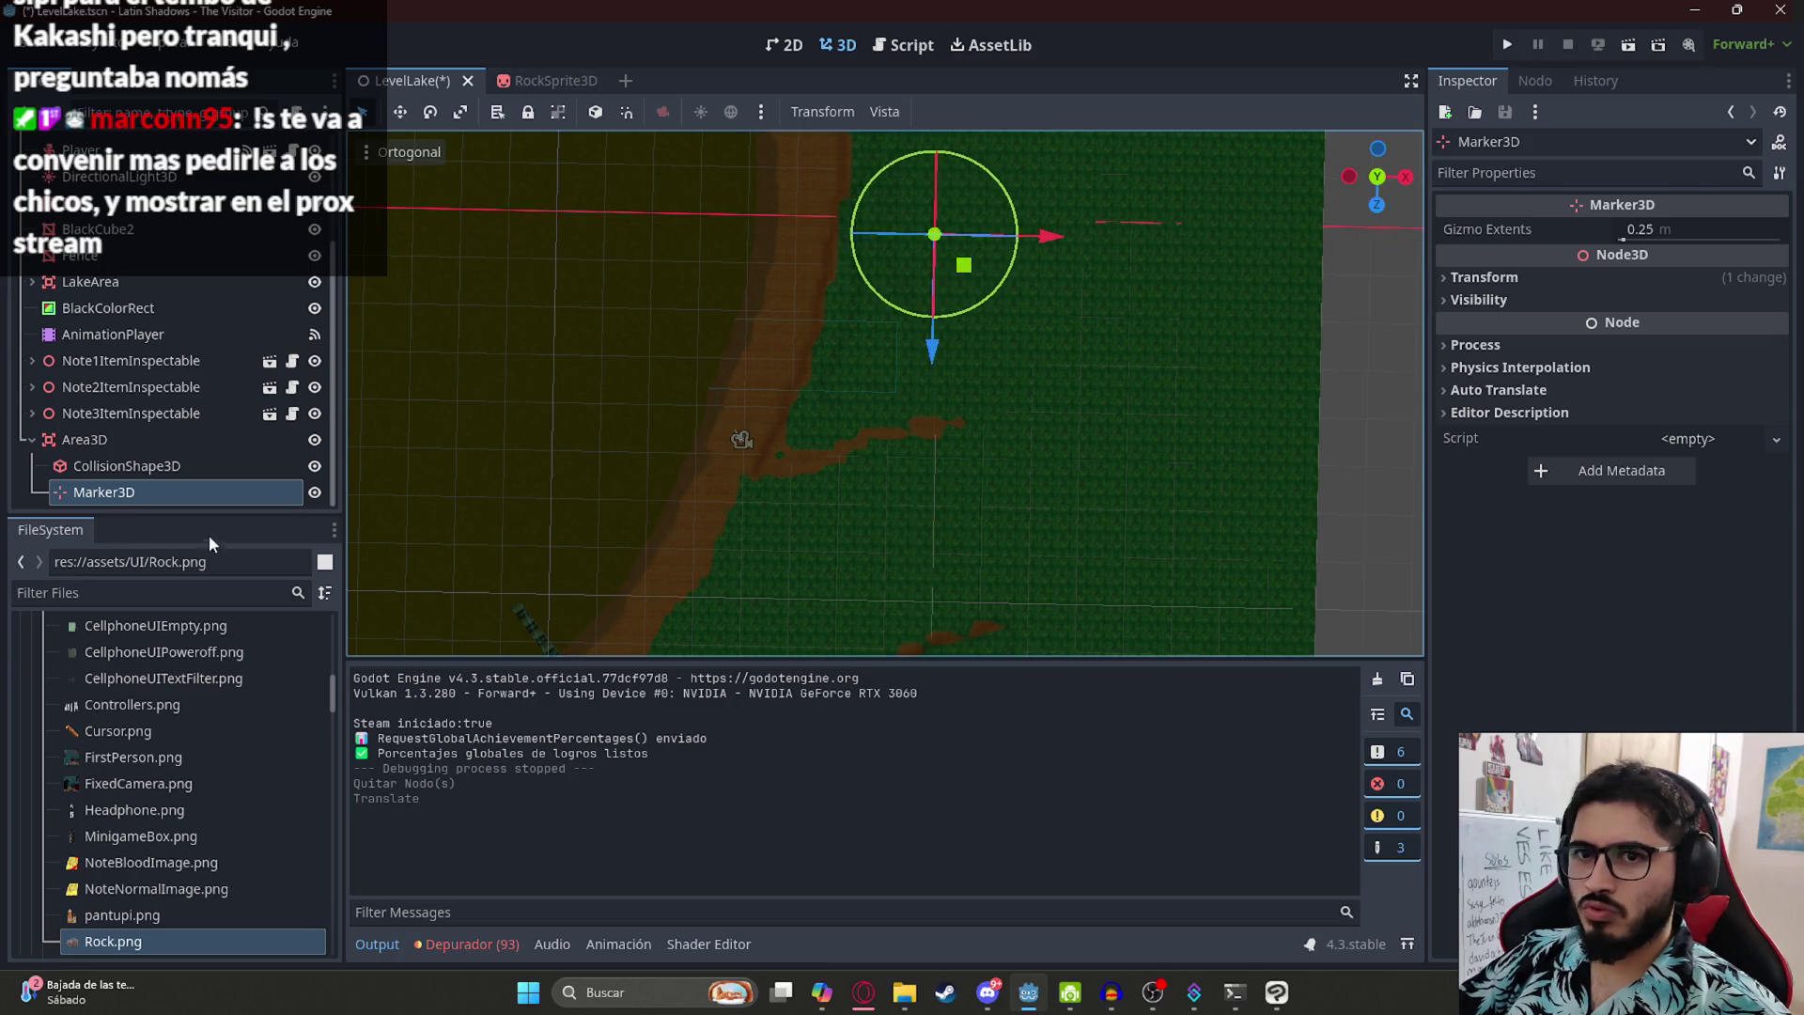
click(116, 442)
key(ctrl+d)
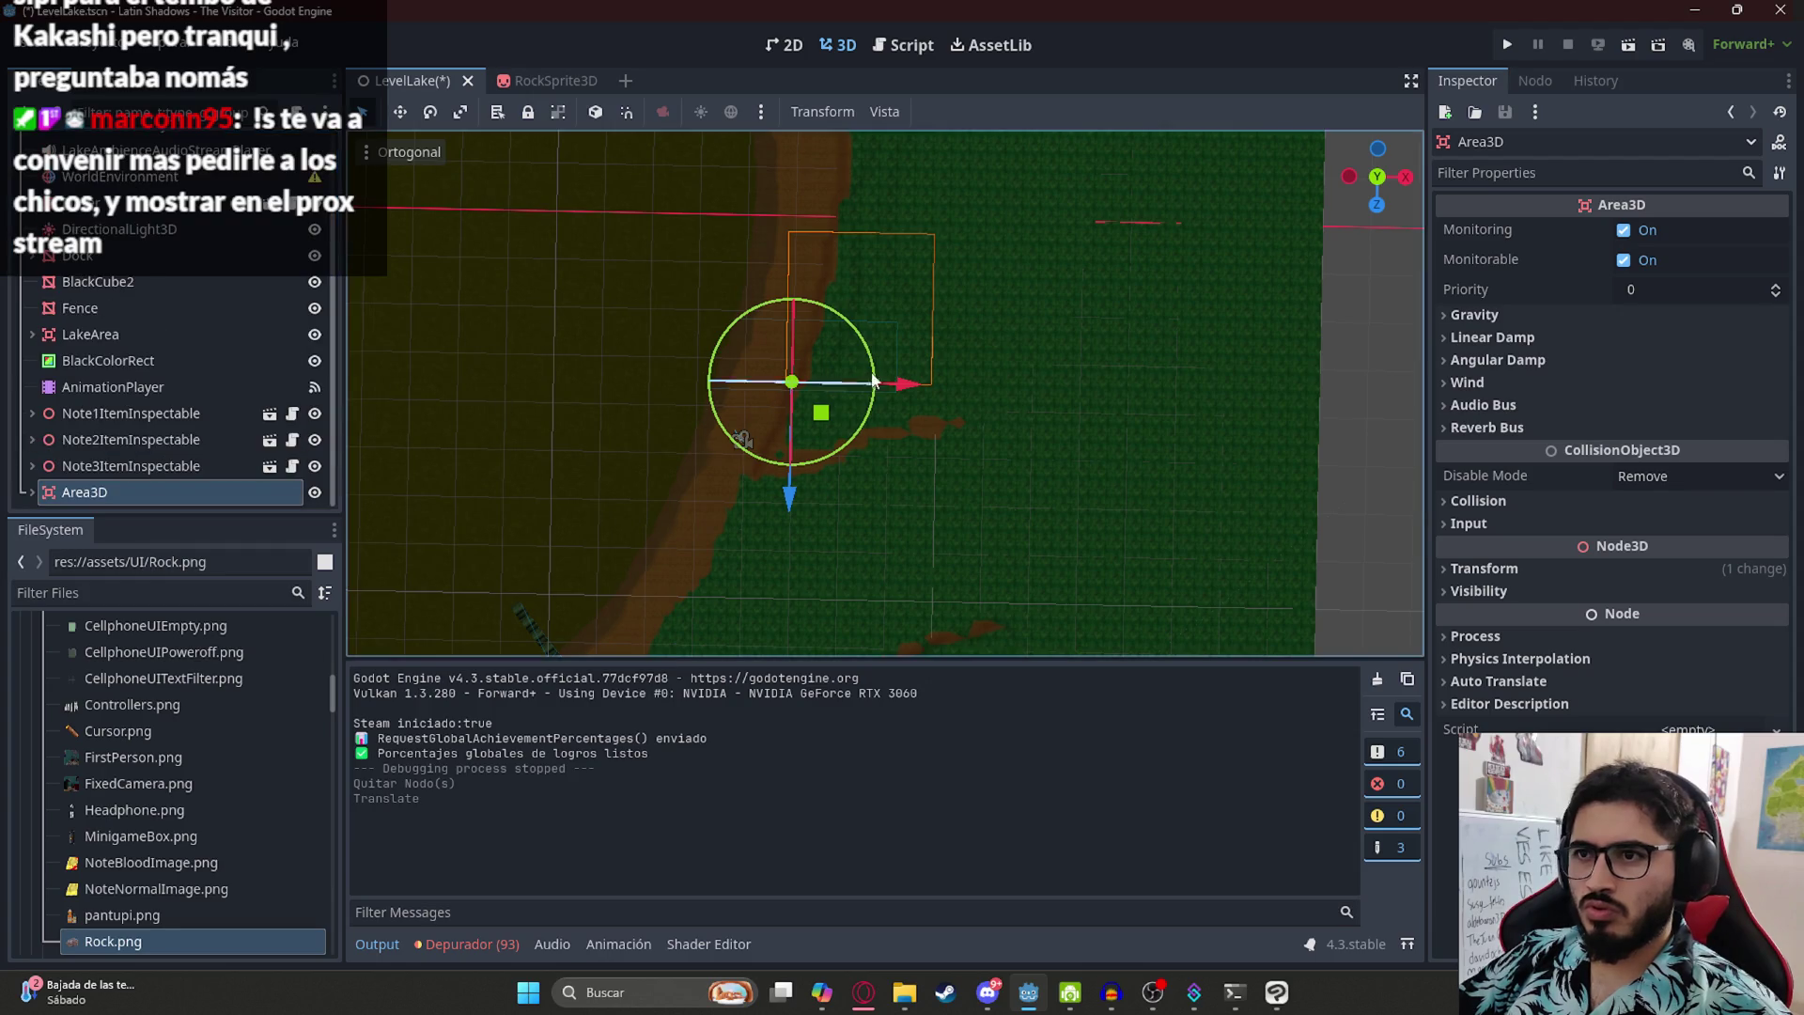
scroll(835, 596, up, 5)
mouse_move(808, 612)
mouse_down()
mouse_move(808, 442)
mouse_move(774, 524)
mouse_move(826, 414)
mouse_move(845, 442)
mouse_up()
key(ctrl+z)
scroll(743, 543, up, 2)
scroll(799, 404, down, 3)
key(ctrl+d)
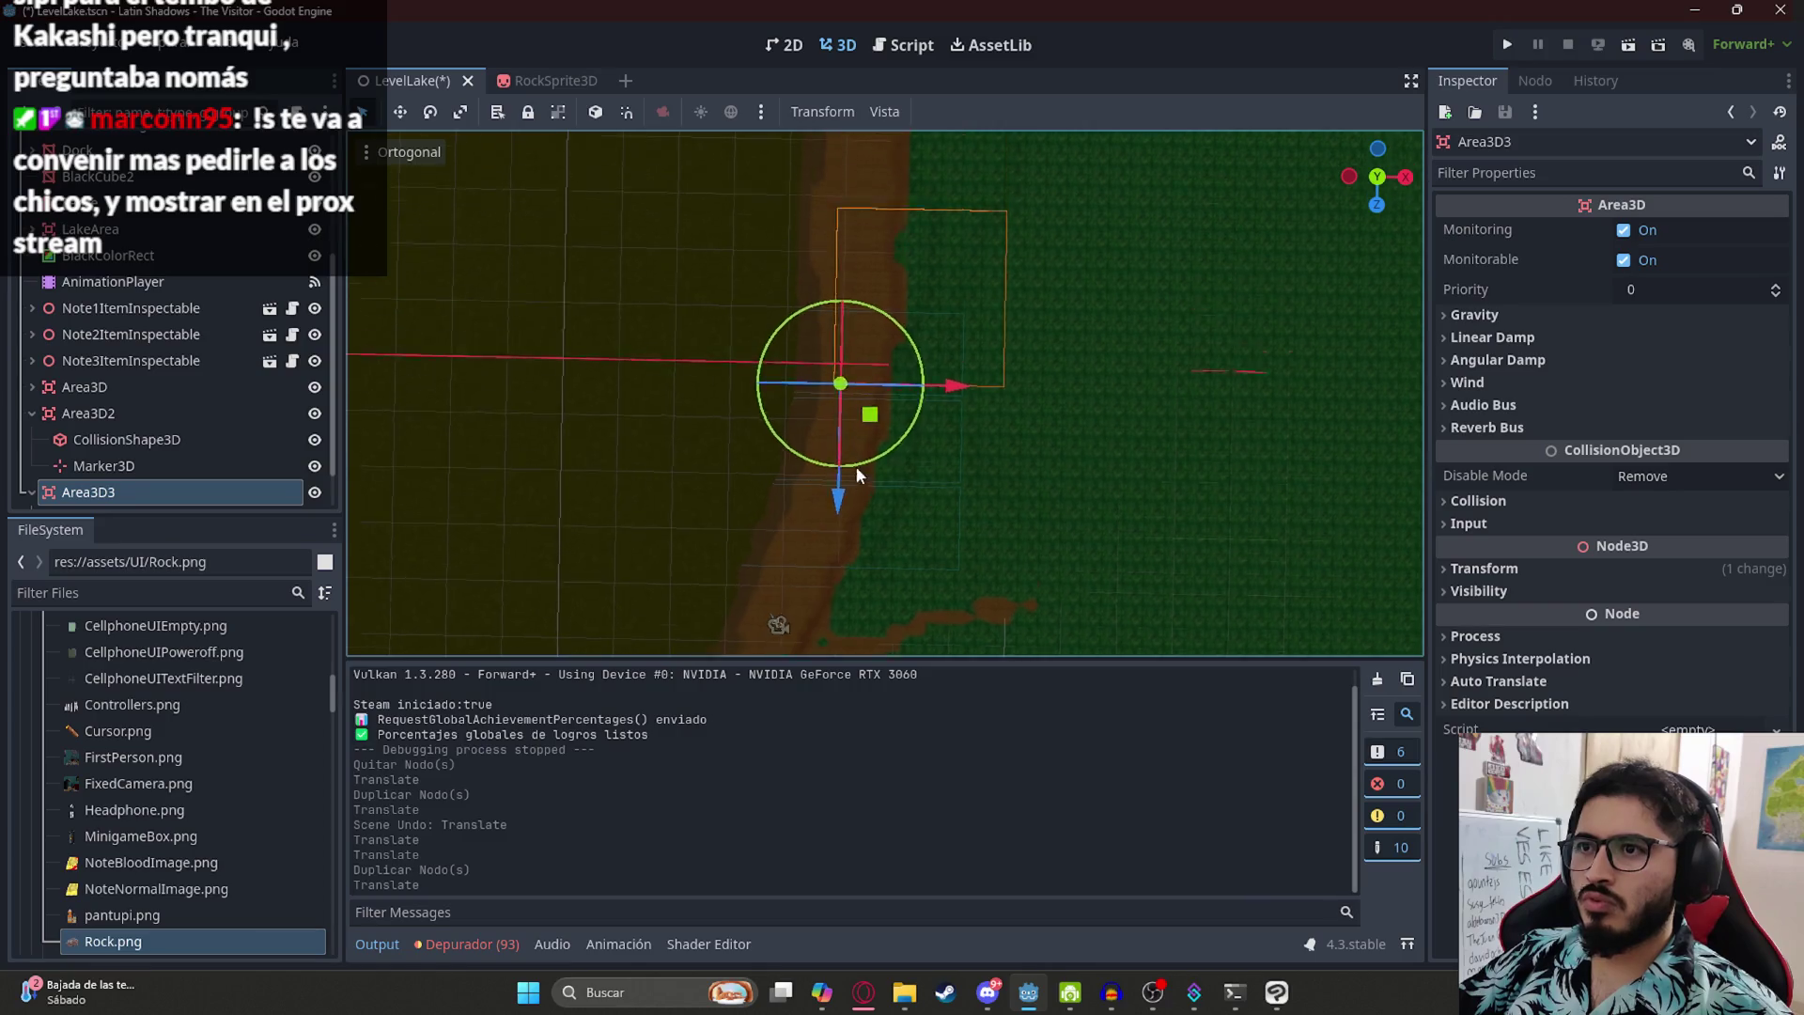
key(ctrl+d)
mouse_move(846, 588)
mouse_down()
mouse_move(846, 481)
mouse_move(848, 508)
mouse_up()
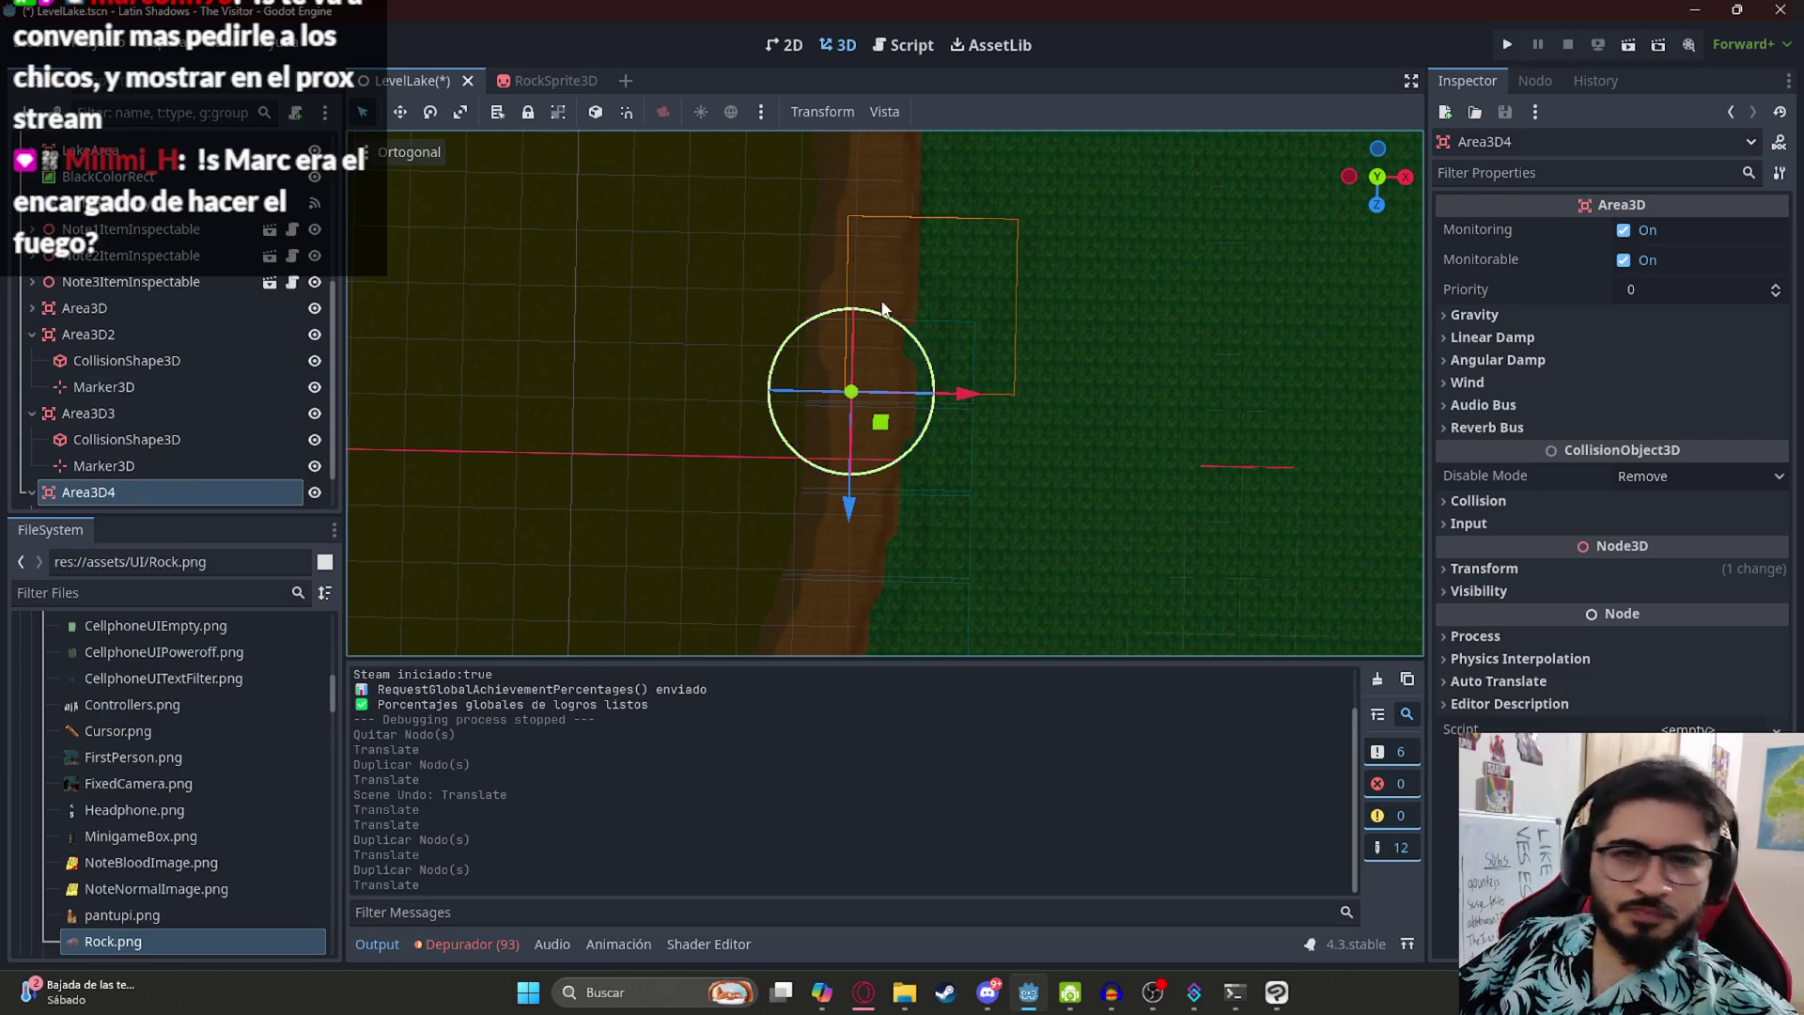
- Duplicate further zones Area3D5–Area3D7, placing each further up the shore
key(ctrl+d)
drag(877, 644, 880, 470)
key(ctrl+d)
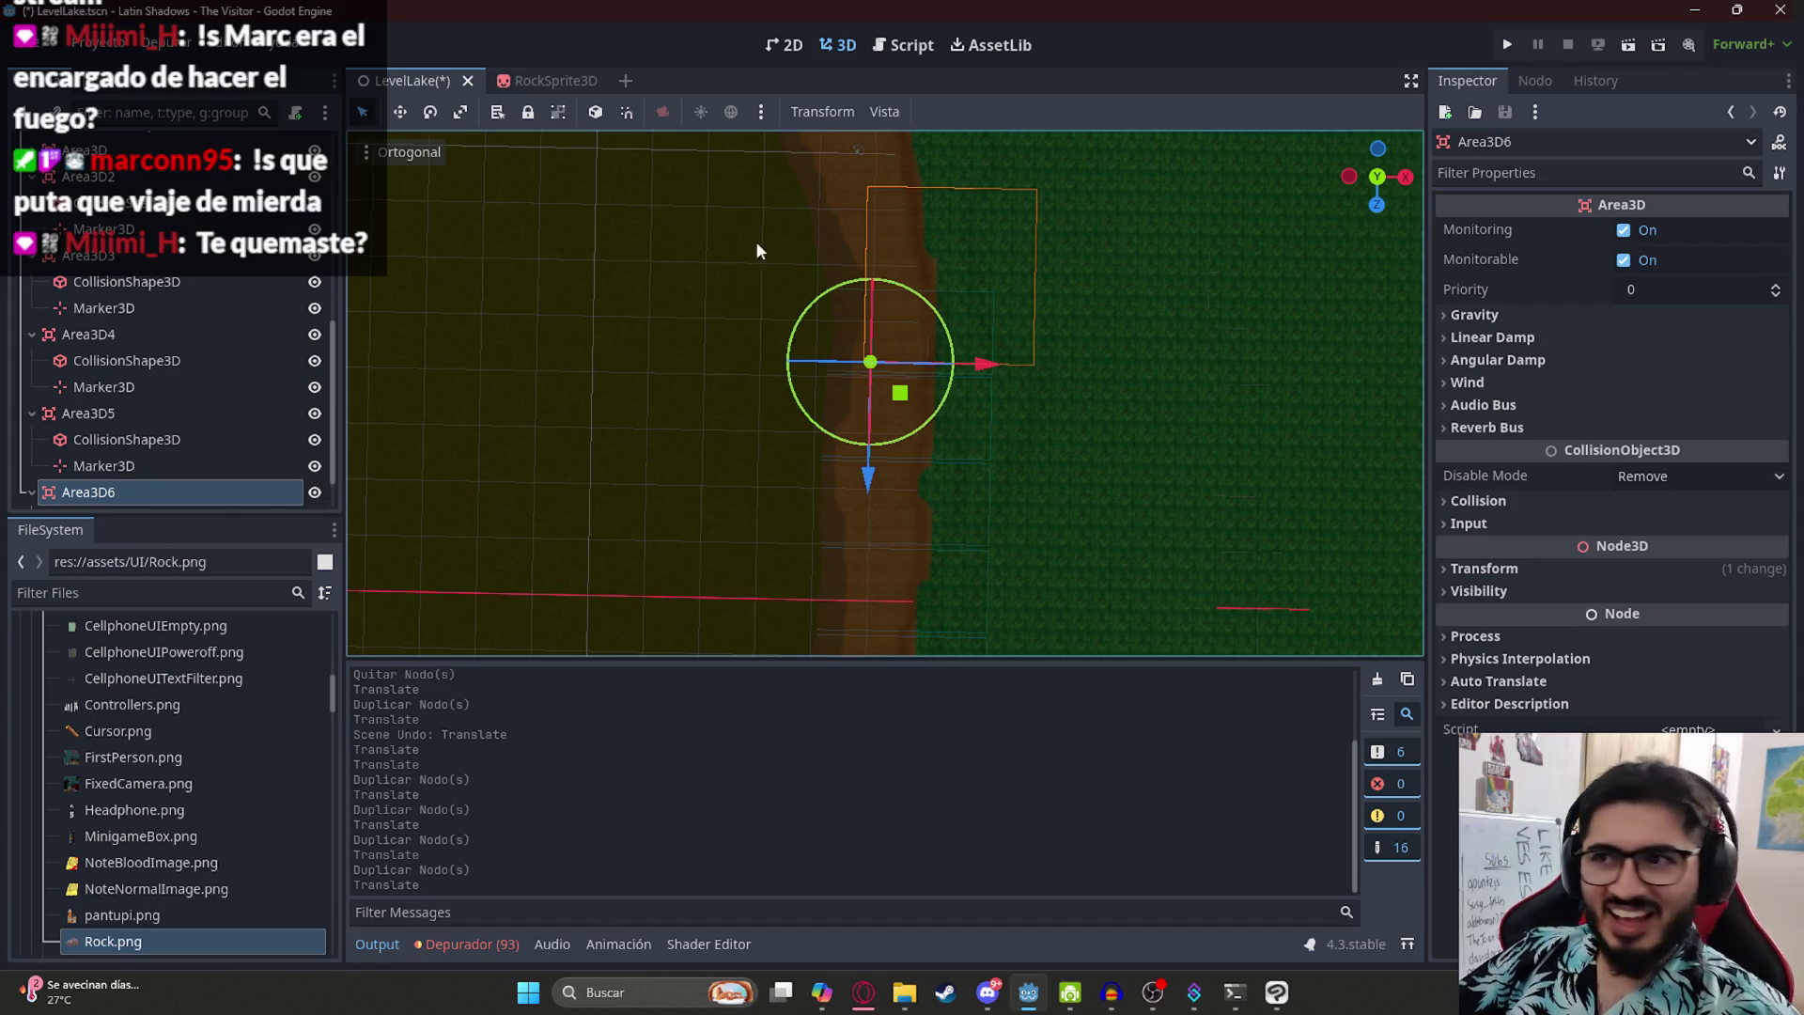
key(ctrl+d)
scroll(930, 375, up, 3)
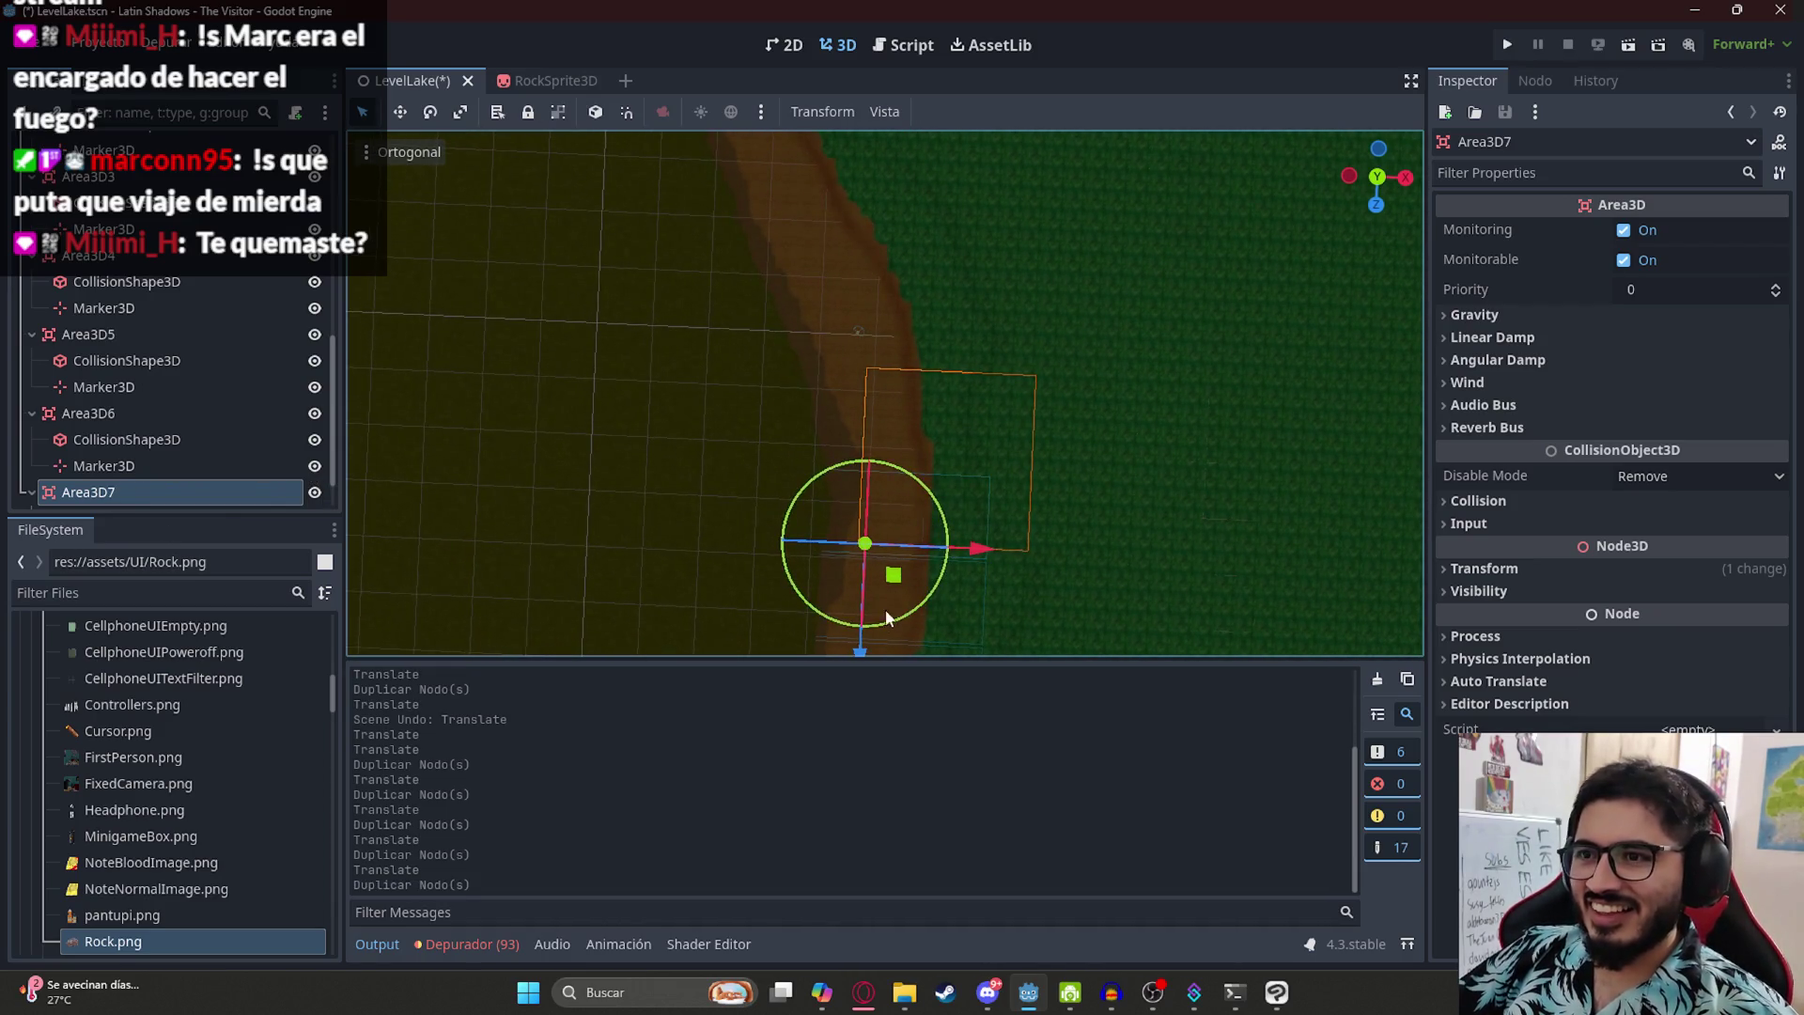
mouse_move(892, 587)
mouse_down()
mouse_move(893, 475)
mouse_move(923, 530)
mouse_move(905, 502)
mouse_up()
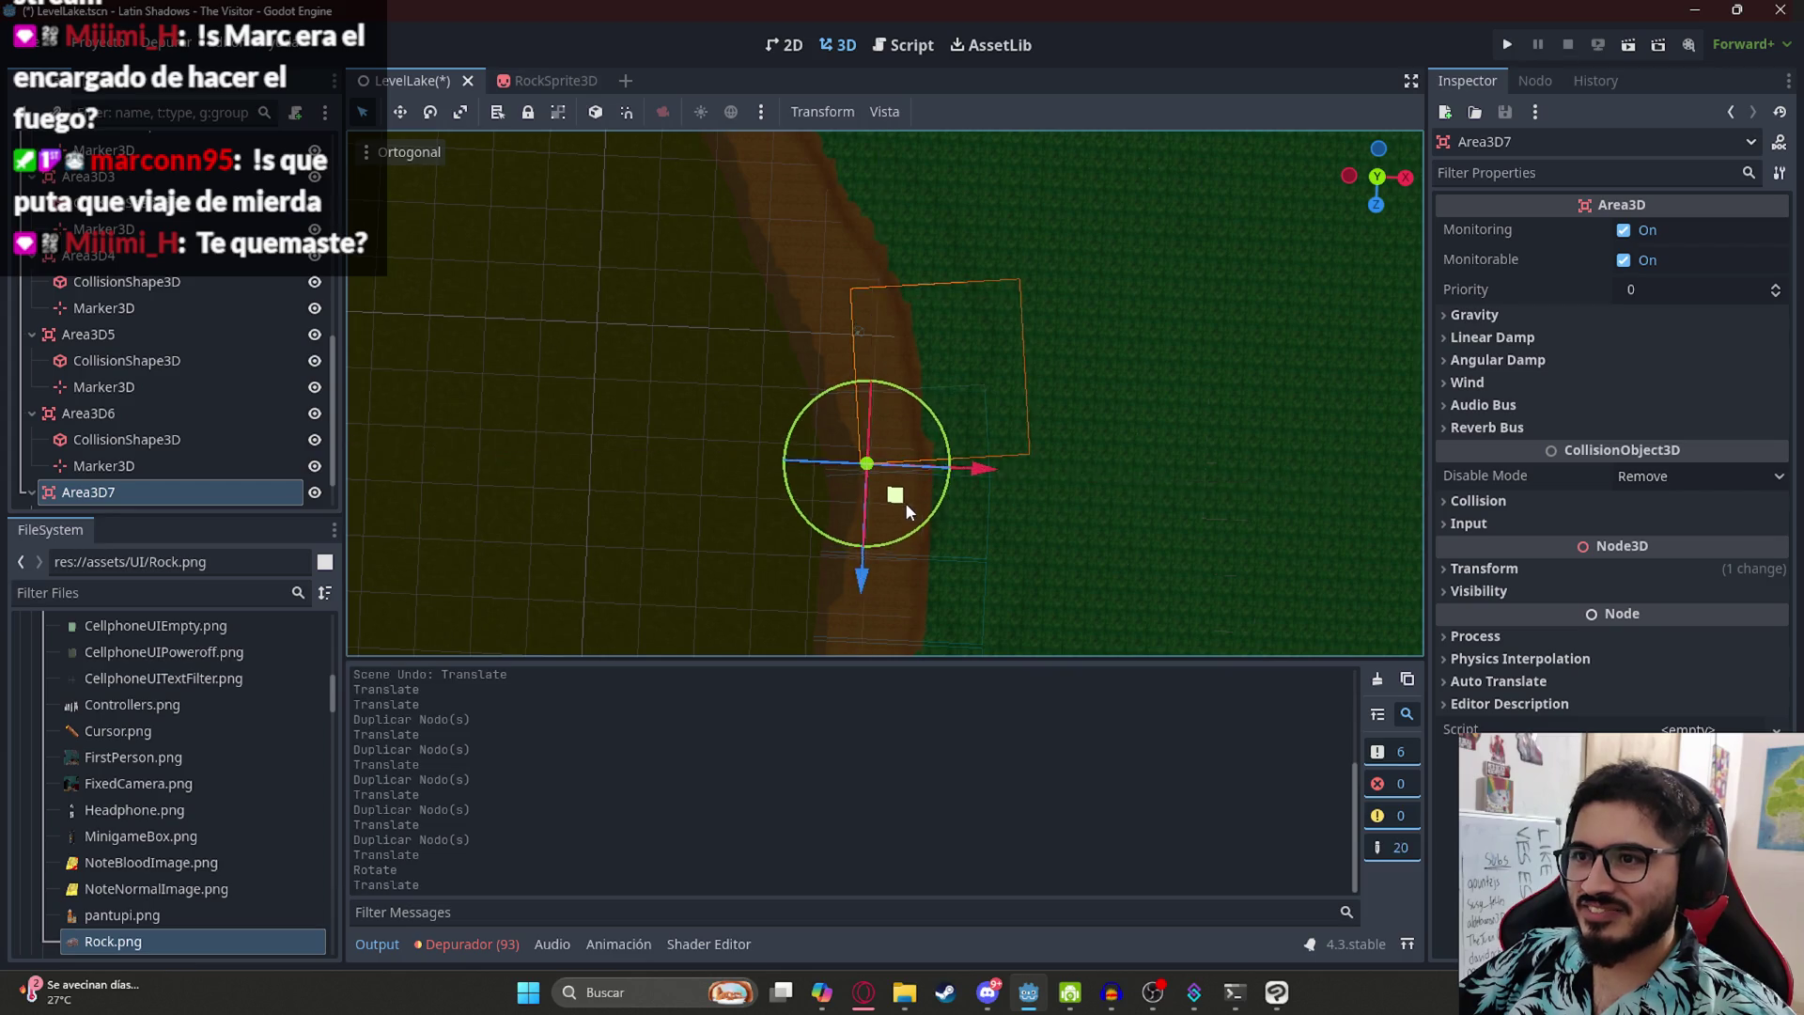
scroll(905, 502, up, 3)
mouse_move(858, 623)
mouse_down()
mouse_move(818, 475)
mouse_move(834, 525)
mouse_move(856, 508)
mouse_up()
- Discard a trial Area3D8 zone, save LevelLake, and run it as a playtest
key(ctrl+d)
mouse_move(850, 510)
mouse_down()
mouse_move(900, 526)
mouse_move(894, 434)
mouse_move(905, 492)
mouse_up()
key(ctrl+z)
key(ctrl+z)
scroll(786, 505, up, 3)
key(ctrl+z)
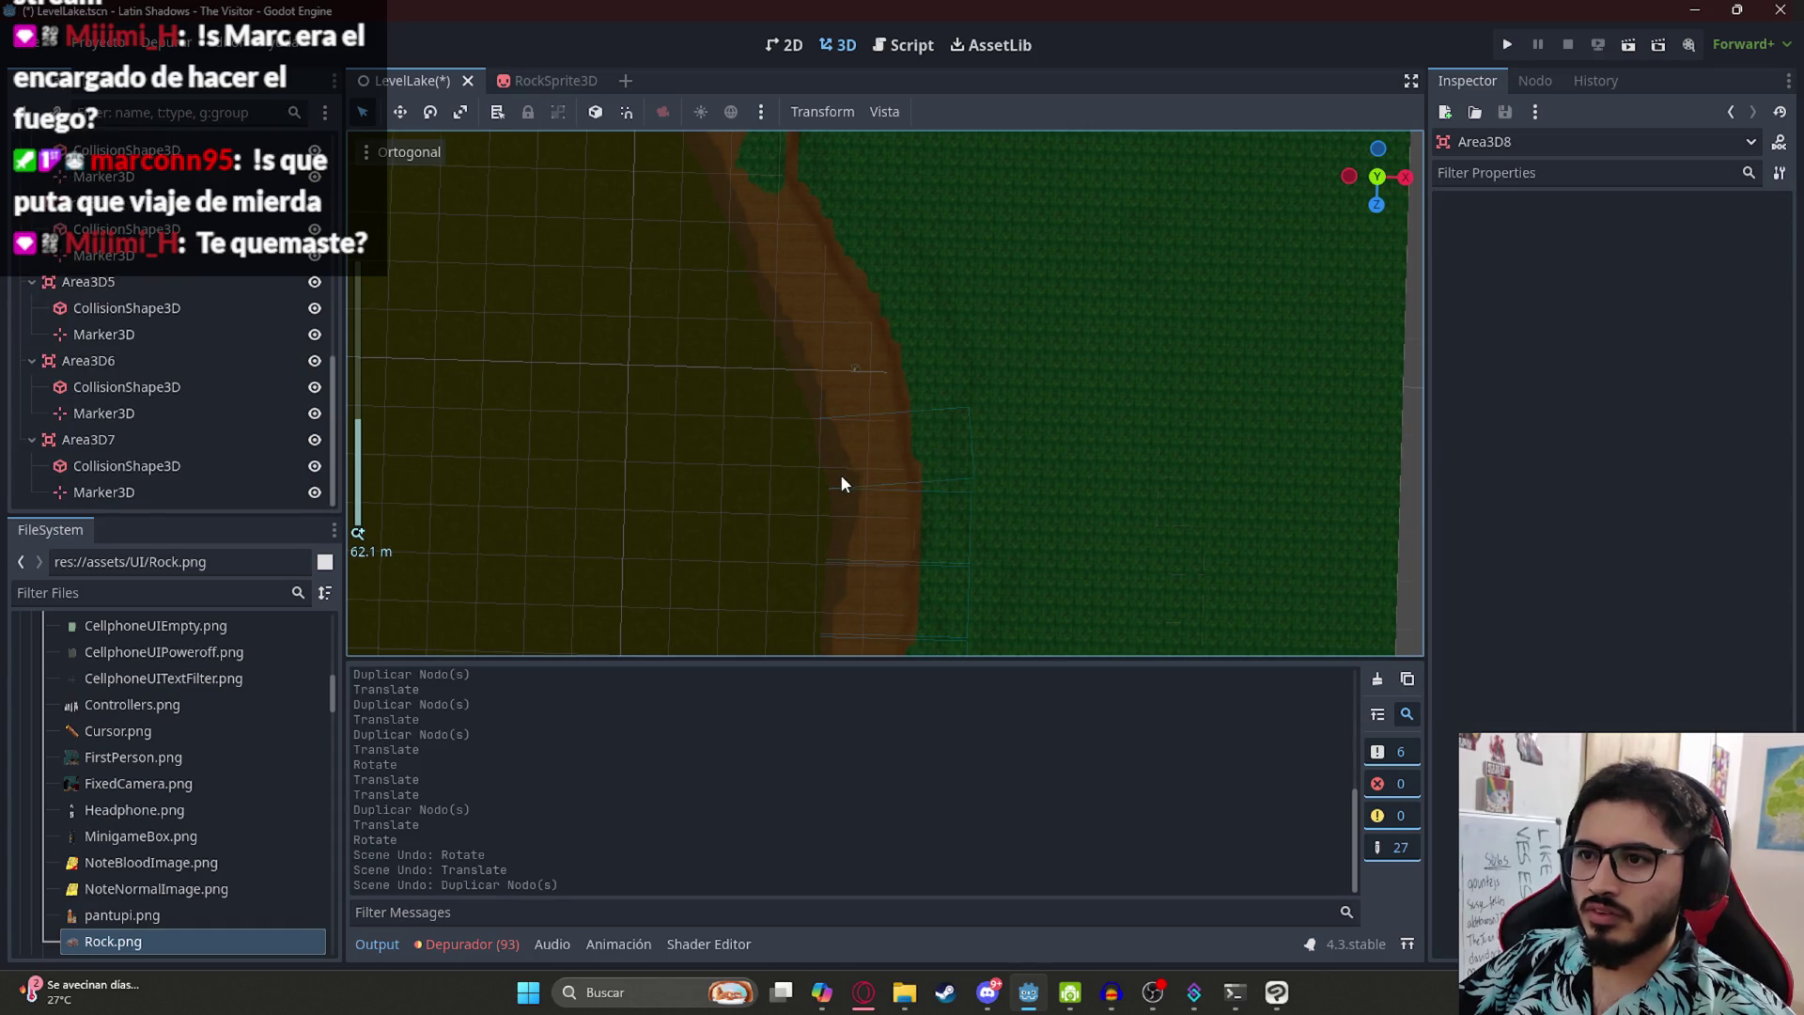
scroll(854, 473, down, 8)
key(ctrl+s)
scroll(978, 358, up, 3)
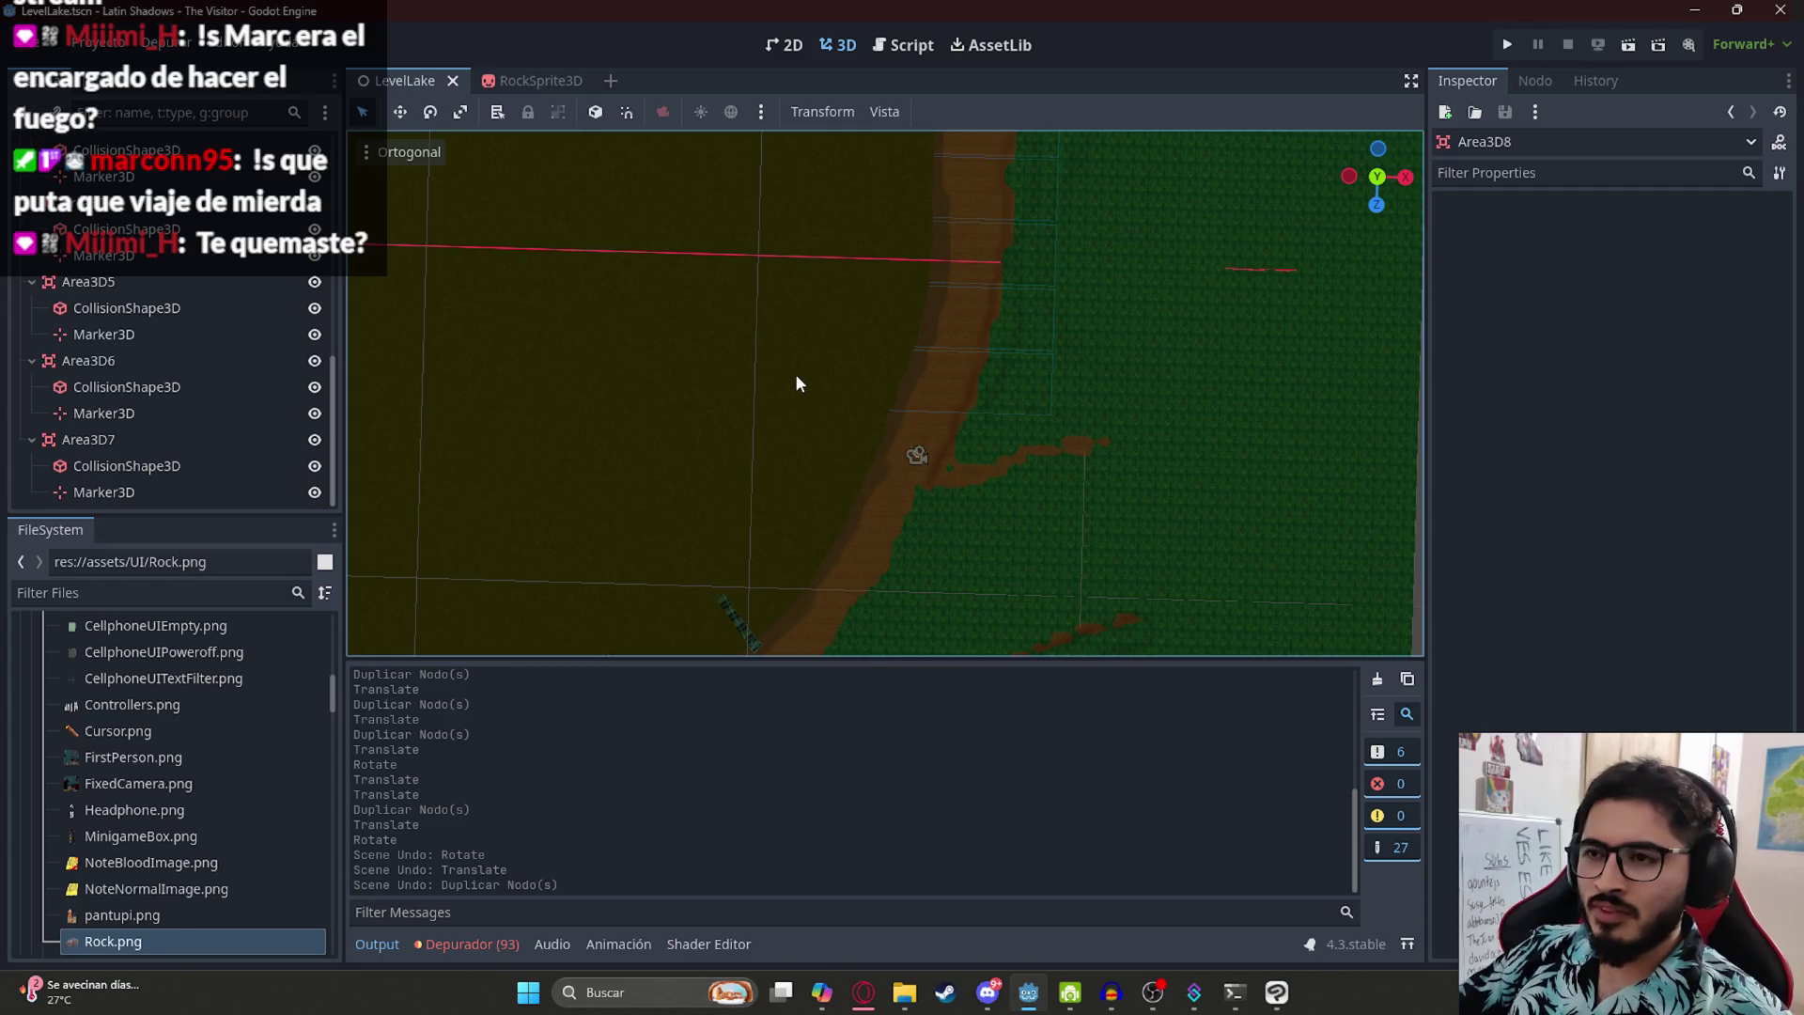
right_click(414, 81)
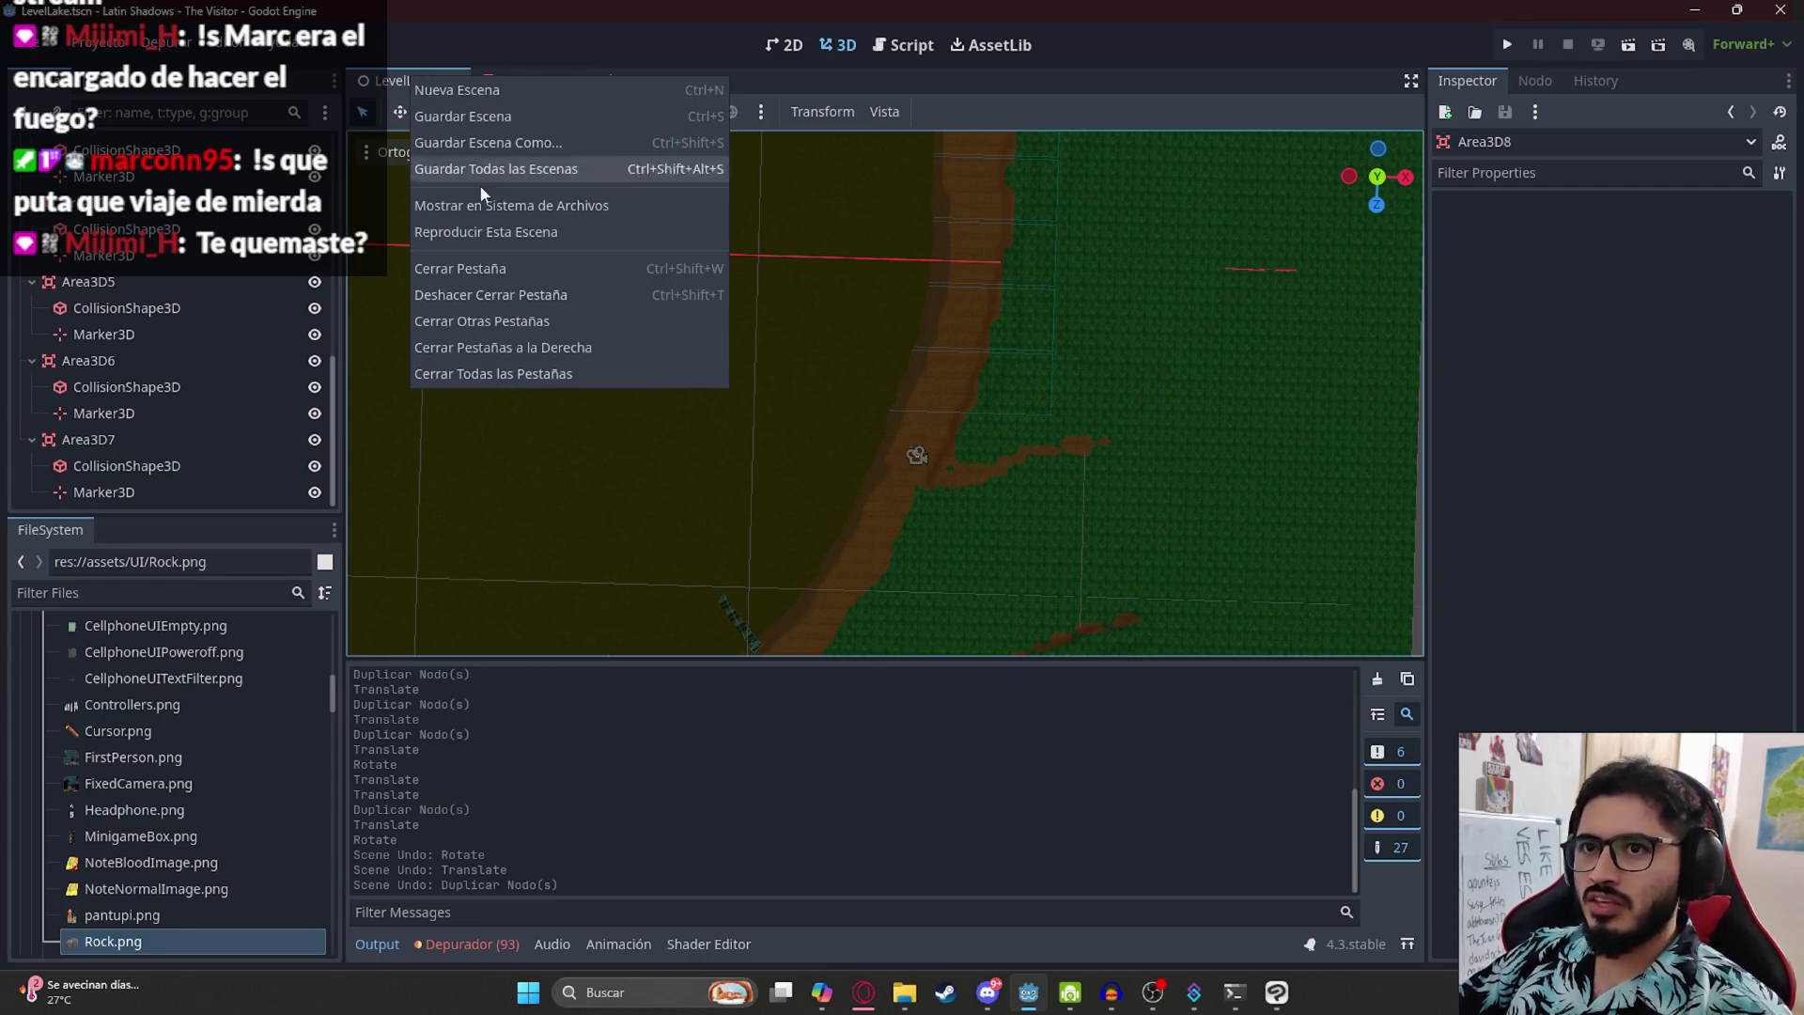
click(465, 234)
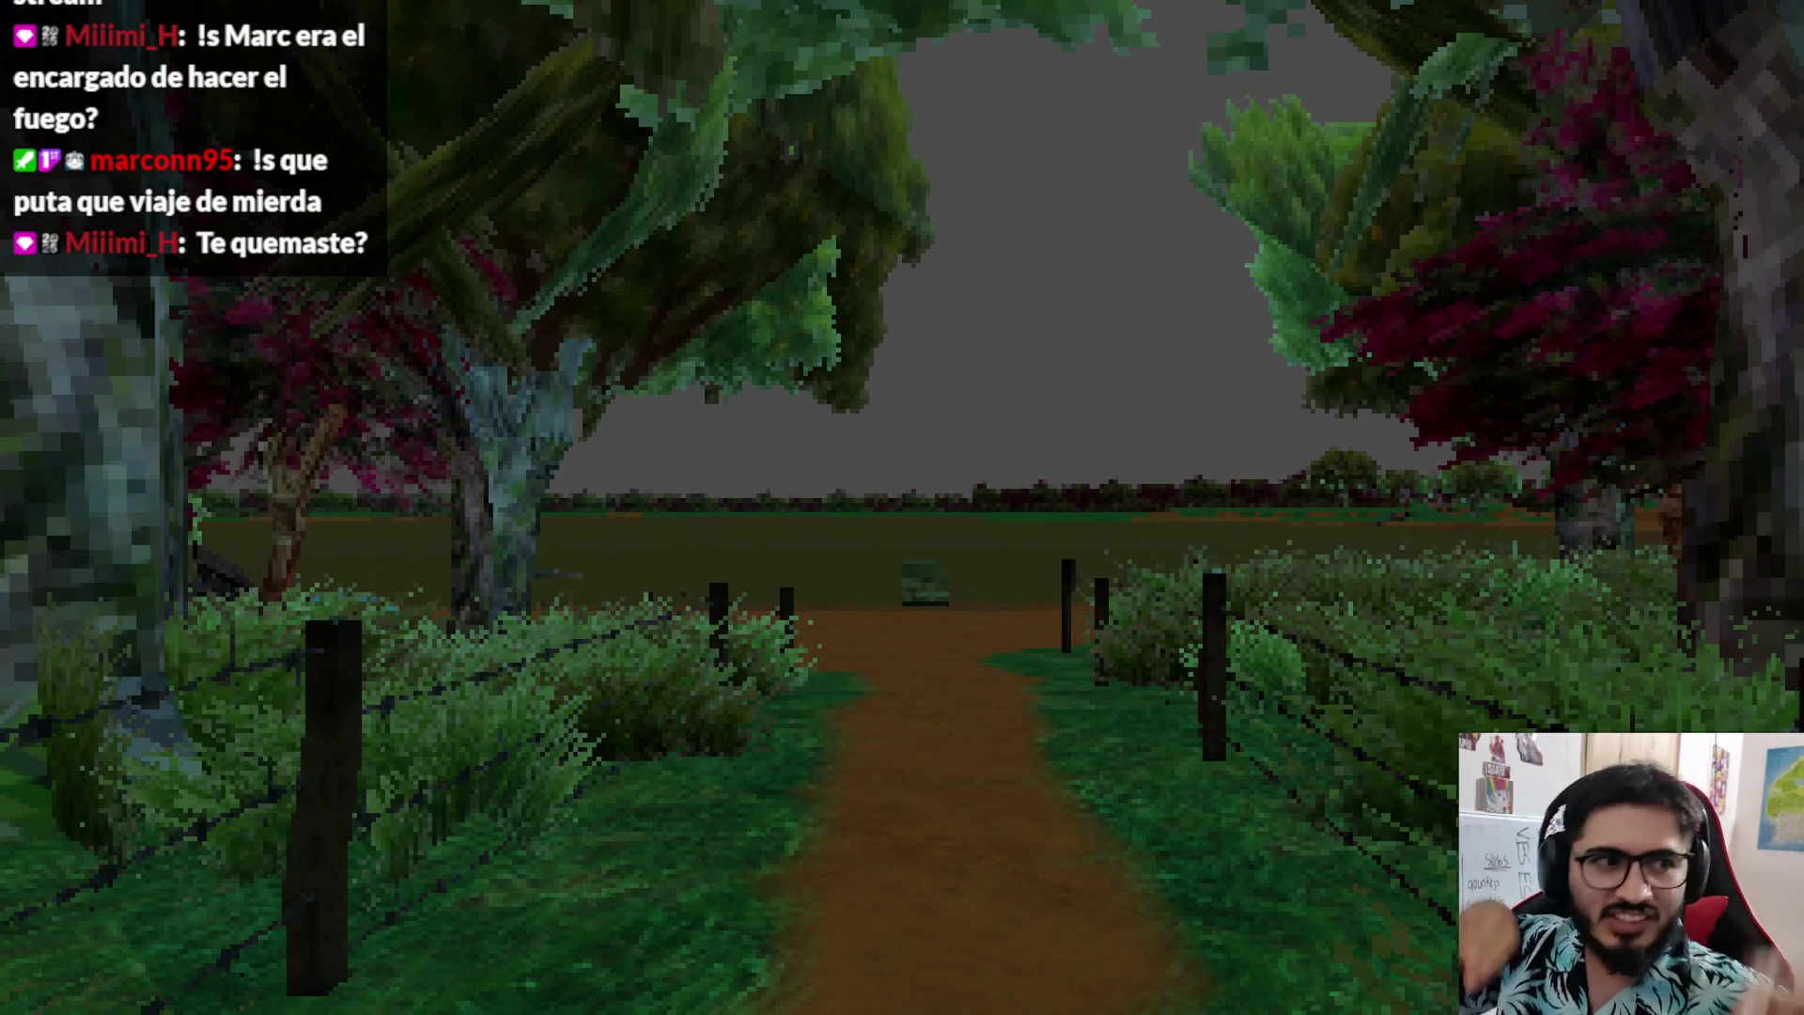
- Walk the player forward along the lakeside dirt path toward the trees, then pause the game
key(w)
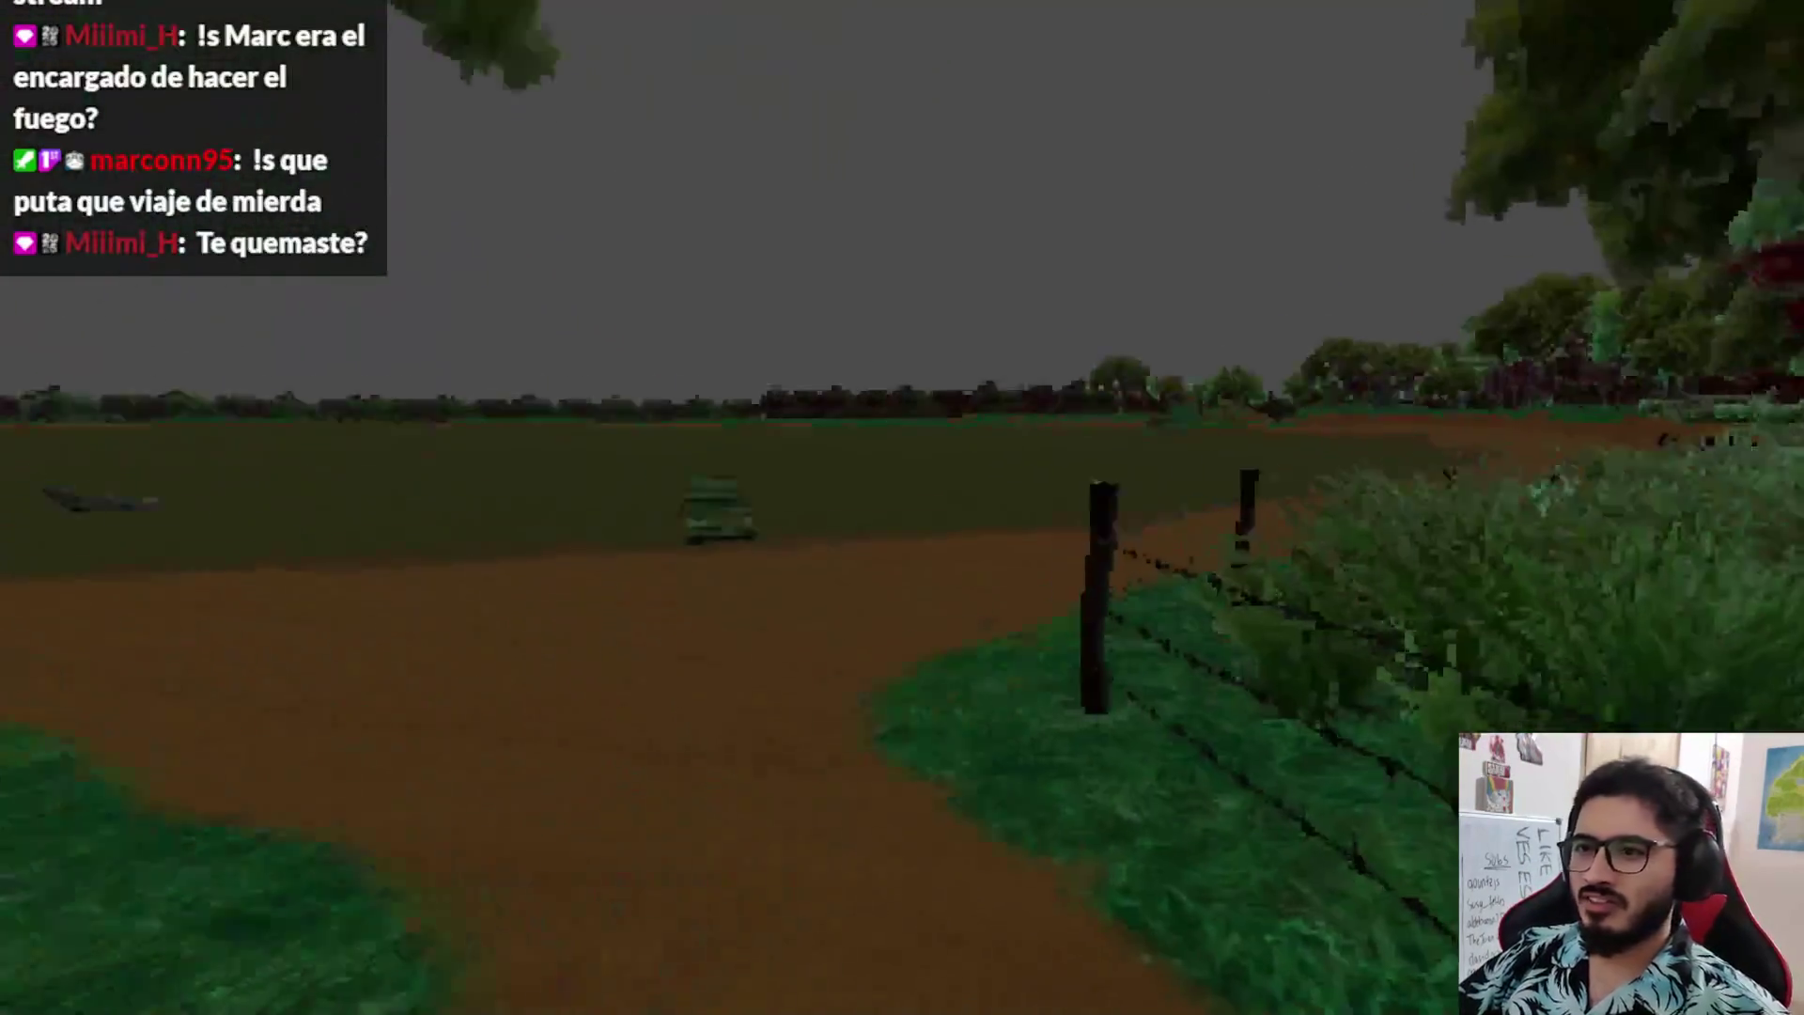
key(w)
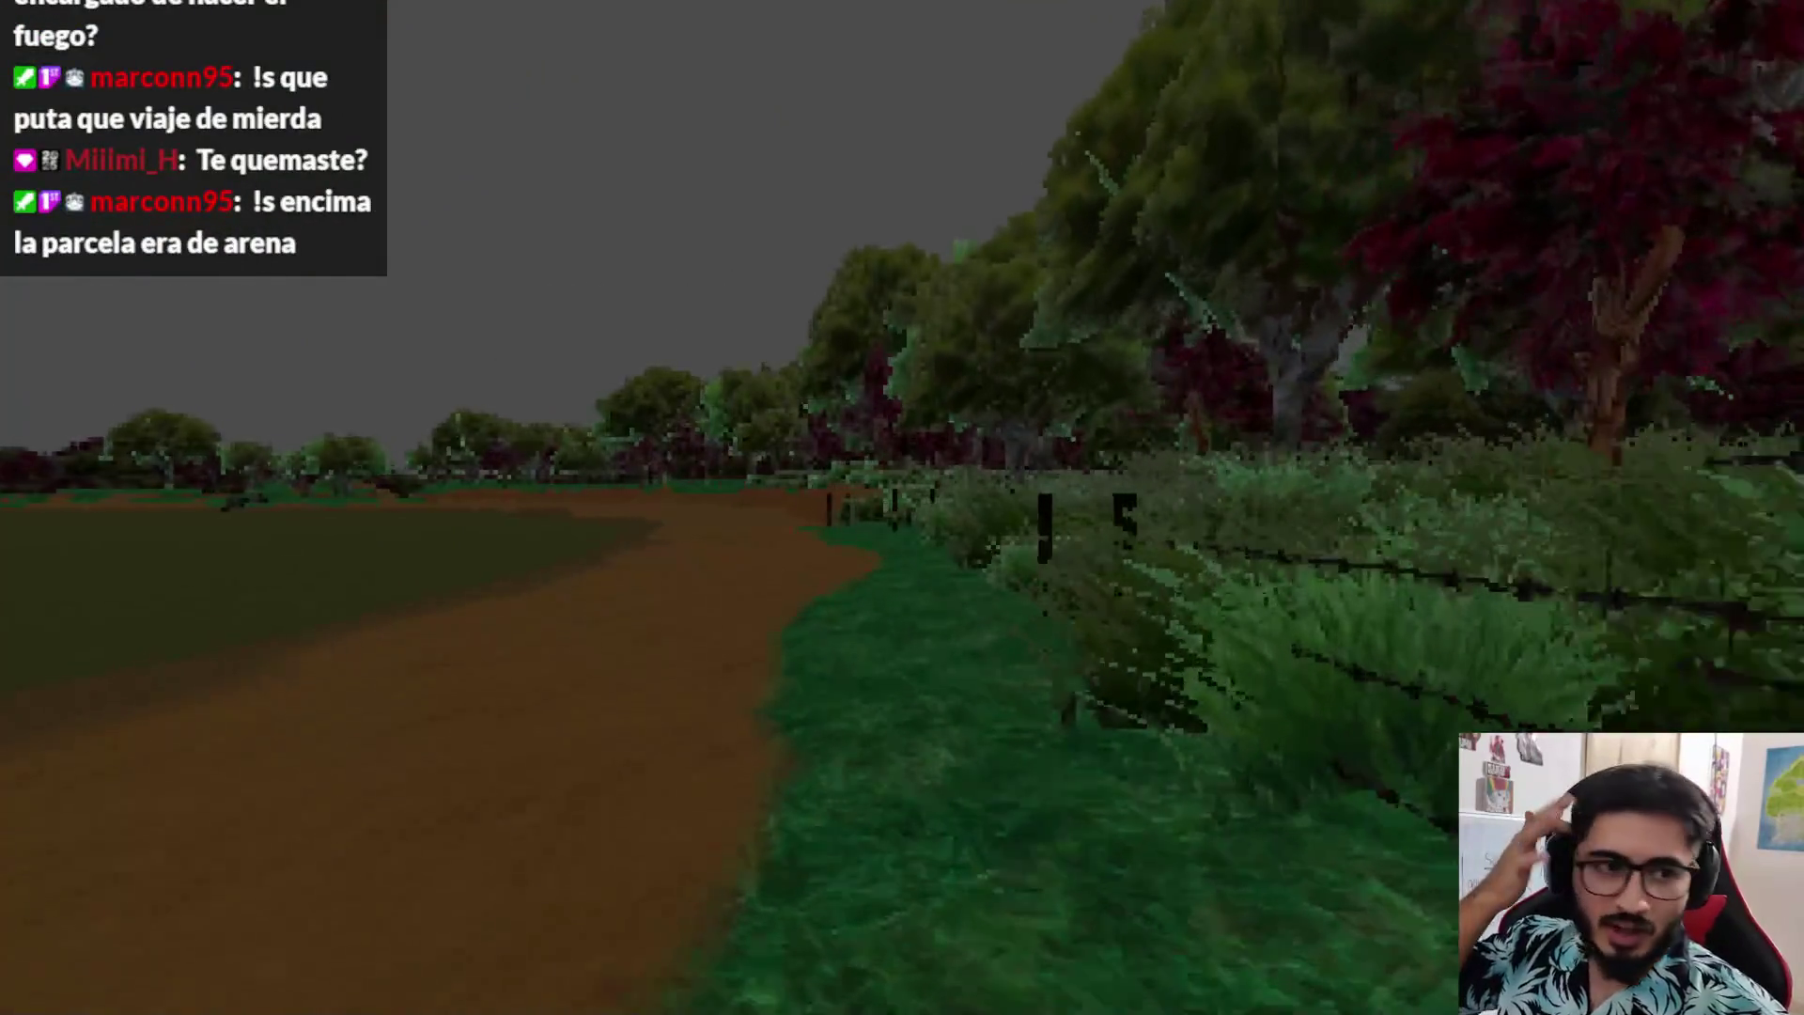
key(w)
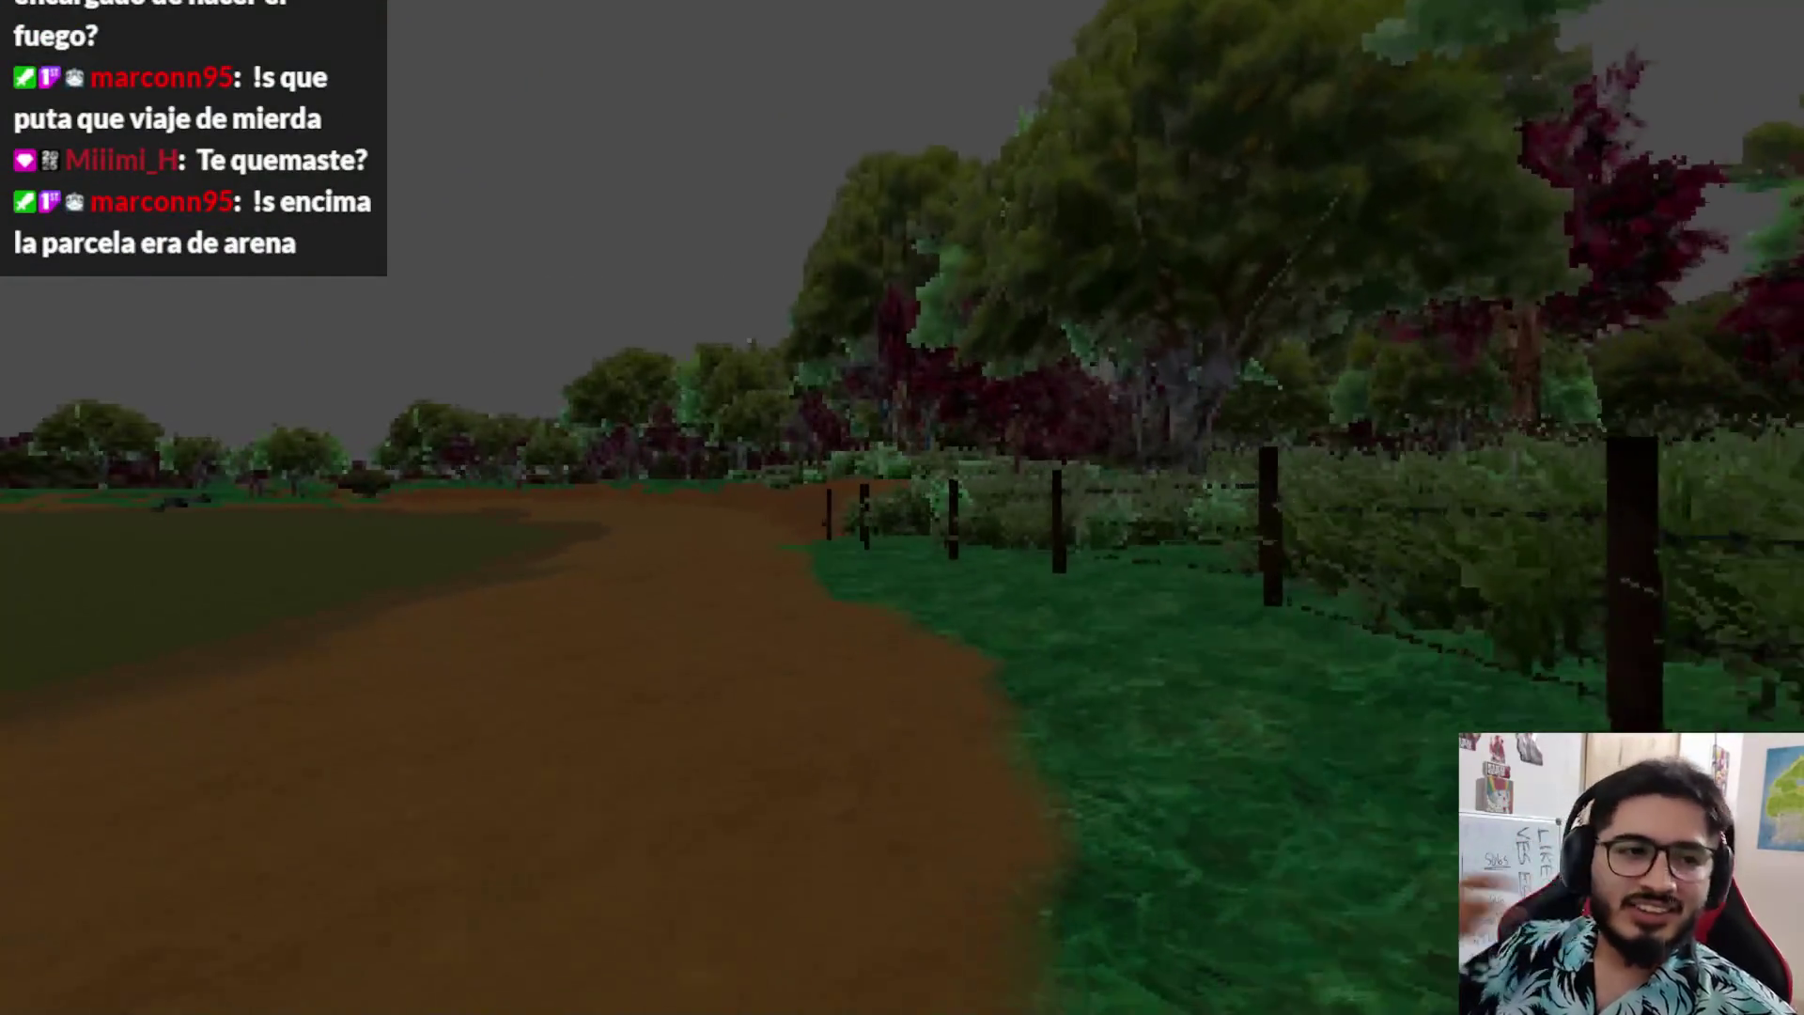
key(w)
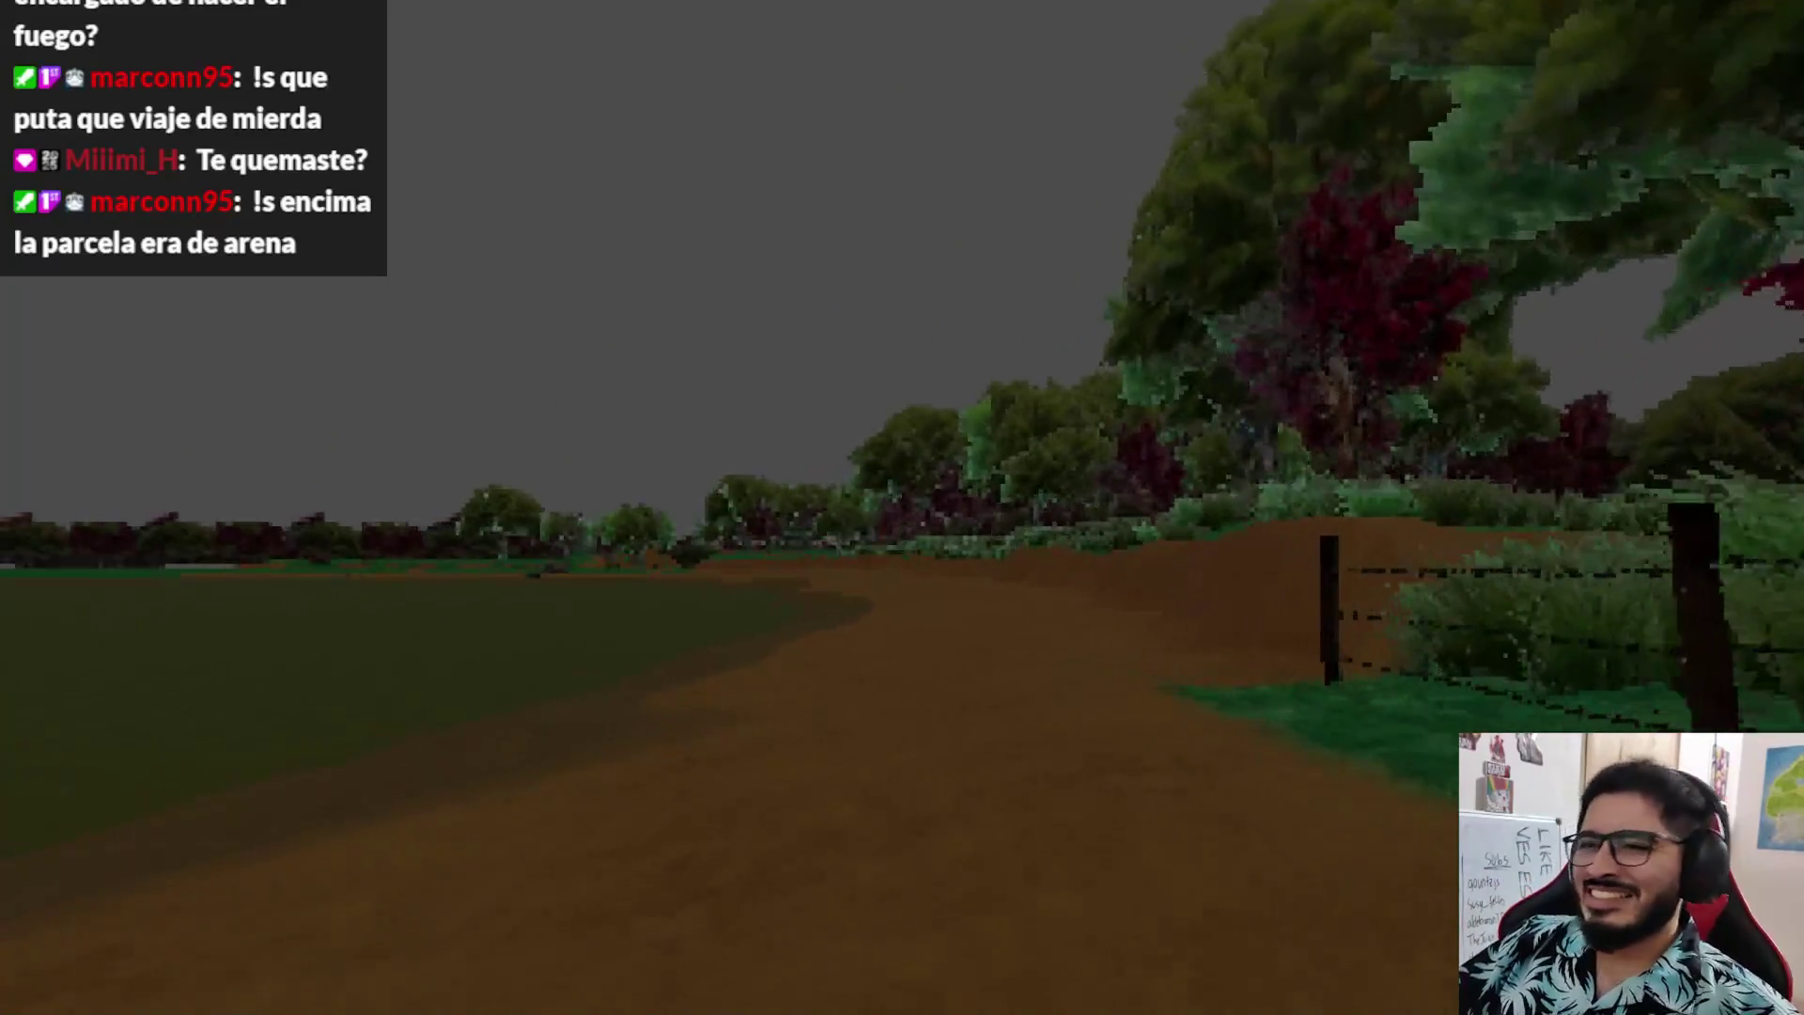
key(w)
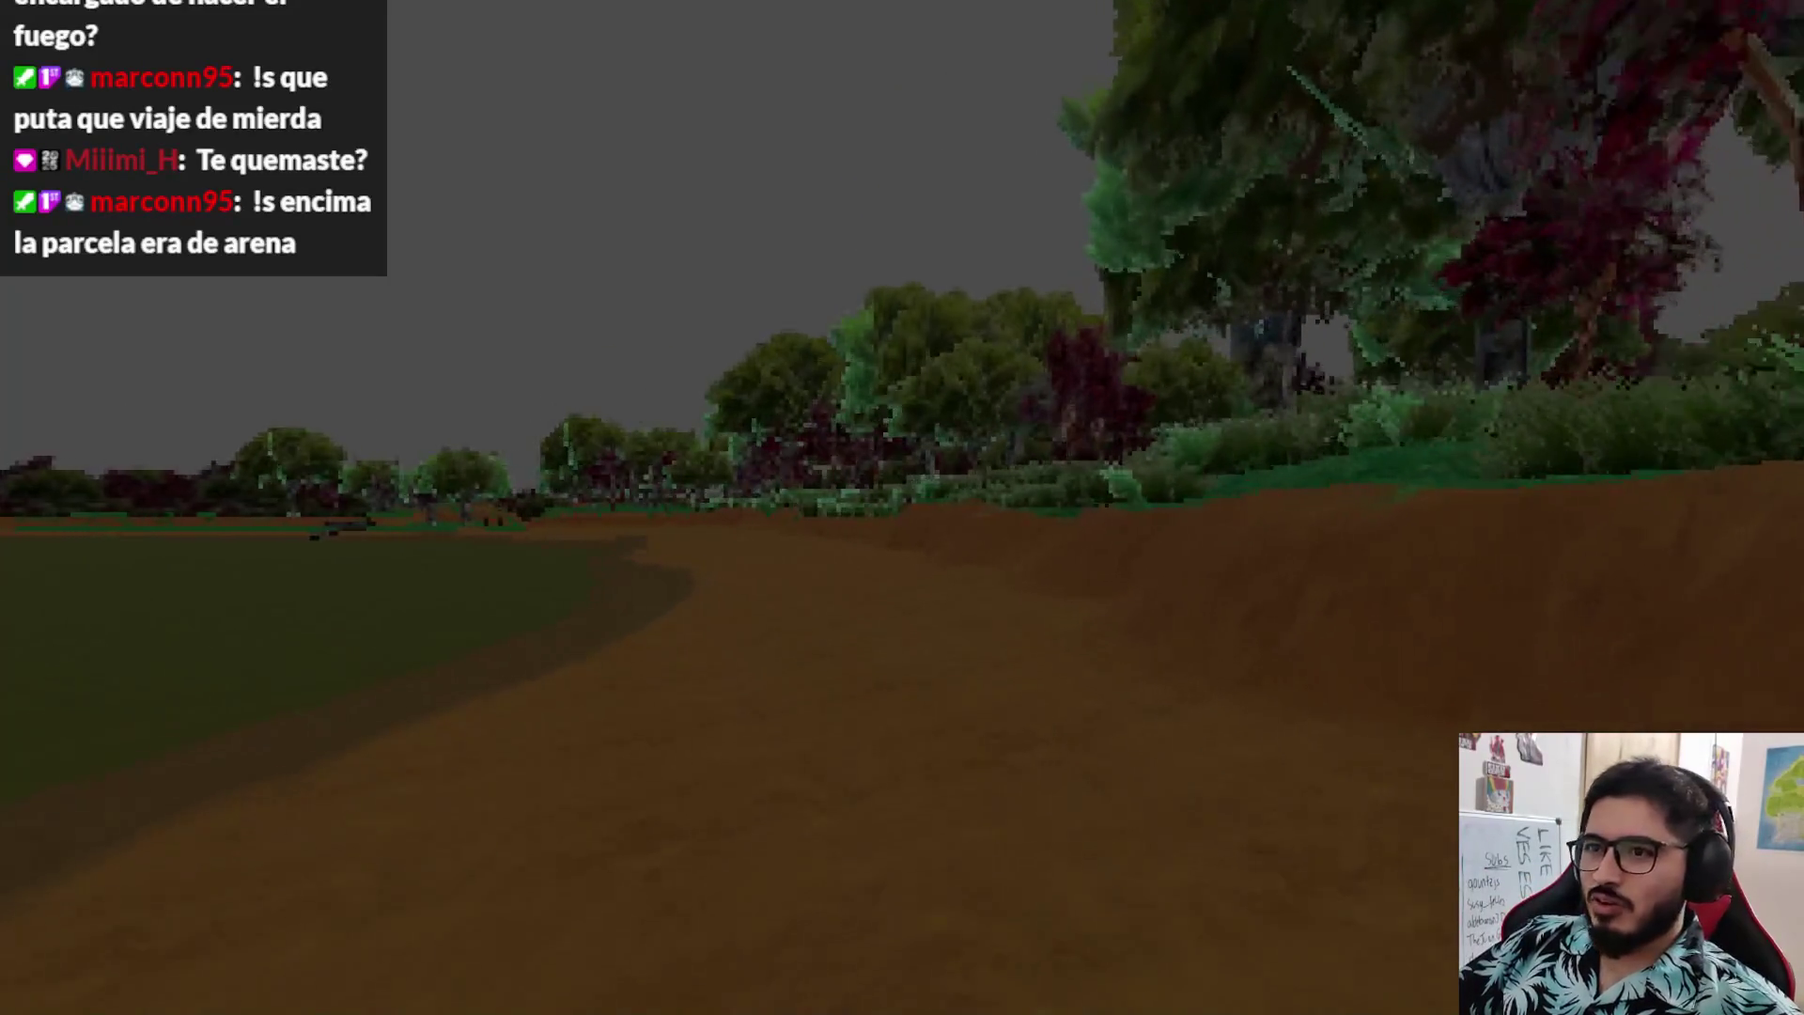
key(w)
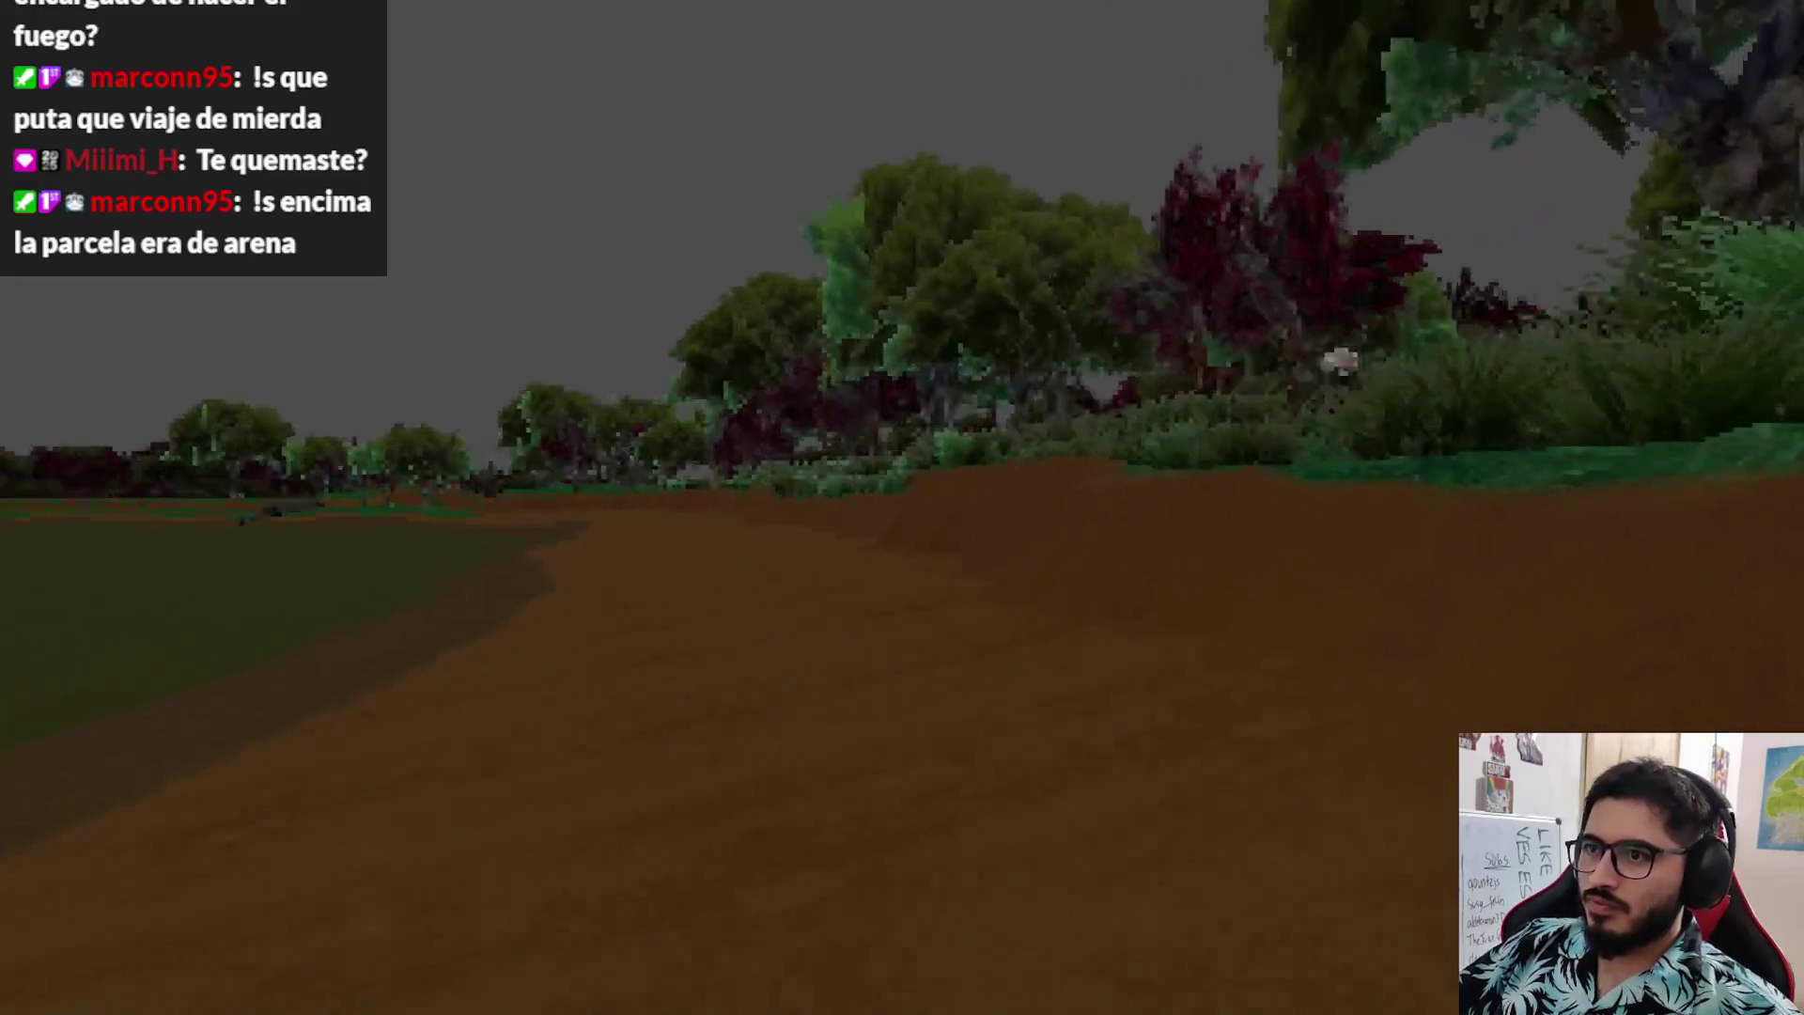
key(w)
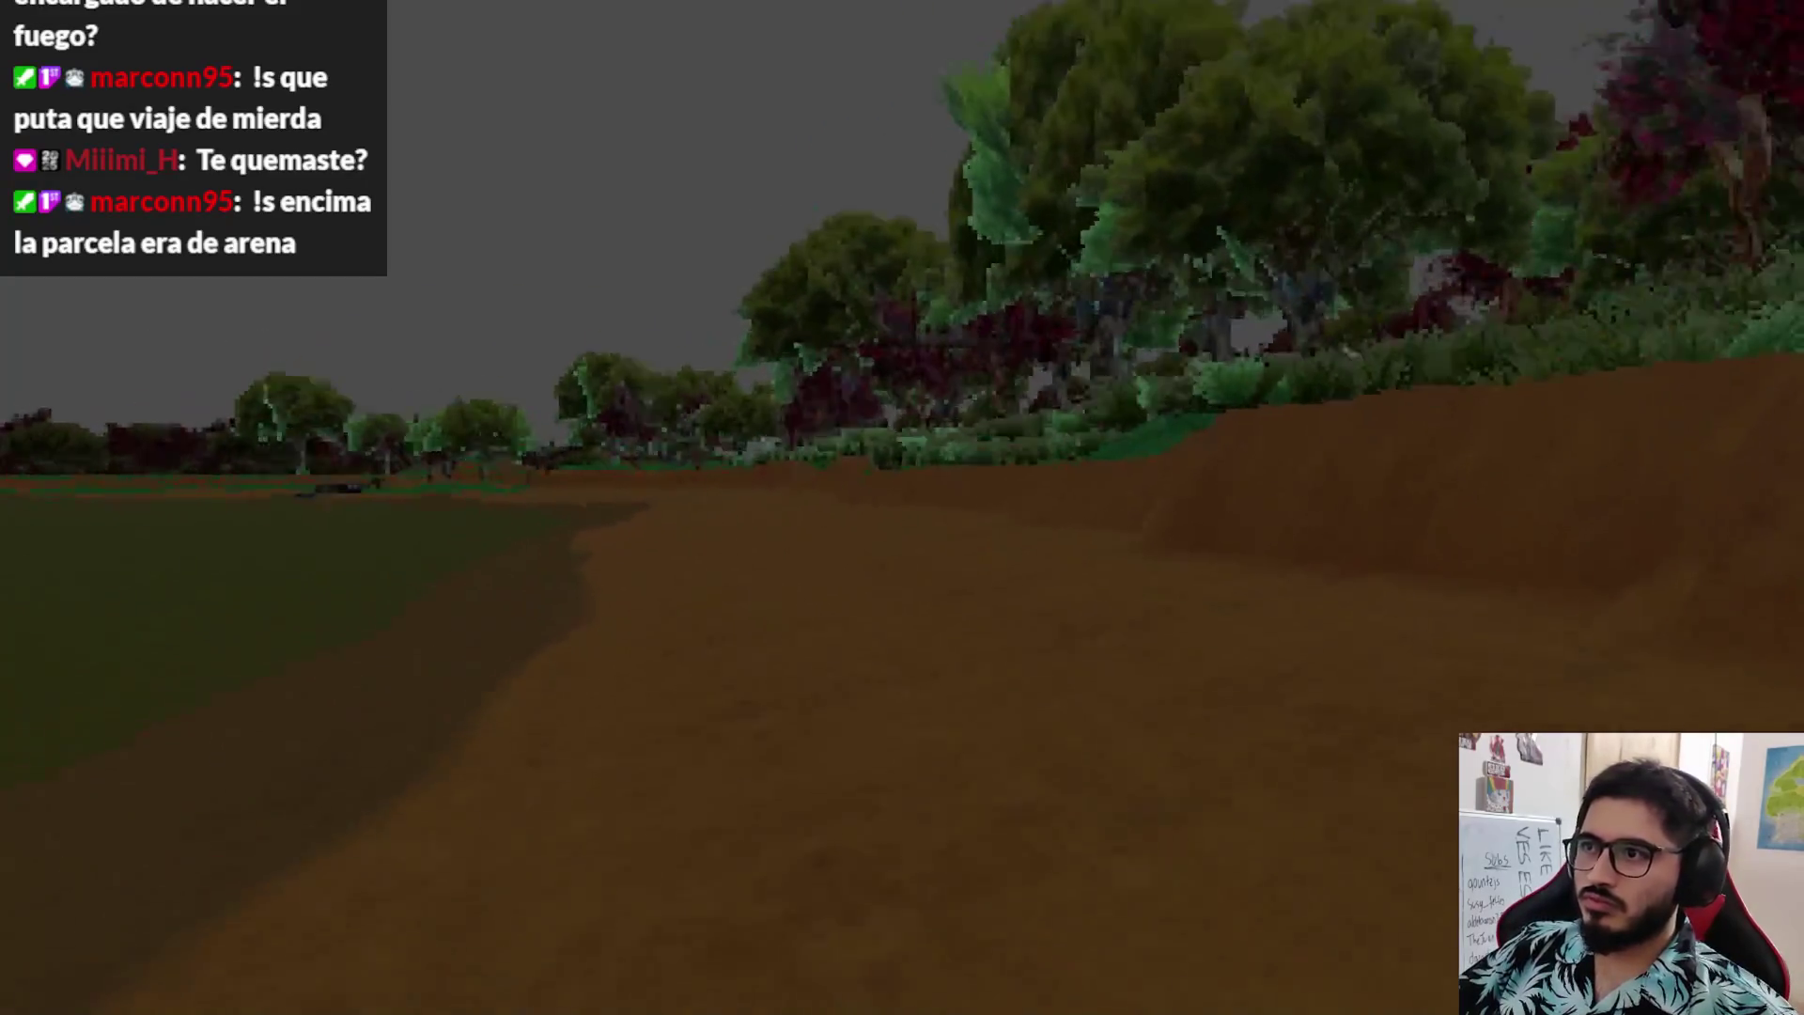
key(w)
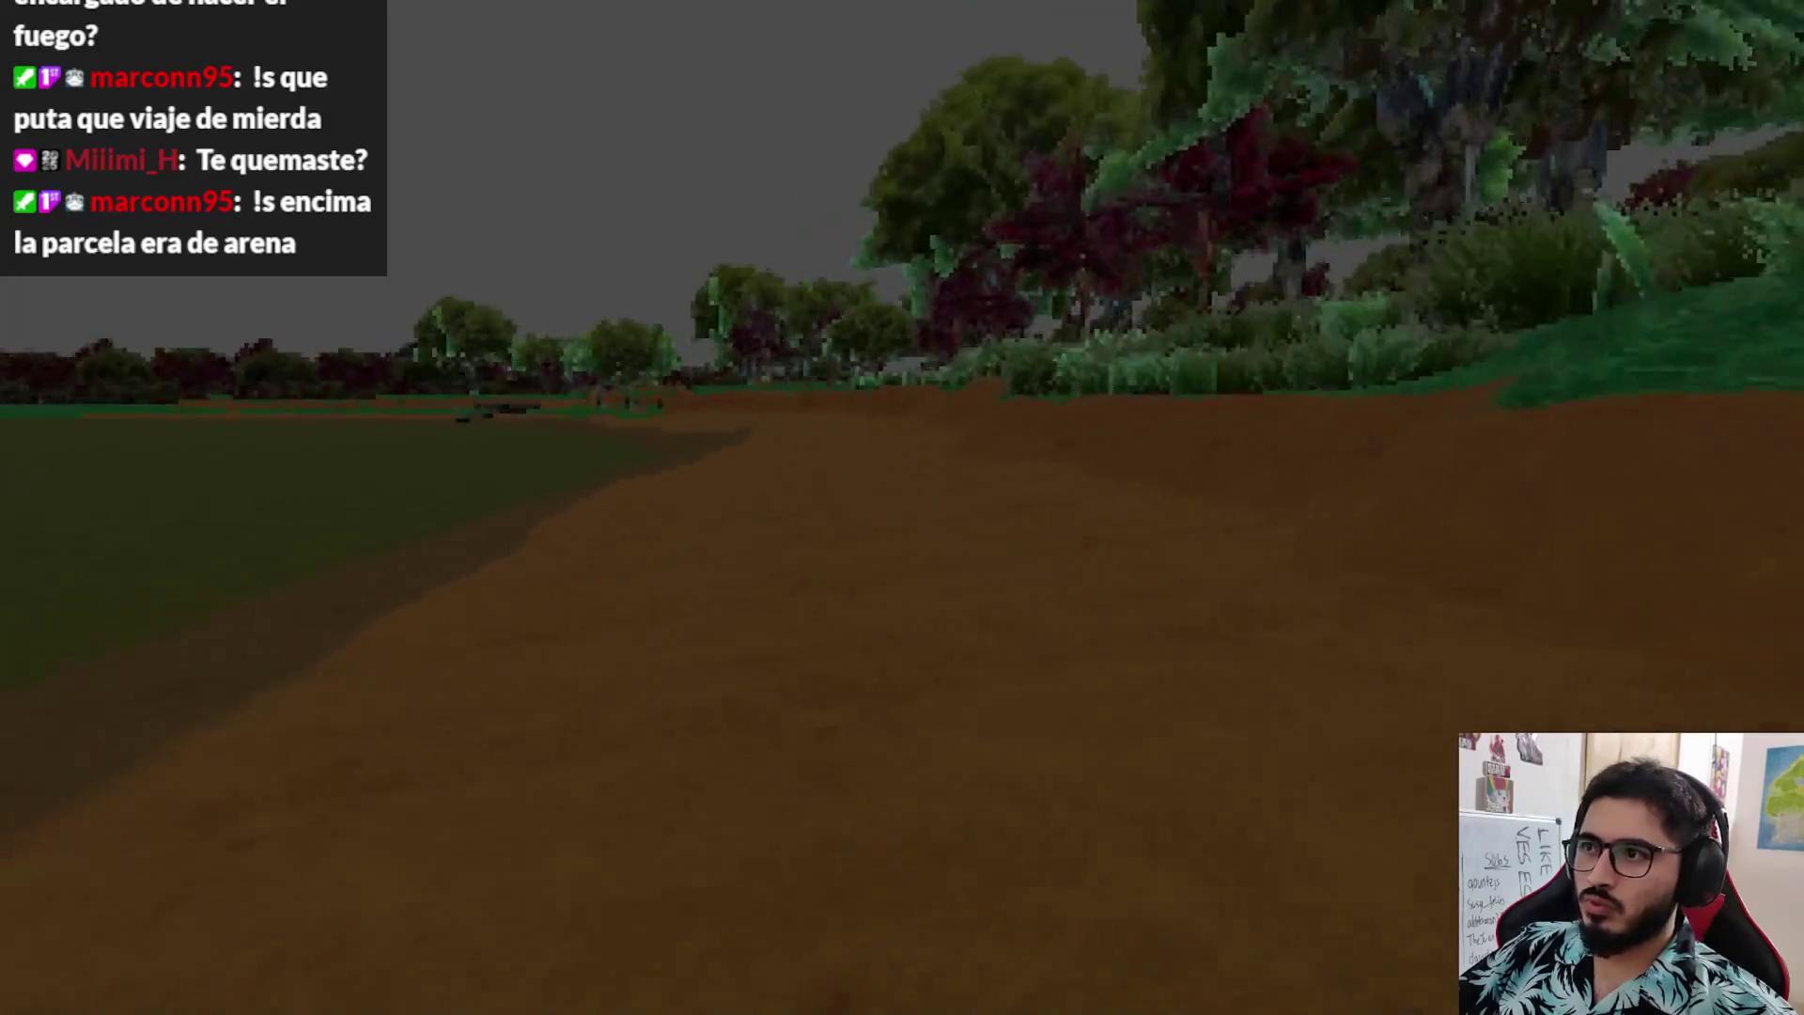
key(w)
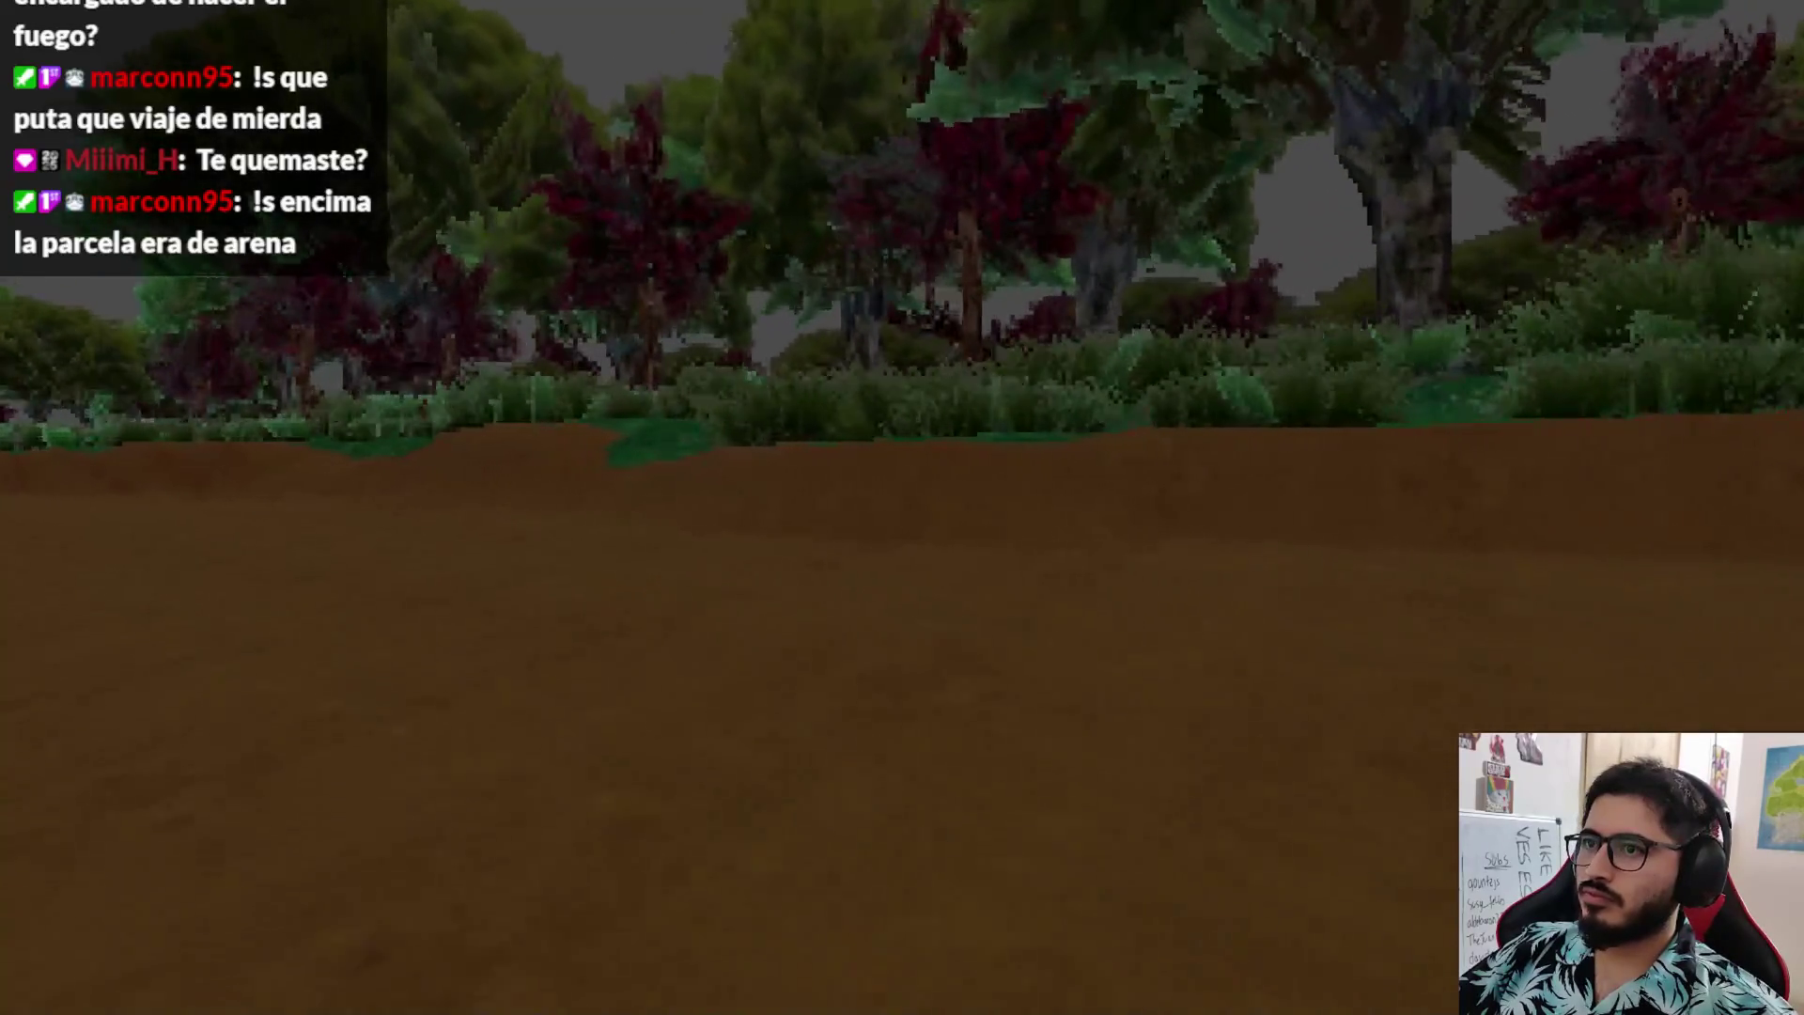
key(w)
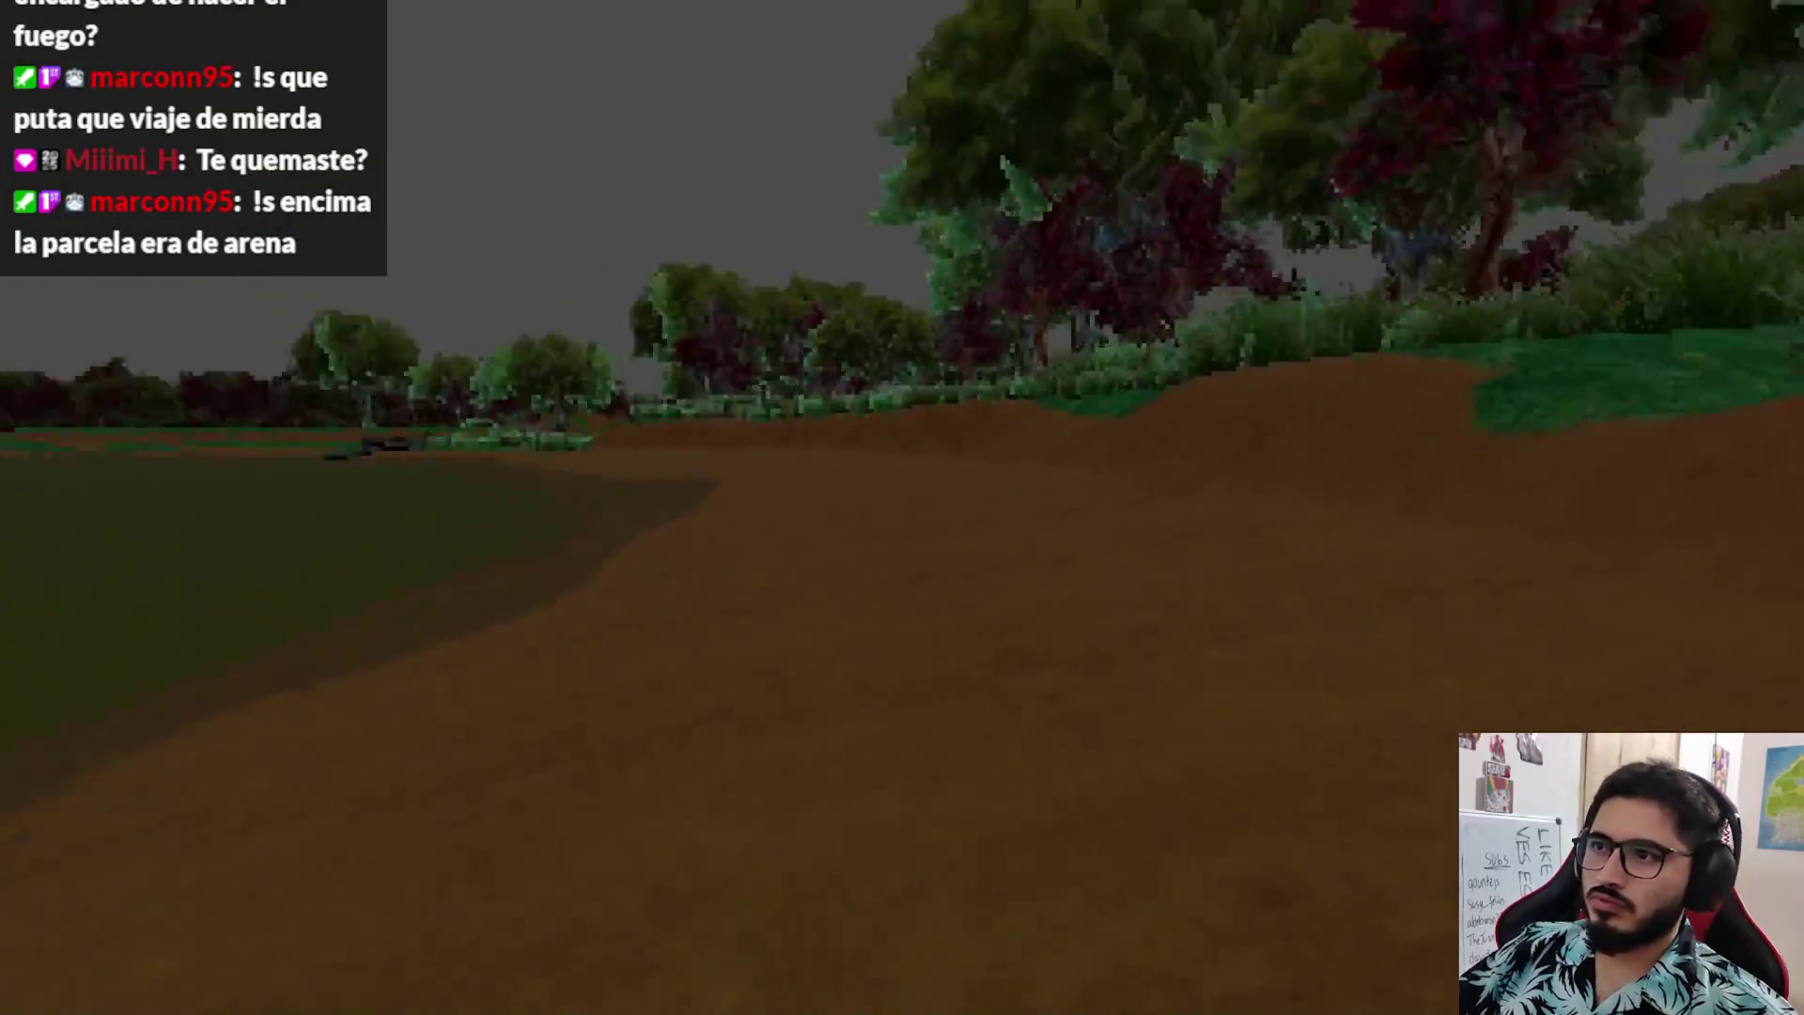
key(w)
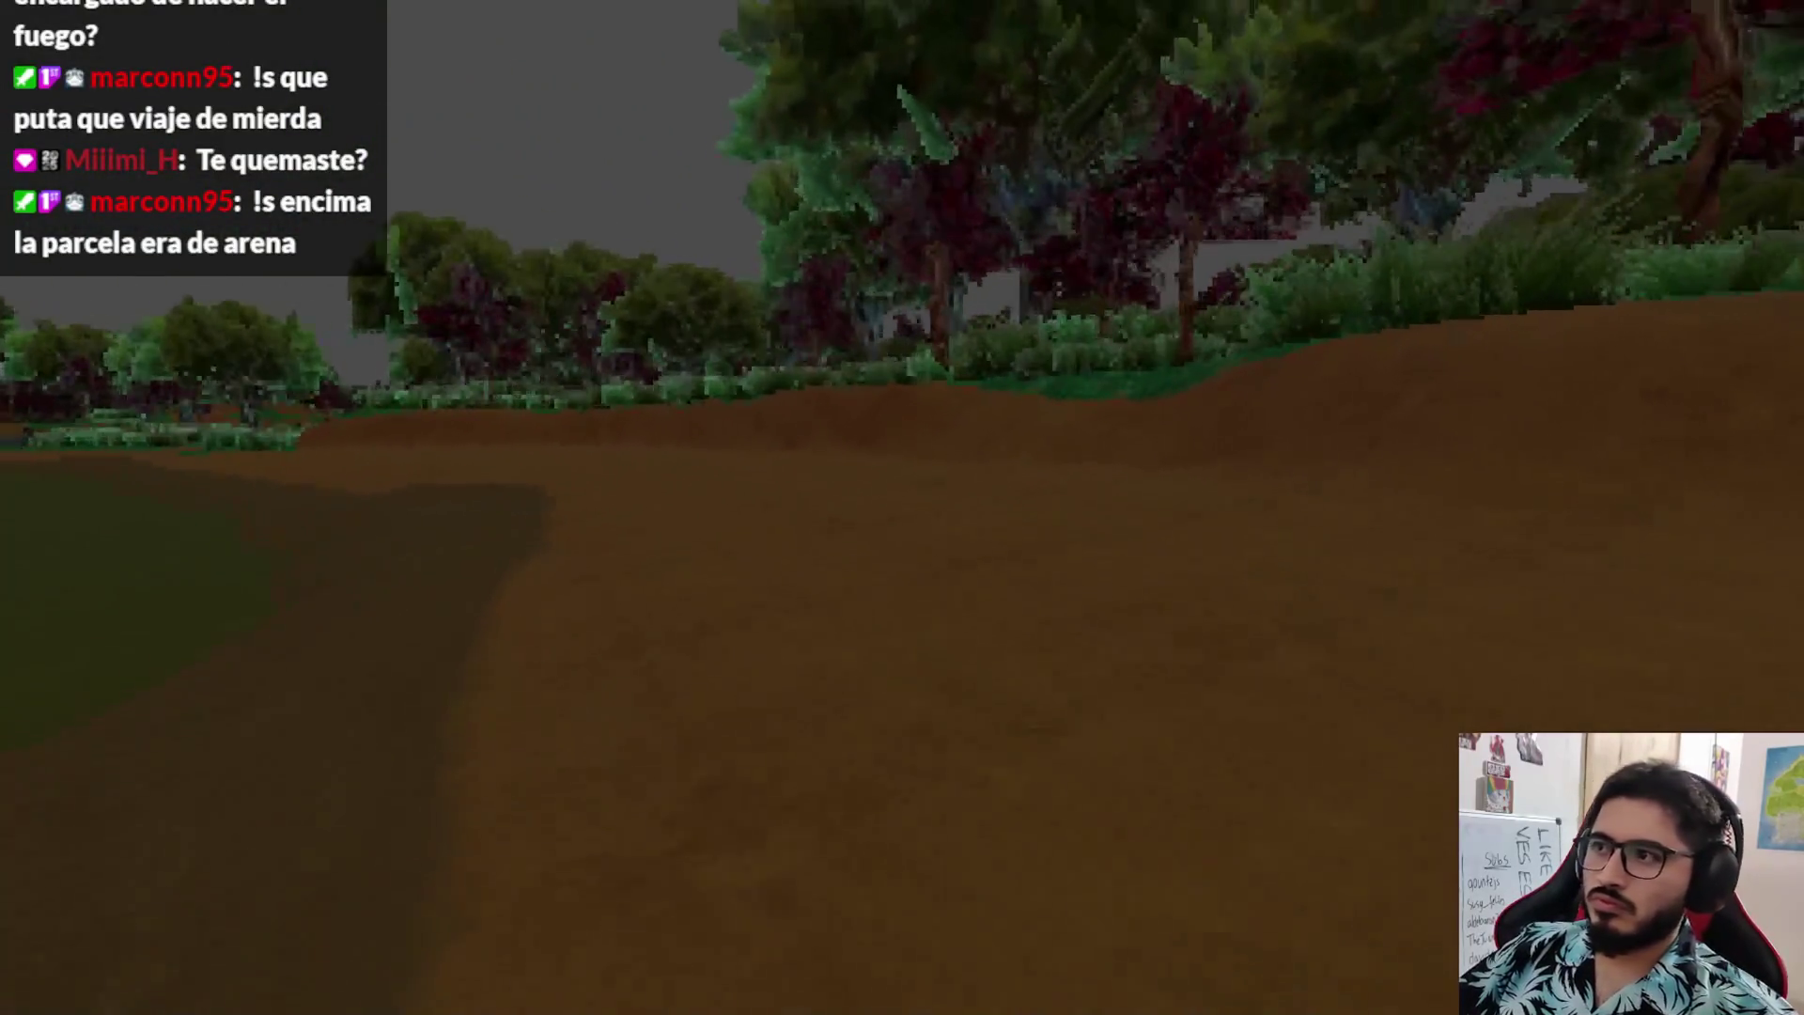
key(w)
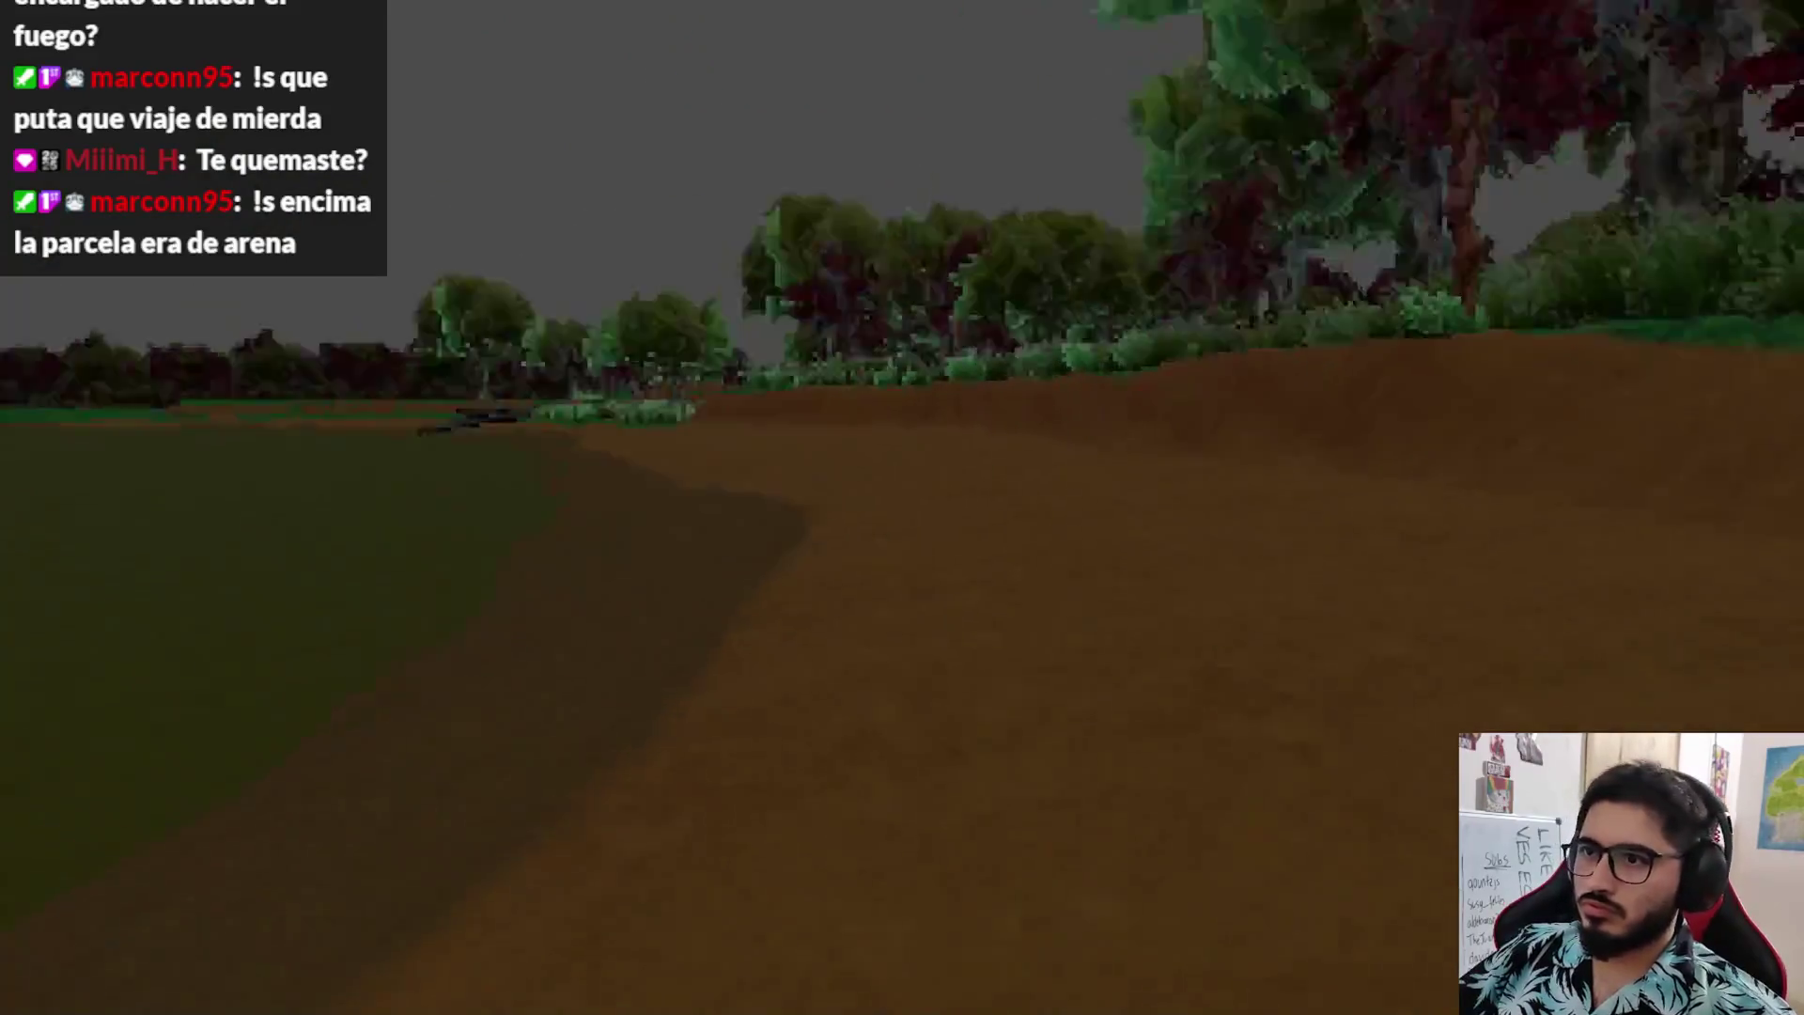
key(w)
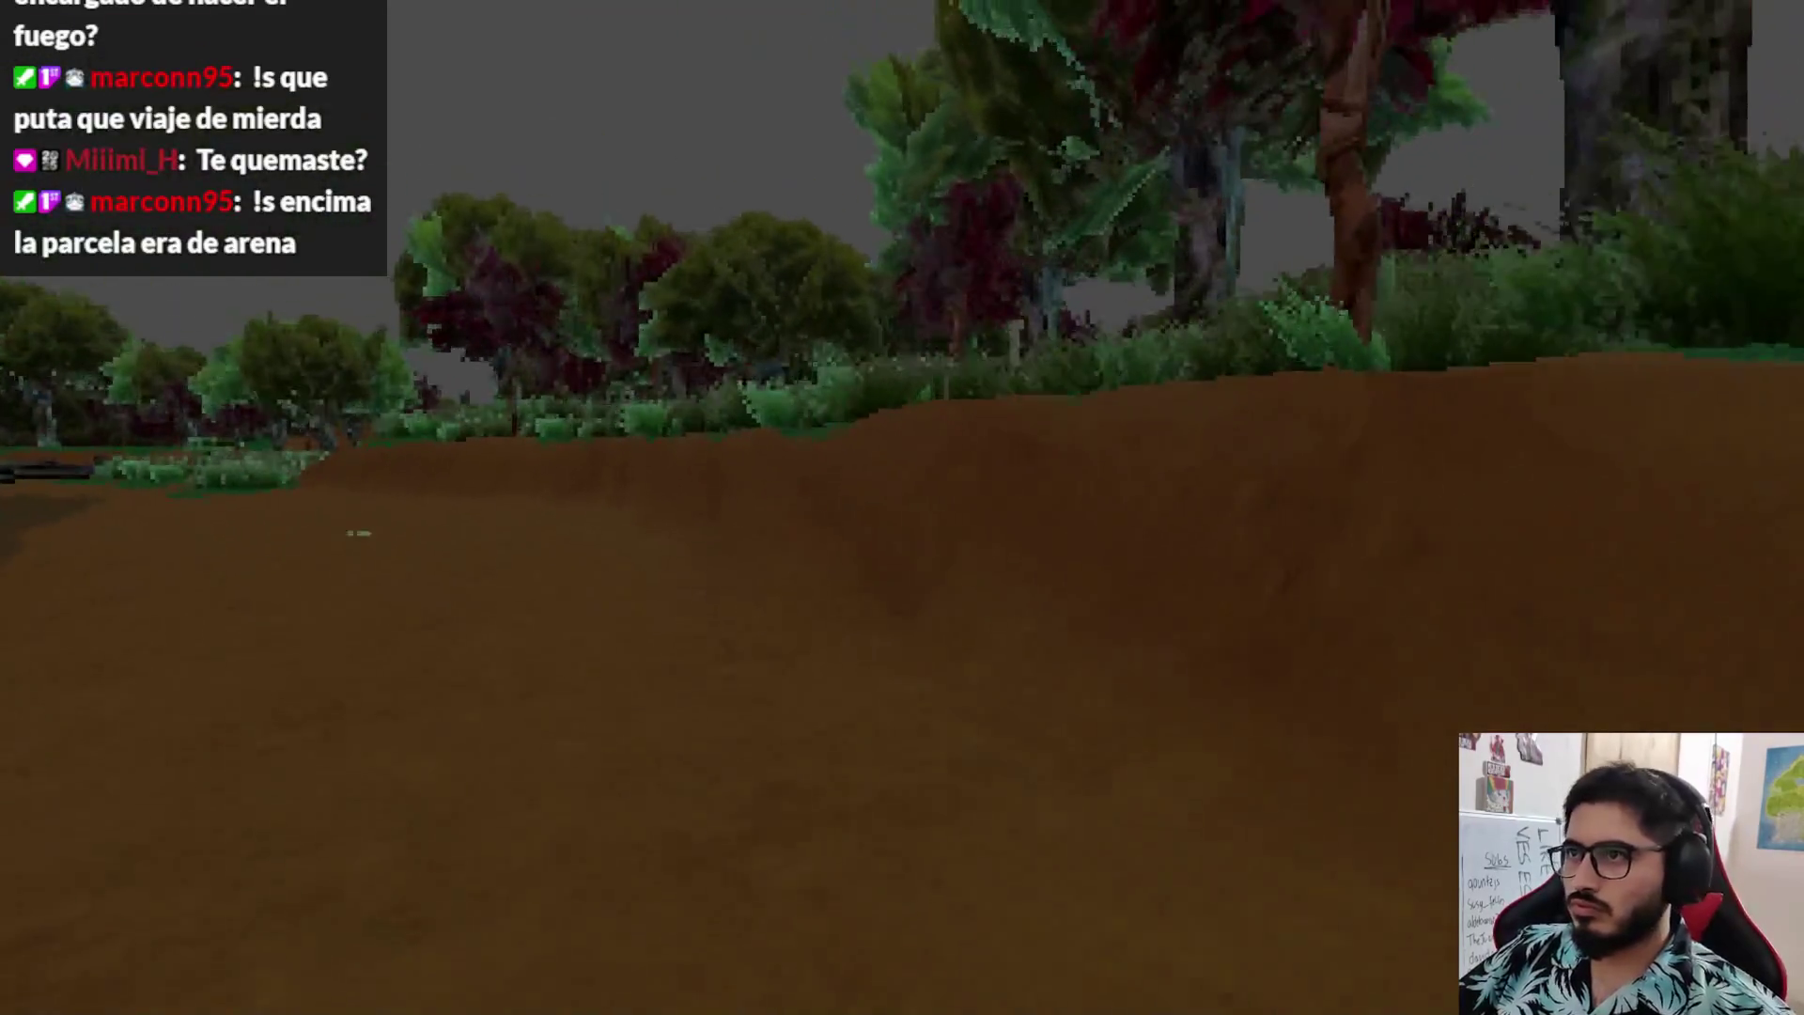
key(w)
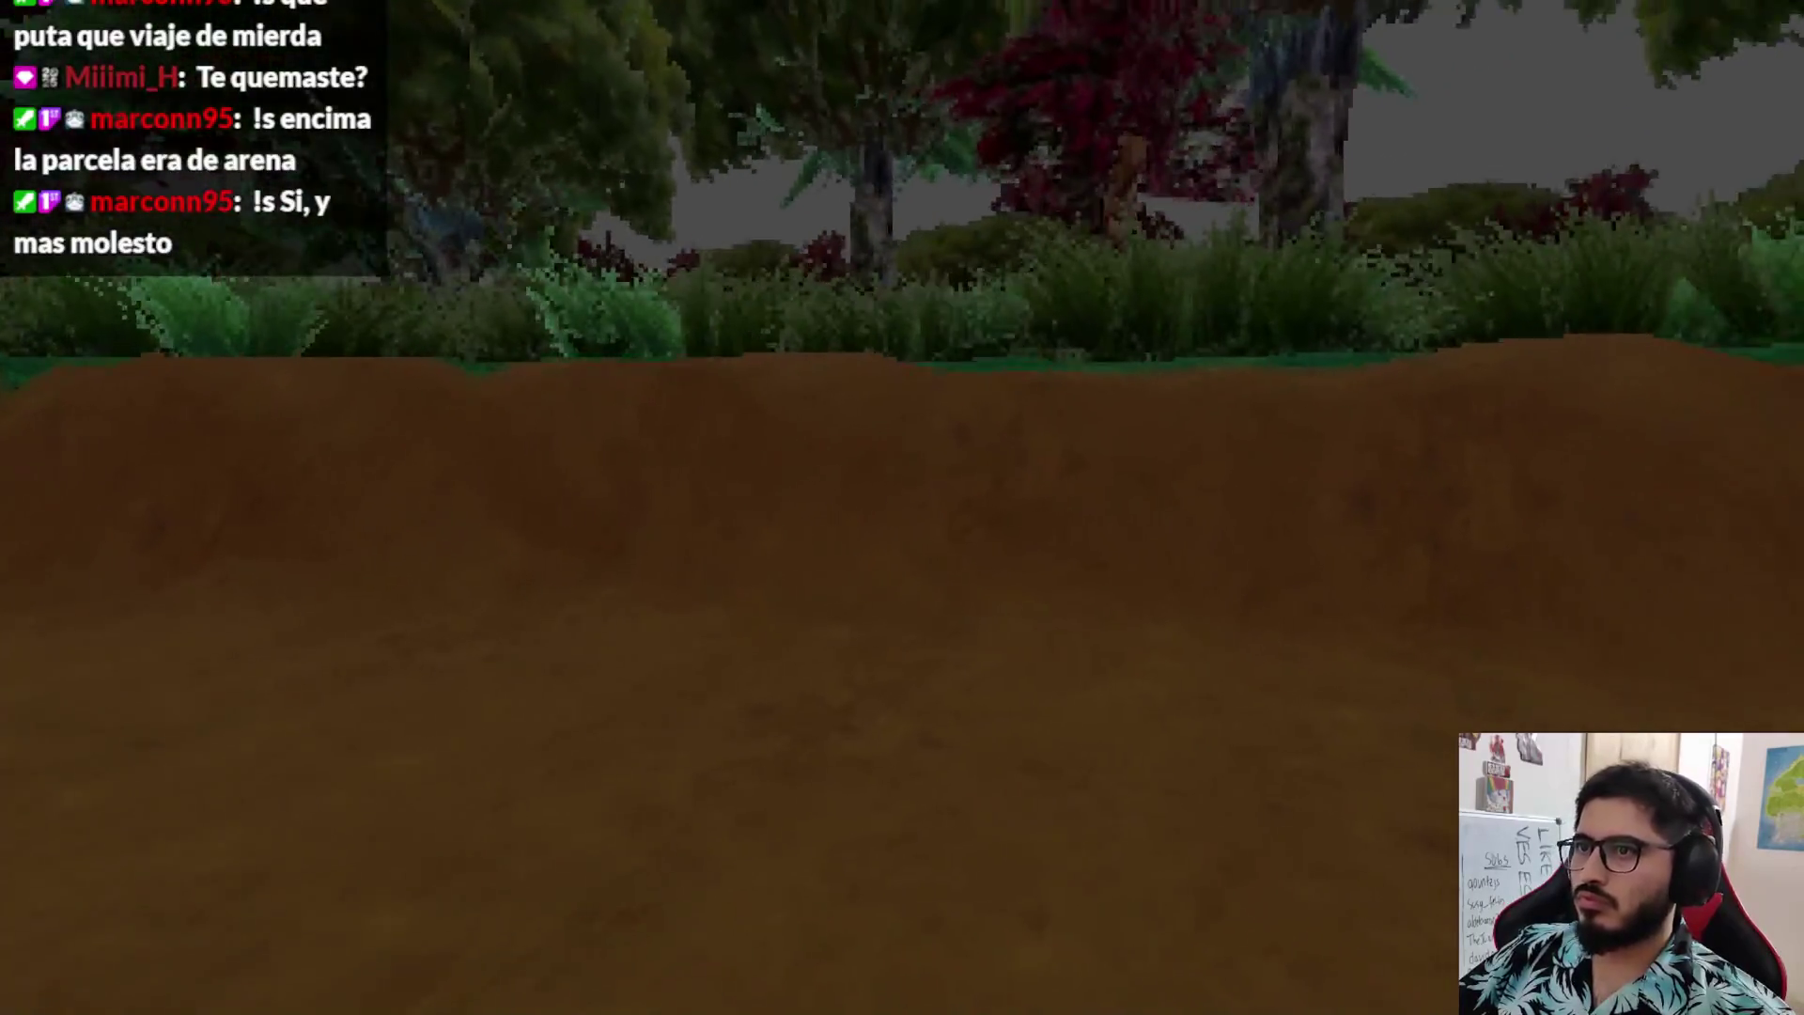
key(Escape)
- Quit the game, lower the RockSprite3D Speed from 80 to 60, and rerun LevelLake
click(834, 720)
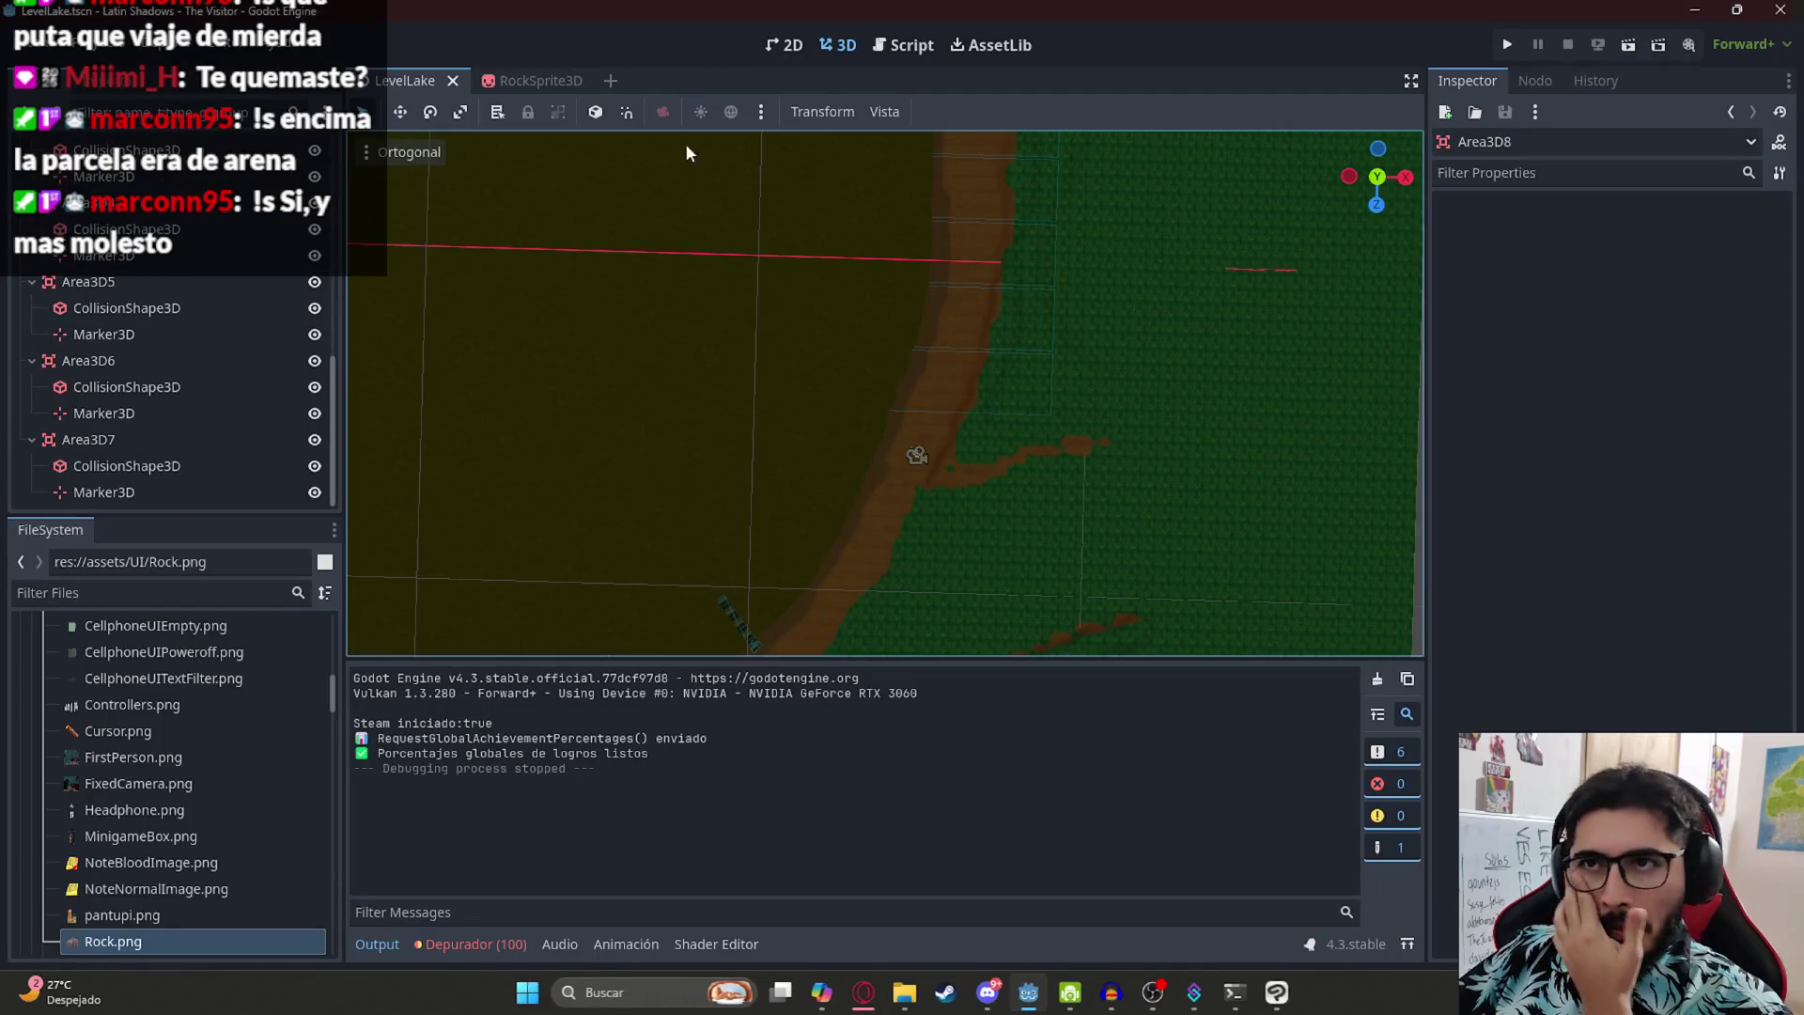
click(526, 80)
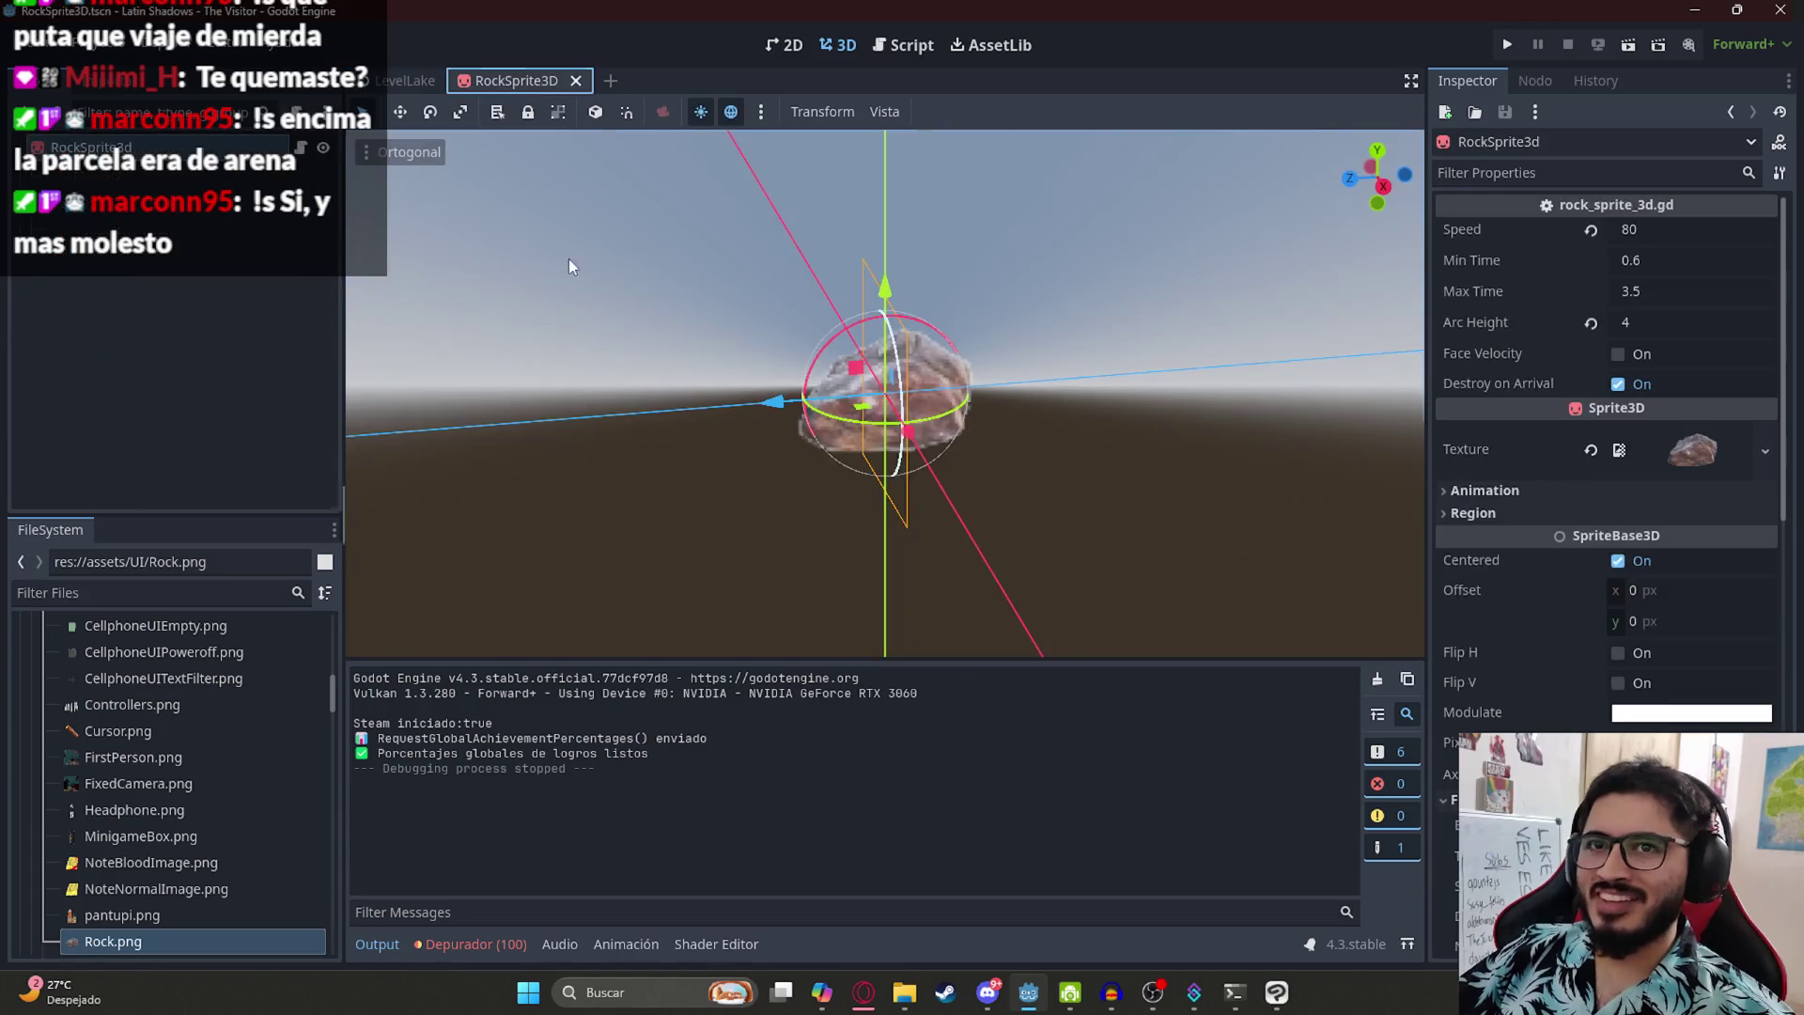
click(1635, 231)
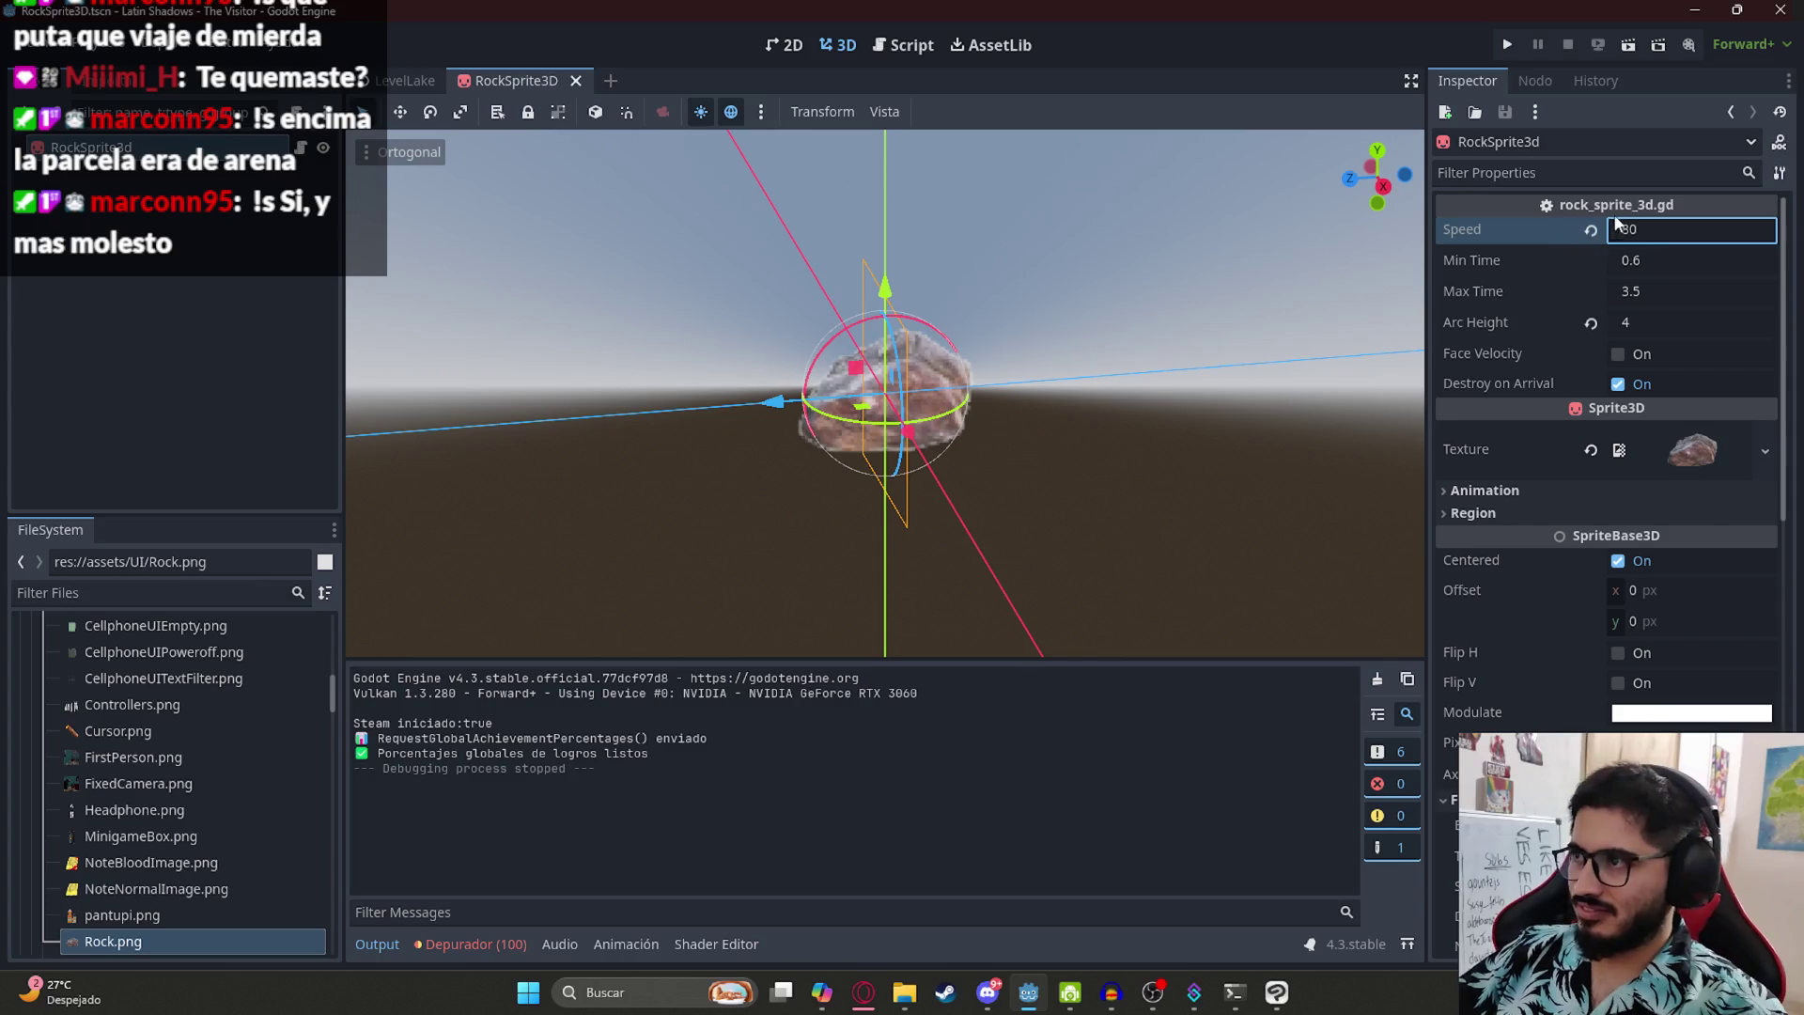
text(60)
key(Return)
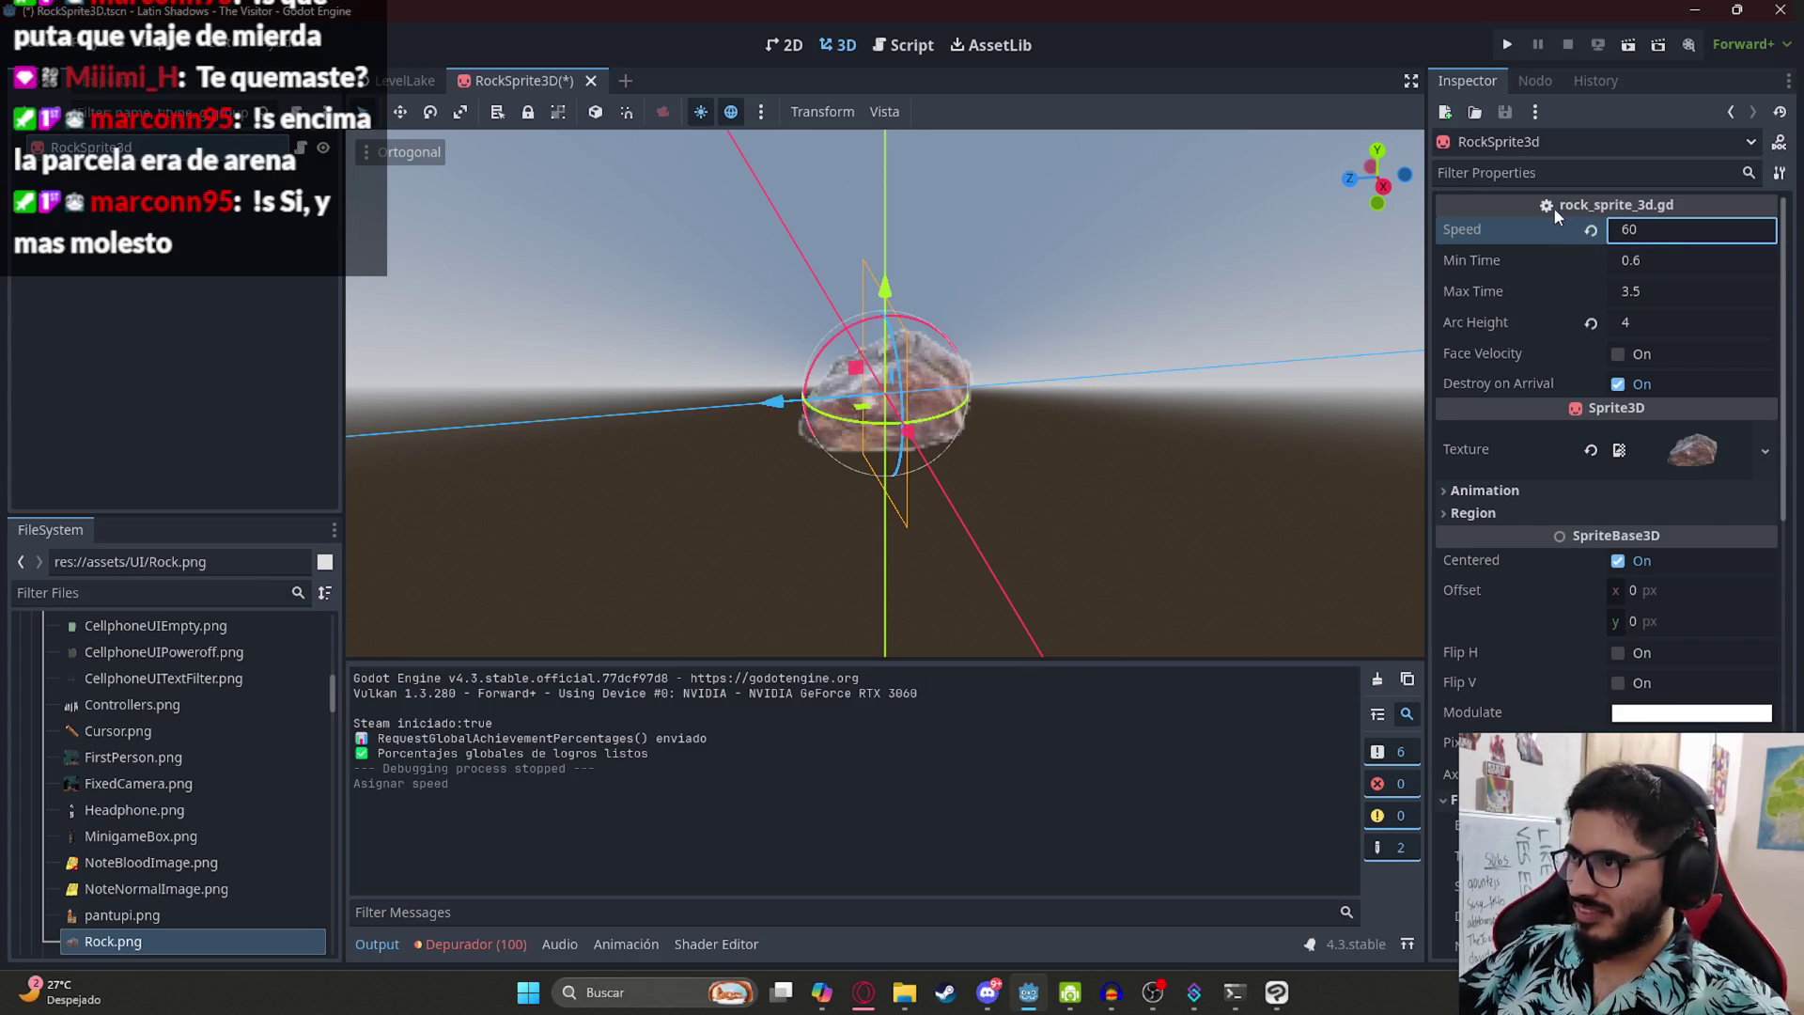
right_click(422, 75)
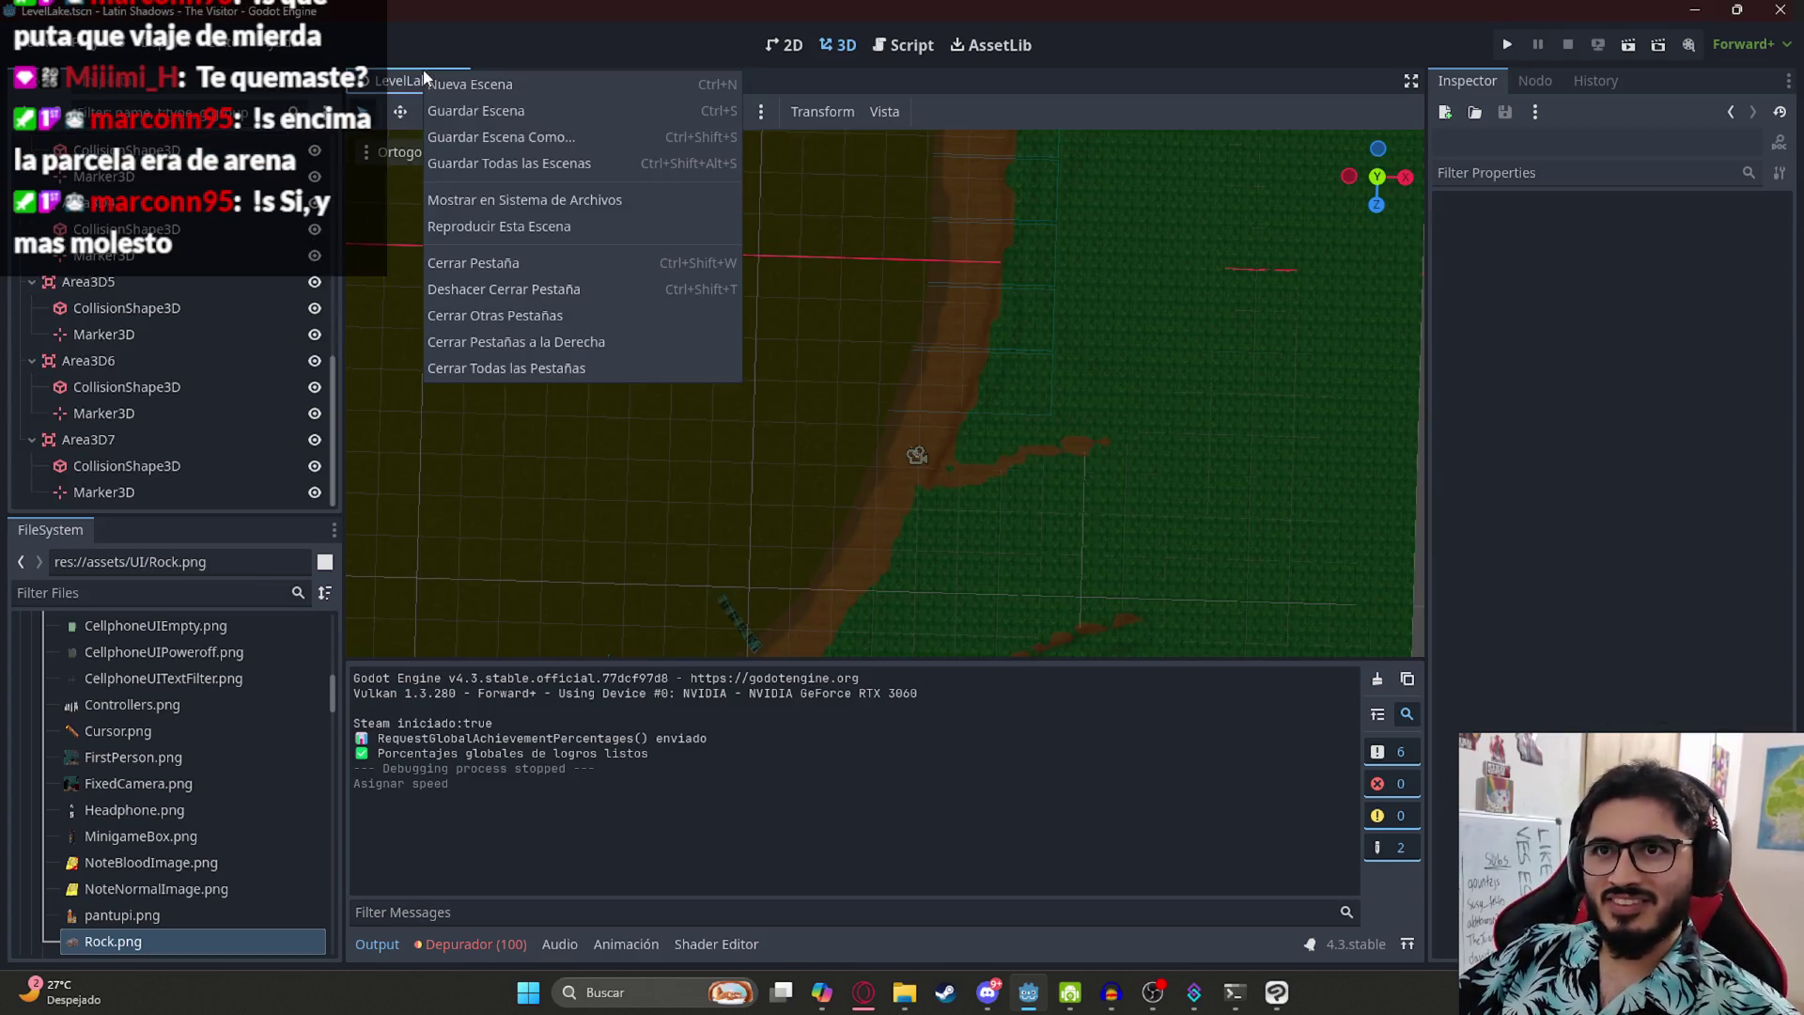
click(521, 226)
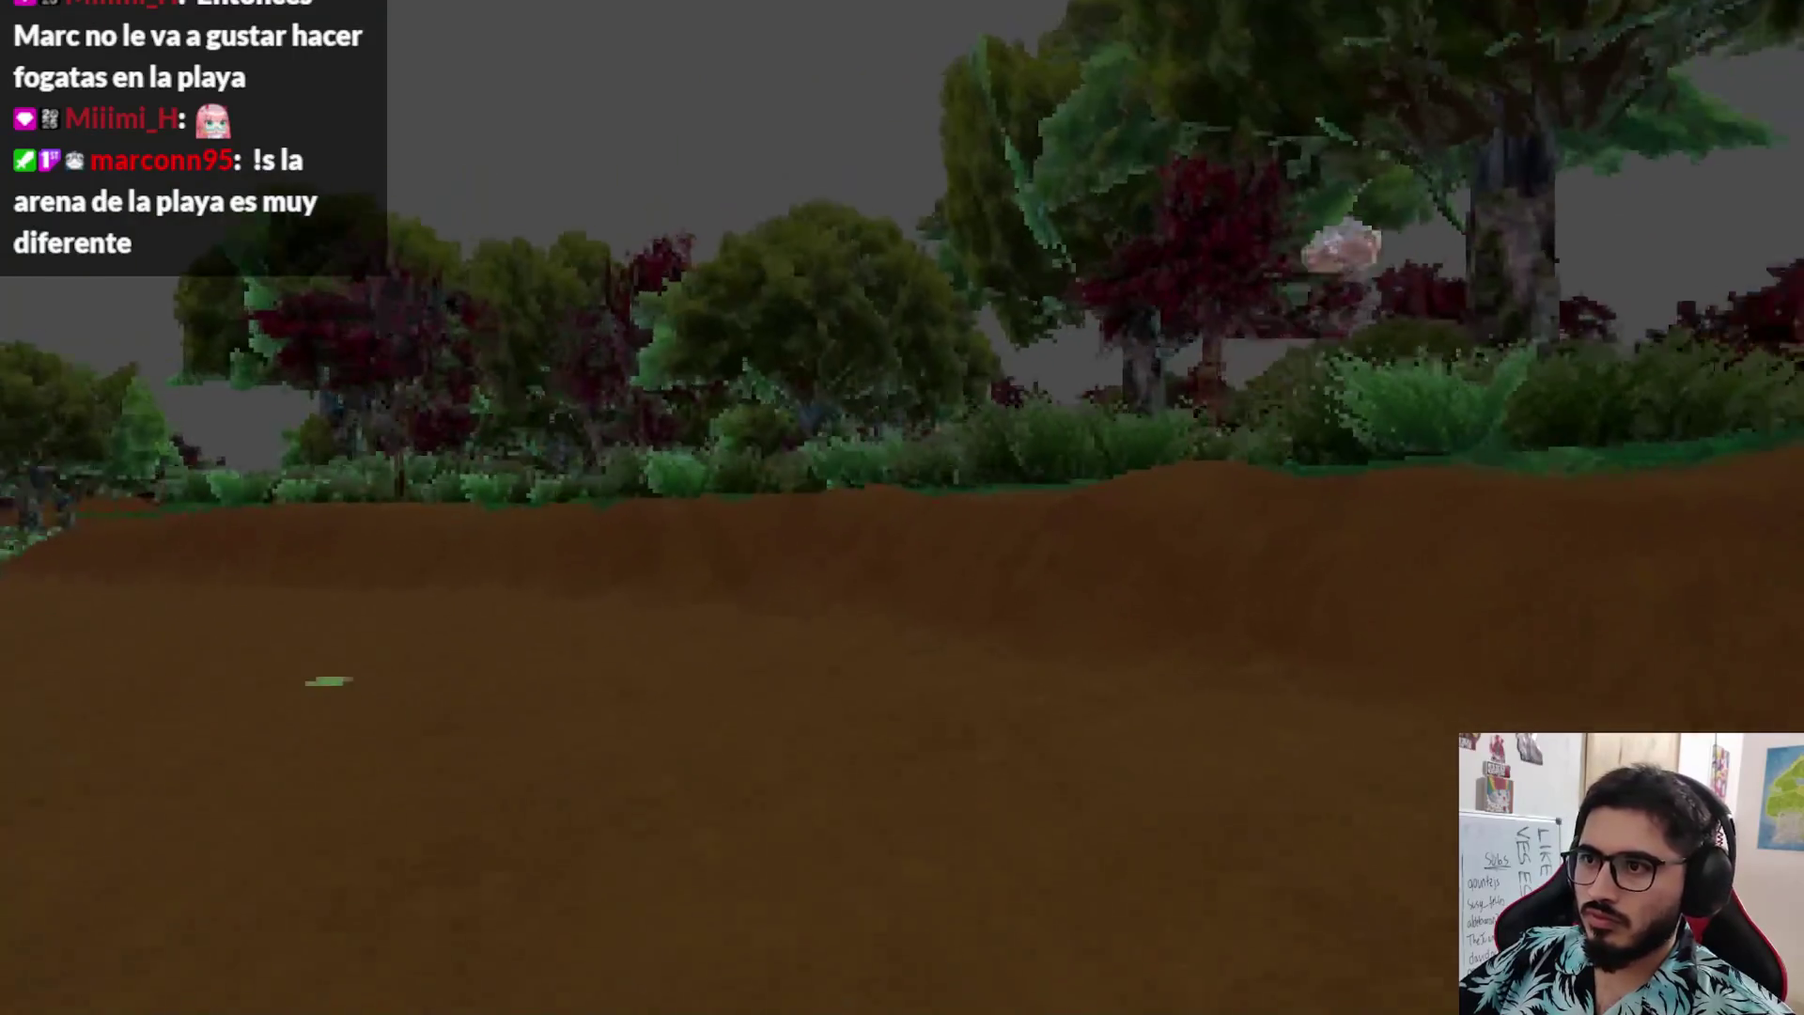
- Pause the playtest and quit back to the editor
key(Escape)
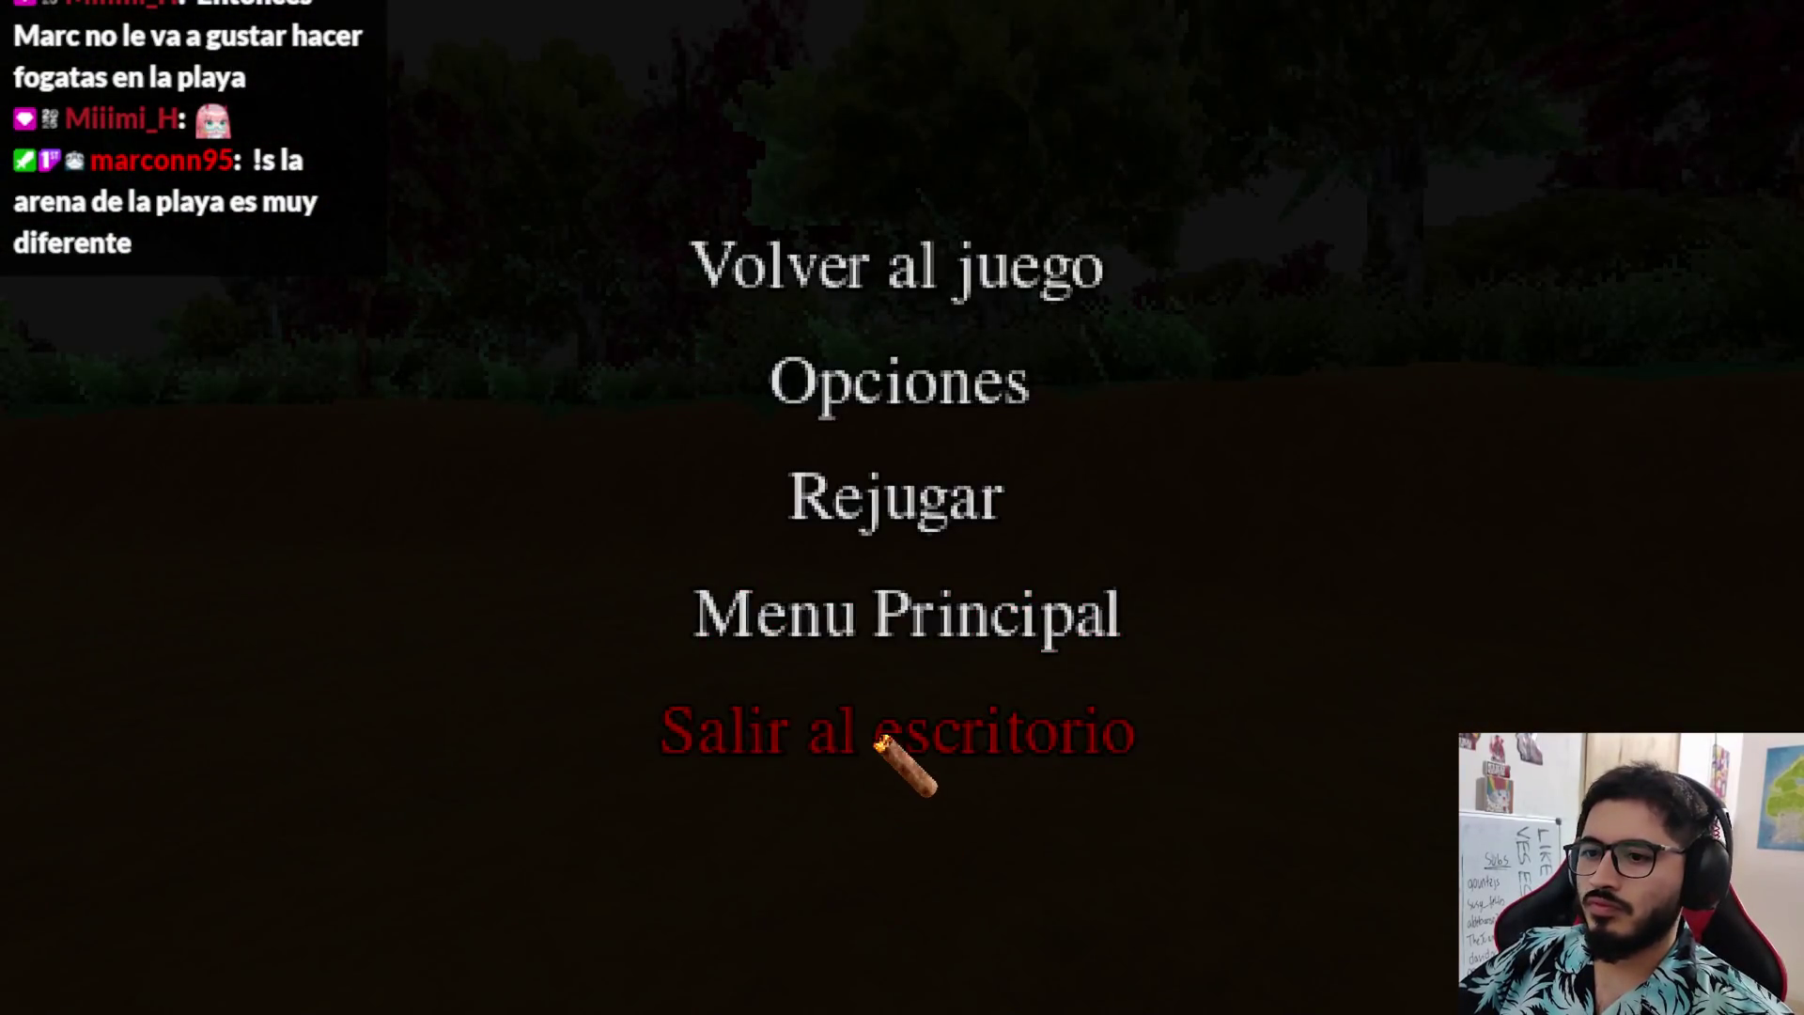
click(879, 743)
- Move Area3D7's collision box slightly lower on the sand strip
mouse_move(923, 265)
mouse_down()
mouse_move(1087, 209)
mouse_move(999, 234)
mouse_move(943, 423)
mouse_move(988, 289)
mouse_move(1054, 312)
mouse_move(1115, 206)
mouse_move(1052, 224)
mouse_move(1043, 188)
mouse_up()
click(1115, 203)
key(ctrl+z)
key(ctrl+z)
scroll(760, 442, down, 2)
scroll(883, 394, up, 5)
mouse_move(1084, 301)
mouse_down()
mouse_move(1081, 321)
mouse_move(934, 306)
mouse_move(874, 406)
mouse_up()
scroll(874, 405, up, 5)
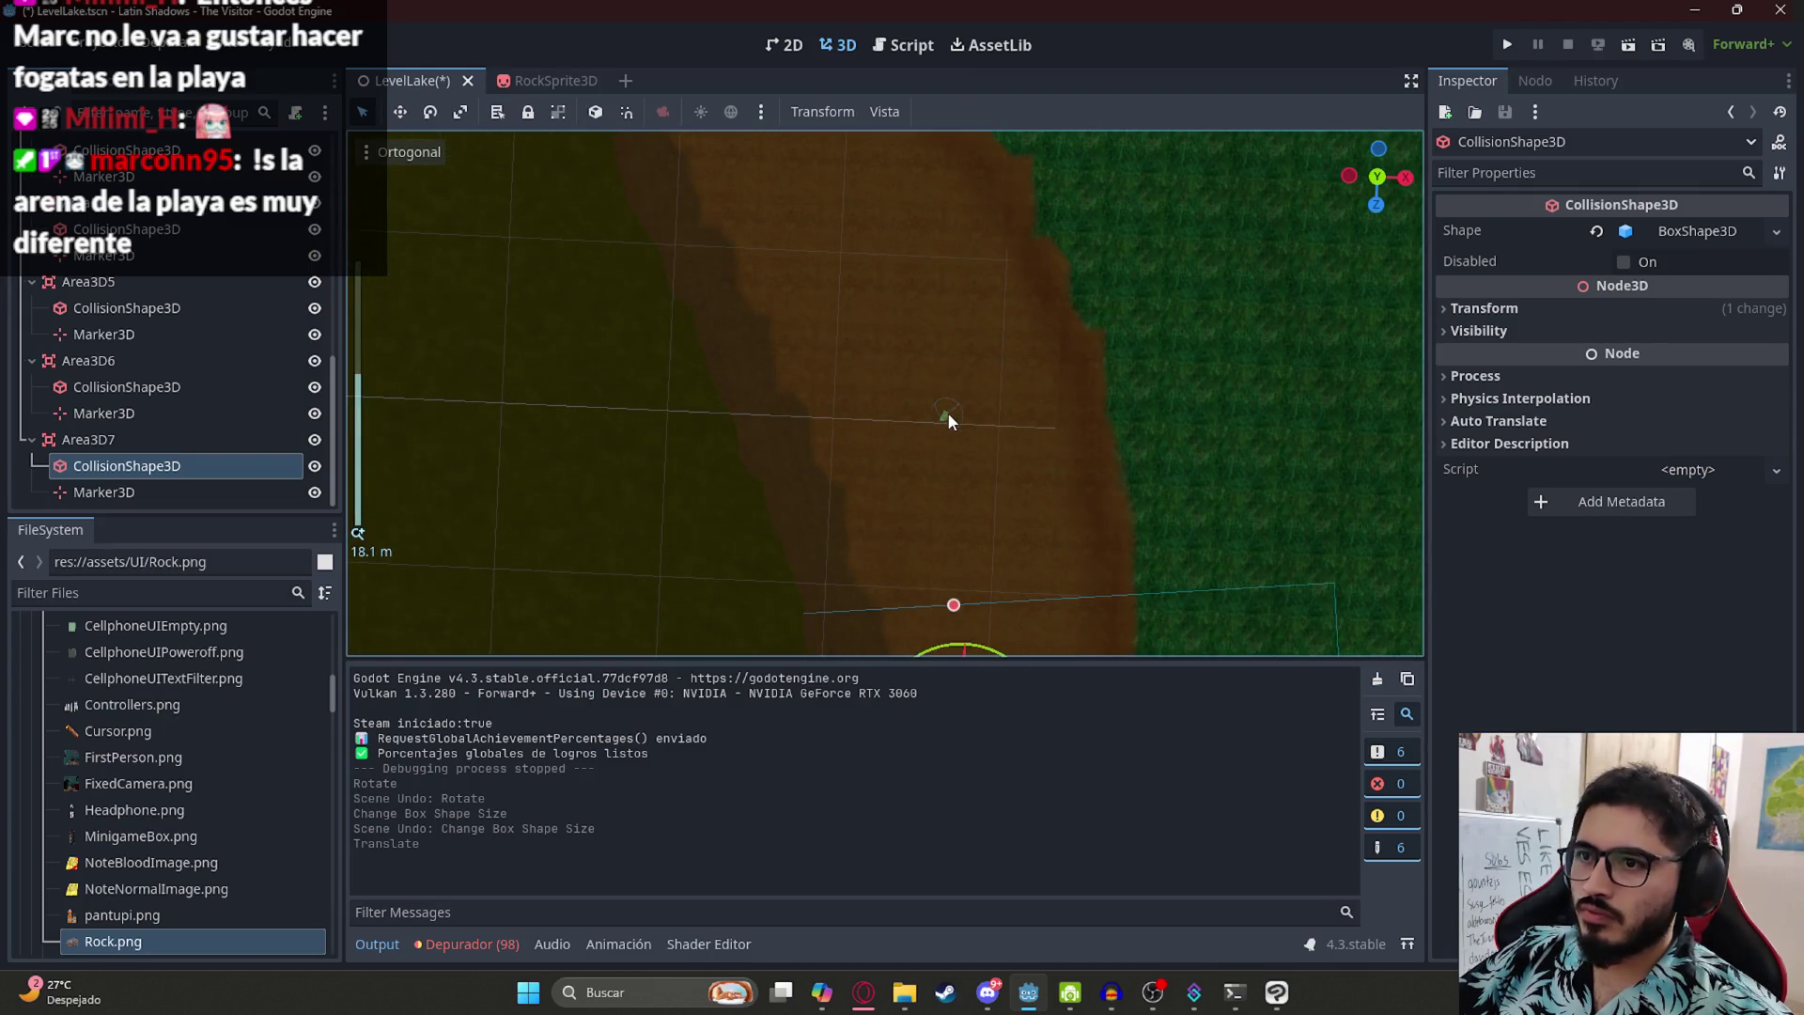
- Shift the Note2ItemInspectable note along the sand and save LevelLake
click(948, 414)
click(141, 208)
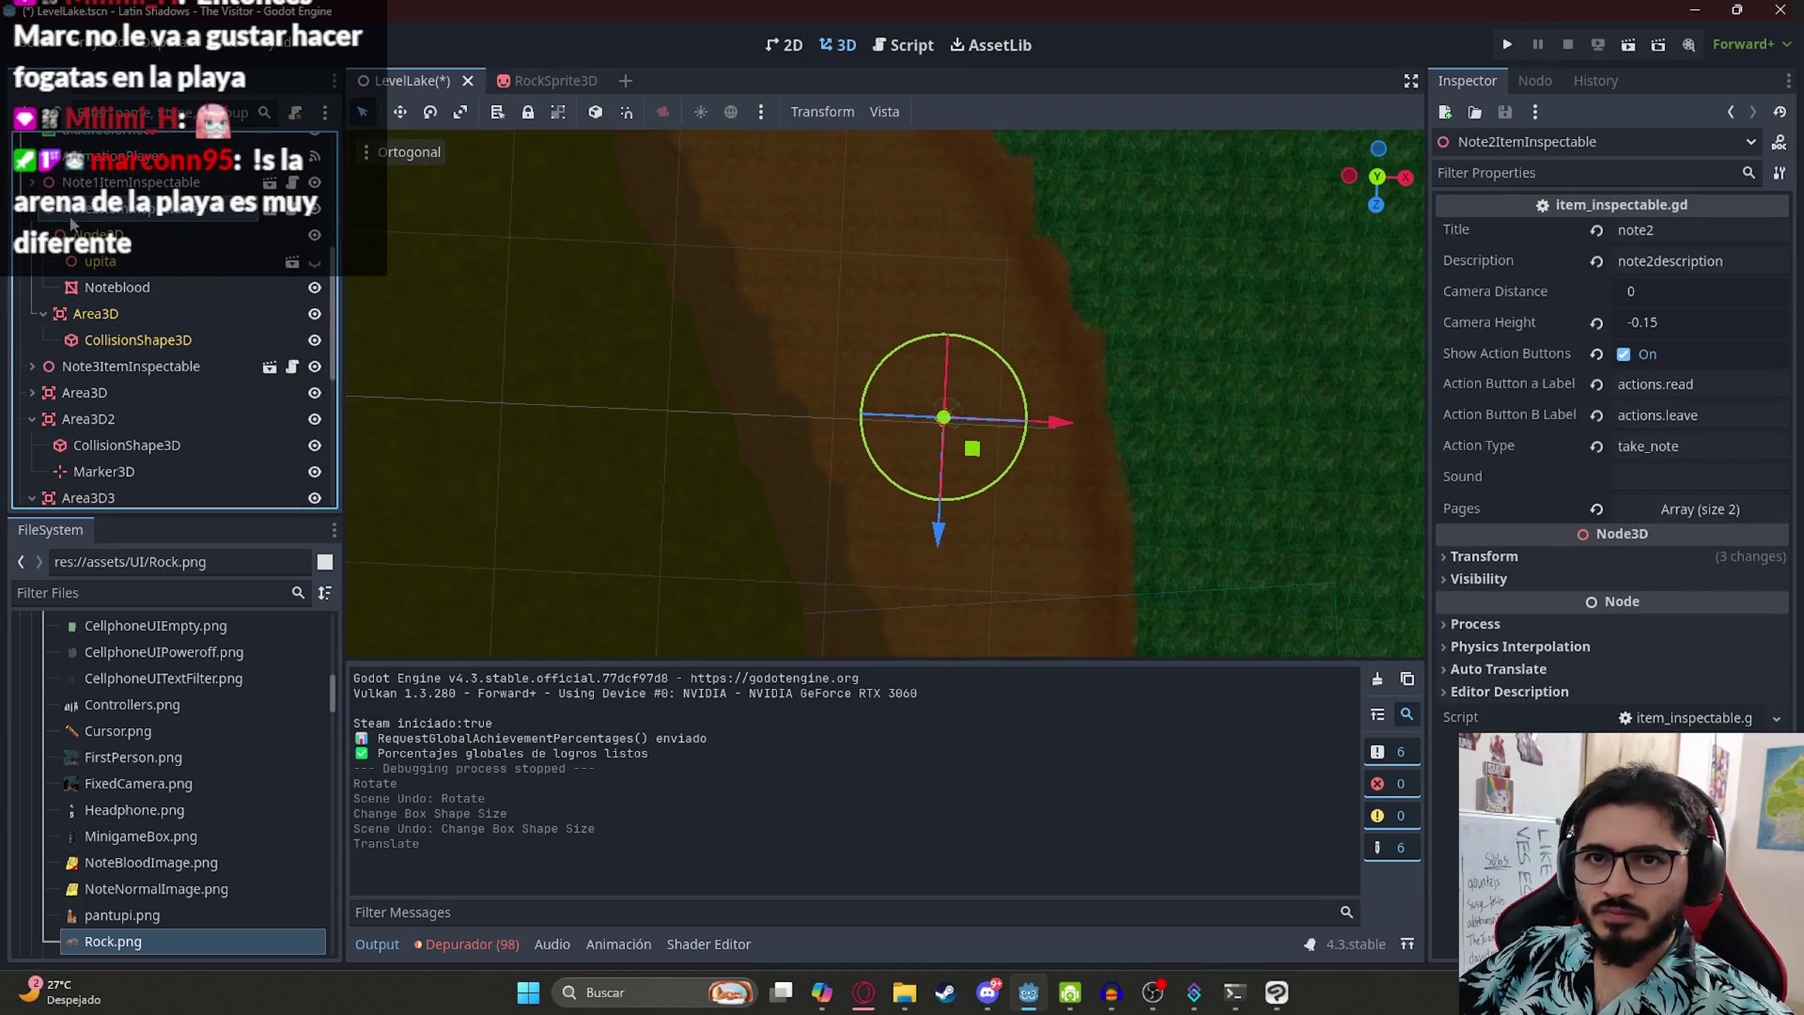
mouse_move(986, 448)
mouse_down()
mouse_move(962, 405)
mouse_move(930, 399)
mouse_move(984, 366)
mouse_up()
key(ctrl+s)
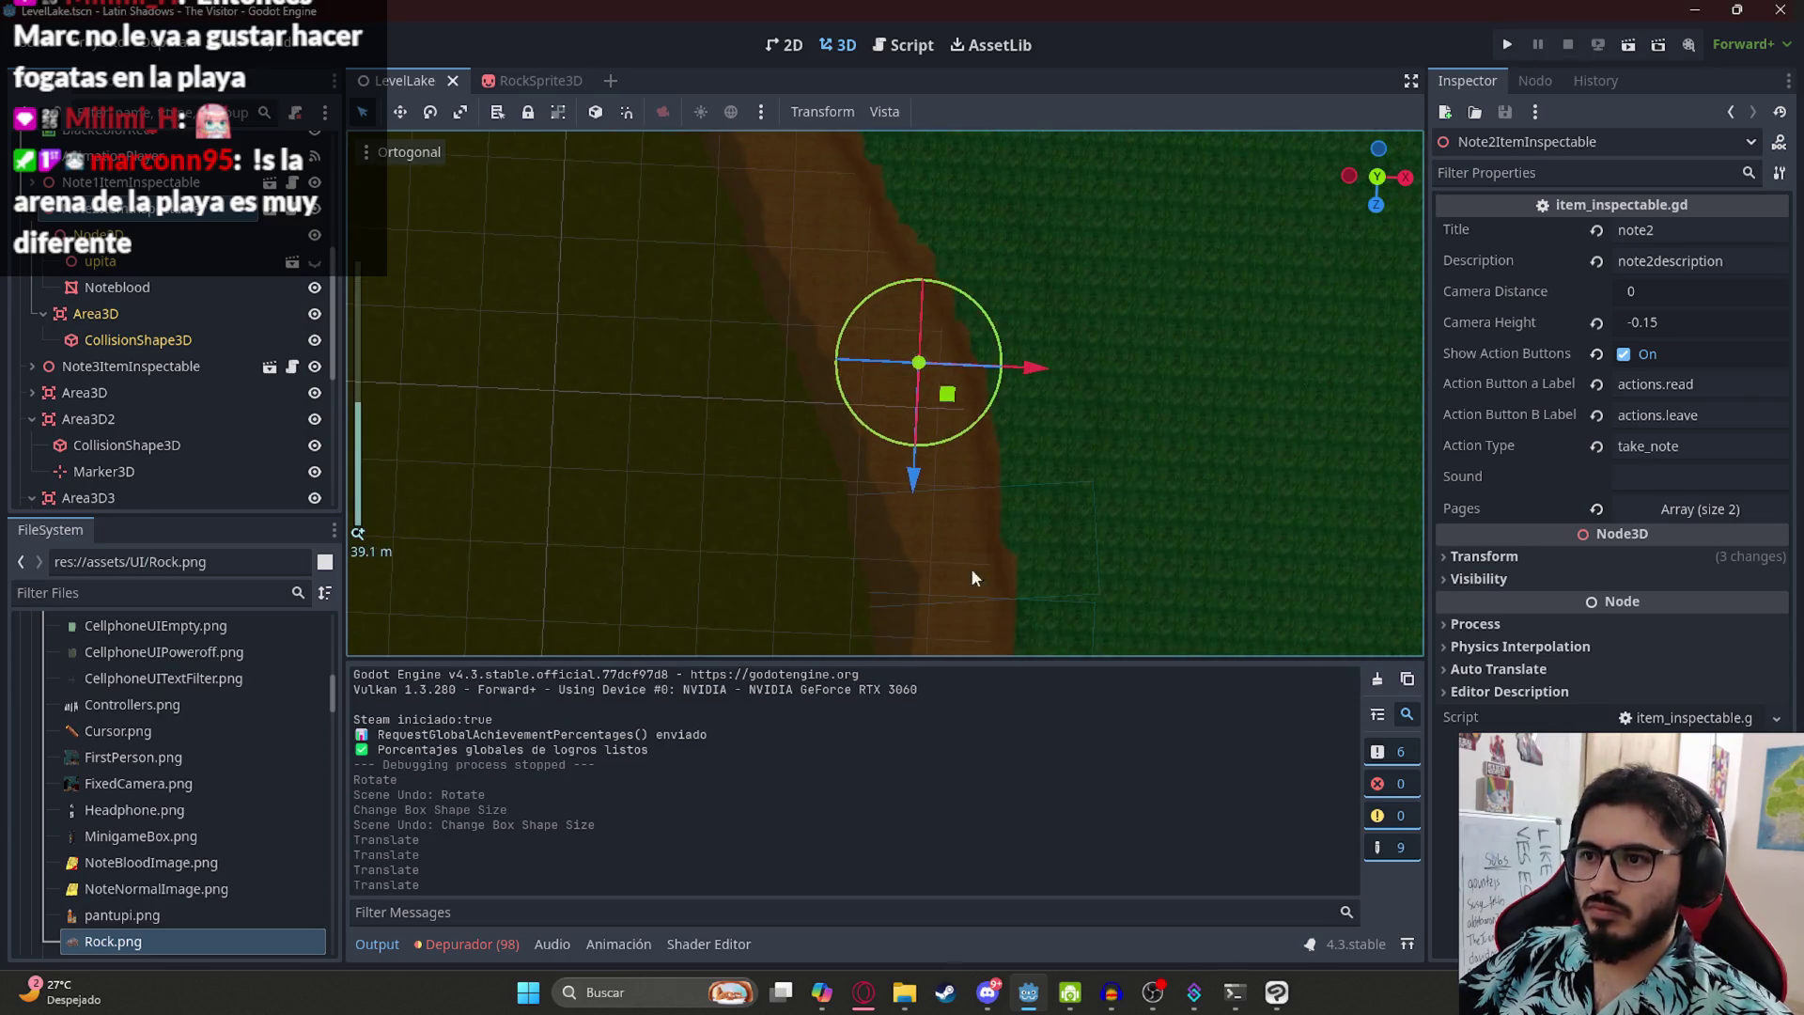
scroll(860, 516, down, 3)
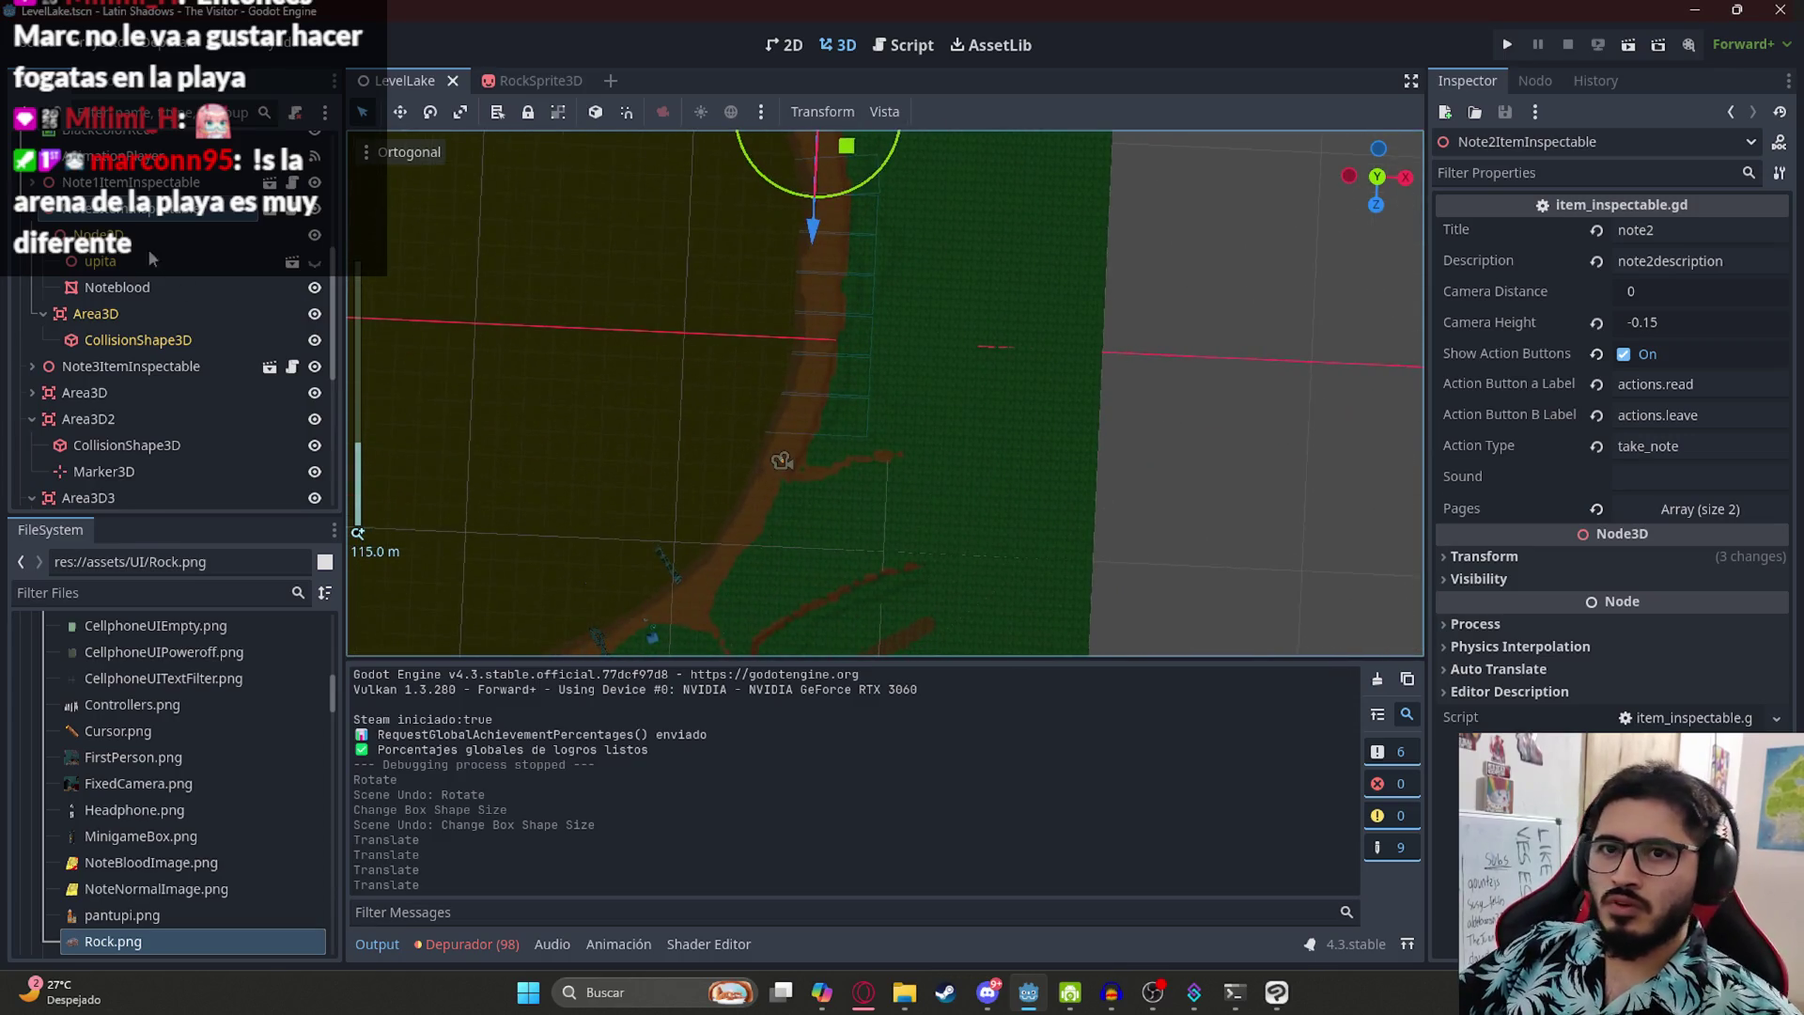
scroll(141, 258, up, 5)
- Assign the BasicLake environment to WorldEnvironment, then select the AudioStreamPlayer node
click(96, 282)
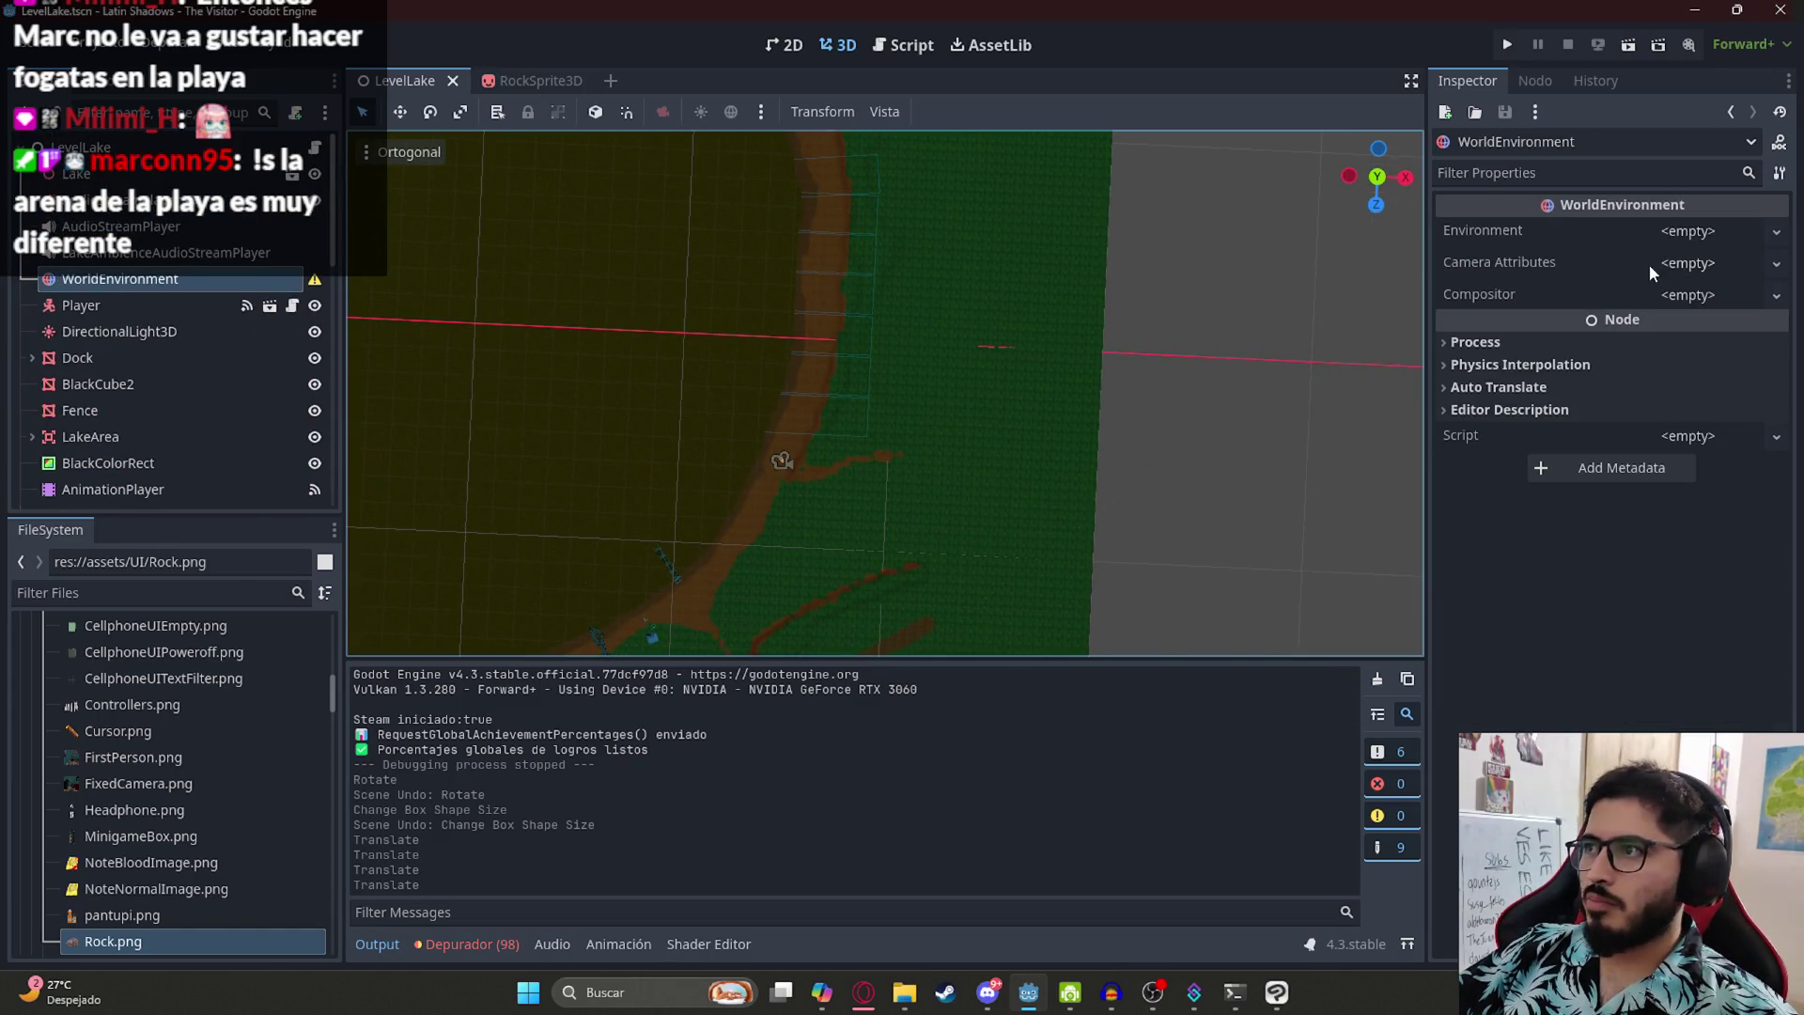
click(1688, 231)
click(1724, 297)
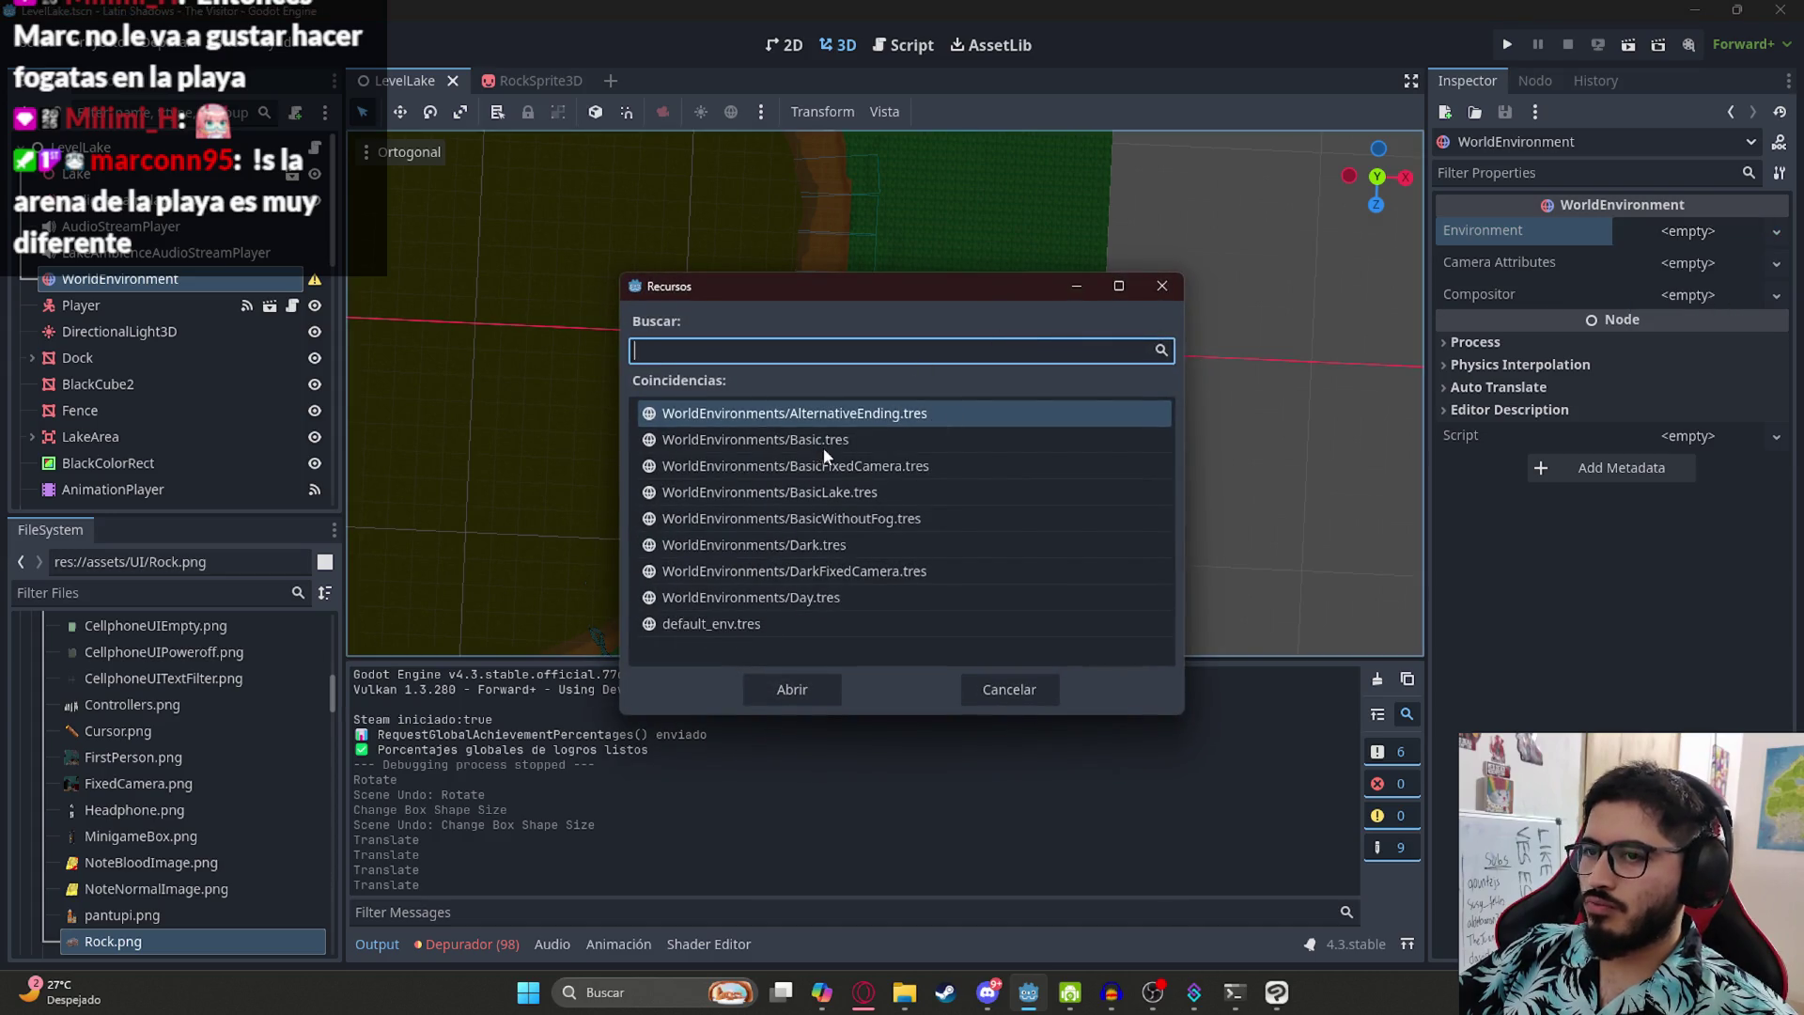
double_click(790, 492)
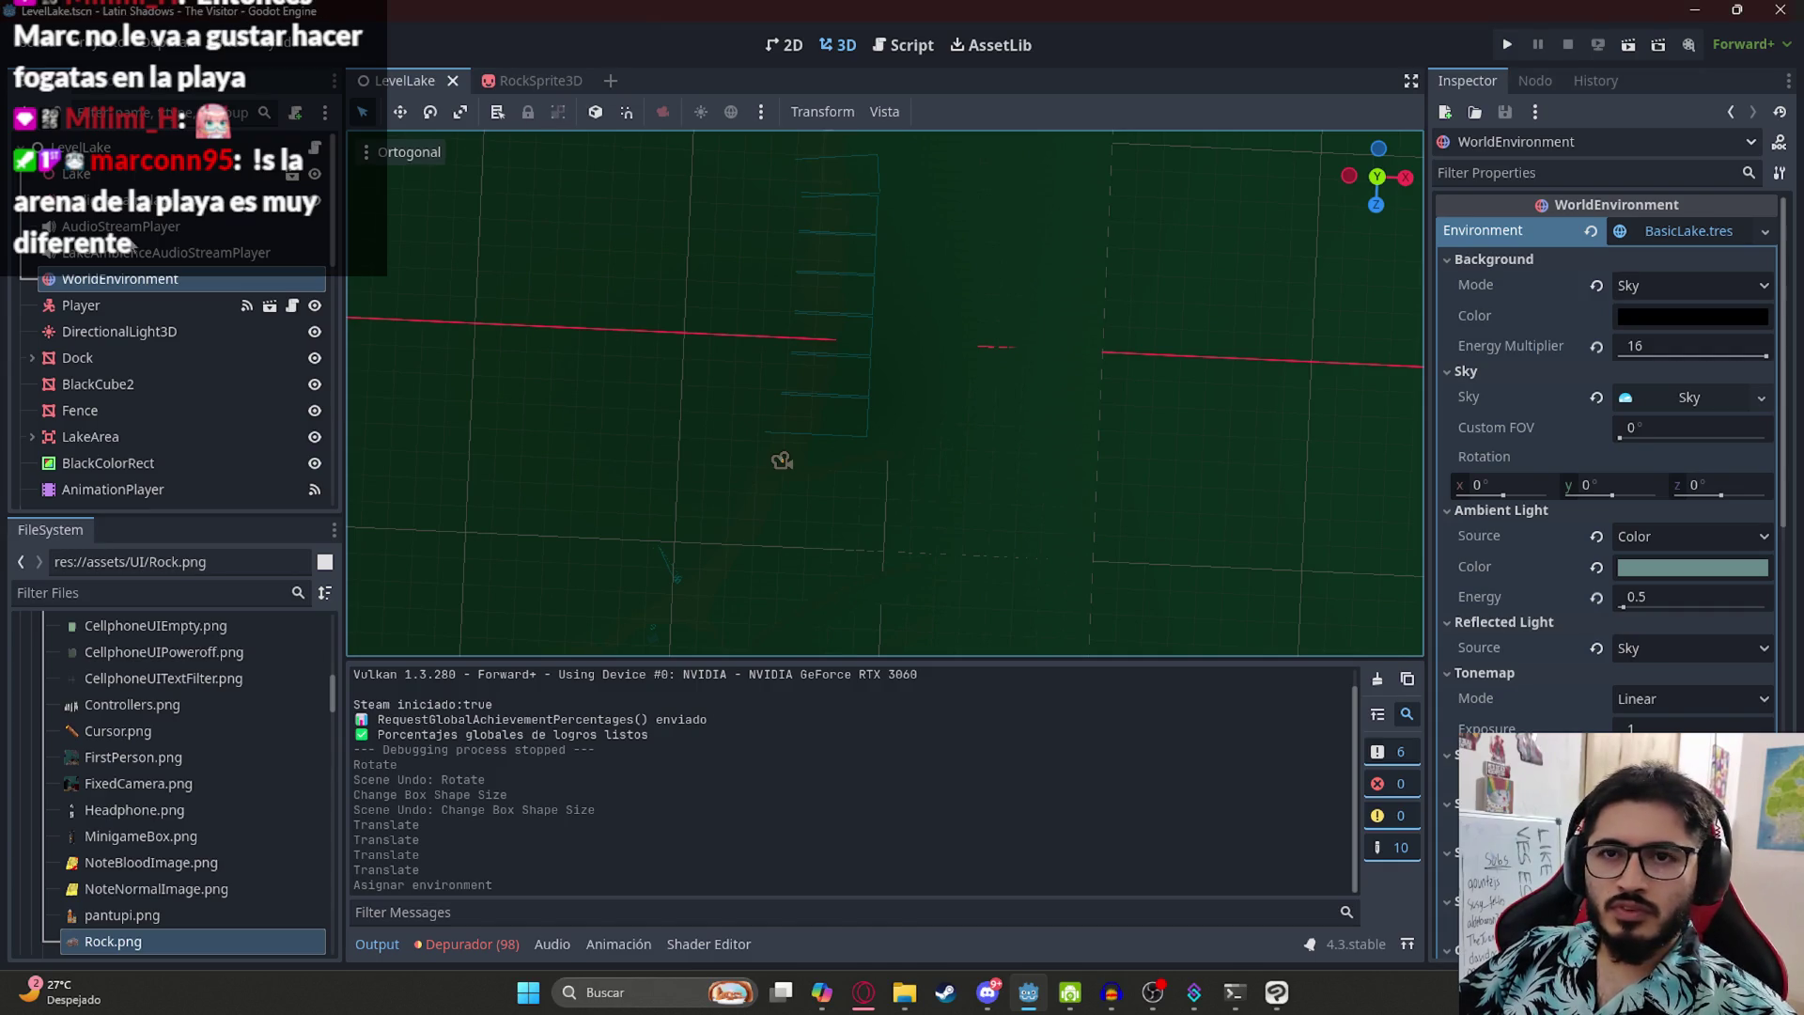
click(140, 235)
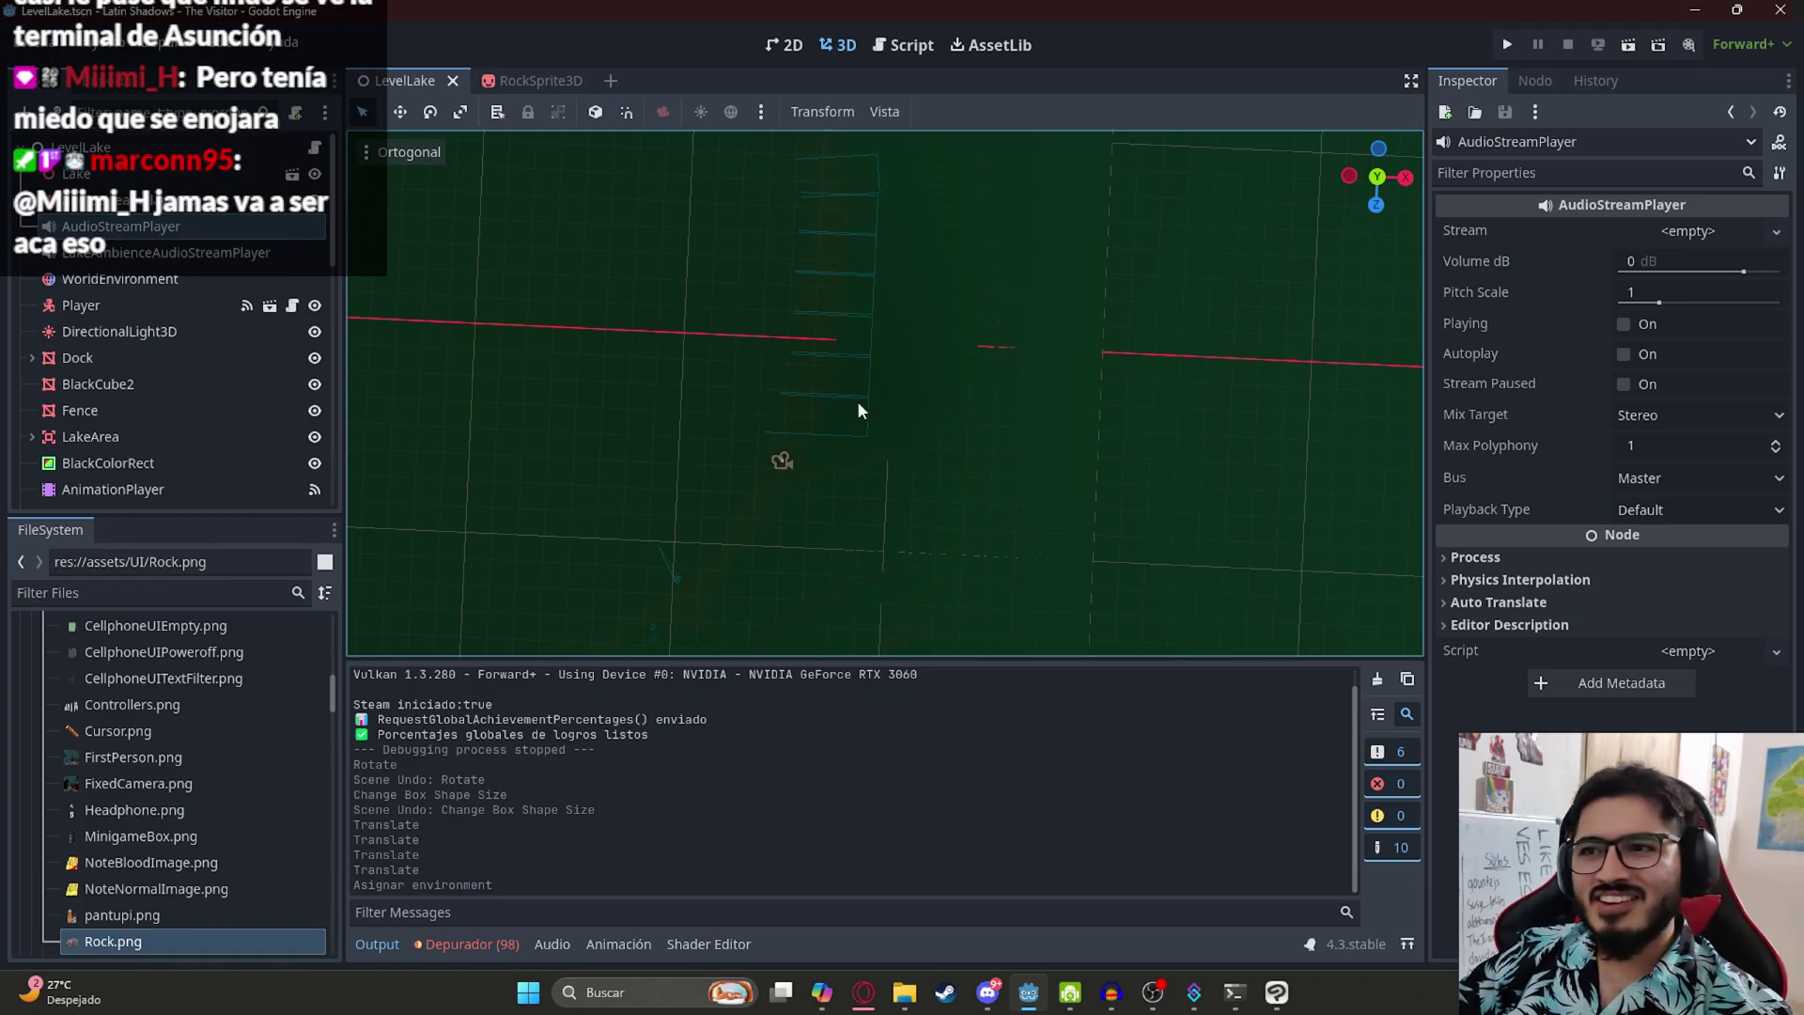
mouse_move(882, 307)
mouse_down()
mouse_move(906, 165)
mouse_move(902, 243)
mouse_move(857, 346)
mouse_up()
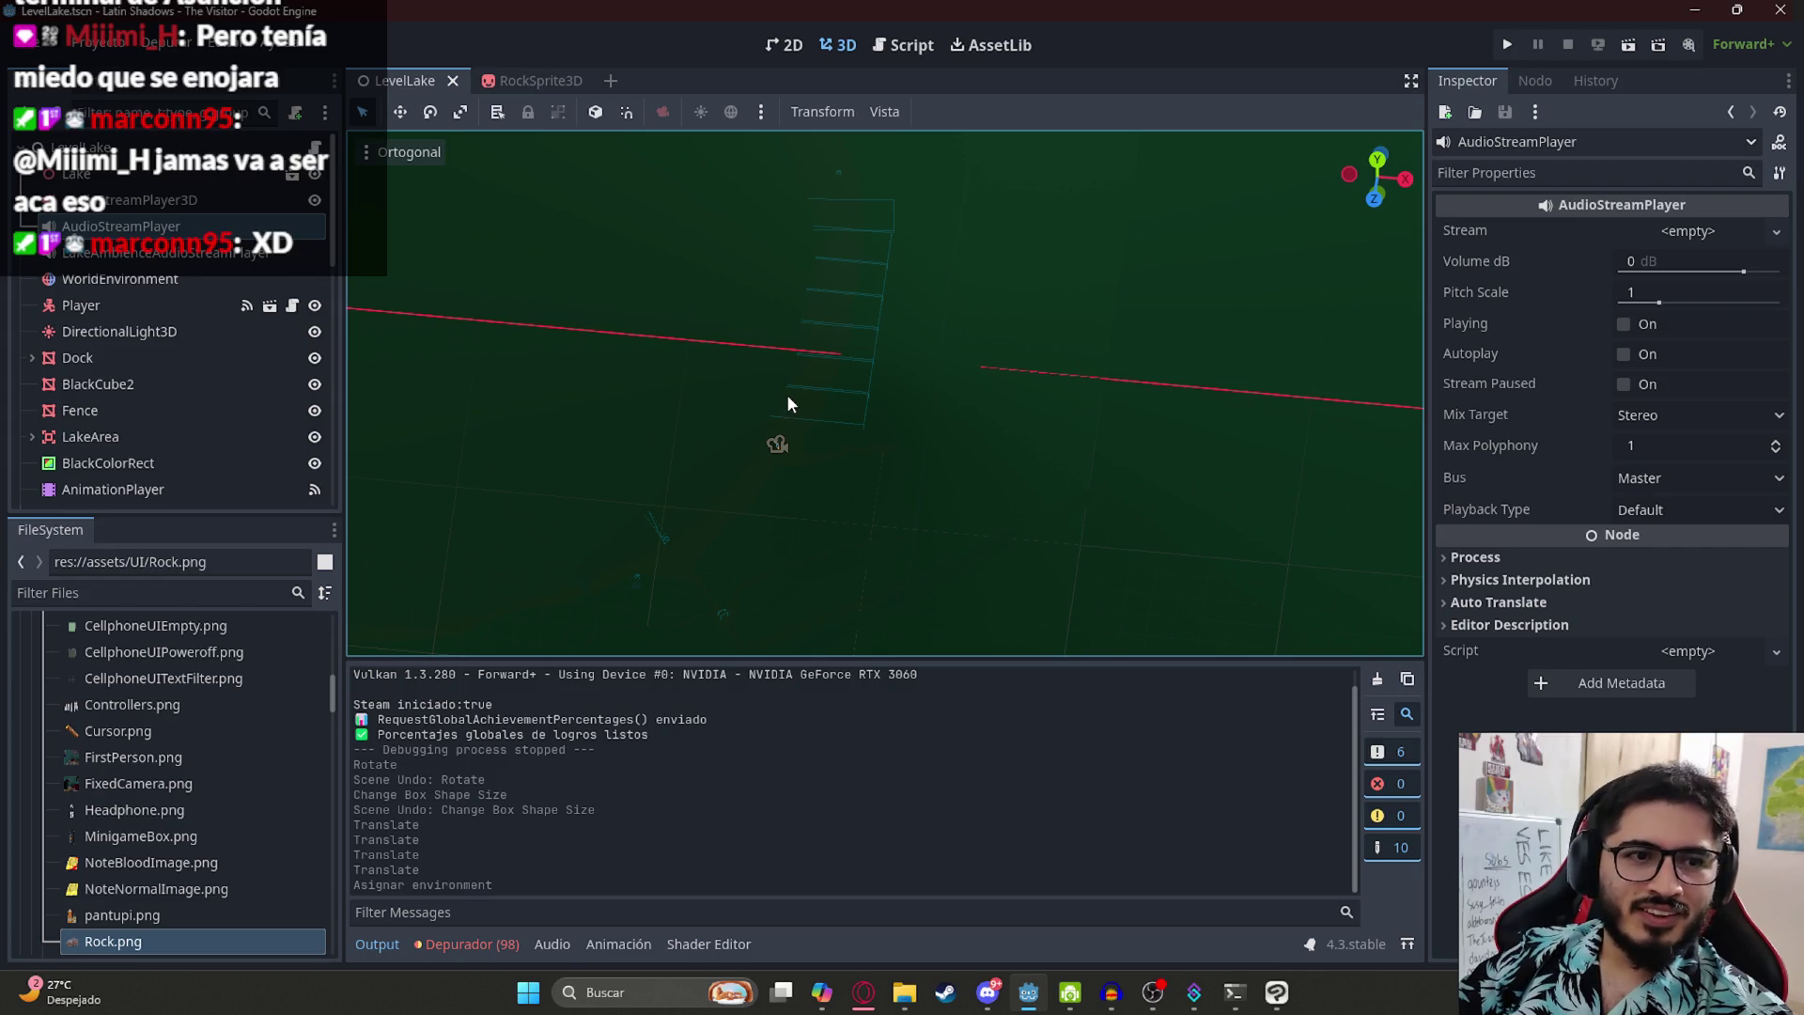
- Open level_lake.gd at its top, then play the LevelLake scene
click(884, 54)
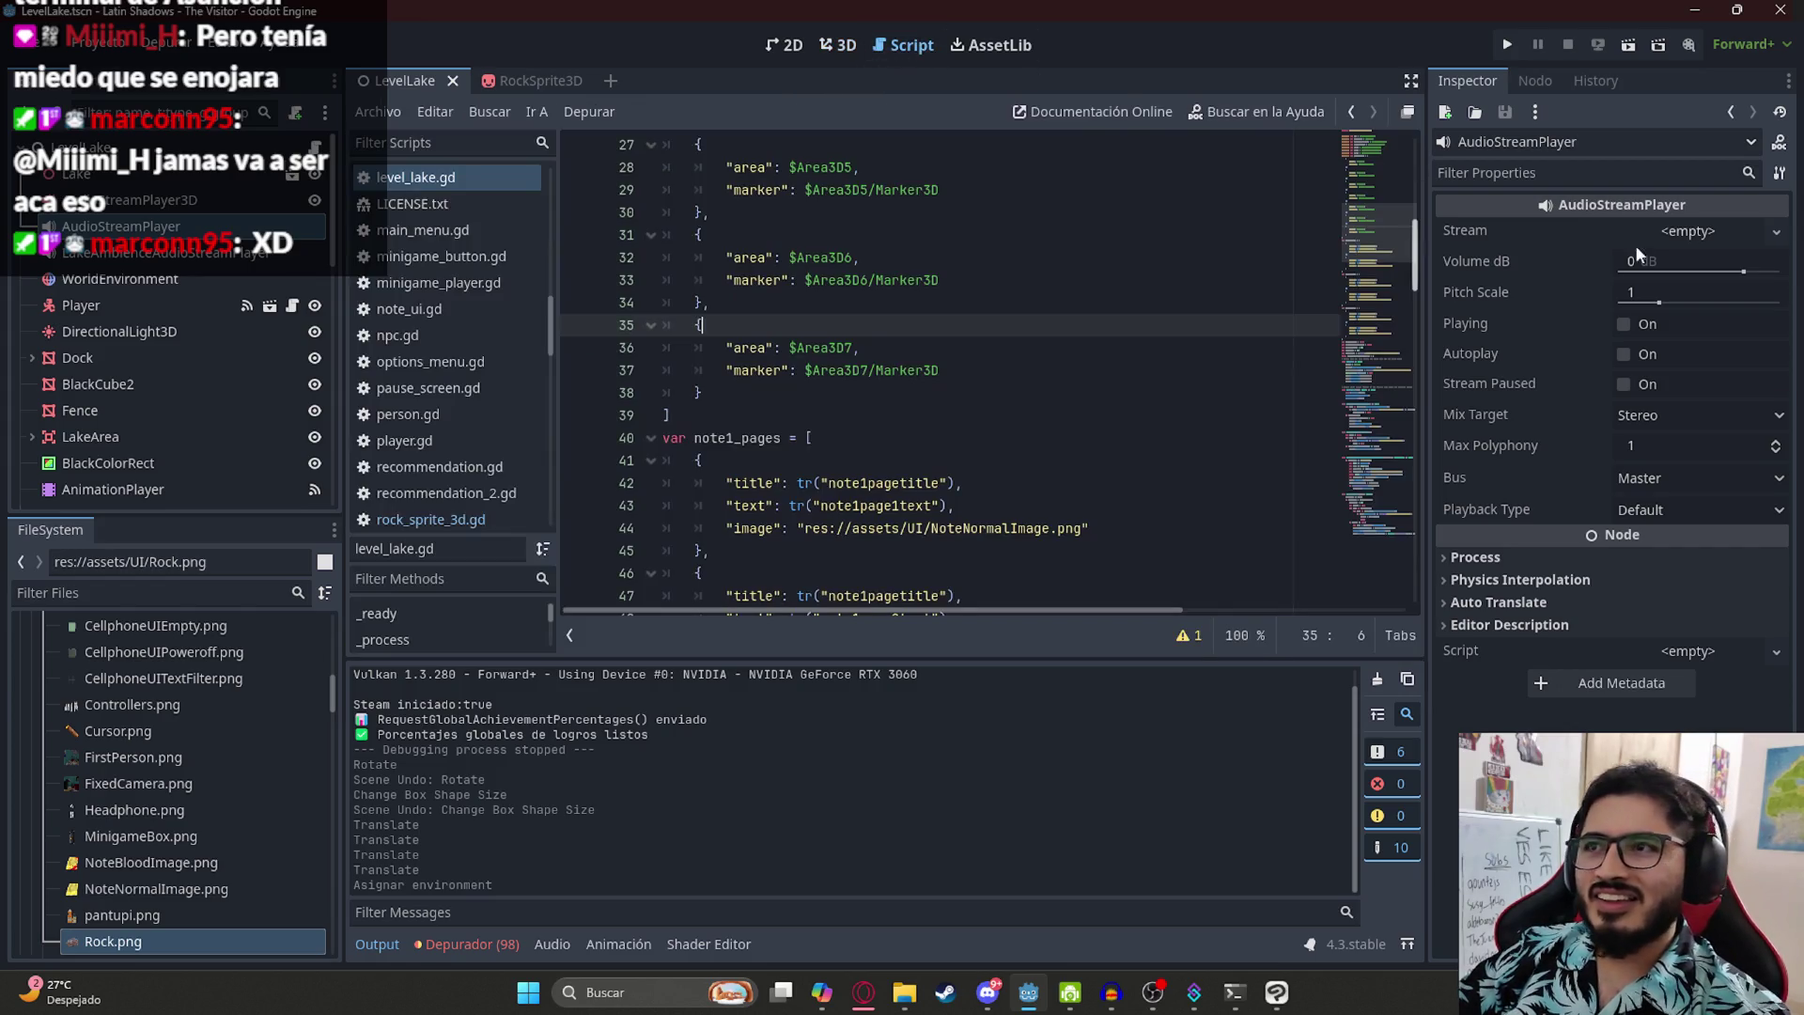
key(shift+Up)
key(shift+Up)
key(shift+Up)
key(shift+Home)
scroll(1335, 301, up, 9)
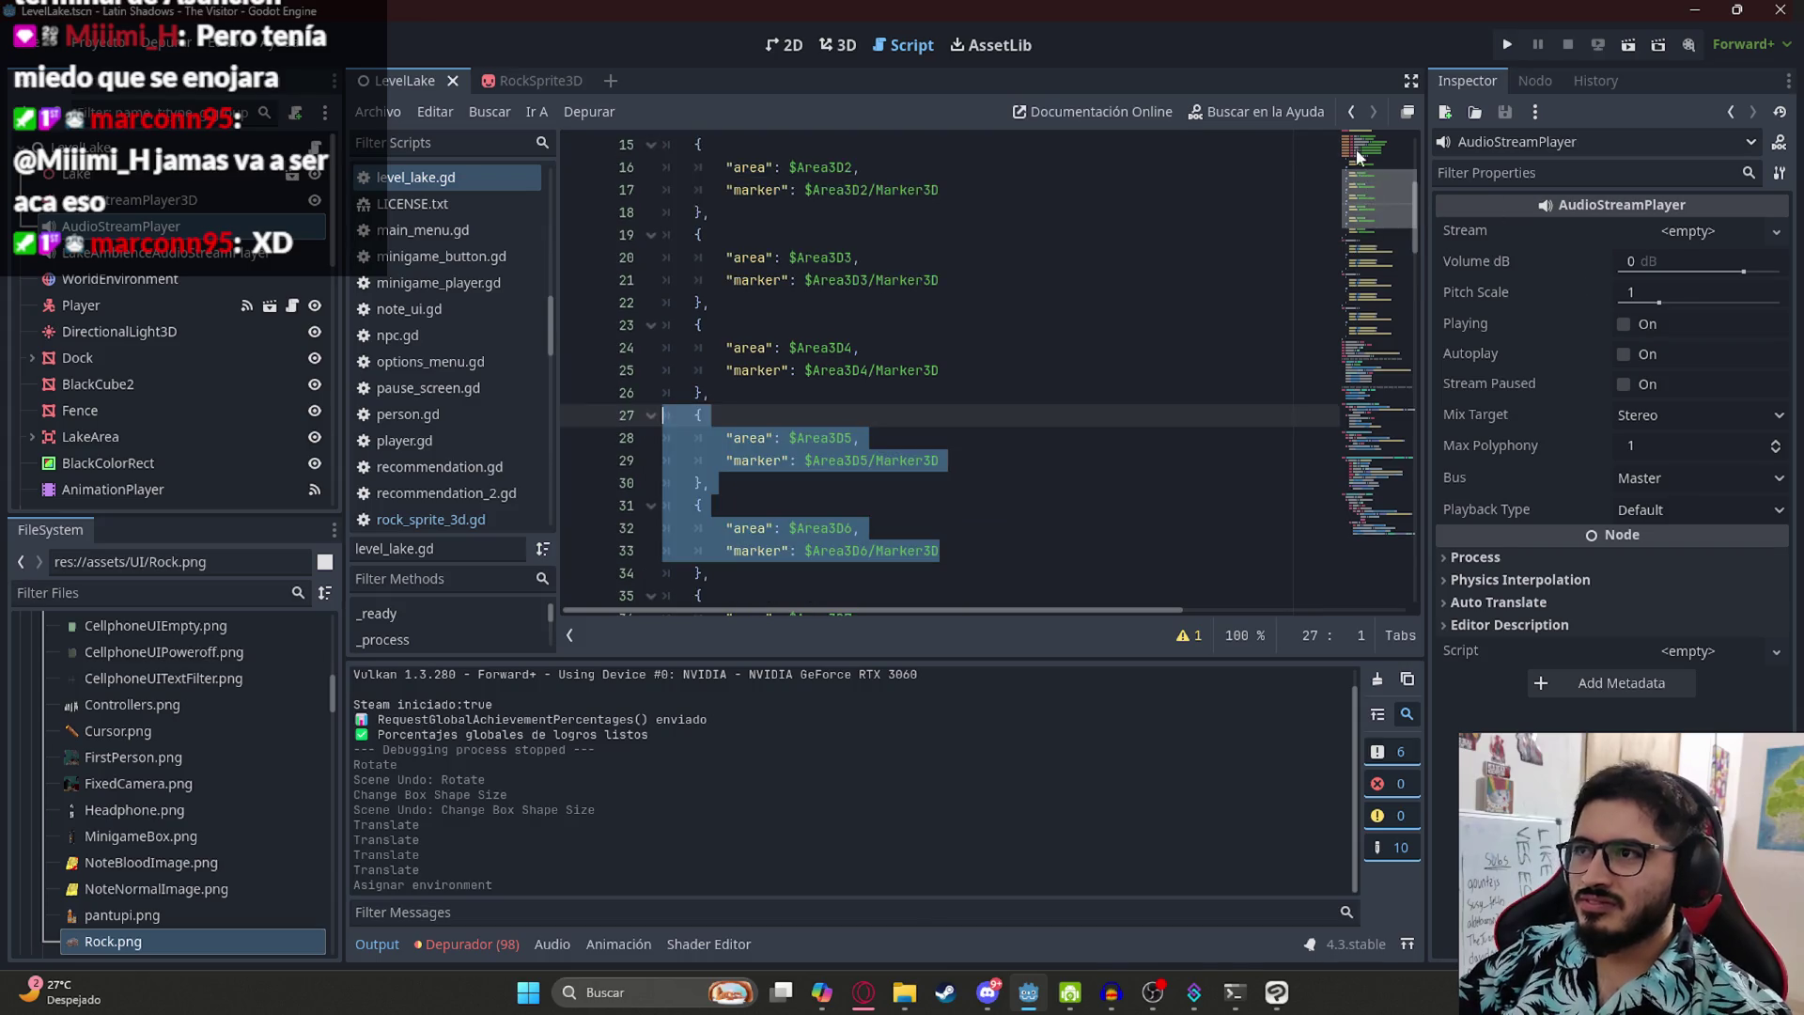
click(1336, 301)
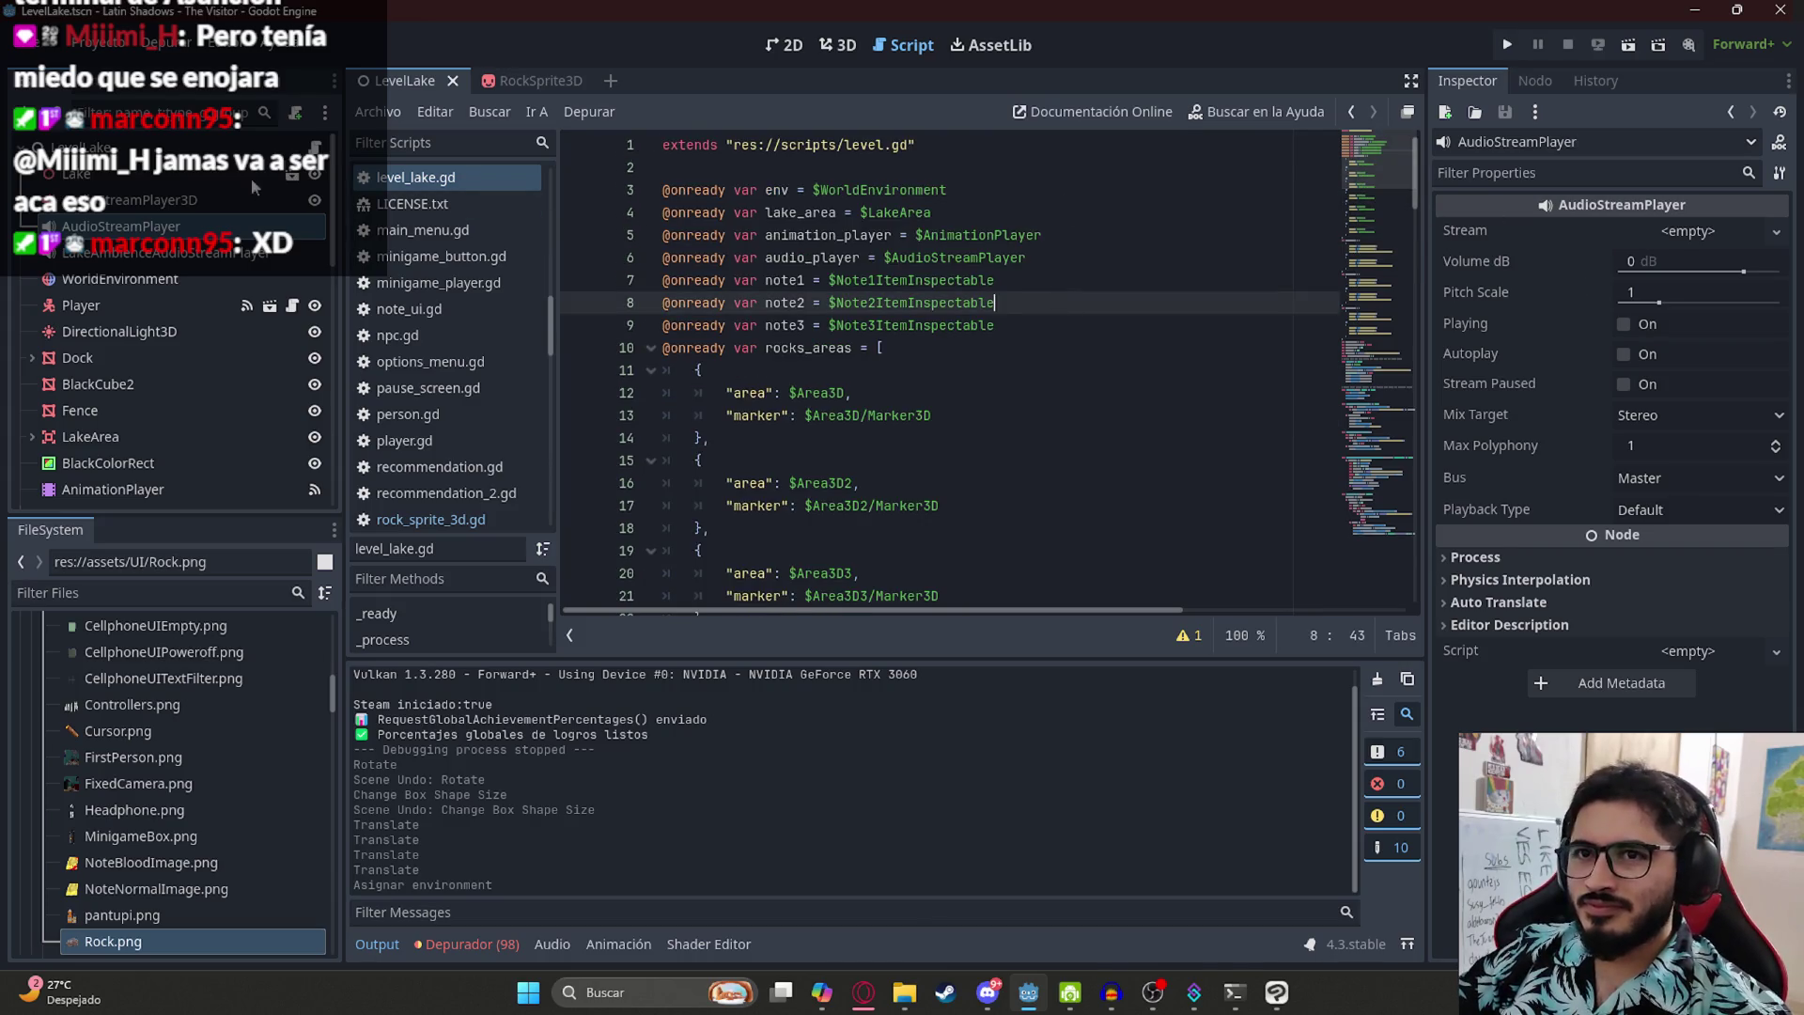
right_click(455, 84)
click(537, 225)
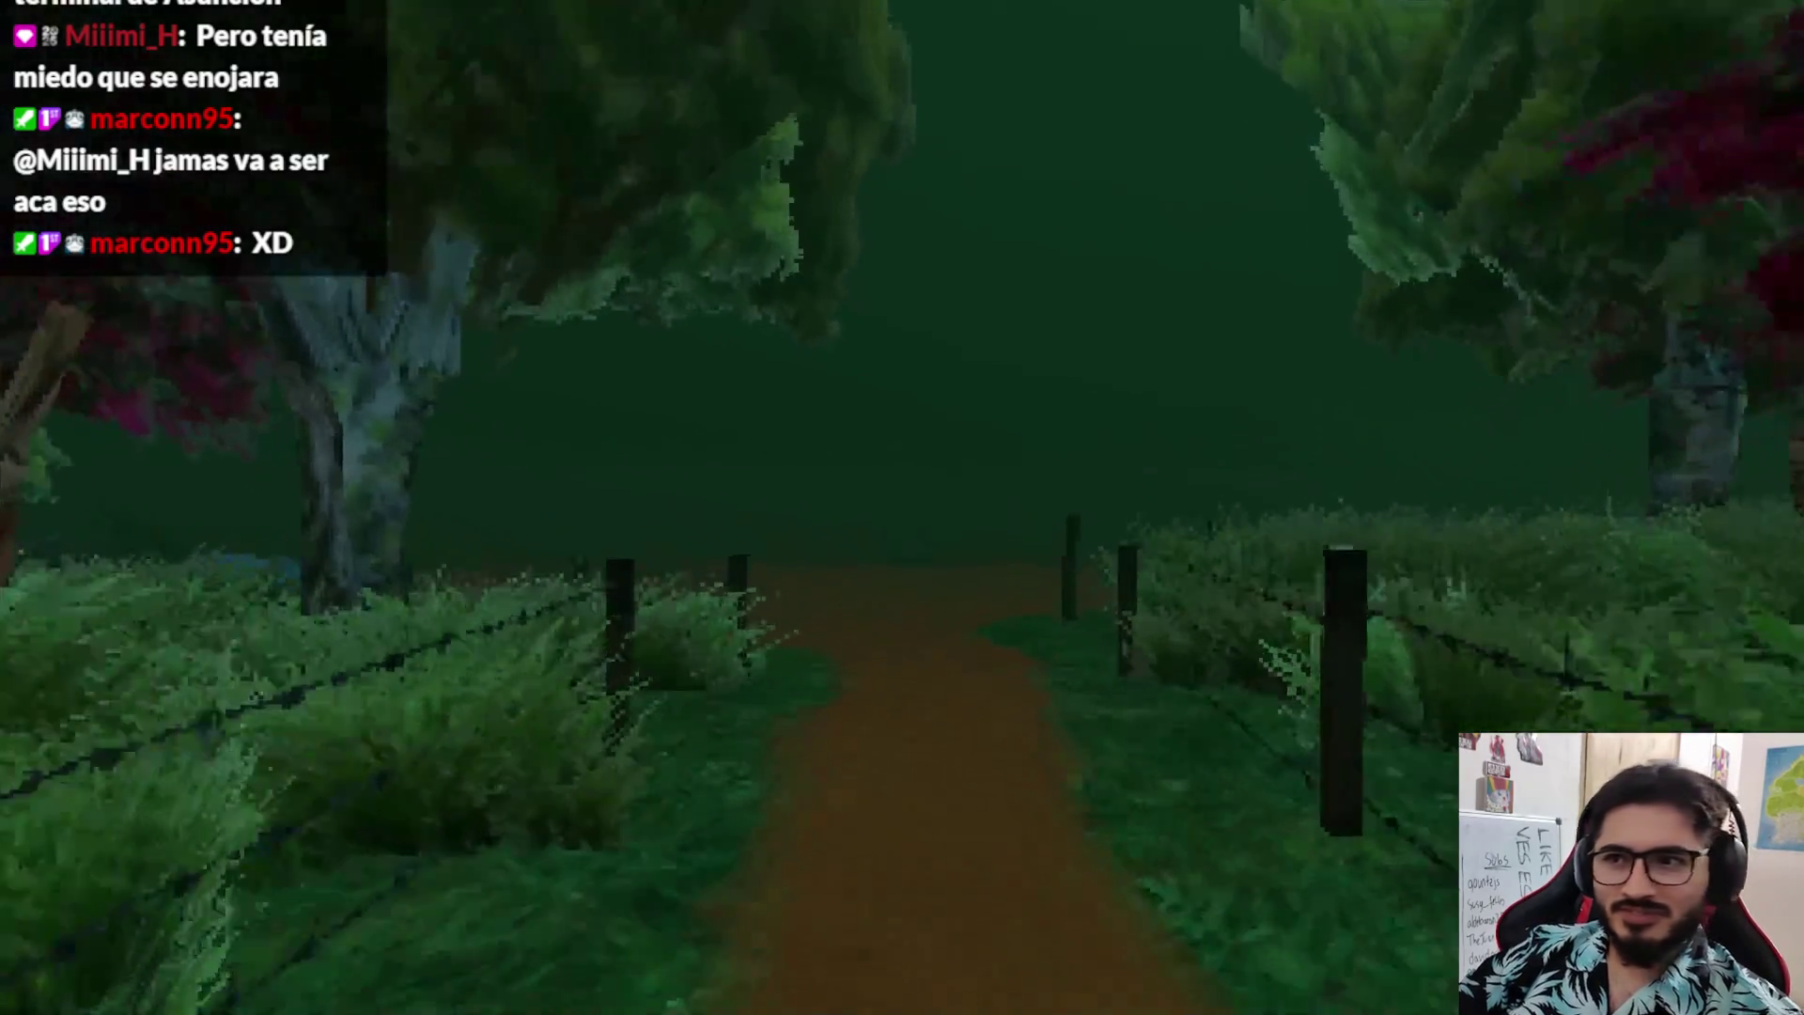
- Walk the player along the foggy dirt path toward the trees, then quit the playtest
key(w)
key(w)
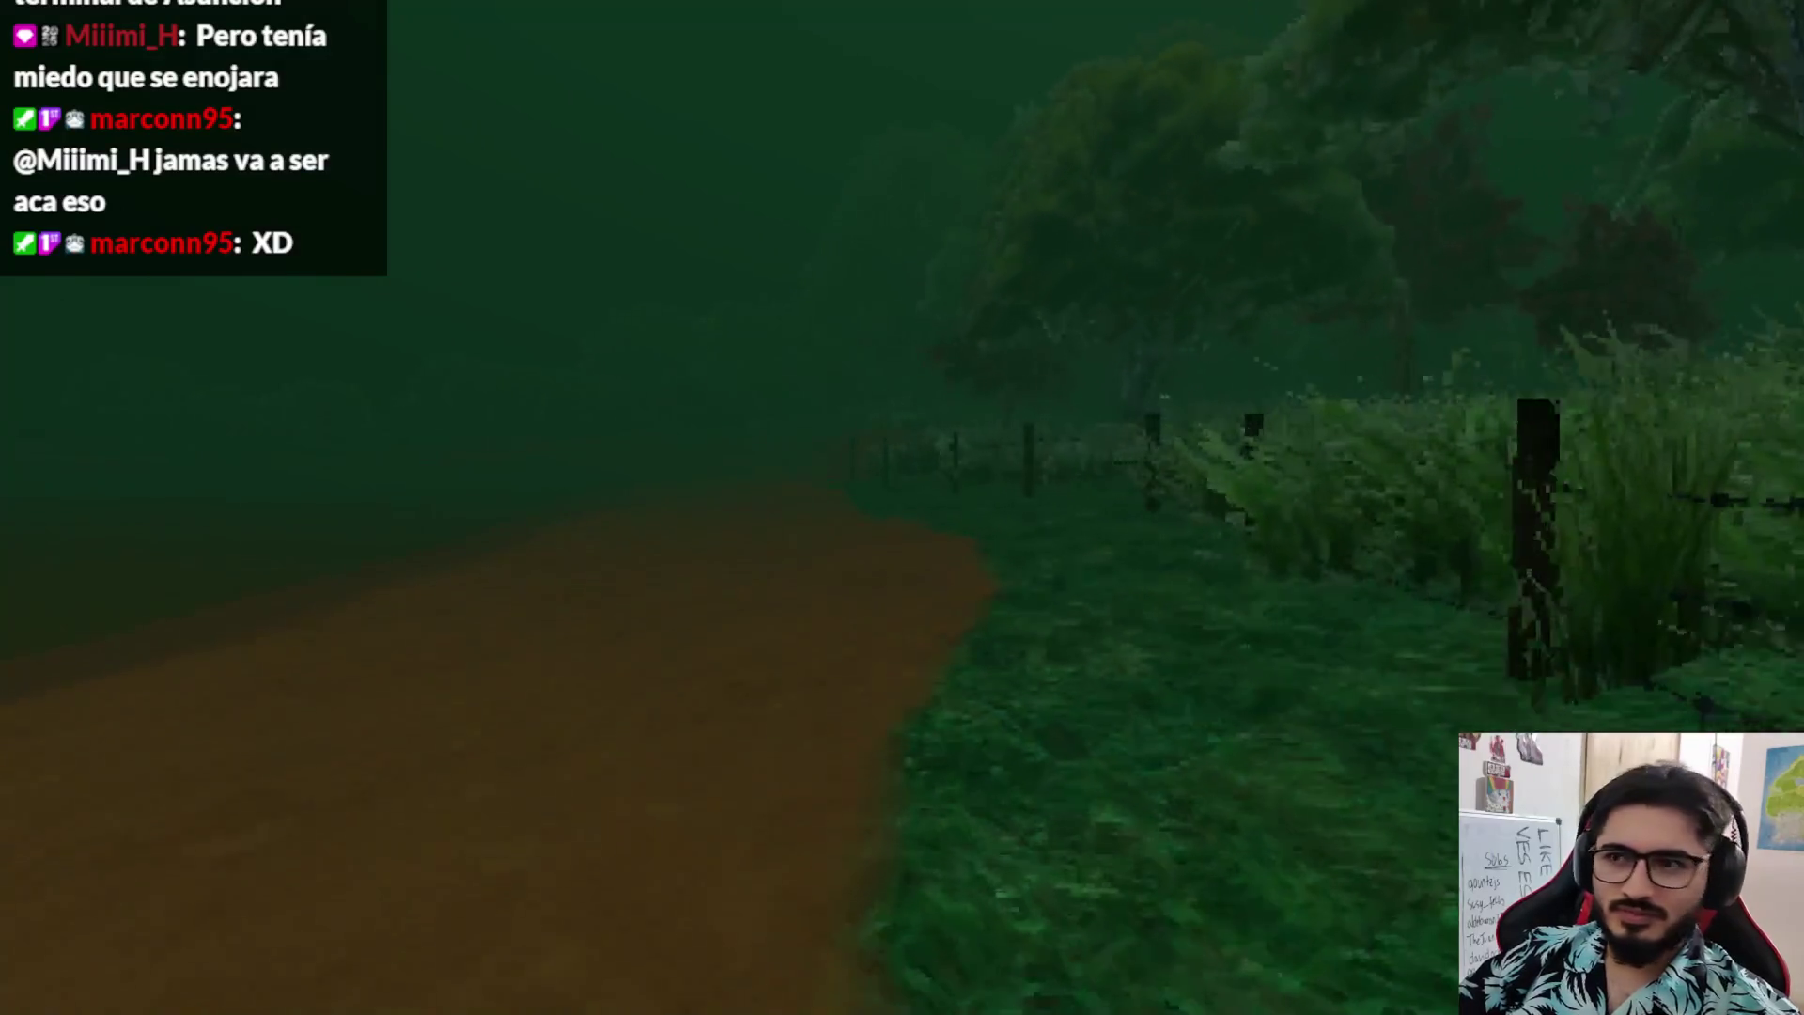
key(w)
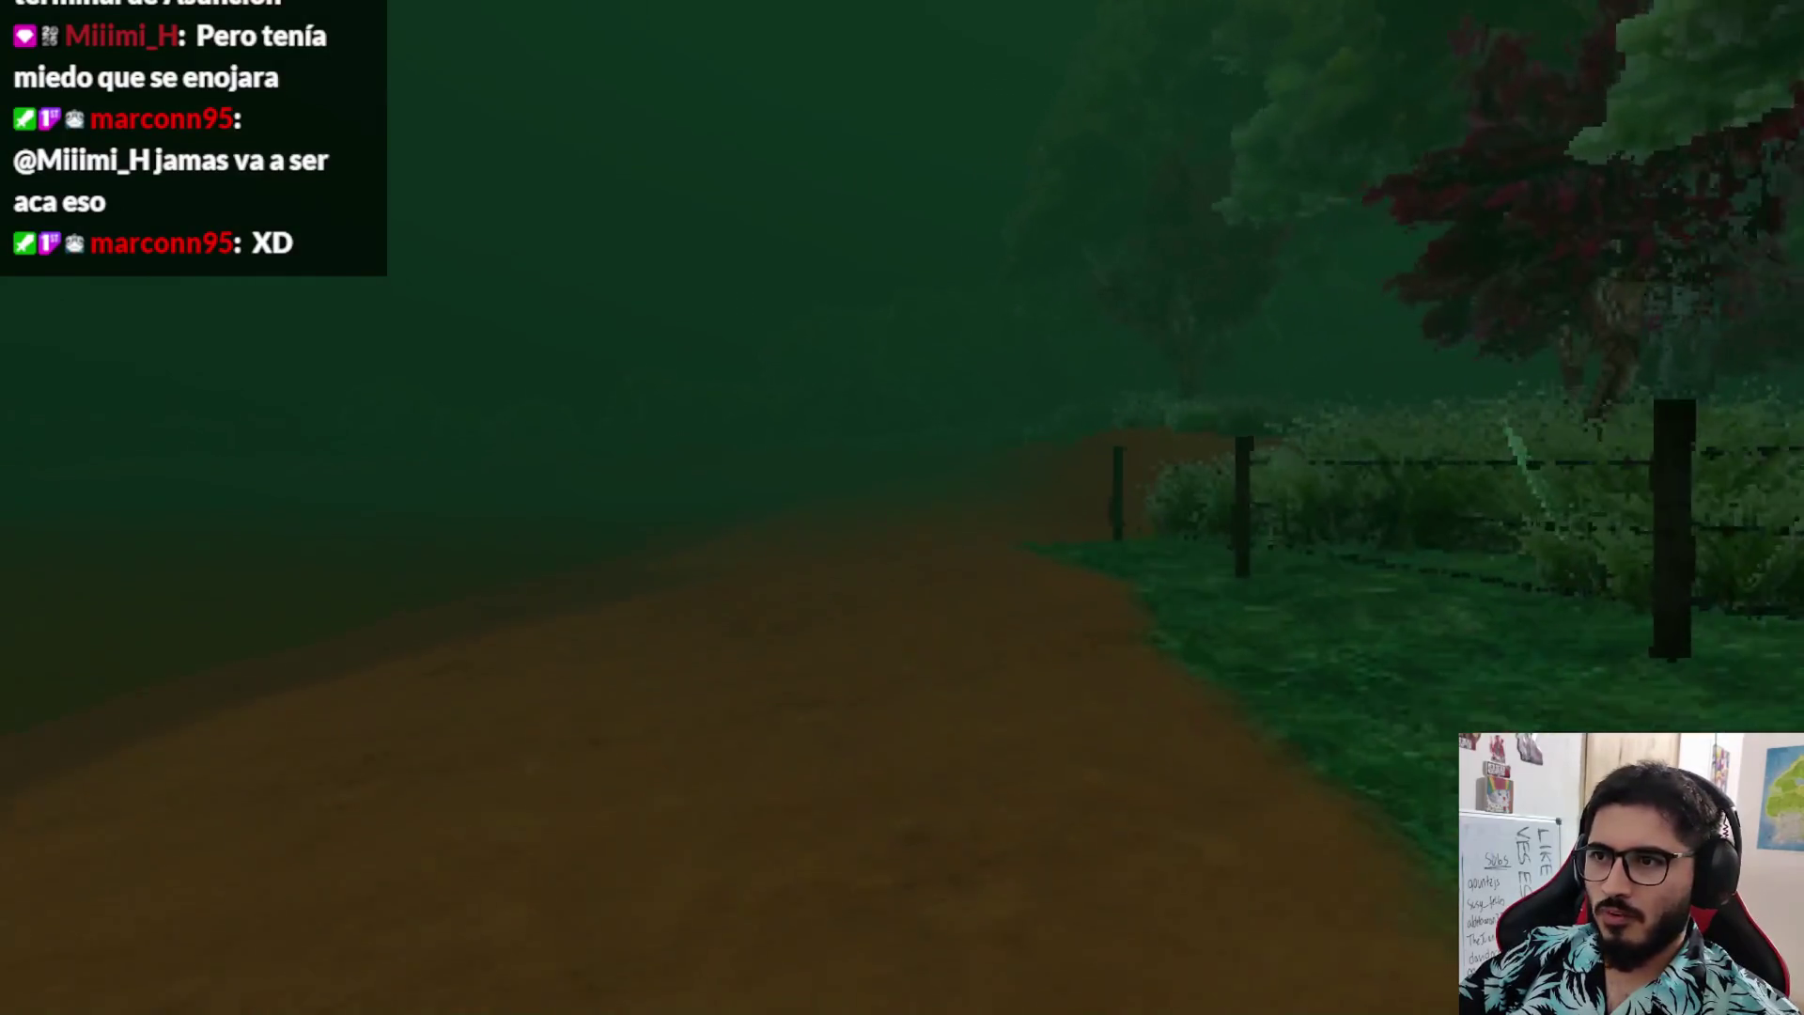
key(w)
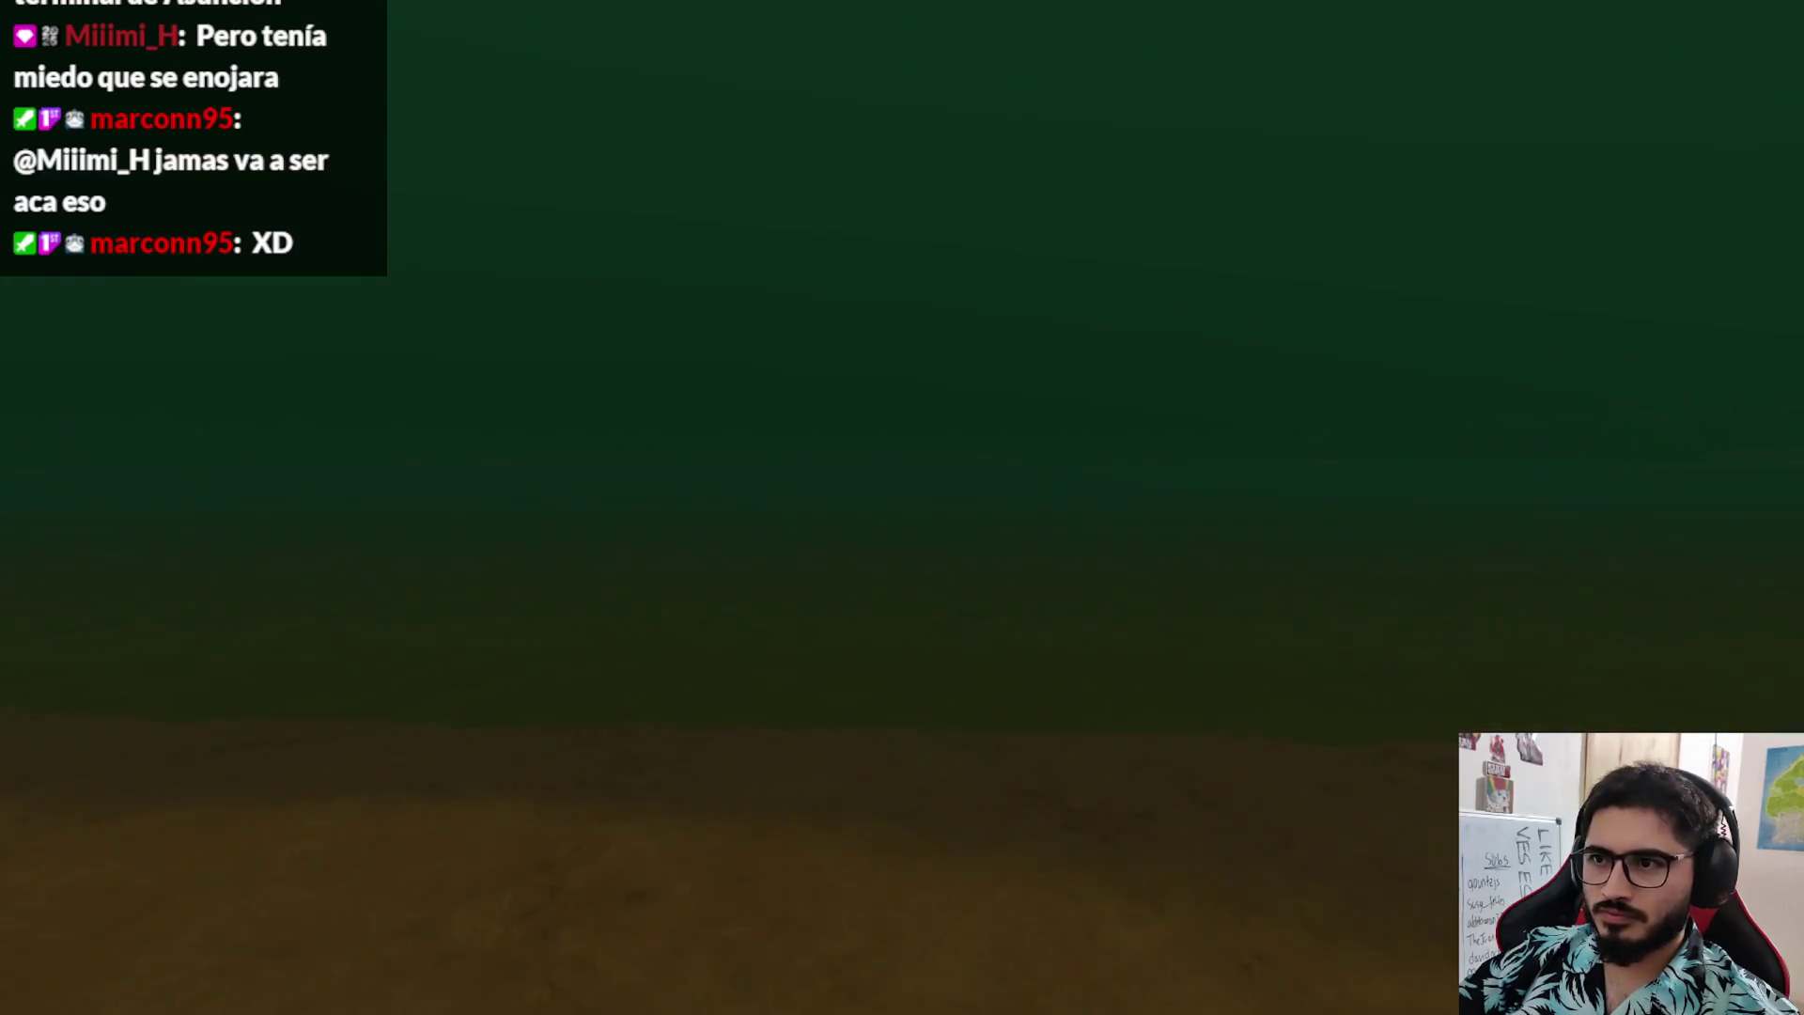
key(w)
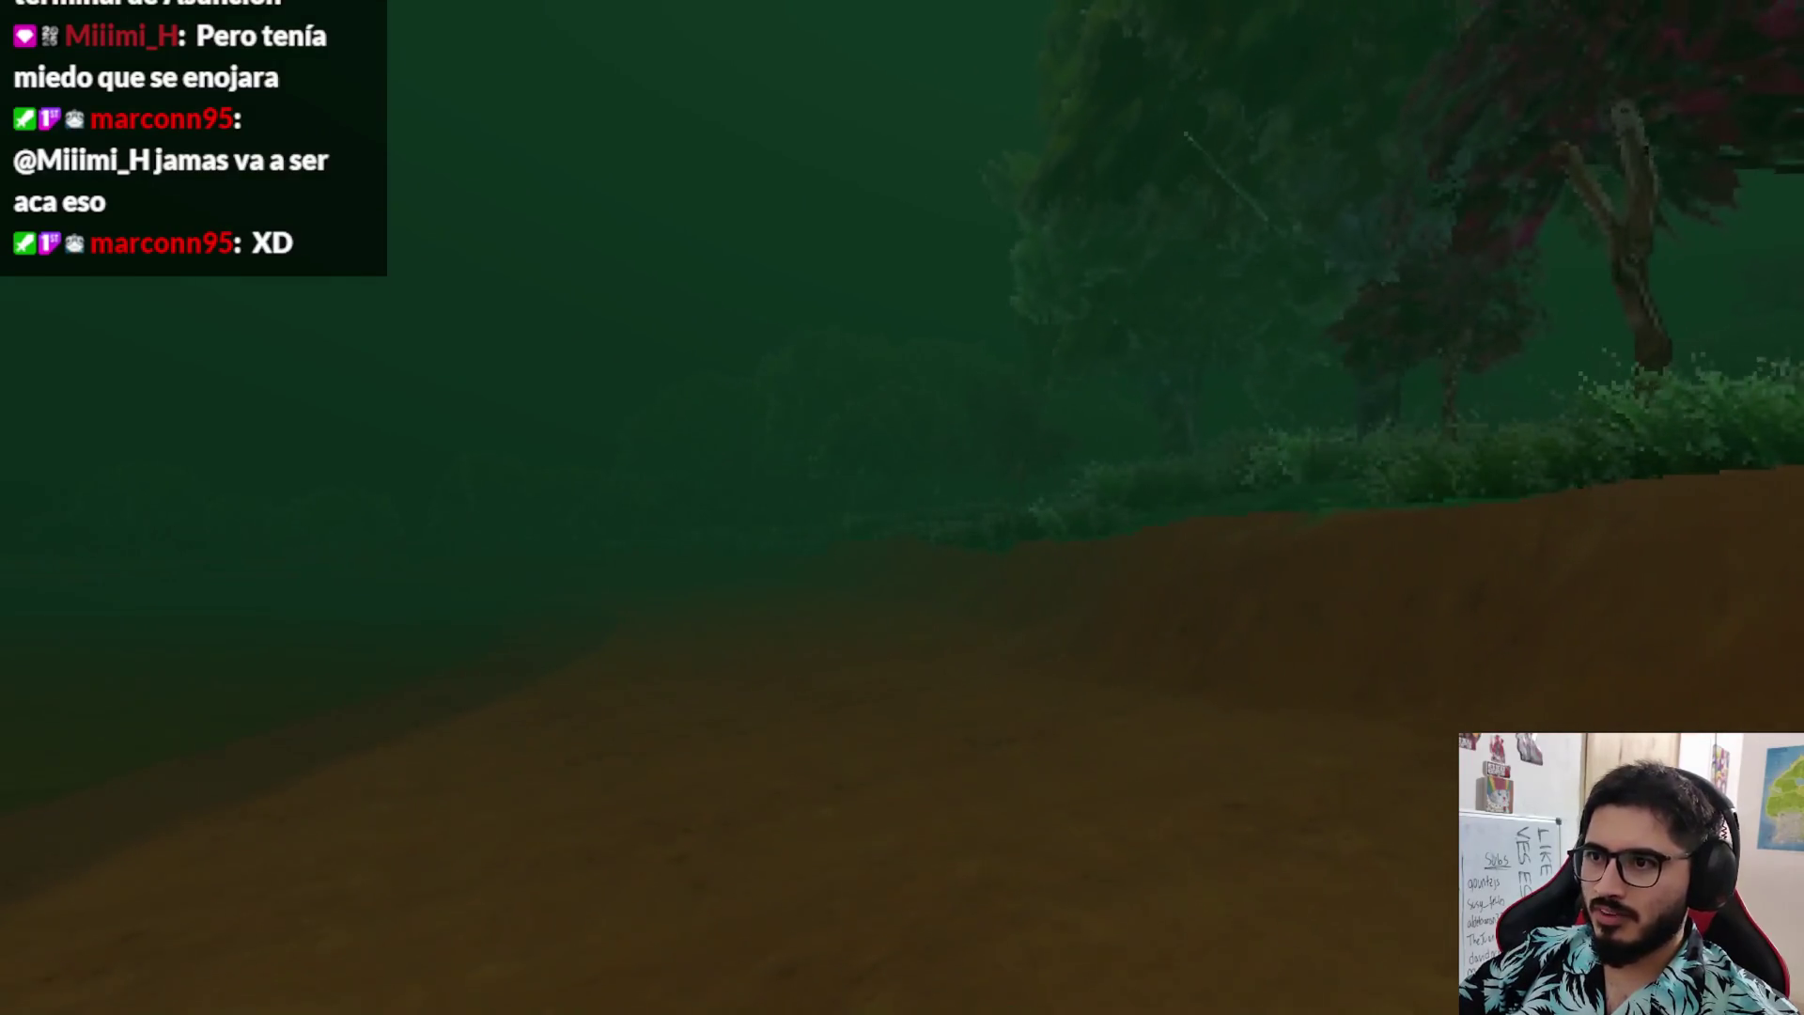
key(w)
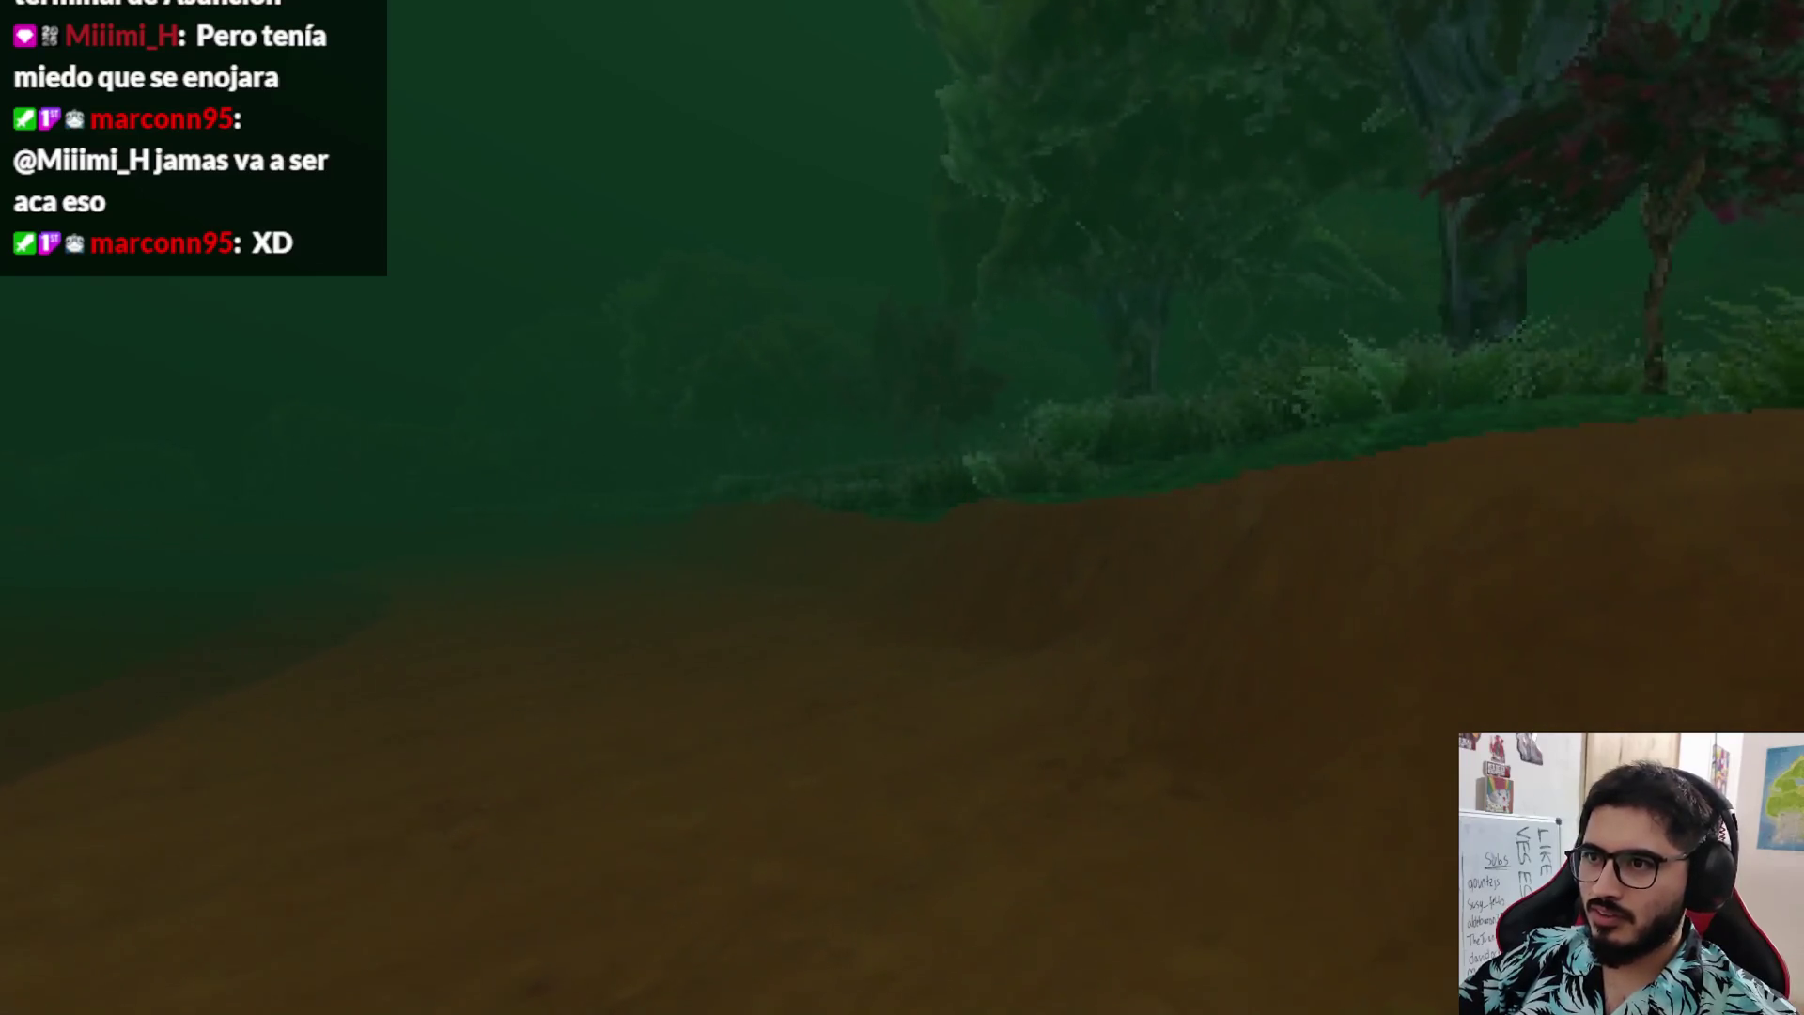
key(w)
key(w)
key(Escape)
click(837, 733)
- Fold the rocks_areas, note1_pages, note2_pages and note3_pages arrays
click(942, 353)
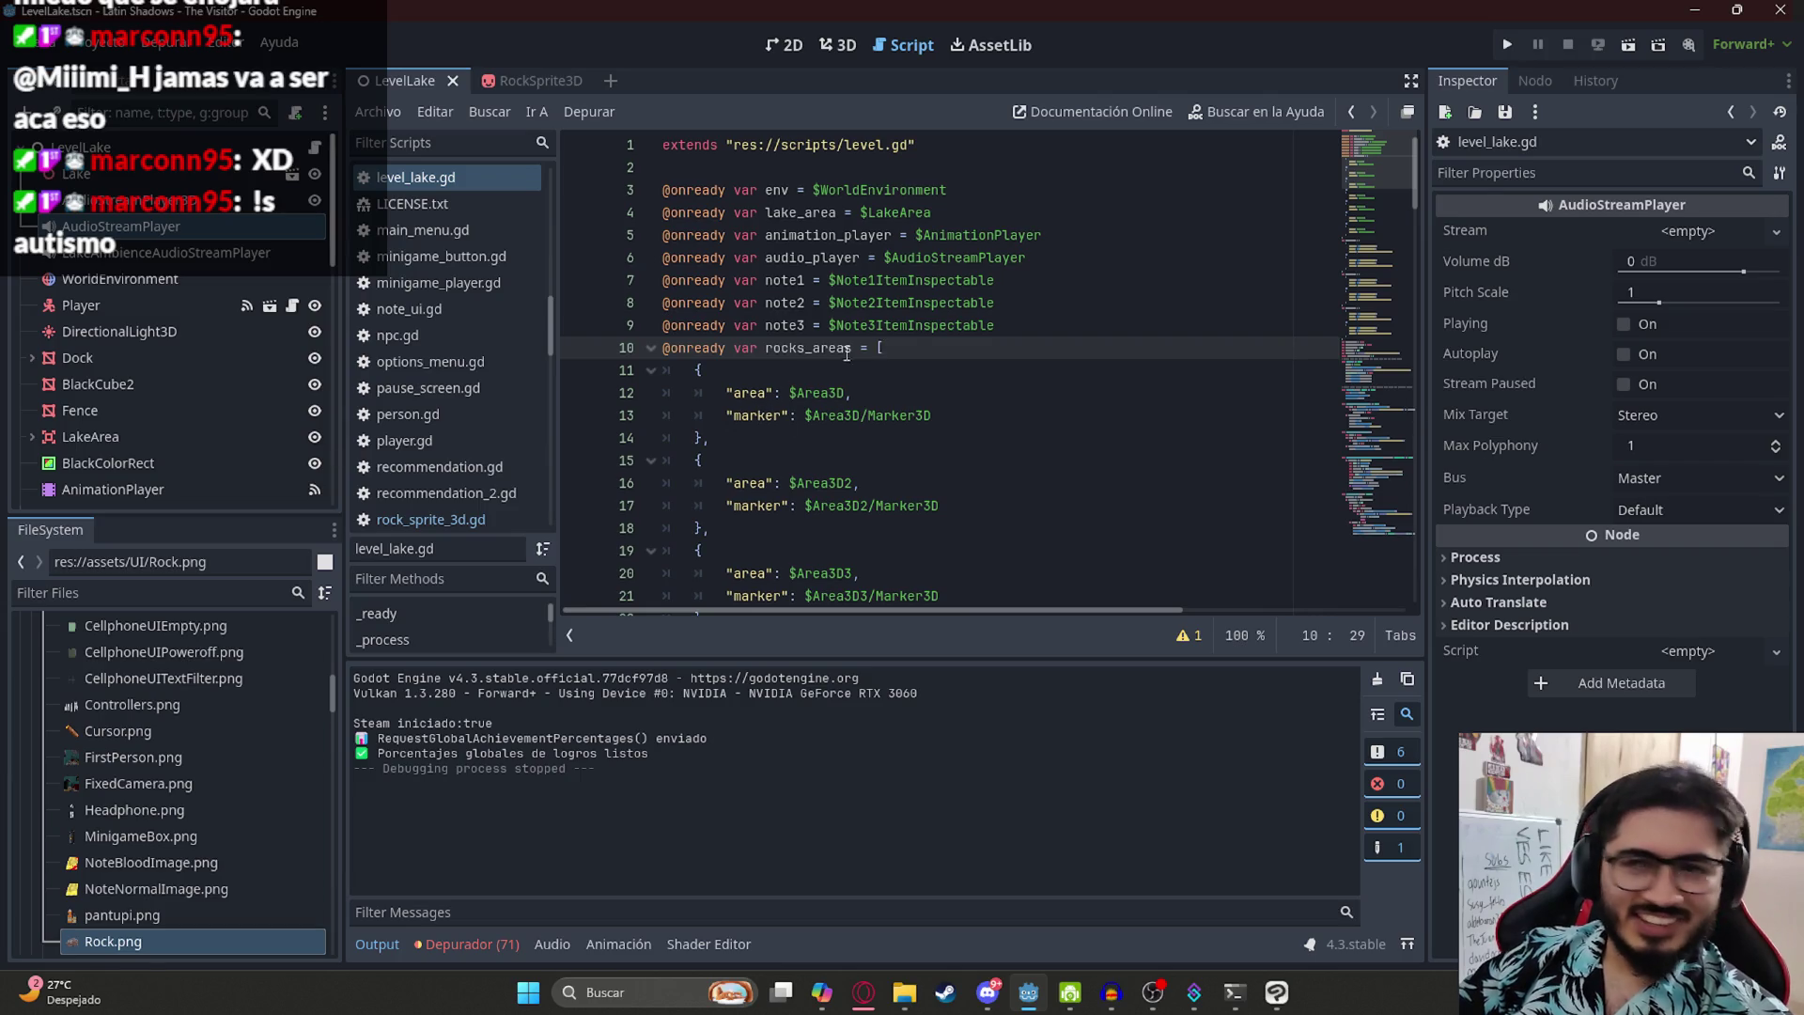
click(915, 325)
click(649, 350)
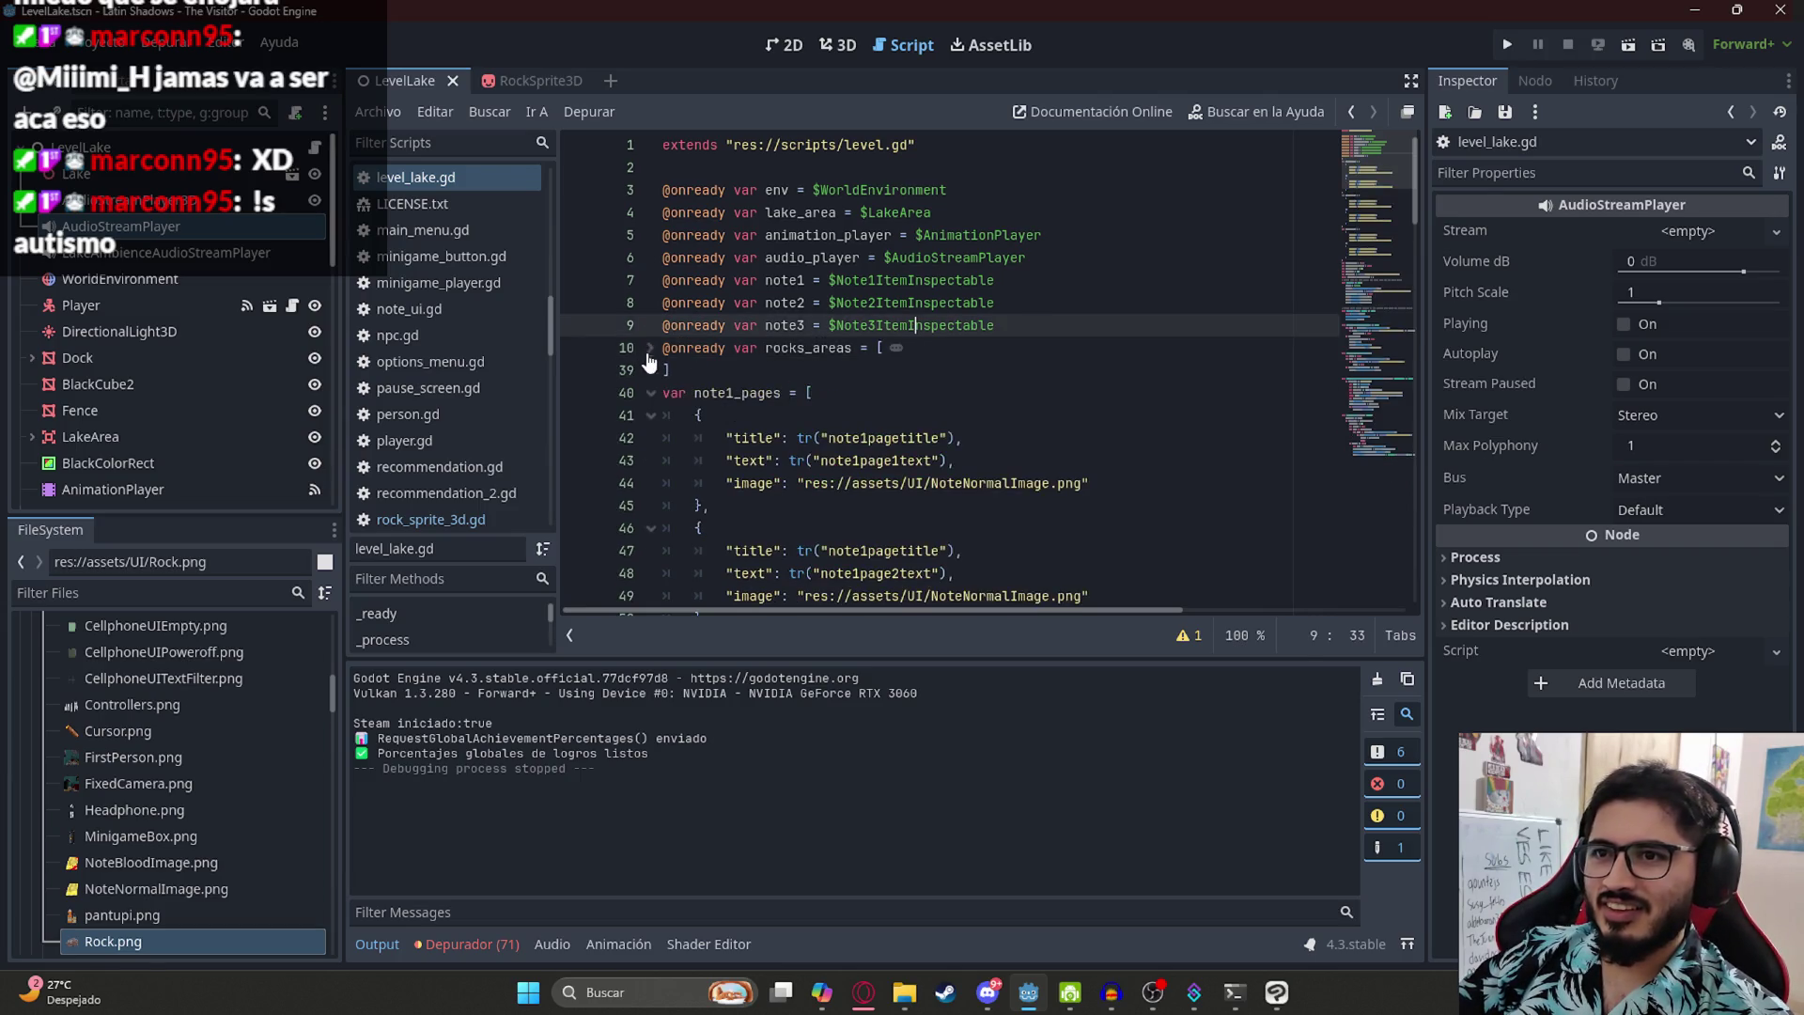
click(649, 397)
click(649, 440)
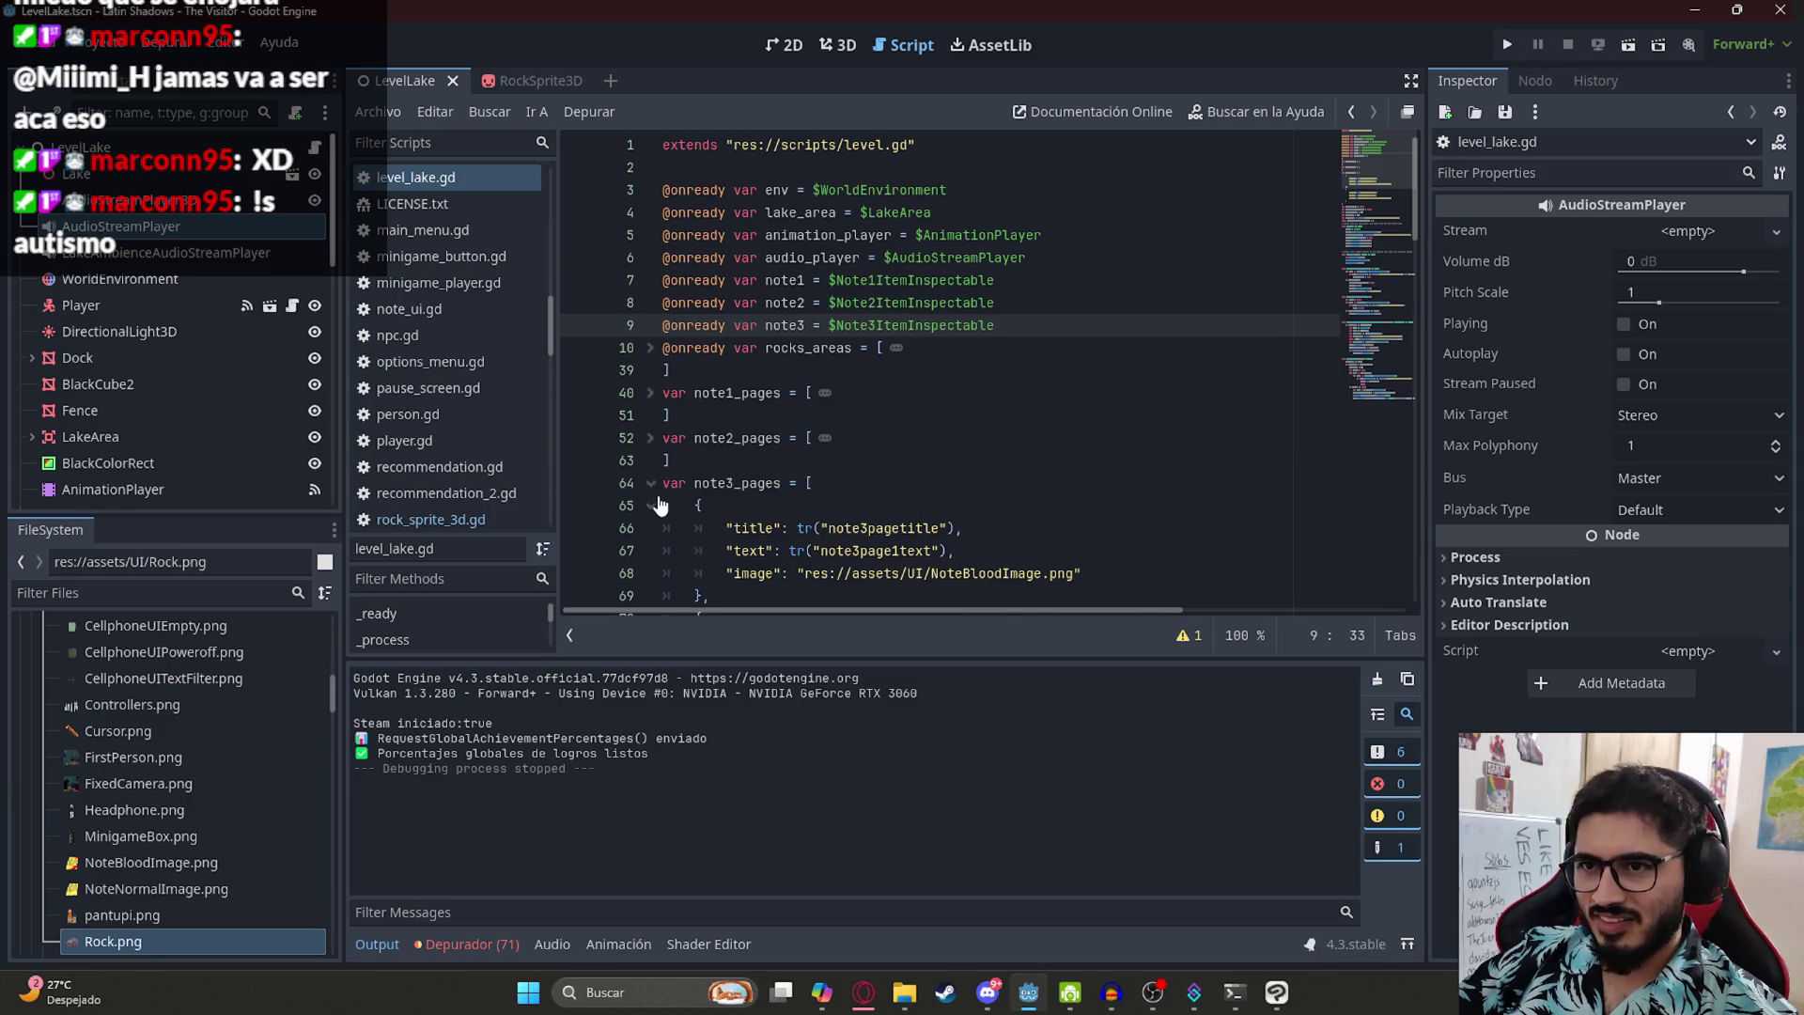
click(650, 484)
scroll(669, 362, down, 2)
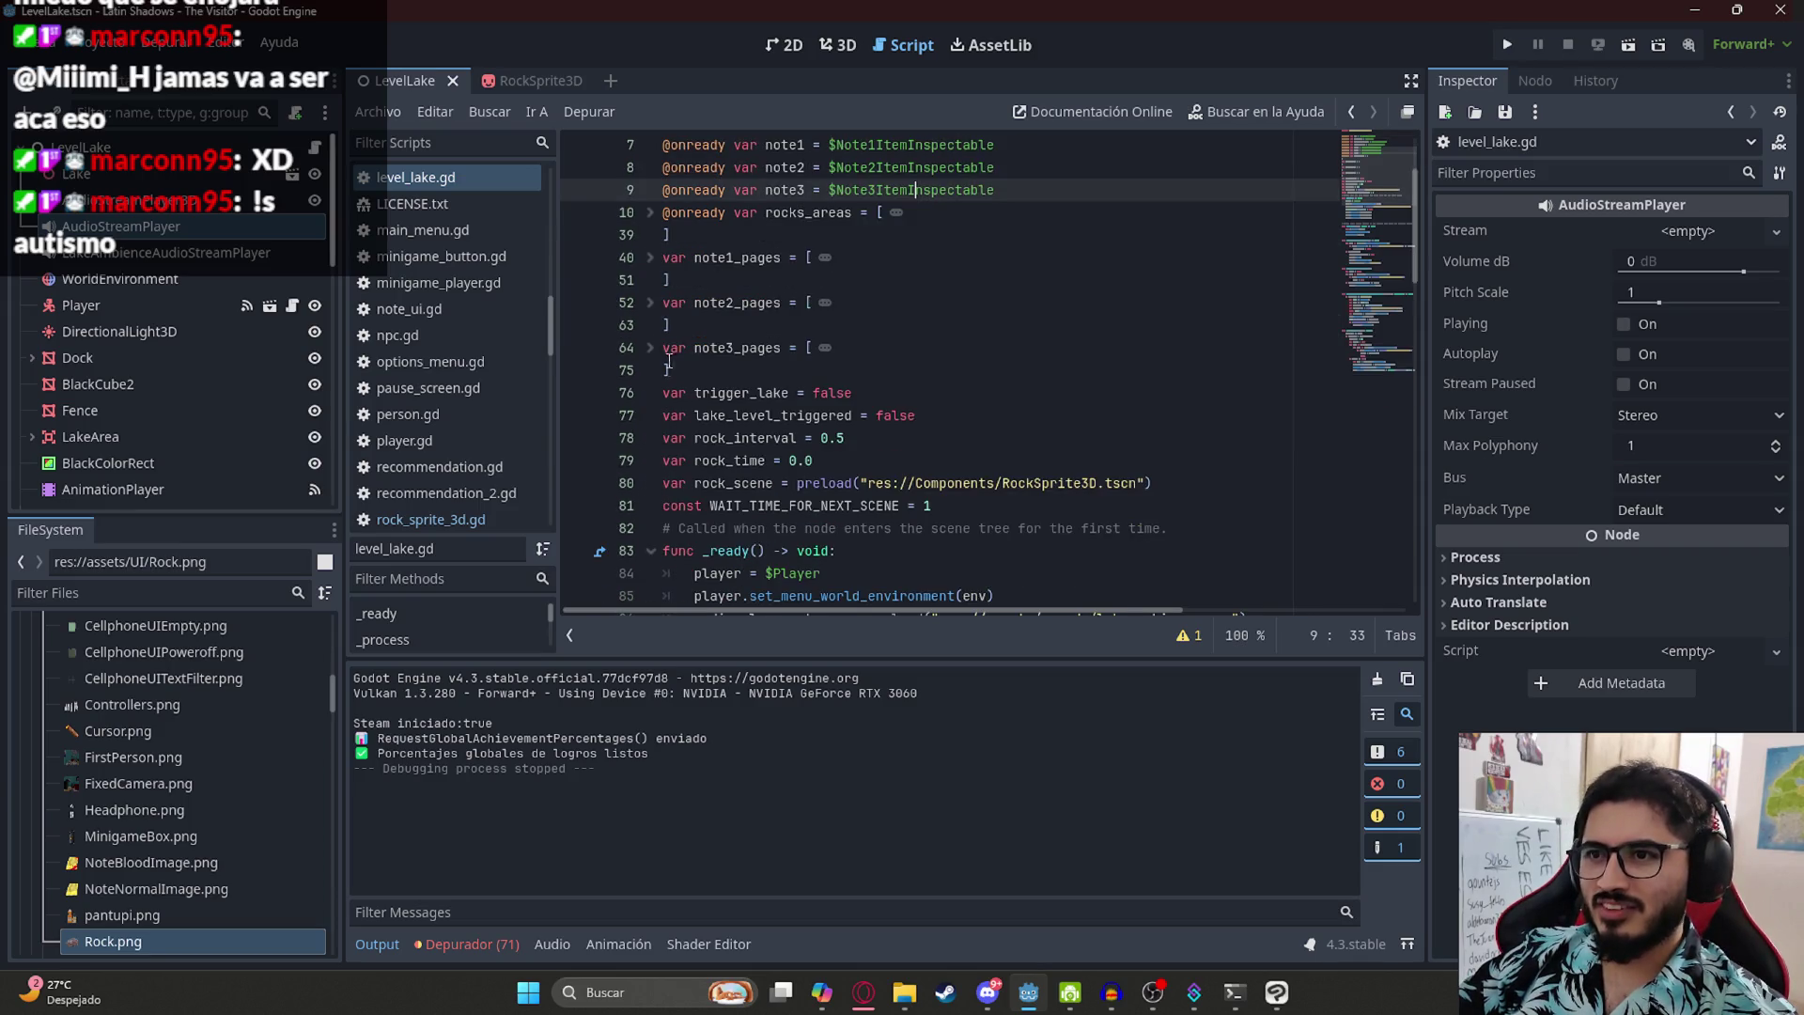
- Change rock_interval's starting value to 2.0
click(896, 439)
text(2.0p)
key(BackSpace)
key(Return)
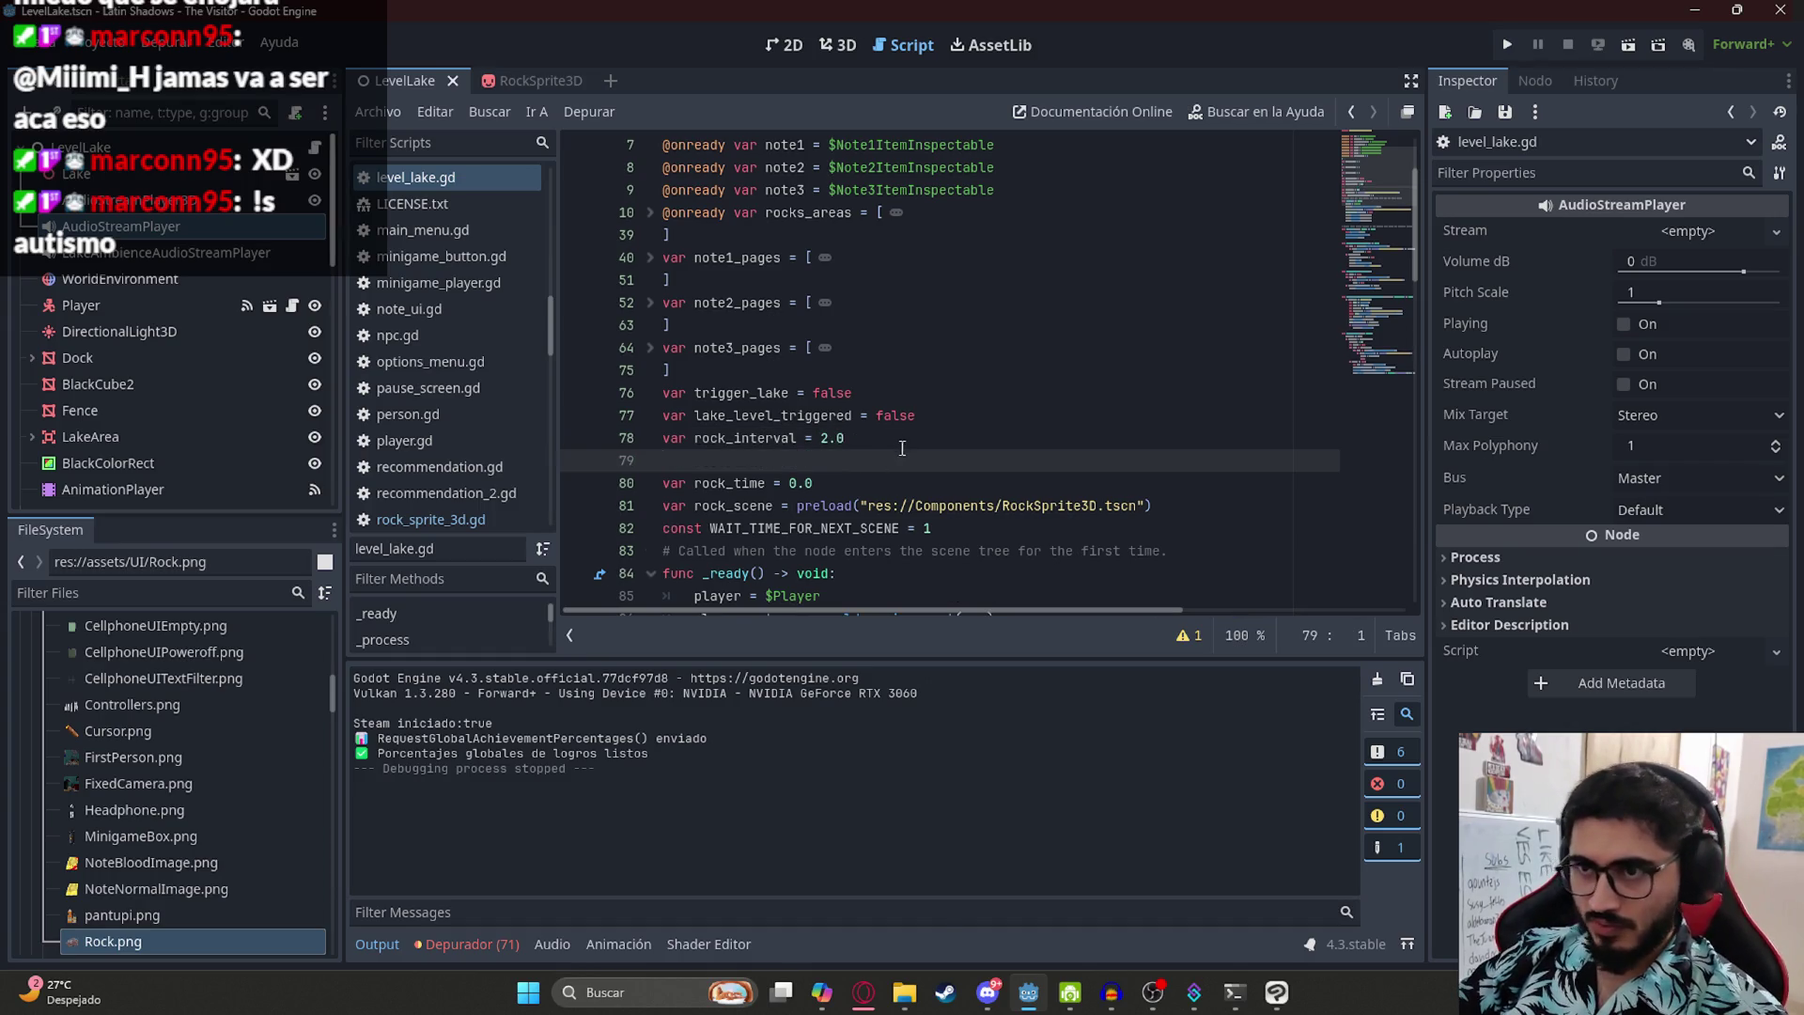
key(BackSpace)
- Add an INTERVAL_GROW = 0.1 constant under WAIT_TIME_FOR_NEXT_SCENE and save
click(932, 508)
key(Return)
text(const INTERVAL_GROW)
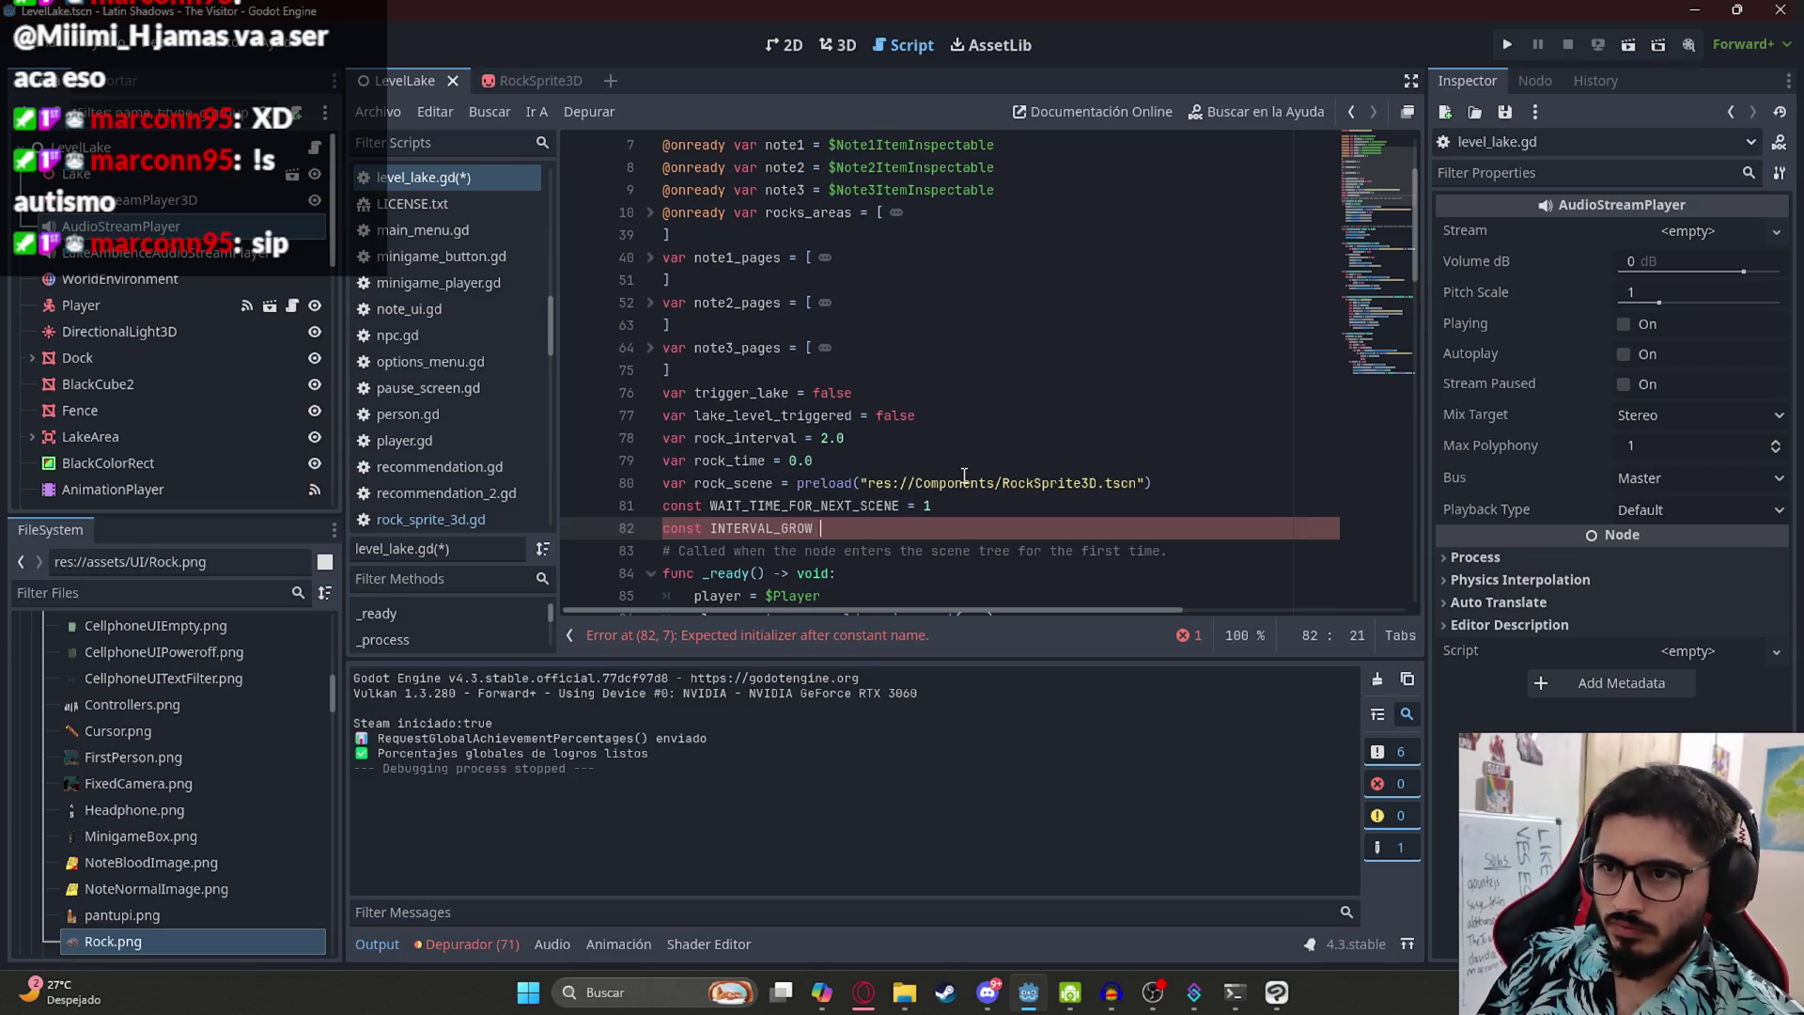
text(= )
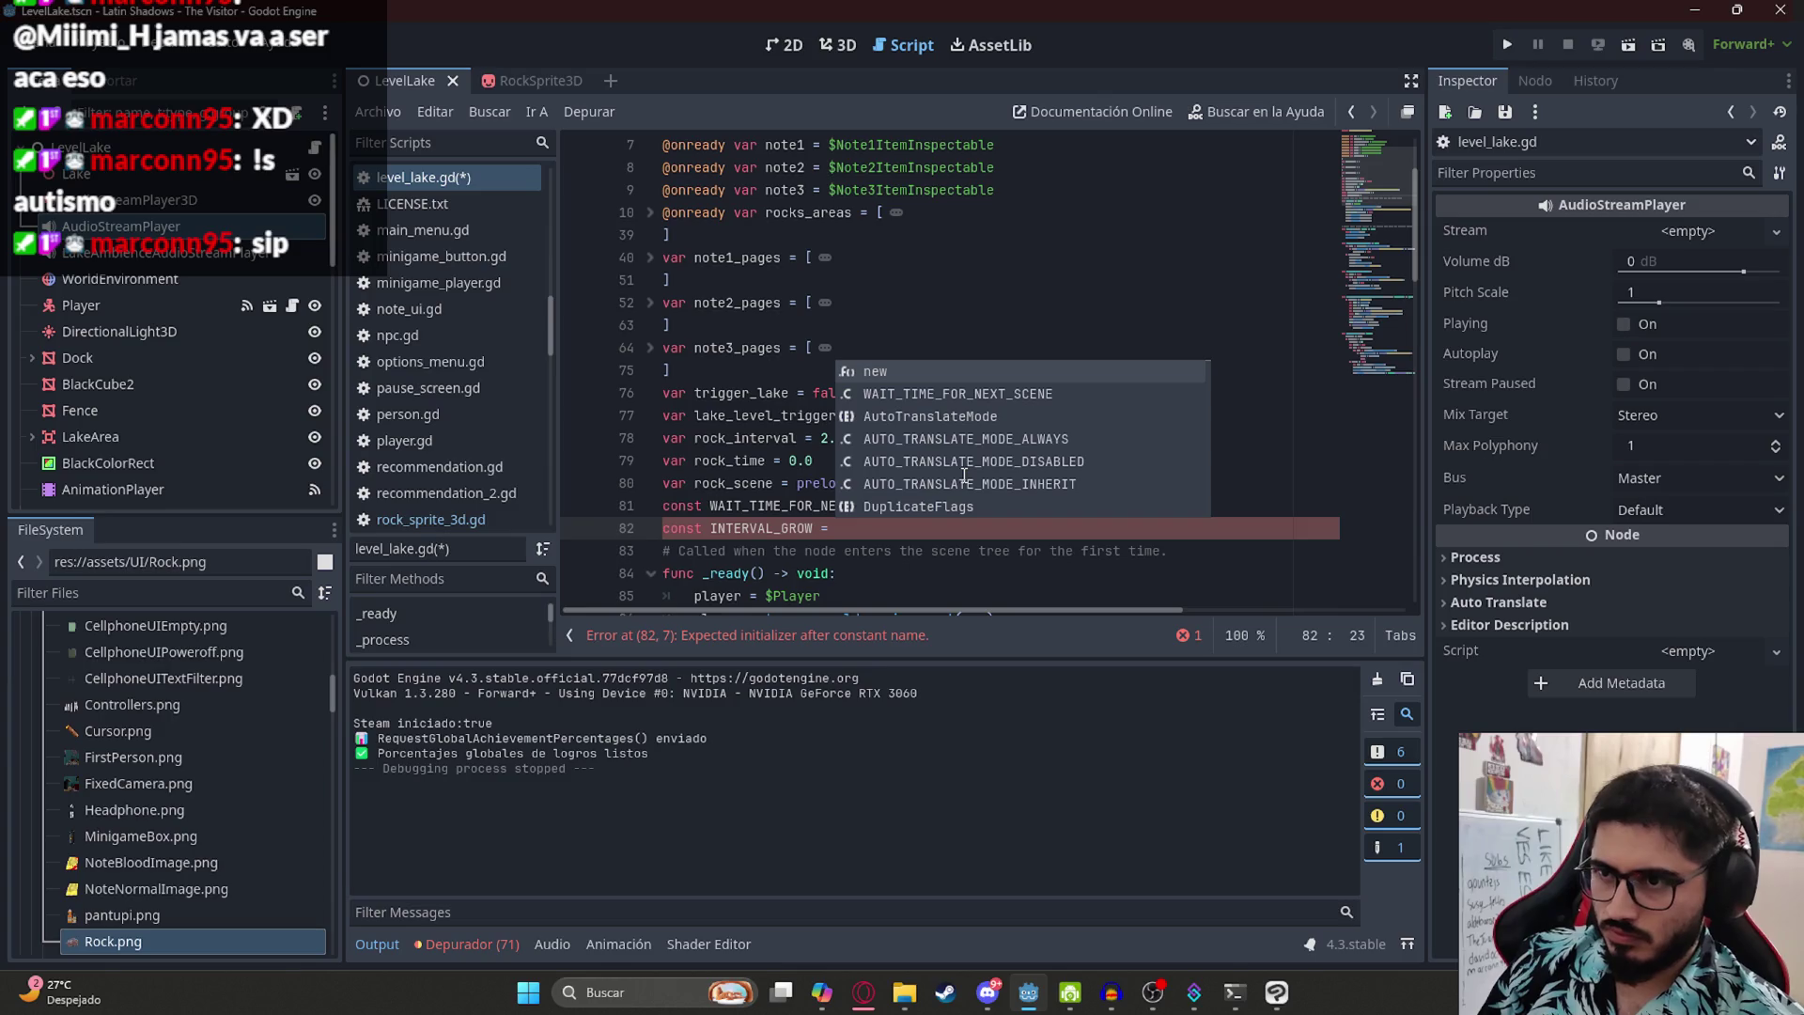
text(0.1)
key(ctrl+s)
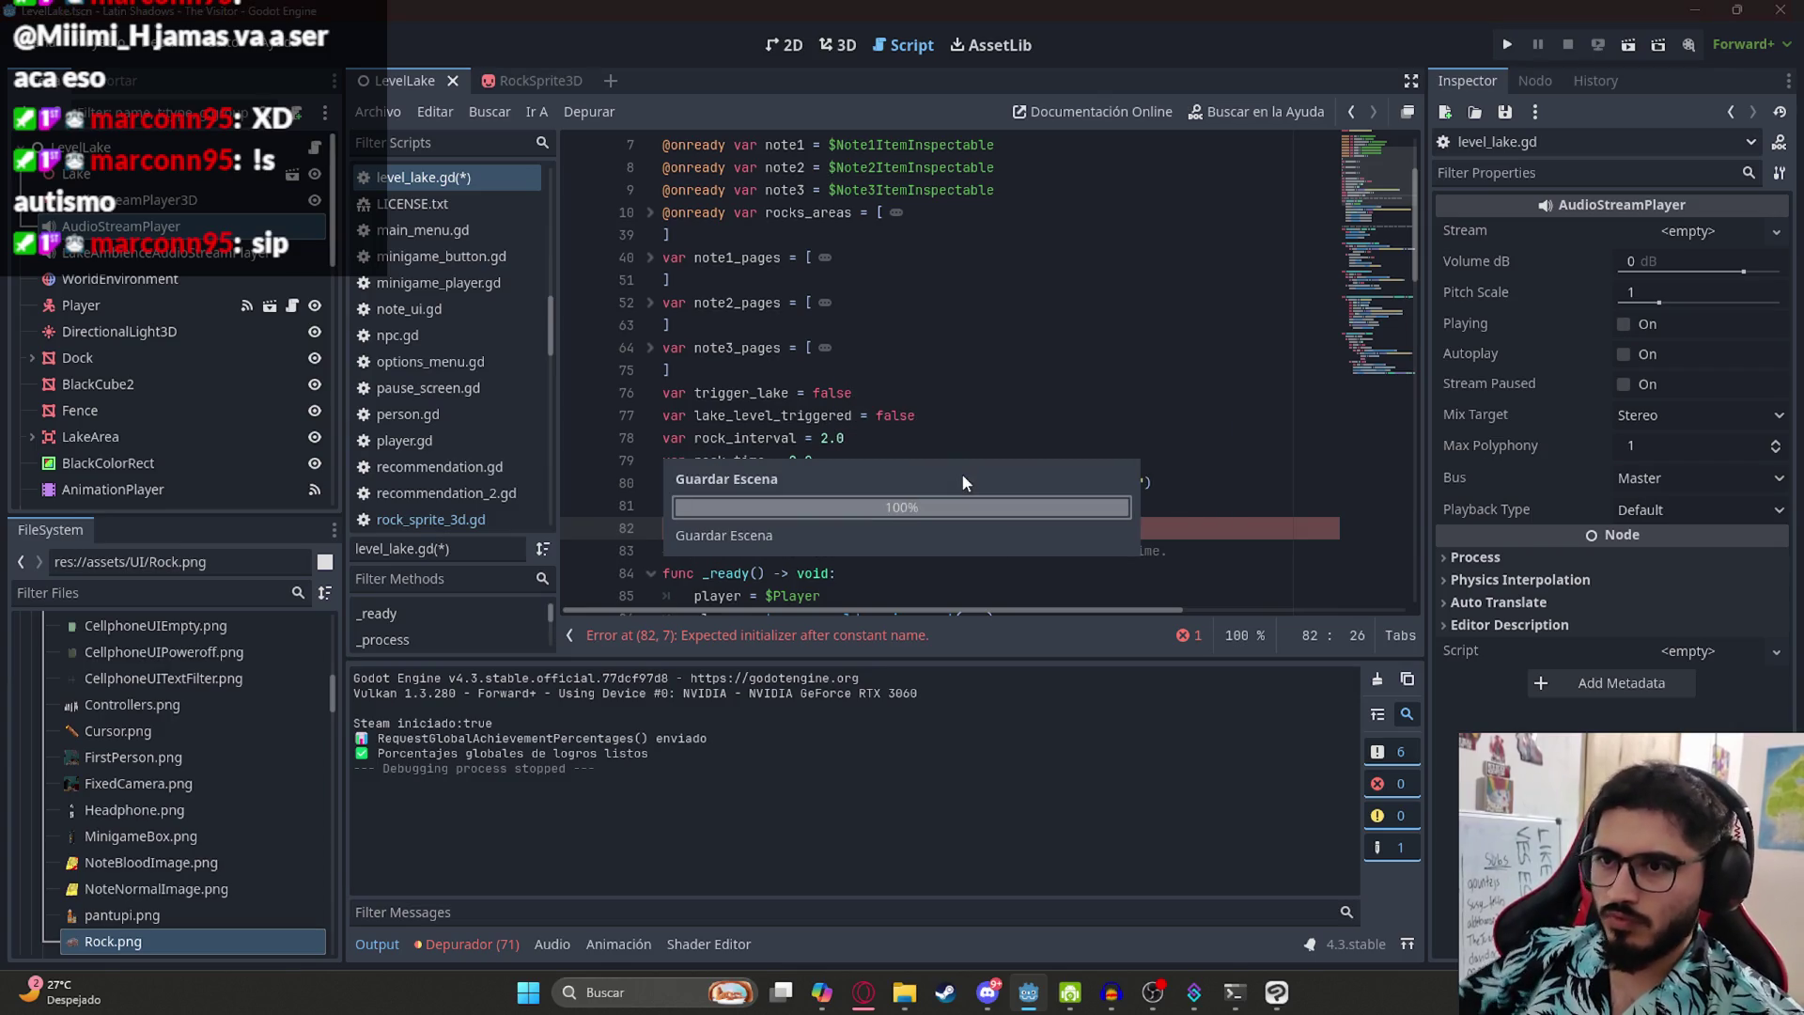
- Rename the INTERVAL_GROW constant to ROCK_INTERVAL_SUM and save the script
double_click(778, 528)
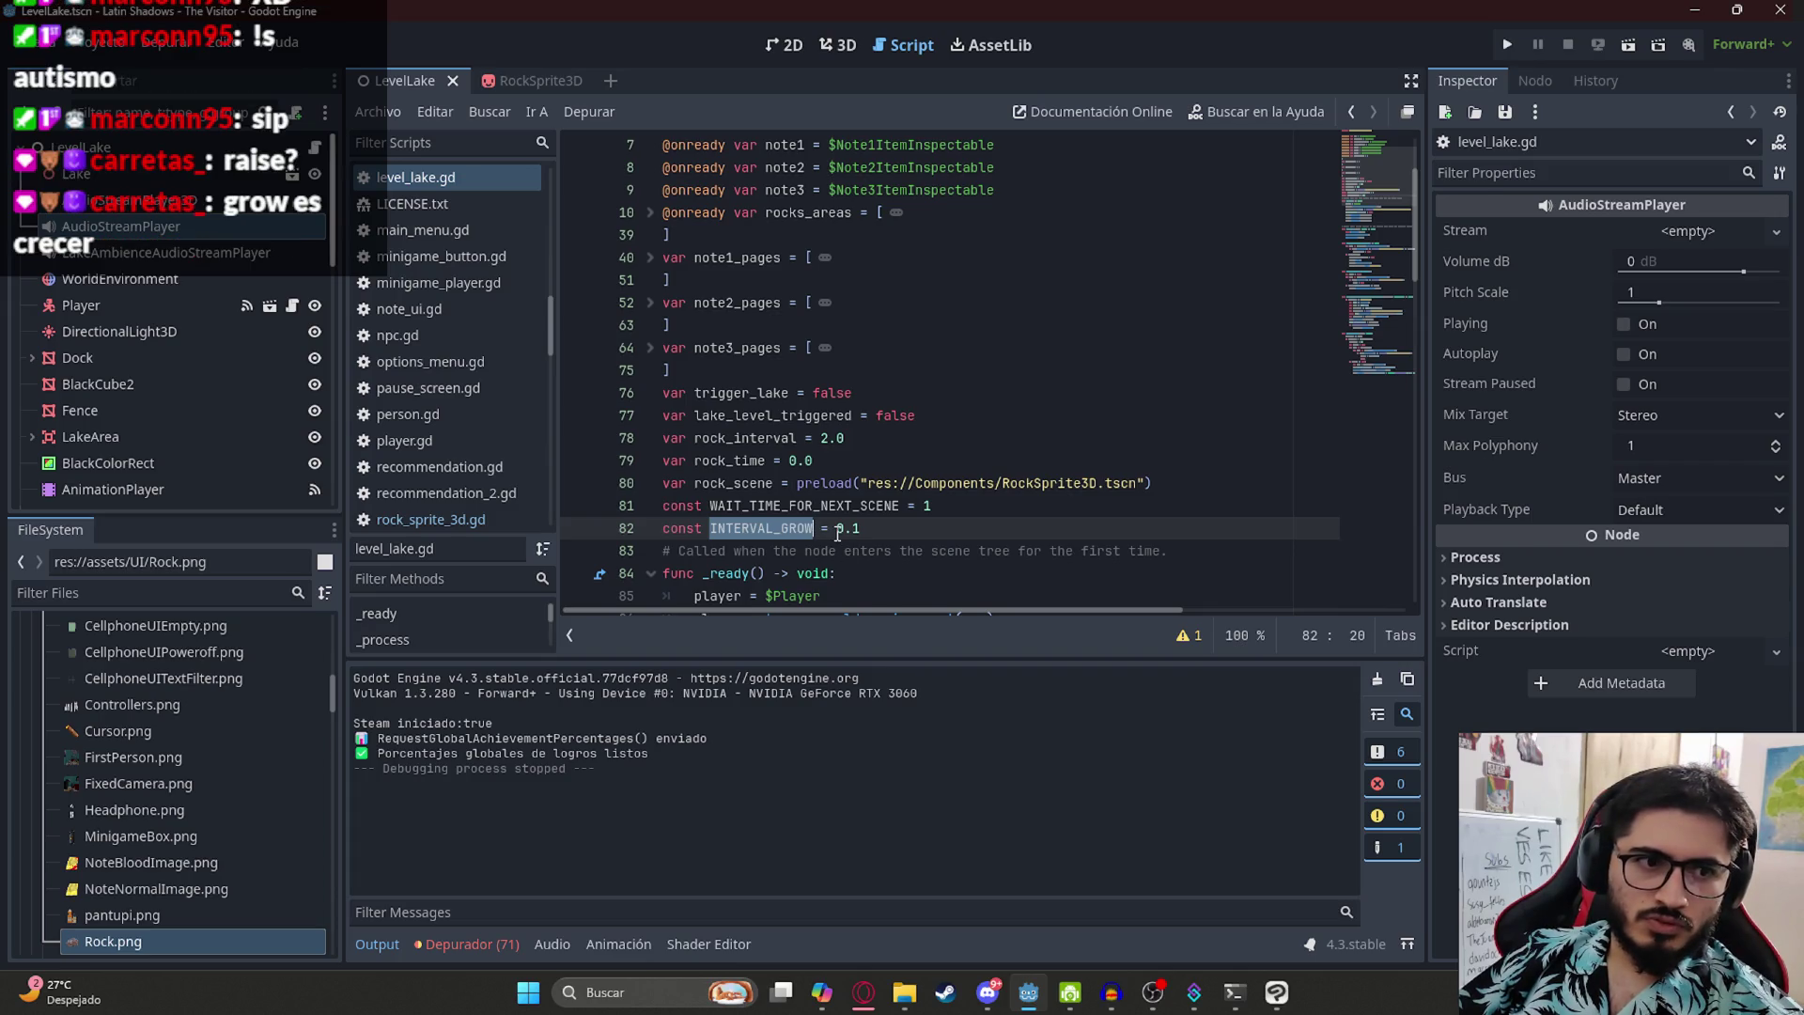
drag(814, 528, 788, 528)
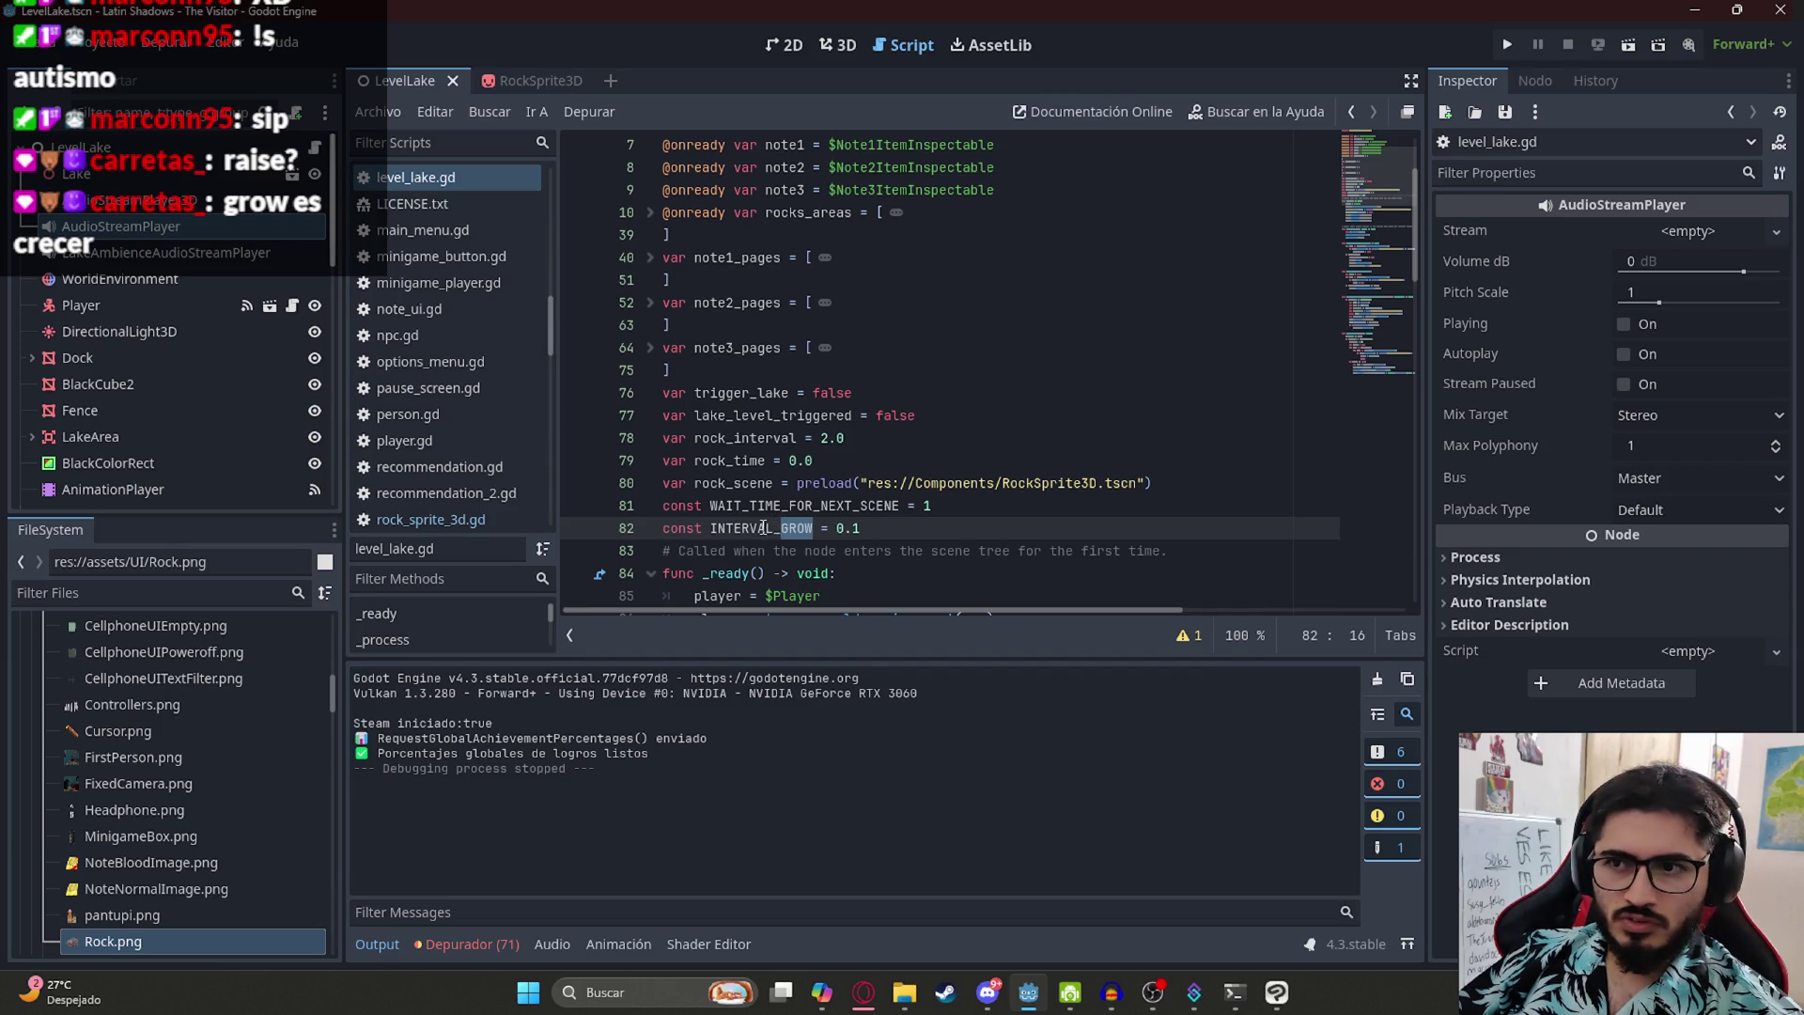
double_click(764, 528)
text(ROCK_INTERVAL)
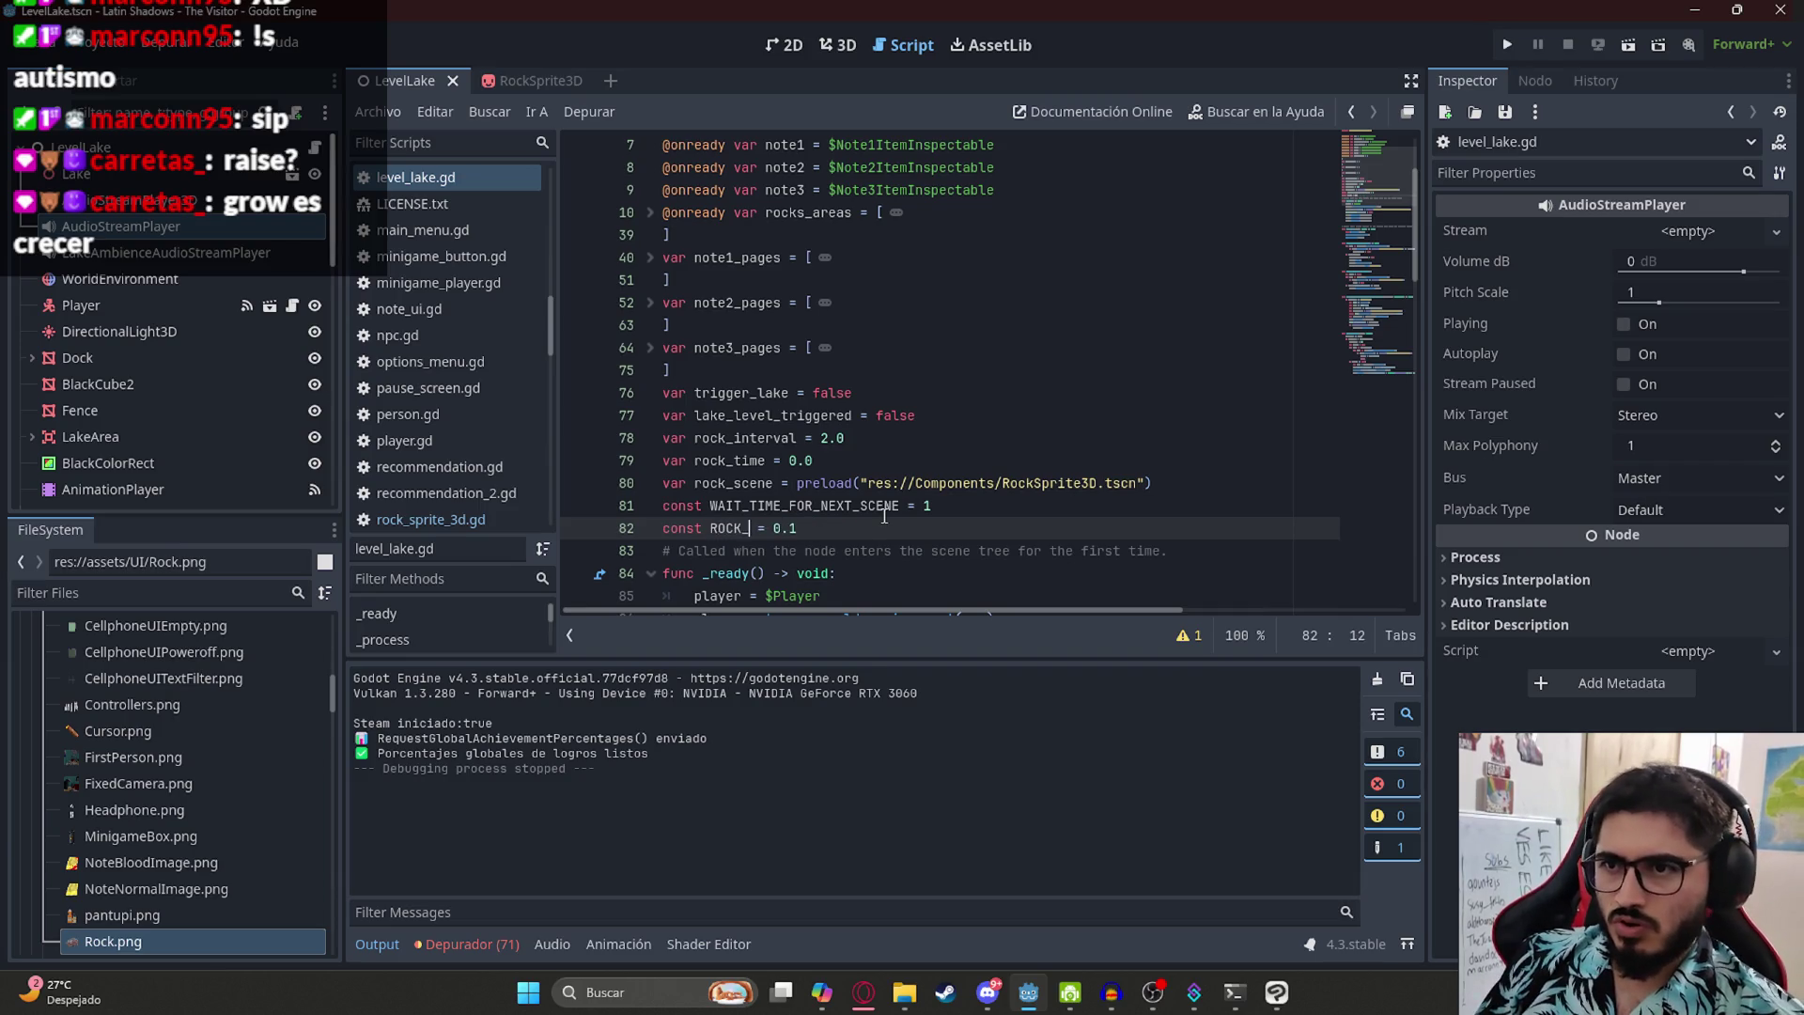
text(_)
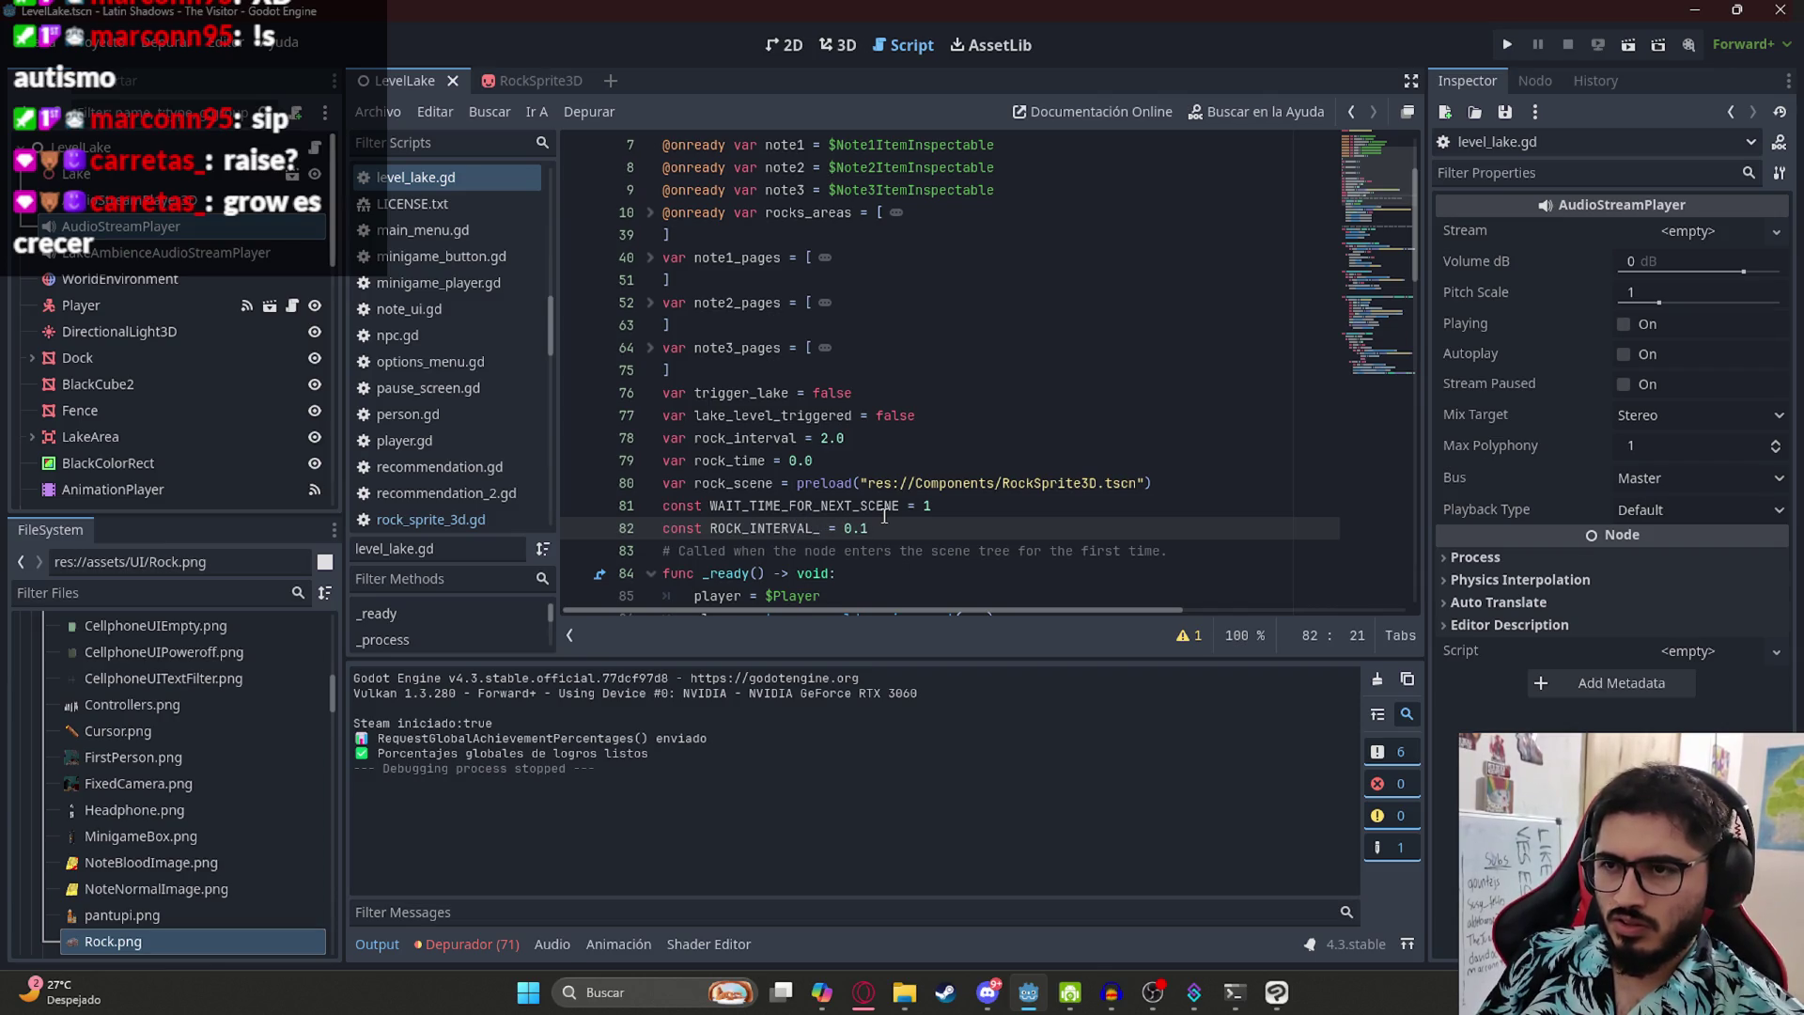
text(SUM)
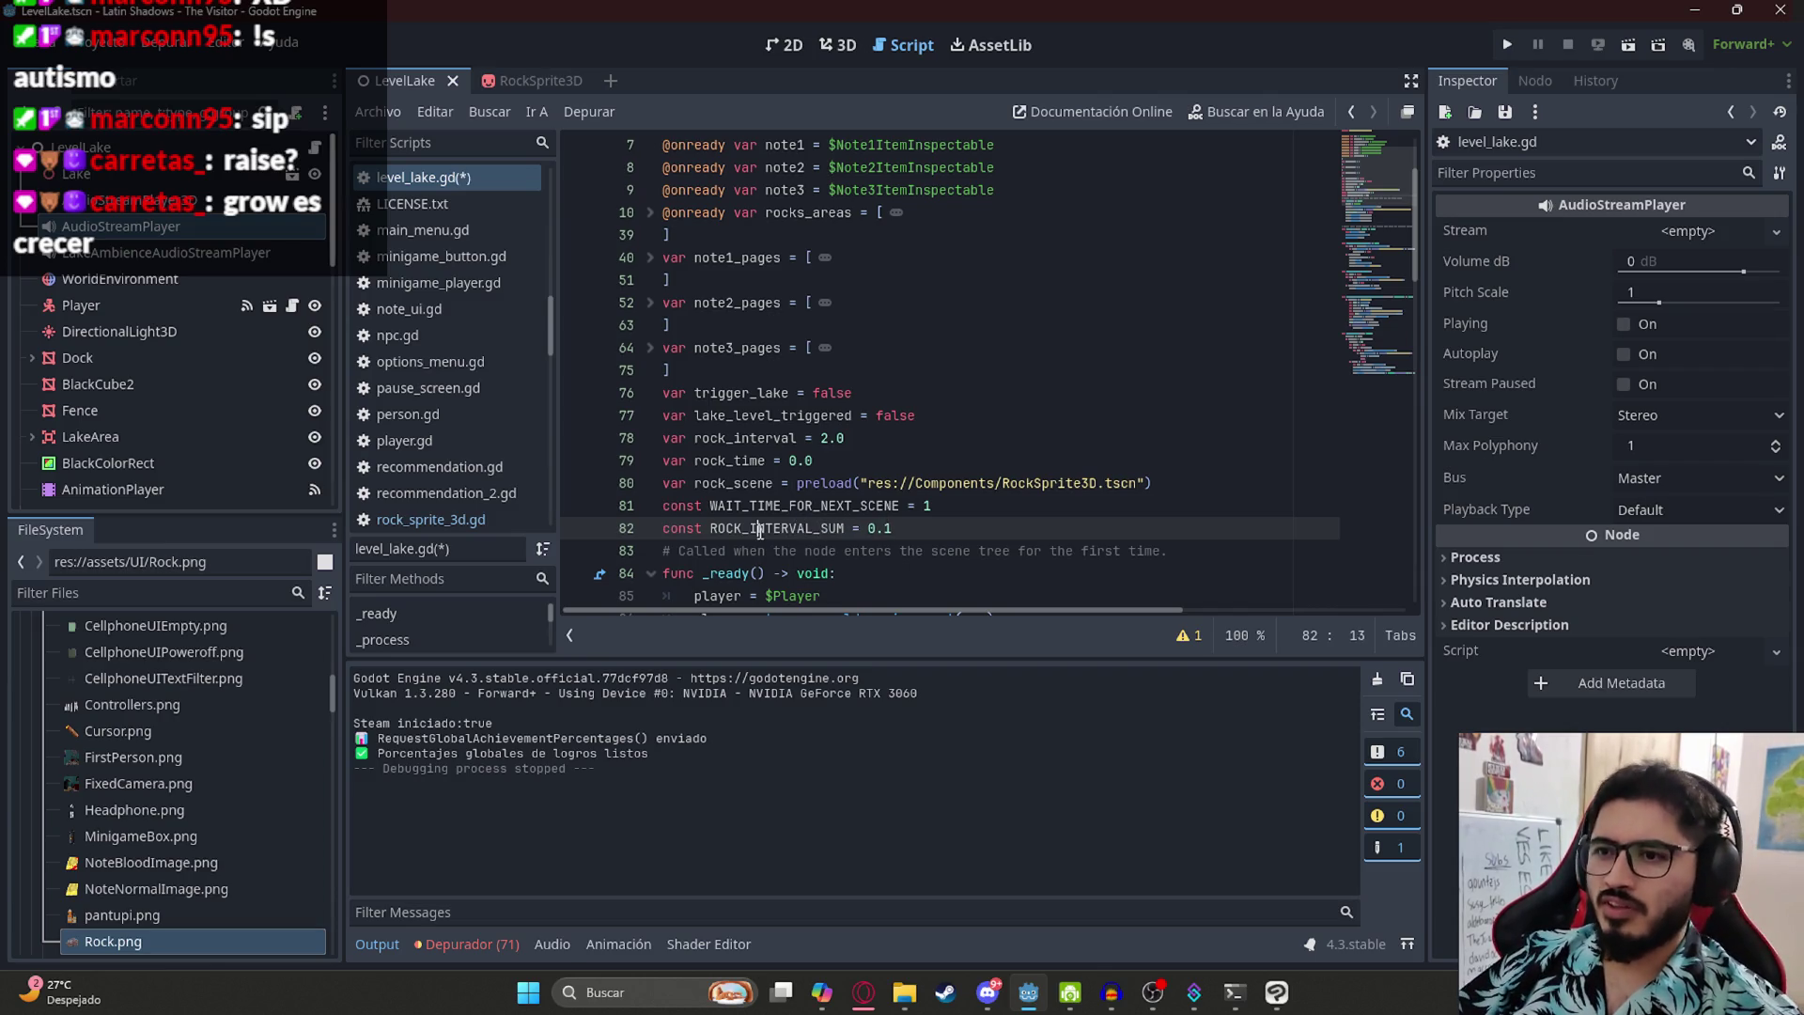
key(ctrl+s)
click(1386, 362)
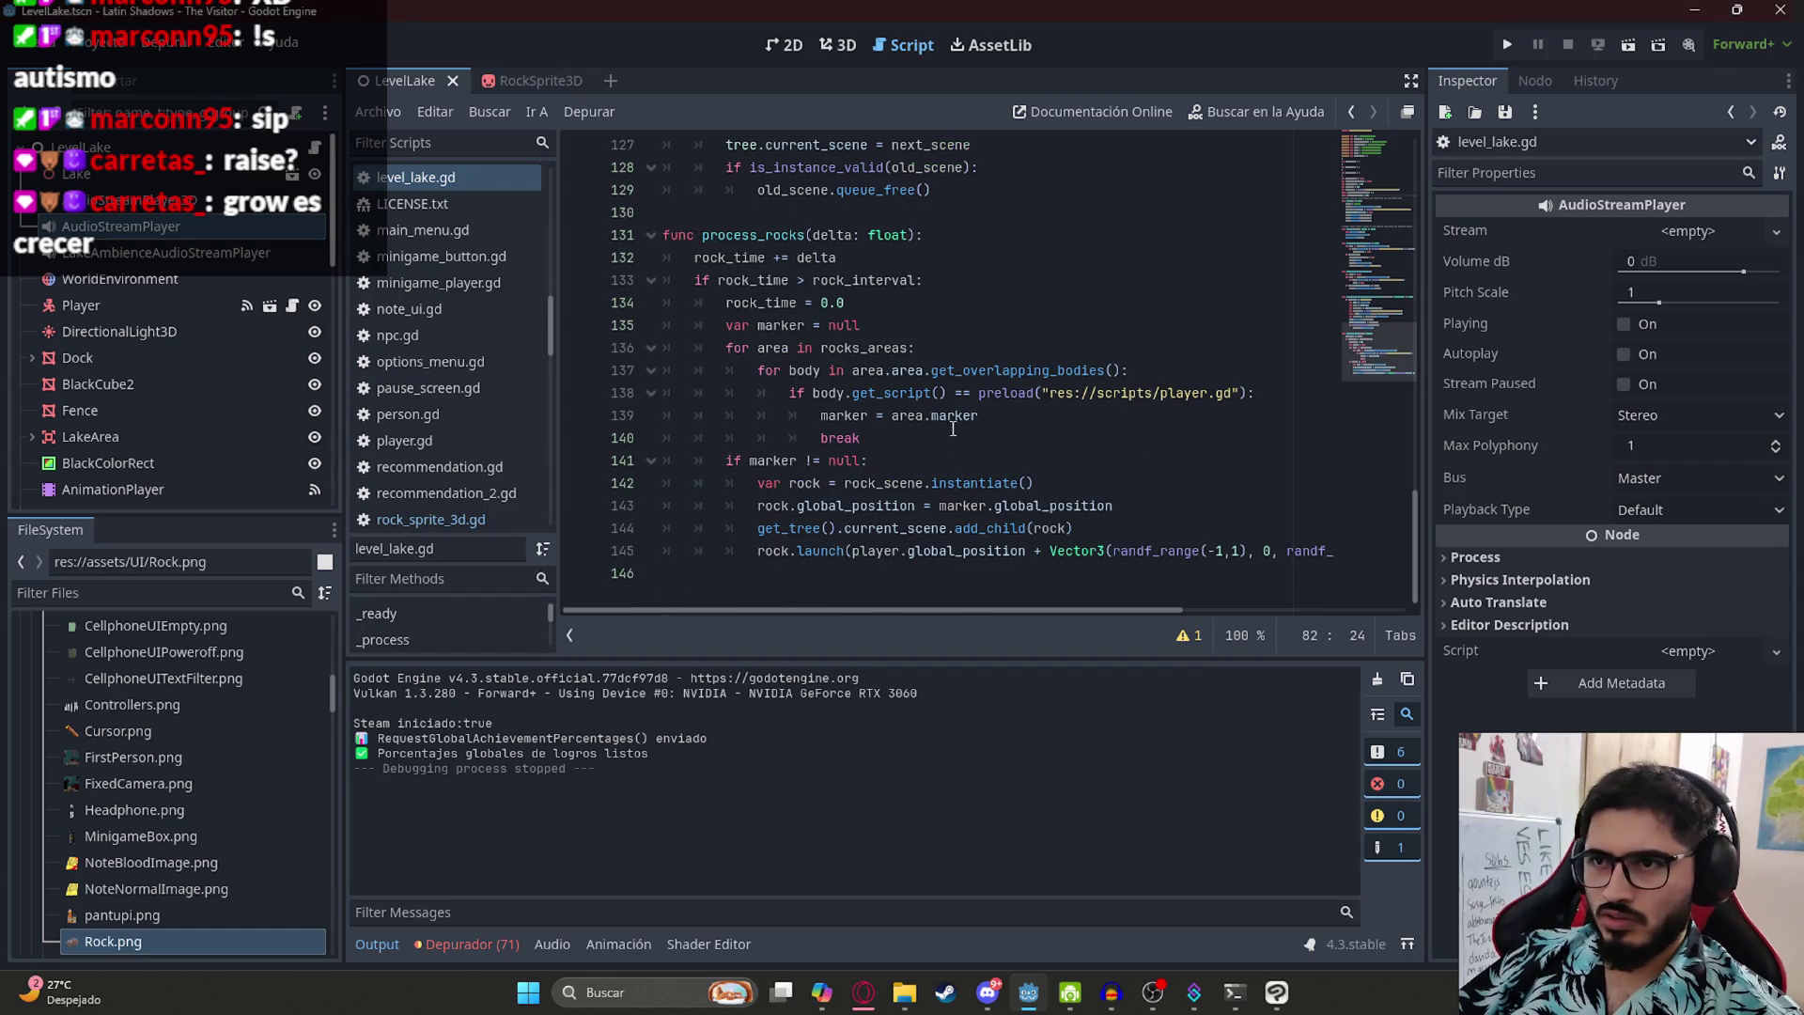
- Add an indented 'rock_interval -= ROCK_INTERVAL_SUM' line below the rock_time reset
click(974, 297)
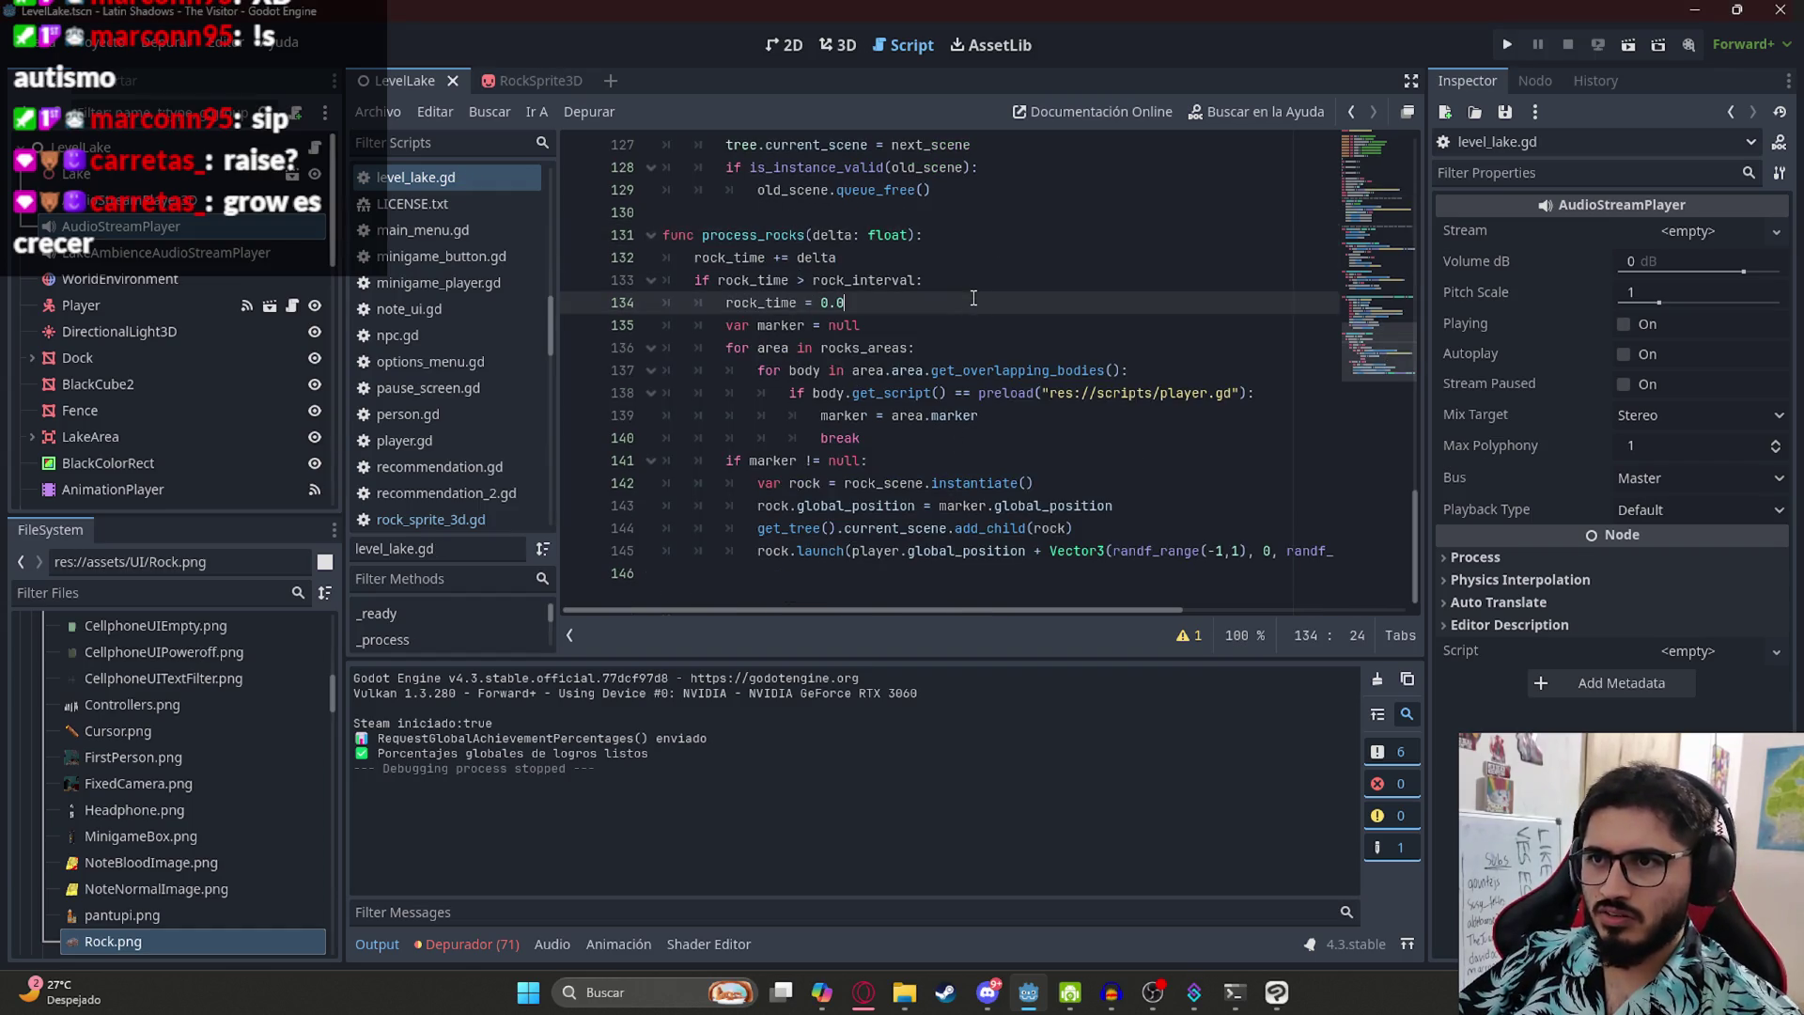
key(Return)
text(rock)
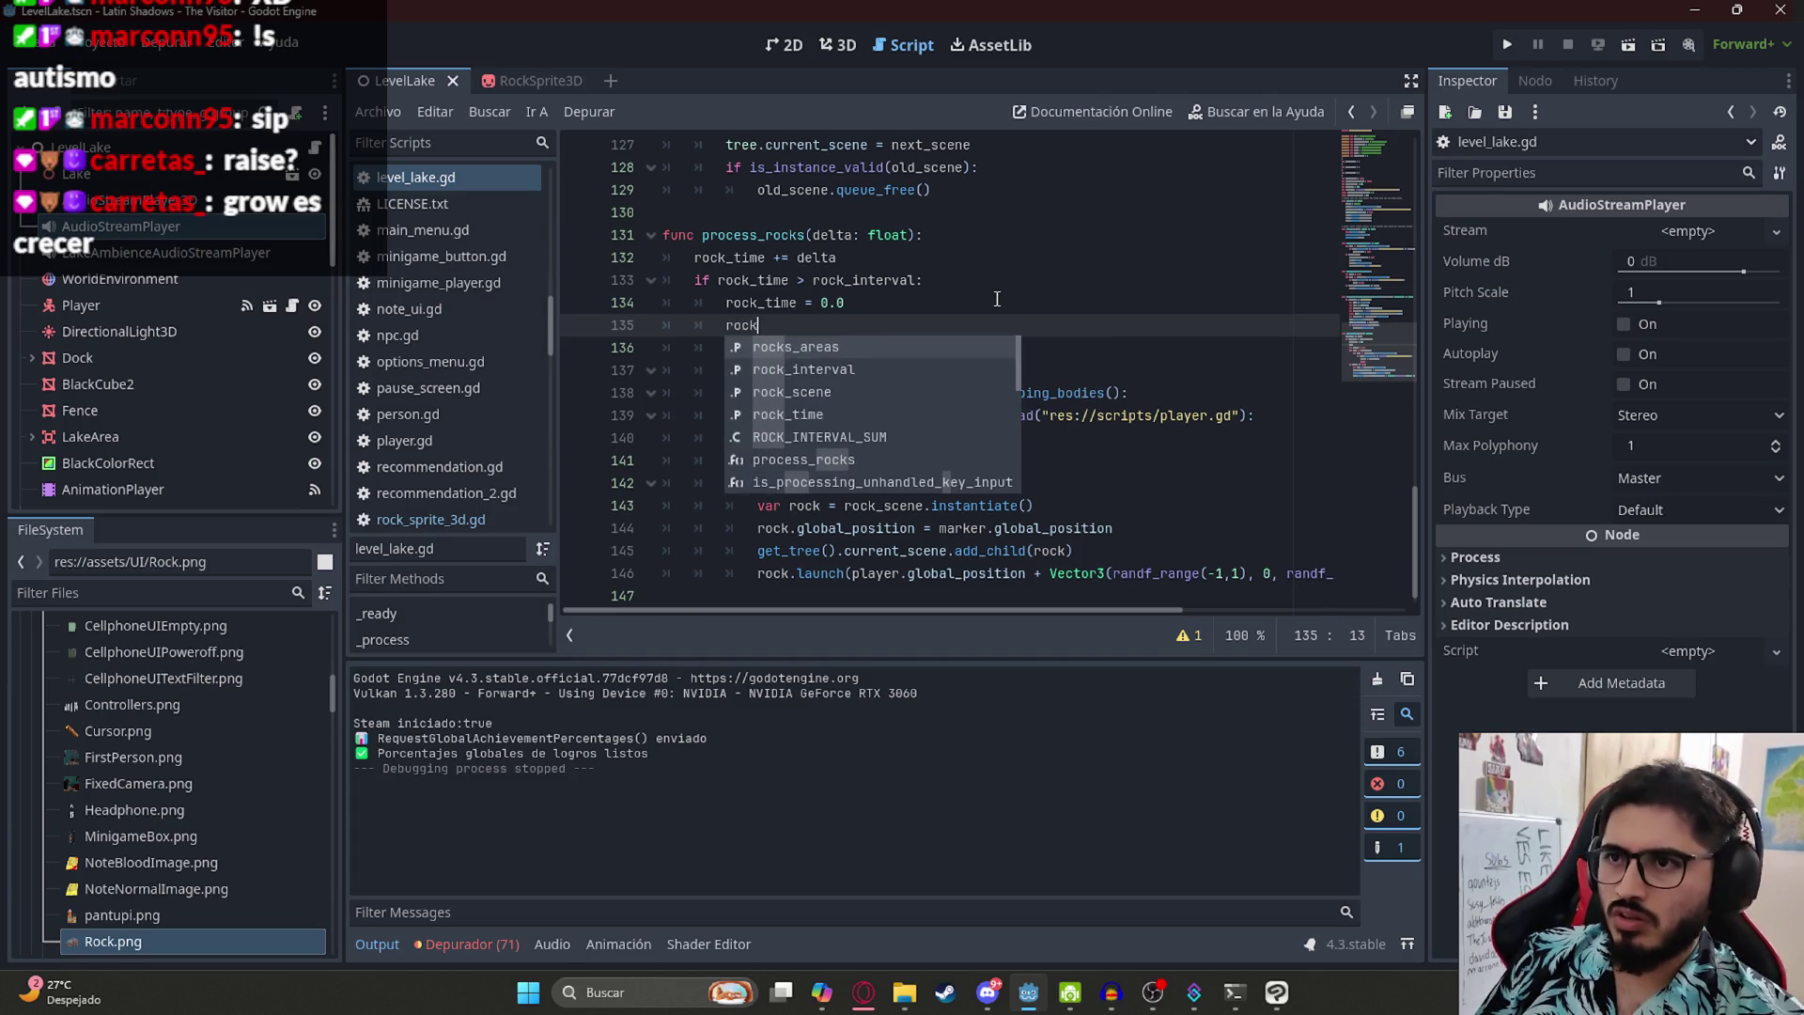
text(_interval -)
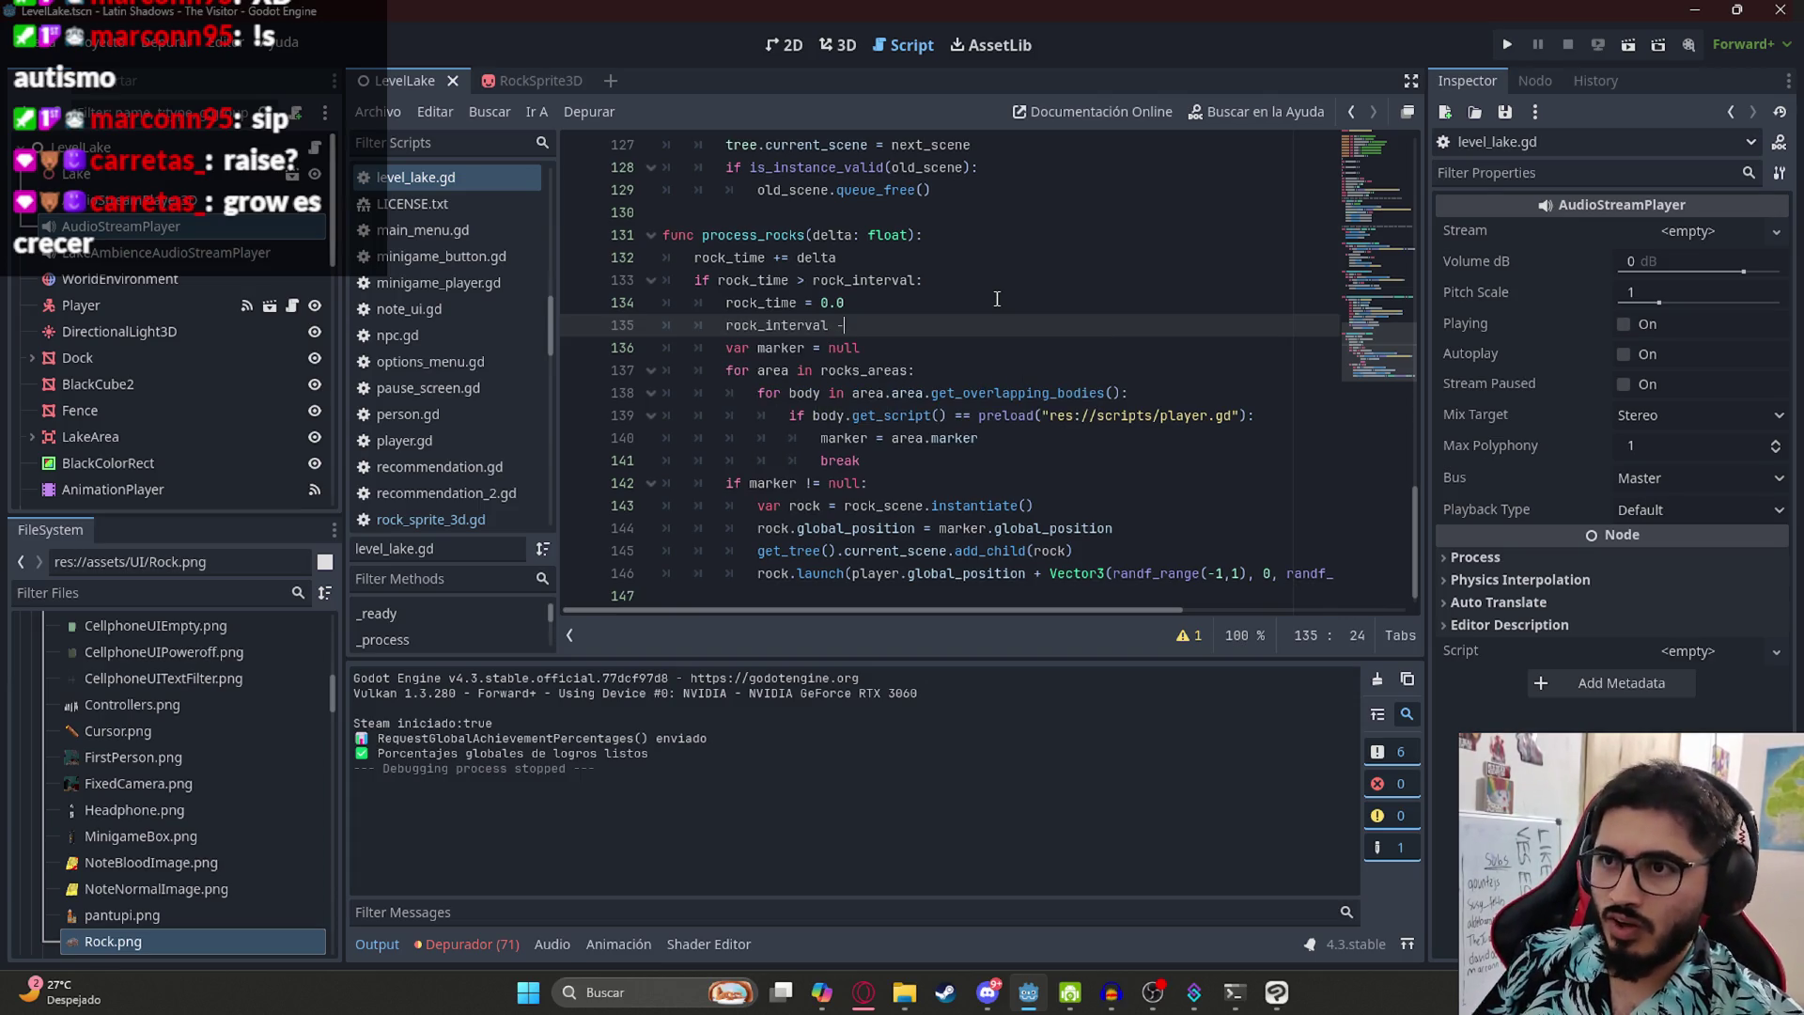
text(= ROCK_INTERVAL_SUM)
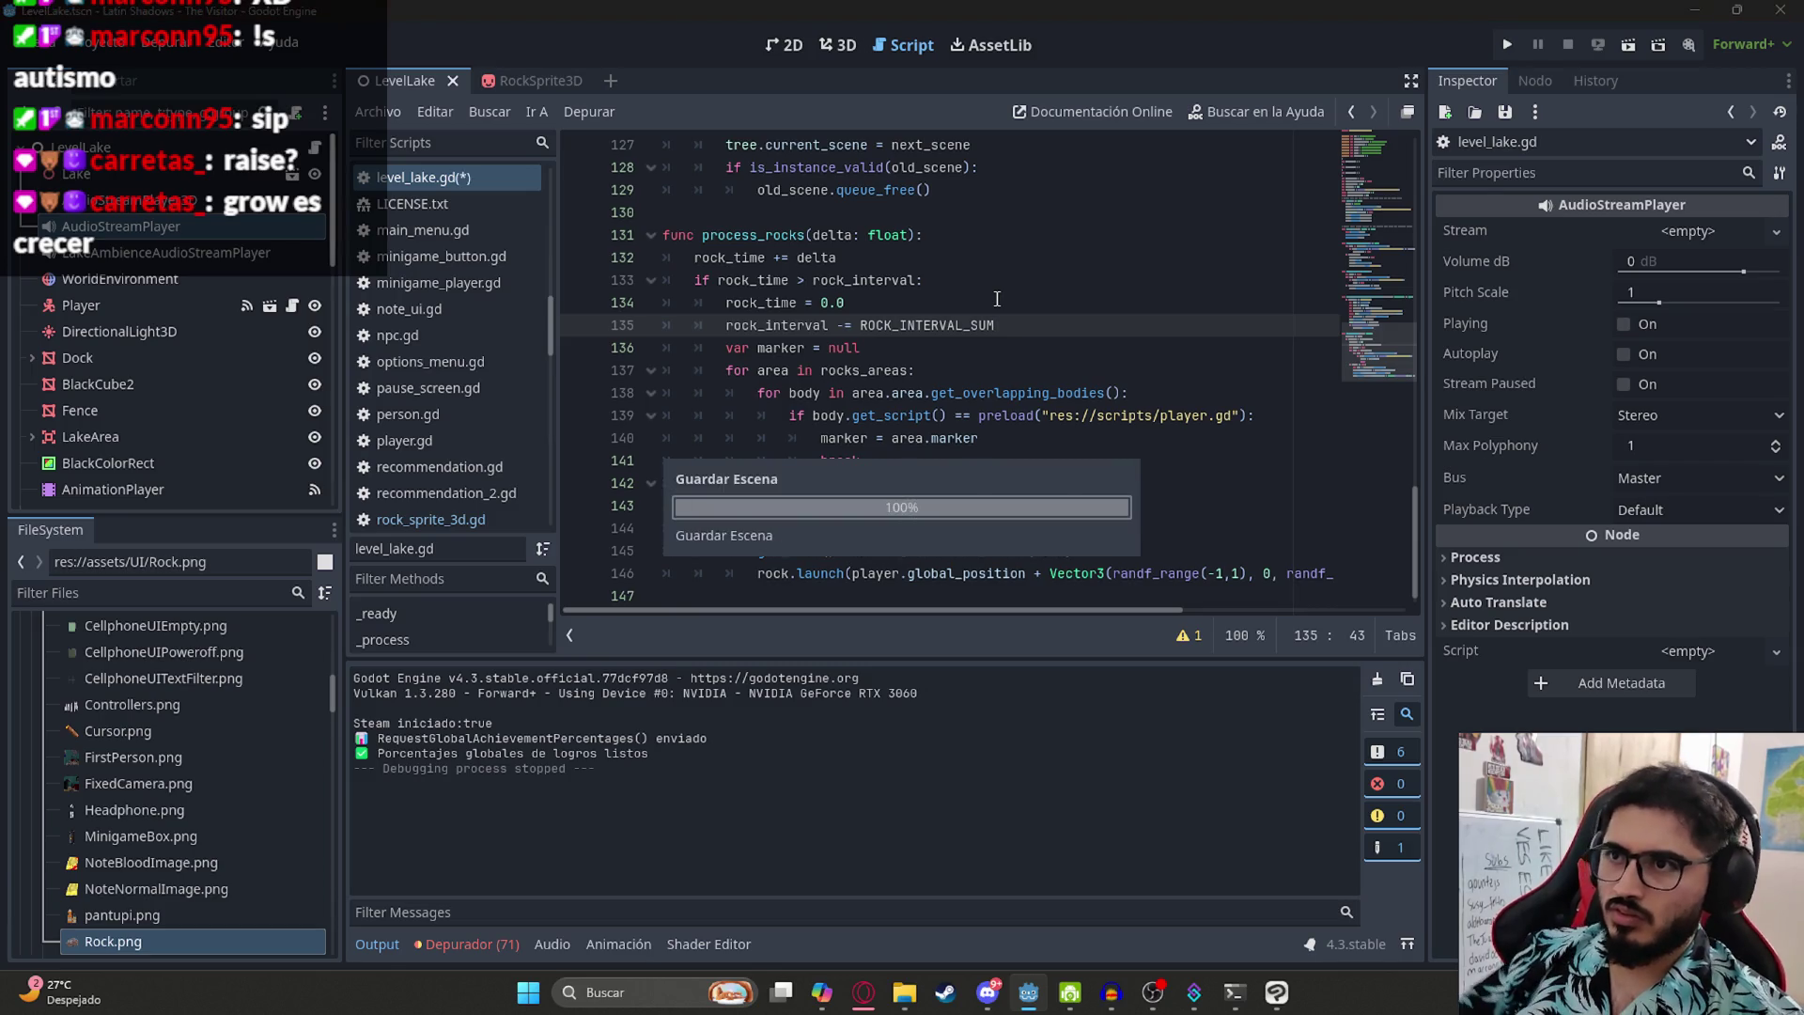
drag(1008, 324, 725, 324)
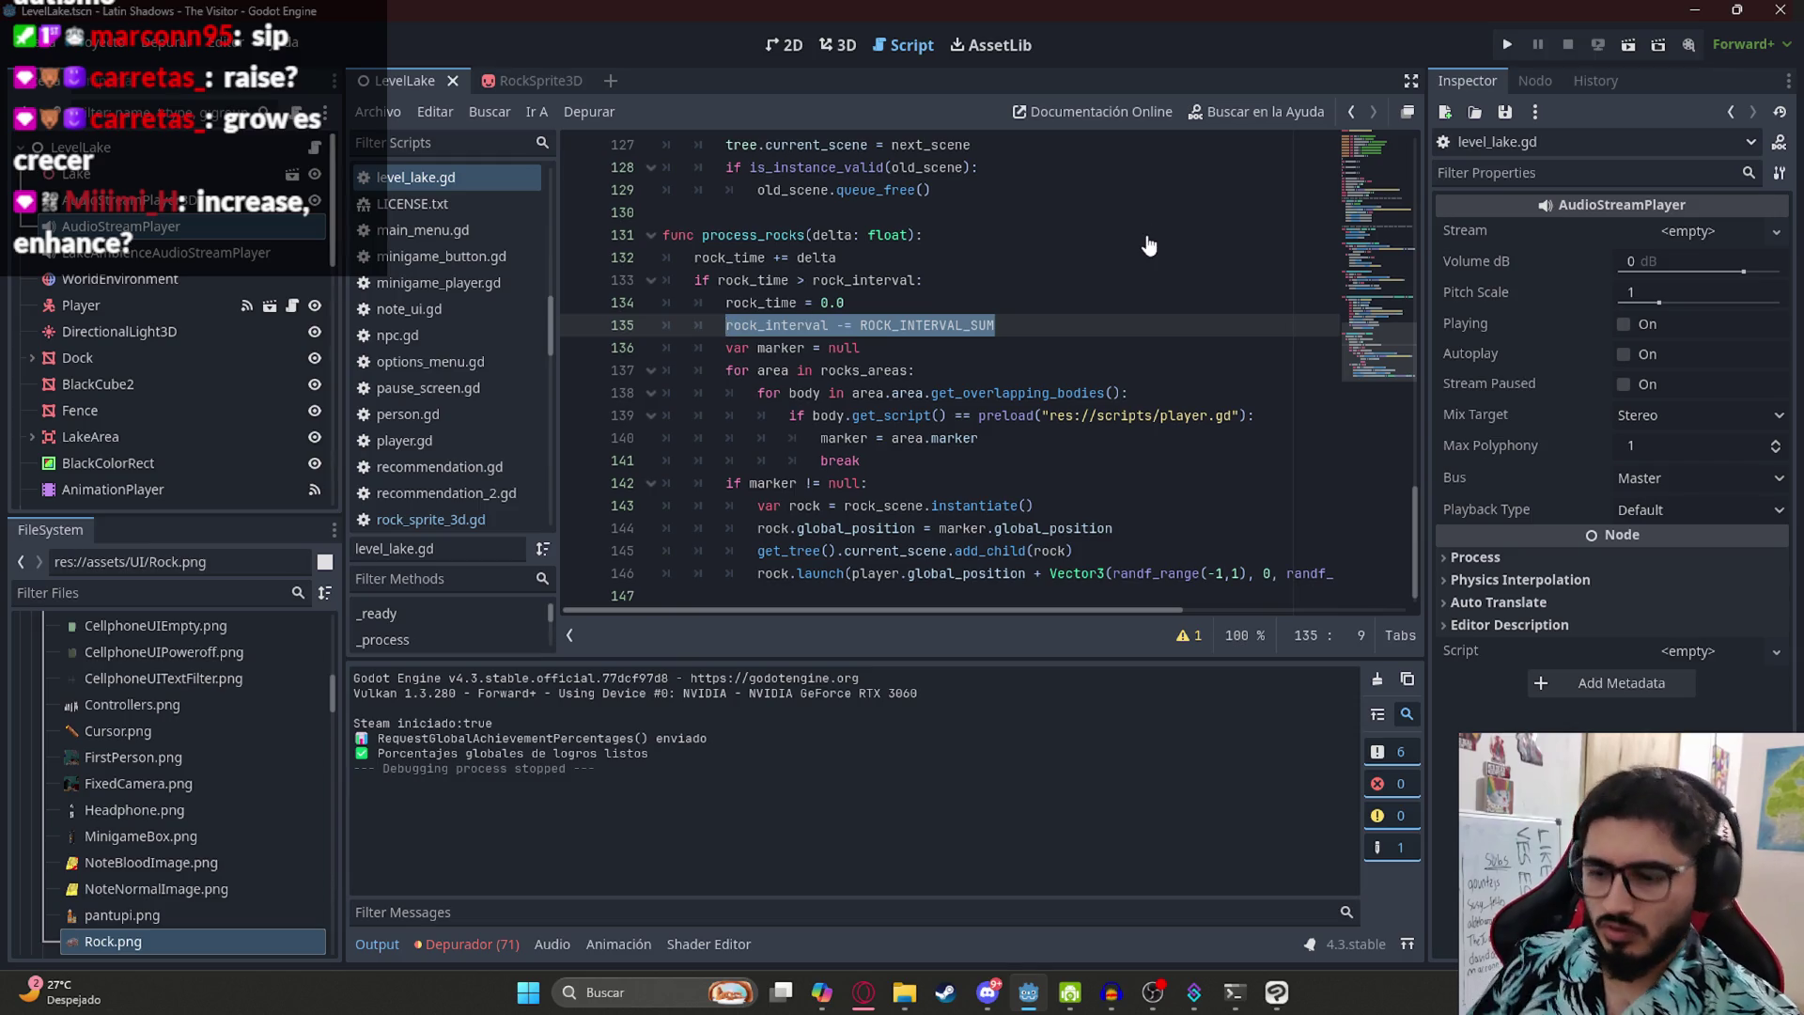
key(Tab)
- Guard the decrement with 'if rock_interval - ROCK_INTERVAL_SUM > 0.3:' and save level_lake.gd
key(Up)
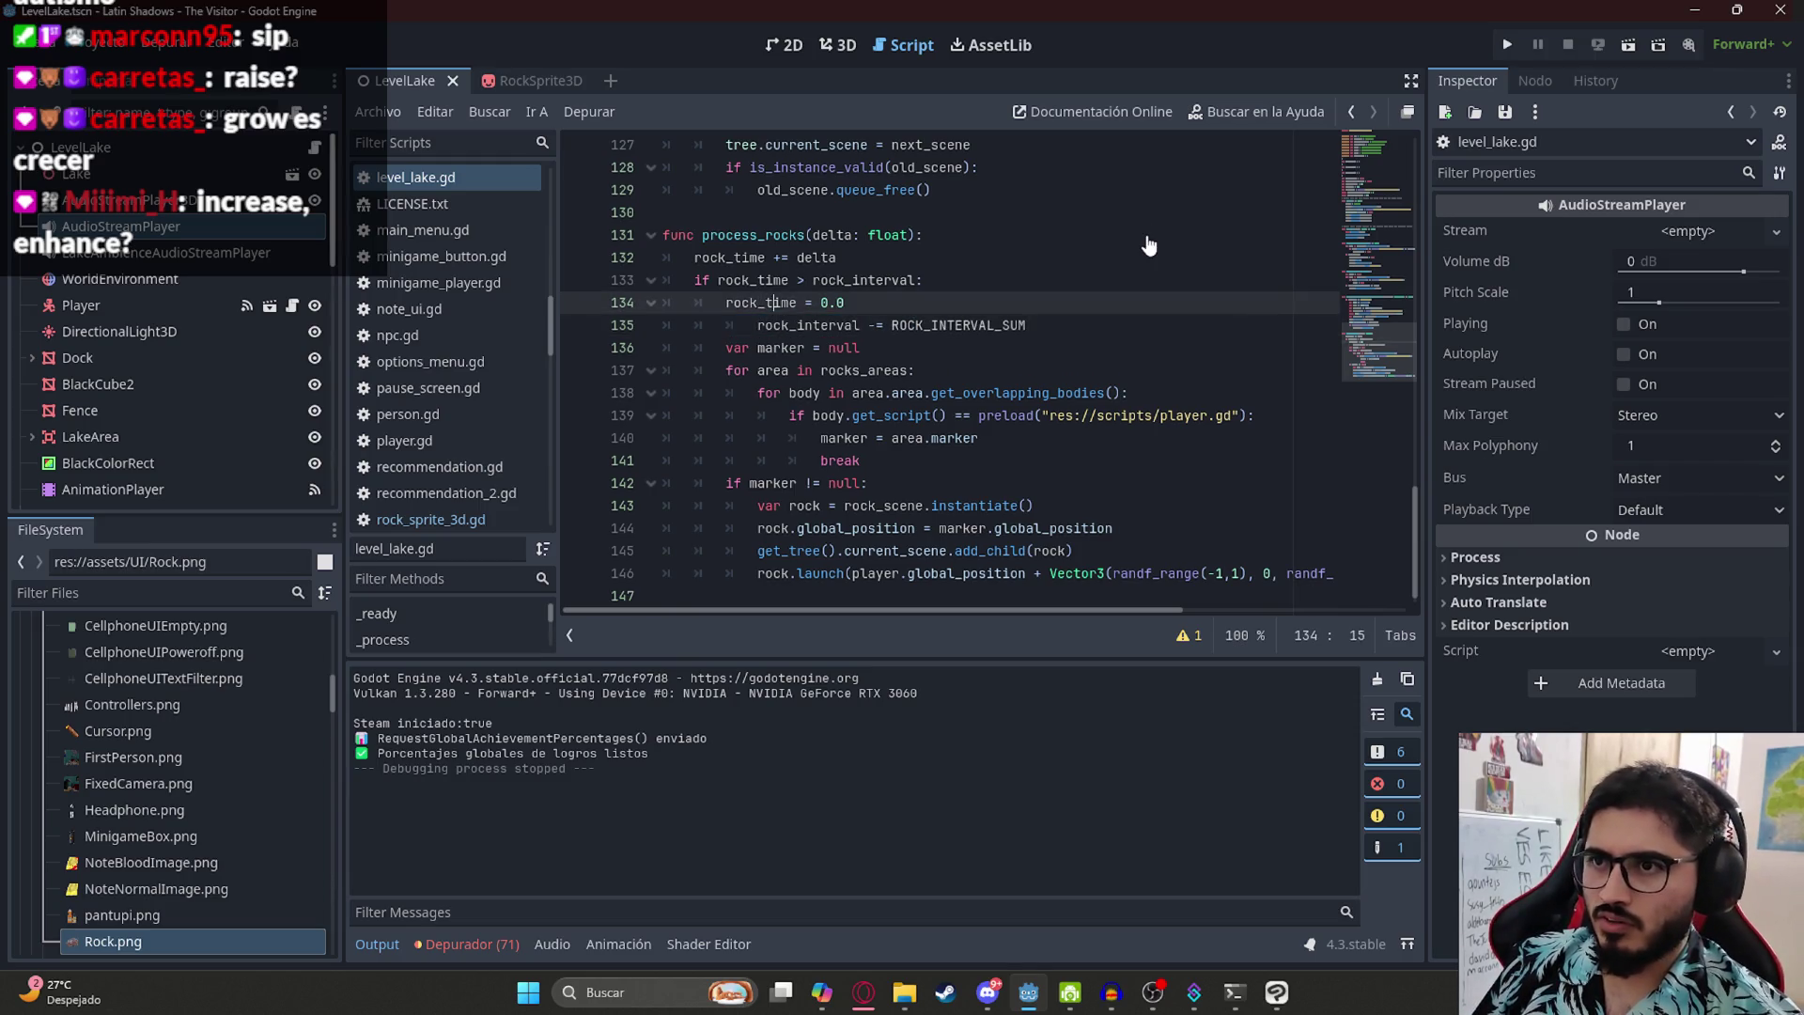
key(Return)
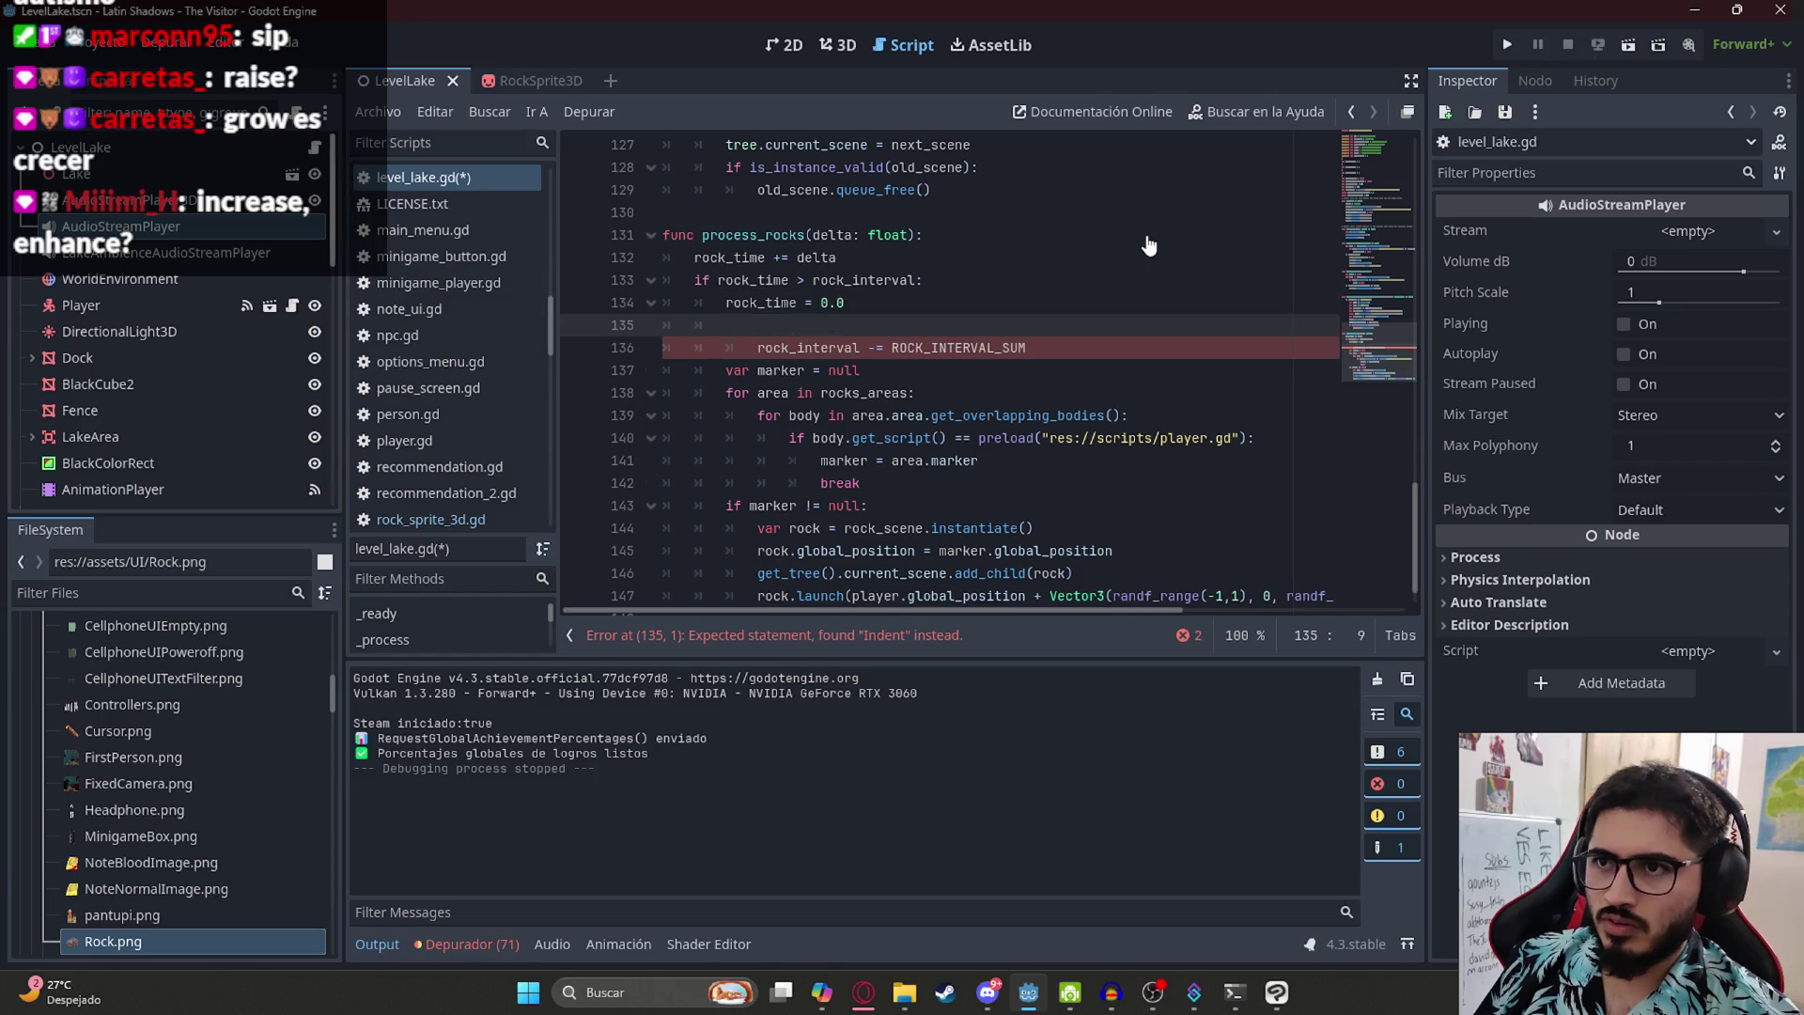
text(if rock_interval - RO)
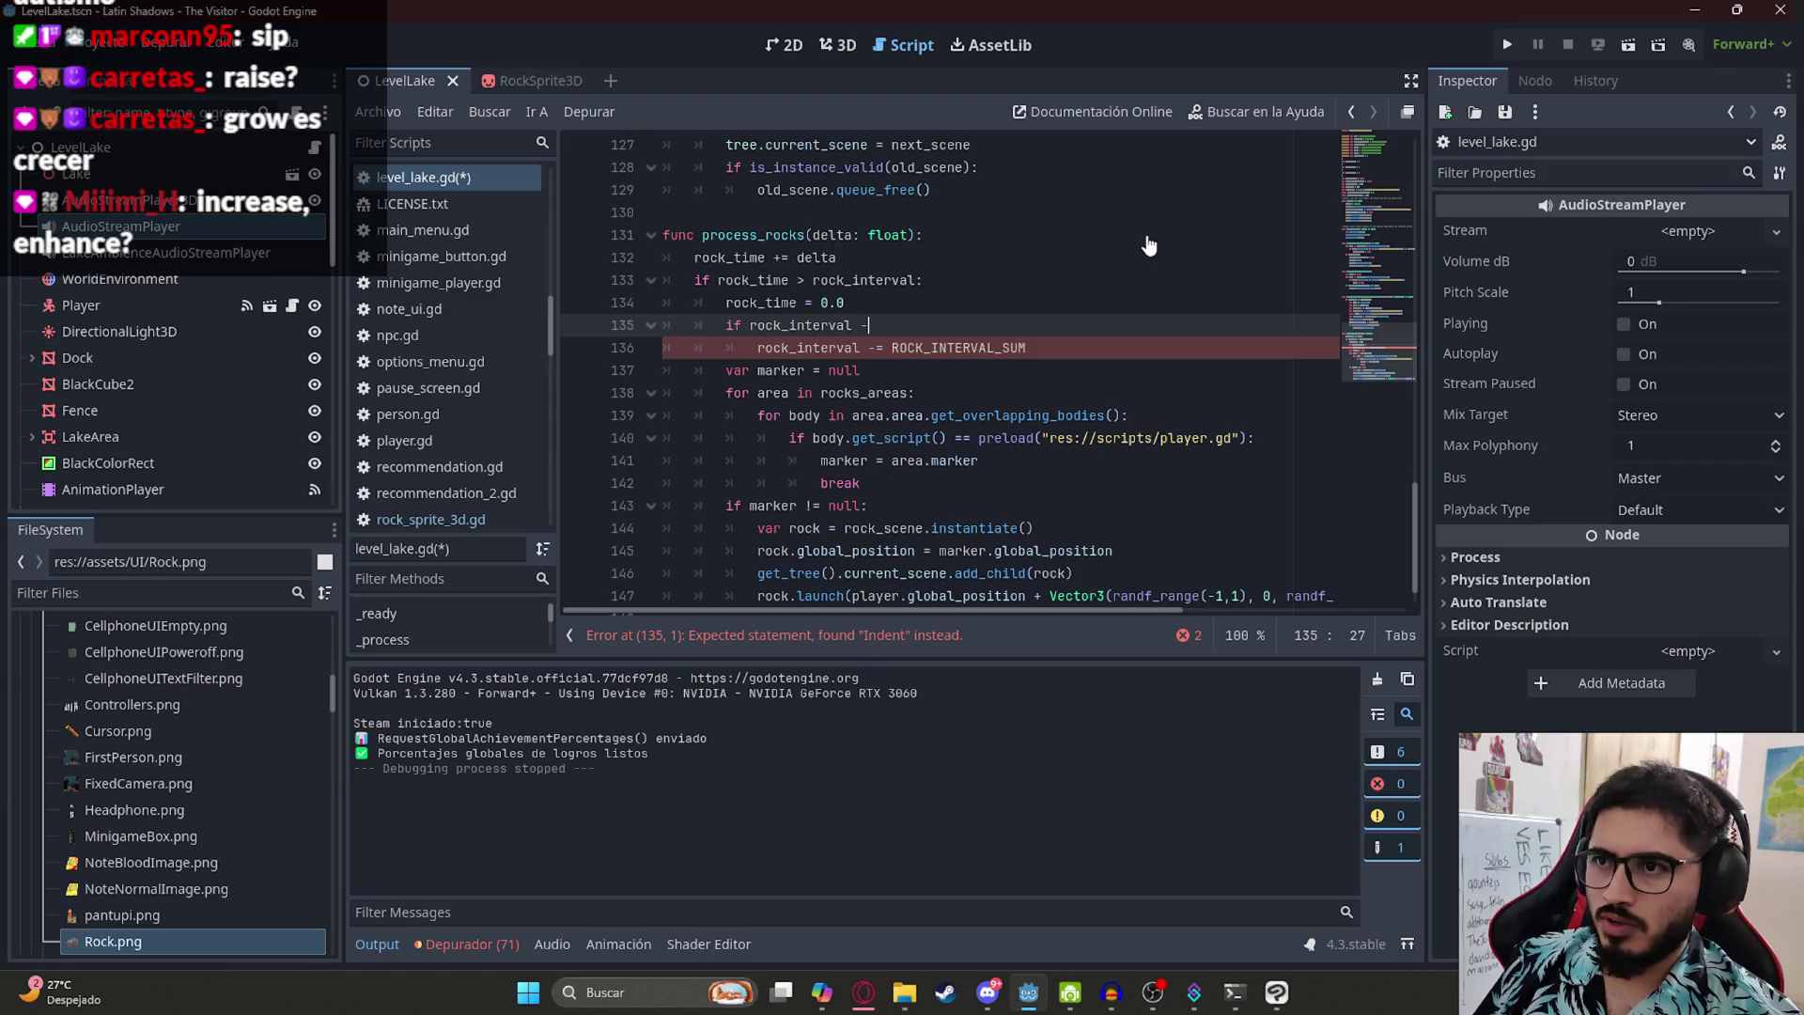
text(CK_INTERVAL_SUM > 0.3:)
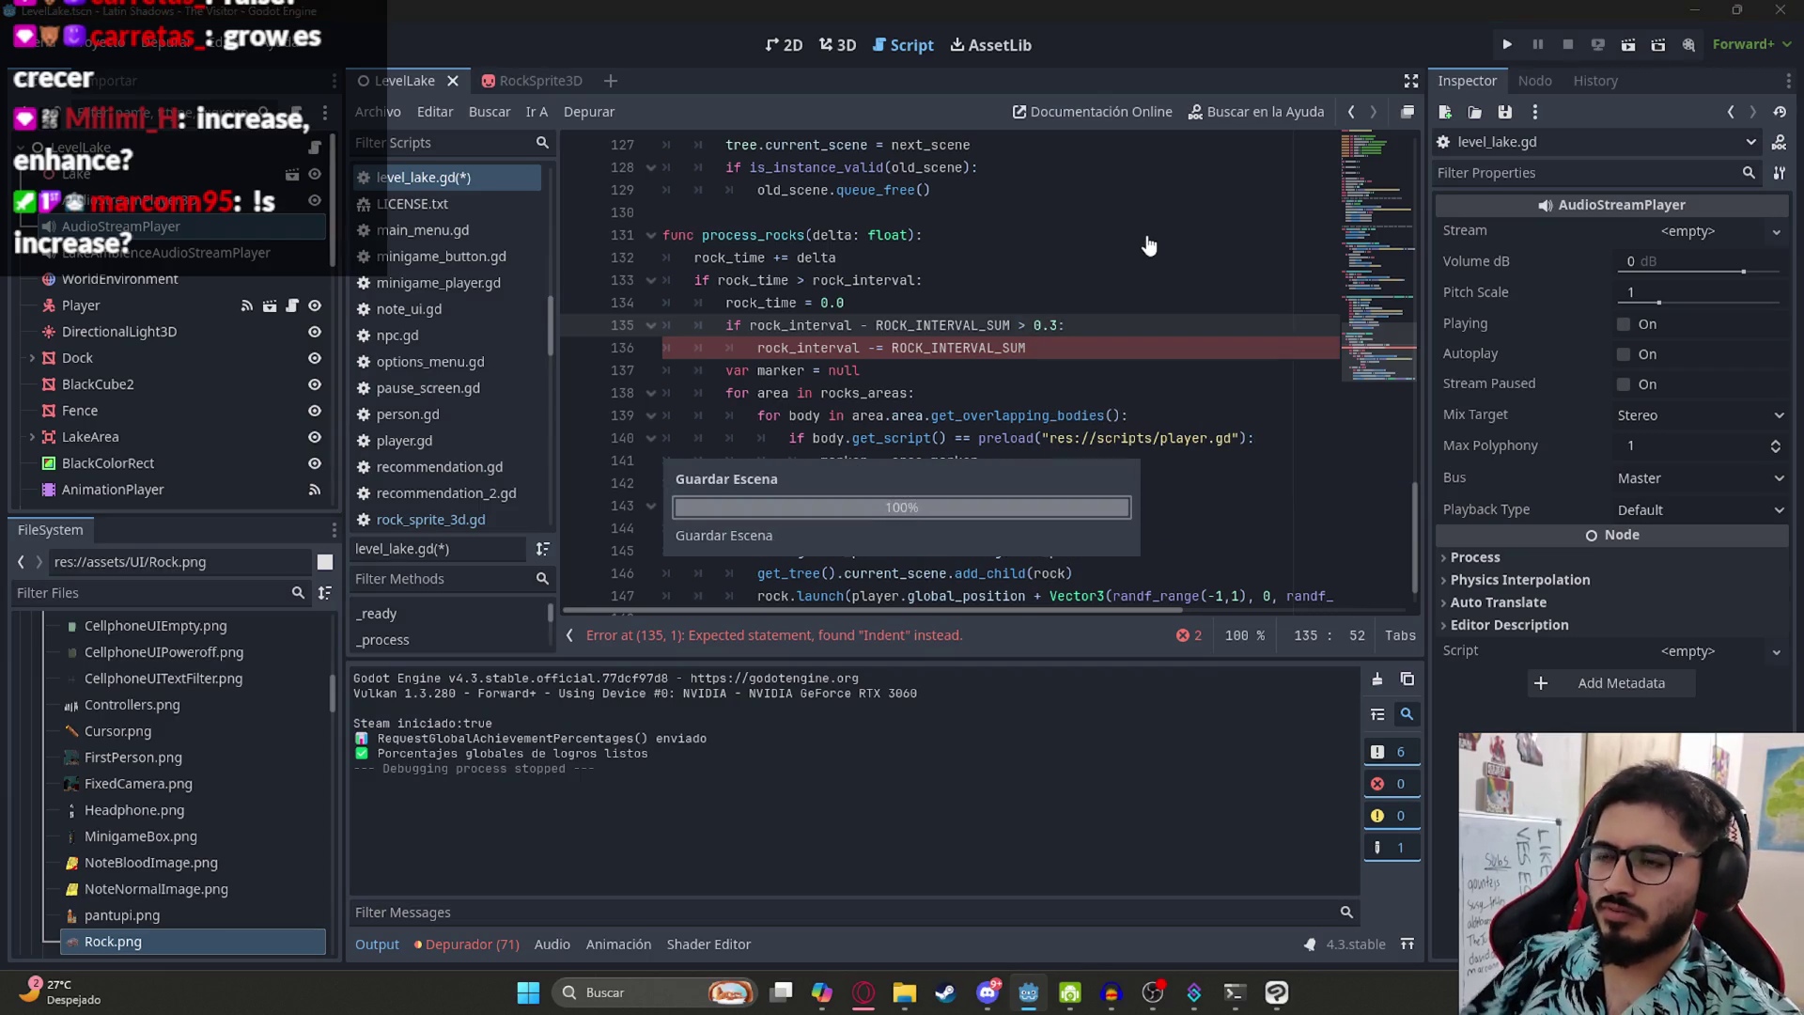
key(ctrl+s)
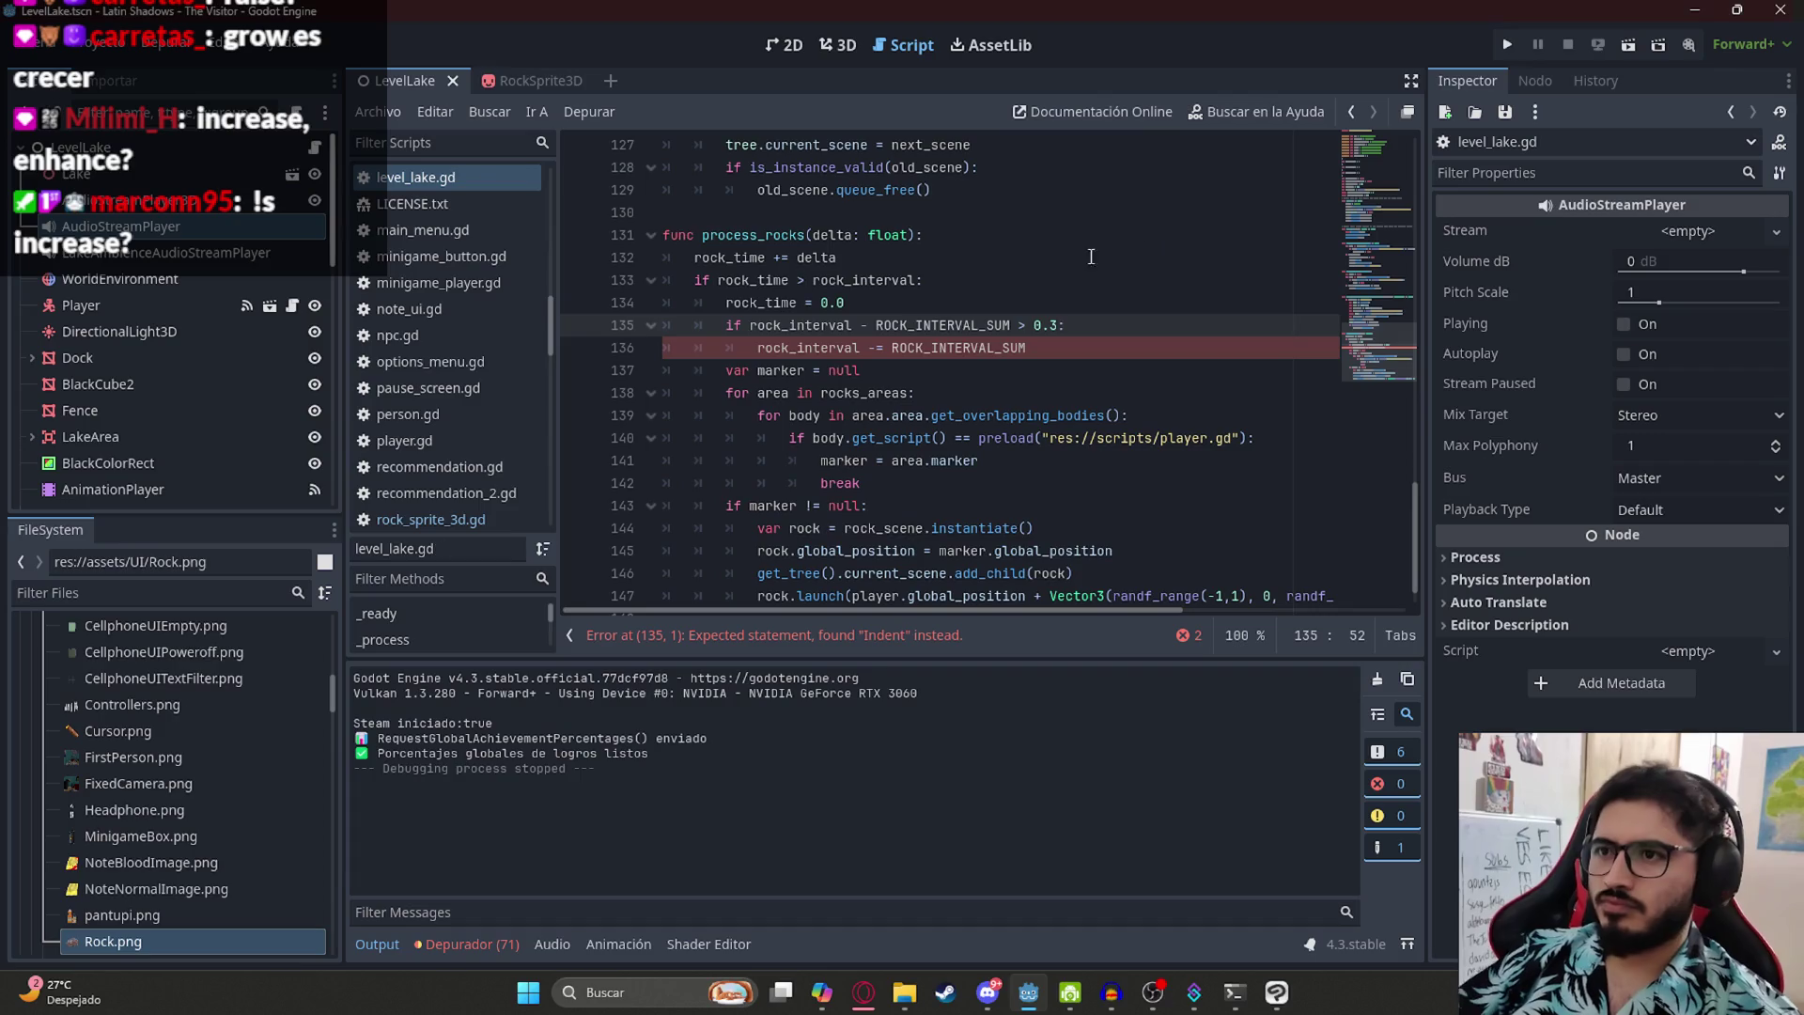
click(385, 111)
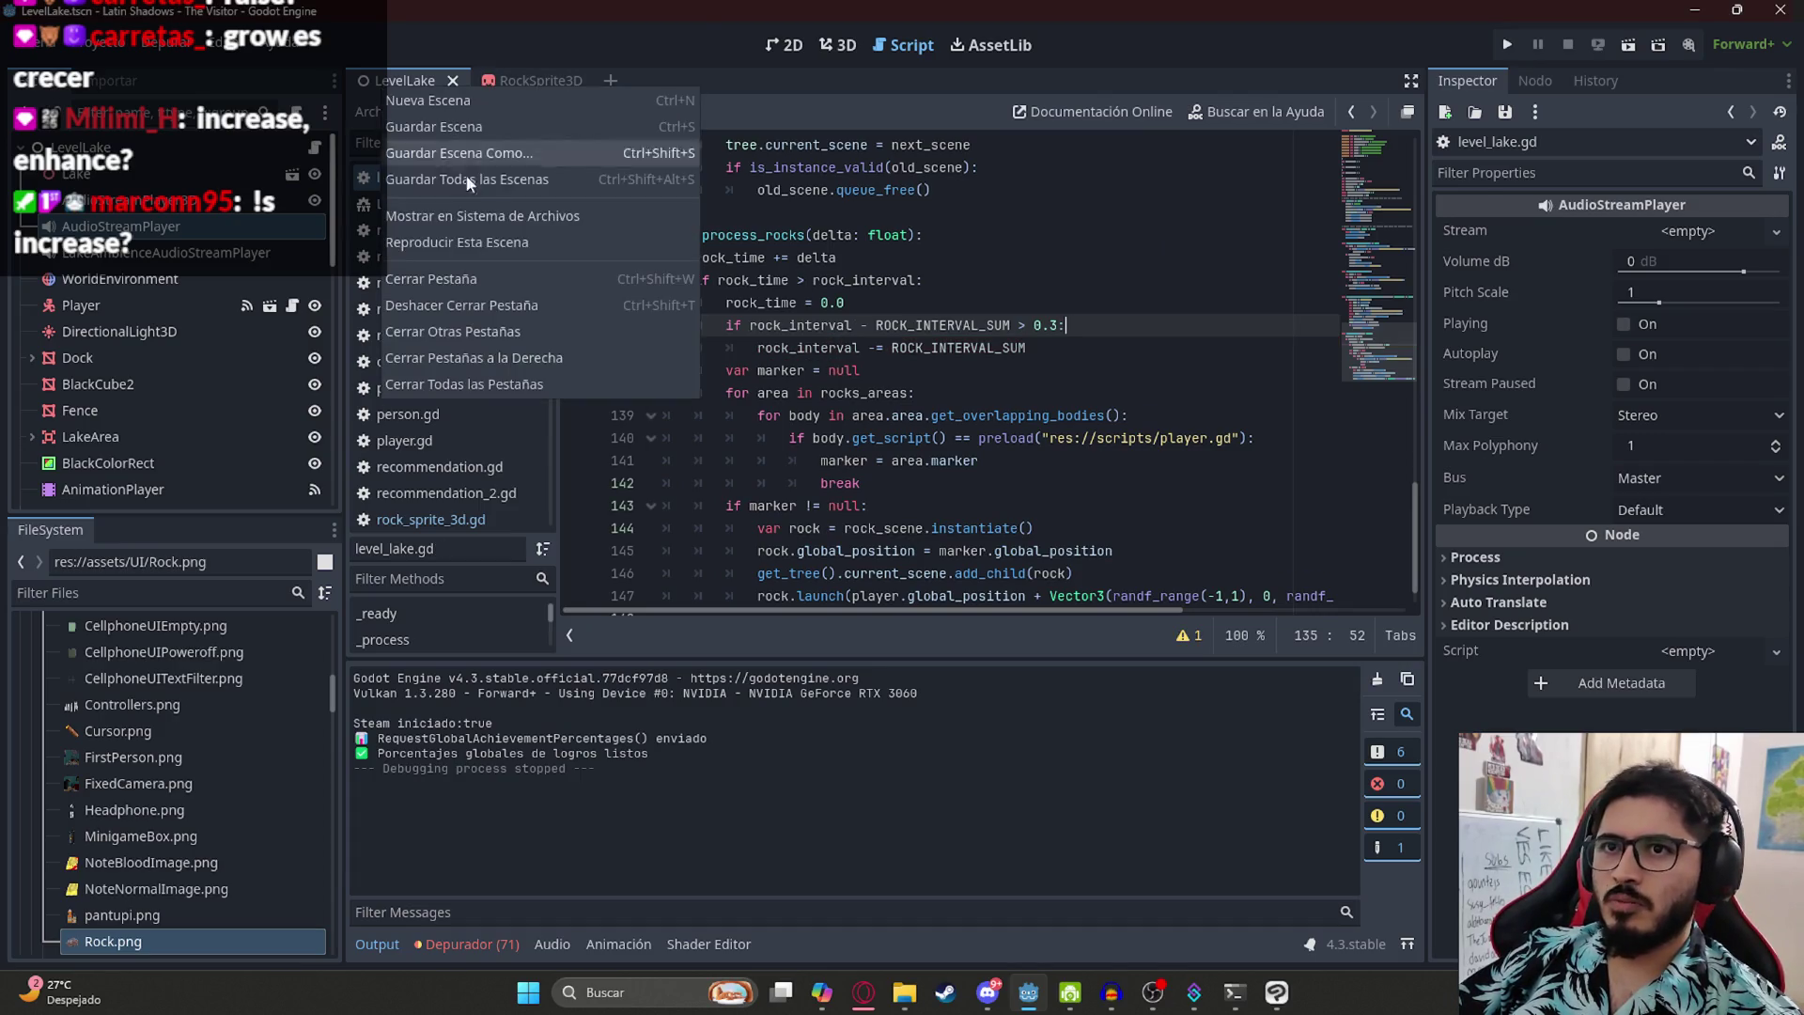
click(474, 246)
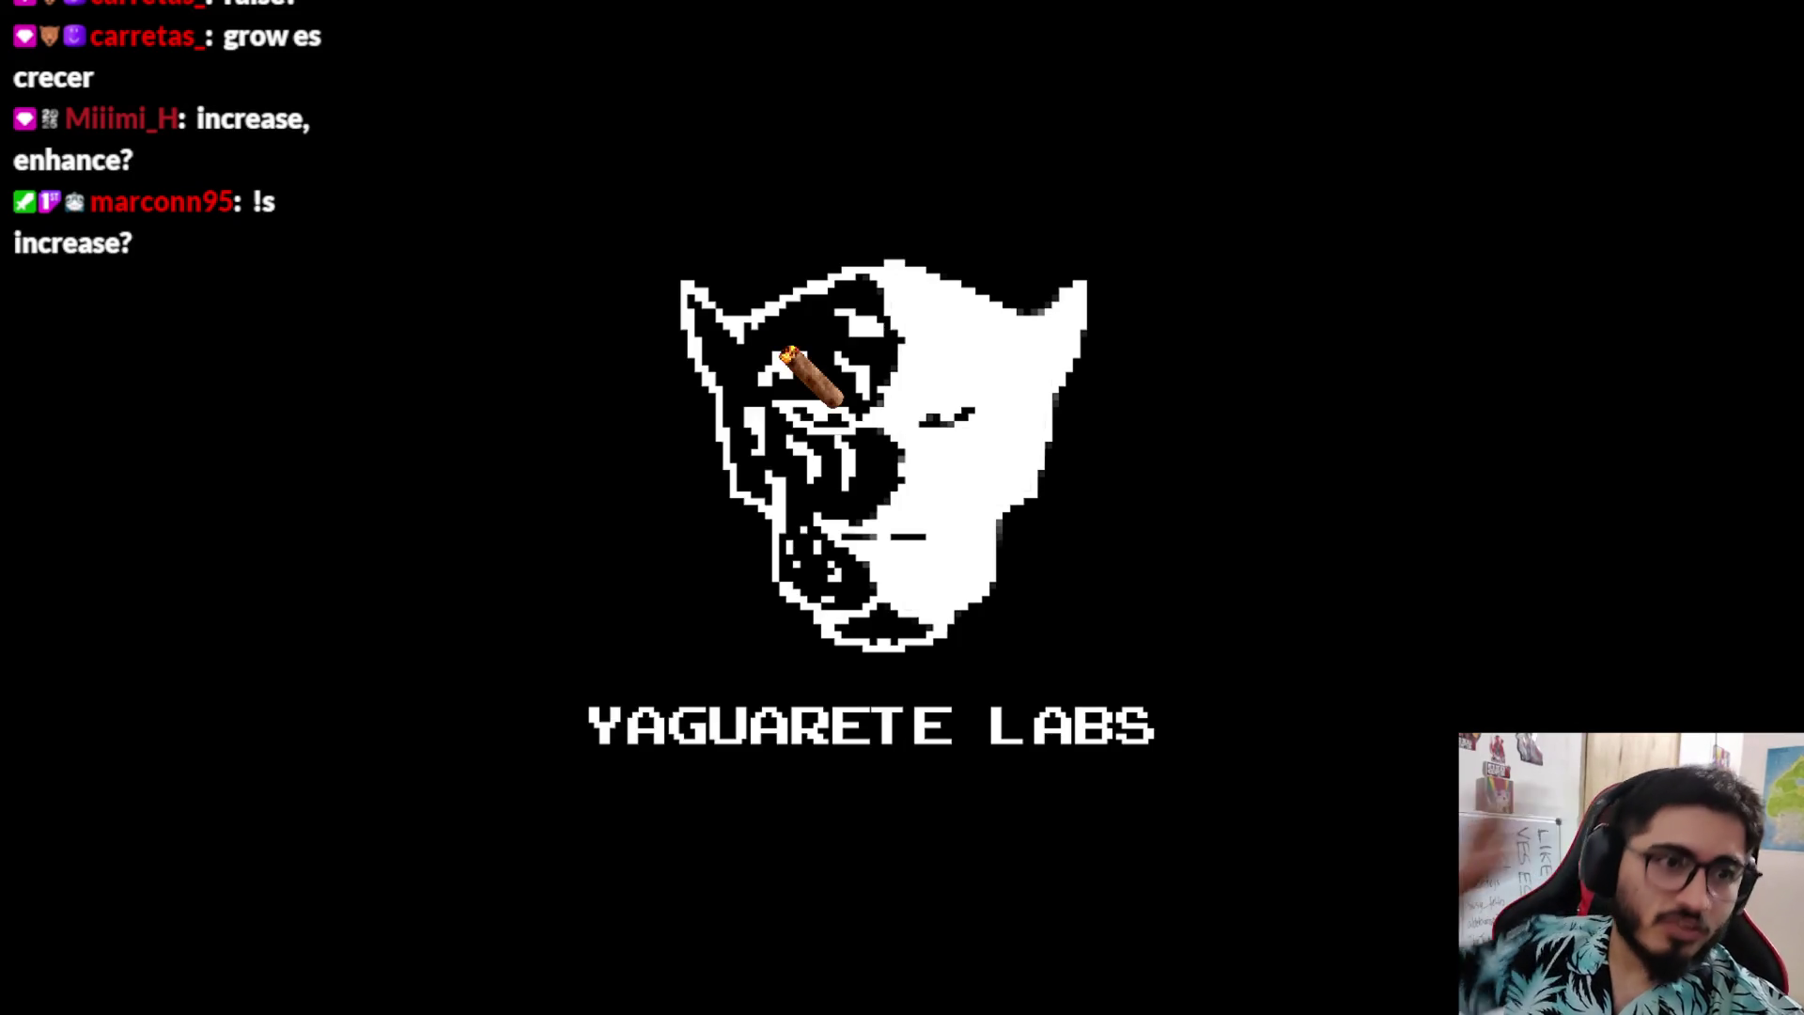
key(w)
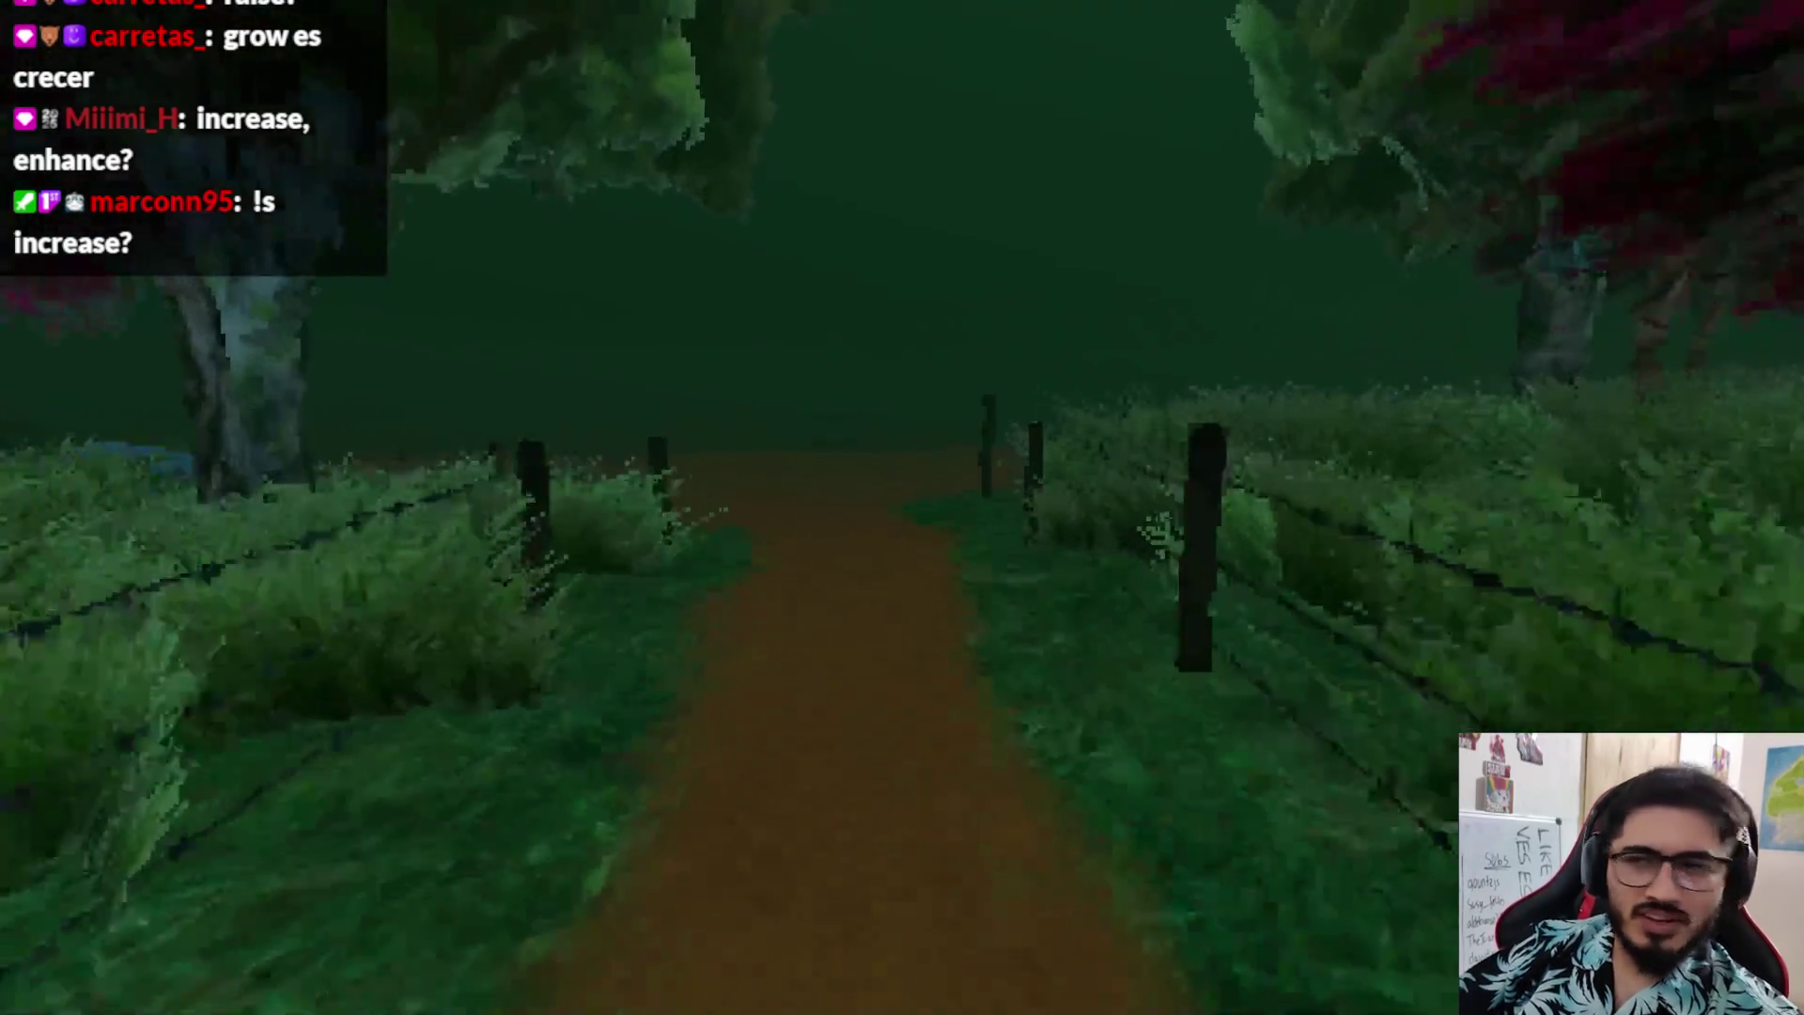
key(w)
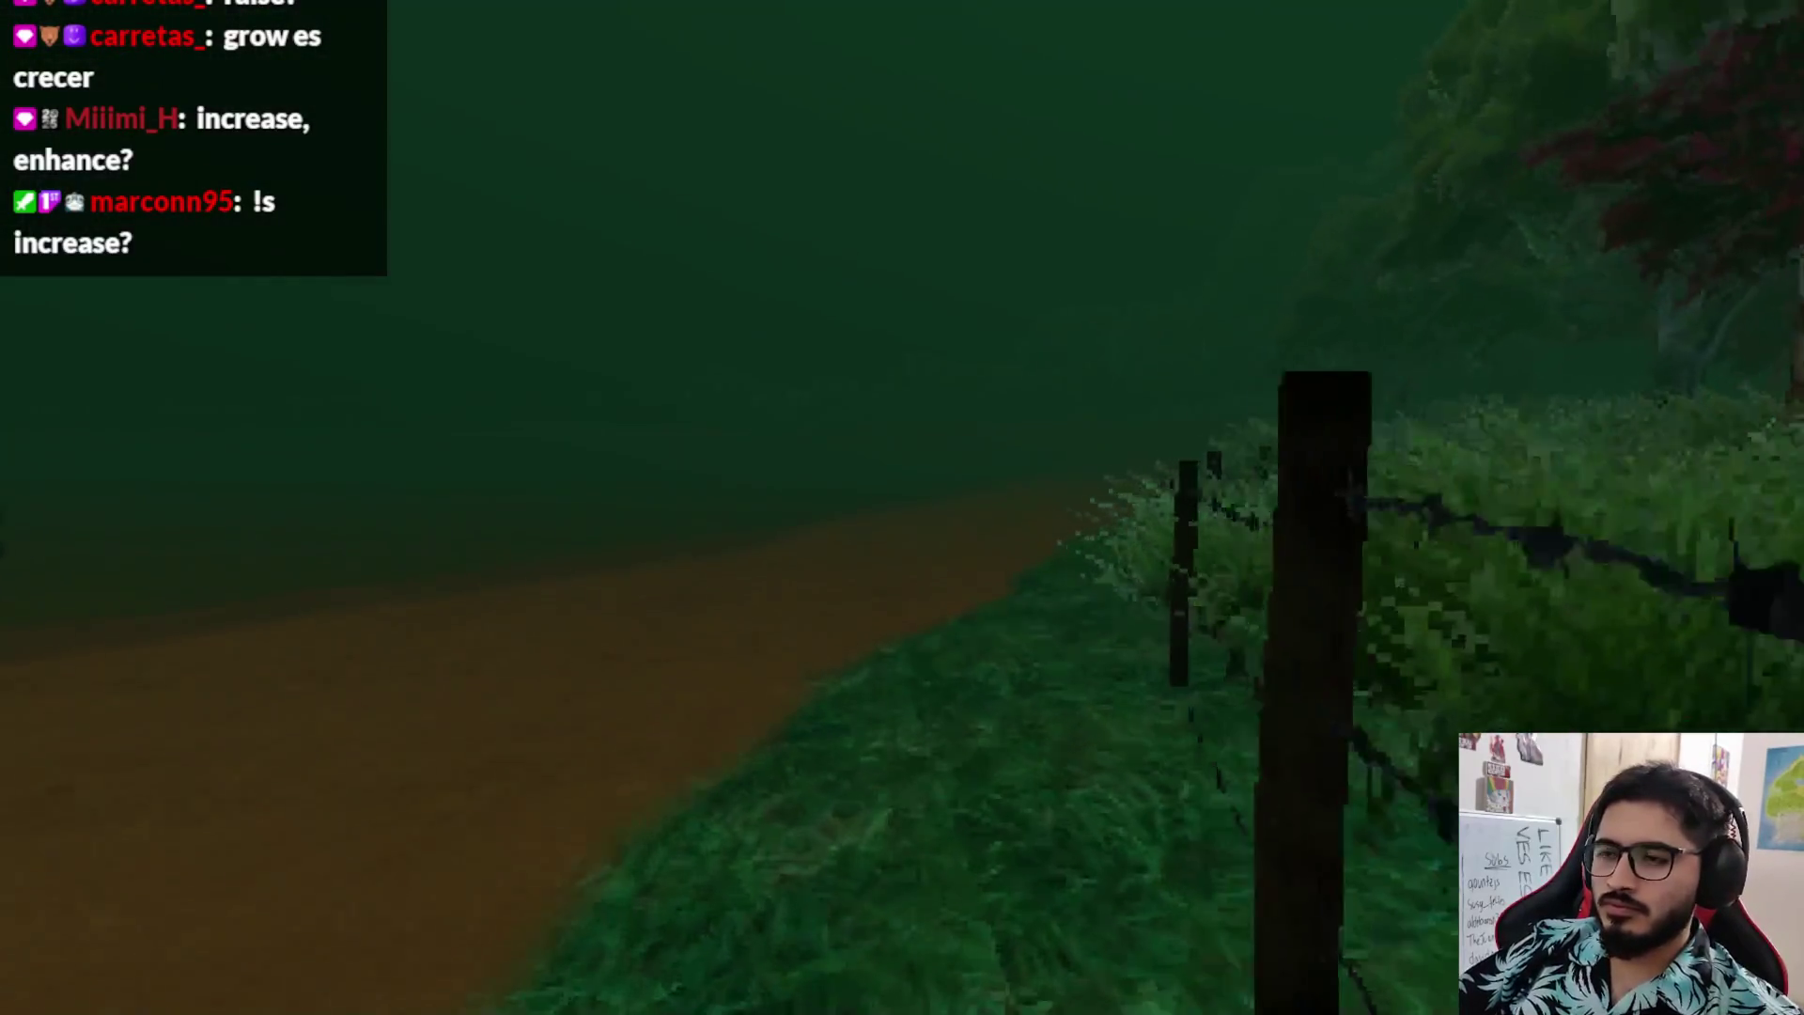
key(w)
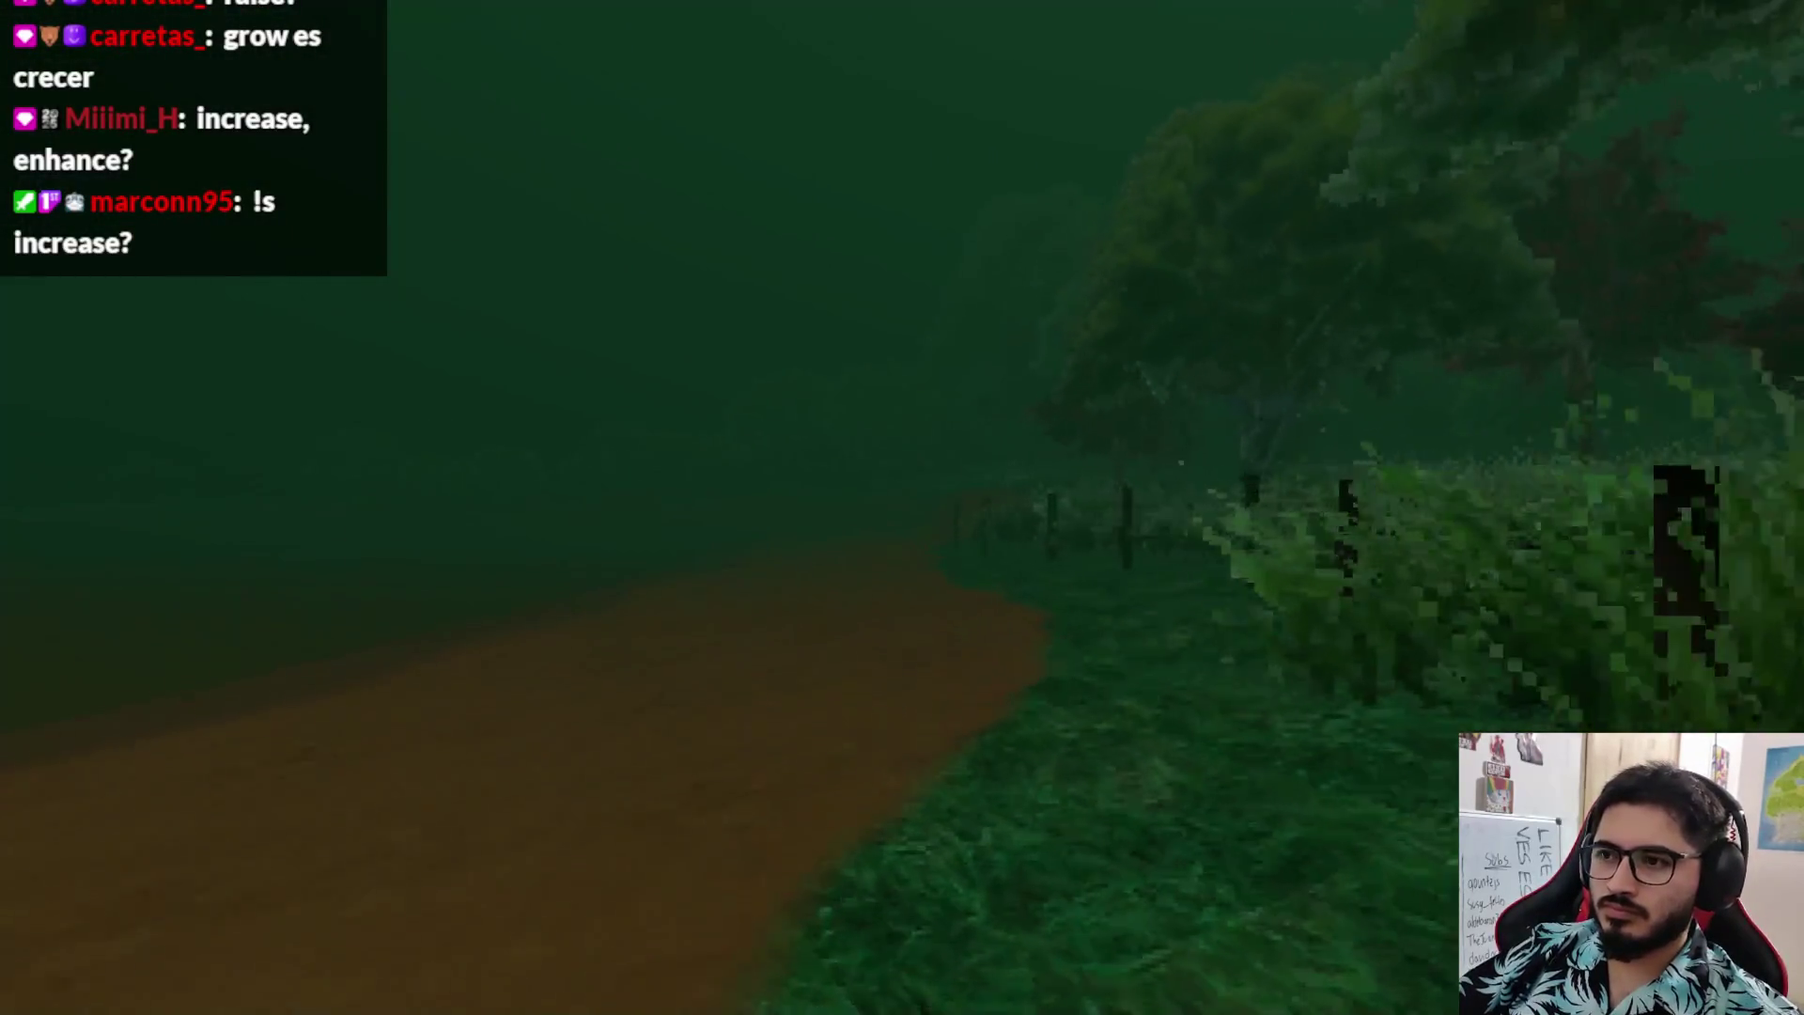
key(w)
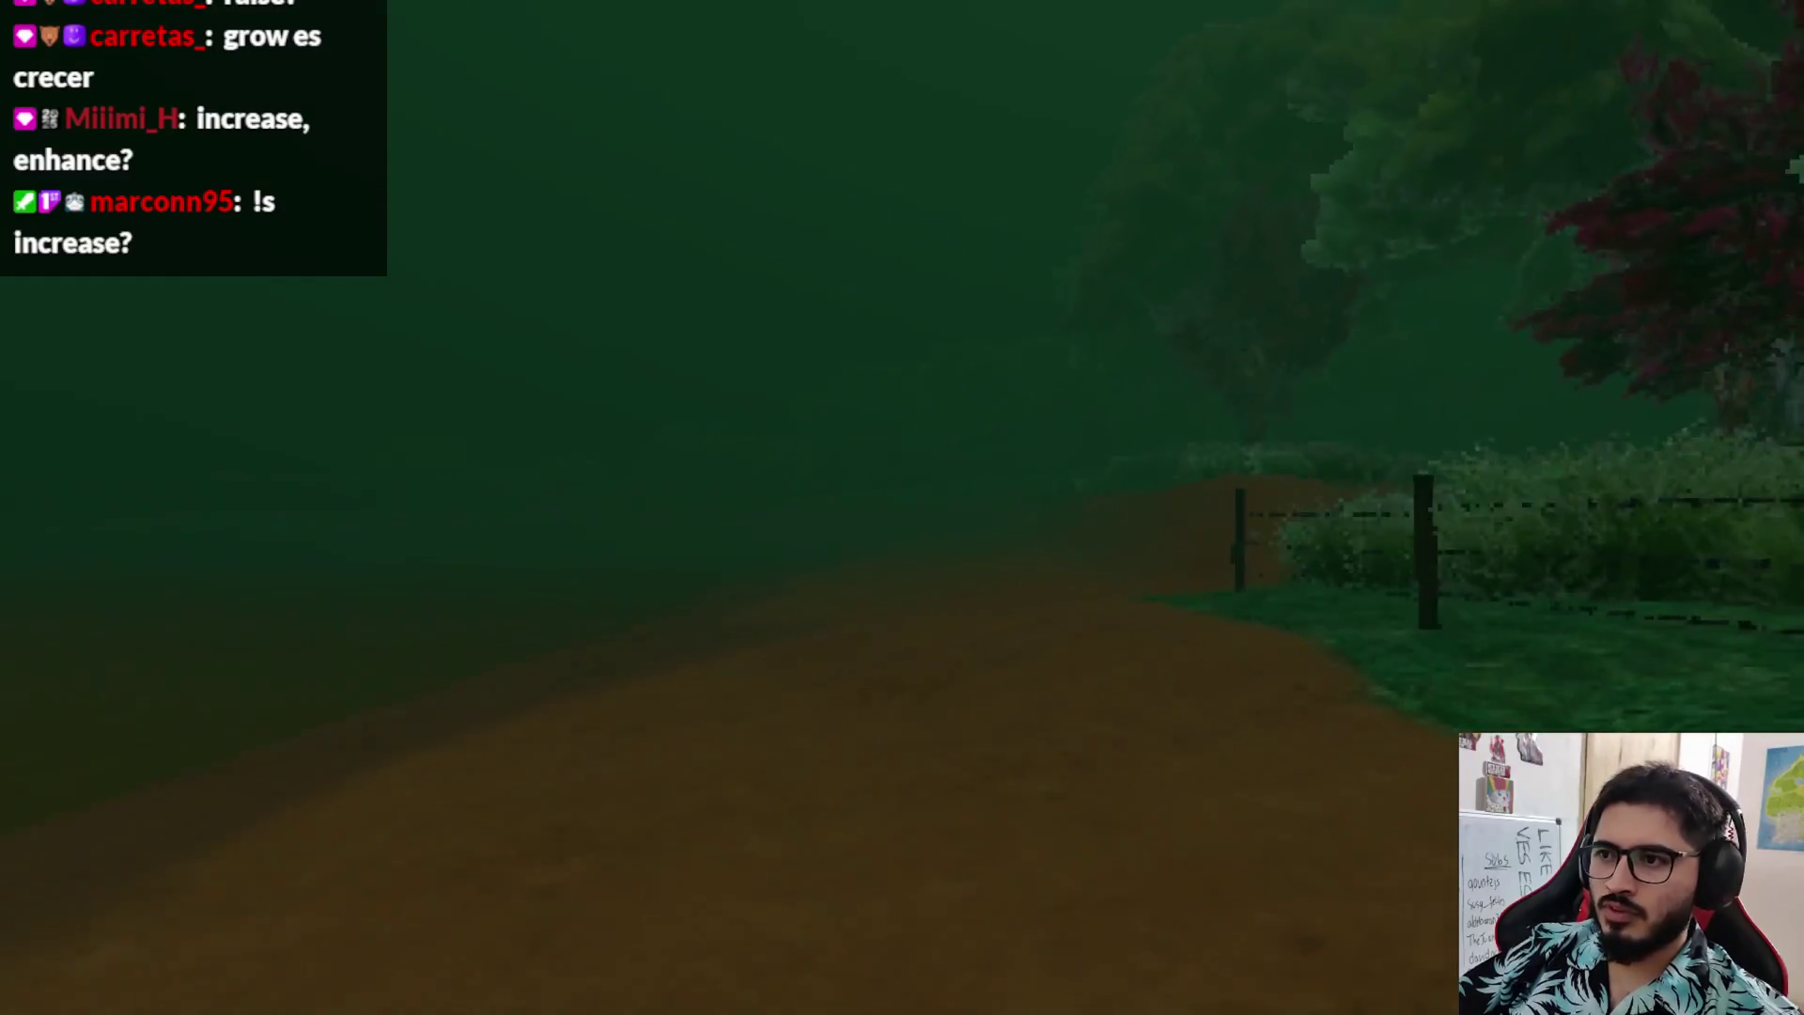
key(w)
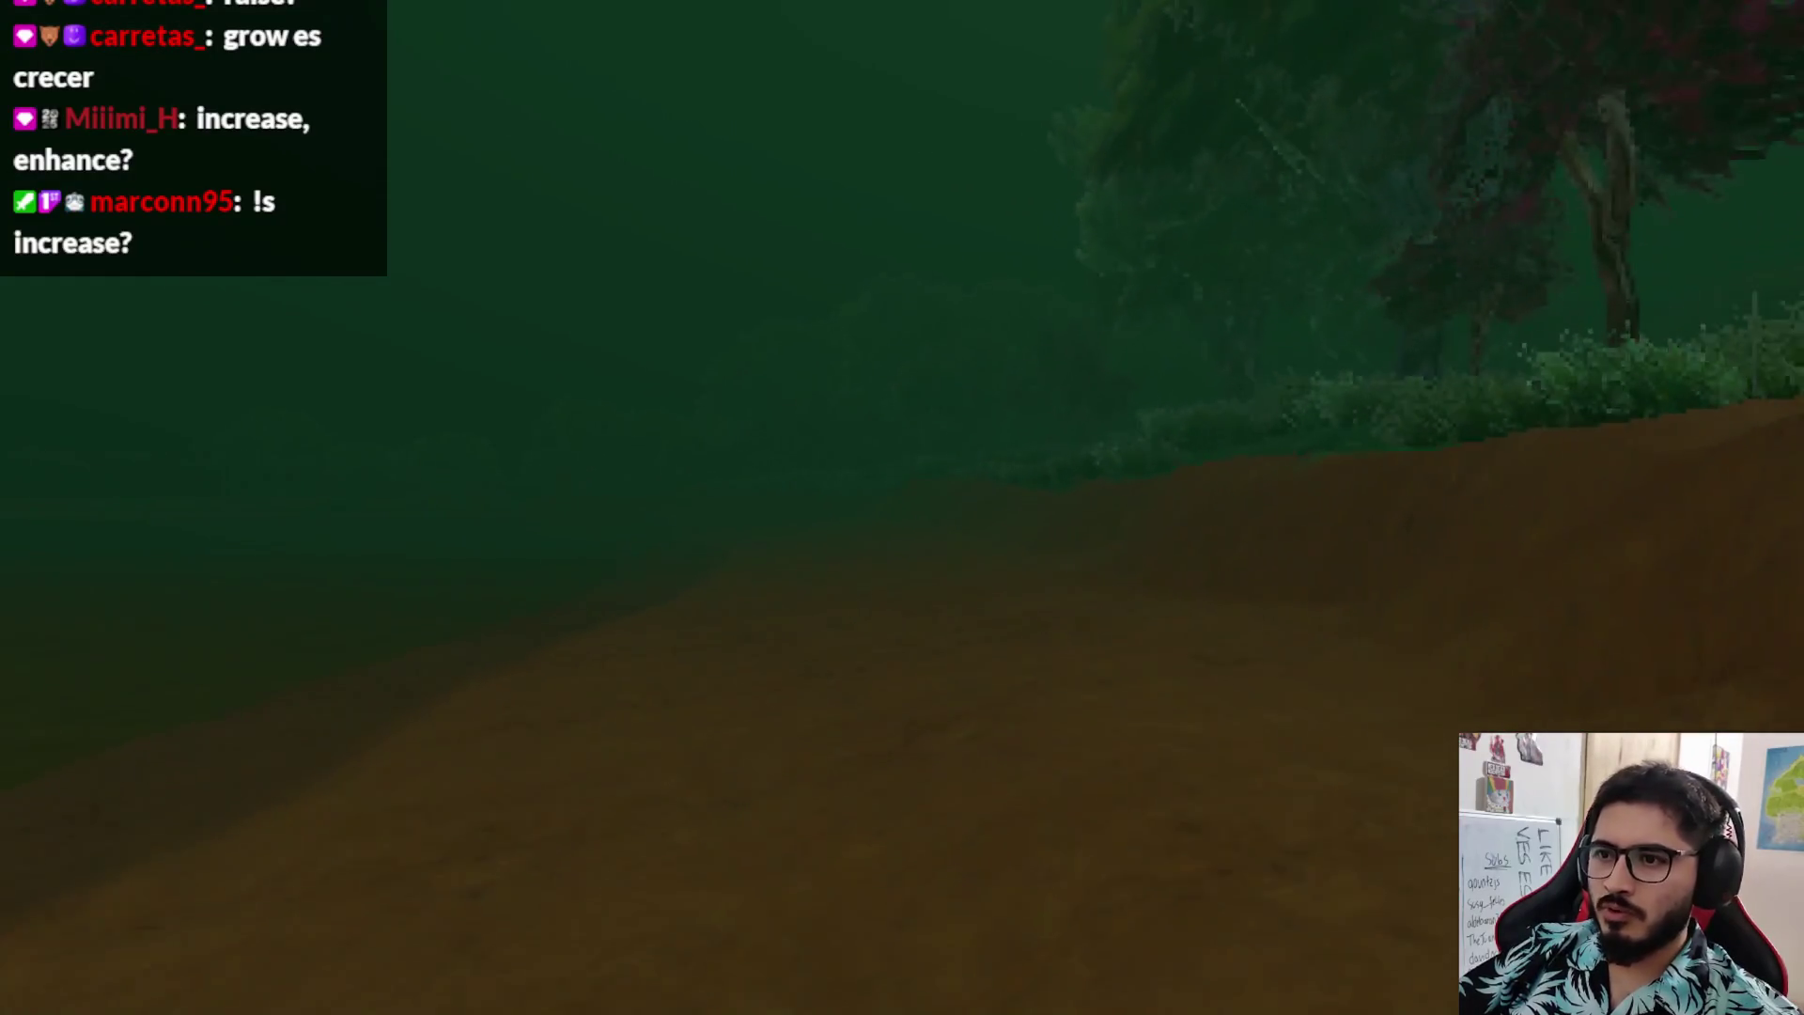
key(w)
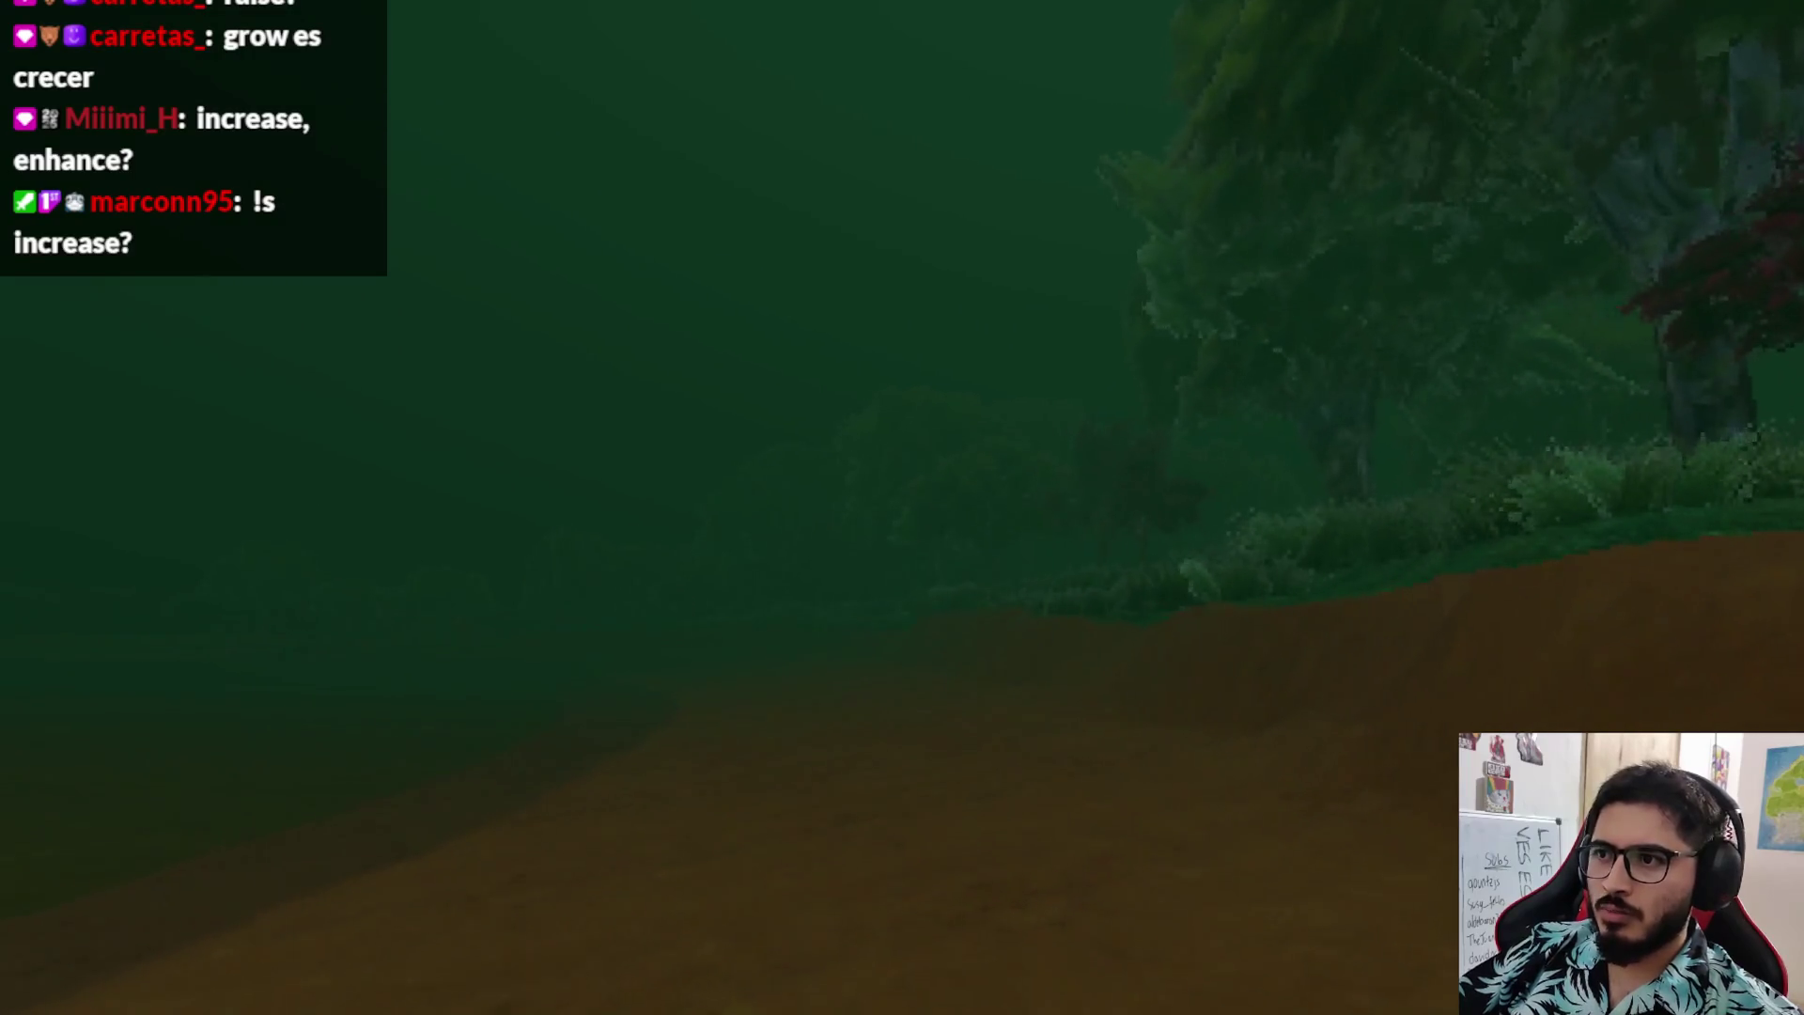
key(w)
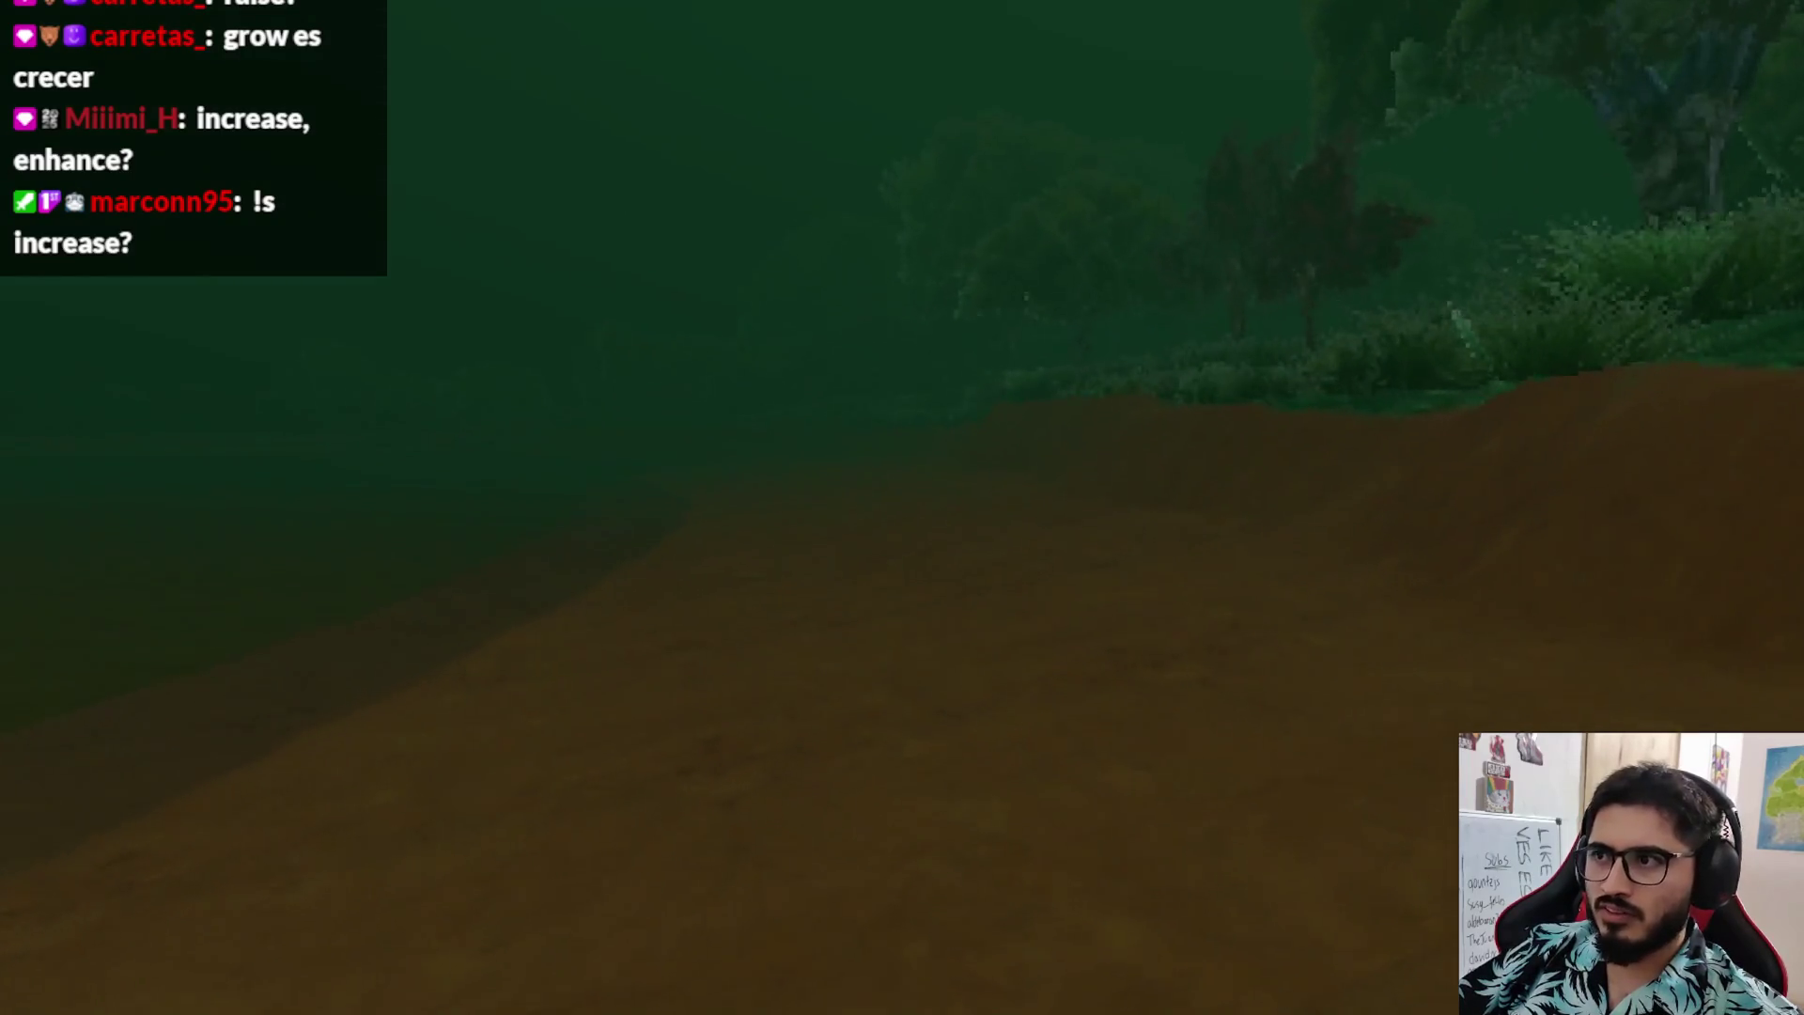
key(w)
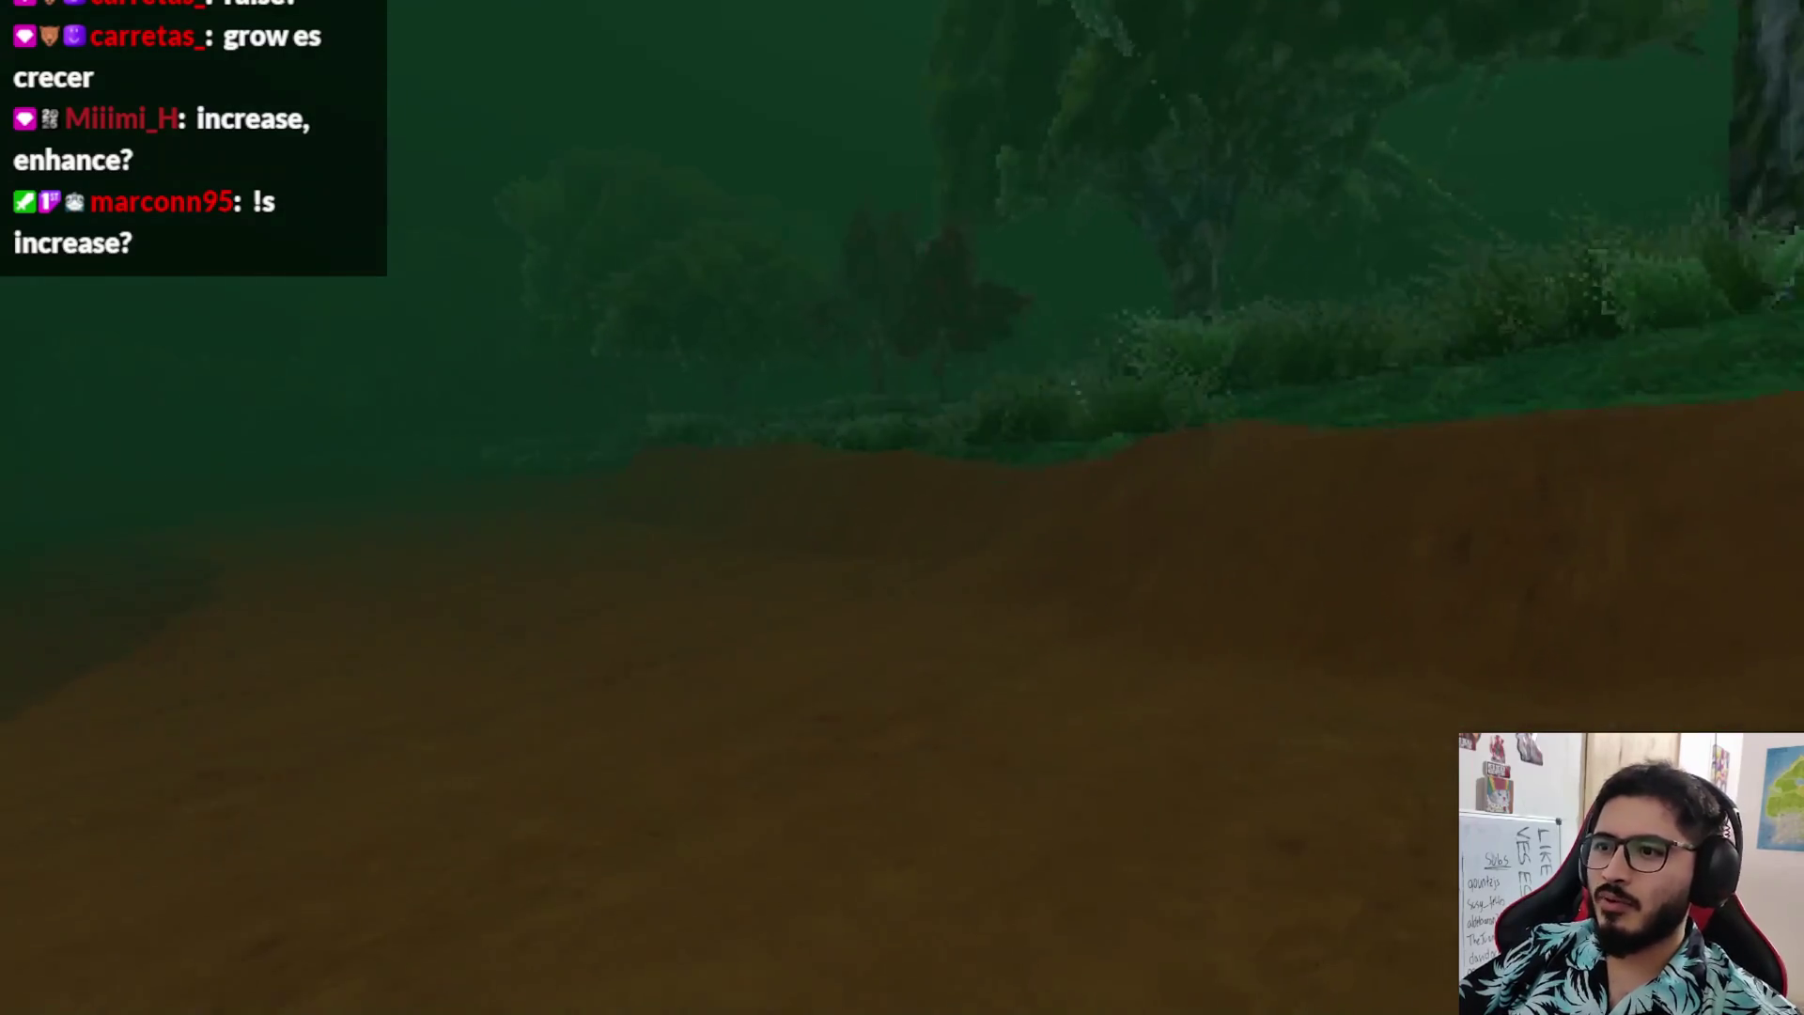
key(w)
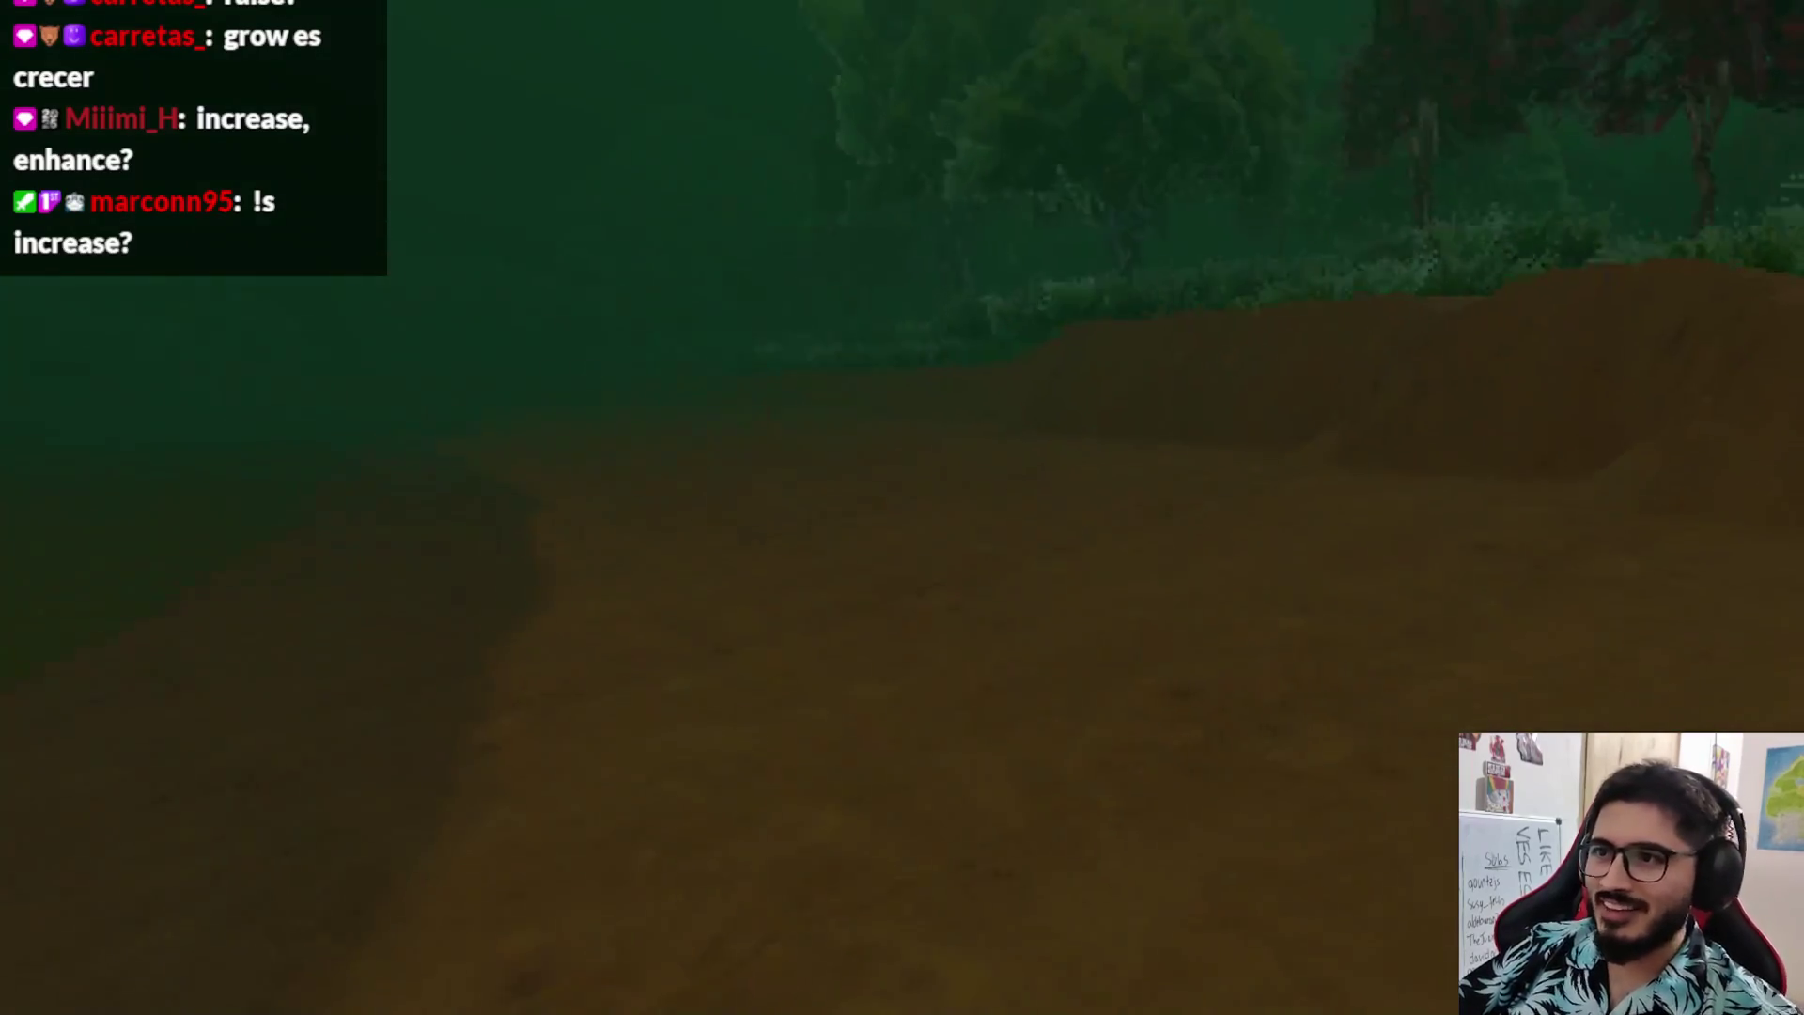
key(w)
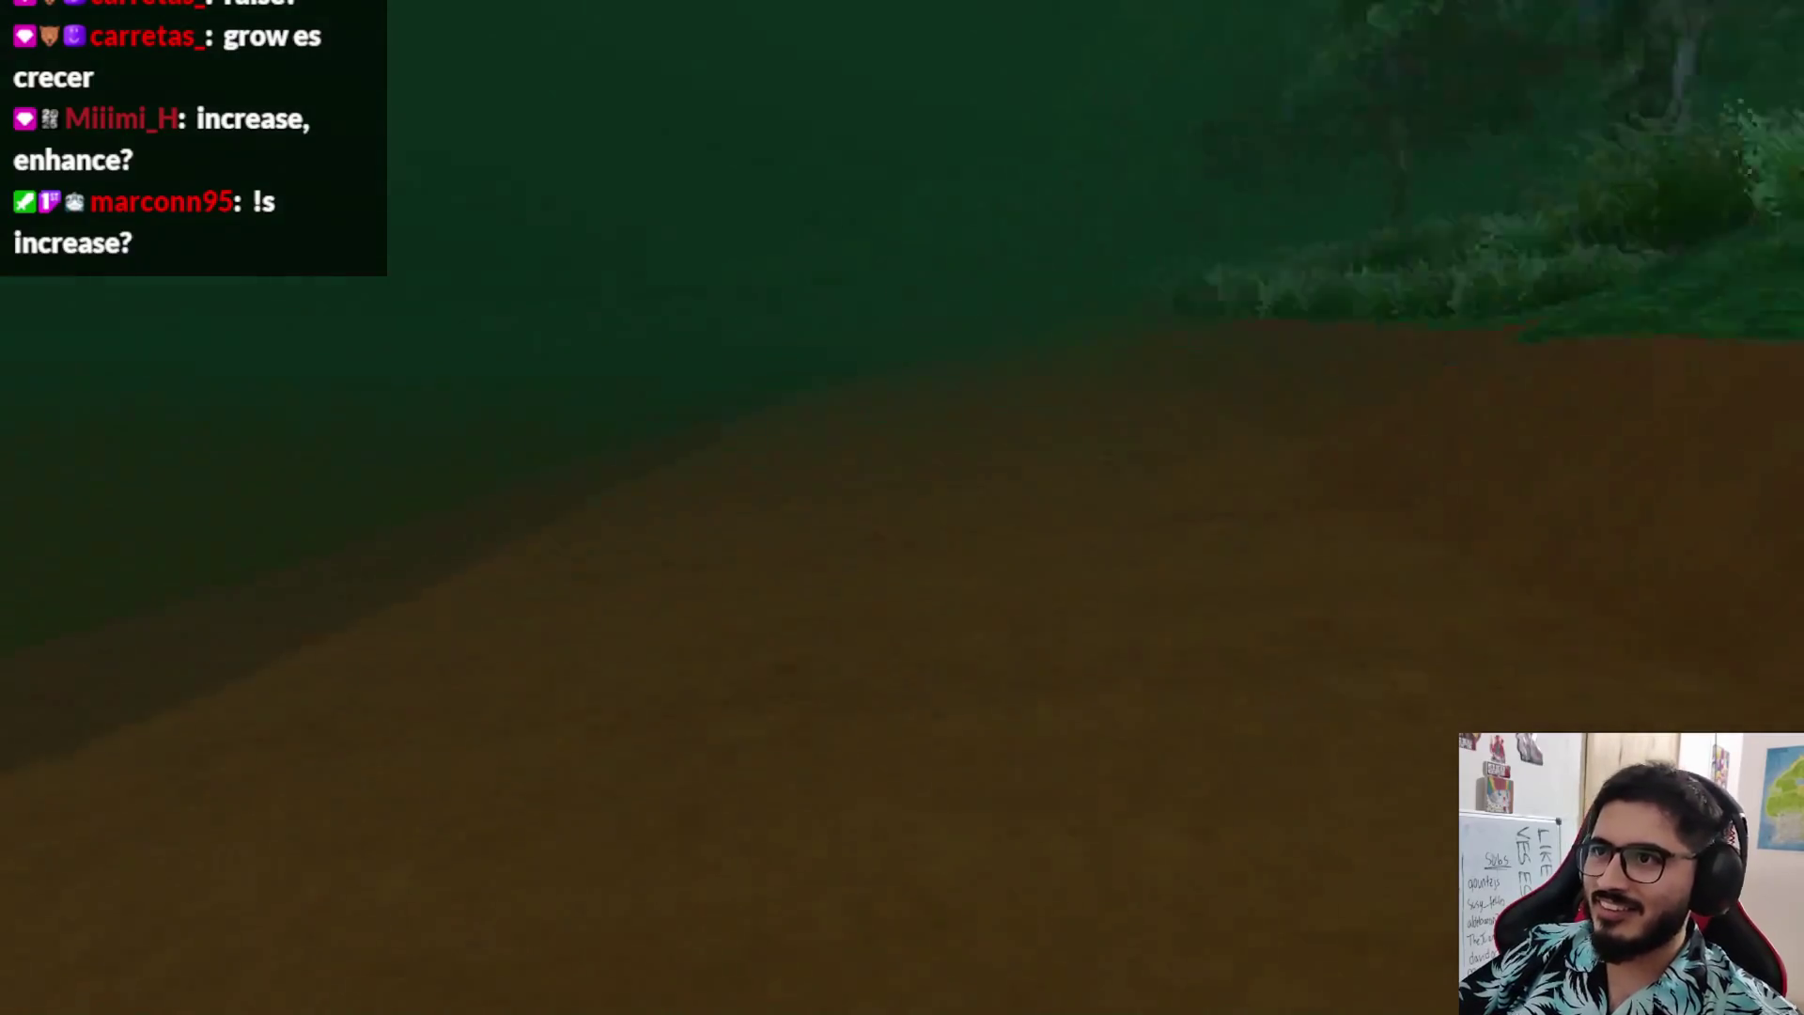
key(w)
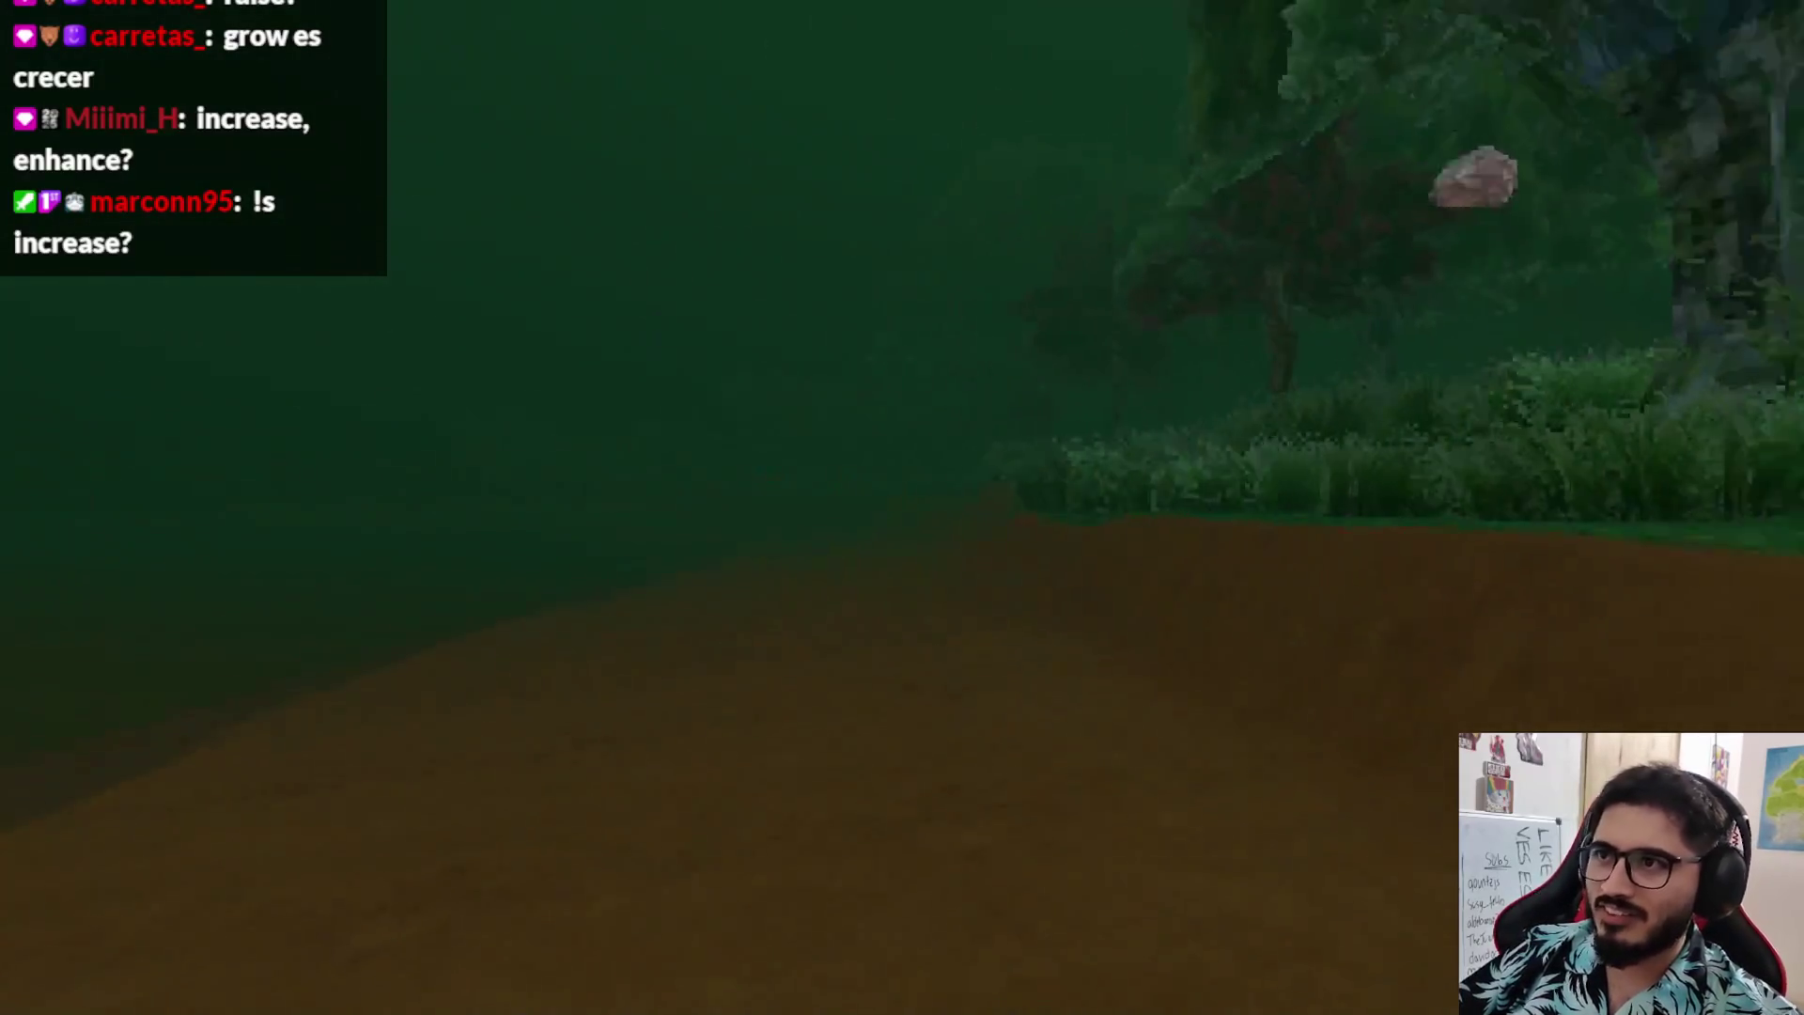
key(w)
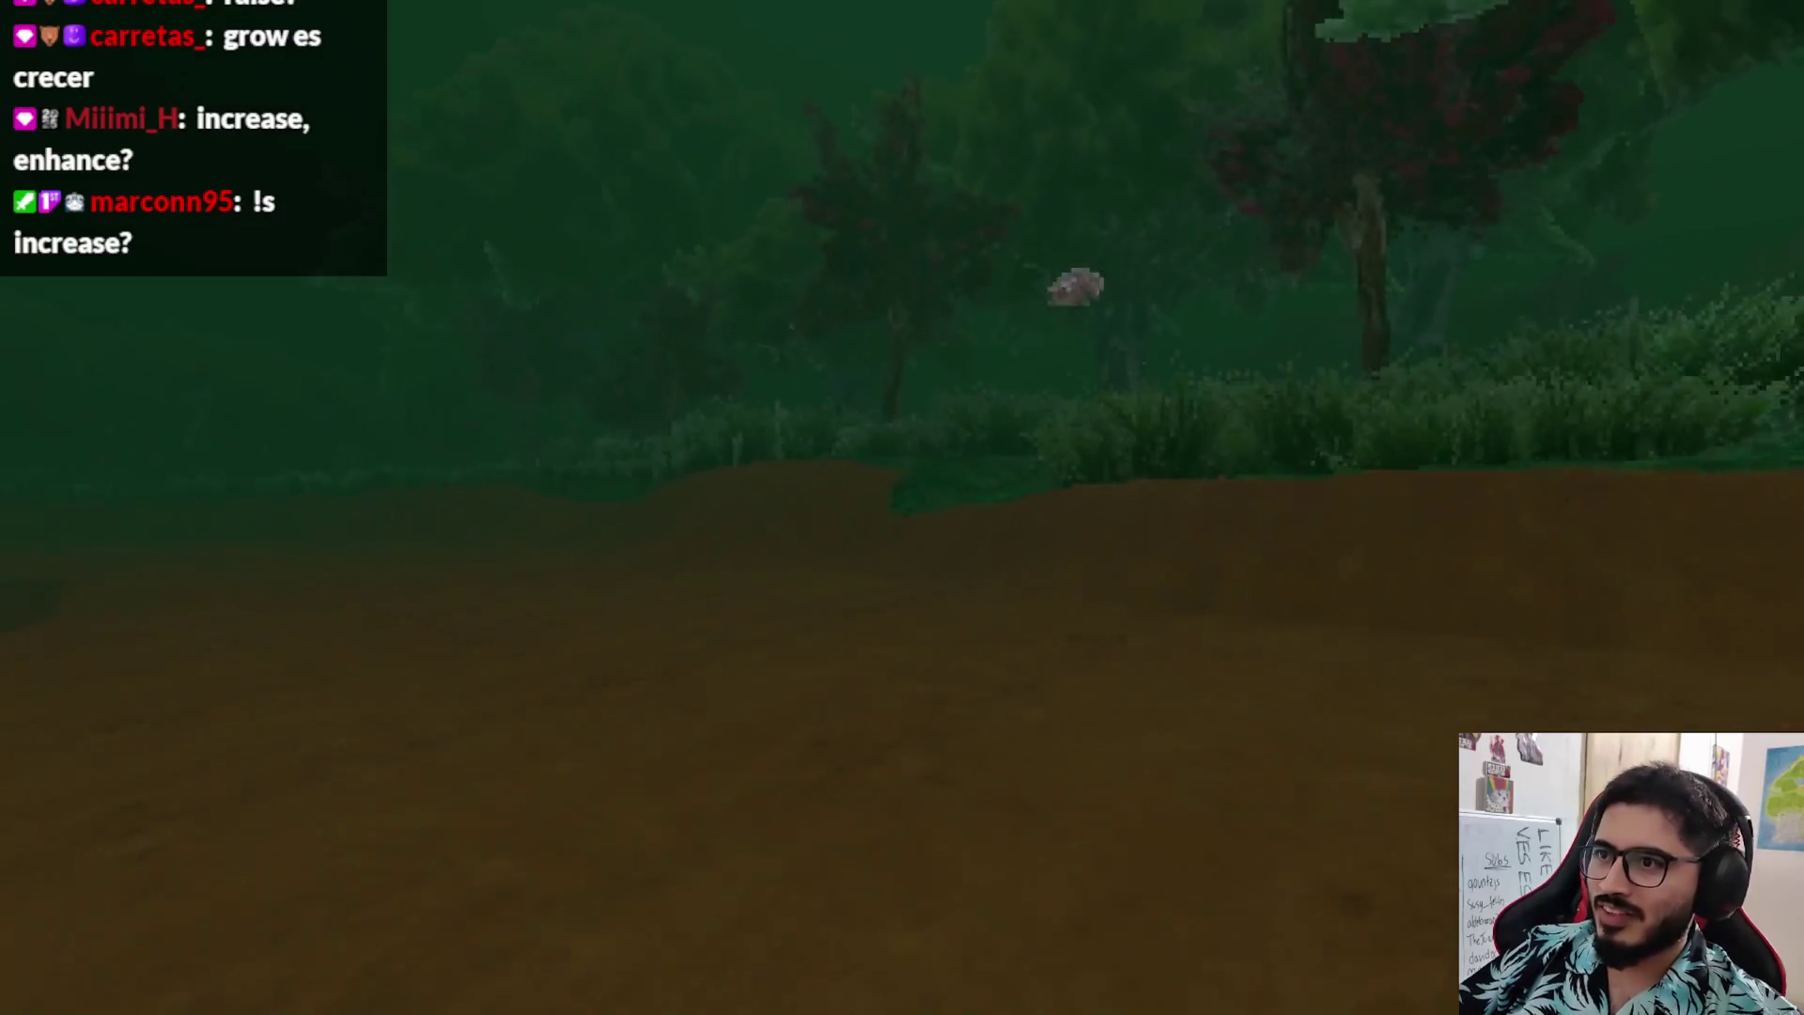
key(w)
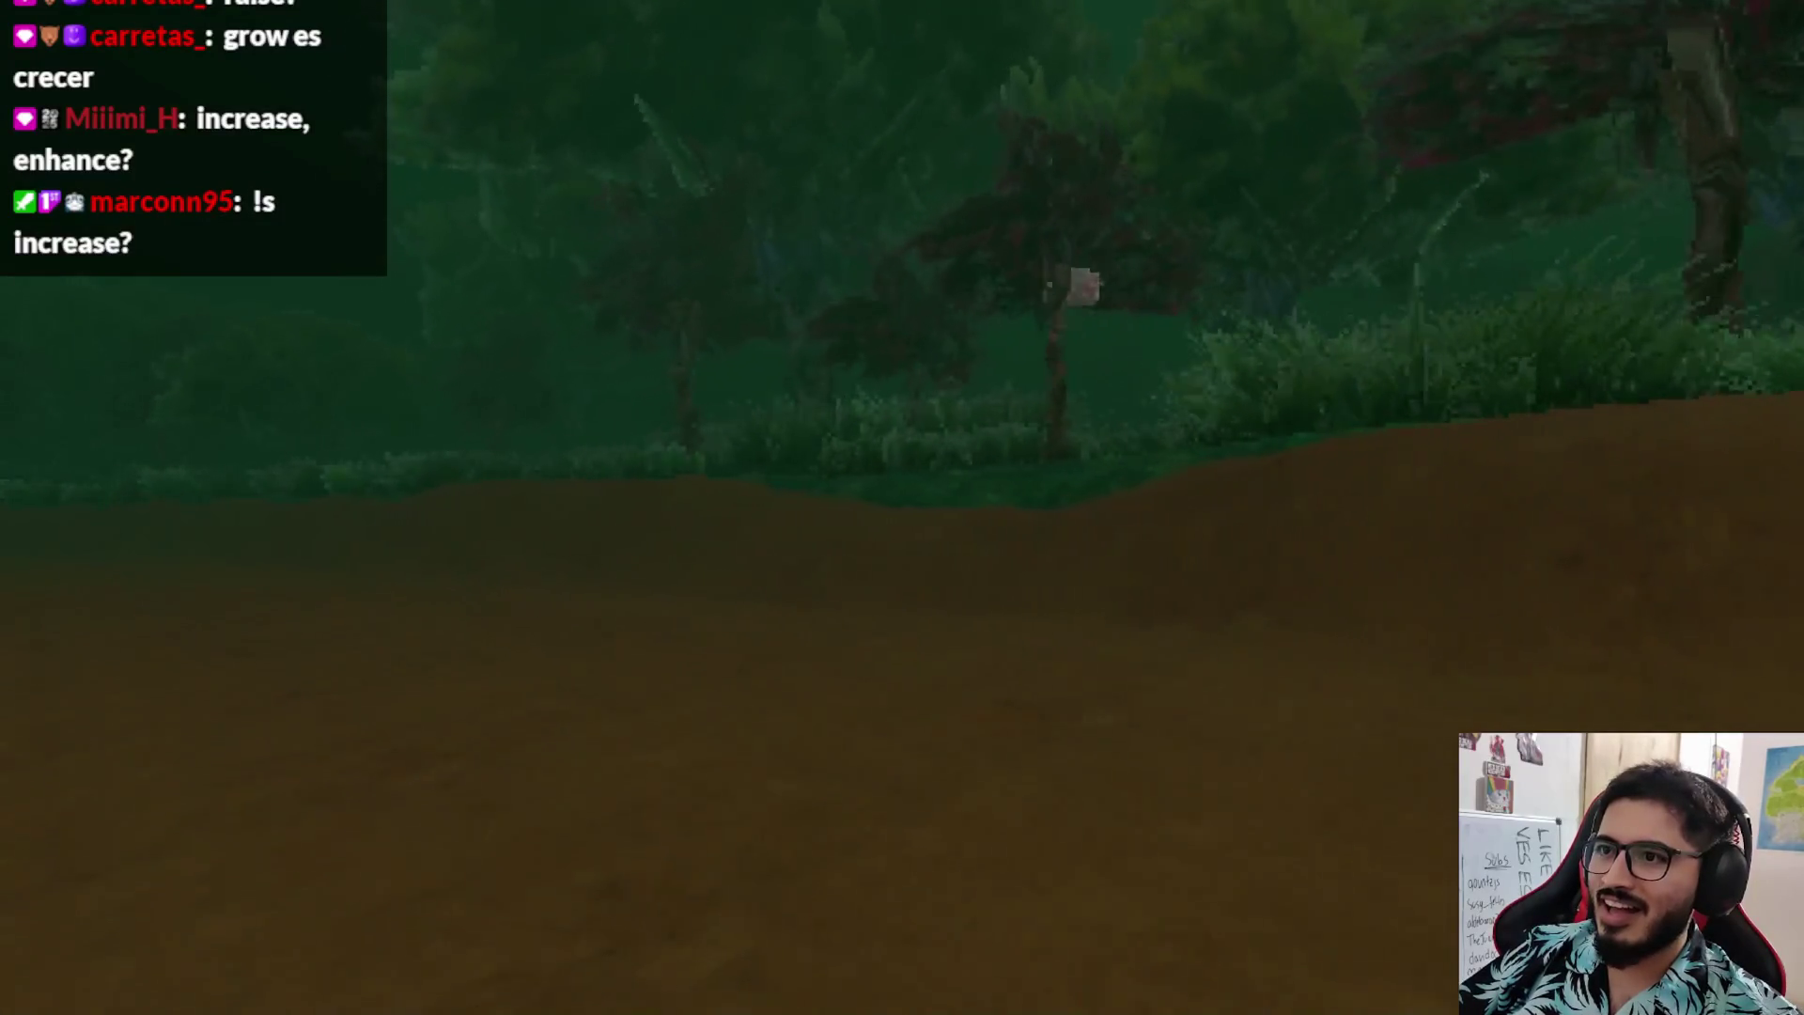
key(w)
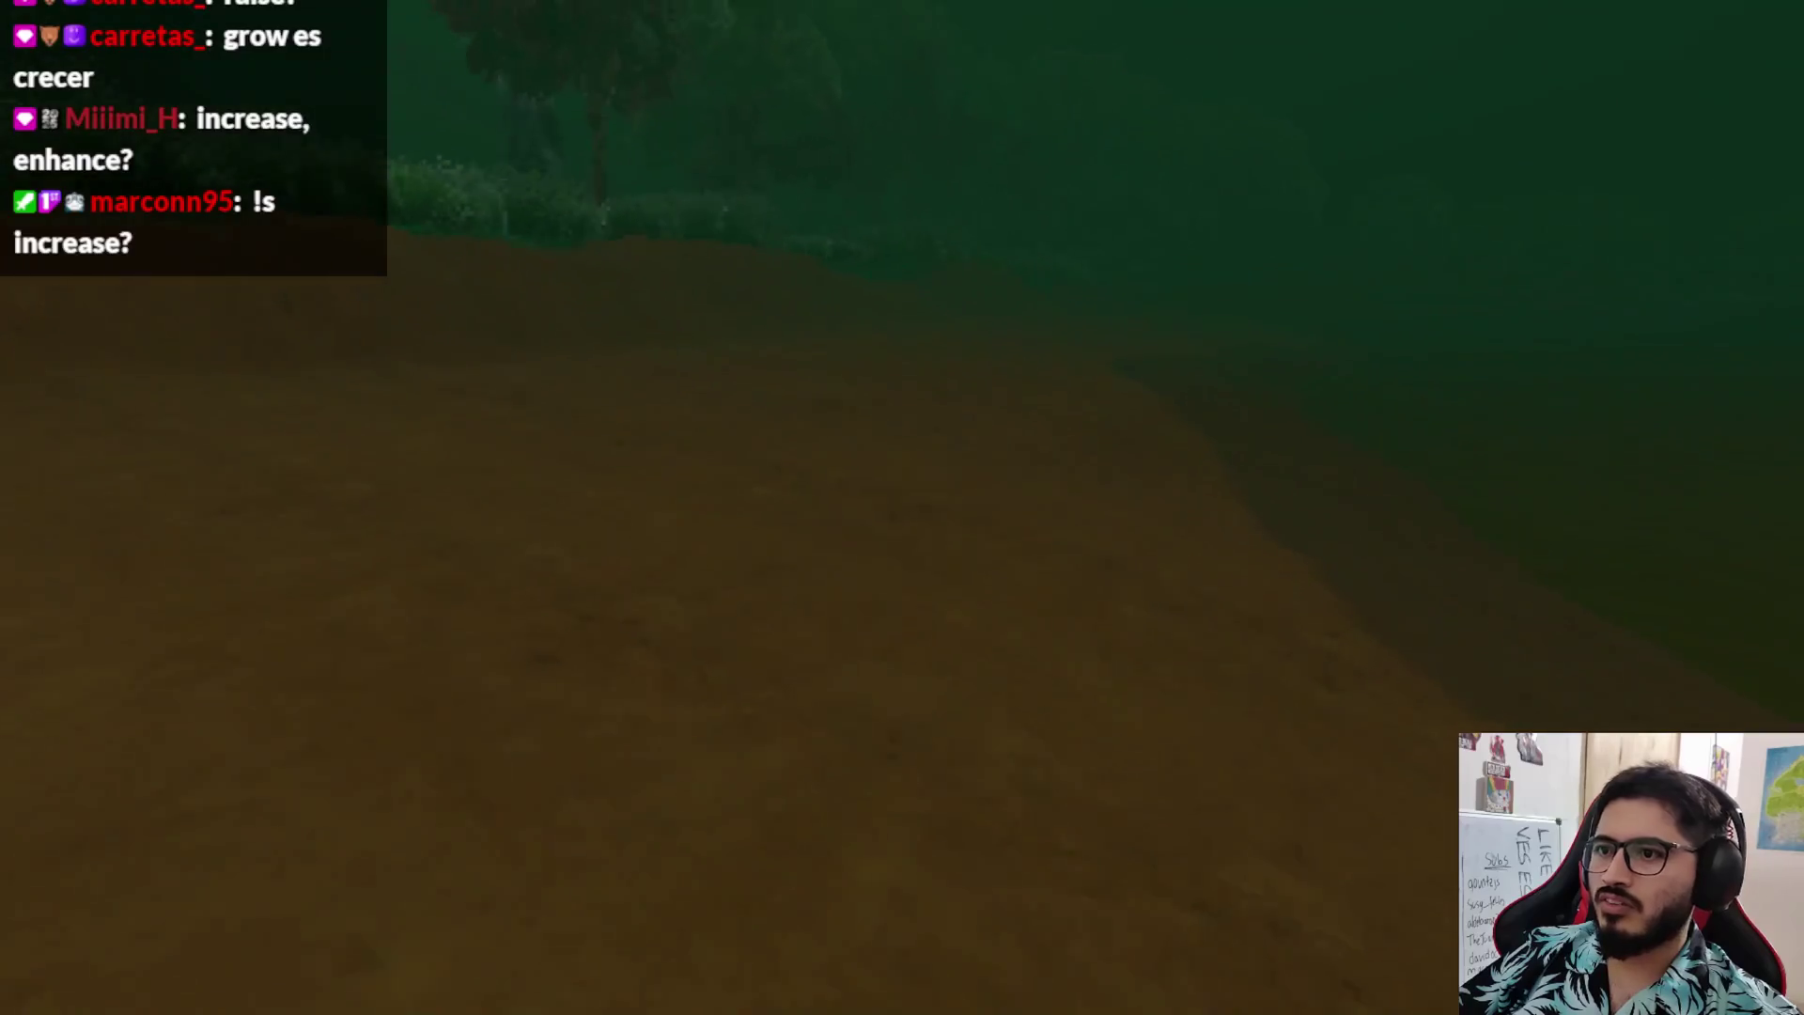
key(Escape)
click(799, 725)
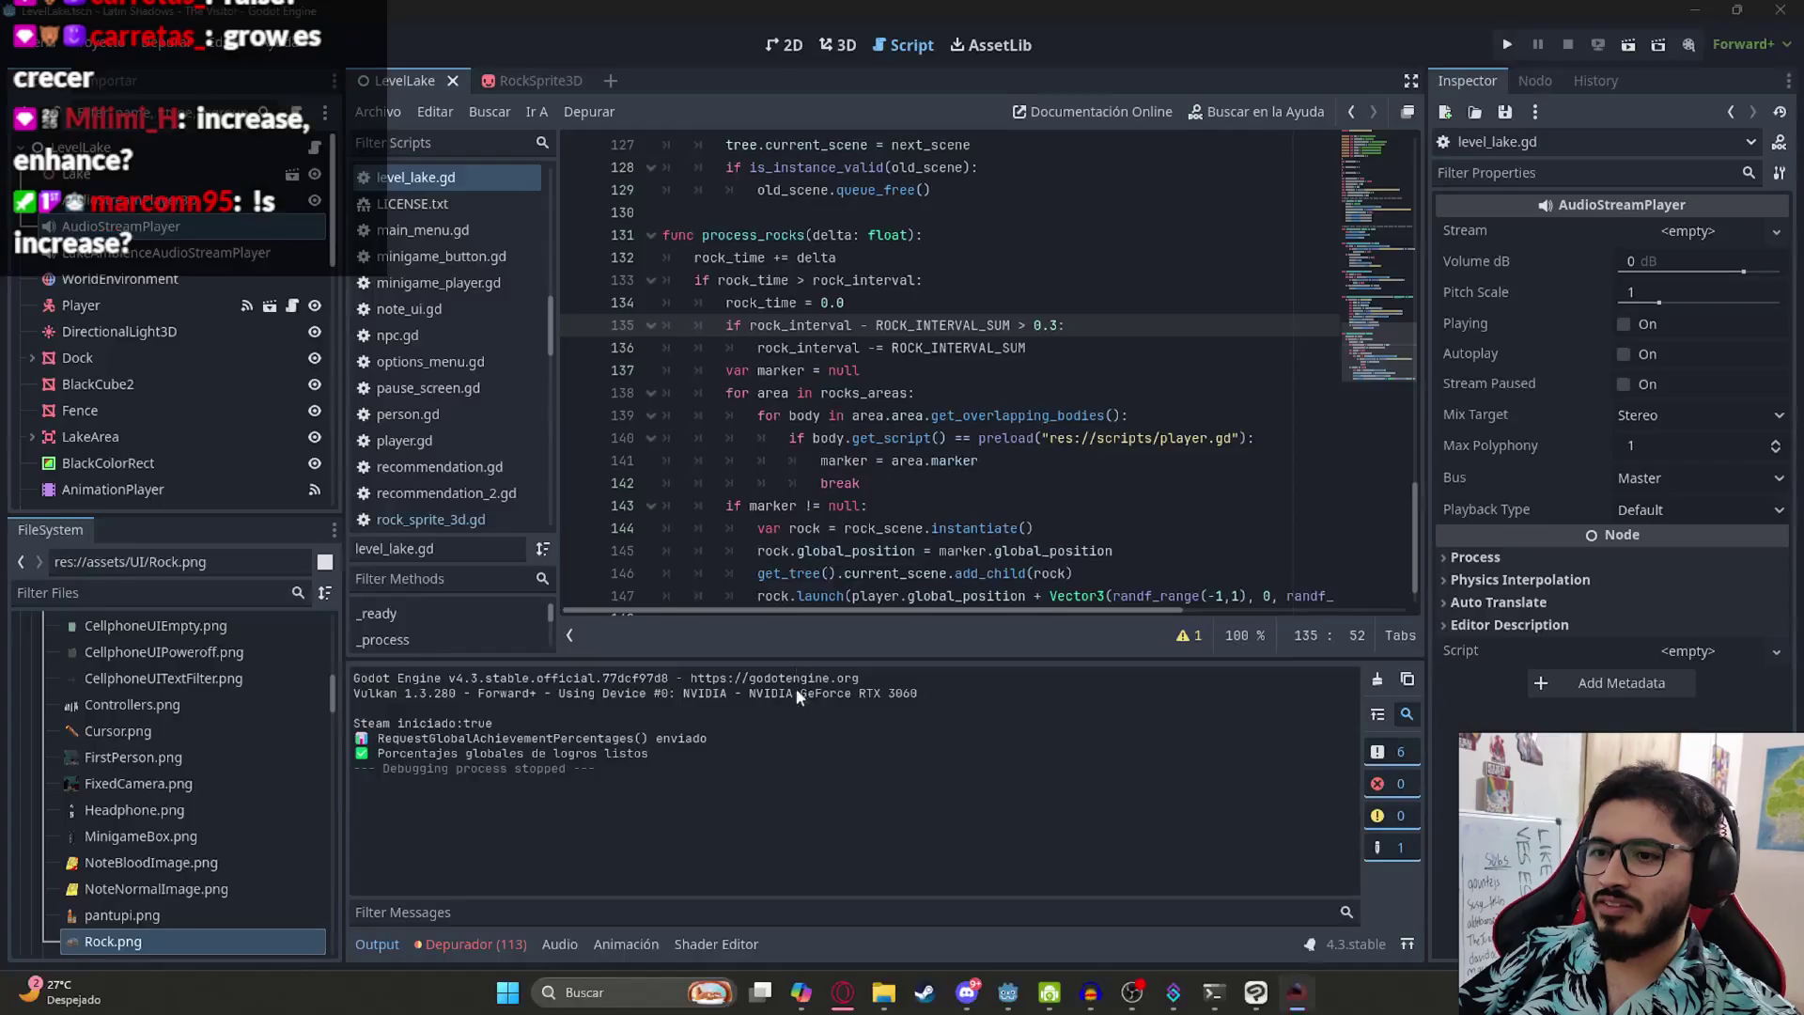
- In the 3D view, revert the WorldEnvironment's Environment to empty to remove the fog
click(839, 45)
click(120, 279)
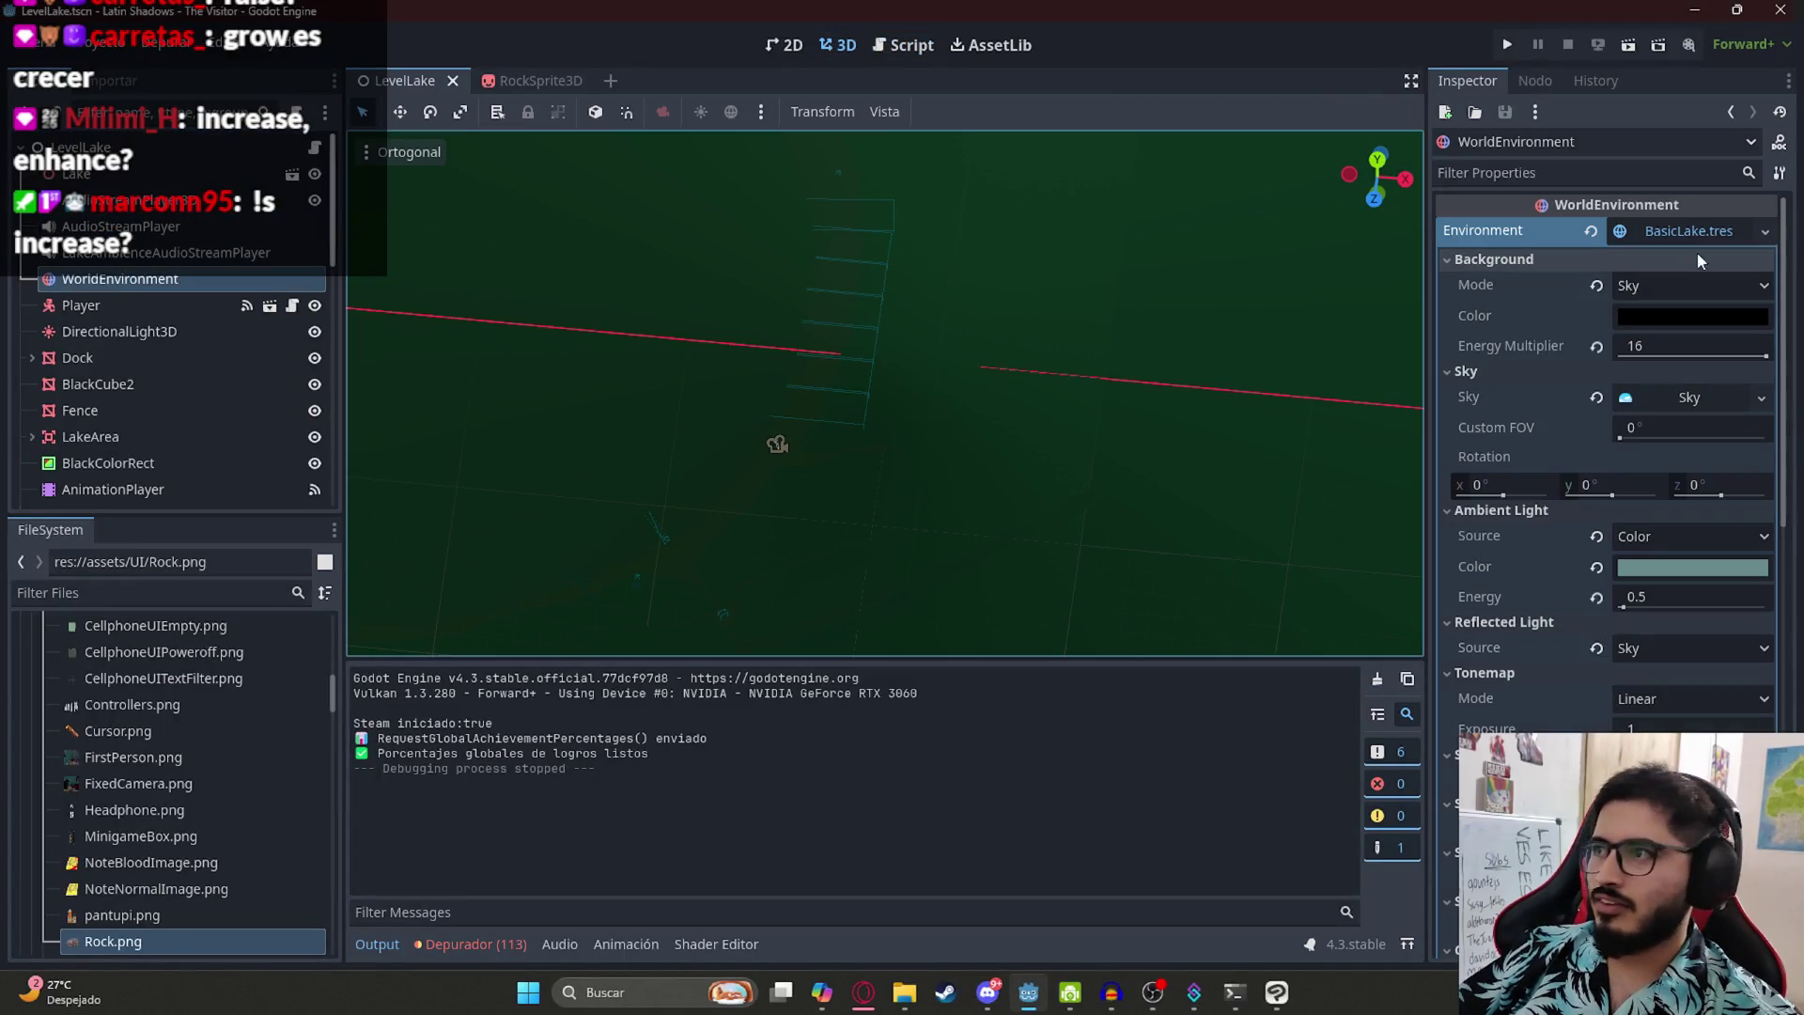
click(1593, 232)
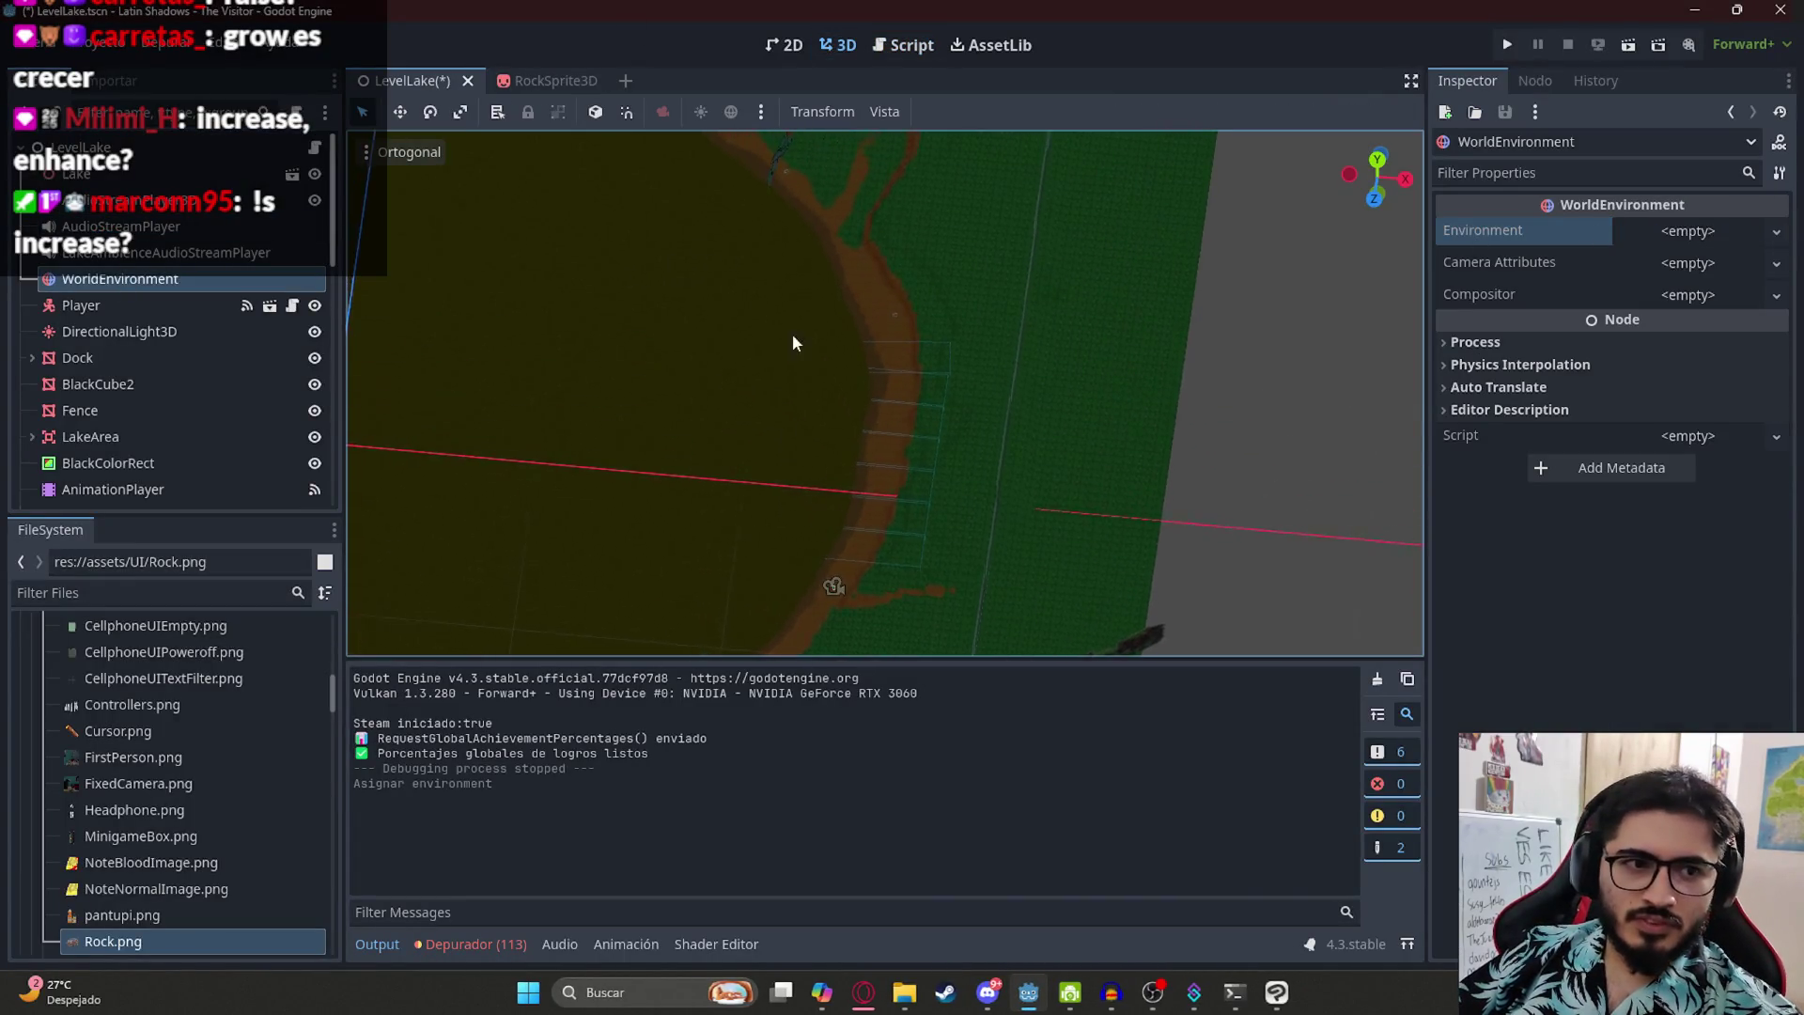
- Nudge Note2ItemInspectable along its Y axis, save LevelLake, and return to level_lake.gd
scroll(859, 257, up, 6)
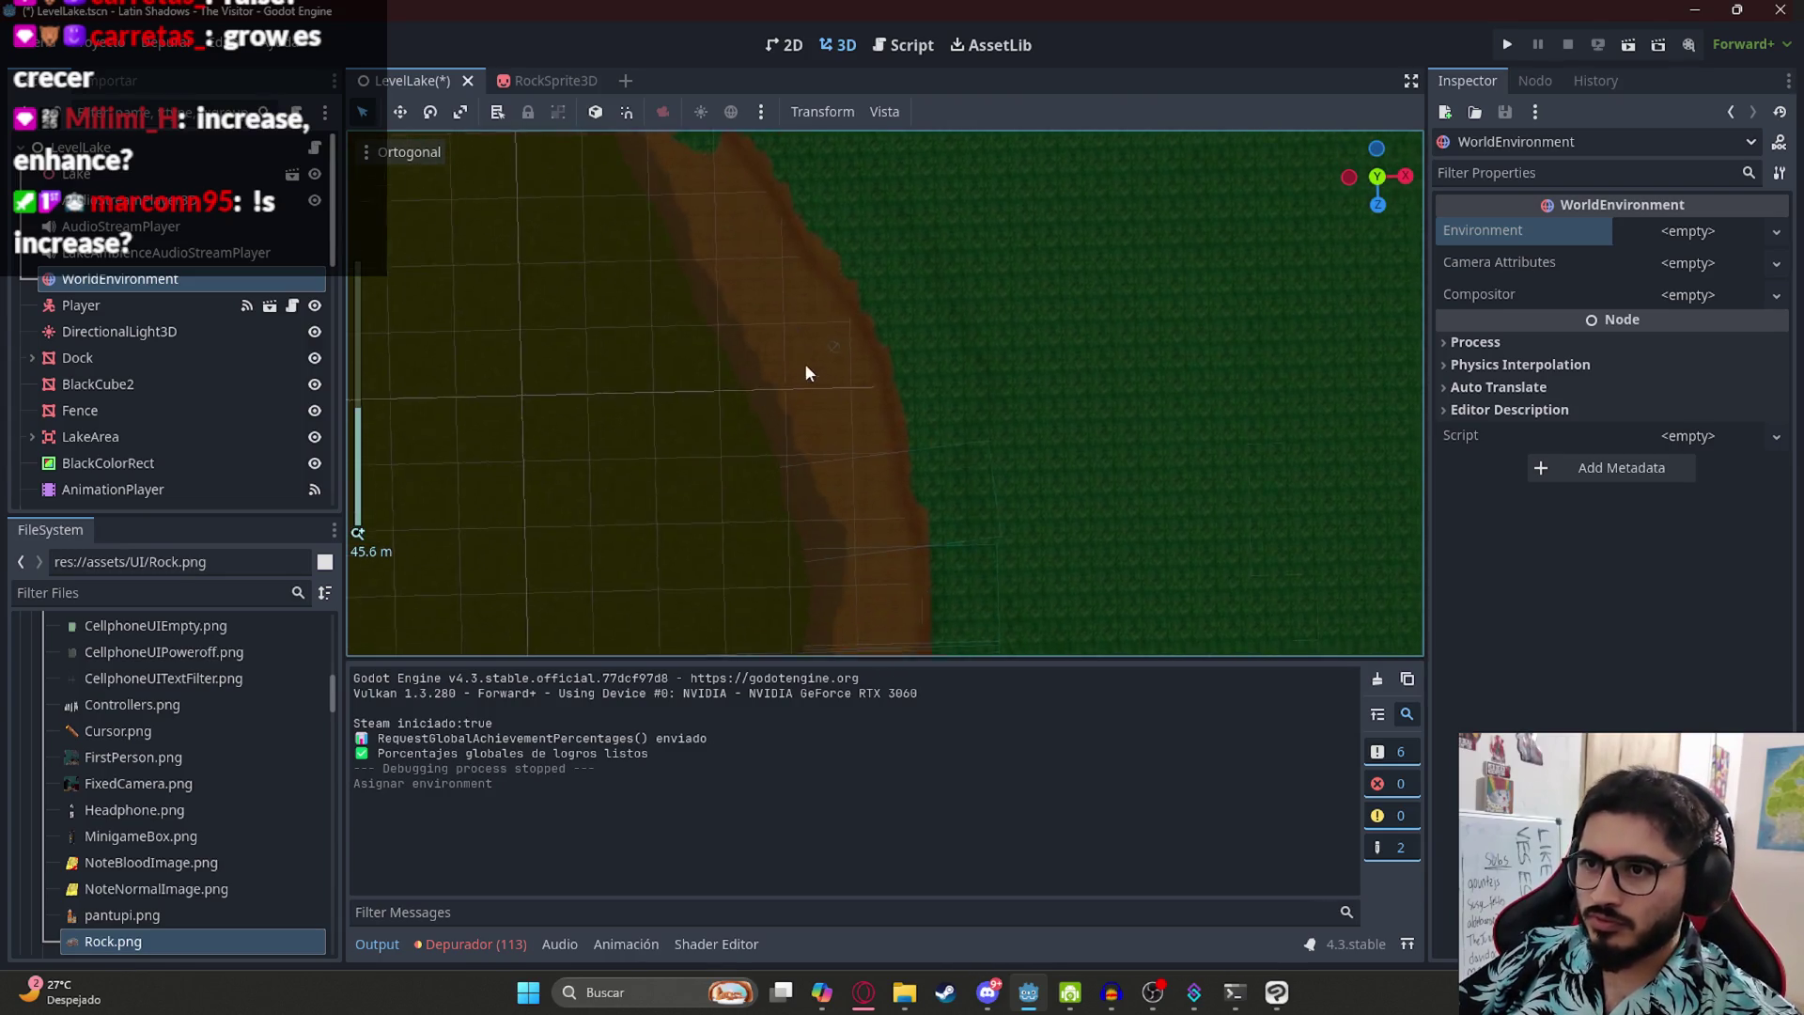
click(765, 258)
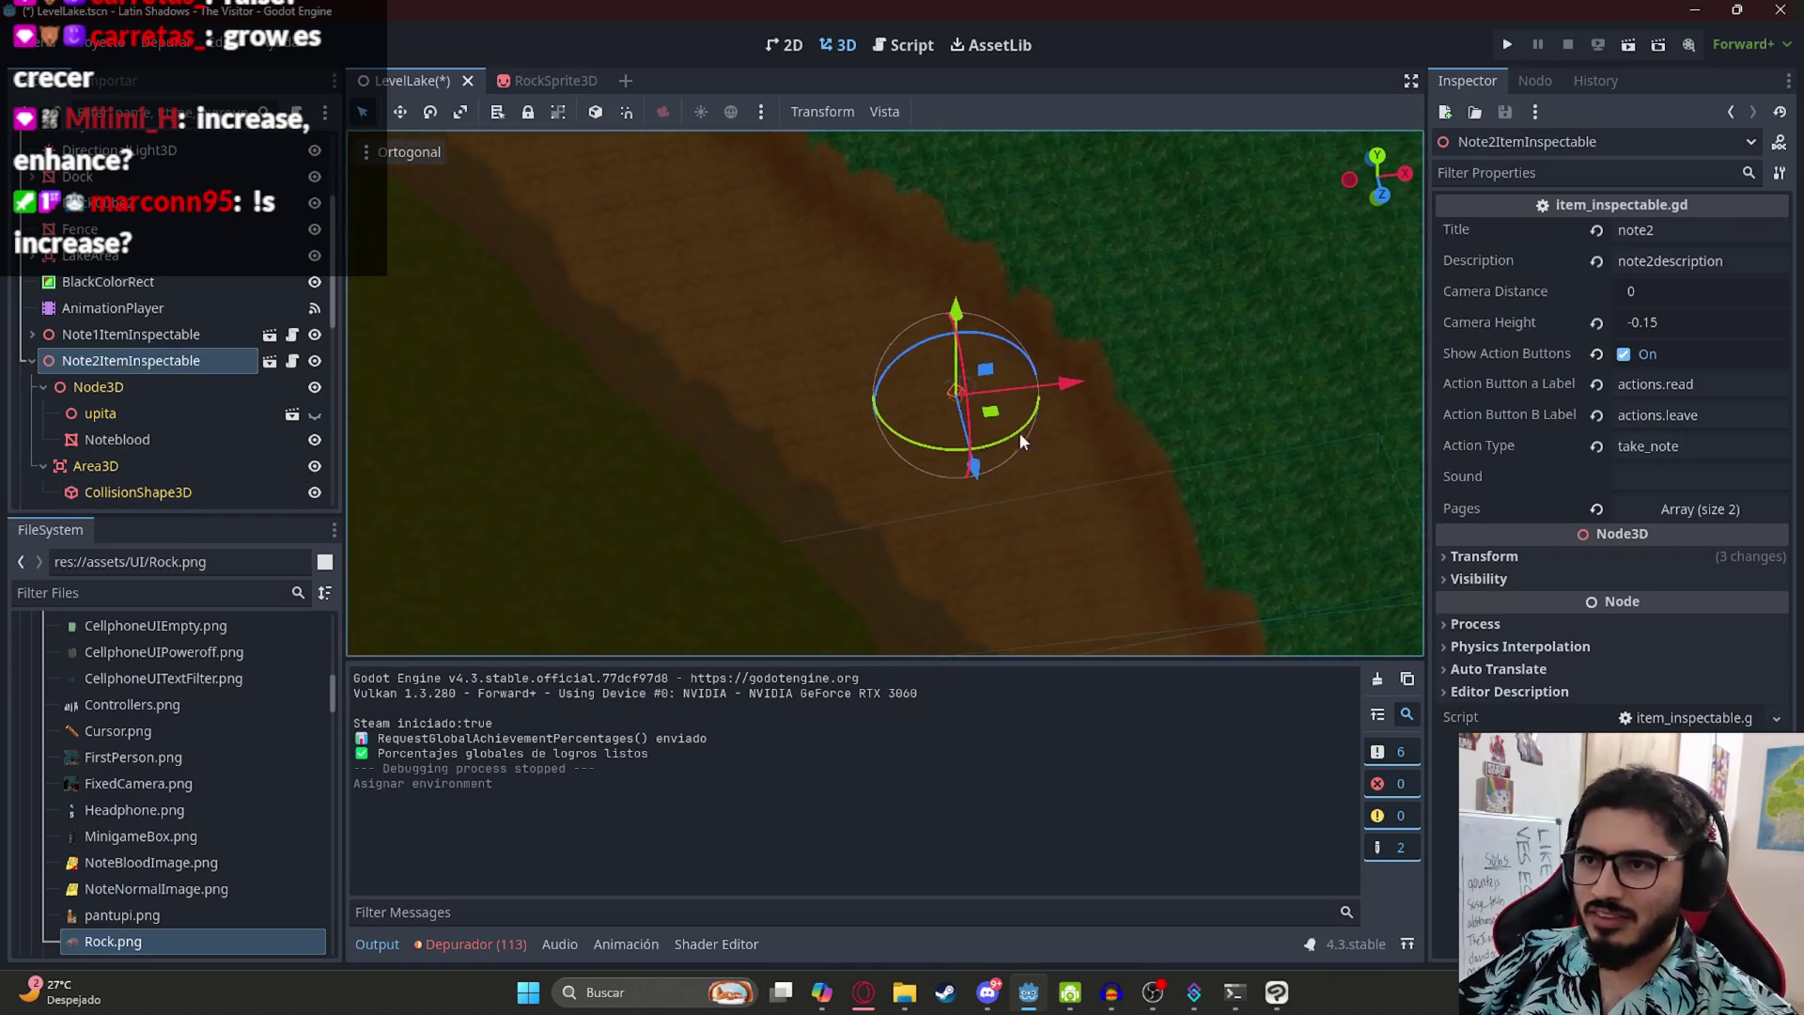
scroll(1005, 465, up, 4)
mouse_move(829, 377)
mouse_down()
mouse_move(824, 363)
mouse_move(707, 376)
mouse_move(714, 437)
mouse_up()
scroll(818, 367, up, 3)
key(ctrl+s)
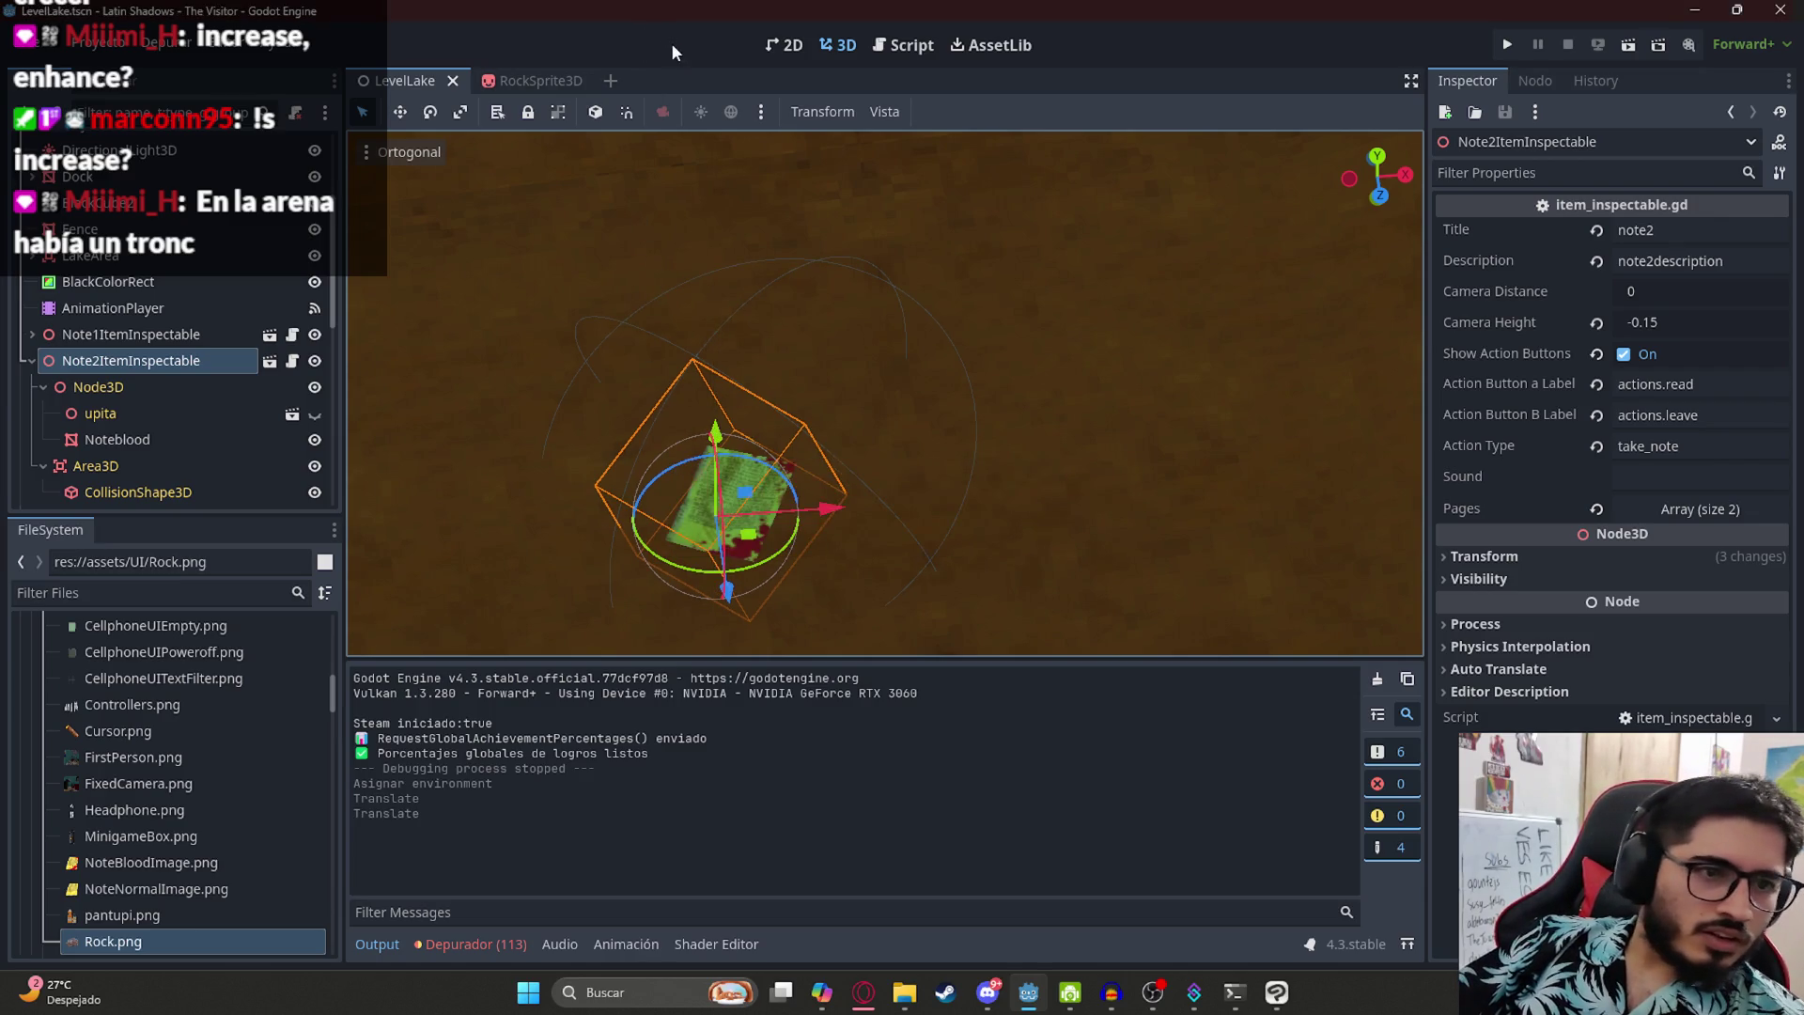
click(904, 44)
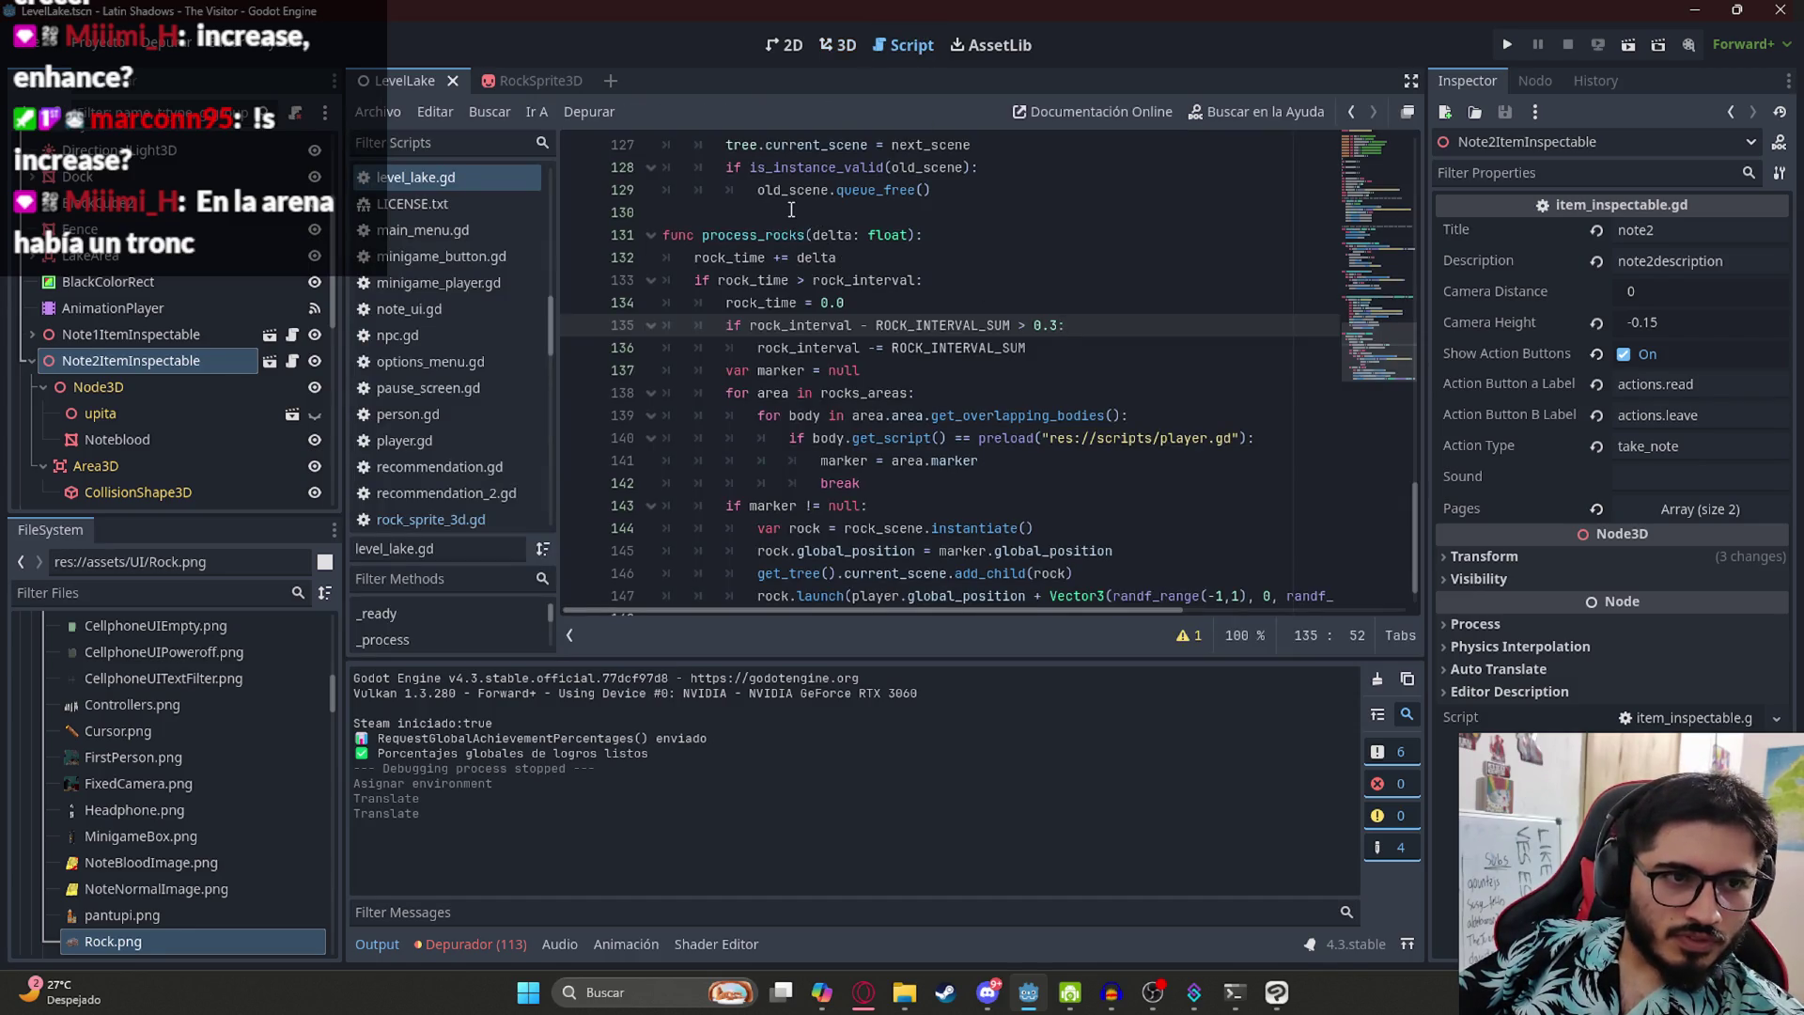
- Select ROCK_INTERVAL_SUM on line 135, then jump to the top of the script to see rock_interval = 2.0
click(1123, 297)
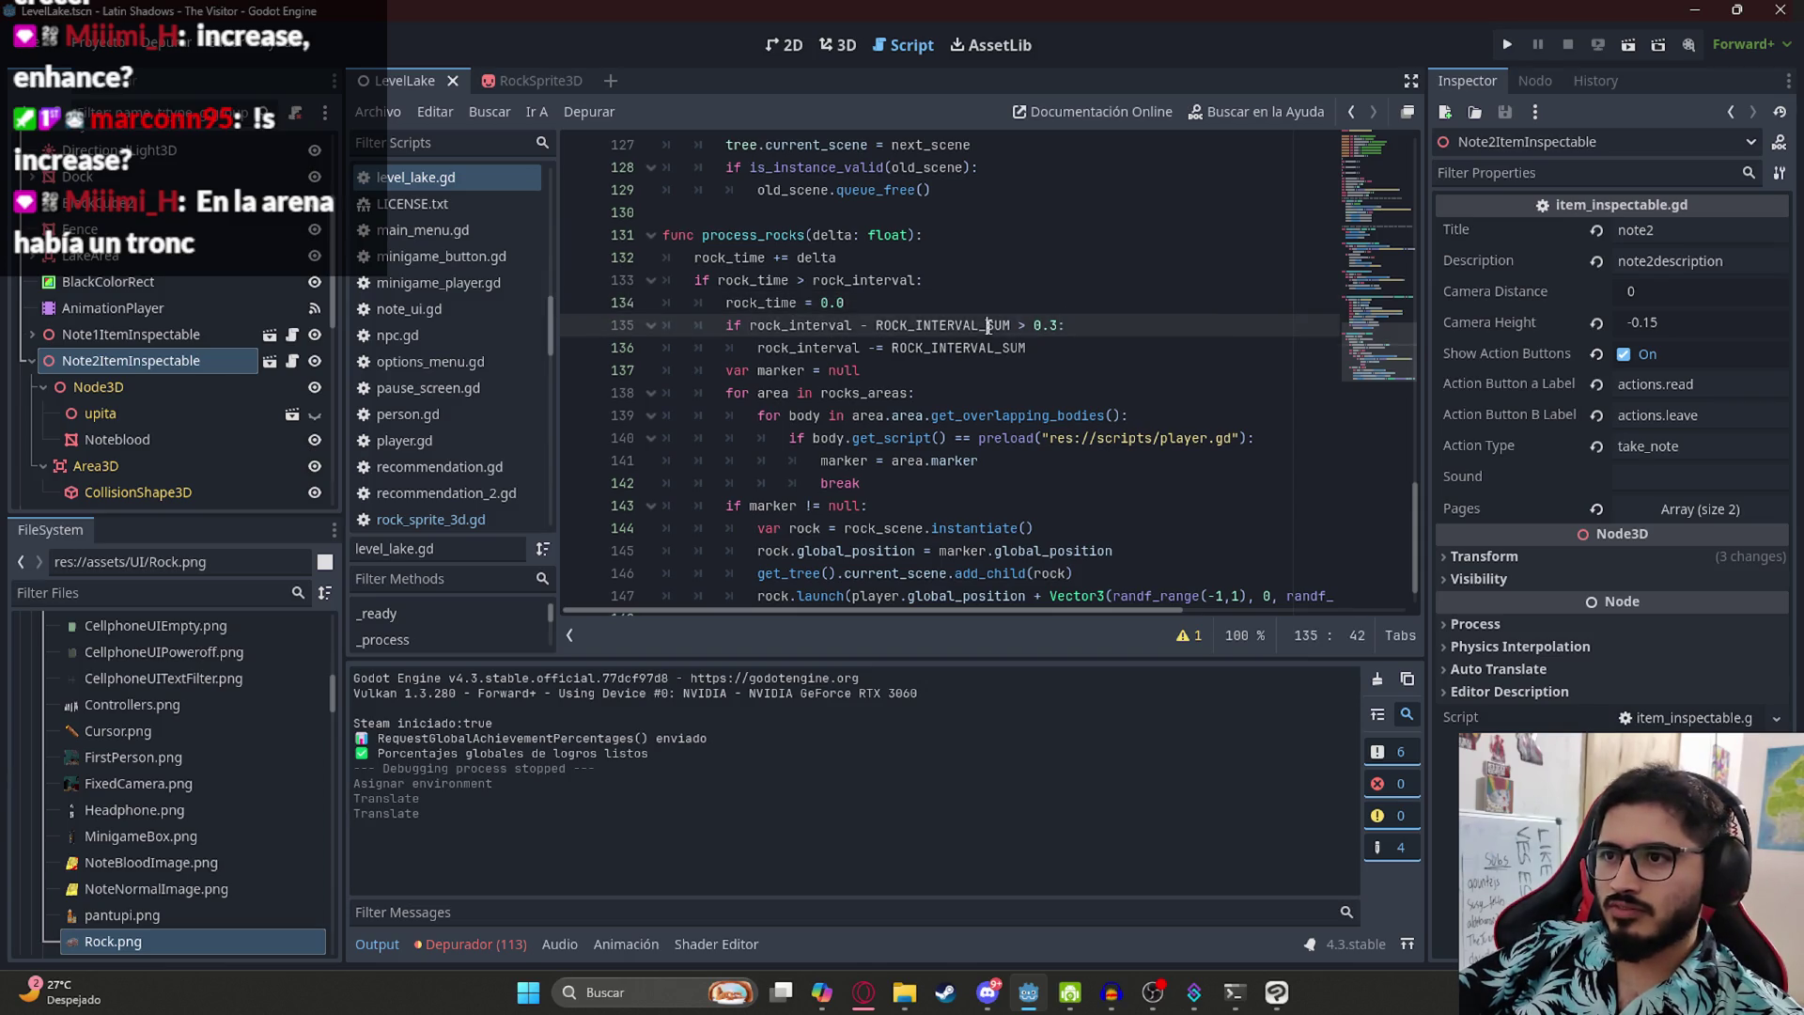
double_click(942, 325)
drag(1374, 354, 1383, 153)
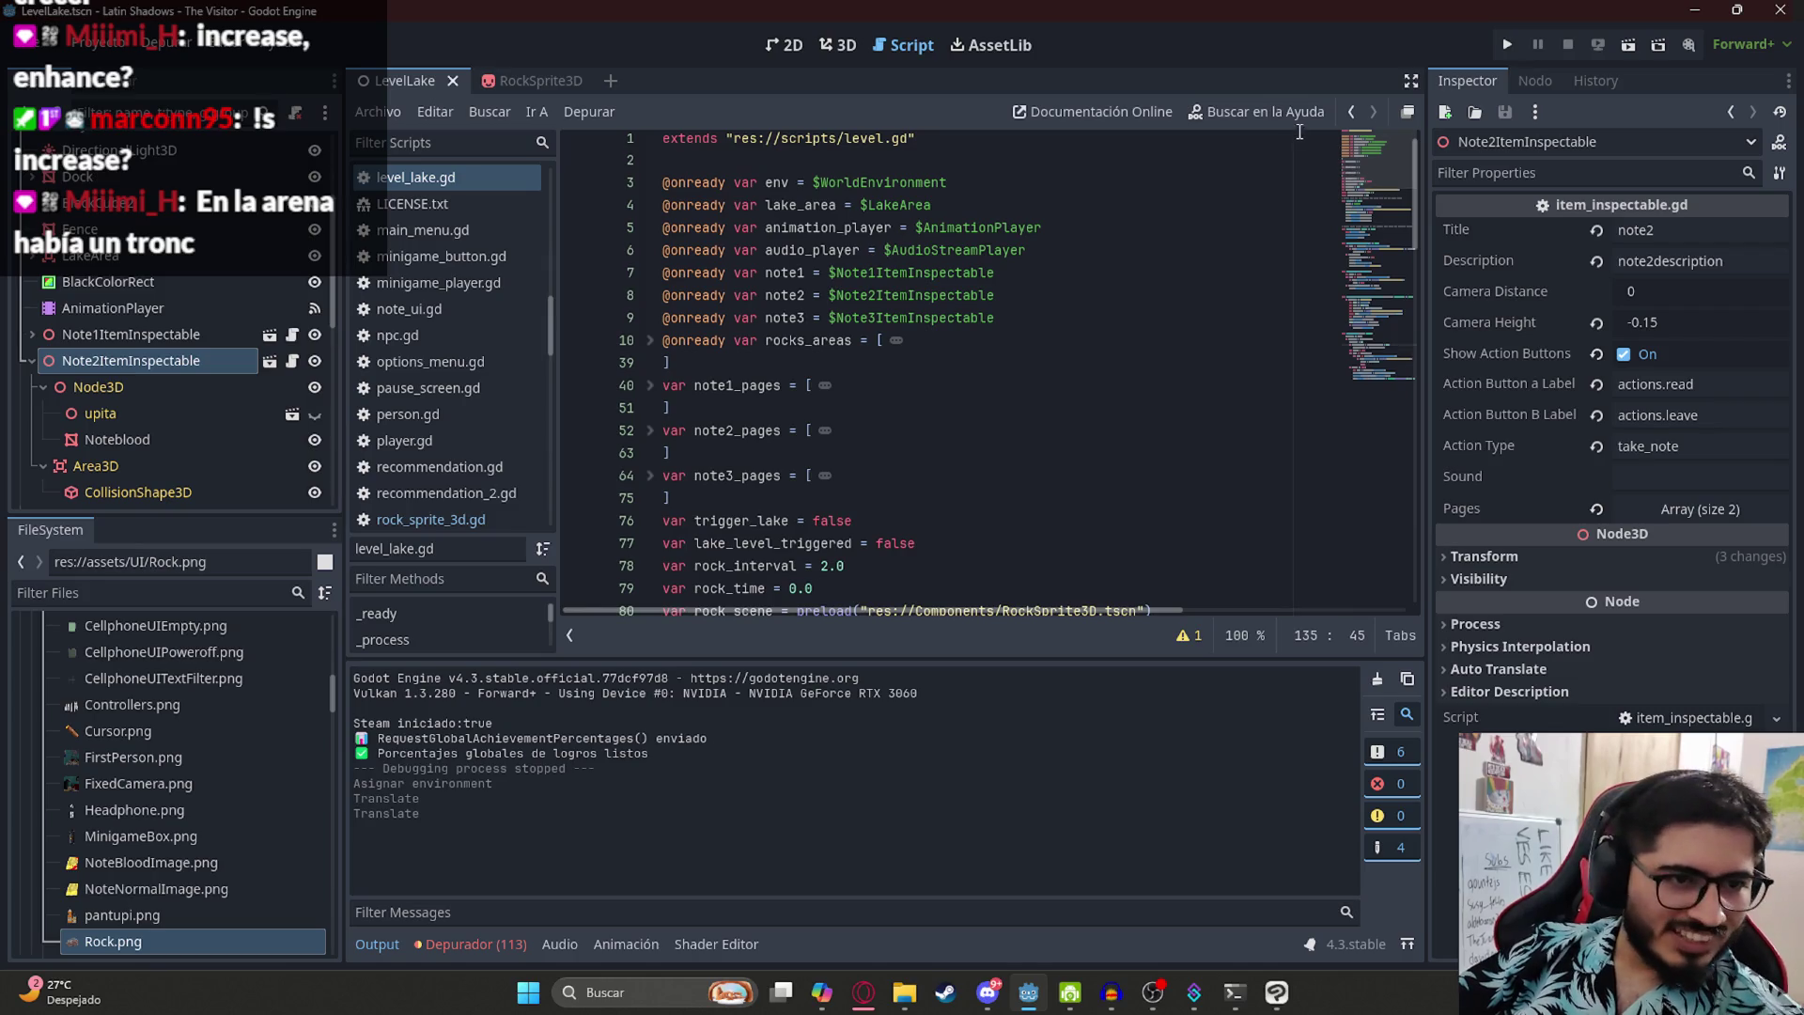
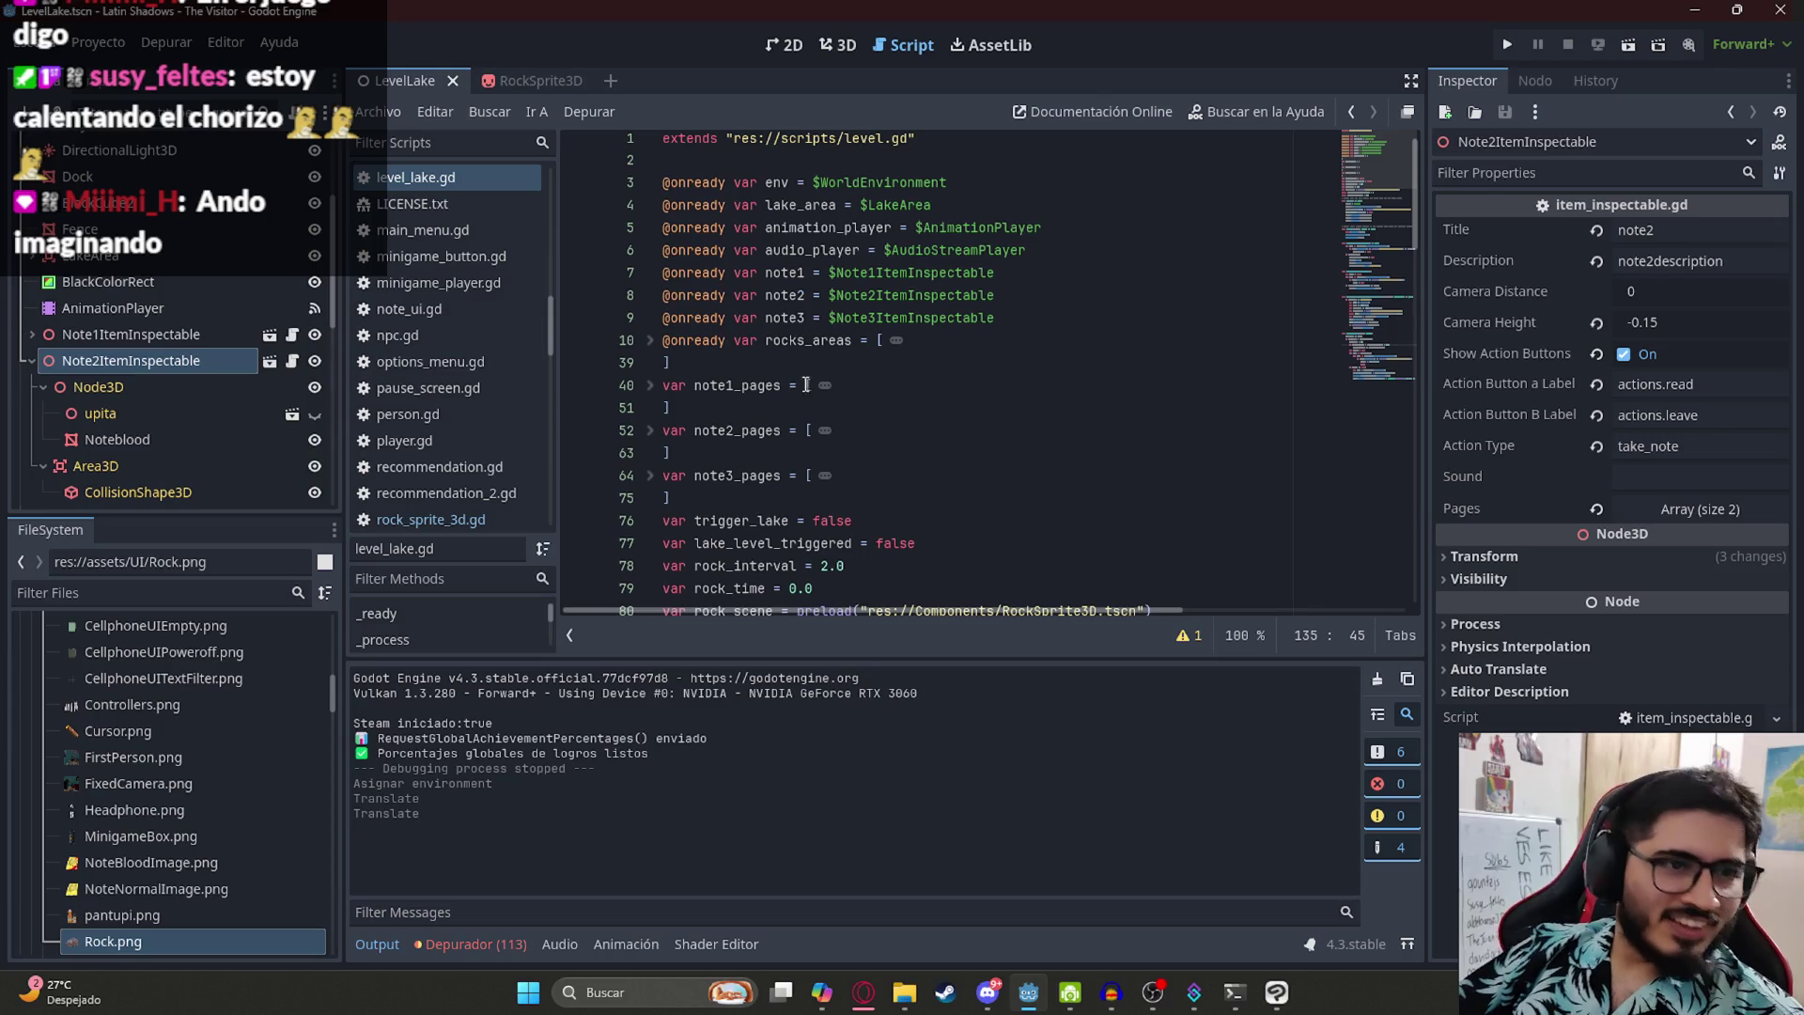
- Check the script near line 39 and the note3 line, then run the LevelLake scene
click(768, 354)
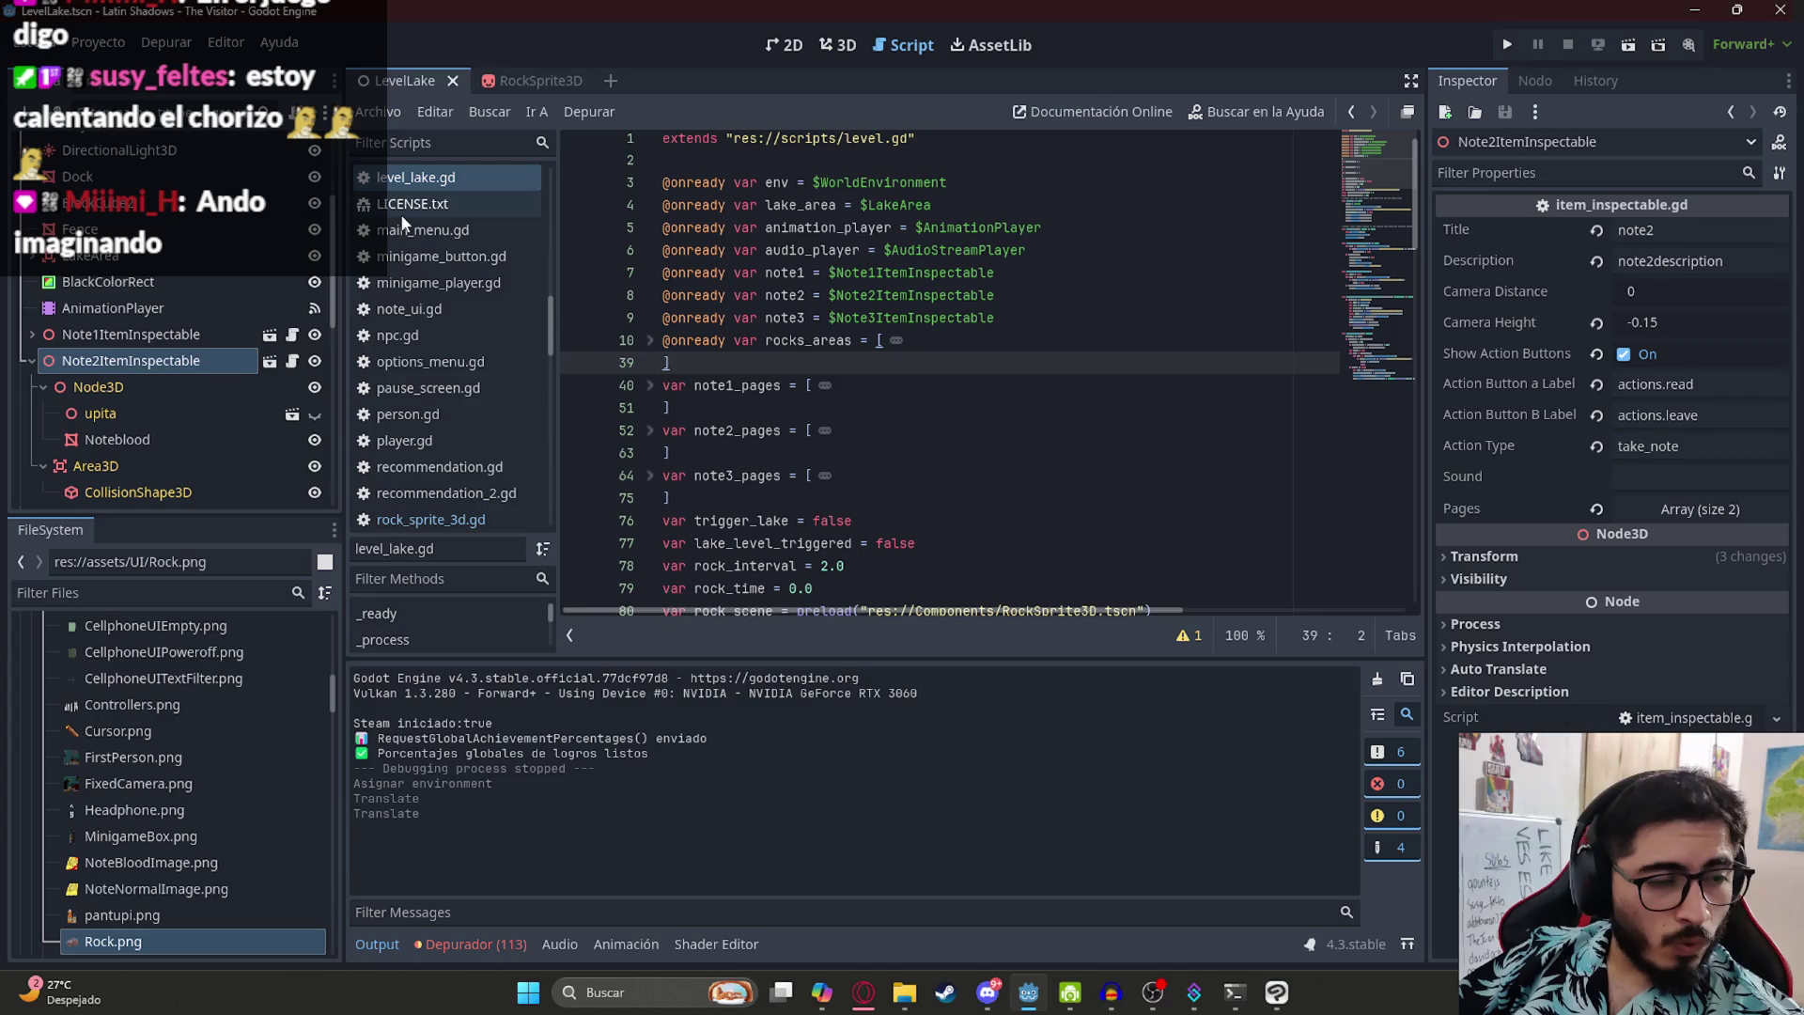
click(893, 317)
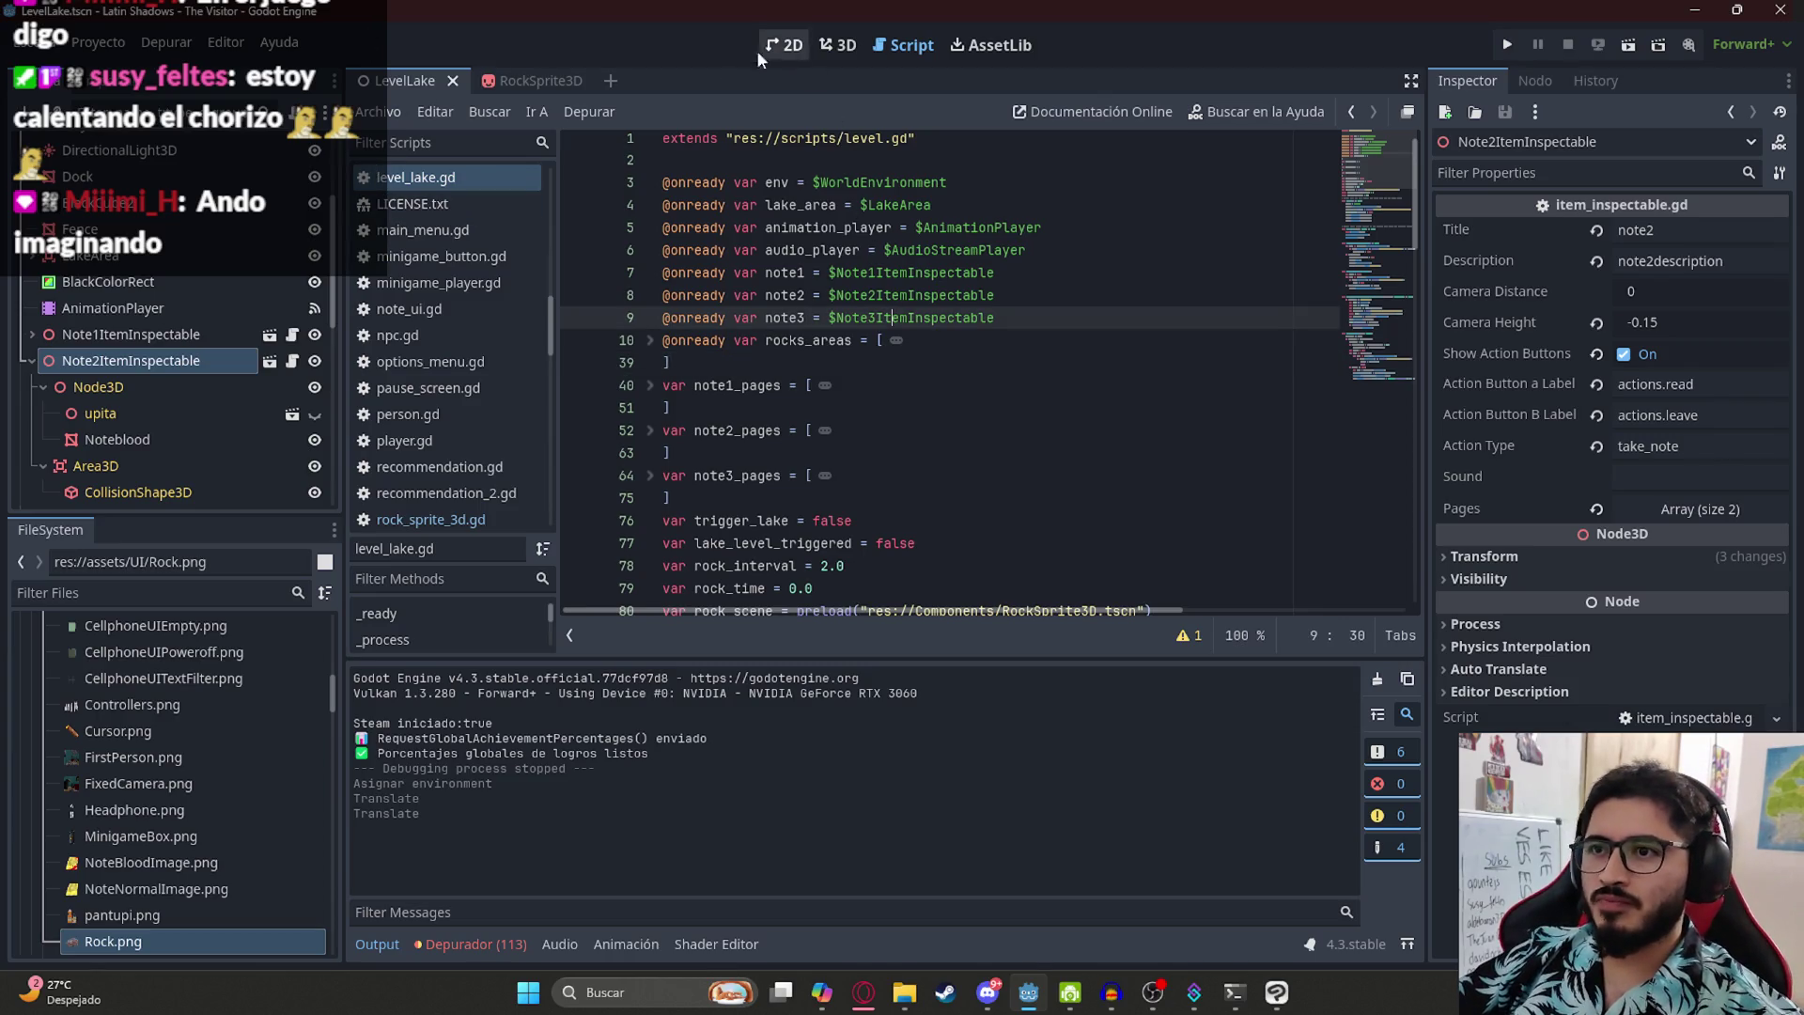
scroll(1353, 199, down, 5)
scroll(1353, 200, up, 5)
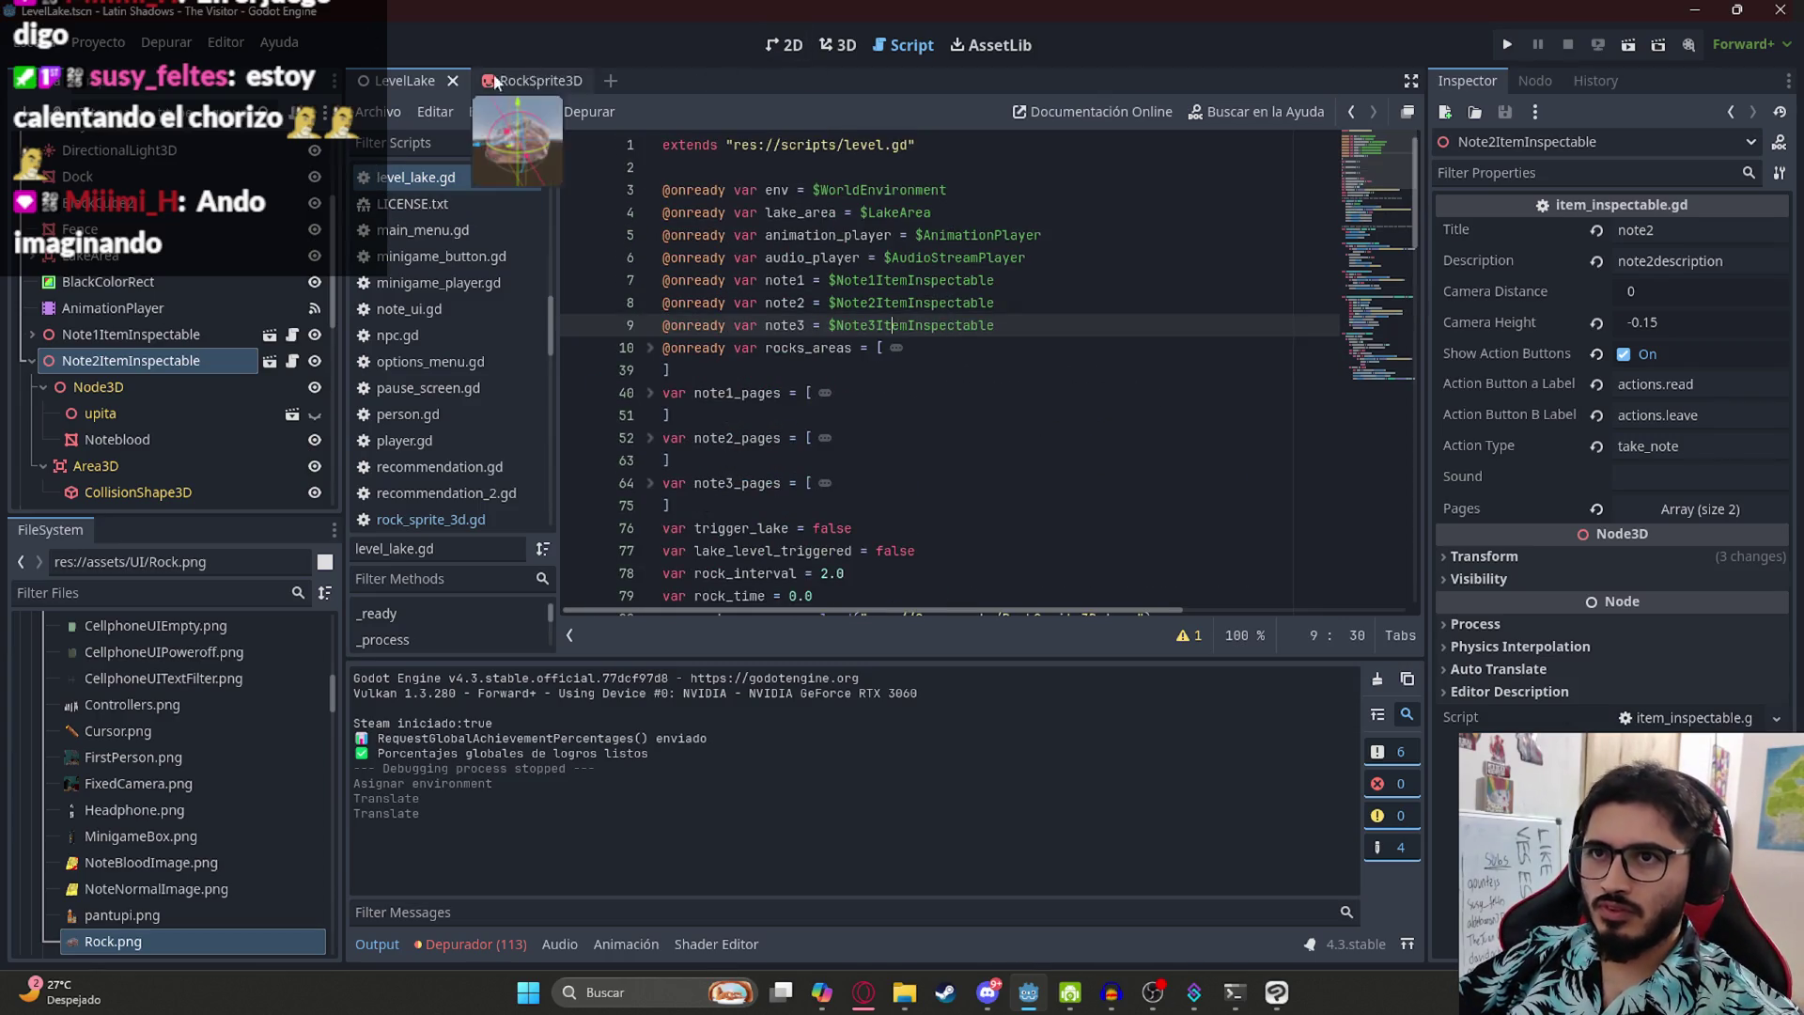
right_click(395, 81)
click(451, 237)
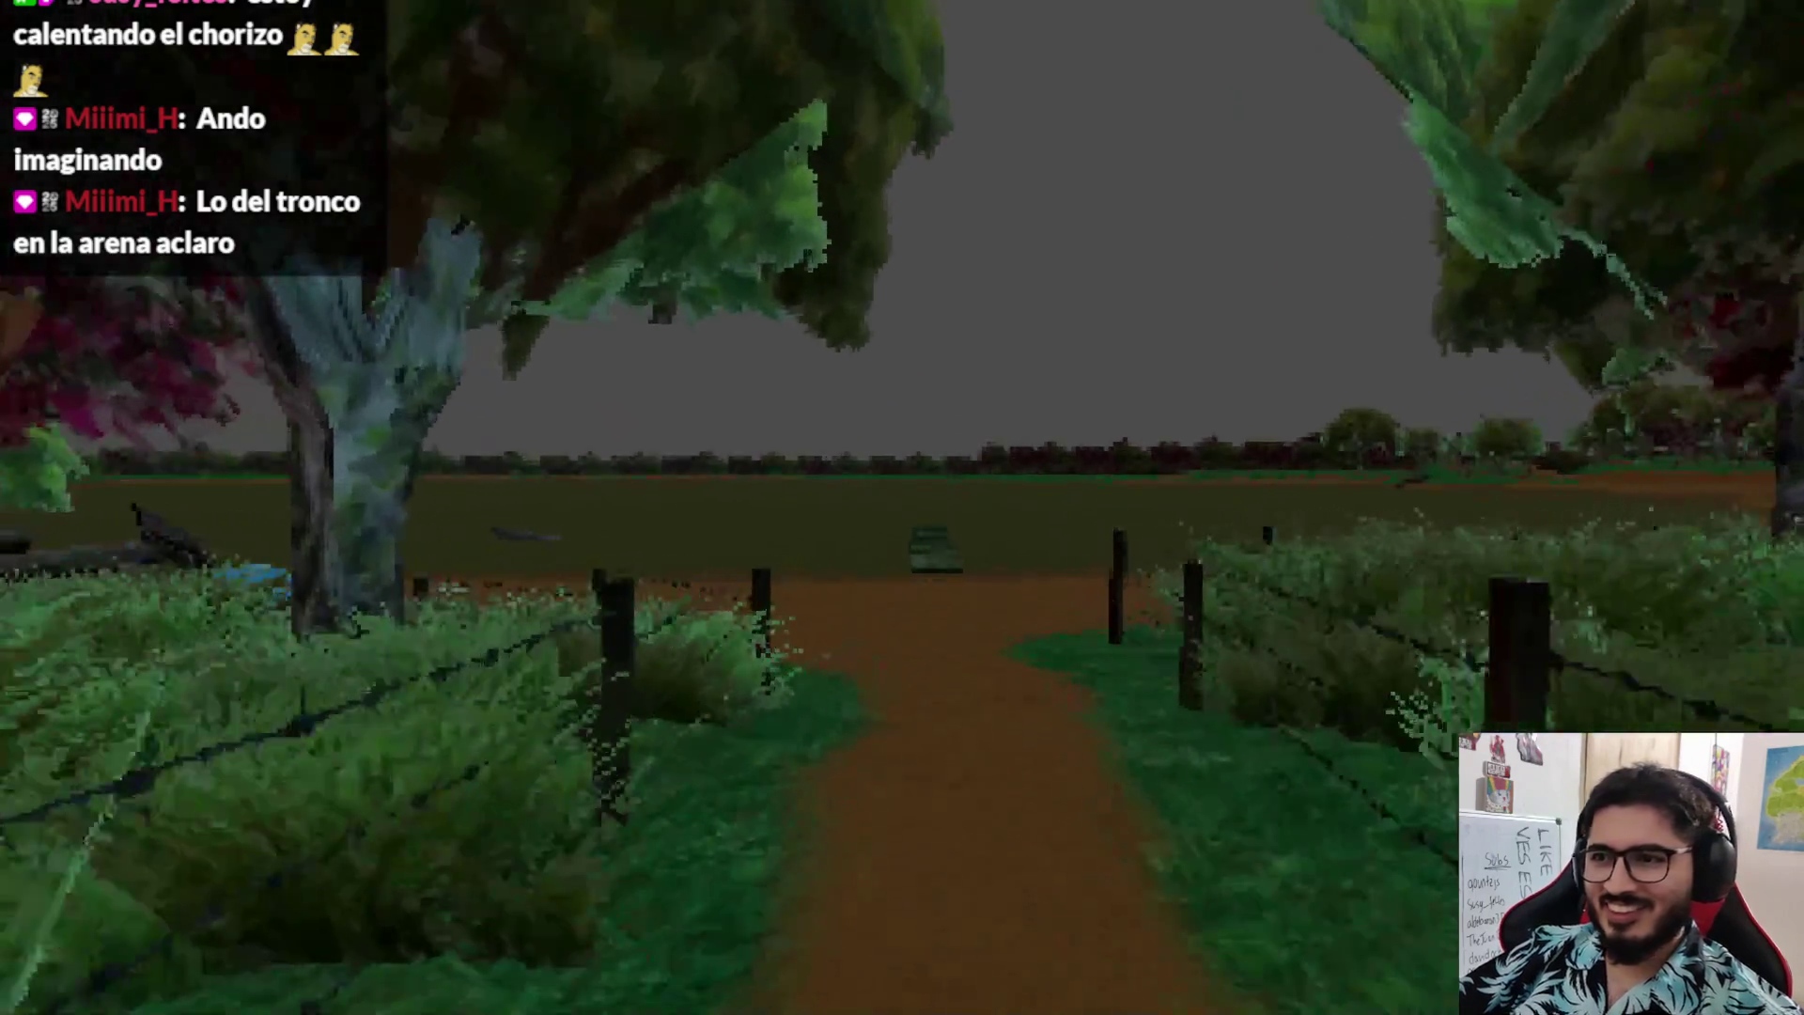
- Walk the player along the dirt path past the log to the large rock, then quit the game
key(w)
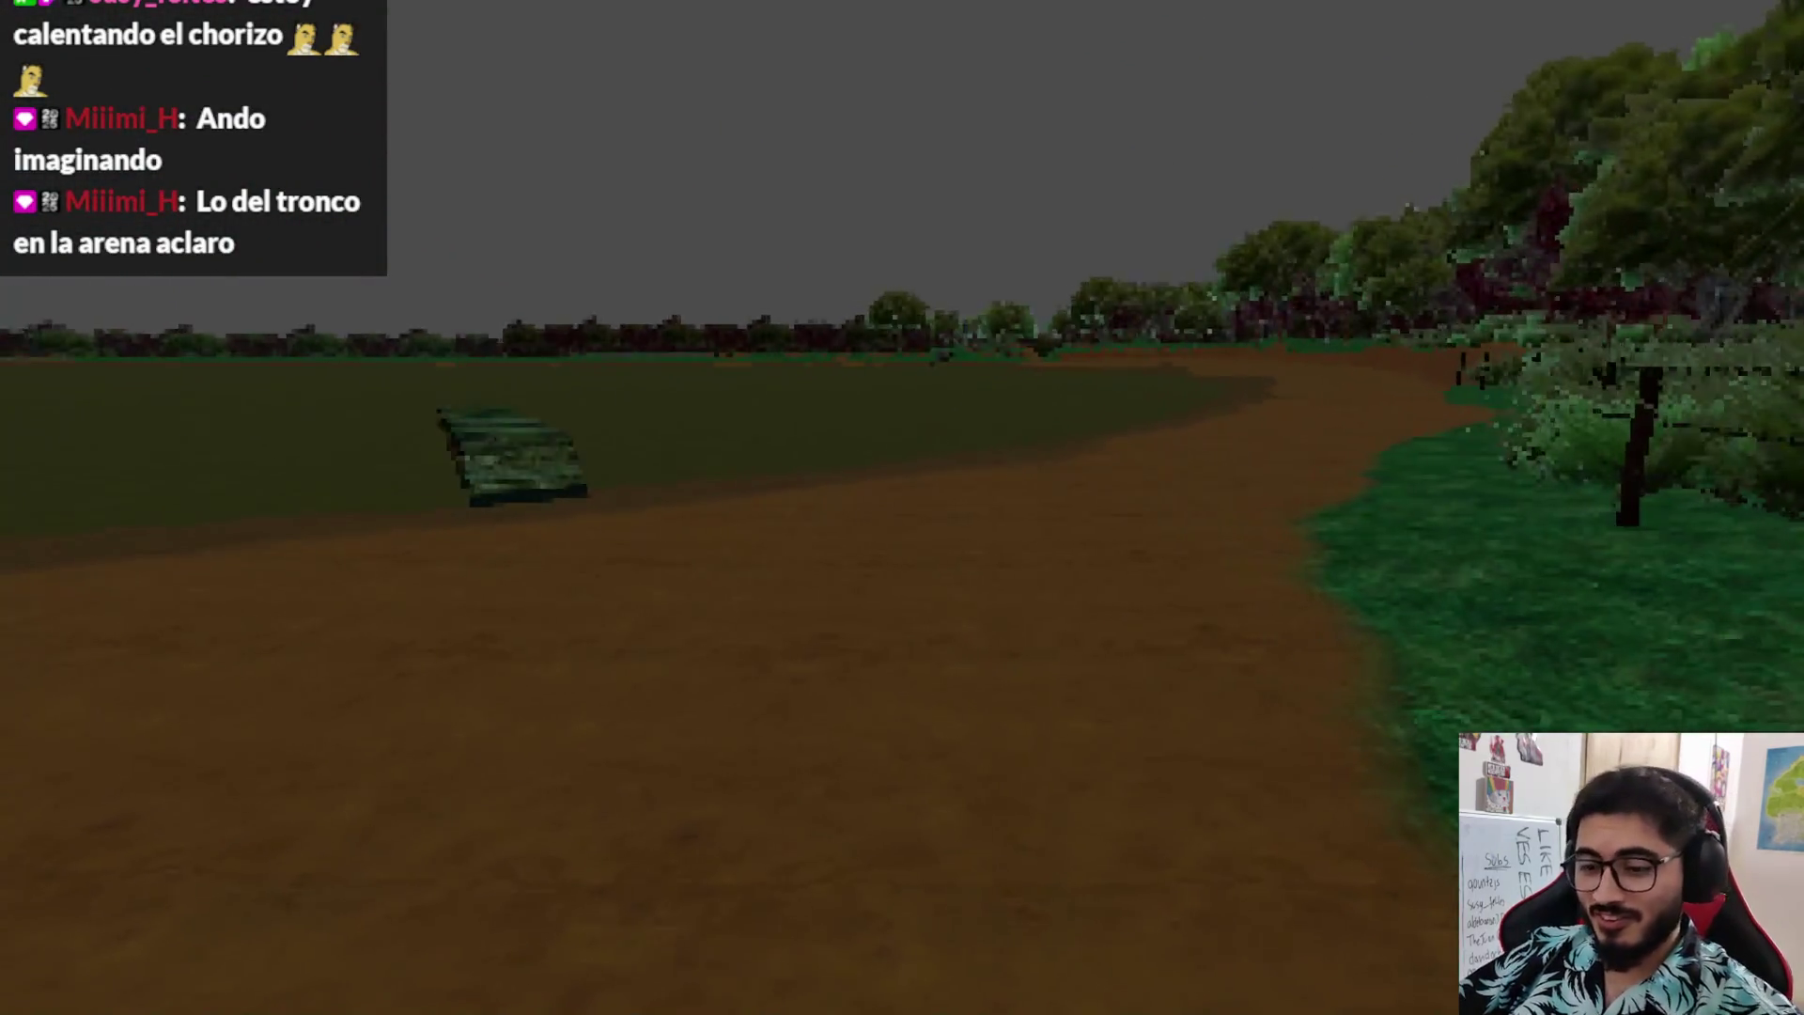
key(w)
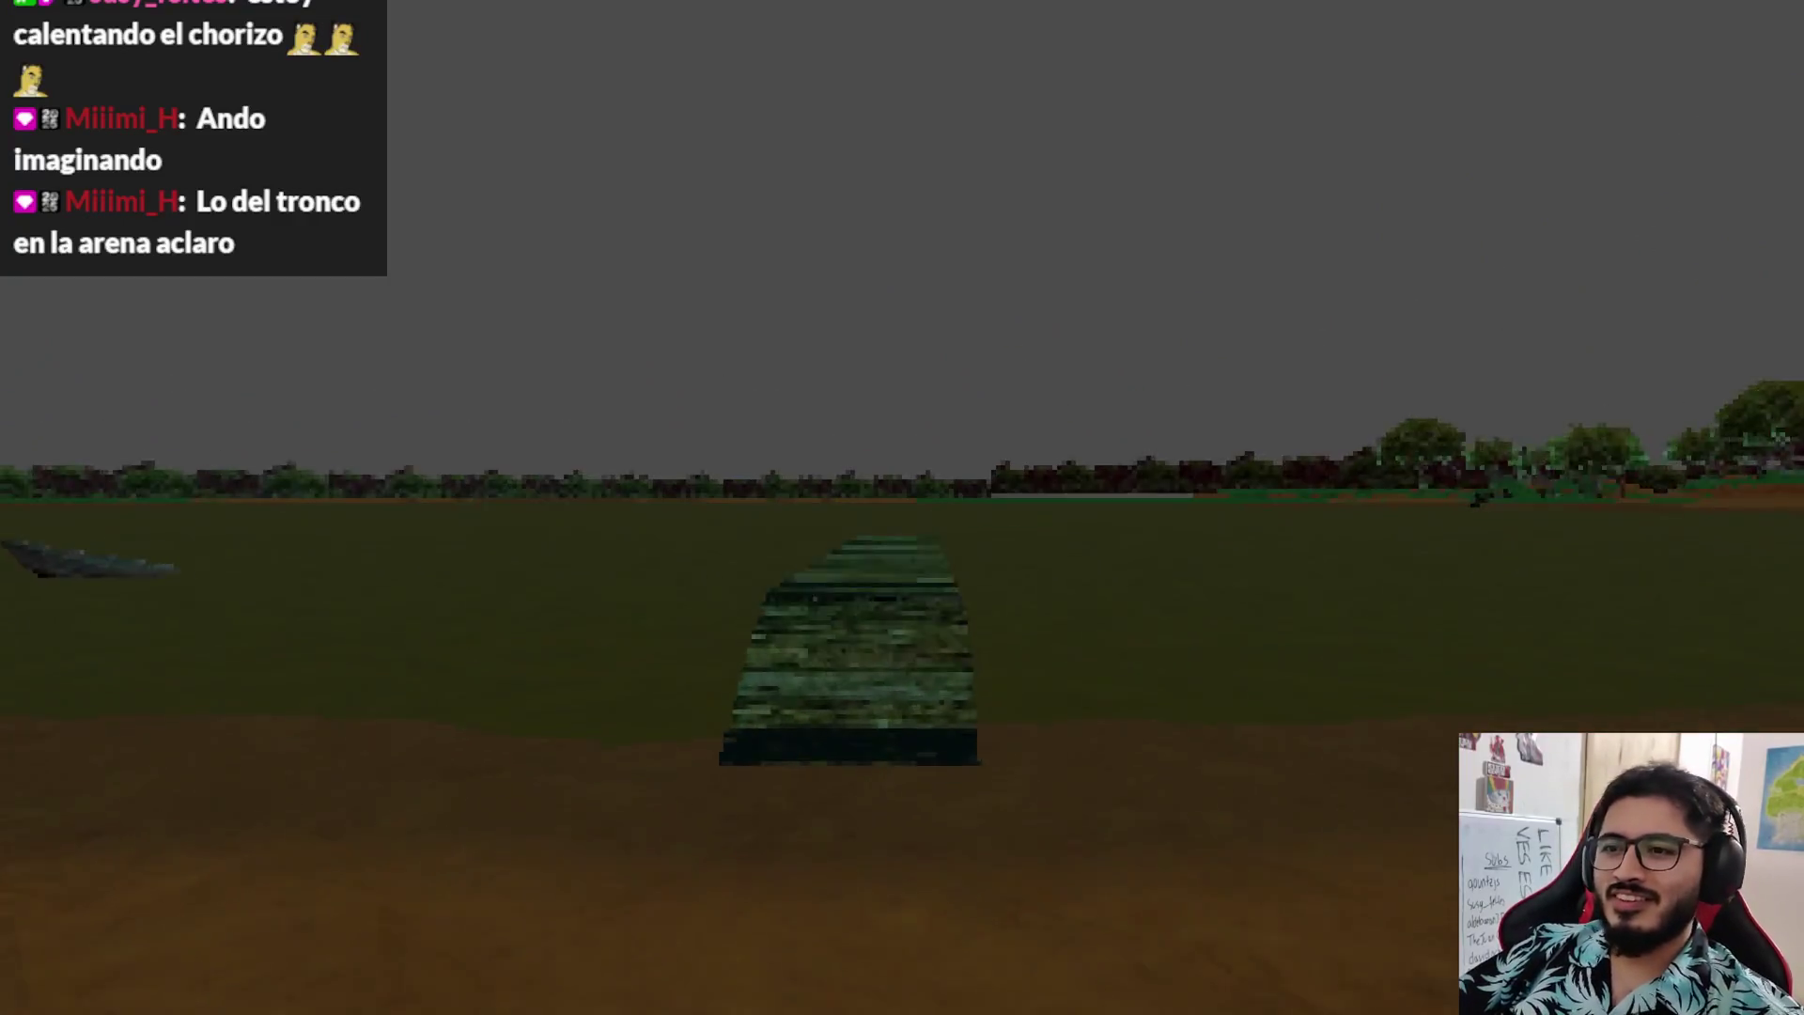
key(w)
key(w)
key(w)
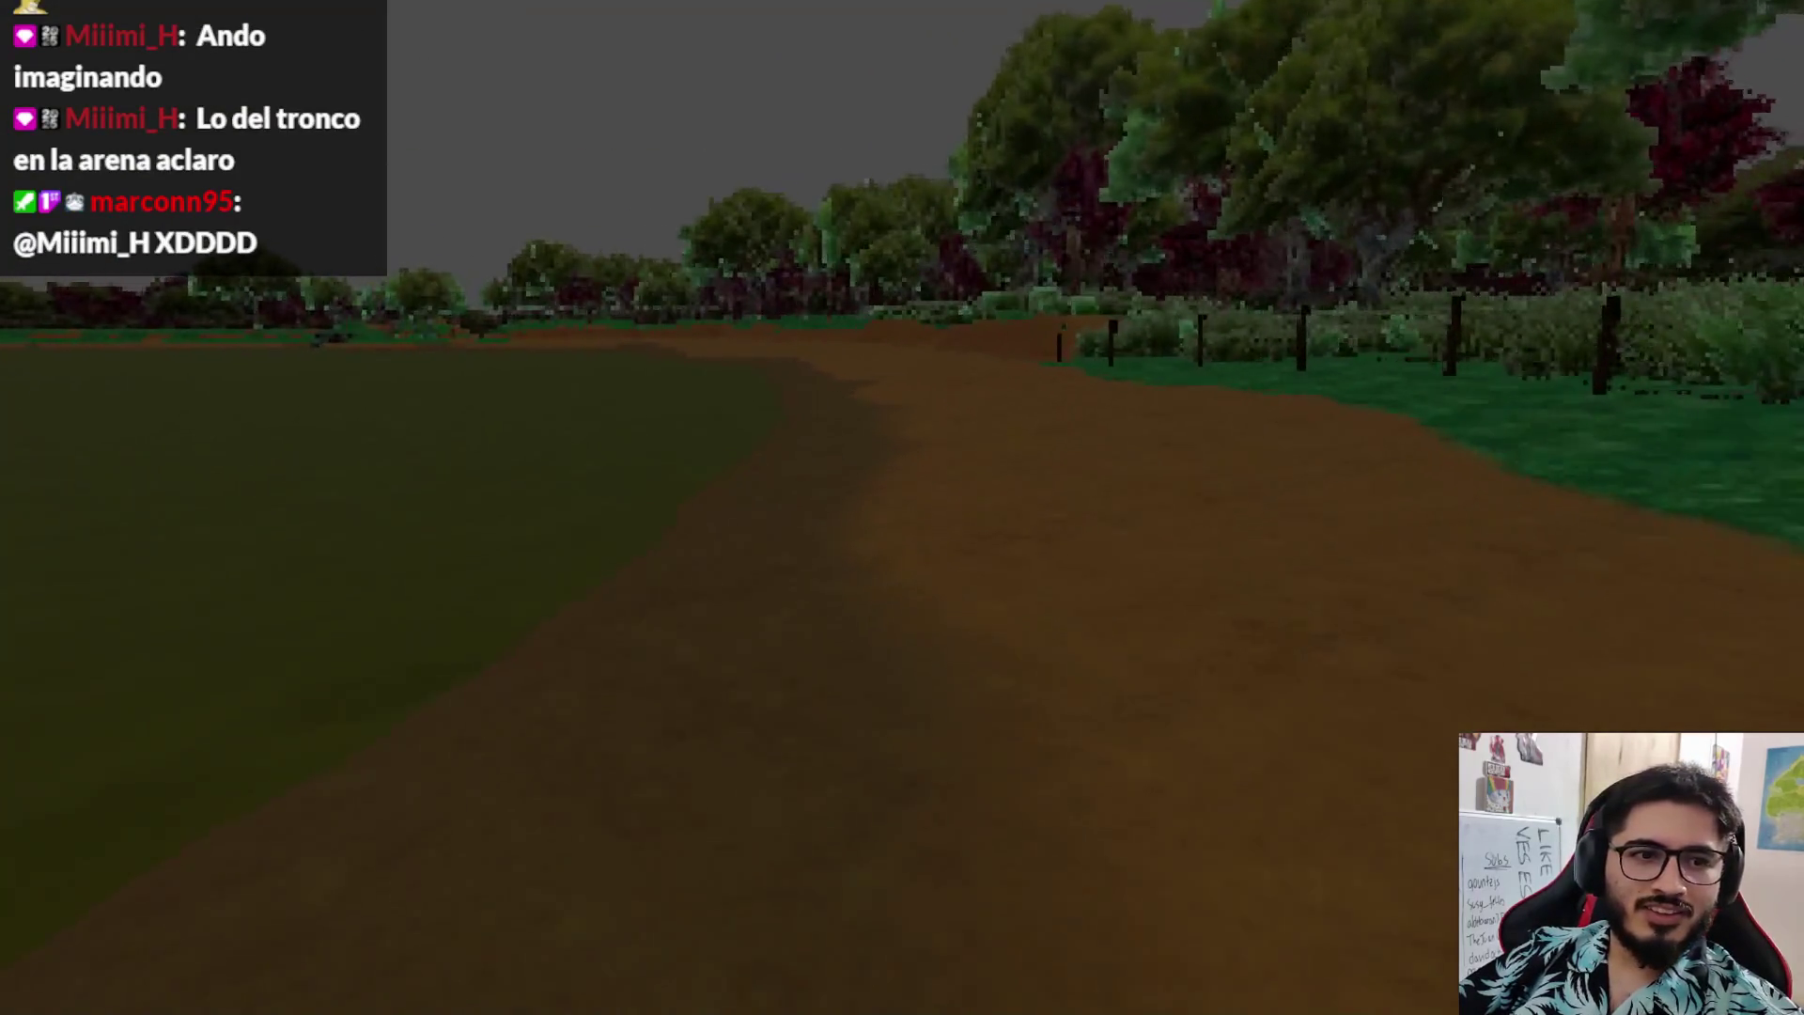
key(w)
key(w)
key(w)
key(w)
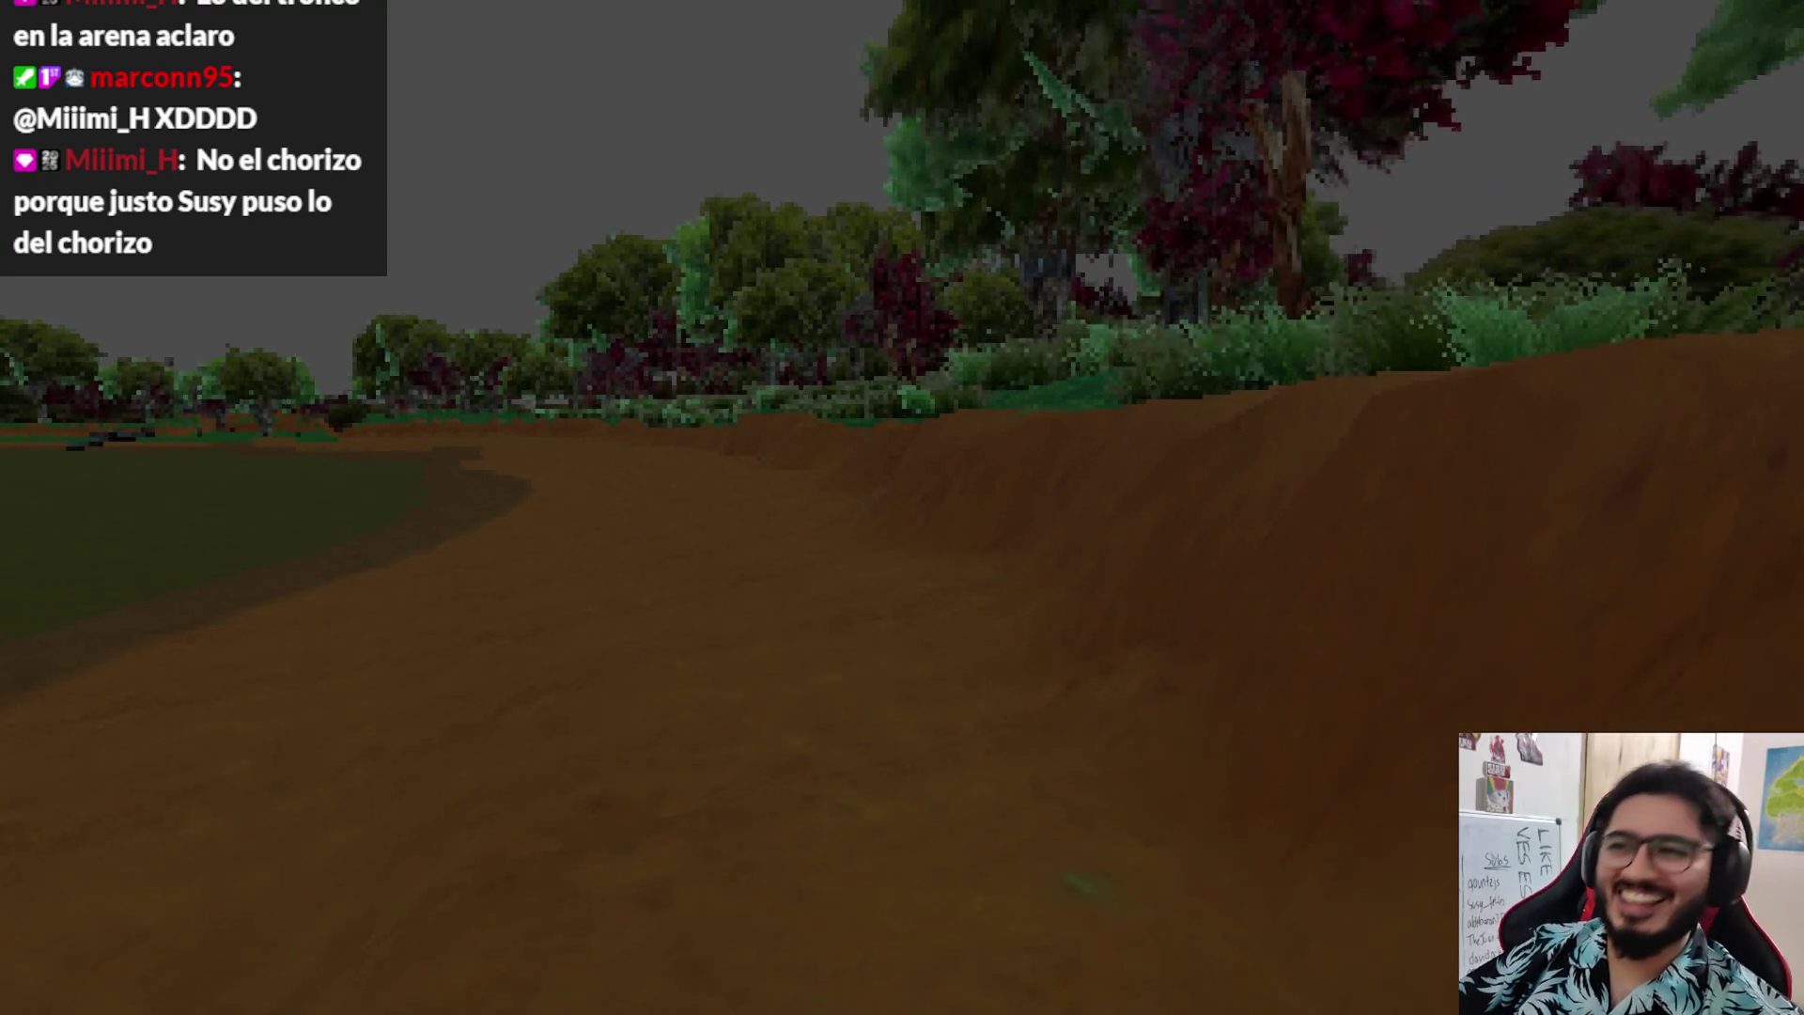
key(w)
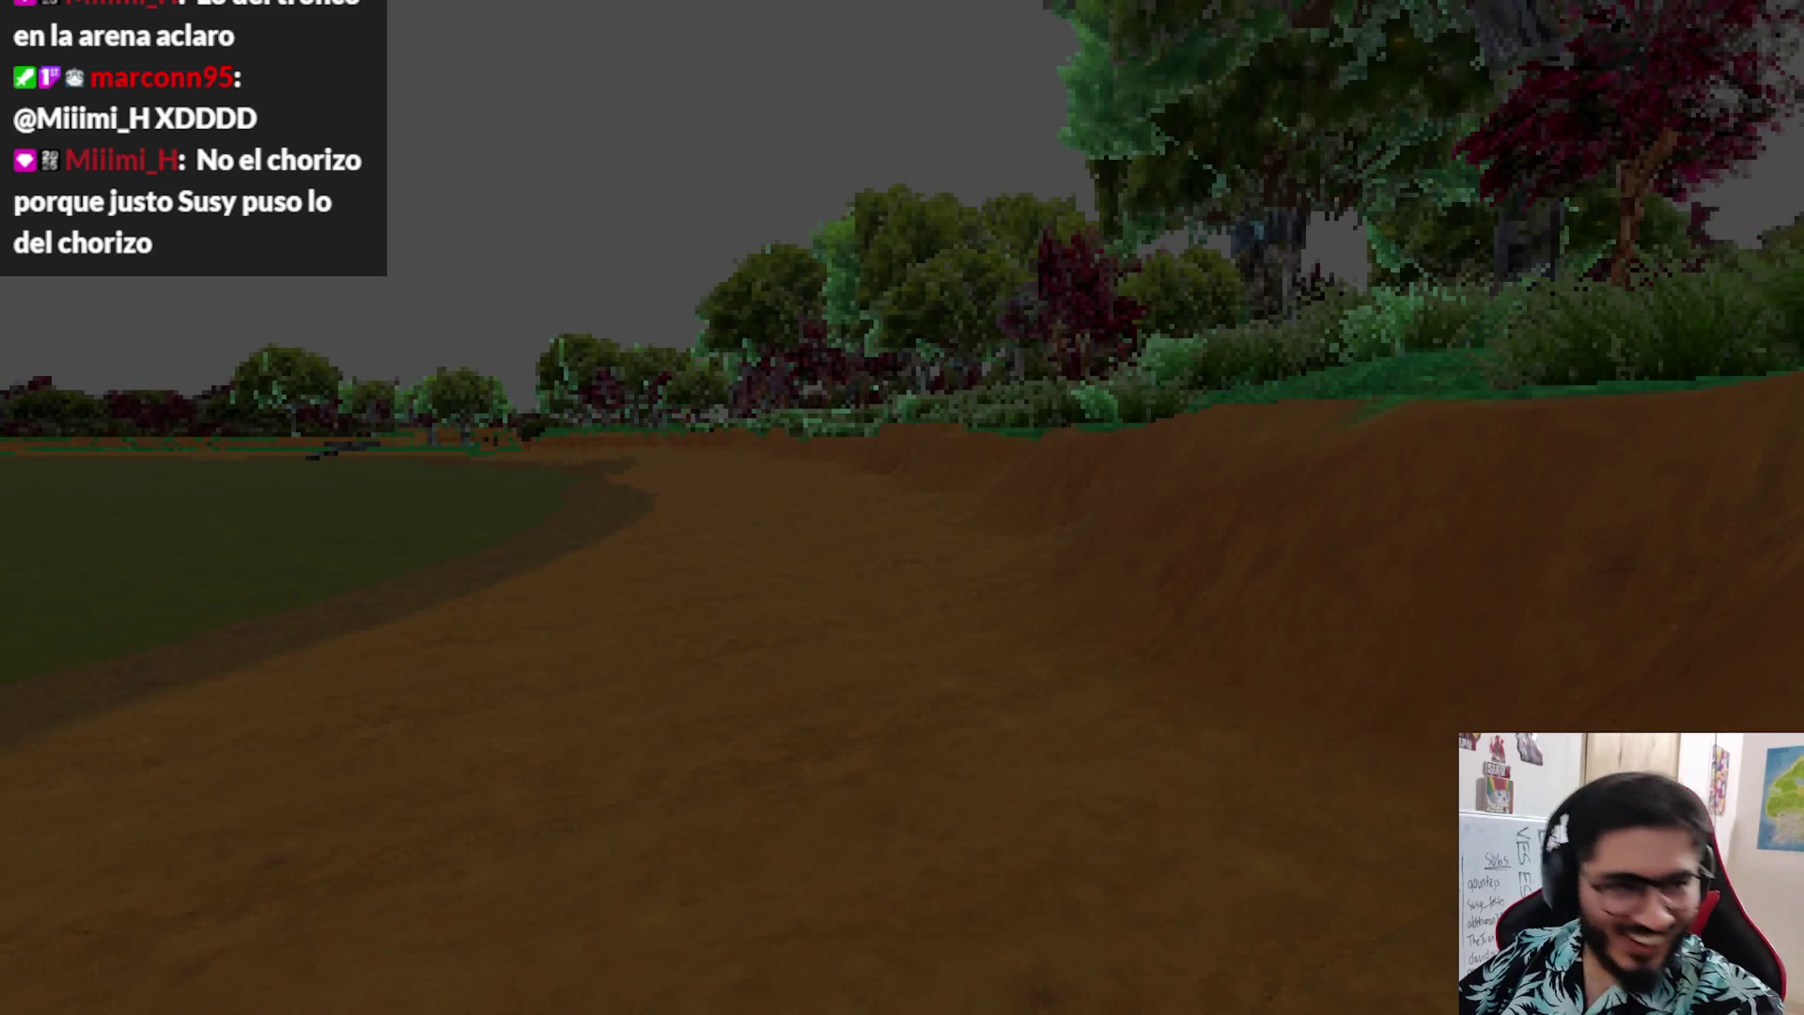
key(w)
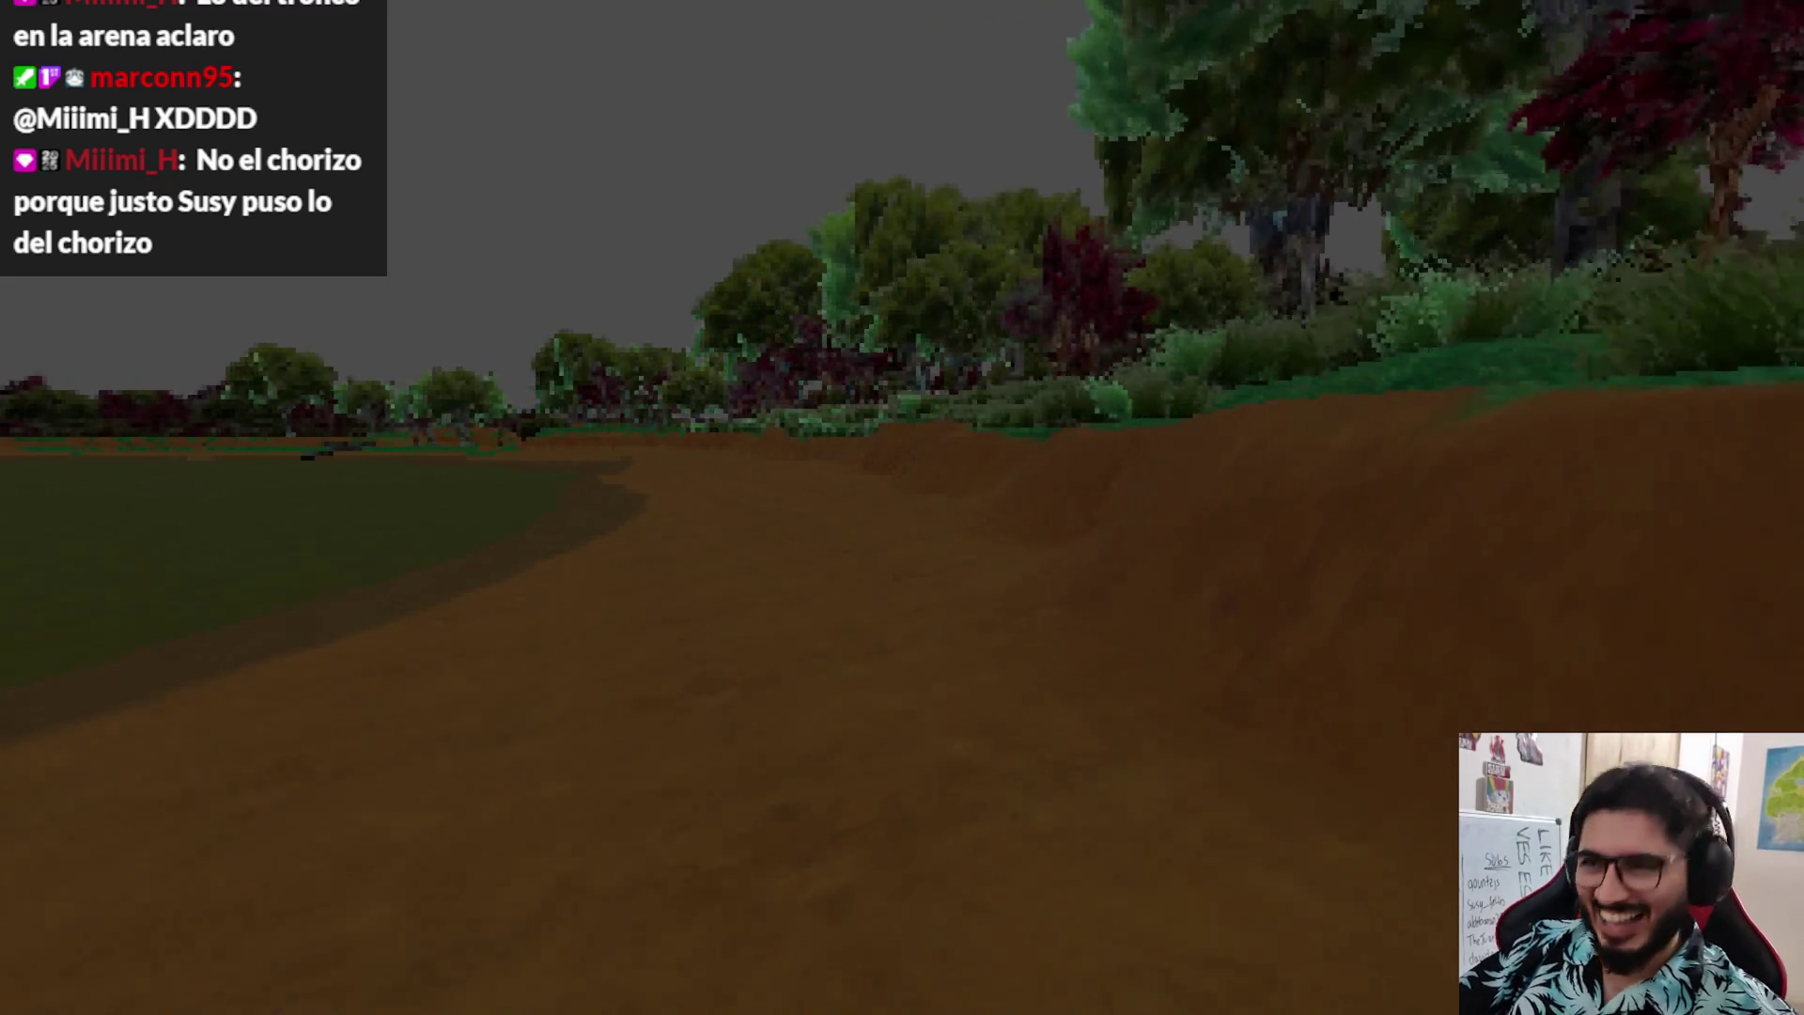
key(w)
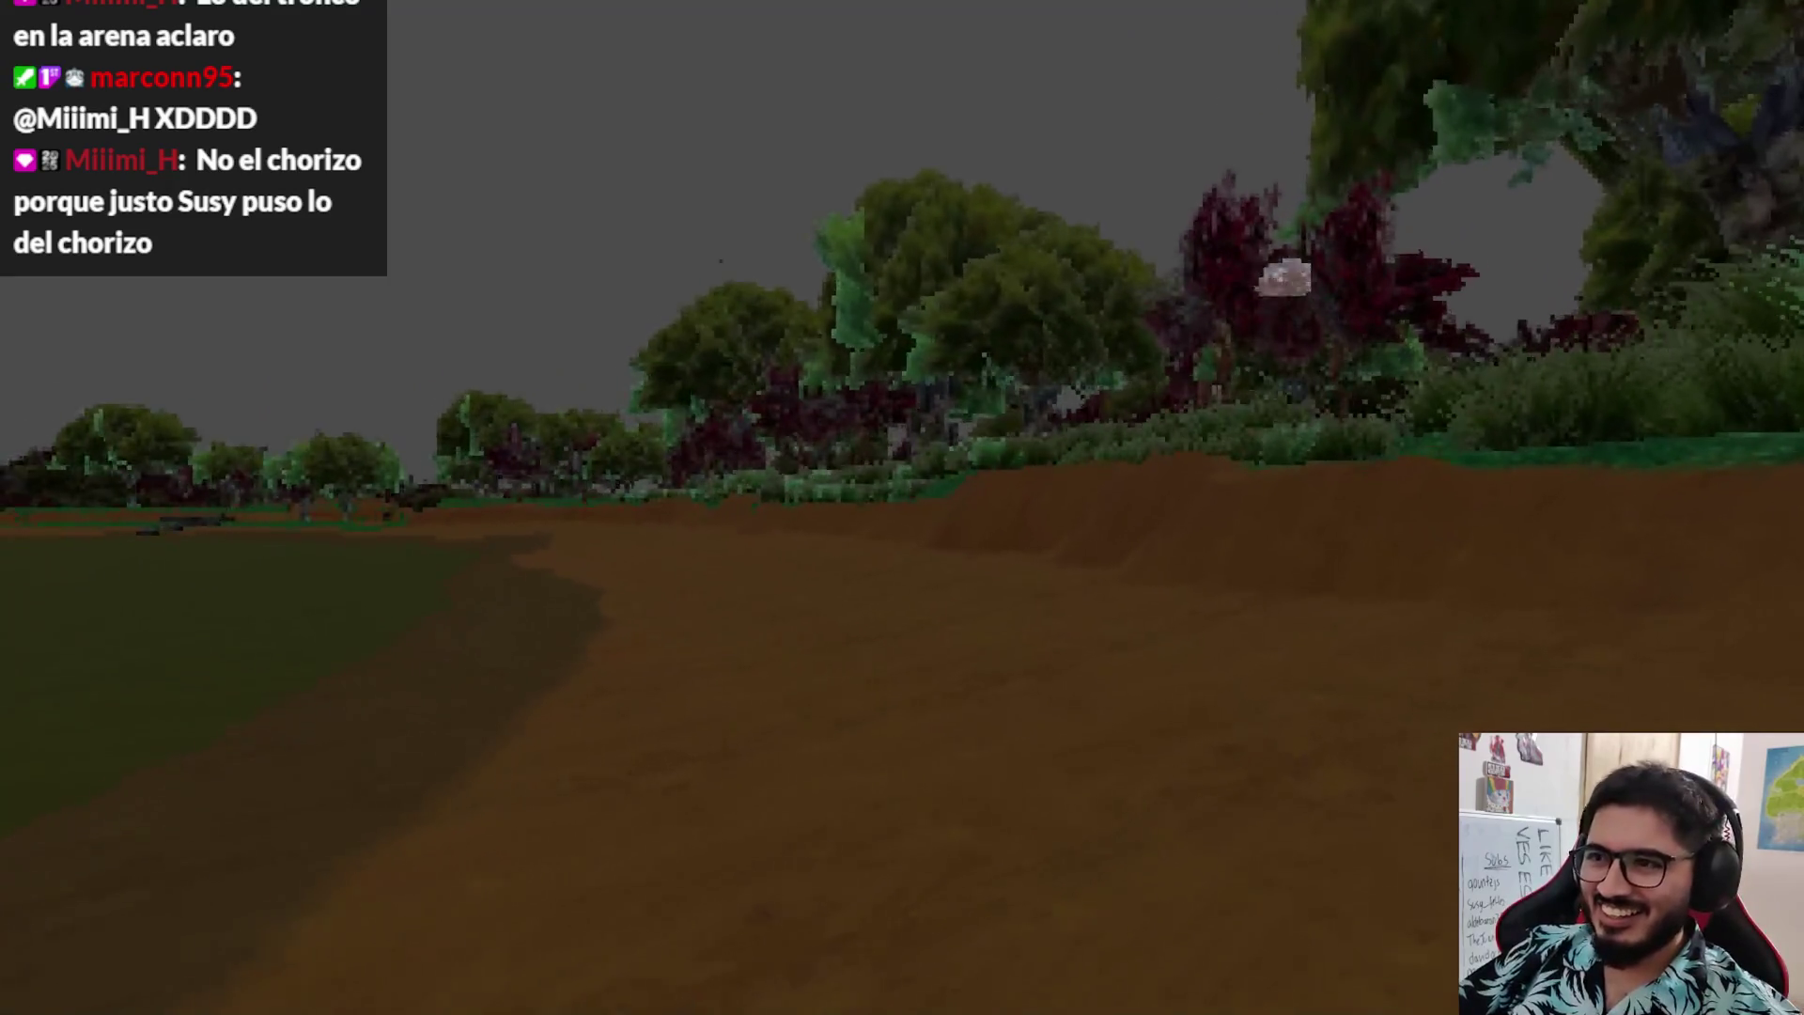
key(w)
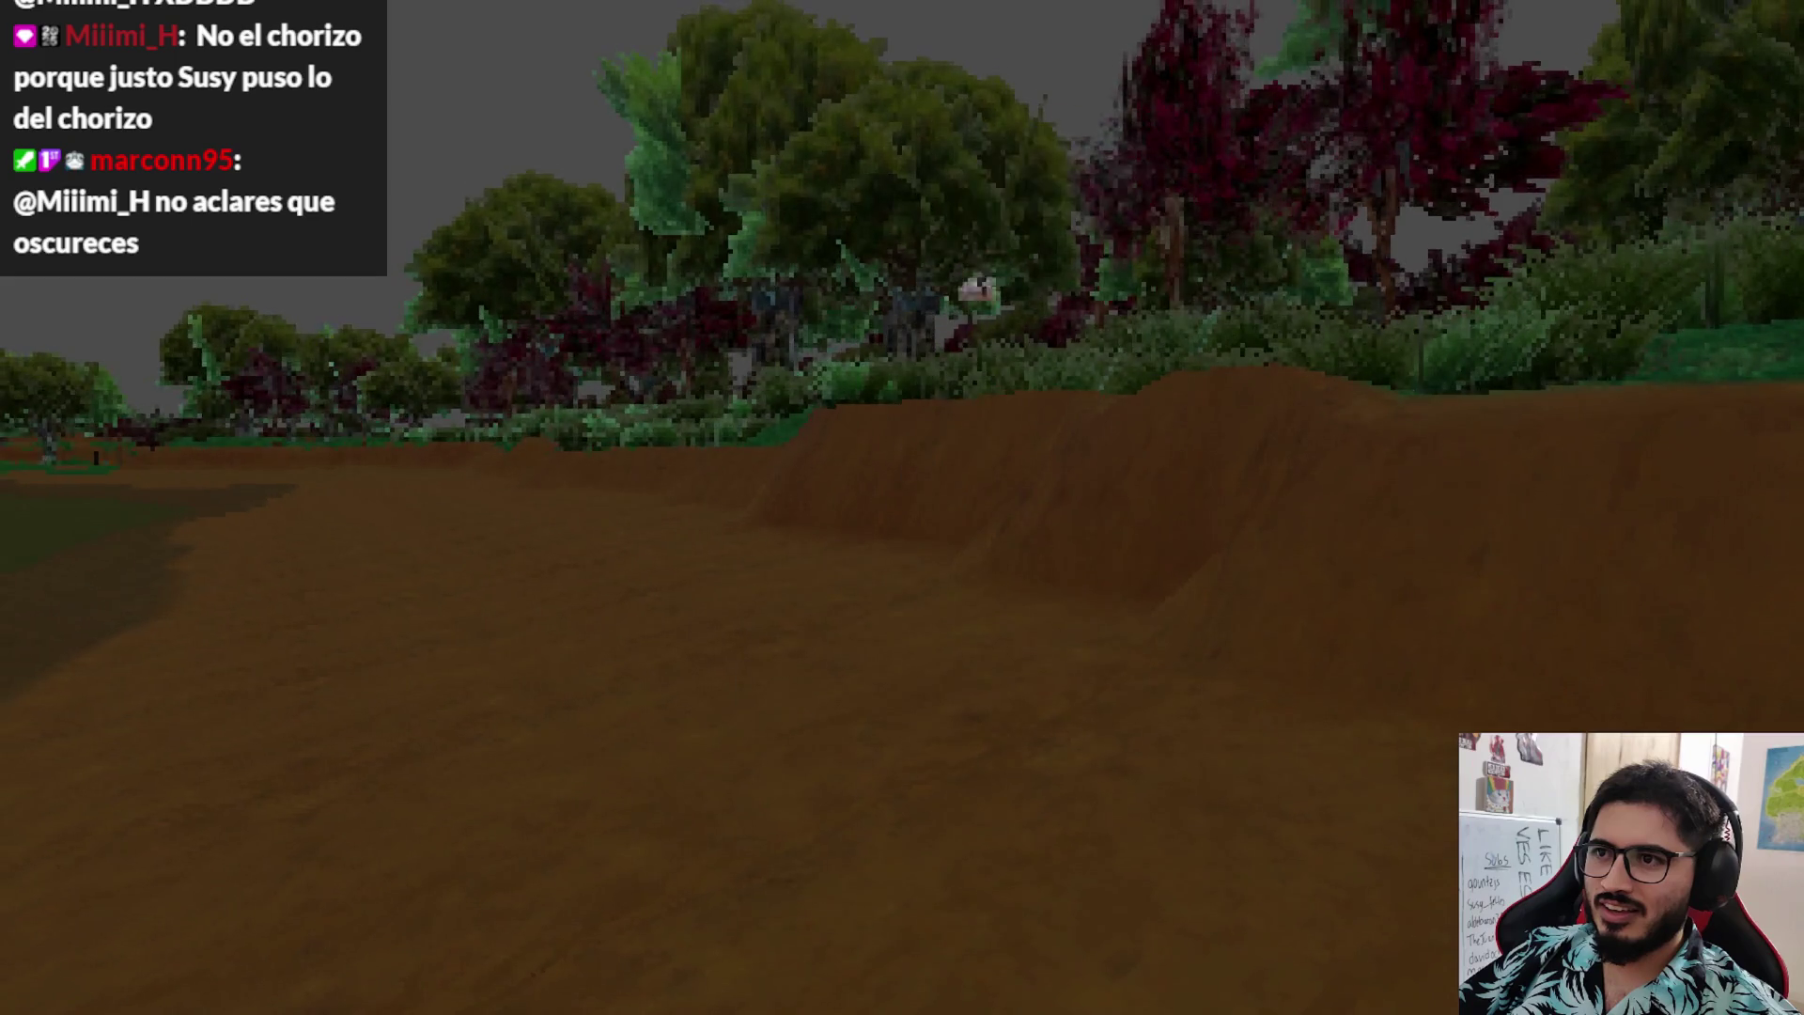
key(Escape)
click(912, 731)
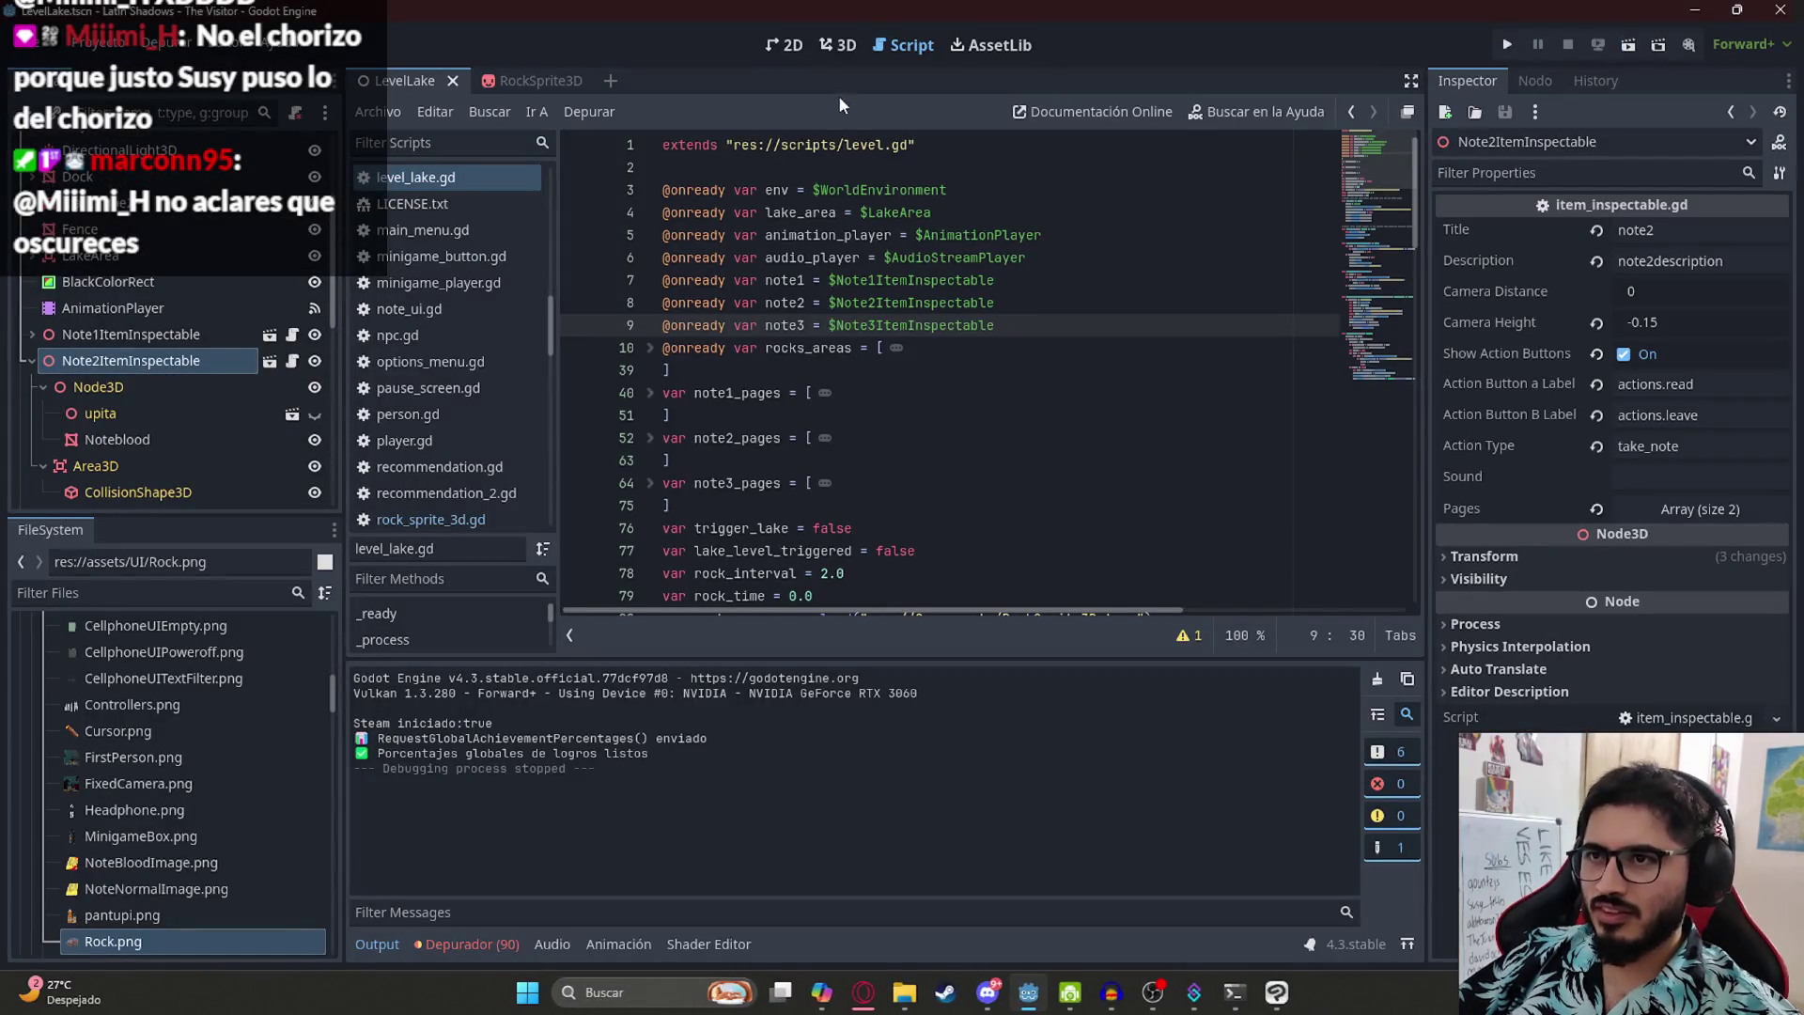
- Move the rock_interval check under 'if marker != null:' in process_rocks and rerun the scene
drag(1373, 255, 1356, 375)
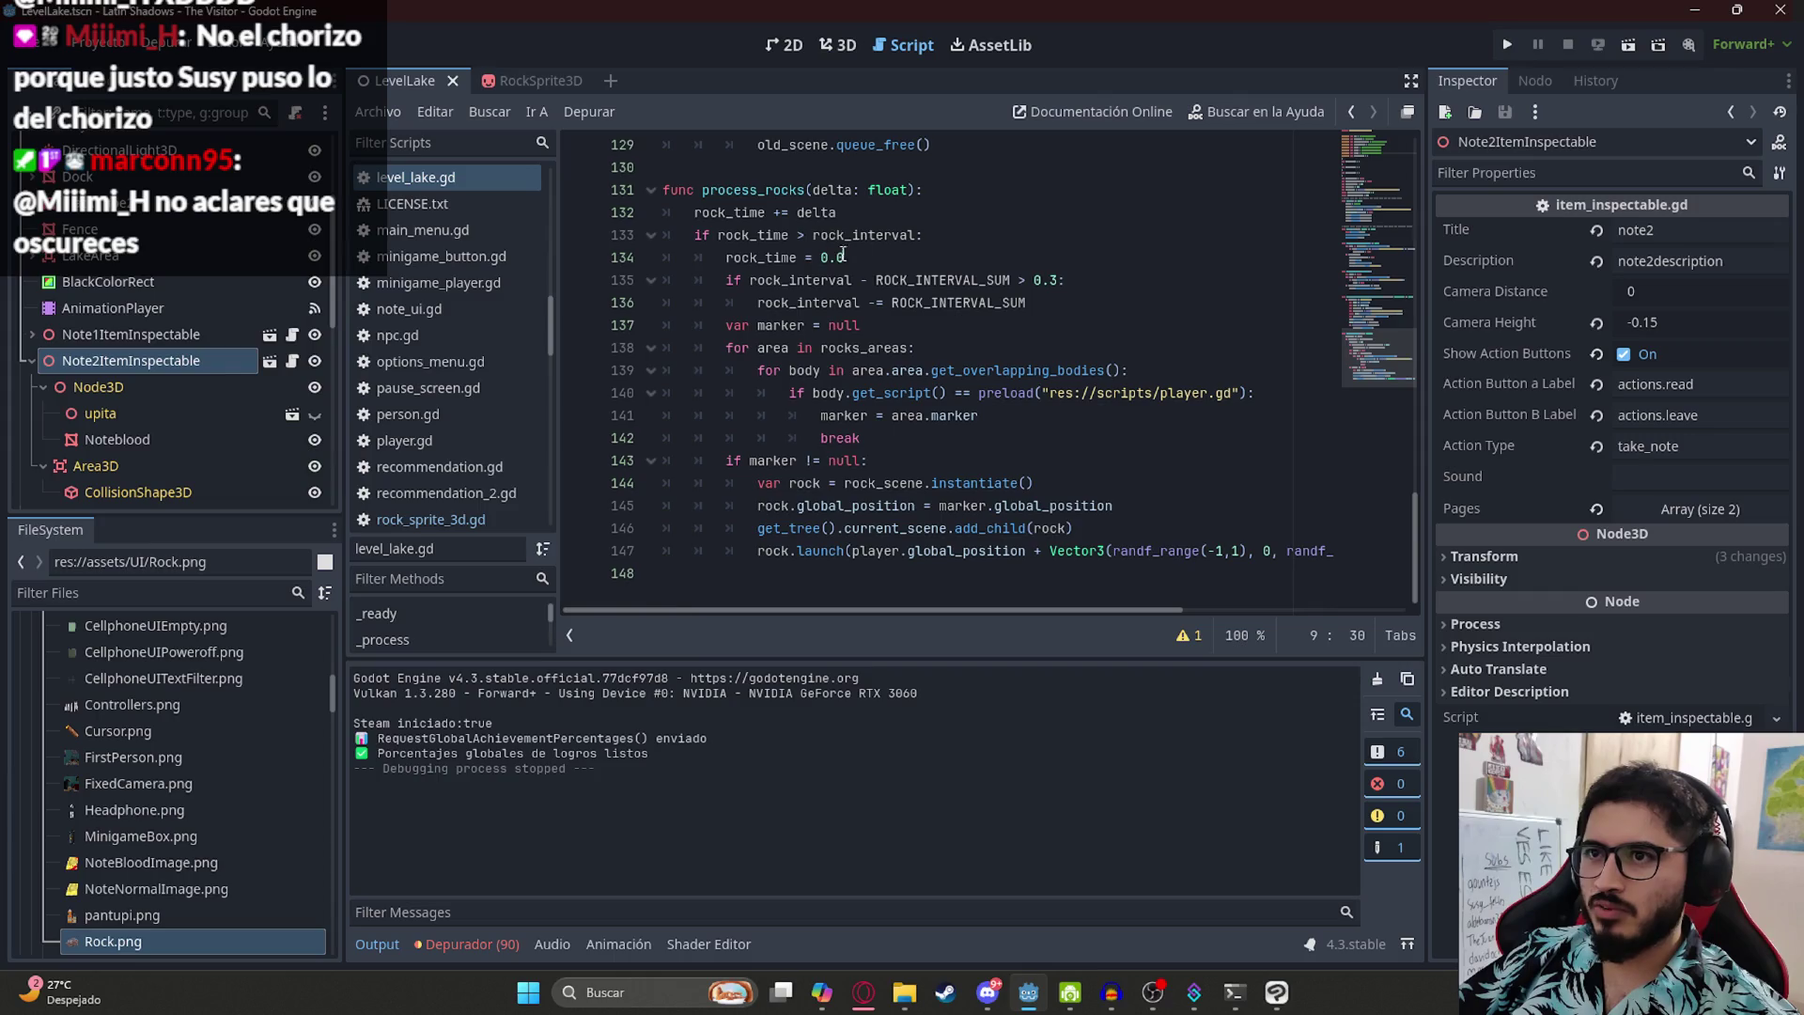
drag(1073, 316, 740, 290)
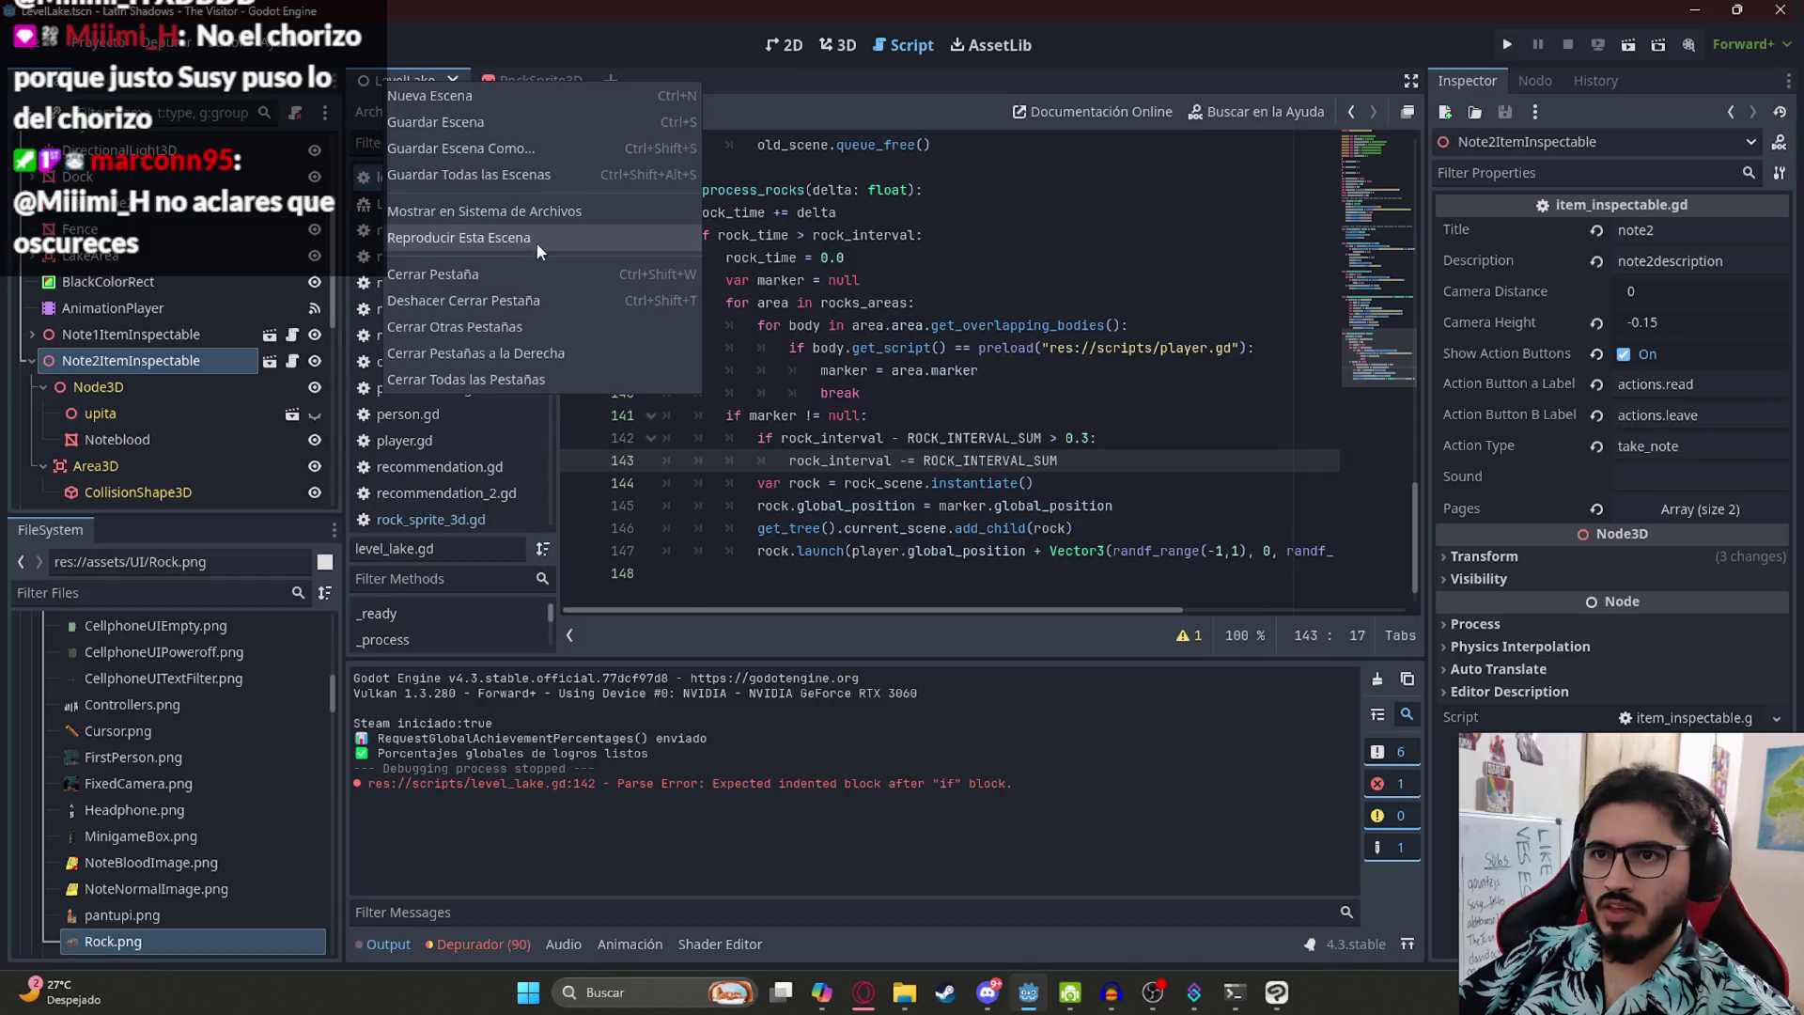
click(541, 238)
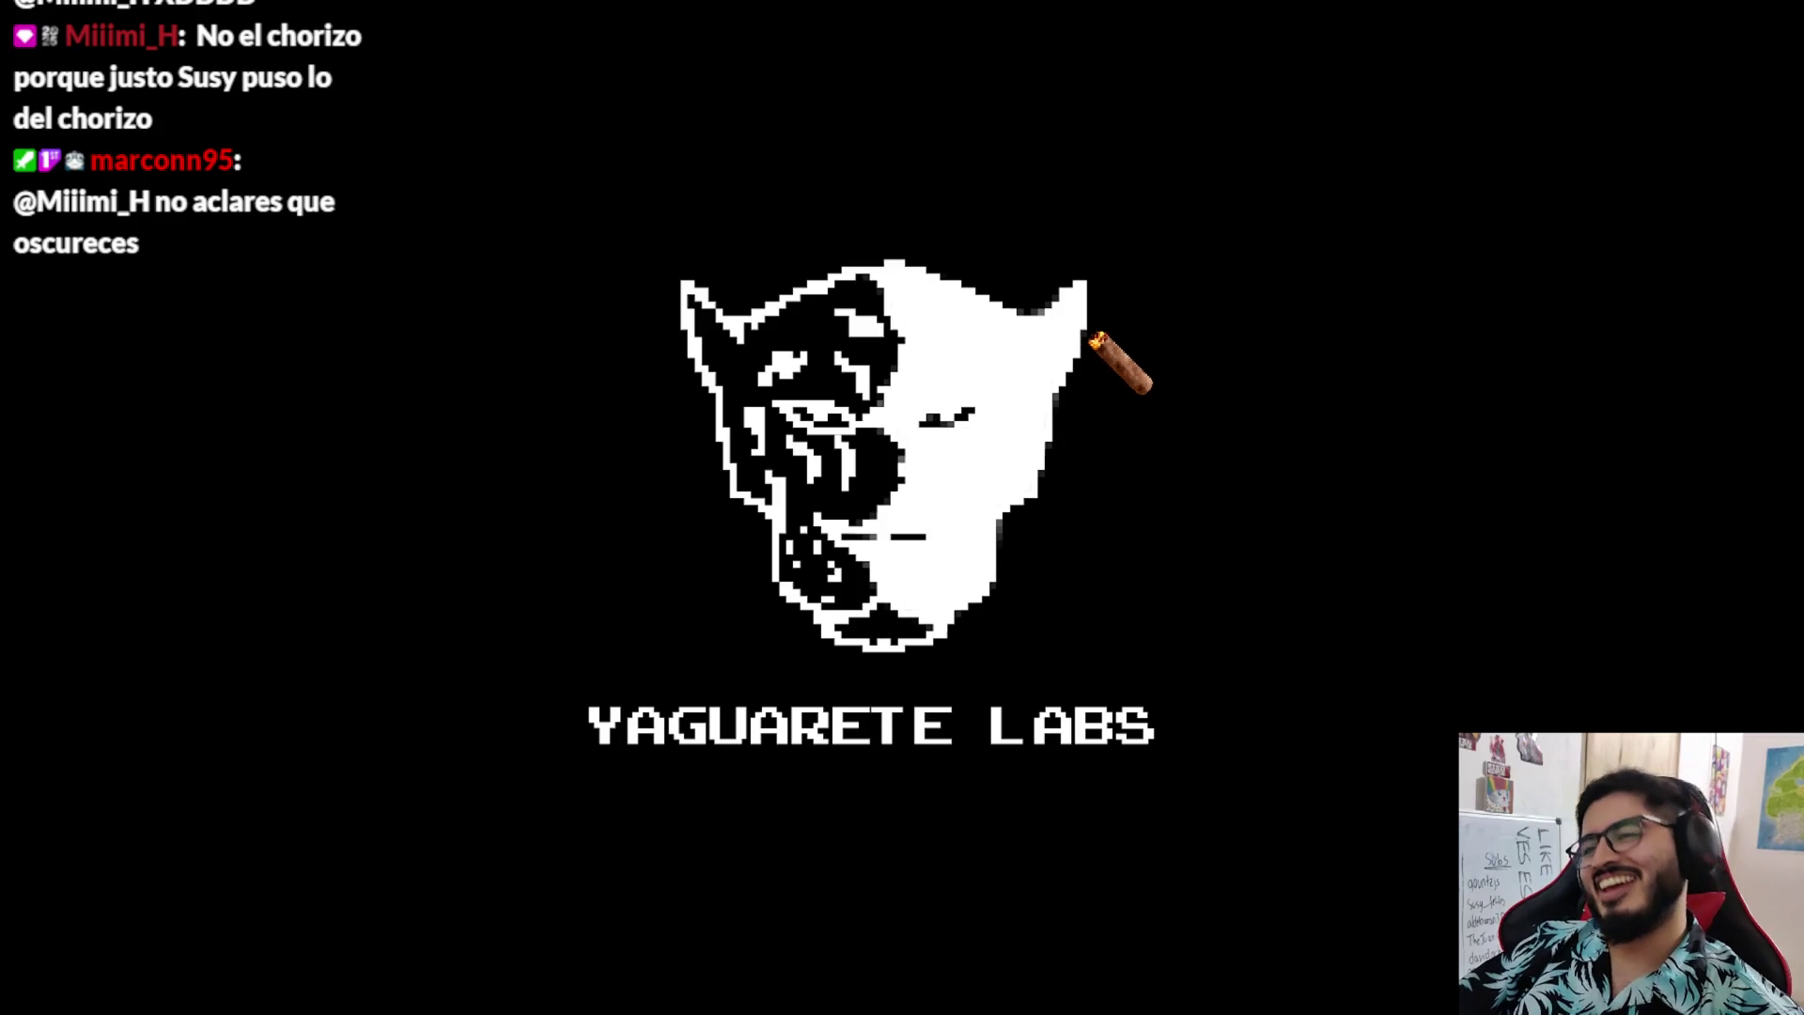
- Walk the player past the fence, tent and benches to the log and on along the path
key(w)
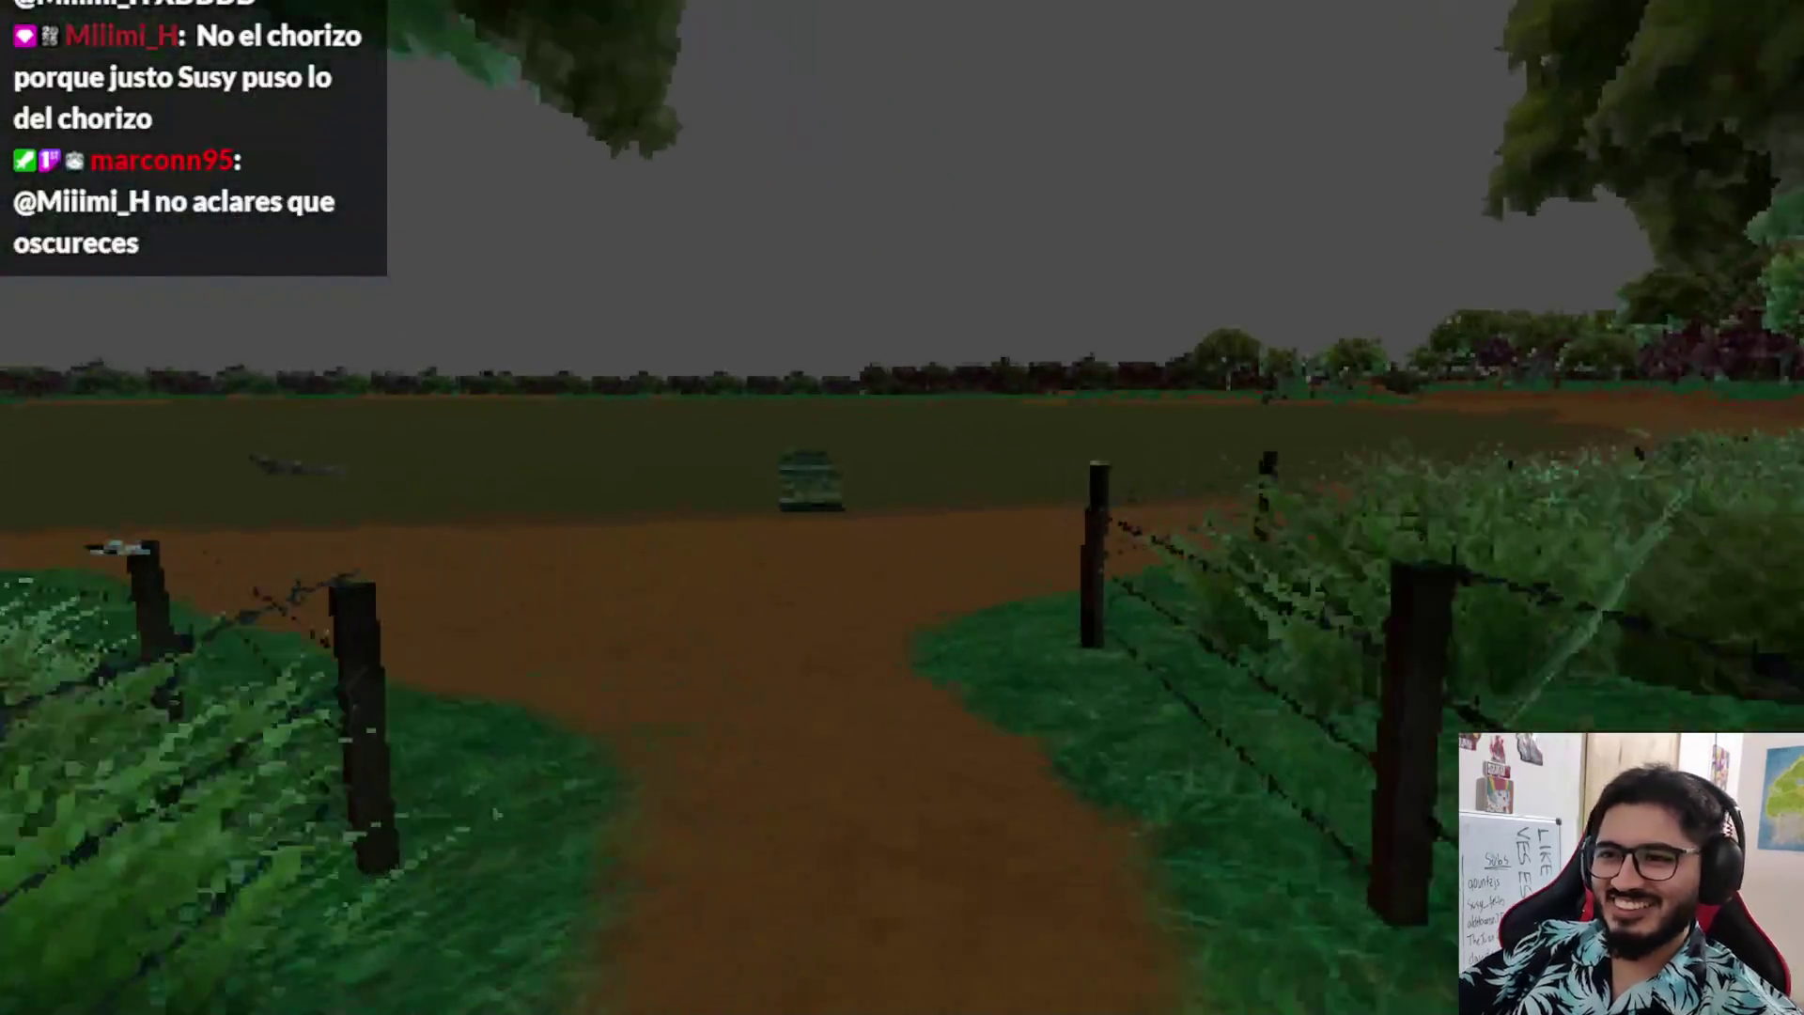
key(w)
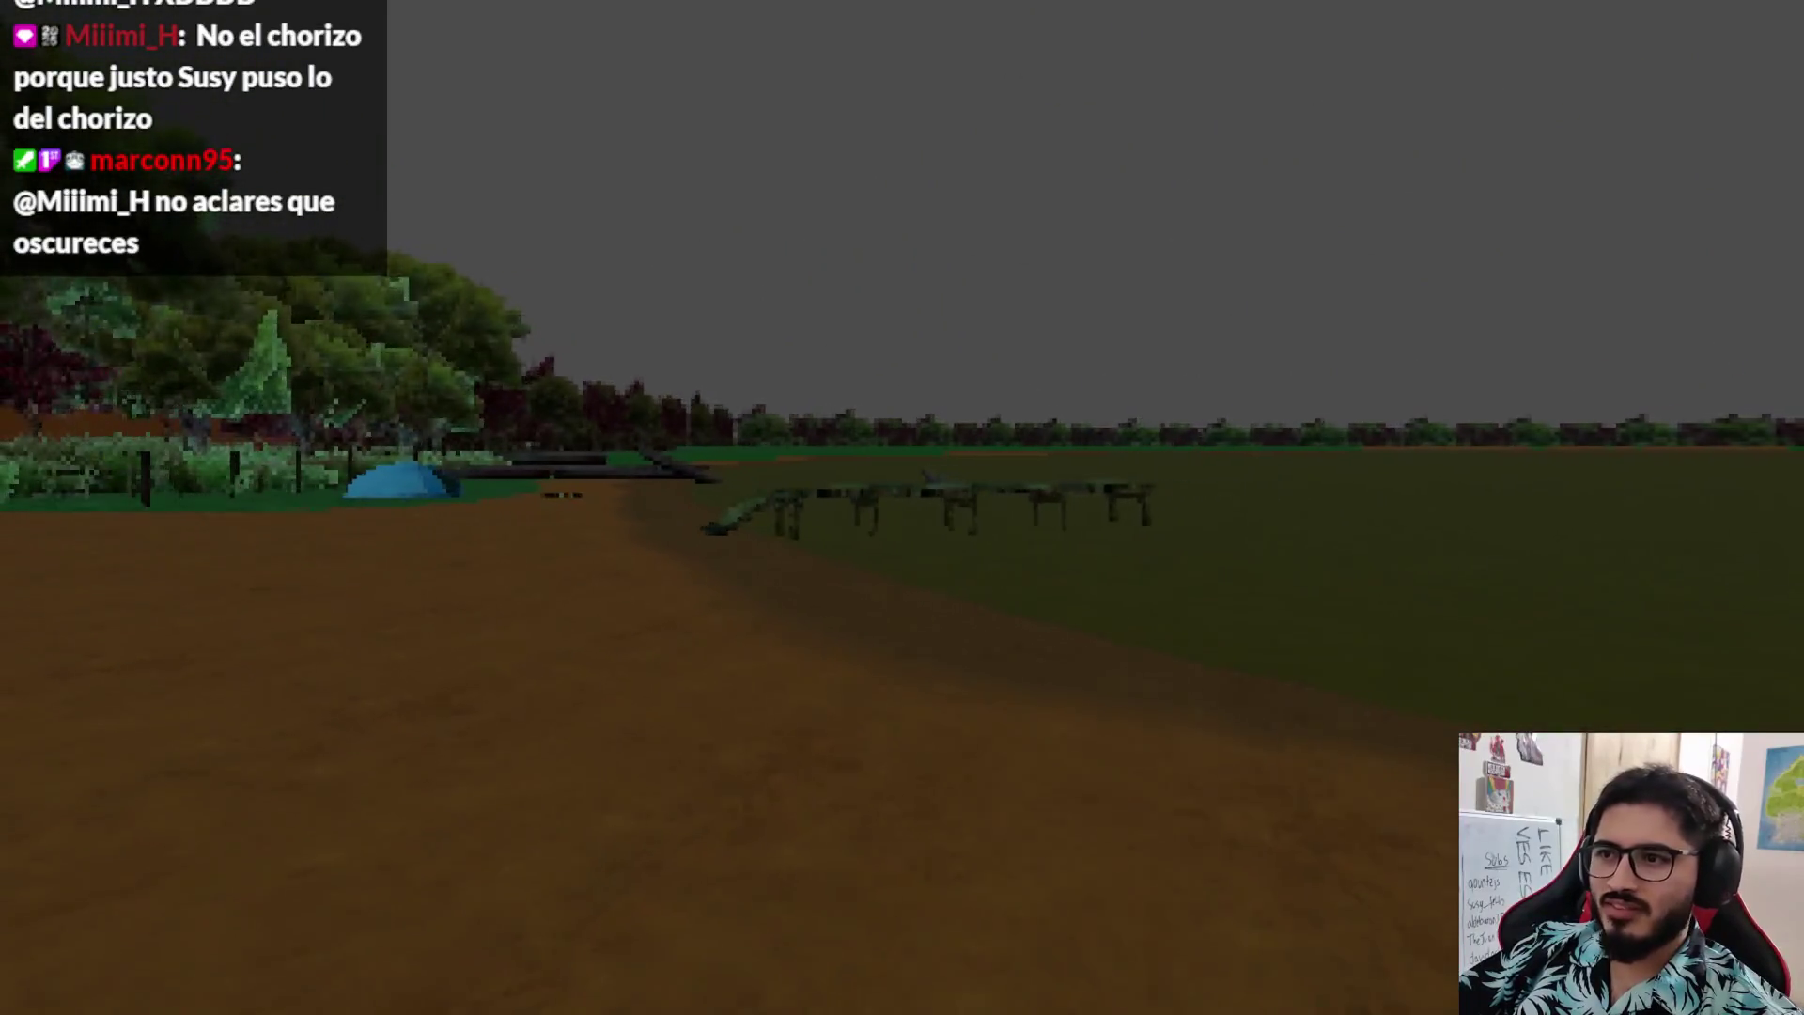
key(w)
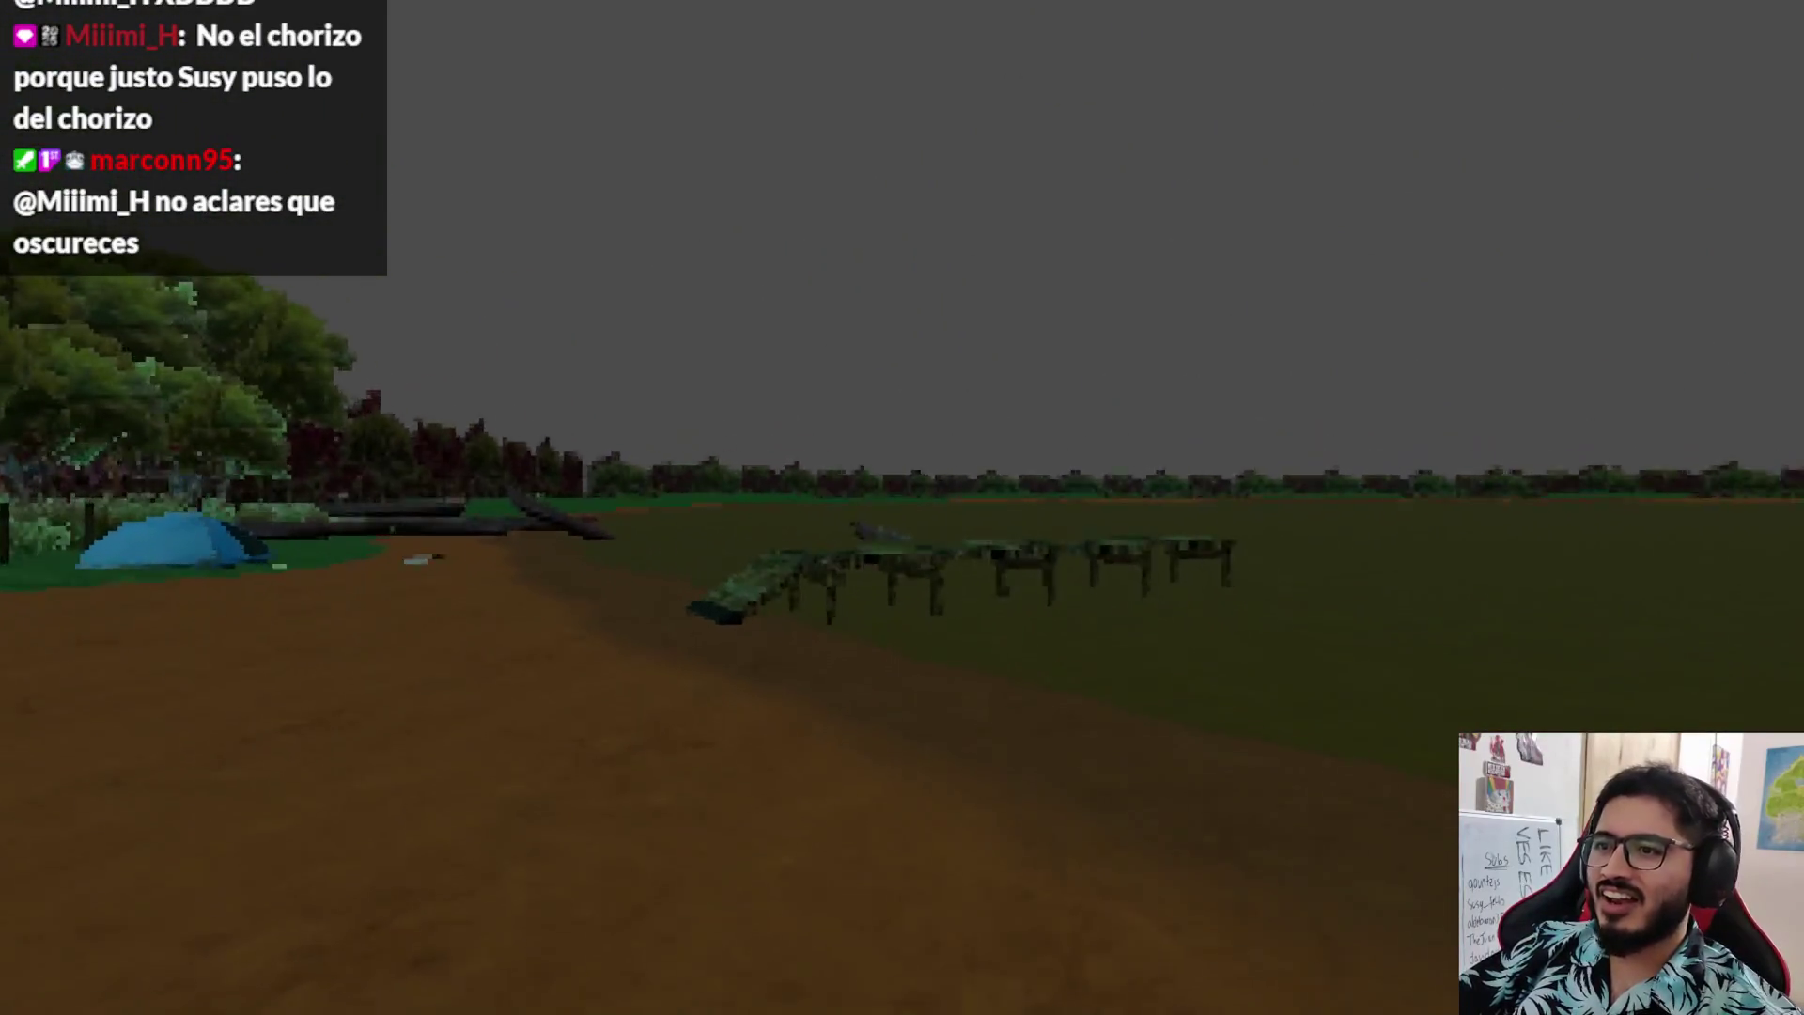
key(w)
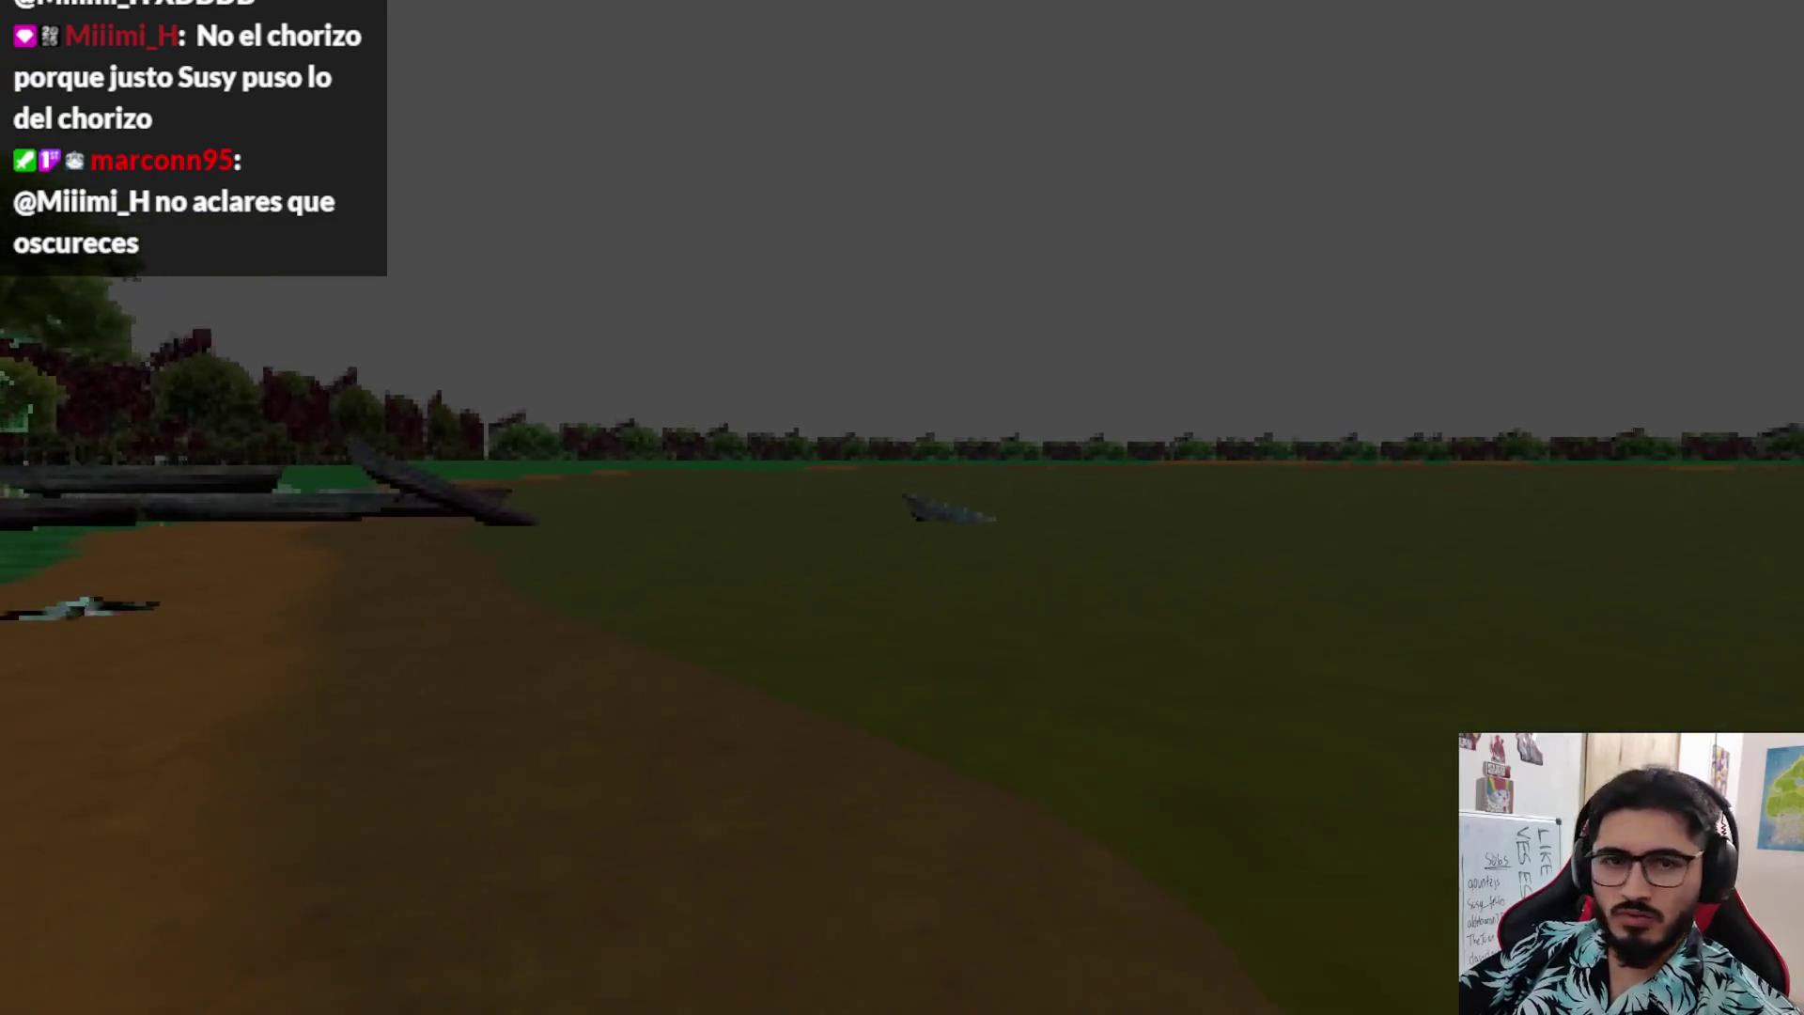
key(w)
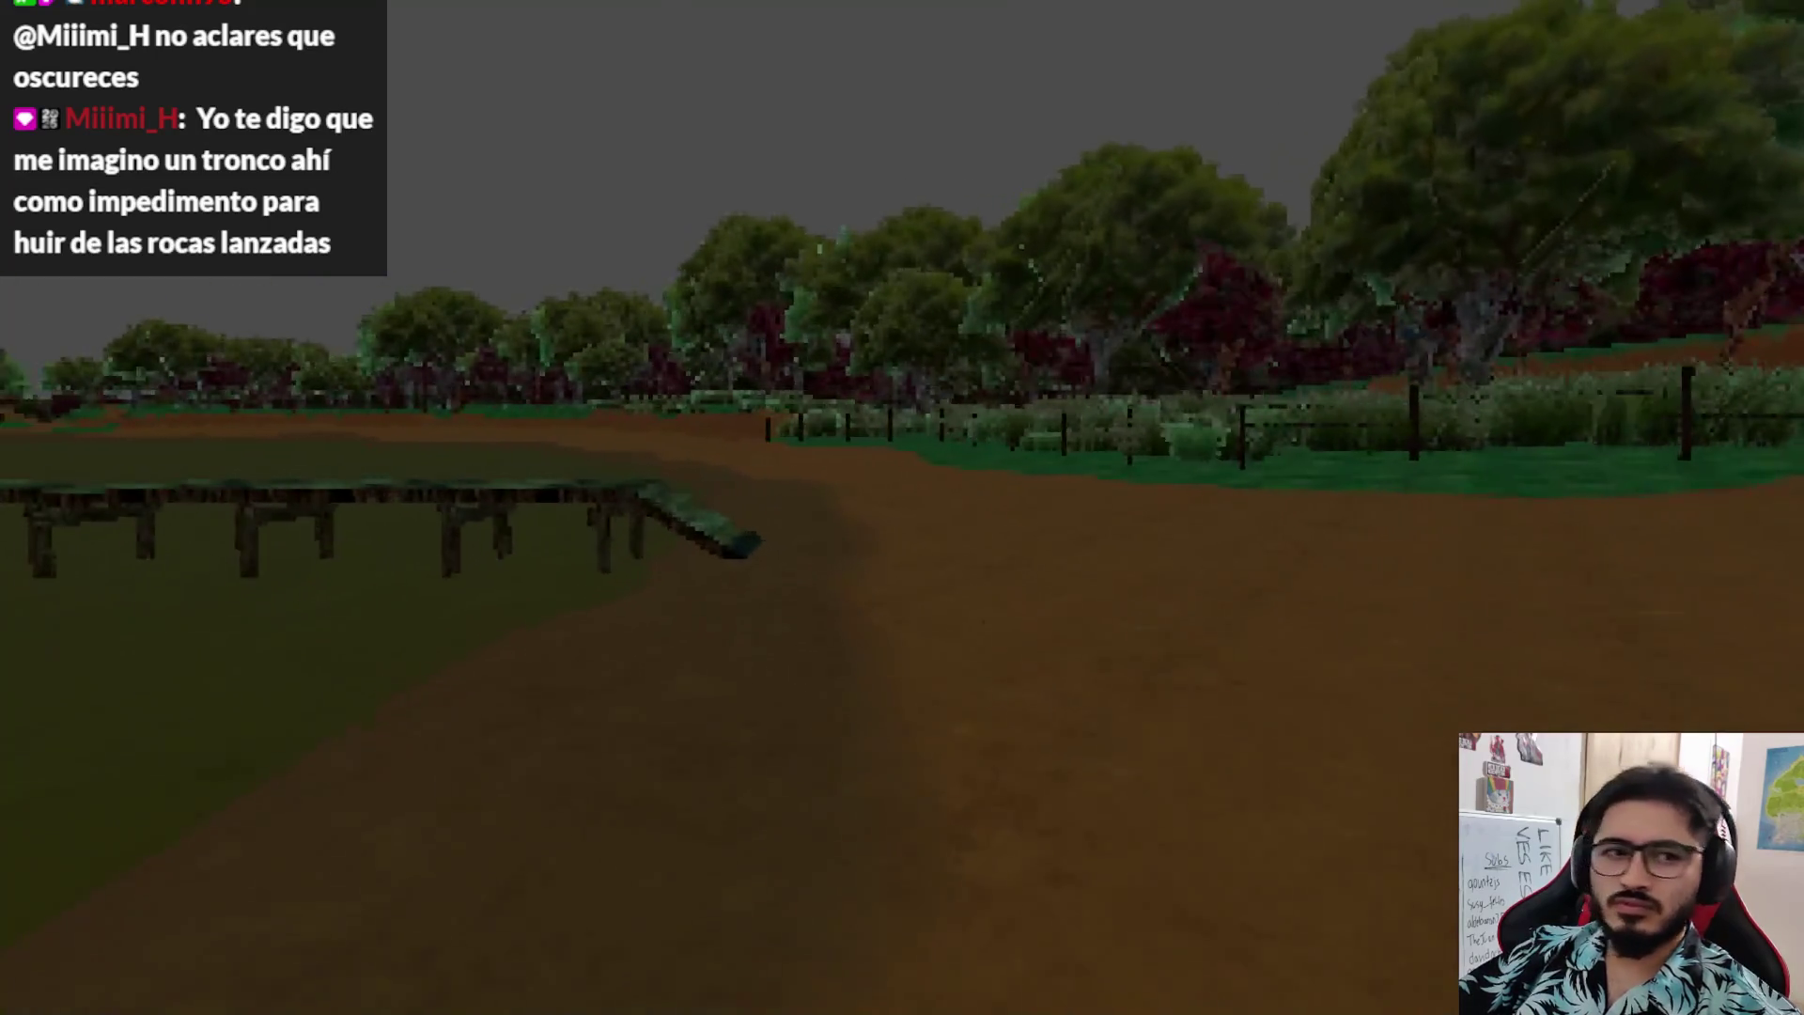
key(w)
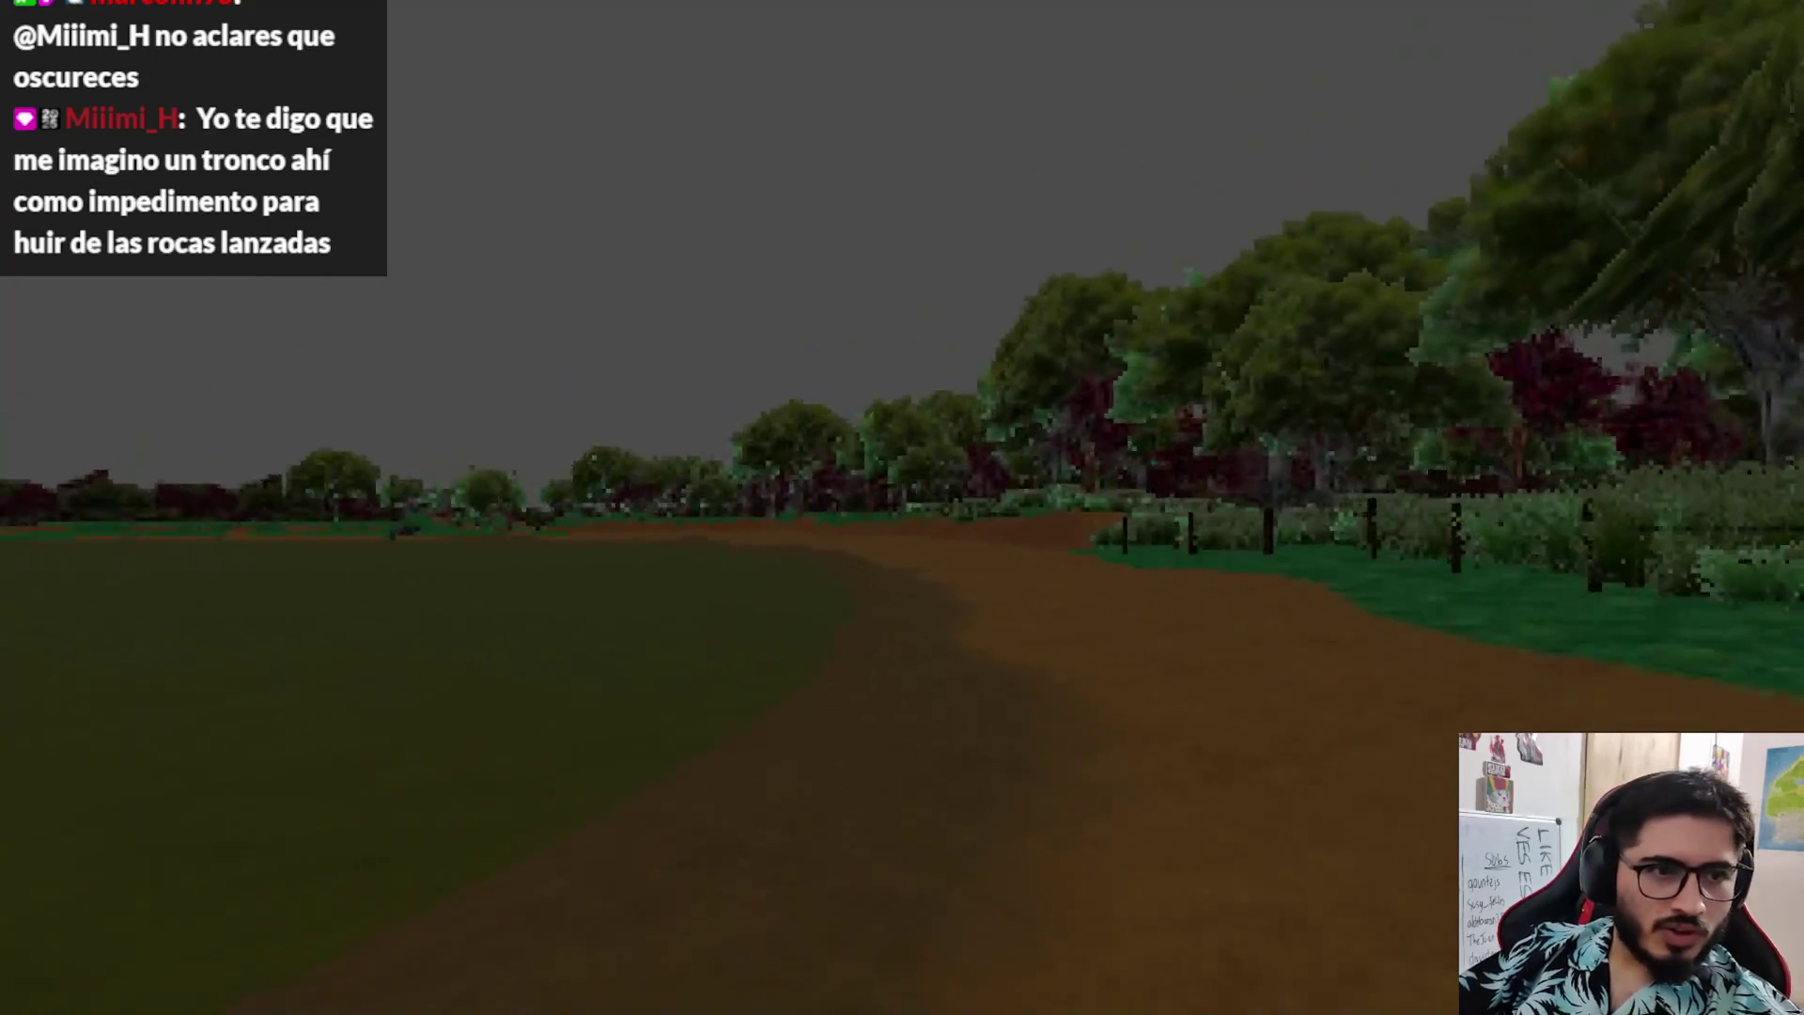
key(w)
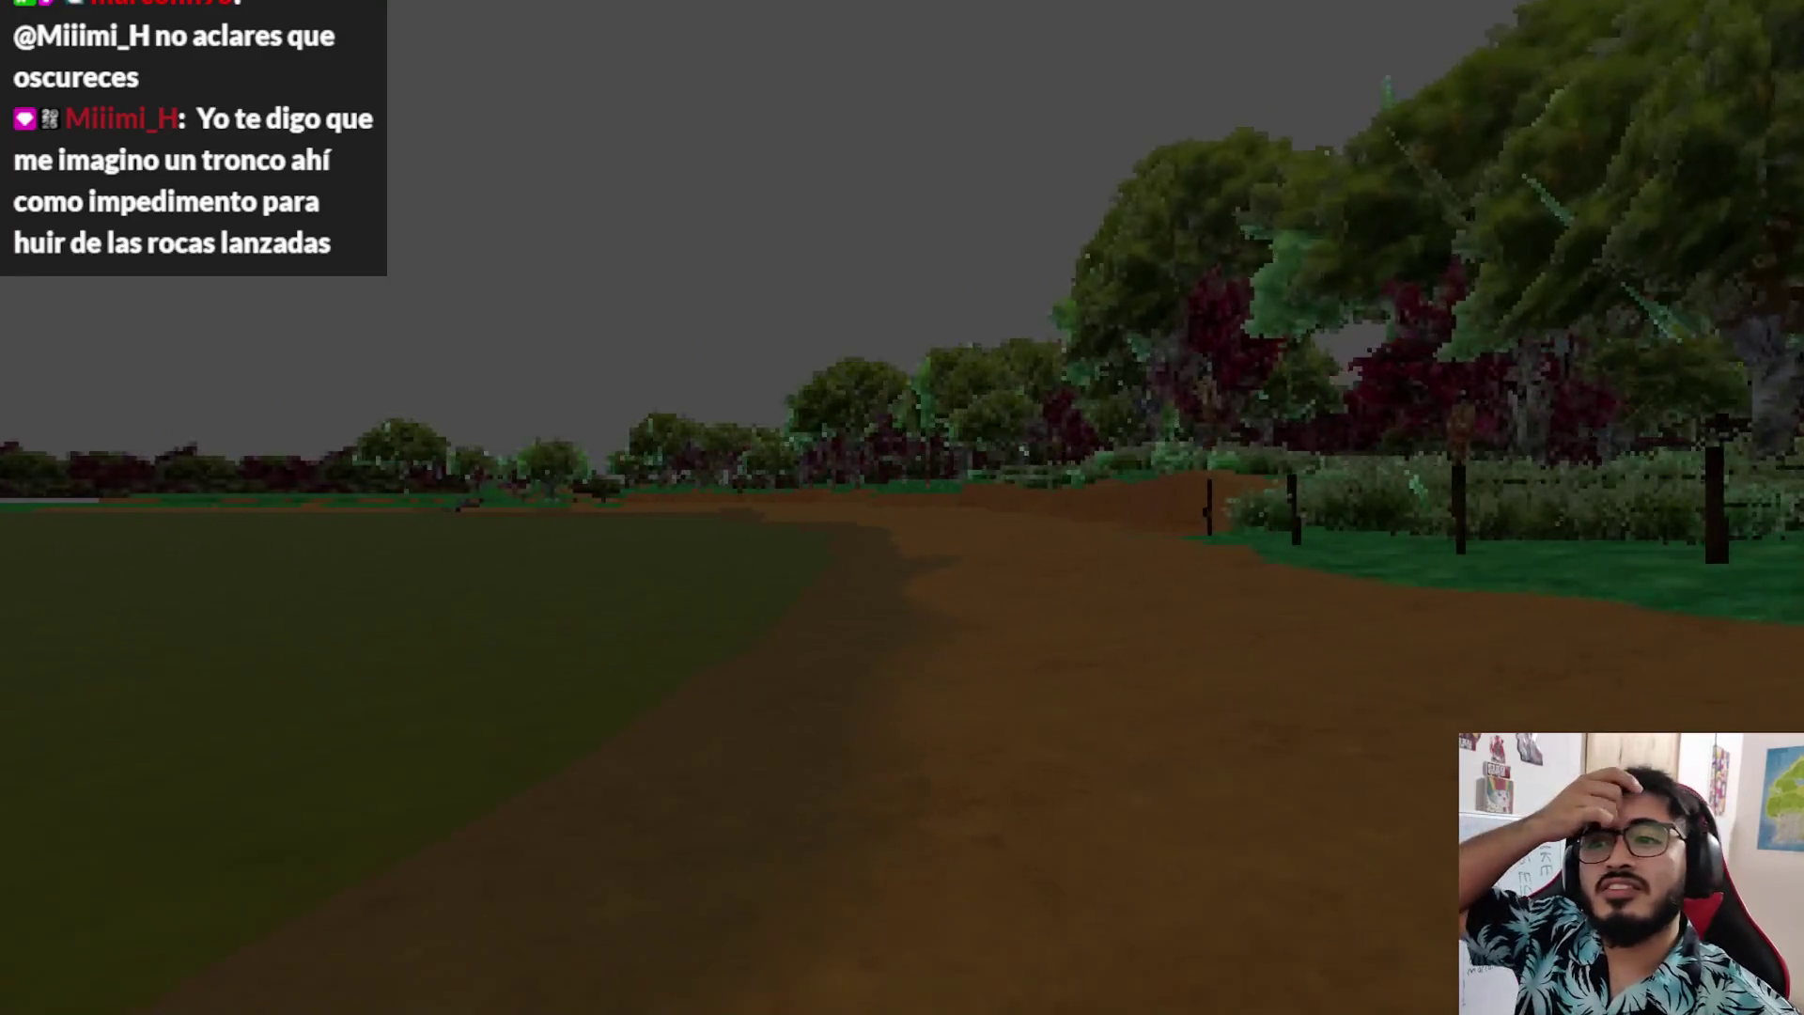
key(w)
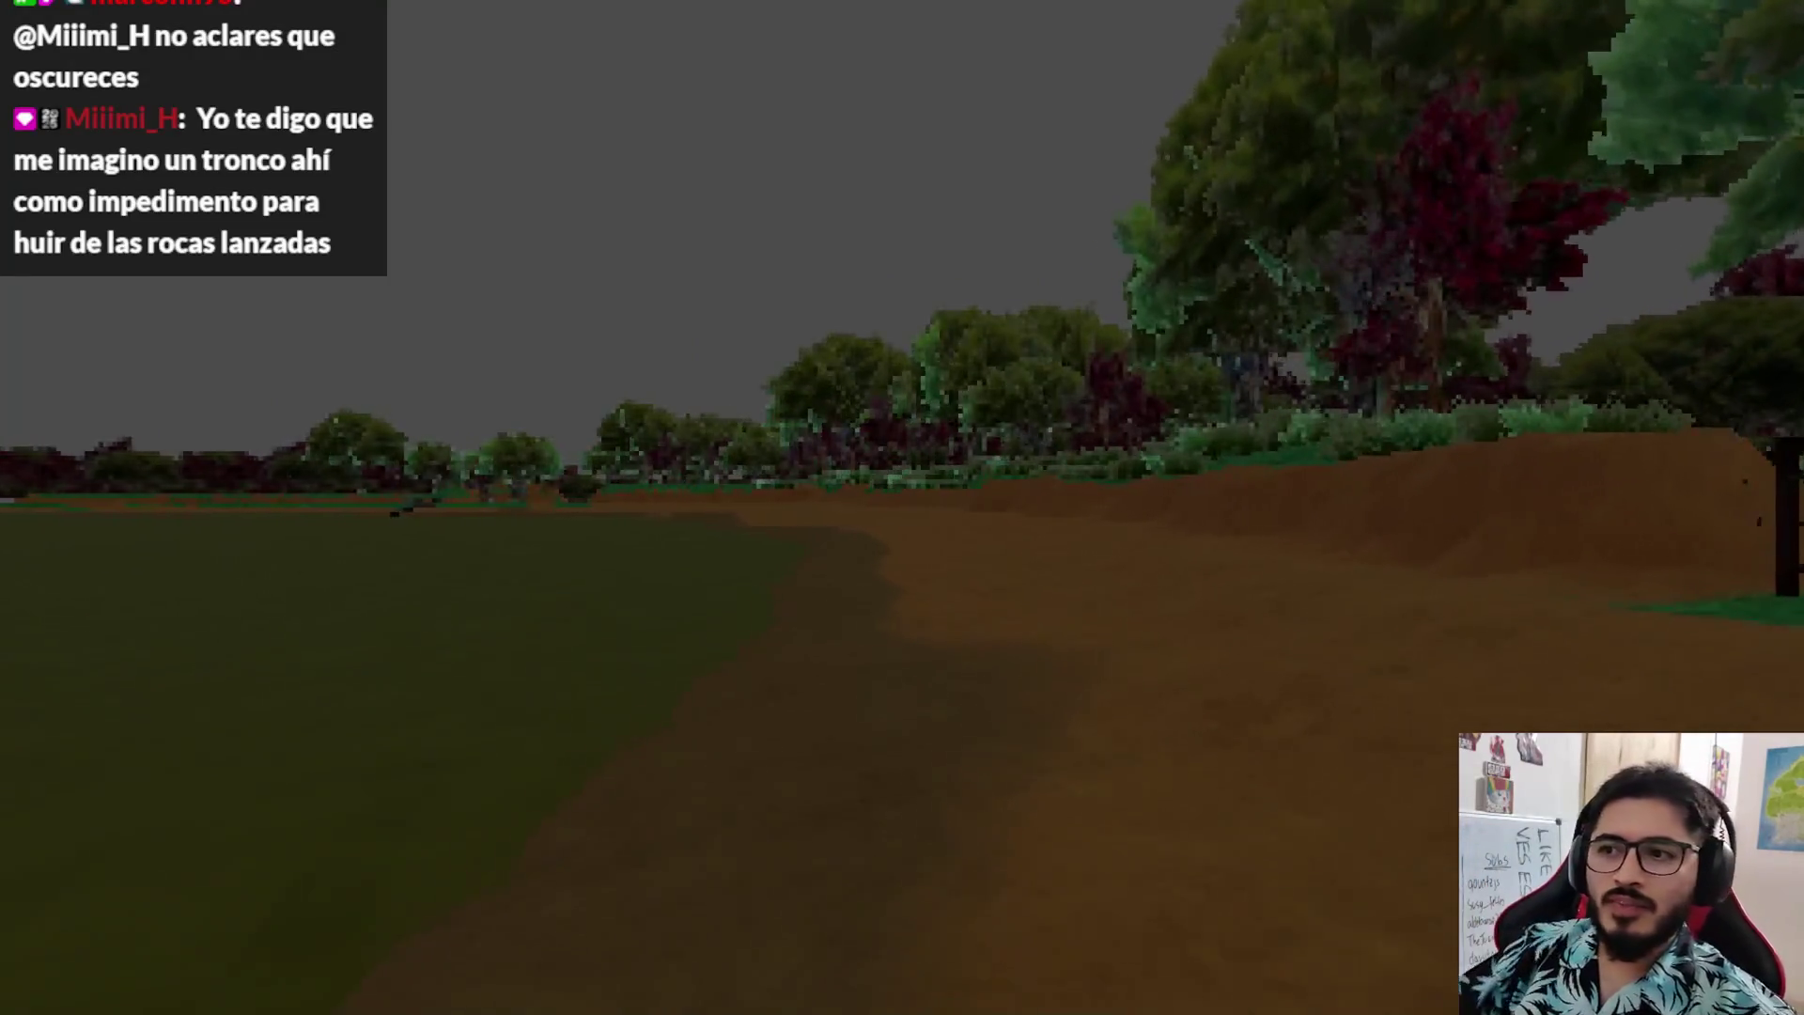
key(w)
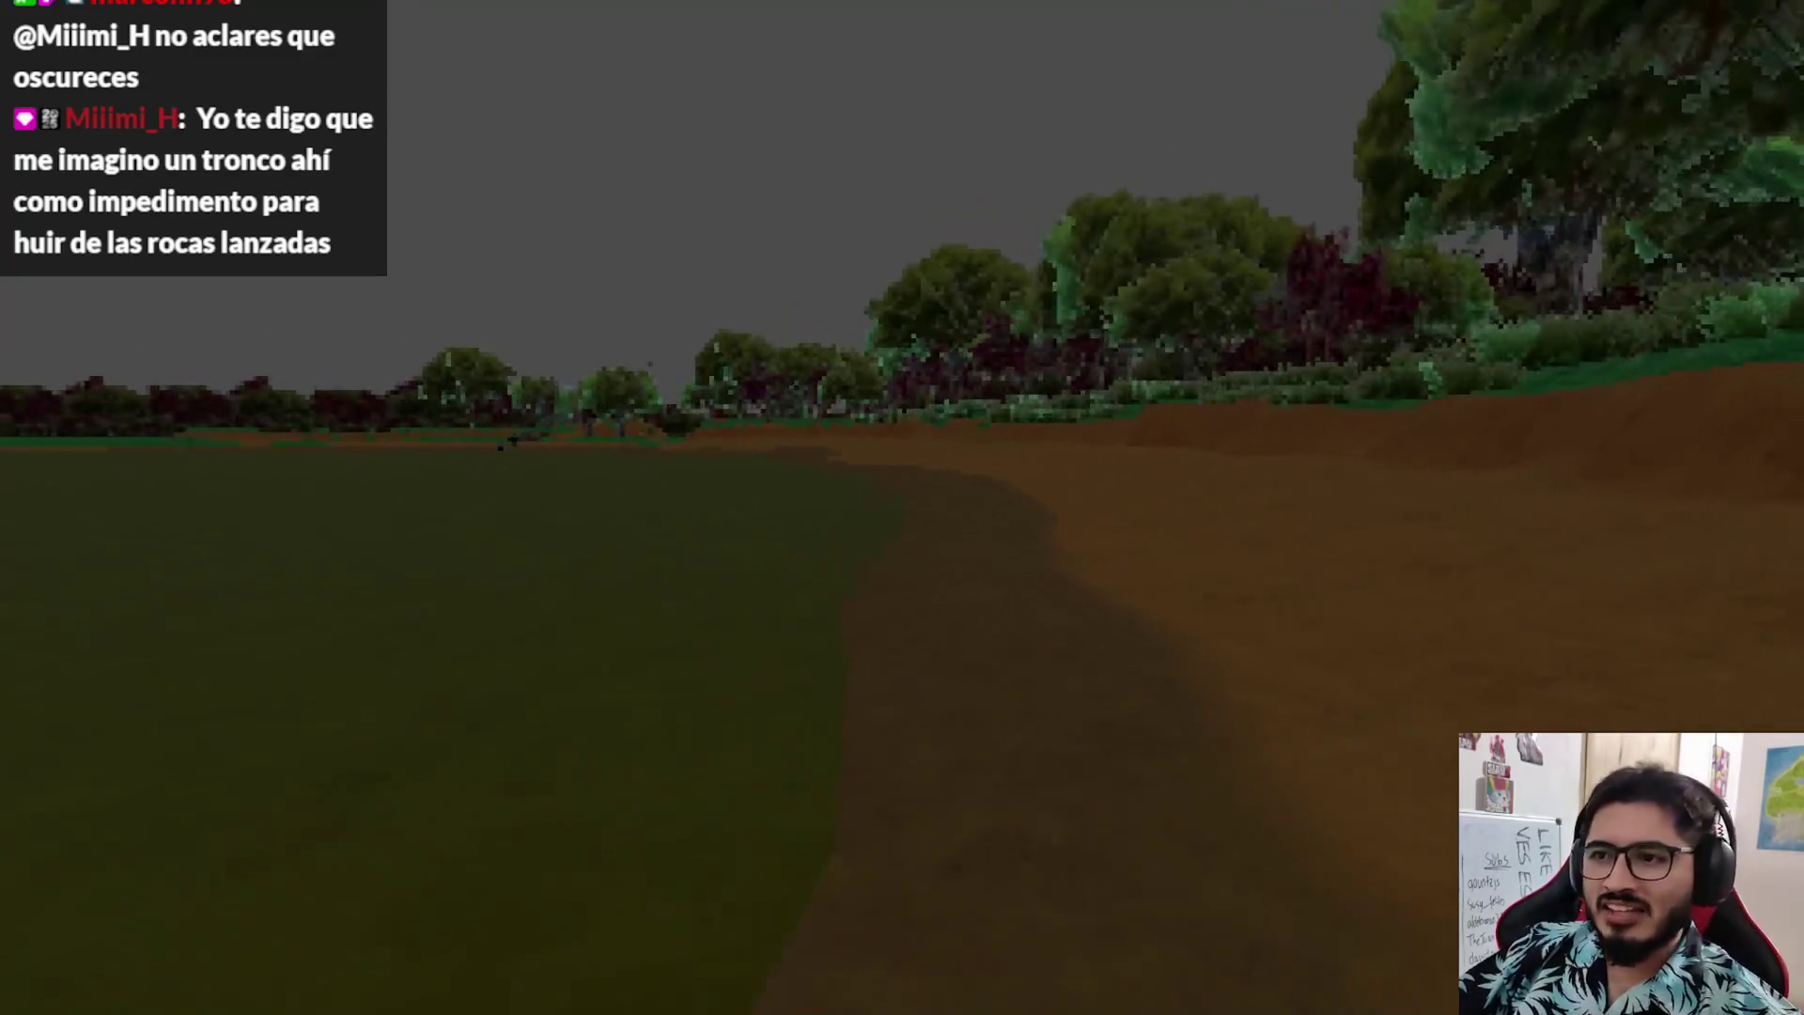
key(w)
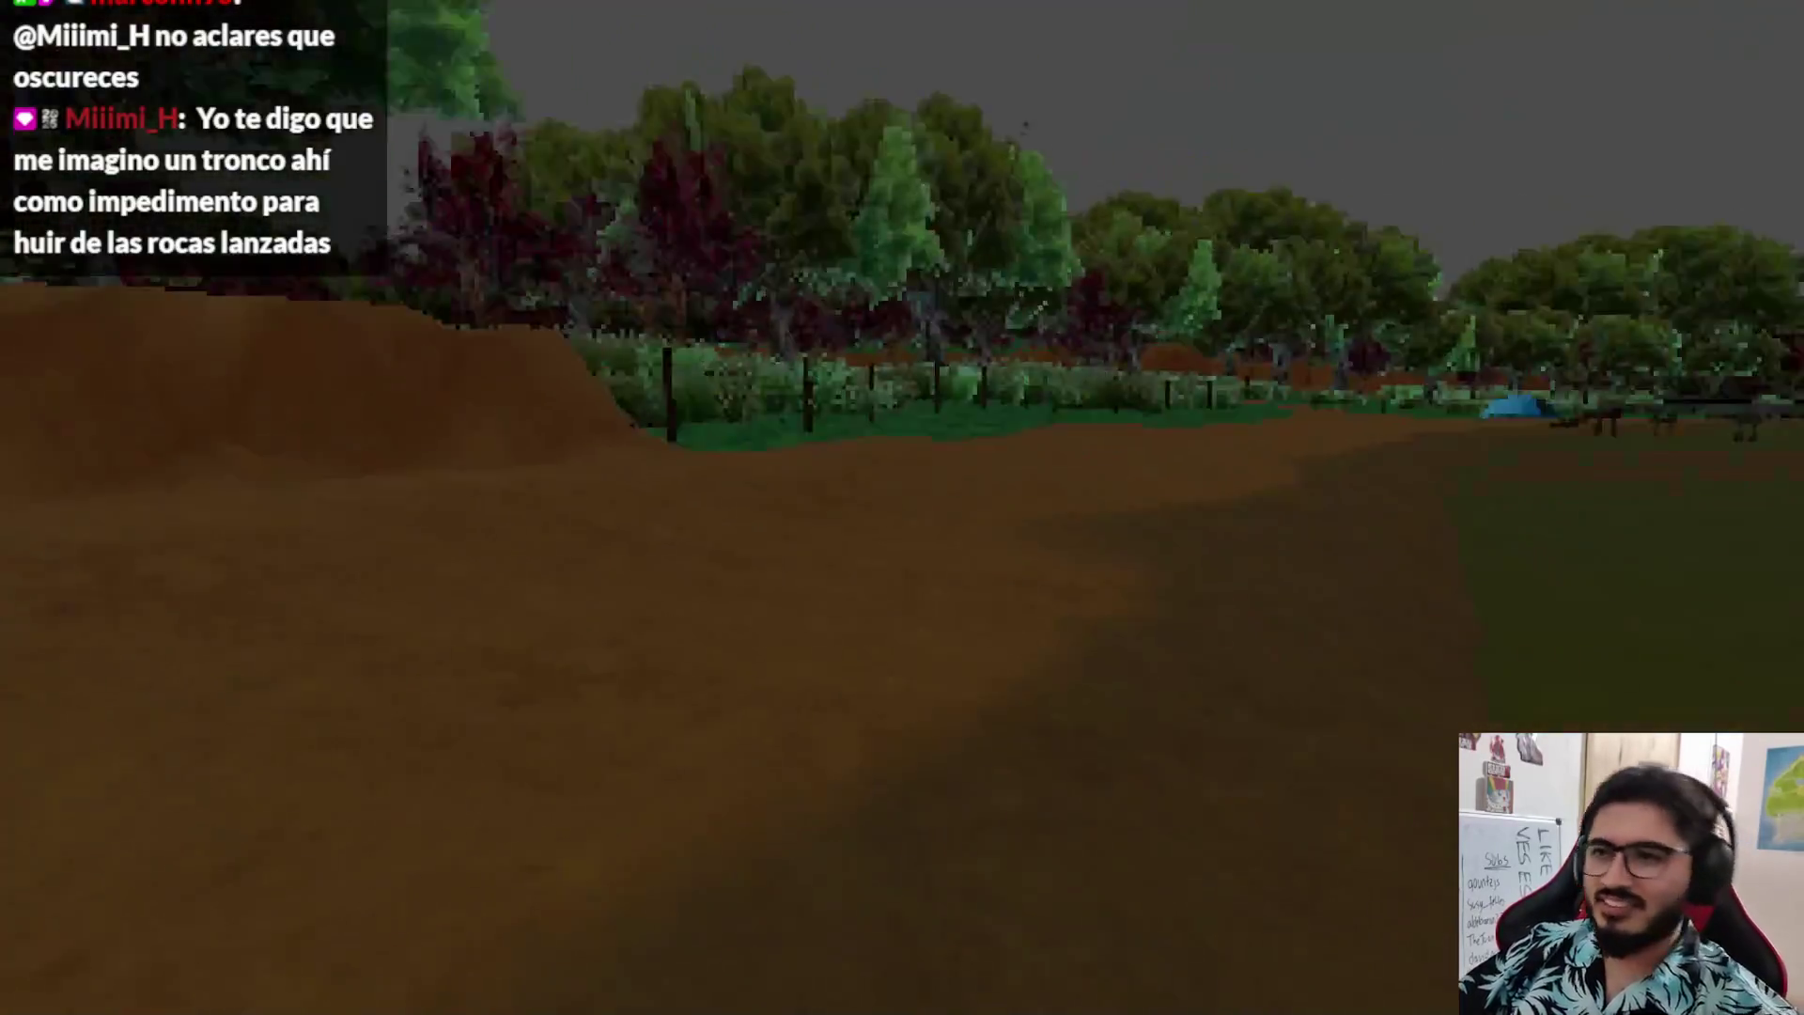
key(w)
key(w)
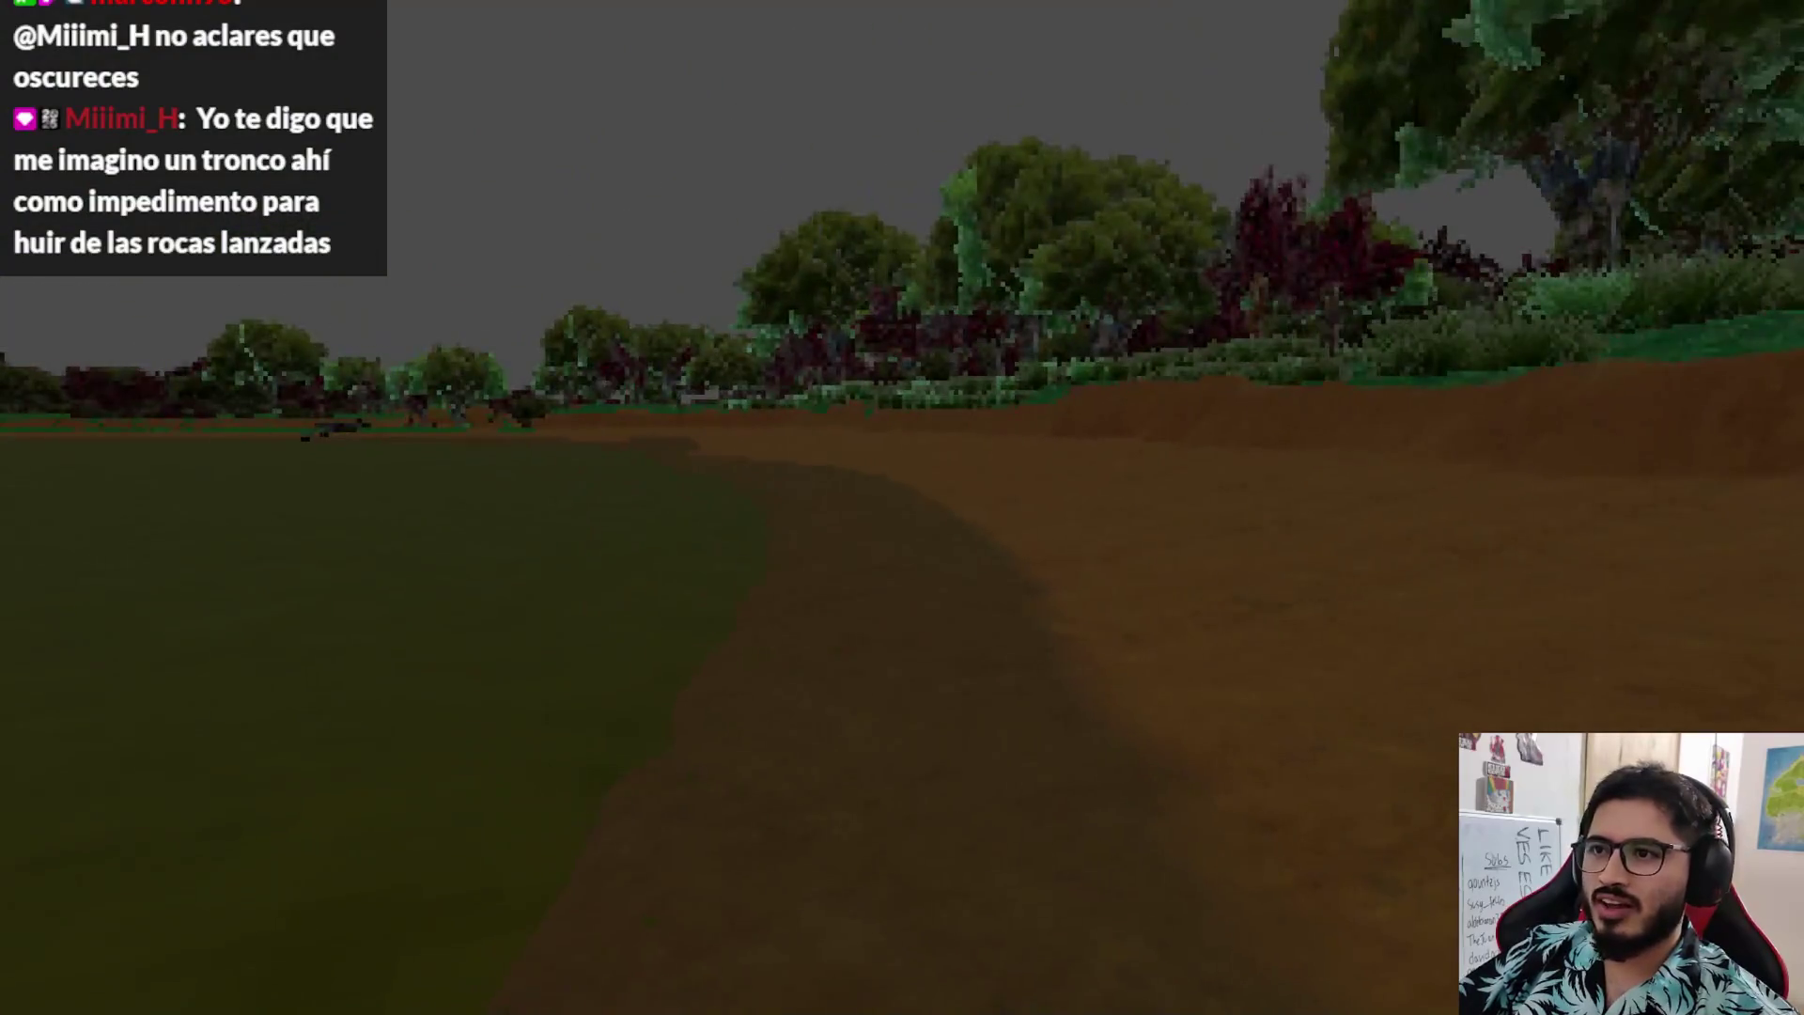
key(w)
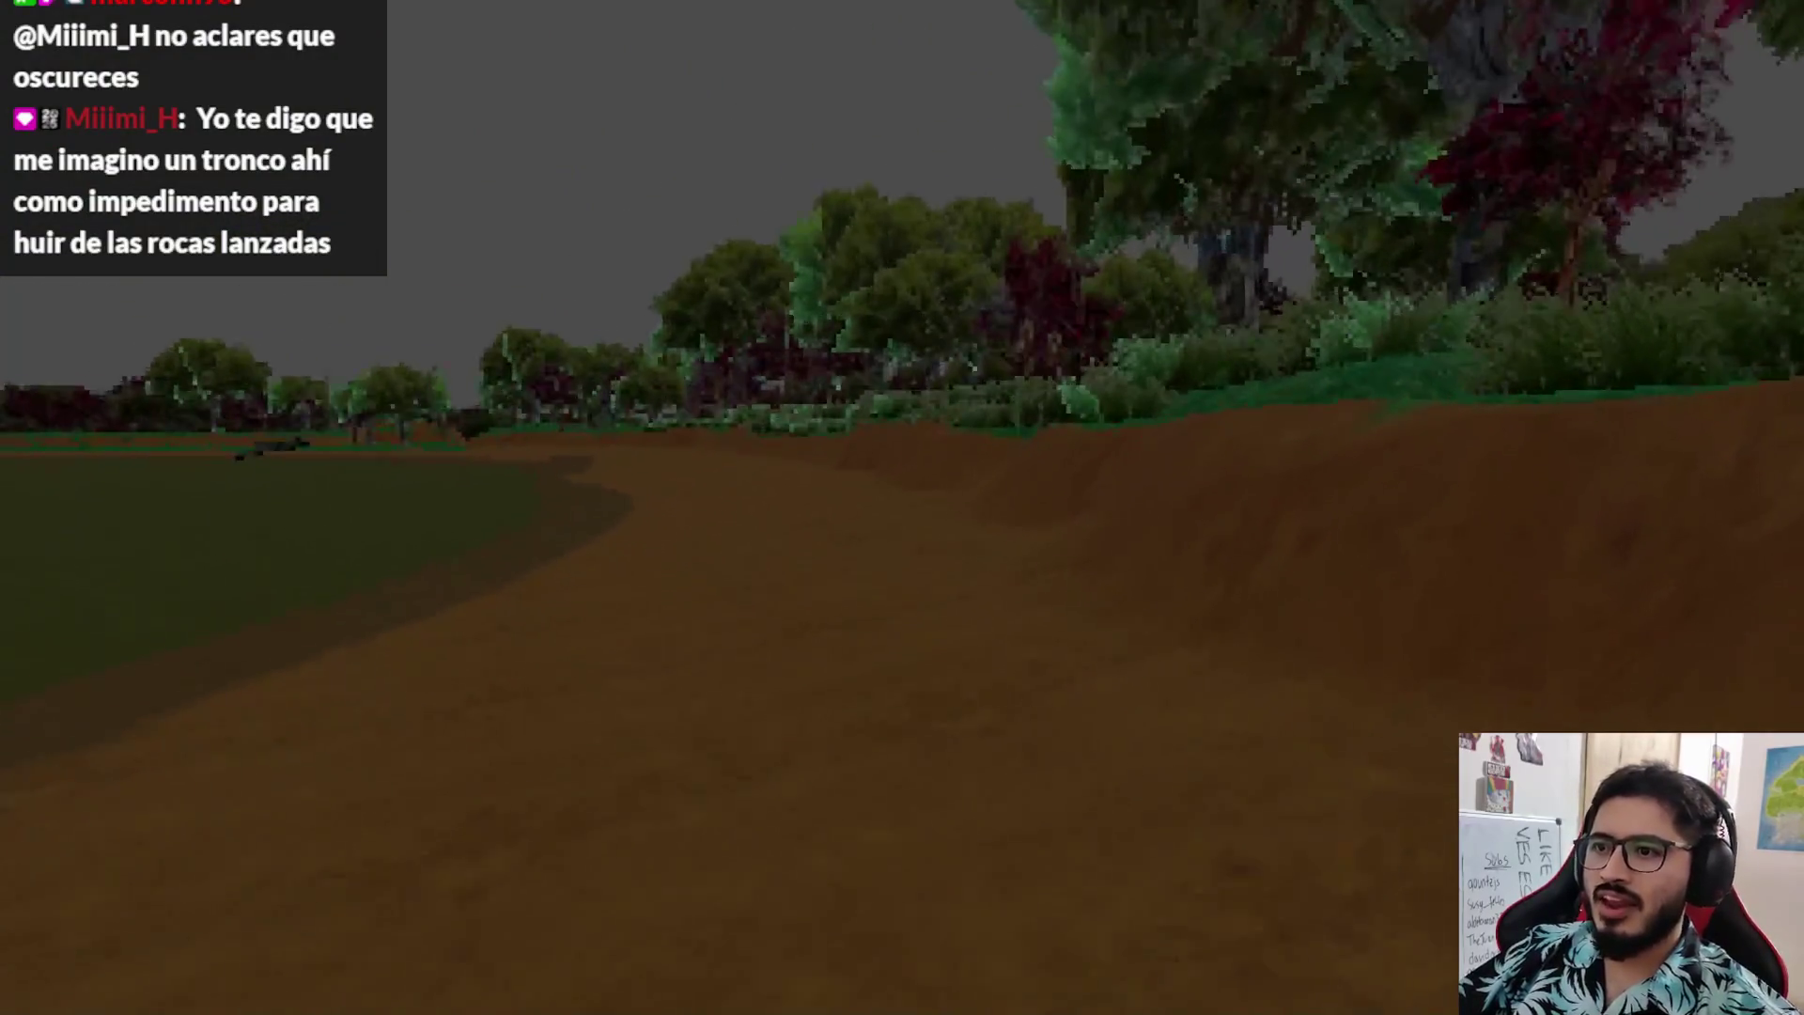
- Continue along the dirt path among the trees and rocks, then stop the playtest
key(w)
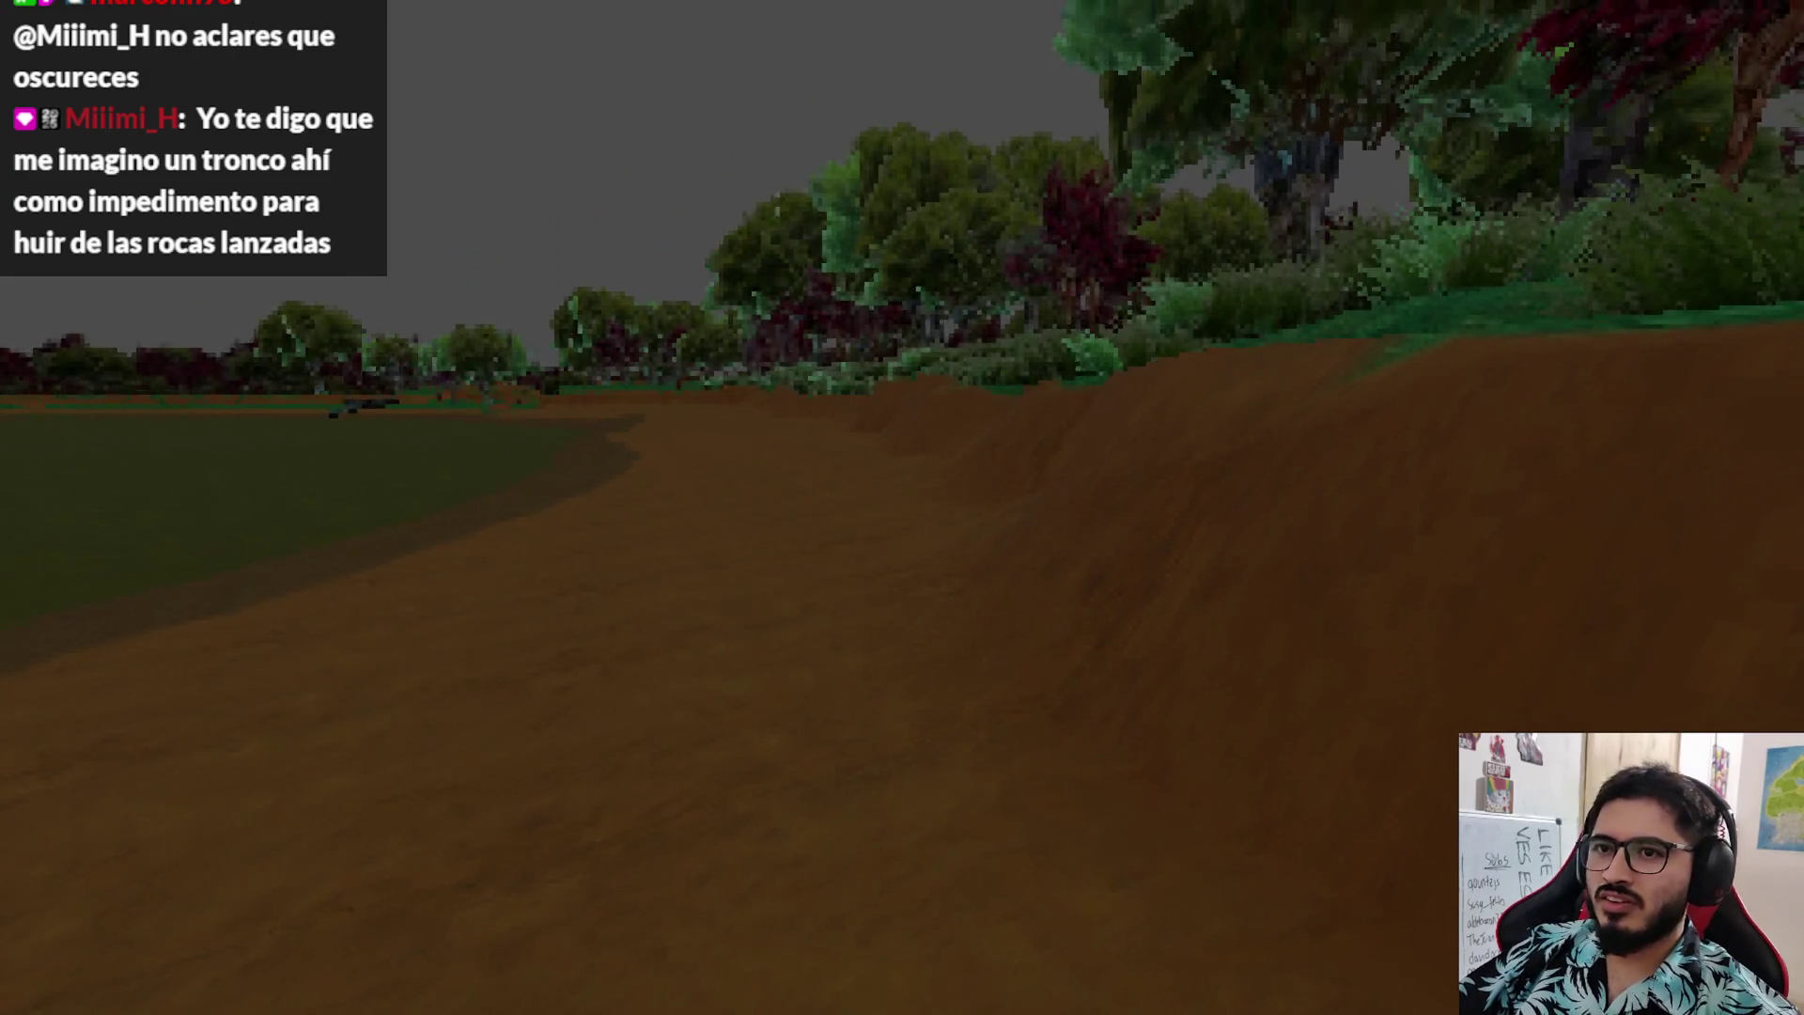
key(w)
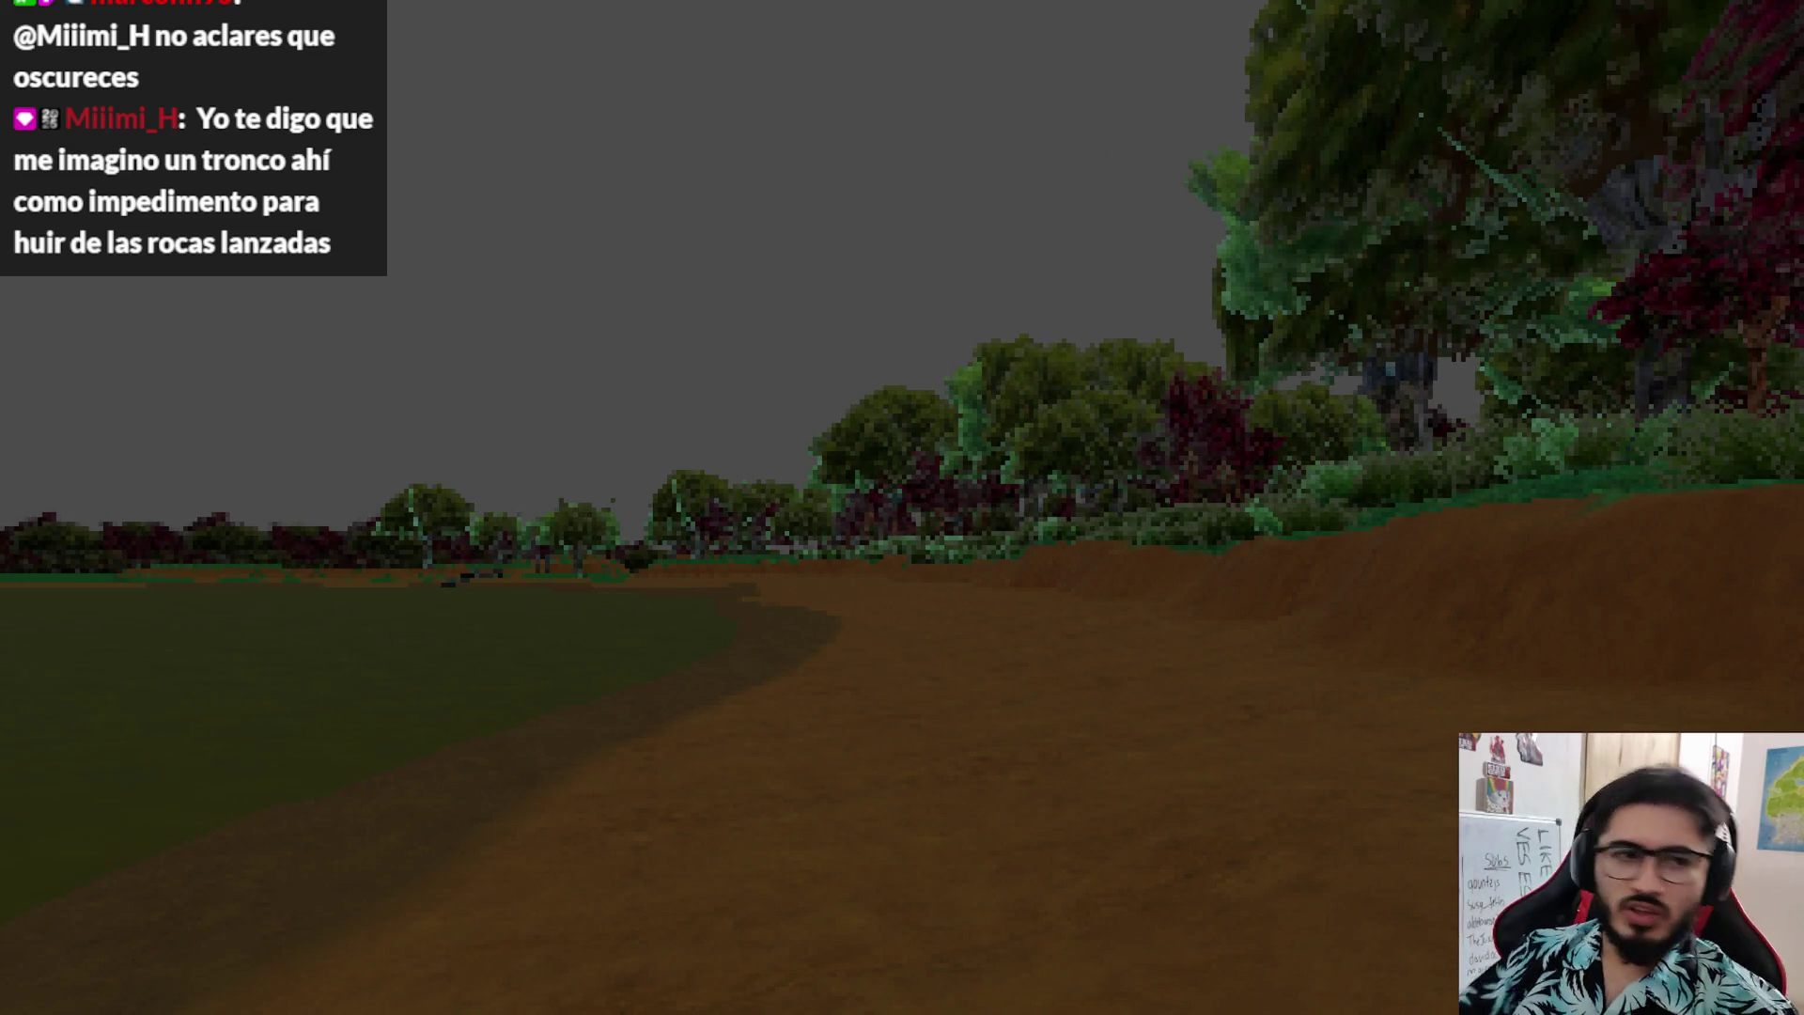
key(w)
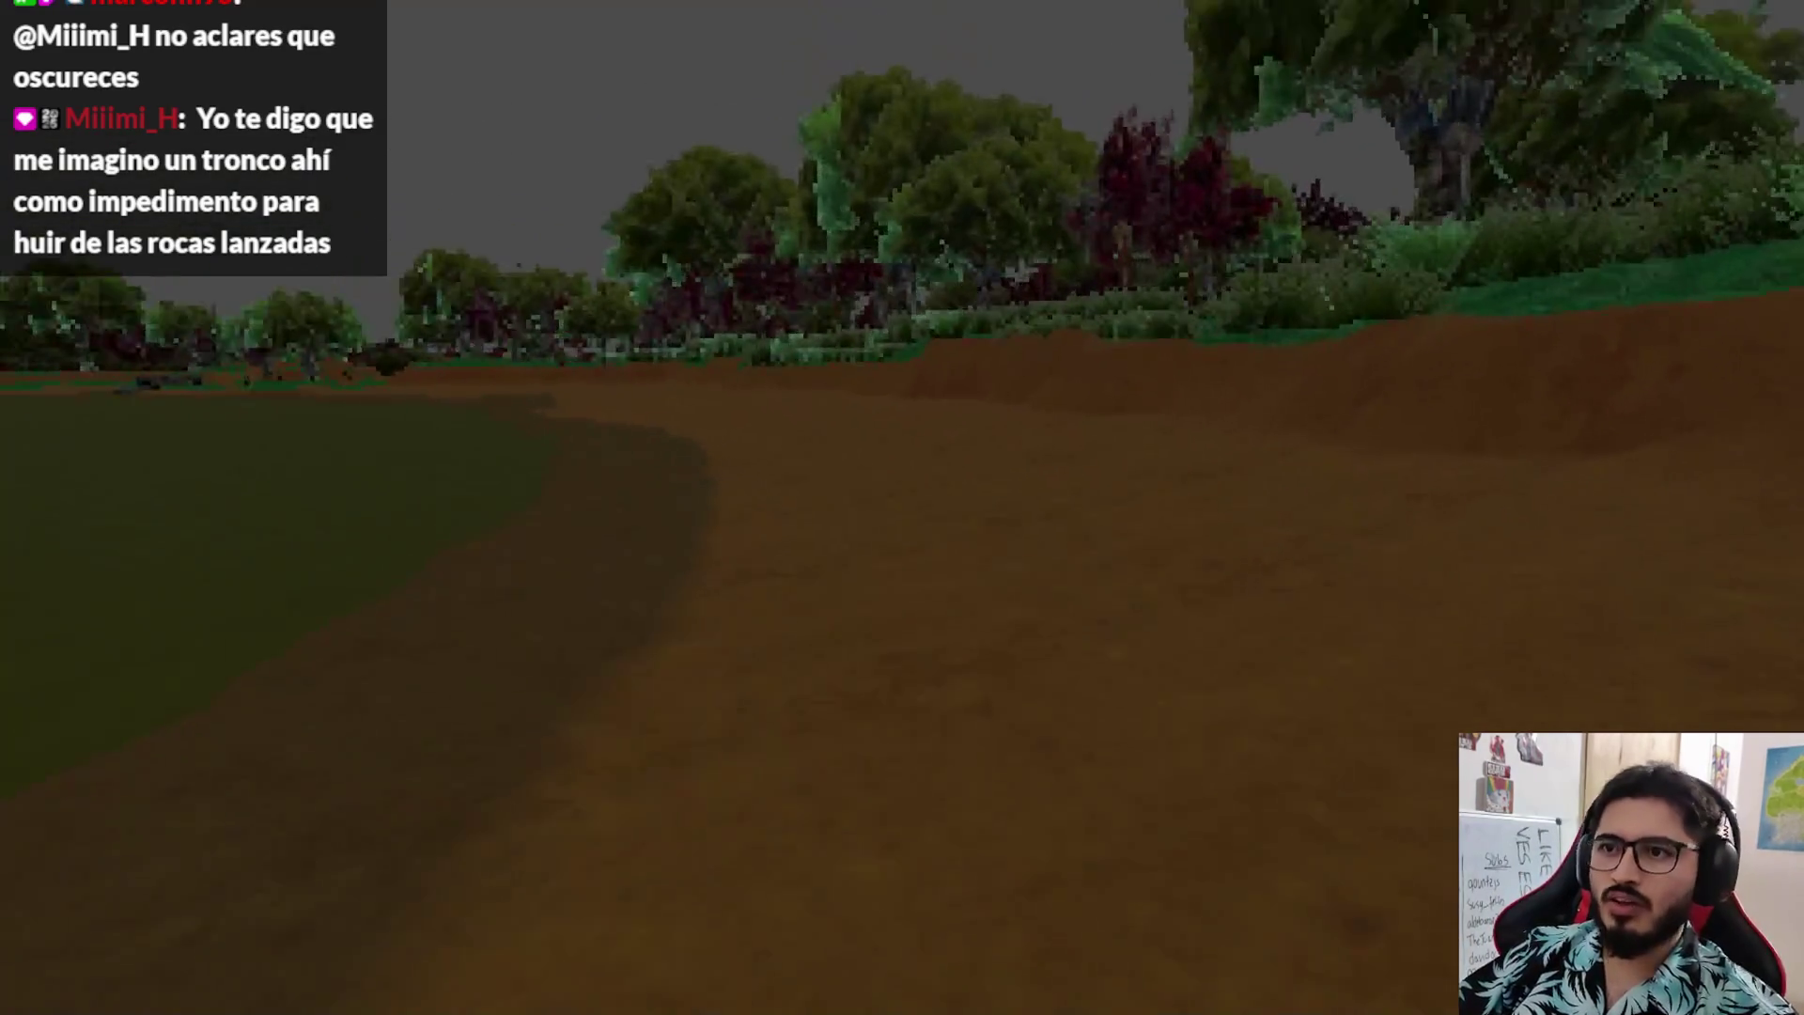
key(w)
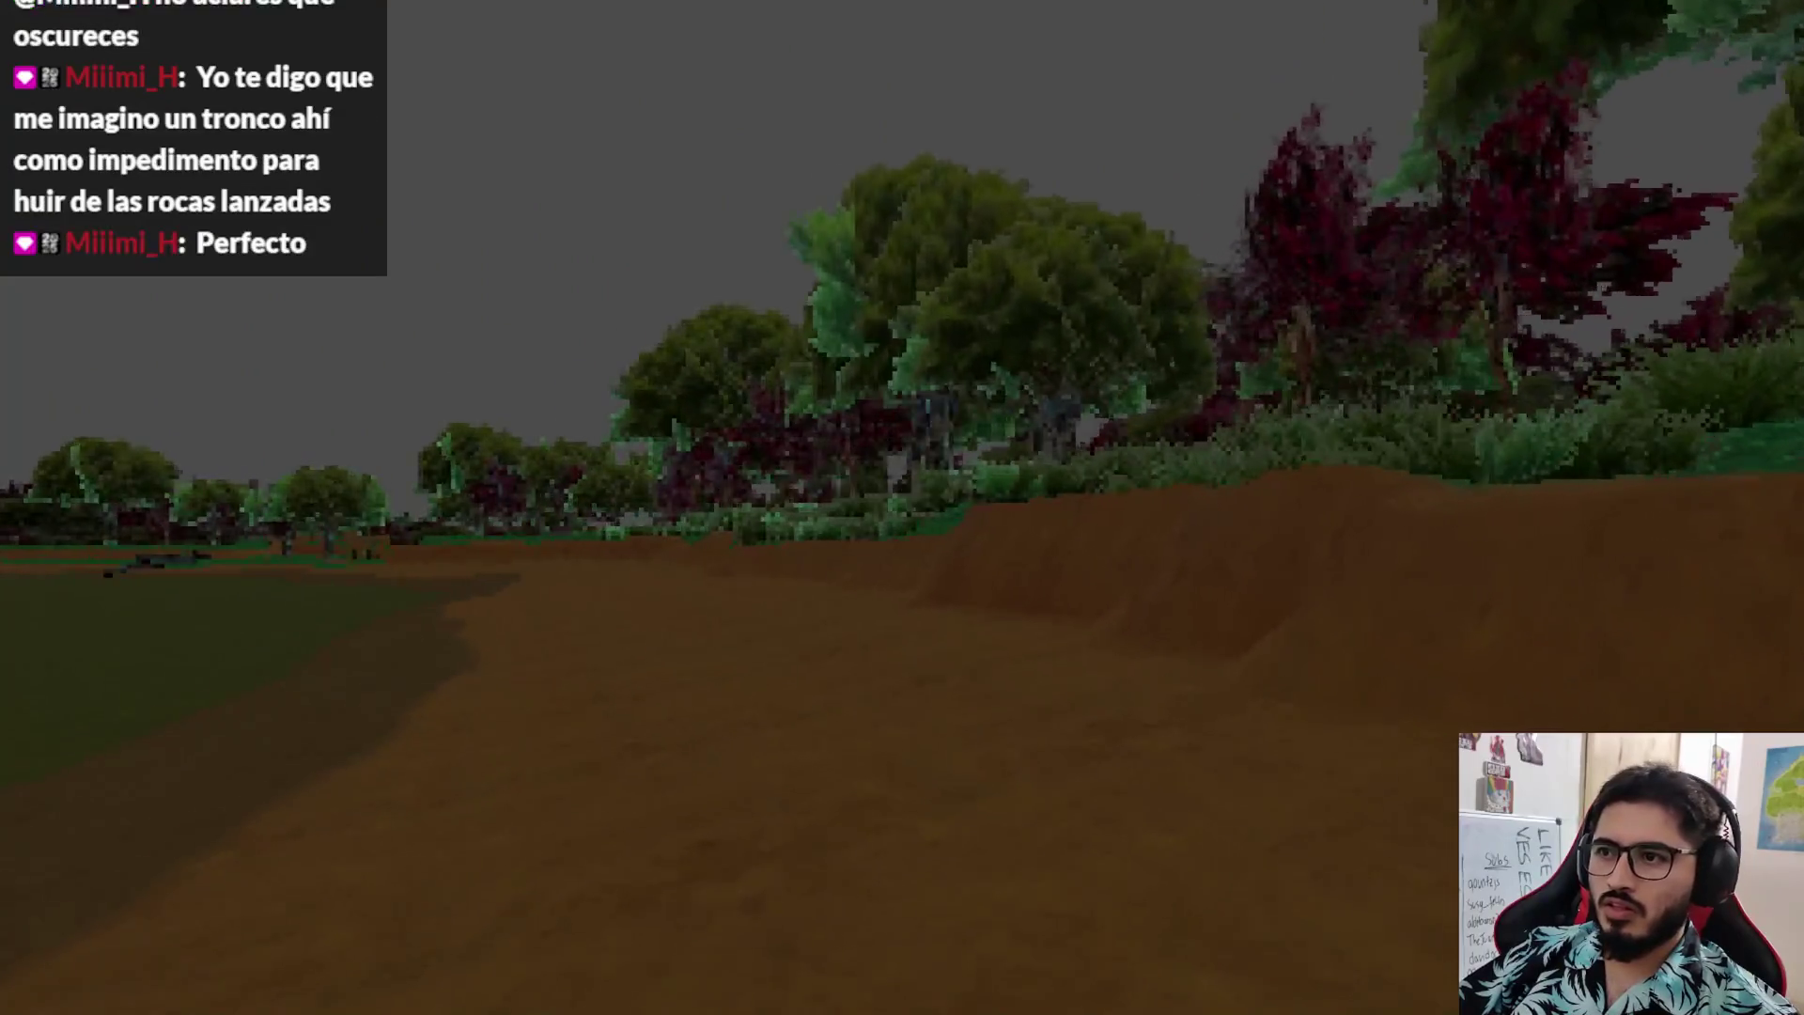
key(w)
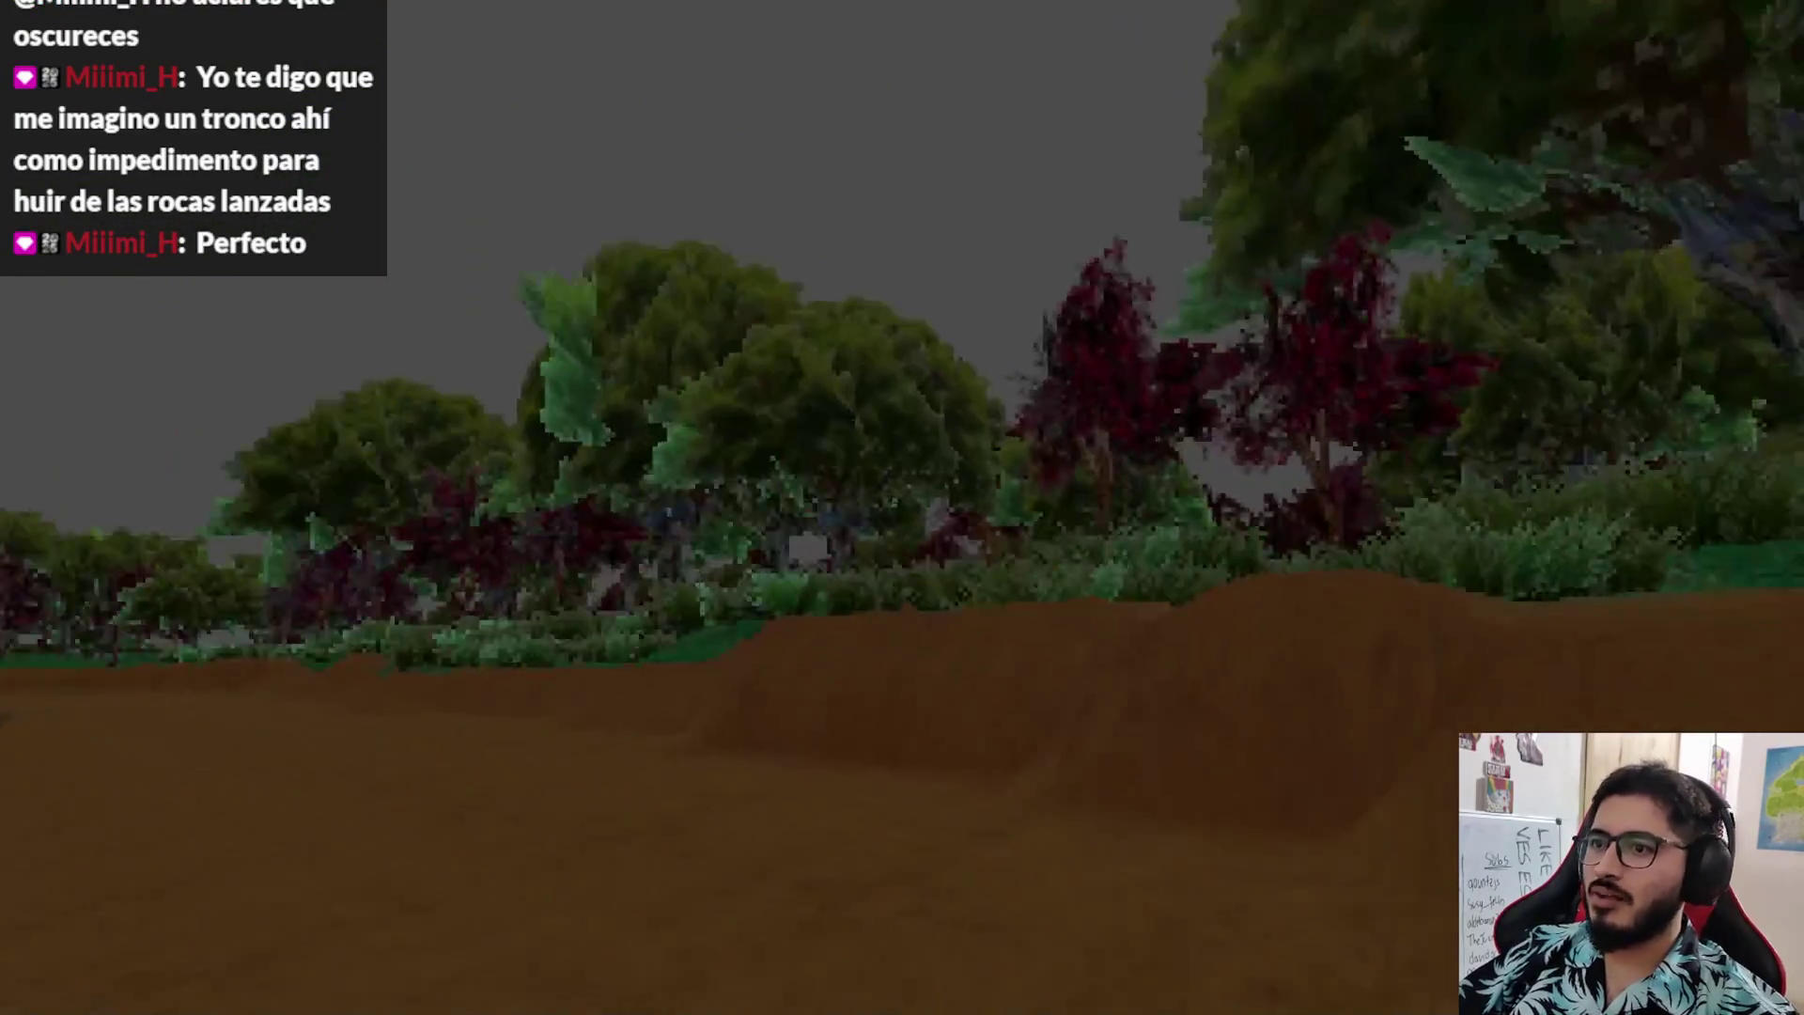
key(w)
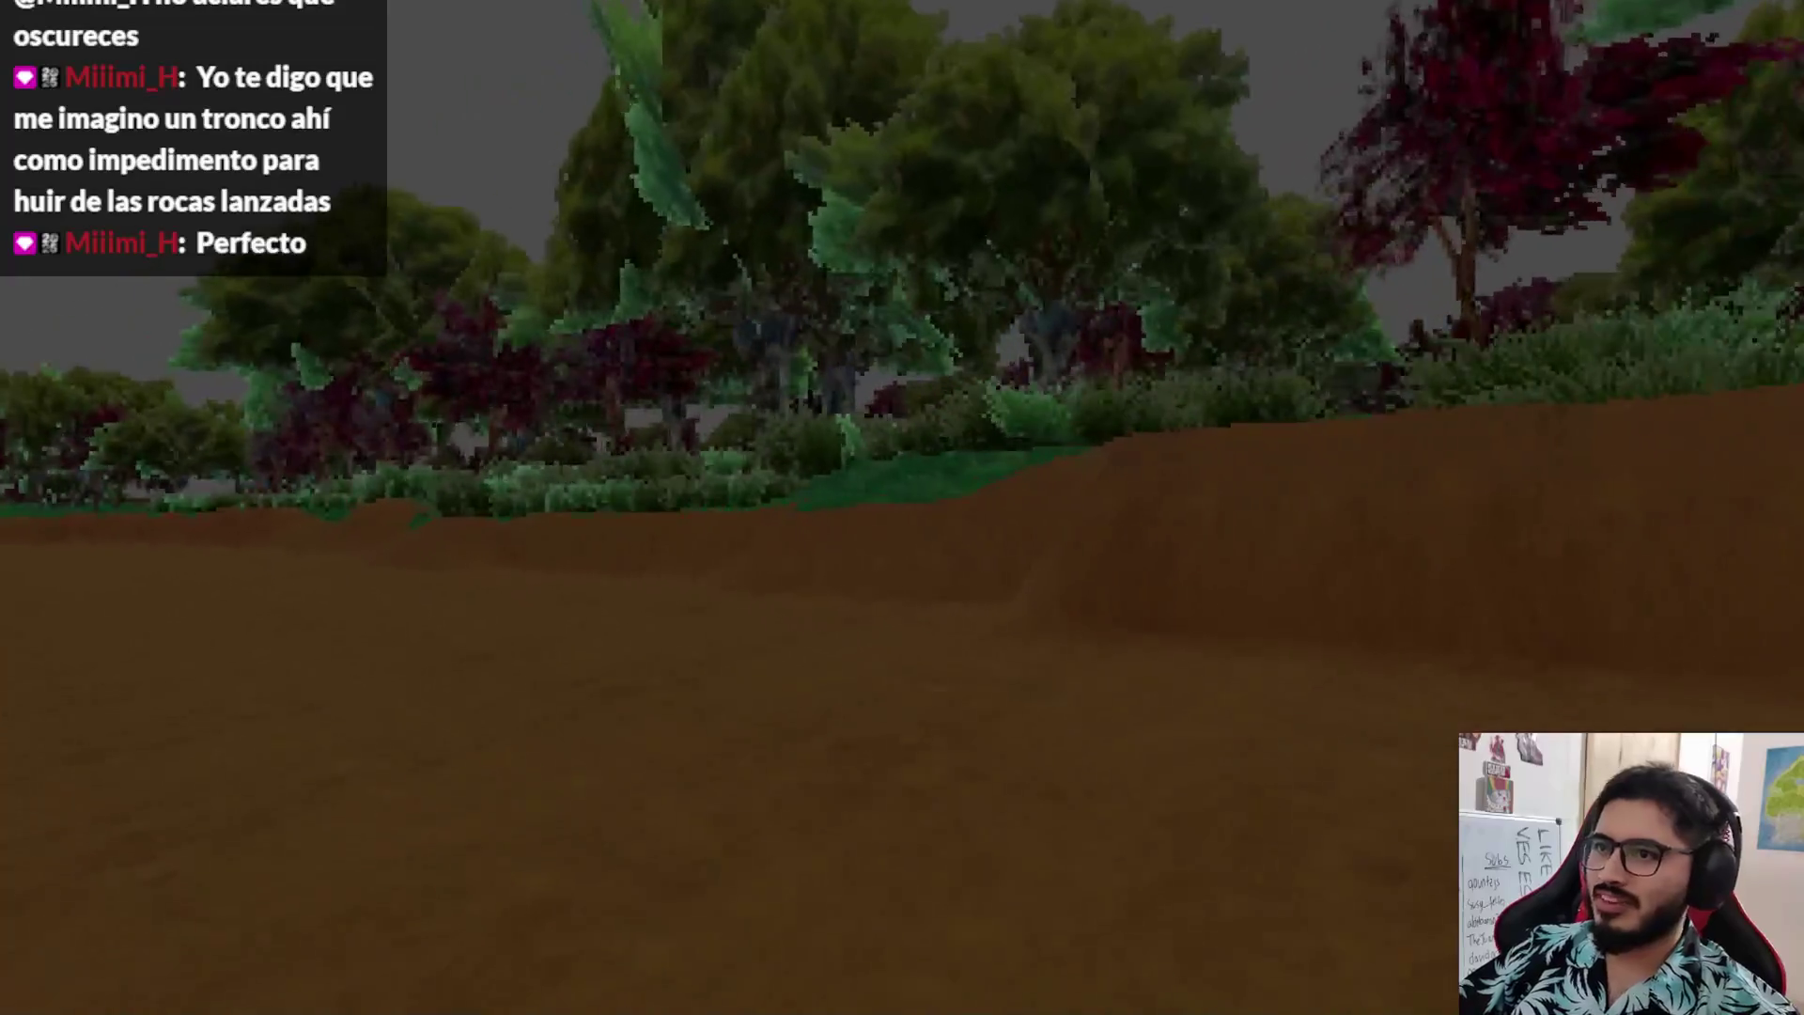
key(w)
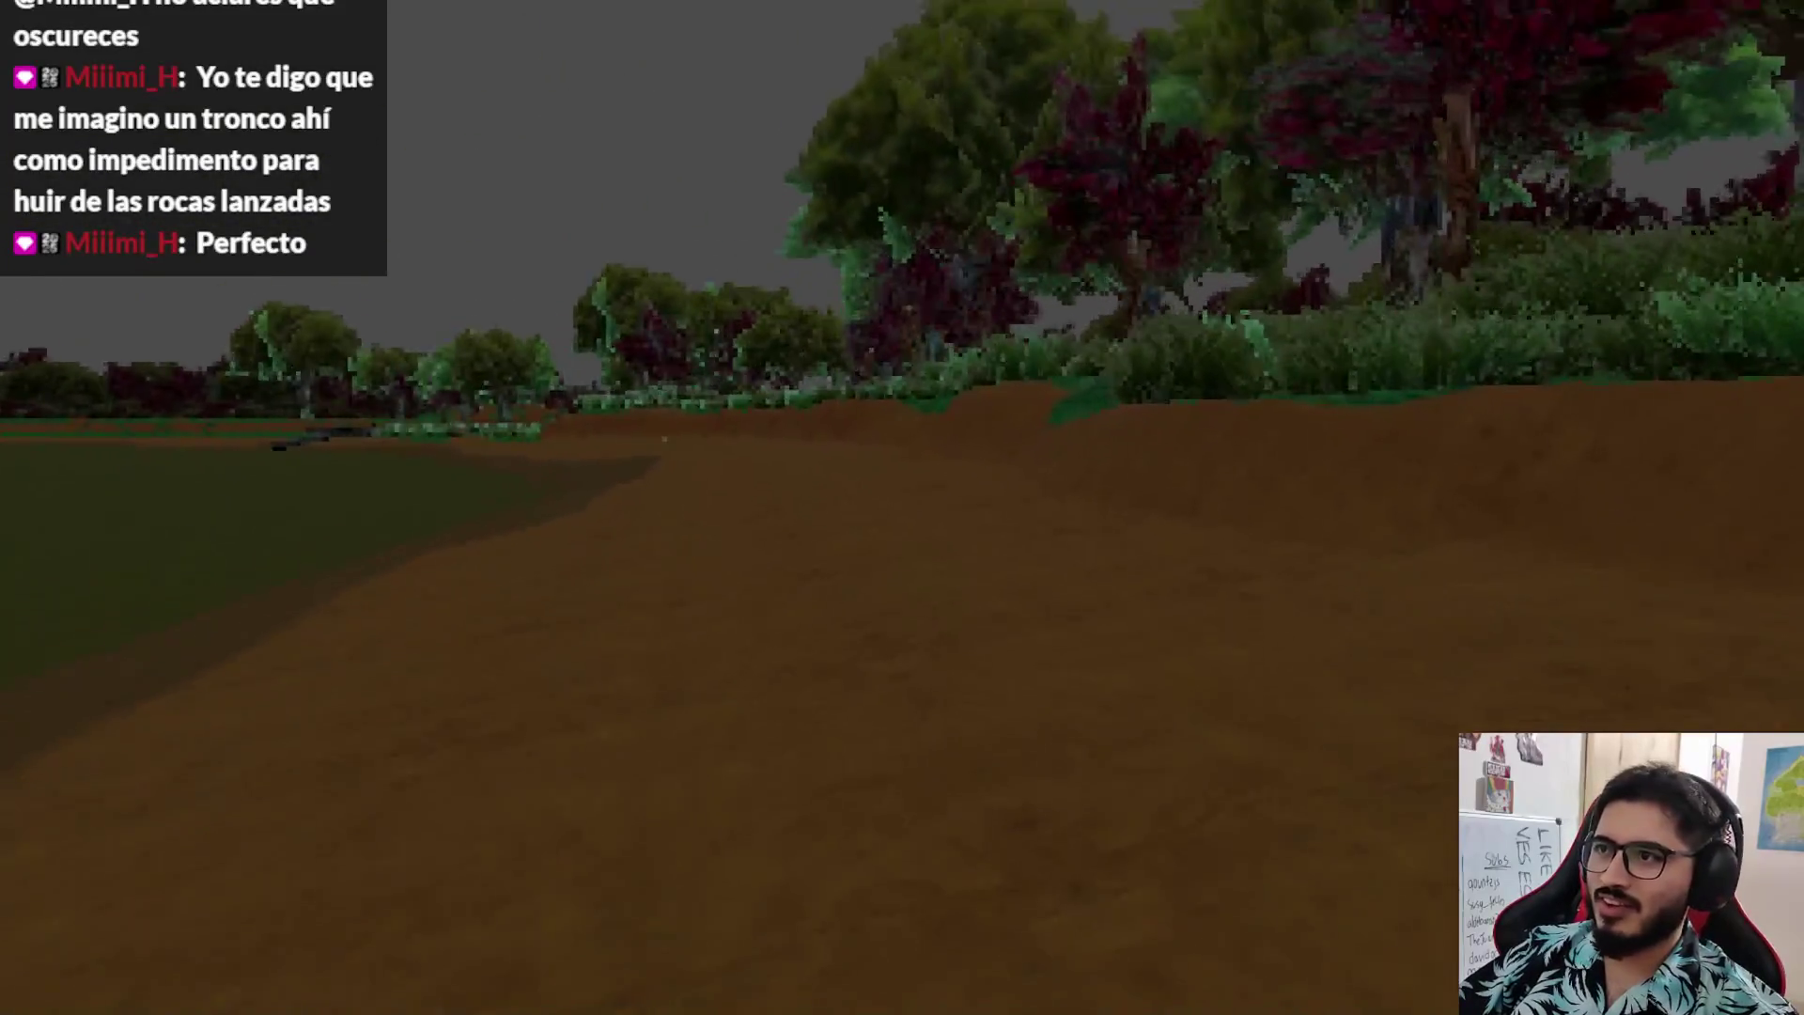
key(w)
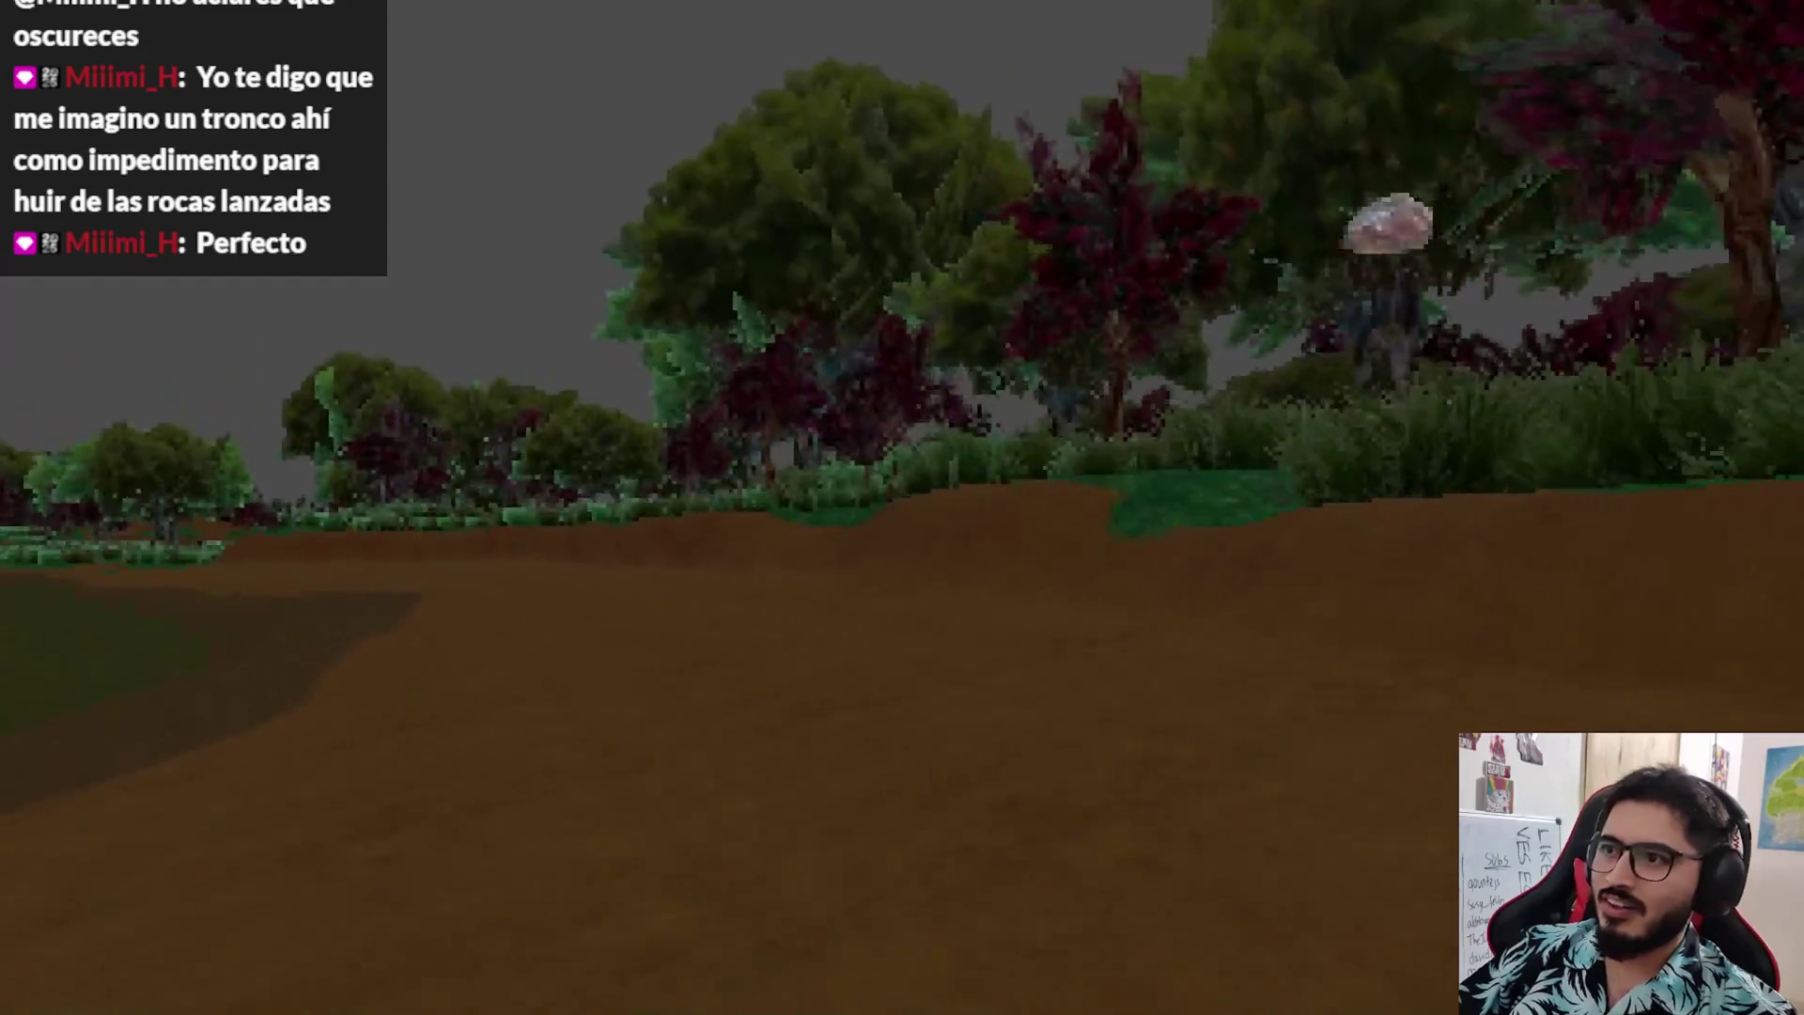
key(w)
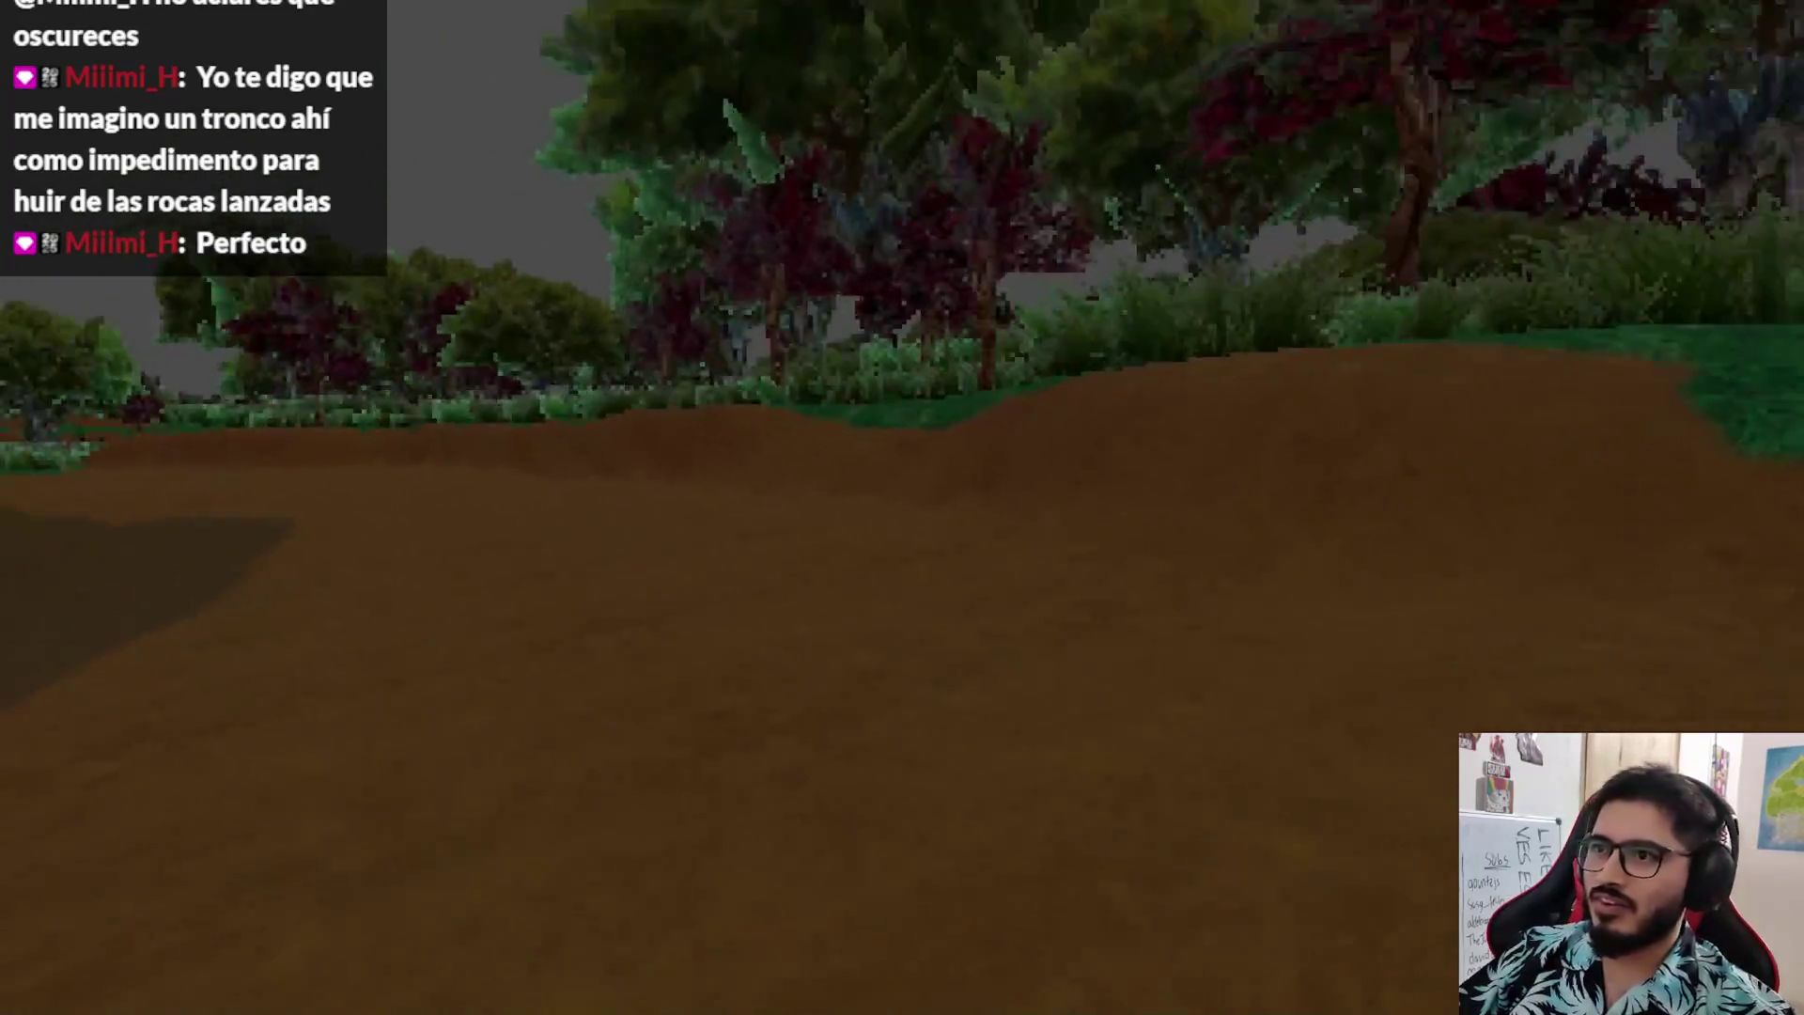
key(w)
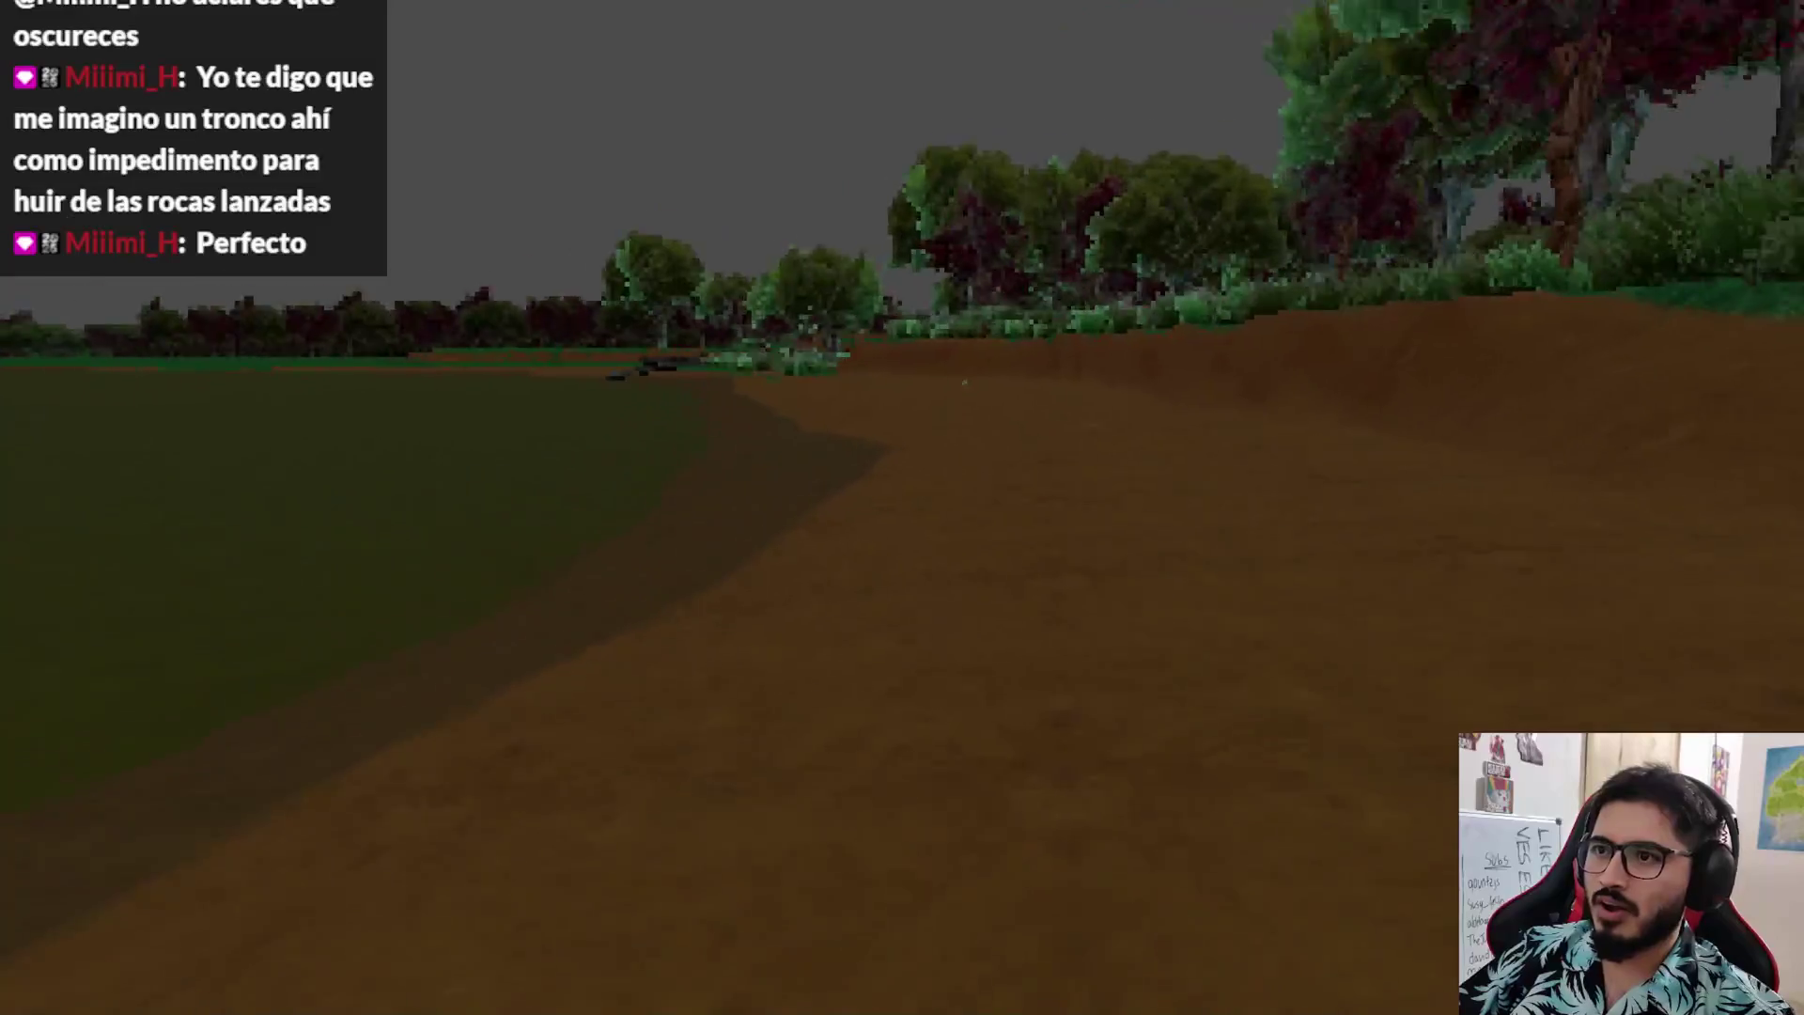
key(w)
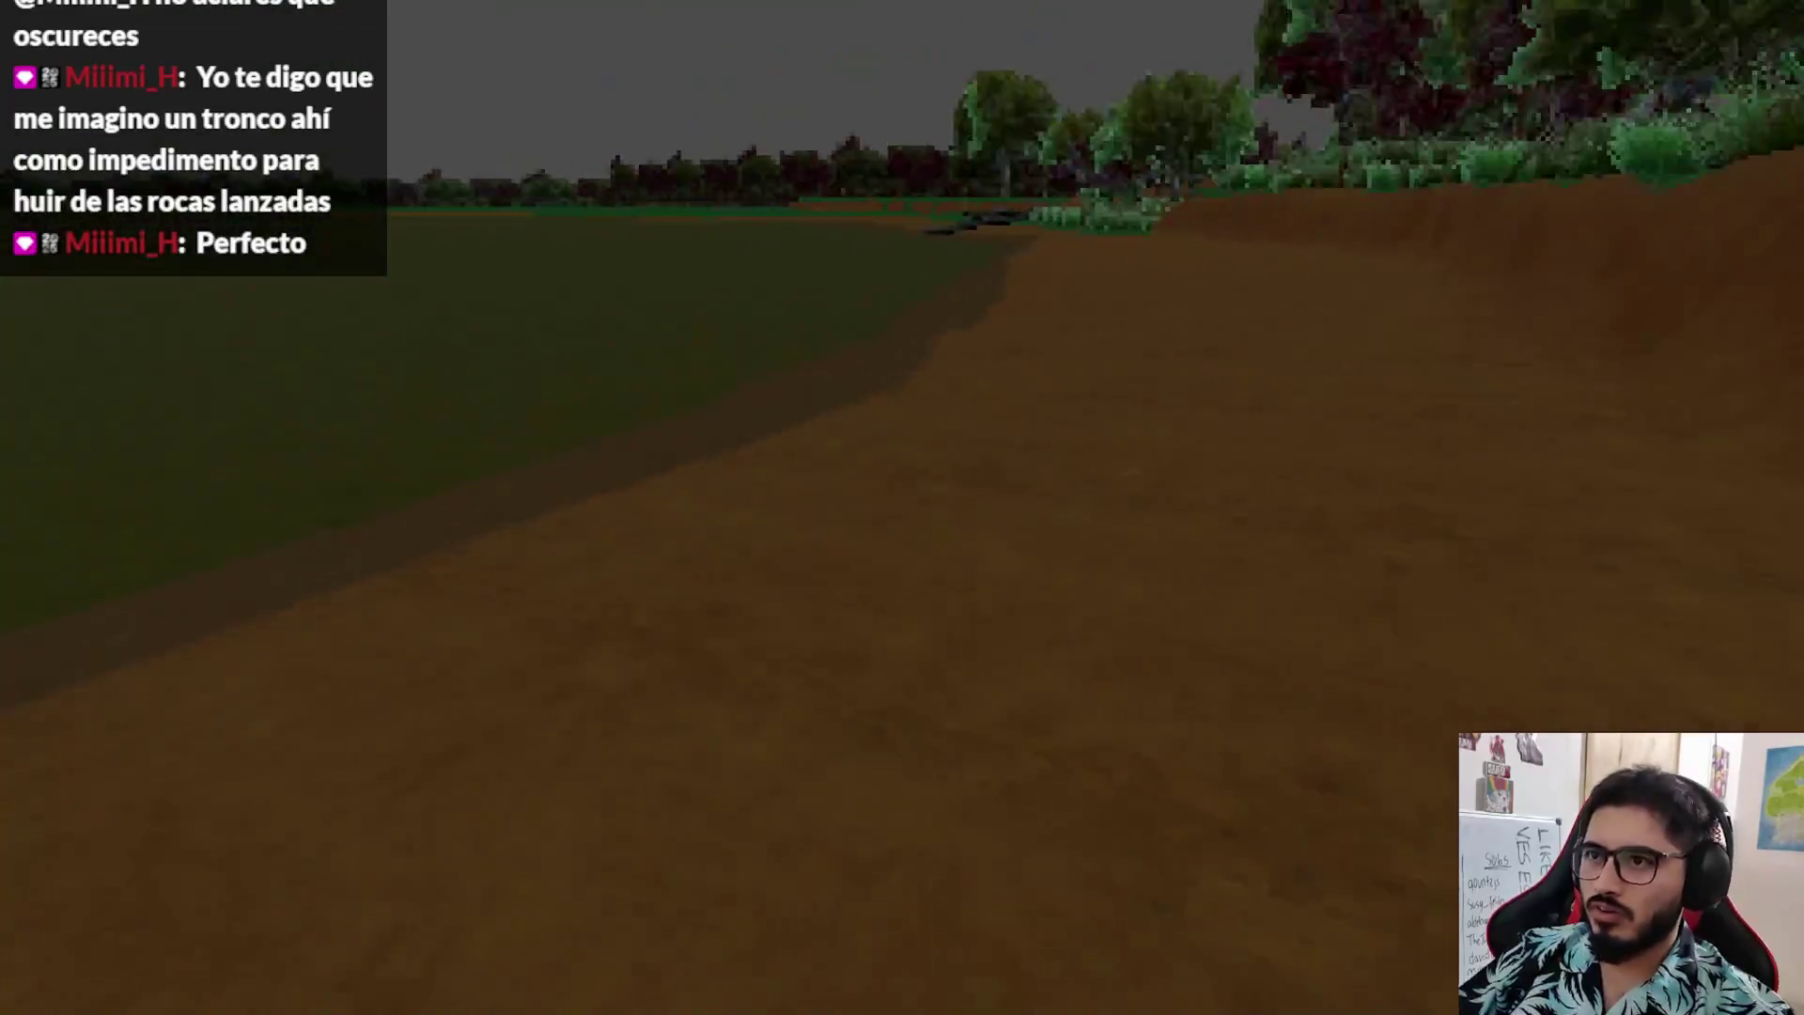
key(w)
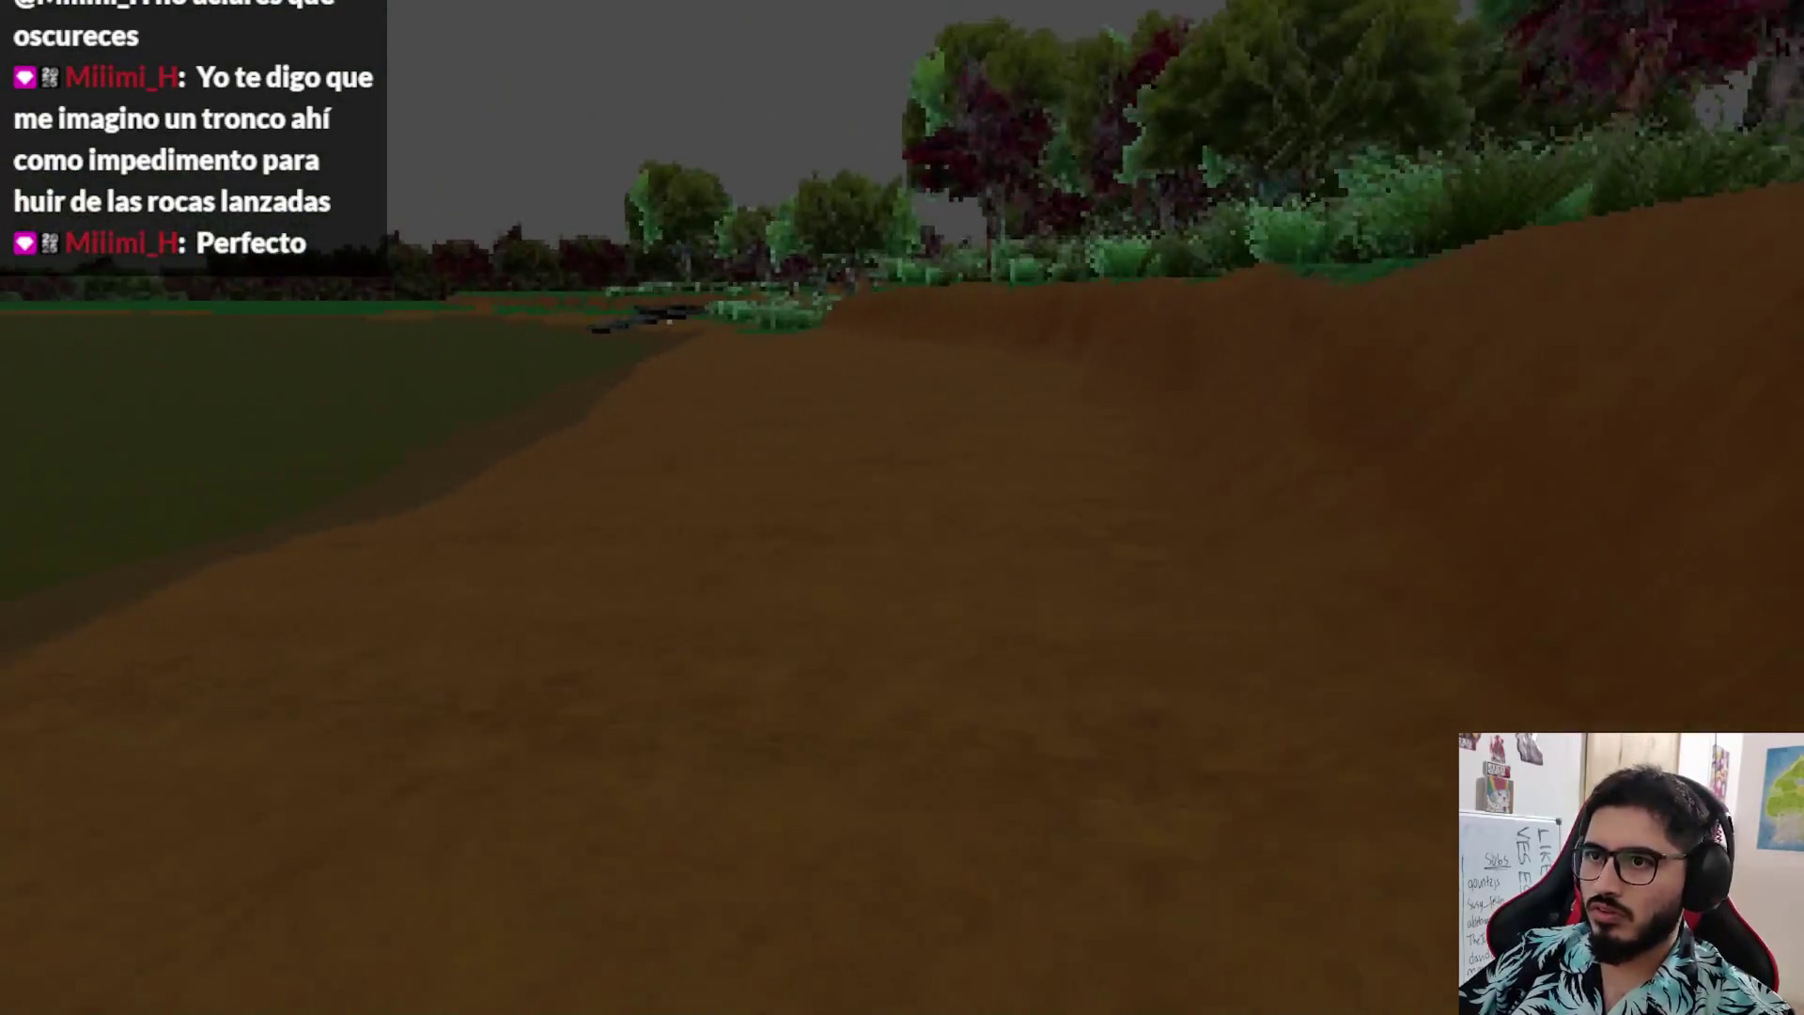
key(w)
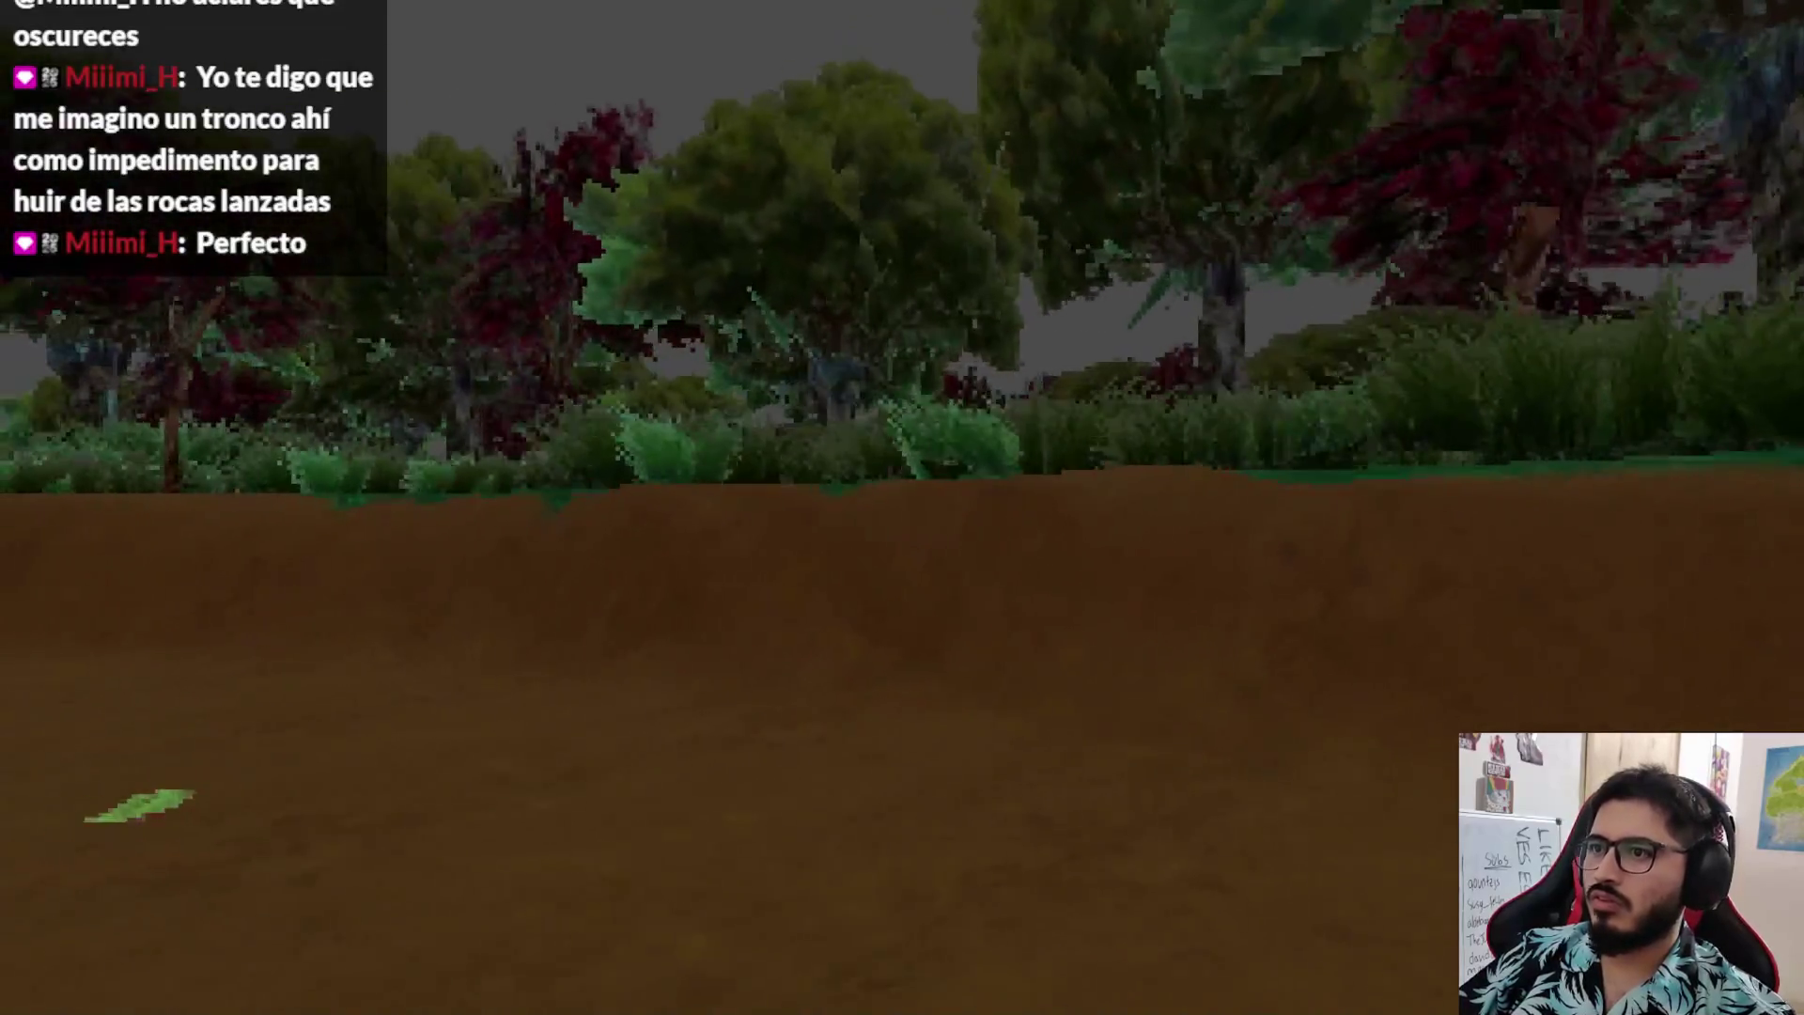
key(Escape)
click(841, 738)
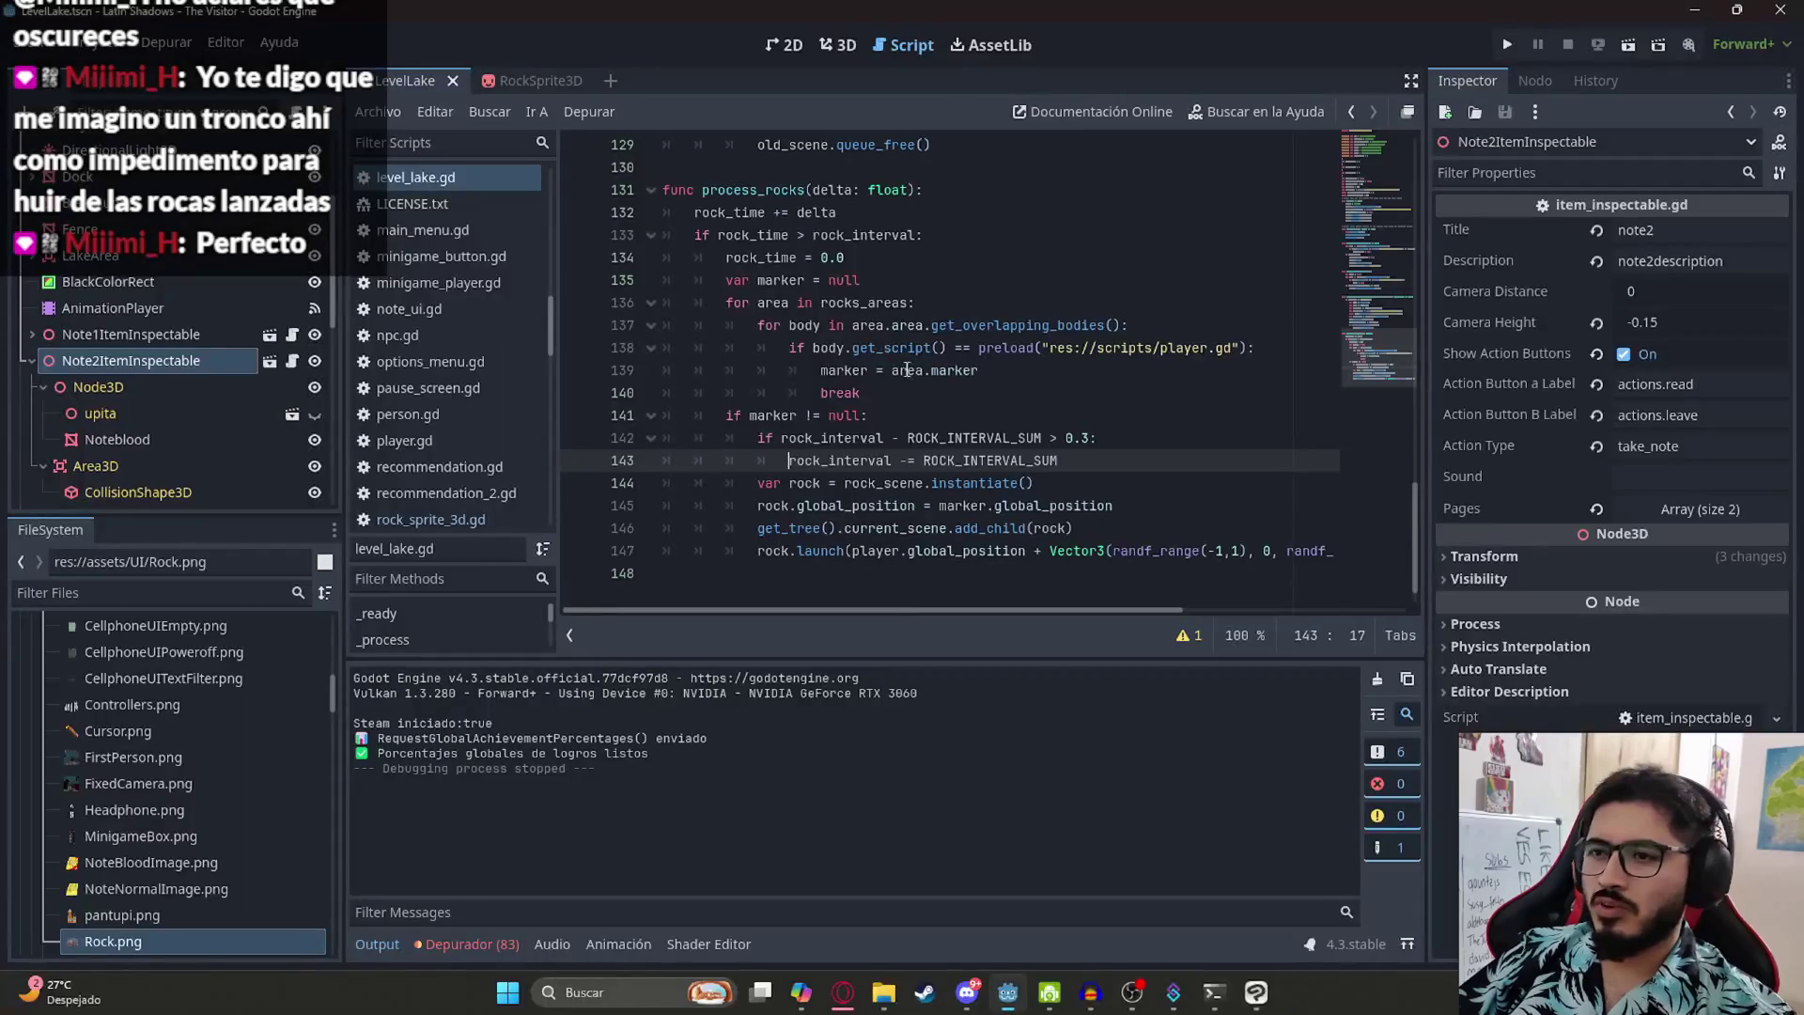
- Make the line 82 constant ROCK_INTERVAL_INCREASE with a value of 0.2
scroll(903, 403, up, 15)
scroll(966, 367, down, 2)
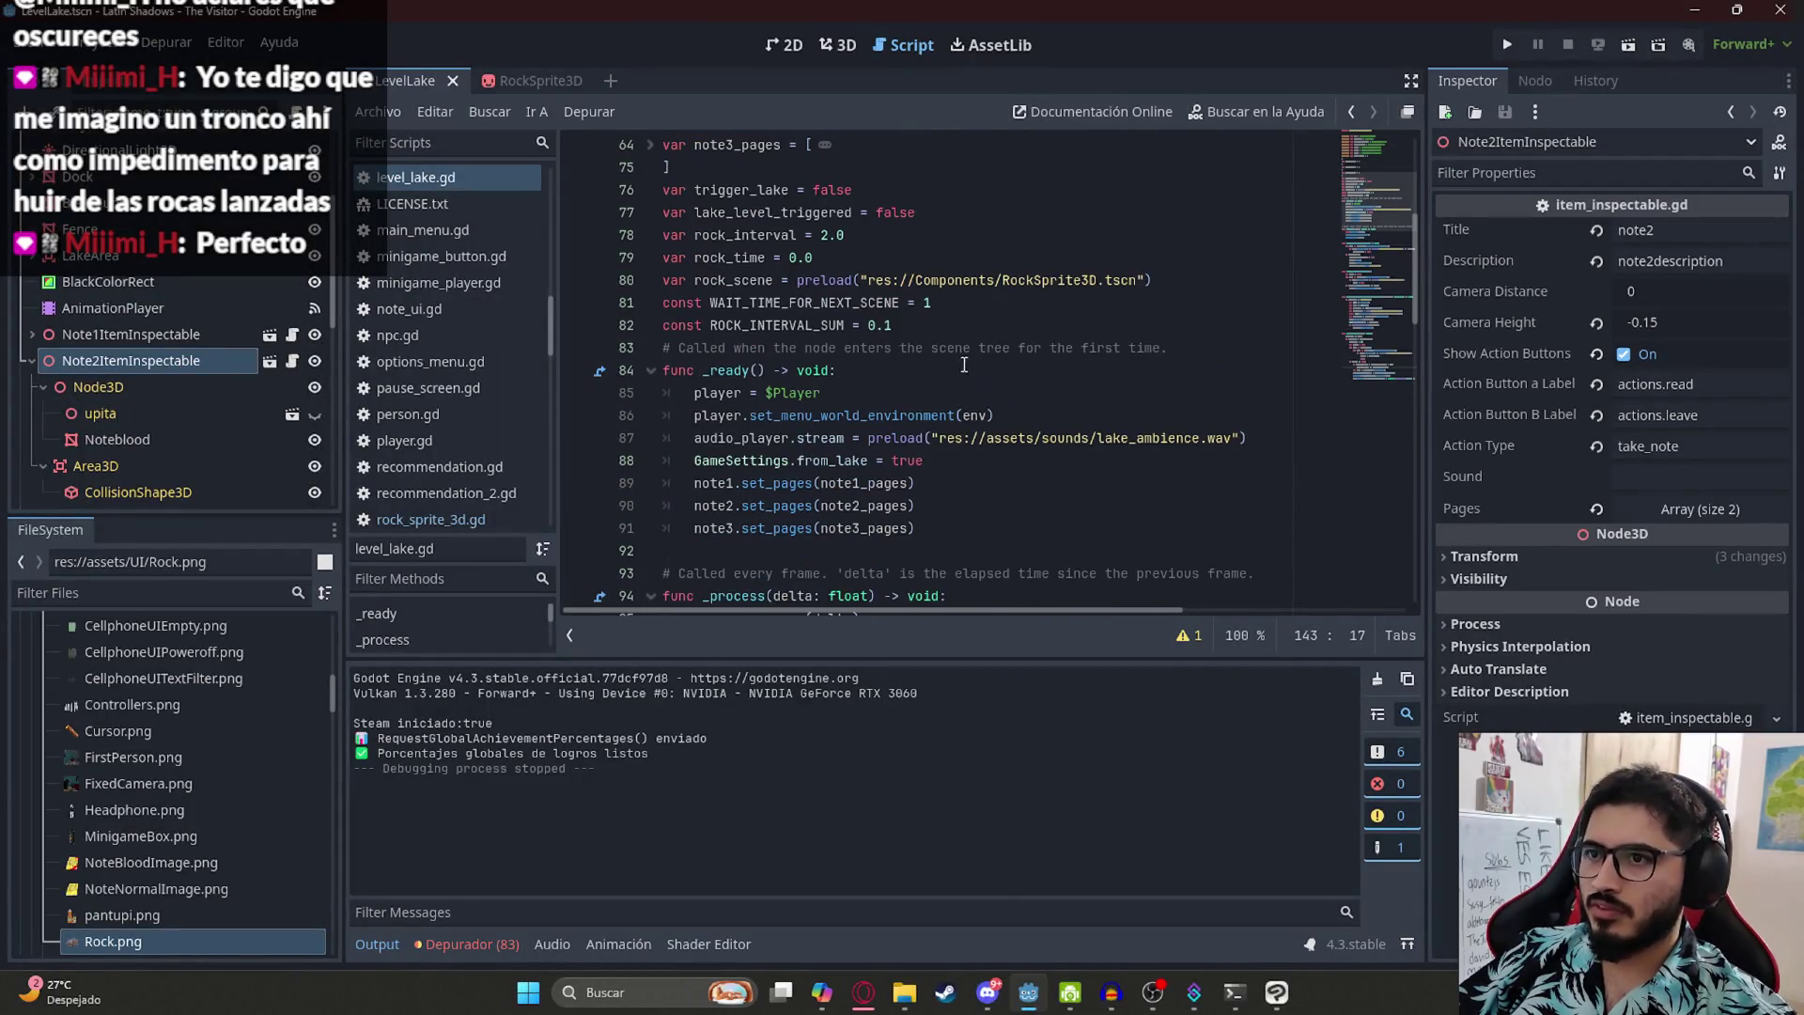
click(909, 325)
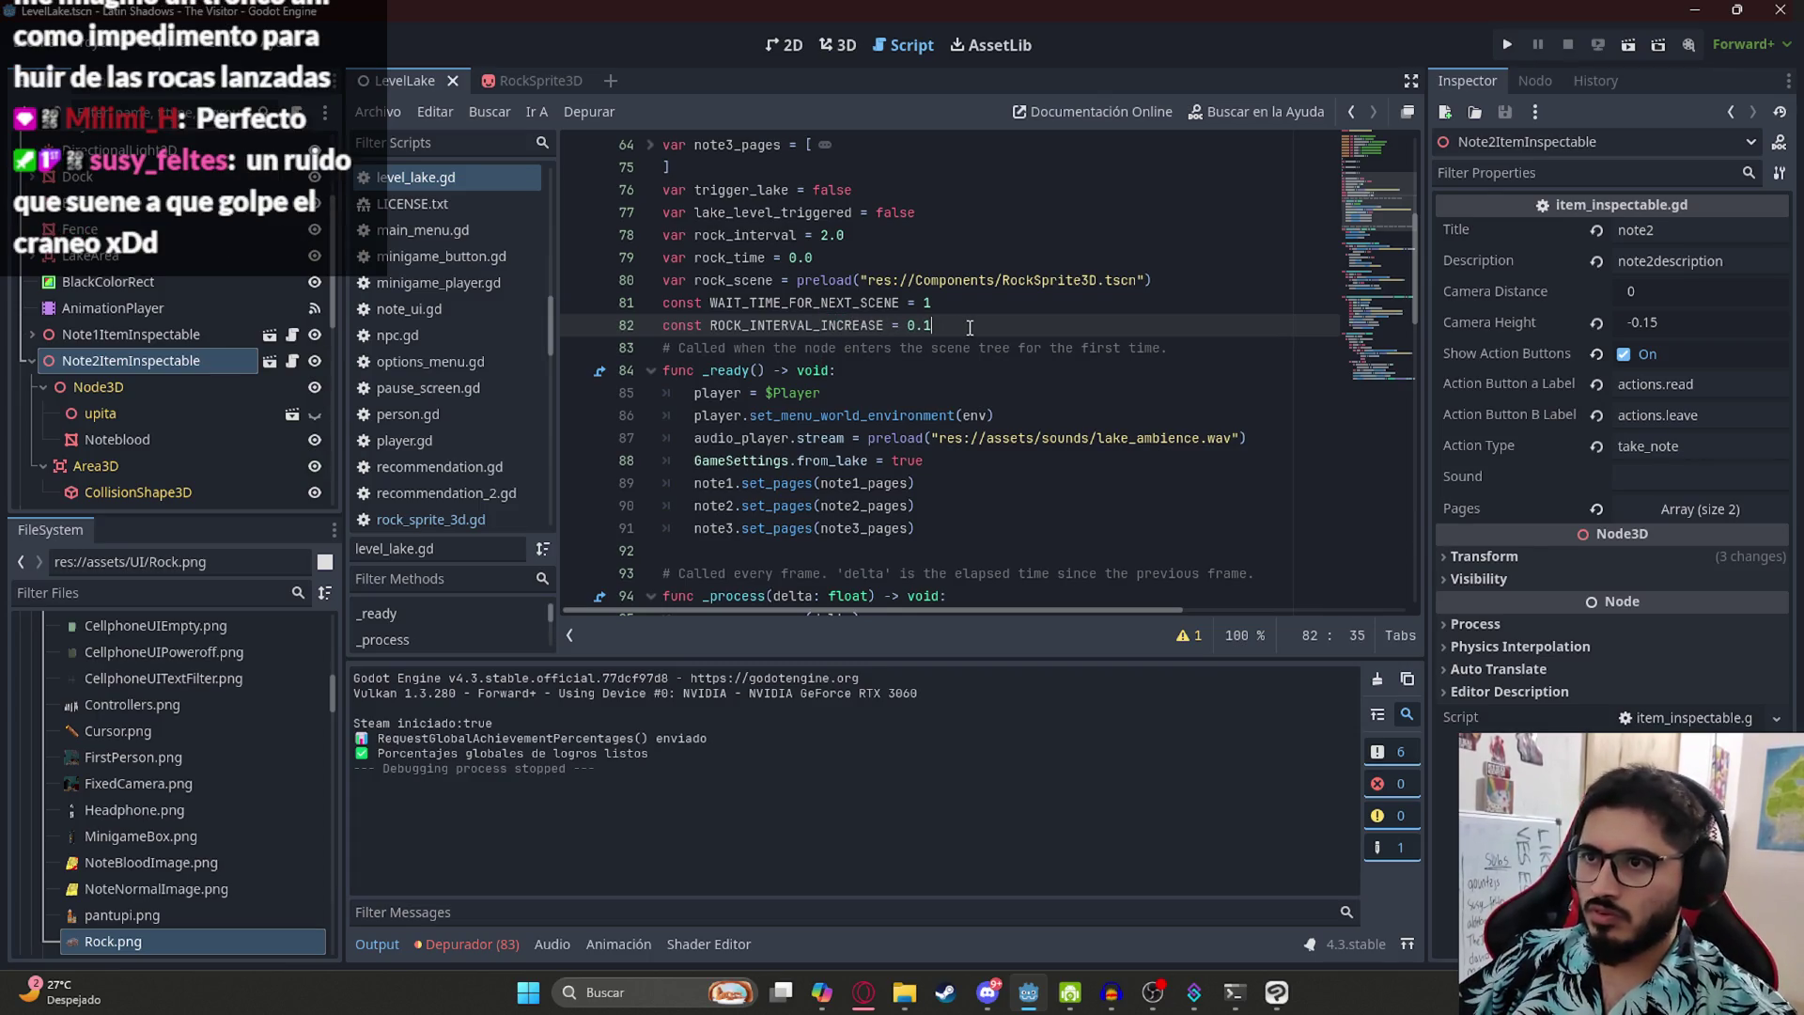
key(BackSpace)
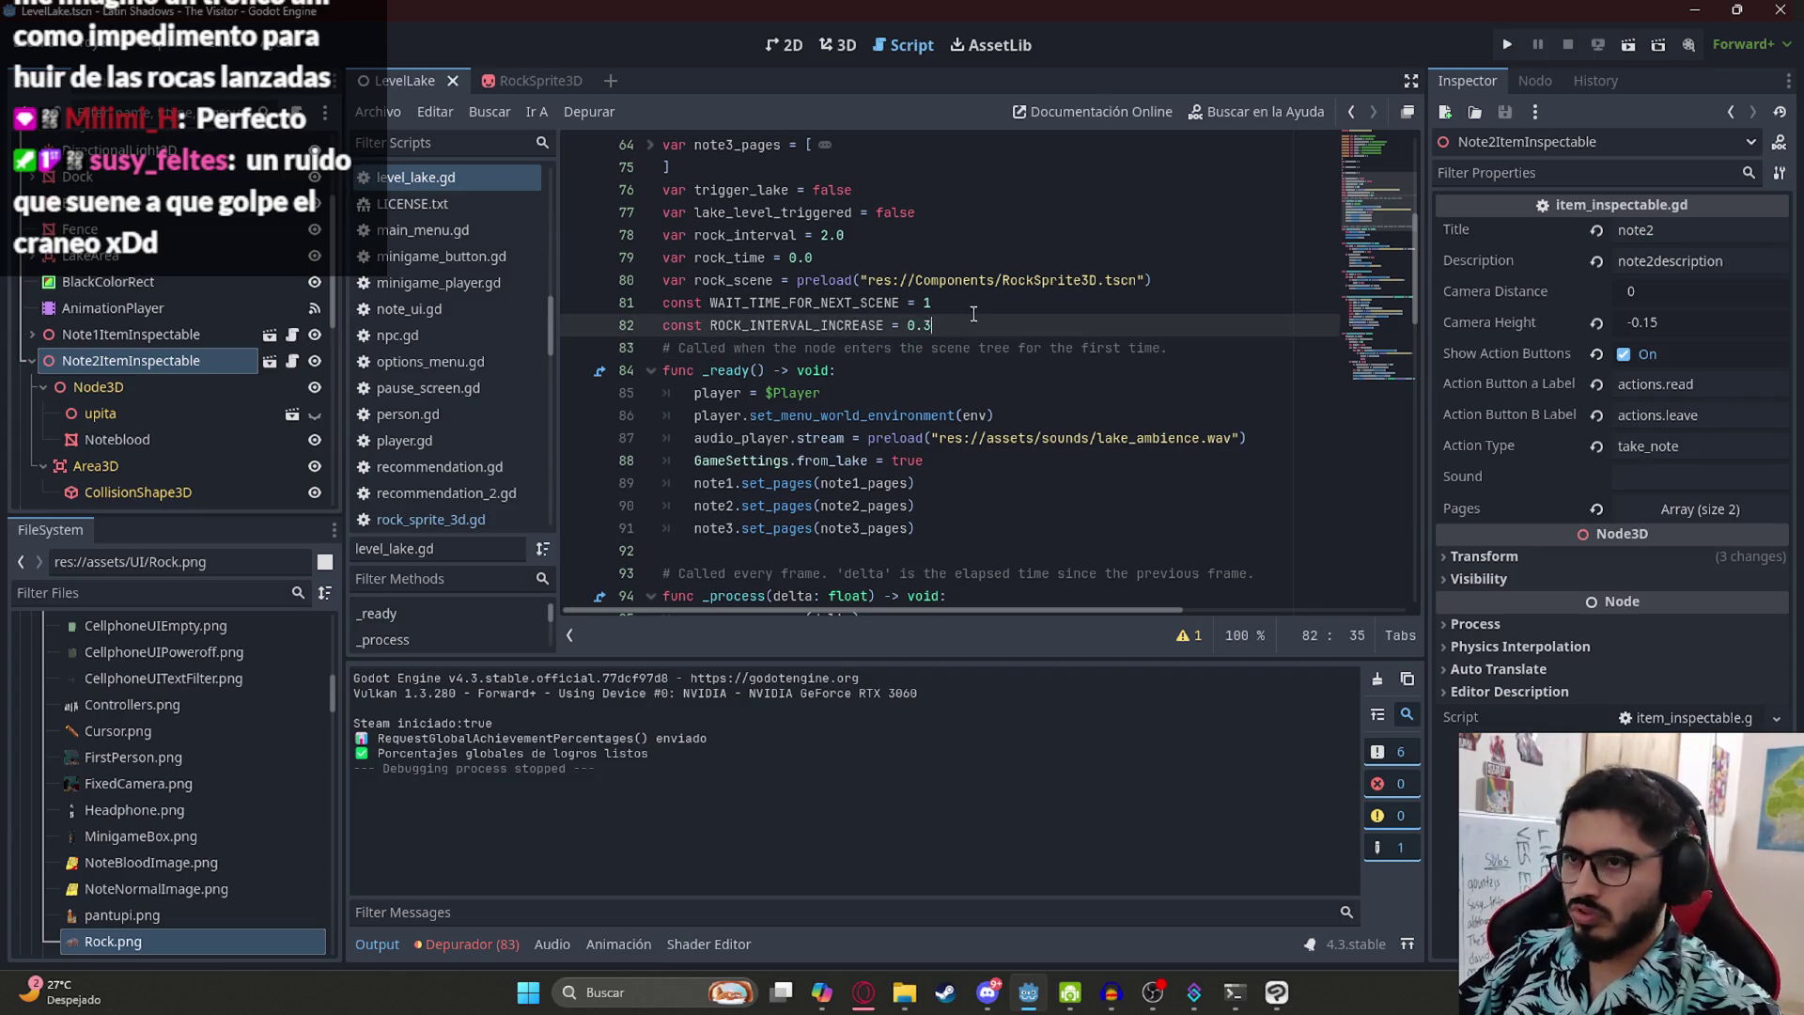
text(2)
- Replace ROCK_INTERVAL_SUM with ROCK_INTERVAL_INCREASE on lines 142–143 and save the script
double_click(854, 327)
key(ctrl+c)
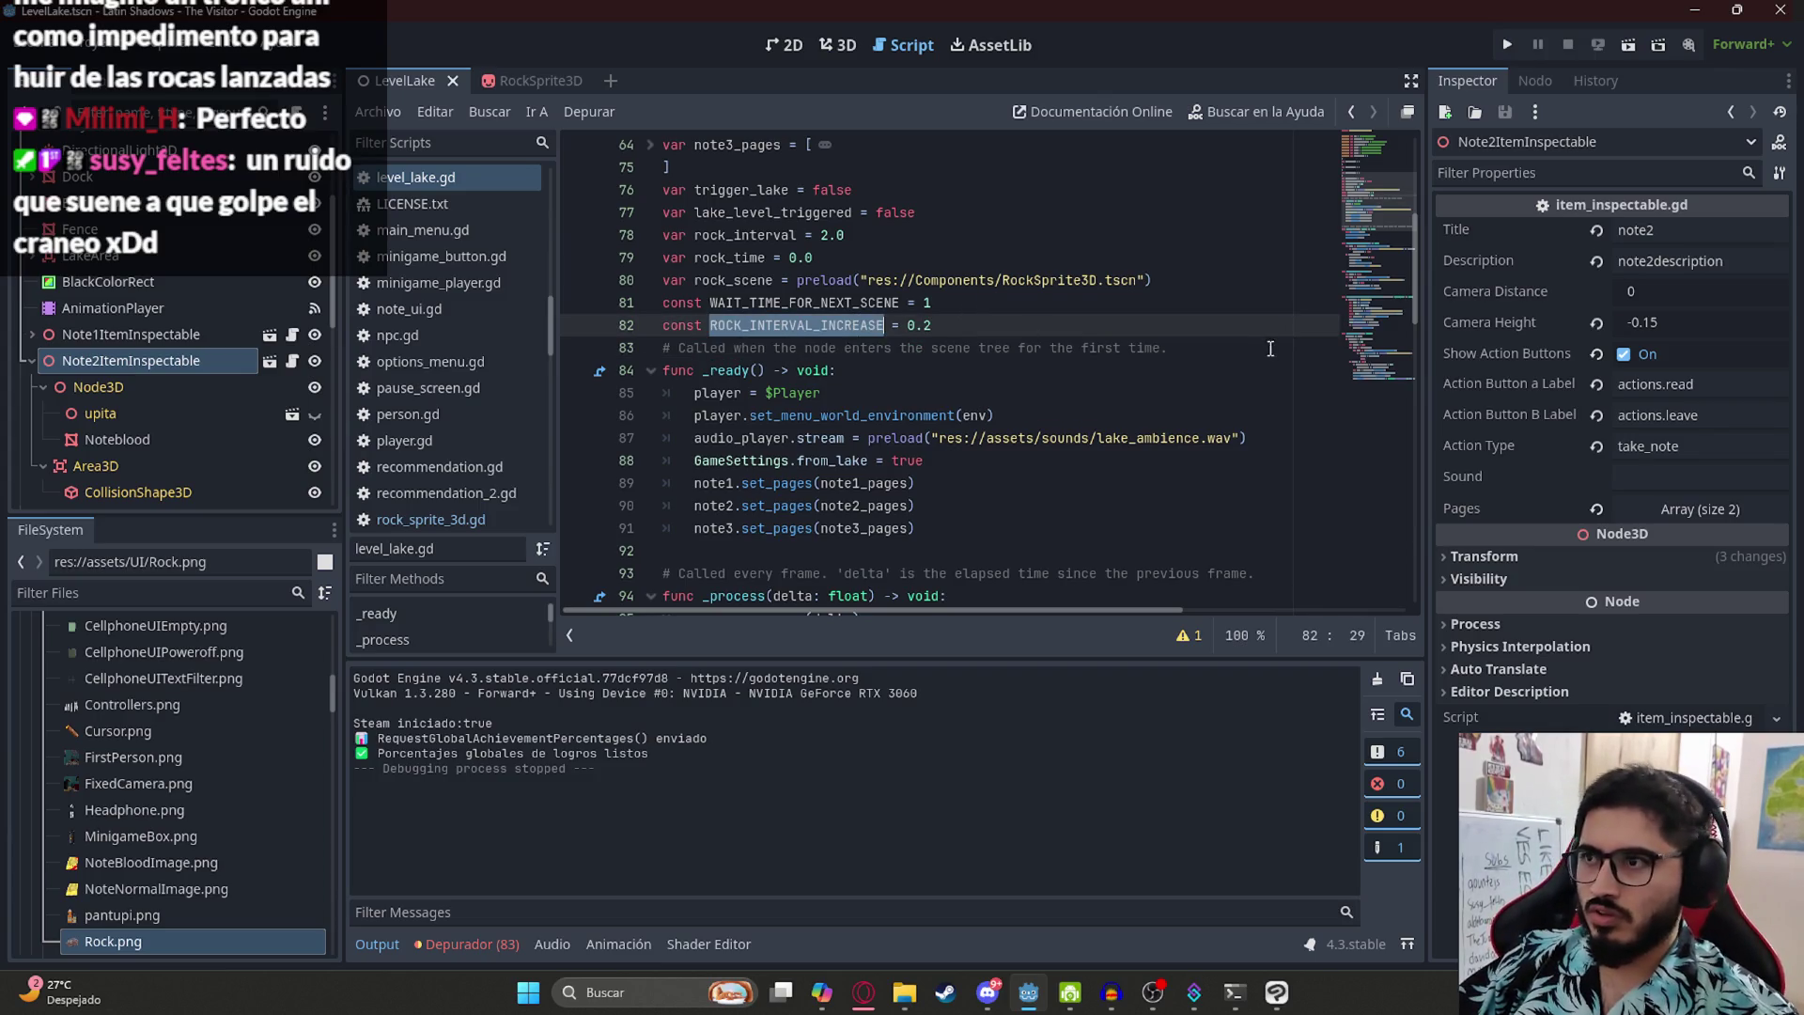
click(1359, 377)
double_click(986, 437)
key(ctrl+v)
double_click(989, 461)
key(ctrl+v)
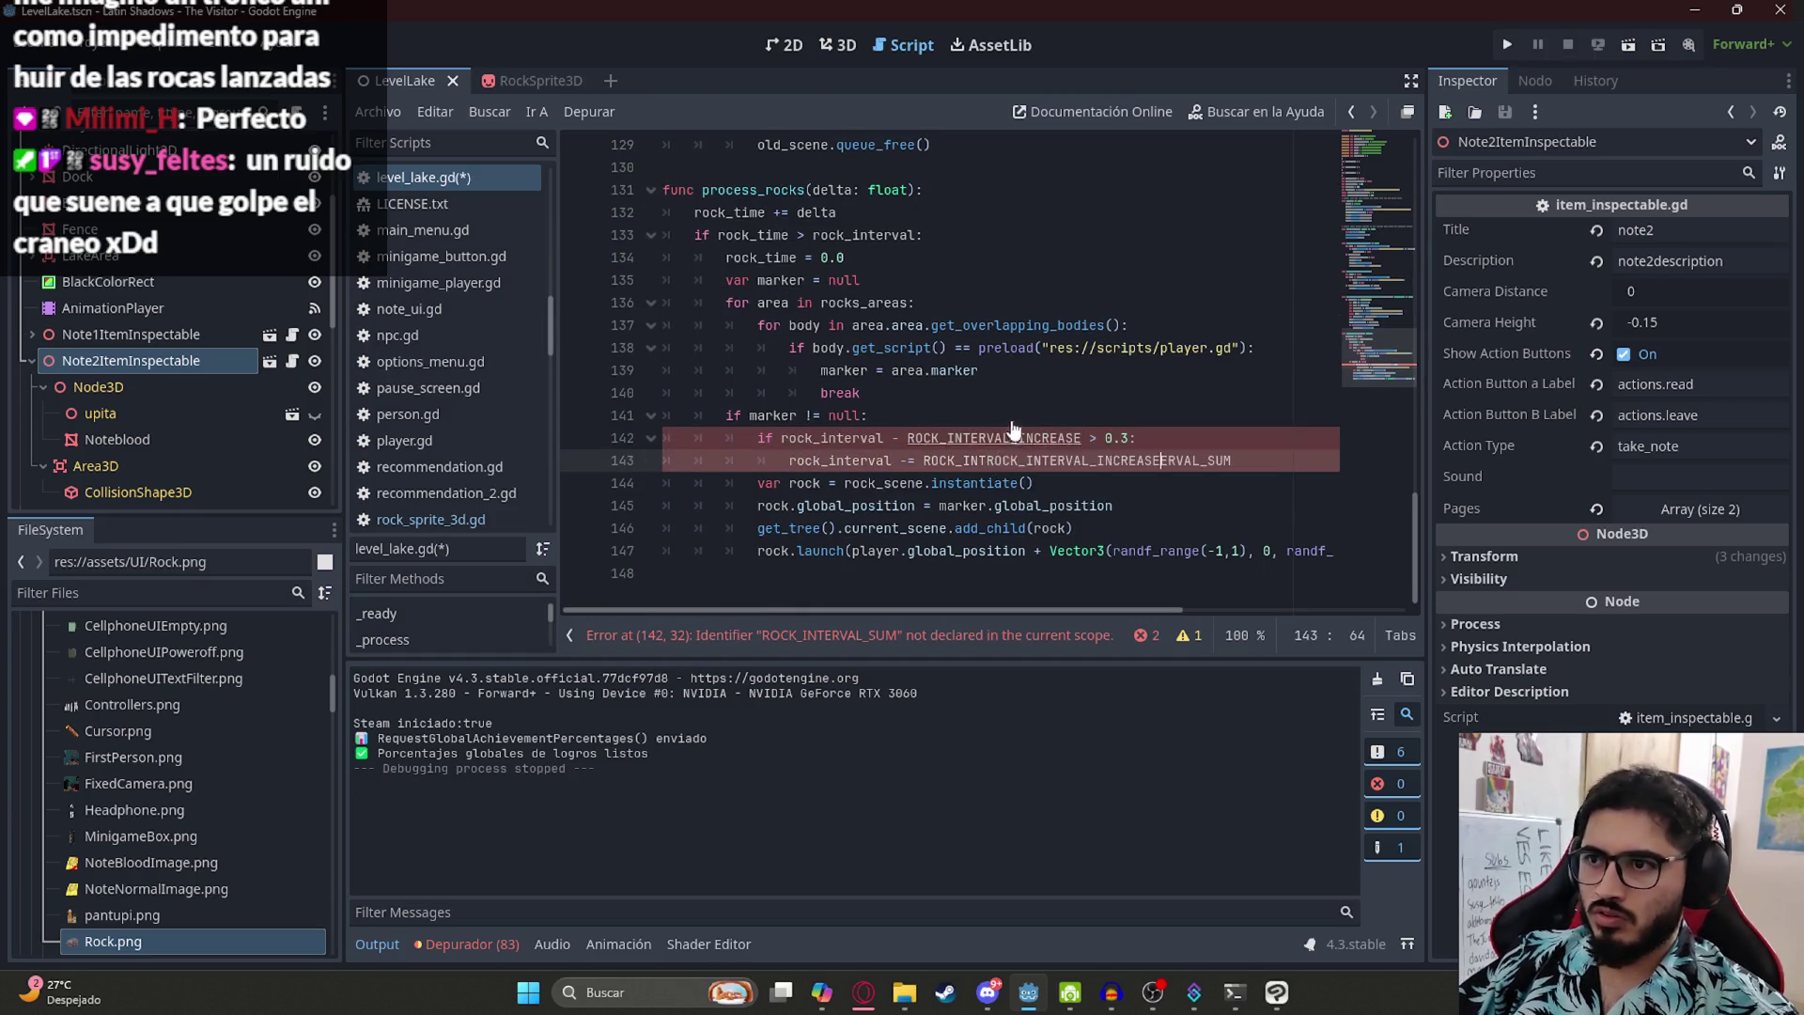
key(ctrl+s)
key(ctrl+s)
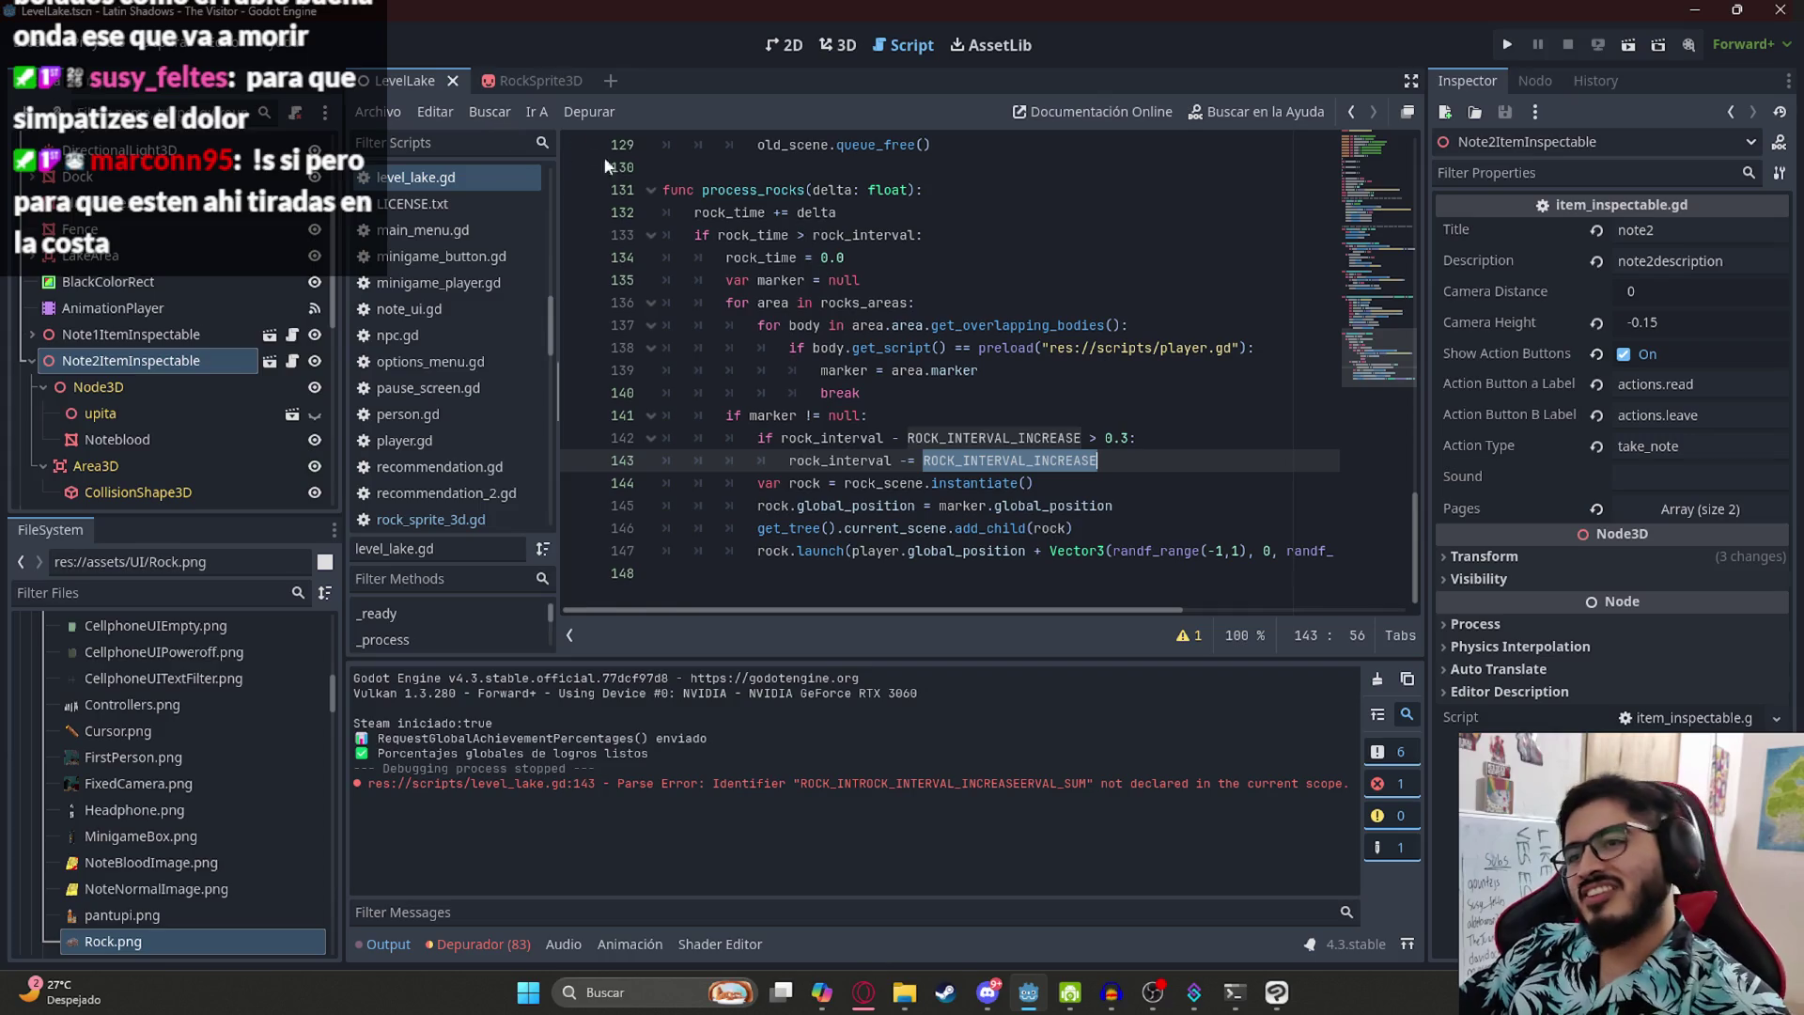
- Bring Chrome forward and pause the music video in the next tab
mouse_move(871, 1007)
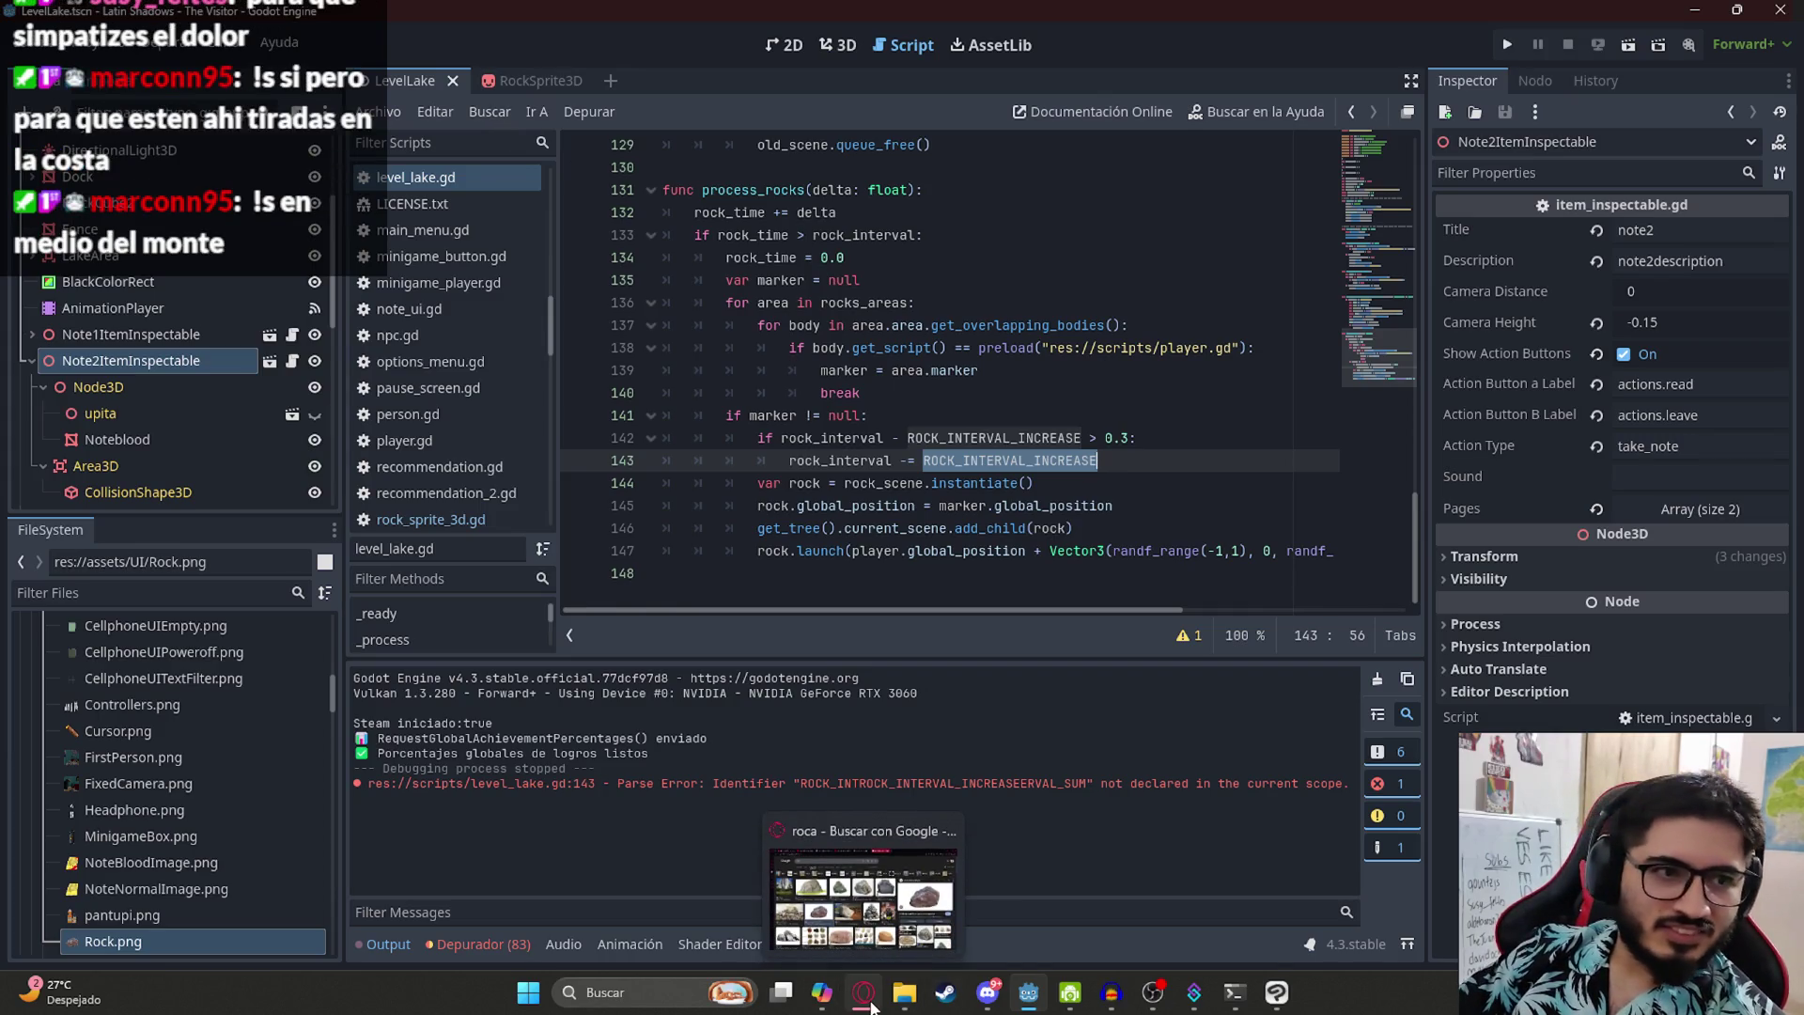
click(871, 1007)
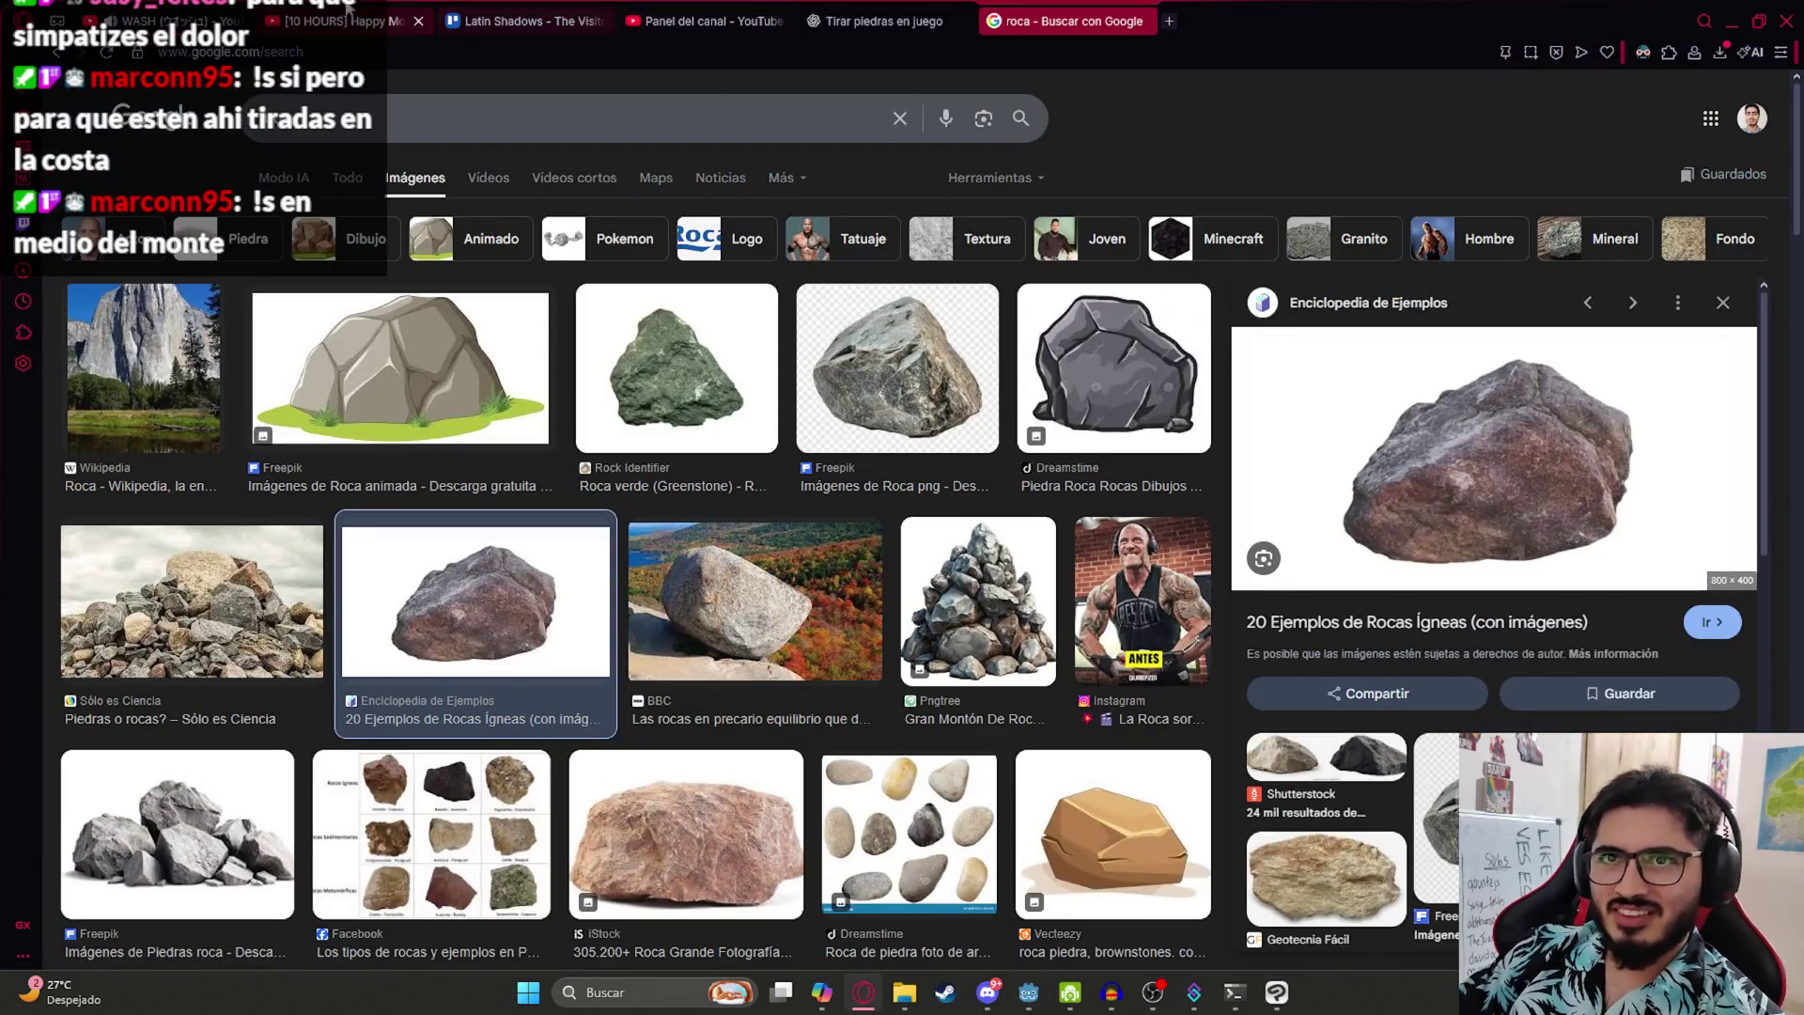
key(ctrl+Tab)
click(581, 510)
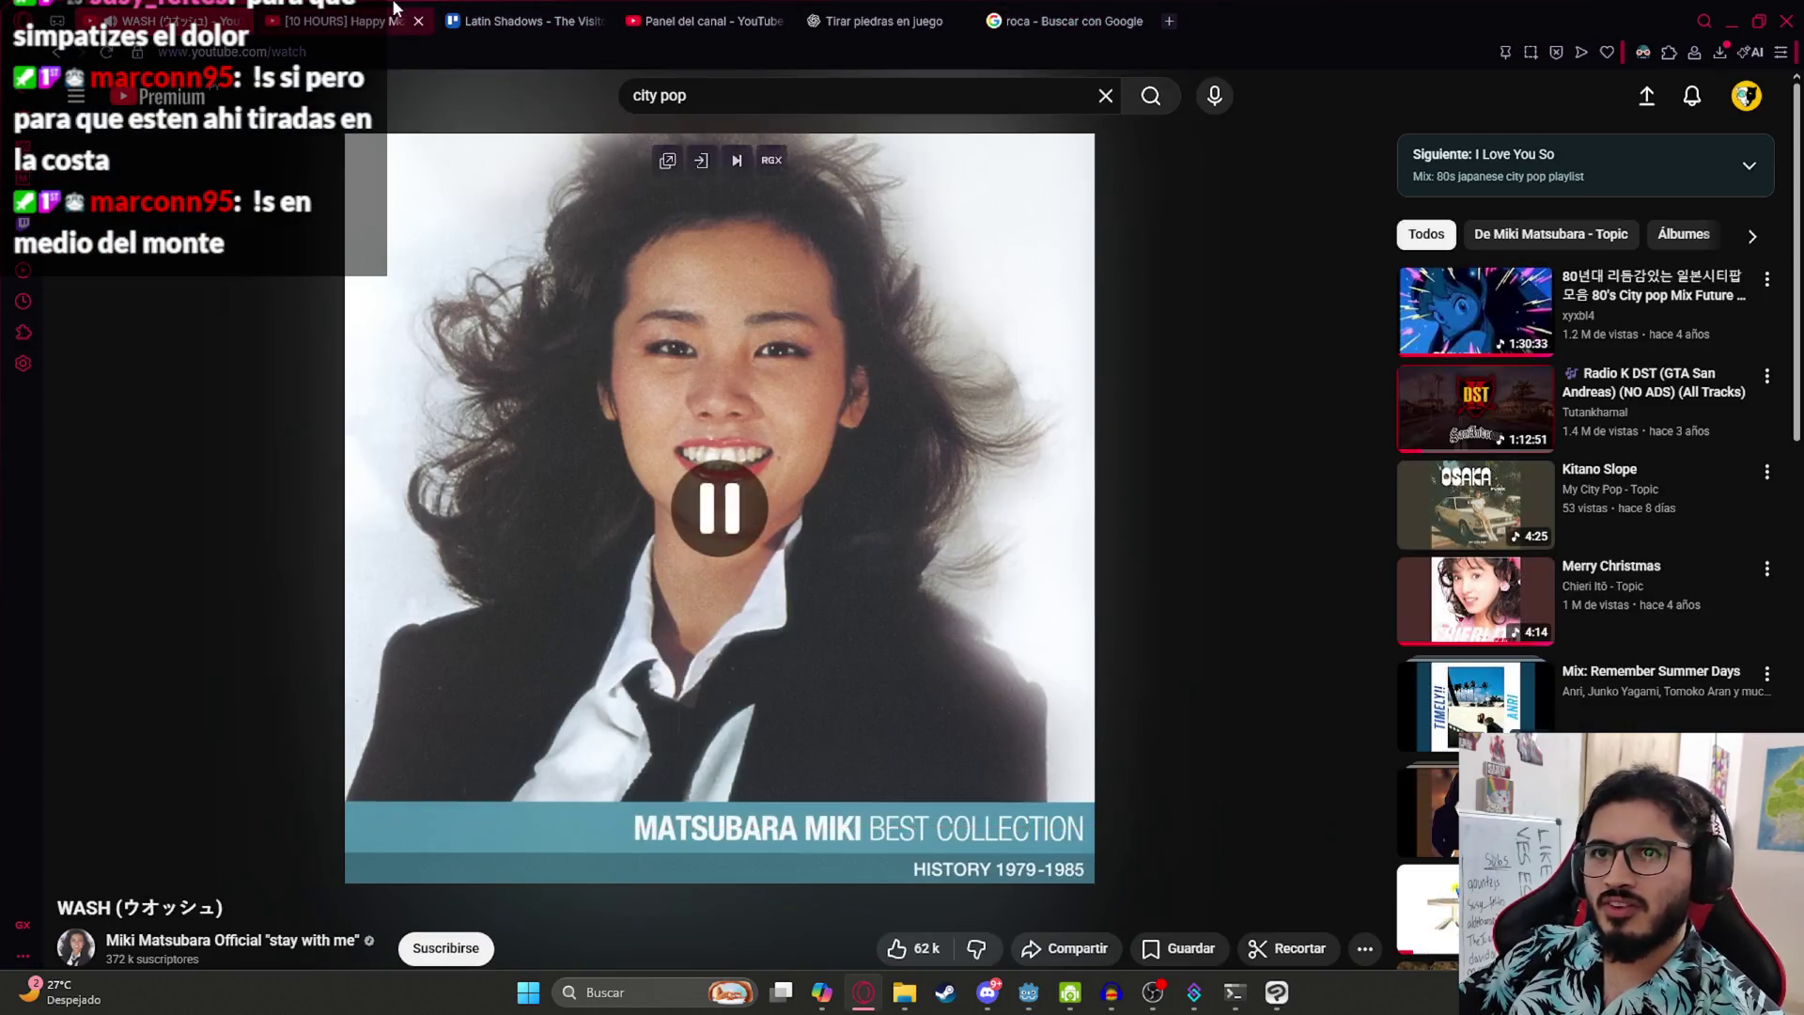
- Play the Happy Monkey Circle video, then start 'ventilador girando por 10 horas' from the playlist
key(ctrl+Tab)
click(577, 545)
double_click(464, 499)
double_click(791, 523)
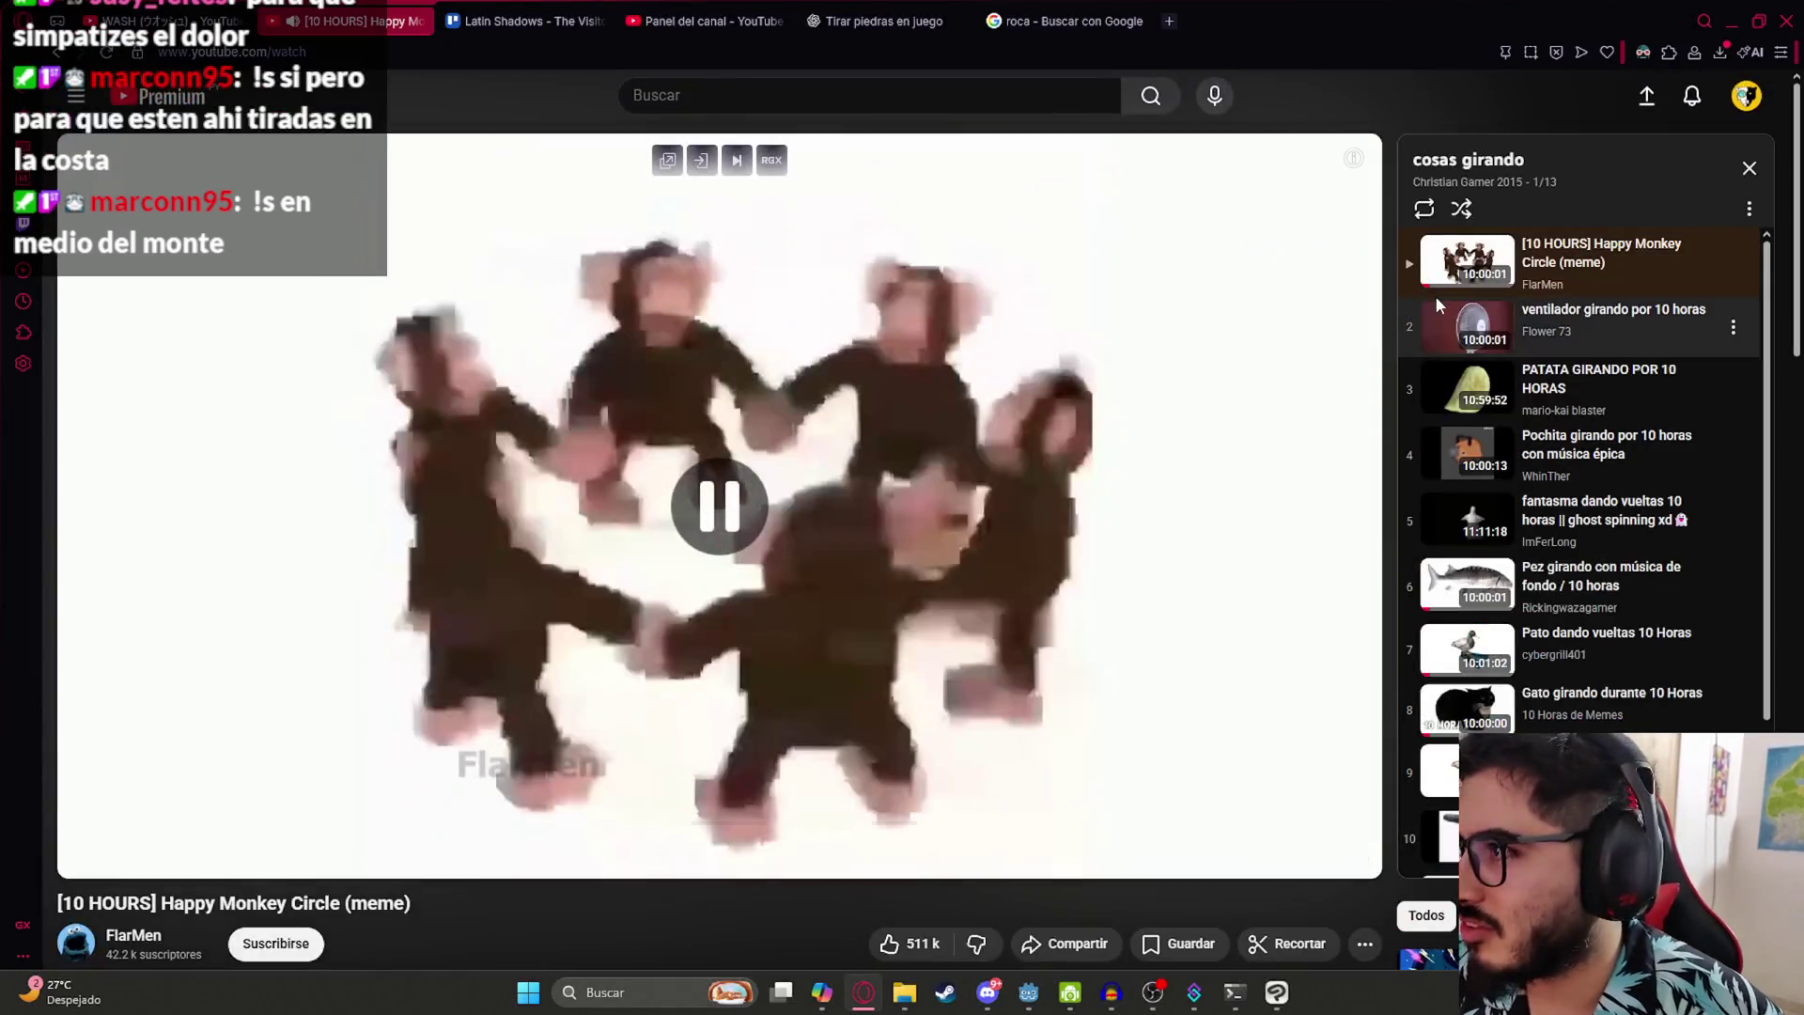
click(1597, 324)
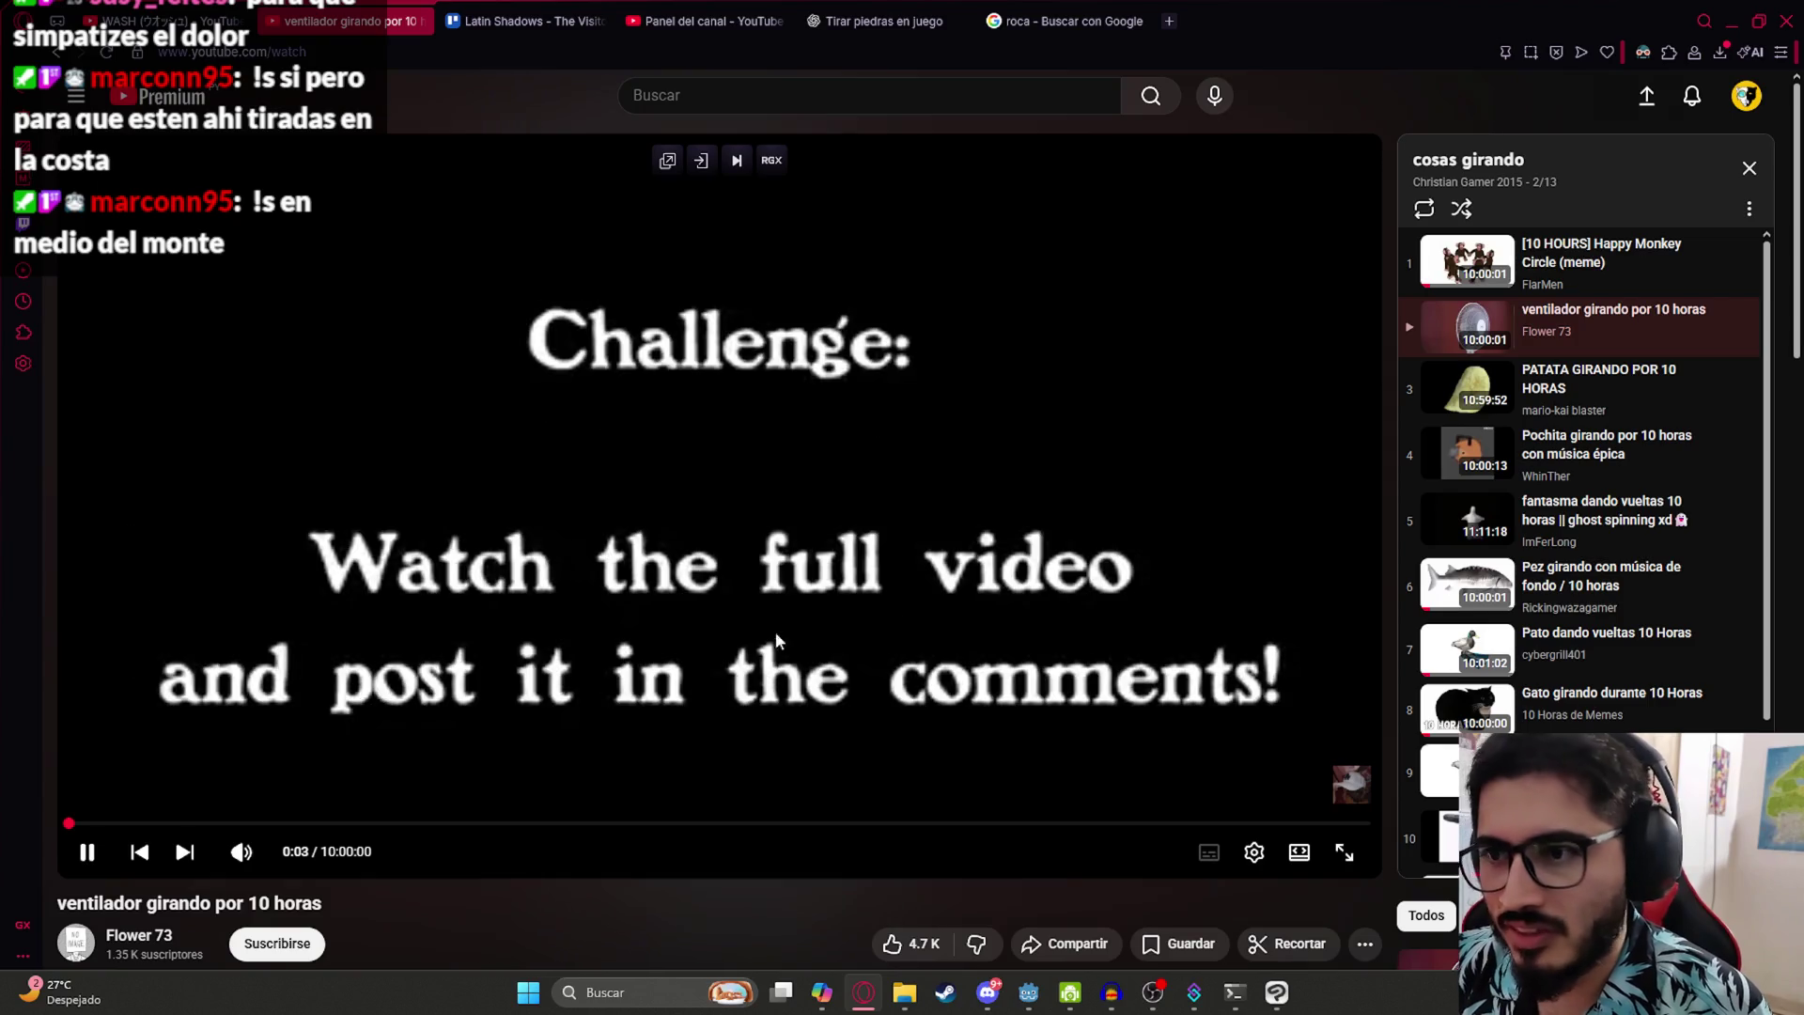
click(731, 562)
- Watch the fan video full screen, pause it at 1:39, and return to the Godot editor
double_click(733, 561)
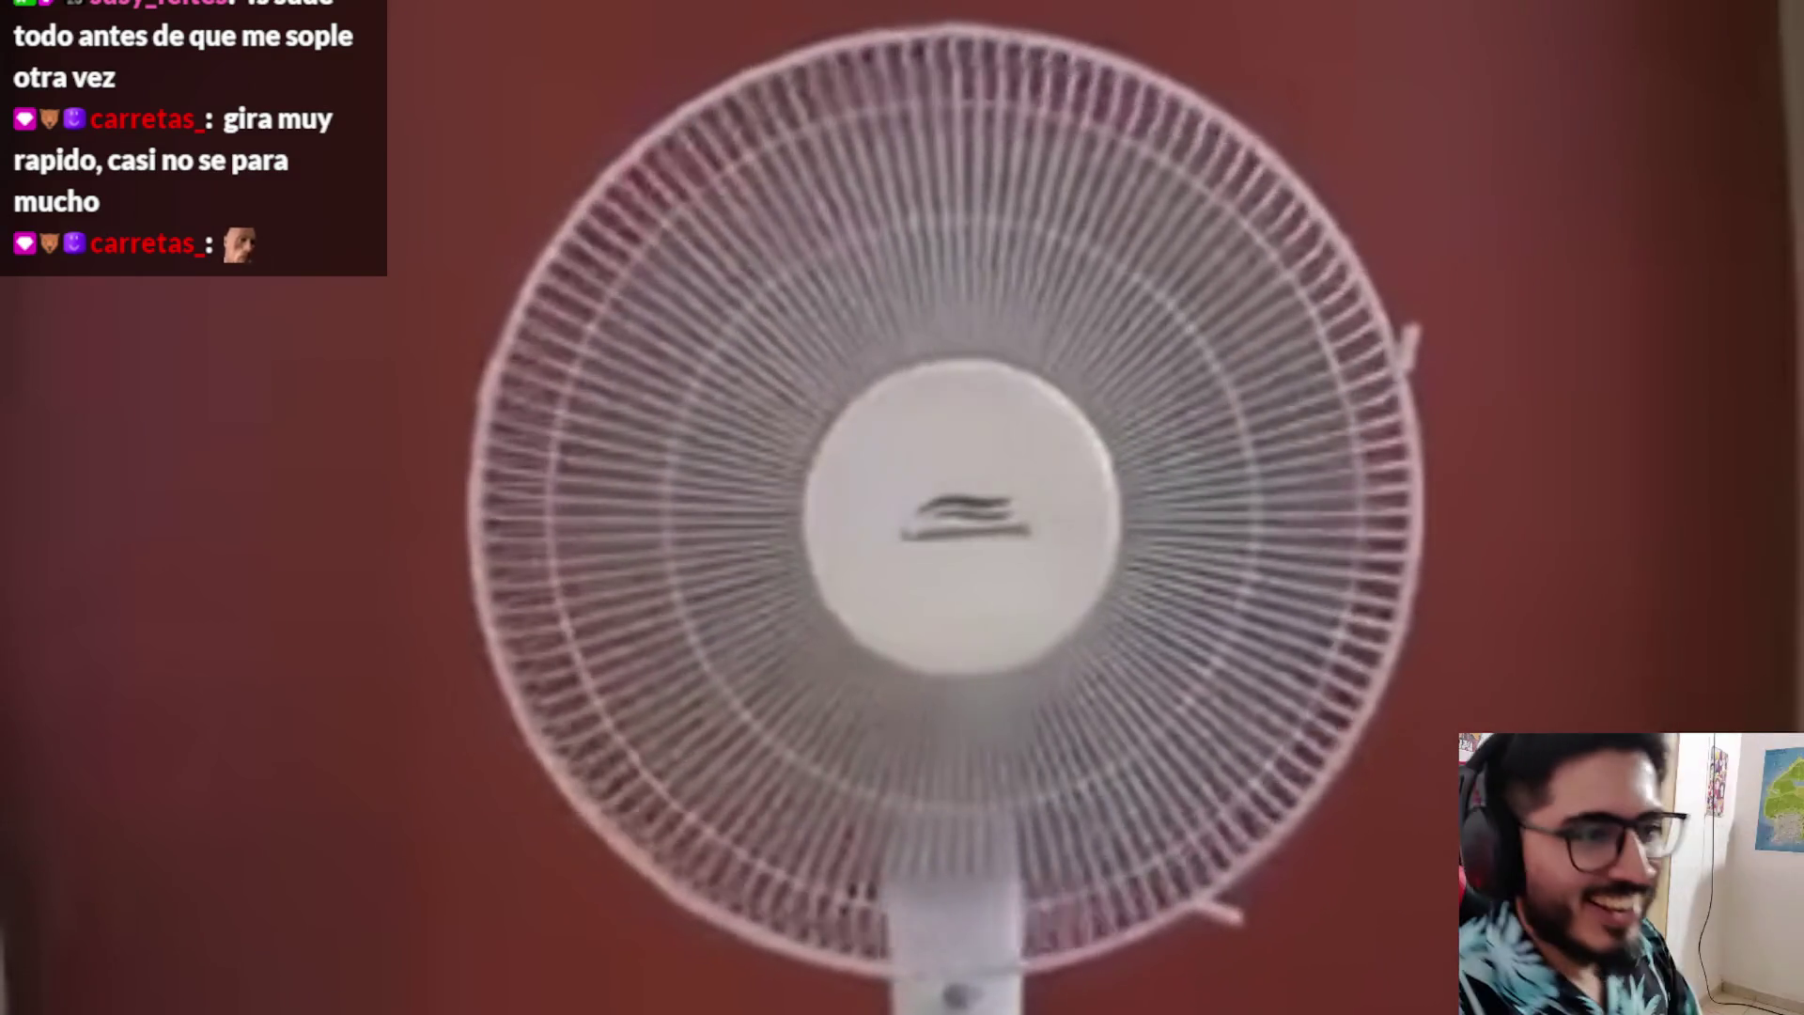
key(space)
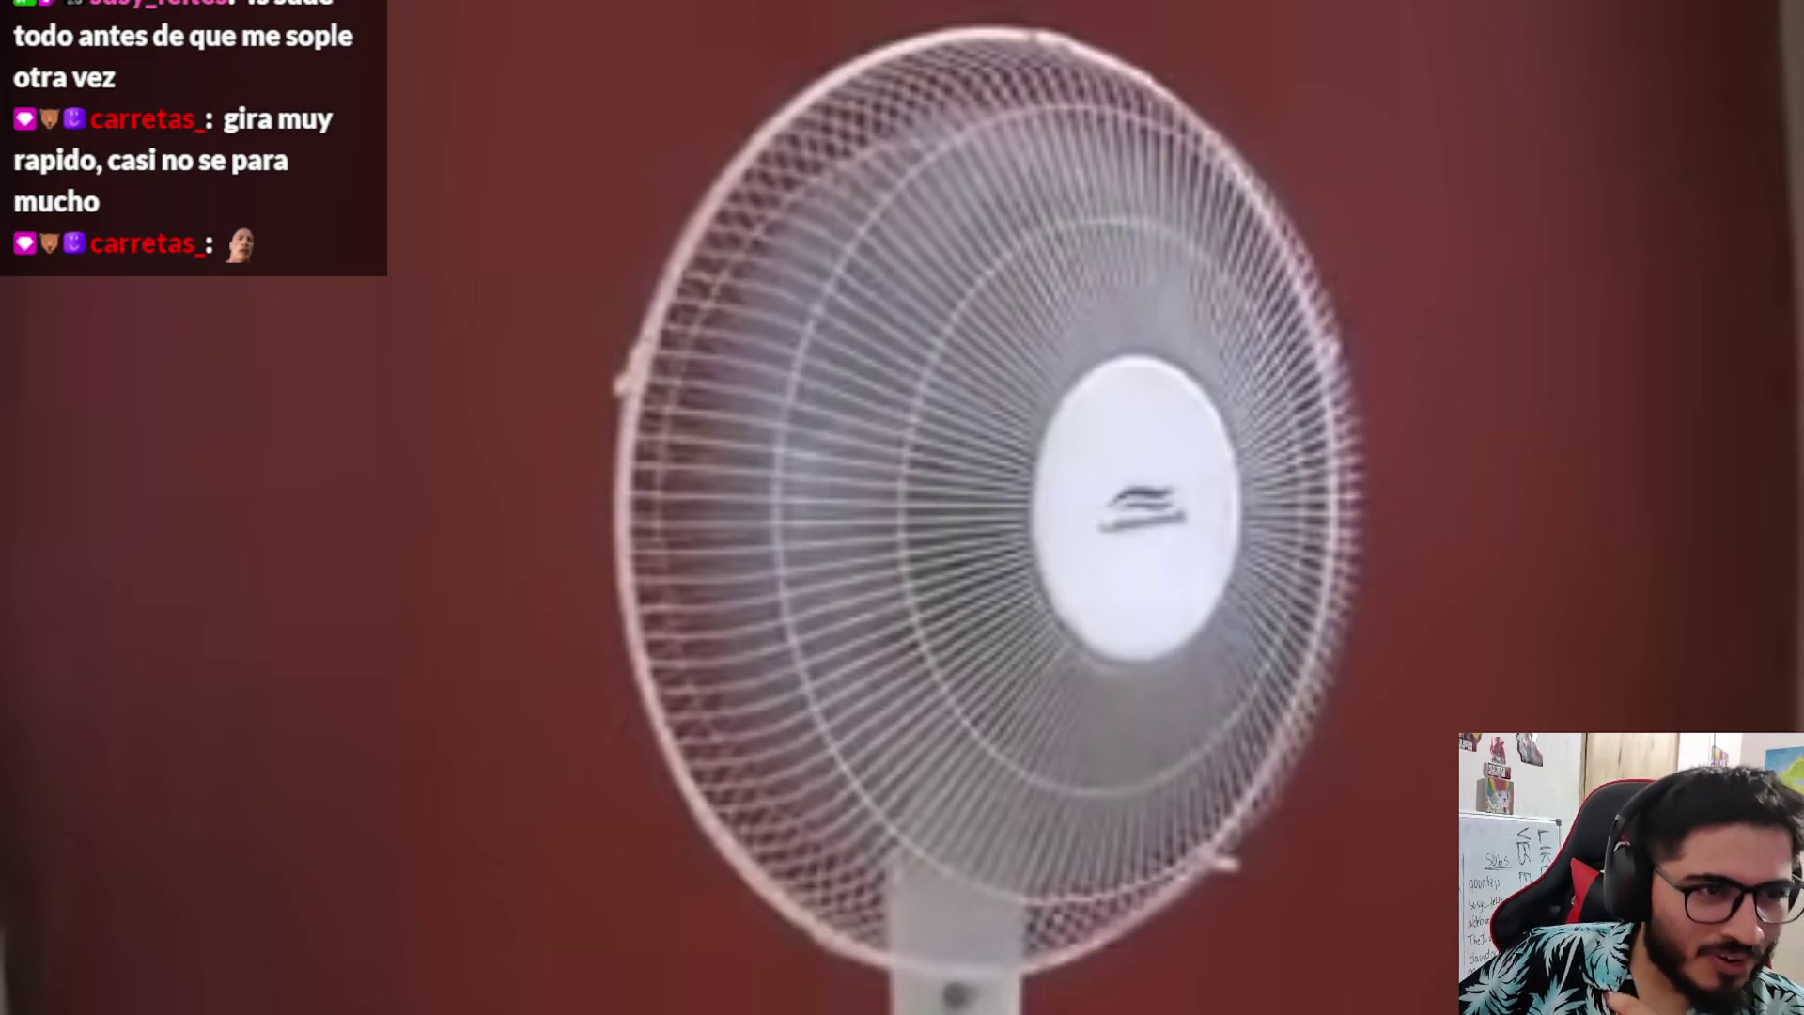
mouse_move(646, 450)
key(Escape)
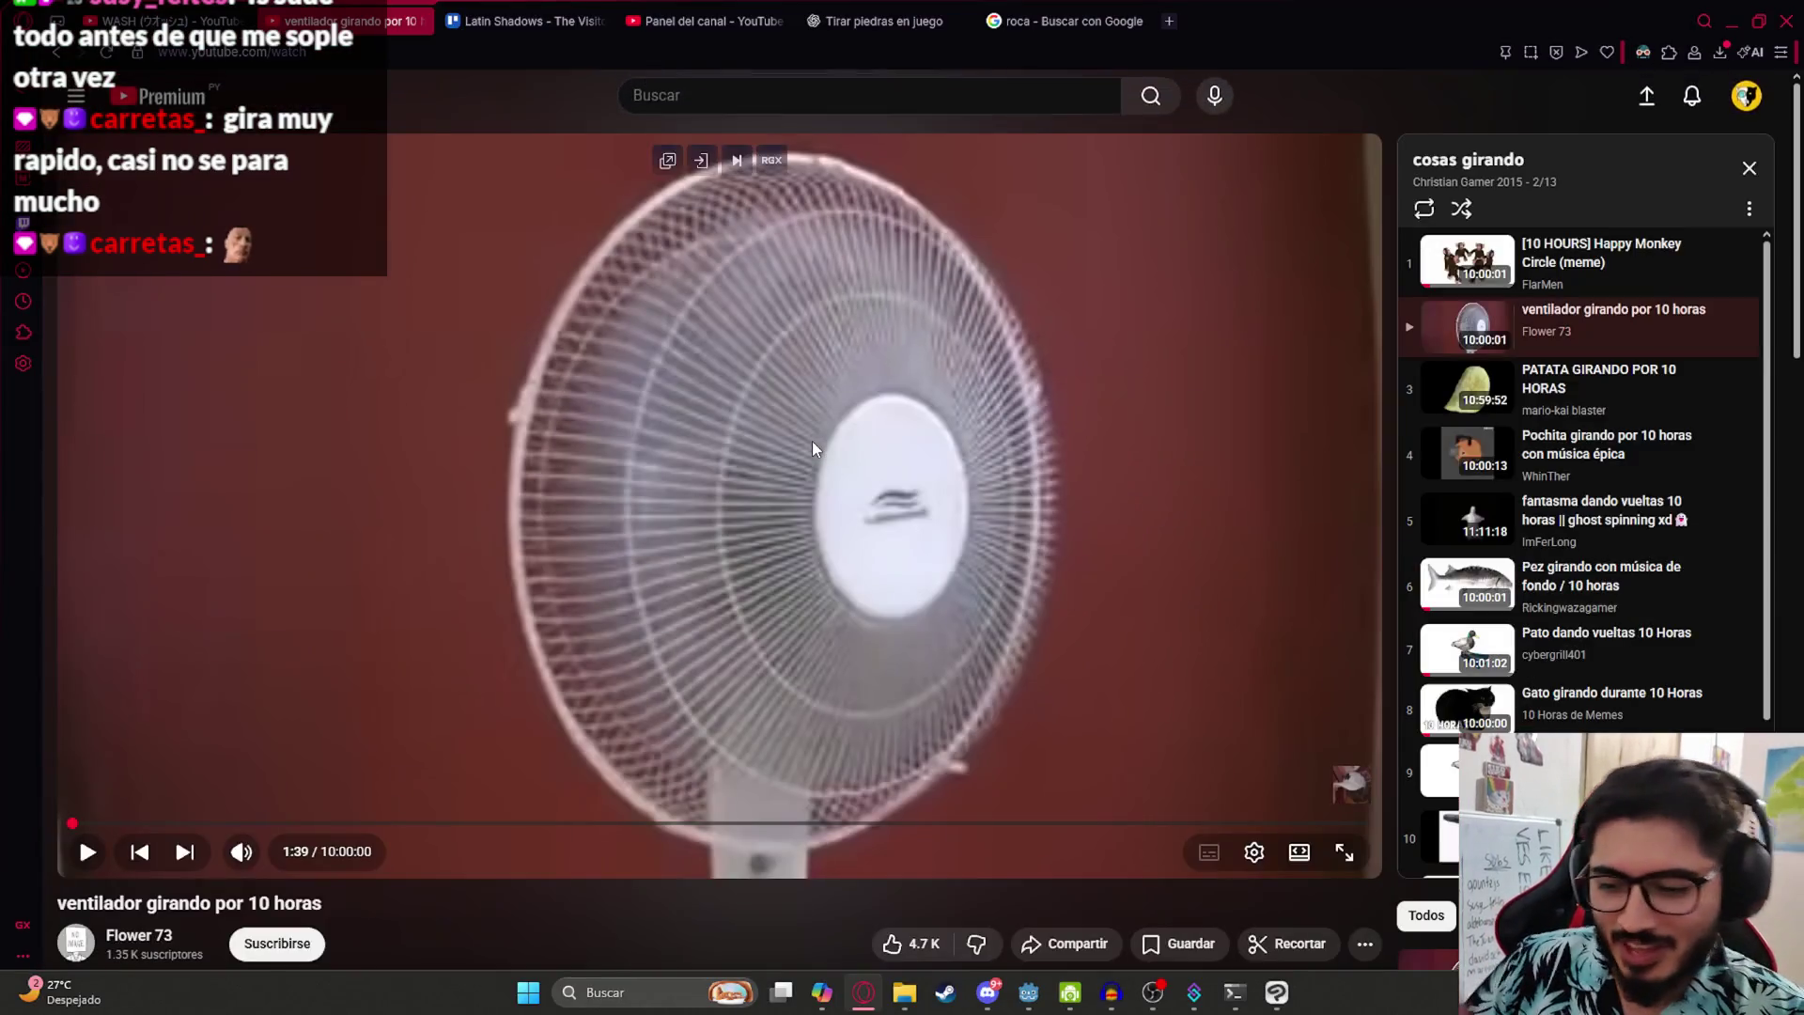
key(ctrl+Tab)
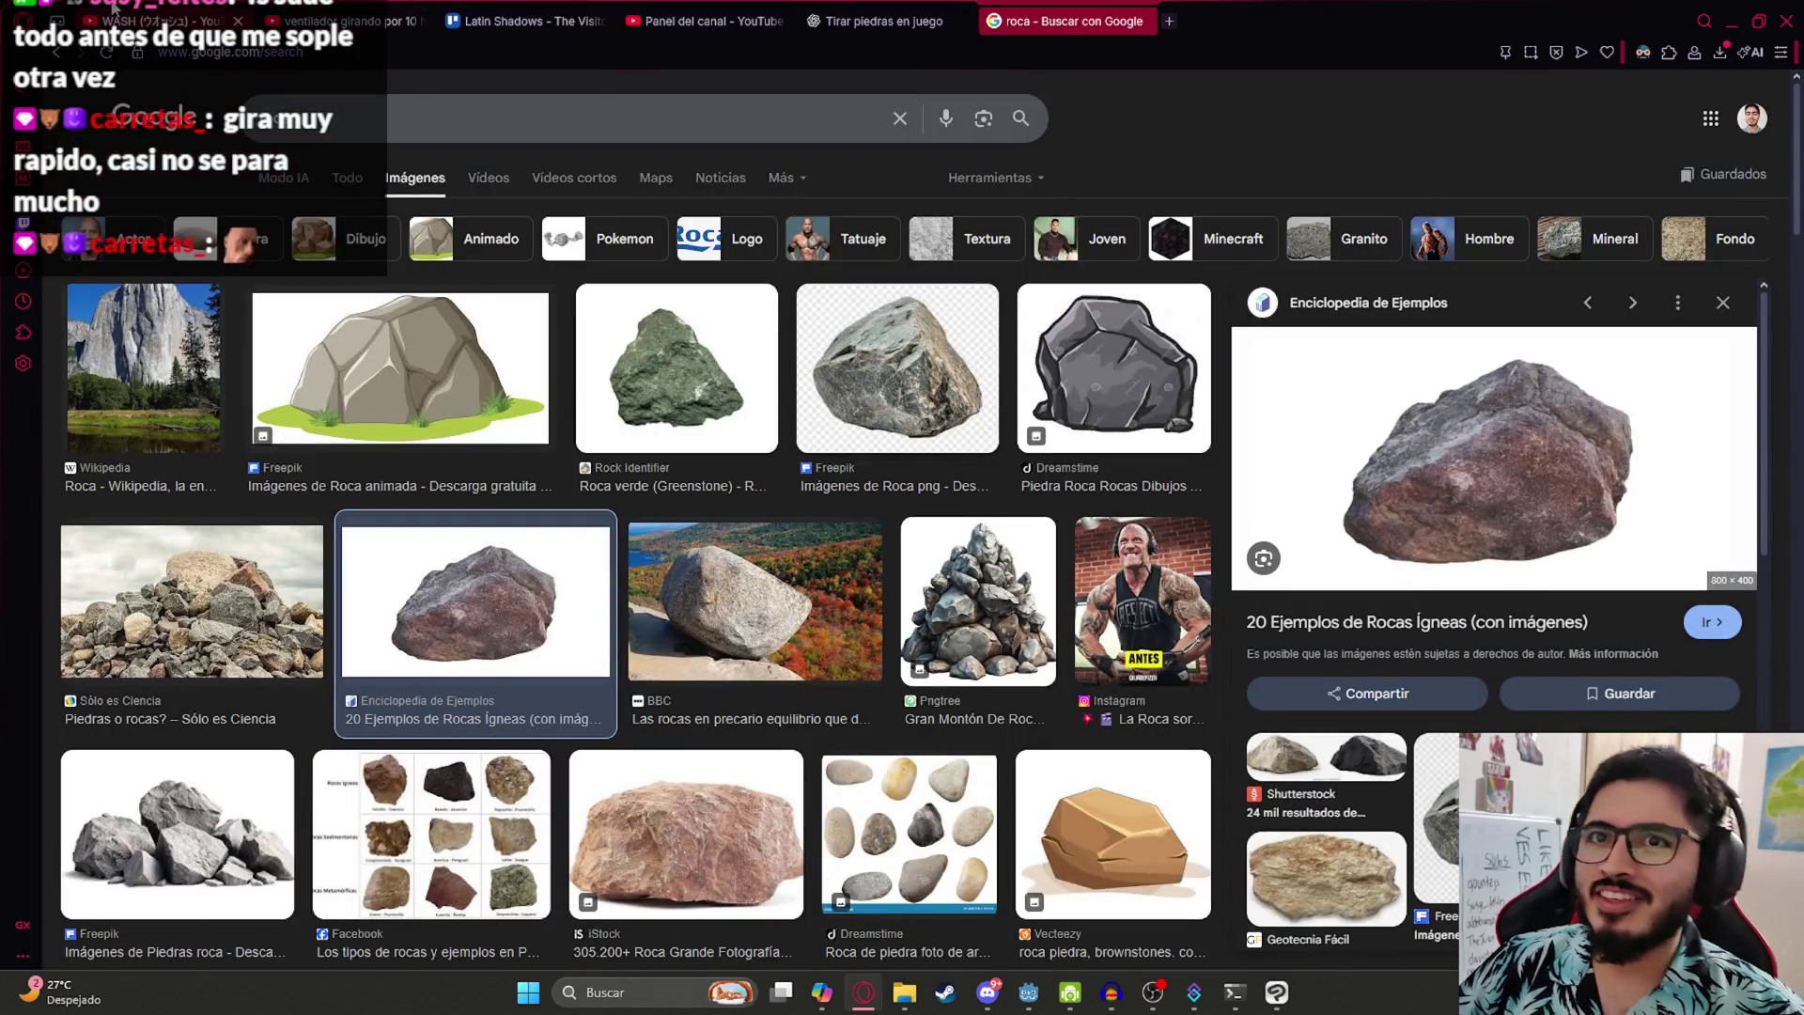
key(ctrl+Tab)
click(1029, 992)
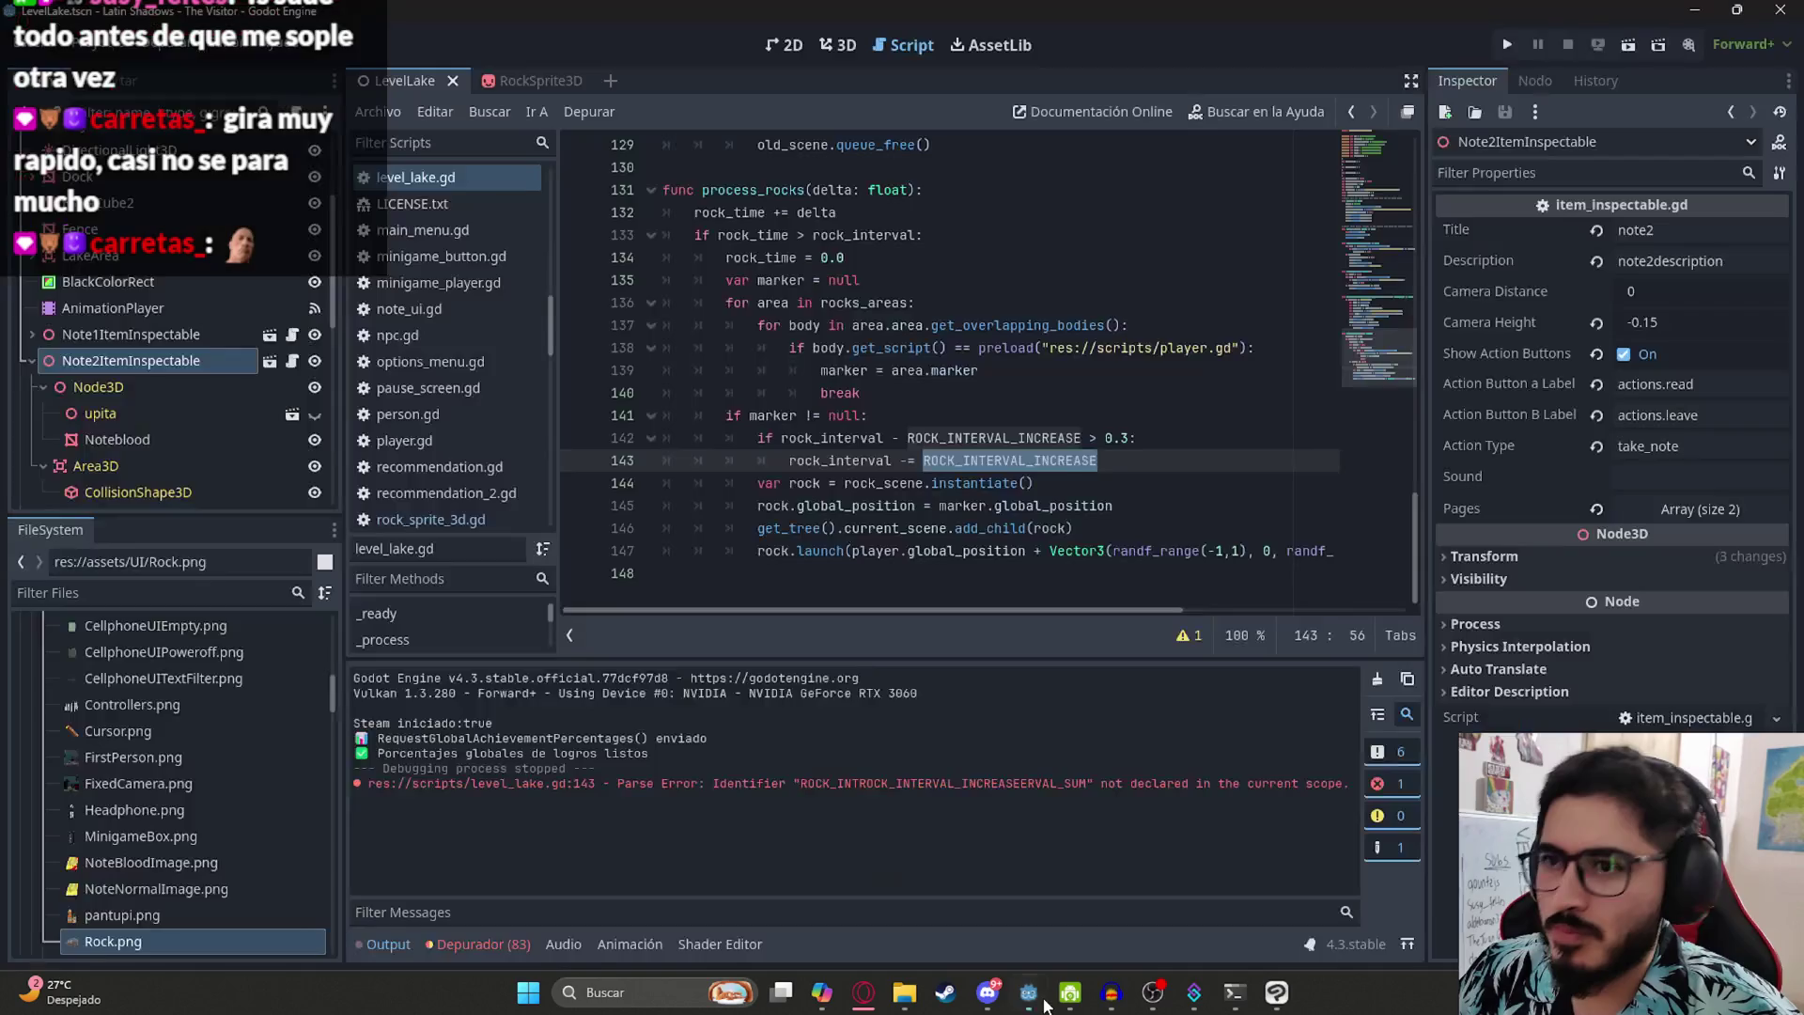
click(838, 45)
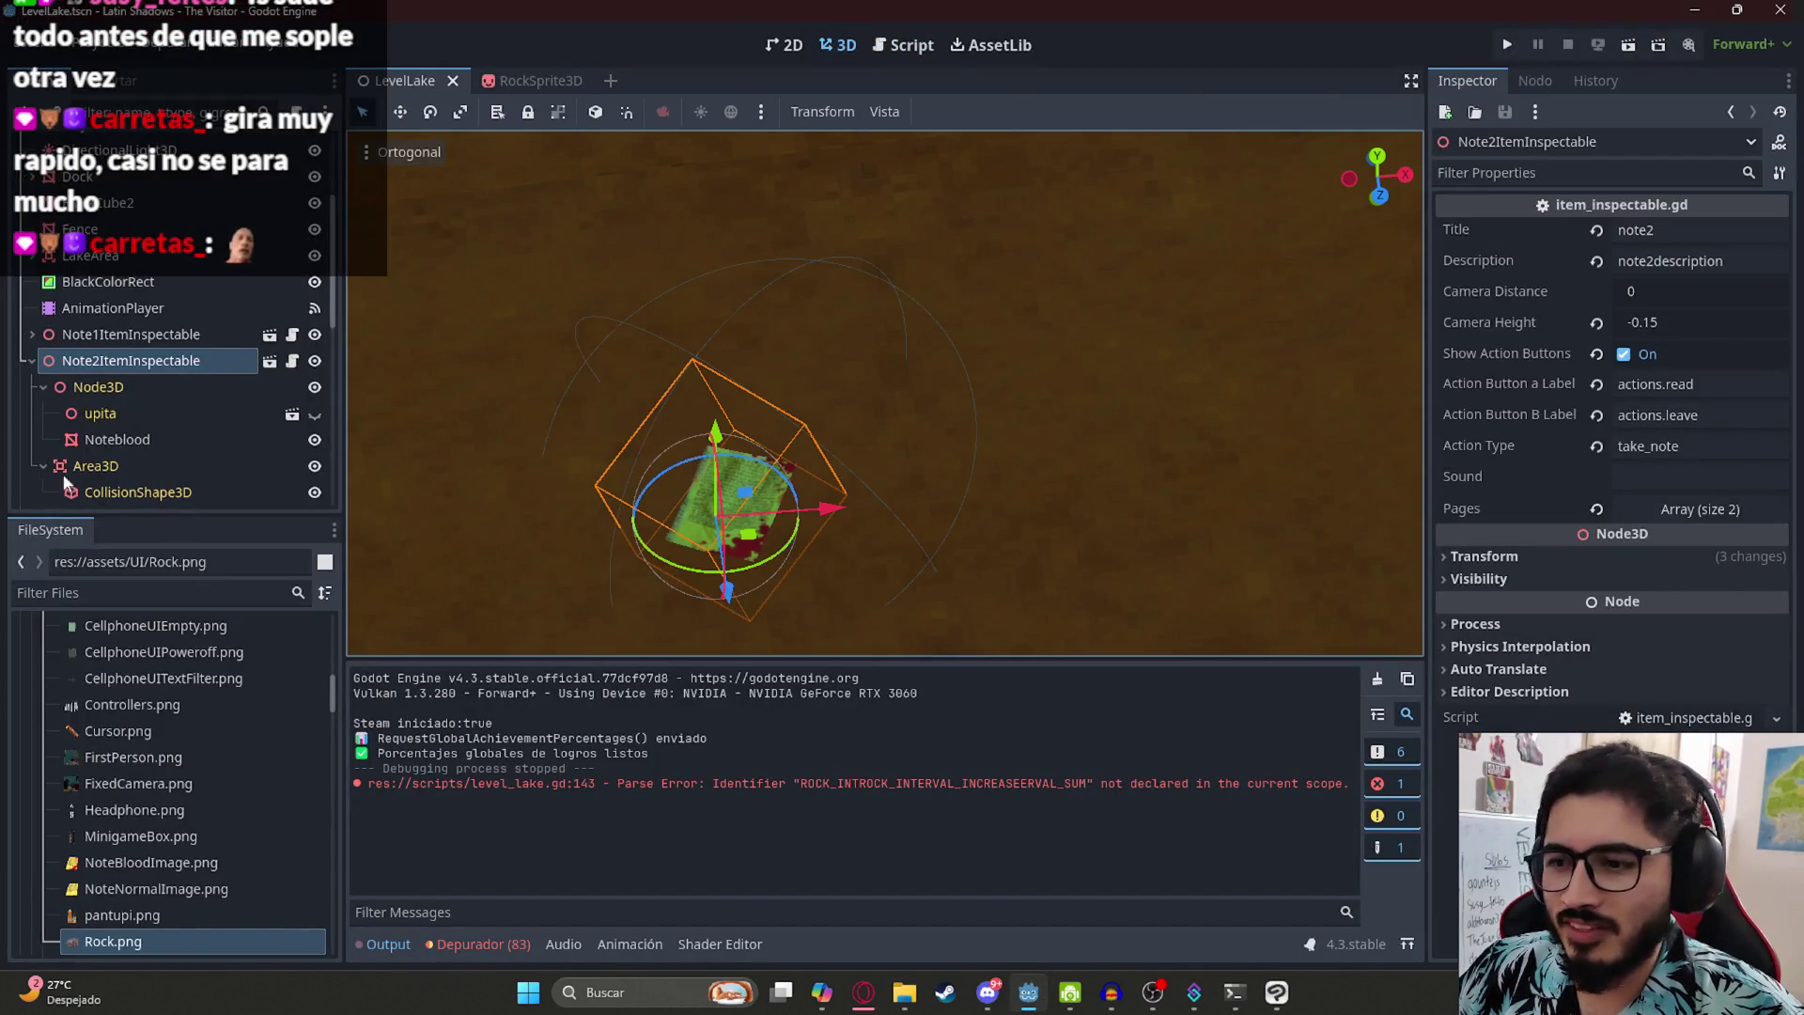
click(32, 364)
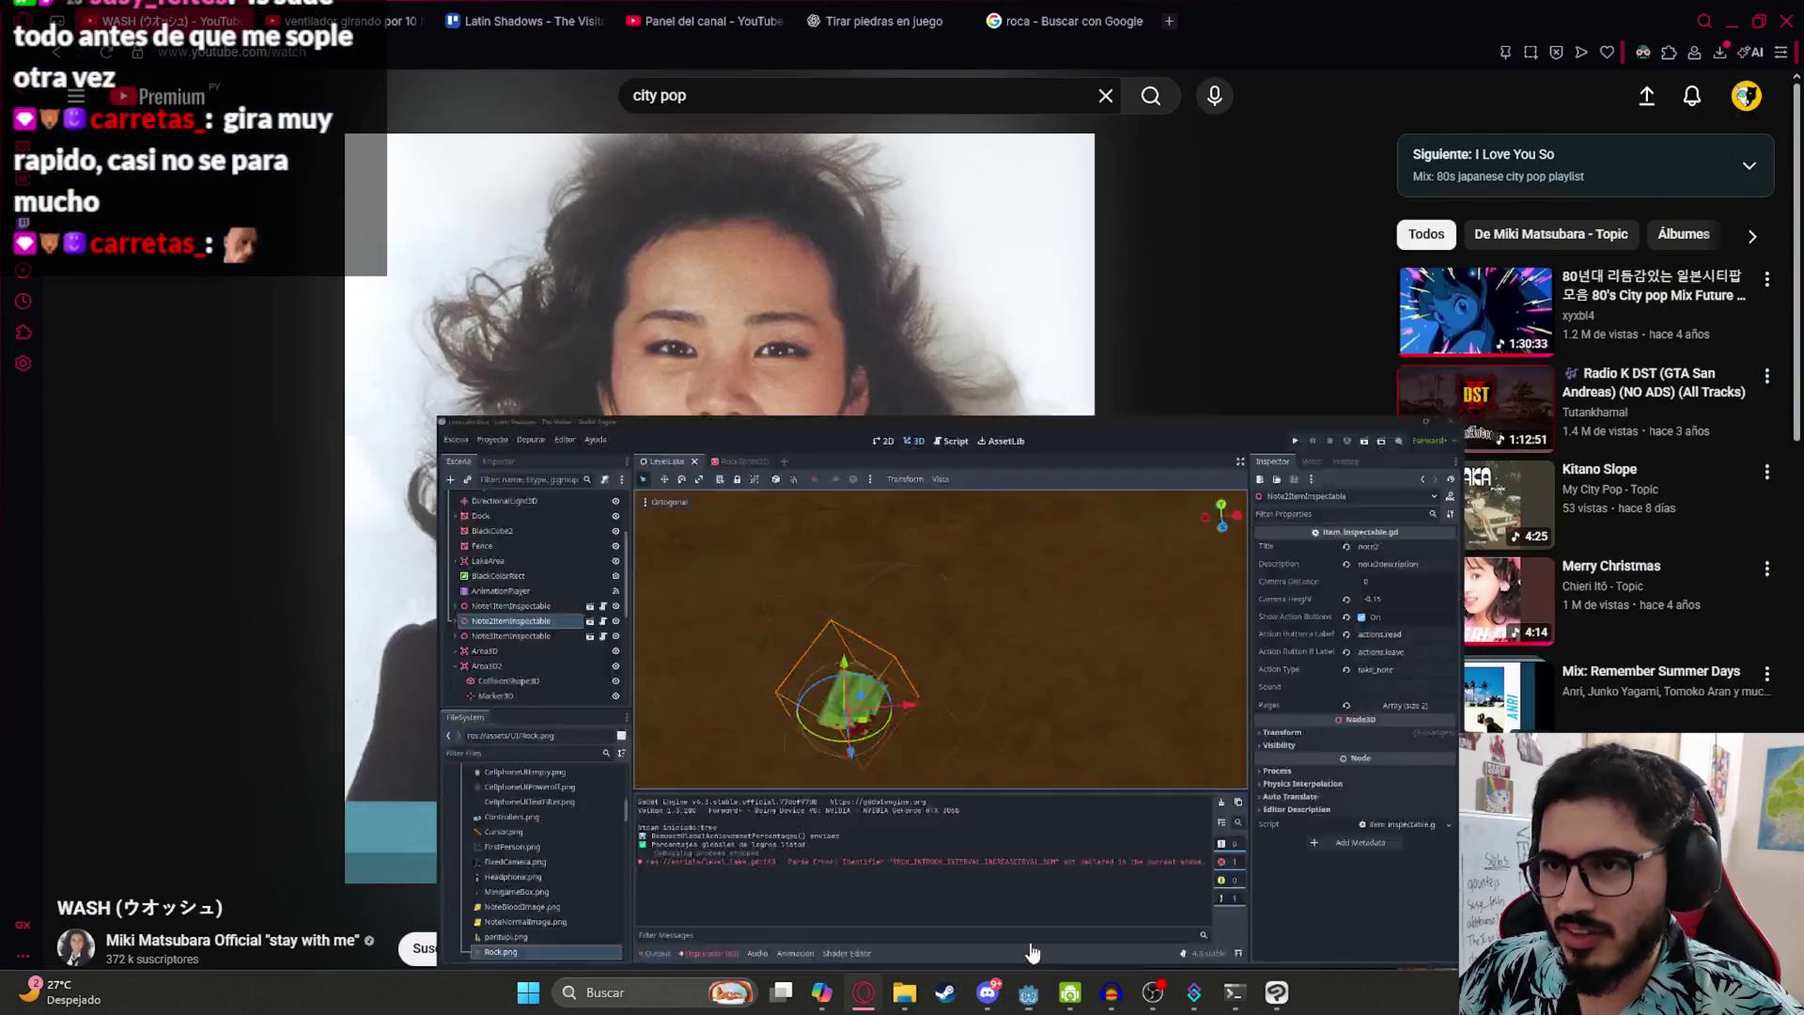
click(1029, 992)
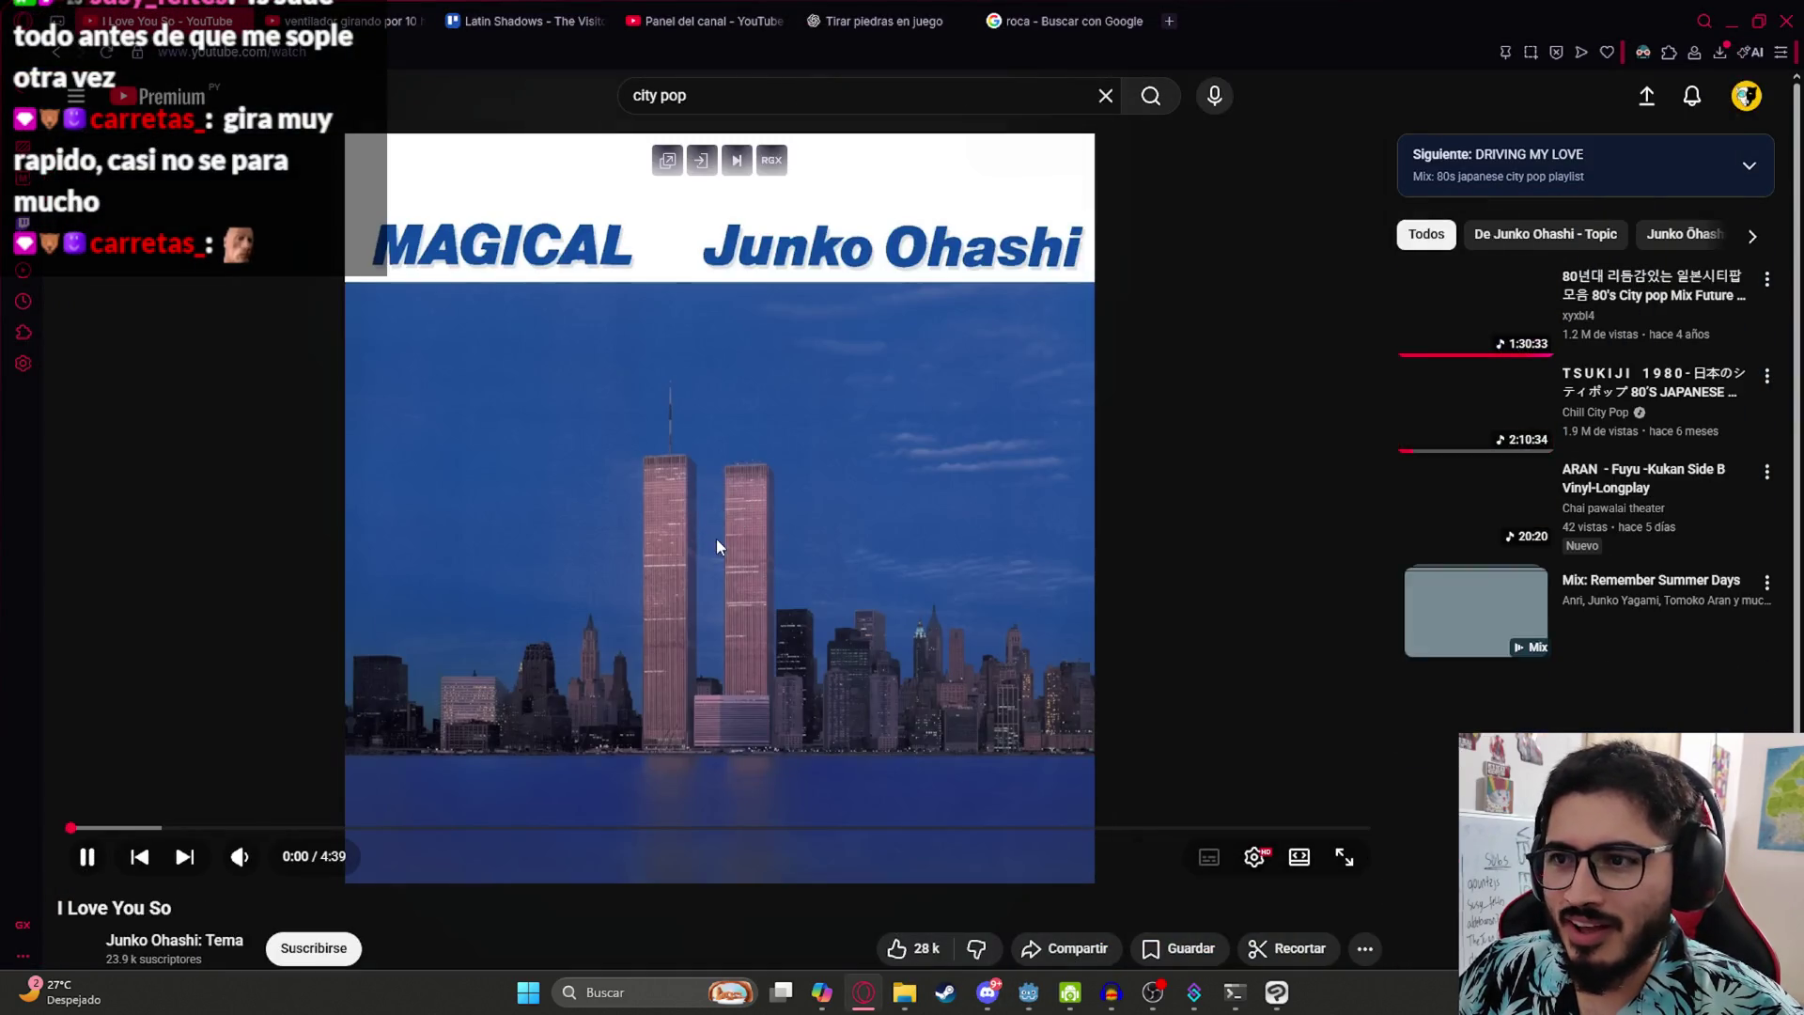
click(687, 693)
click(606, 657)
click(1018, 1001)
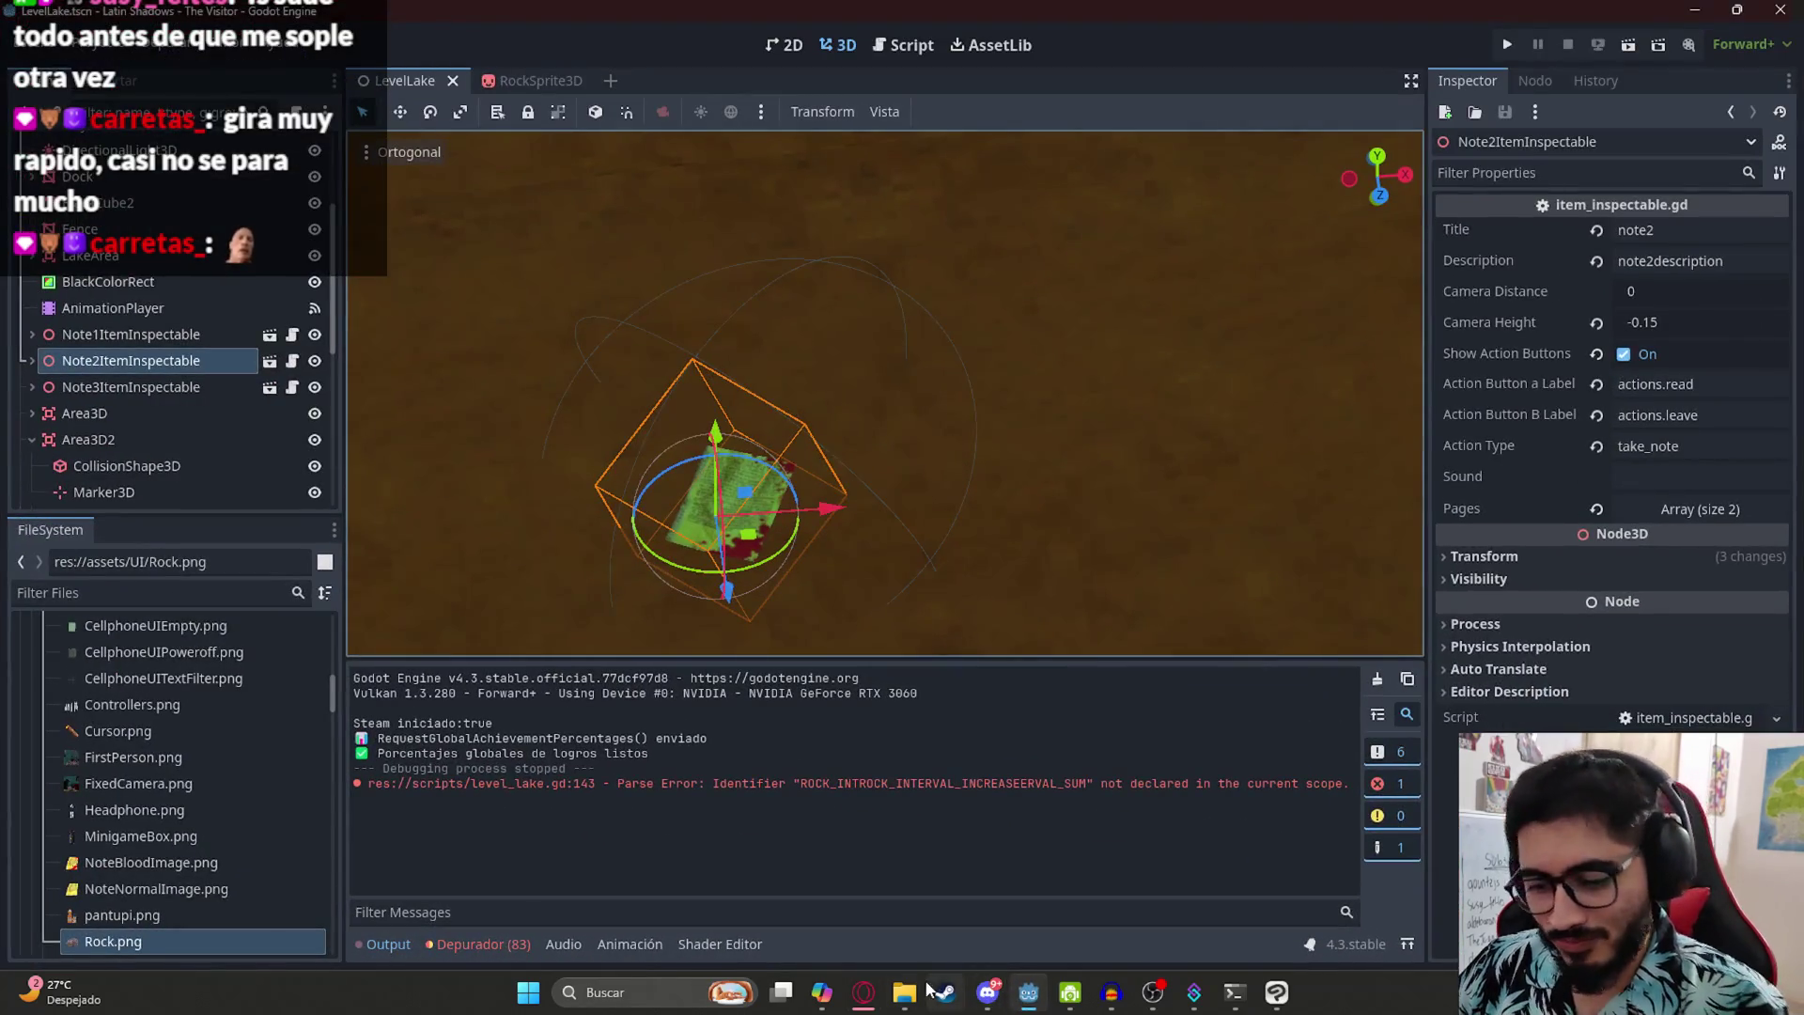
scroll(837, 406, up, 8)
scroll(837, 406, down, 10)
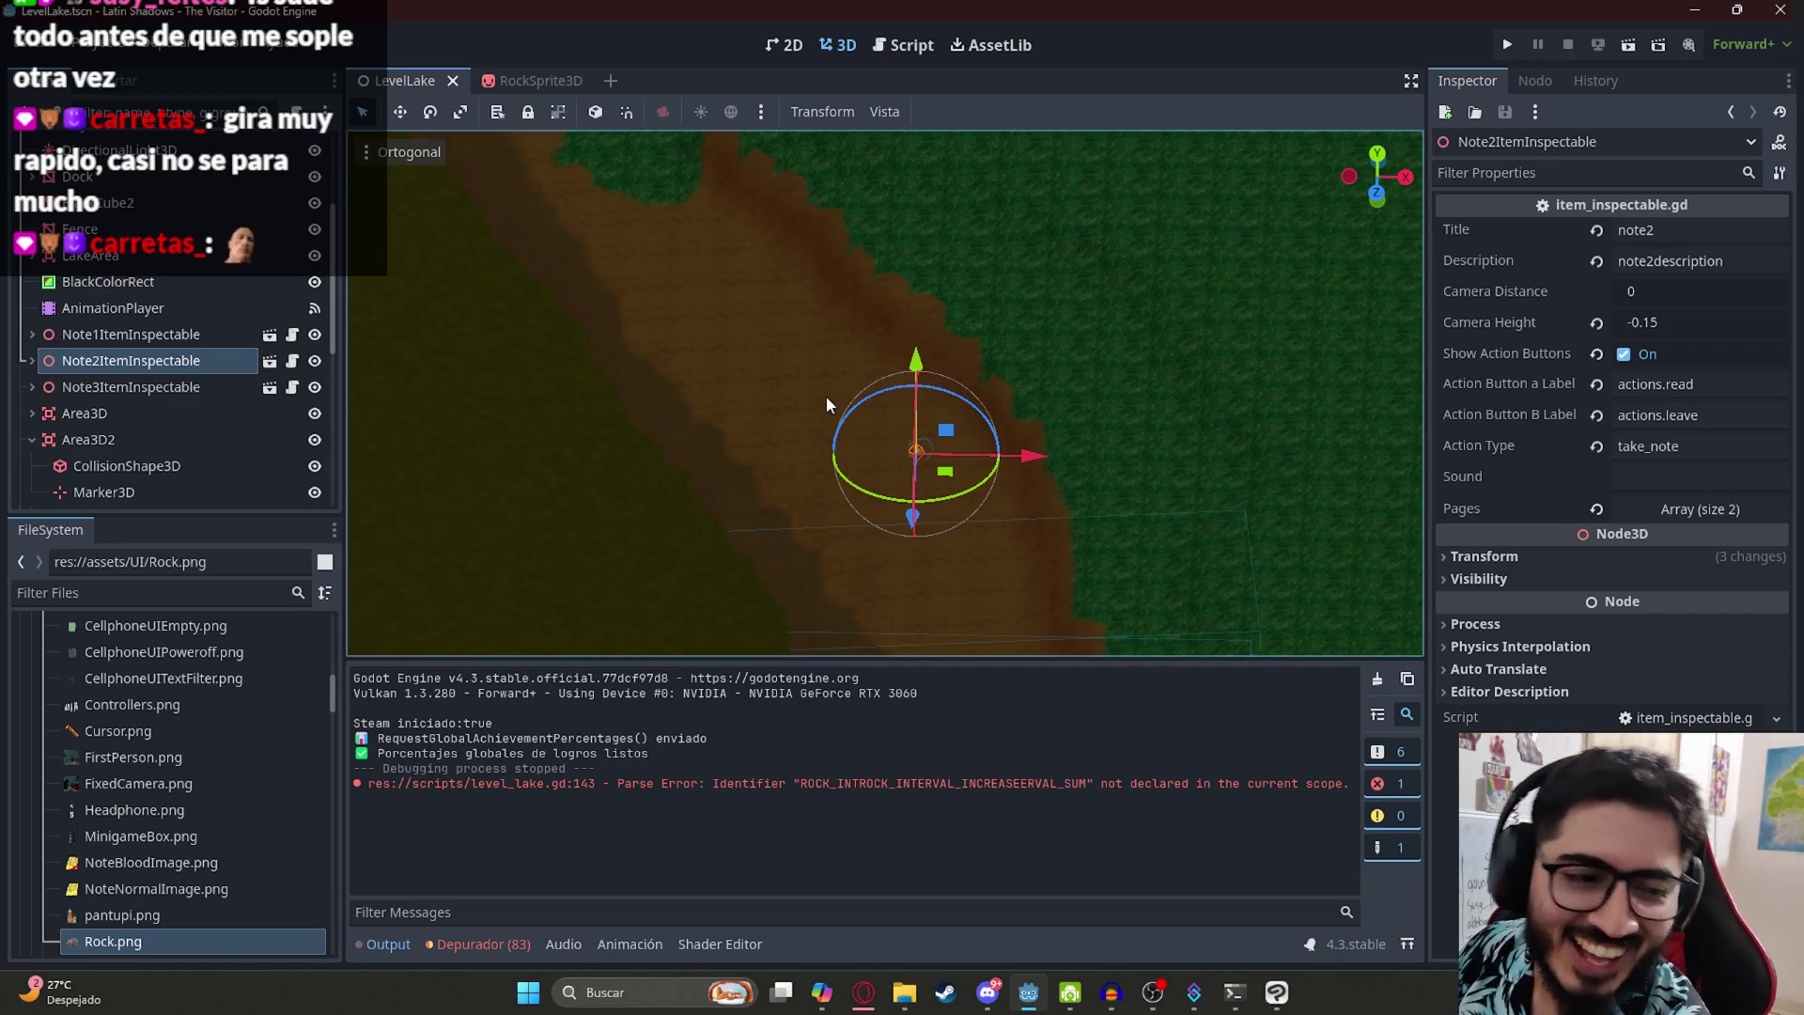
scroll(1062, 338, down, 3)
mouse_move(1013, 370)
mouse_down()
mouse_move(1021, 548)
mouse_move(843, 607)
mouse_up()
mouse_move(898, 501)
mouse_down()
mouse_move(915, 493)
mouse_move(948, 534)
mouse_move(971, 515)
mouse_up()
scroll(865, 571, down, 3)
mouse_move(866, 571)
mouse_down()
mouse_move(937, 635)
mouse_move(755, 415)
mouse_up()
scroll(743, 454, up, 3)
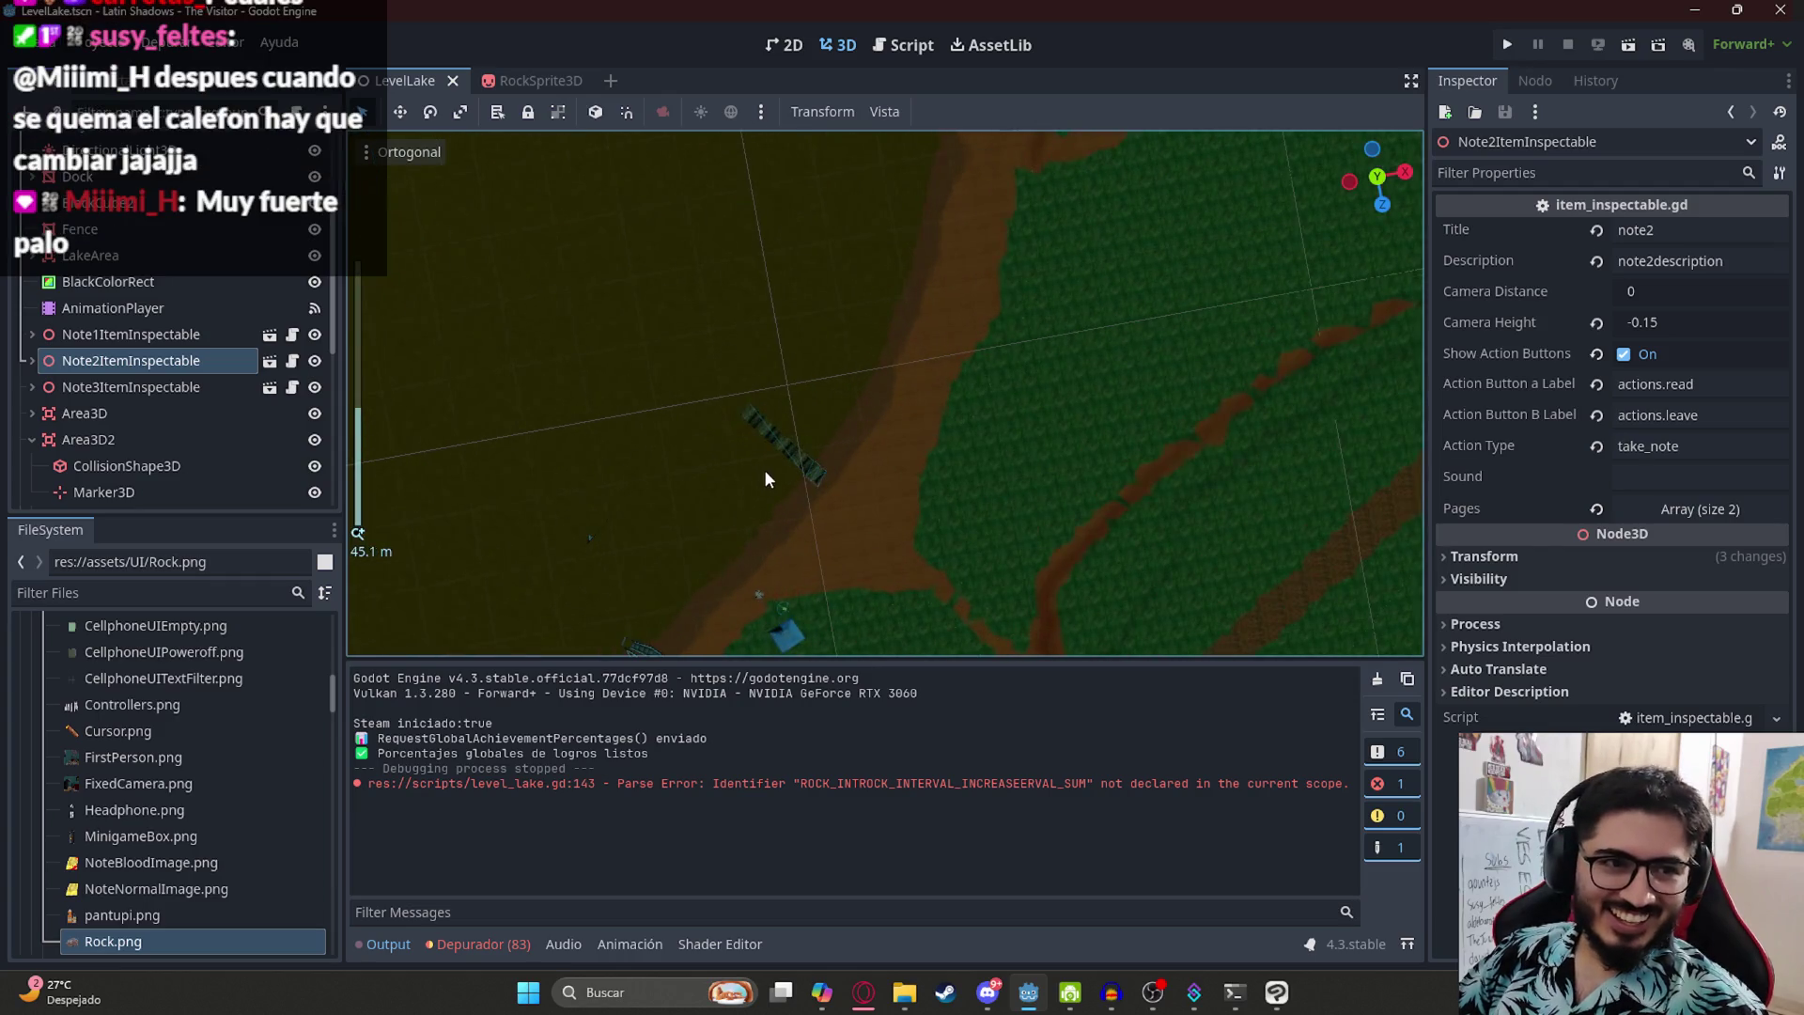
mouse_move(772, 503)
mouse_down()
mouse_move(928, 233)
mouse_move(714, 516)
mouse_up()
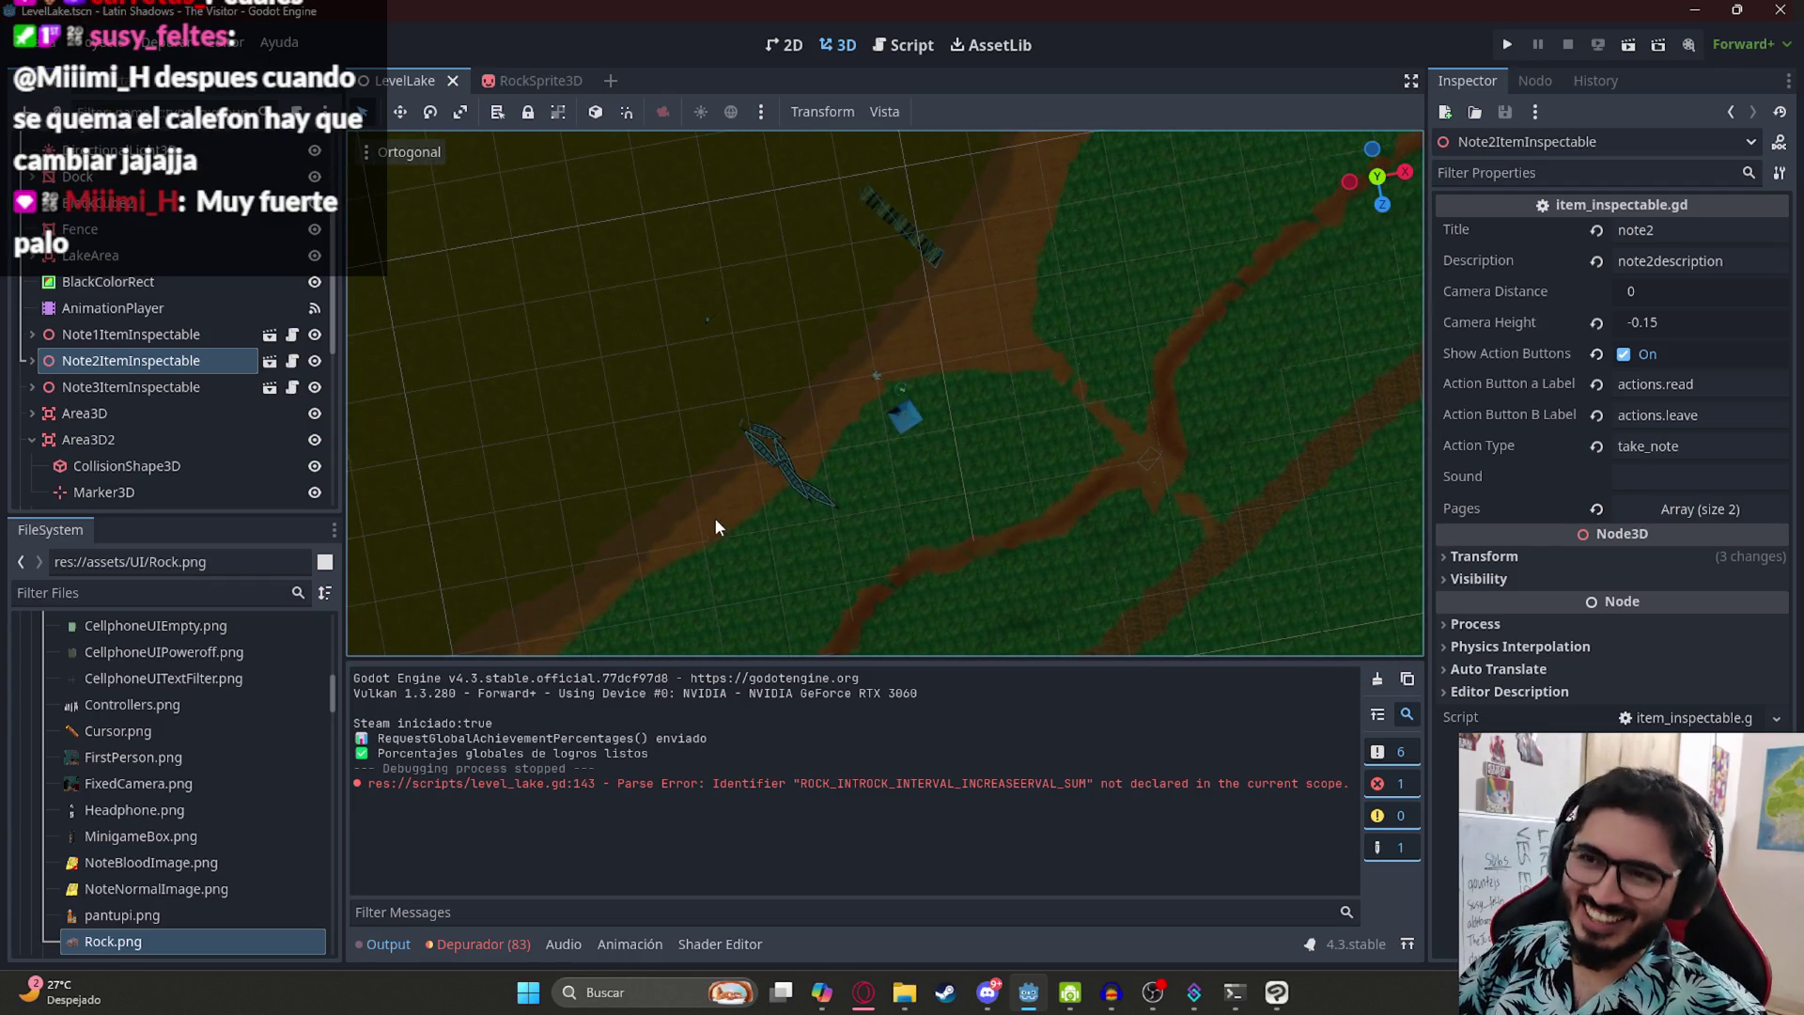
click(763, 447)
scroll(832, 391, up, 5)
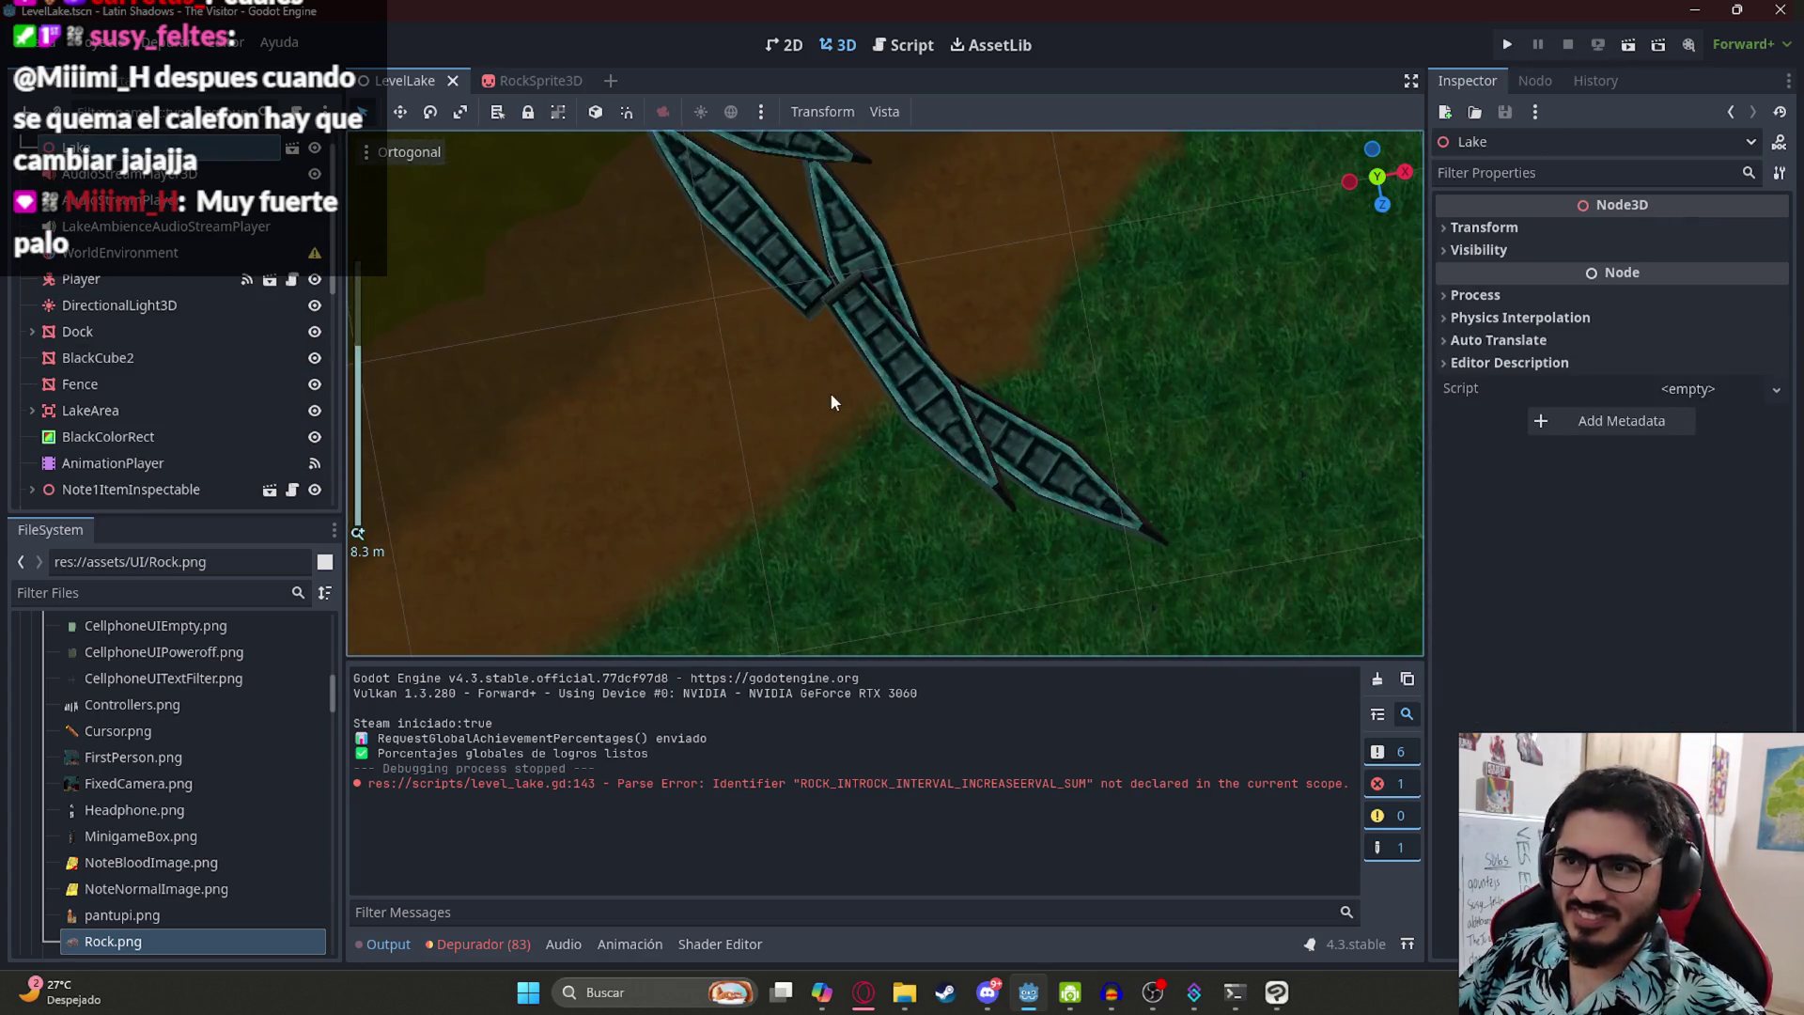
scroll(877, 346, down, 10)
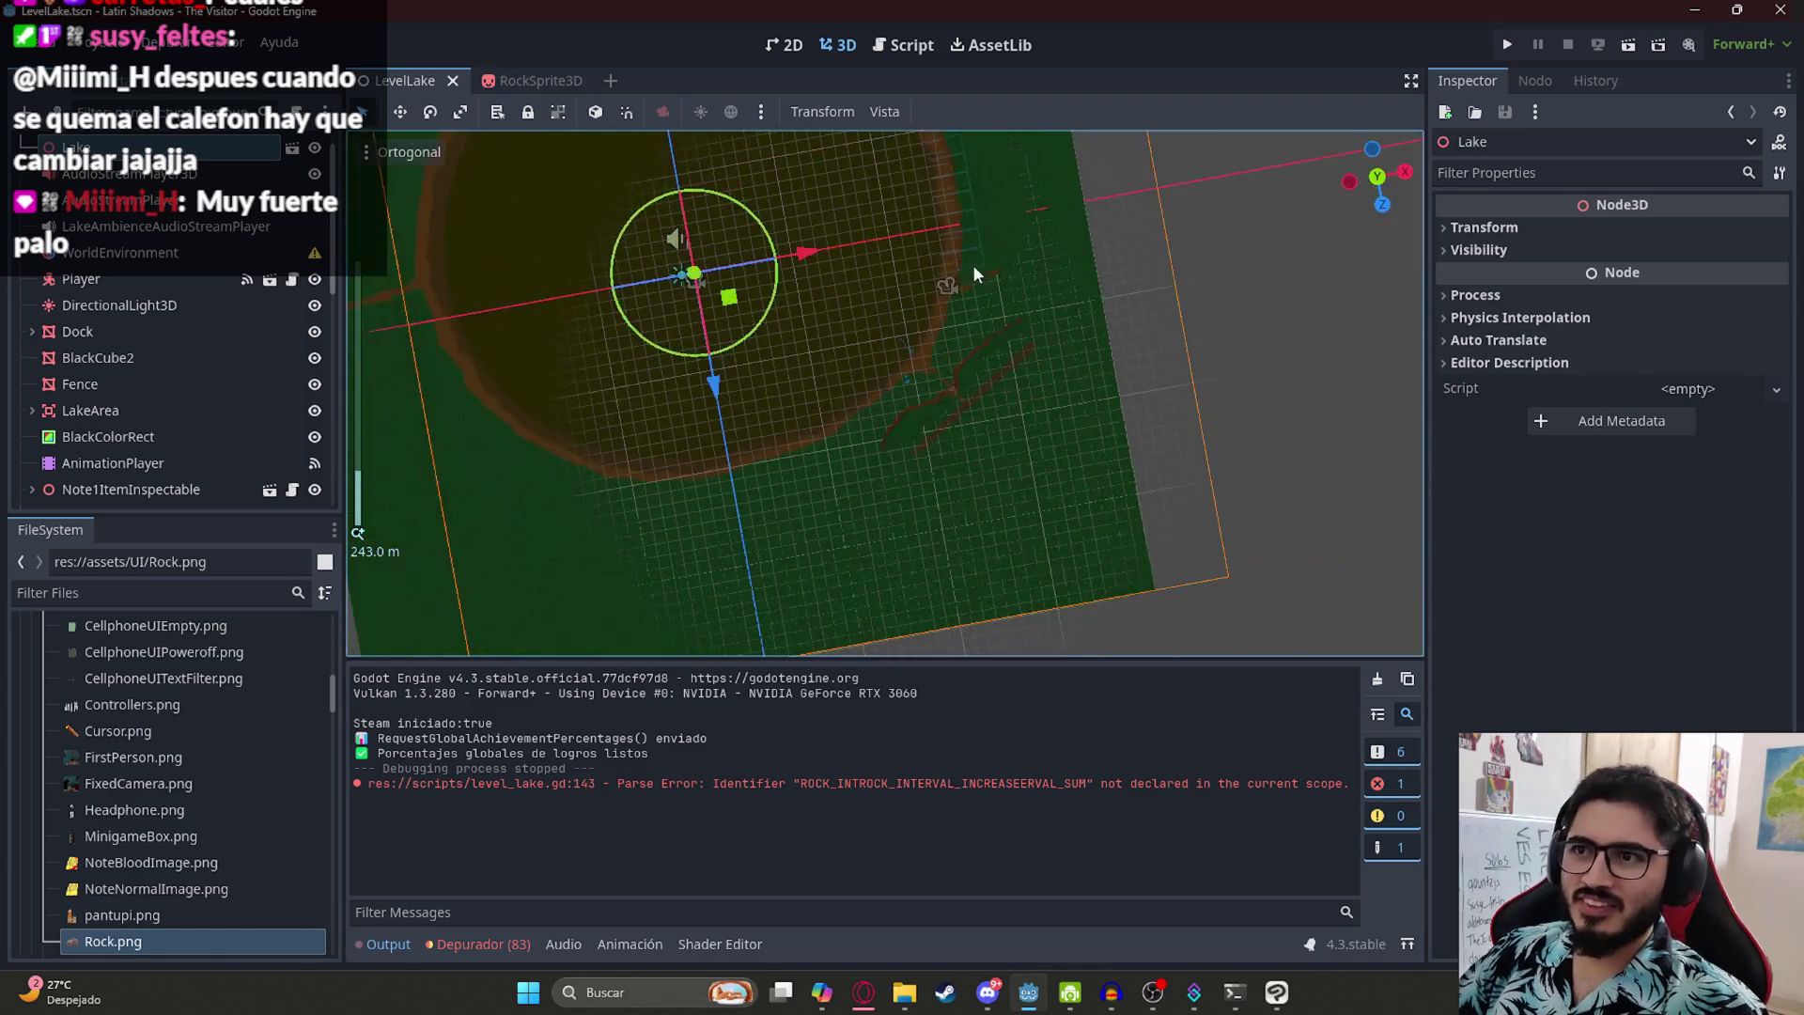
scroll(865, 404, up, 3)
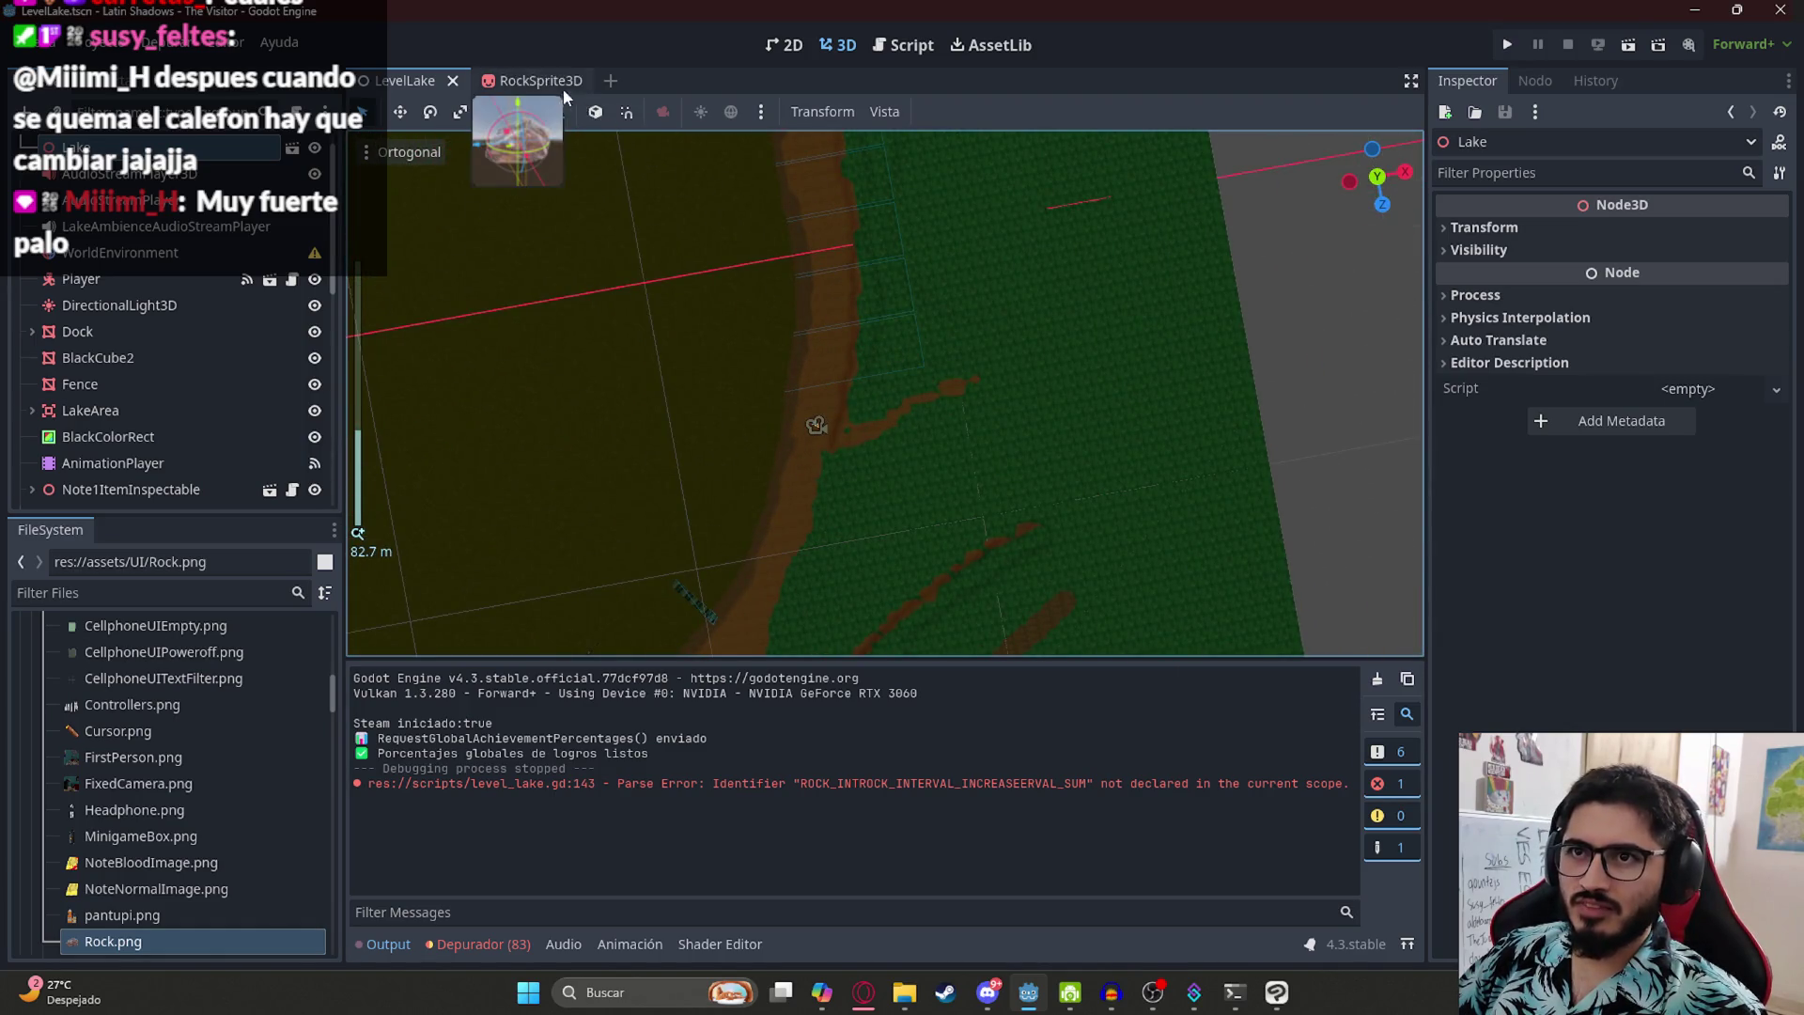
click(147, 594)
- Filter the FileSystem files by 'lake' and browse the matching results
text(ou)
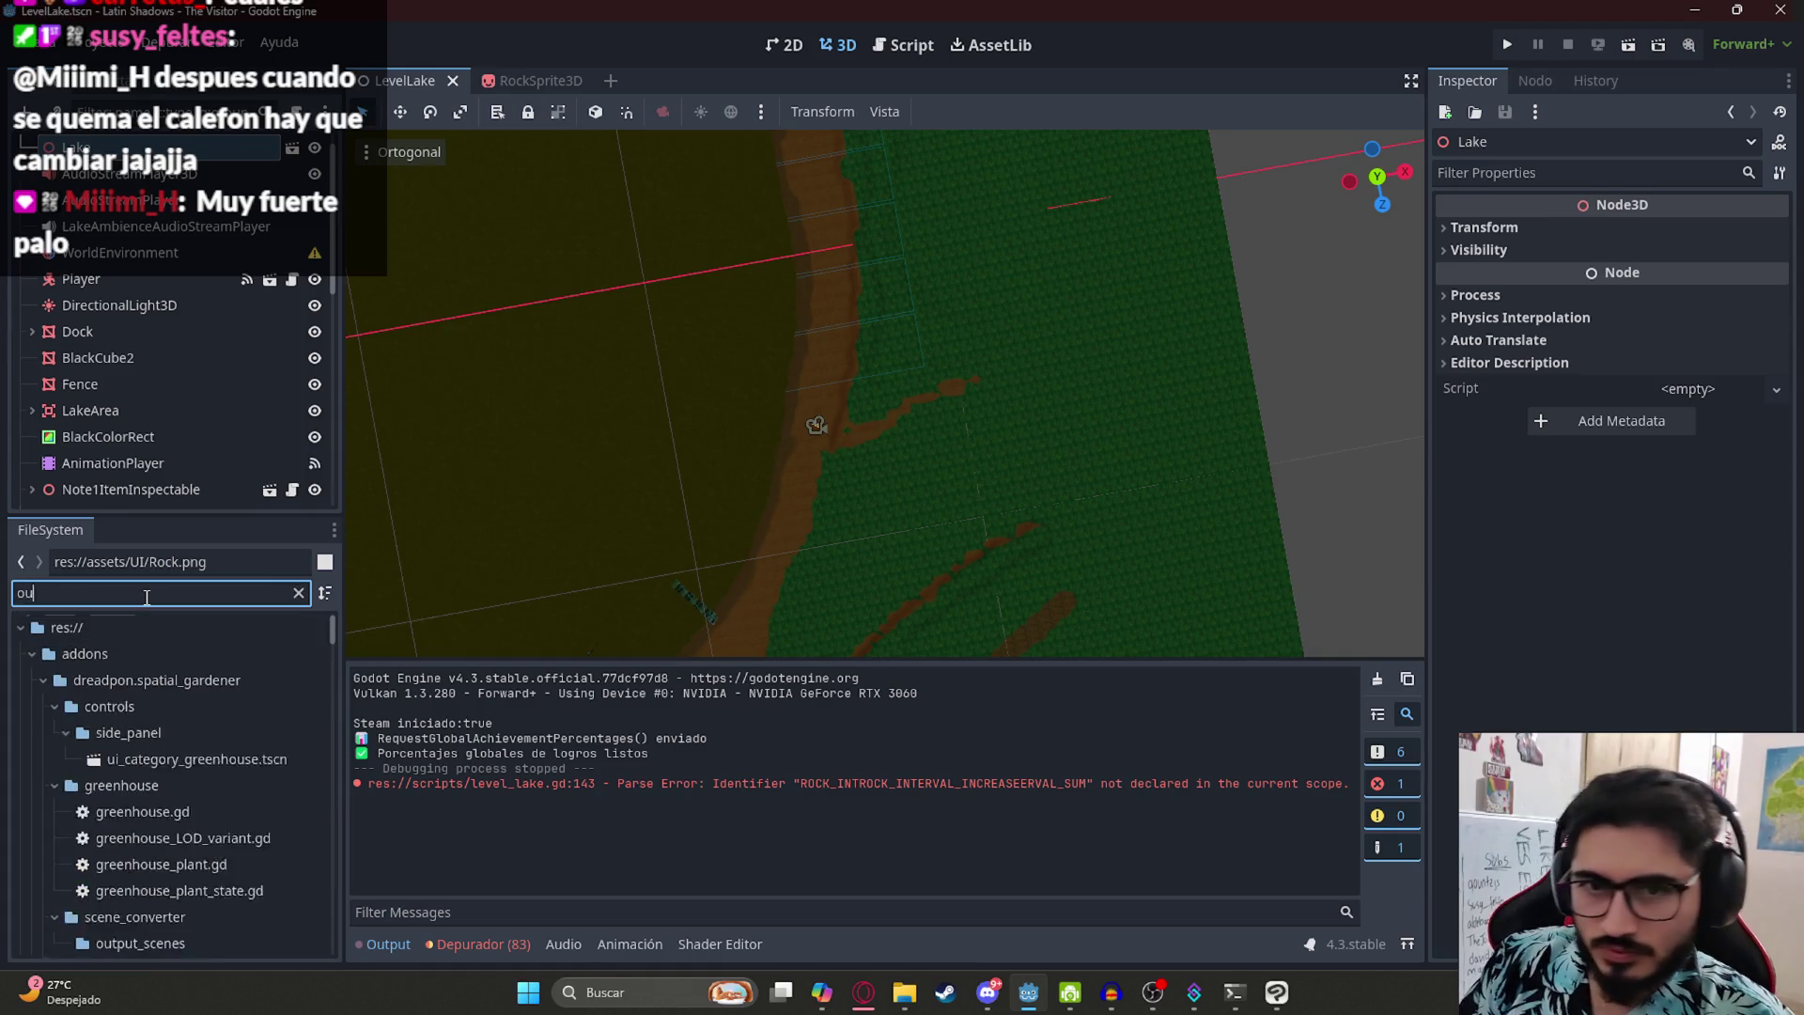
text(ts)
key(ctrl+a)
text(lak)
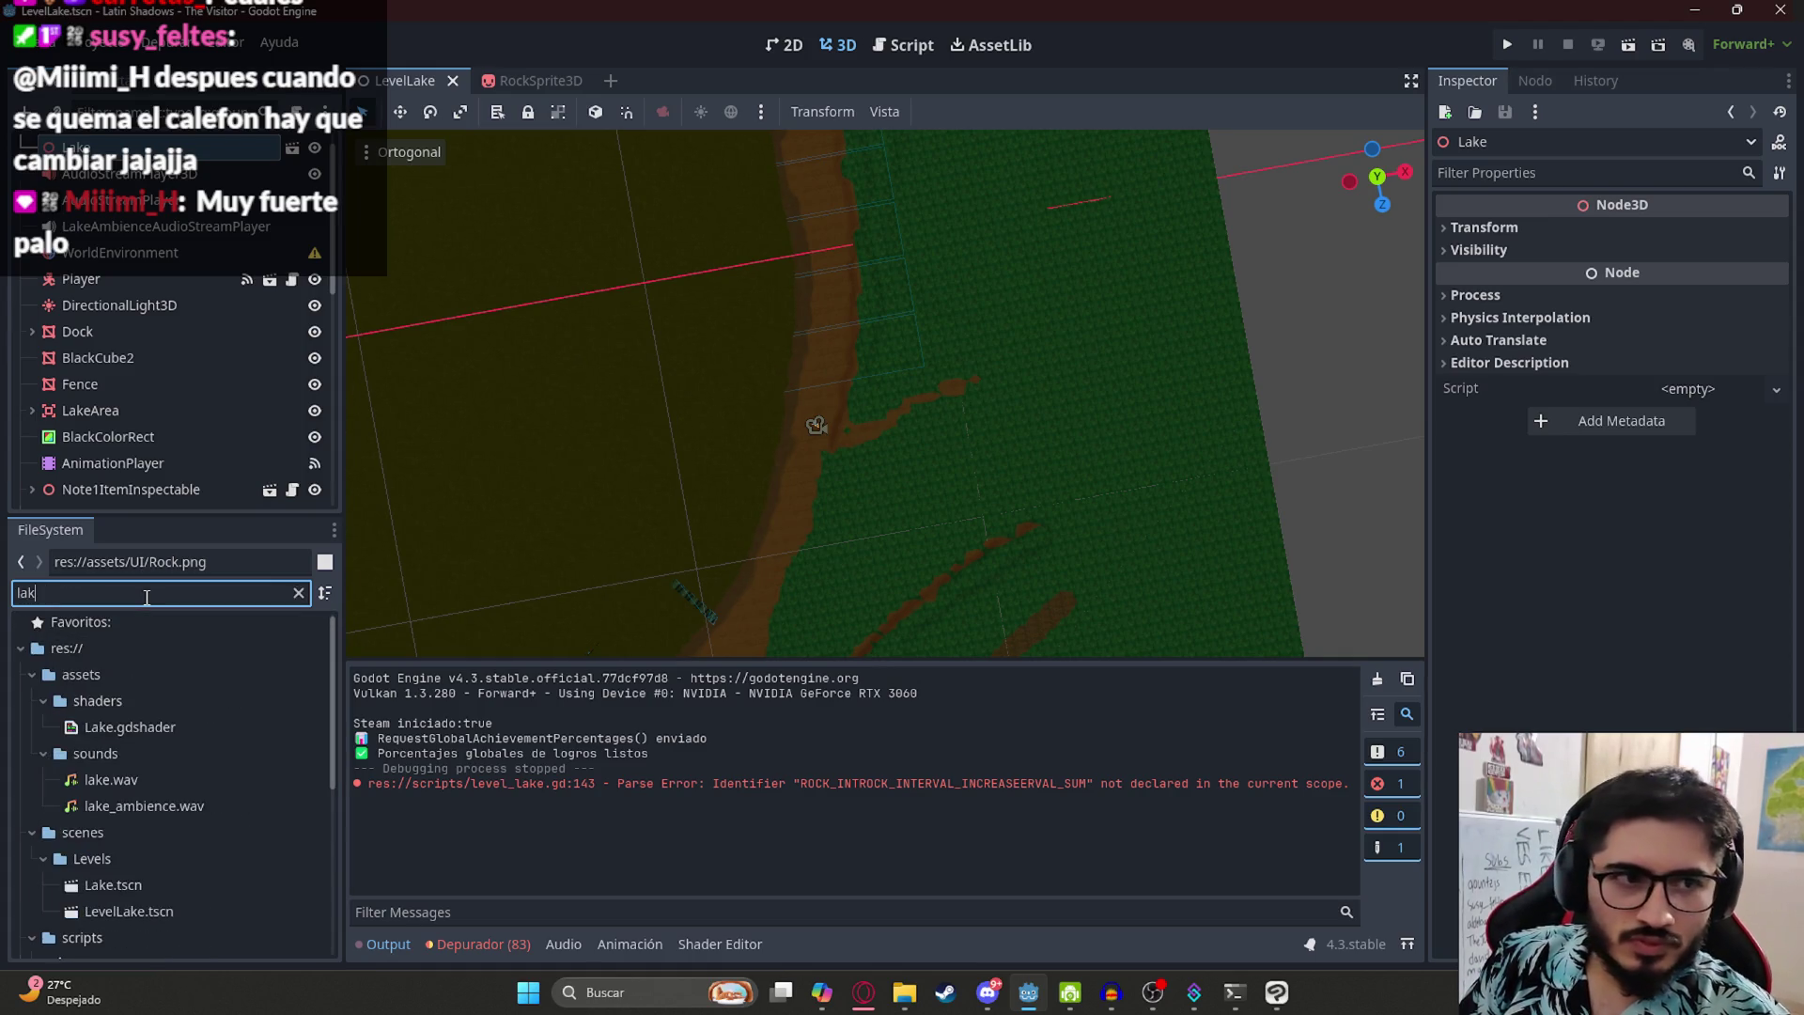
text(e)
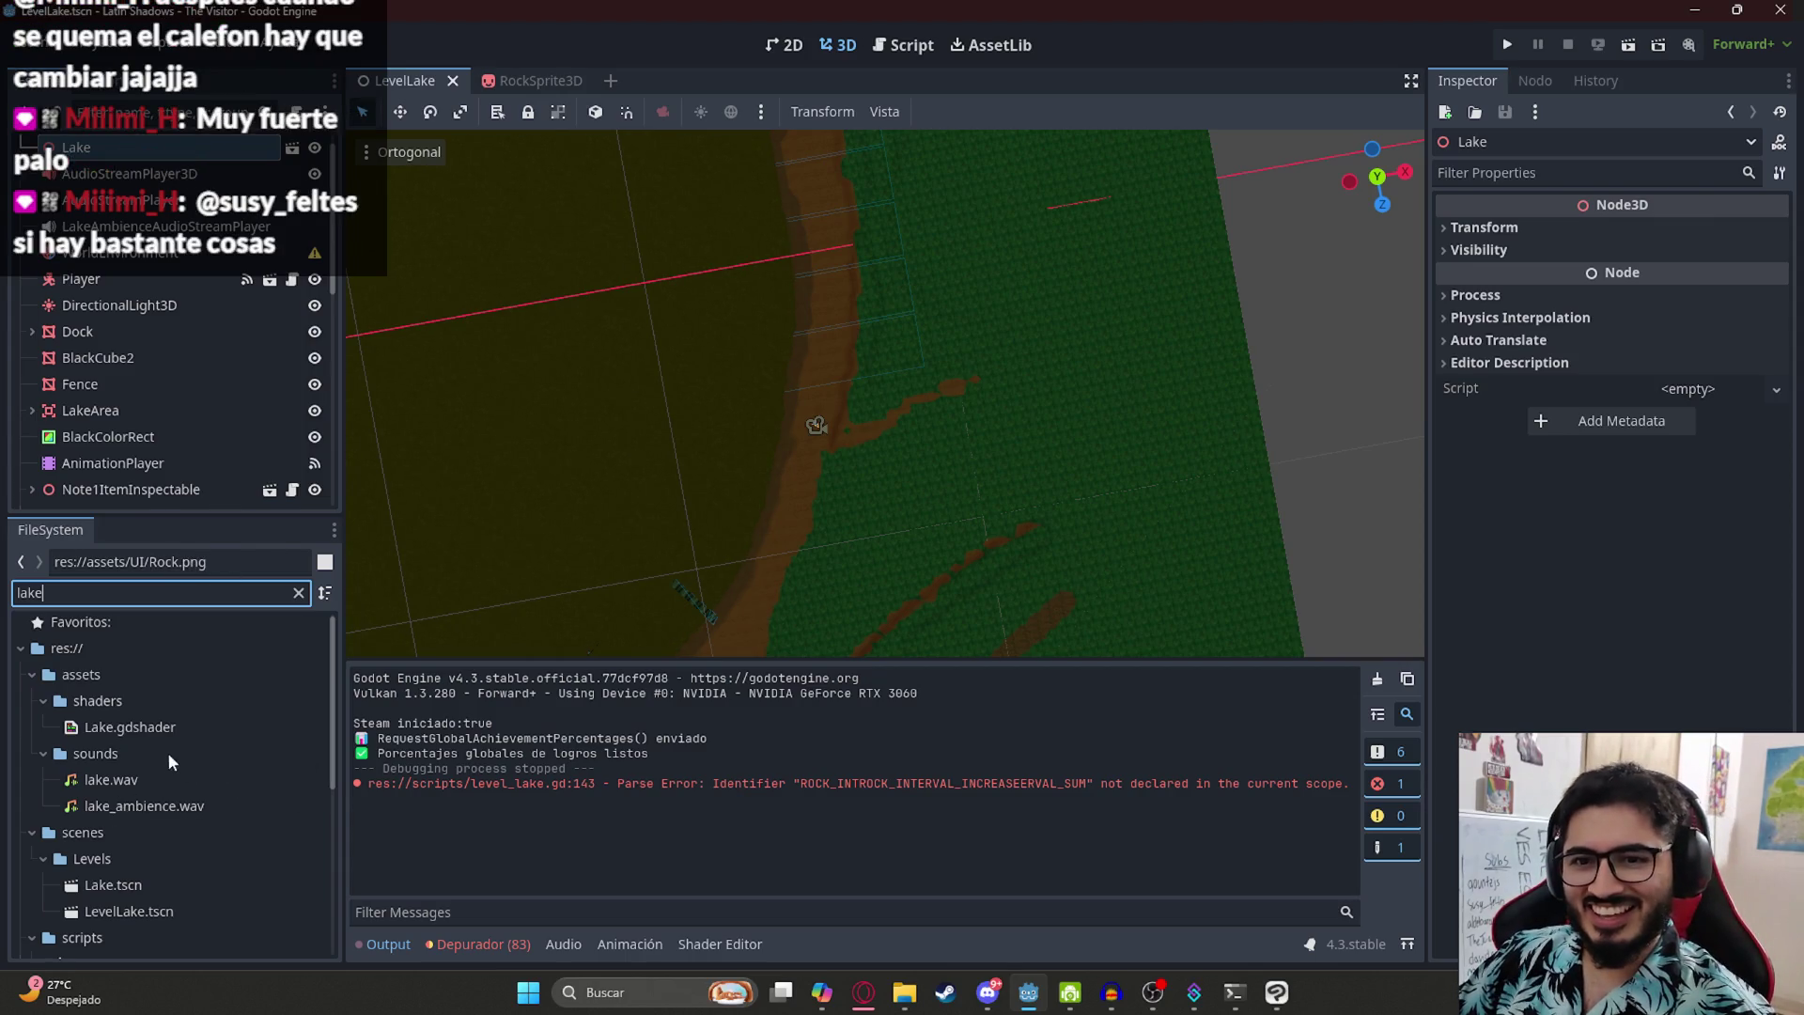
scroll(176, 821, down, 3)
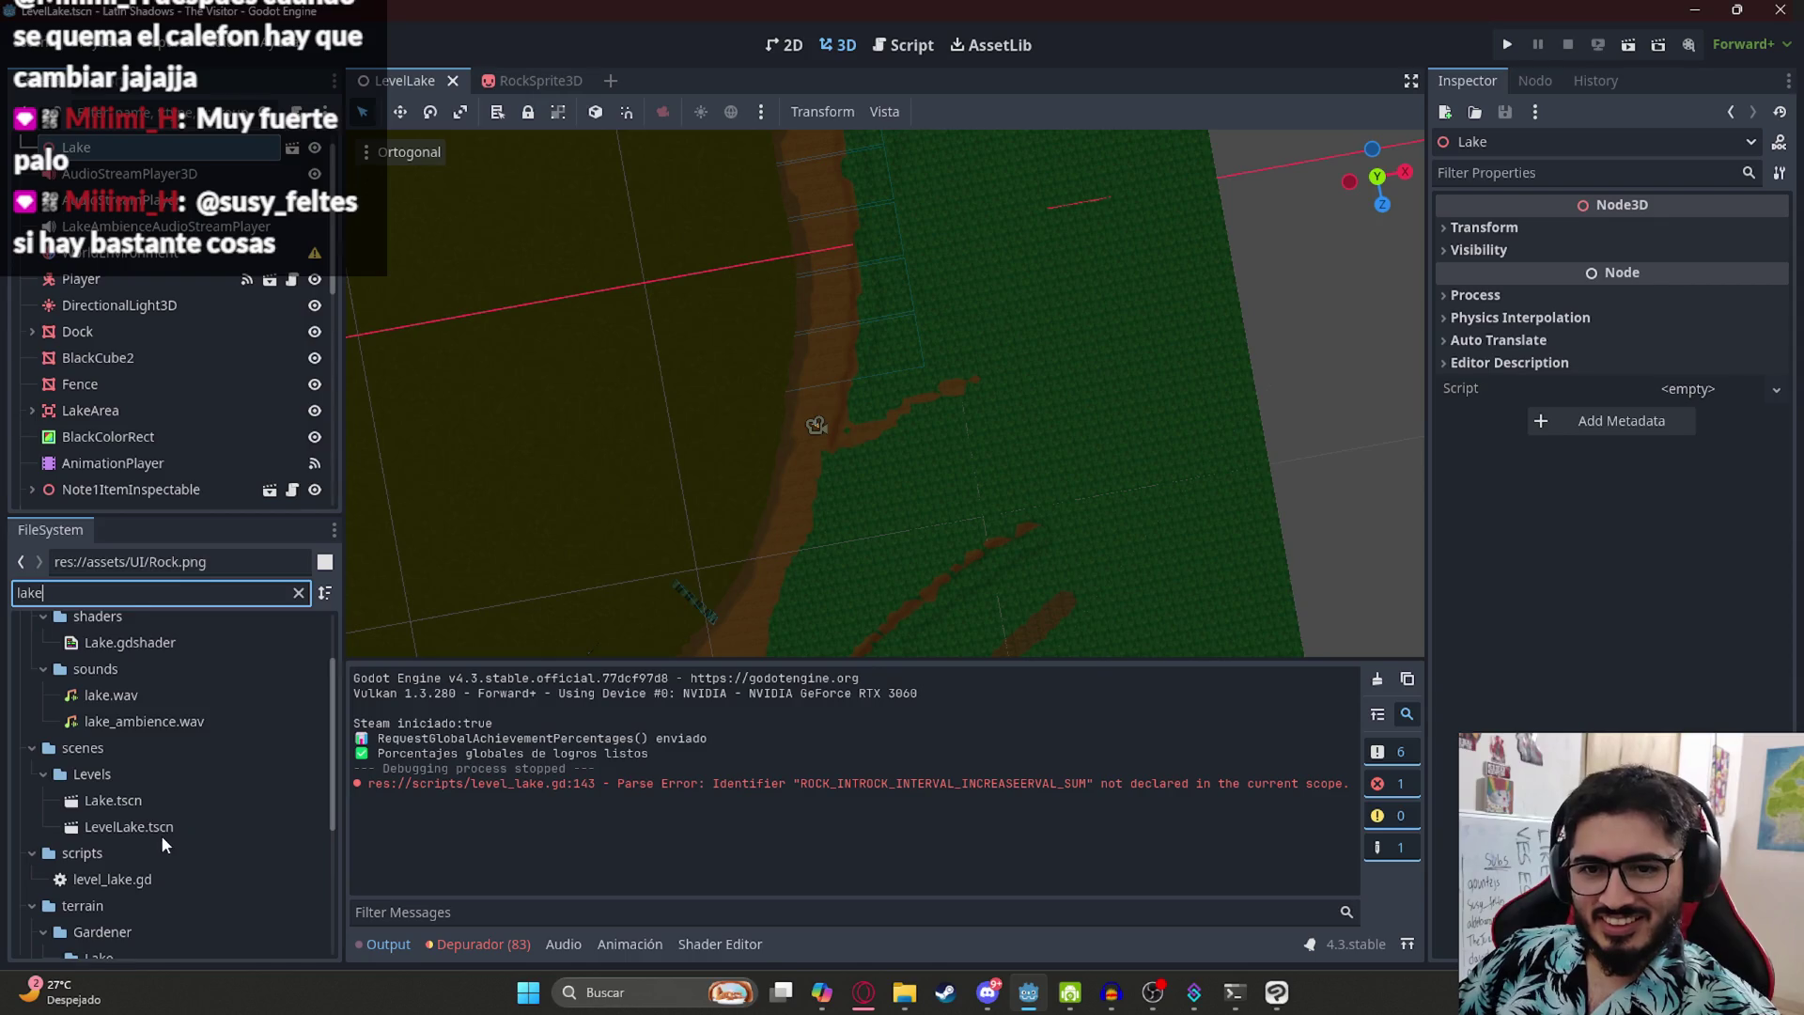
scroll(162, 827, down, 3)
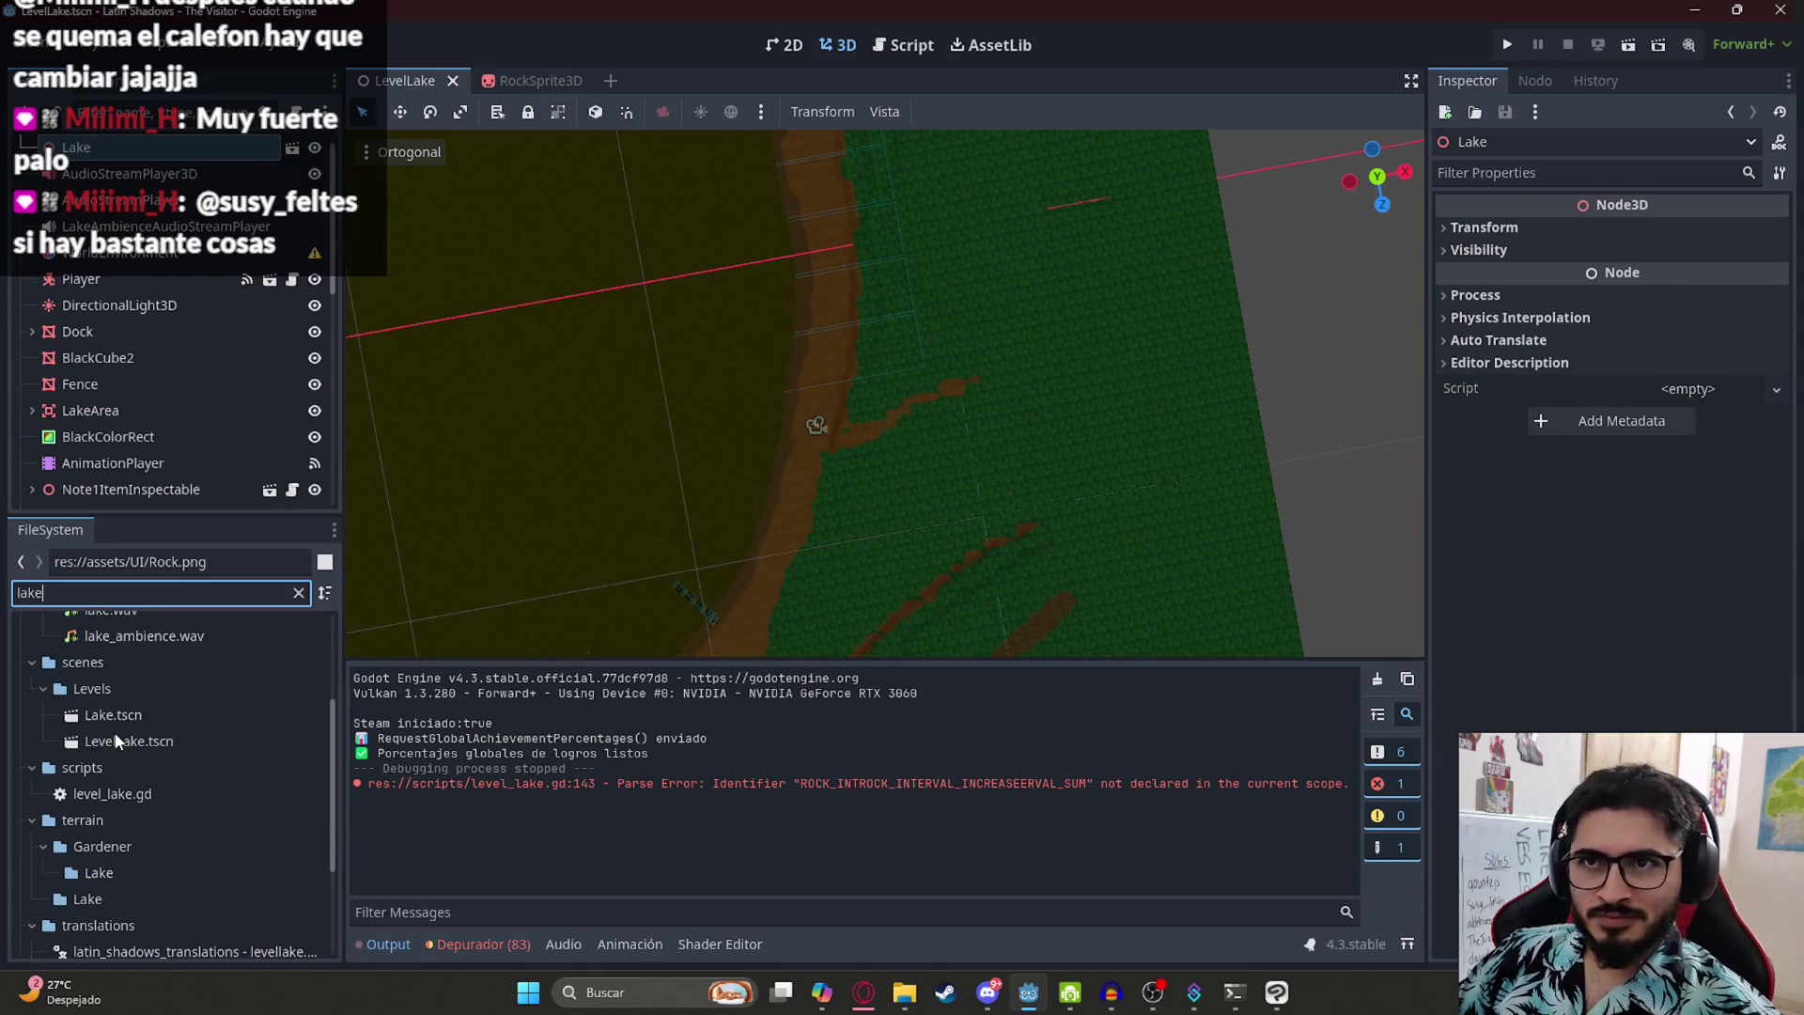
scroll(240, 869, down, 6)
scroll(231, 804, up, 12)
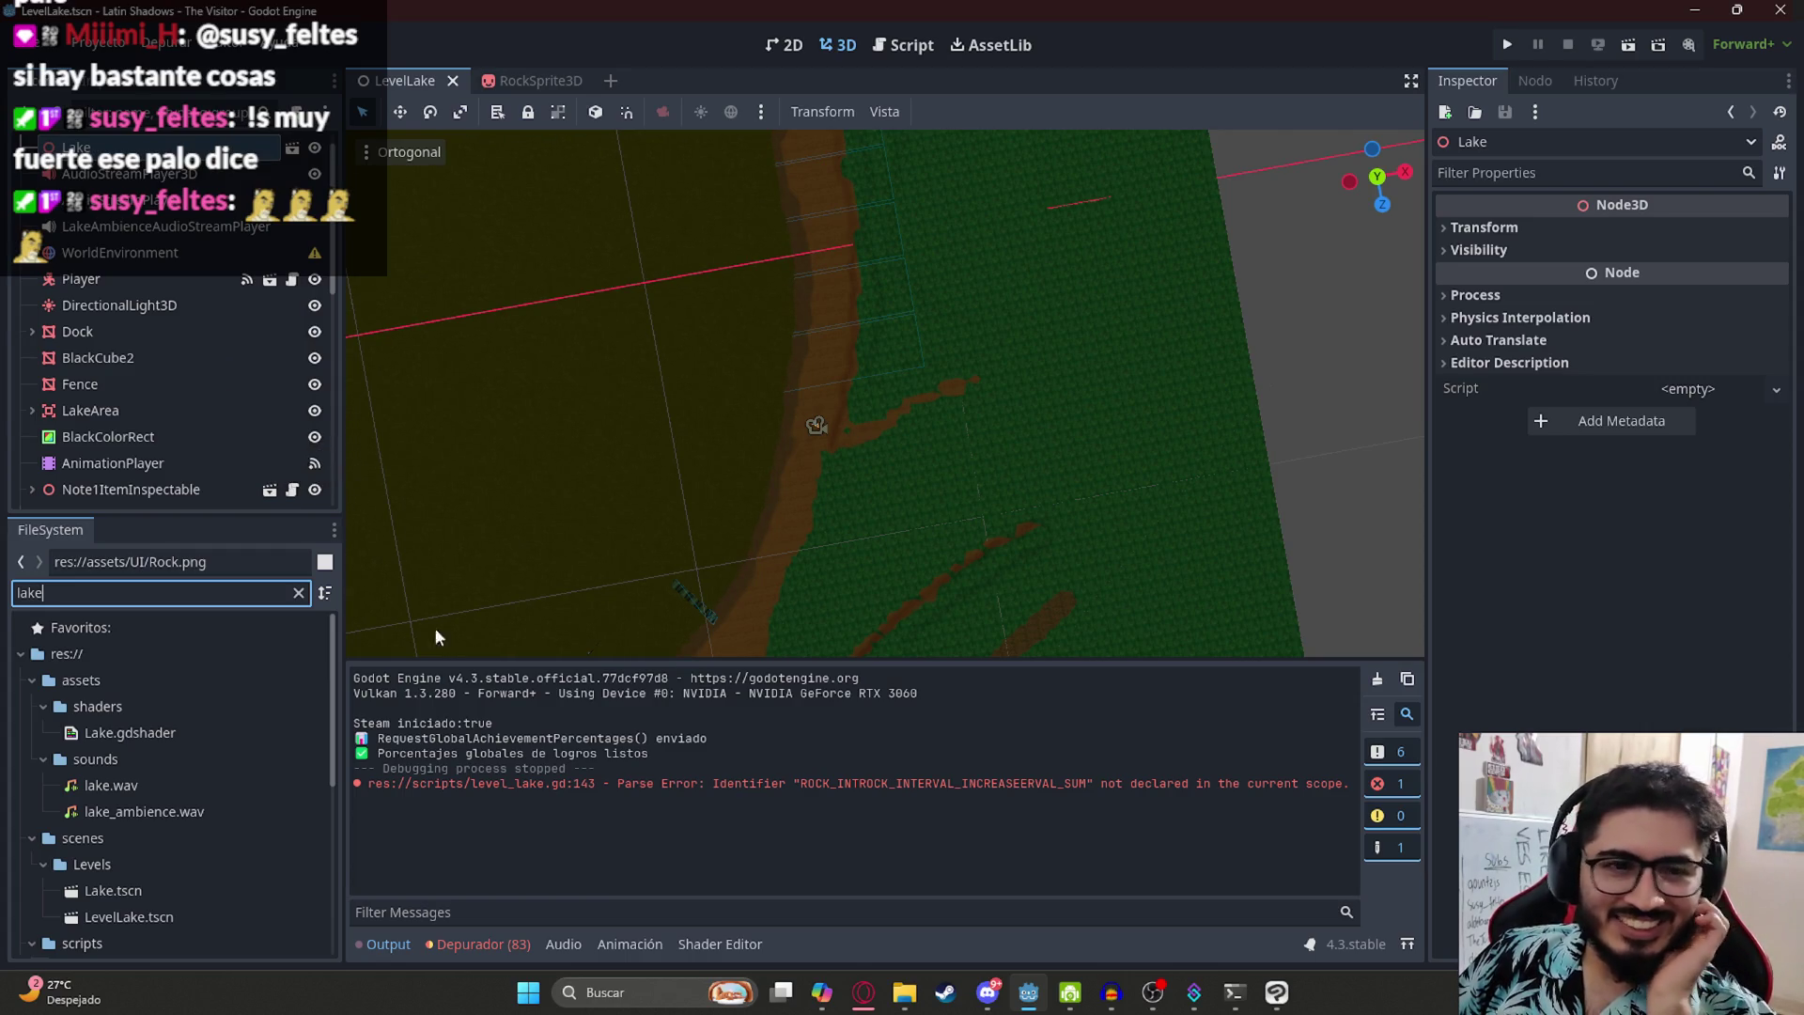
scroll(209, 742, down, 4)
scroll(209, 757, down, 4)
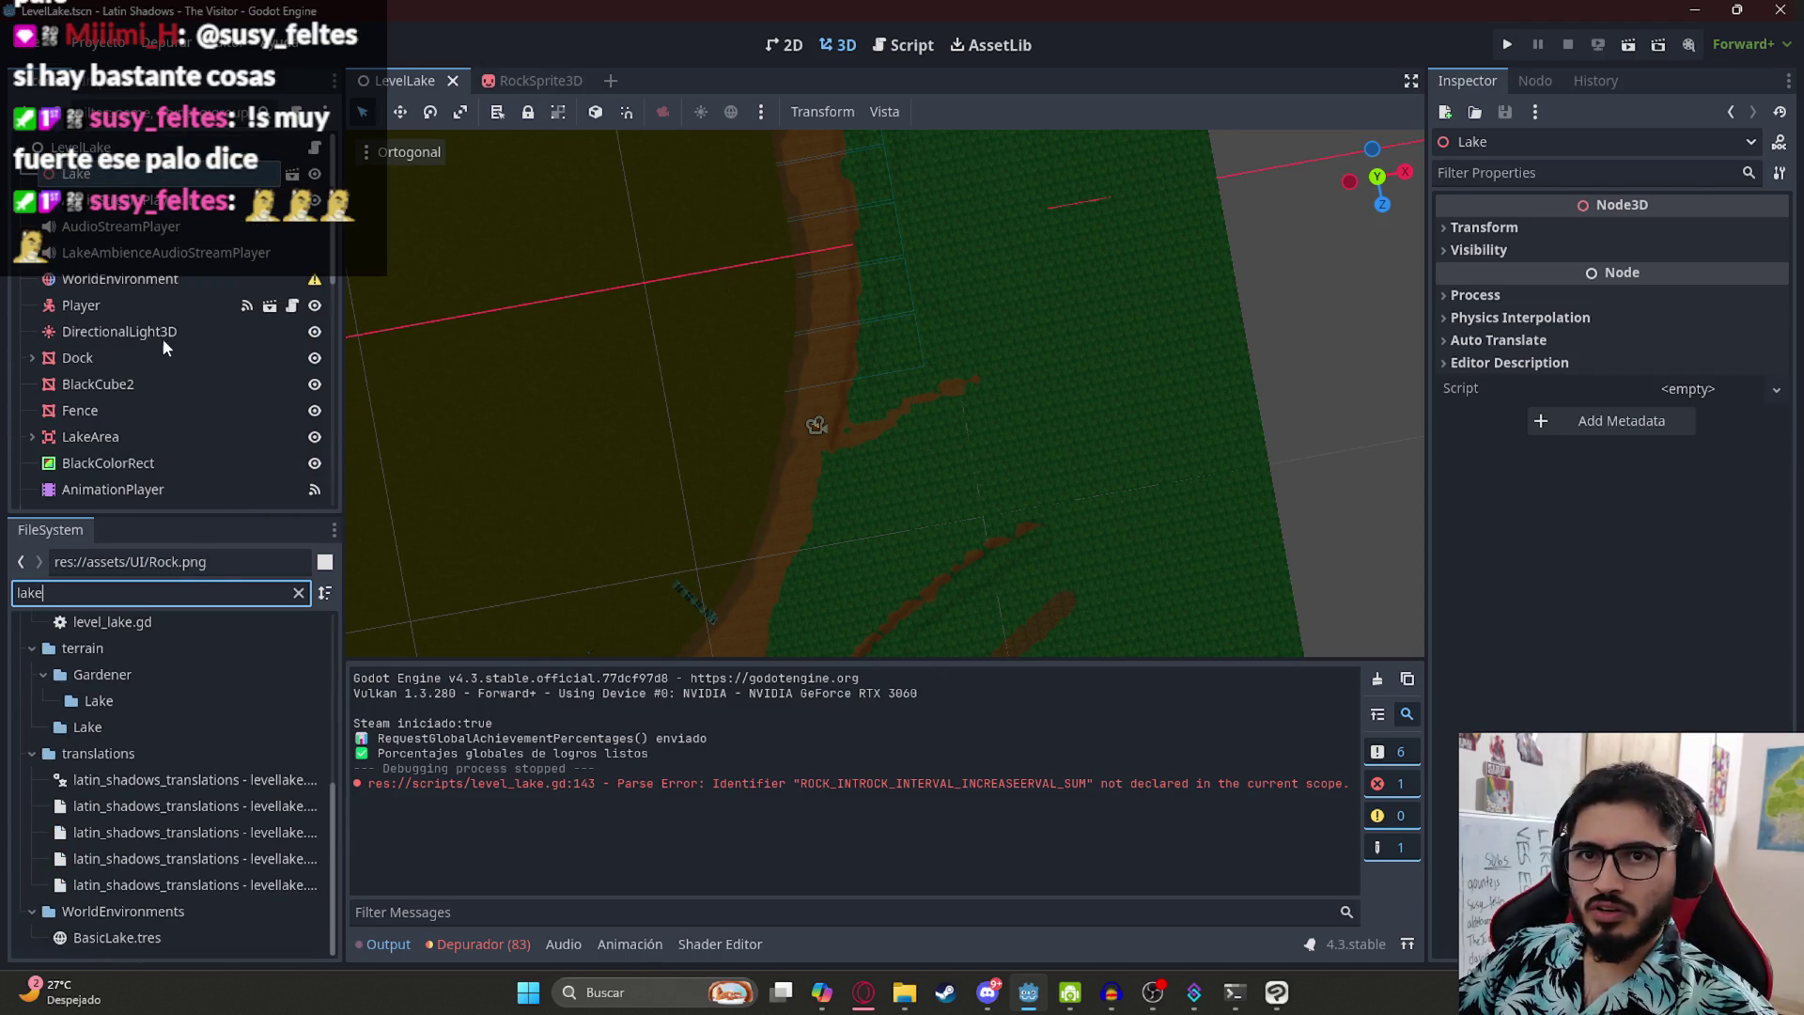
scroll(138, 429, down, 5)
scroll(141, 394, up, 6)
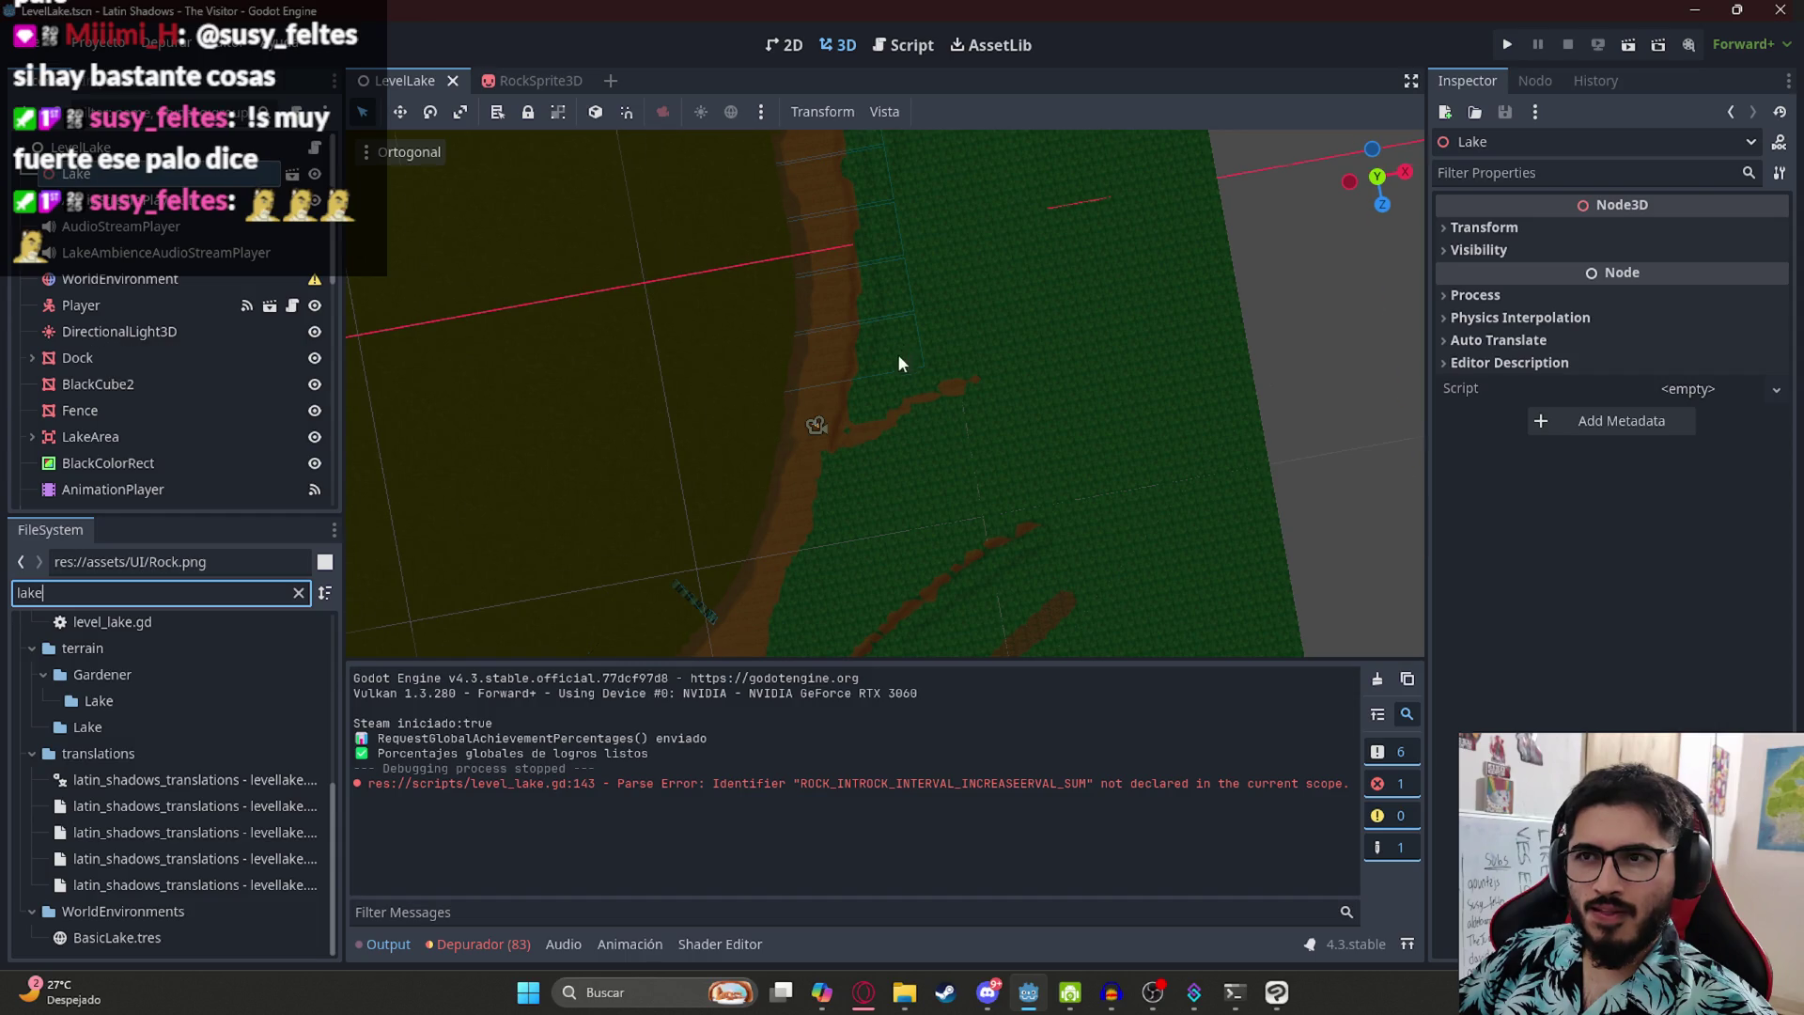
scroll(993, 455, down, 3)
- Open the Lake scene in its own tab from the Scene tree
click(992, 455)
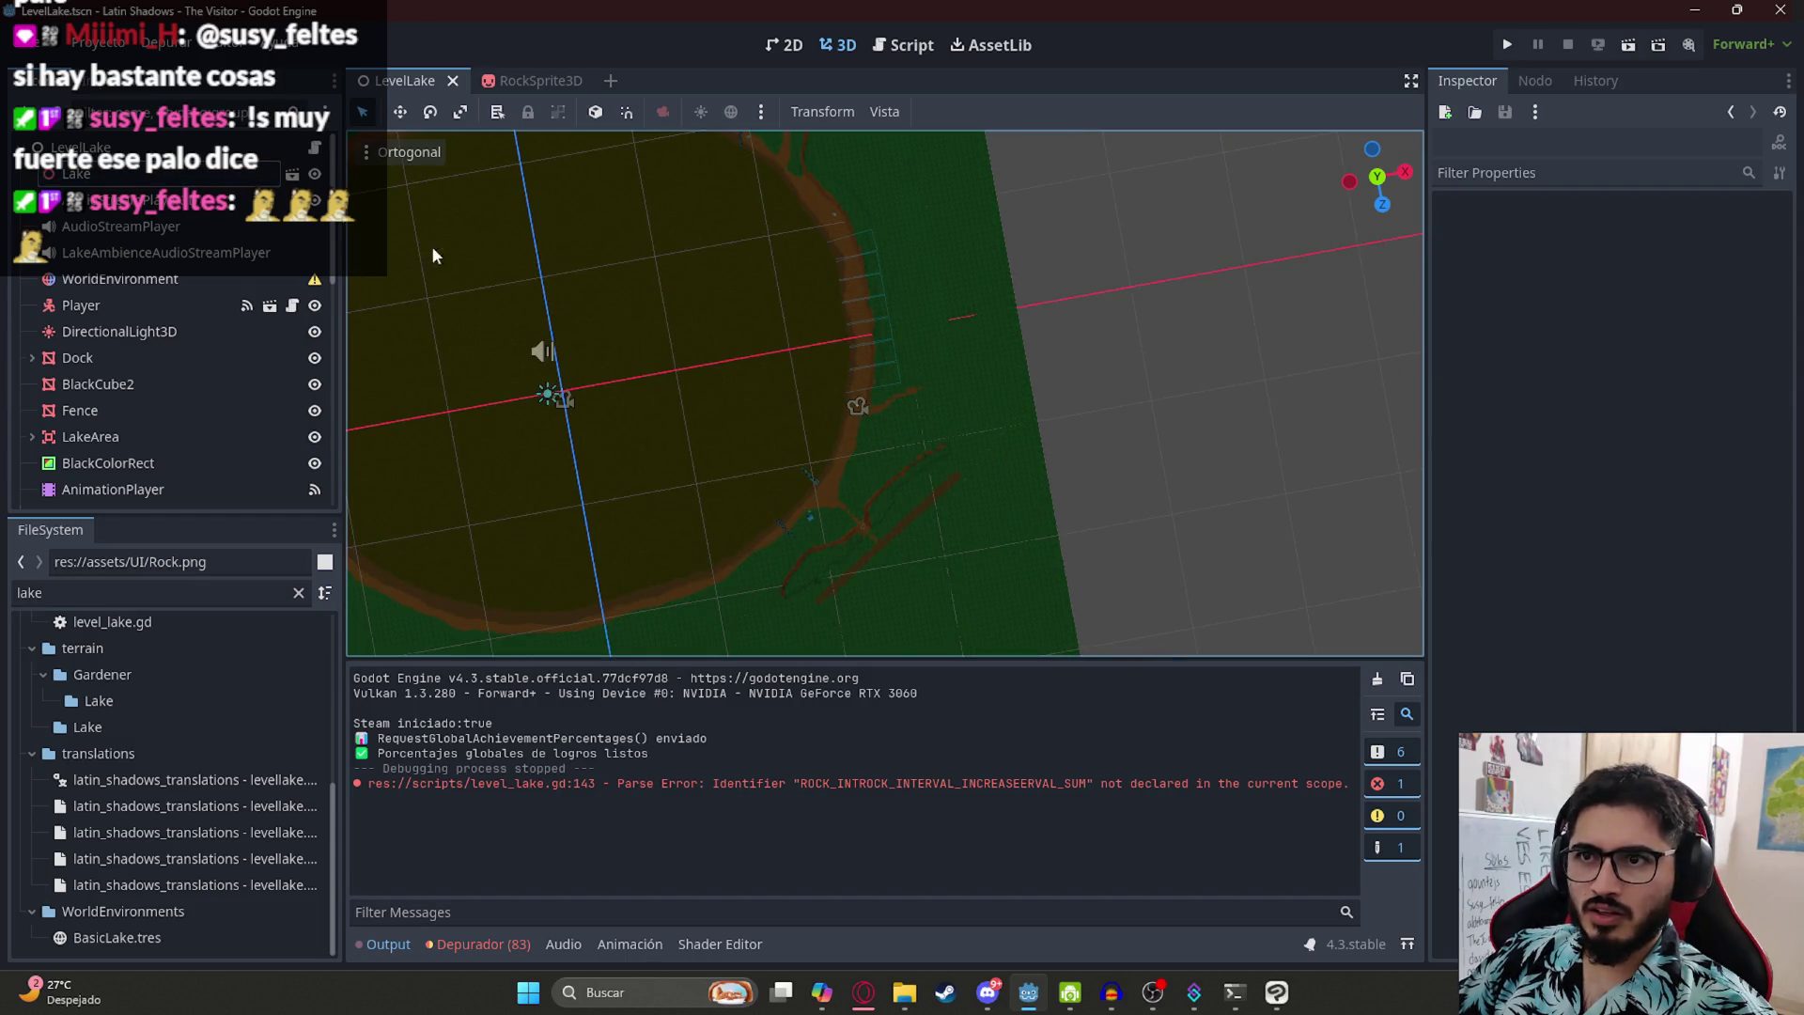
click(292, 174)
scroll(872, 366, up, 10)
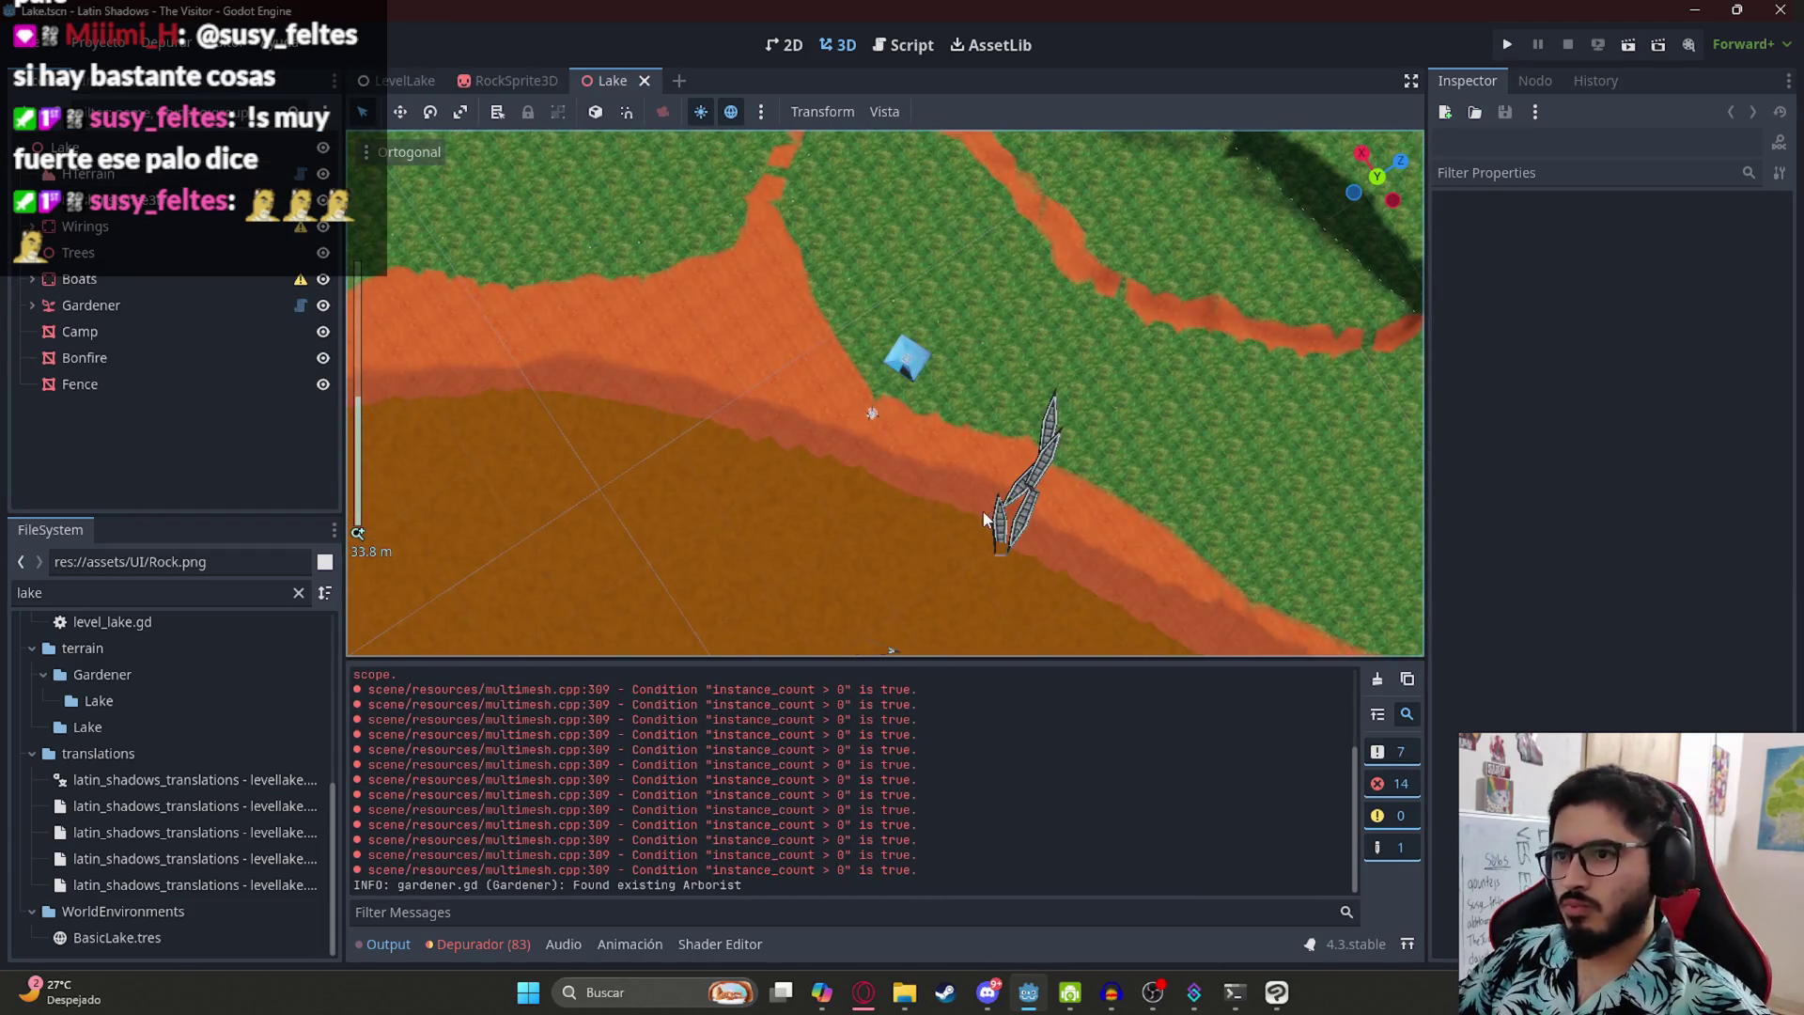
- Select Boat6, try the three-viewport layout, then go back to a single viewport
click(998, 526)
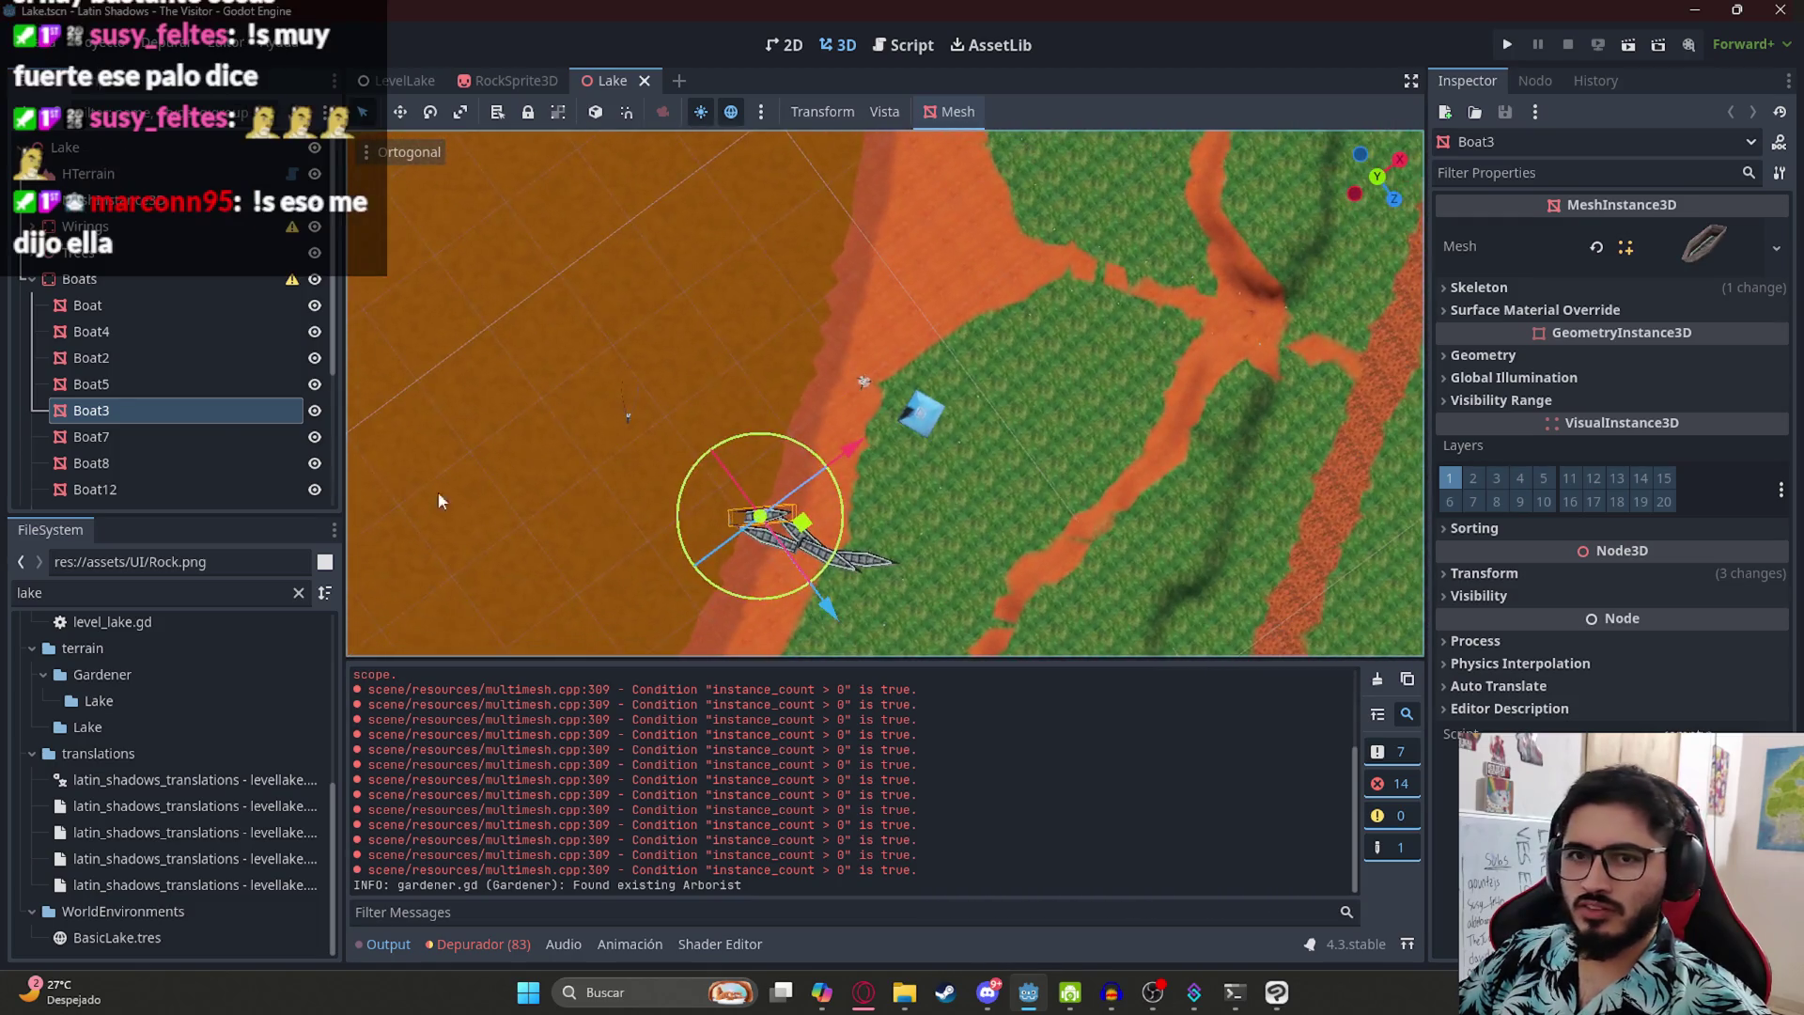
scroll(103, 400, down, 4)
click(125, 386)
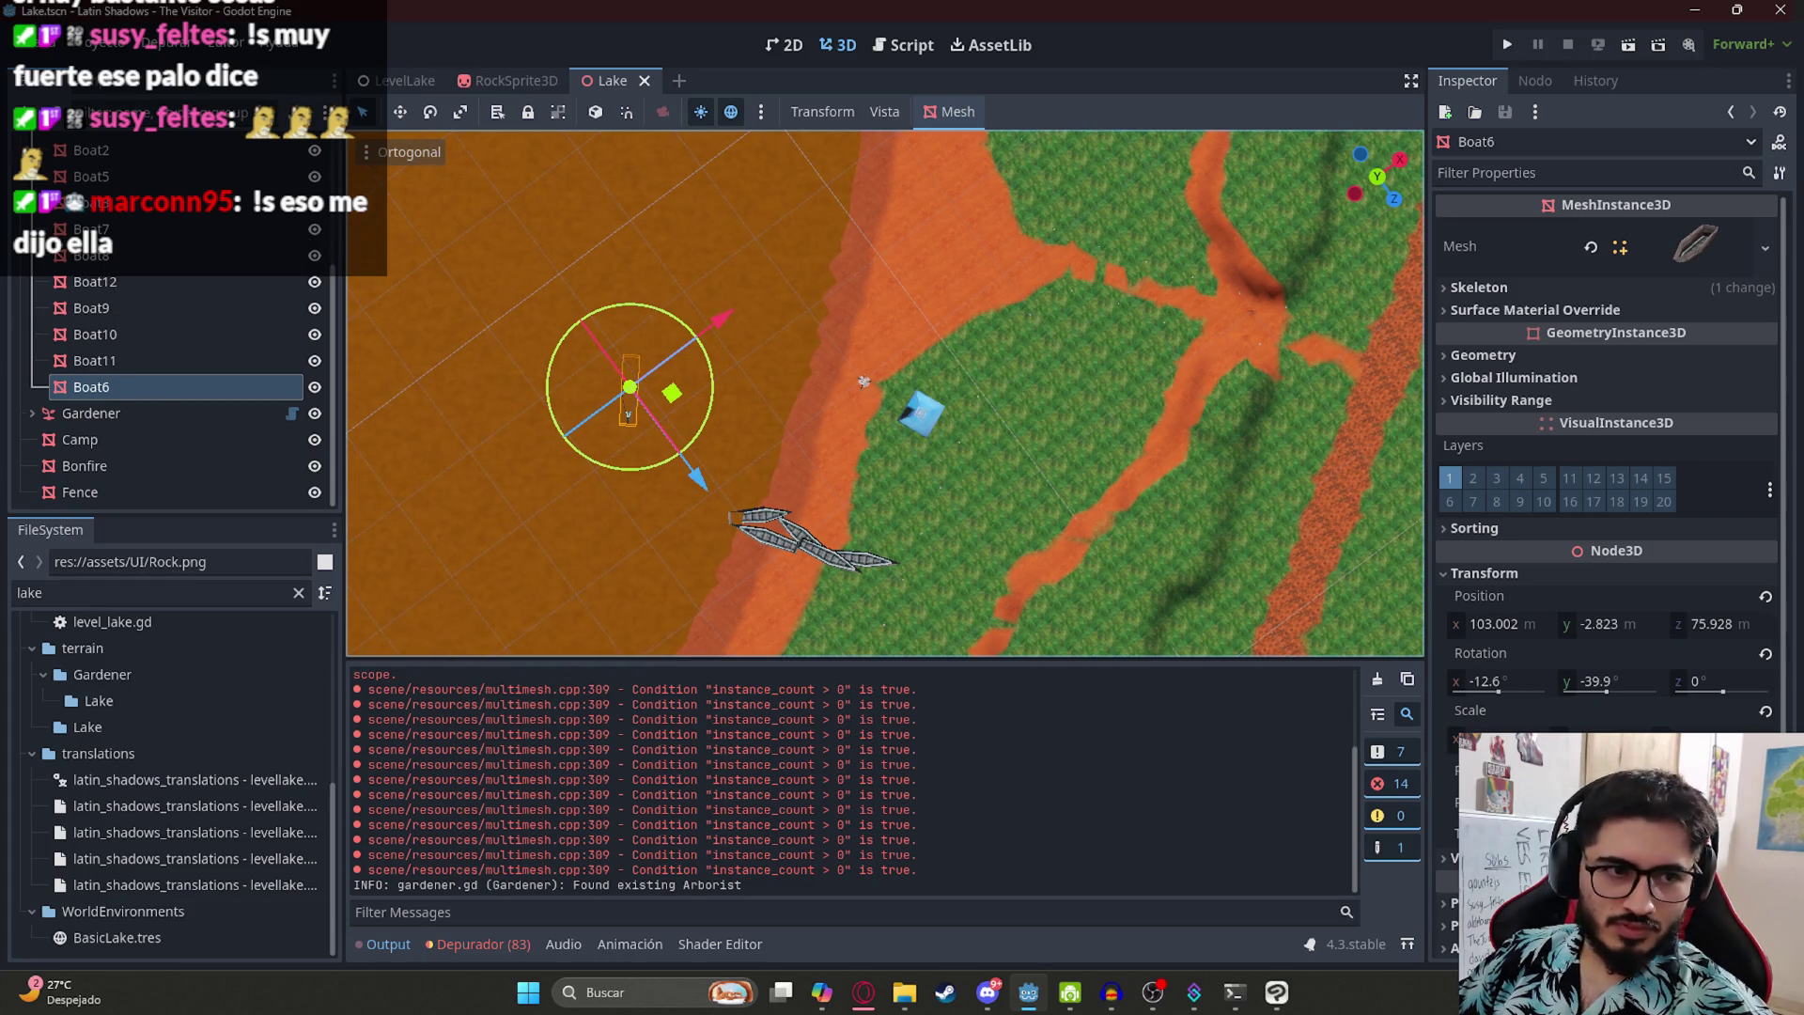
key(ctrl+3)
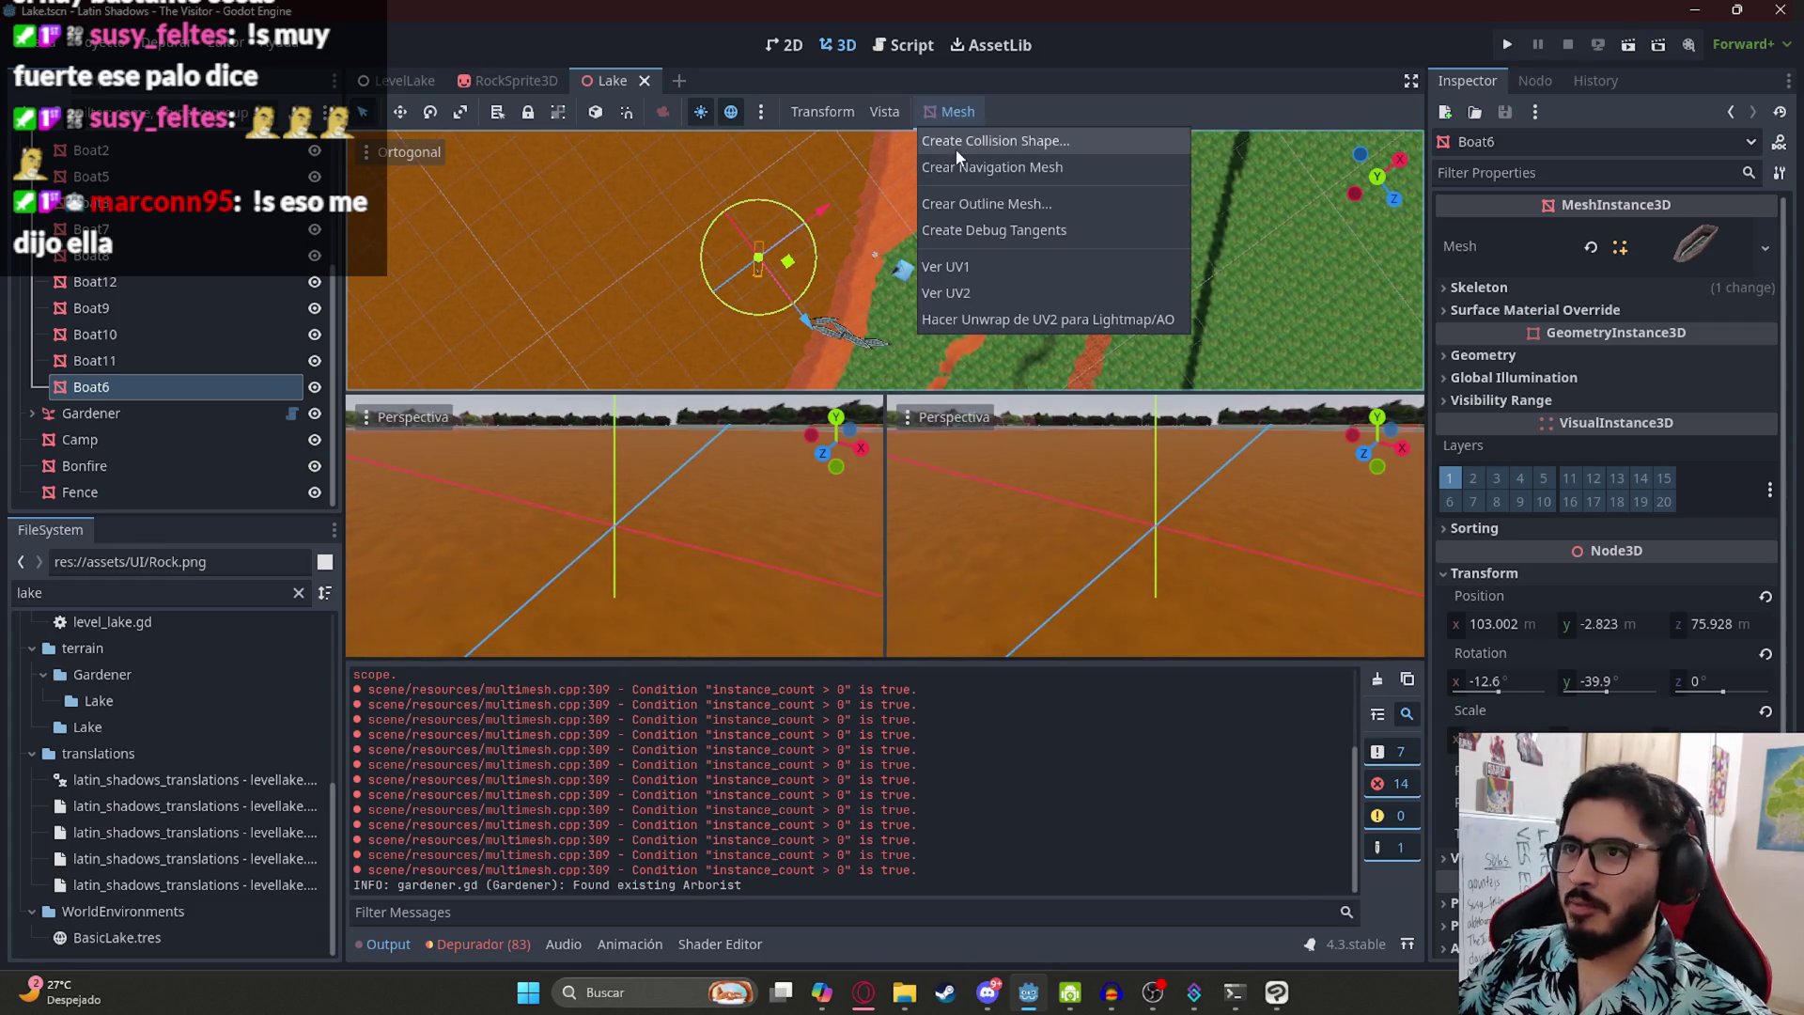
mouse_move(884, 111)
click(935, 141)
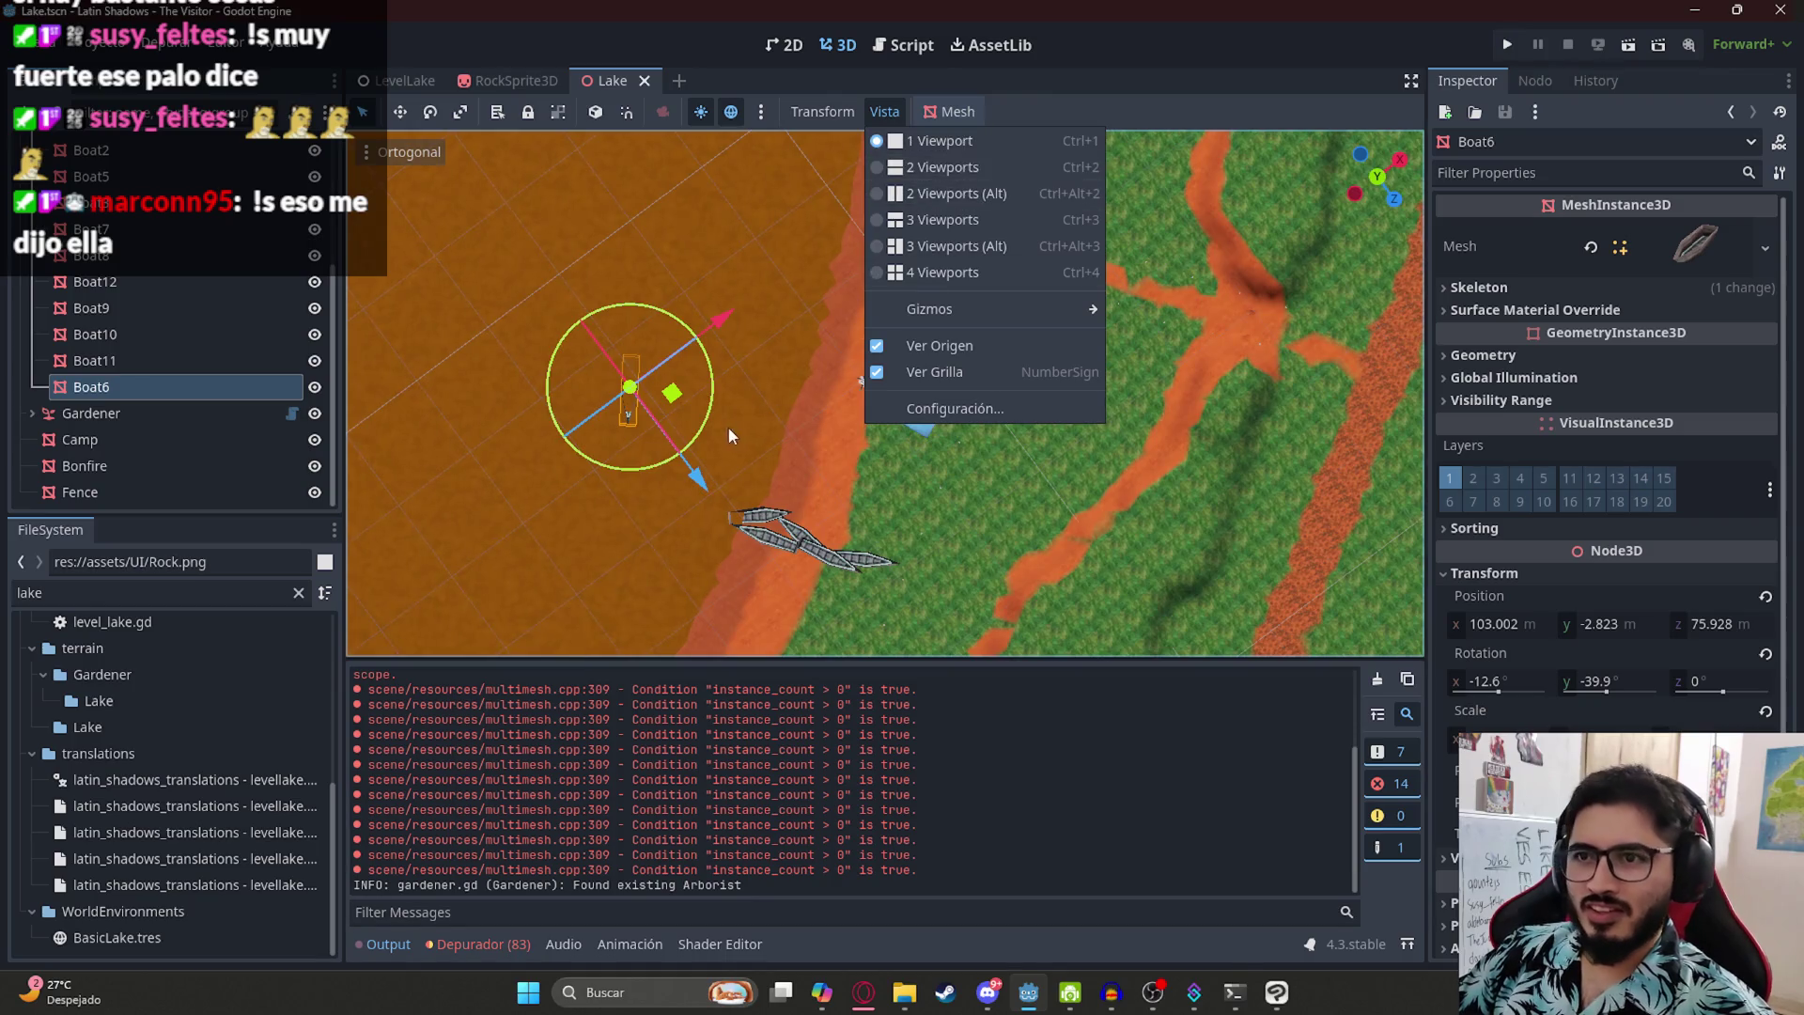
click(729, 427)
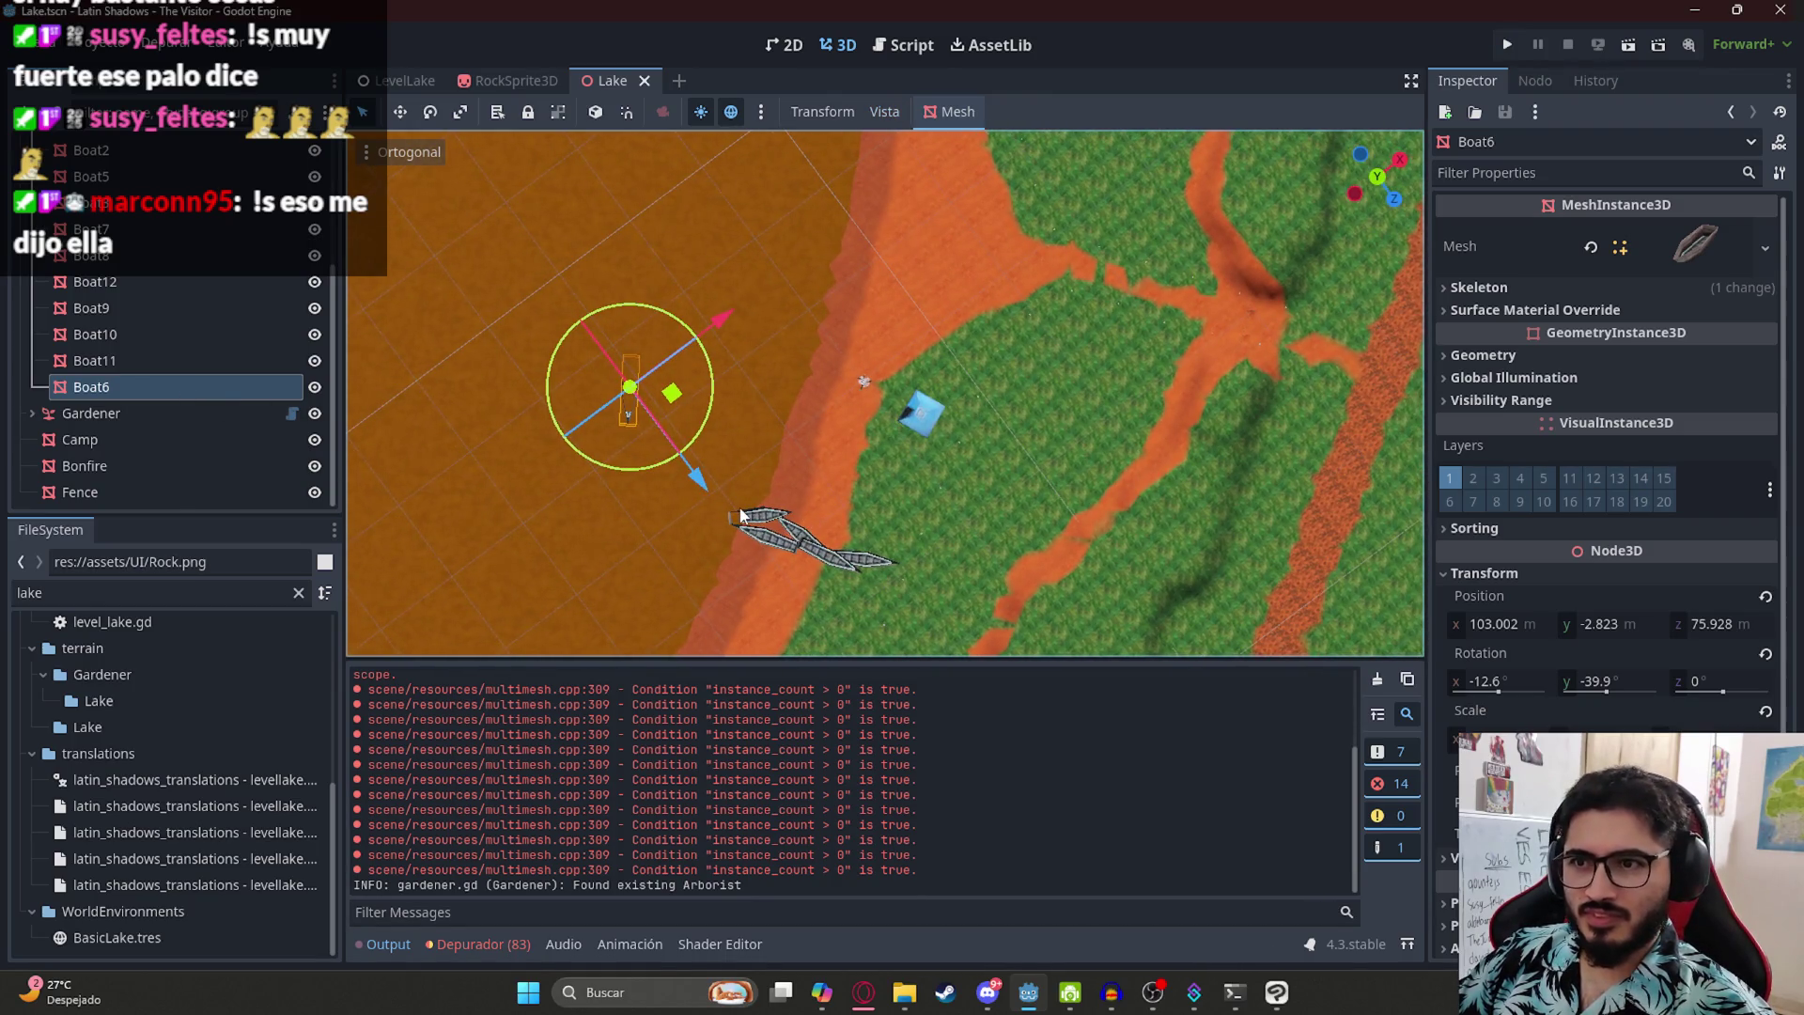
- Duplicate the shore boat, then move, rotate and lower the copy further along the shore
click(742, 516)
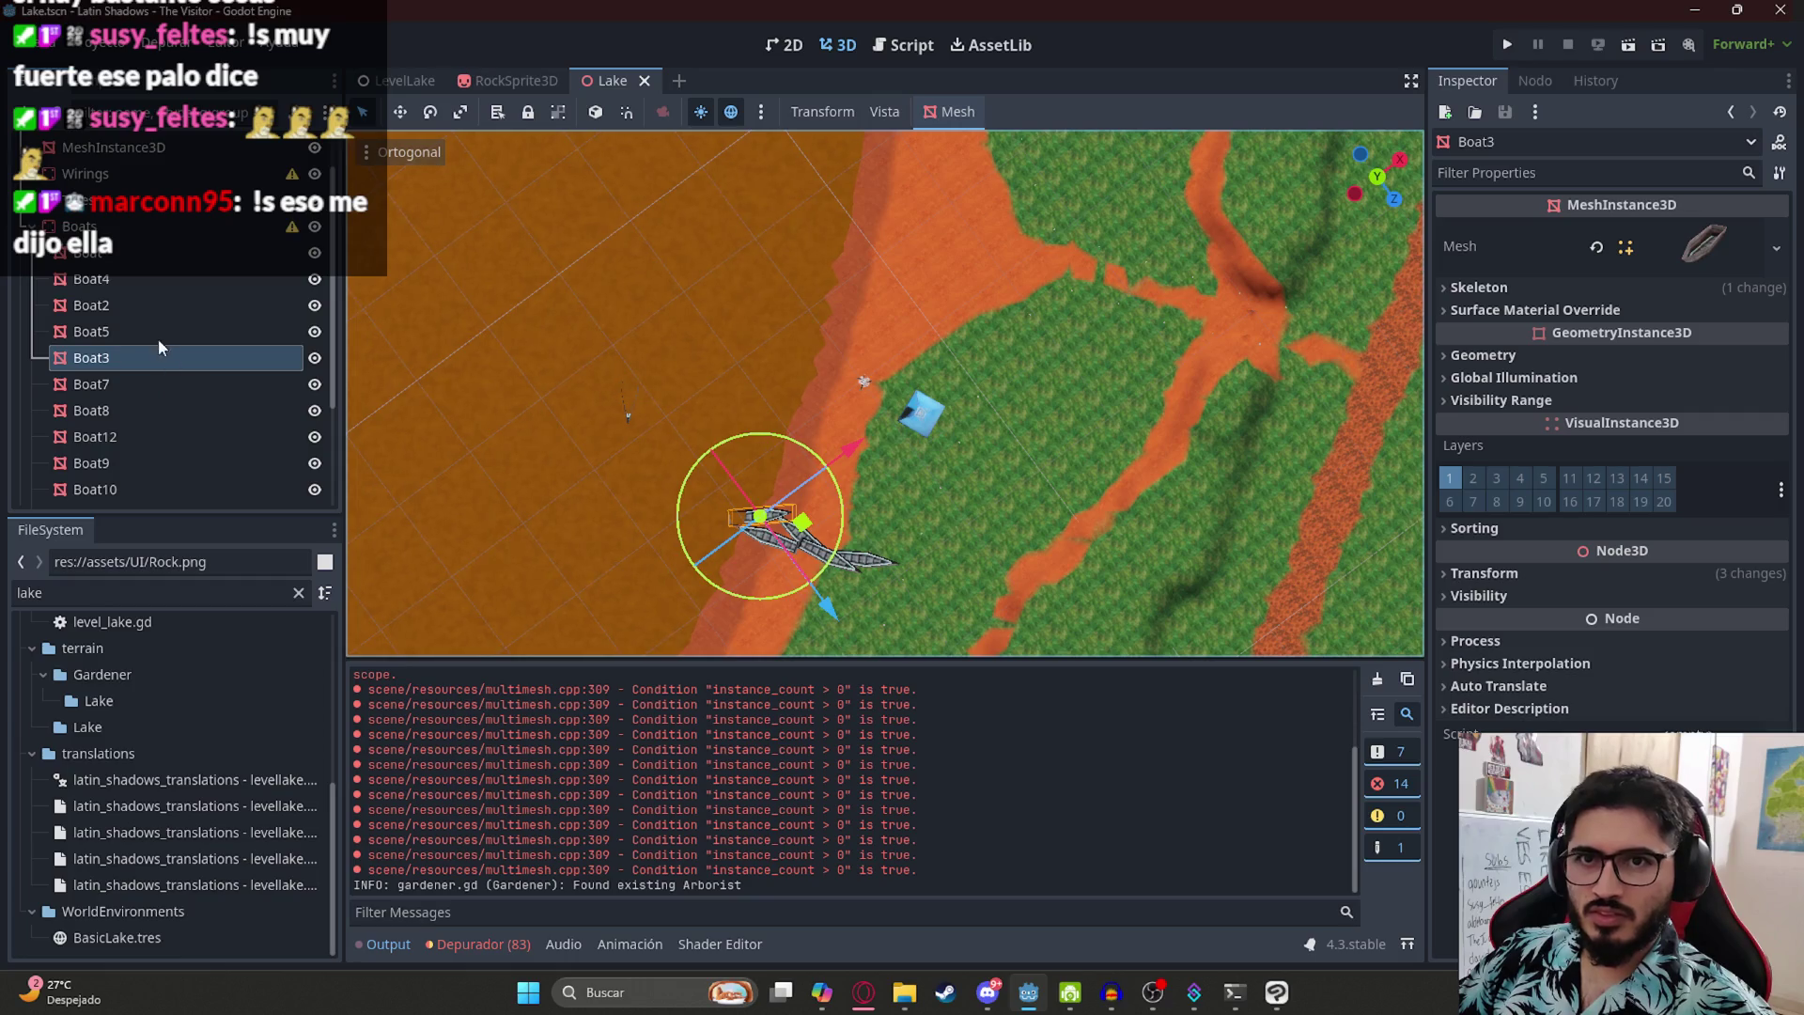
key(ctrl+d)
drag(803, 533, 910, 245)
scroll(842, 483, up, 3)
drag(866, 458, 856, 268)
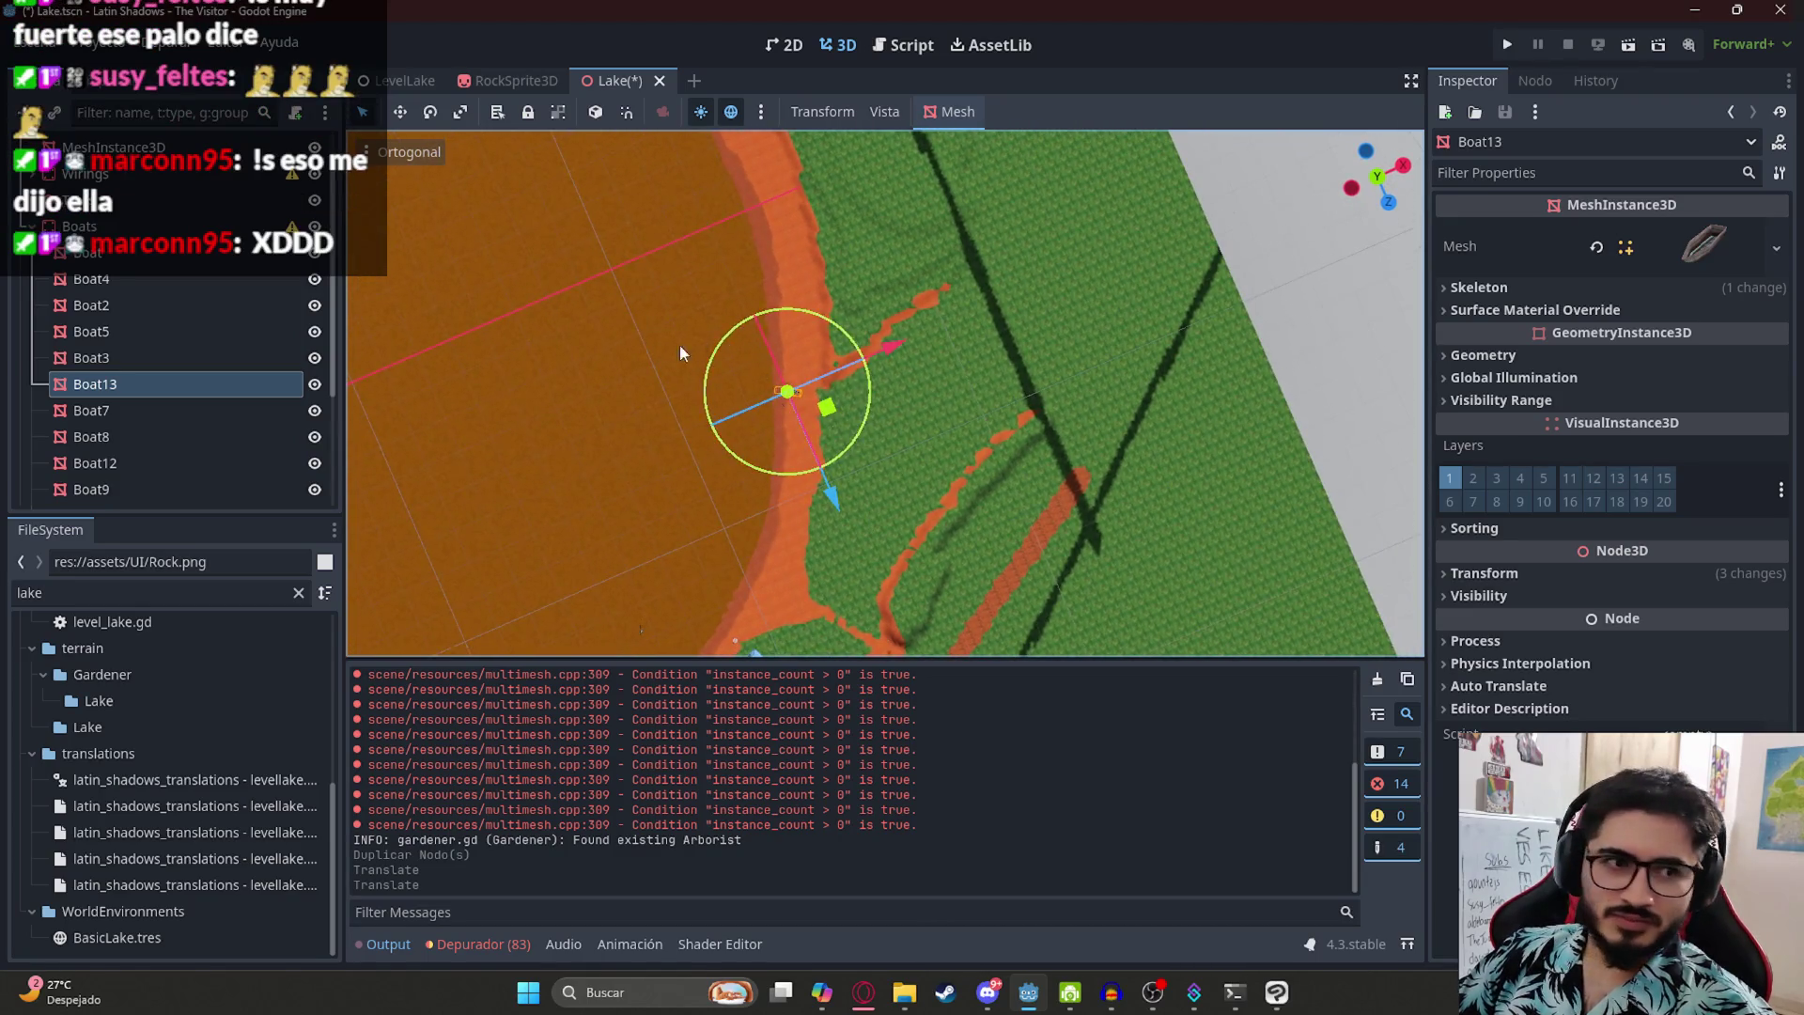
scroll(618, 280, up, 5)
drag(871, 616, 848, 478)
scroll(809, 492, up, 5)
mouse_move(757, 417)
mouse_down()
mouse_move(725, 461)
mouse_move(680, 426)
mouse_move(666, 250)
mouse_move(642, 322)
mouse_up()
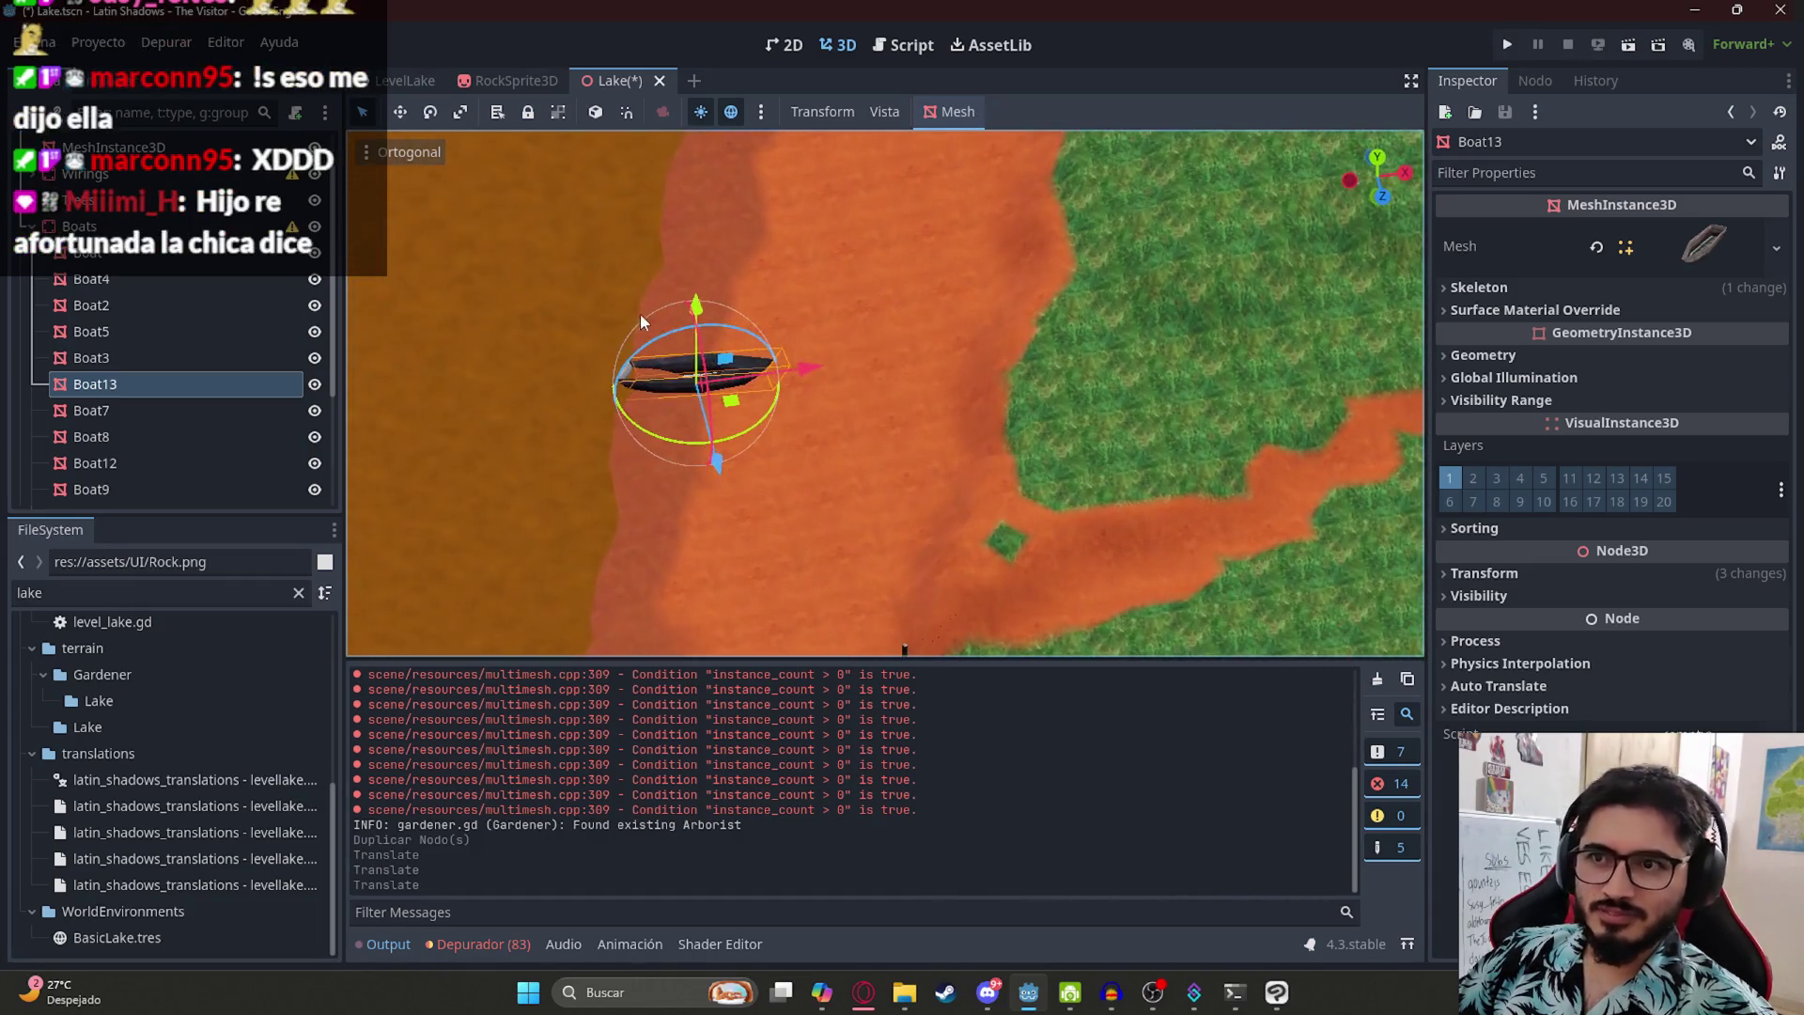
scroll(642, 322, up, 3)
drag(761, 351, 697, 307)
key(KP_7)
mouse_move(630, 449)
mouse_down()
mouse_move(742, 290)
mouse_move(725, 404)
mouse_move(764, 371)
mouse_up()
scroll(766, 371, down, 10)
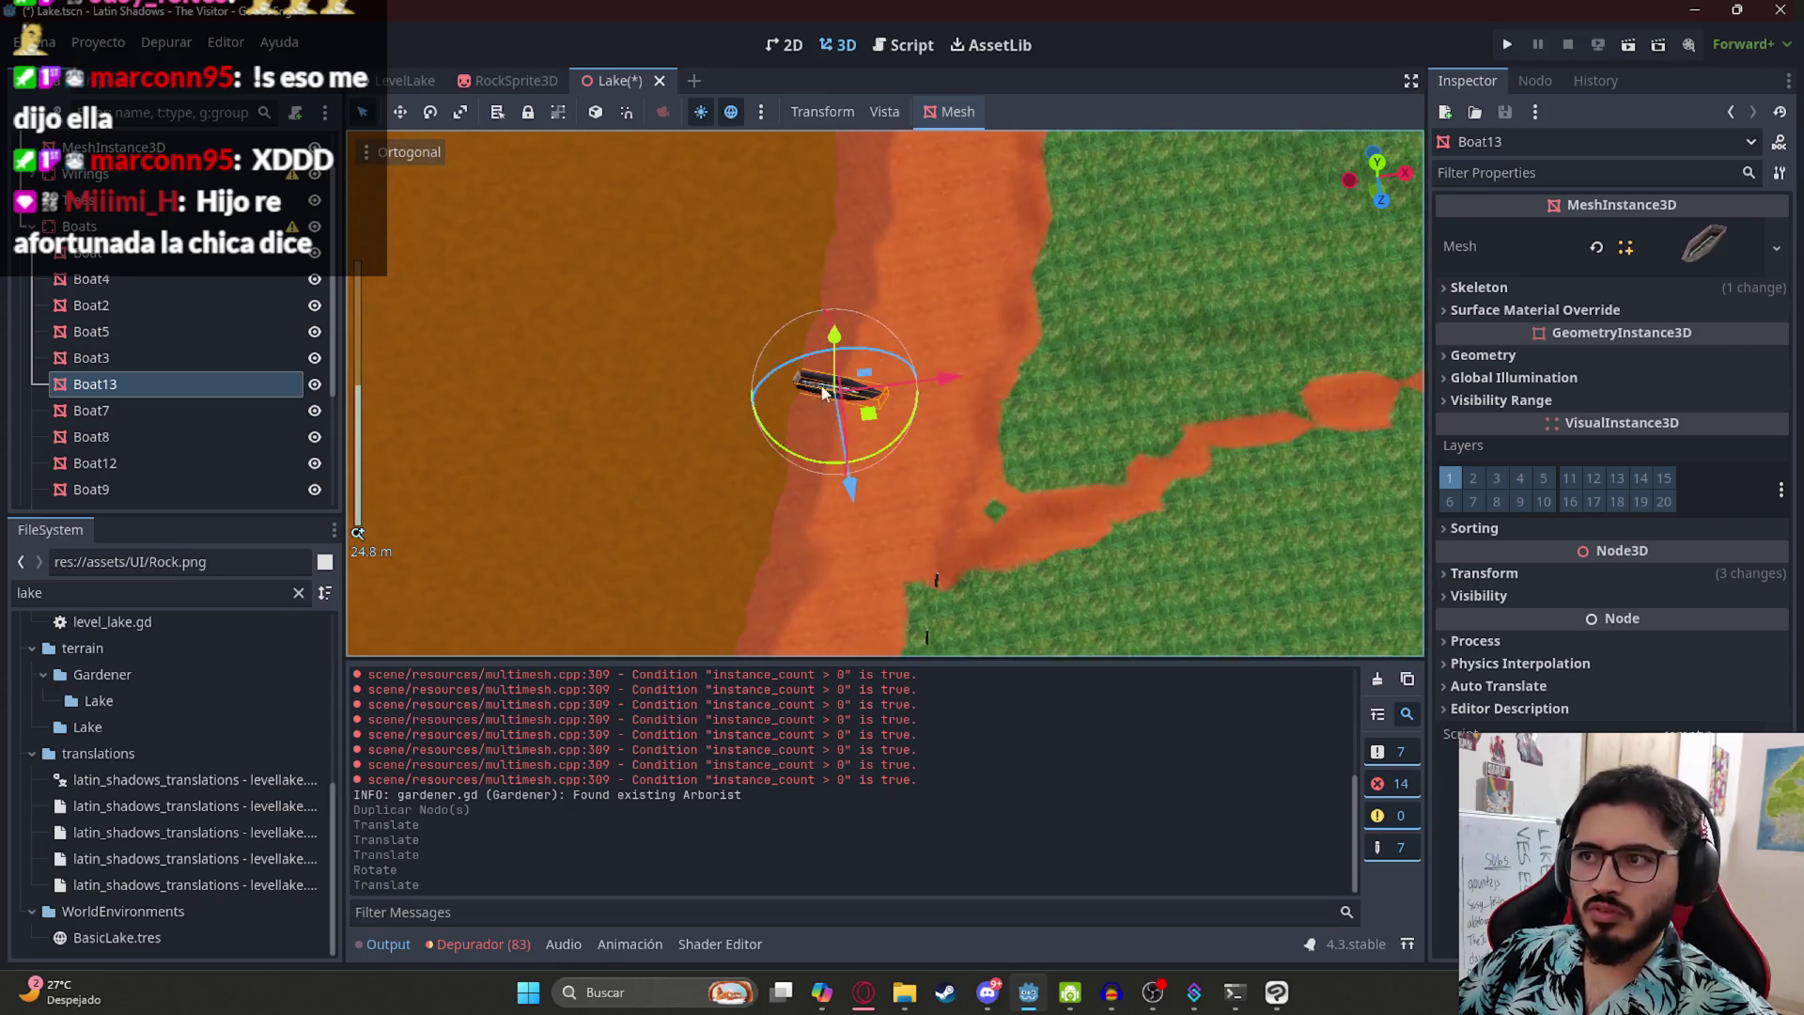
mouse_move(891, 419)
mouse_down()
mouse_move(893, 385)
mouse_move(843, 510)
mouse_move(894, 432)
mouse_move(899, 454)
mouse_move(935, 448)
mouse_move(949, 415)
mouse_up()
key(KP_7)
- Duplicate the boat again and place the copy further up the shore, turned to lie flatter
key(ctrl+d)
scroll(882, 498, up, 5)
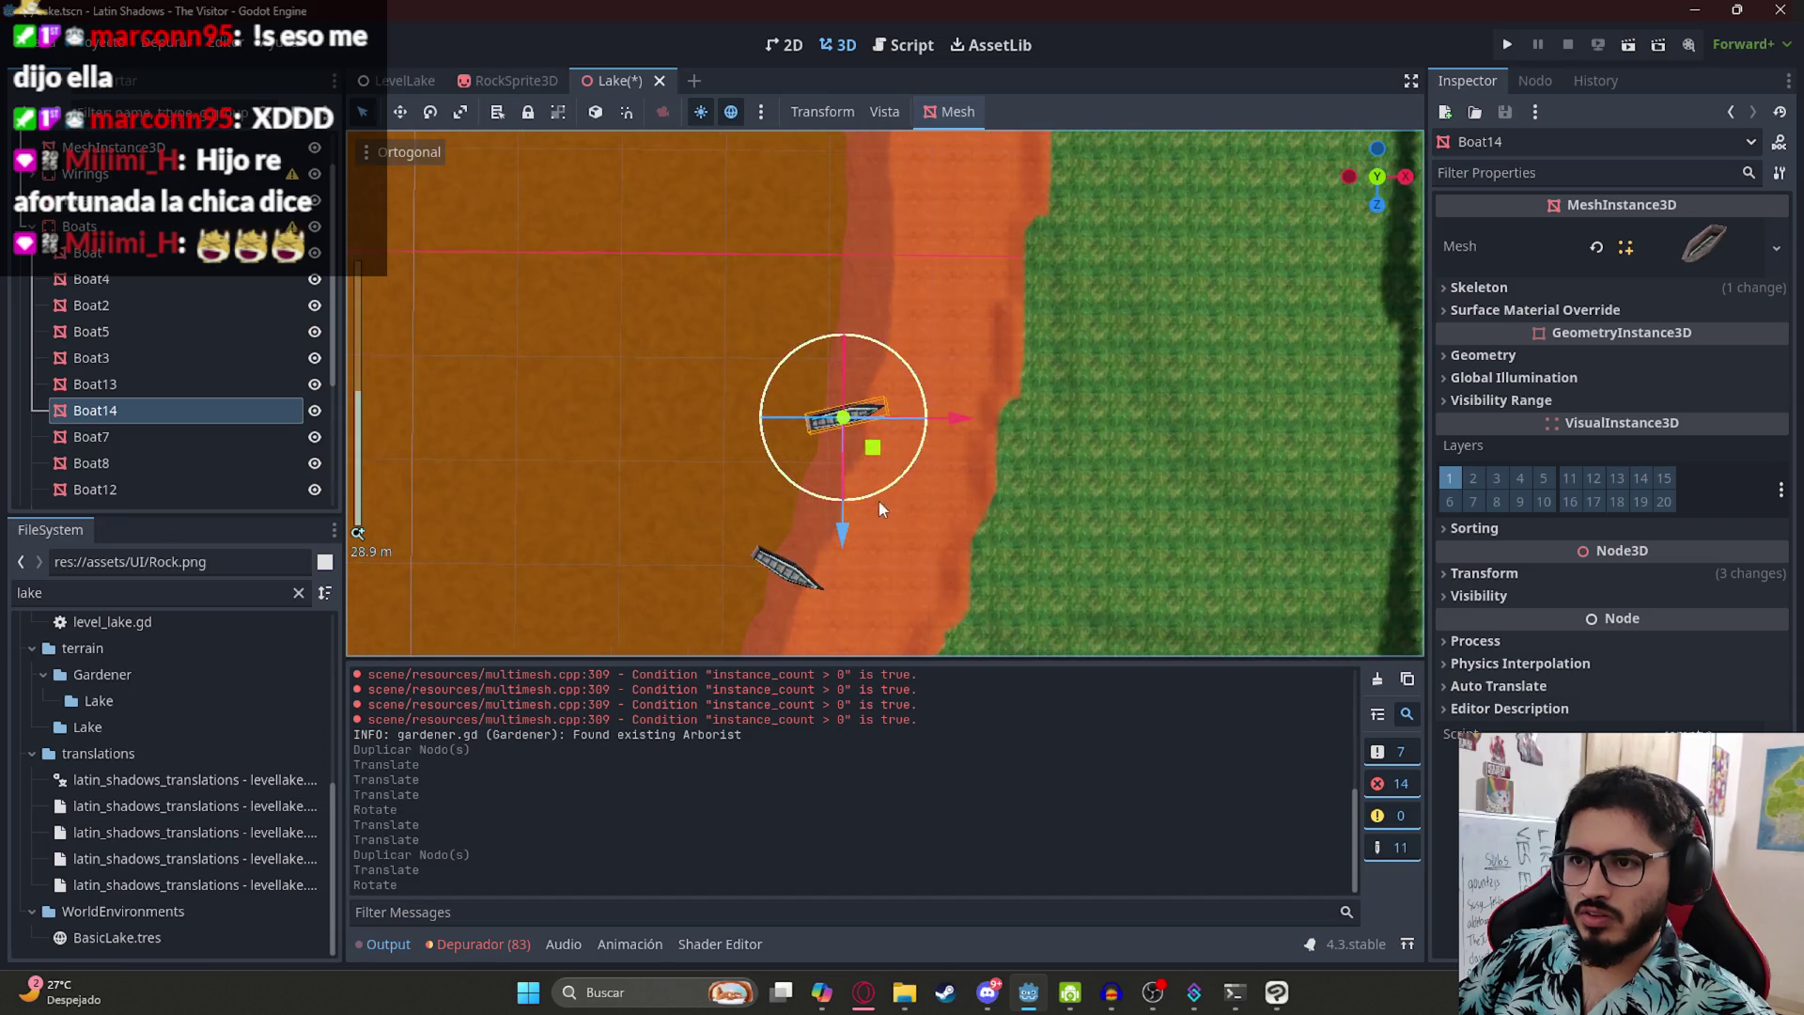
scroll(862, 310, down, 3)
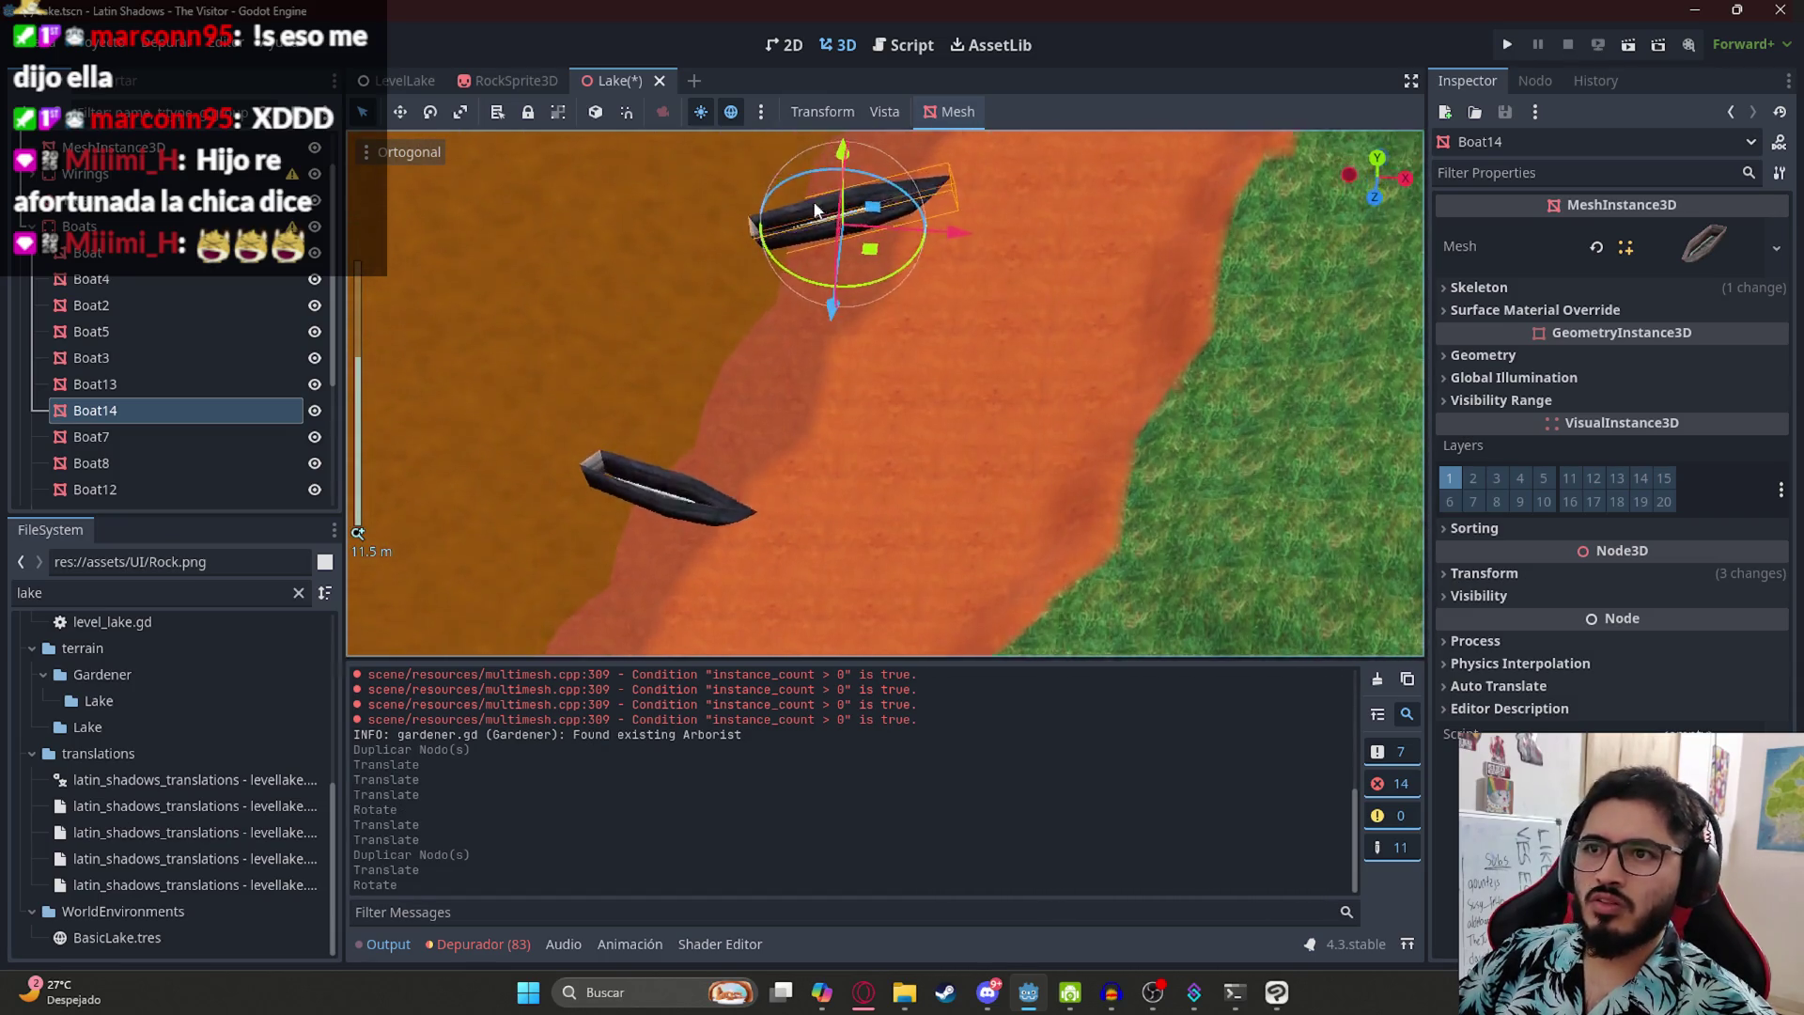
scroll(827, 282, up, 2)
scroll(888, 425, down, 3)
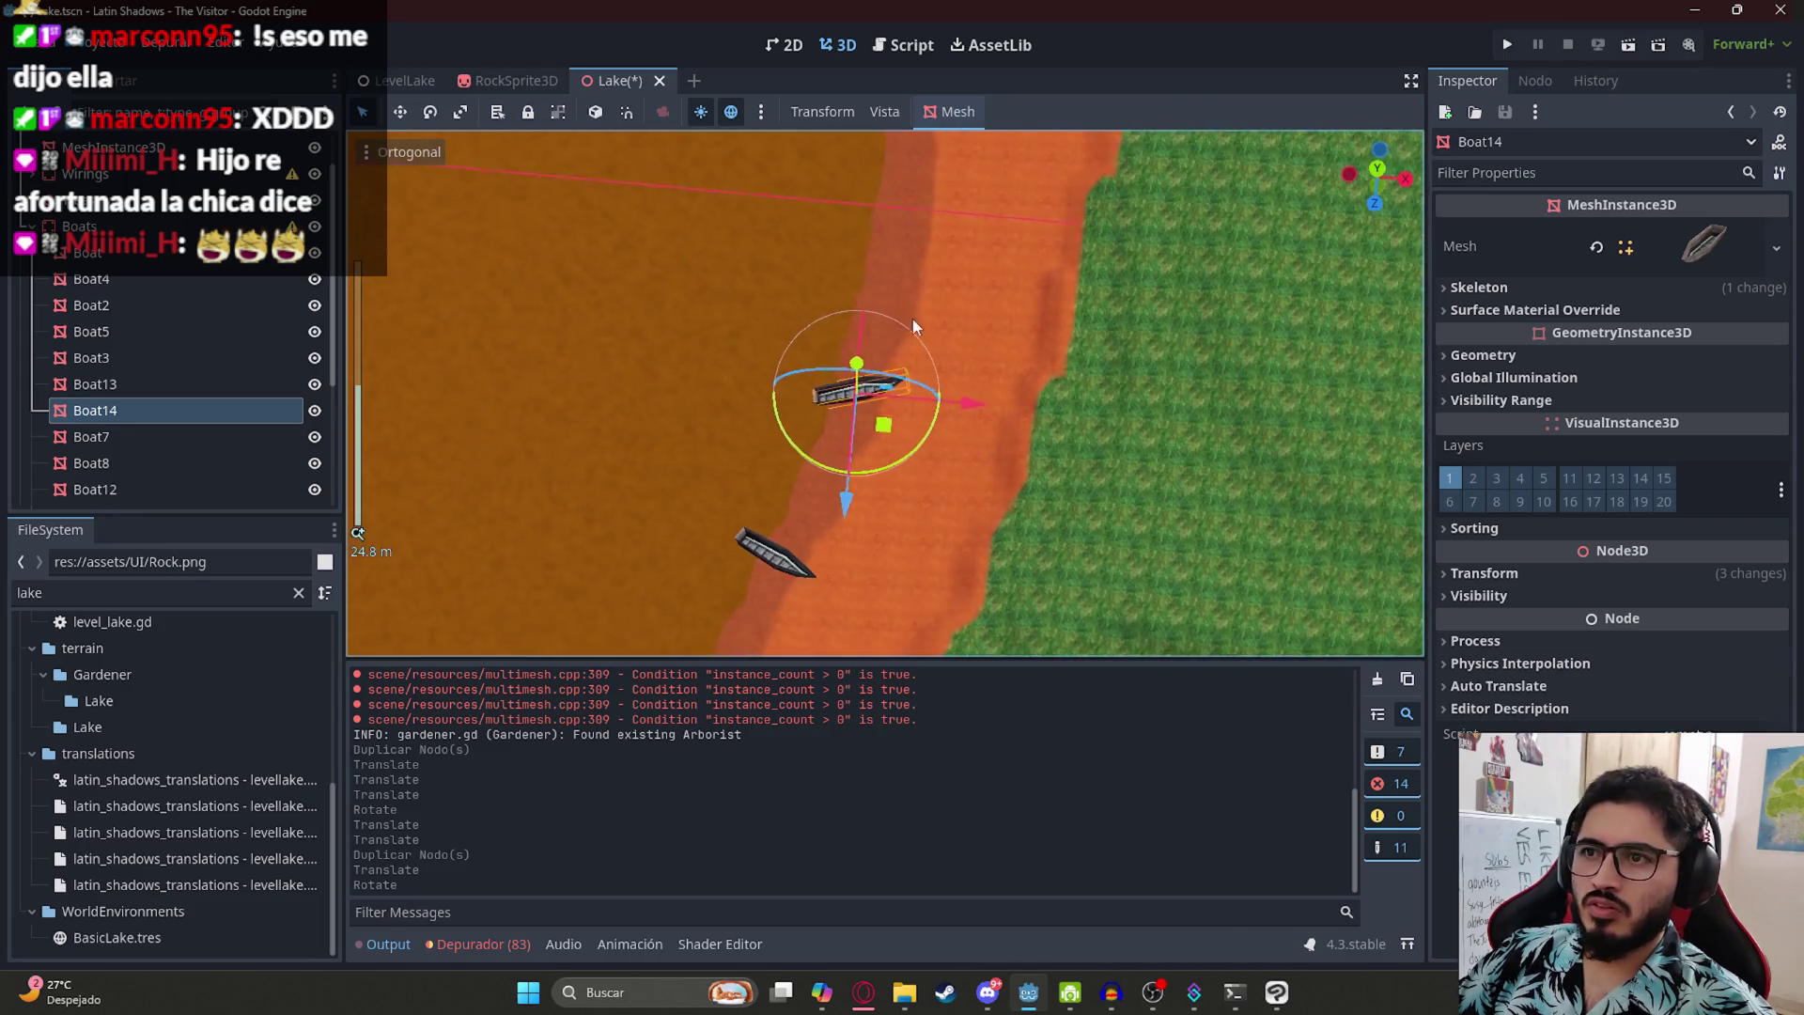
key(ctrl+d)
mouse_move(893, 415)
mouse_down()
mouse_move(932, 258)
mouse_move(928, 313)
mouse_move(678, 229)
mouse_move(730, 69)
mouse_up()
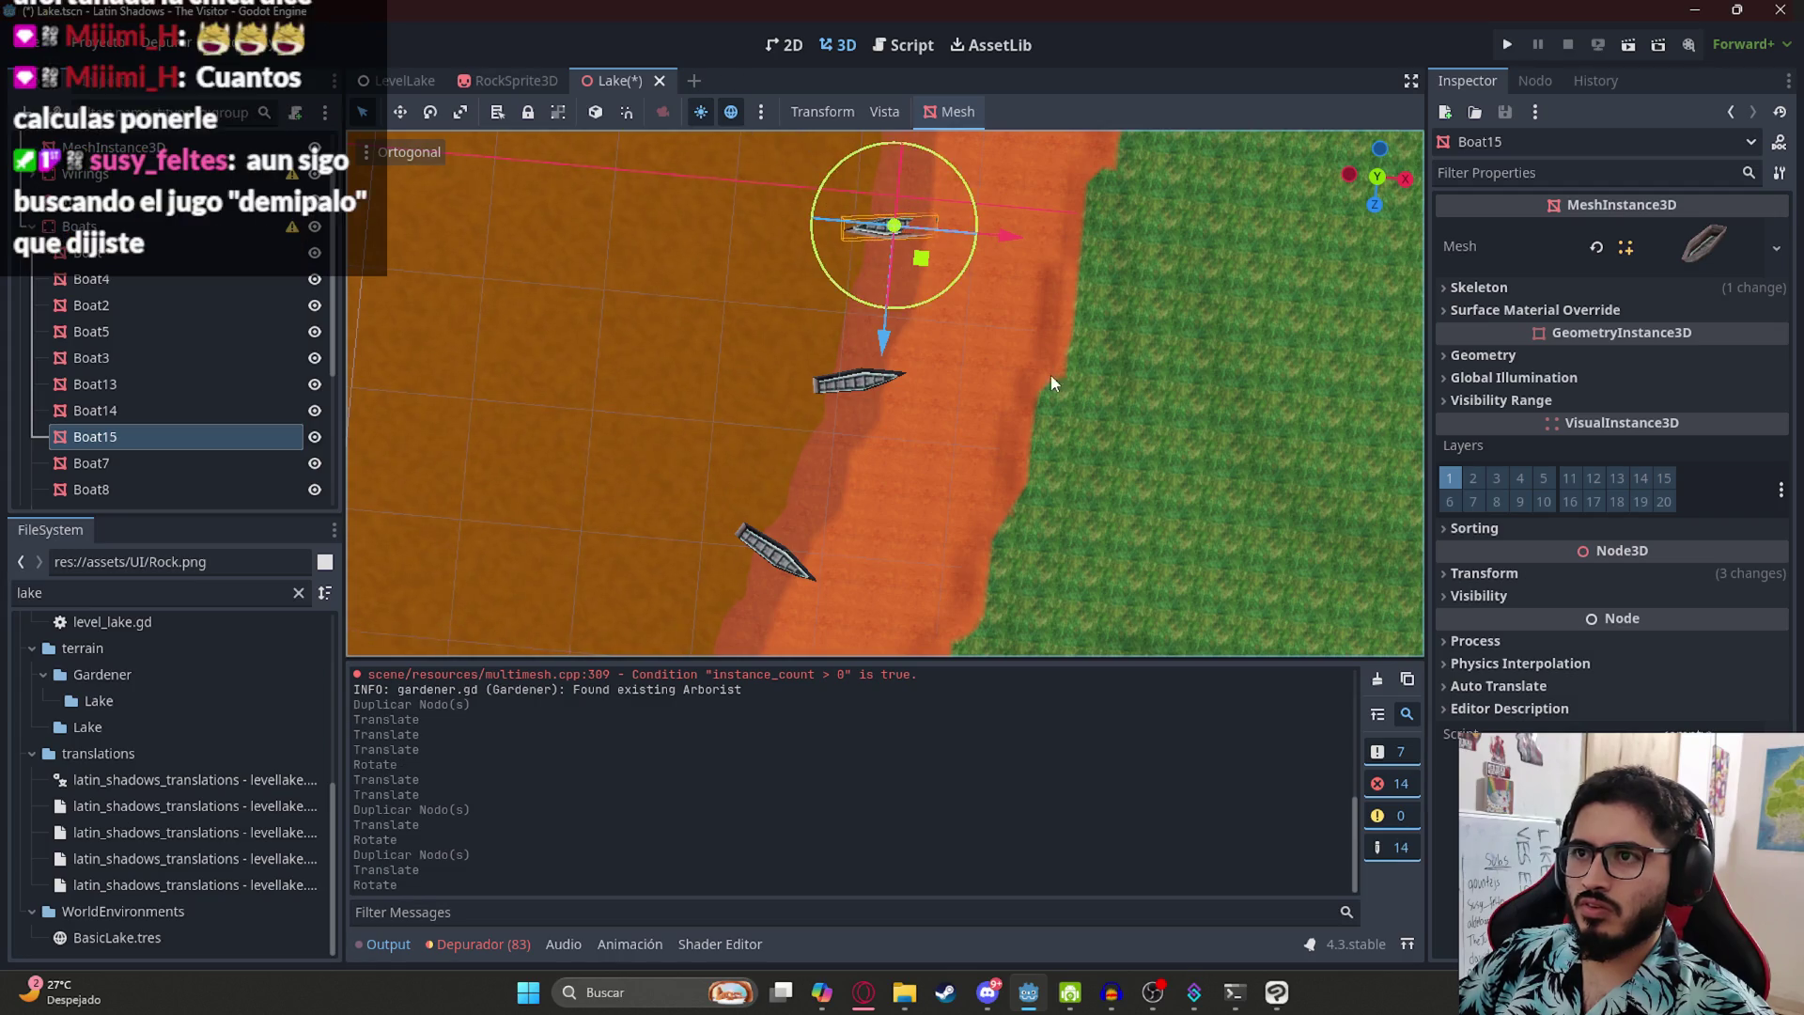
scroll(1051, 375, up, 5)
mouse_move(1069, 229)
mouse_down()
mouse_move(1006, 162)
mouse_move(983, 178)
mouse_up()
scroll(981, 173, down, 5)
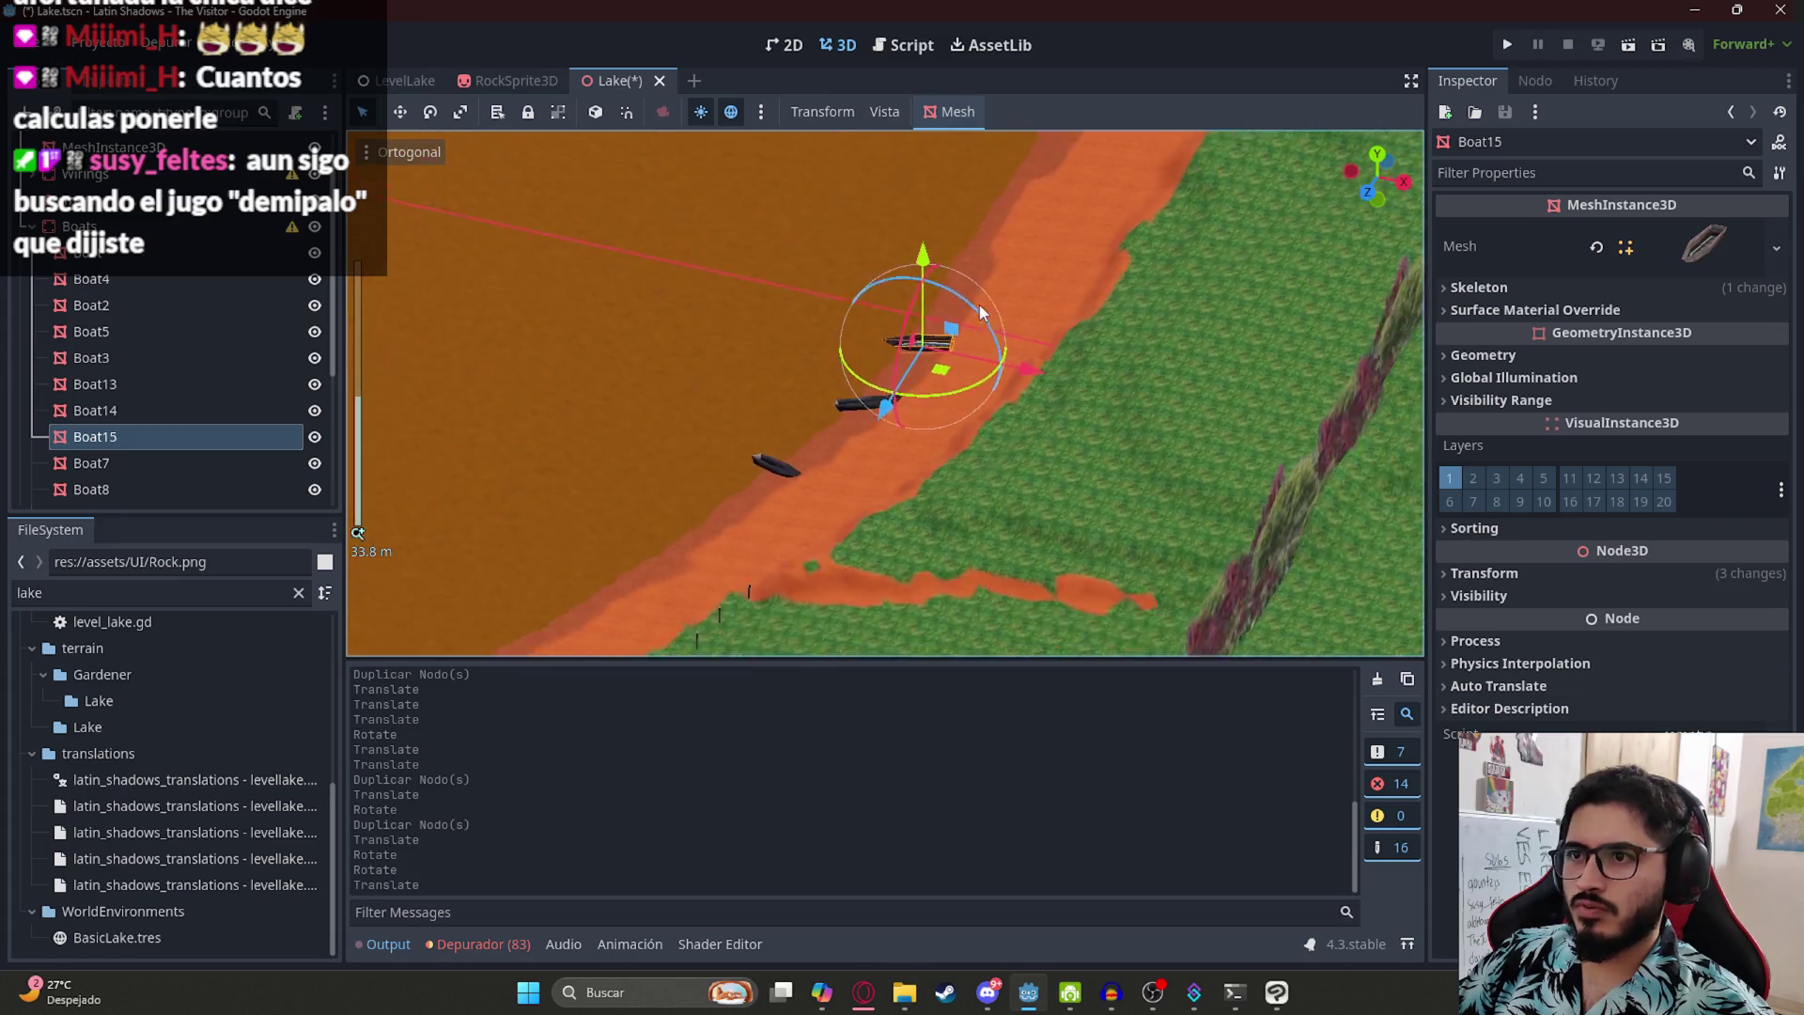
key(KP_7)
scroll(990, 355, down, 3)
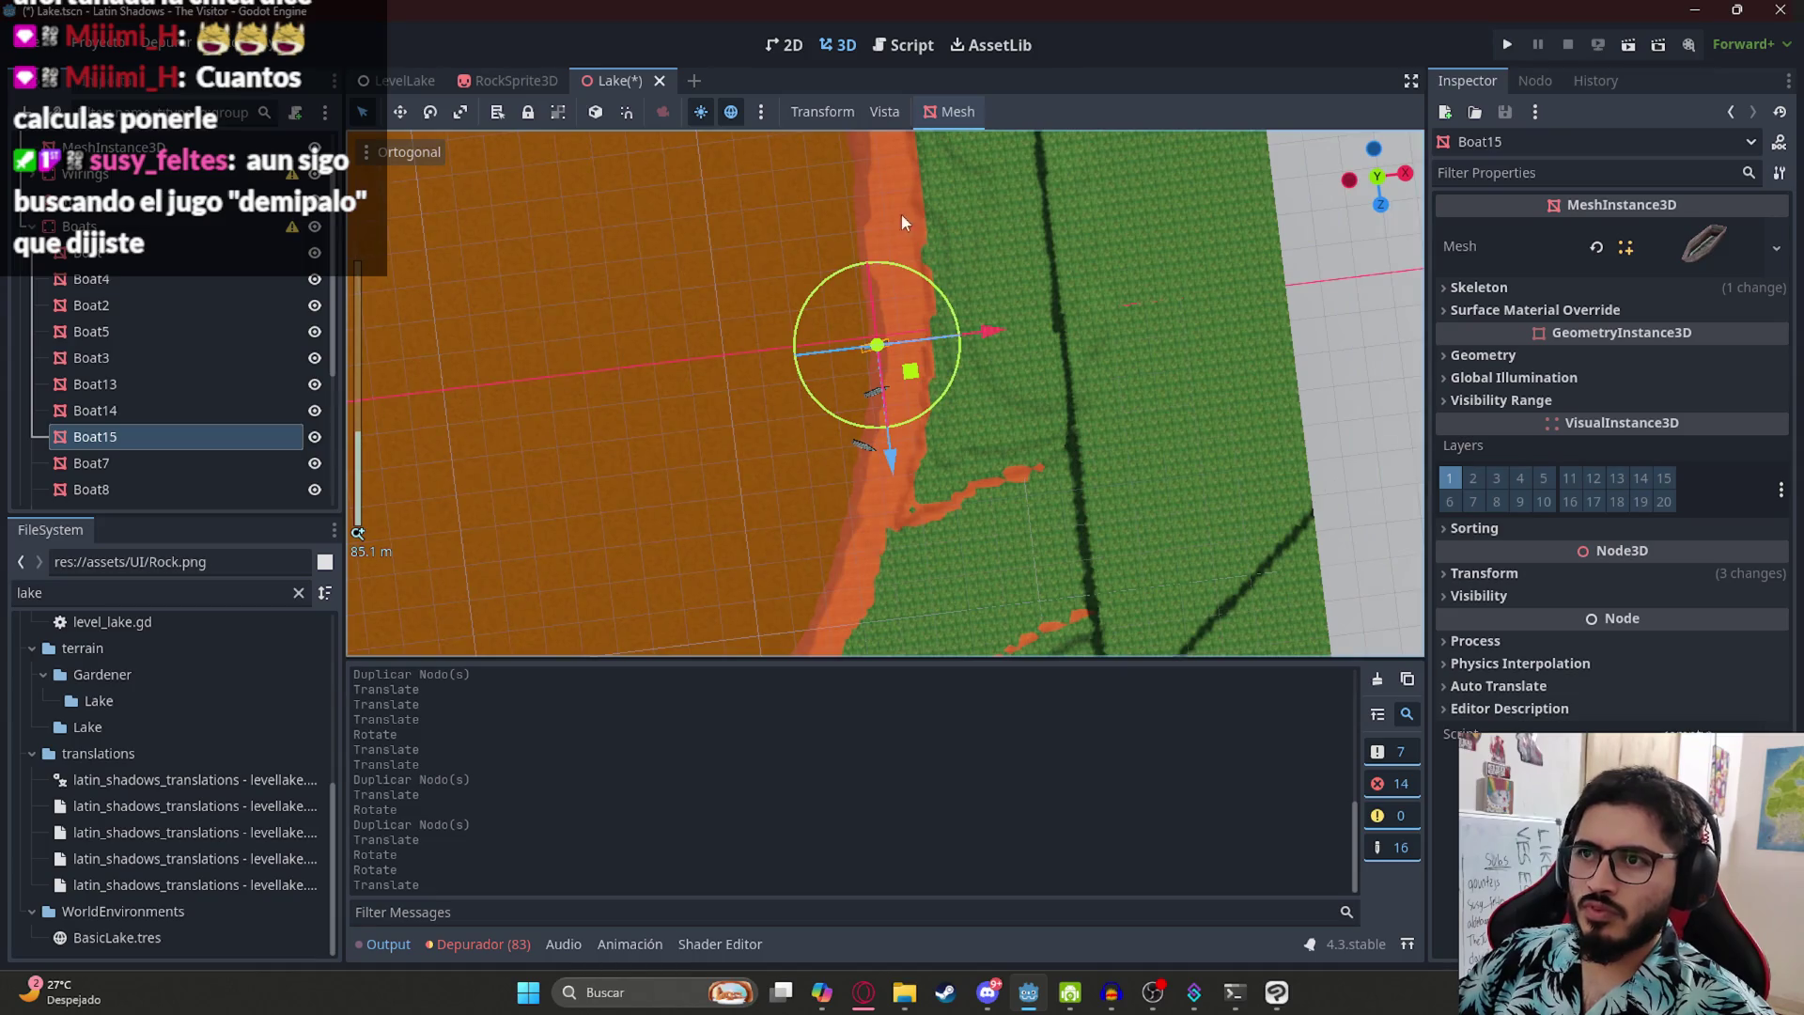
scroll(961, 560, up, 5)
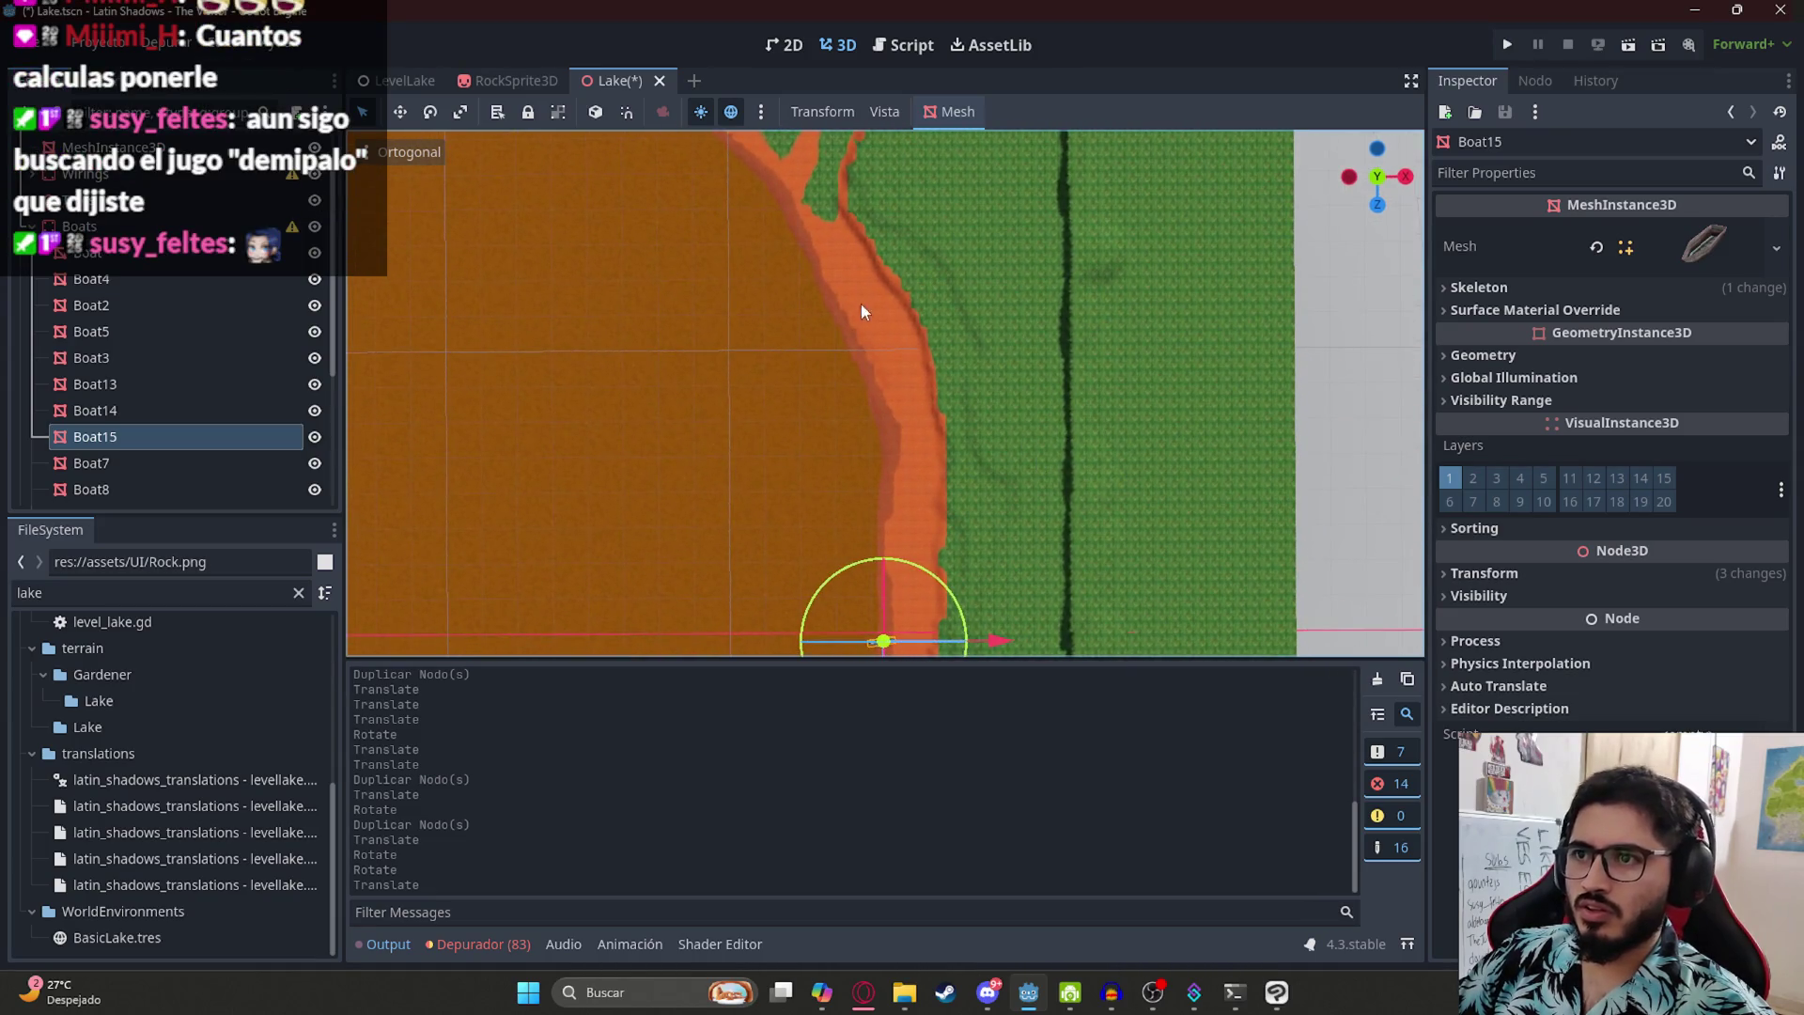
scroll(859, 306, down, 3)
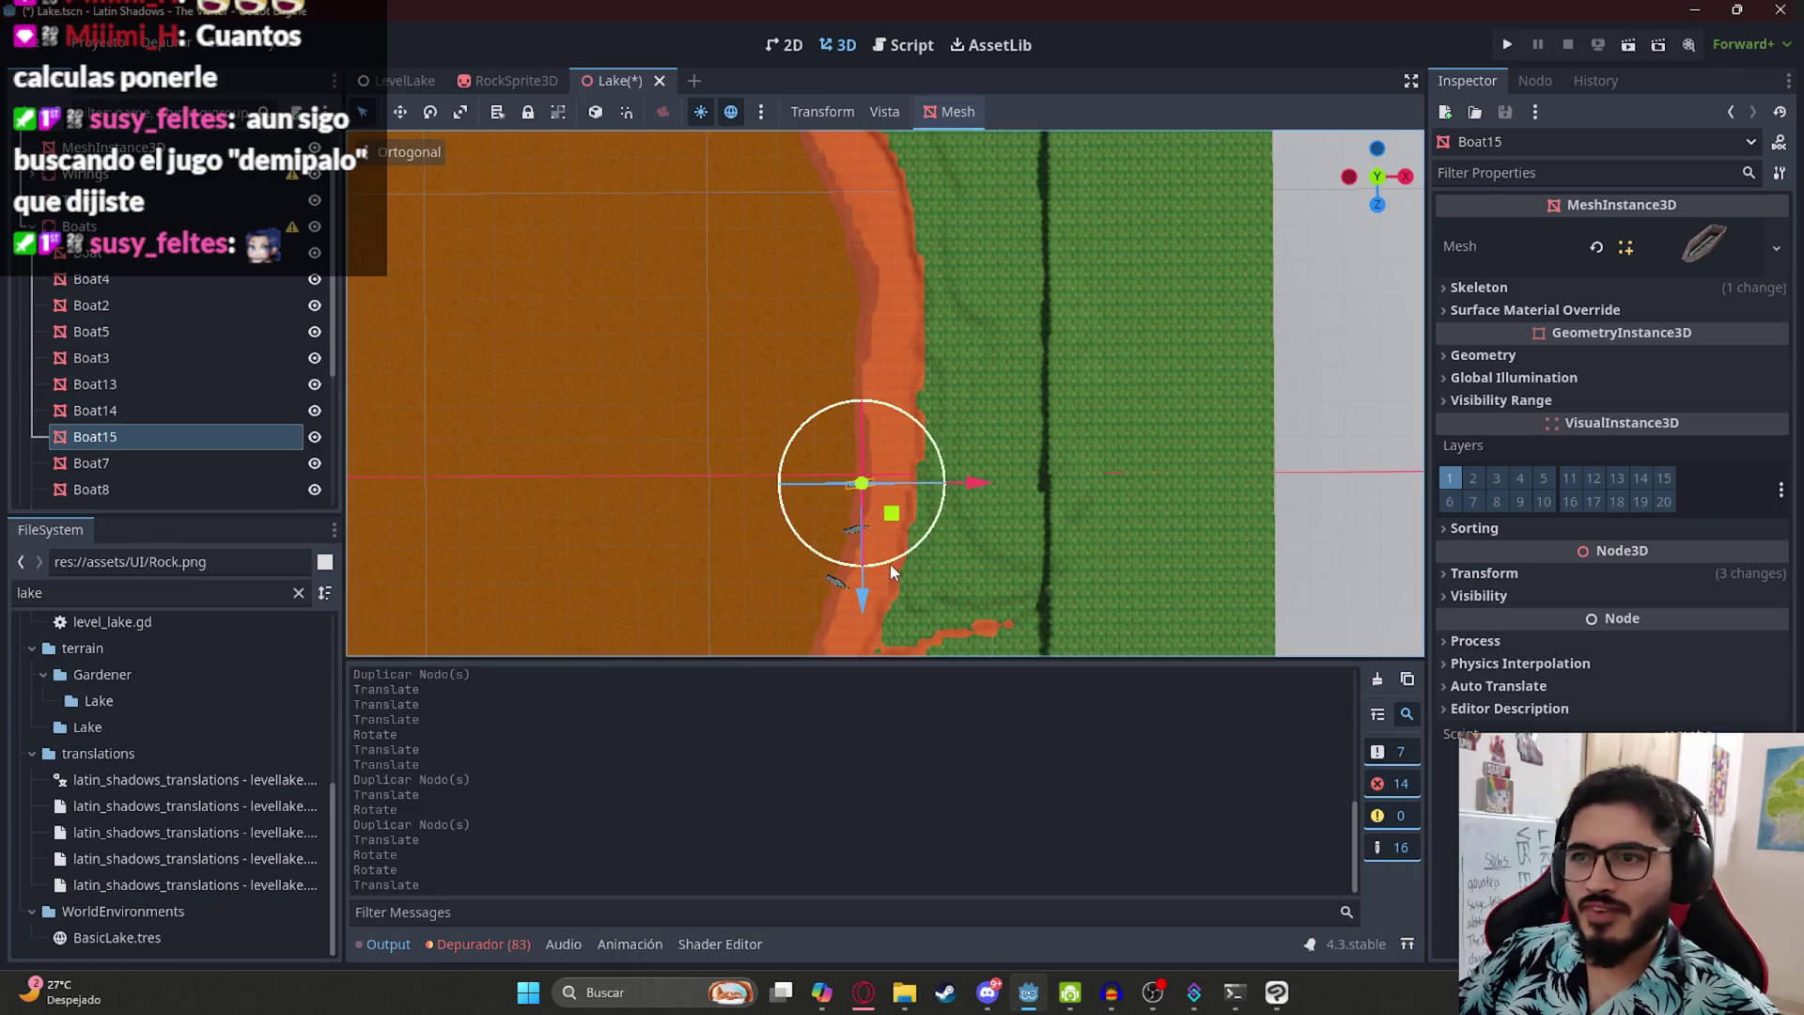
scroll(889, 563, up, 5)
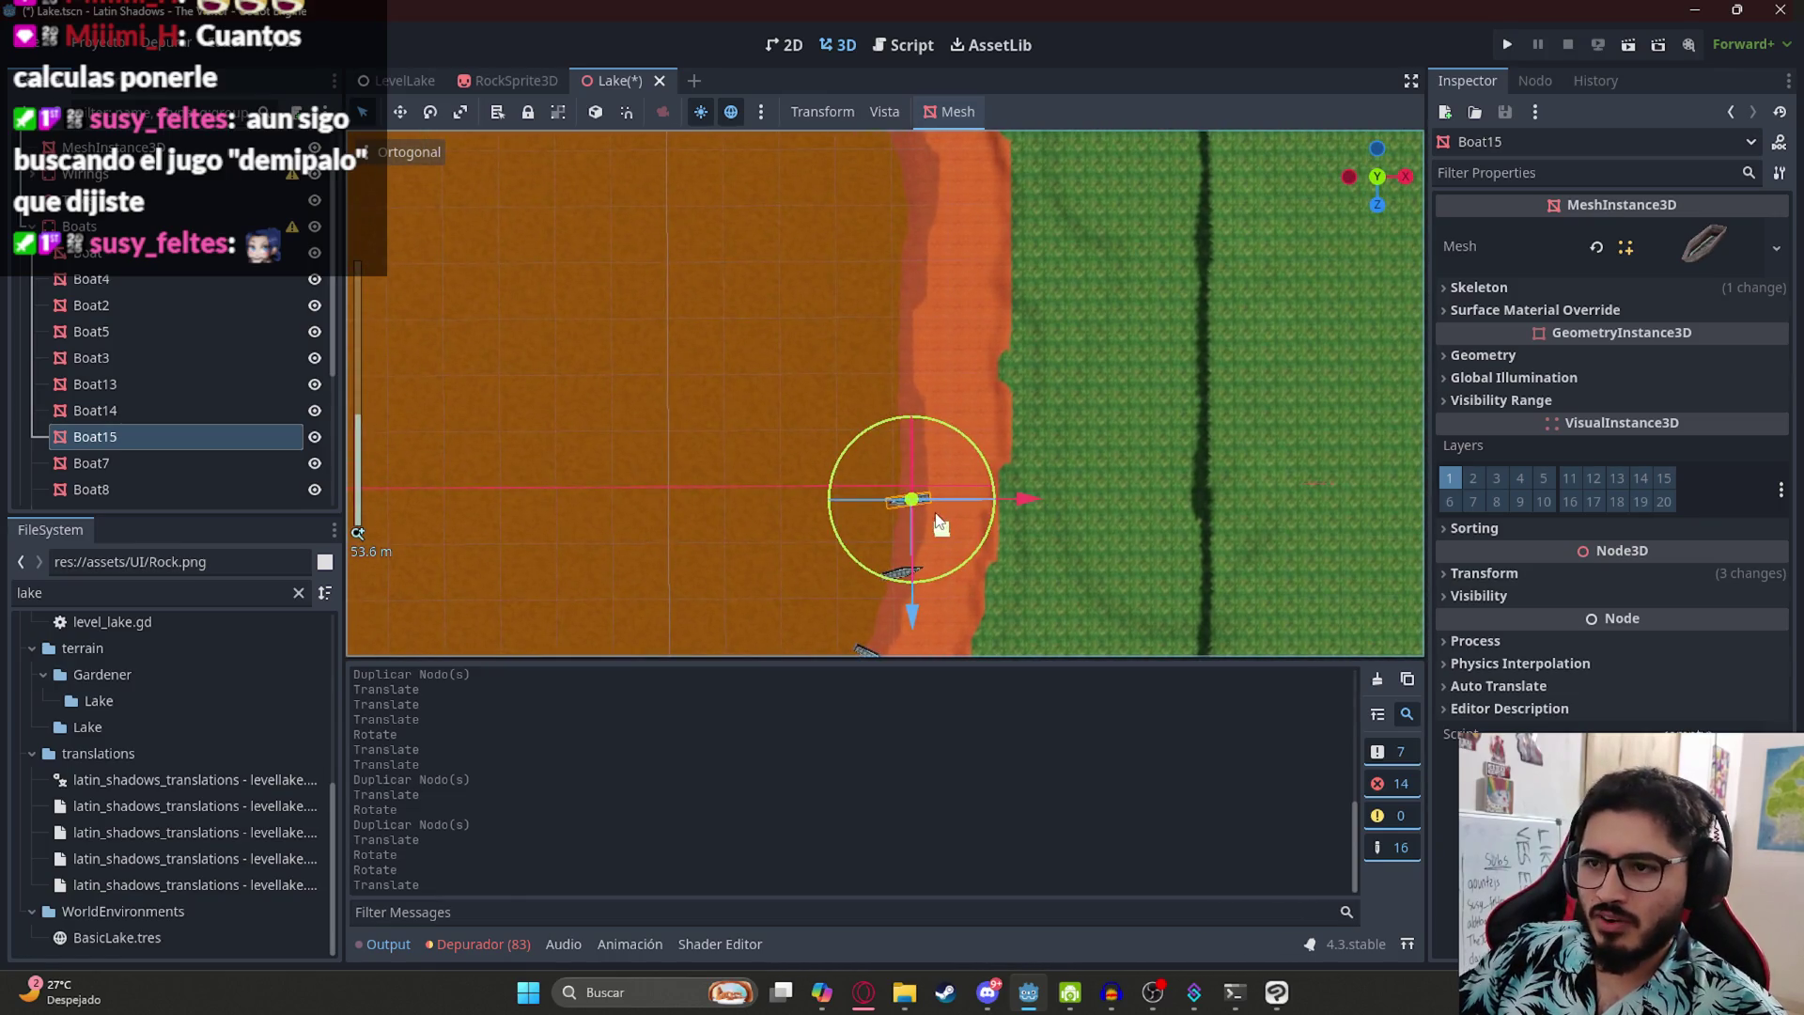
- Duplicate Boat15 into Boat16, move it up the shore and rotate it to match the others
key(ctrl+d)
drag(947, 528, 949, 447)
scroll(949, 444, up, 3)
scroll(888, 379, up, 4)
mouse_move(889, 380)
mouse_down()
mouse_move(520, 225)
mouse_move(677, 110)
mouse_up()
drag(910, 290, 851, 262)
scroll(840, 314, down, 5)
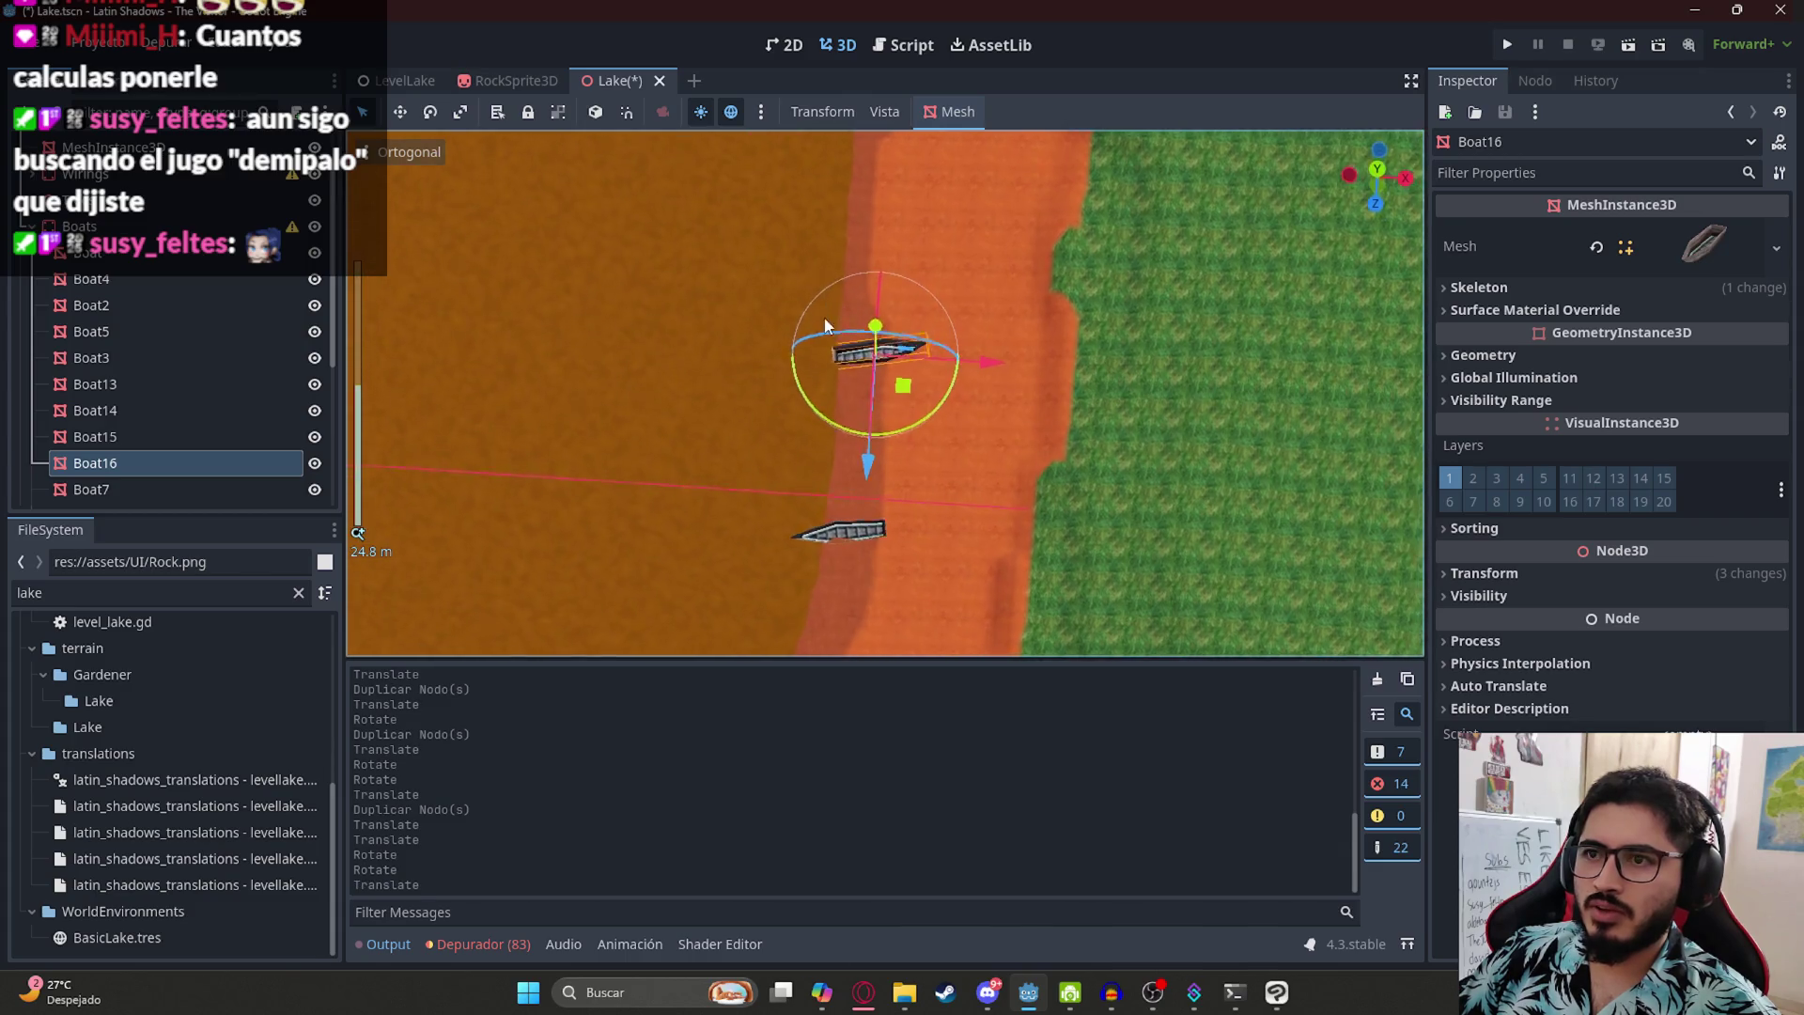
scroll(862, 323, down, 5)
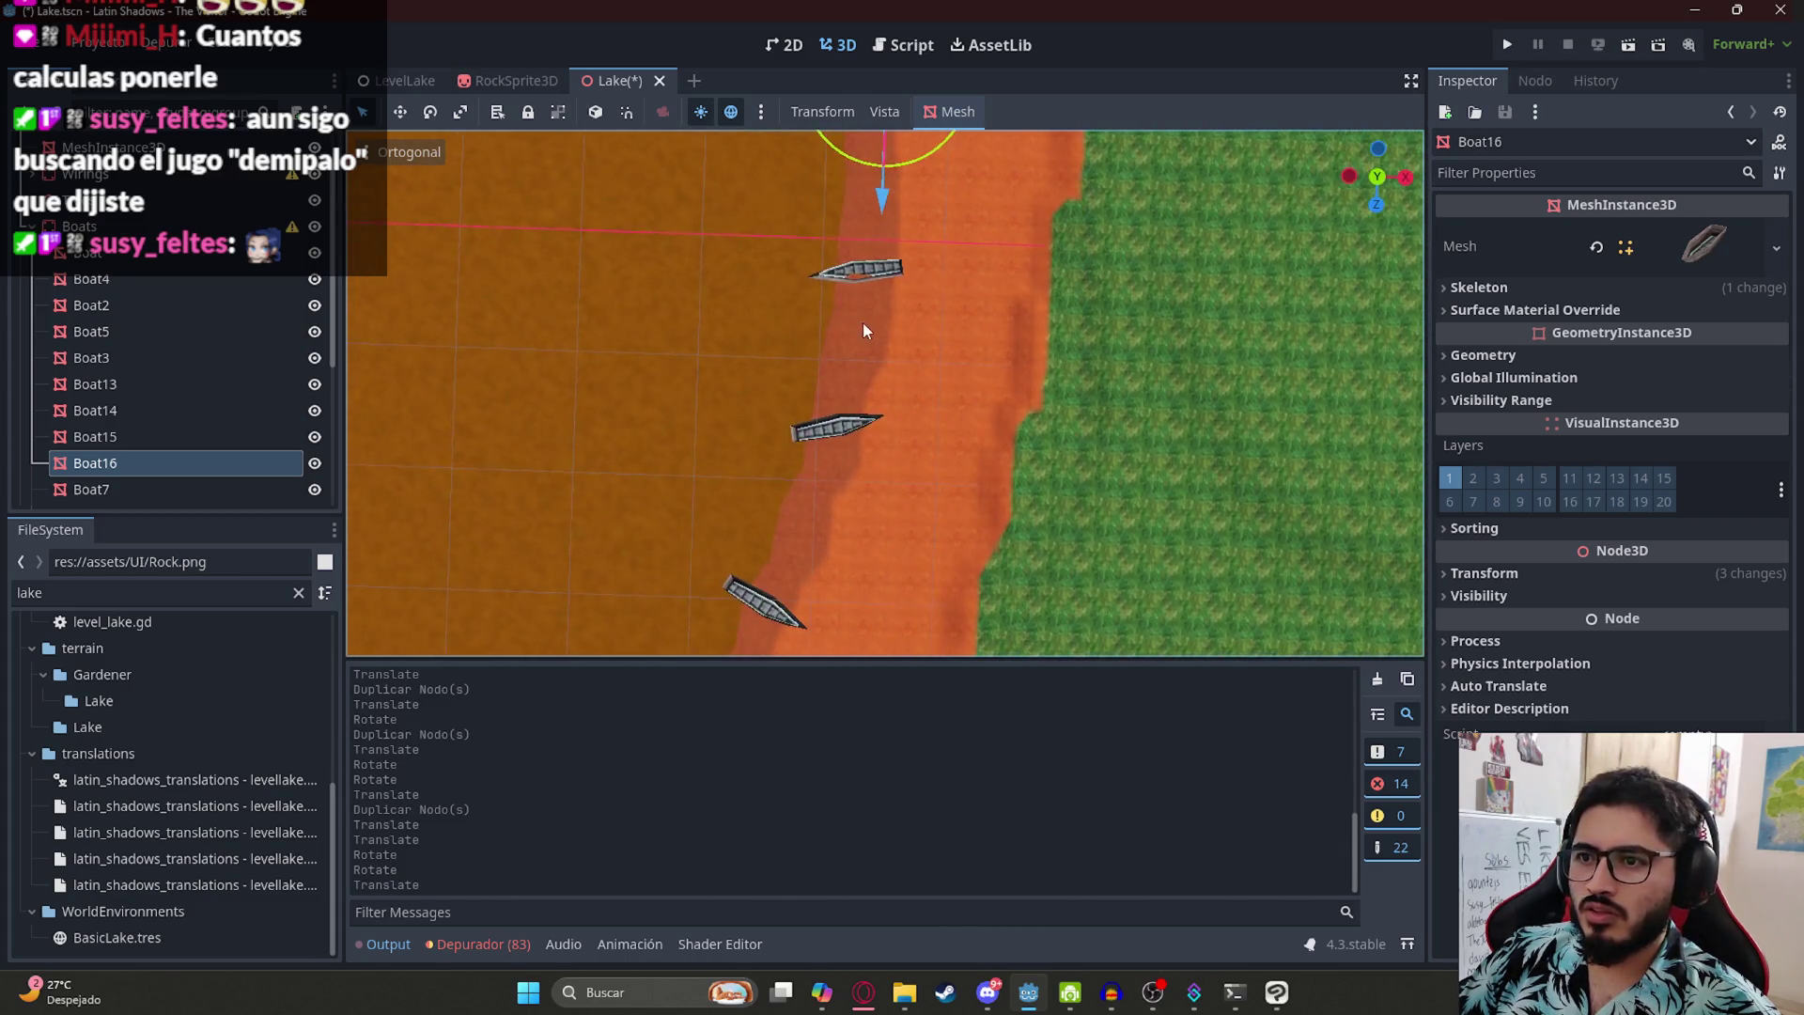
scroll(856, 353, up, 10)
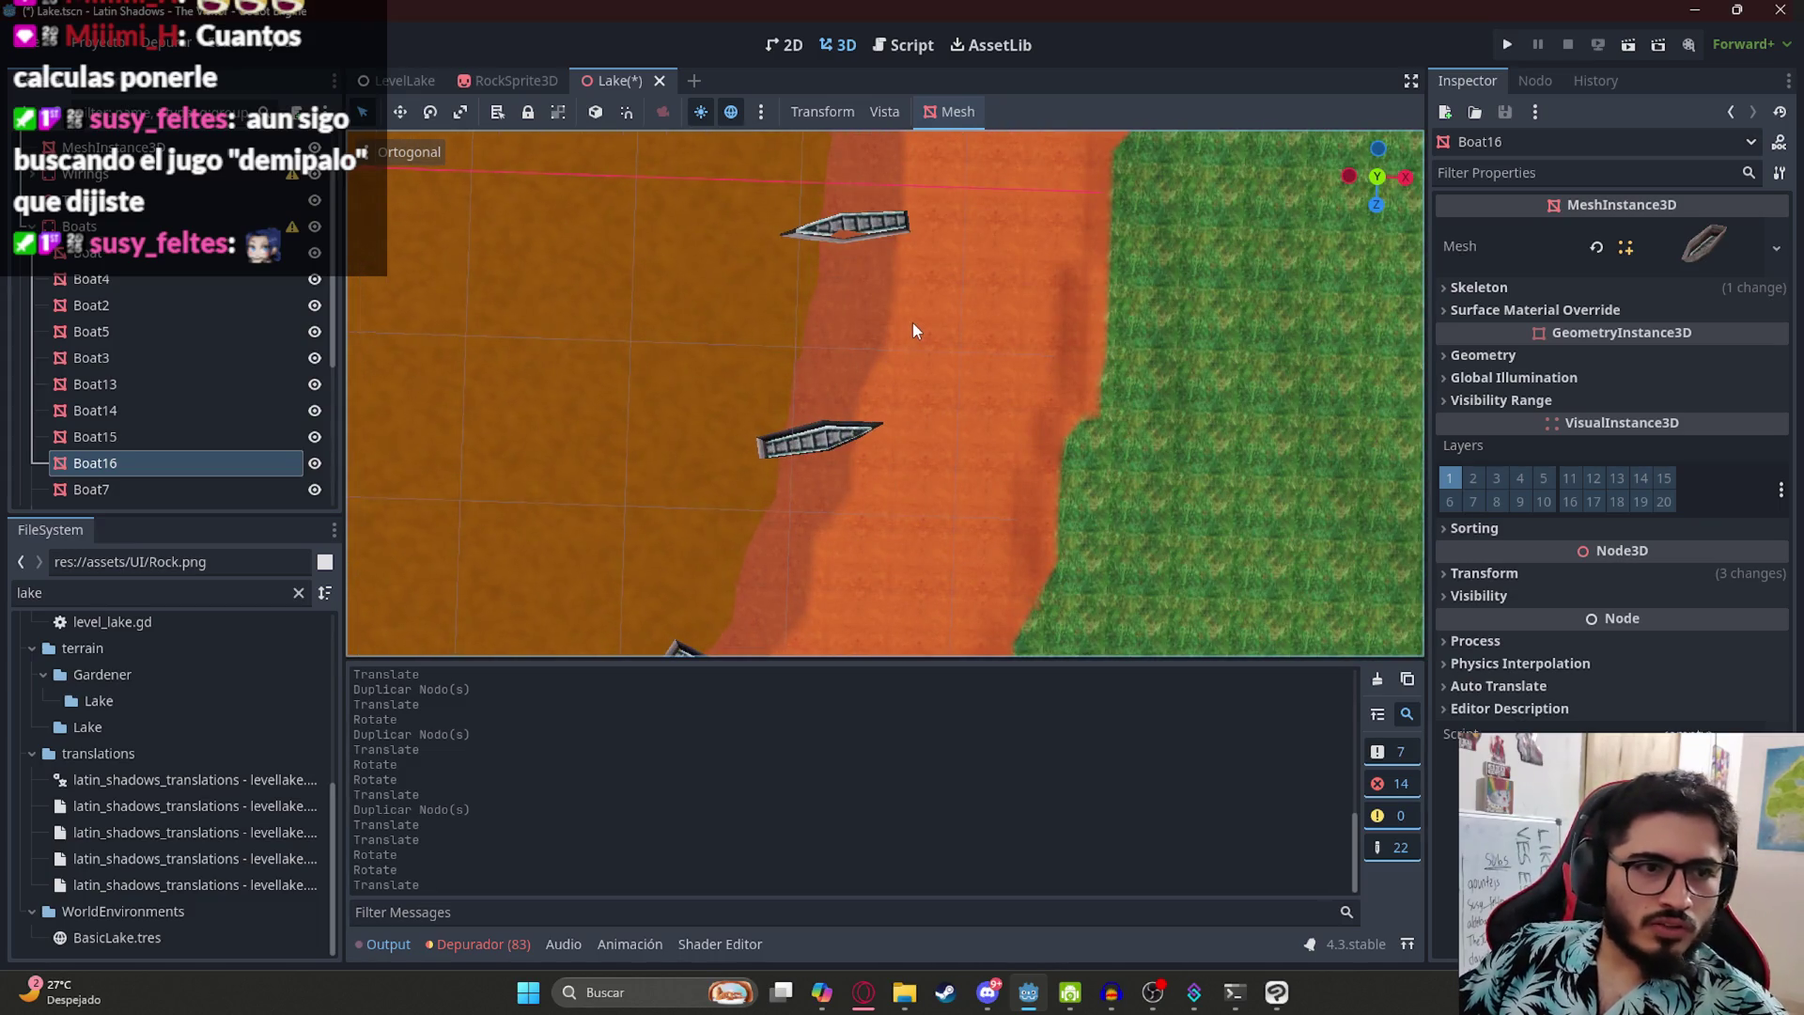
mouse_move(911, 320)
mouse_down()
mouse_move(936, 375)
mouse_move(1042, 306)
mouse_move(1022, 347)
mouse_move(1000, 341)
mouse_up()
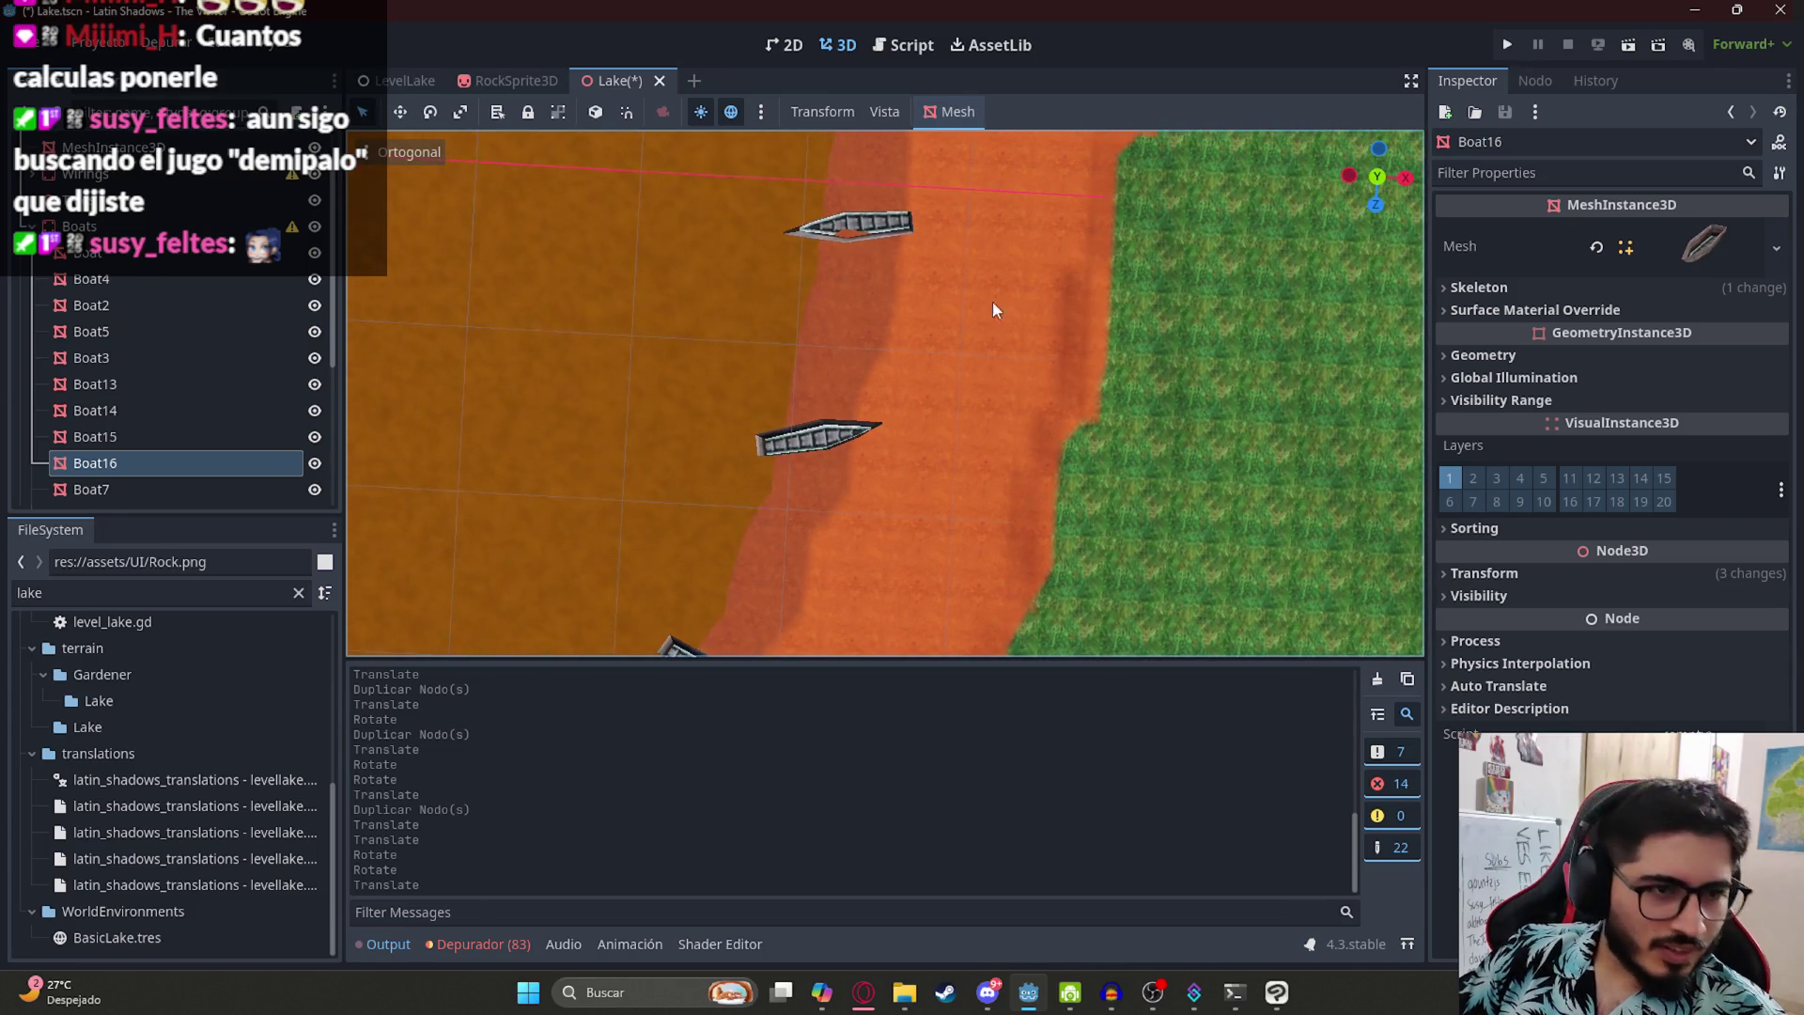
scroll(989, 295, up, 5)
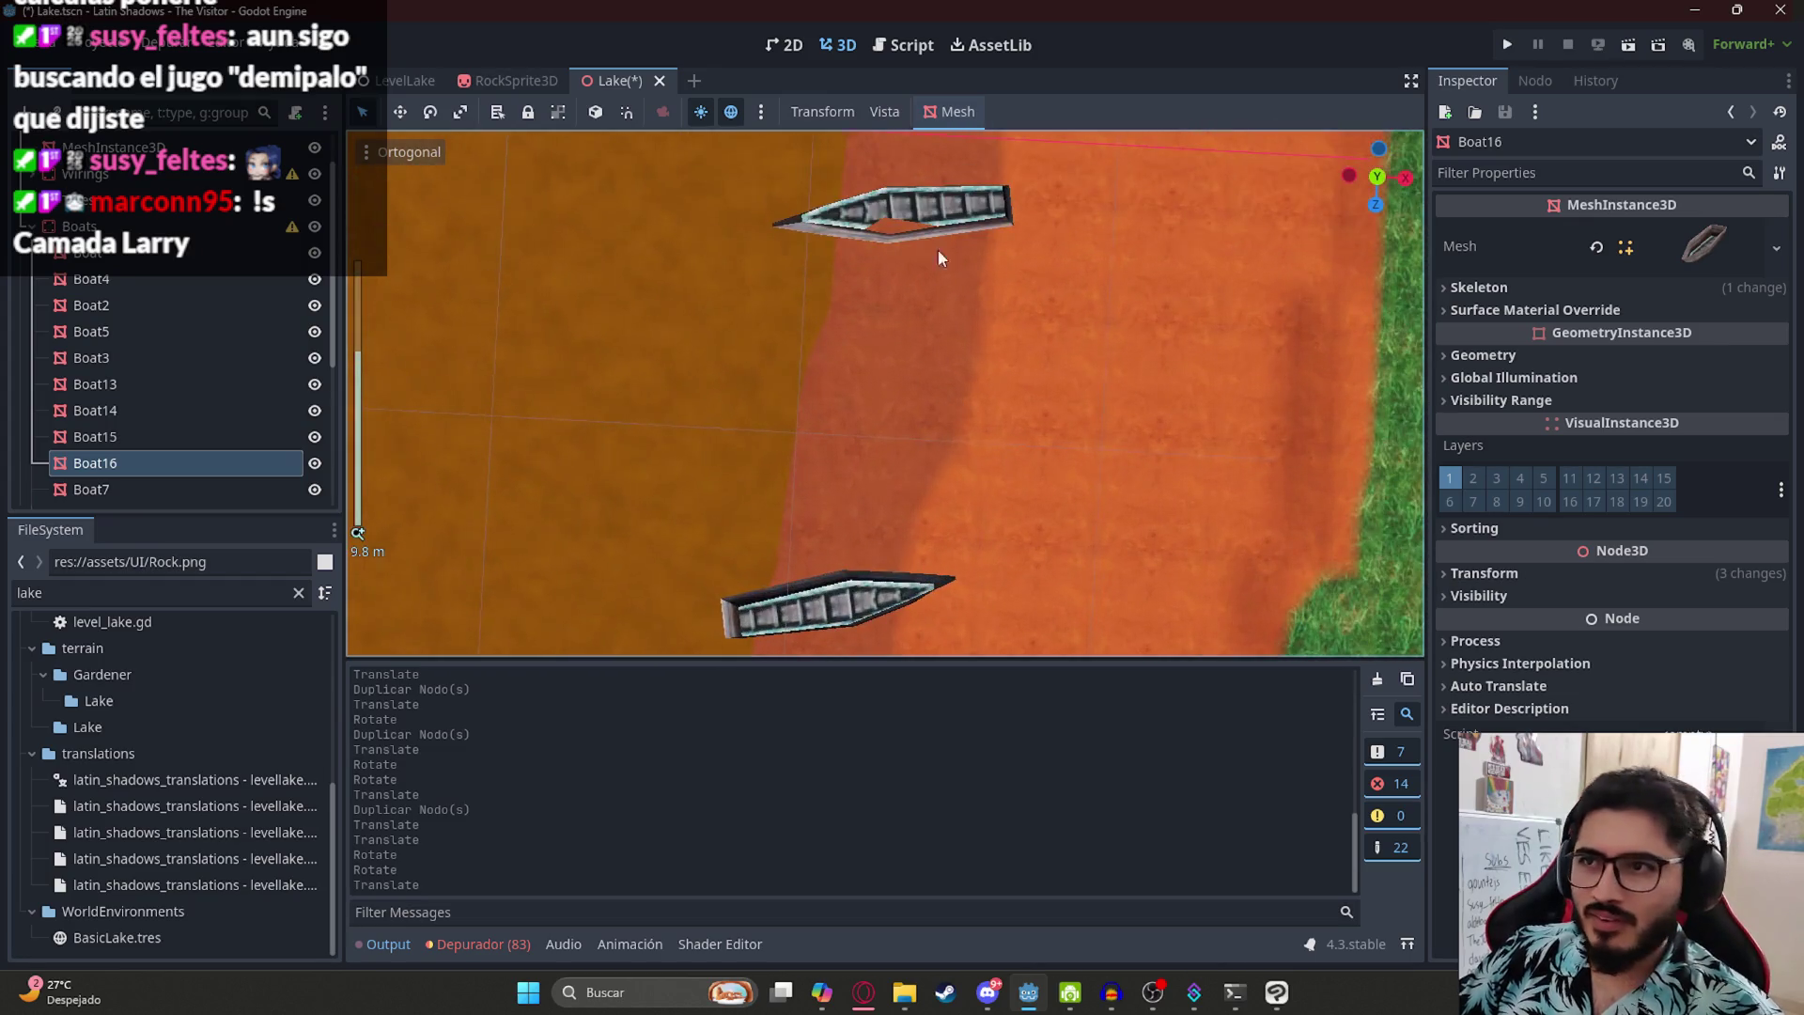
- Reposition Boat15 along the shoreline
click(902, 211)
scroll(855, 492, down, 8)
drag(945, 421, 921, 407)
scroll(883, 439, down, 4)
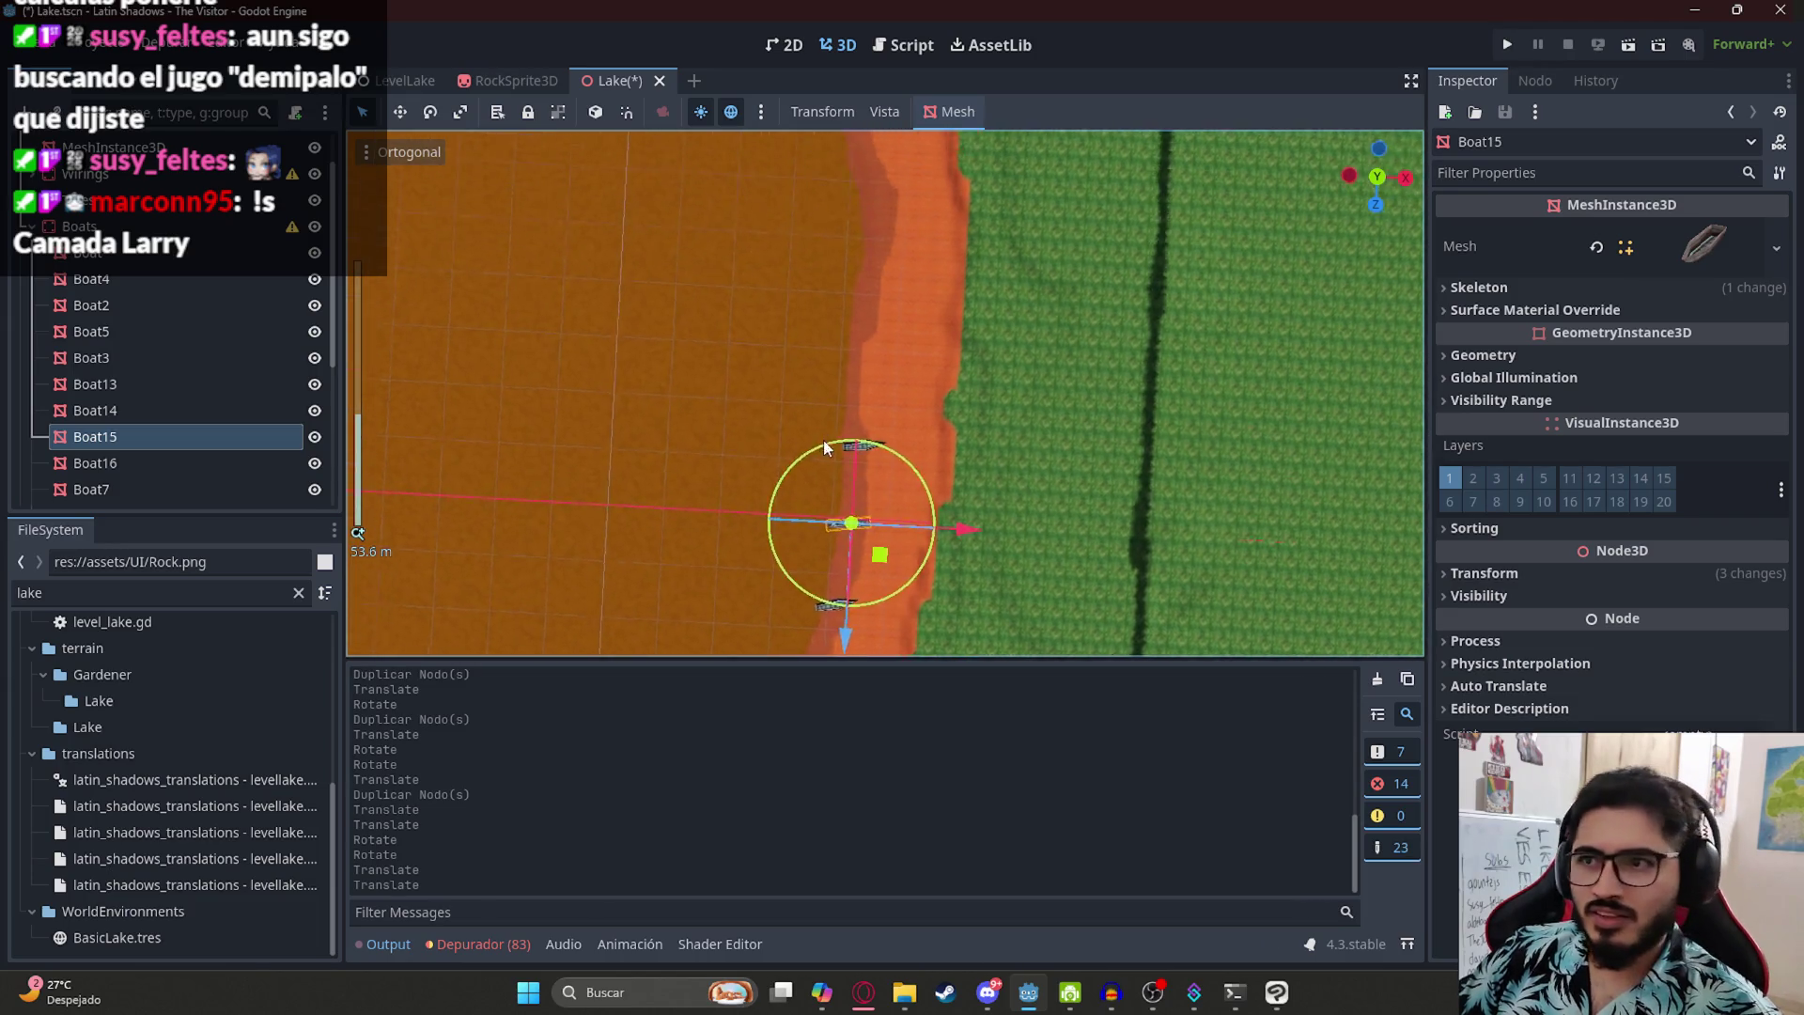
- Make one more boat copy, then undo its move and the extra Boat17 duplicate
click(864, 472)
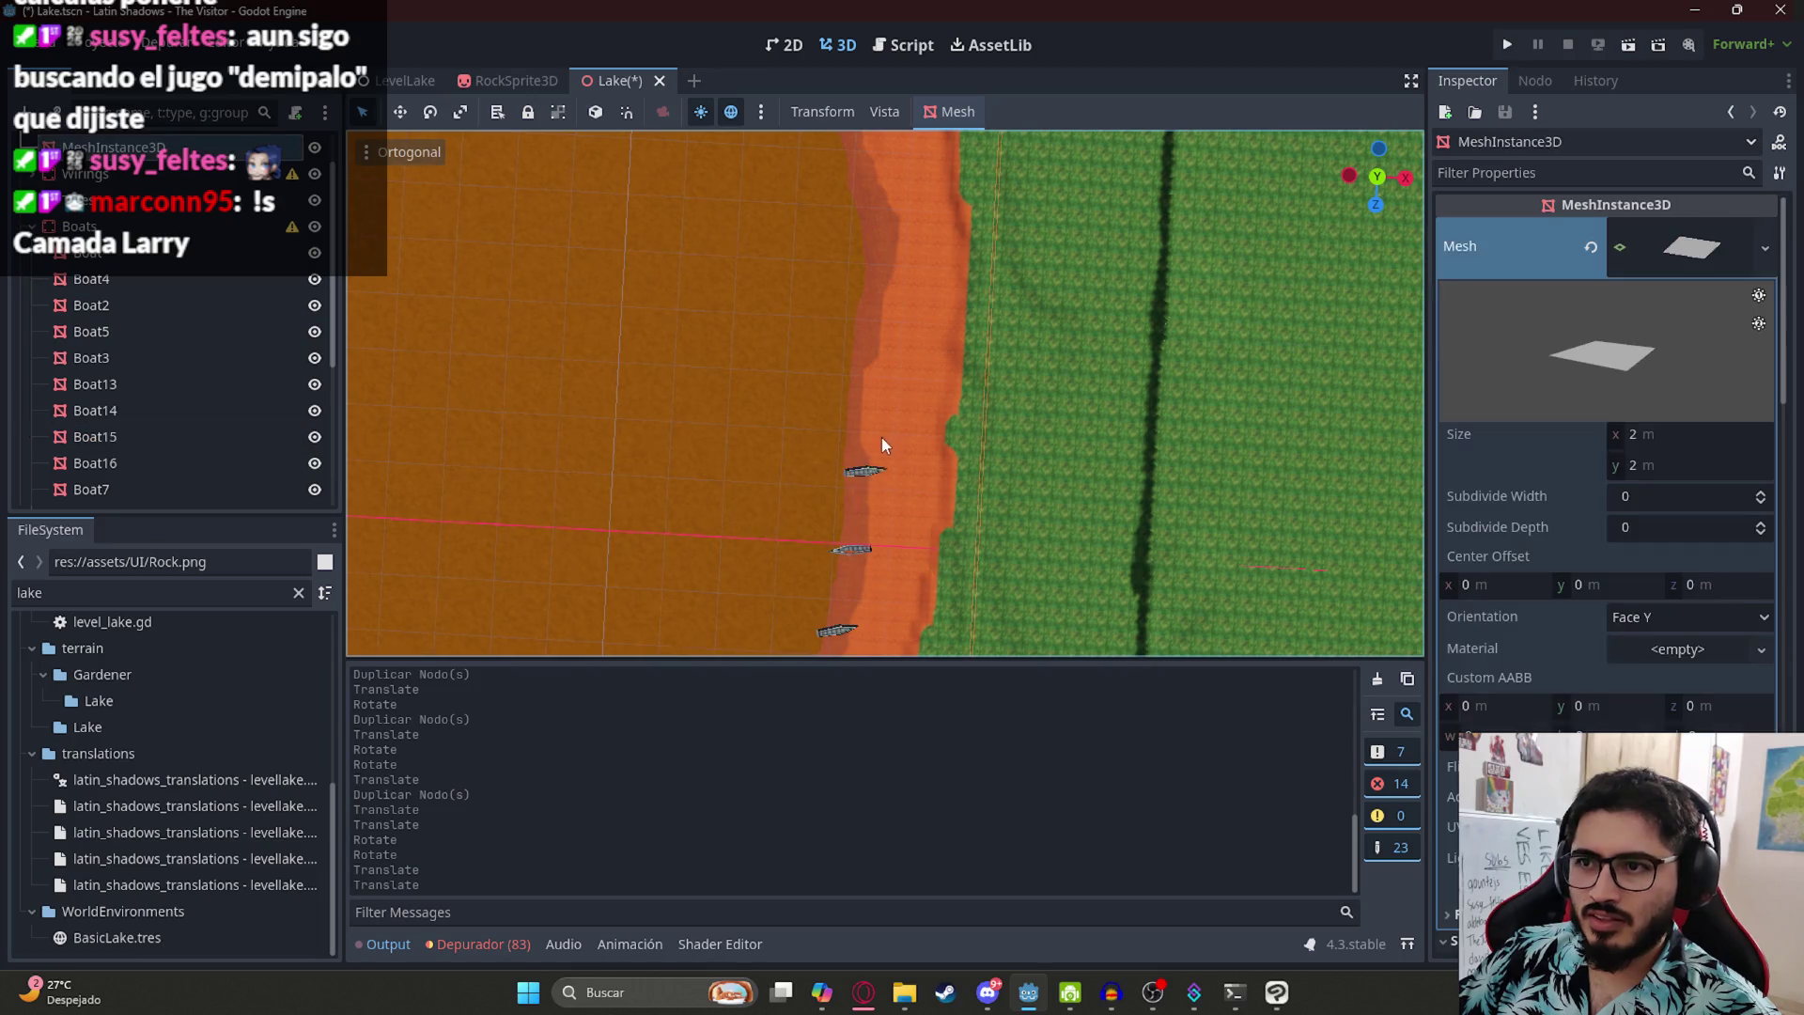
click(869, 472)
key(ctrl+d)
drag(888, 504, 891, 416)
key(ctrl+z)
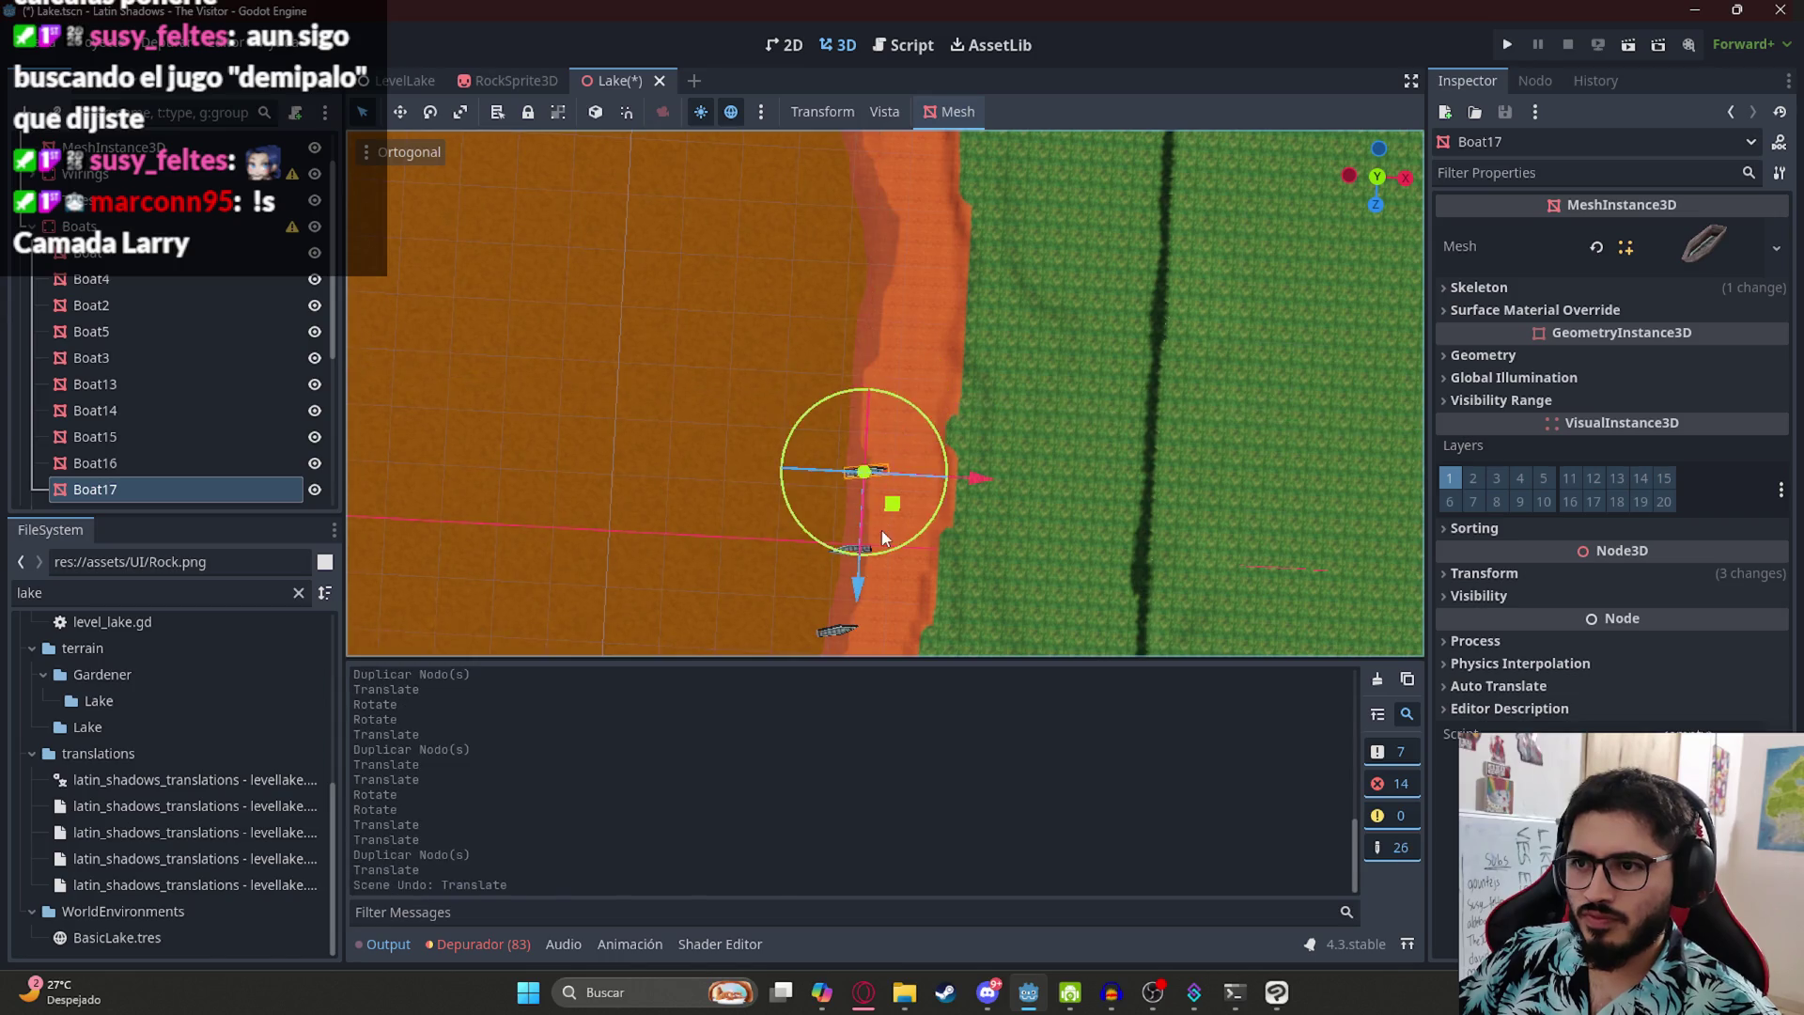
key(ctrl+z)
scroll(870, 537, down, 2)
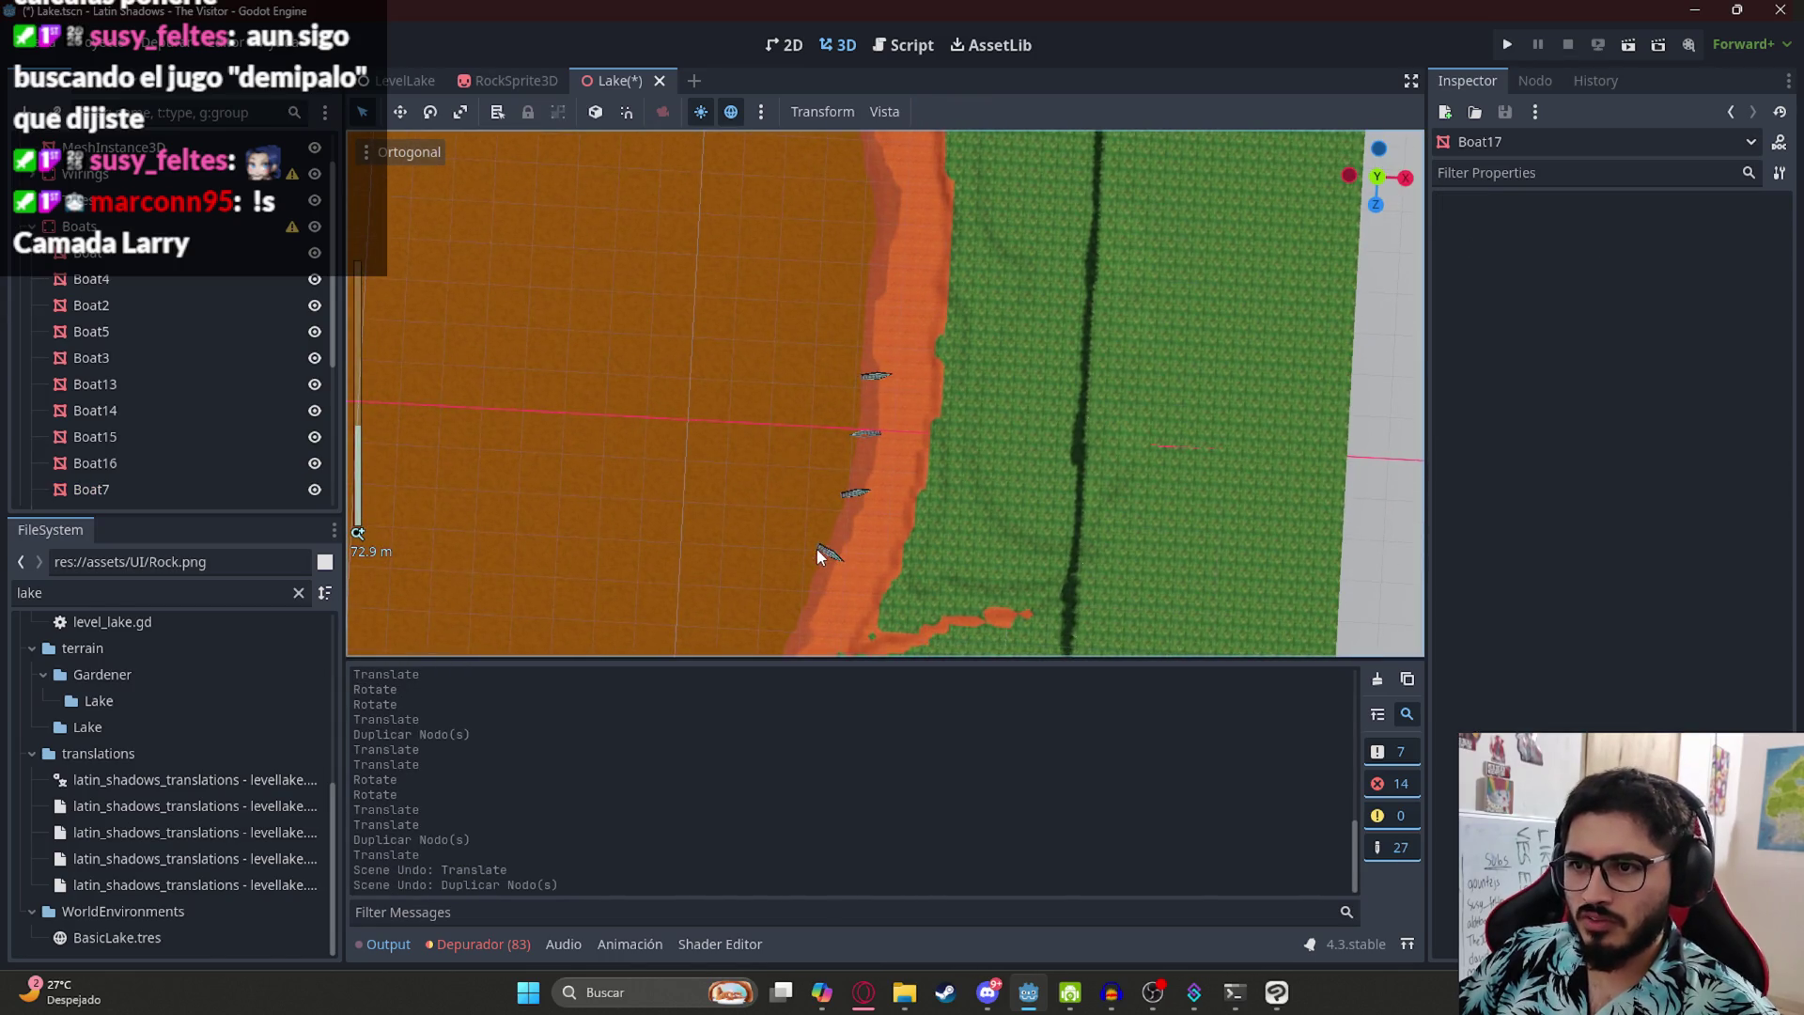
- Select Boat13, Boat14, Boat15 and Boat16 together and duplicate them
click(821, 554)
click(824, 554)
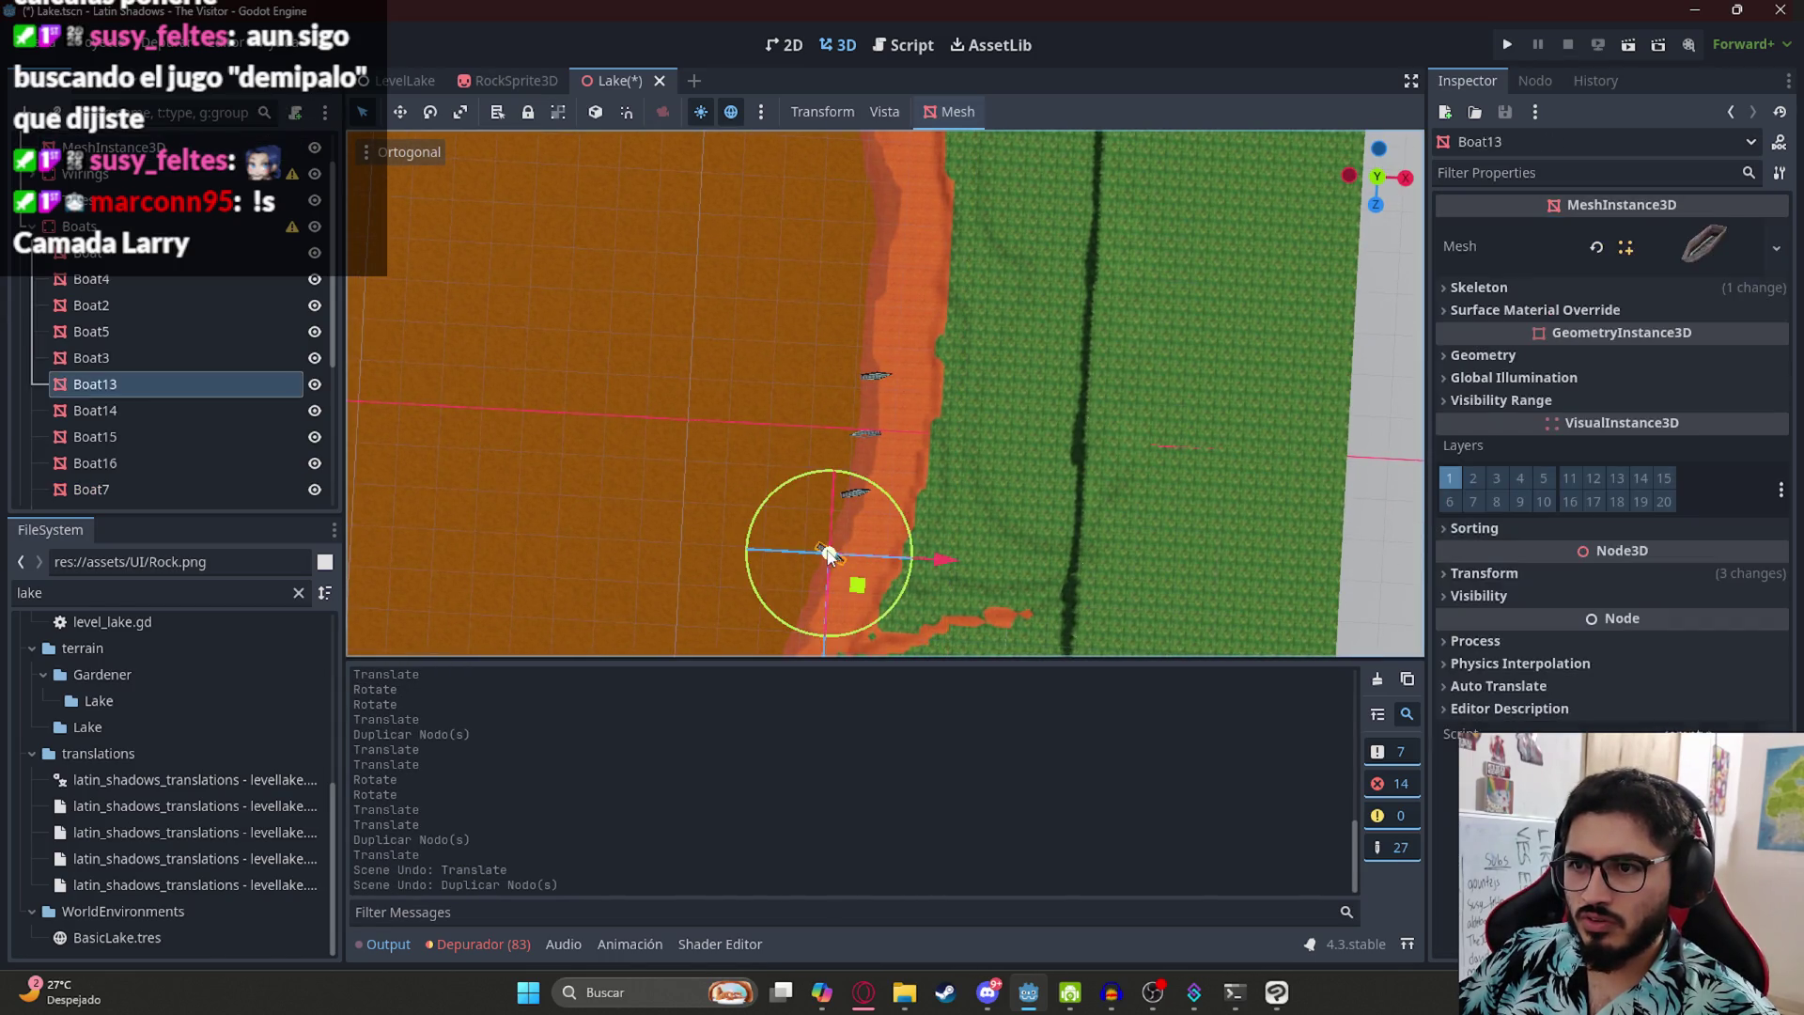
shift+click(859, 493)
shift+click(871, 433)
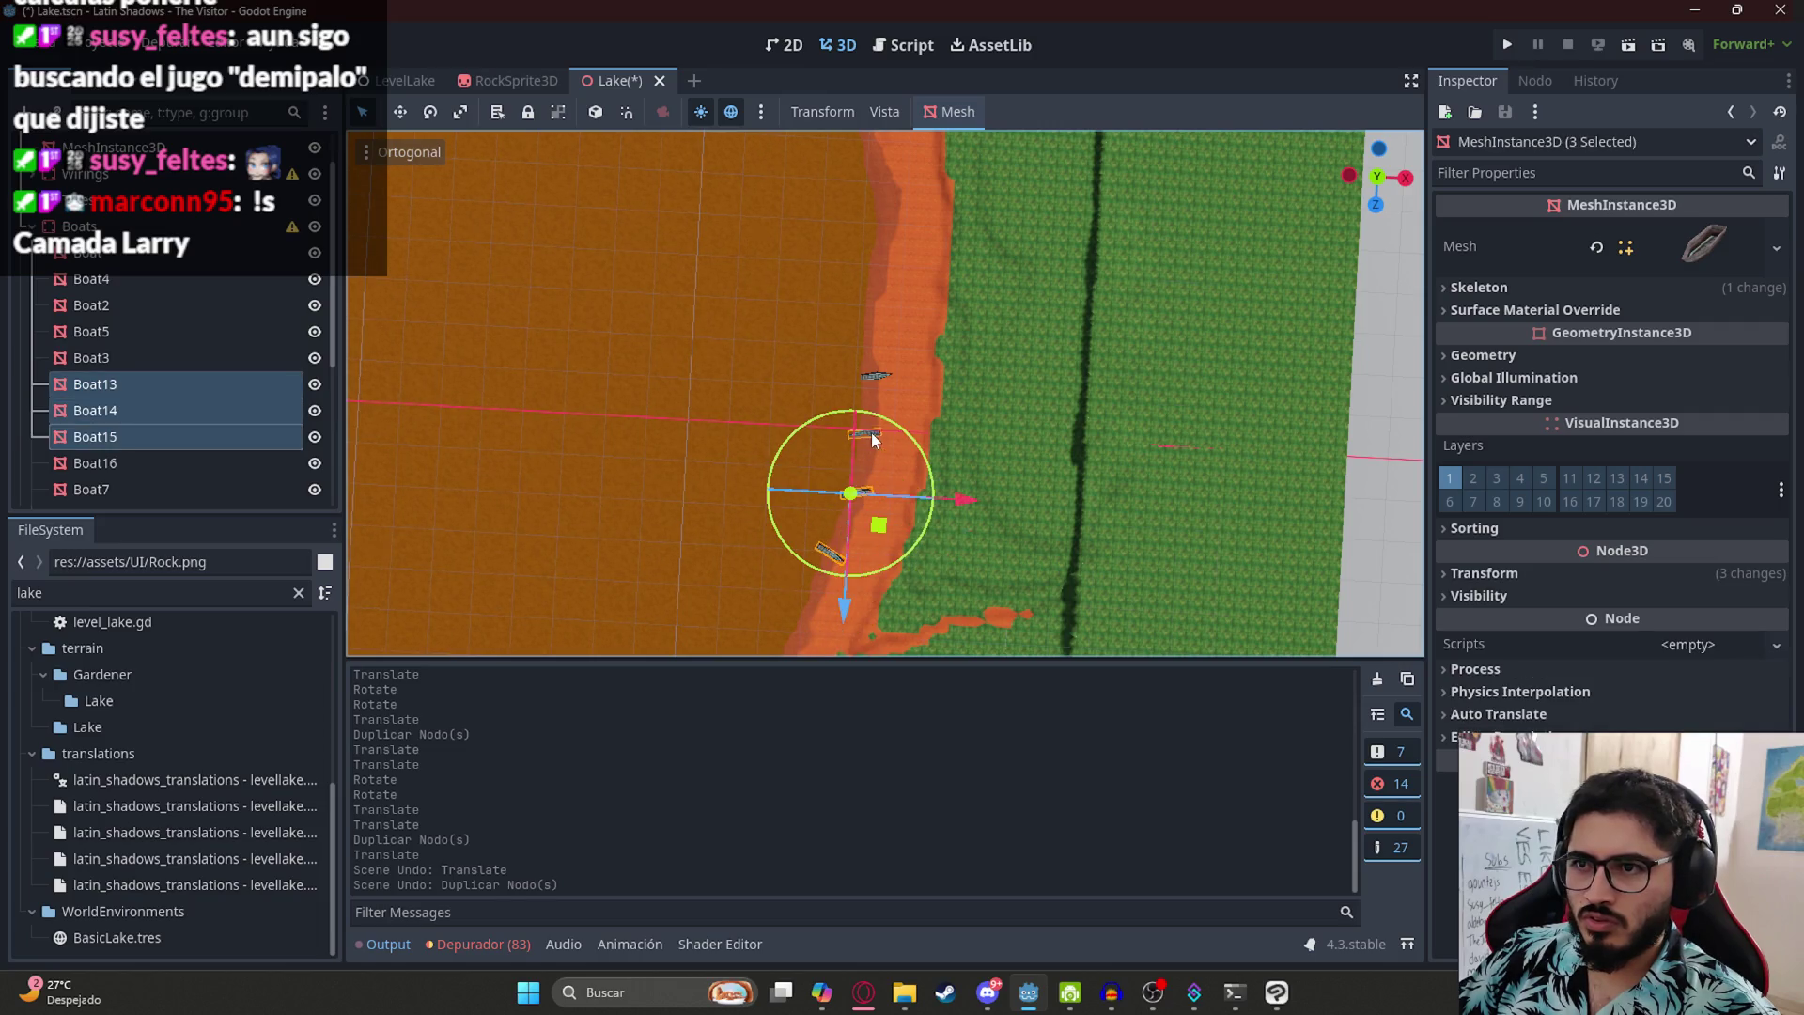
shift+click(879, 379)
key(ctrl+d)
- Move the four copies up the shore, rotate them to follow it, and lower them
drag(885, 494, 922, 262)
scroll(891, 477, up, 2)
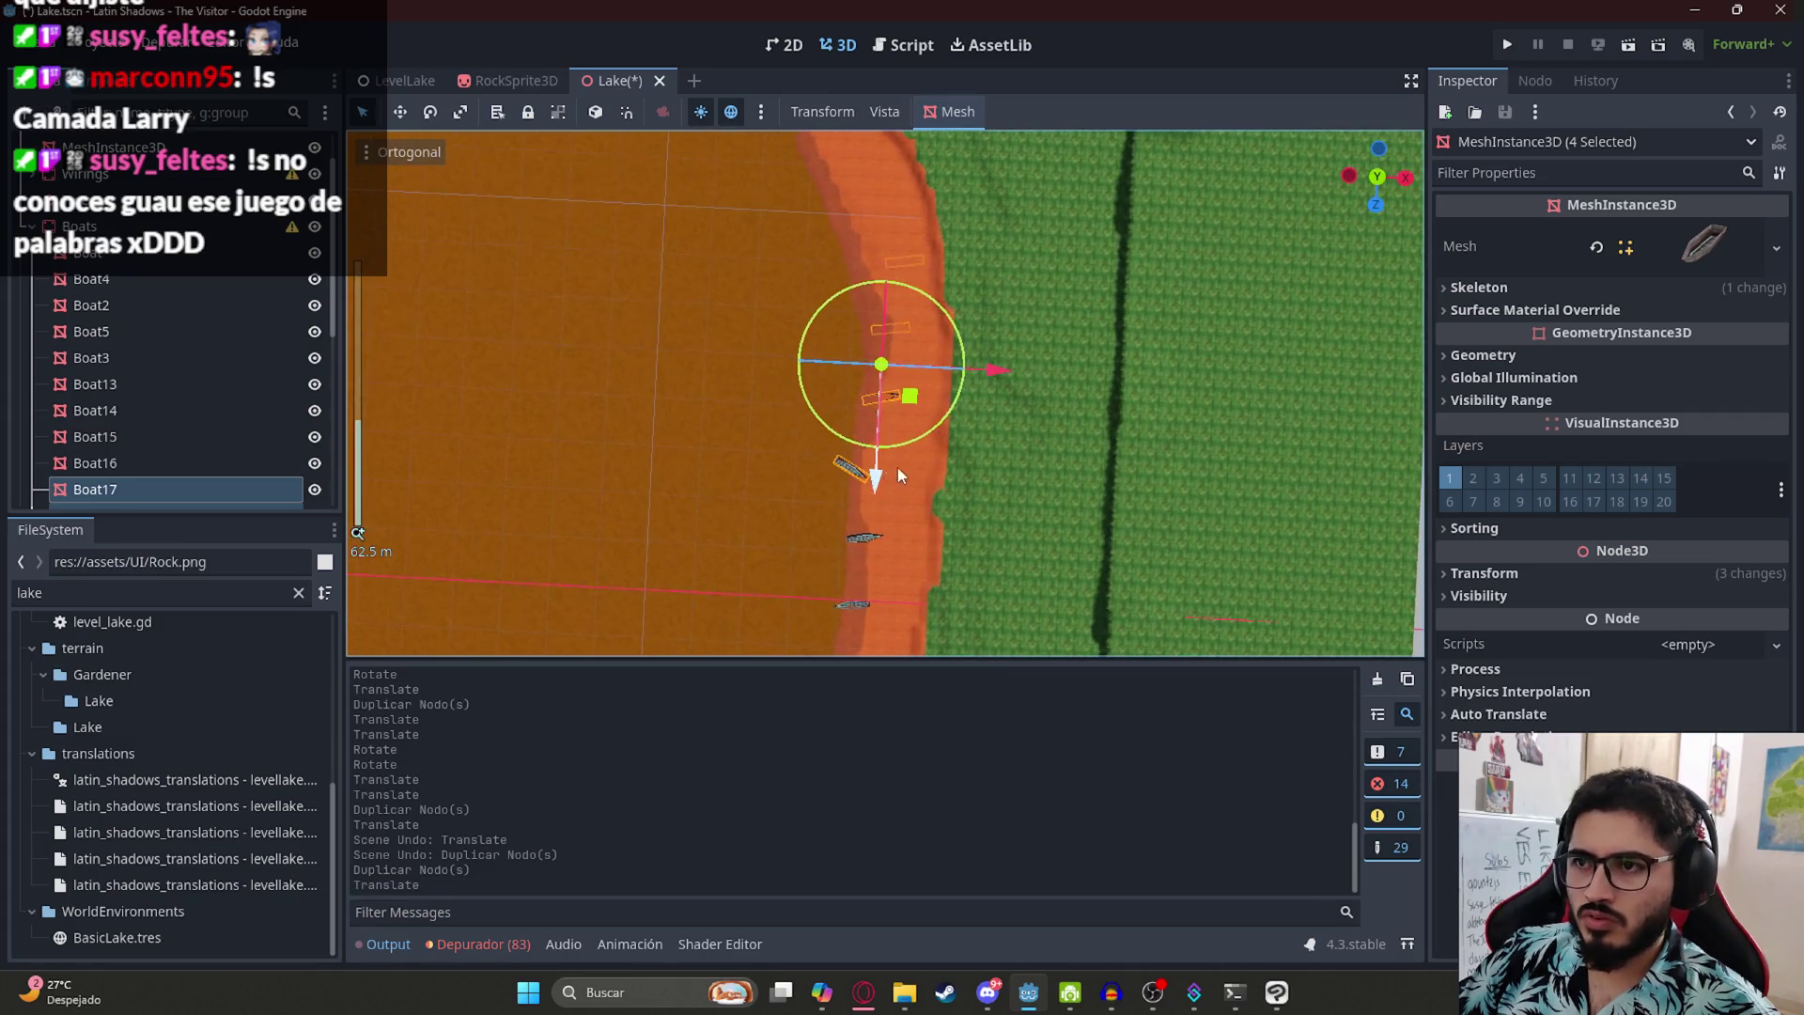
mouse_move(957, 402)
mouse_down()
mouse_move(966, 391)
mouse_move(890, 391)
mouse_up()
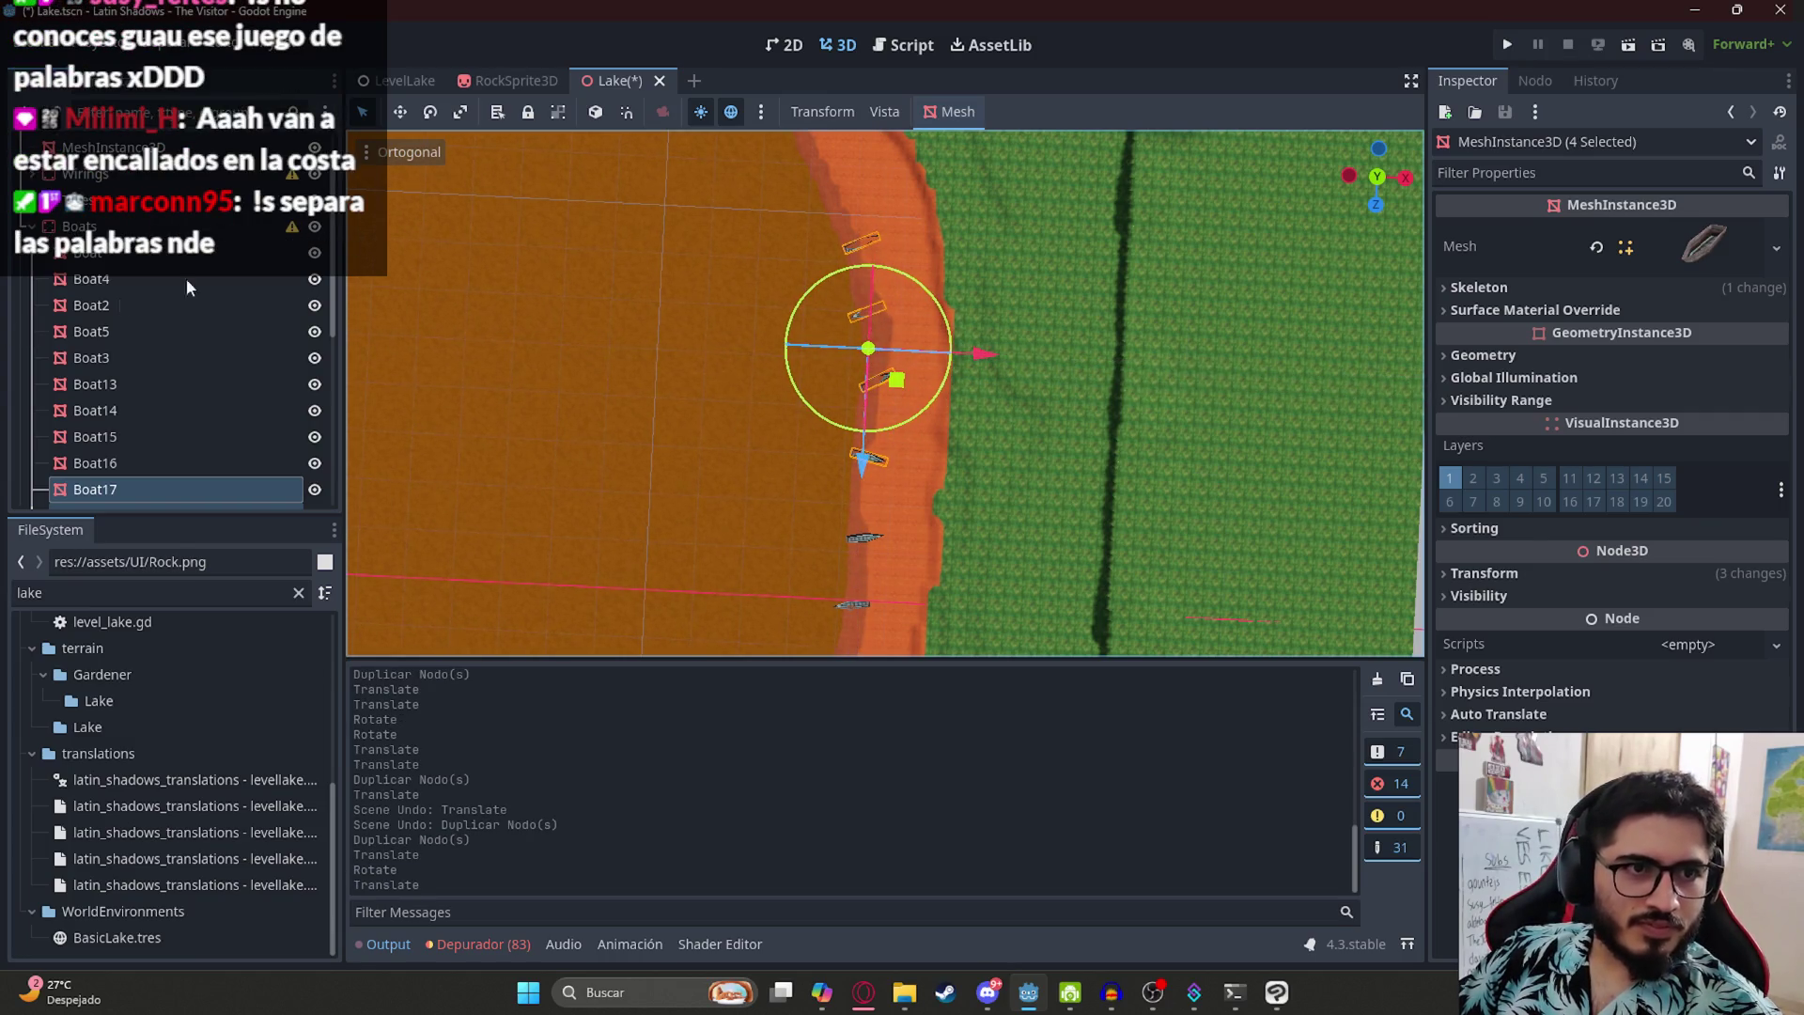
scroll(900, 340, up, 3)
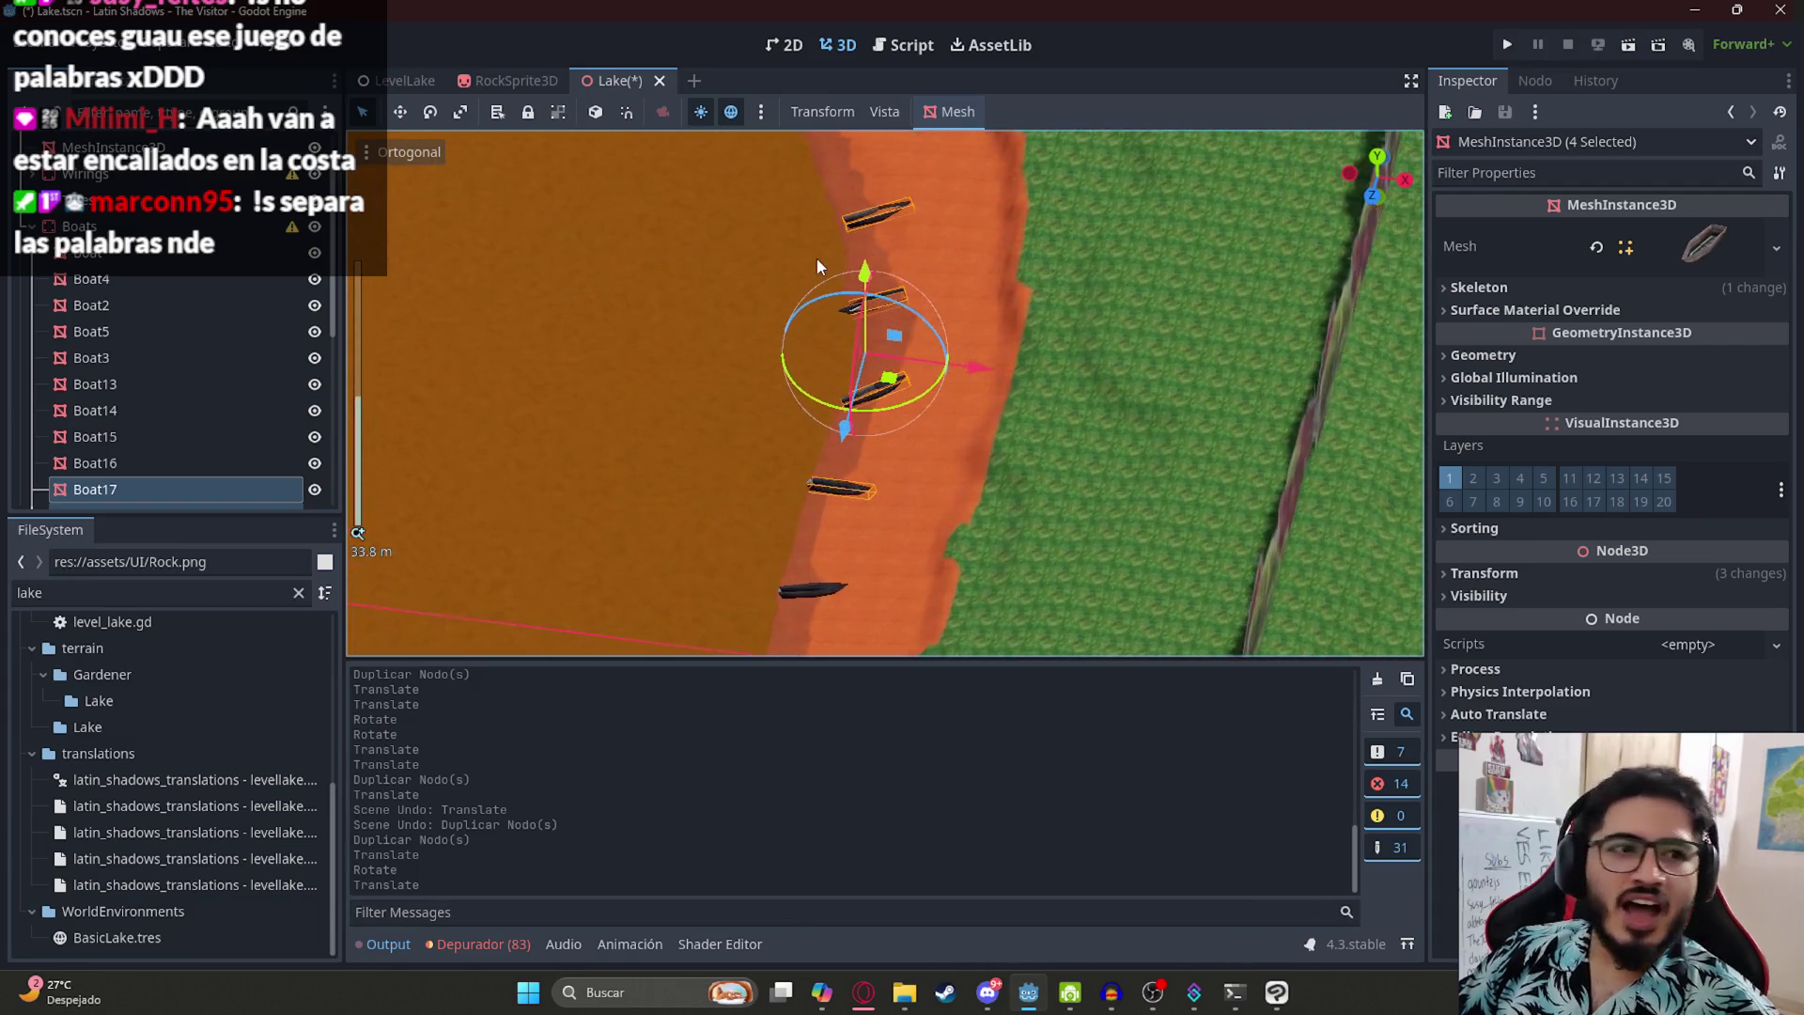
drag(746, 273, 844, 376)
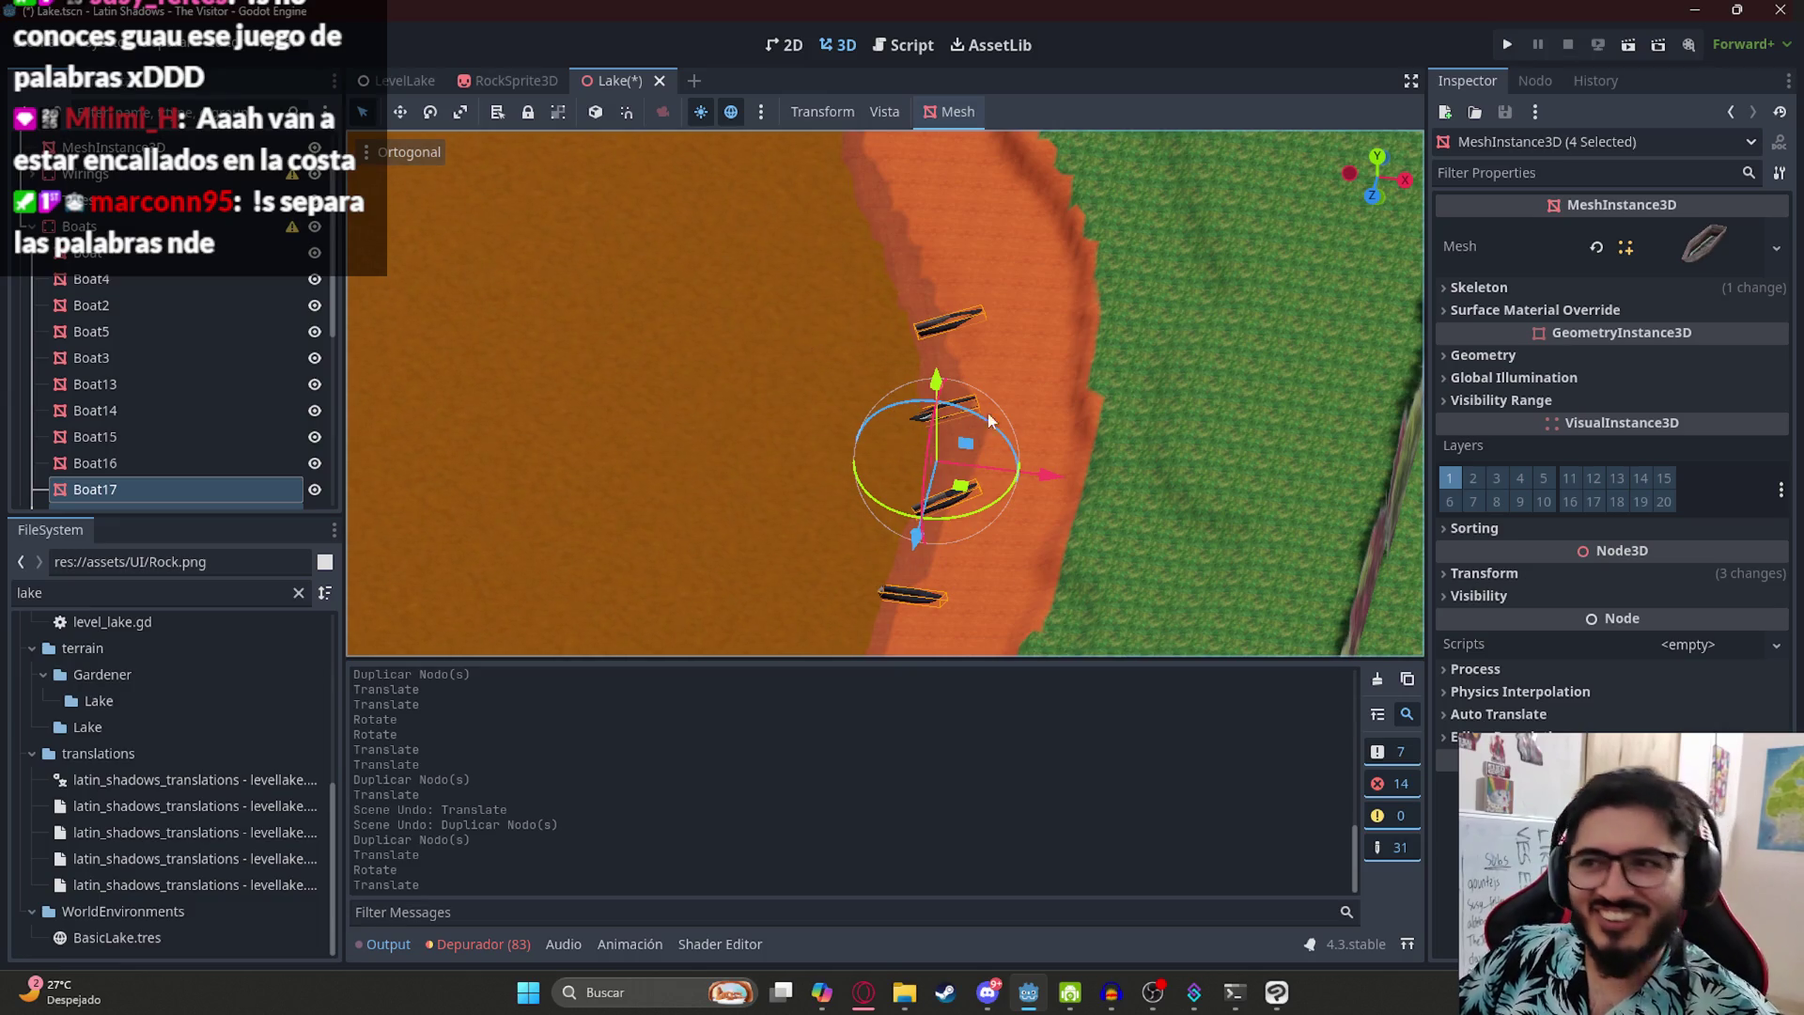
scroll(1028, 493, up, 2)
drag(973, 425, 986, 418)
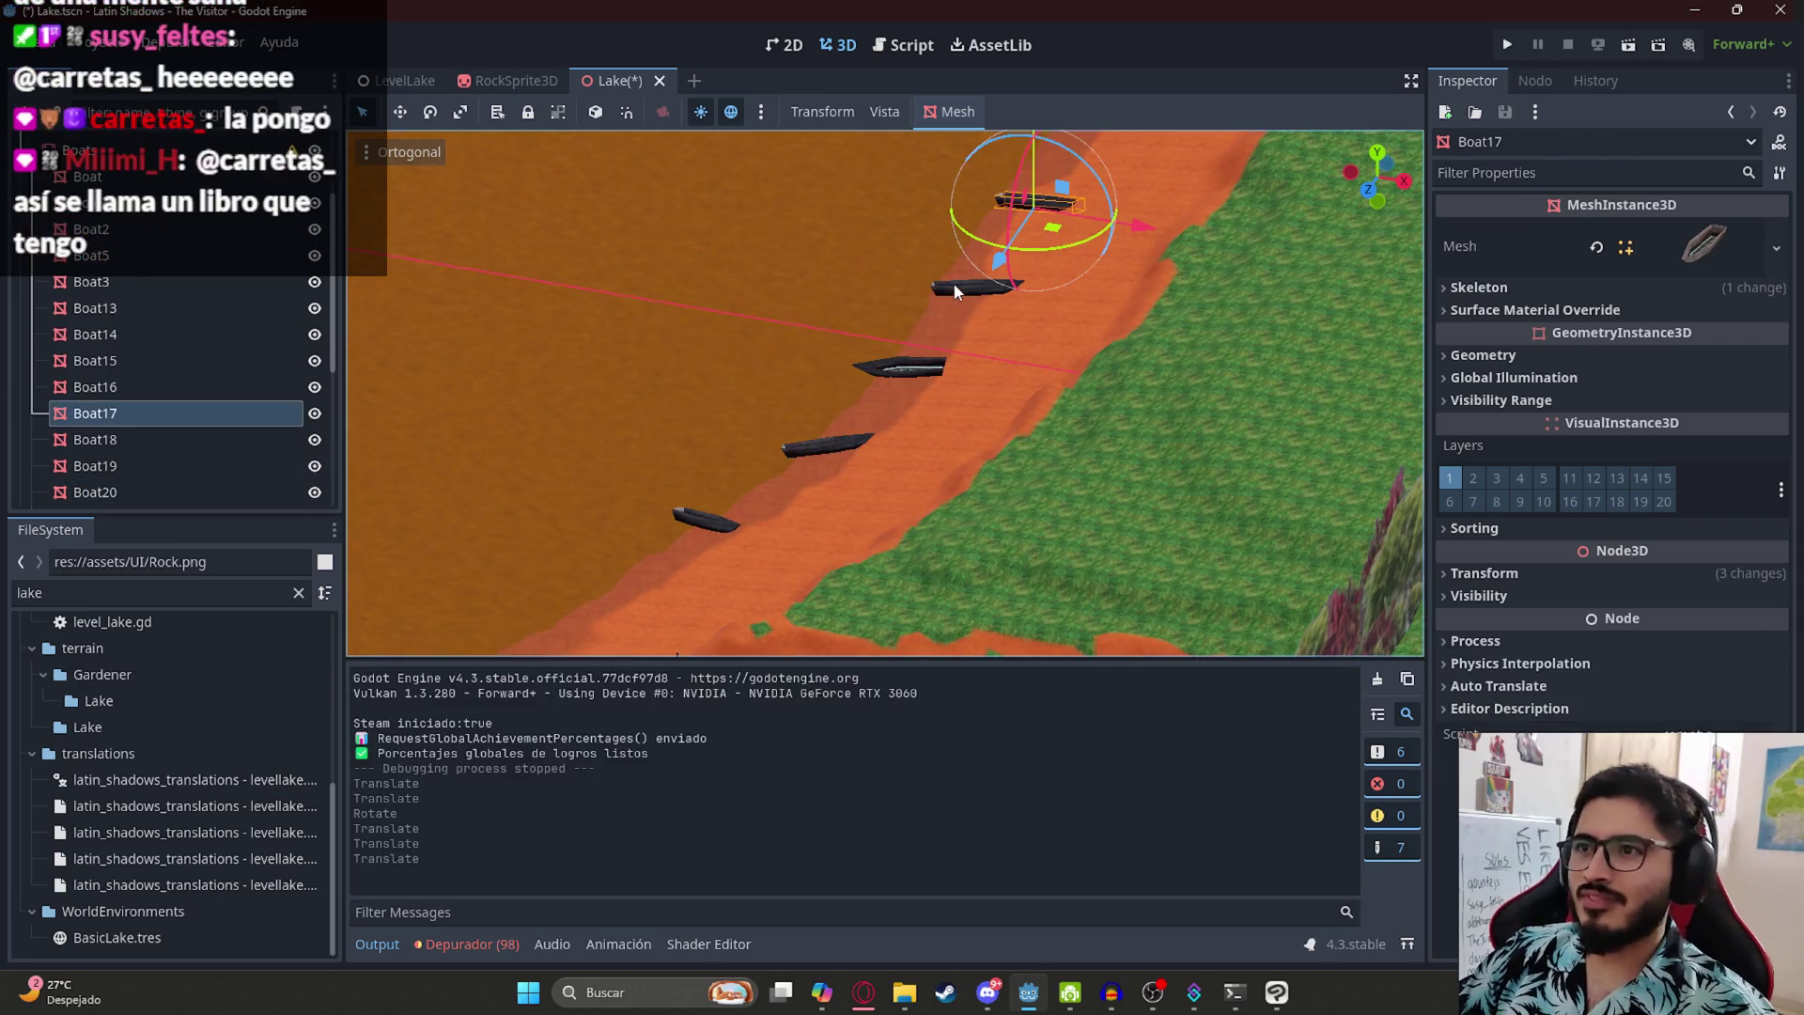
- Lower Boat16, Boat15, Boat14 and Boat13 onto the shore bank
click(906, 257)
scroll(992, 351, up, 3)
drag(1082, 322, 1081, 331)
scroll(940, 395, down, 2)
click(930, 404)
drag(939, 343, 941, 334)
click(787, 581)
key(f)
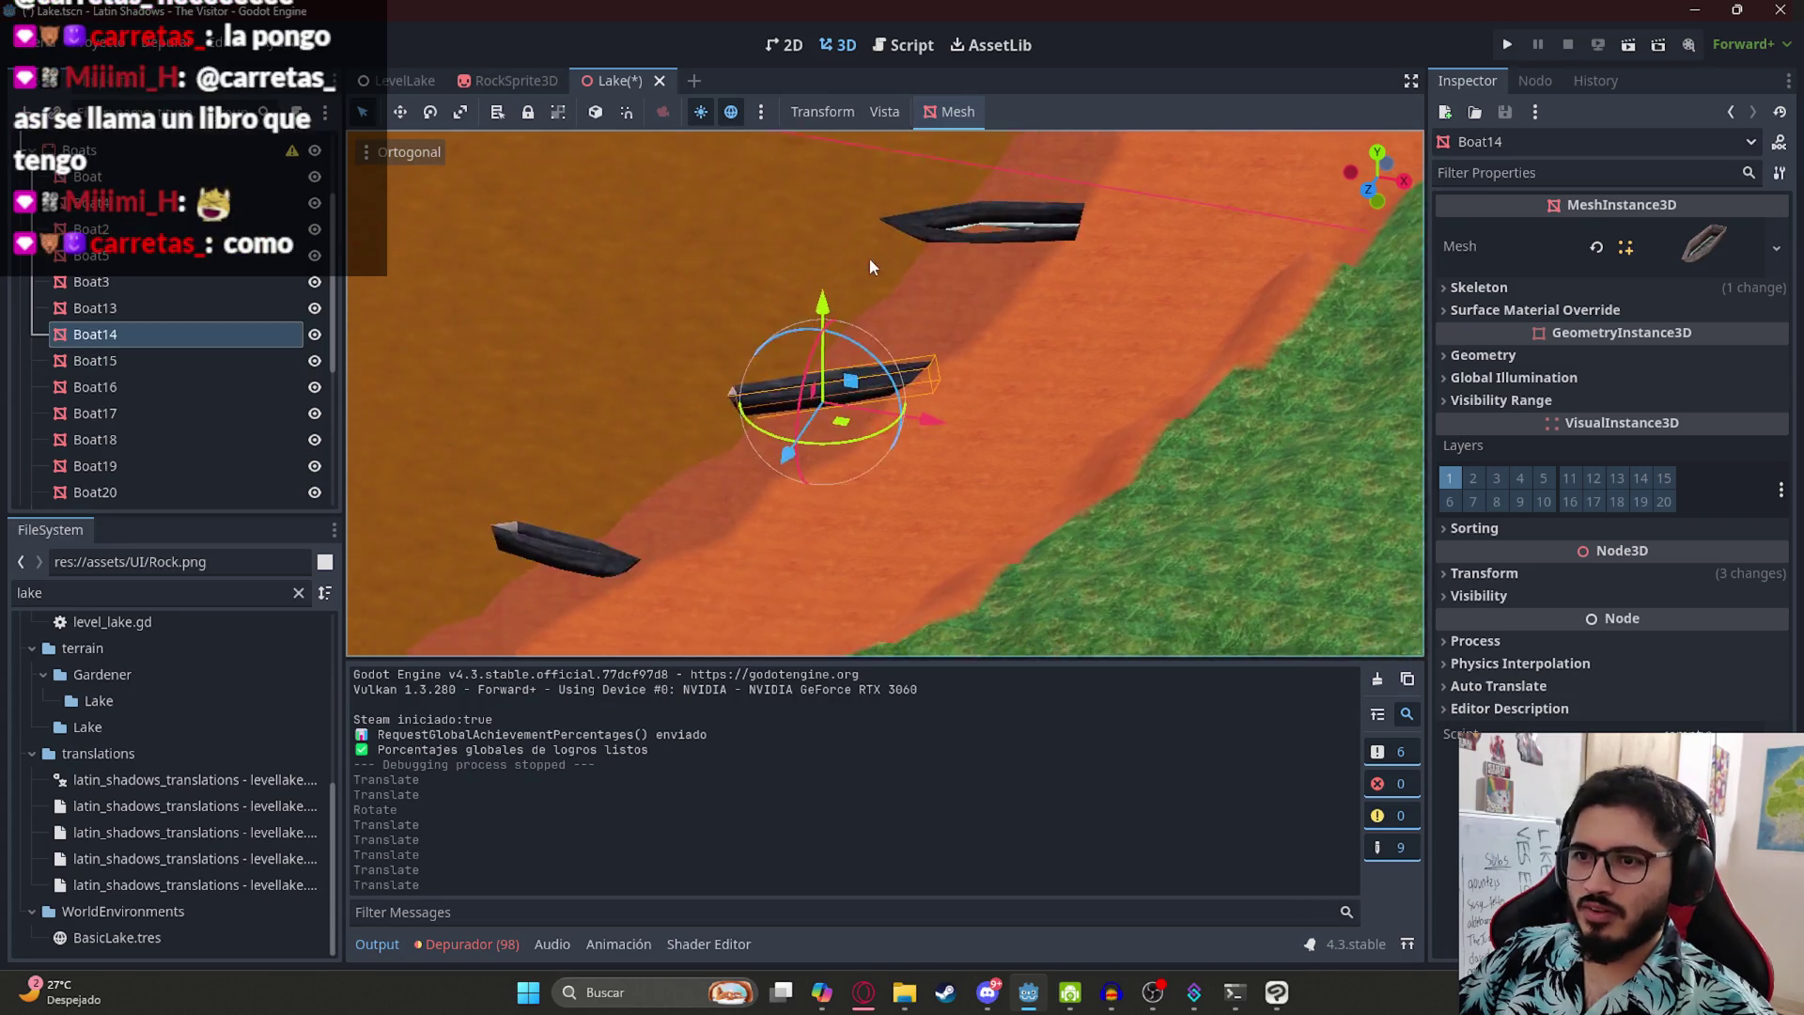
drag(845, 265, 795, 278)
click(803, 346)
scroll(795, 278, down, 3)
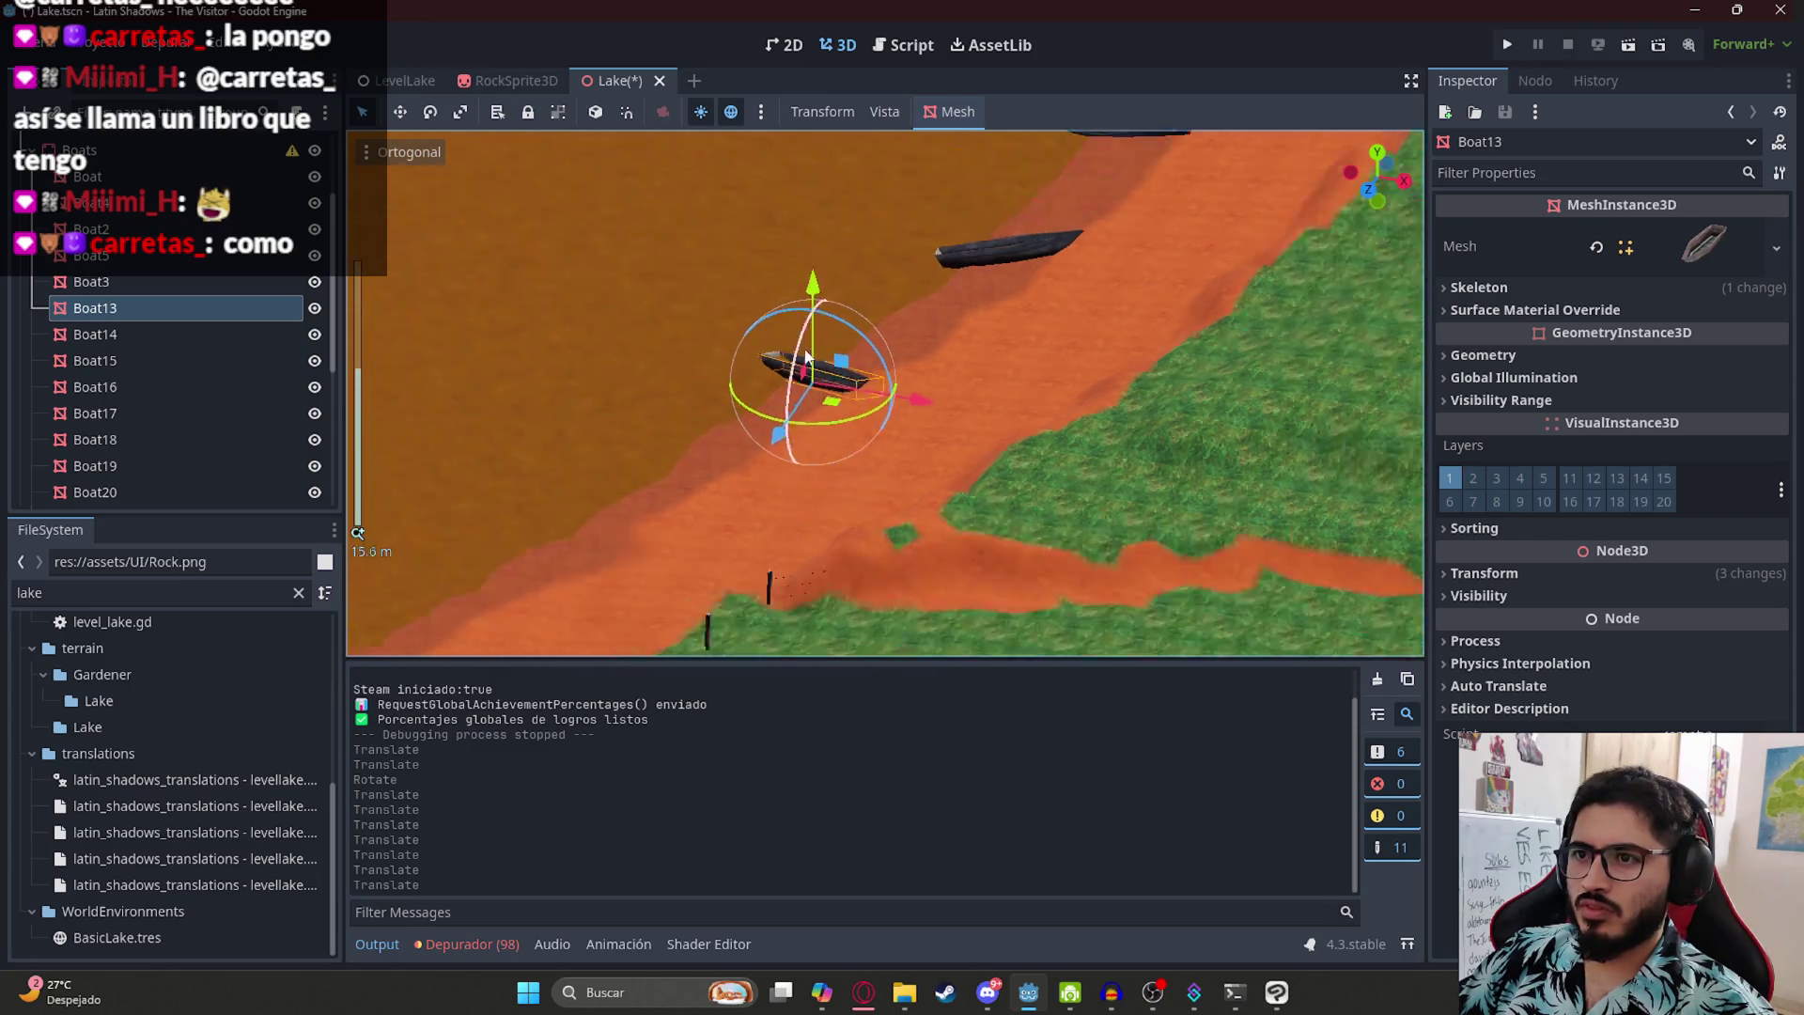
scroll(830, 340, down, 5)
- Save the Lake scene and inspect the shoreline from top-down and angled views
key(ctrl+s)
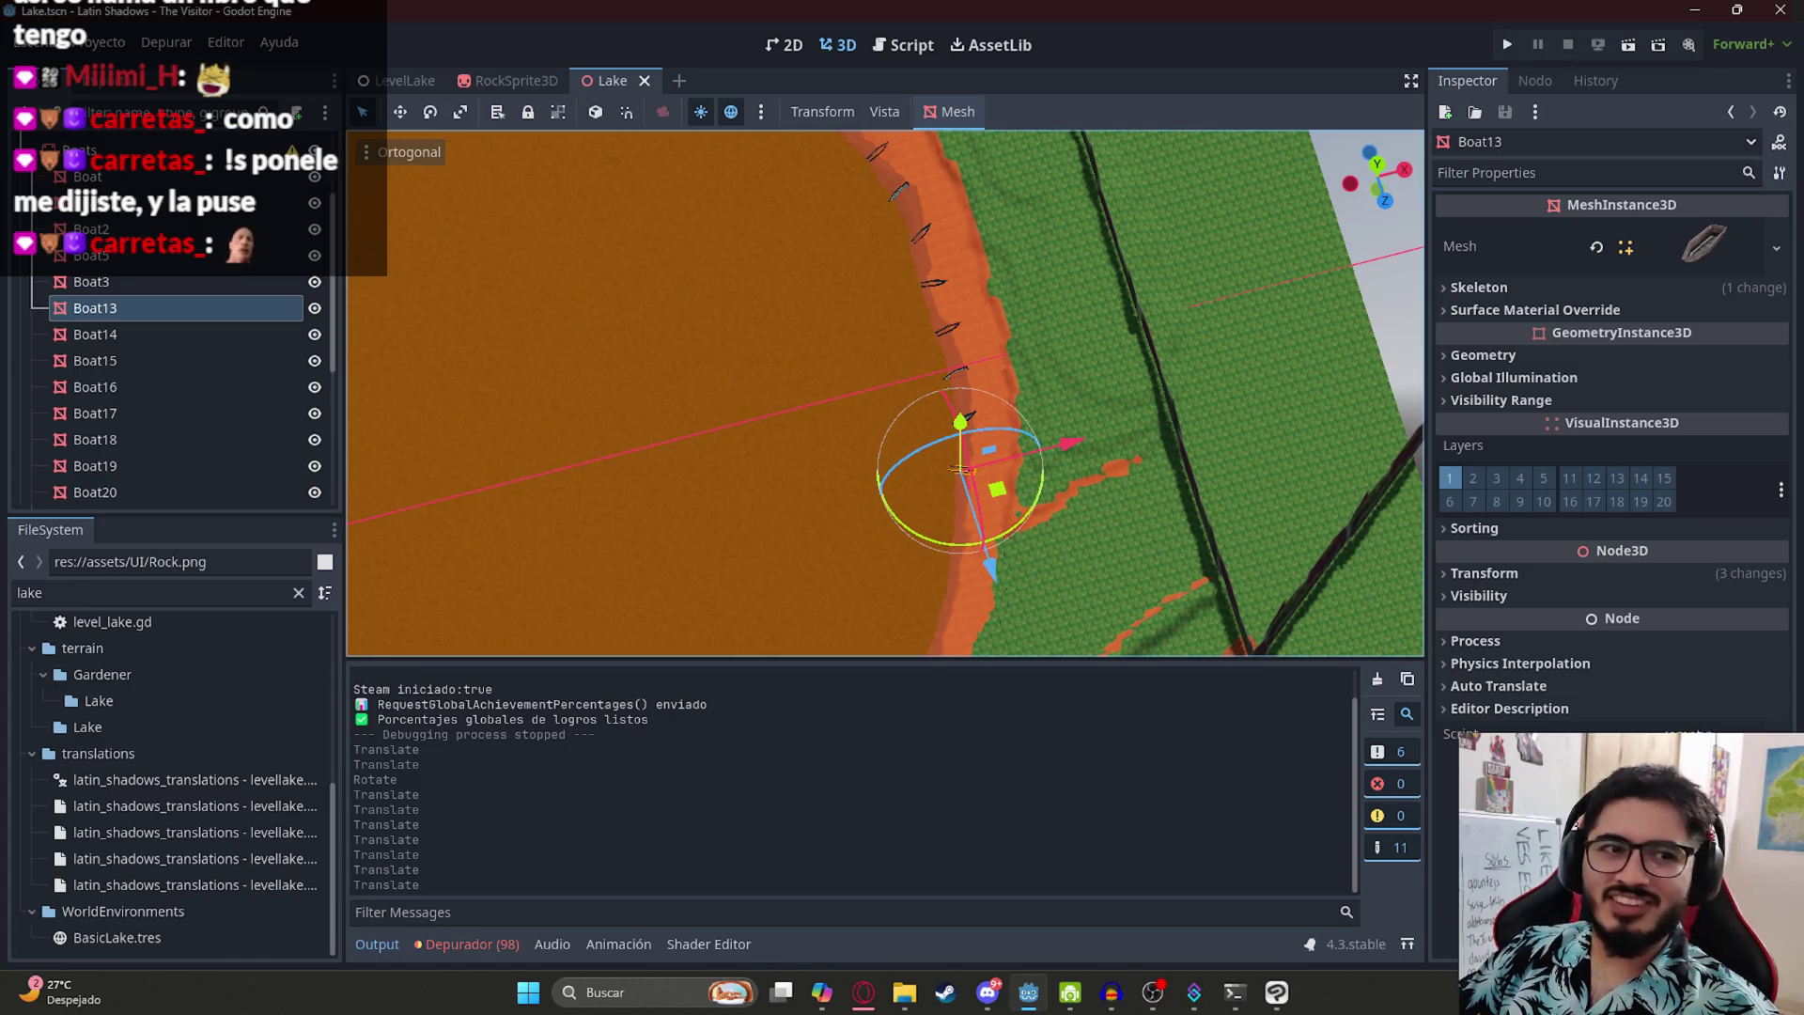
mouse_move(1256, 131)
mouse_down()
mouse_move(1027, 223)
mouse_move(1006, 293)
mouse_move(1039, 237)
mouse_move(1015, 195)
mouse_up()
key(KP_7)
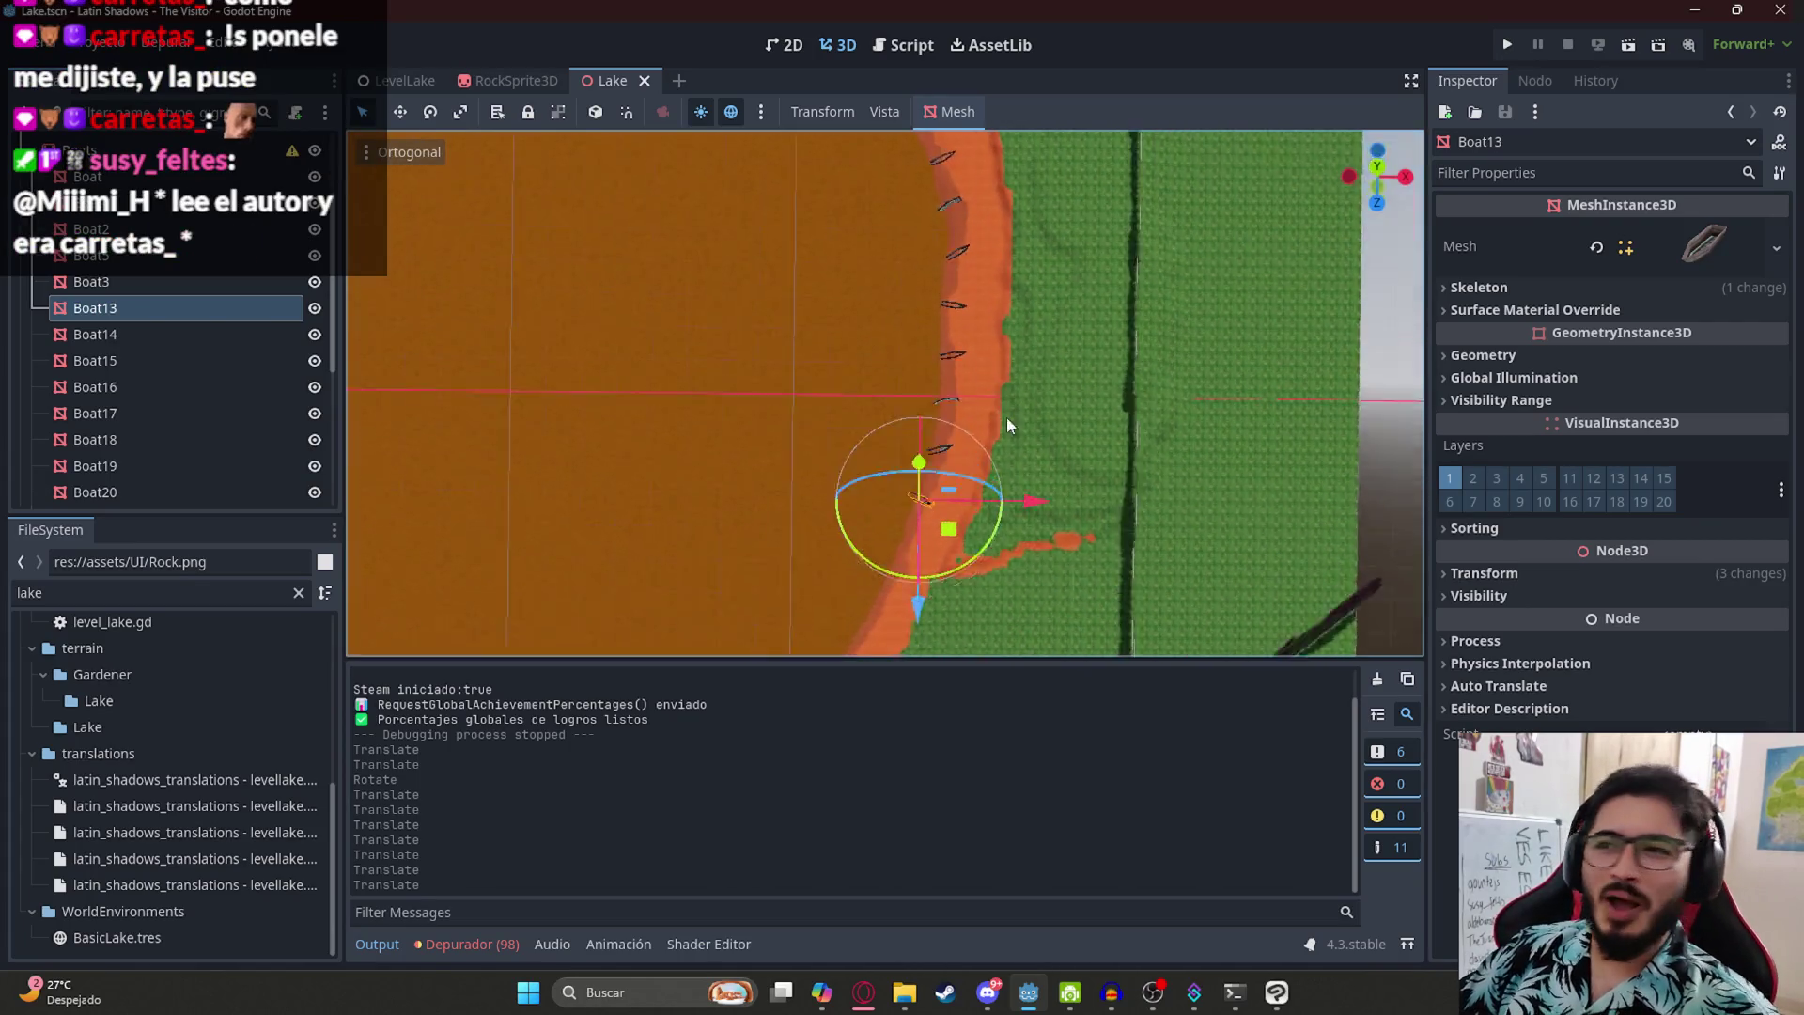
scroll(1102, 420, up, 3)
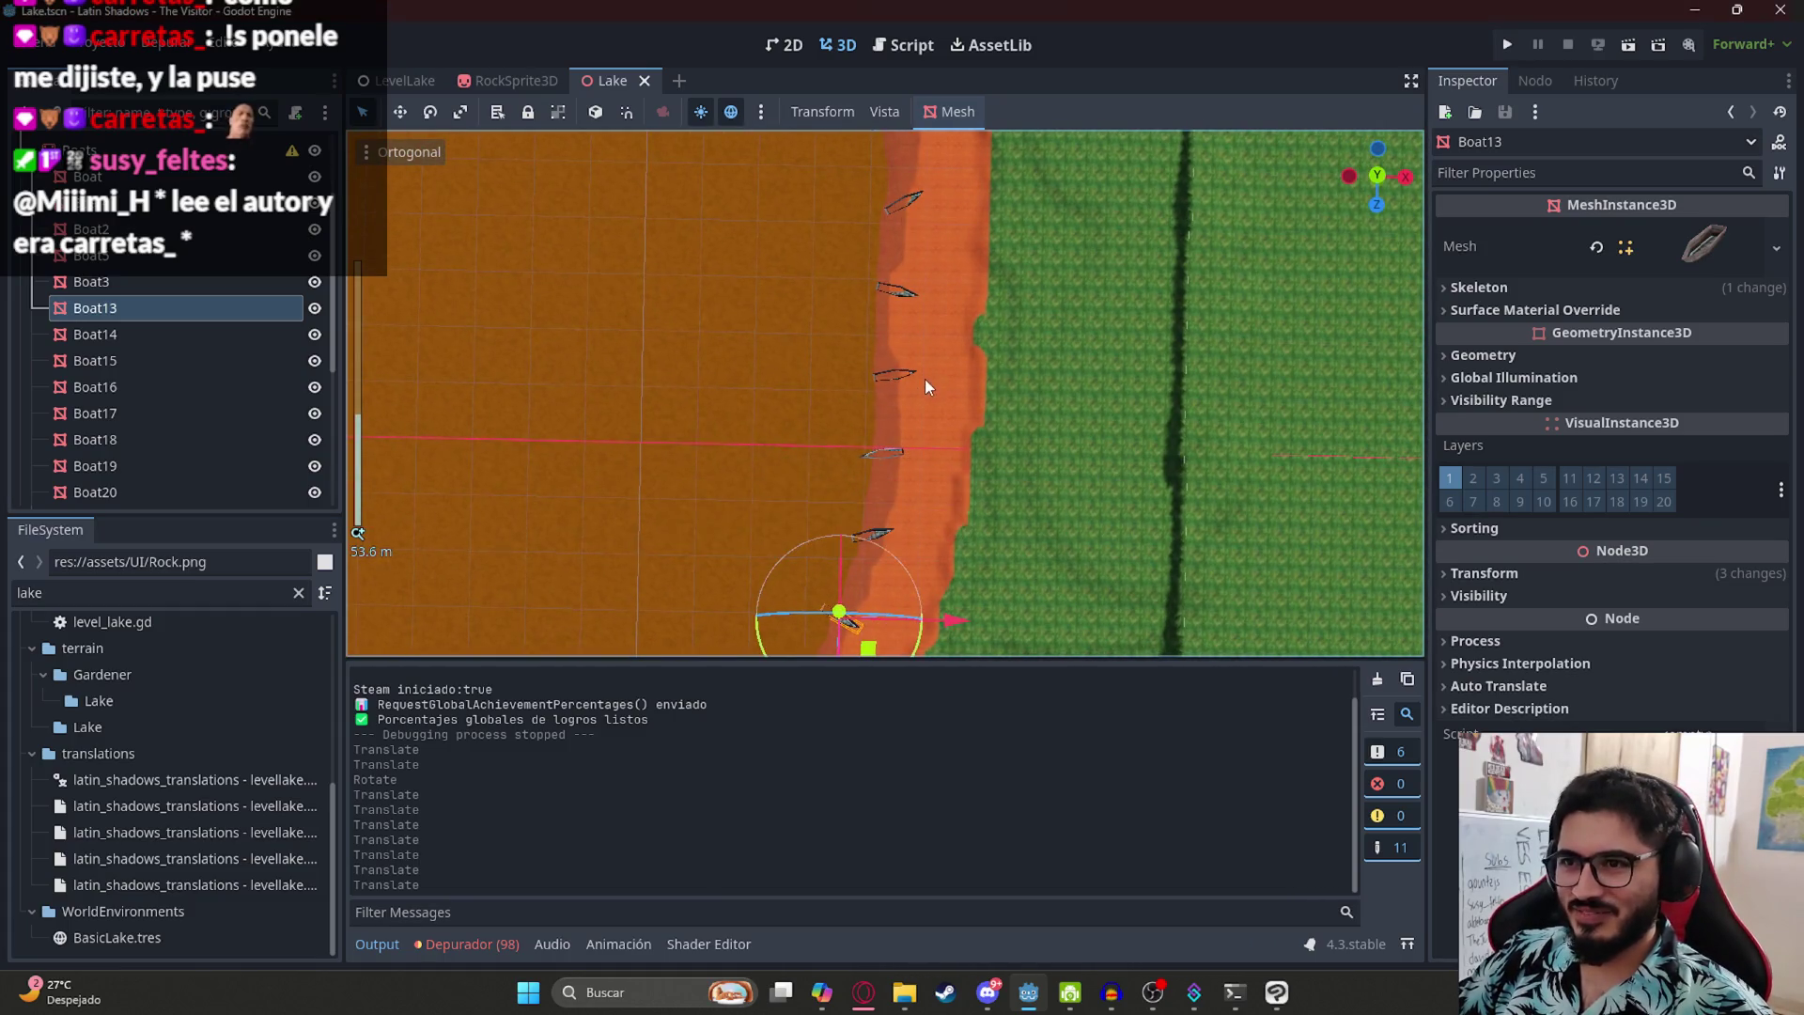
scroll(925, 380, down, 5)
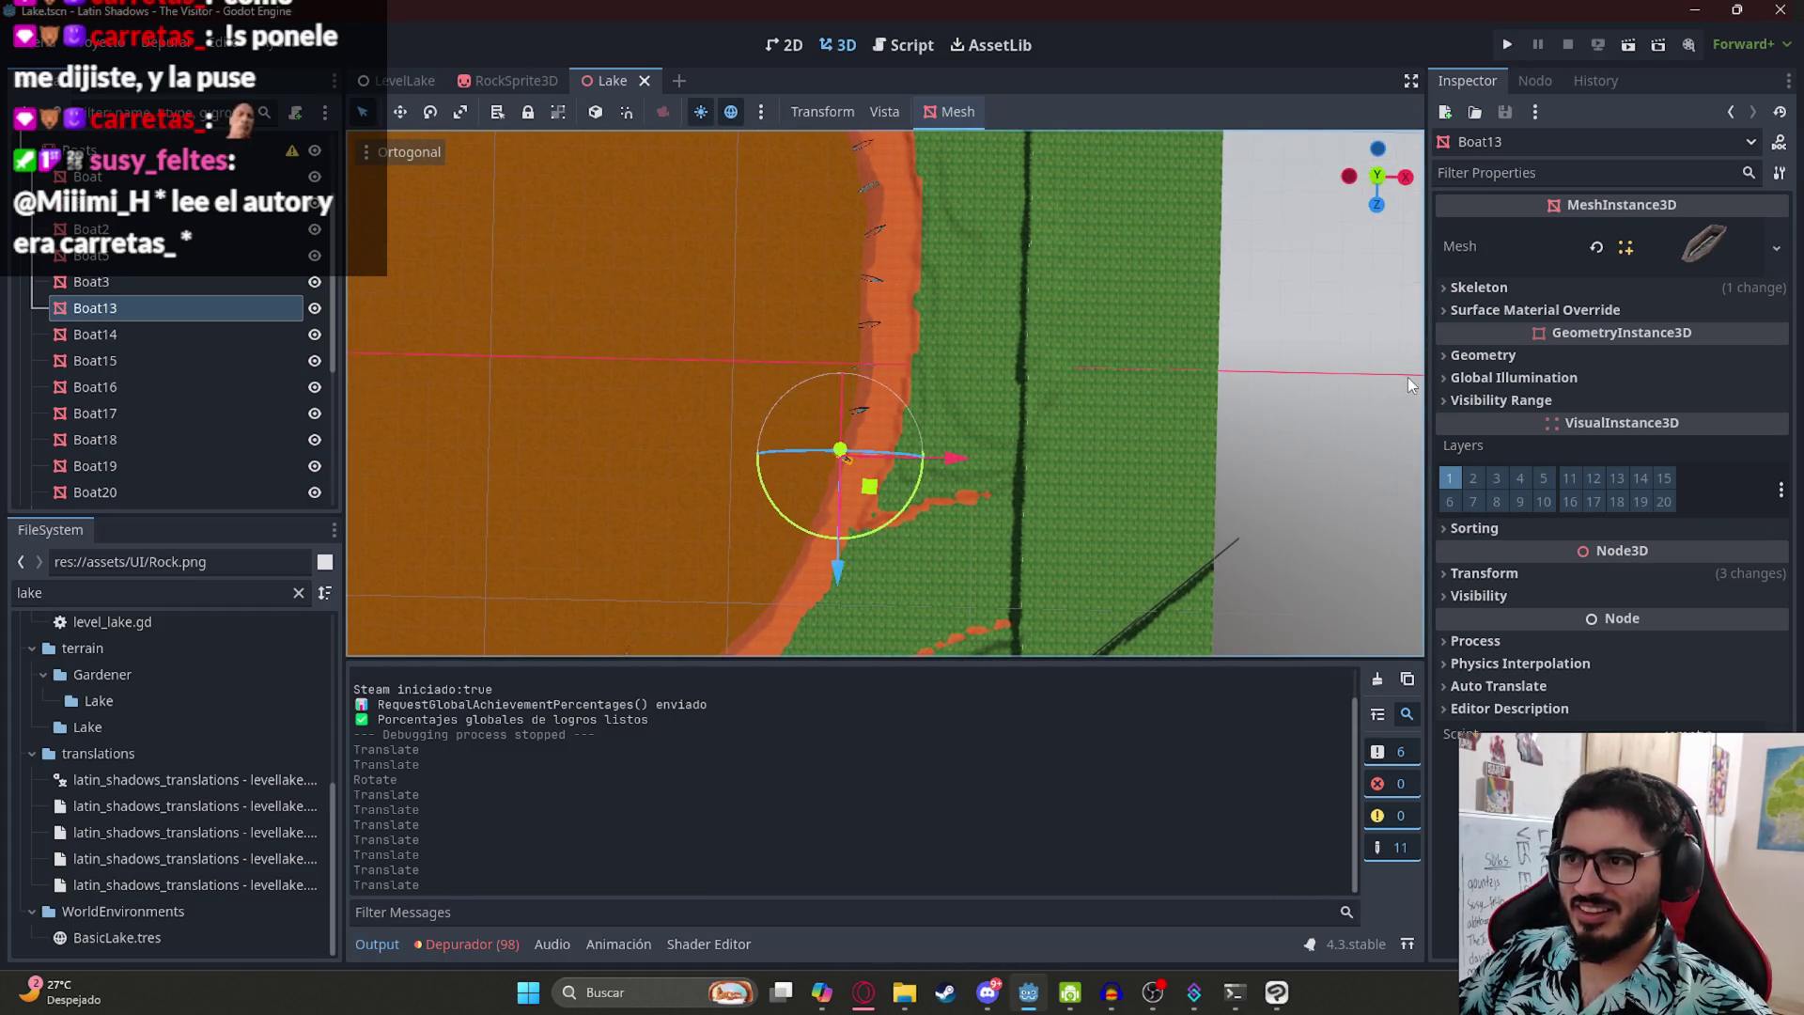
click(994, 421)
mouse_move(994, 421)
mouse_down()
mouse_move(867, 317)
mouse_move(898, 201)
mouse_move(917, 200)
mouse_up()
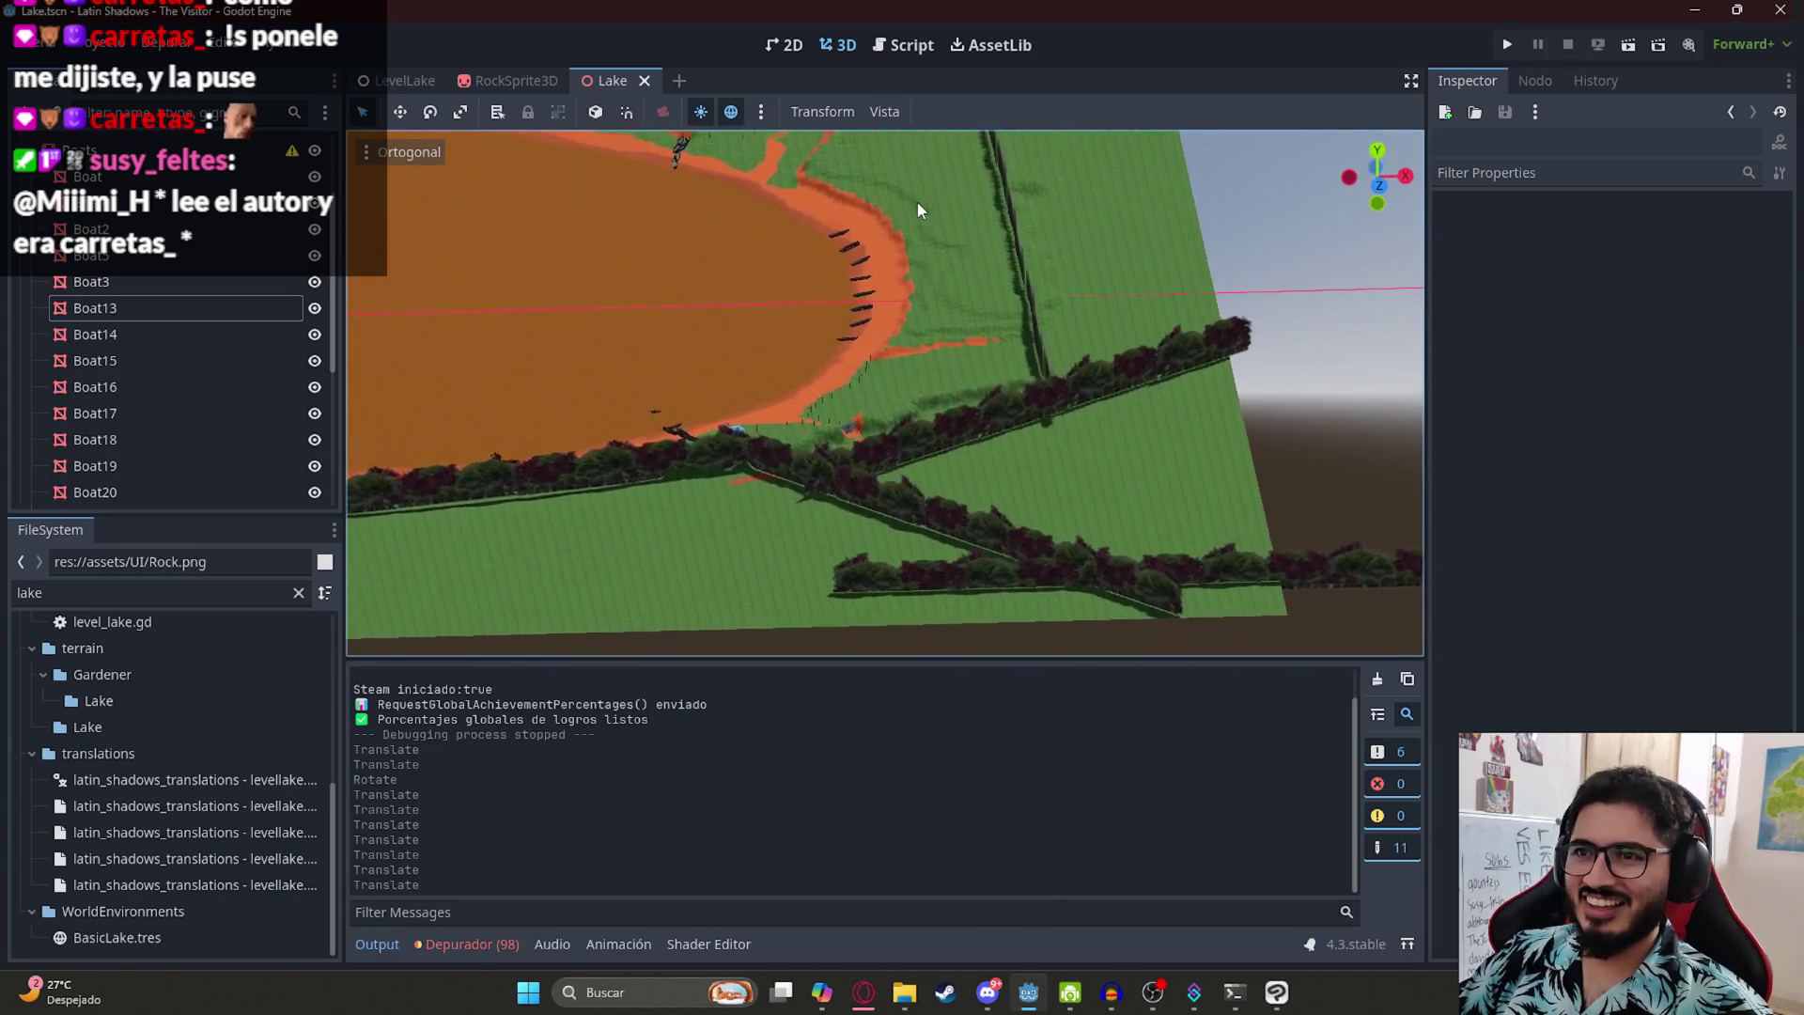
- Open the LevelLake scene and play it
click(404, 80)
right_click(404, 82)
click(468, 234)
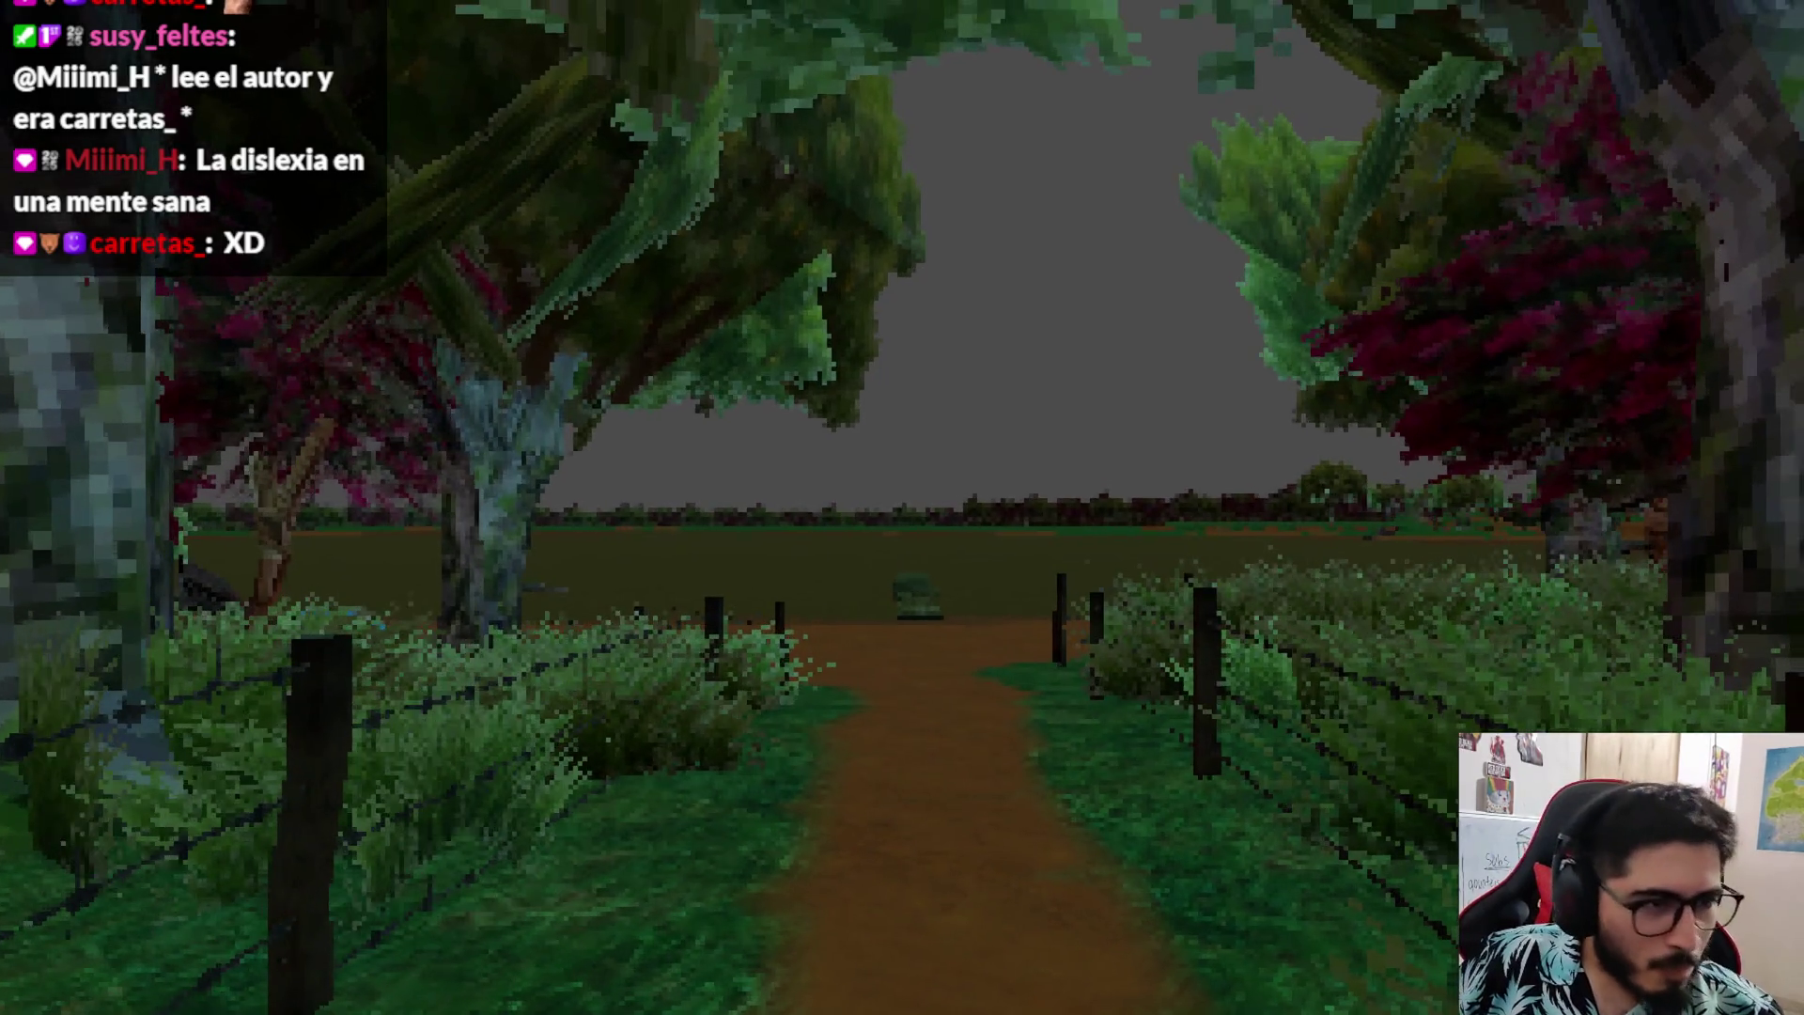
- Walk forward in the game, then pause and quit the test run
key(w)
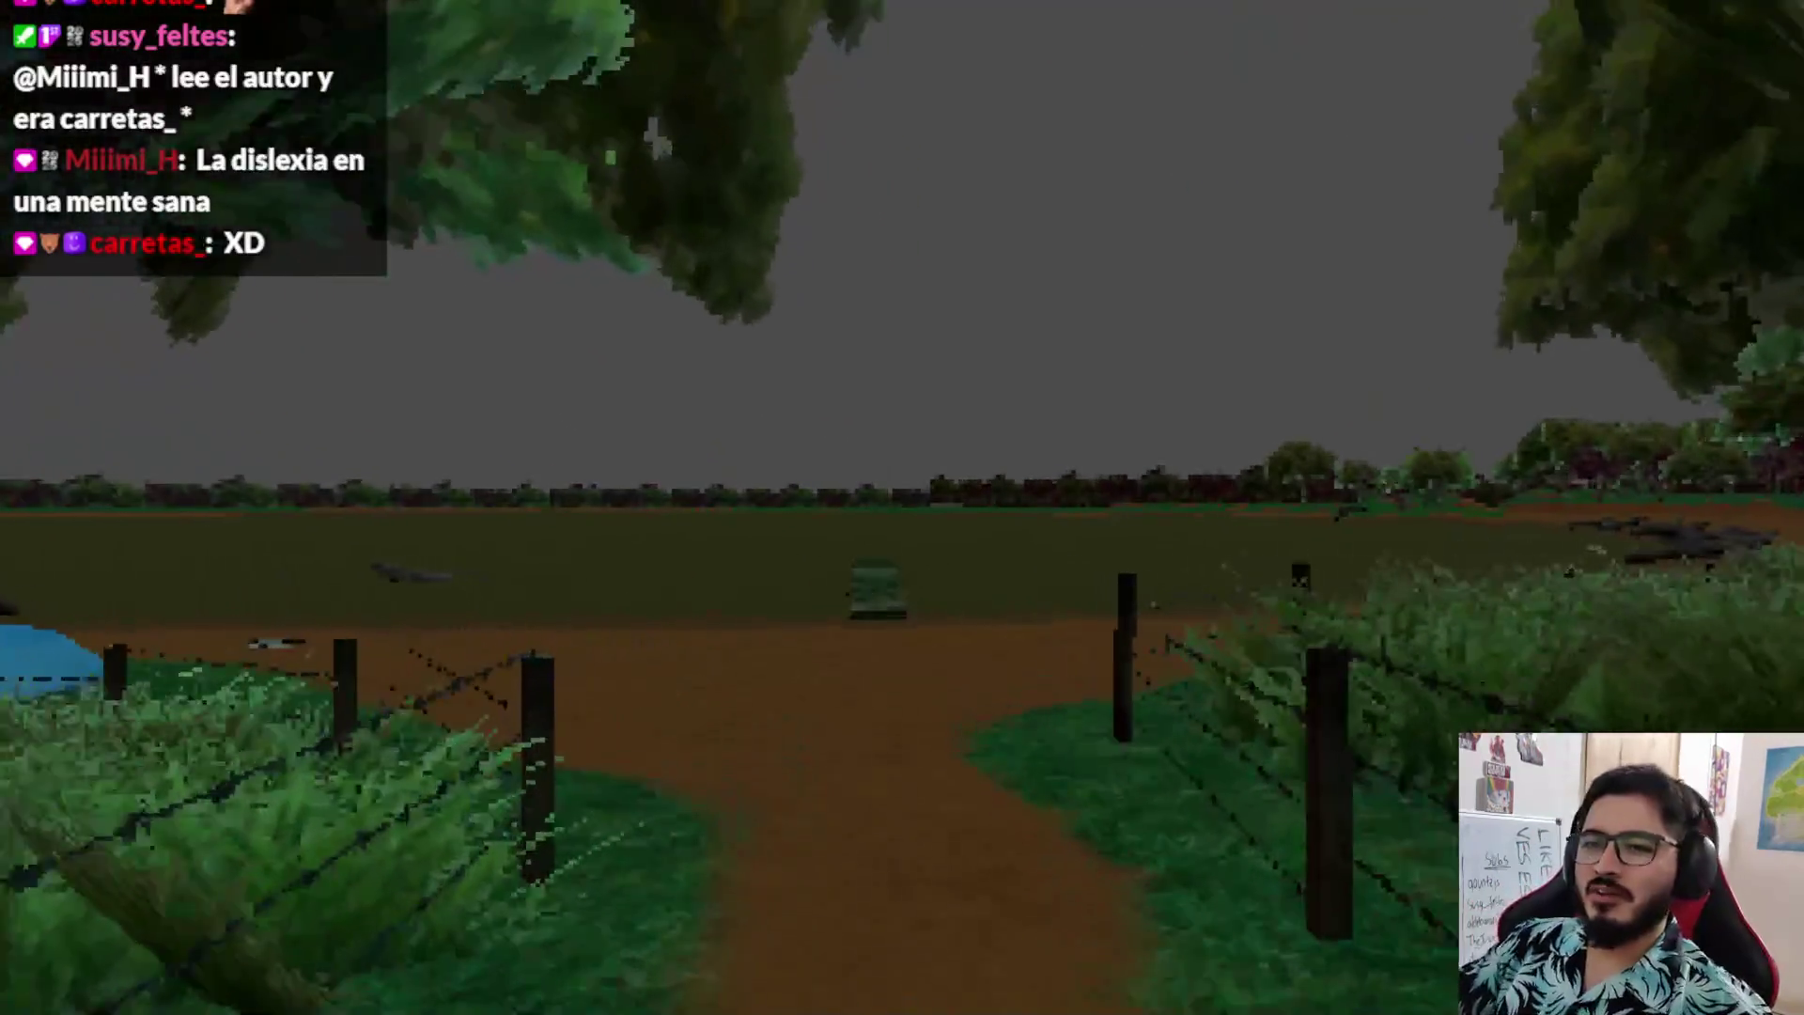
key(Escape)
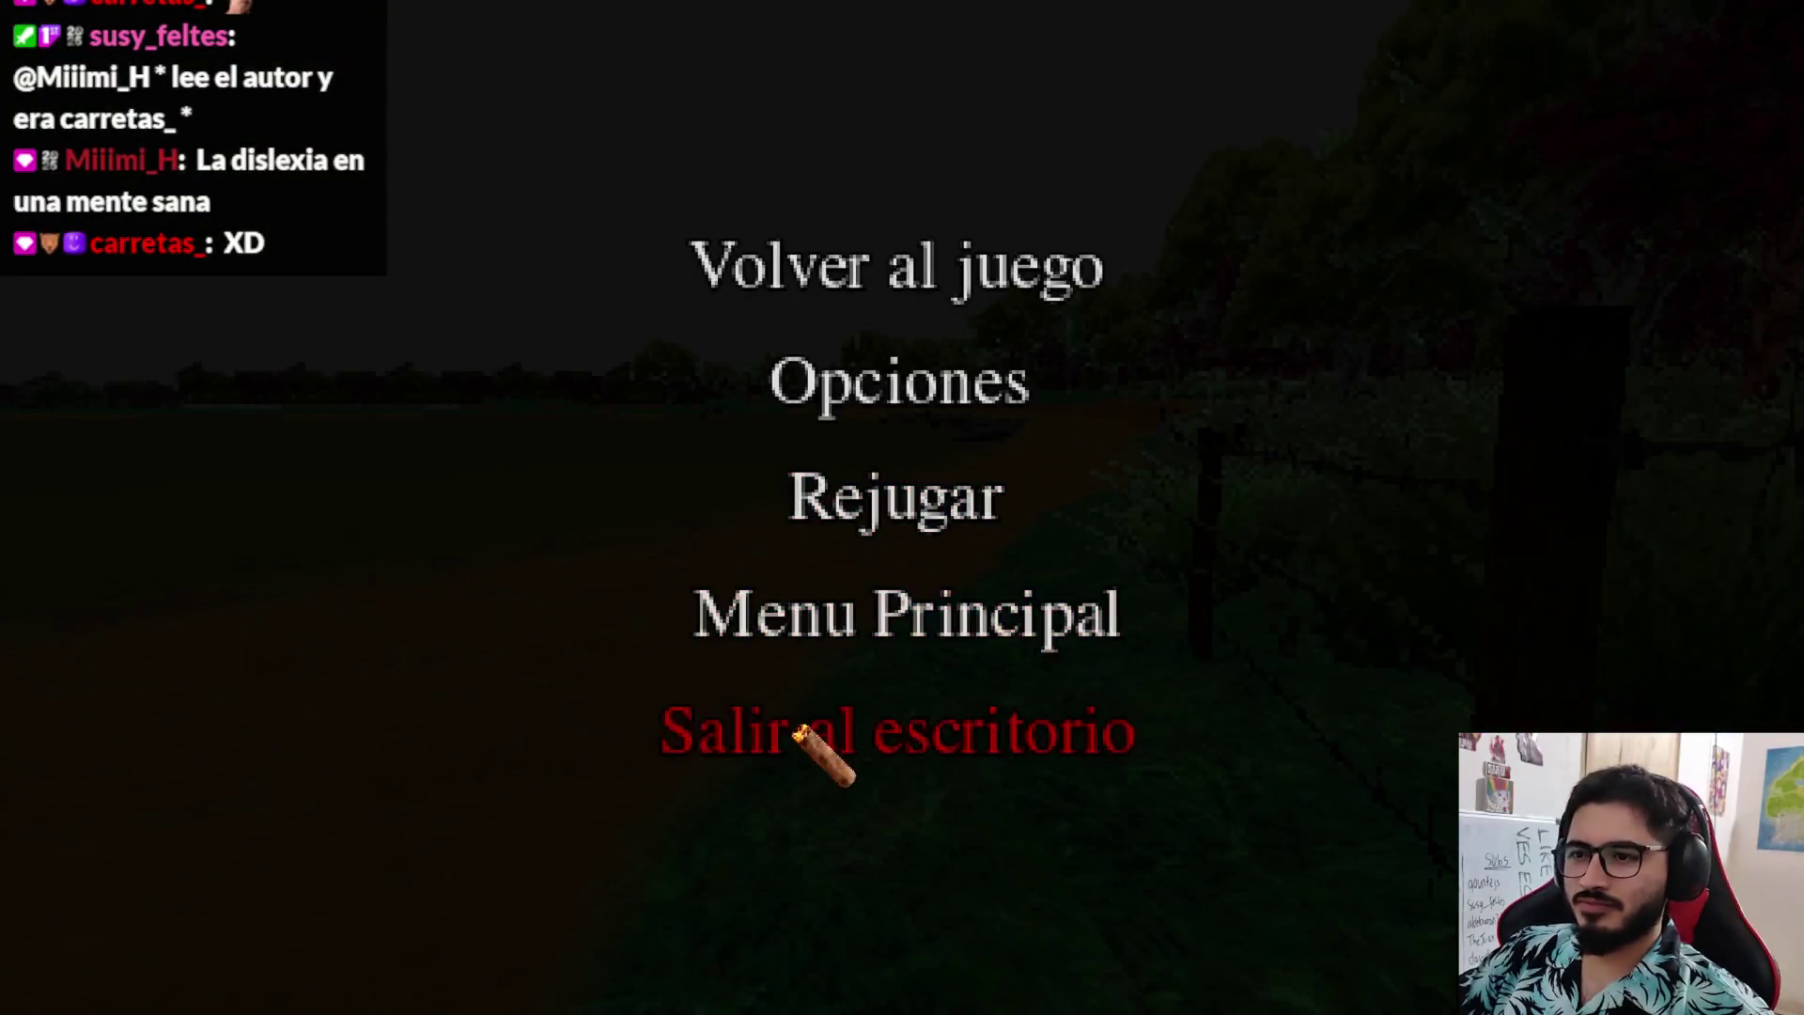
click(826, 737)
- Choose Quick Load for the WorldEnvironment's empty Environment field
click(120, 279)
click(1697, 231)
click(1691, 297)
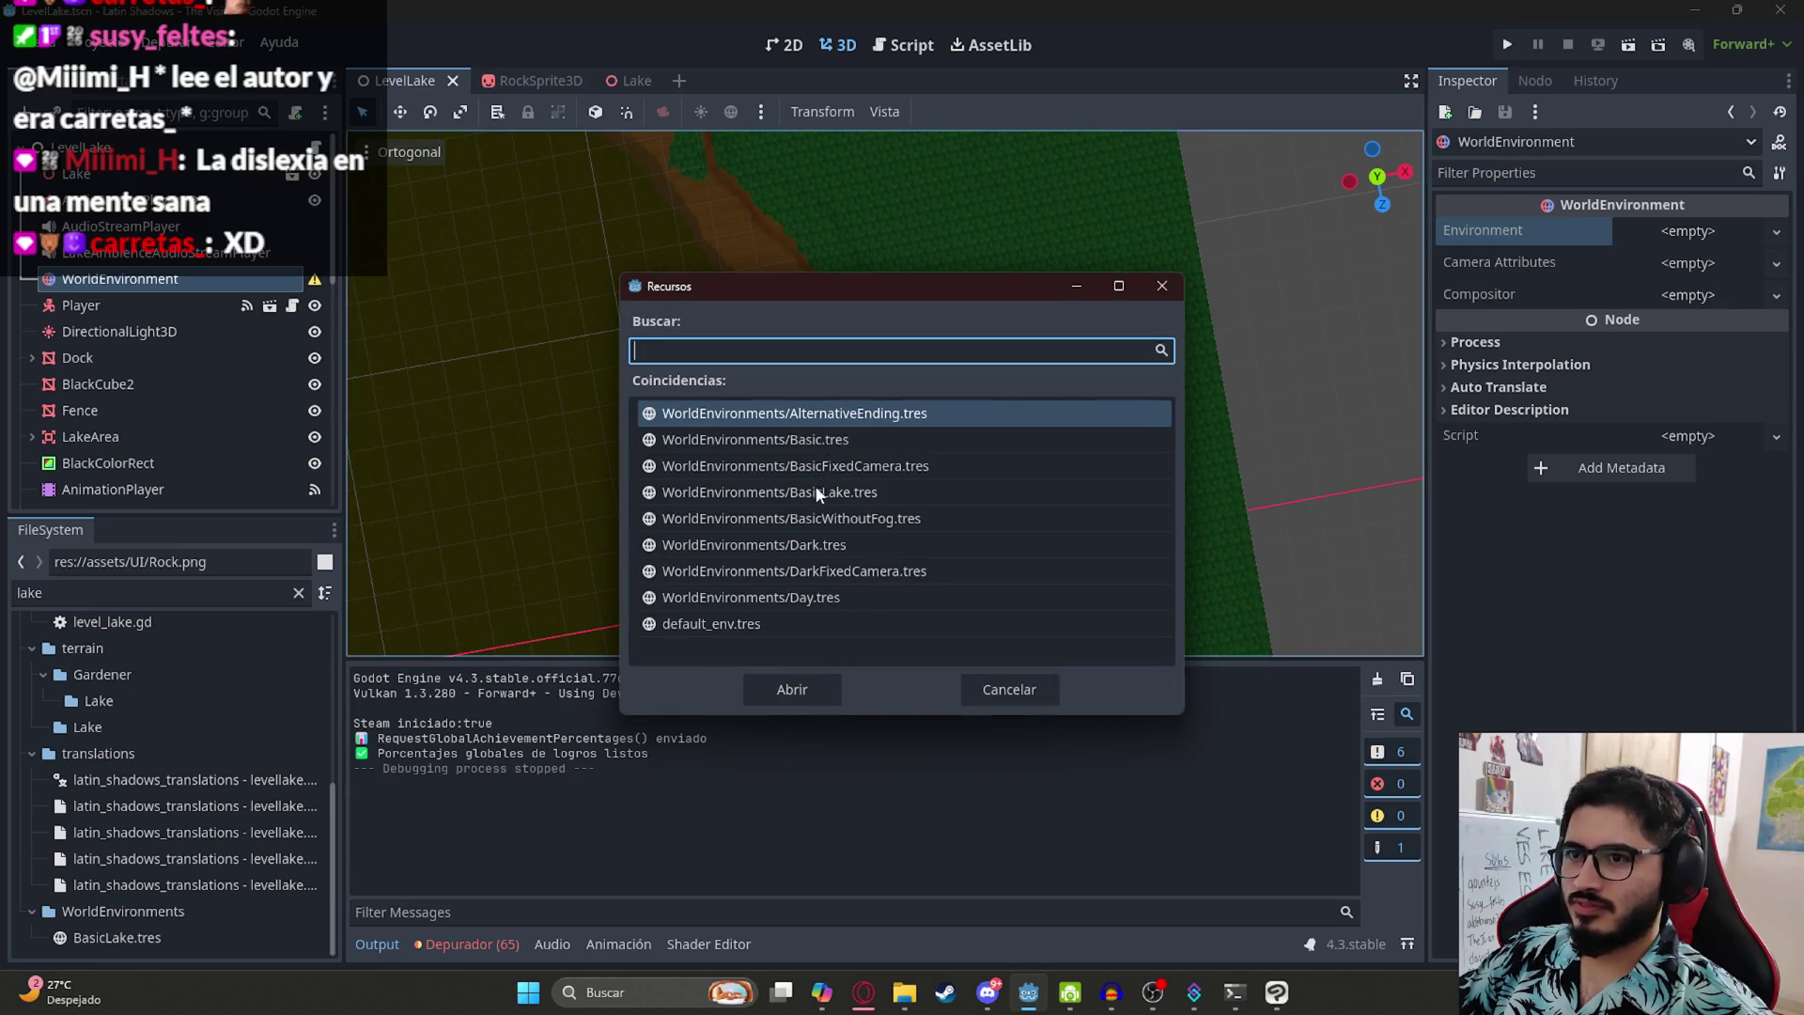
- Assign BasicLake.tres to the WorldEnvironment, then play and quit a LevelLake test run
double_click(815, 487)
right_click(411, 82)
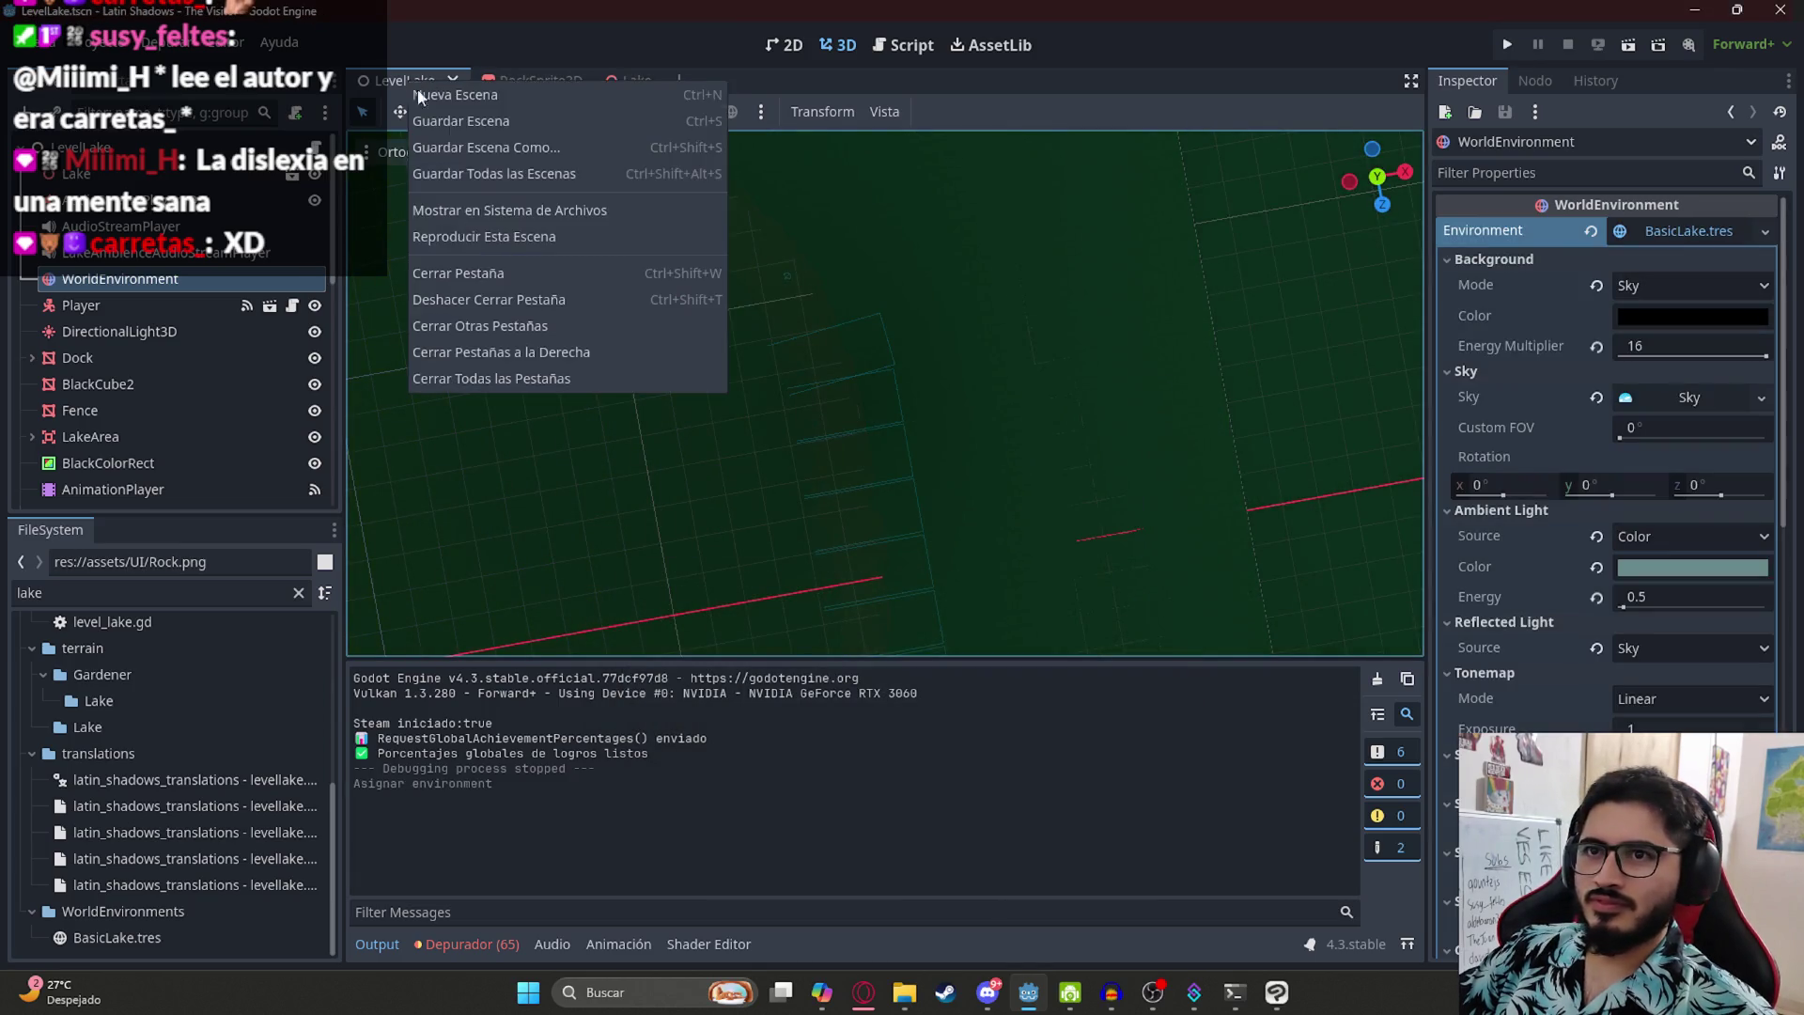
click(508, 239)
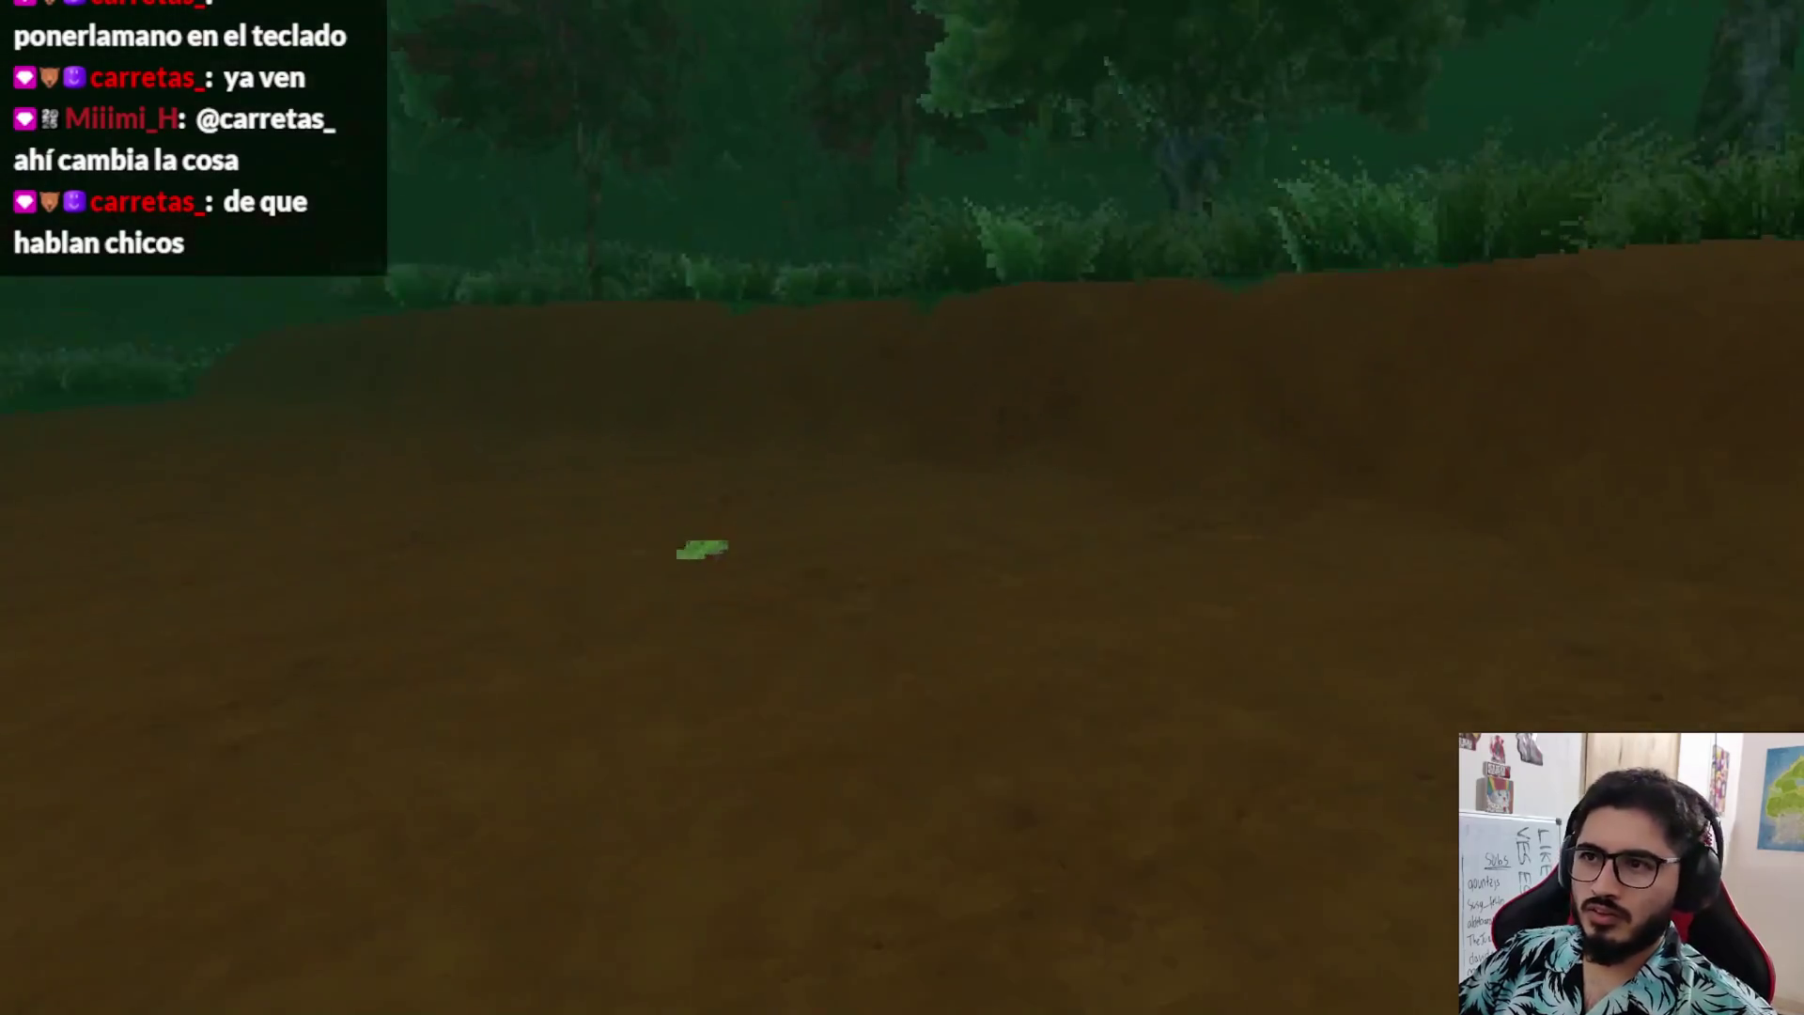
key(Escape)
click(893, 729)
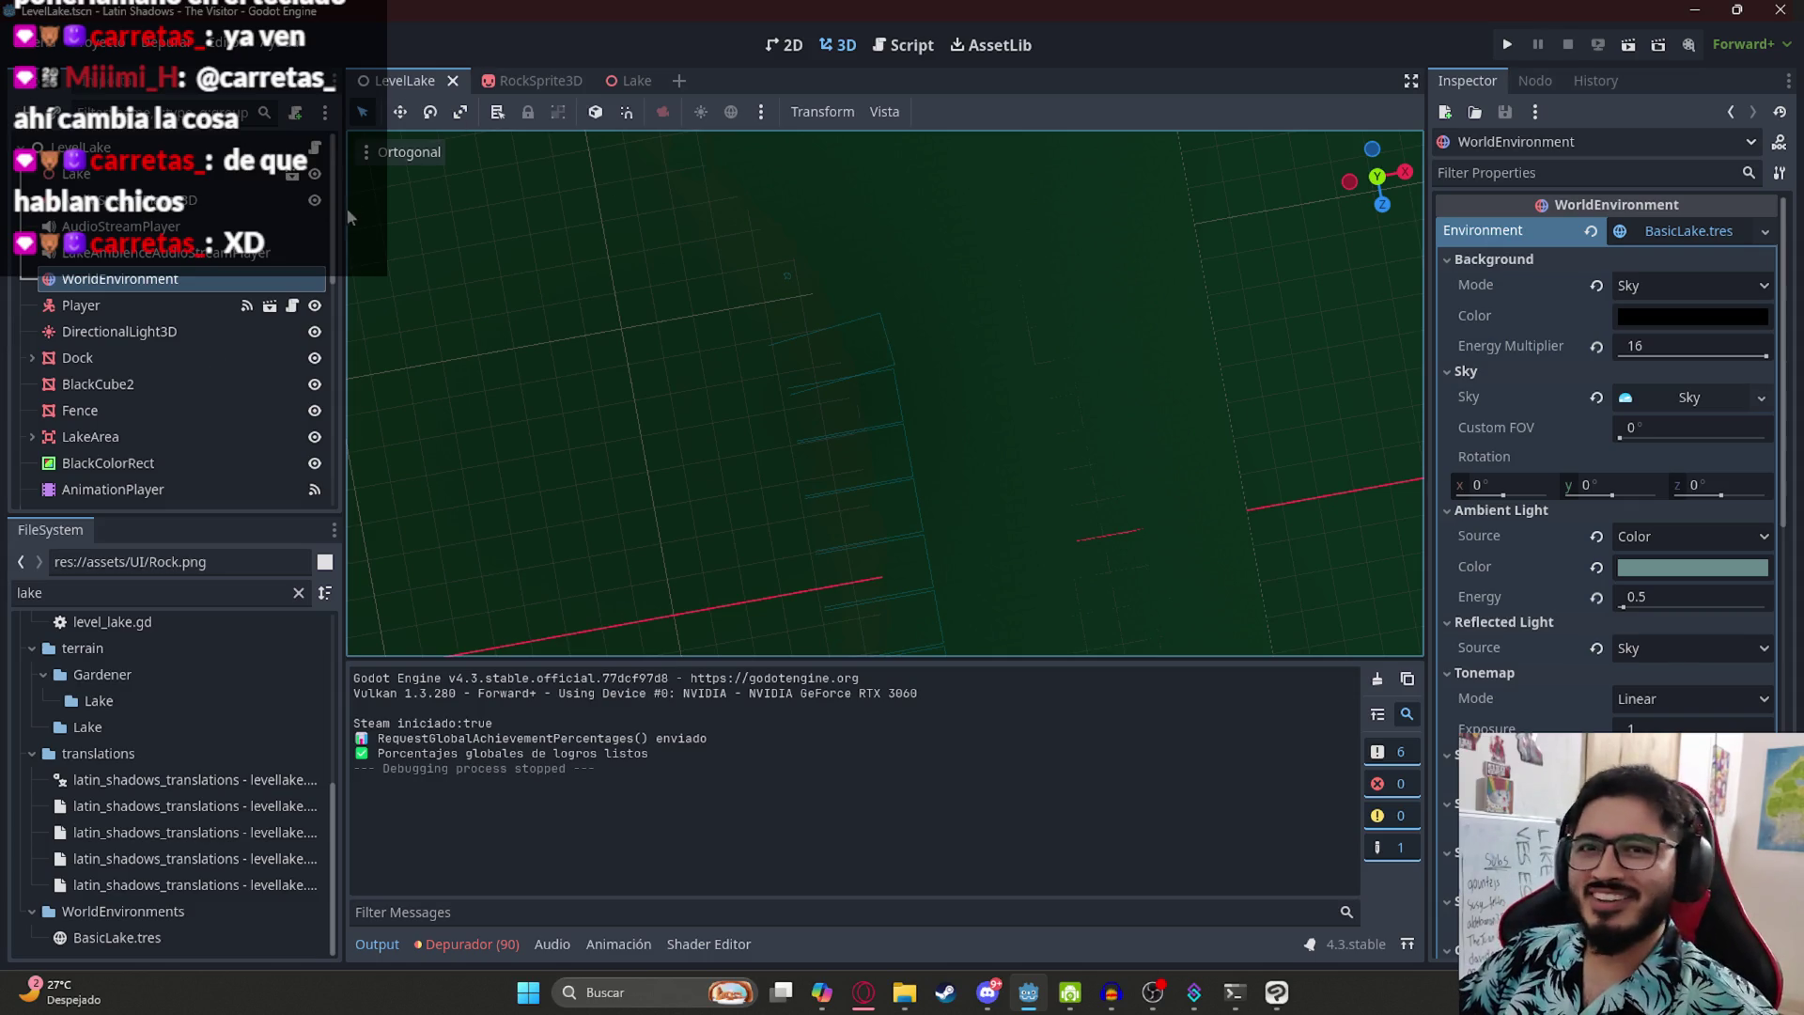
- Clear the WorldEnvironment's Environment back to empty and save the LevelLake scene
click(1594, 232)
scroll(717, 422, up, 3)
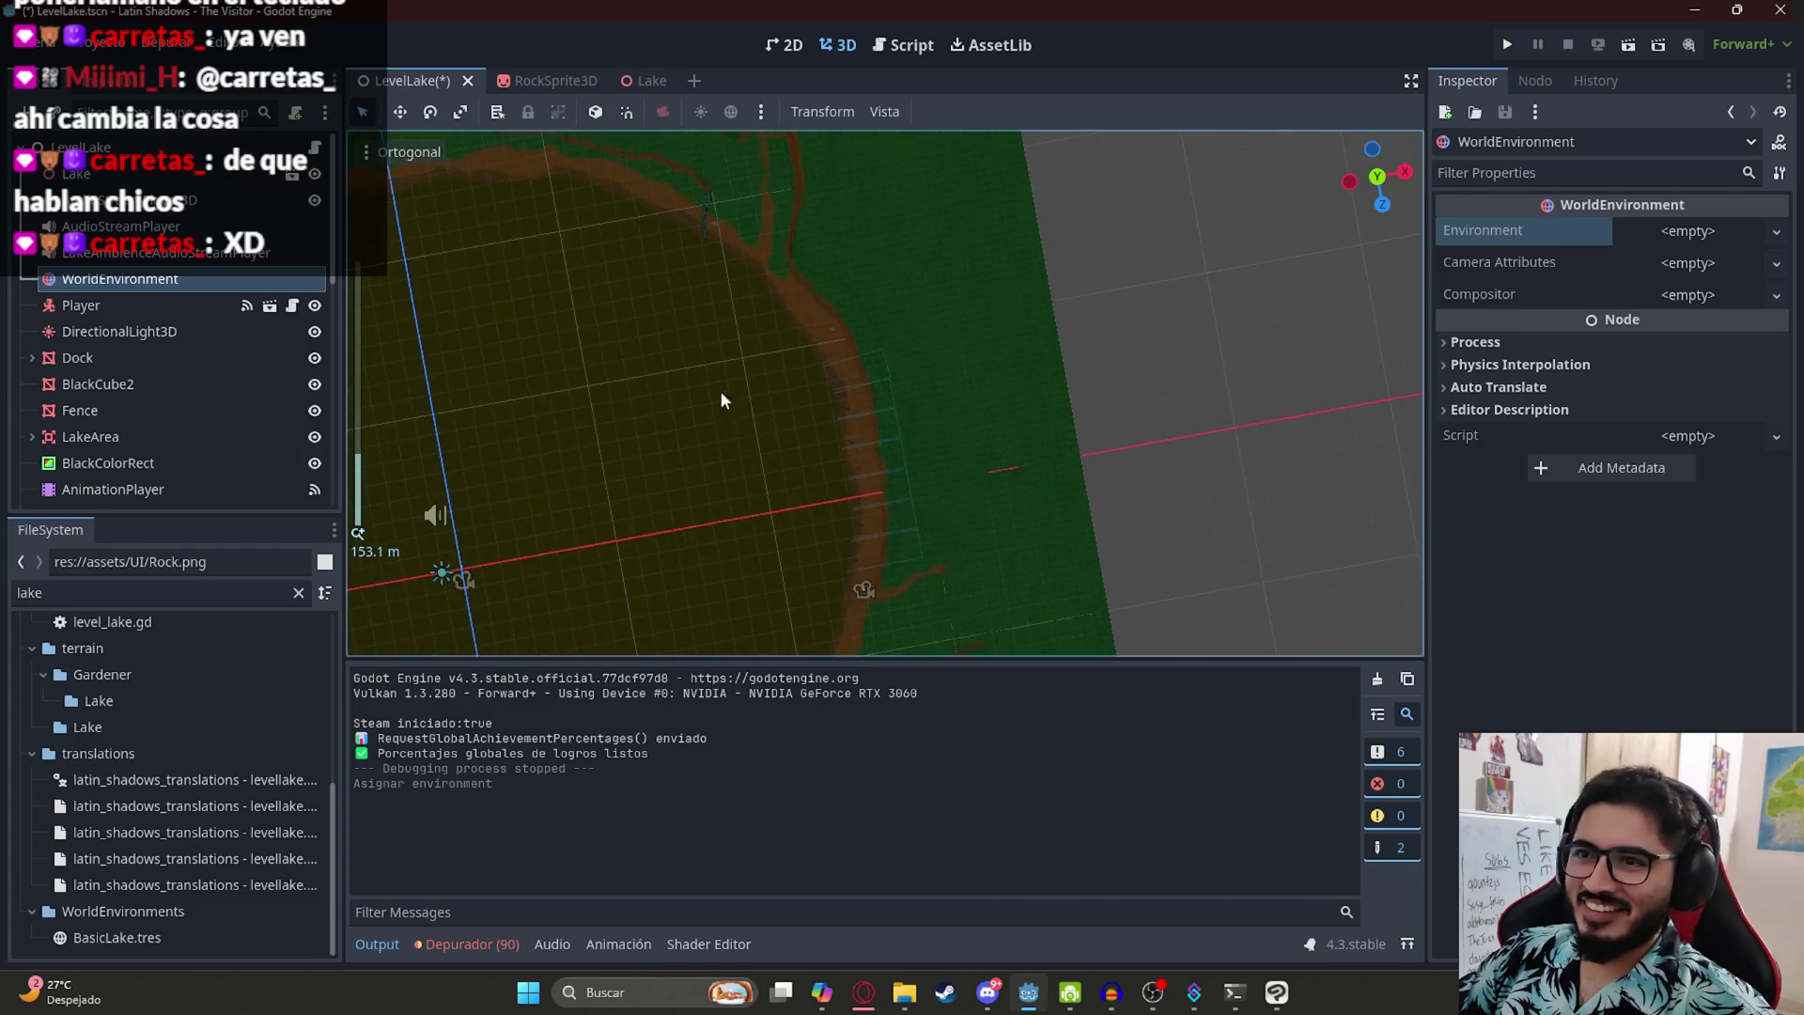
key(ctrl+s)
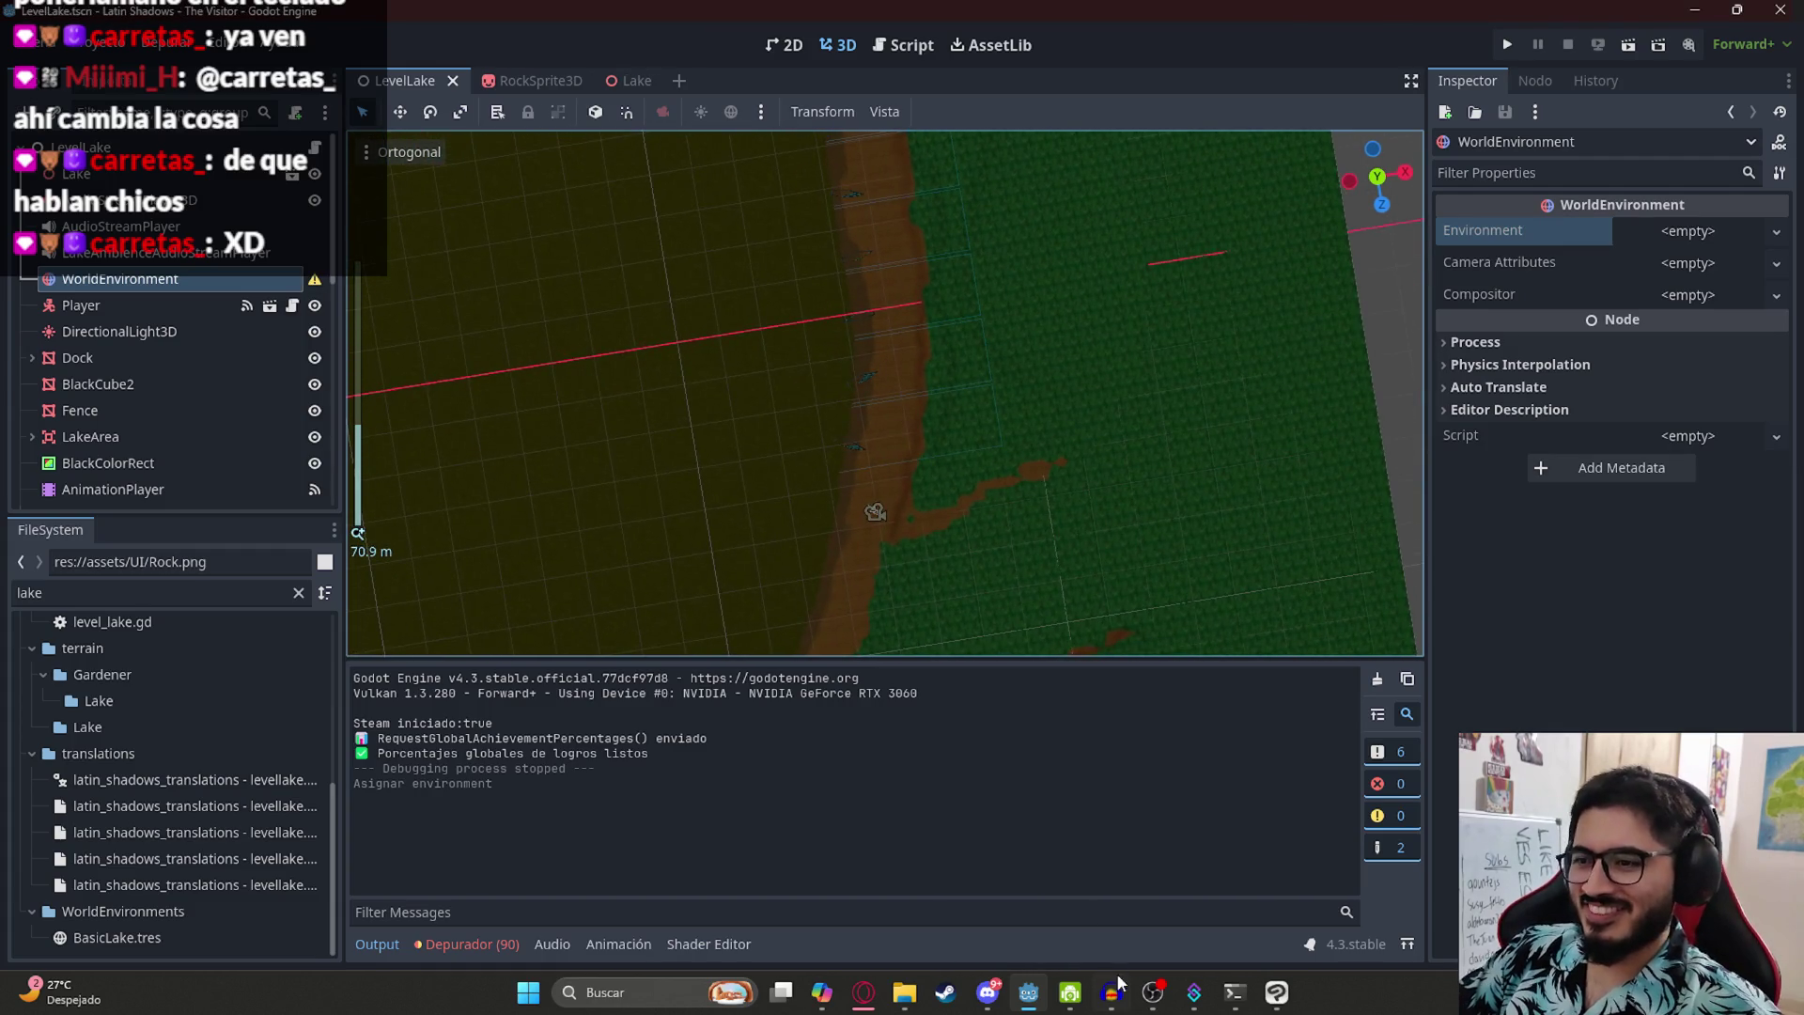
- Launch Blender 4.3 from system search and go to its recent files
mouse_move(869, 994)
key(super)
text(blender 4.3)
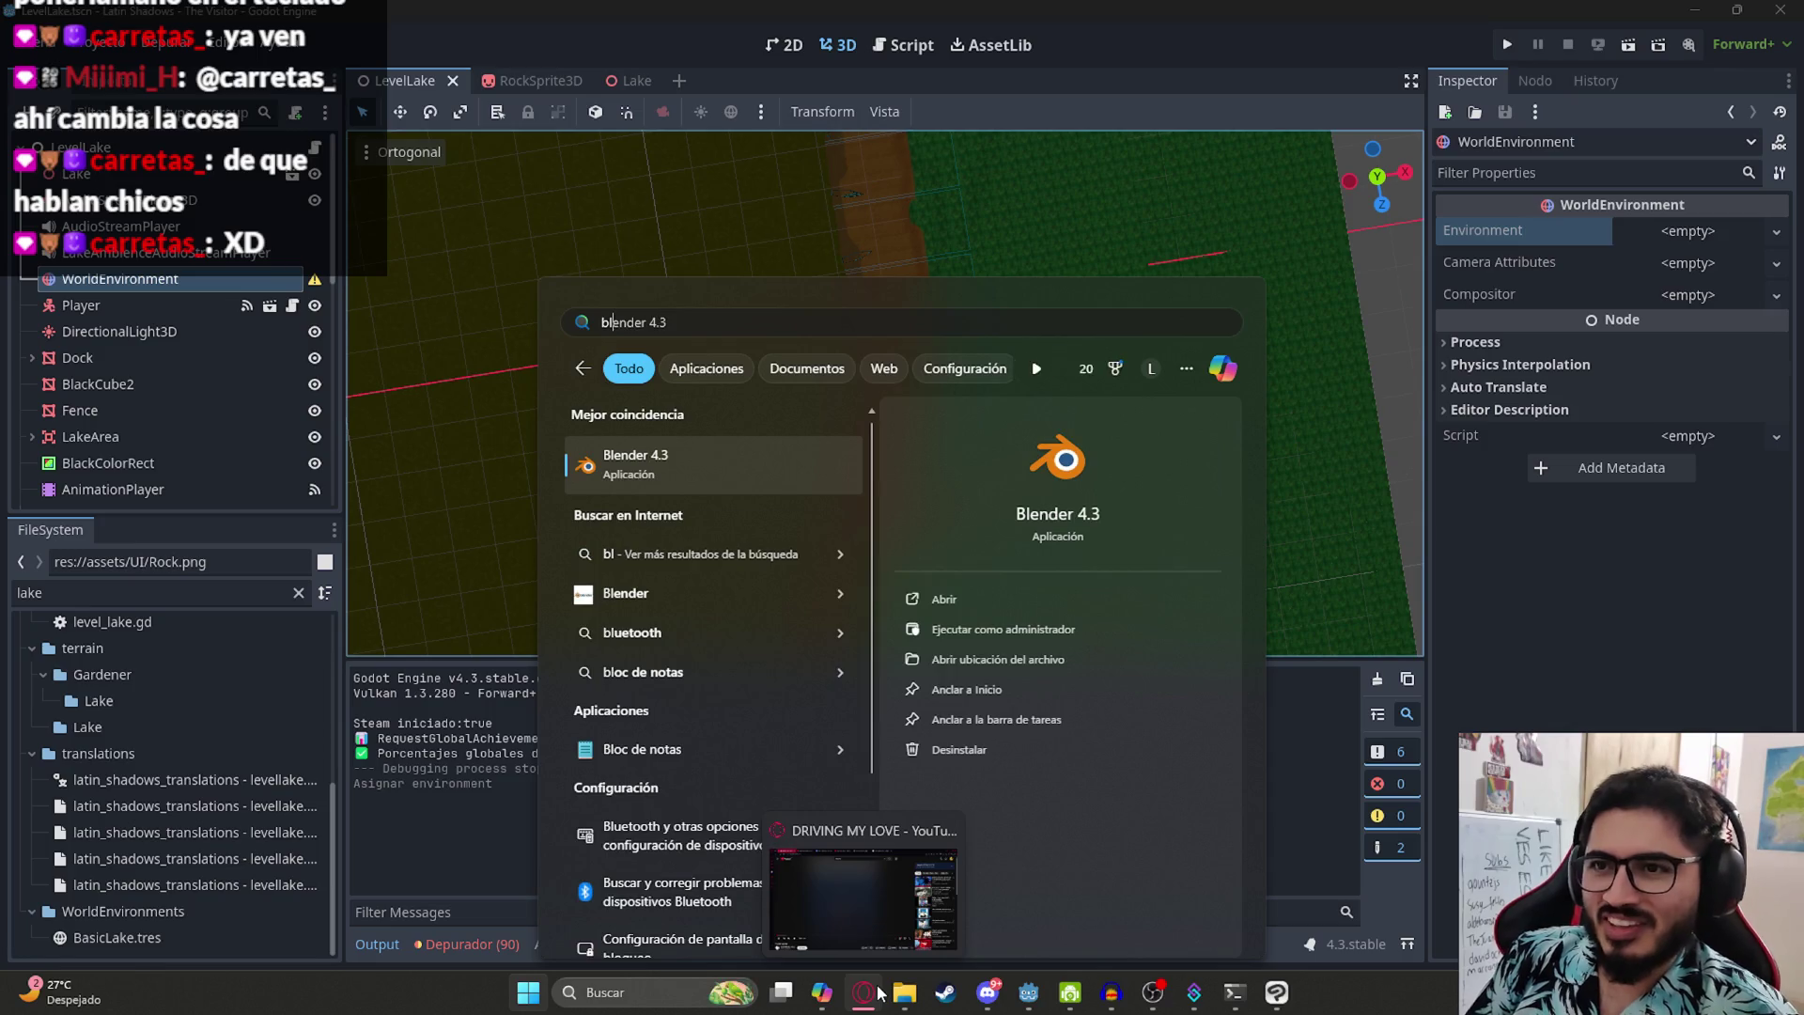
key(Return)
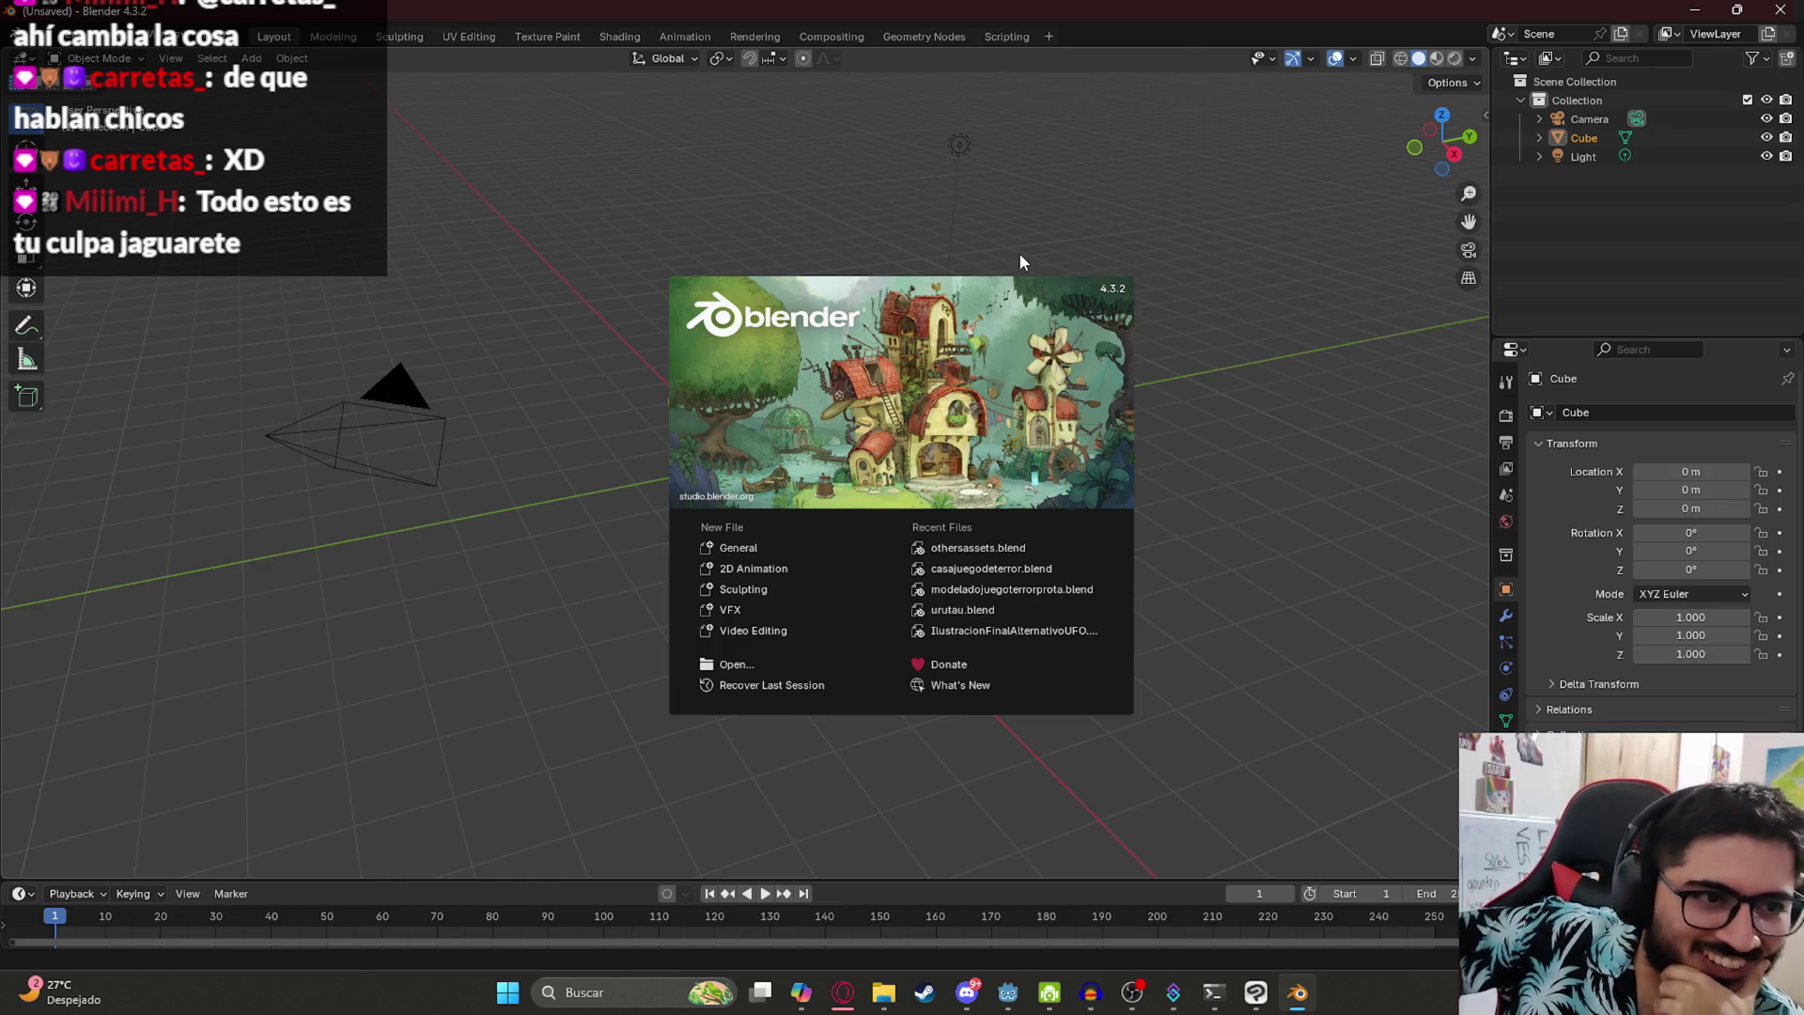
click(132, 172)
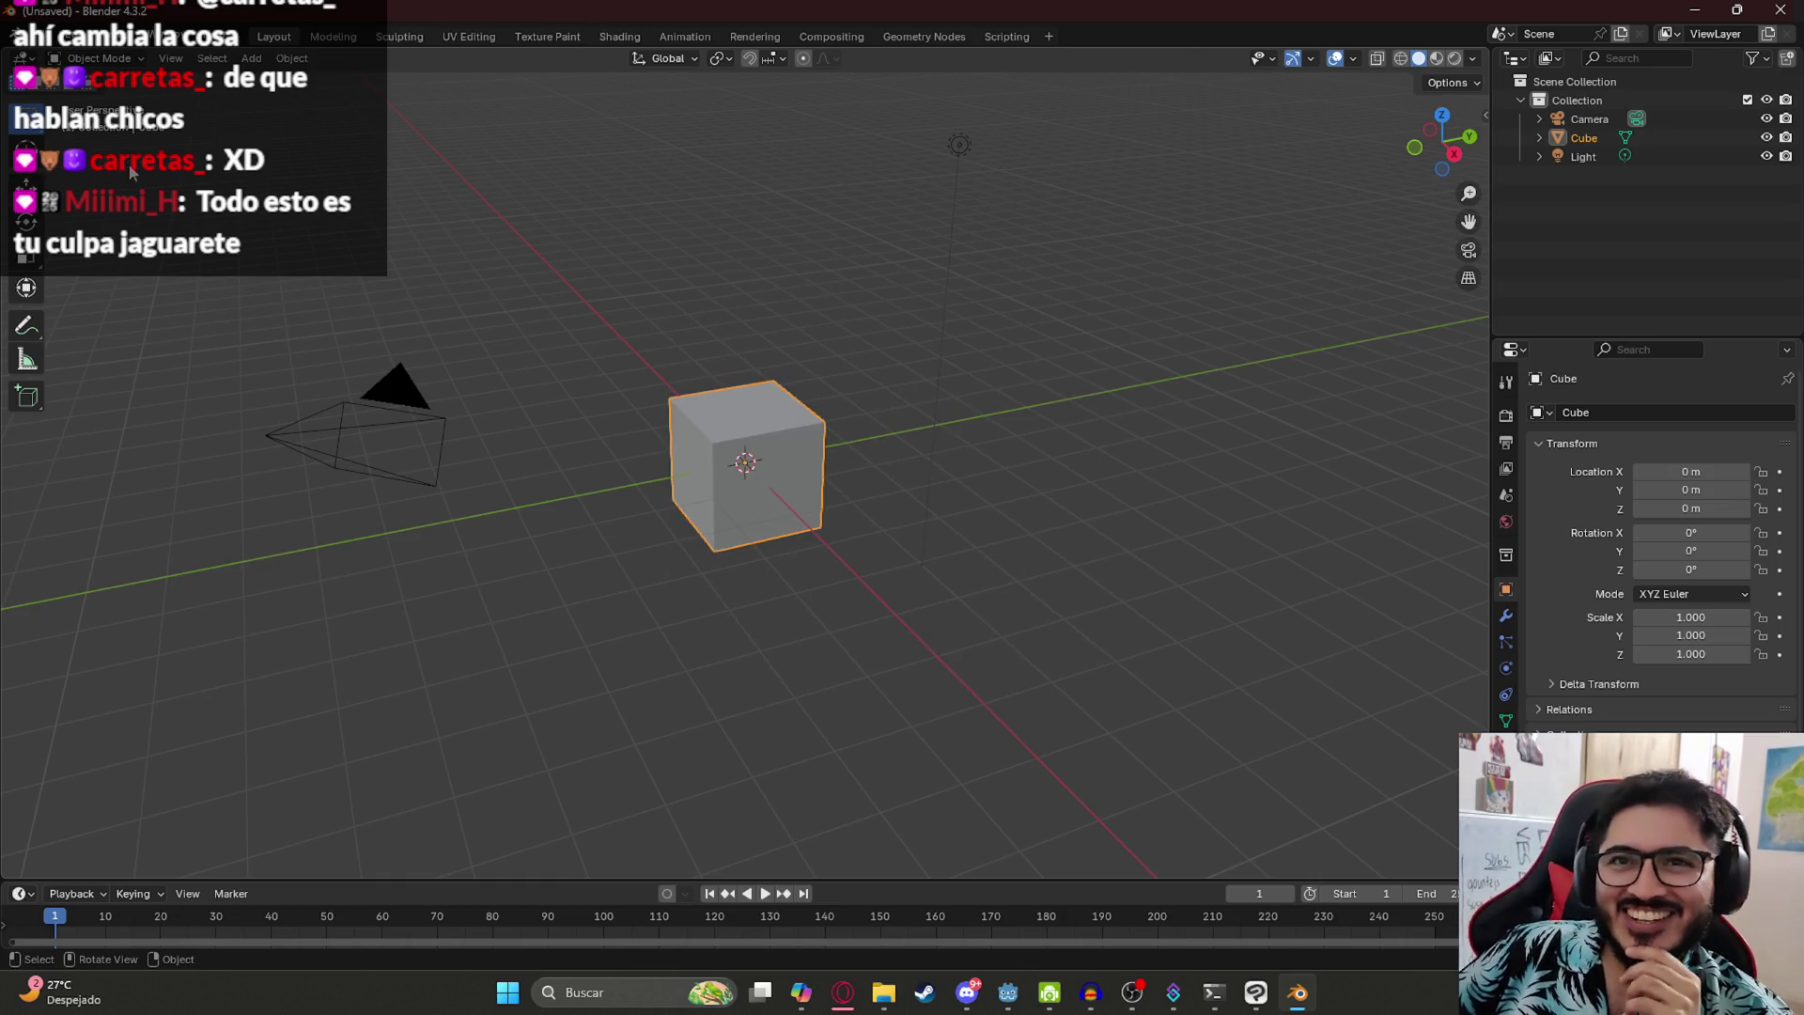
click(34, 40)
- Open othersassets.blend in the Layout workspace
mouse_move(113, 93)
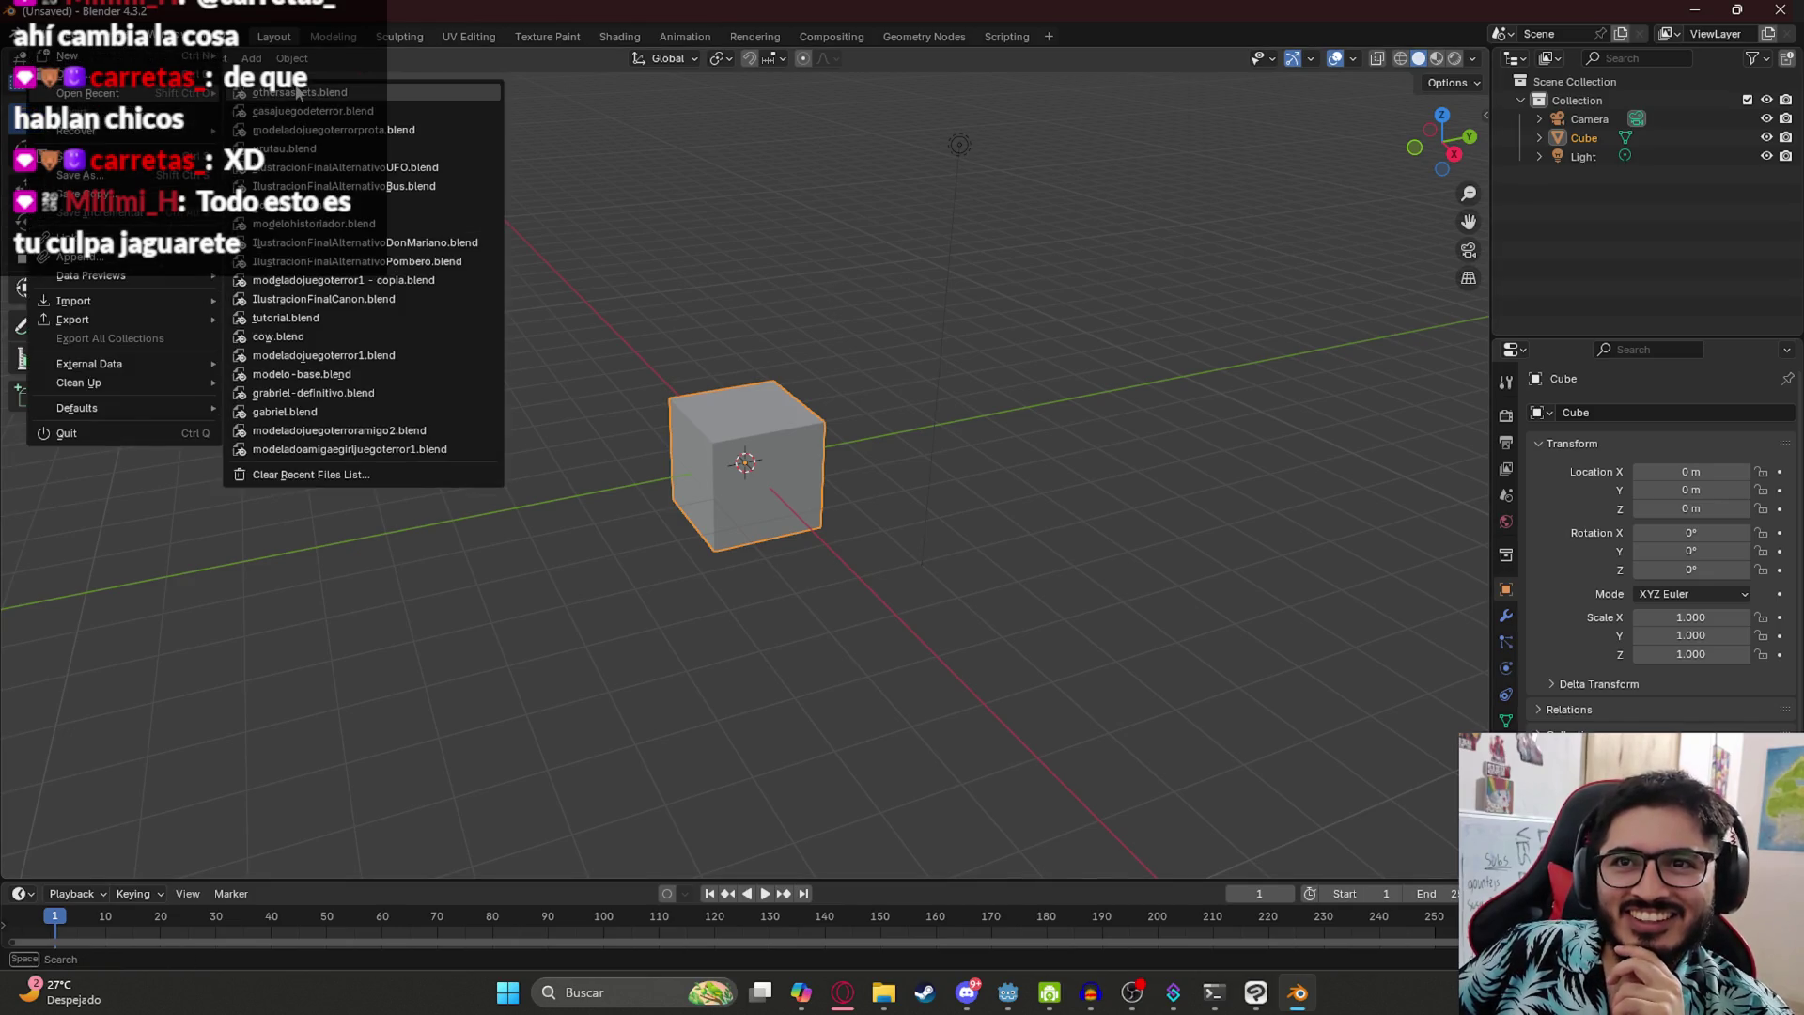
click(297, 91)
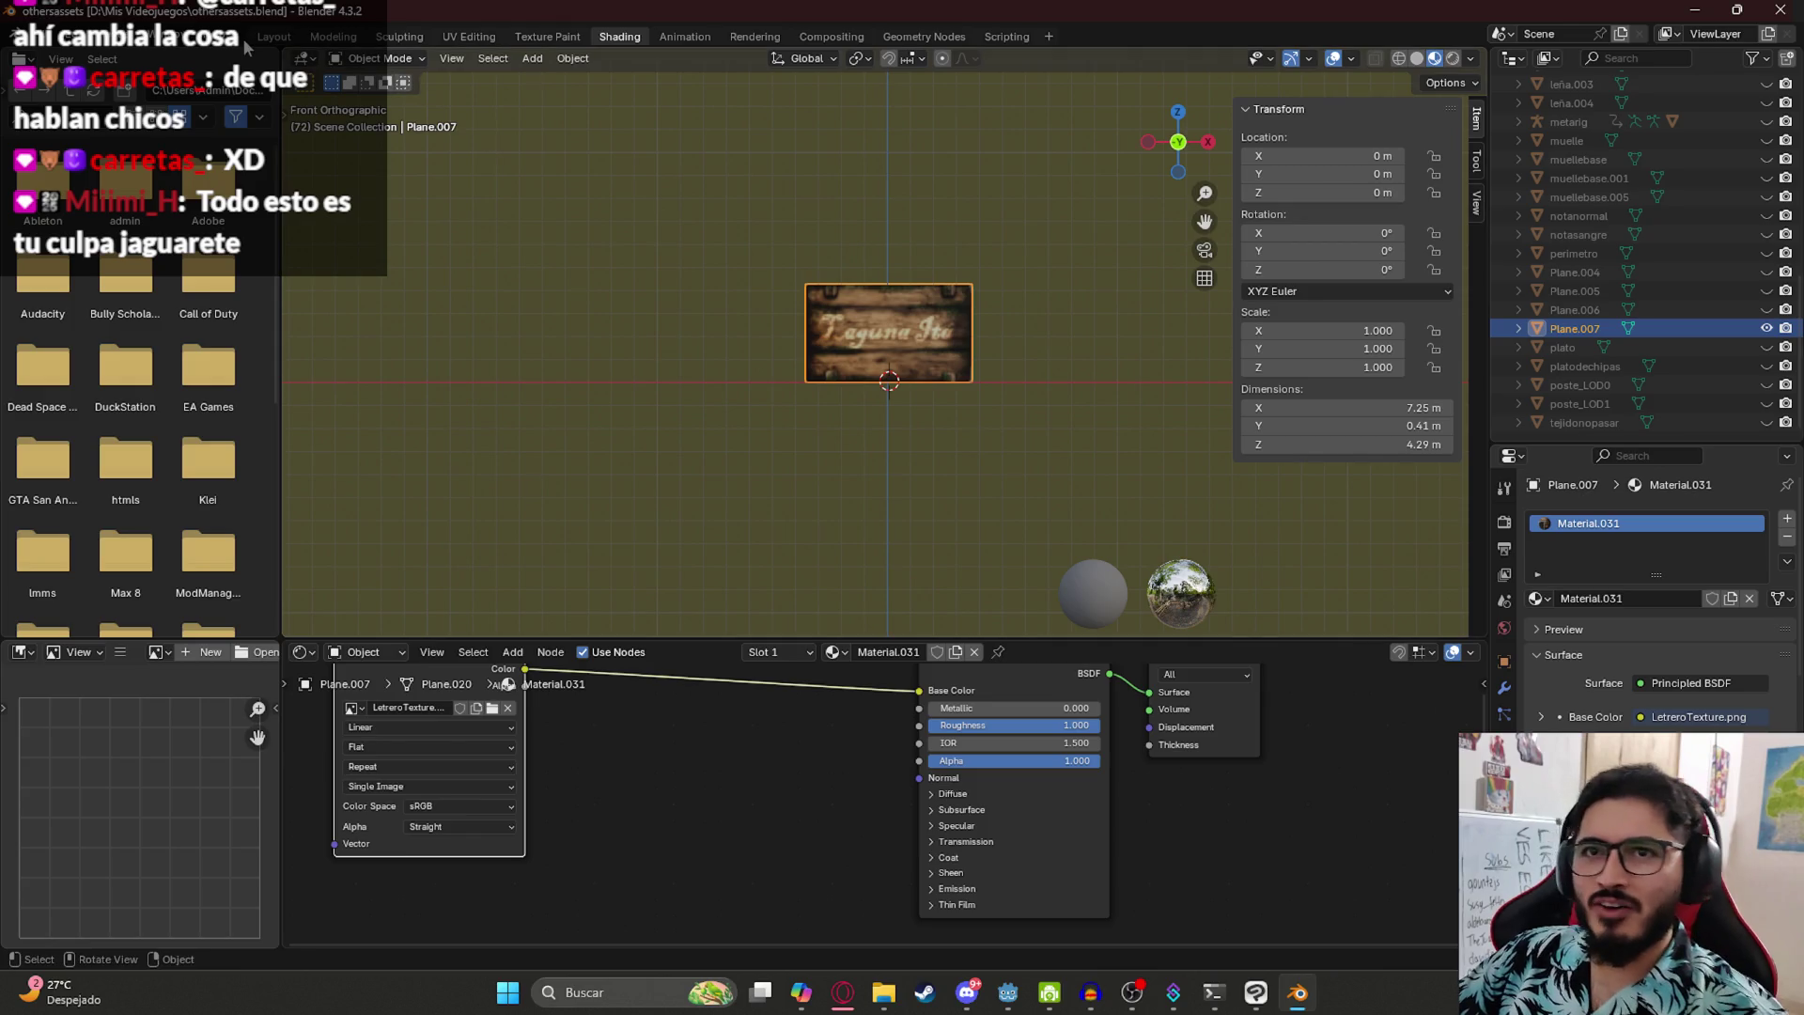
click(272, 37)
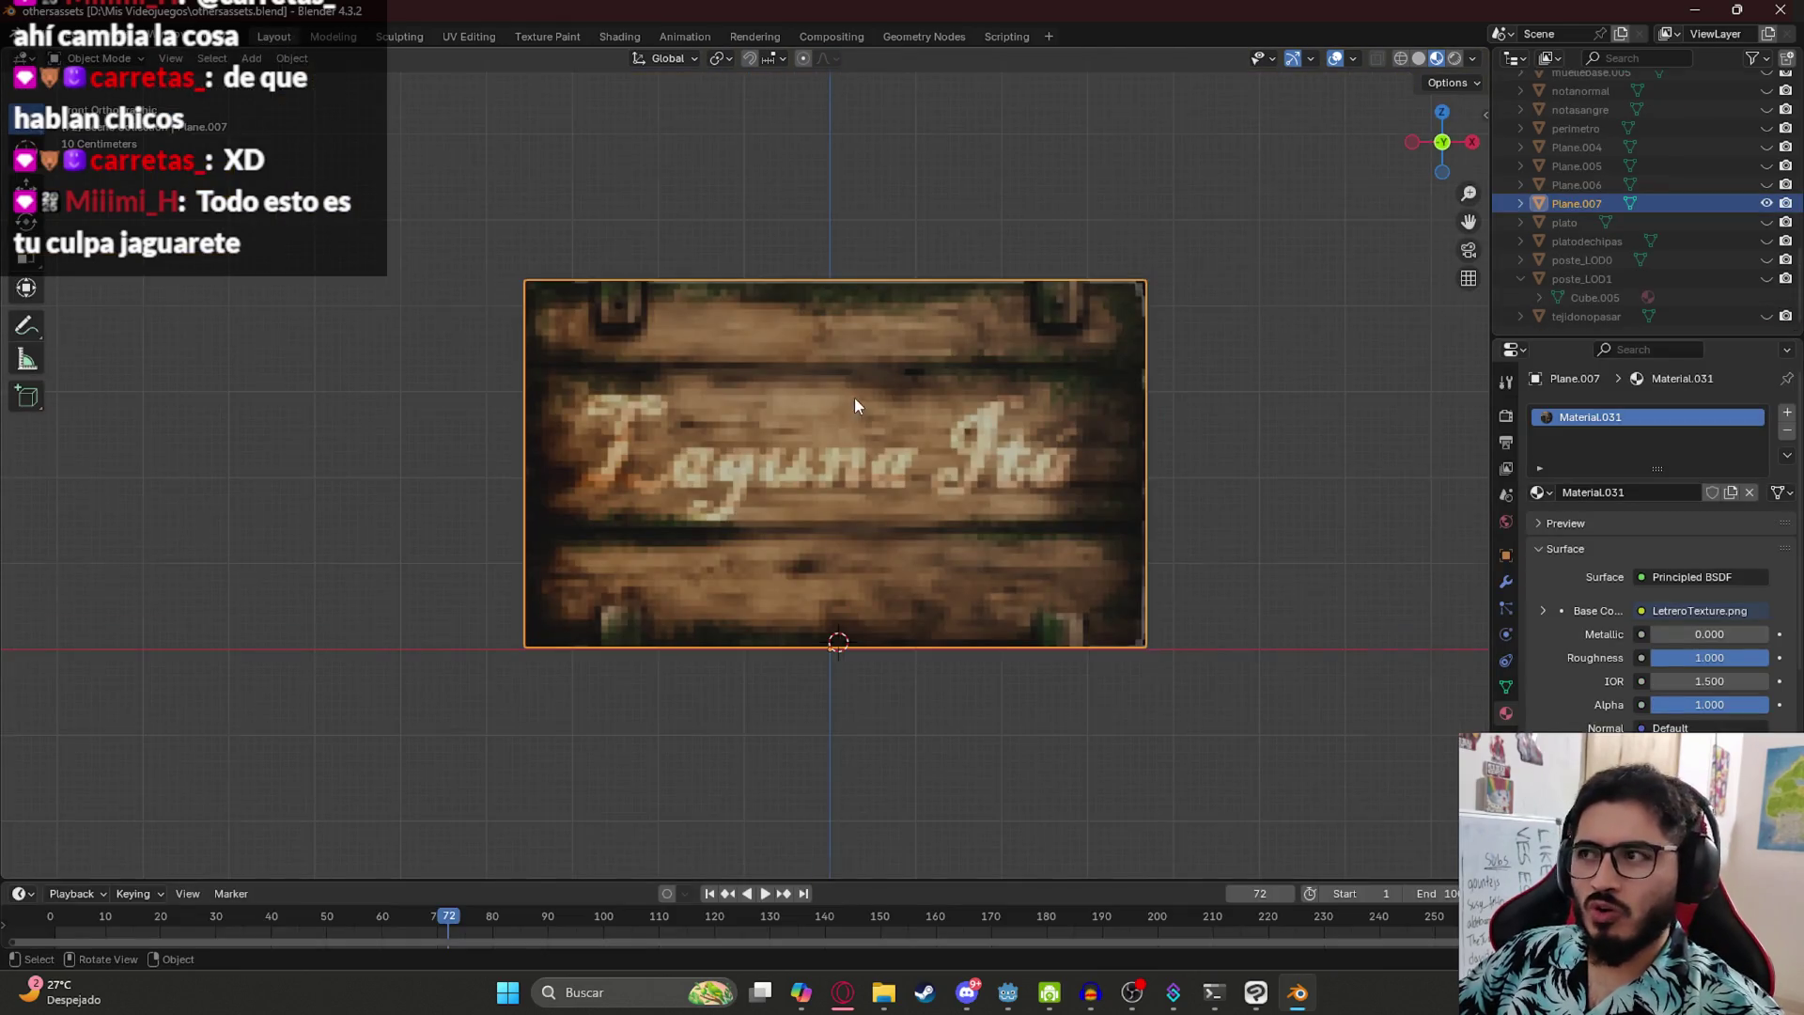
- Rename Plane.007 to lagunaitaletrero
scroll(854, 397, down, 6)
double_click(1575, 204)
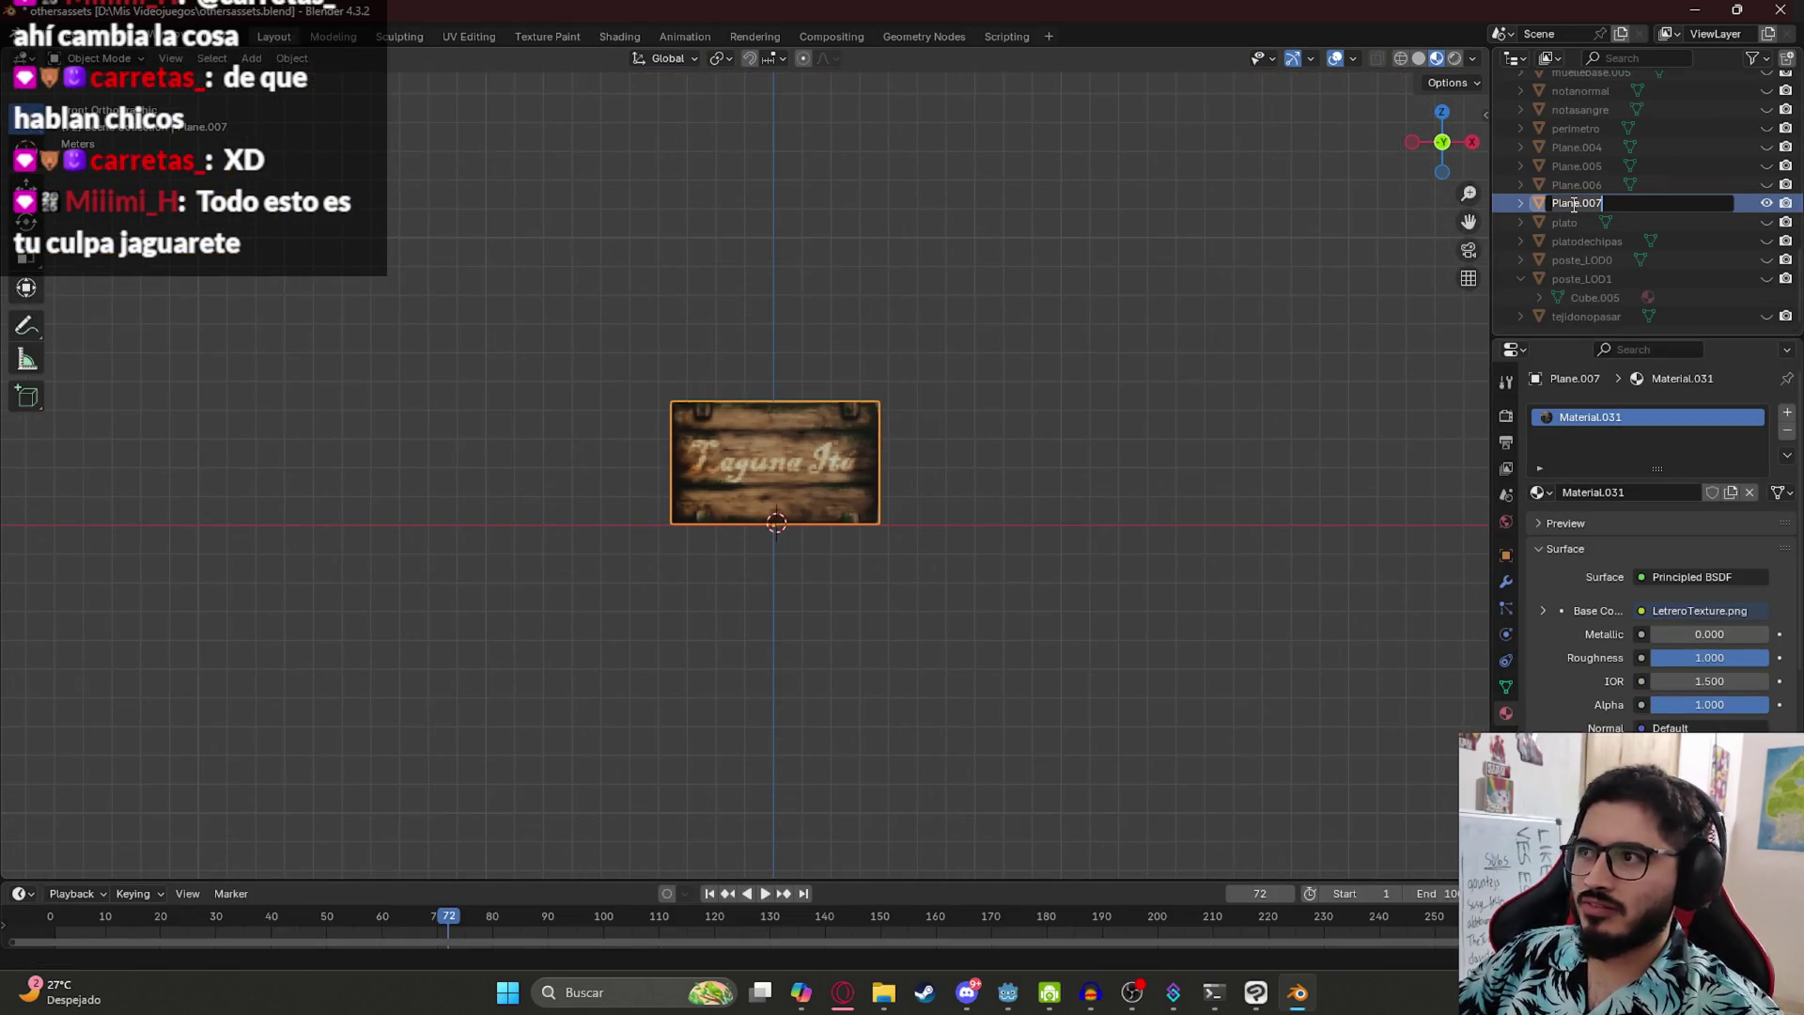
text(letr)
key(BackSpace)
key(BackSpace)
key(BackSpace)
text(lagun)
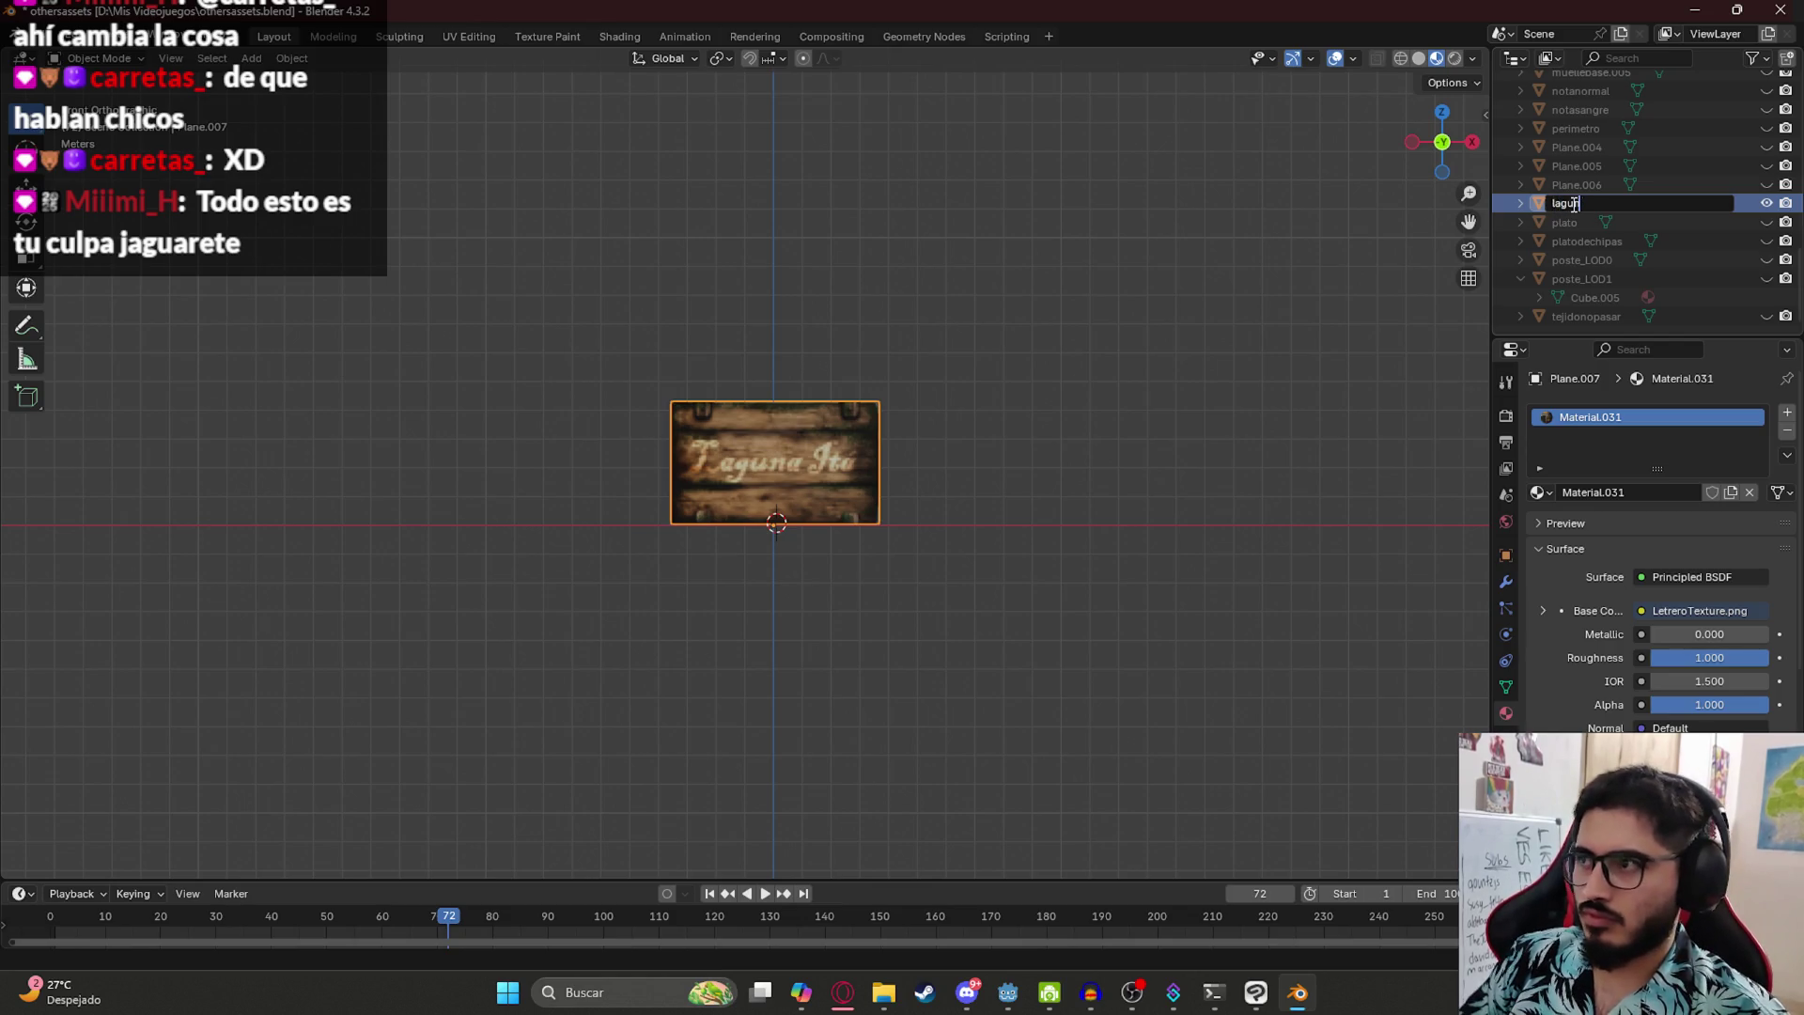
text(aitaletrero)
key(Return)
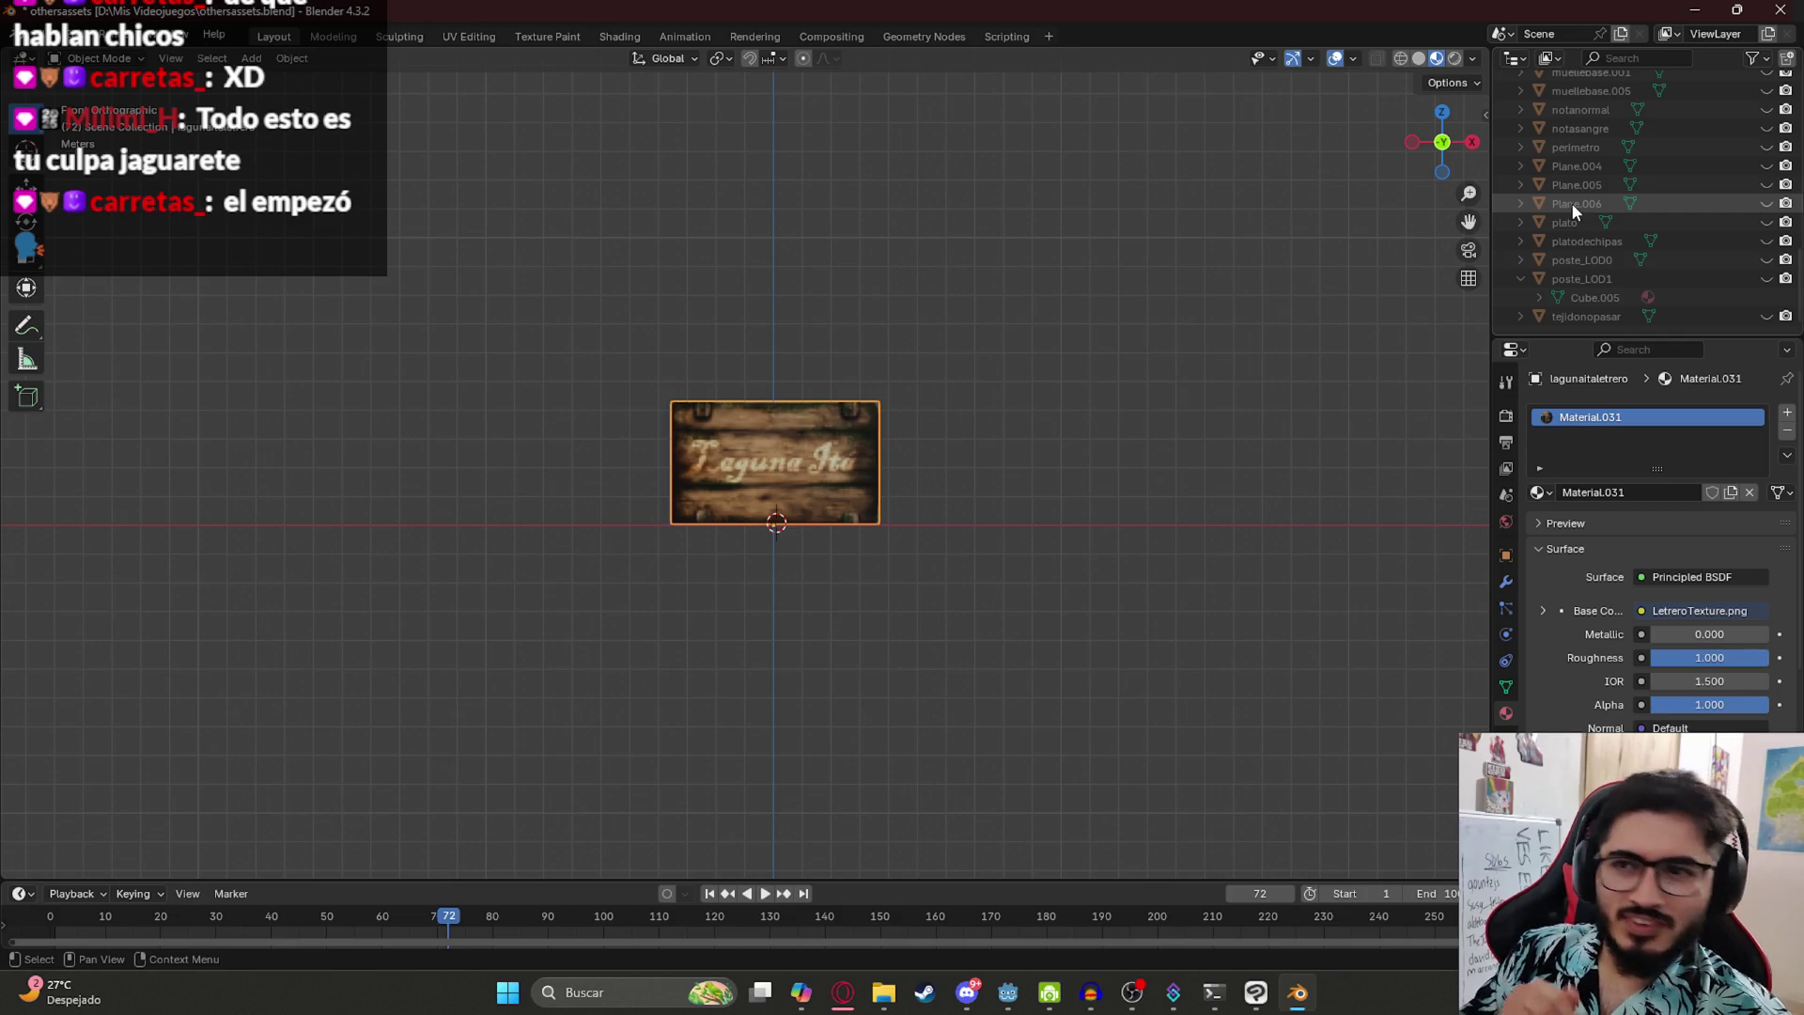
- Hide the Laguna Ita sign, save othersassets.blend, and return to Godot
key(h)
scroll(827, 564, up, 6)
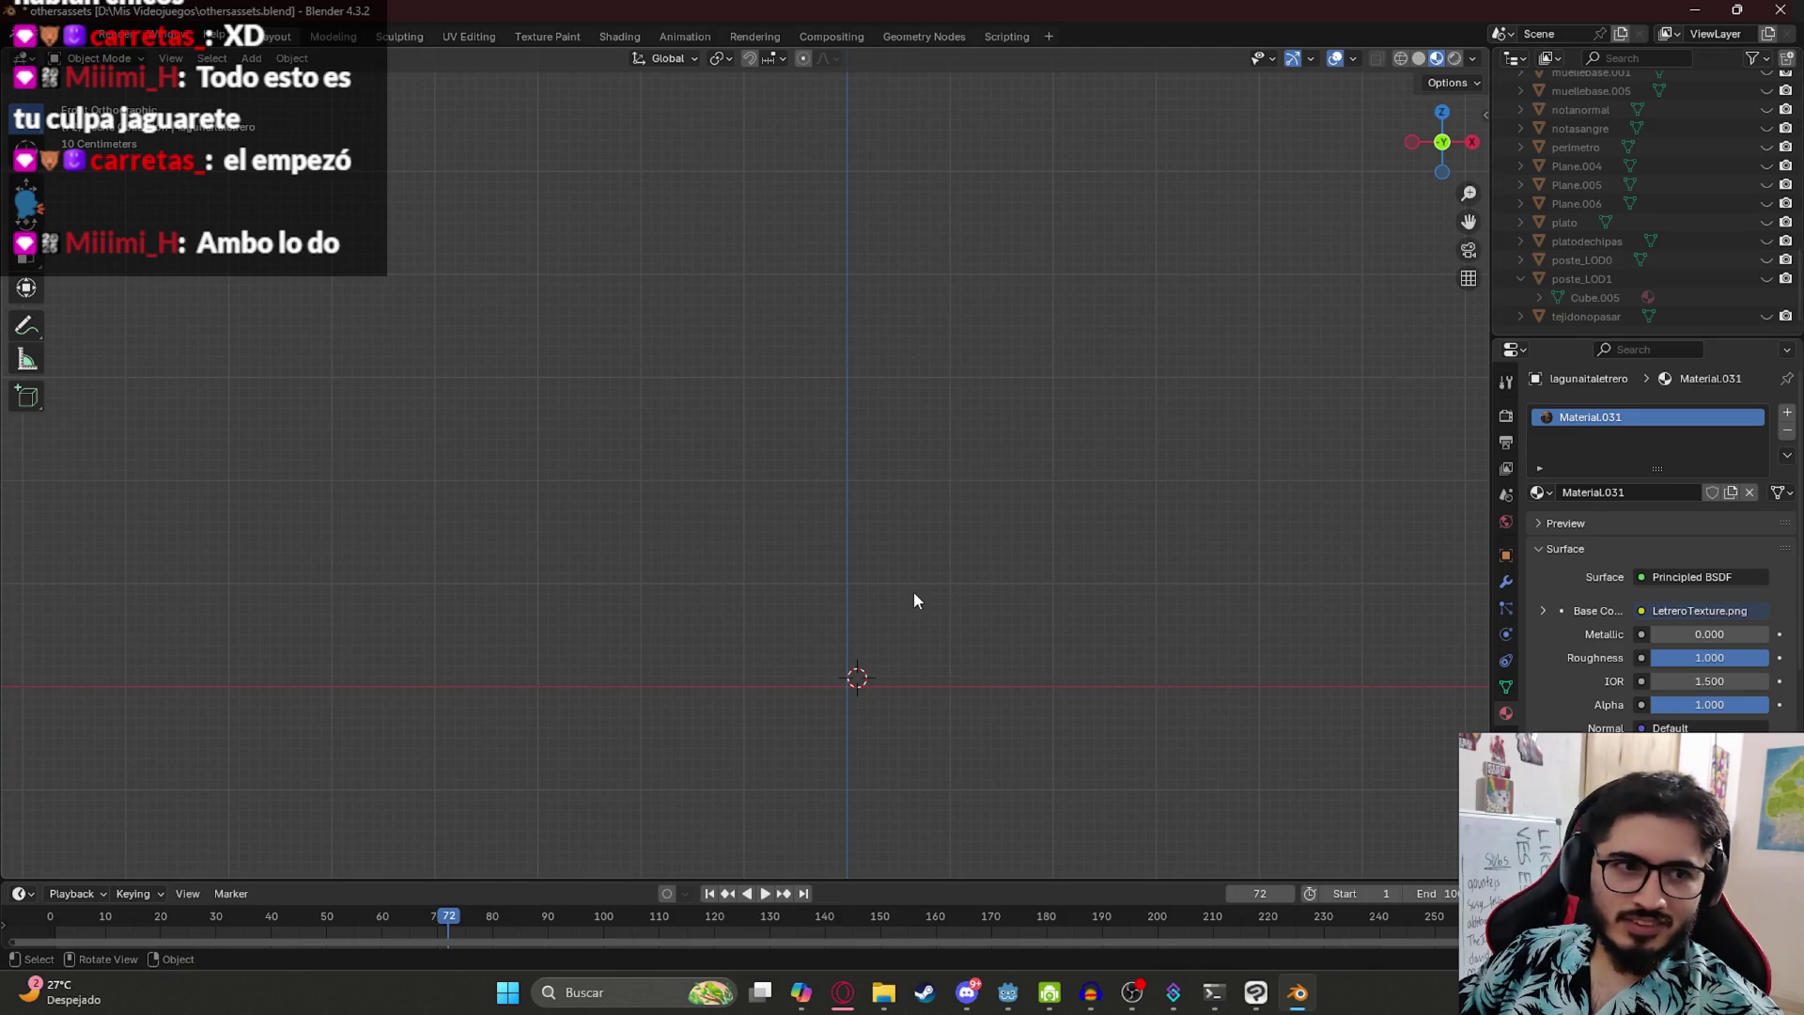
key(ctrl+s)
scroll(934, 592, down, 5)
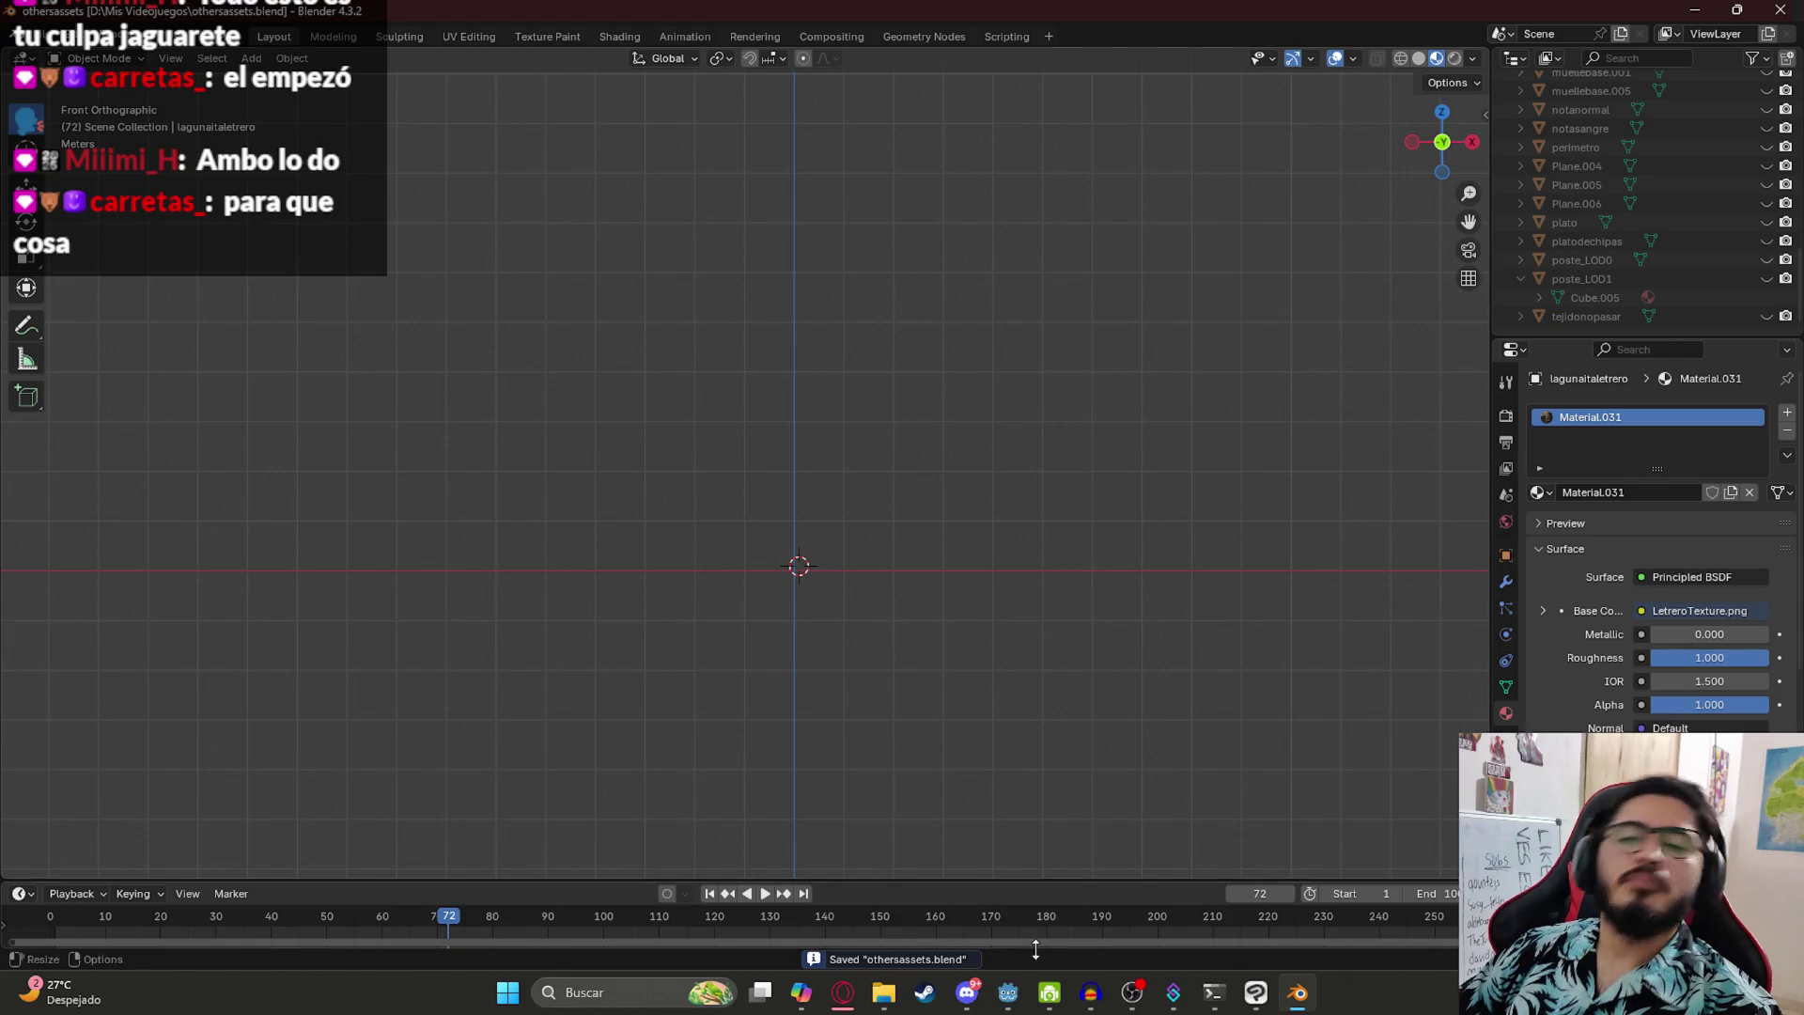
click(1018, 1000)
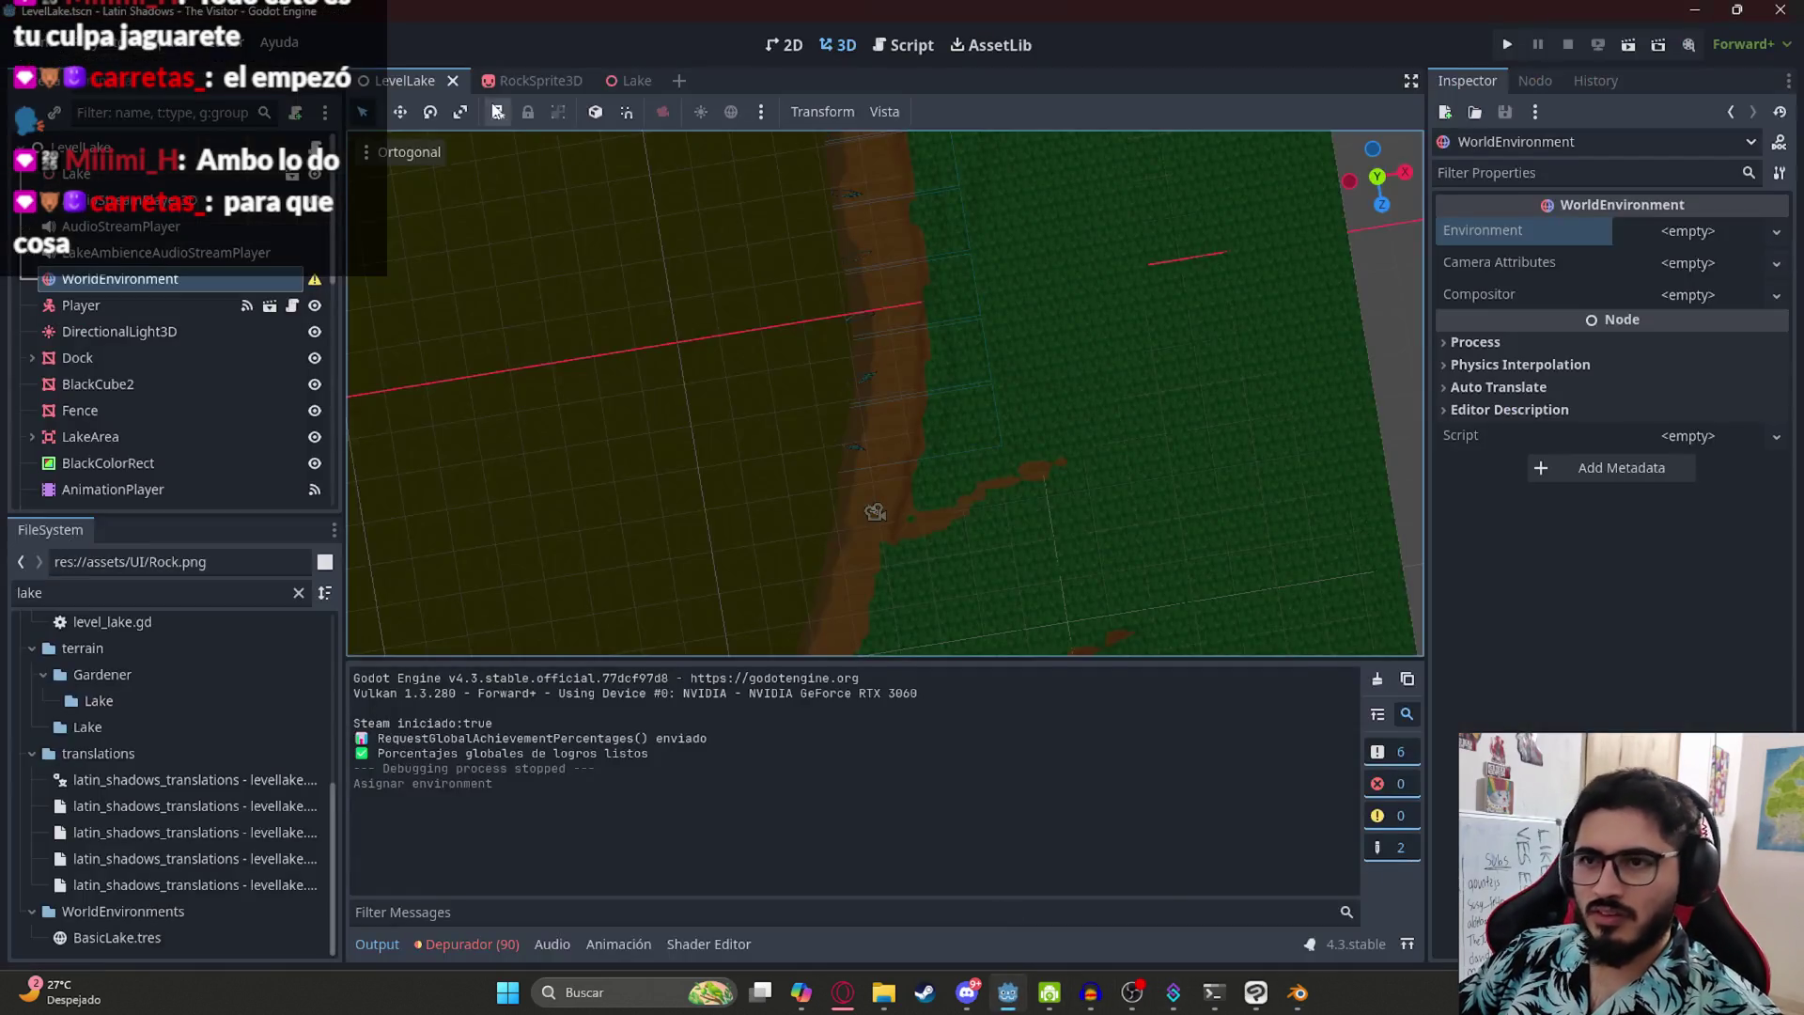
- Zoom and orbit around the rocks on the lake shore, then switch back to Blender
scroll(829, 363, up, 4)
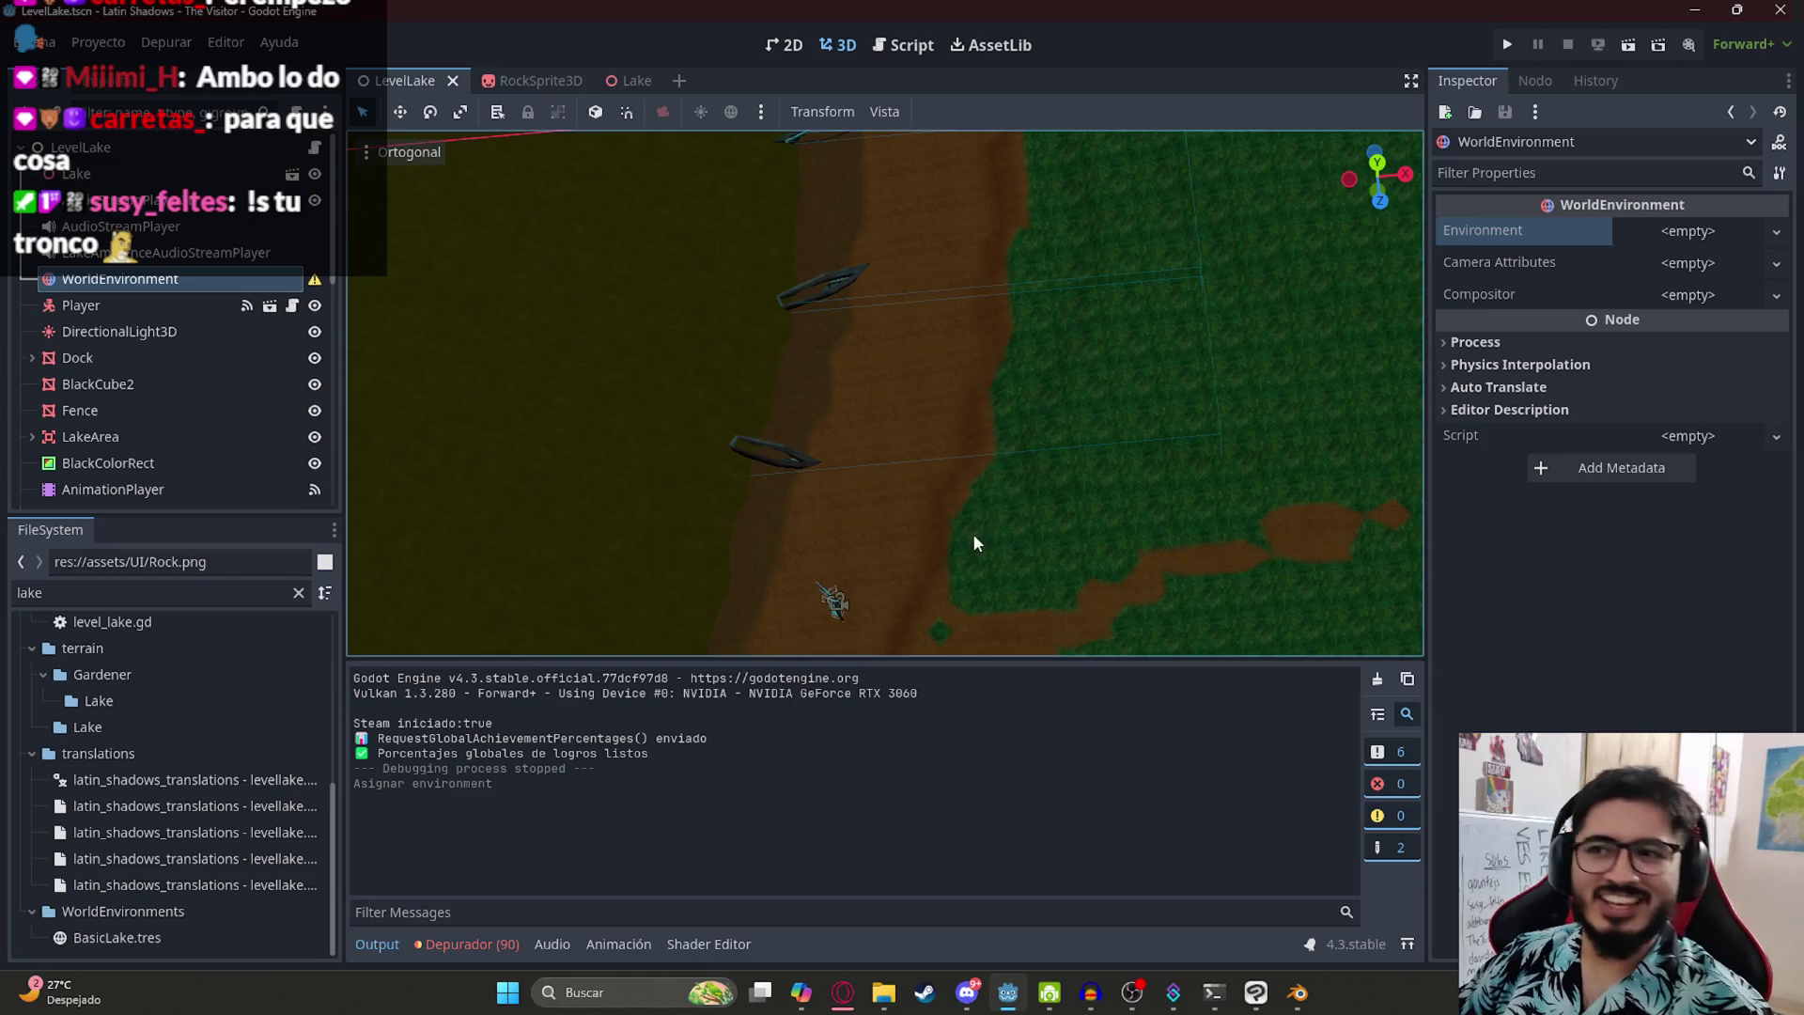
scroll(773, 373, up, 2)
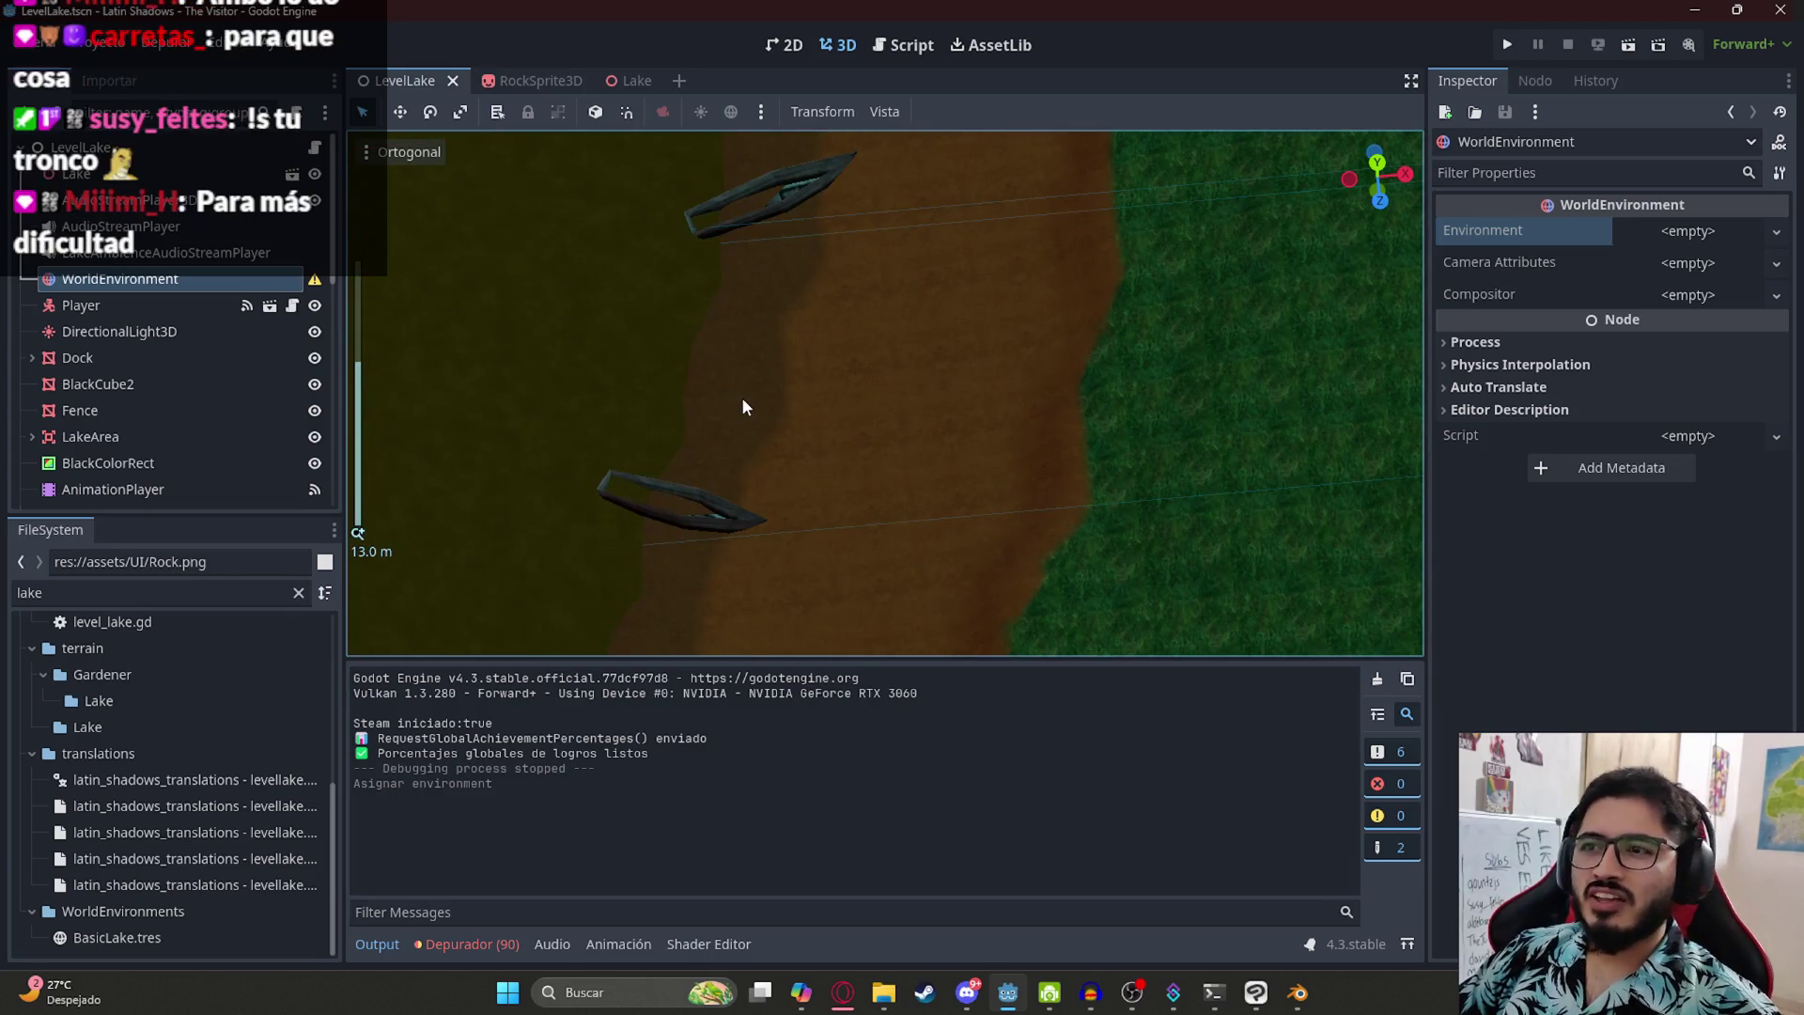
scroll(795, 401, up, 3)
drag(877, 370, 832, 583)
scroll(870, 425, down, 3)
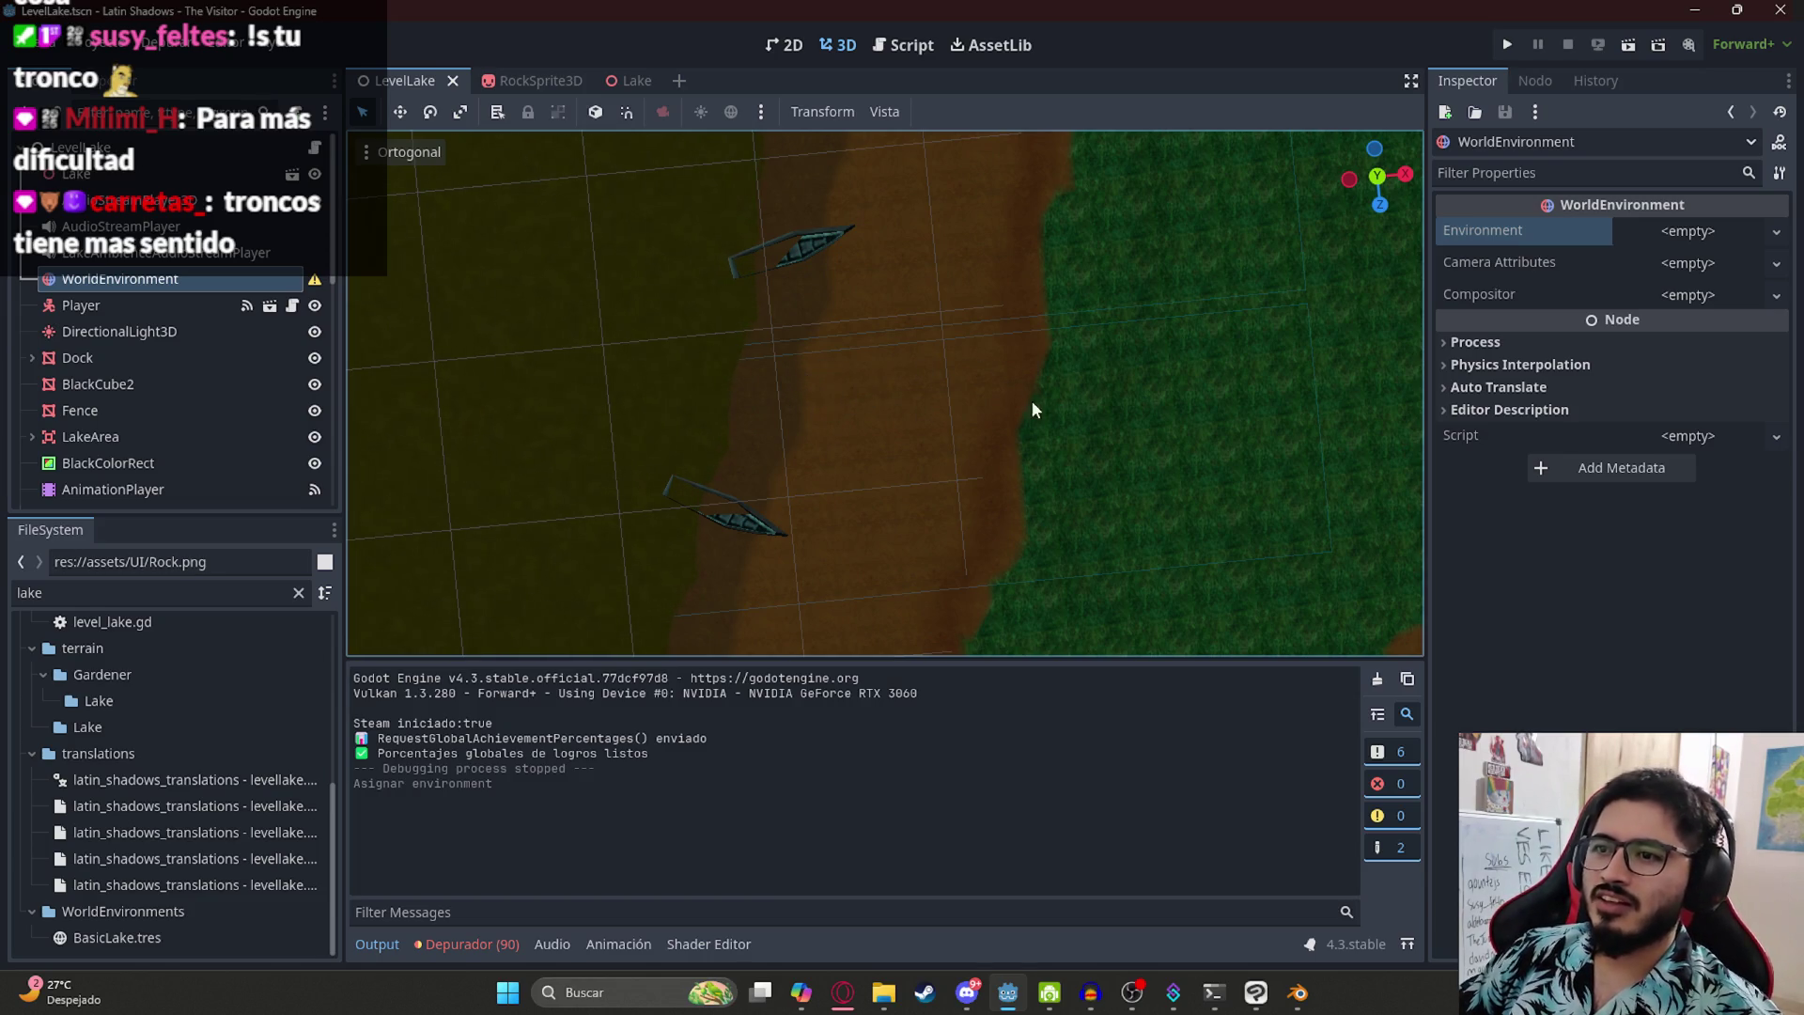
mouse_move(899, 455)
mouse_down()
mouse_move(955, 161)
mouse_move(904, 170)
mouse_move(874, 216)
mouse_up()
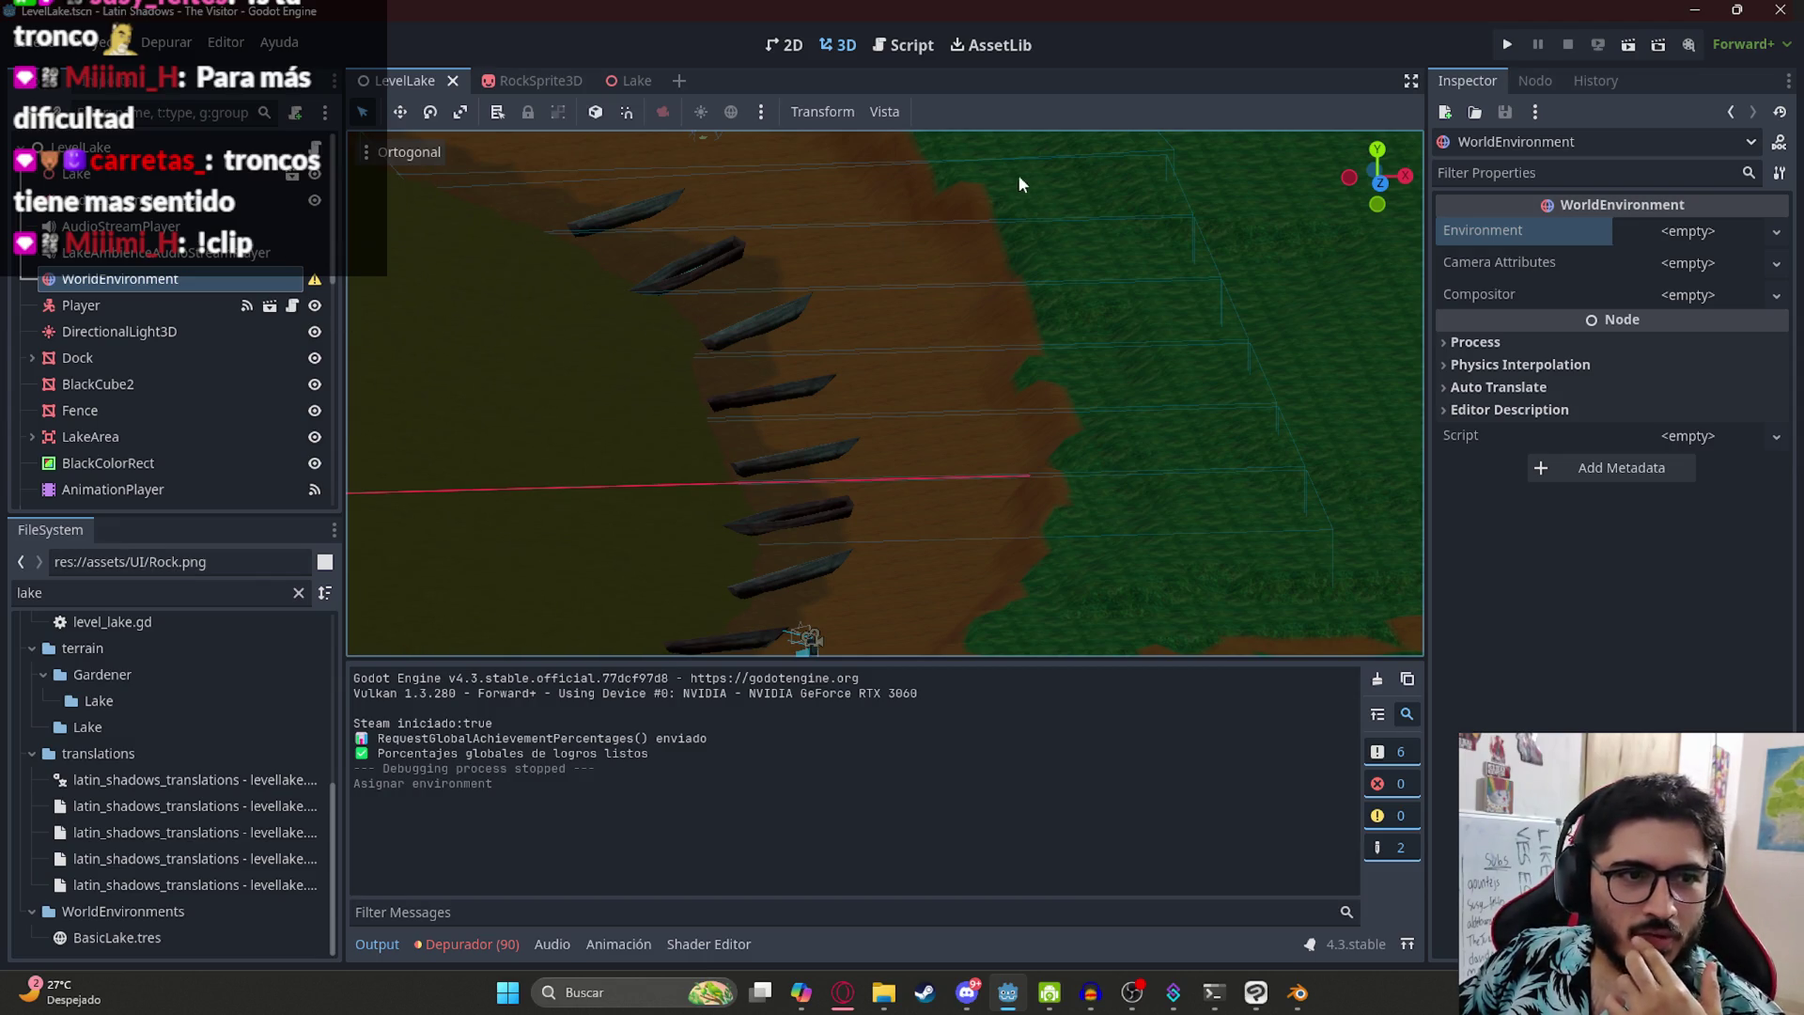
scroll(857, 412, up, 5)
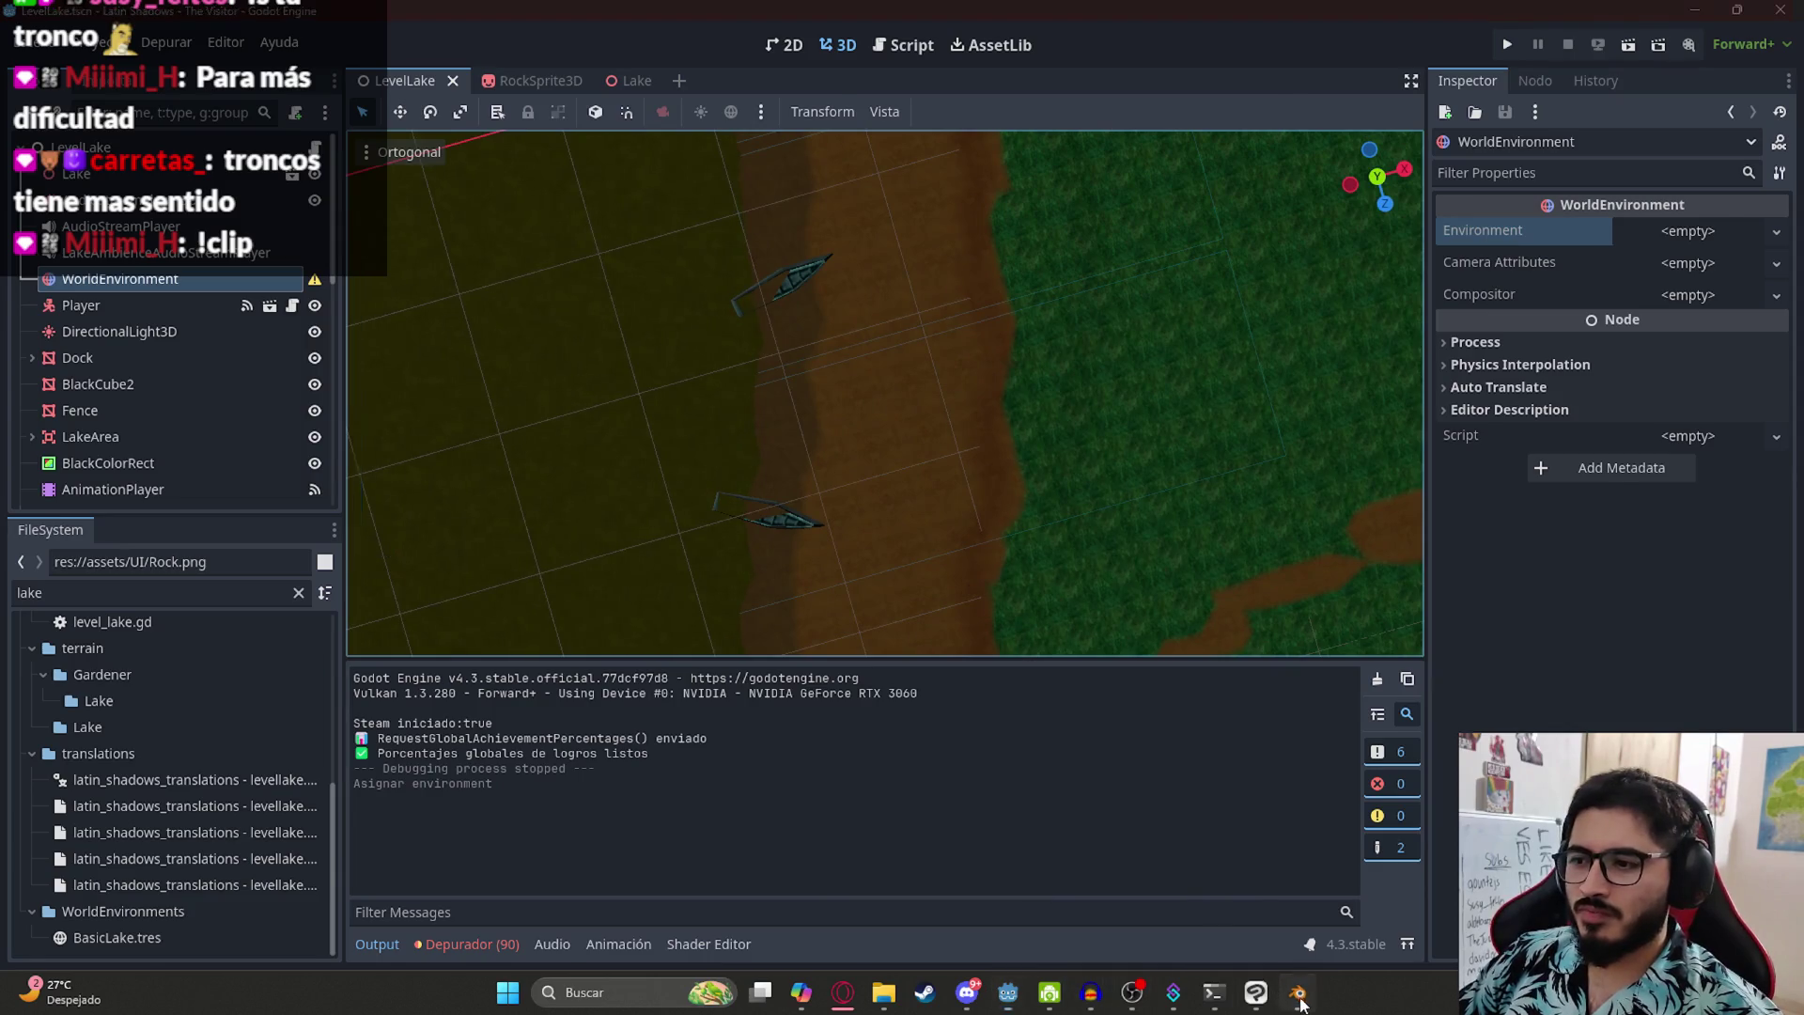
click(1300, 1002)
- Collapse poste_LOD1 in the Outliner so Cube.005 is hidden
click(1522, 278)
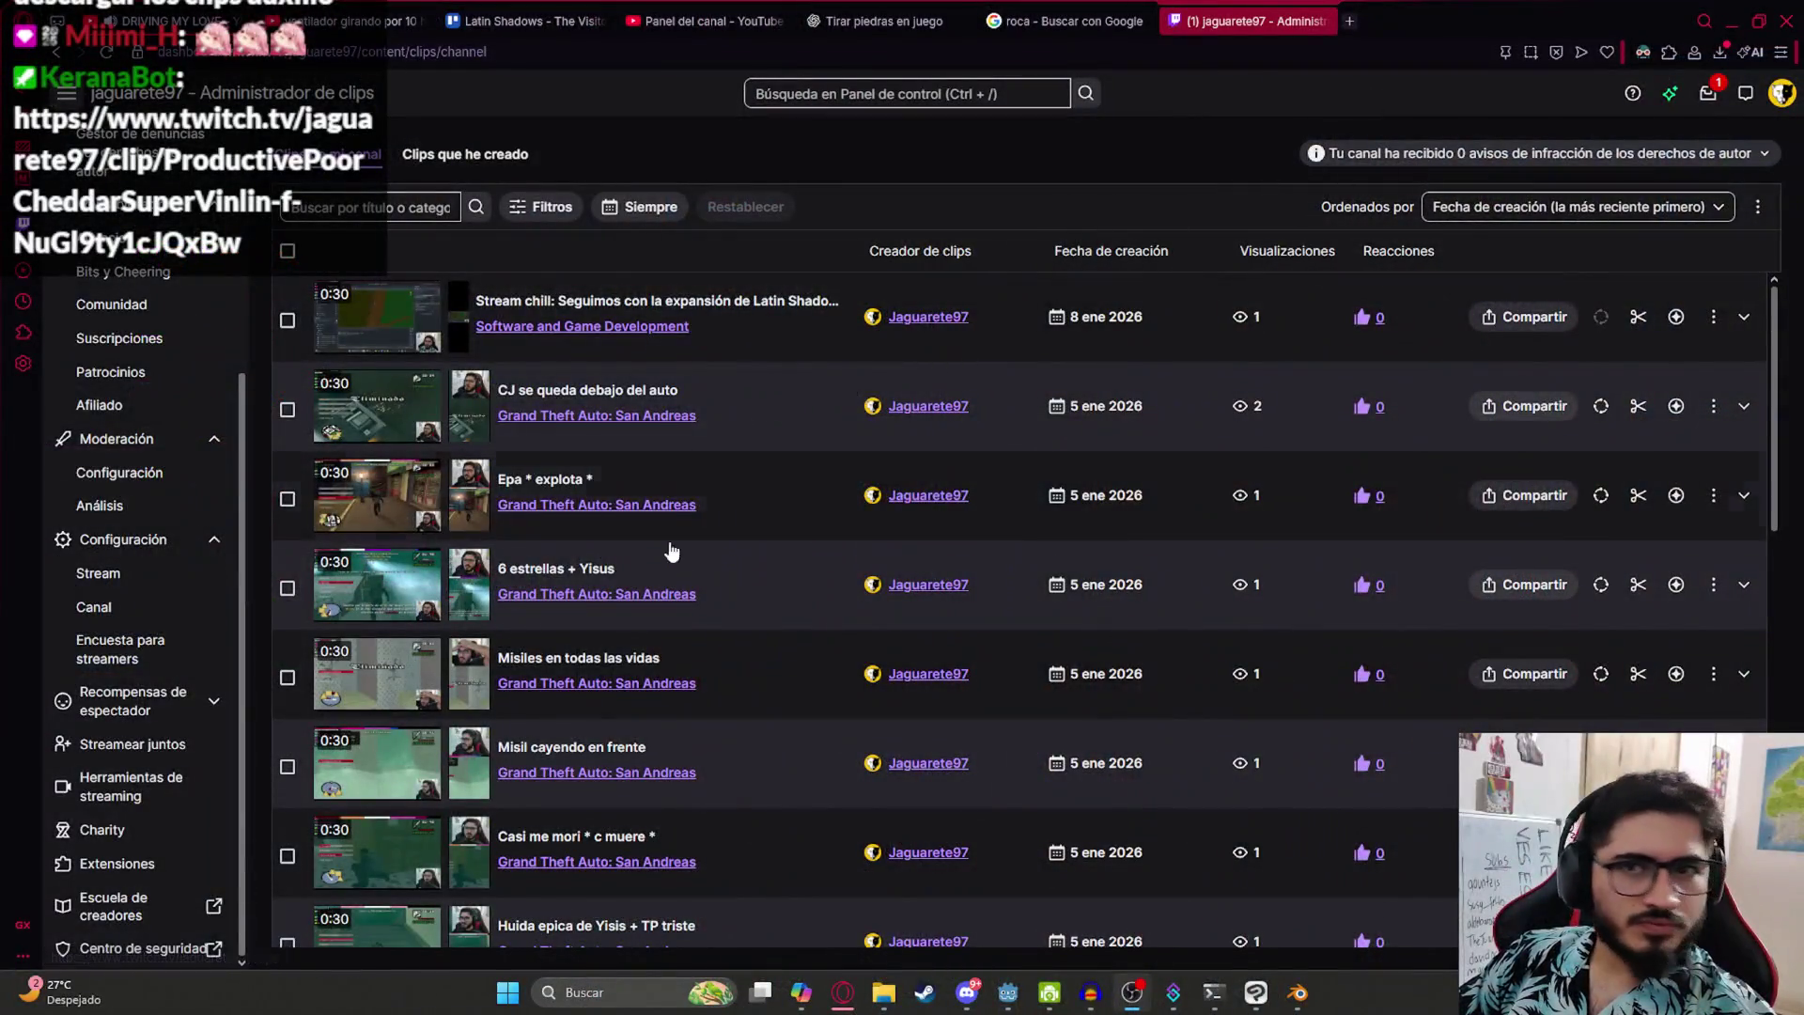
scroll(168, 348, up, 3)
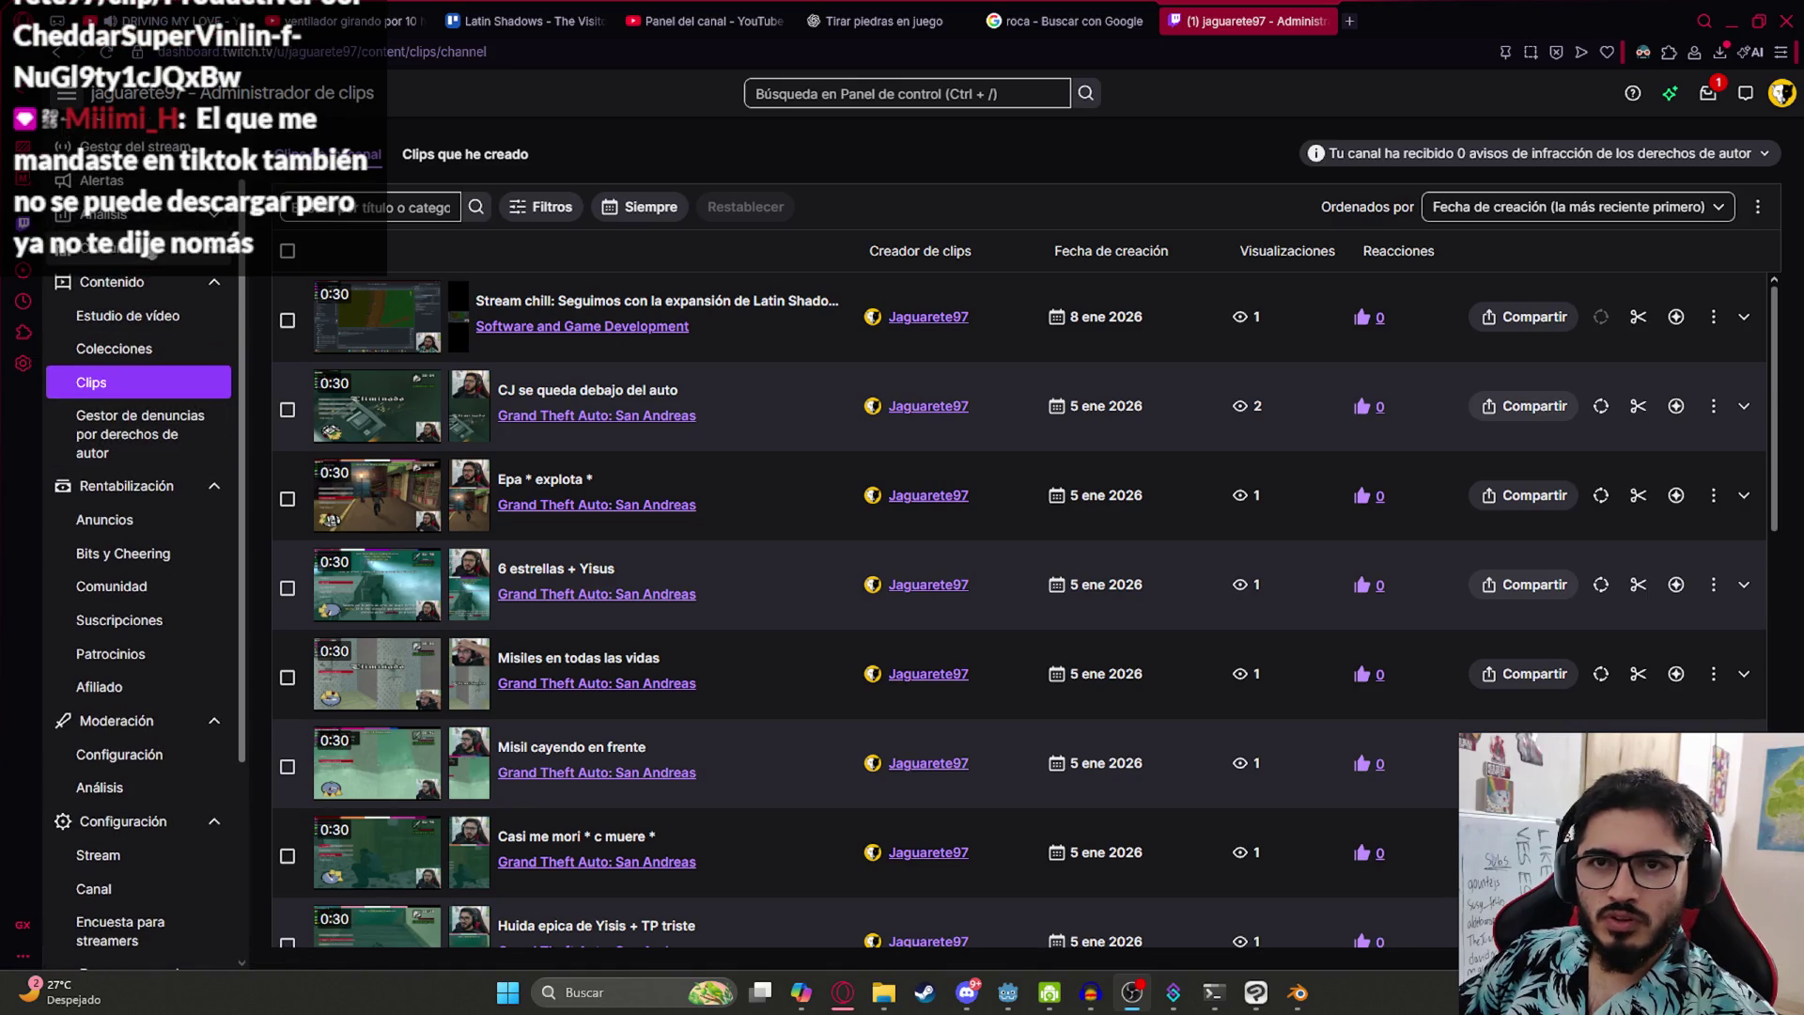
- Expand the Análisis section of the Twitch Creator Dashboard menu
scroll(120, 831, down, 3)
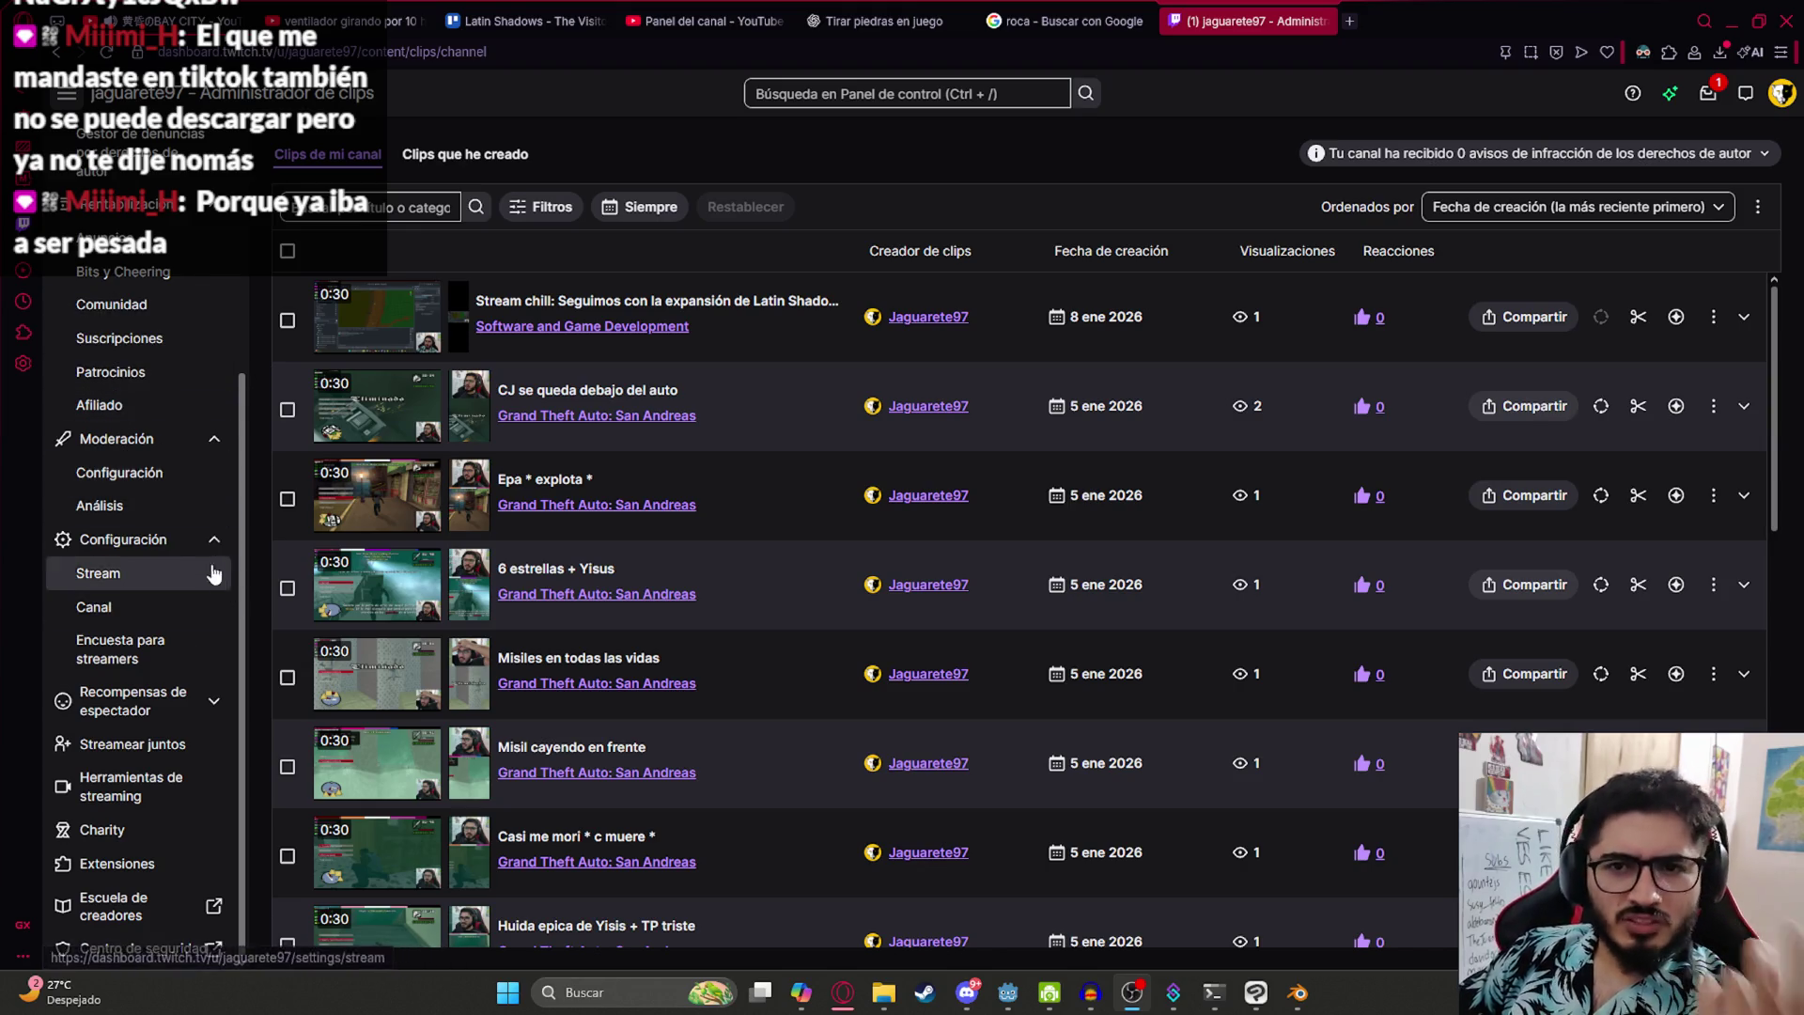
scroll(141, 608, up, 4)
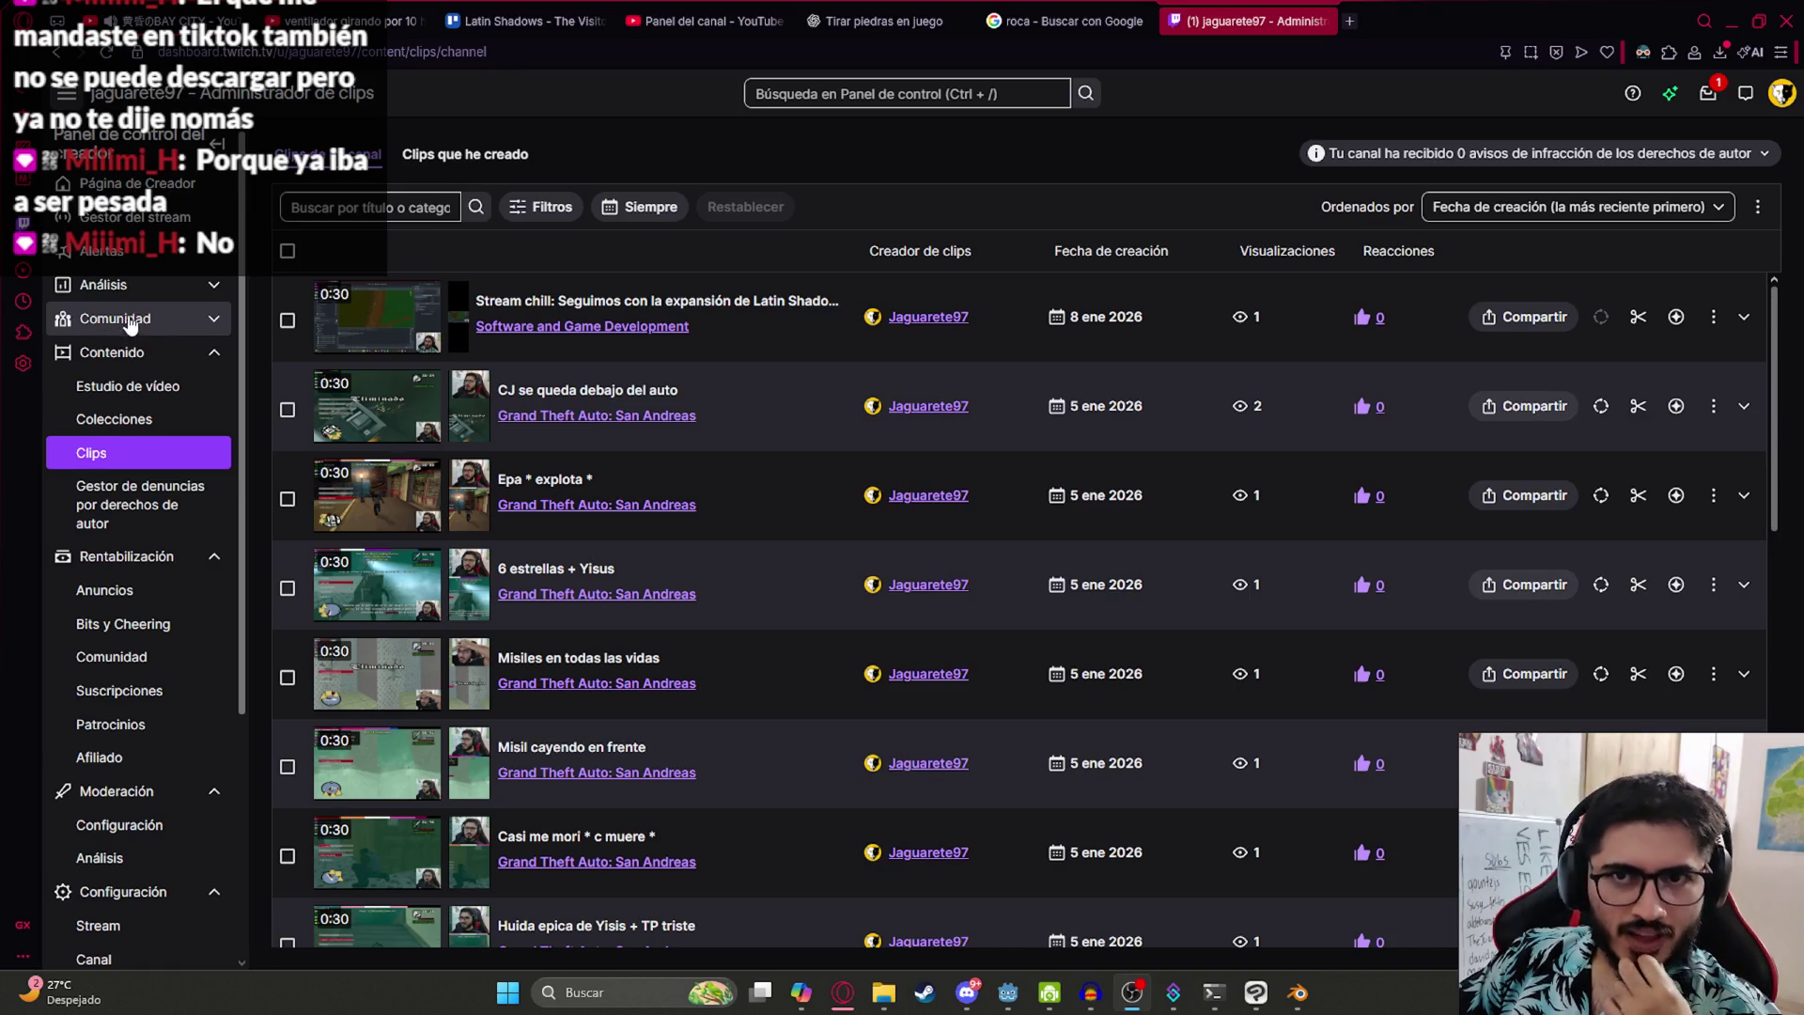
click(147, 285)
- Open a new browser tab beside the clips manager
scroll(169, 349, down, 8)
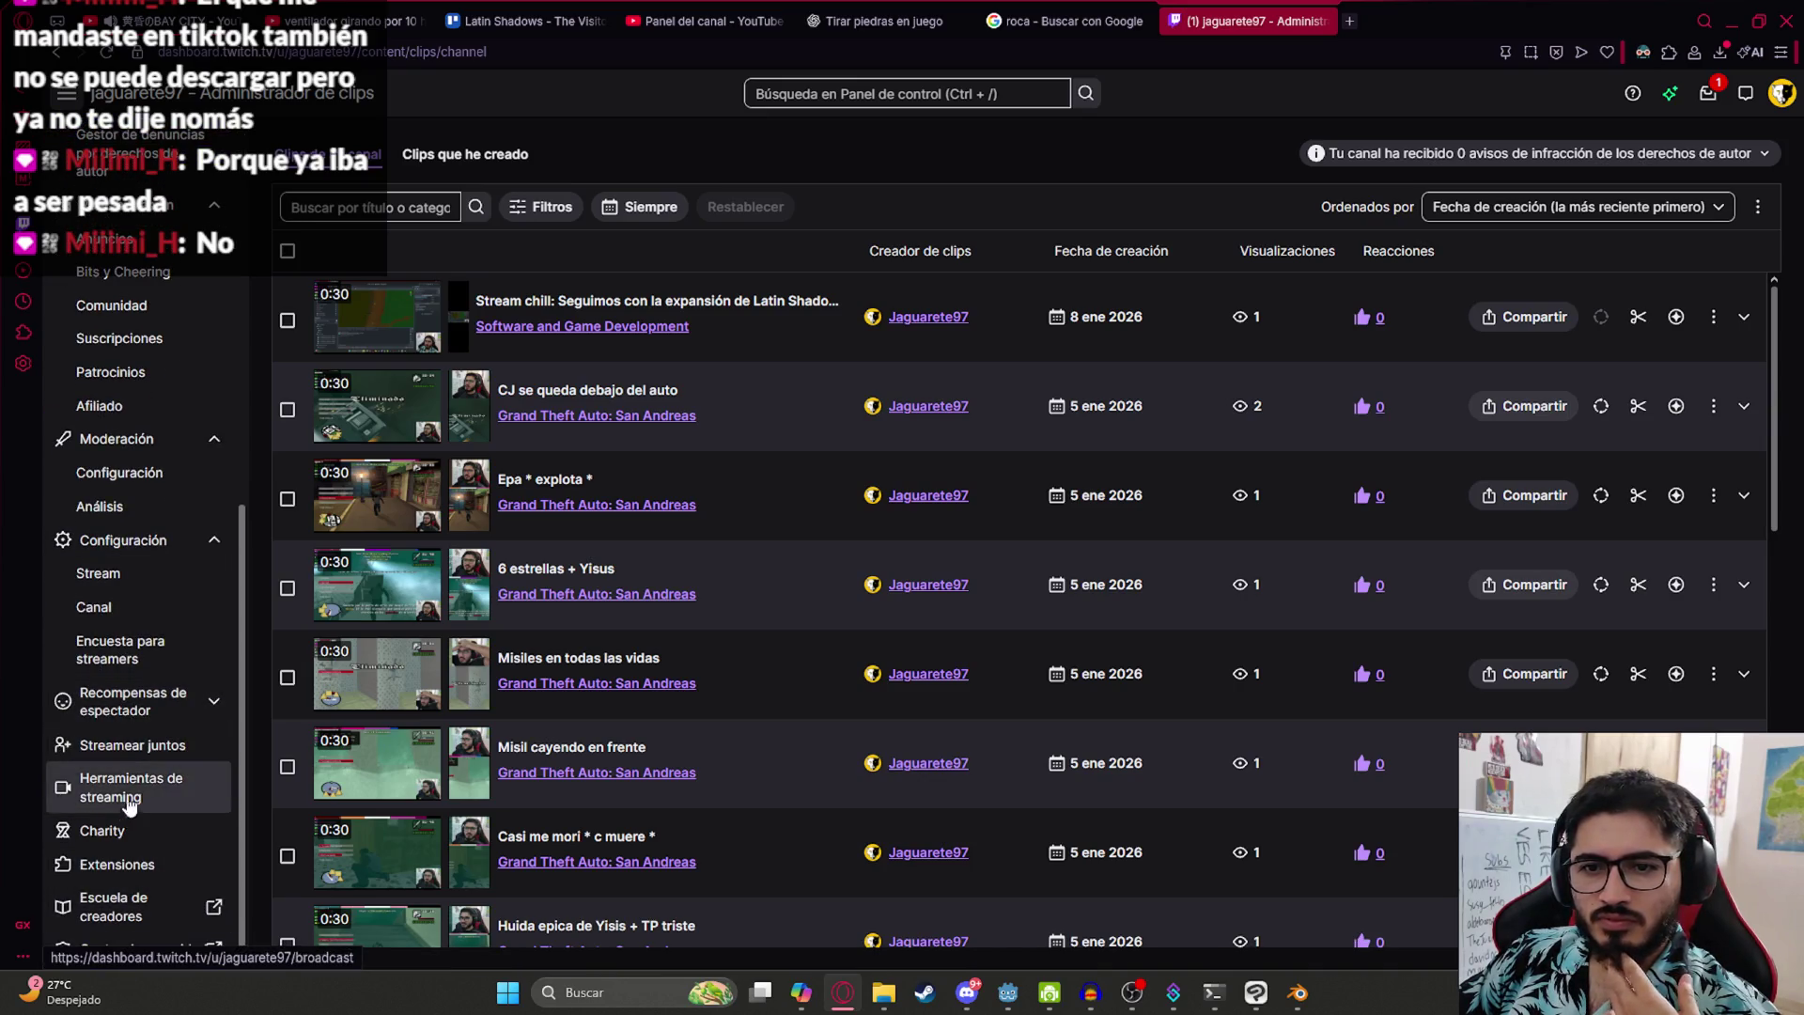
scroll(122, 526, up, 8)
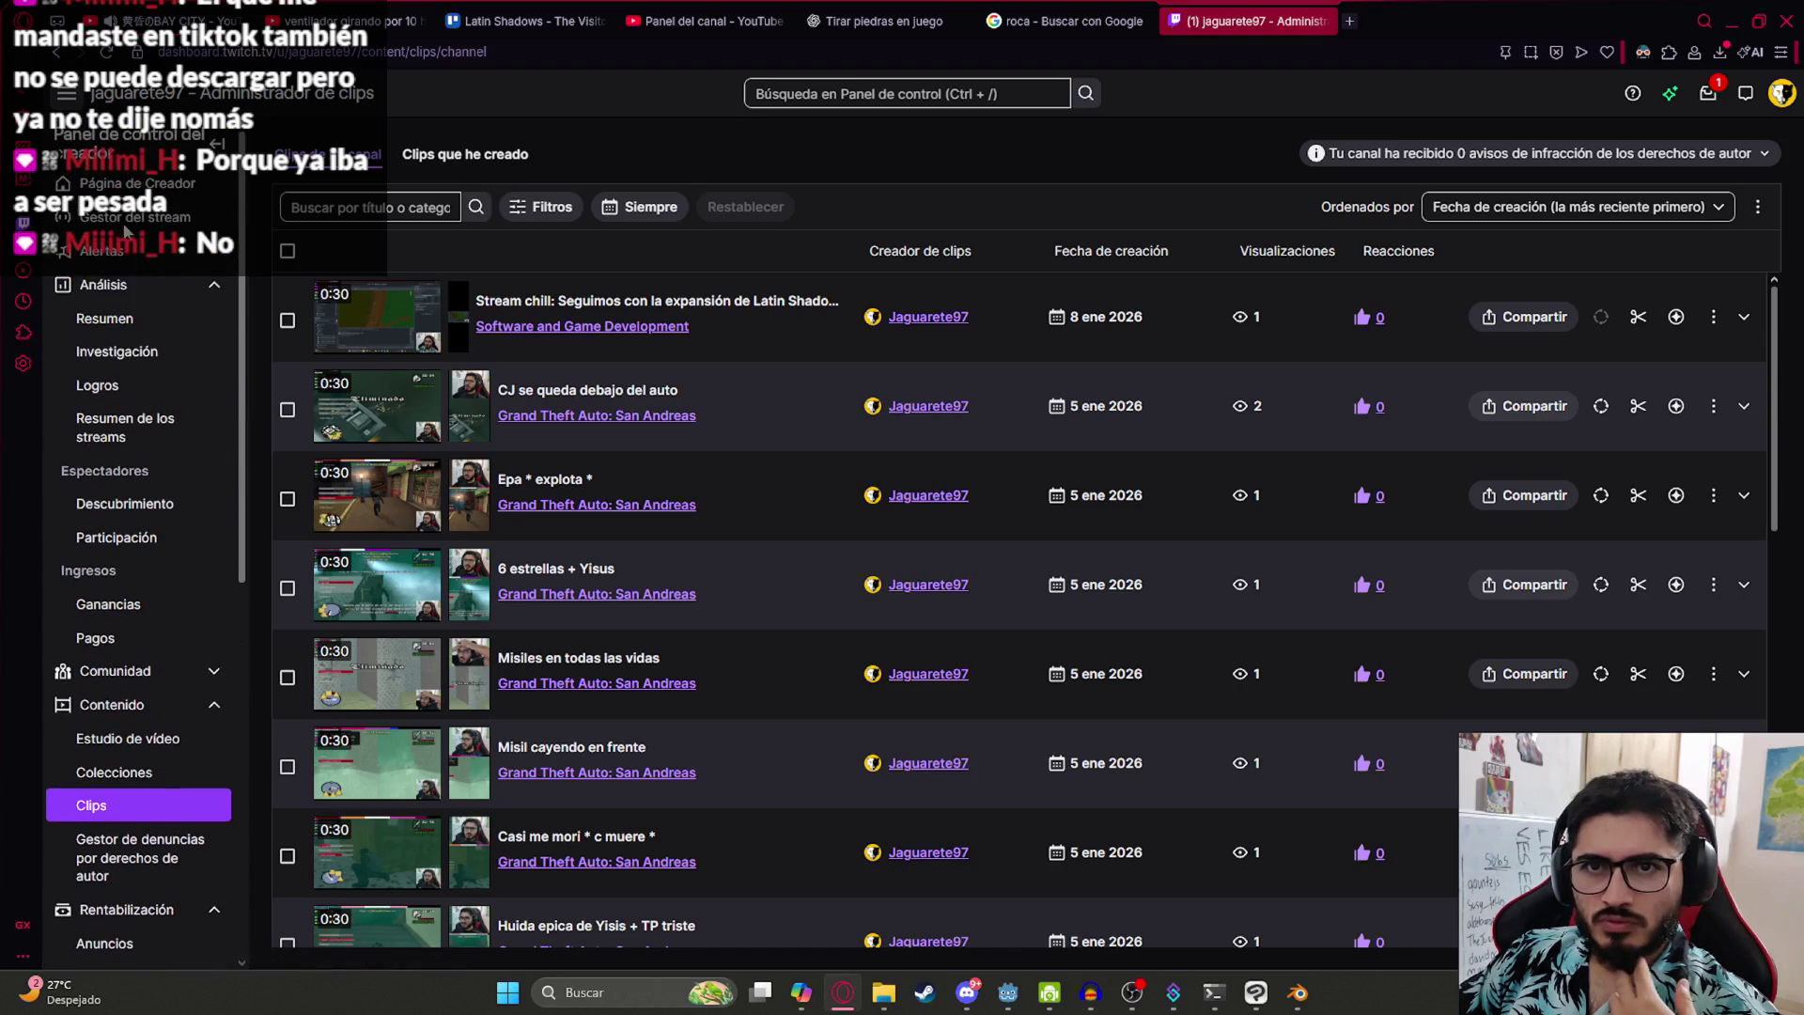
click(1350, 21)
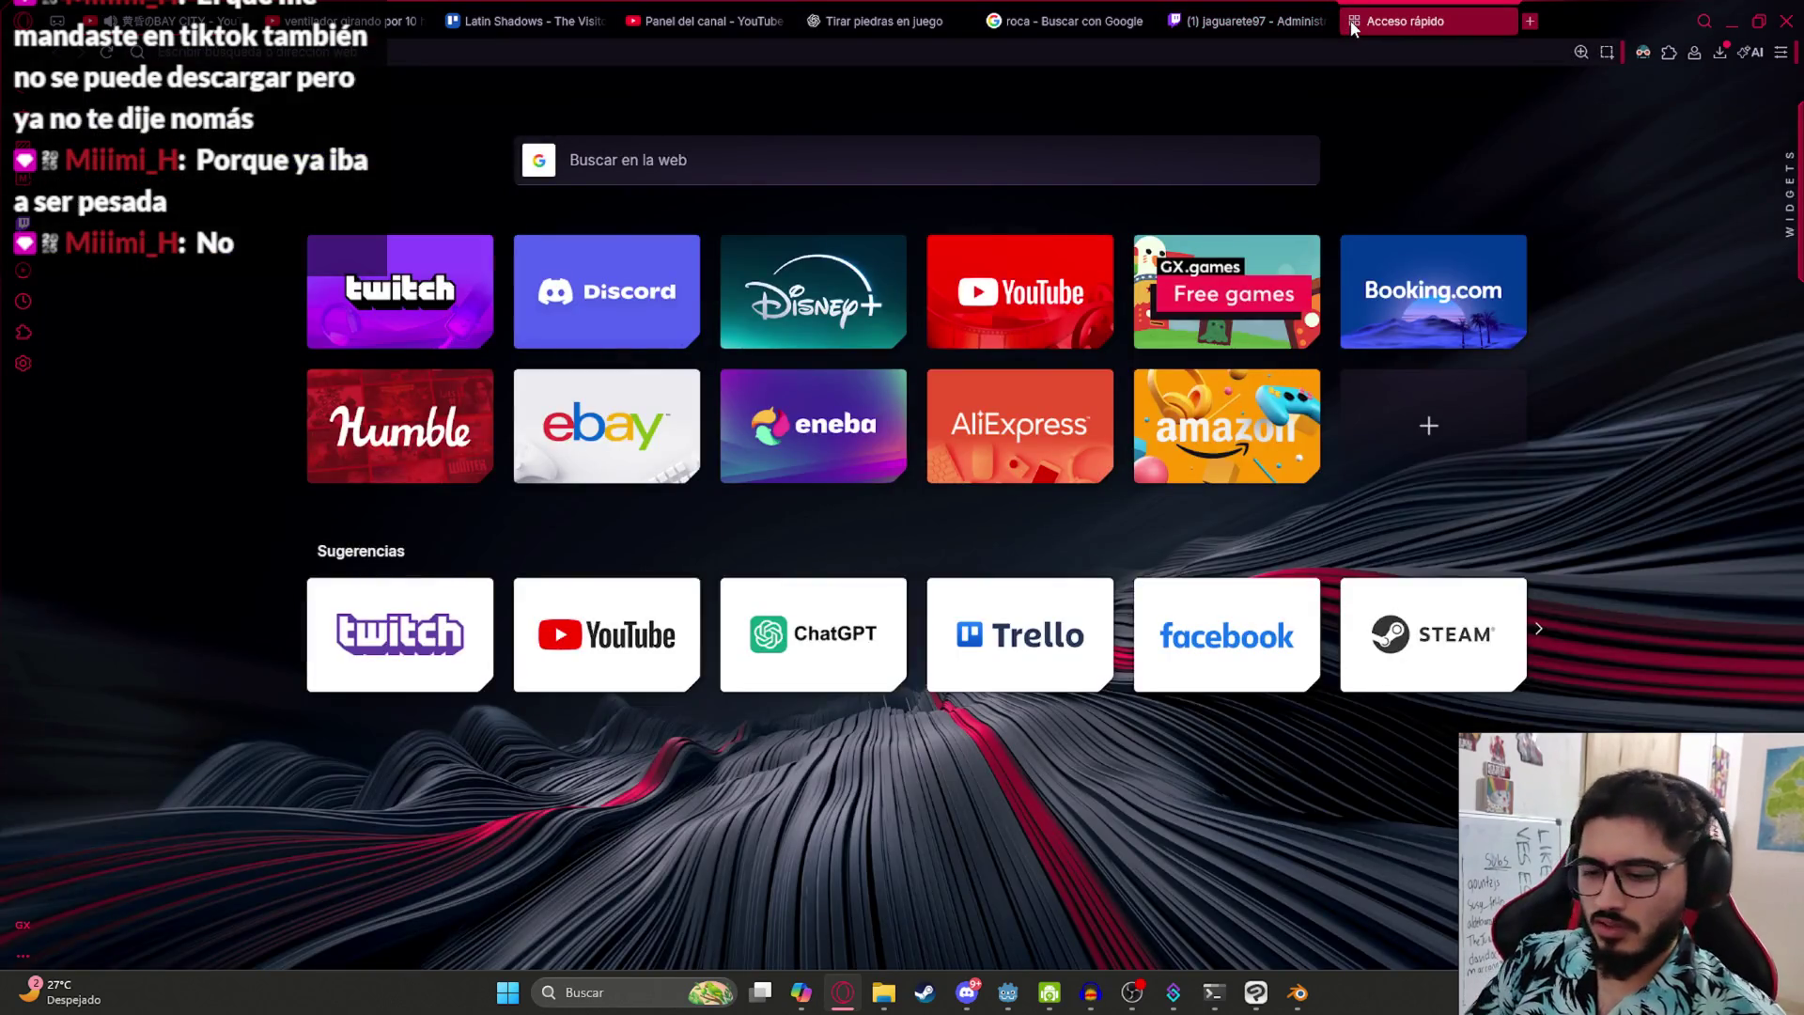
- Search Google for 'como habilitar descargas de clips'
text(como habilitar descargas de clips en twitch)
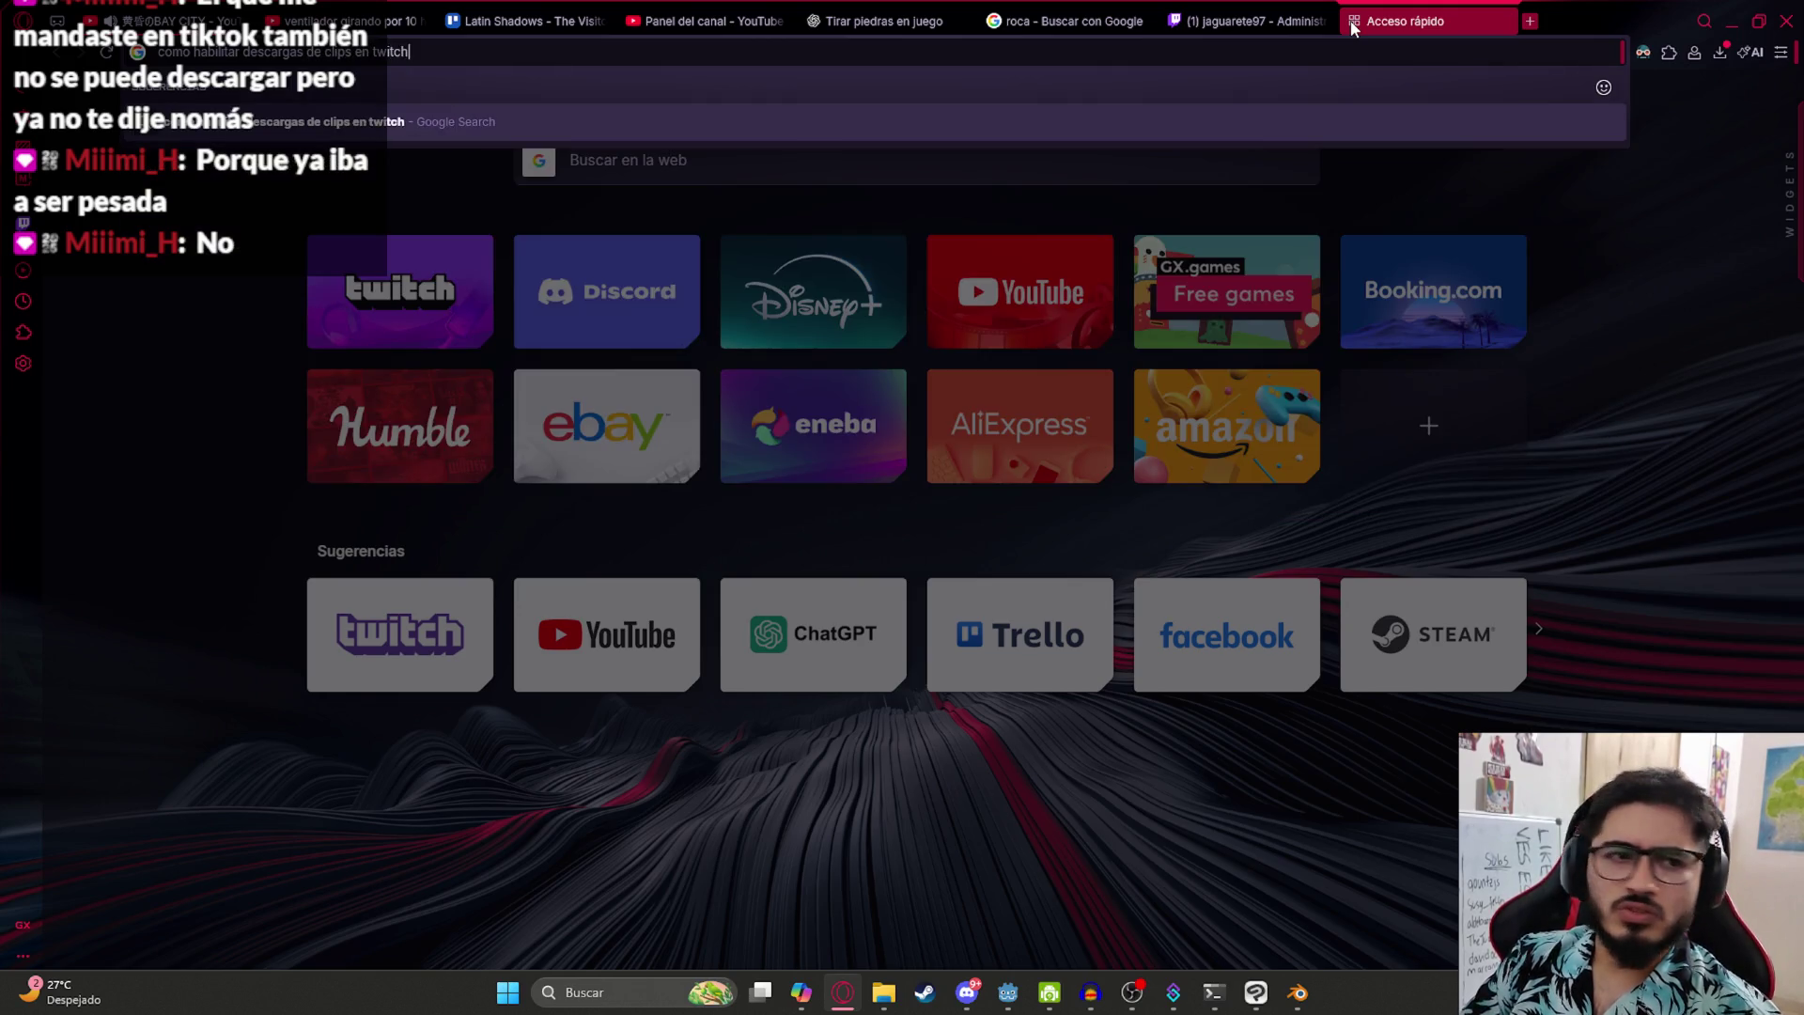
key(Return)
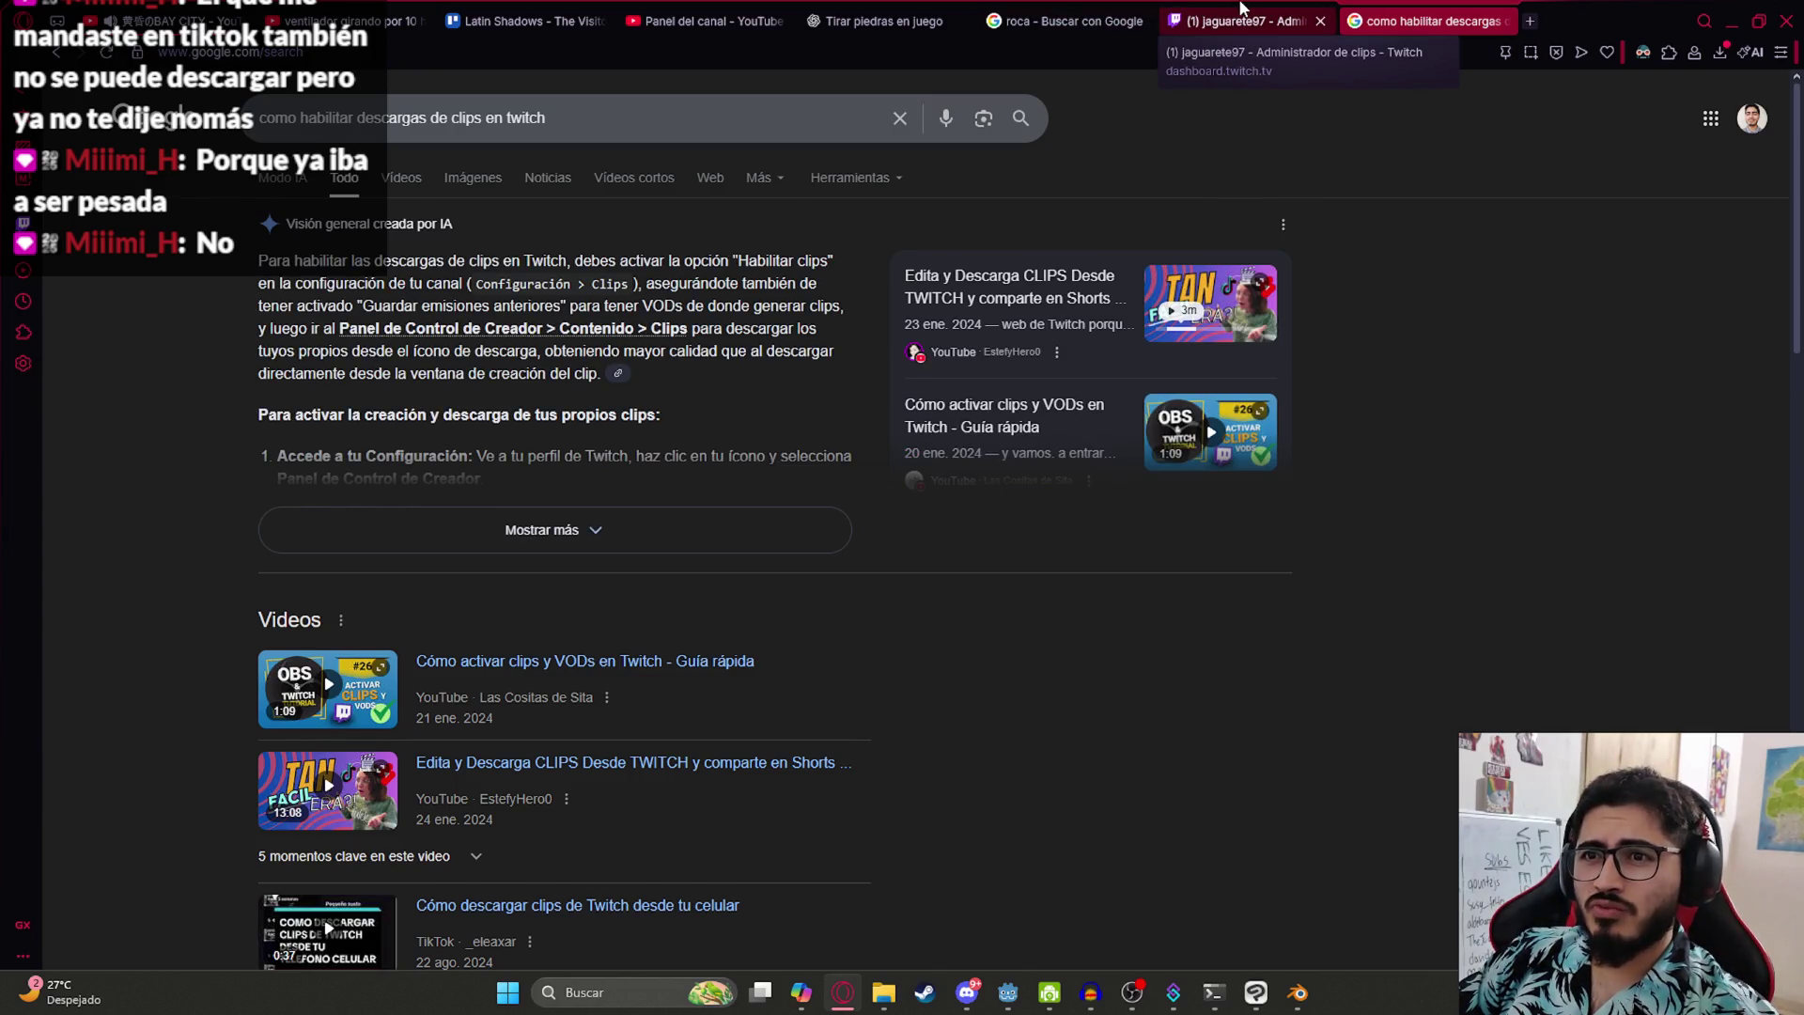
click(1240, 11)
- Search the dashboard for 'clips' and open the Clips page
click(1781, 93)
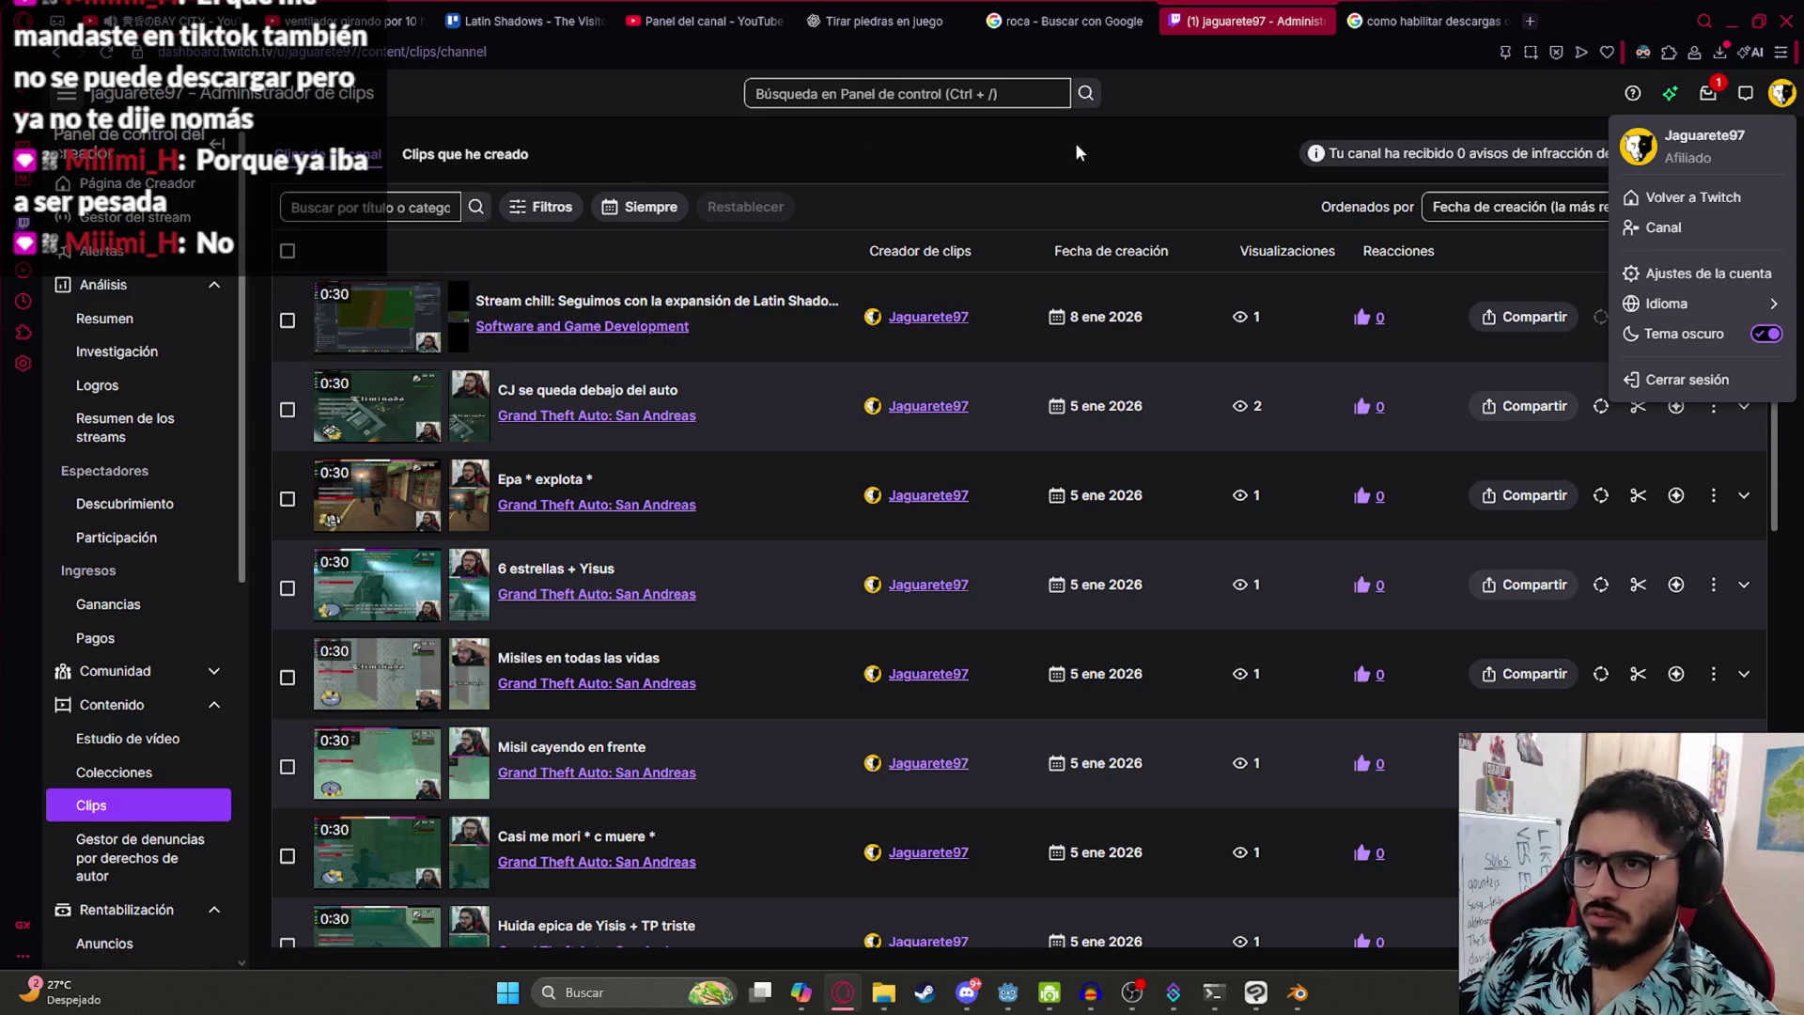
click(952, 95)
text(clips)
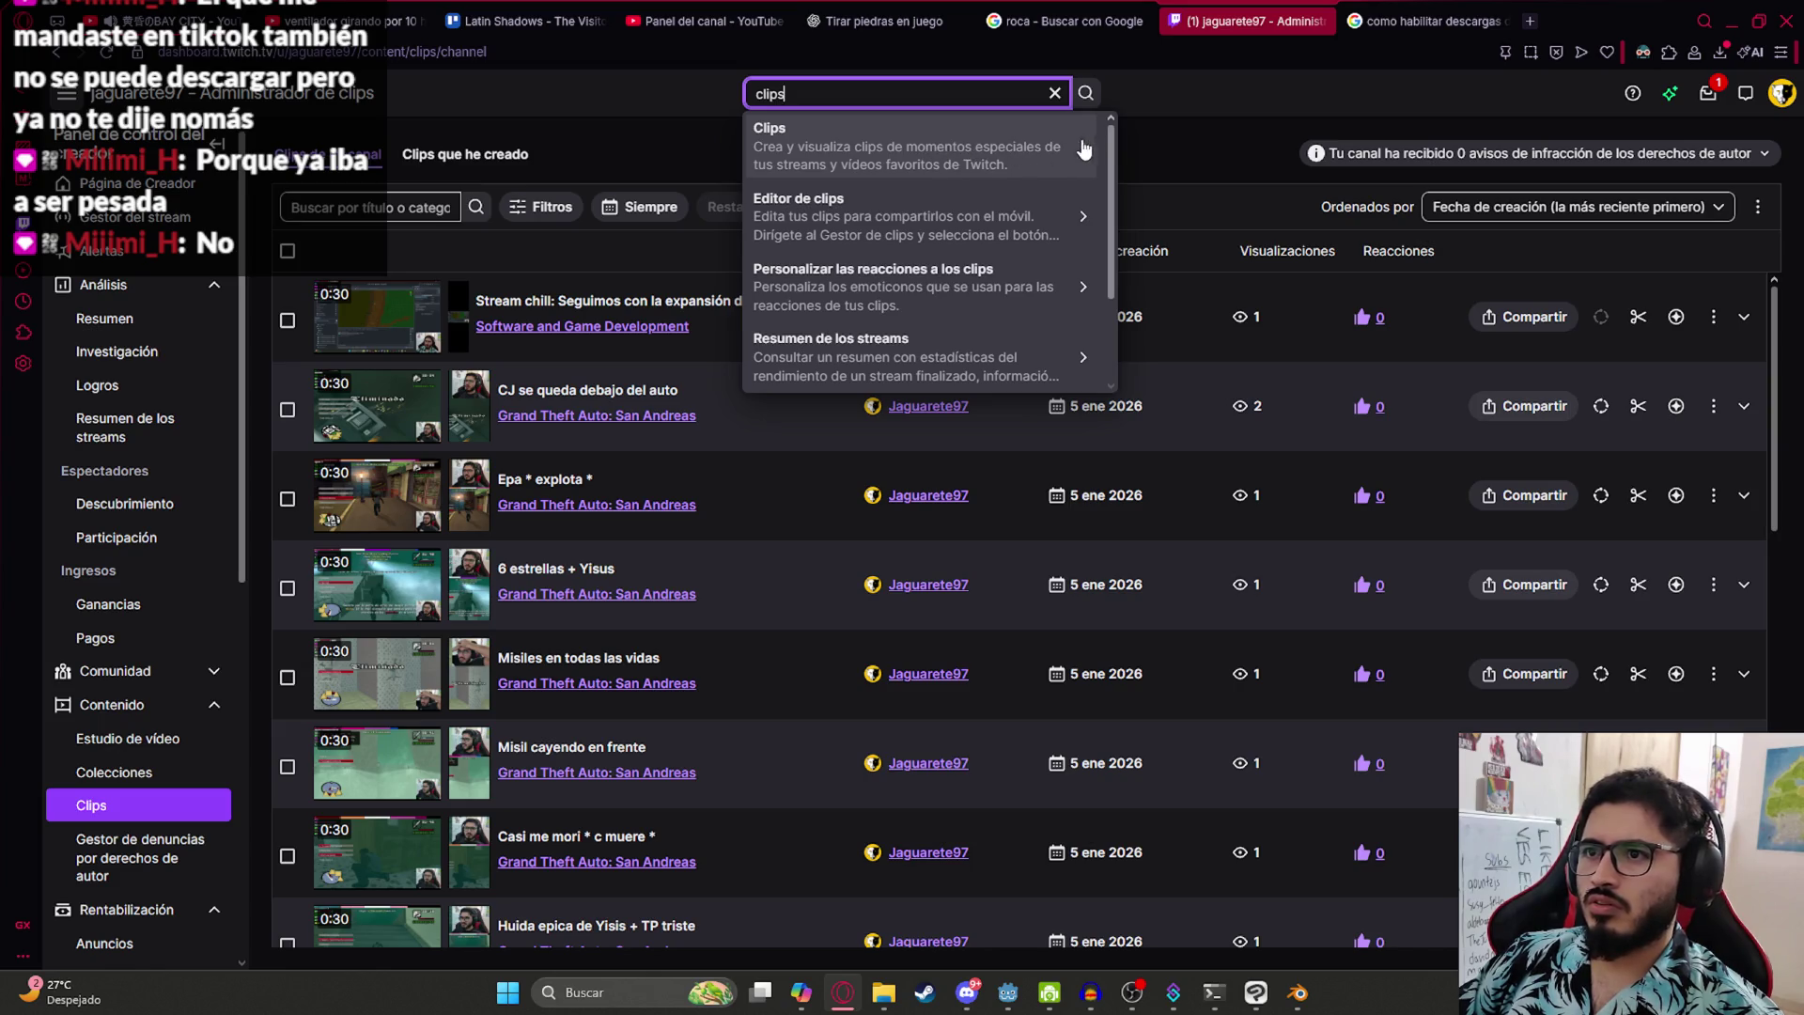
scroll(1085, 148, down, 3)
scroll(1084, 154, up, 3)
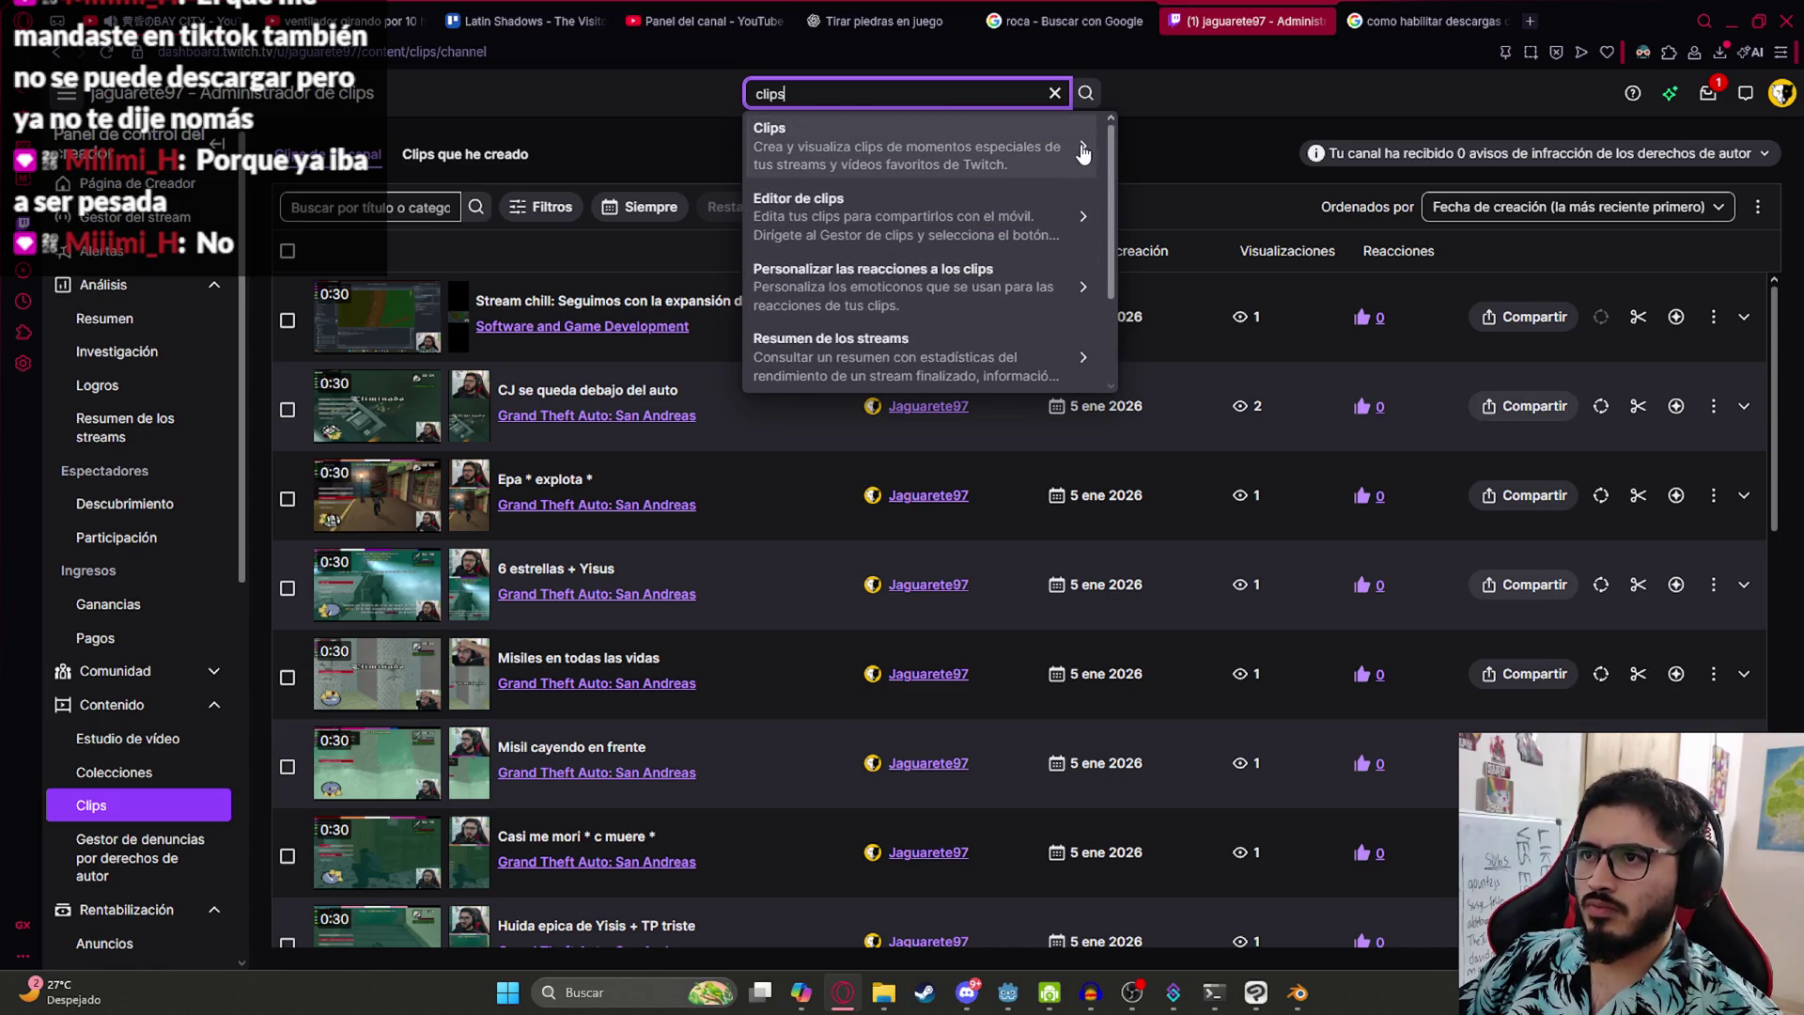
click(1083, 153)
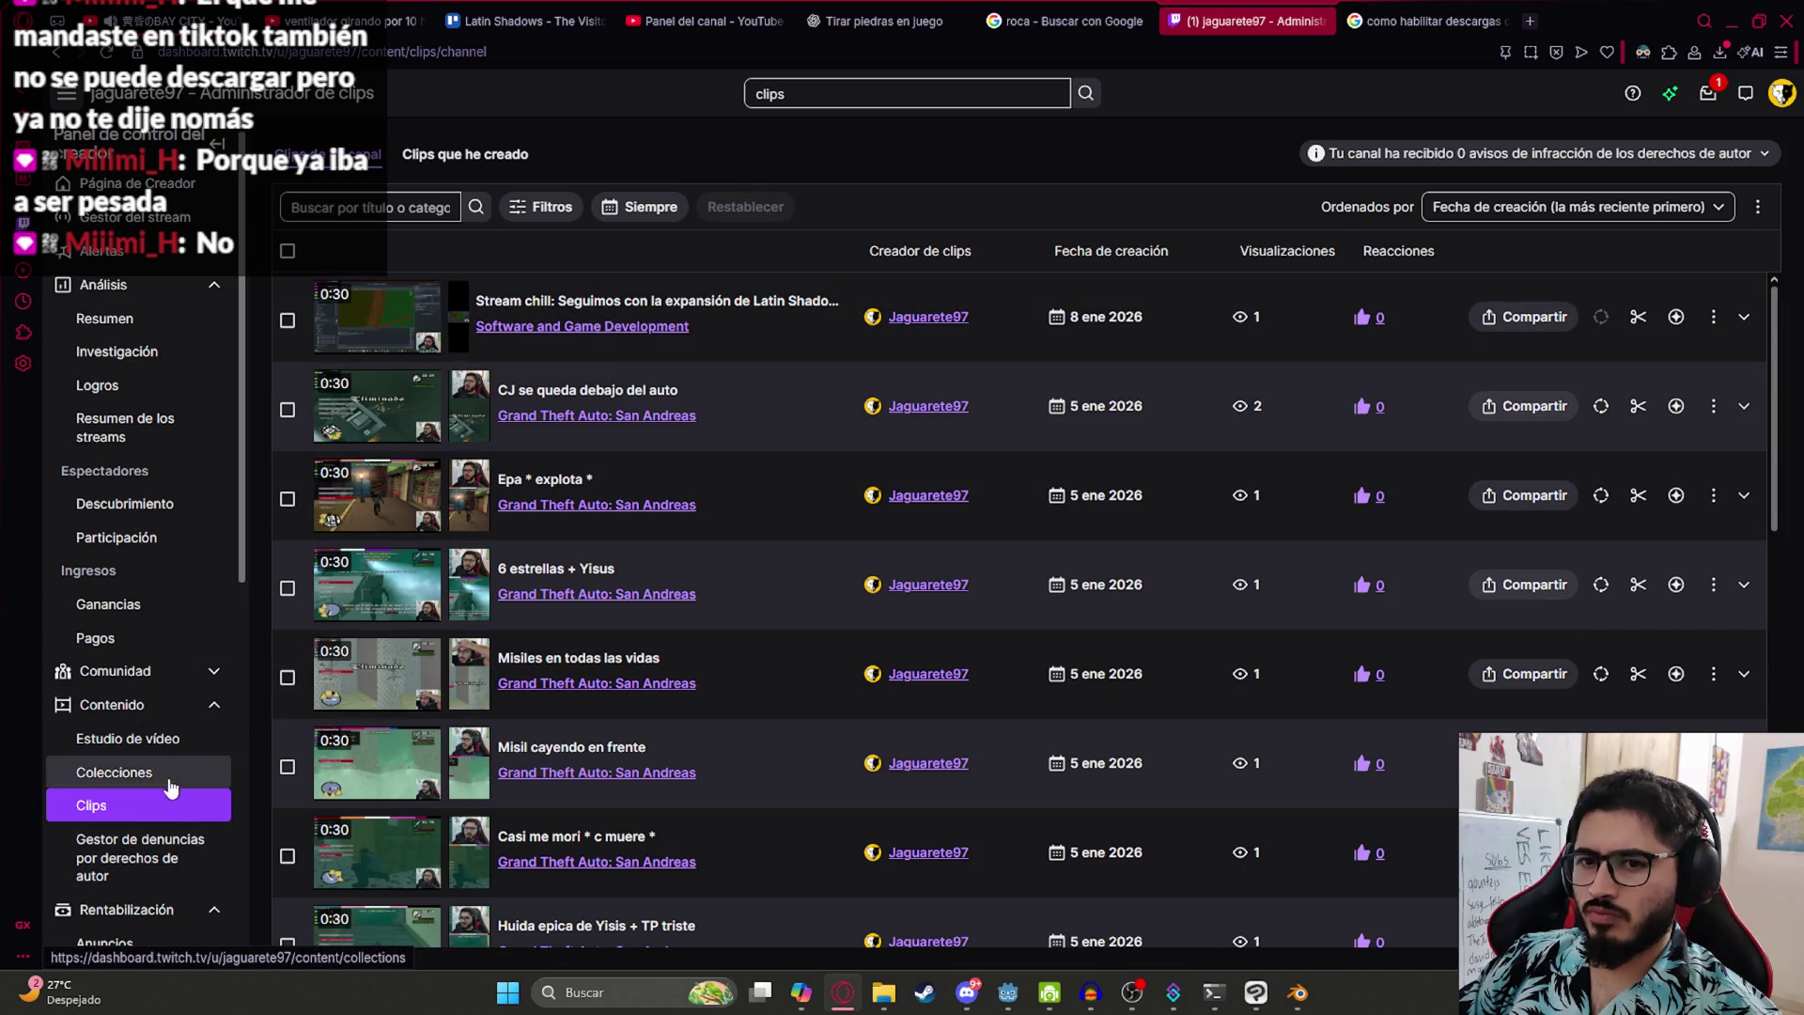
- Expand Google's AI overview with Mostrar más, then return to the Twitch Clips page
click(1462, 23)
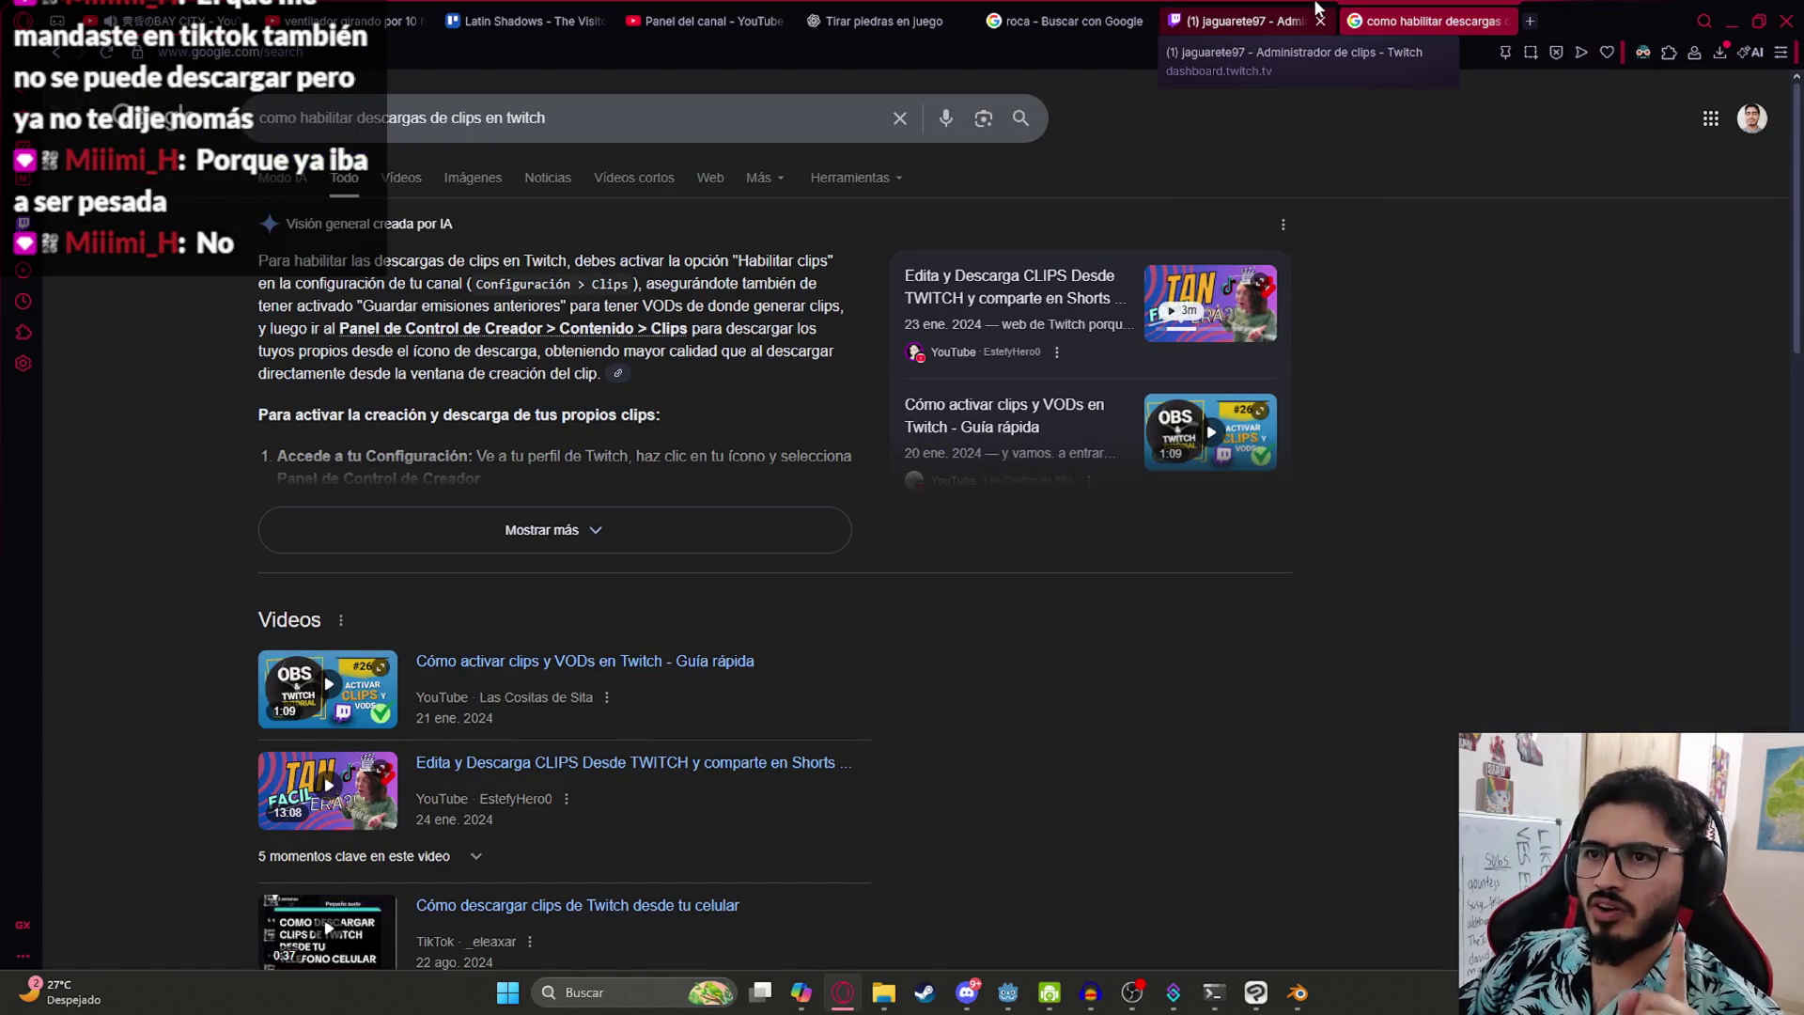
click(1314, 14)
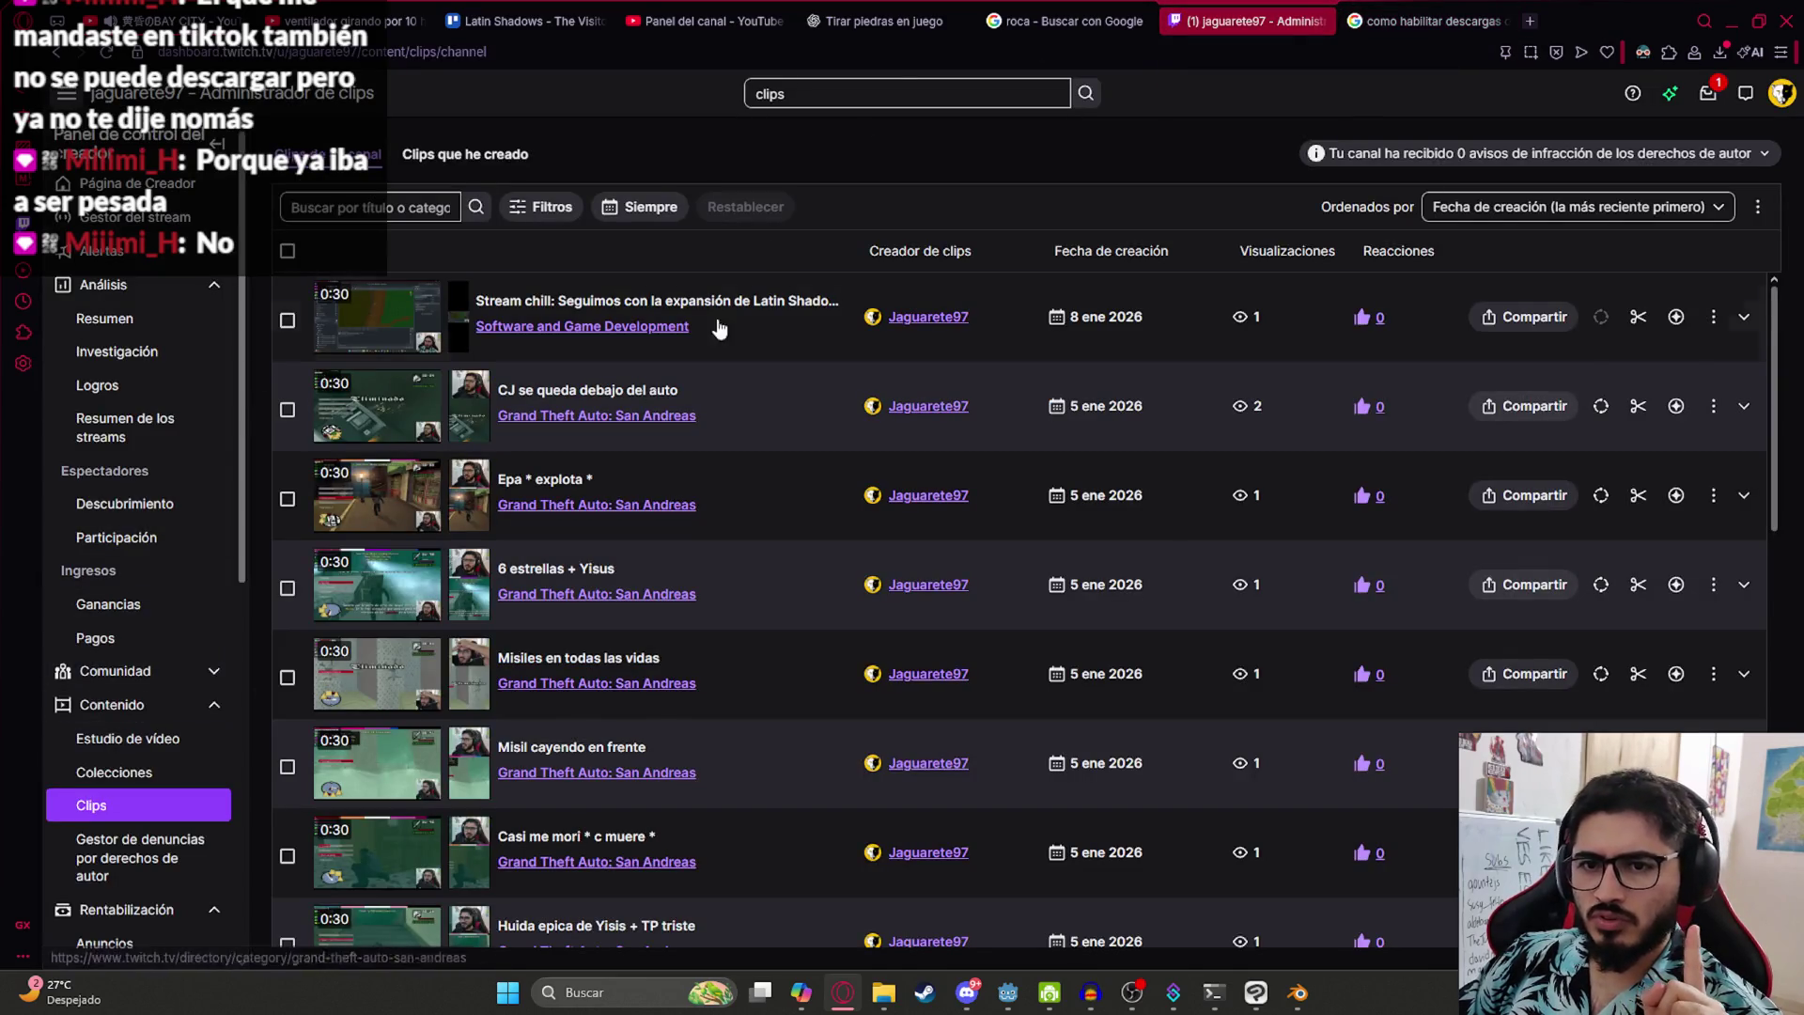
click(1419, 20)
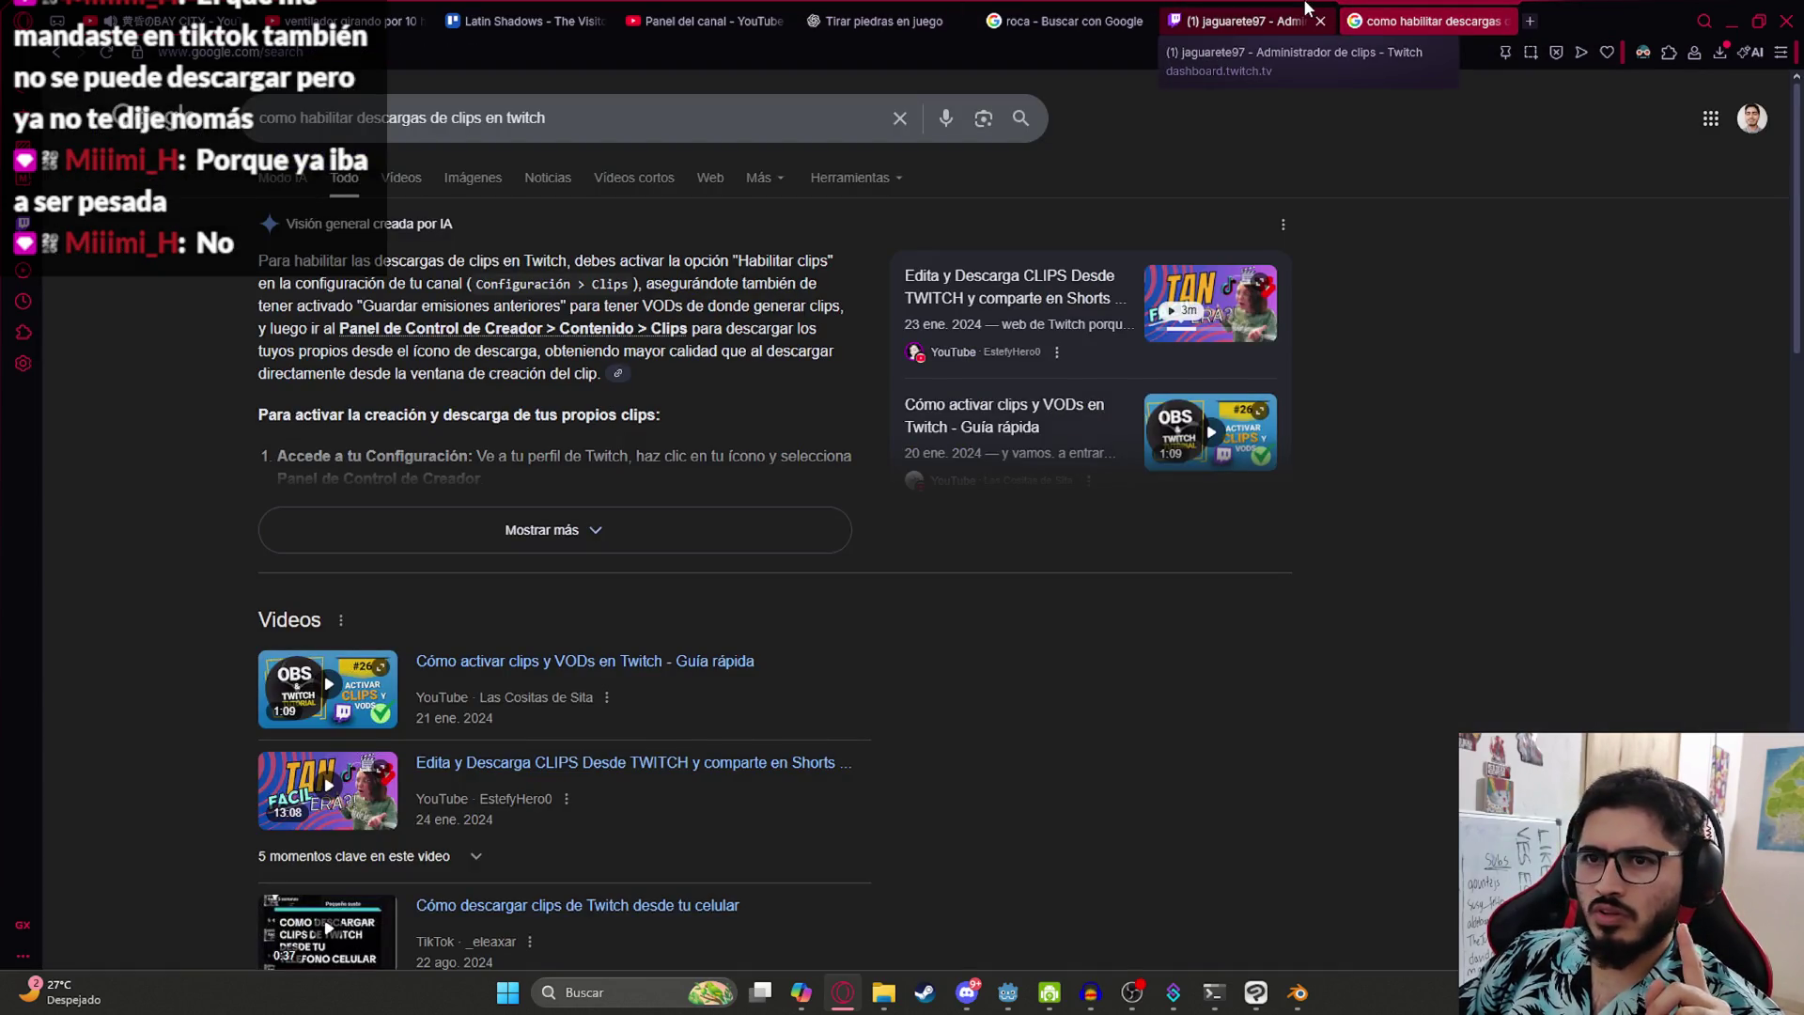
click(612, 529)
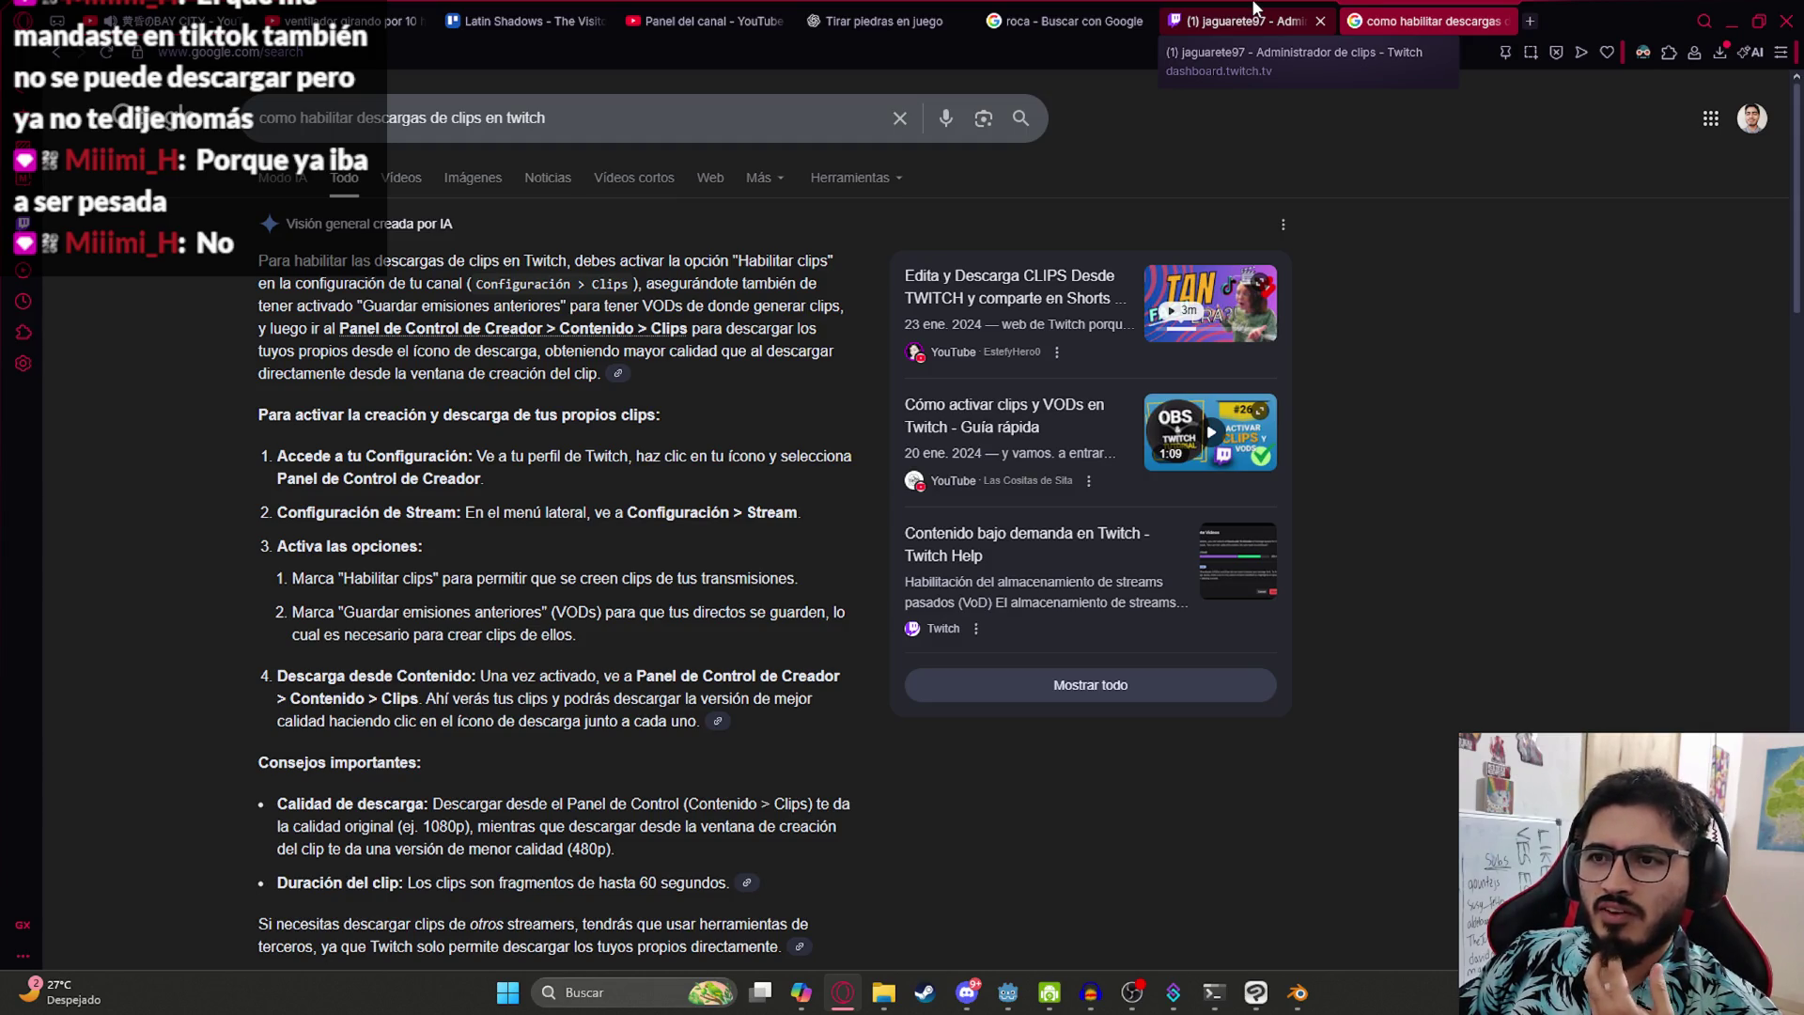
click(1254, 9)
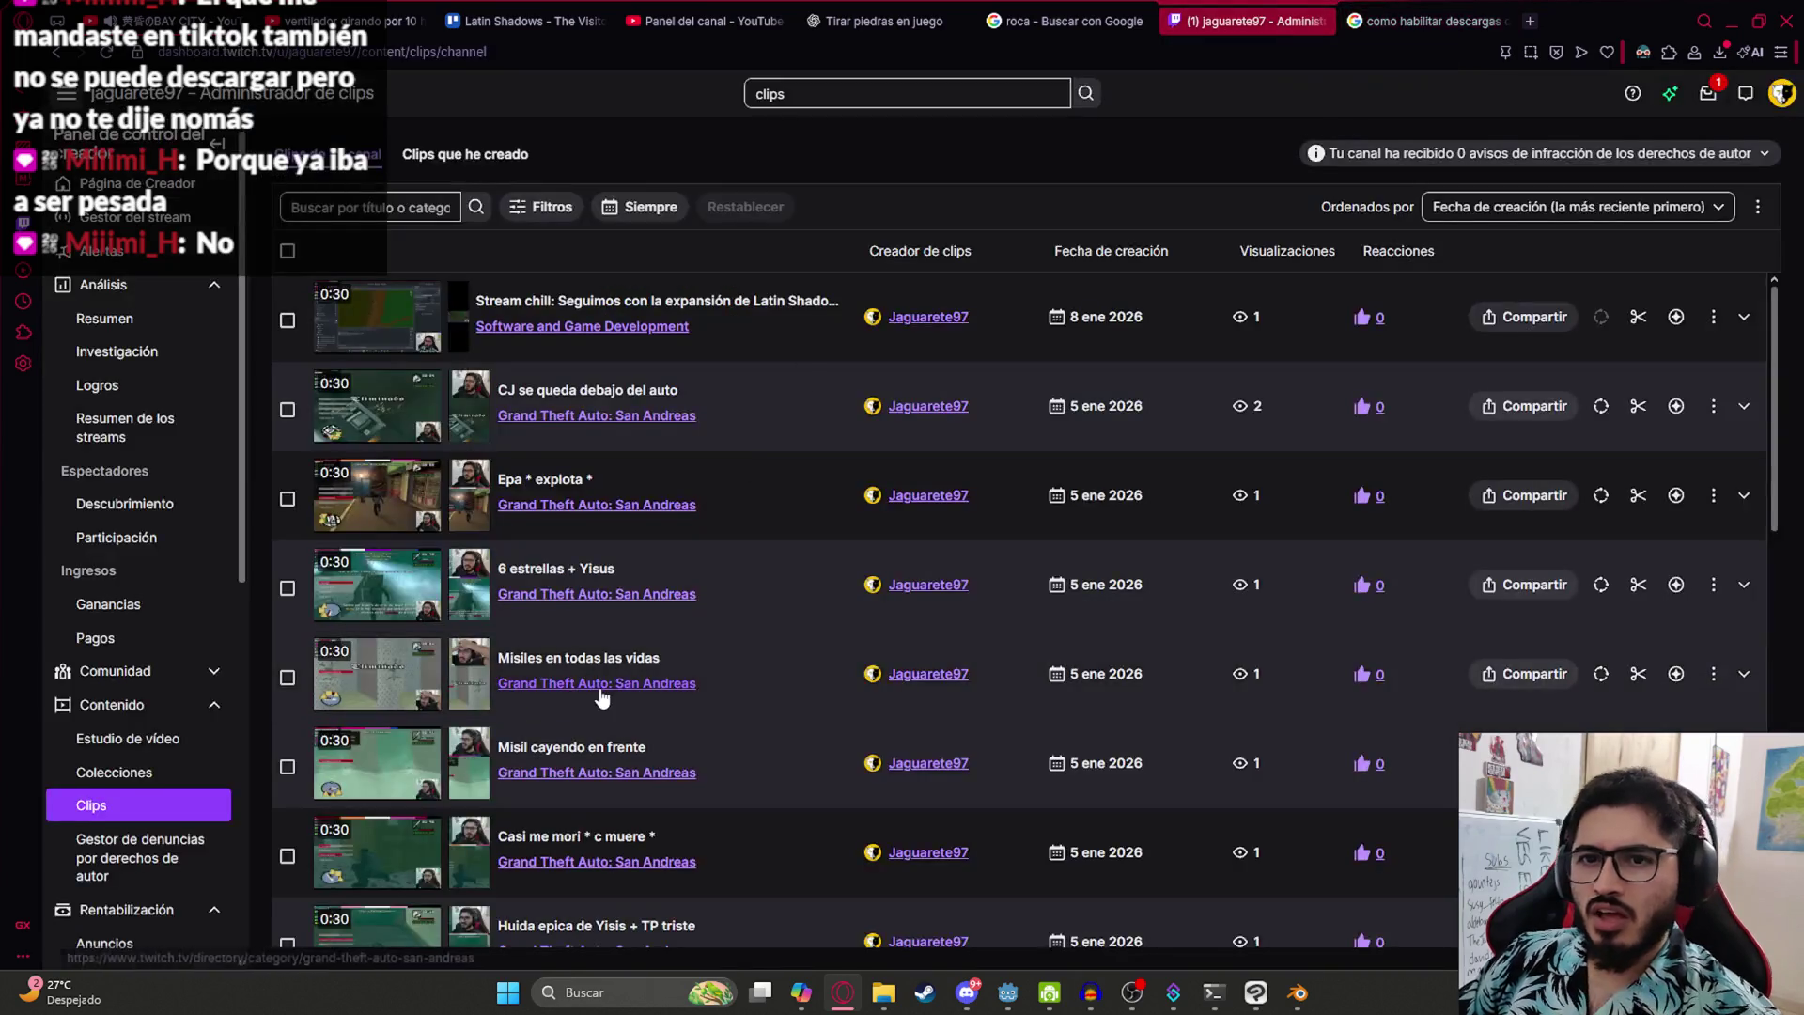
text(stream)
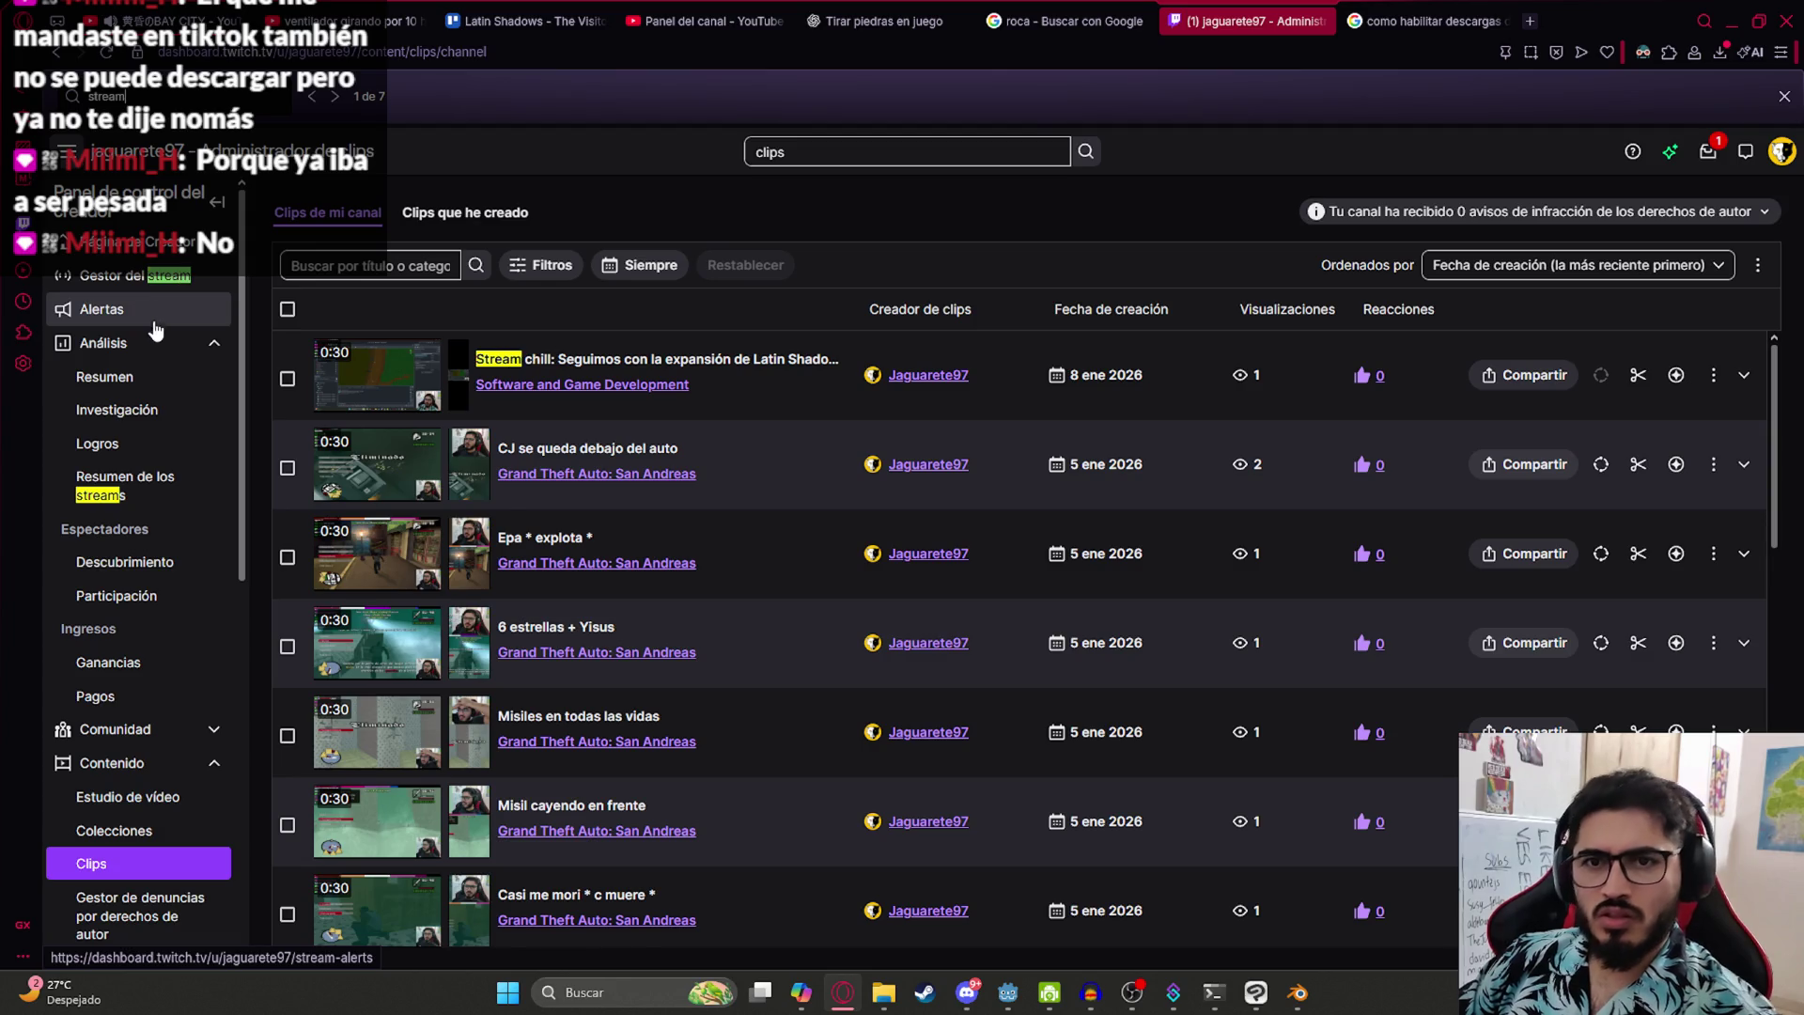
scroll(155, 329, down, 8)
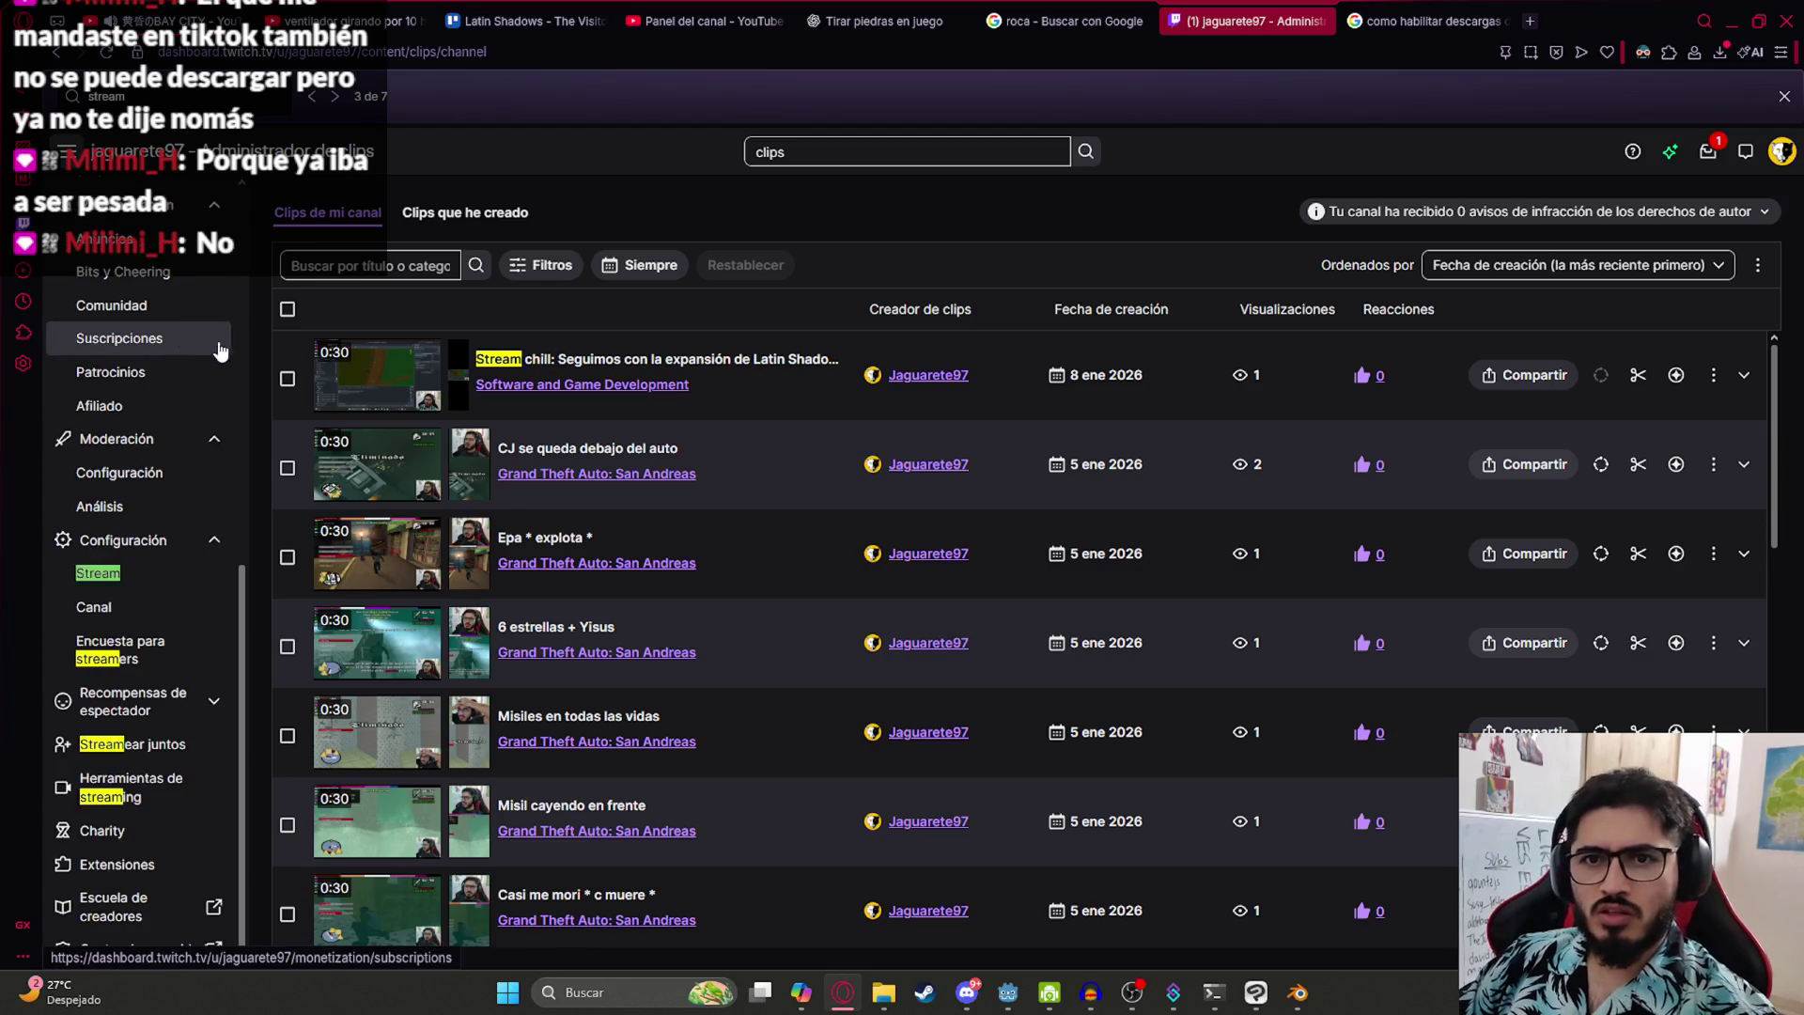
- Open the dashboard's Stream settings page and scroll through its options
click(111, 576)
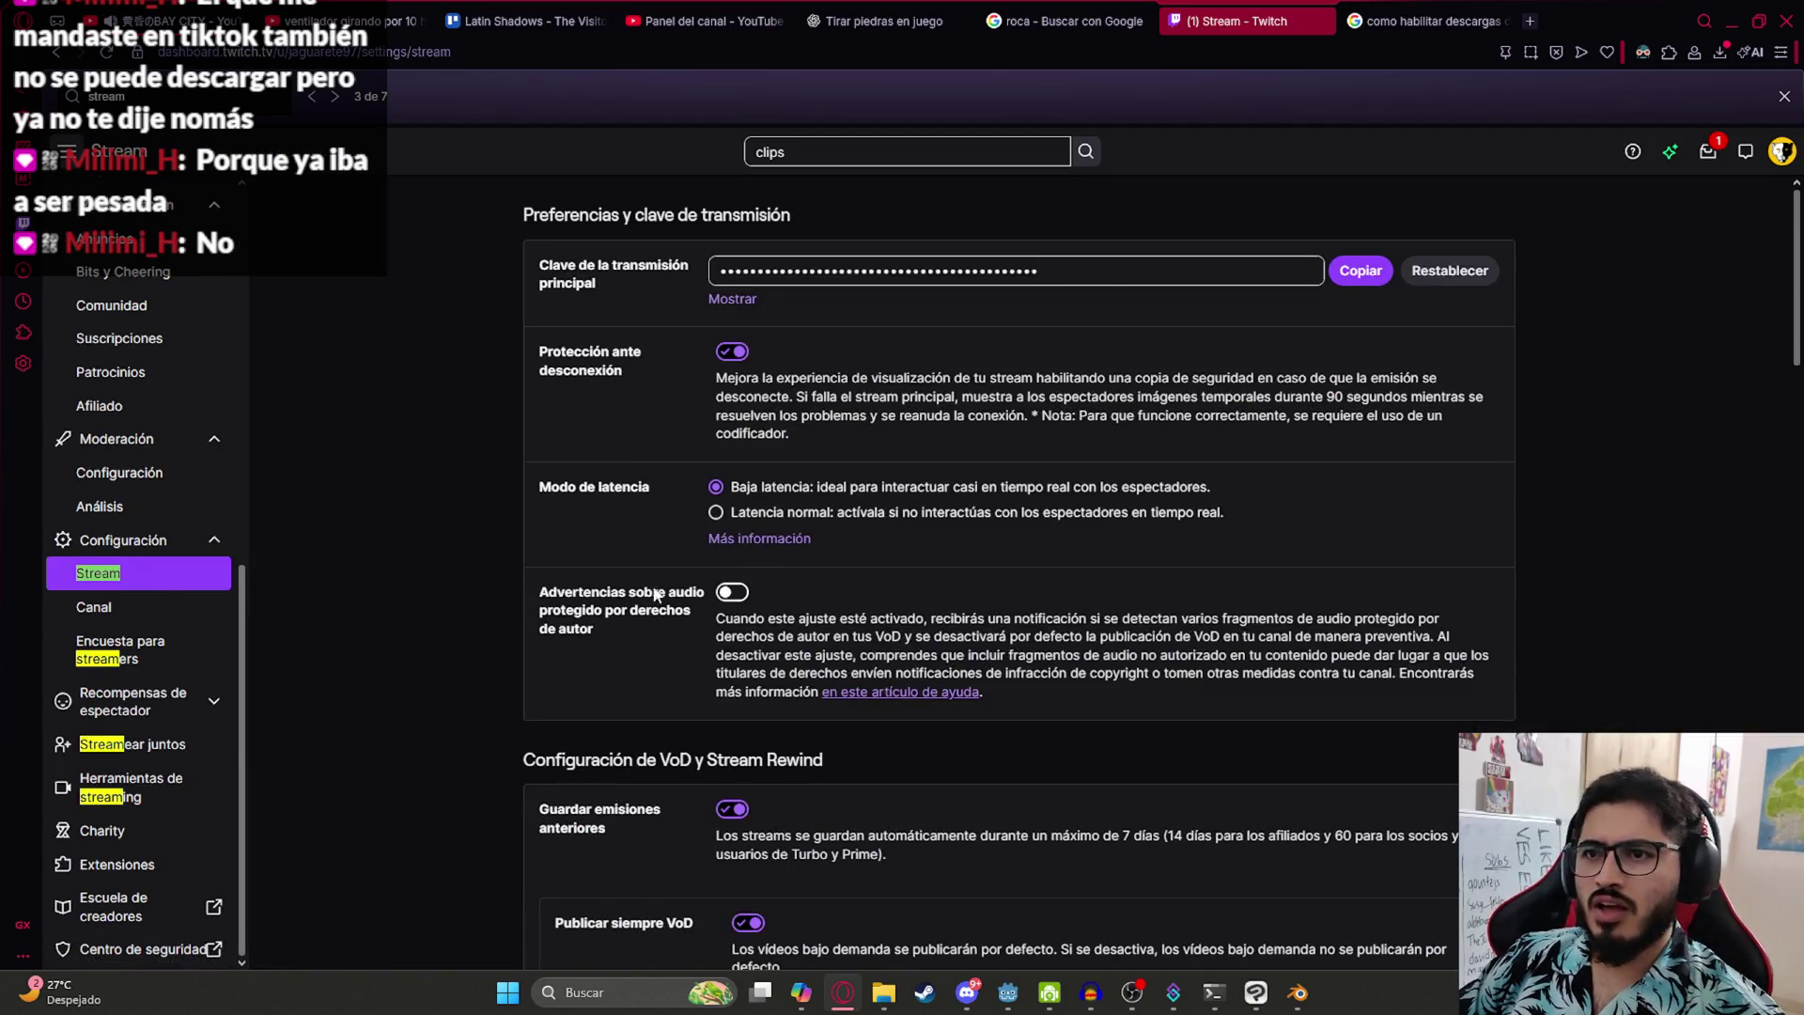
scroll(593, 620, down, 4)
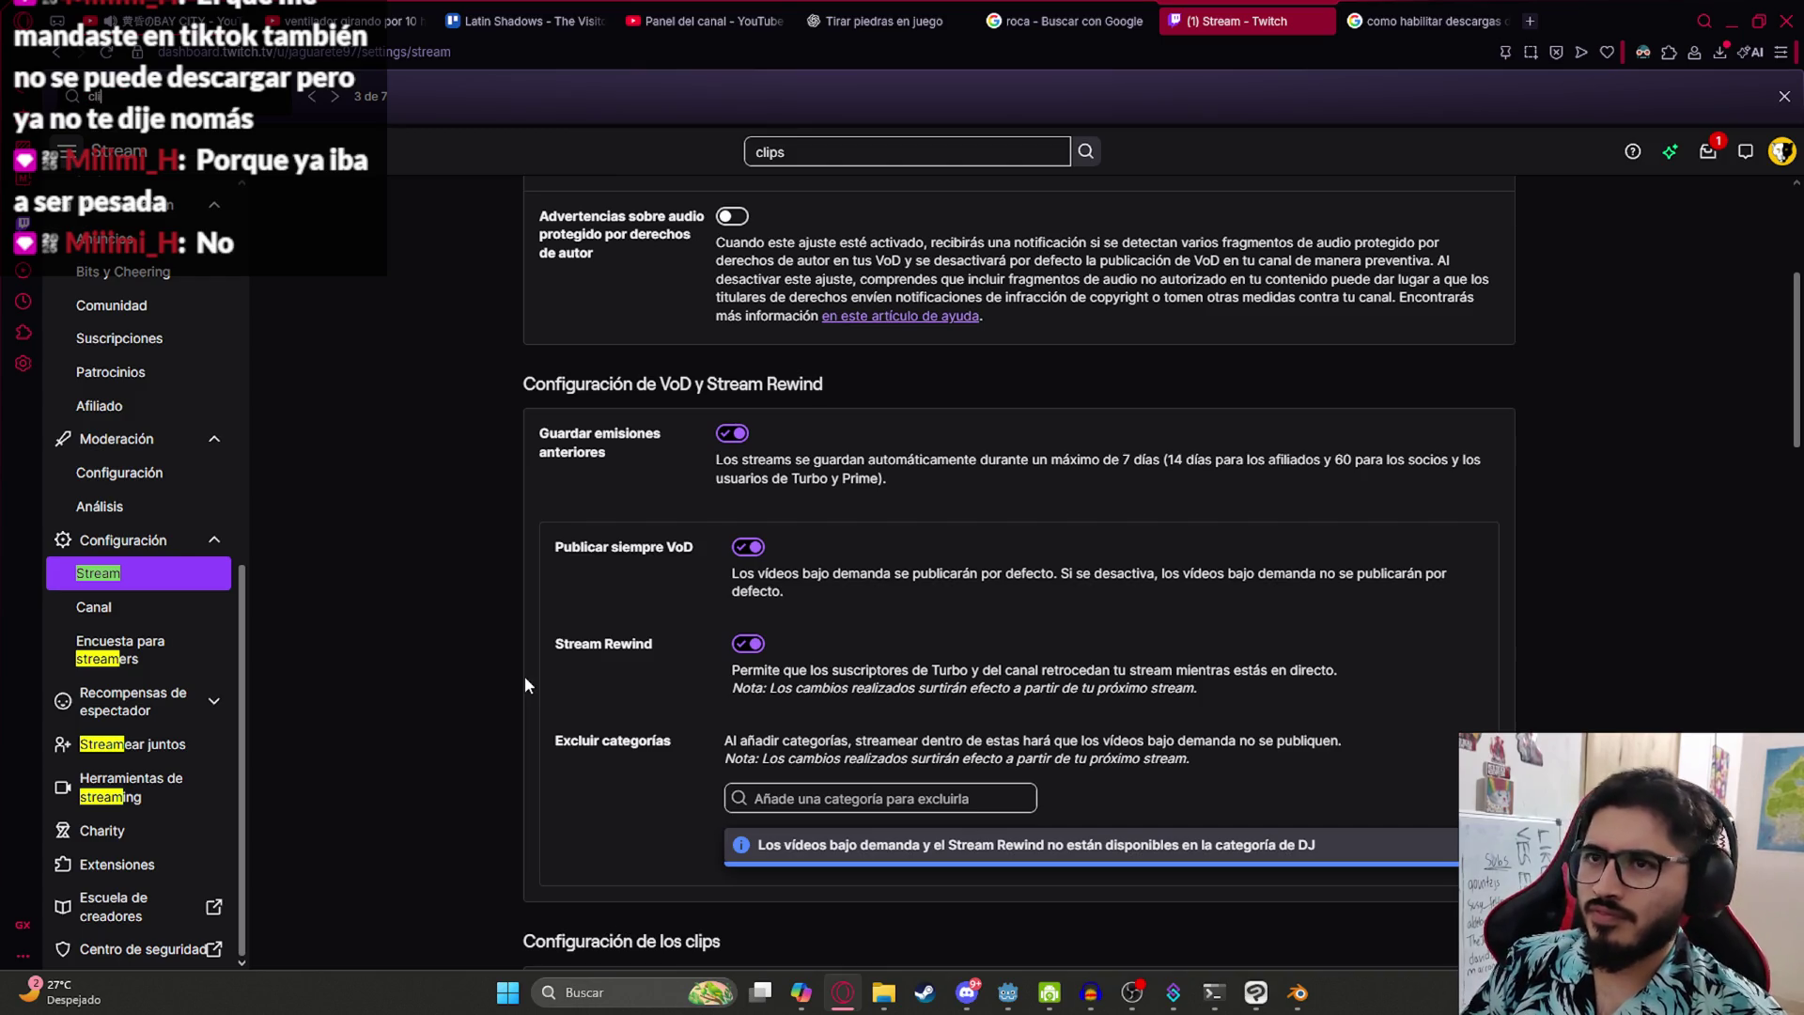
text(ps)
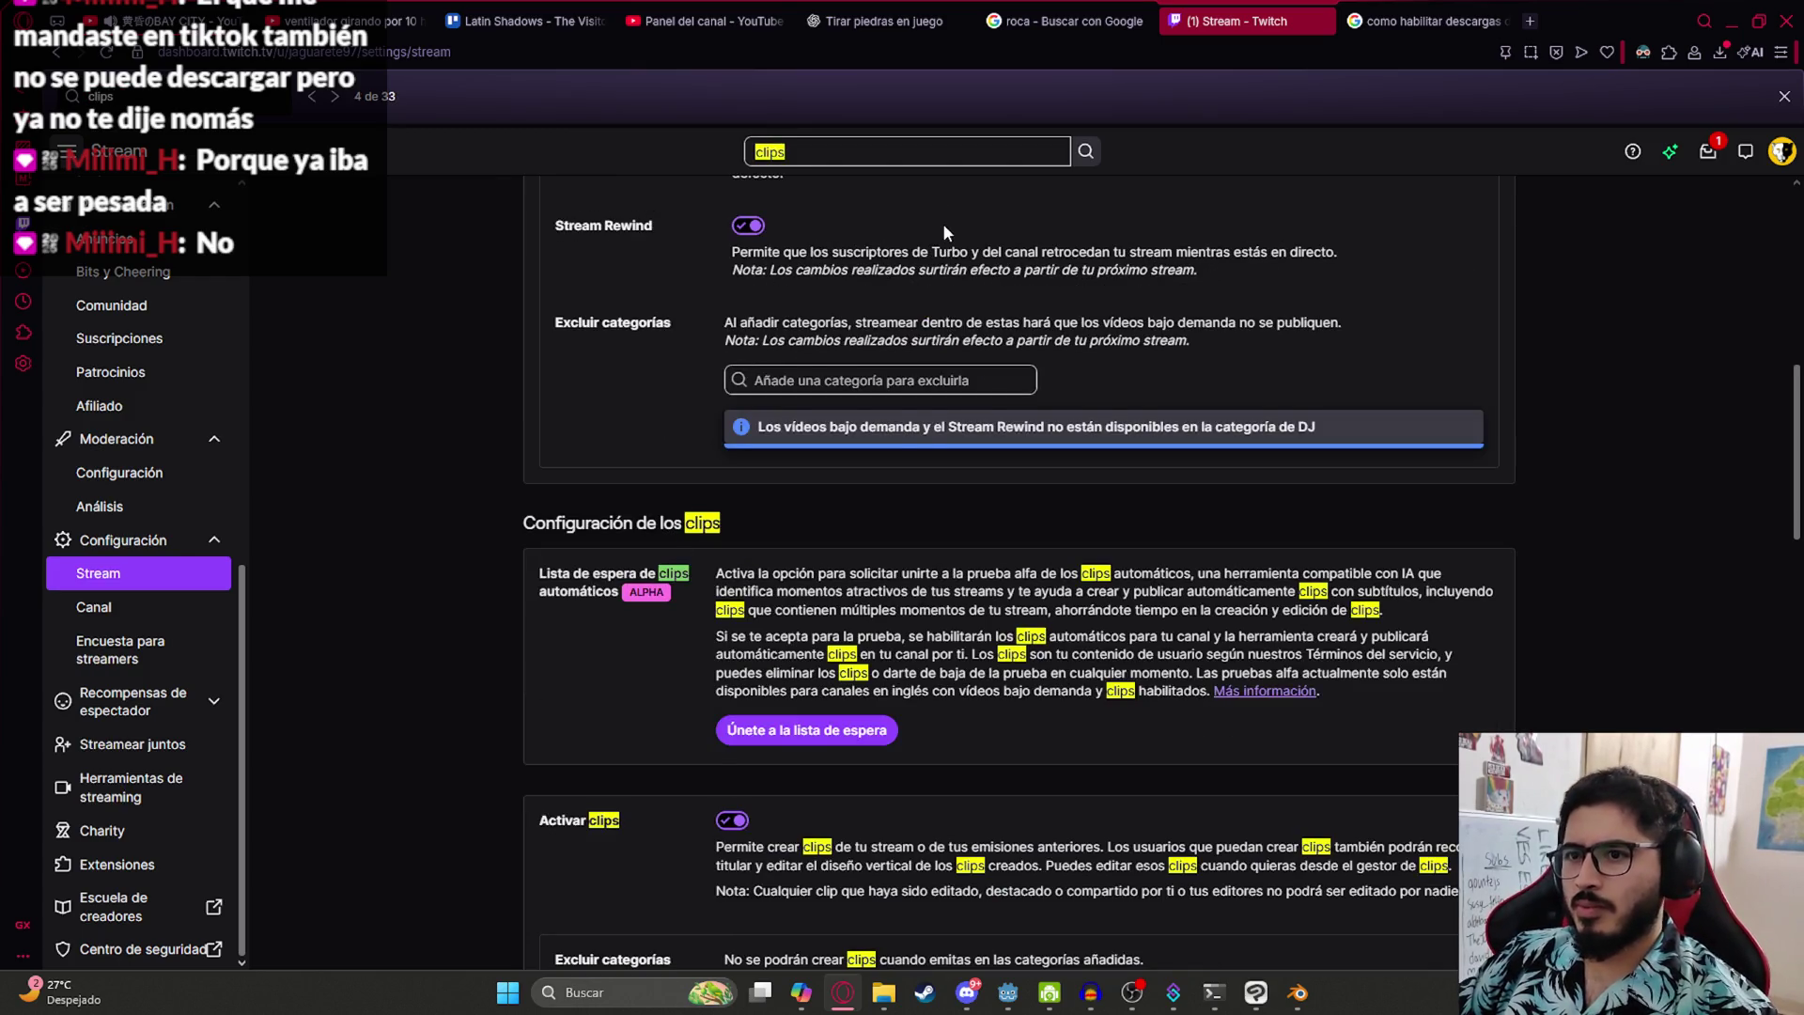
scroll(945, 231, down, 3)
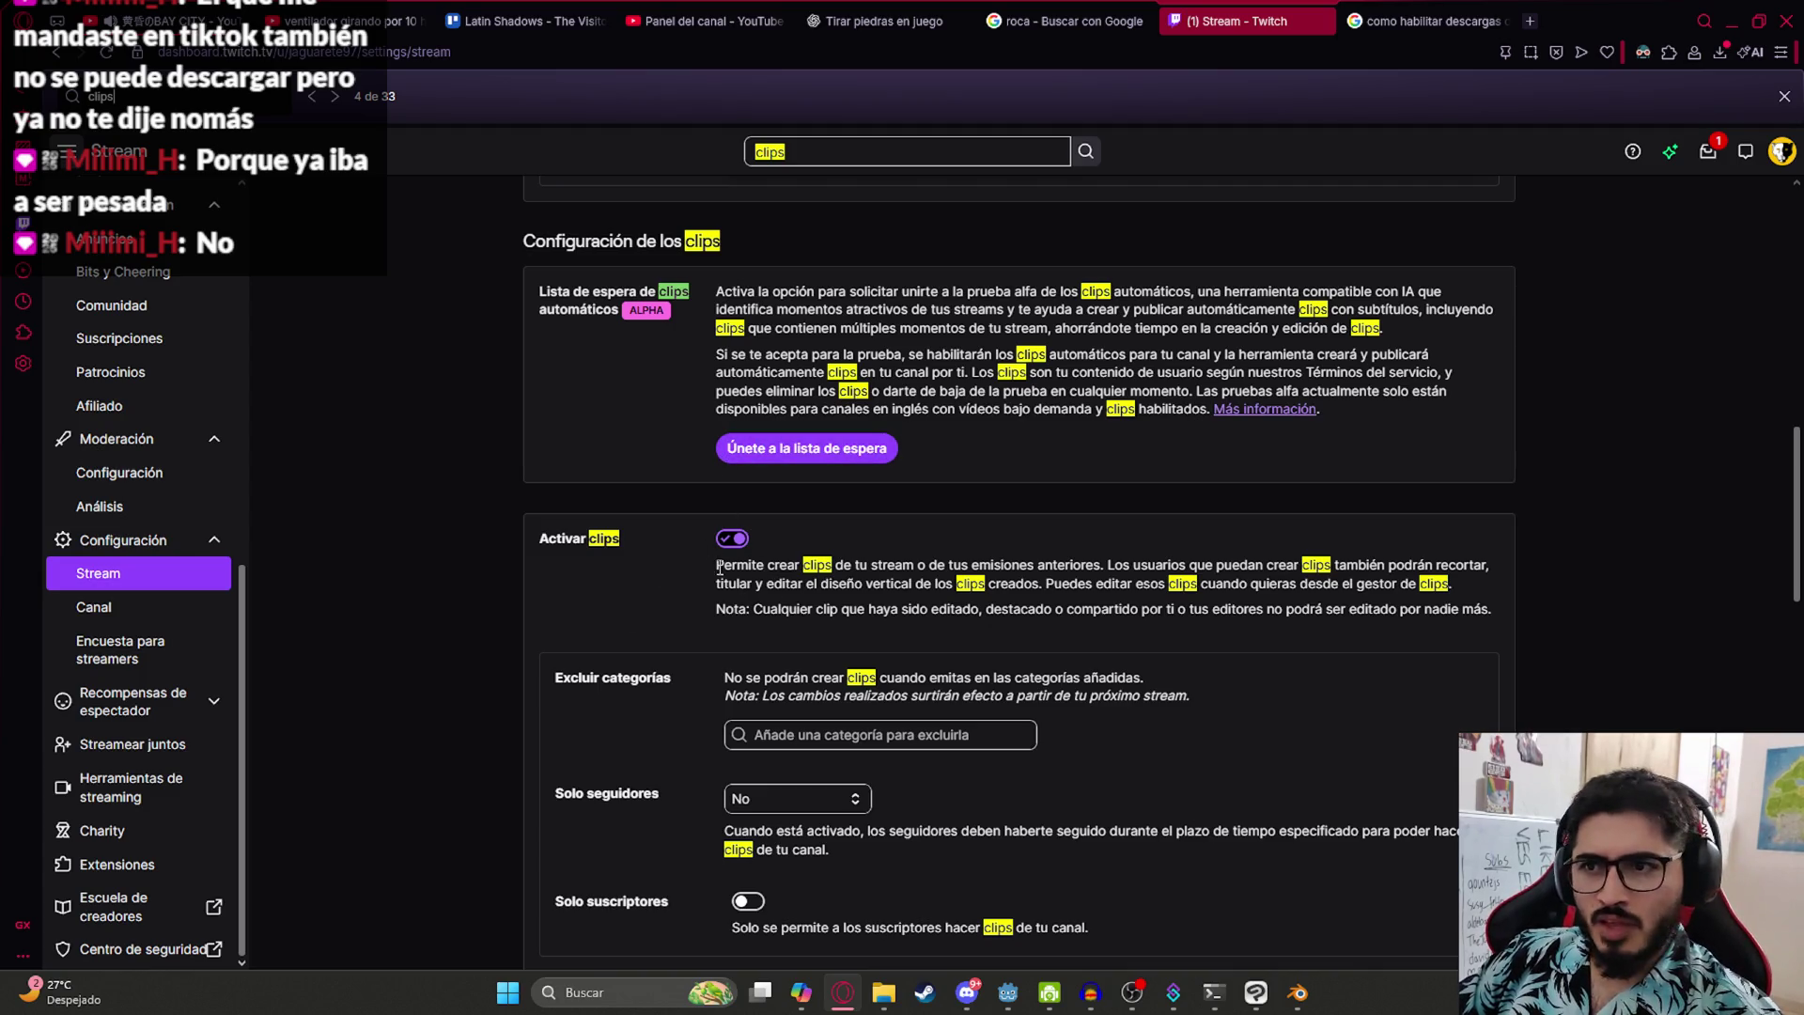
scroll(809, 602, down, 2)
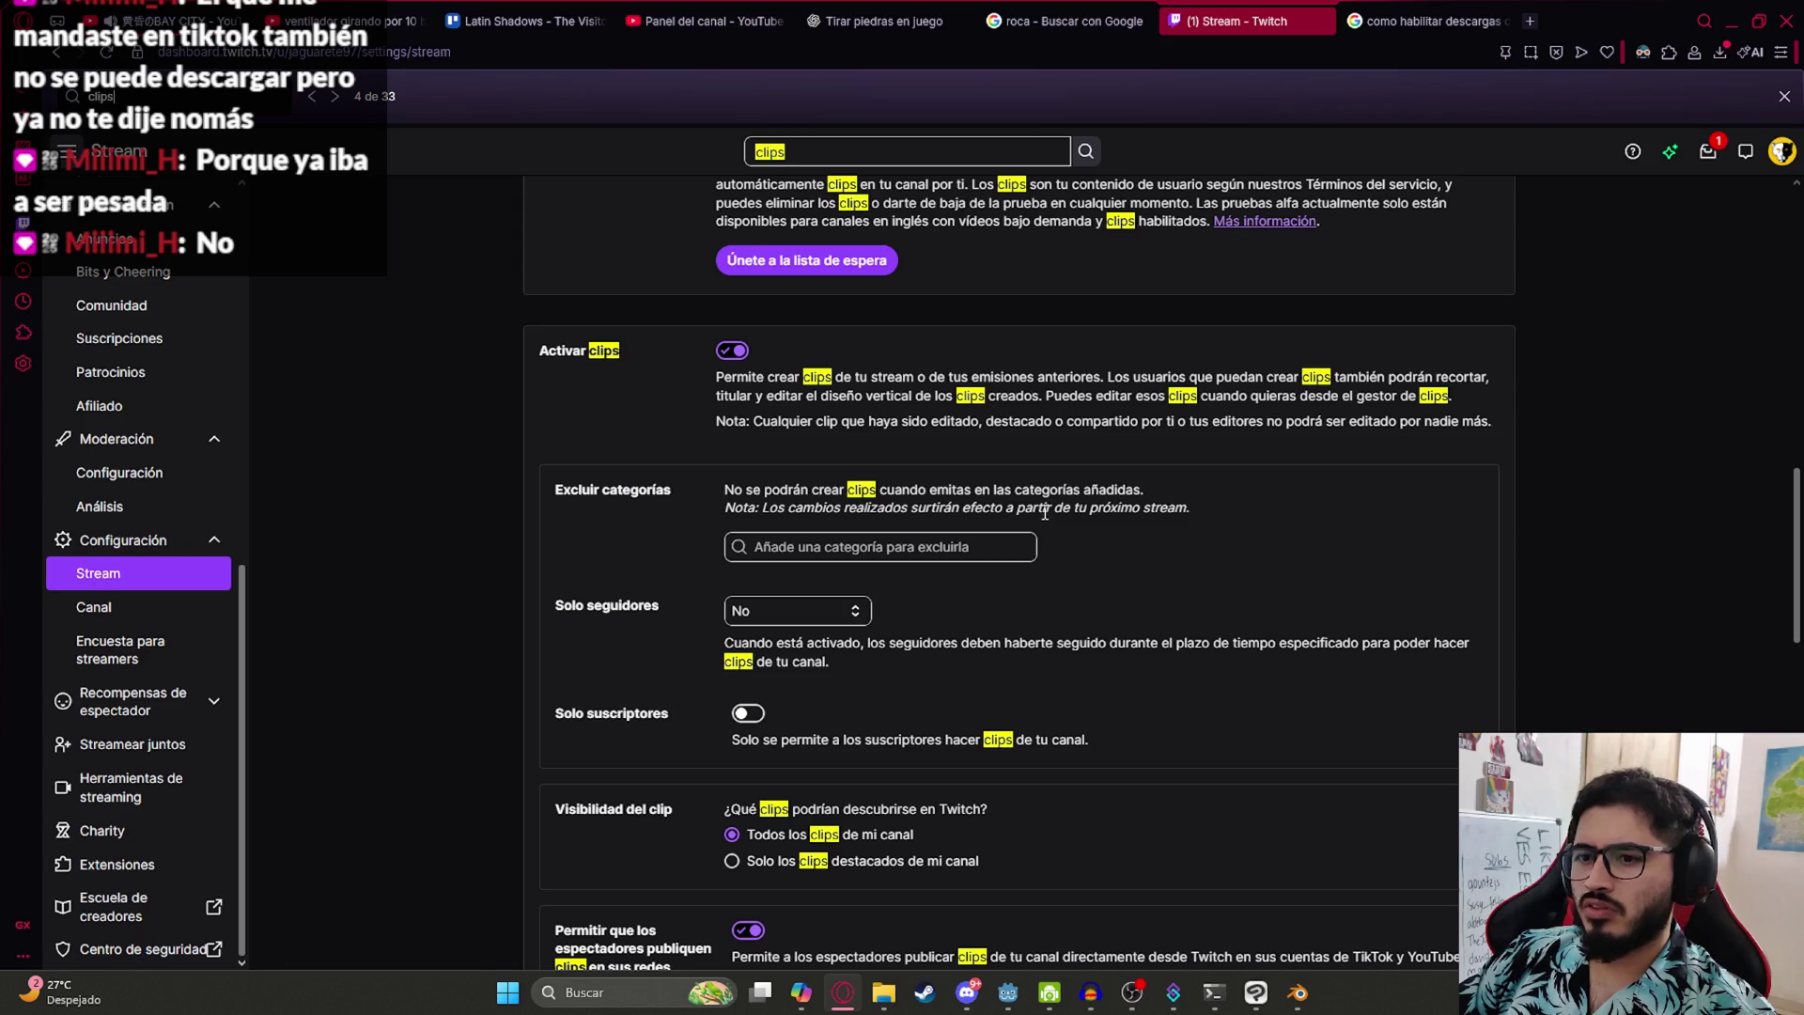
scroll(890, 576, down, 1)
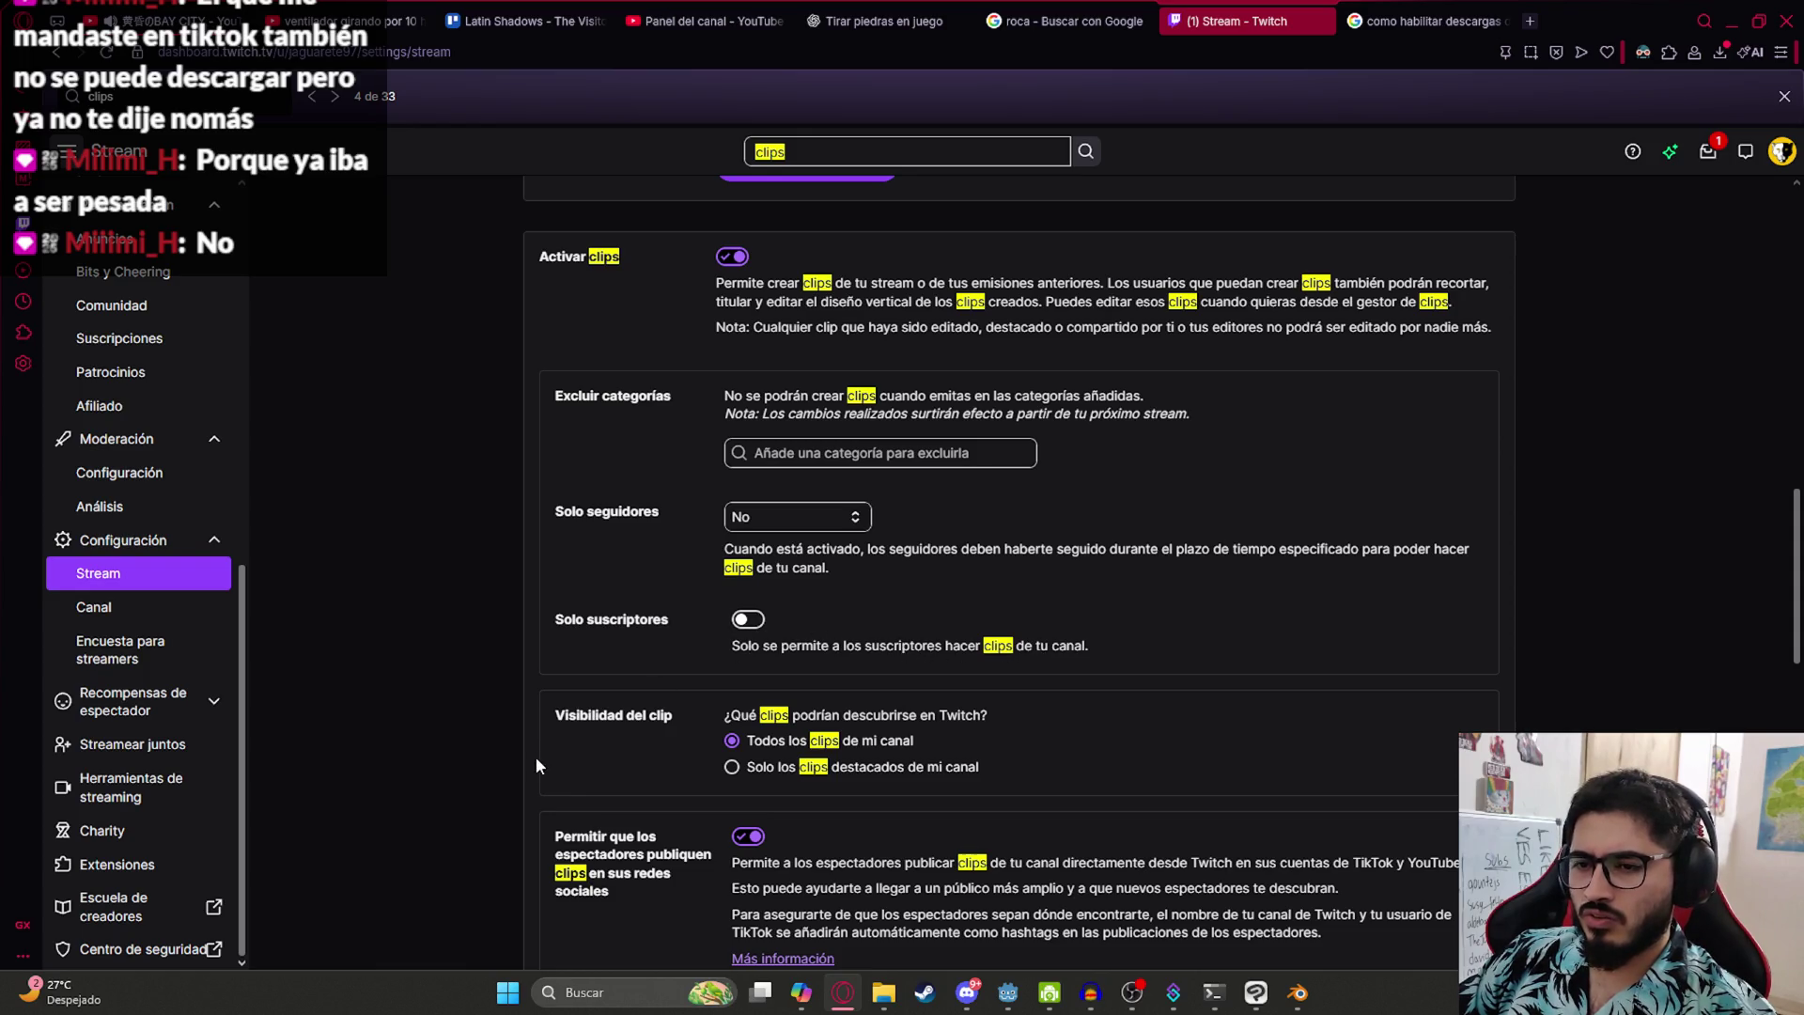
scroll(541, 767, down, 3)
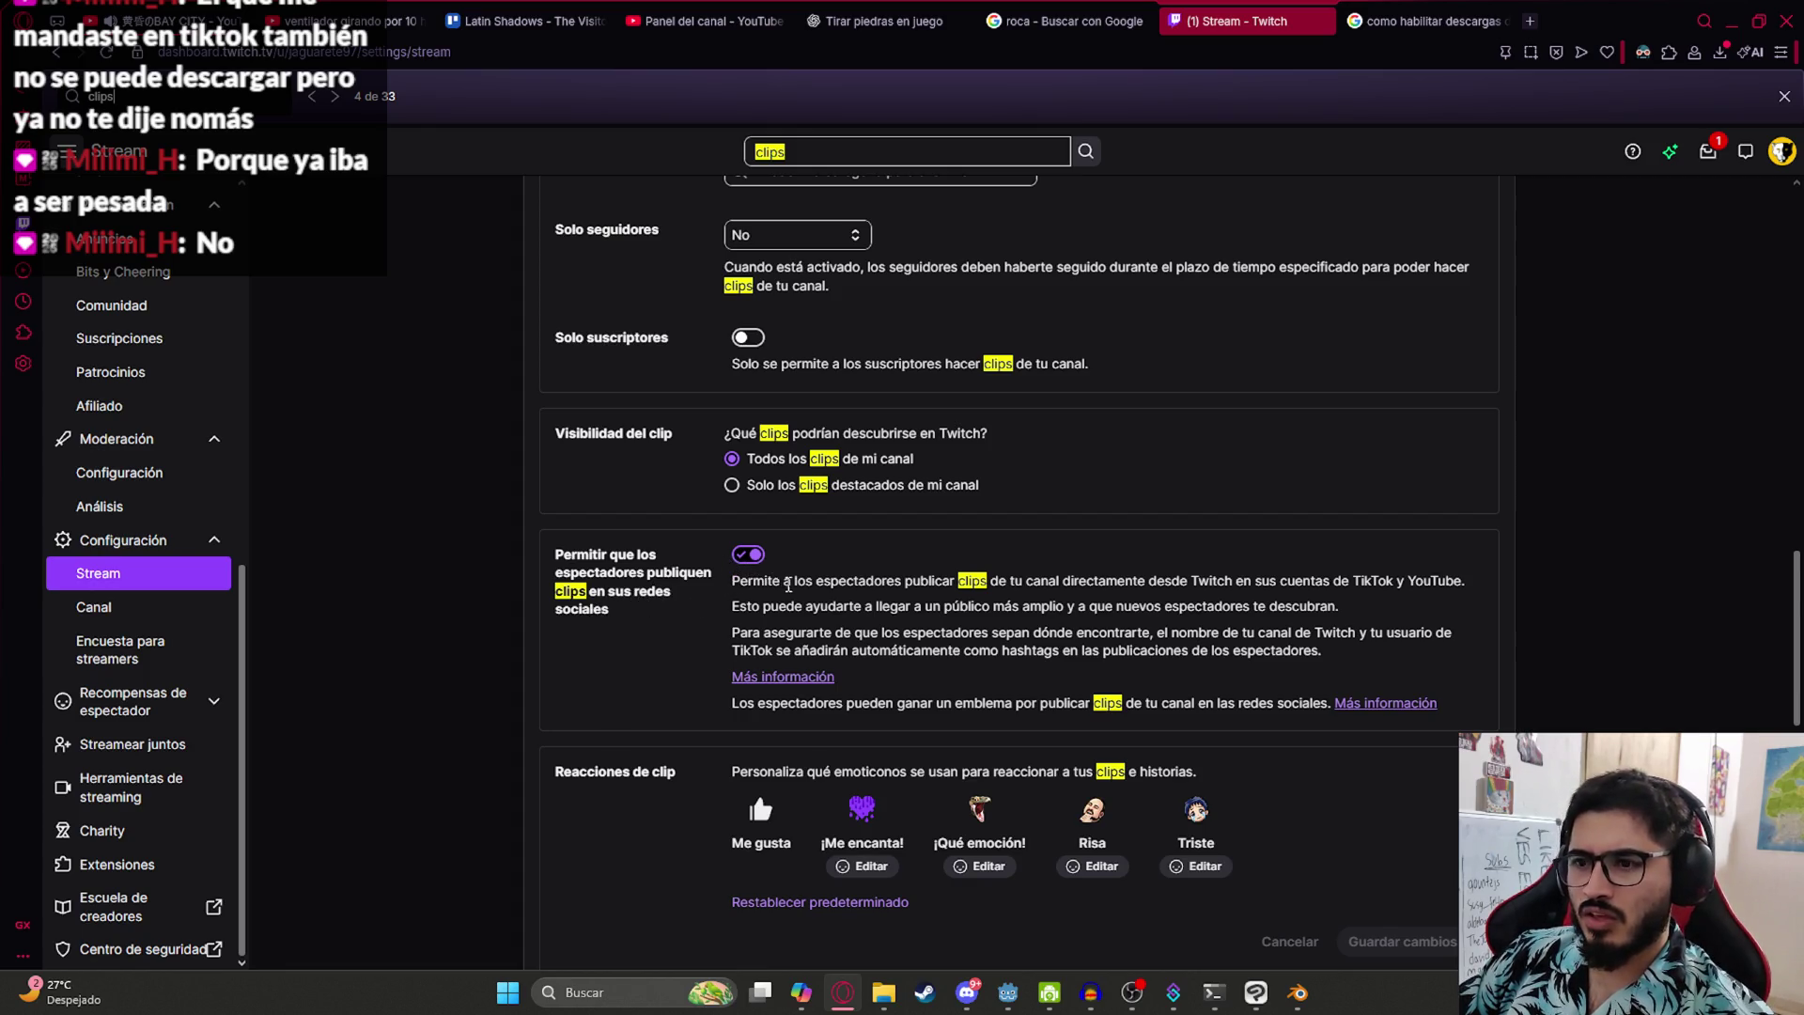
scroll(788, 586, down, 3)
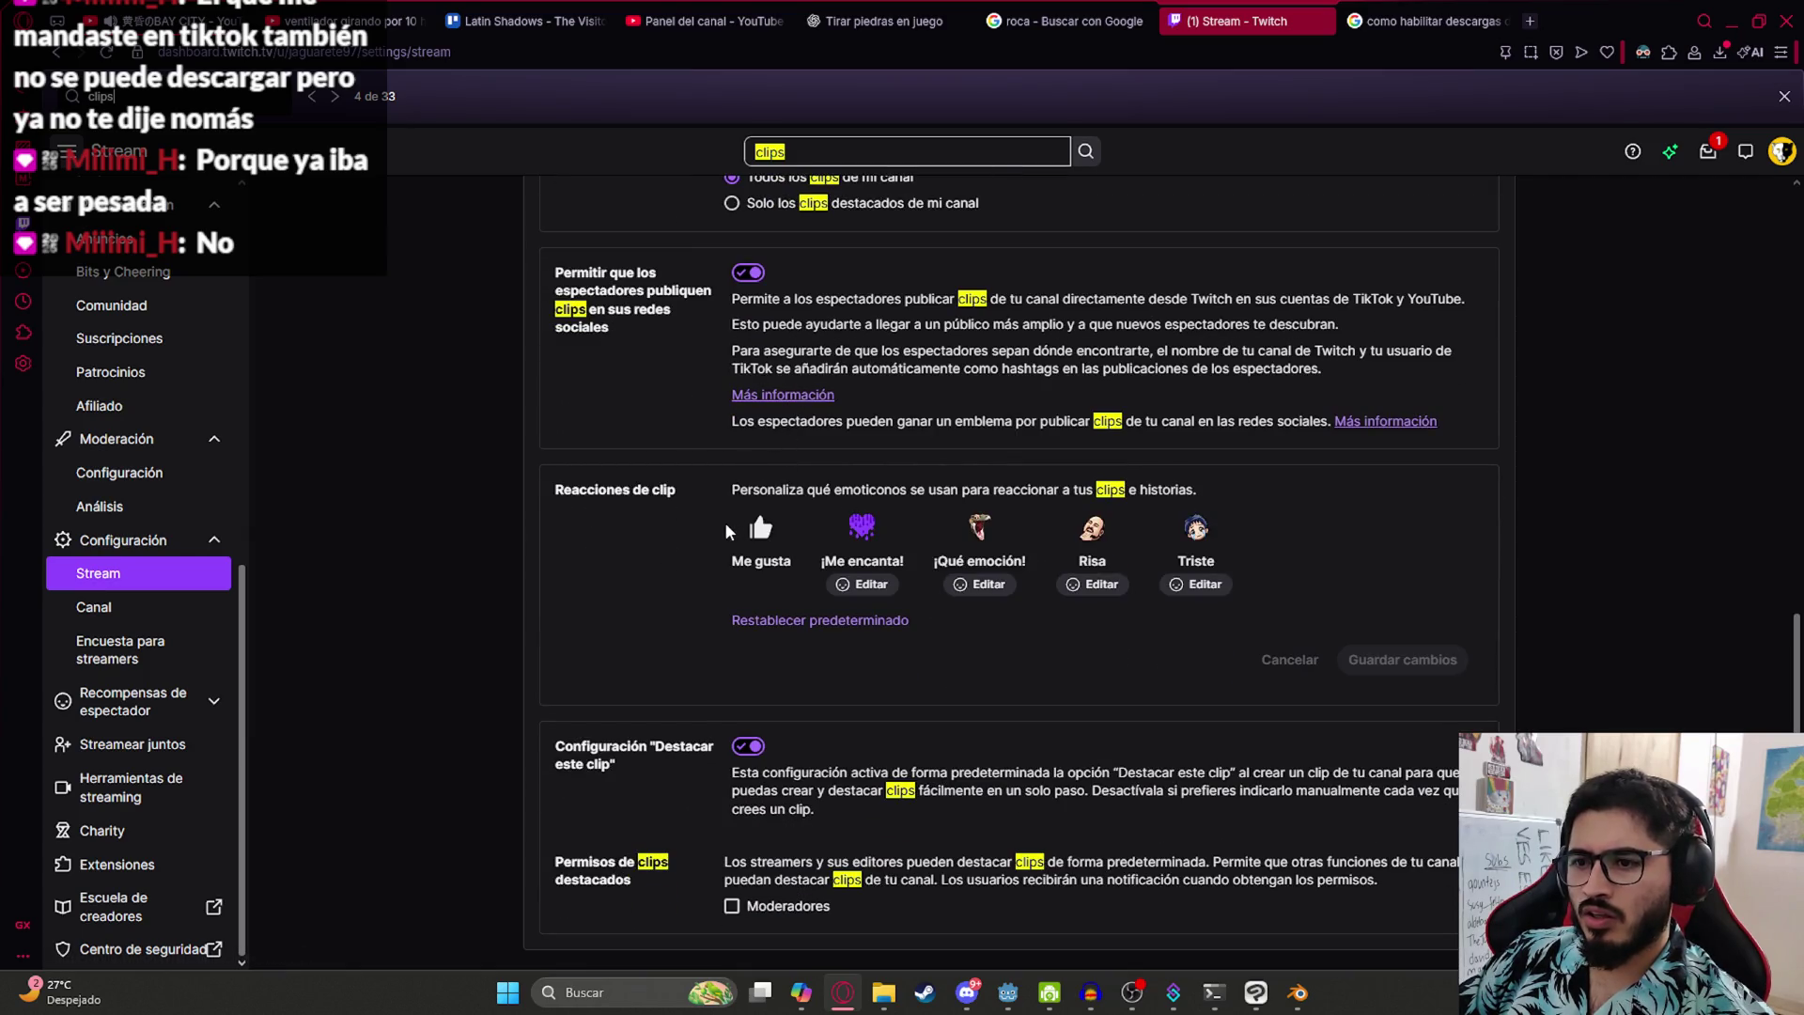
- Recheck the Google results, then search the Stream settings for 'descarga' and clear it
key(ctrl+Tab)
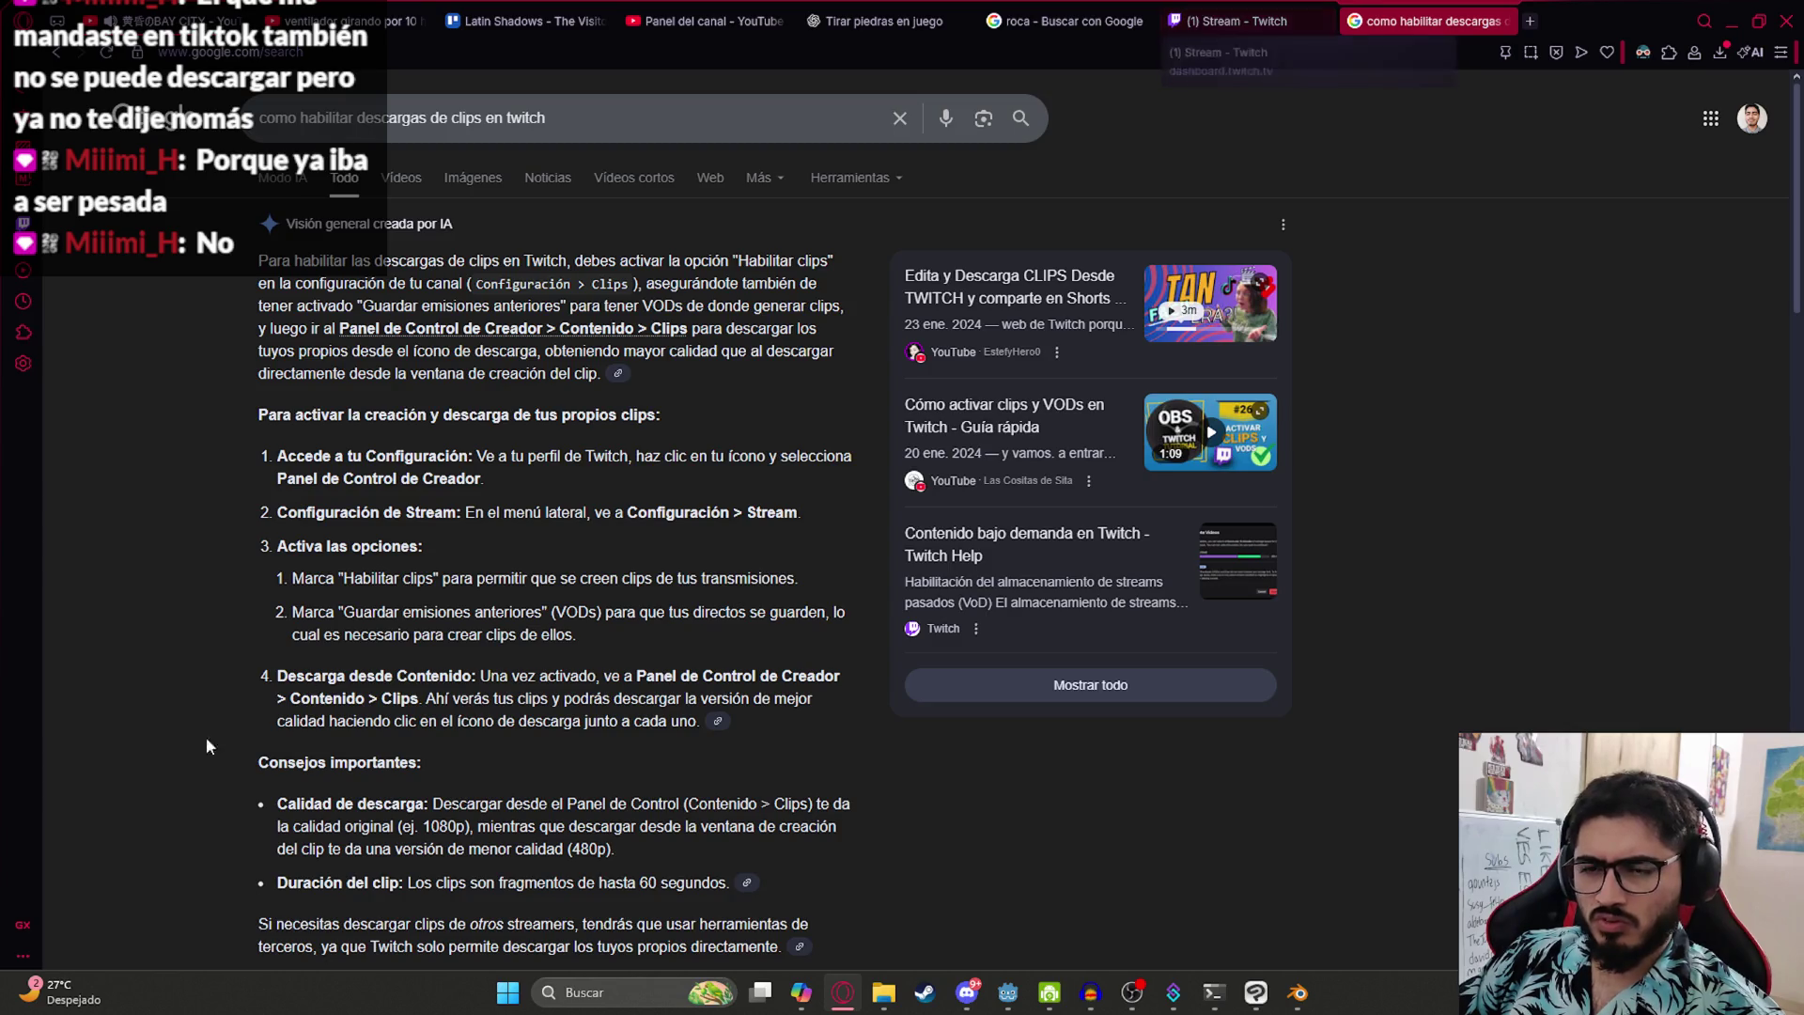
scroll(526, 399, down, 2)
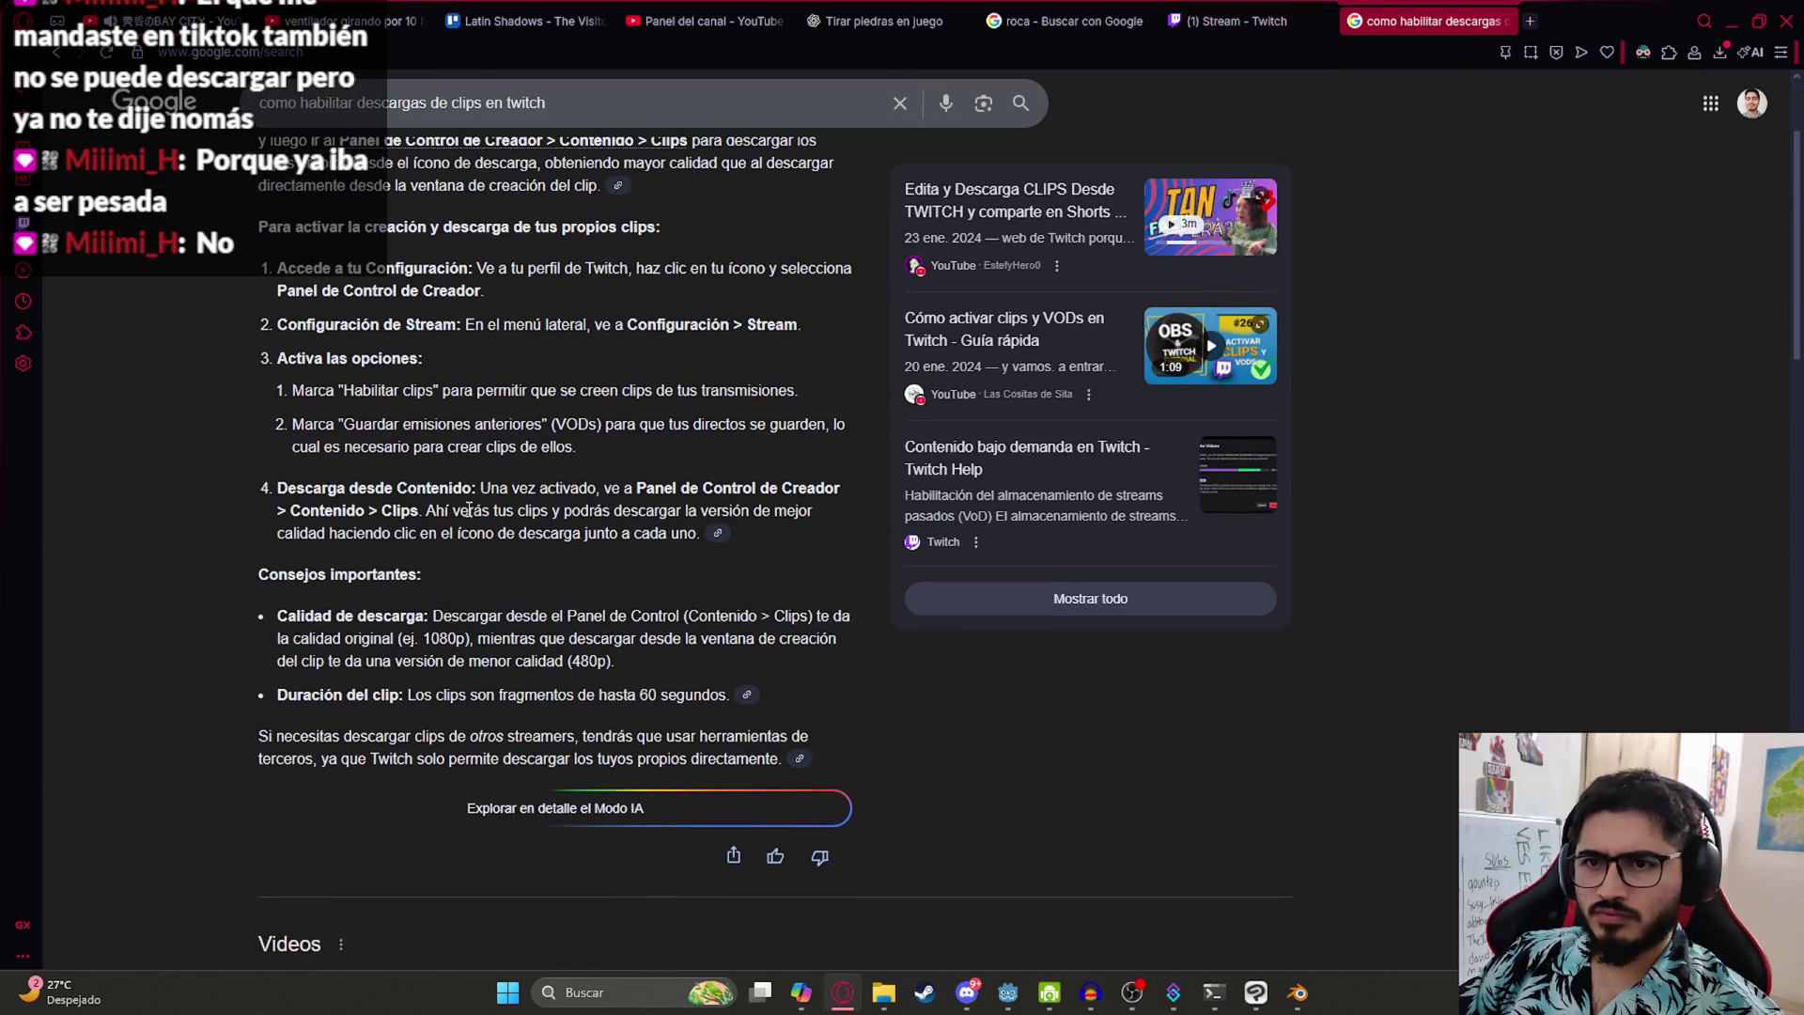
click(1304, 9)
text(descarga)
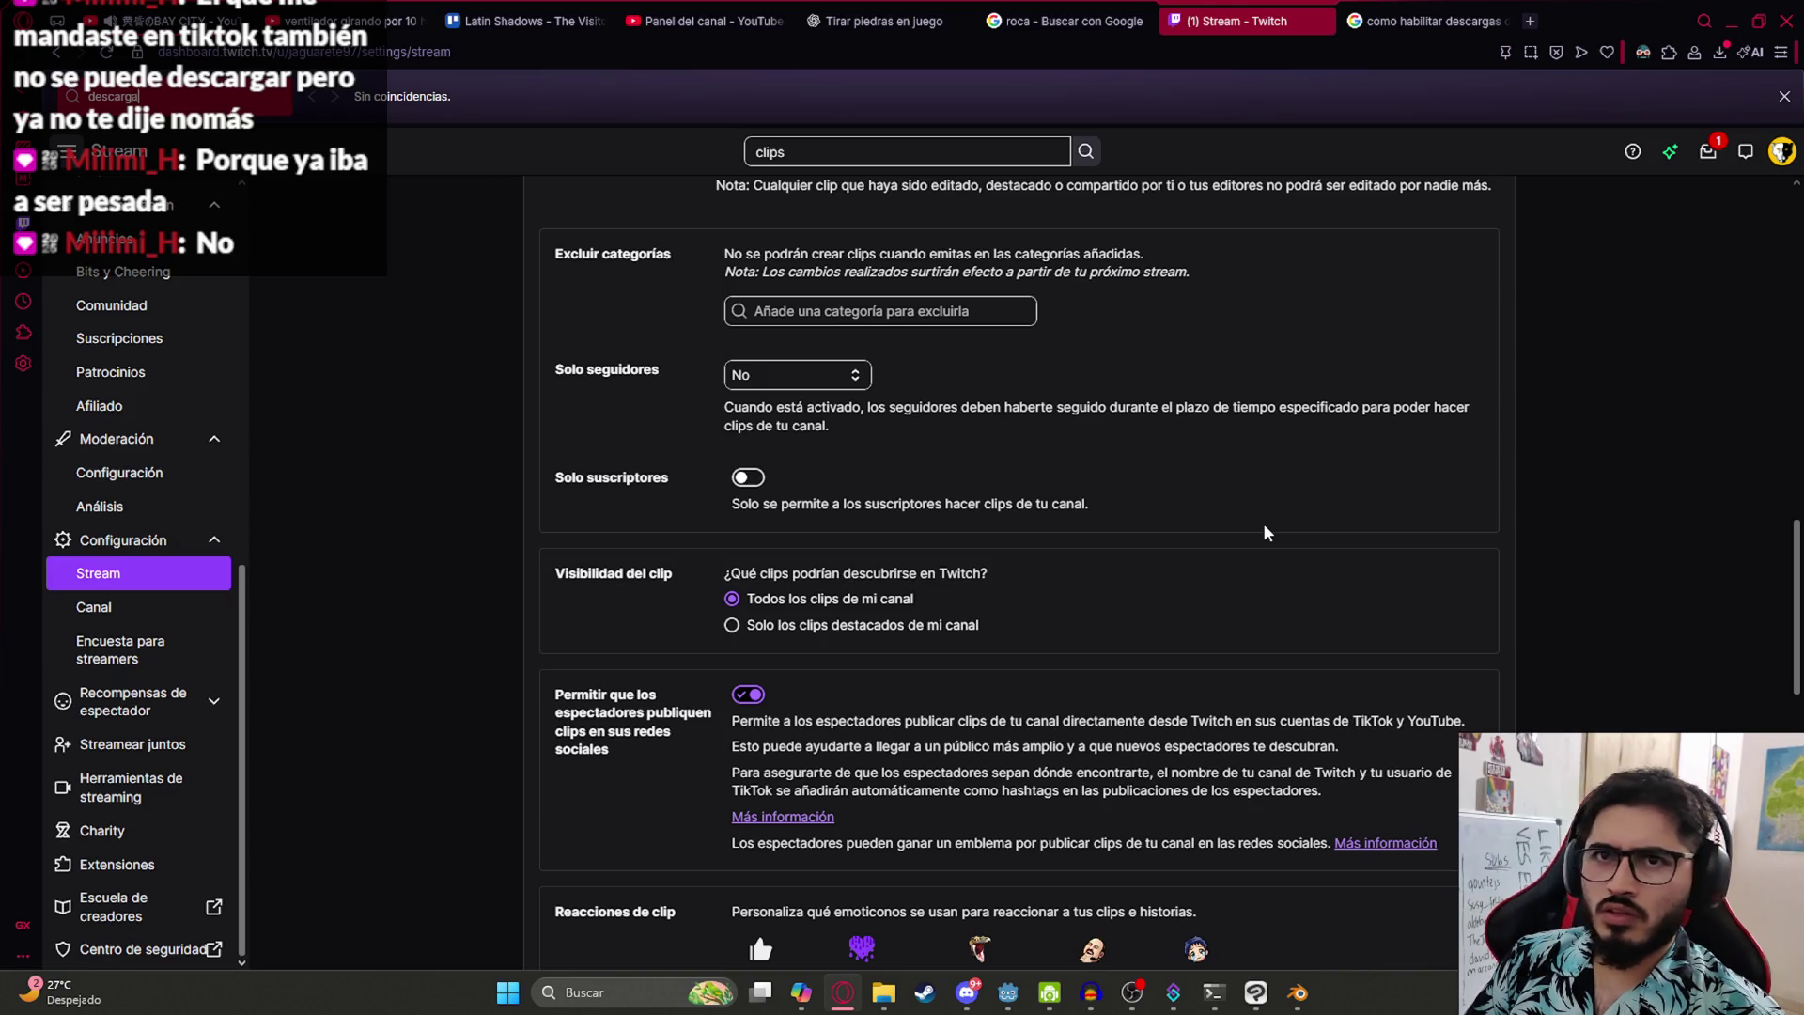
key(ctrl+a)
key(BackSpace)
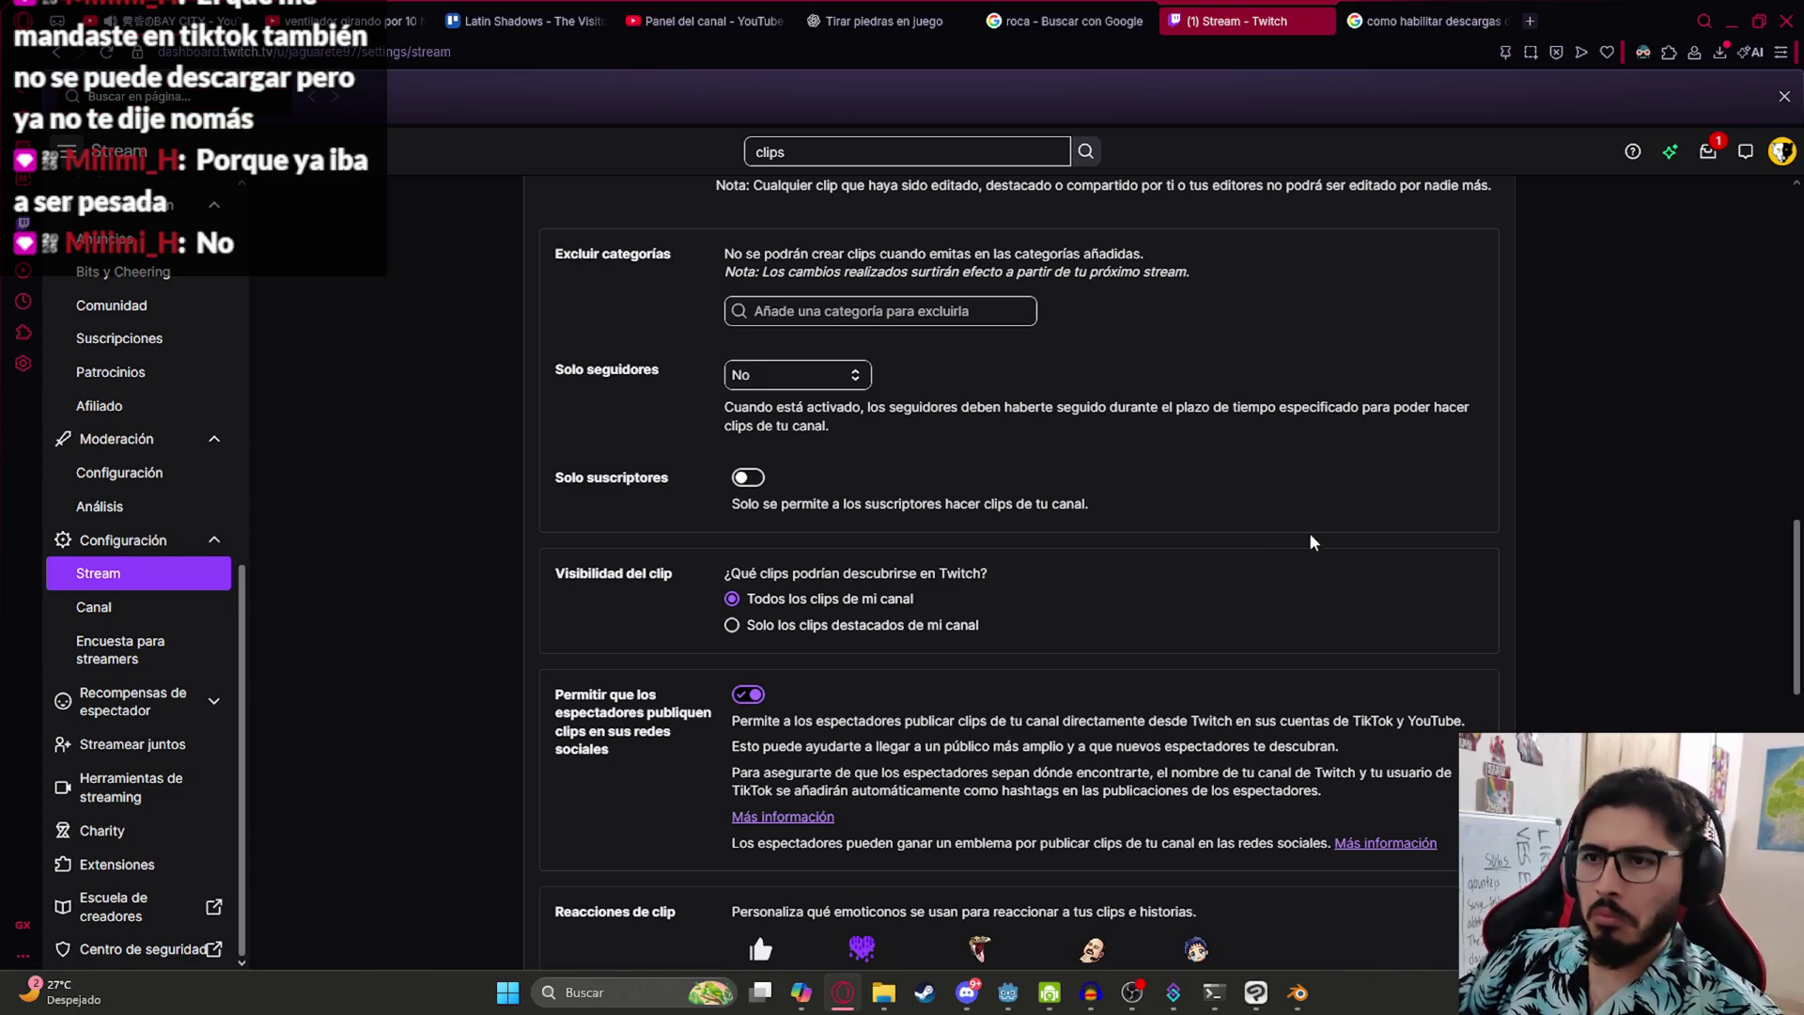
scroll(1308, 533, down, 6)
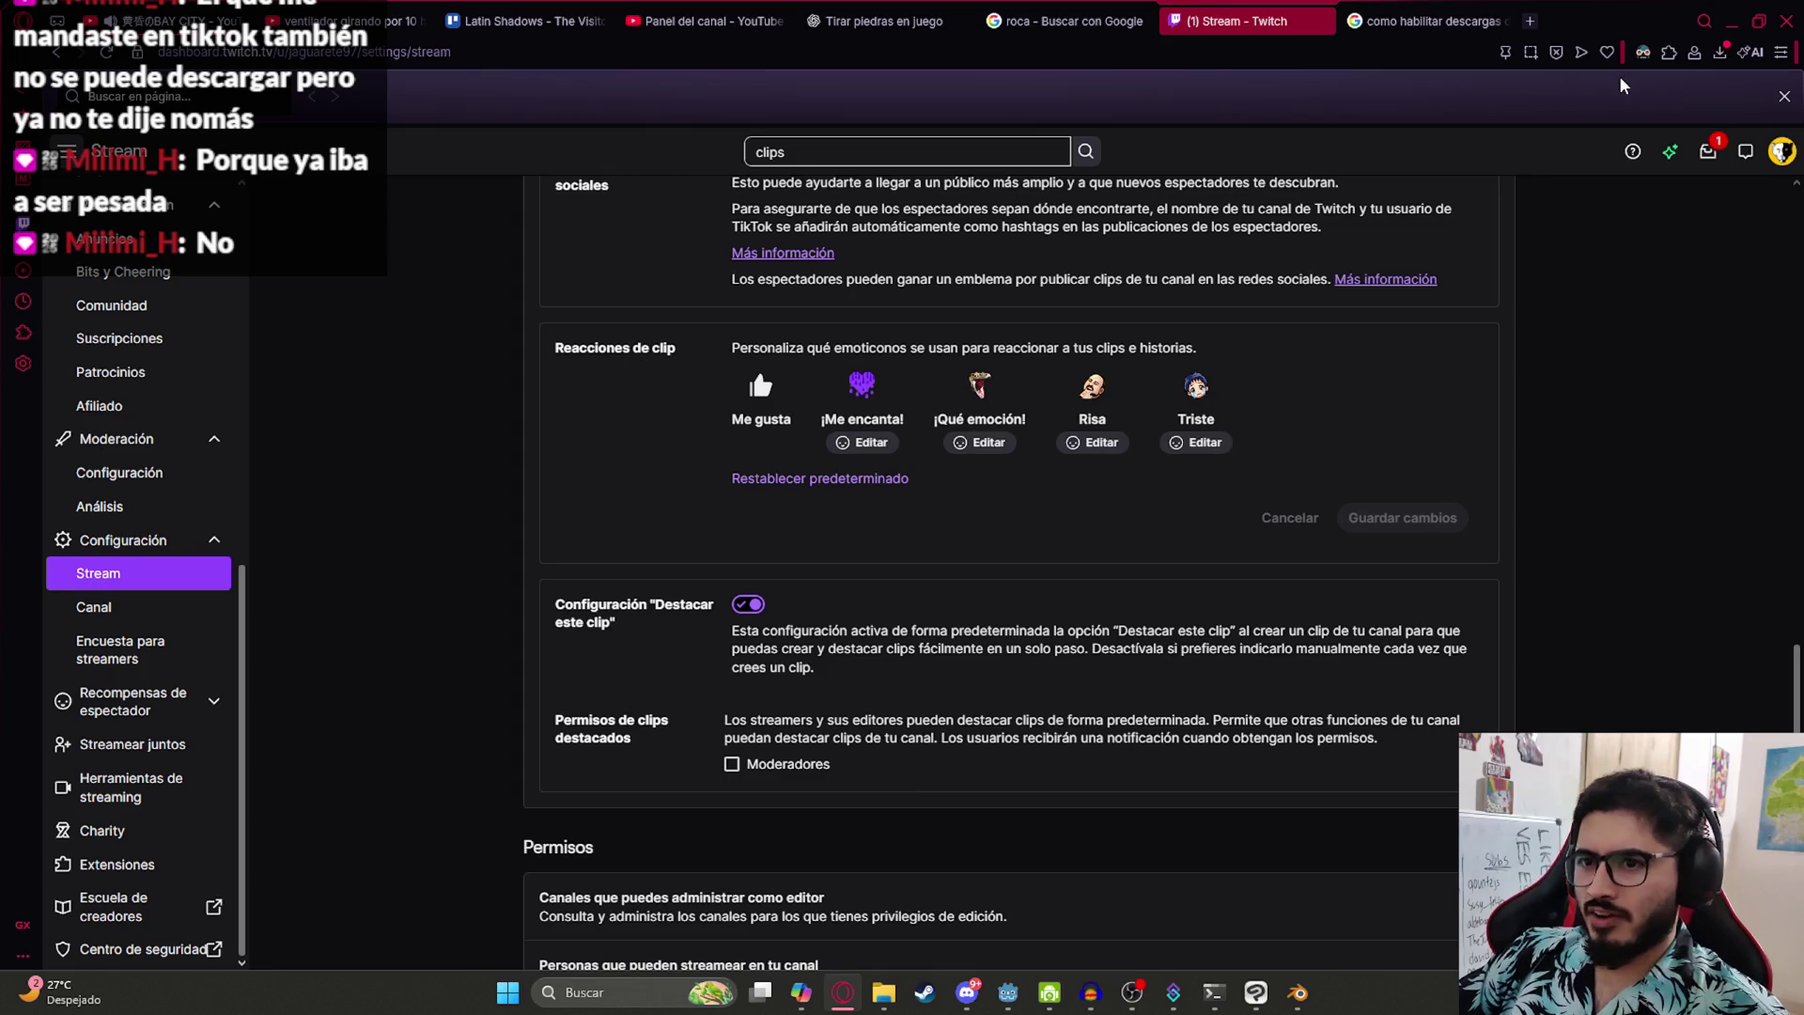
- Open the channel page from the account menu in a new tab and go to Videos
click(1782, 155)
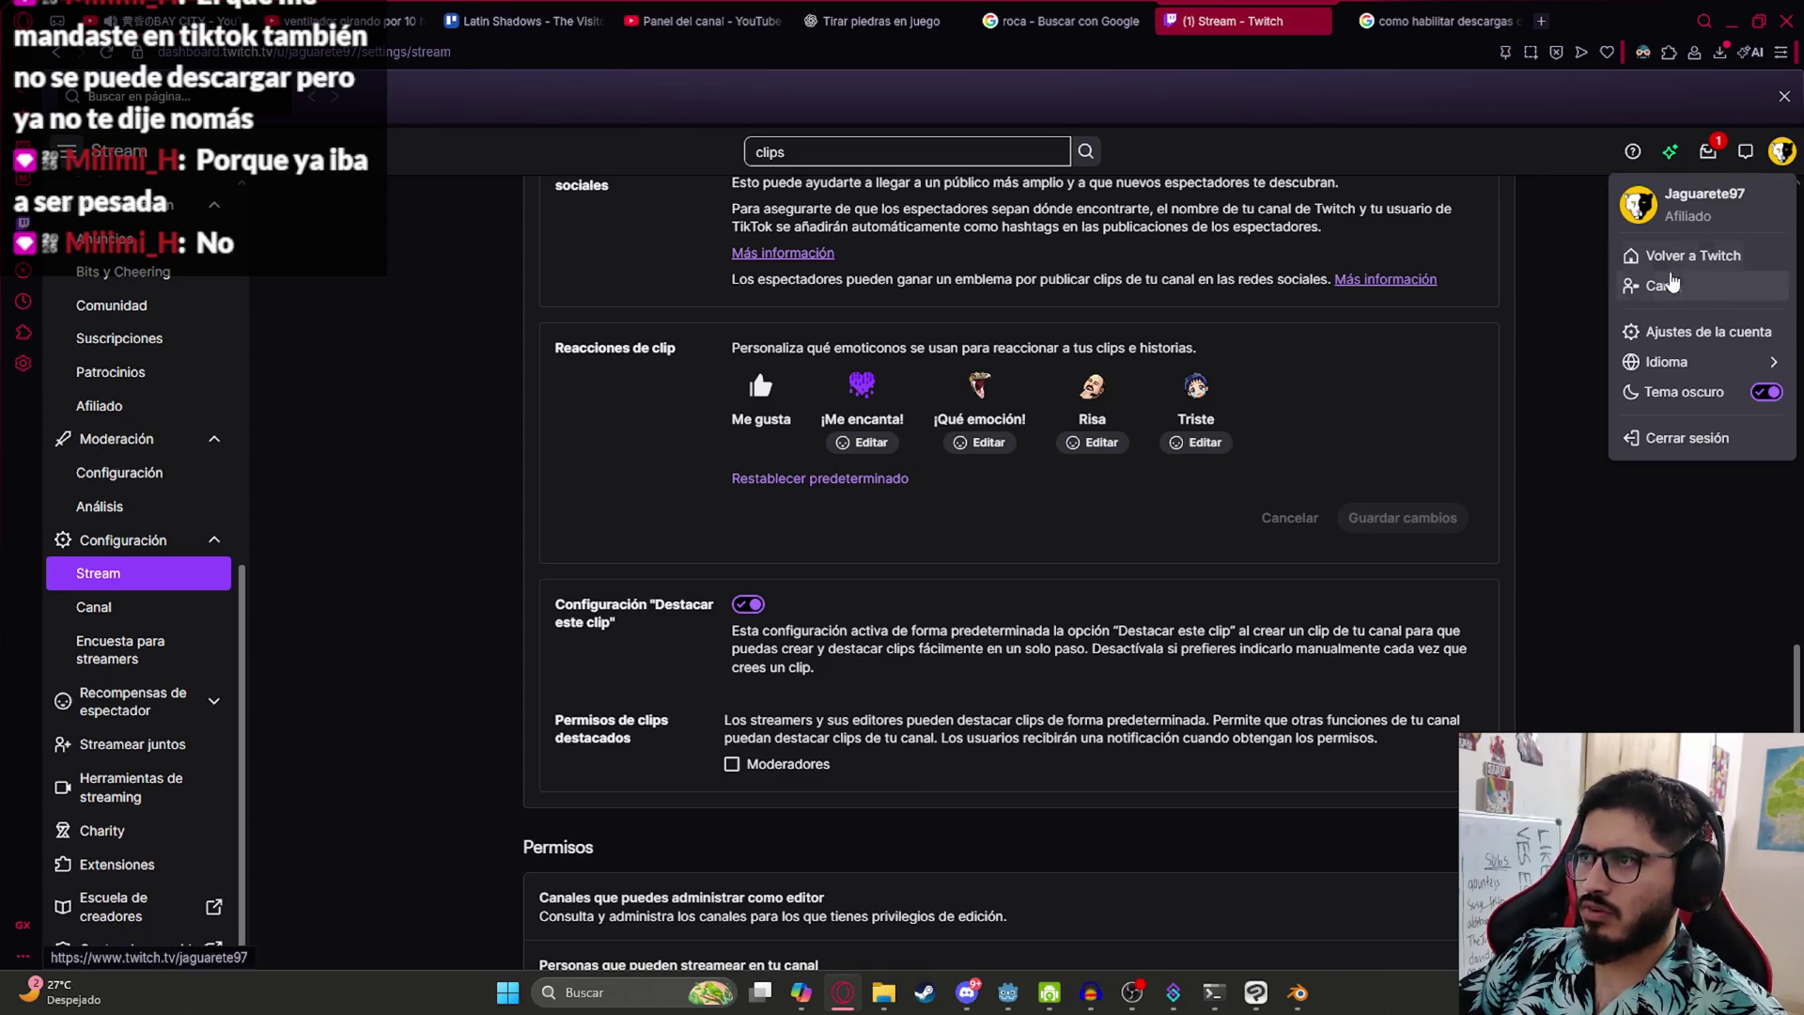
click(1672, 286)
right_click(1306, 17)
click(1369, 294)
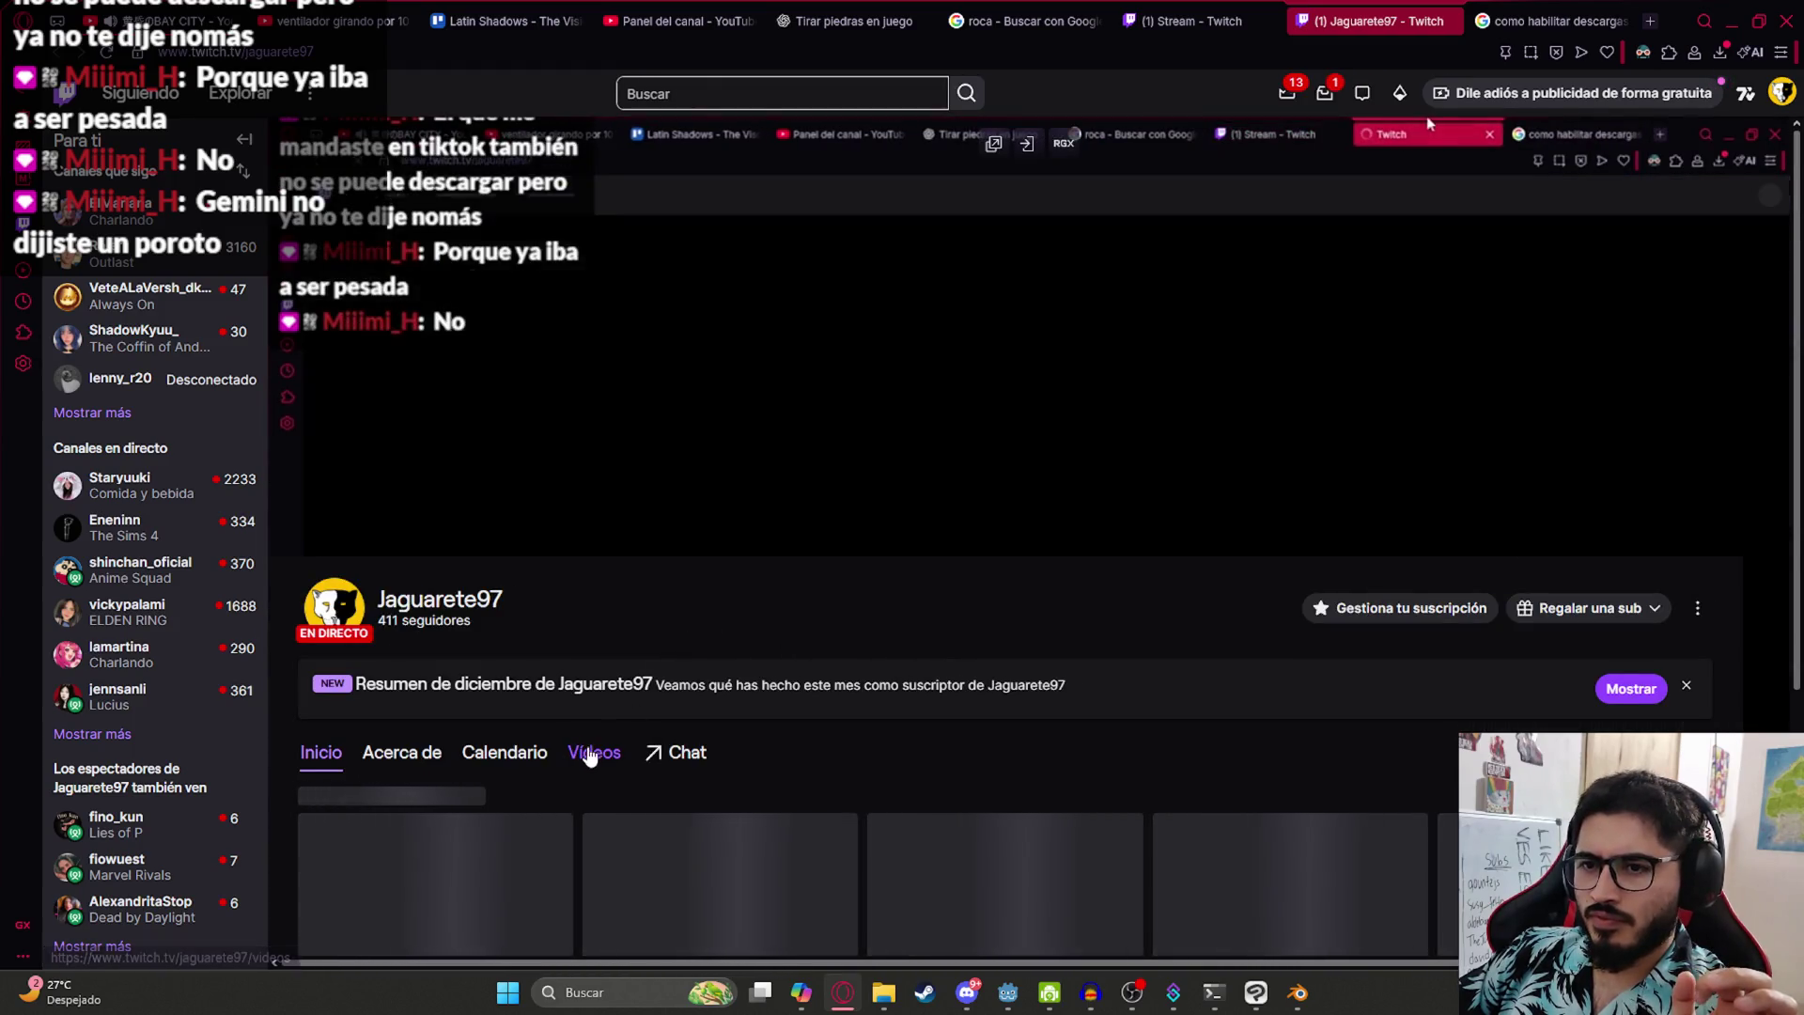
click(594, 751)
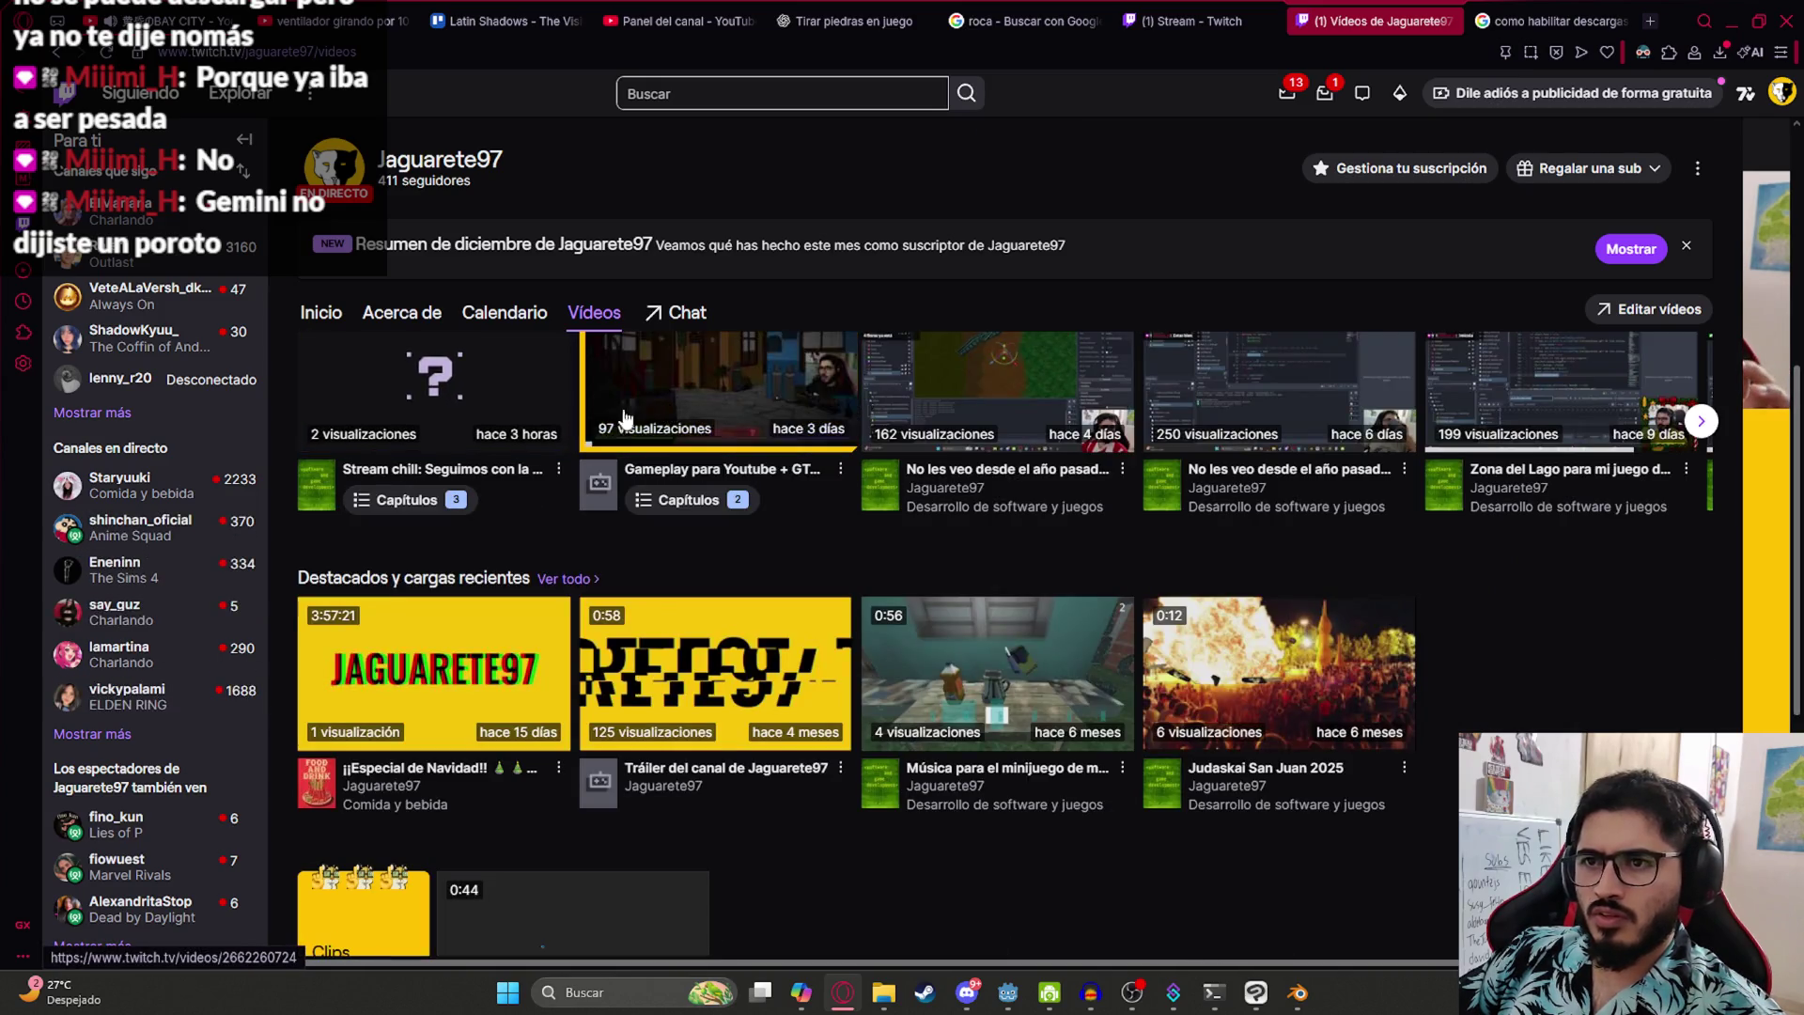
- Open the Mini Resident Evil clip and load its address in a private window
scroll(564, 611, down, 4)
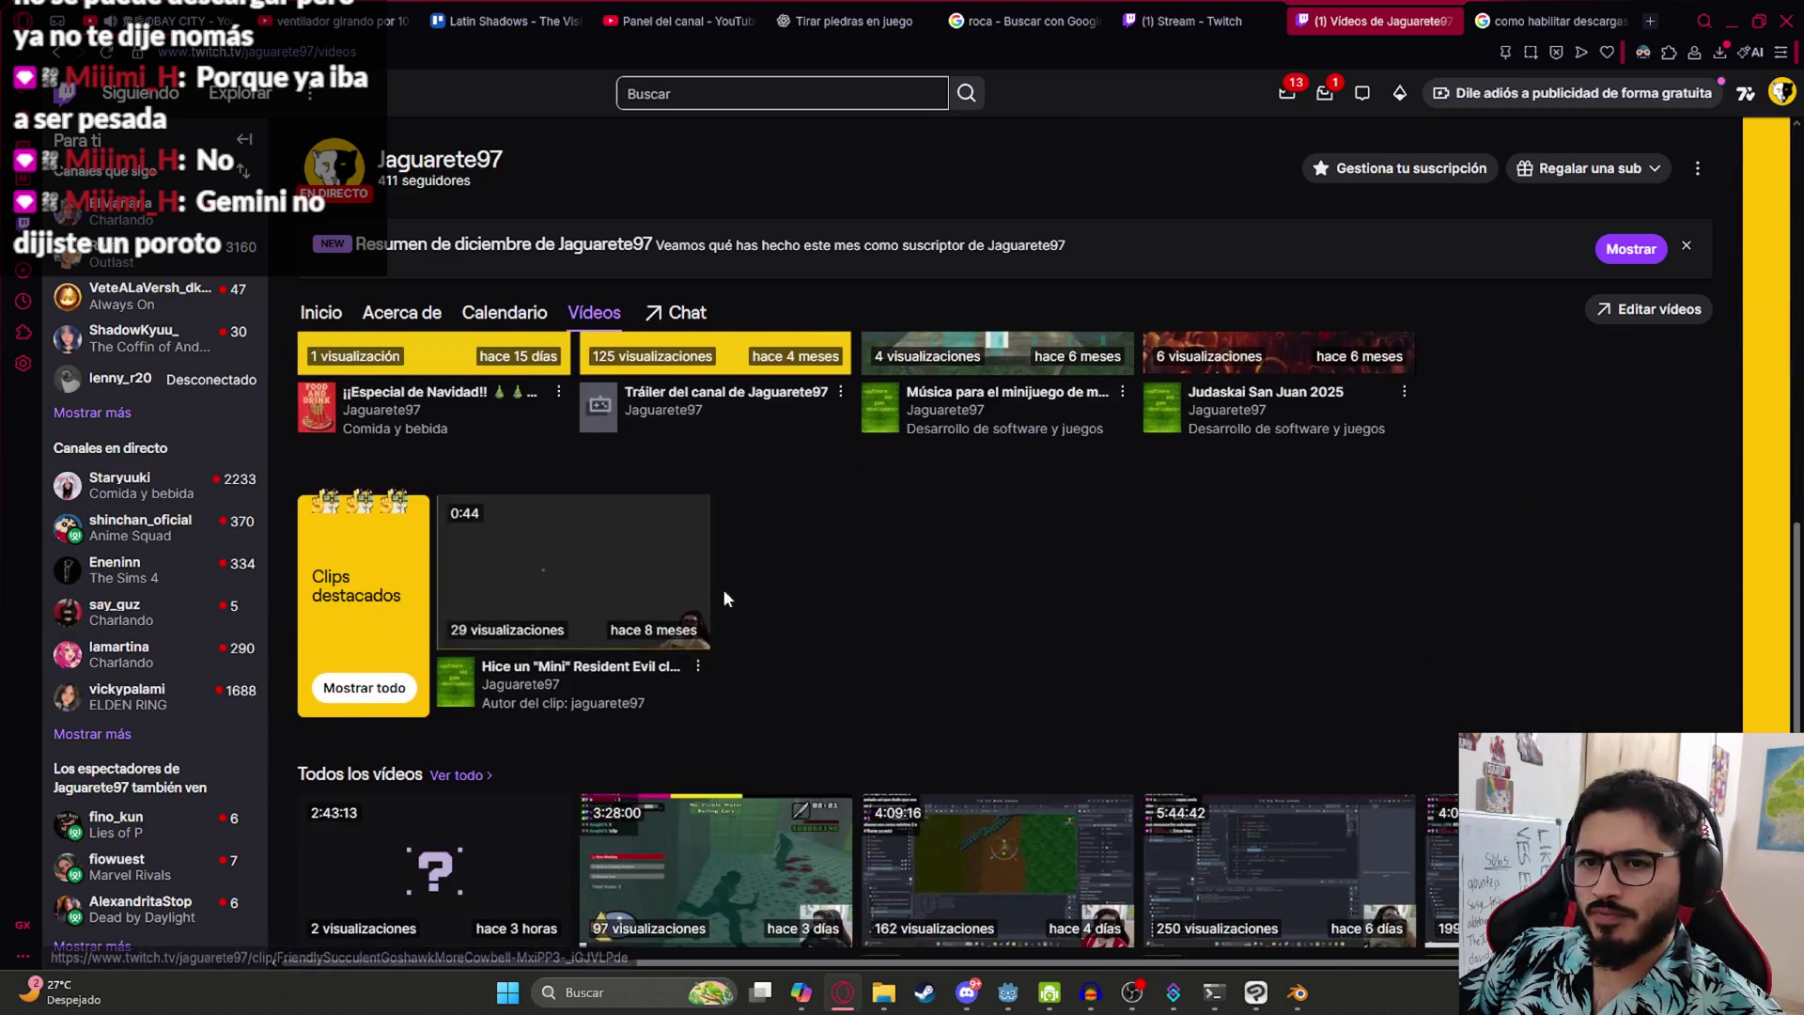
click(580, 564)
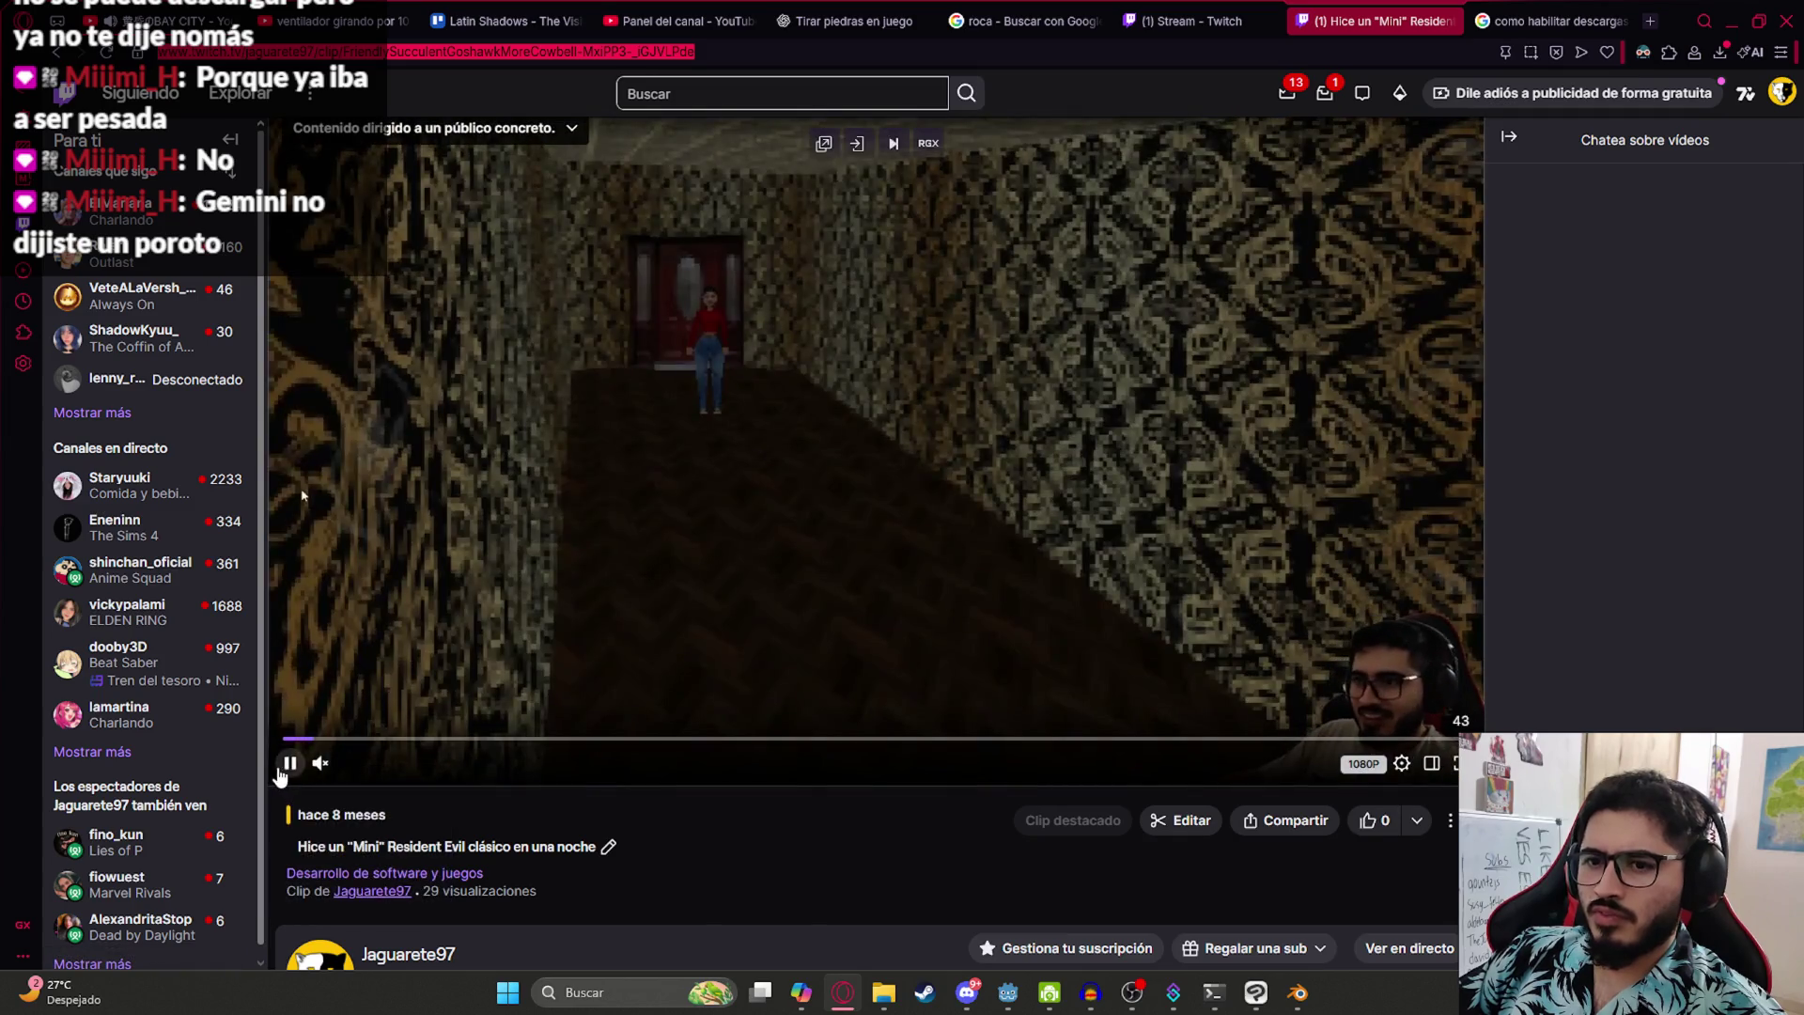
click(282, 766)
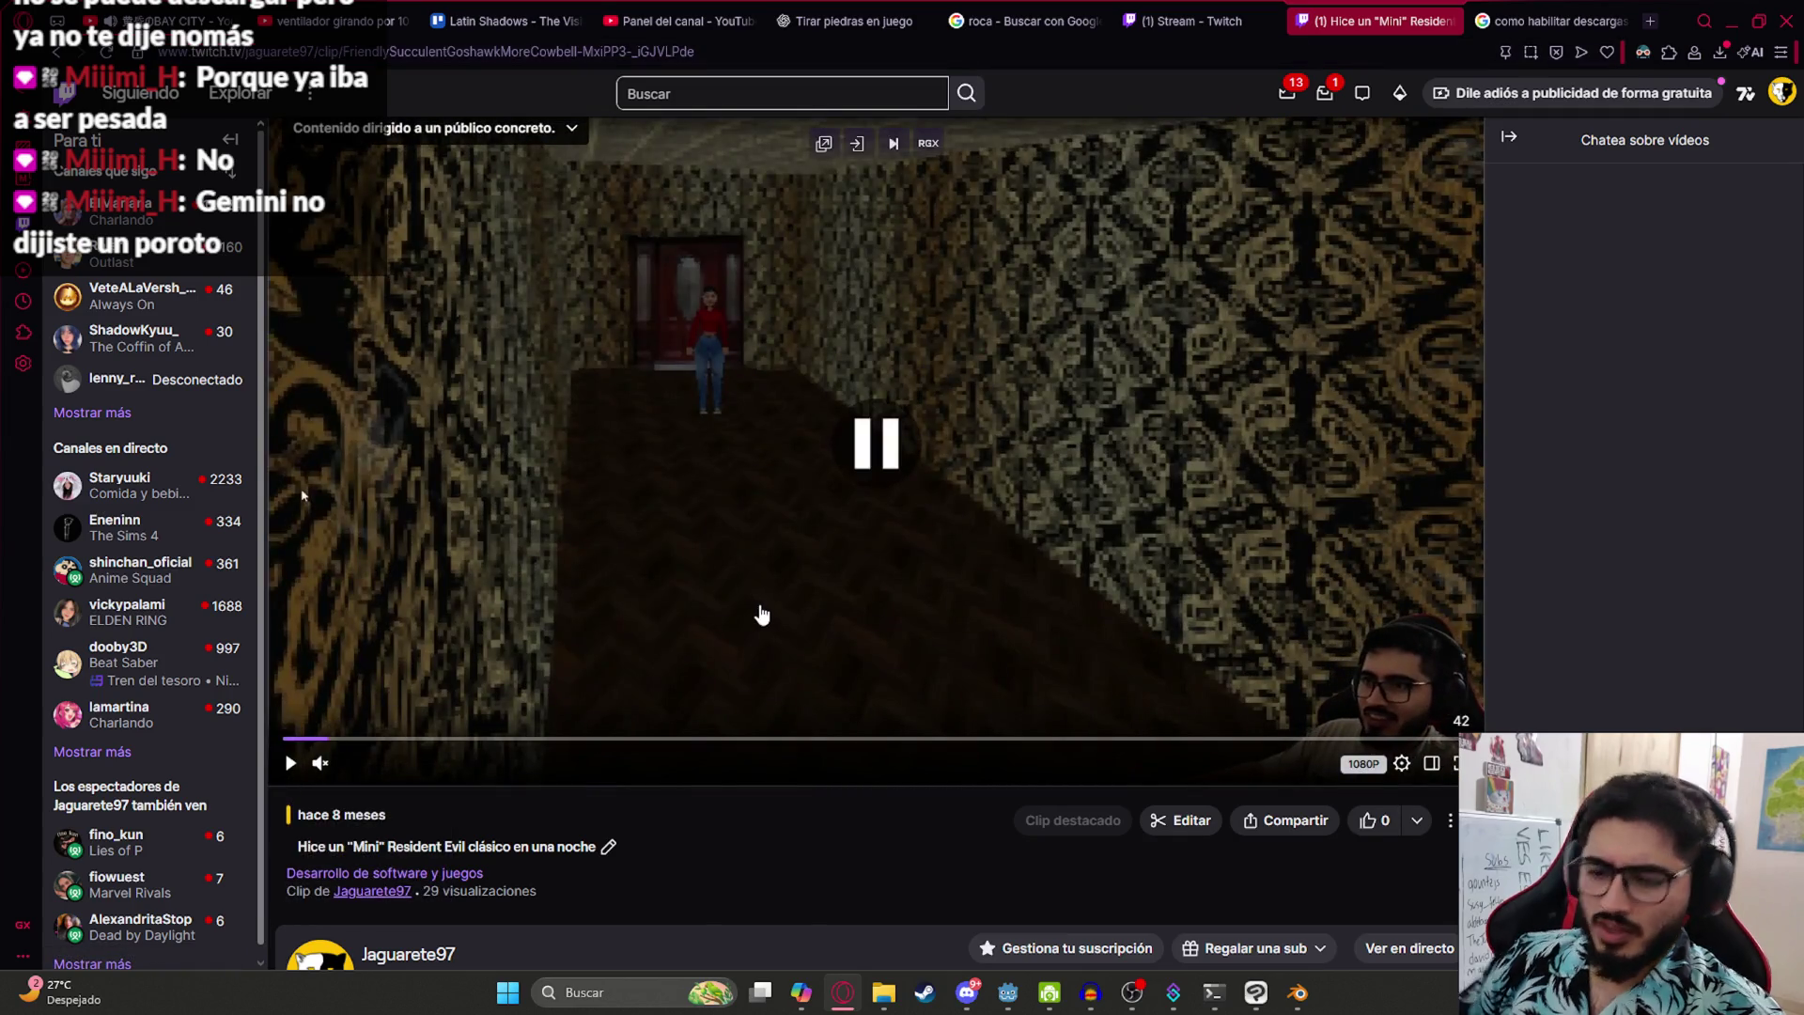
key(ctrl+shift+n)
text(https://www.twitch.tv/jaguarete97/clip/FriendlySucculentGoshawkMoreCowbell-MxiPP3-_iGJVLPde)
key(Return)
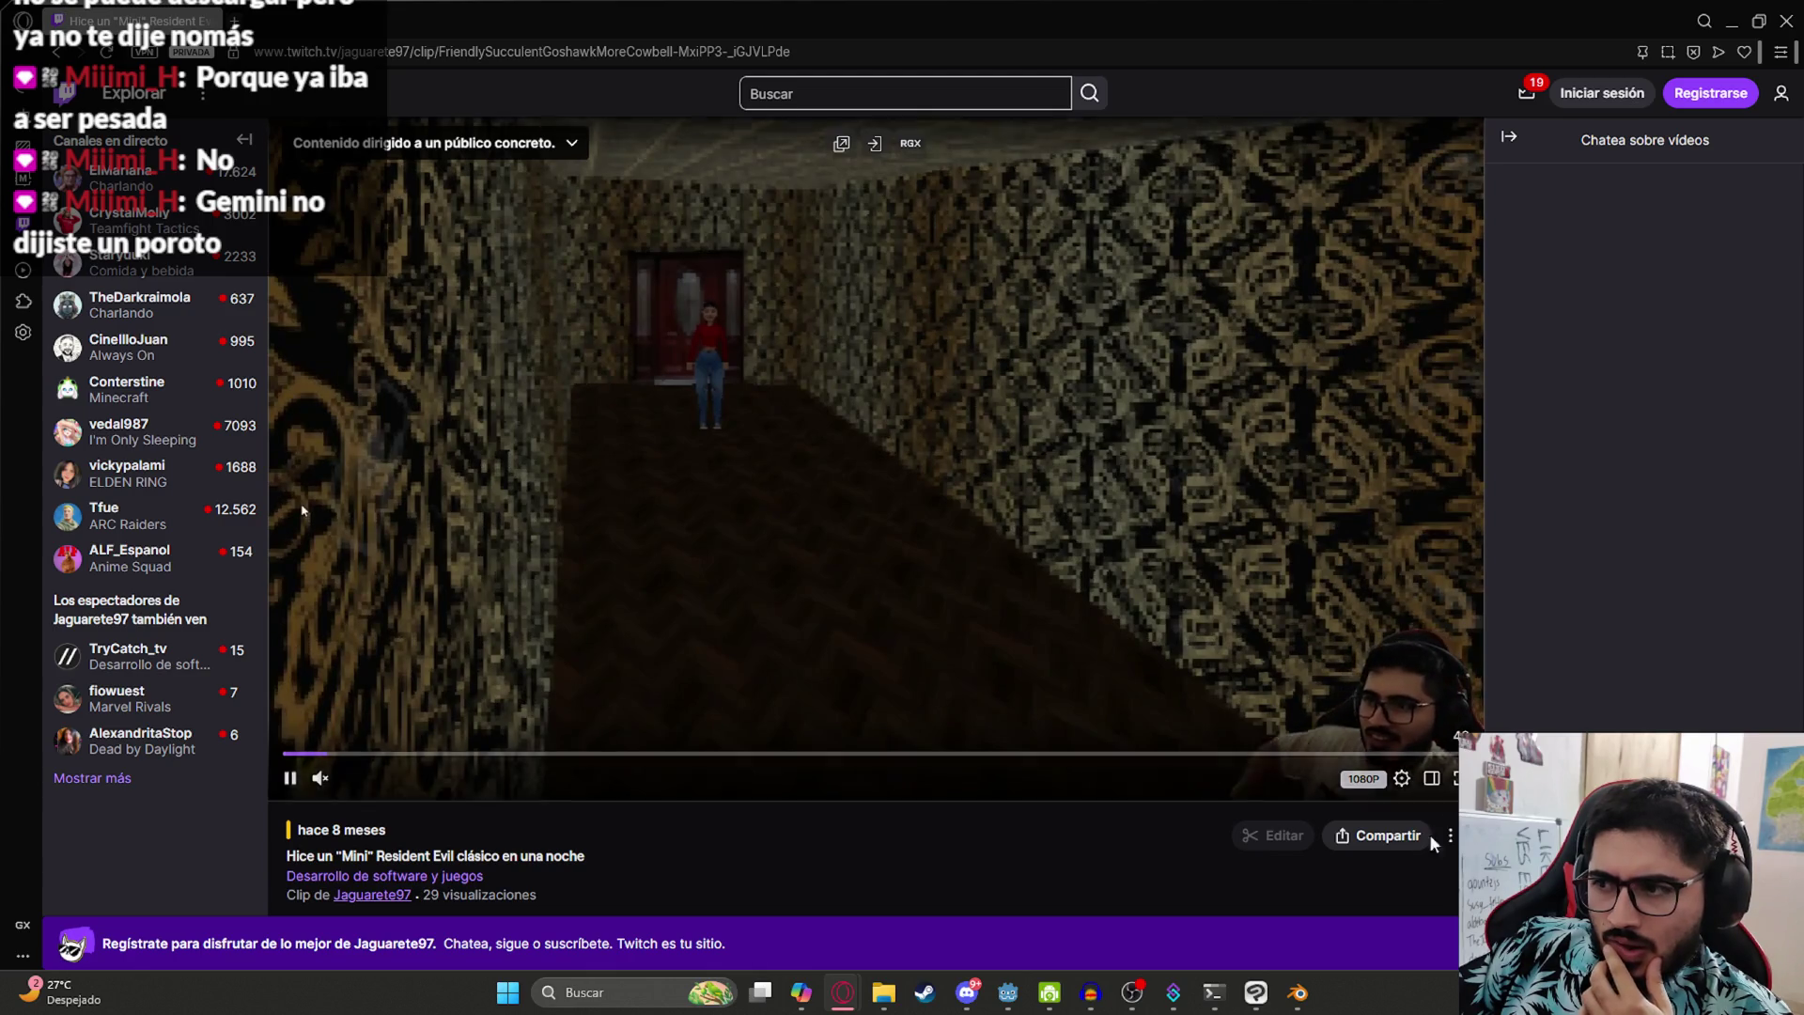
- Download the clip via Compartir > Descargar versión vertical, then close the private window and clip tab
click(1451, 836)
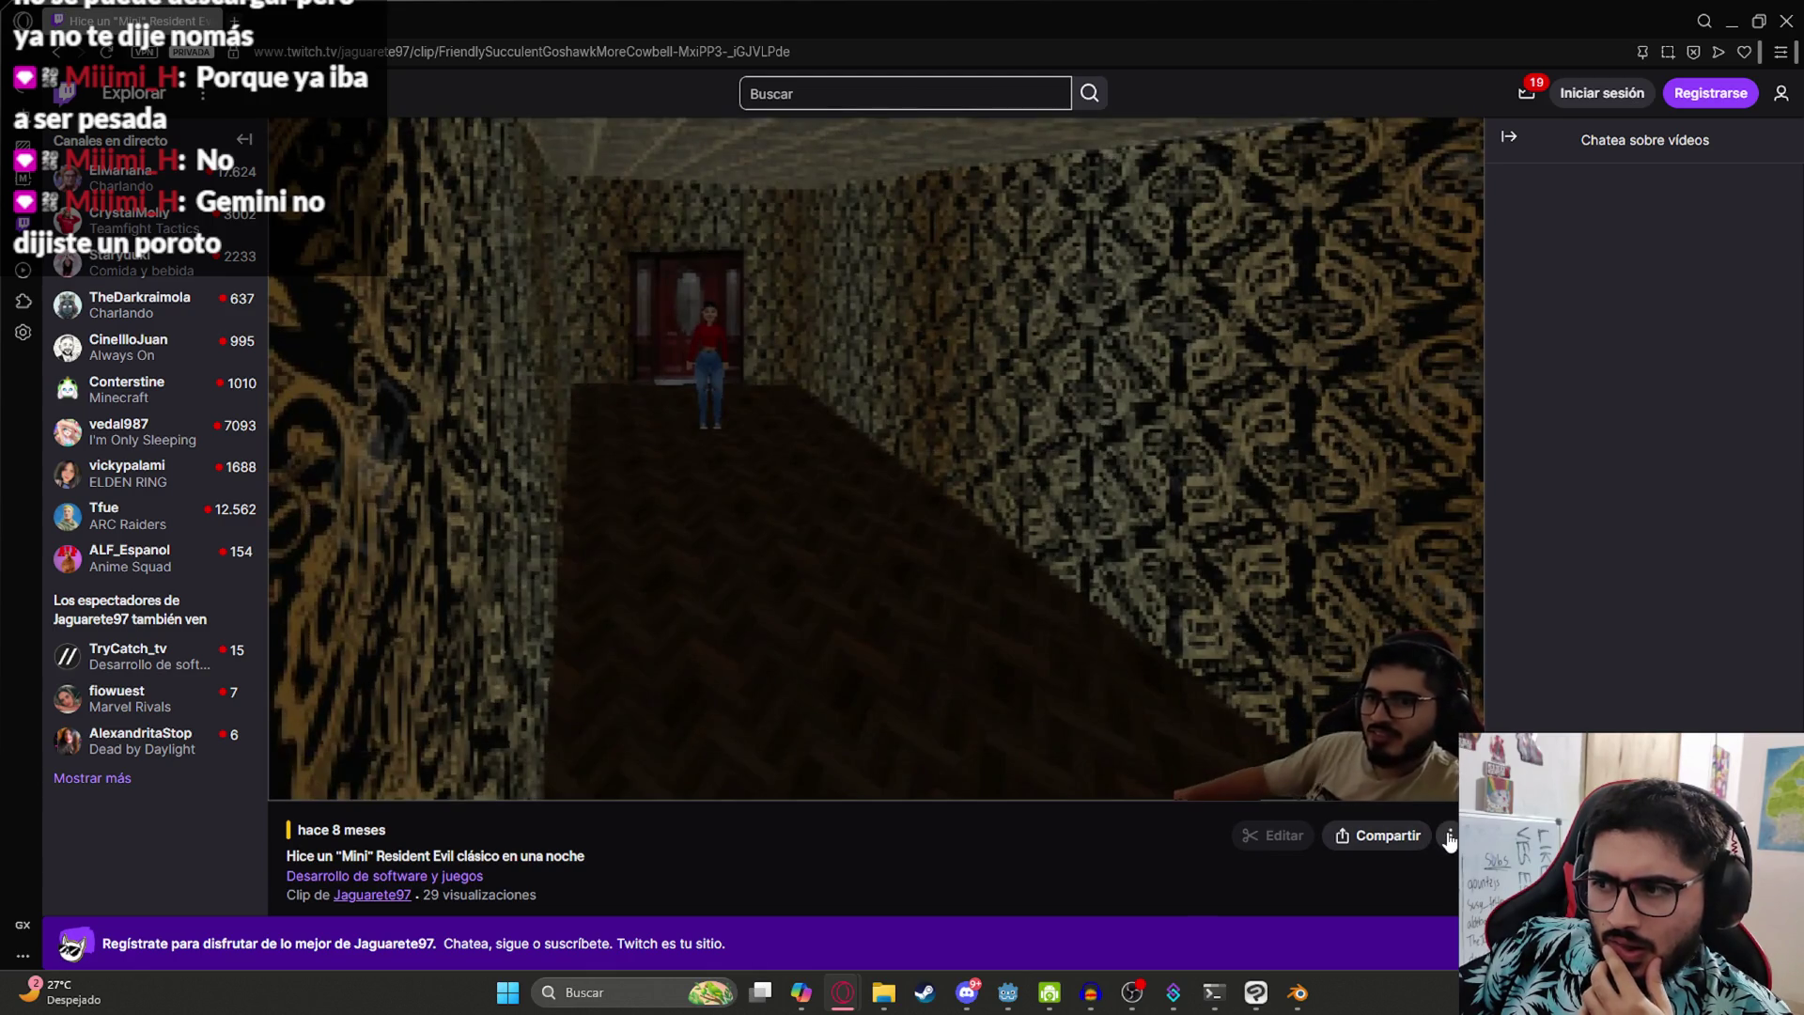
click(1405, 846)
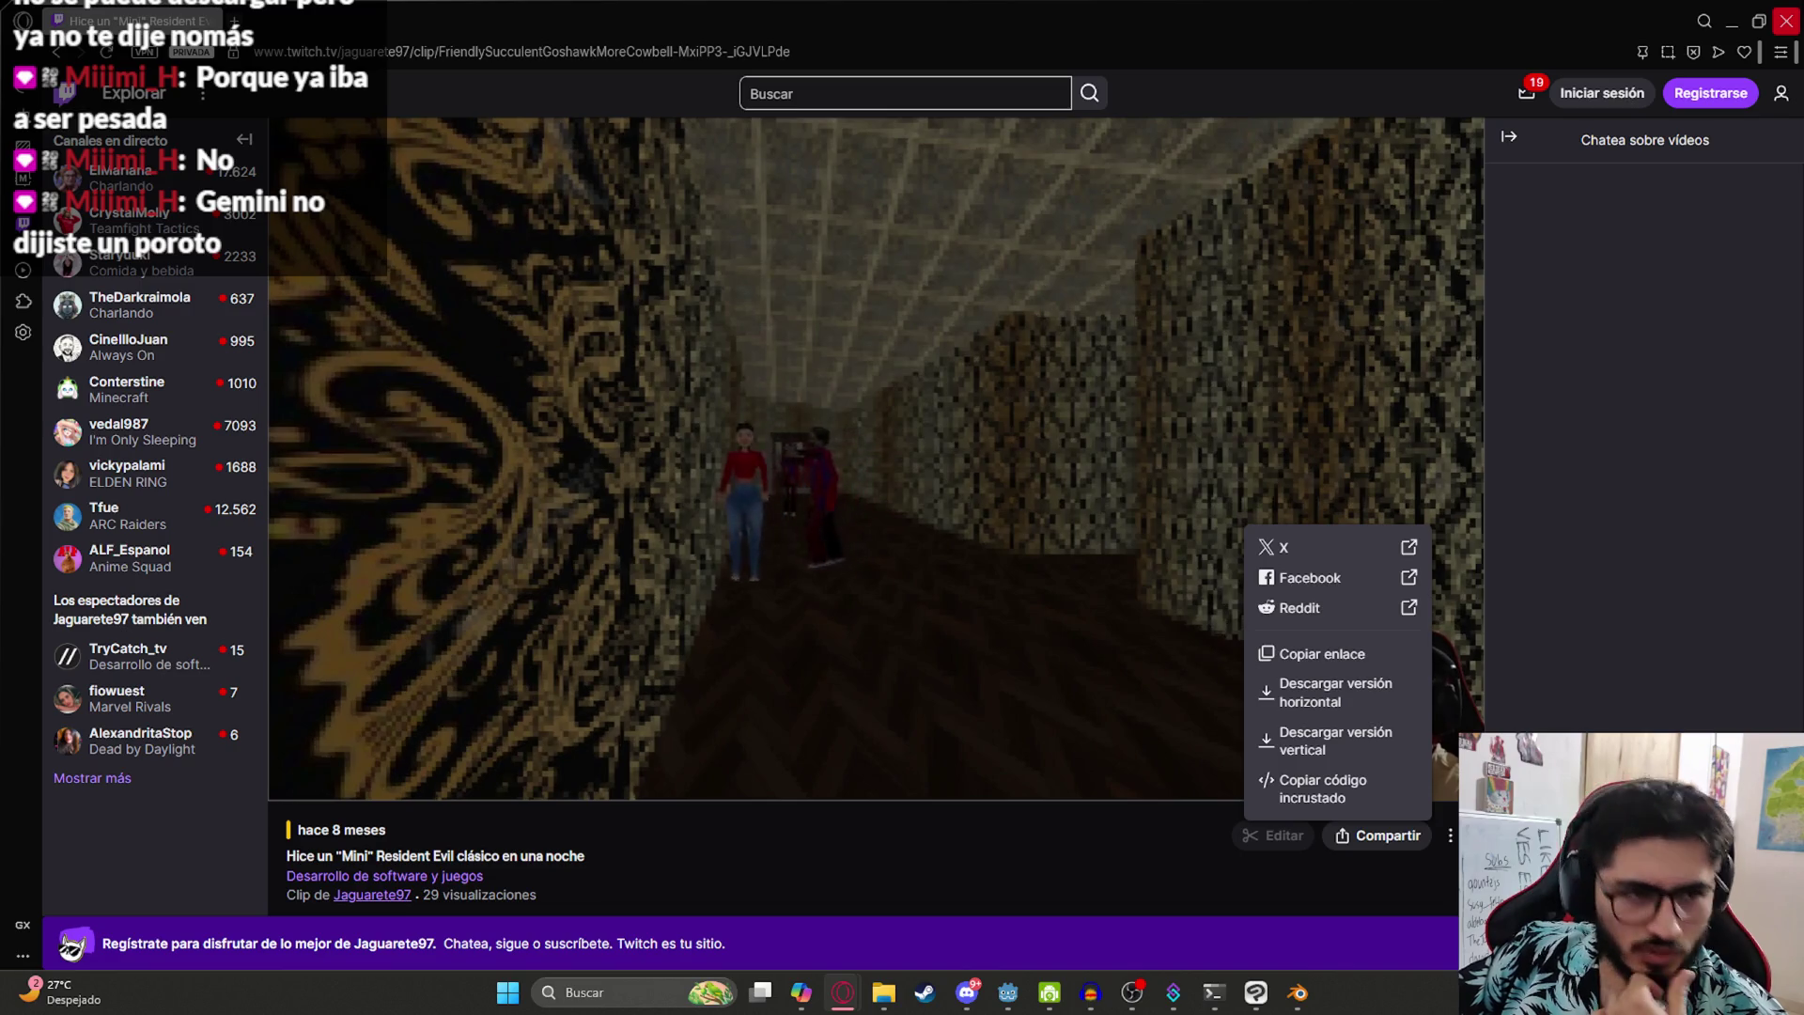
click(1268, 738)
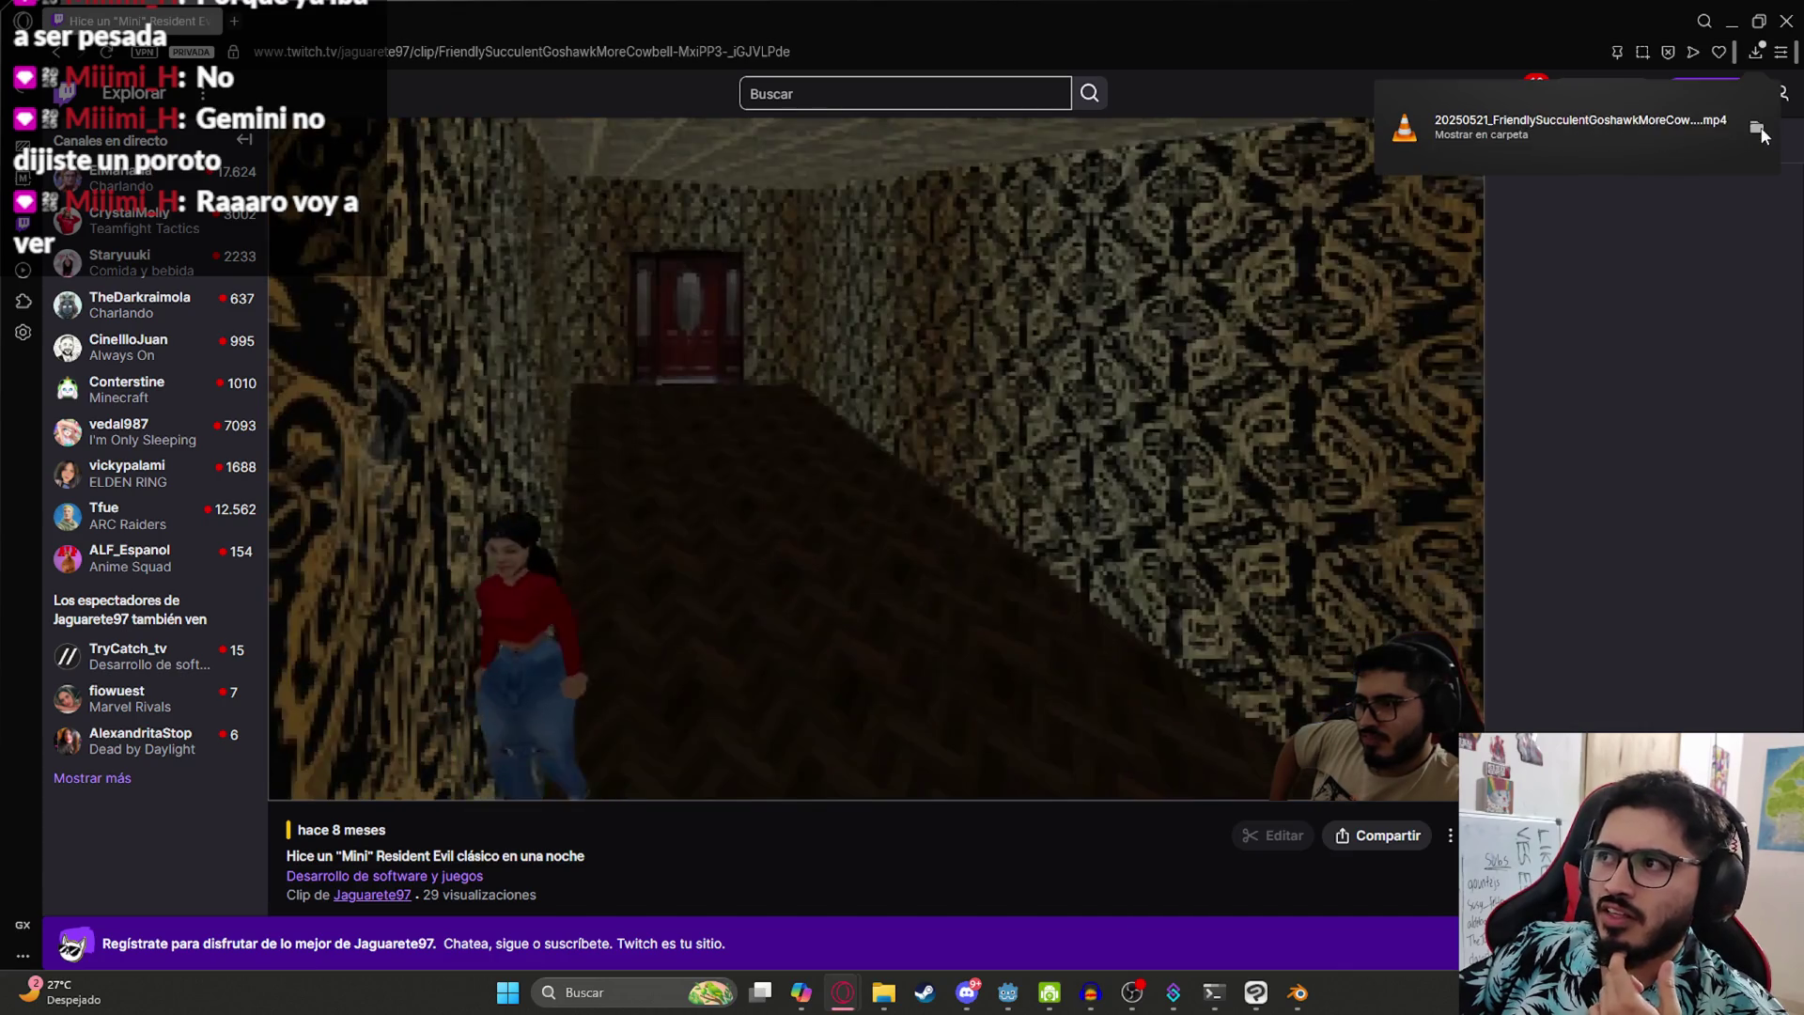
click(1757, 128)
click(1432, 227)
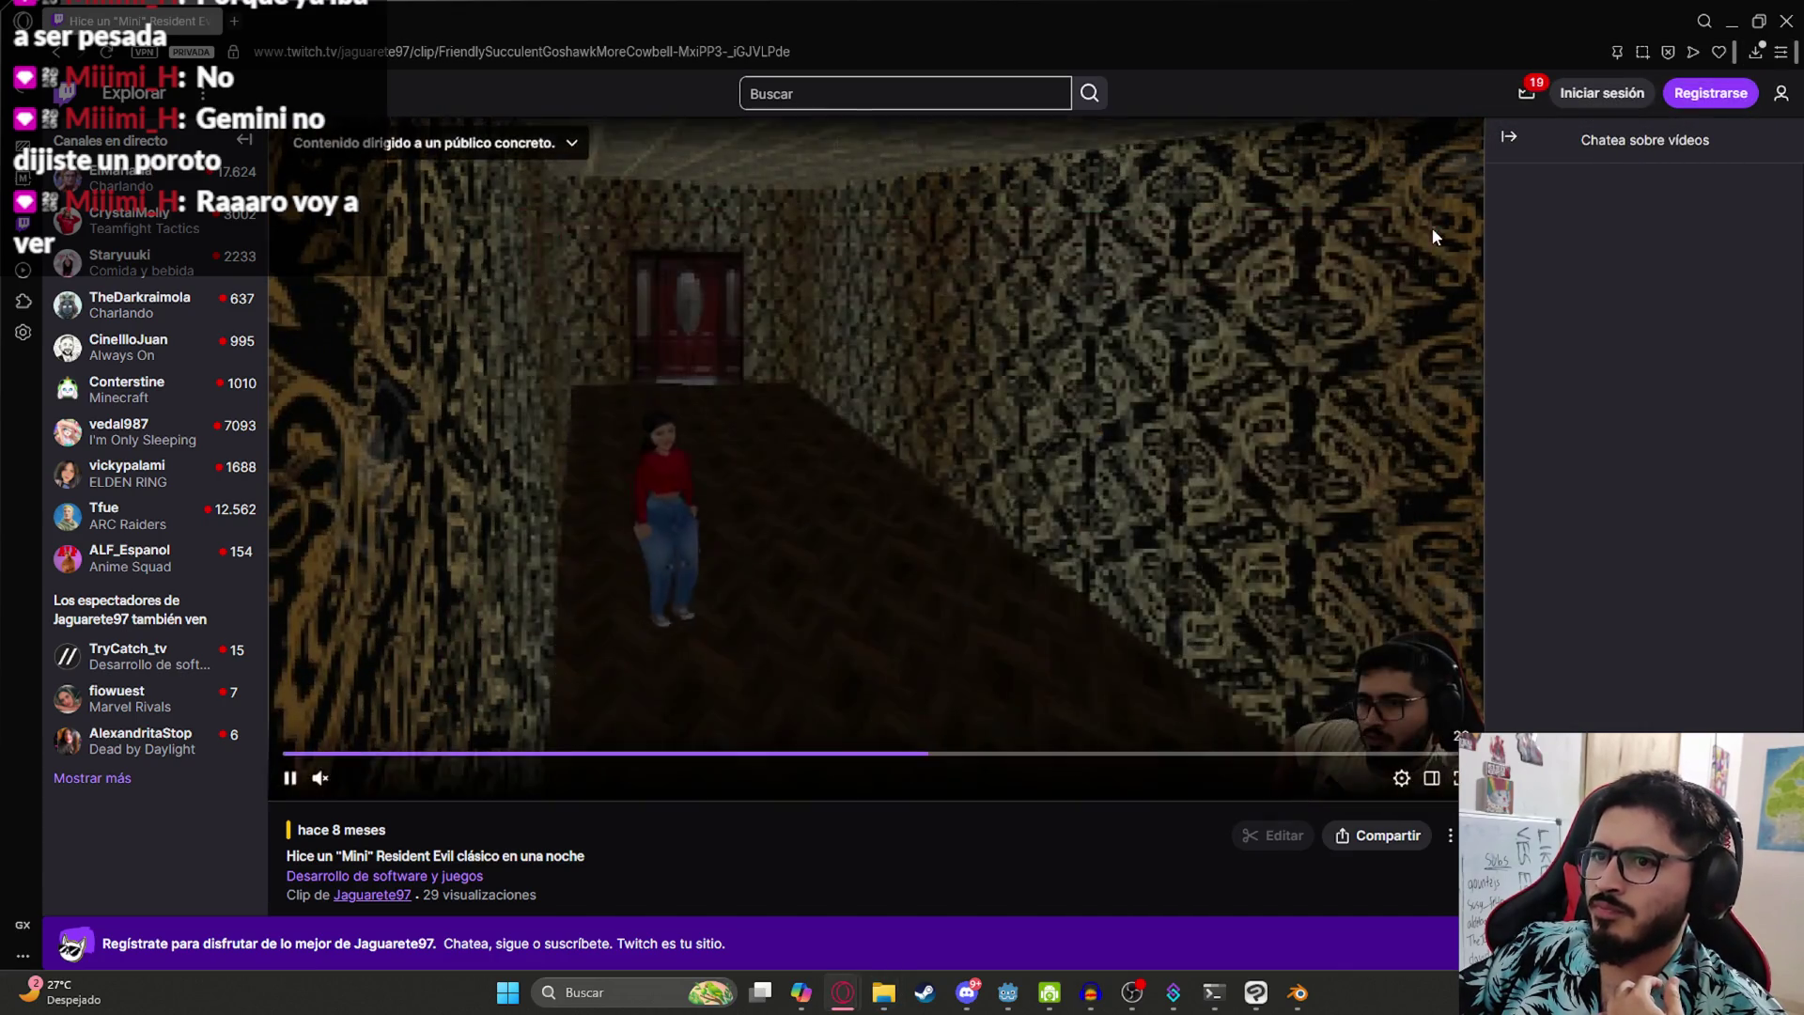
key(ctrl+w)
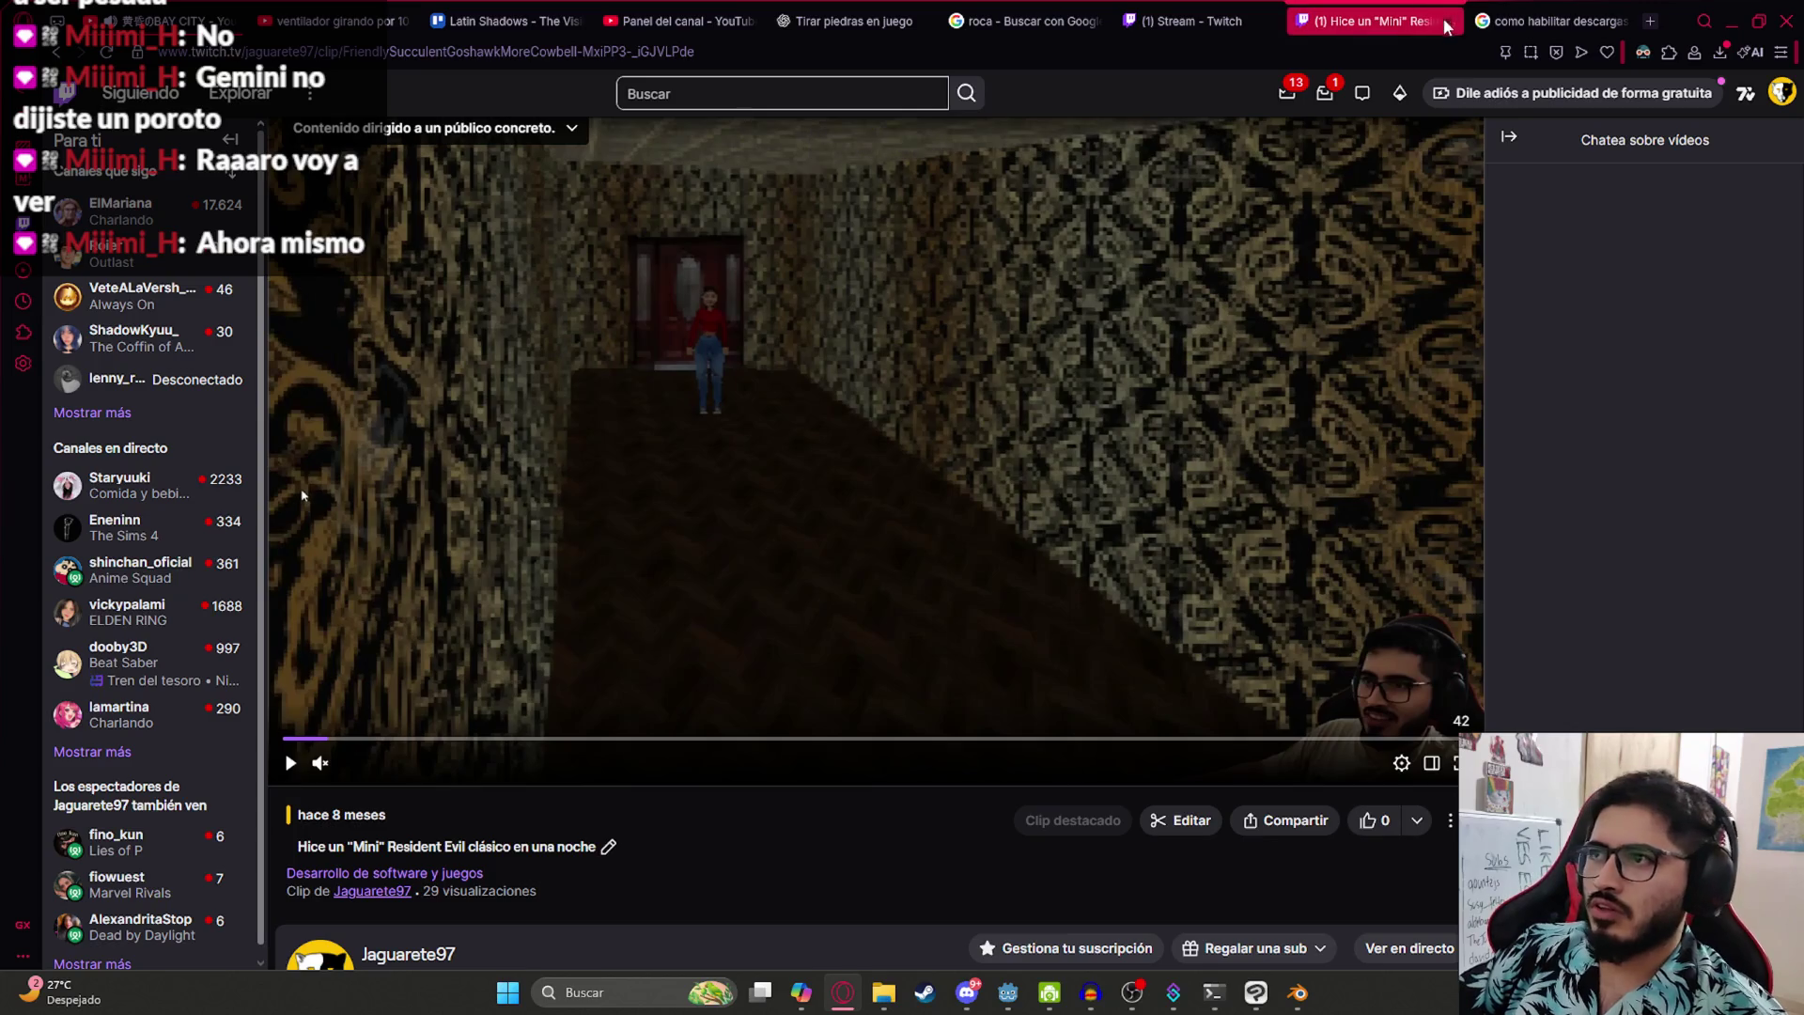
key(ctrl+w)
- Close the stream settings tab and bring the Blender window to the front
click(1268, 20)
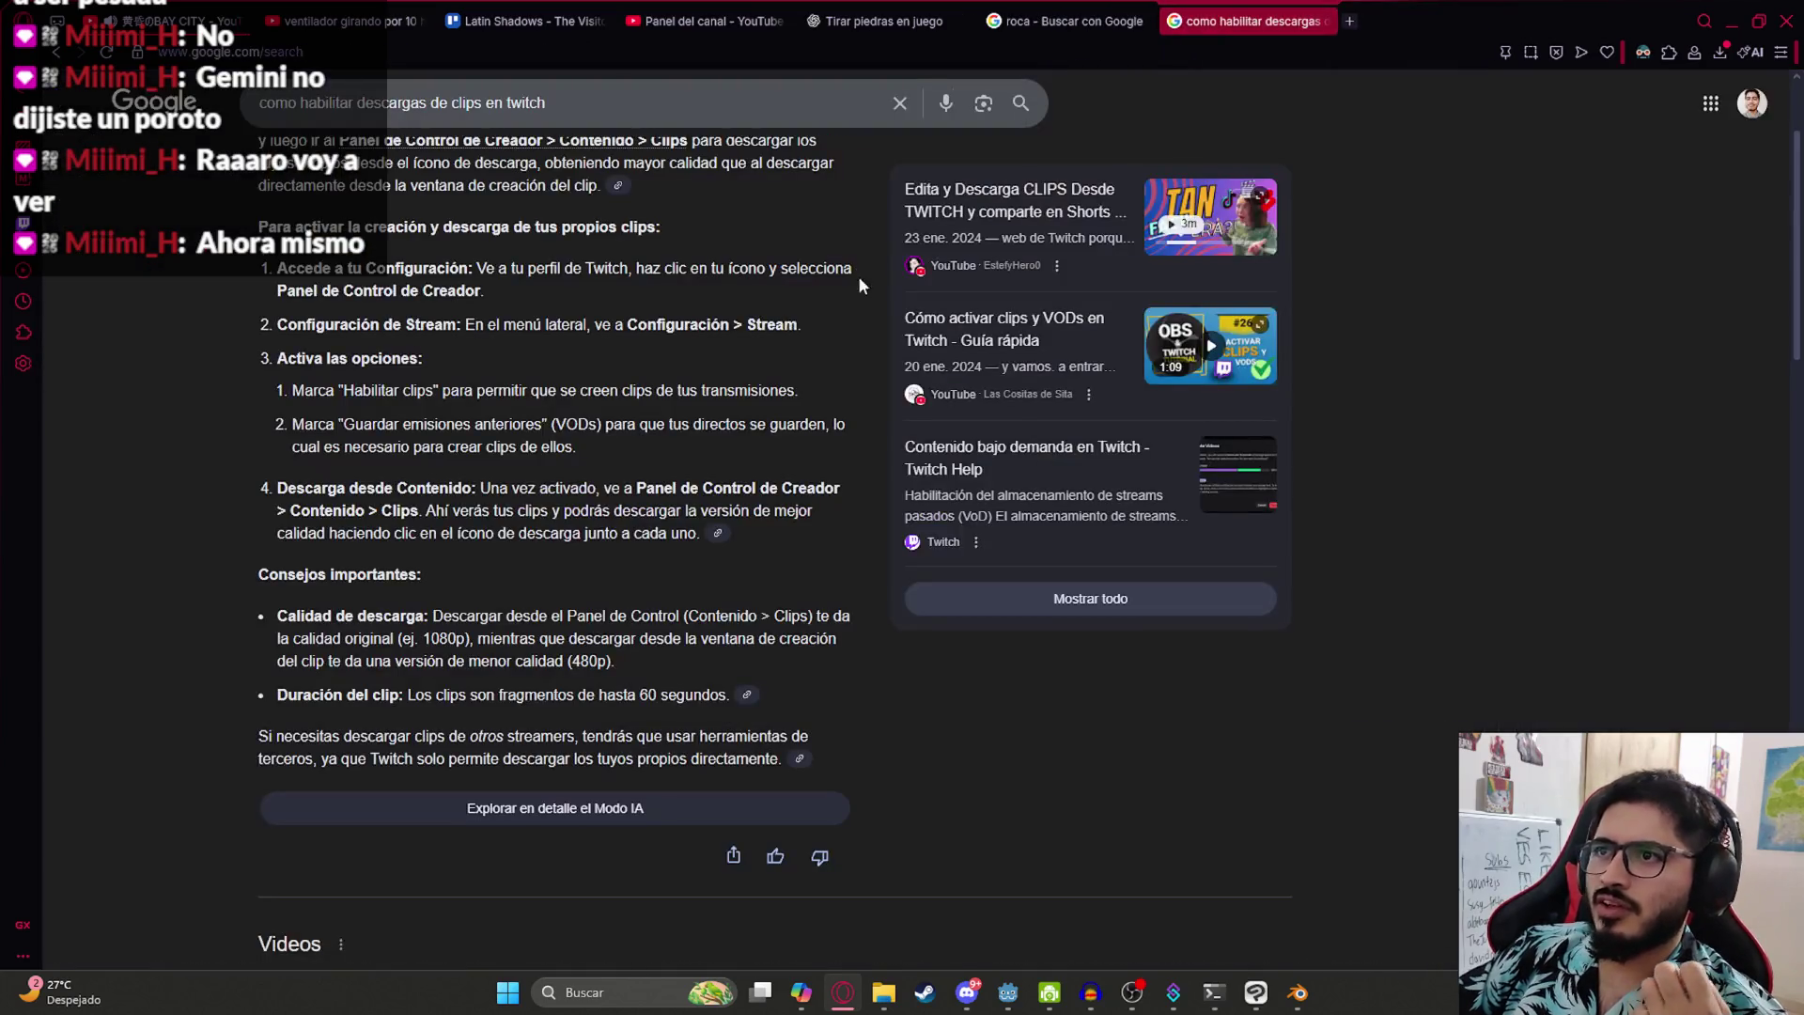
click(1300, 1007)
scroll(798, 564, up, 5)
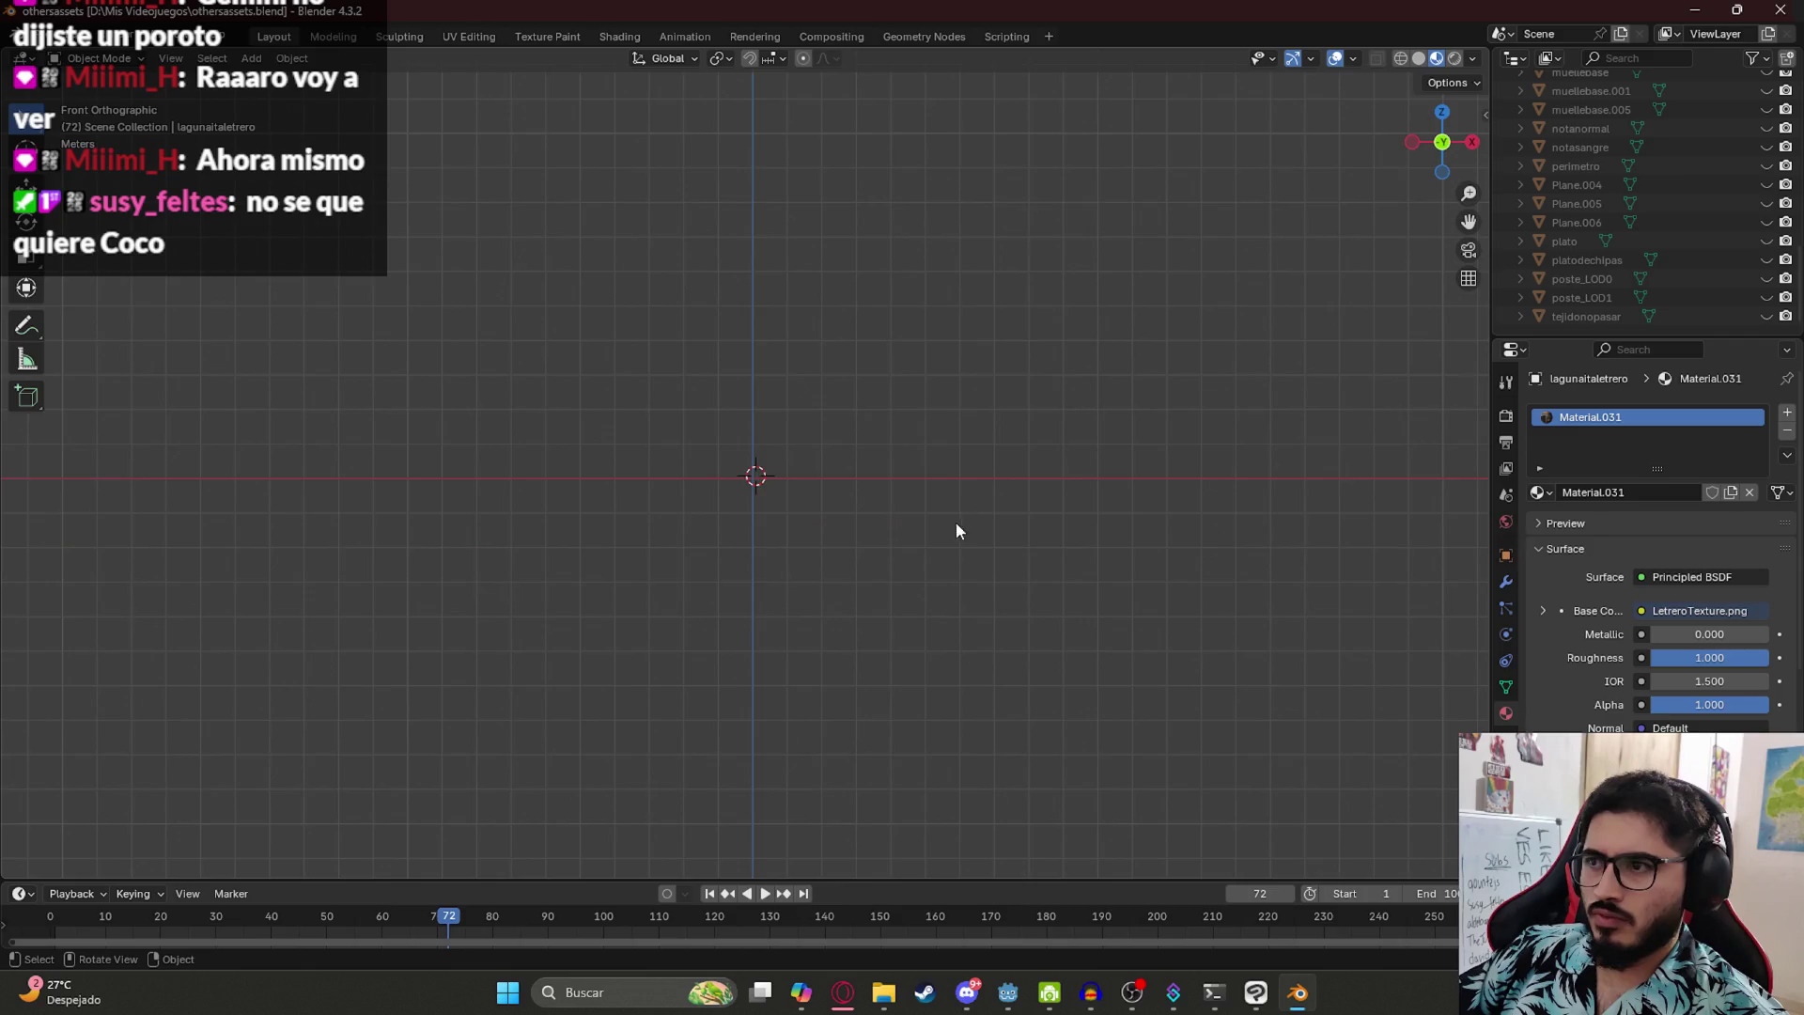
scroll(1682, 193, up, 5)
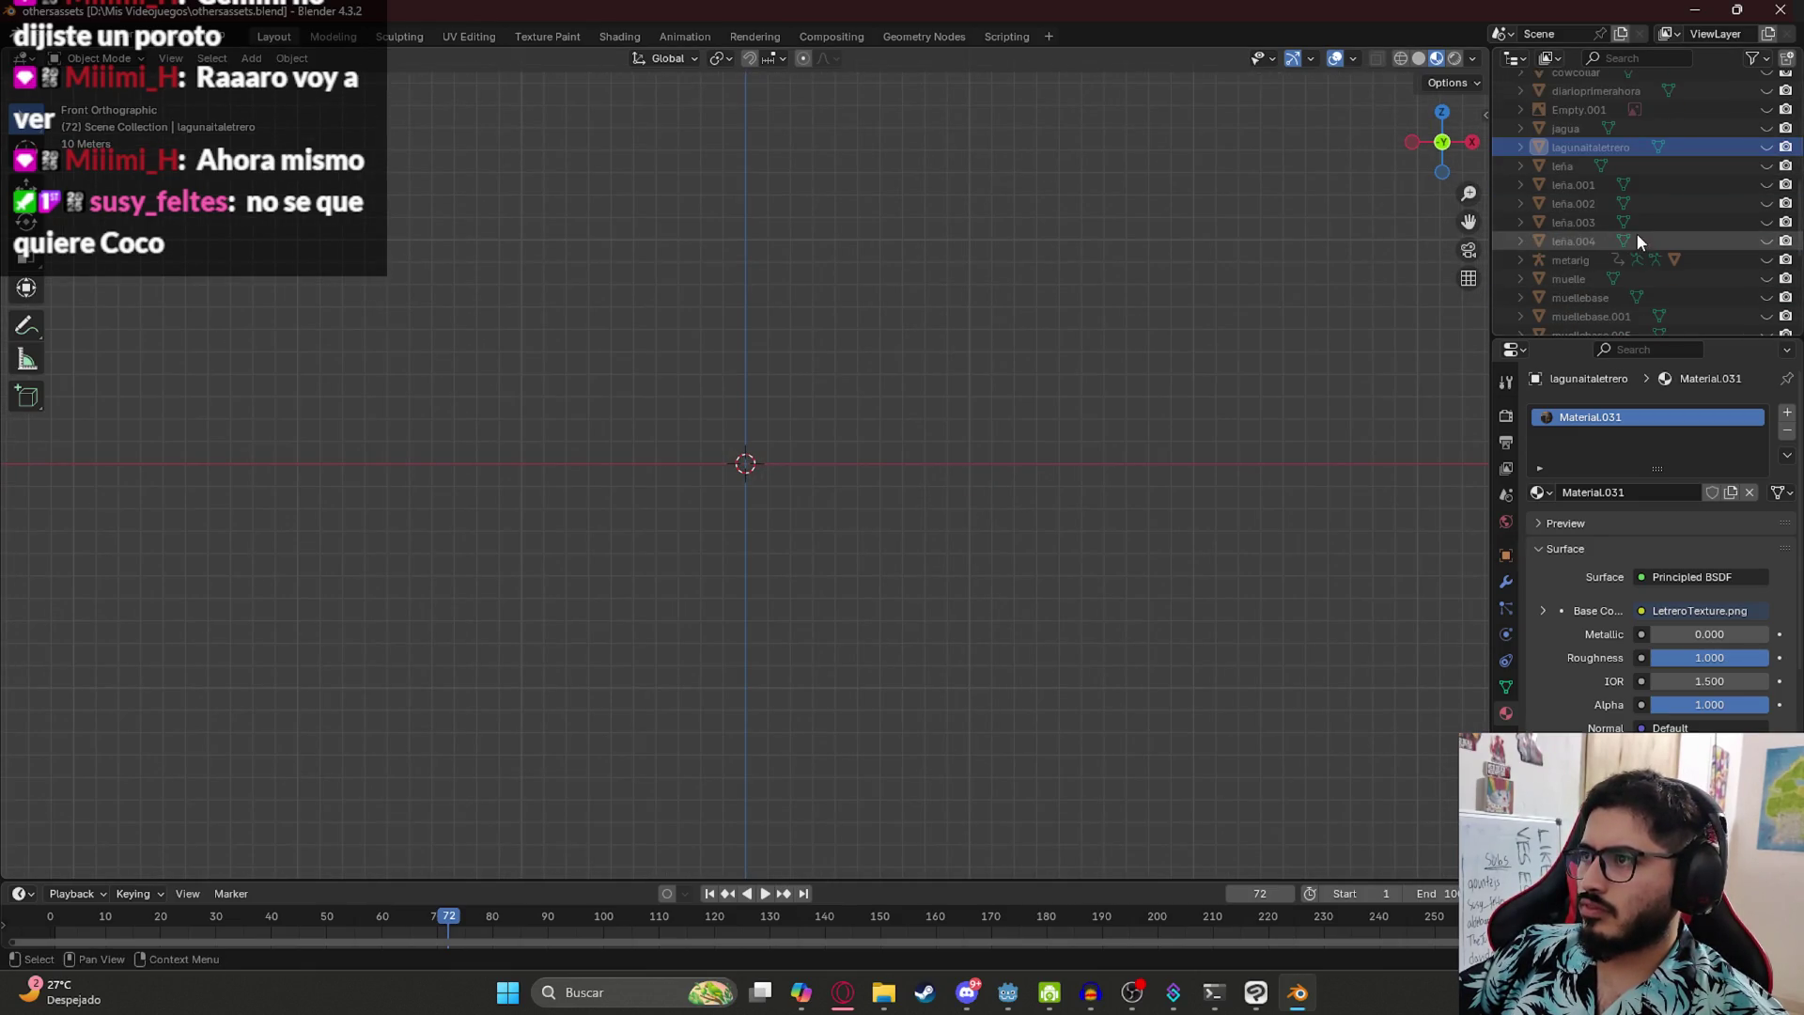
scroll(1692, 206, down, 5)
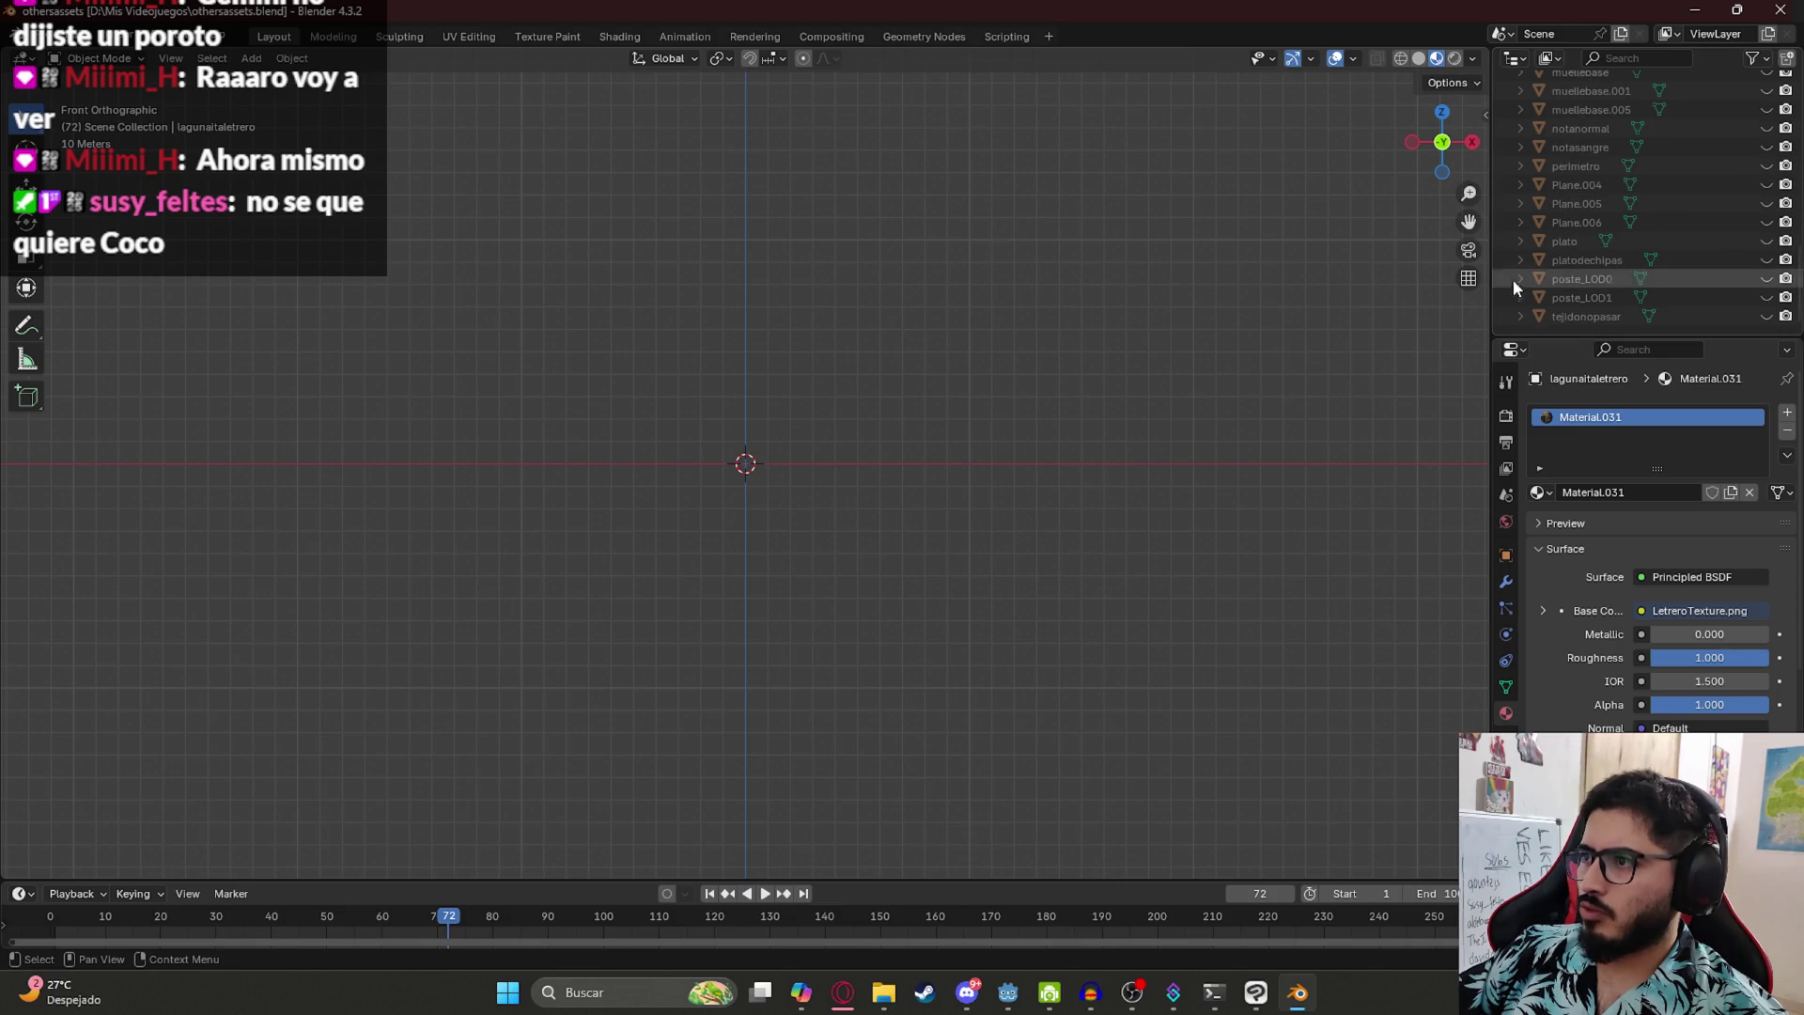
- Launch a second Blender session from the Start menu search
mouse_move(842, 1001)
key(super)
text(bl)
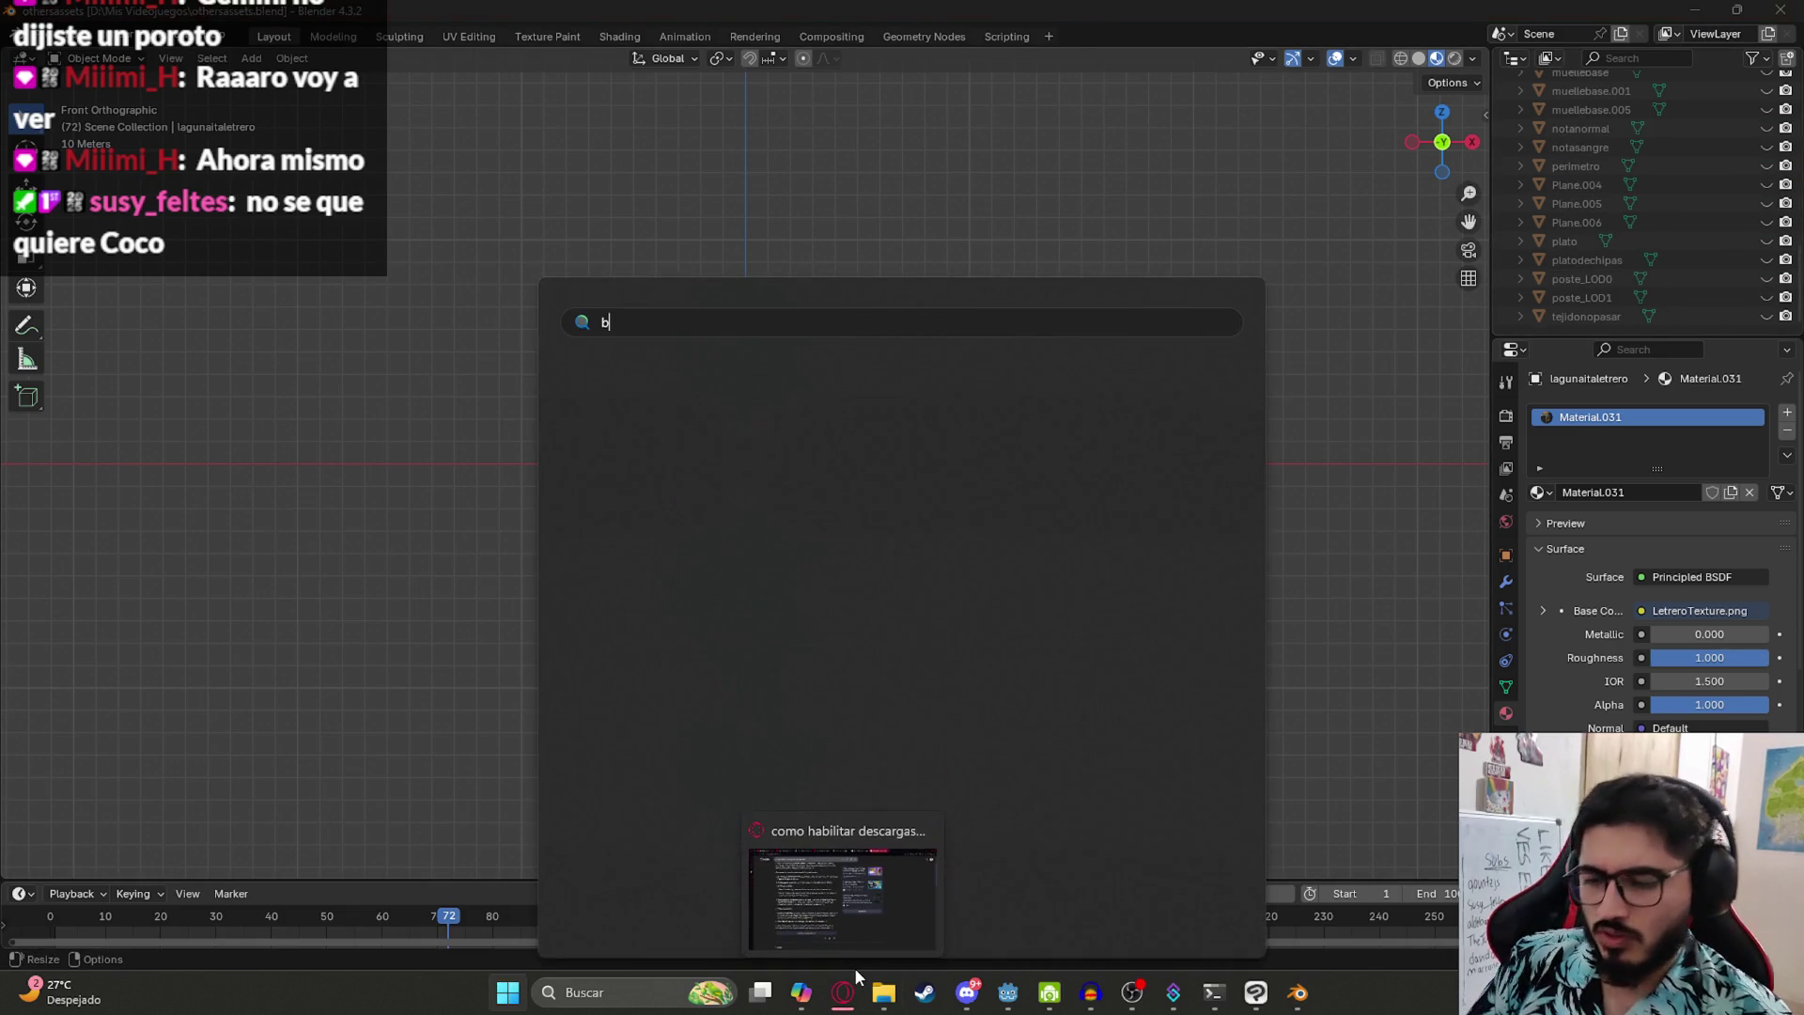
key(Escape)
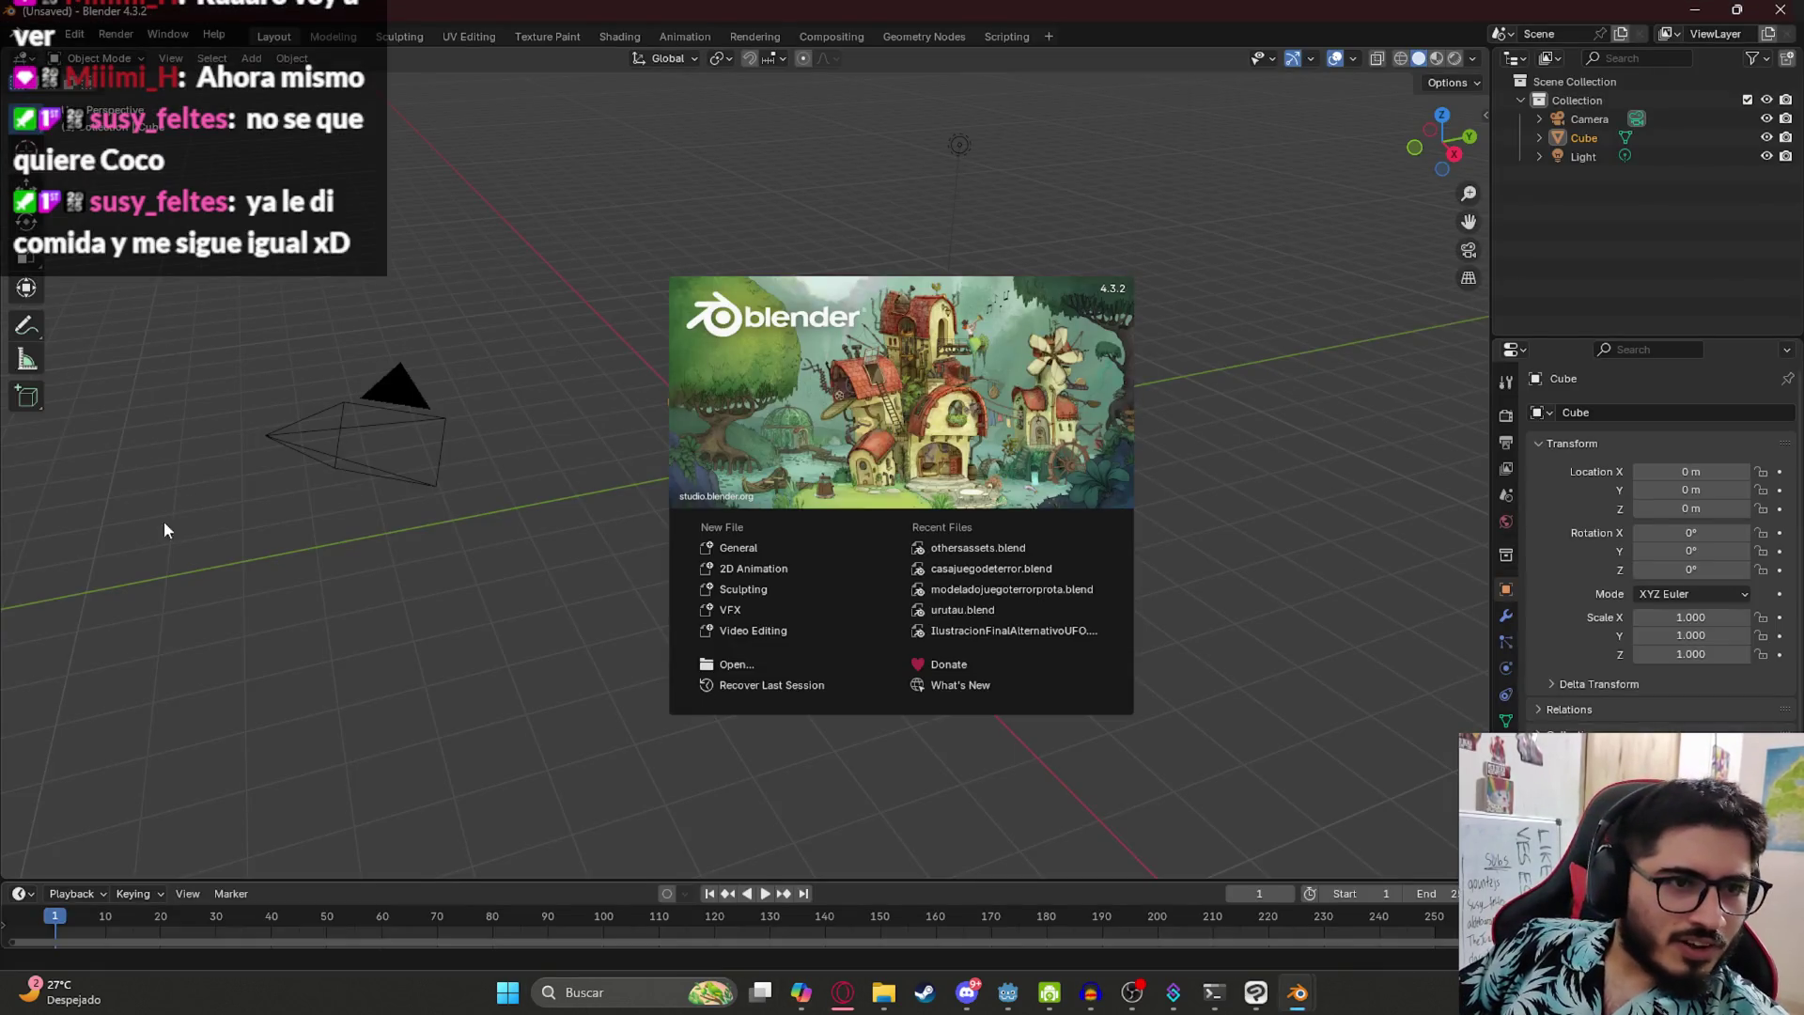
- Dismiss the splash, browse File > Open Recent, then switch to the othersassets.blend window
click(102, 350)
click(40, 37)
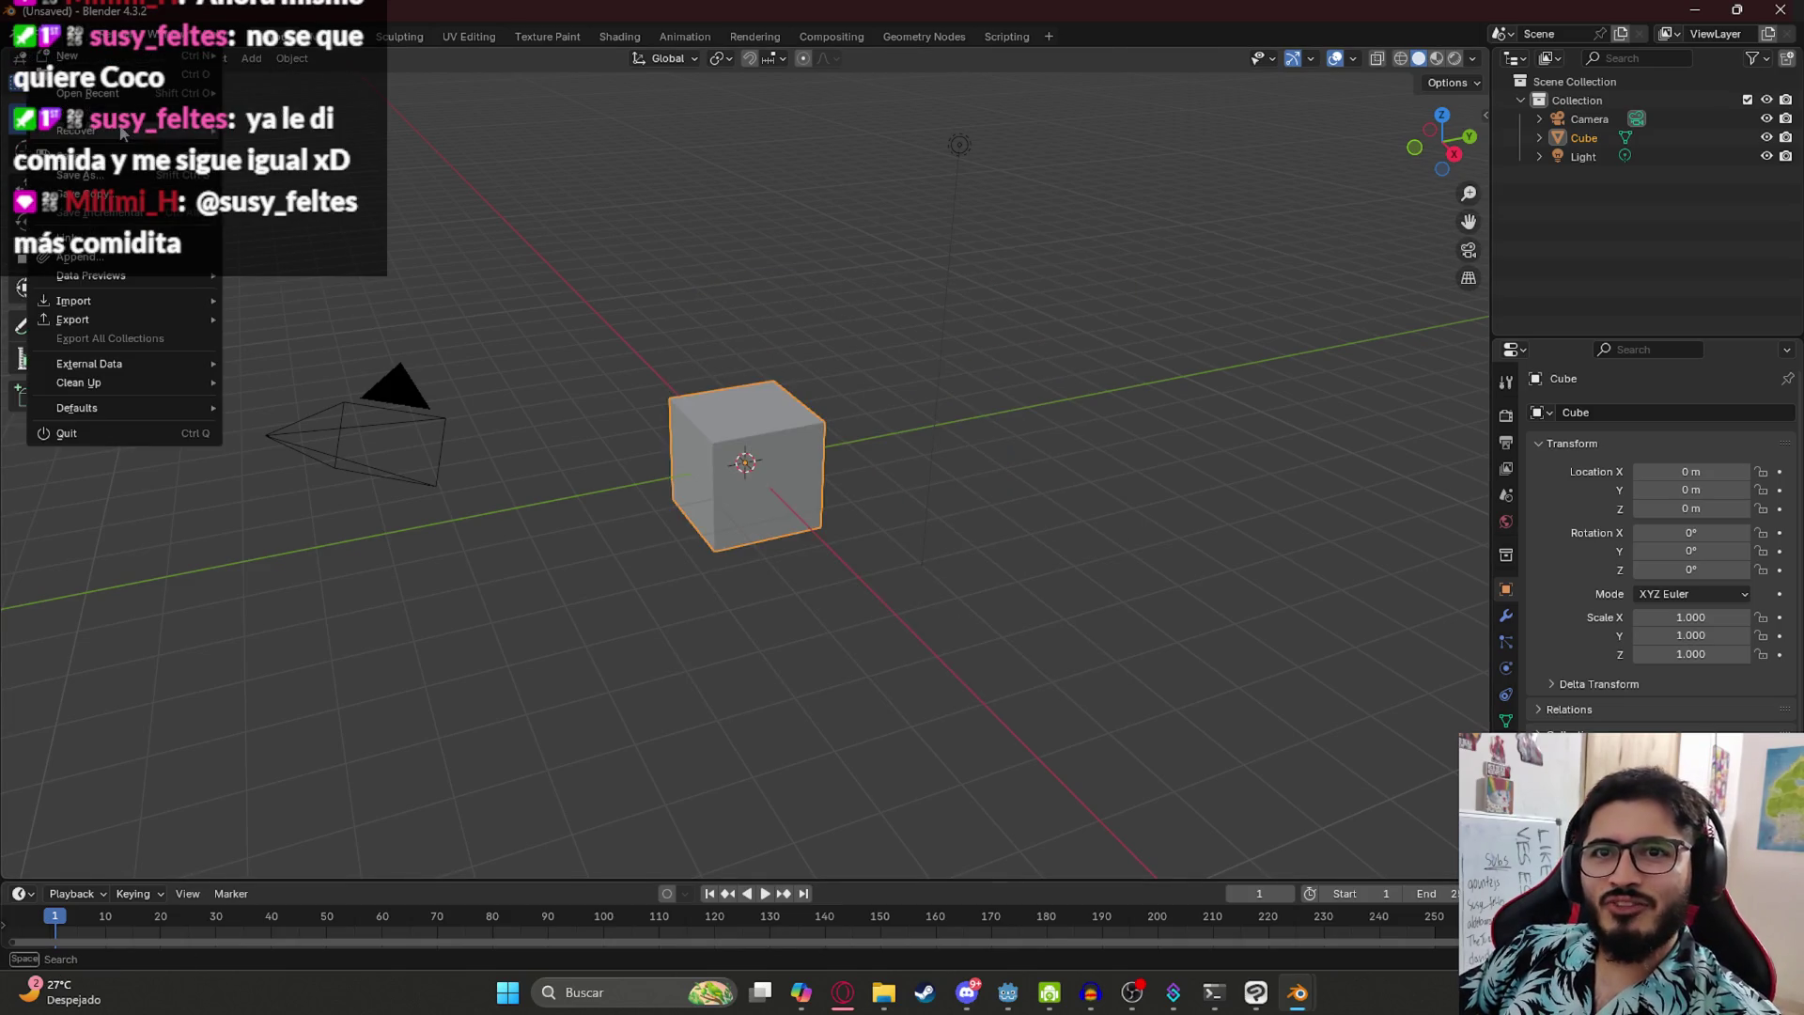
mouse_move(164, 91)
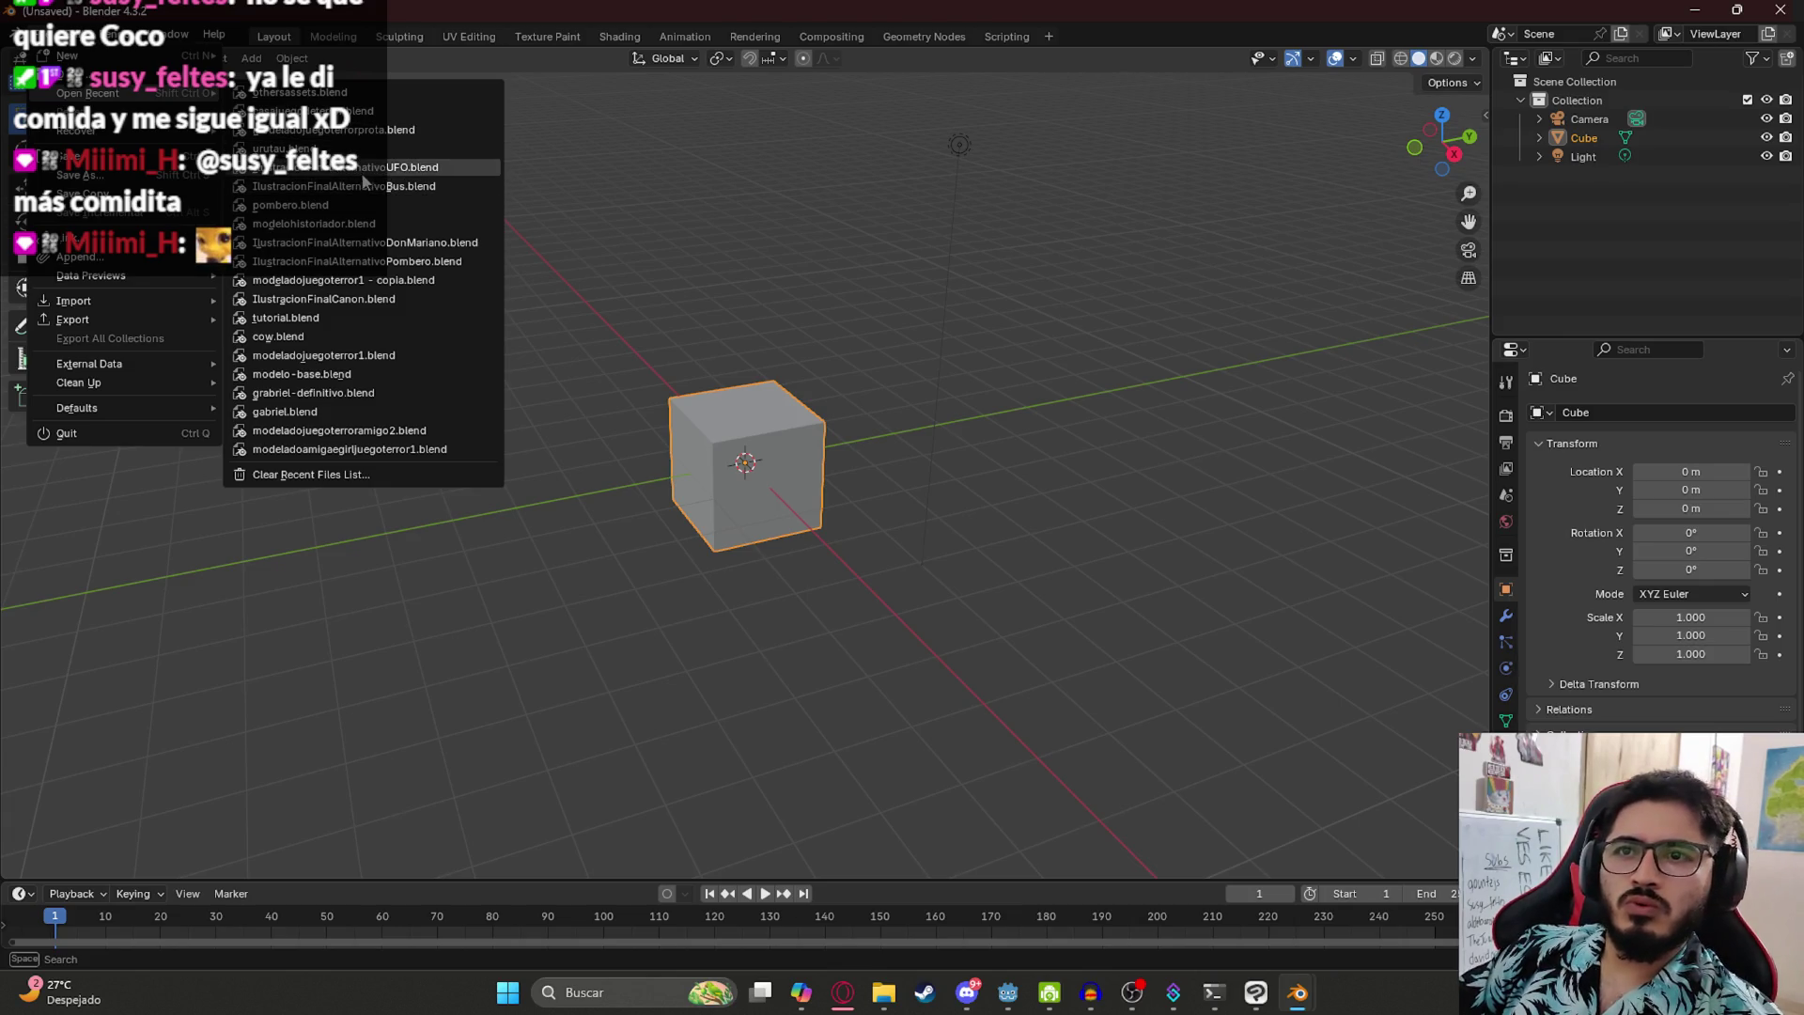
mouse_move(341, 215)
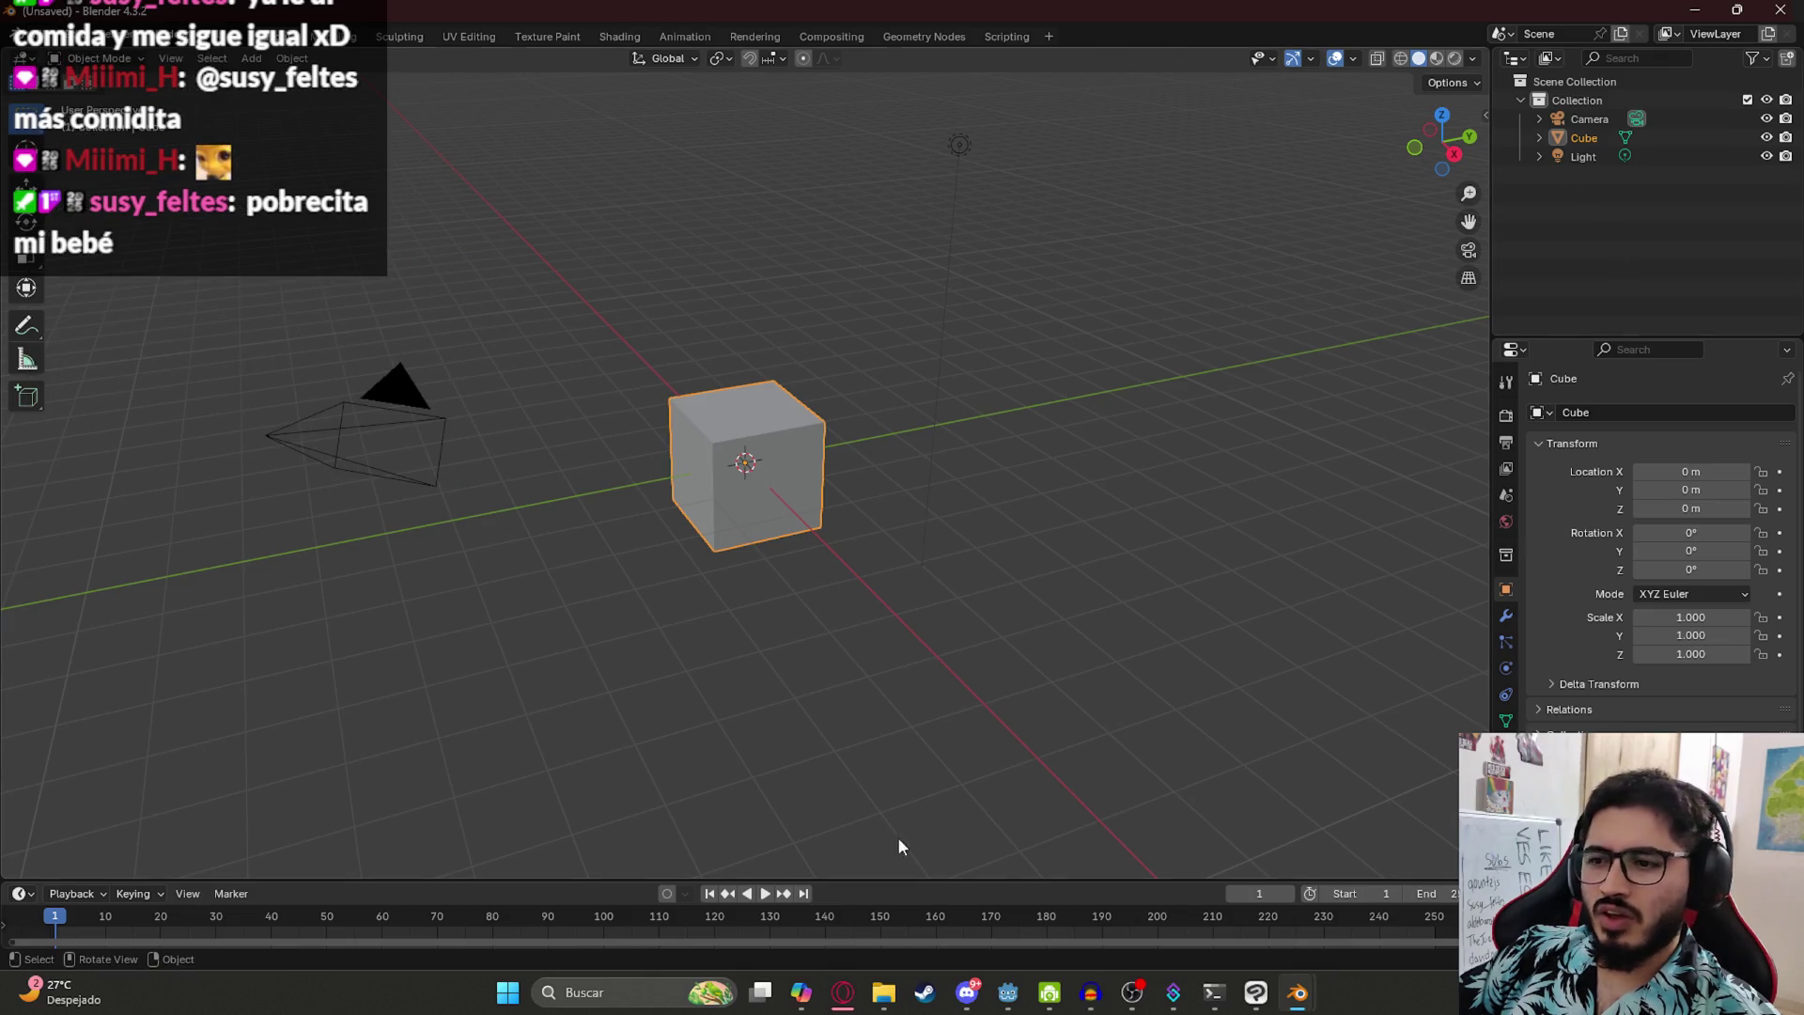
mouse_move(1292, 987)
click(1233, 911)
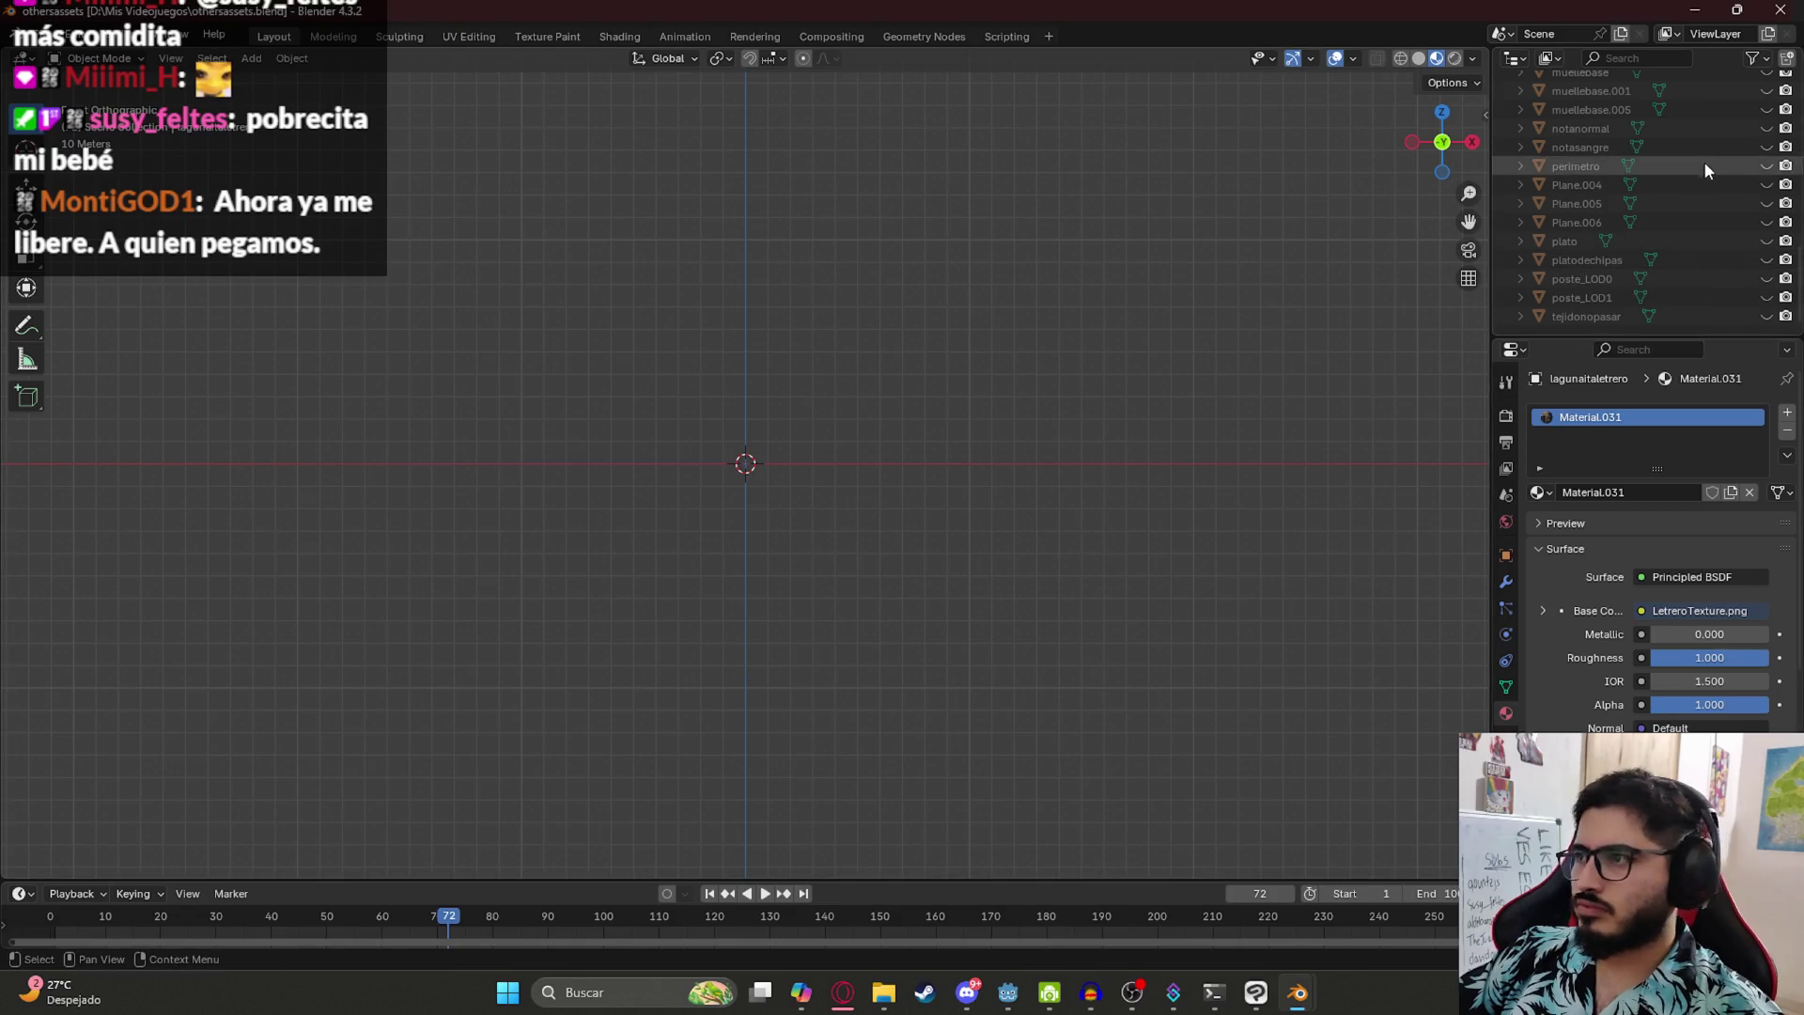
- Filter the Outliner by 'mango', then by 'santa'
scroll(1588, 94, up, 2)
scroll(1581, 94, up, 3)
click(1621, 60)
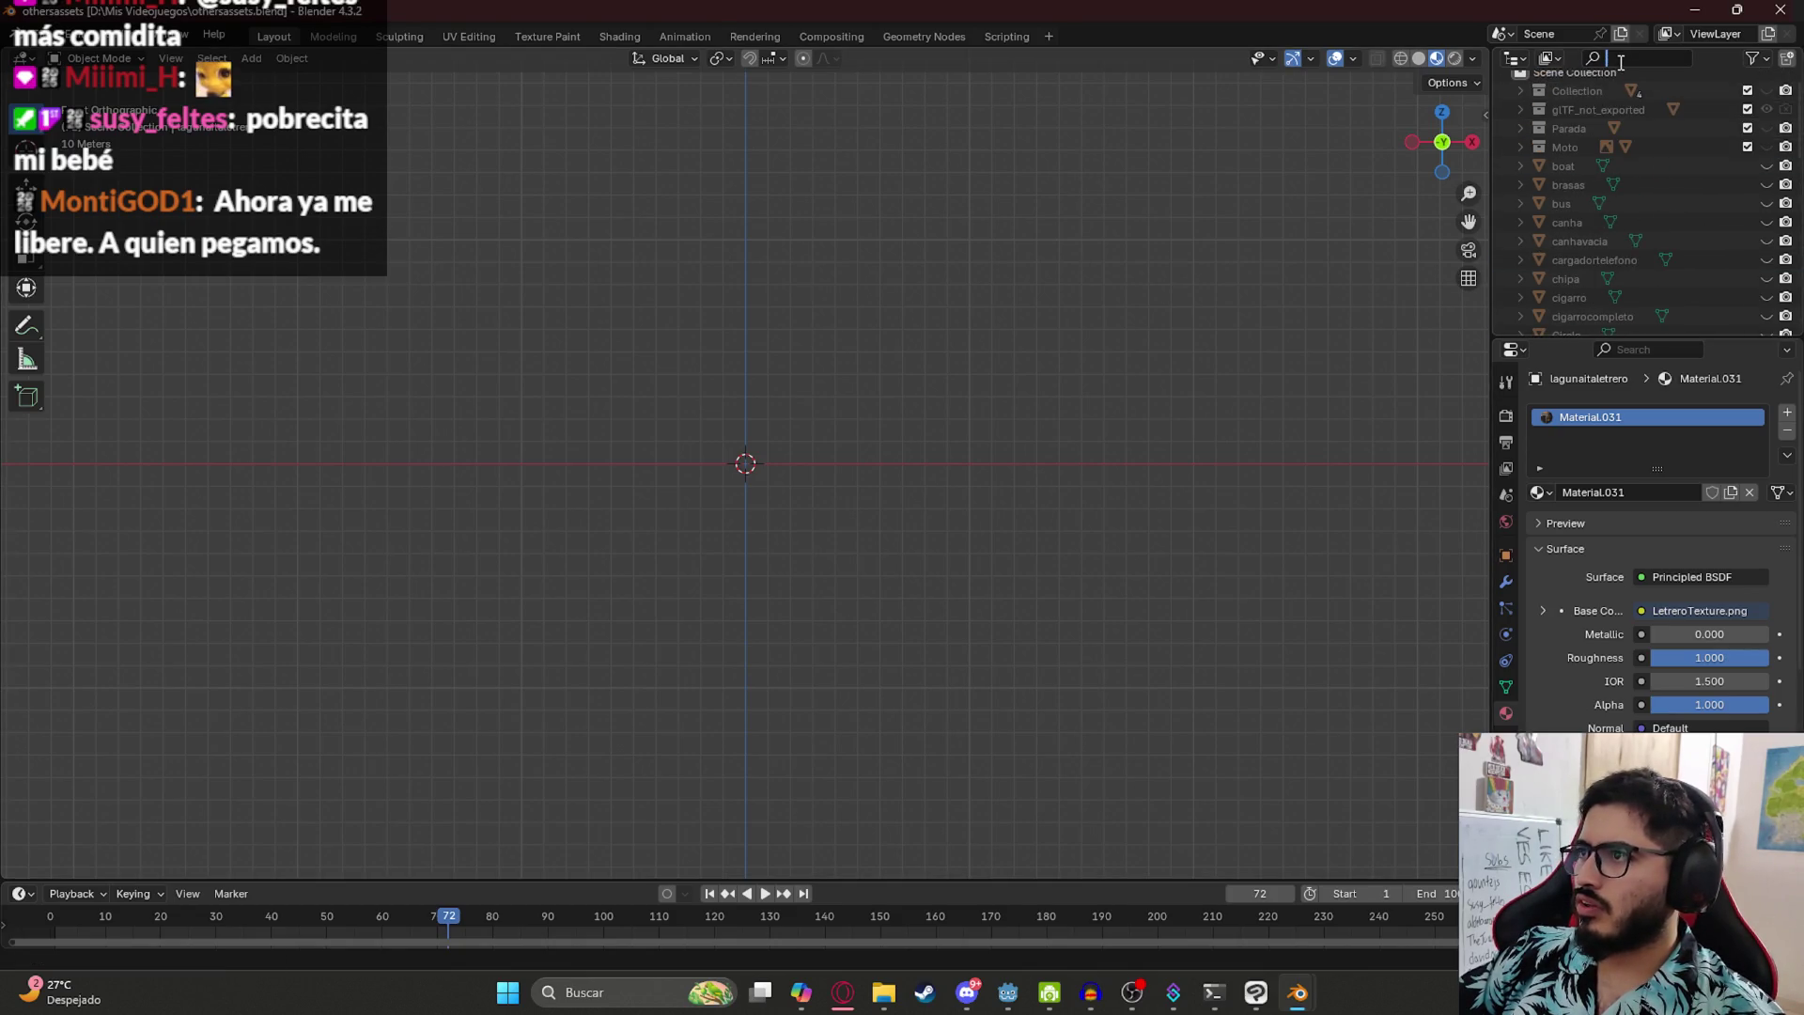
text(mango)
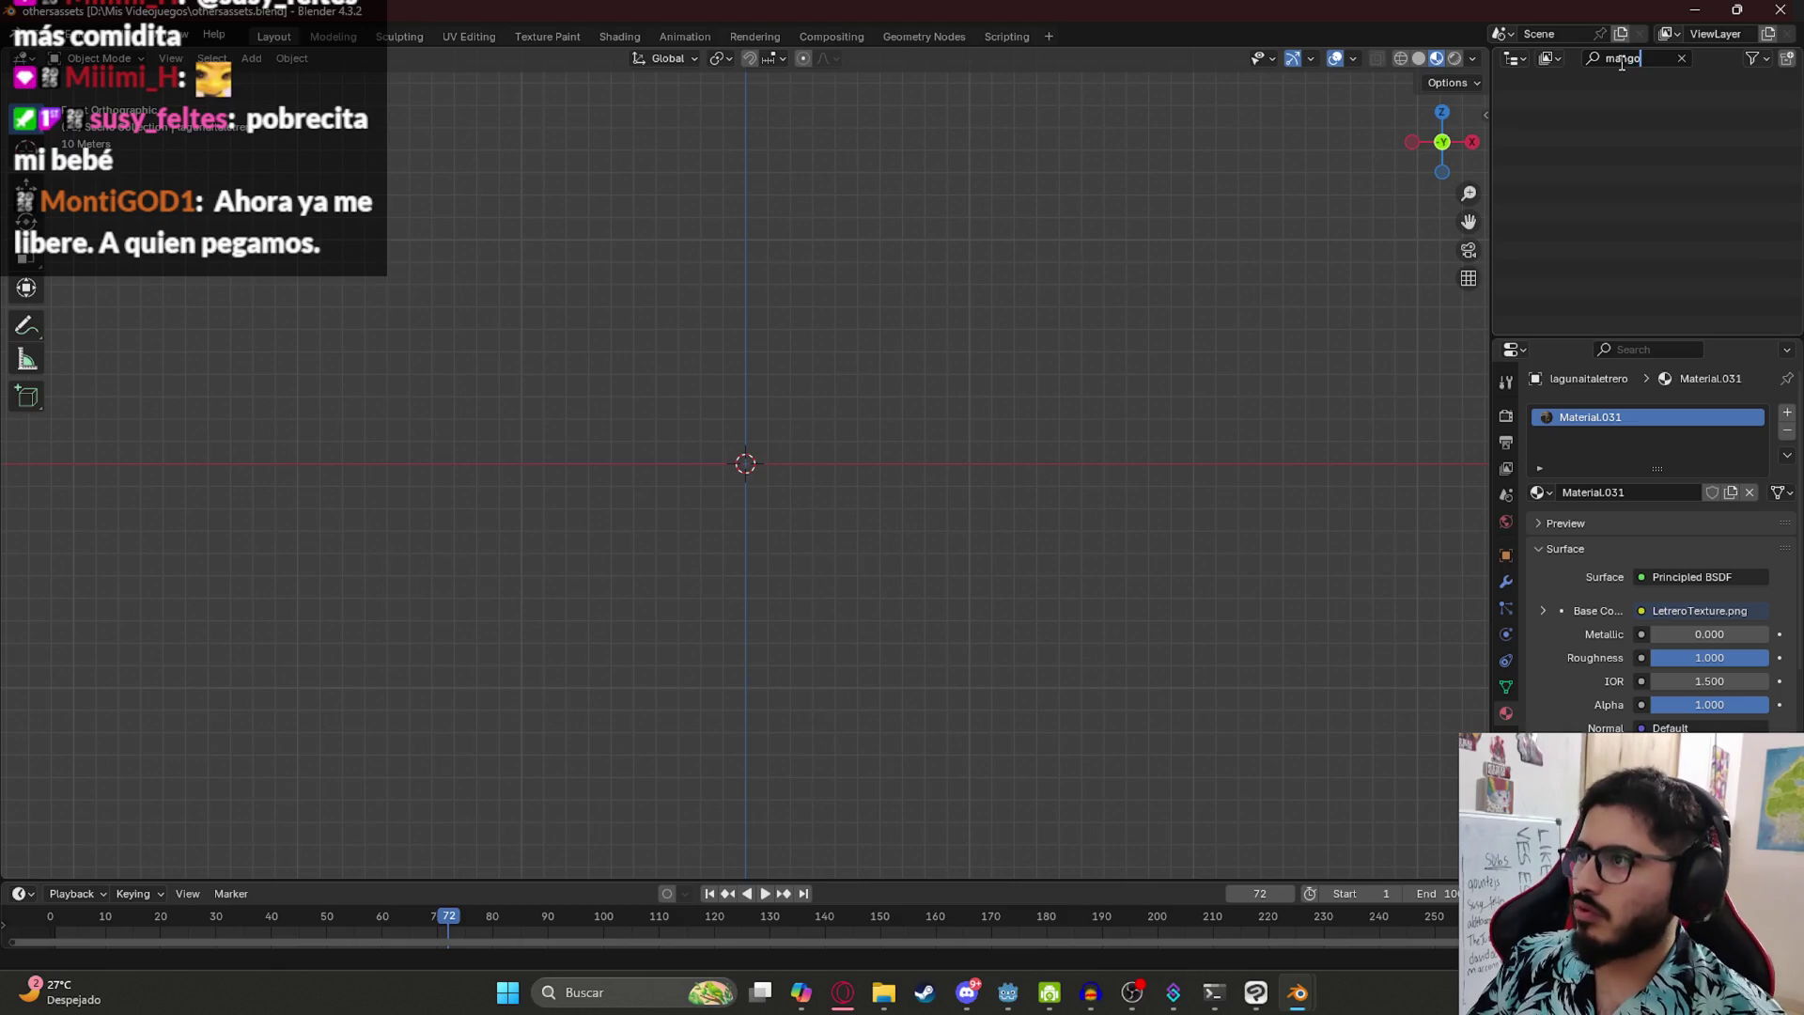
key(BackSpace)
key(BackSpace)
key(BackSpace)
text(santa)
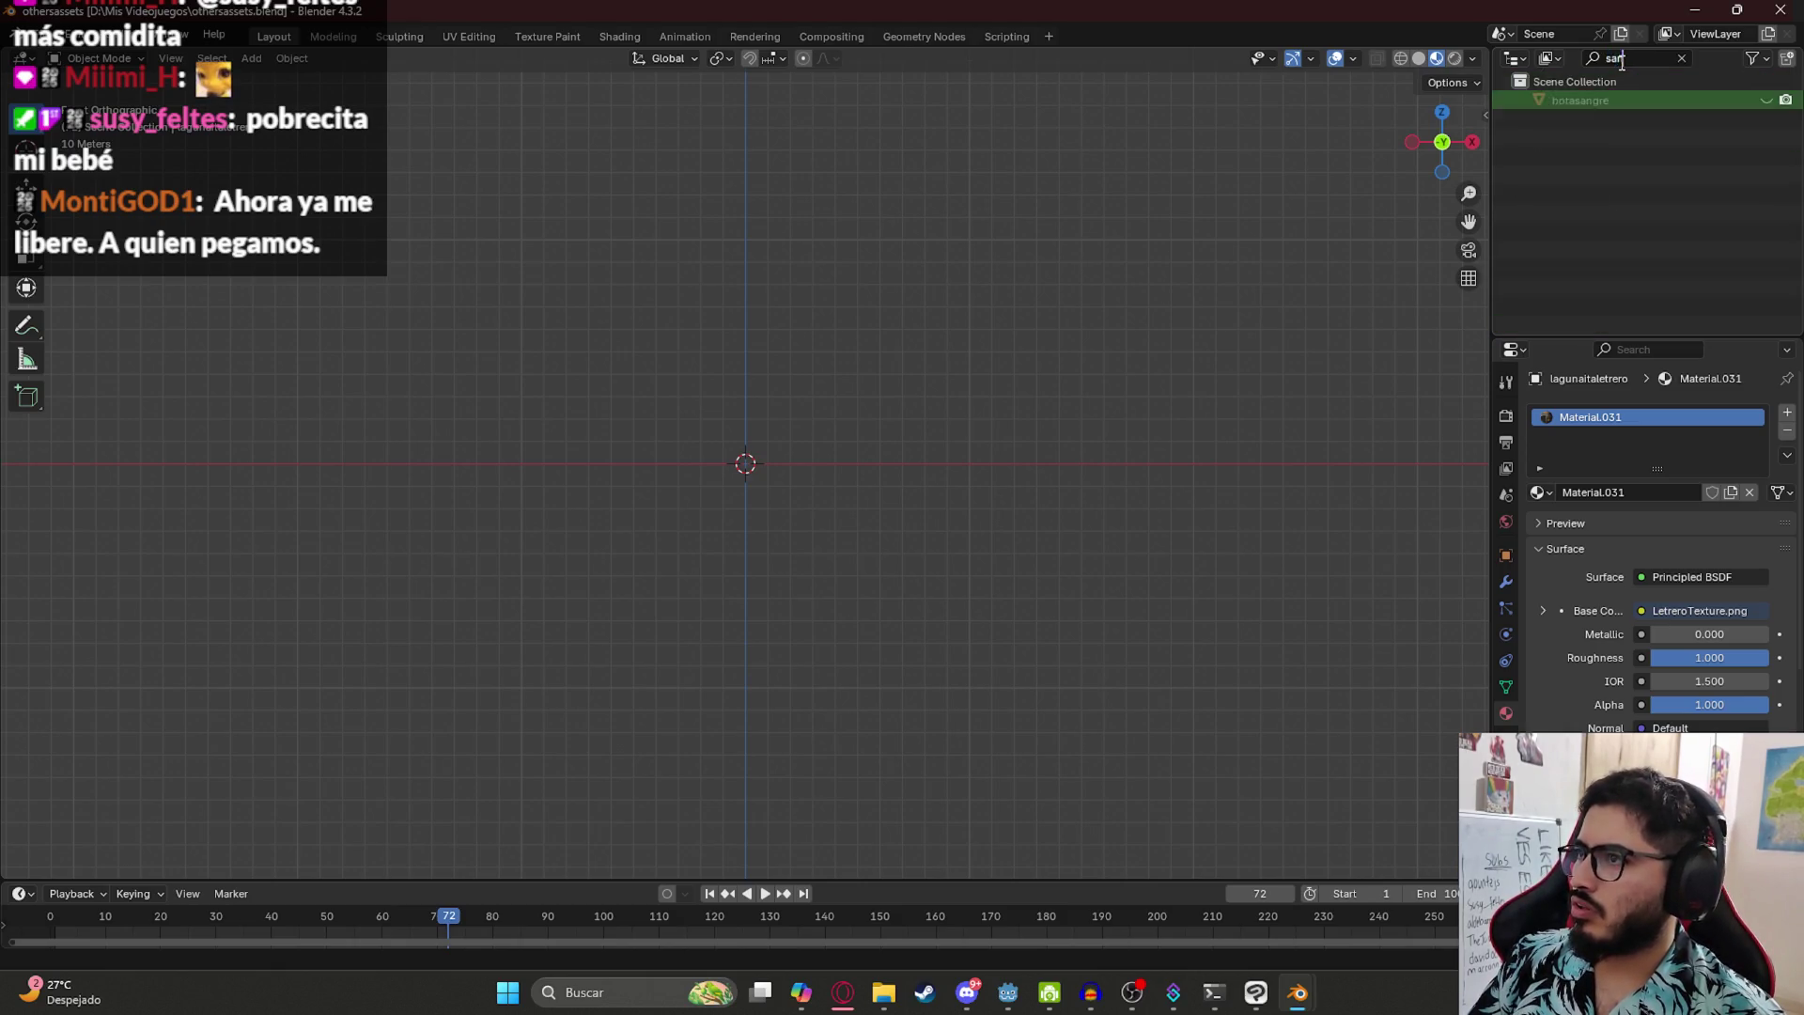
- Search Mis Videojuegos in File Explorer for 'santa', then return to the unsaved Blender window
click(873, 996)
click(315, 19)
click(315, 19)
text(santa)
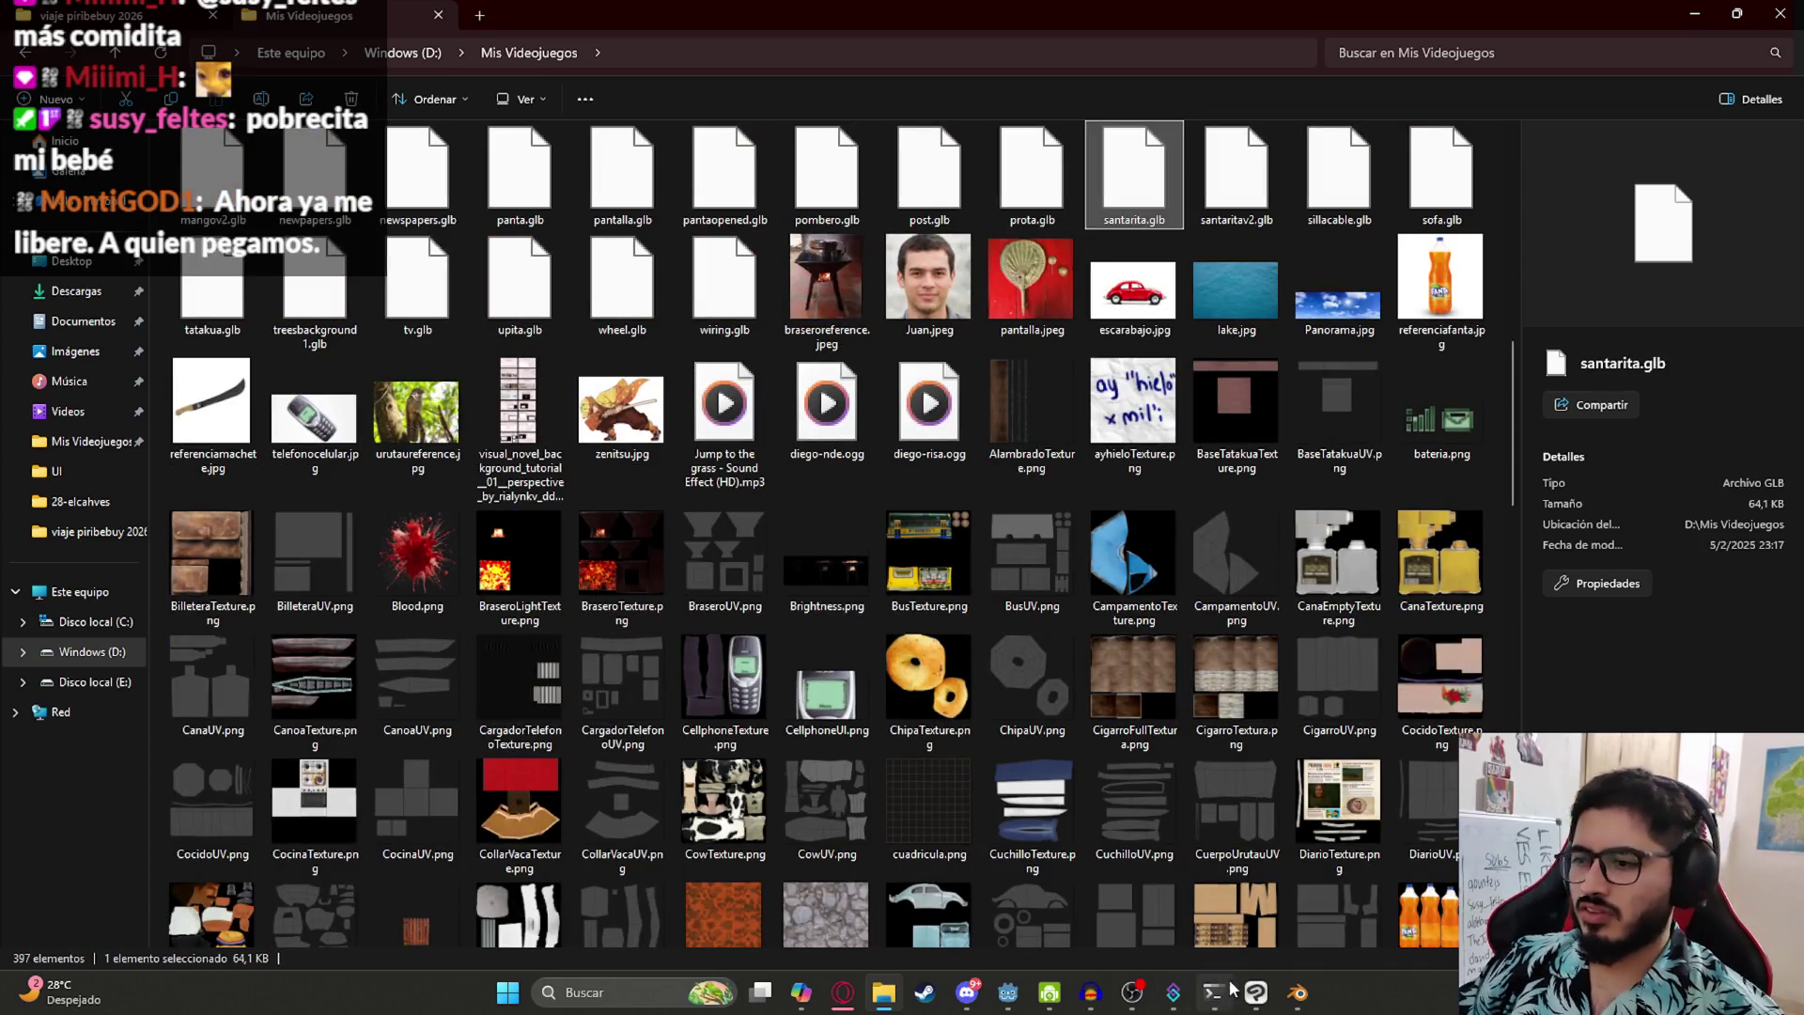
click(1294, 994)
click(1368, 876)
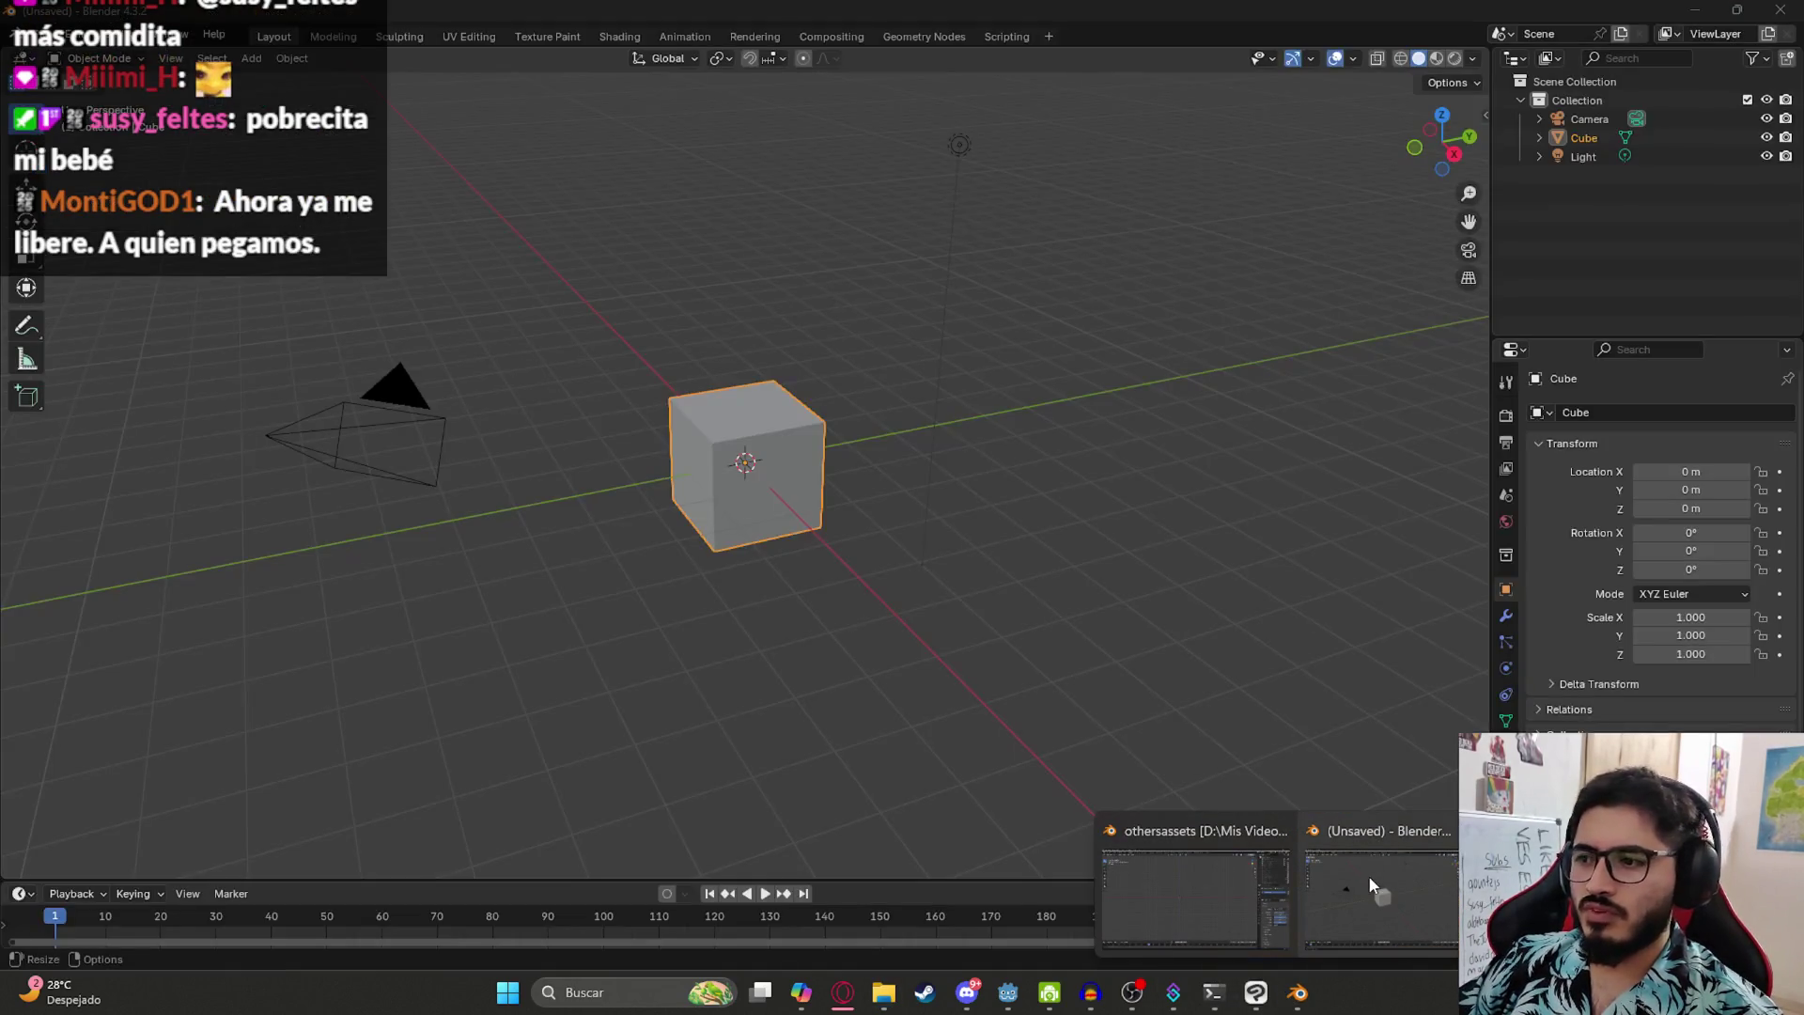
- Open D:\Mis Videojuegos\casajuegodeterror.blend through File > Open
click(40, 36)
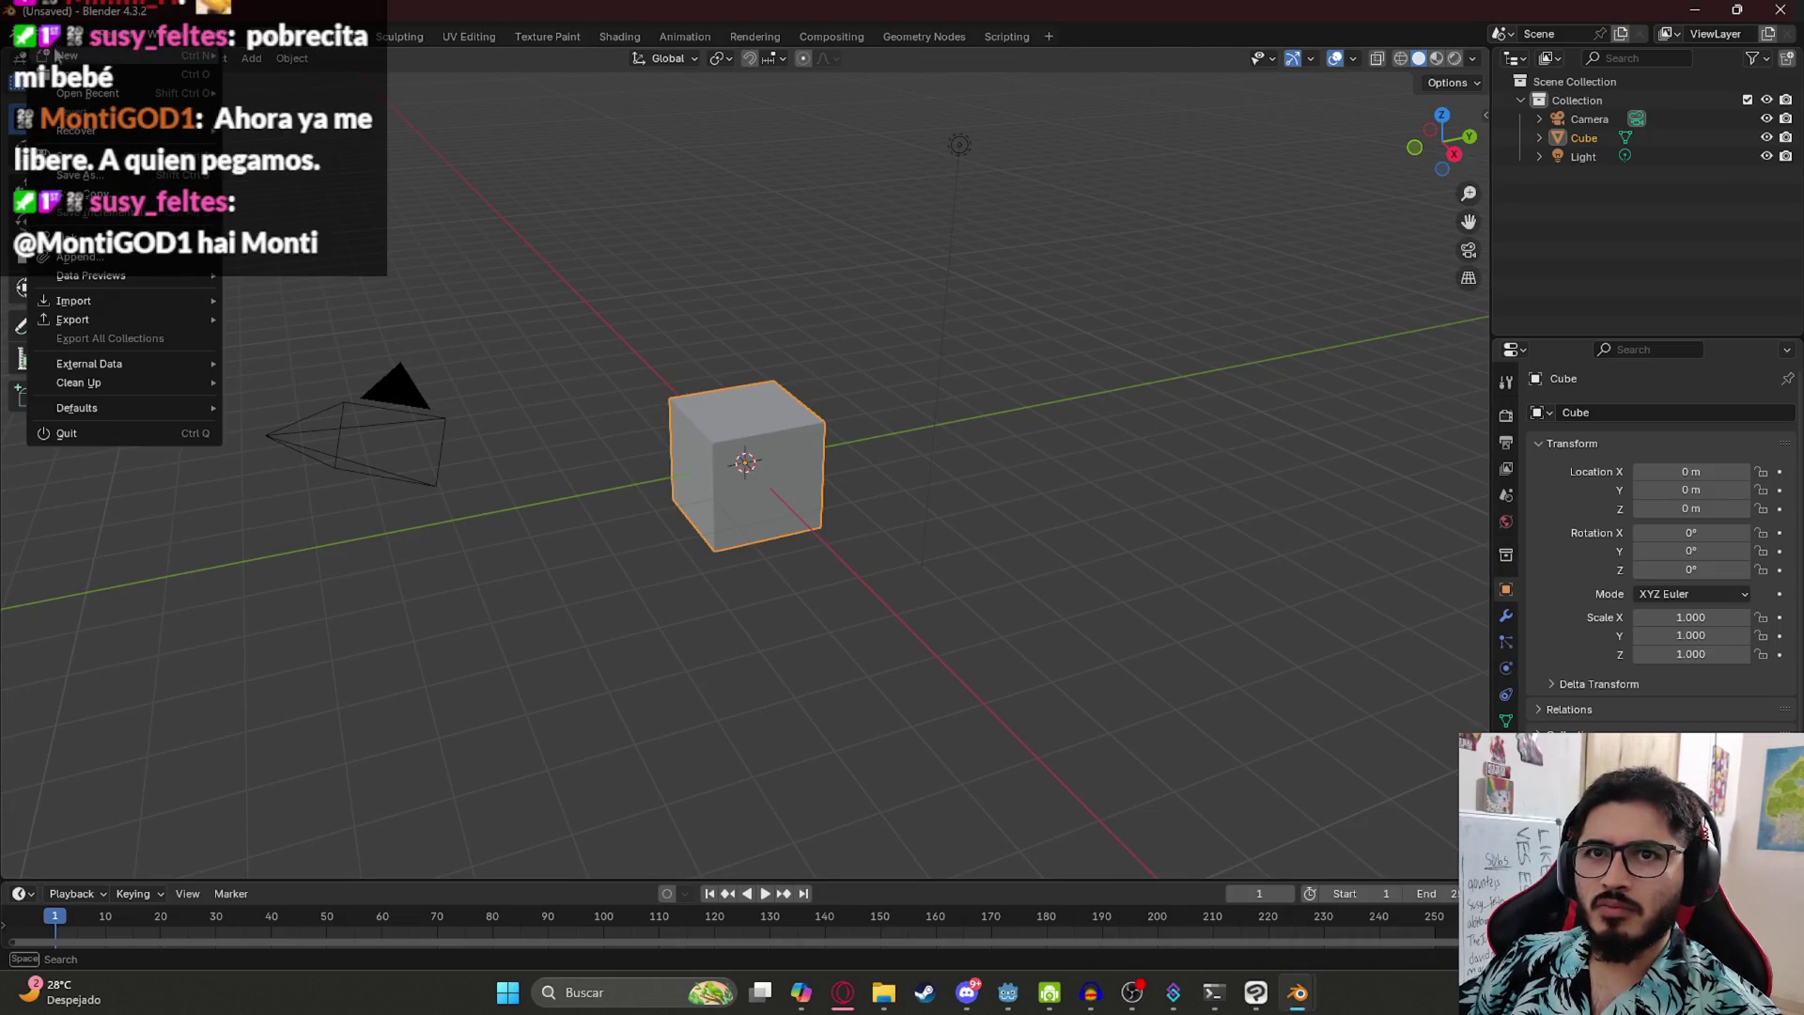
mouse_move(73, 96)
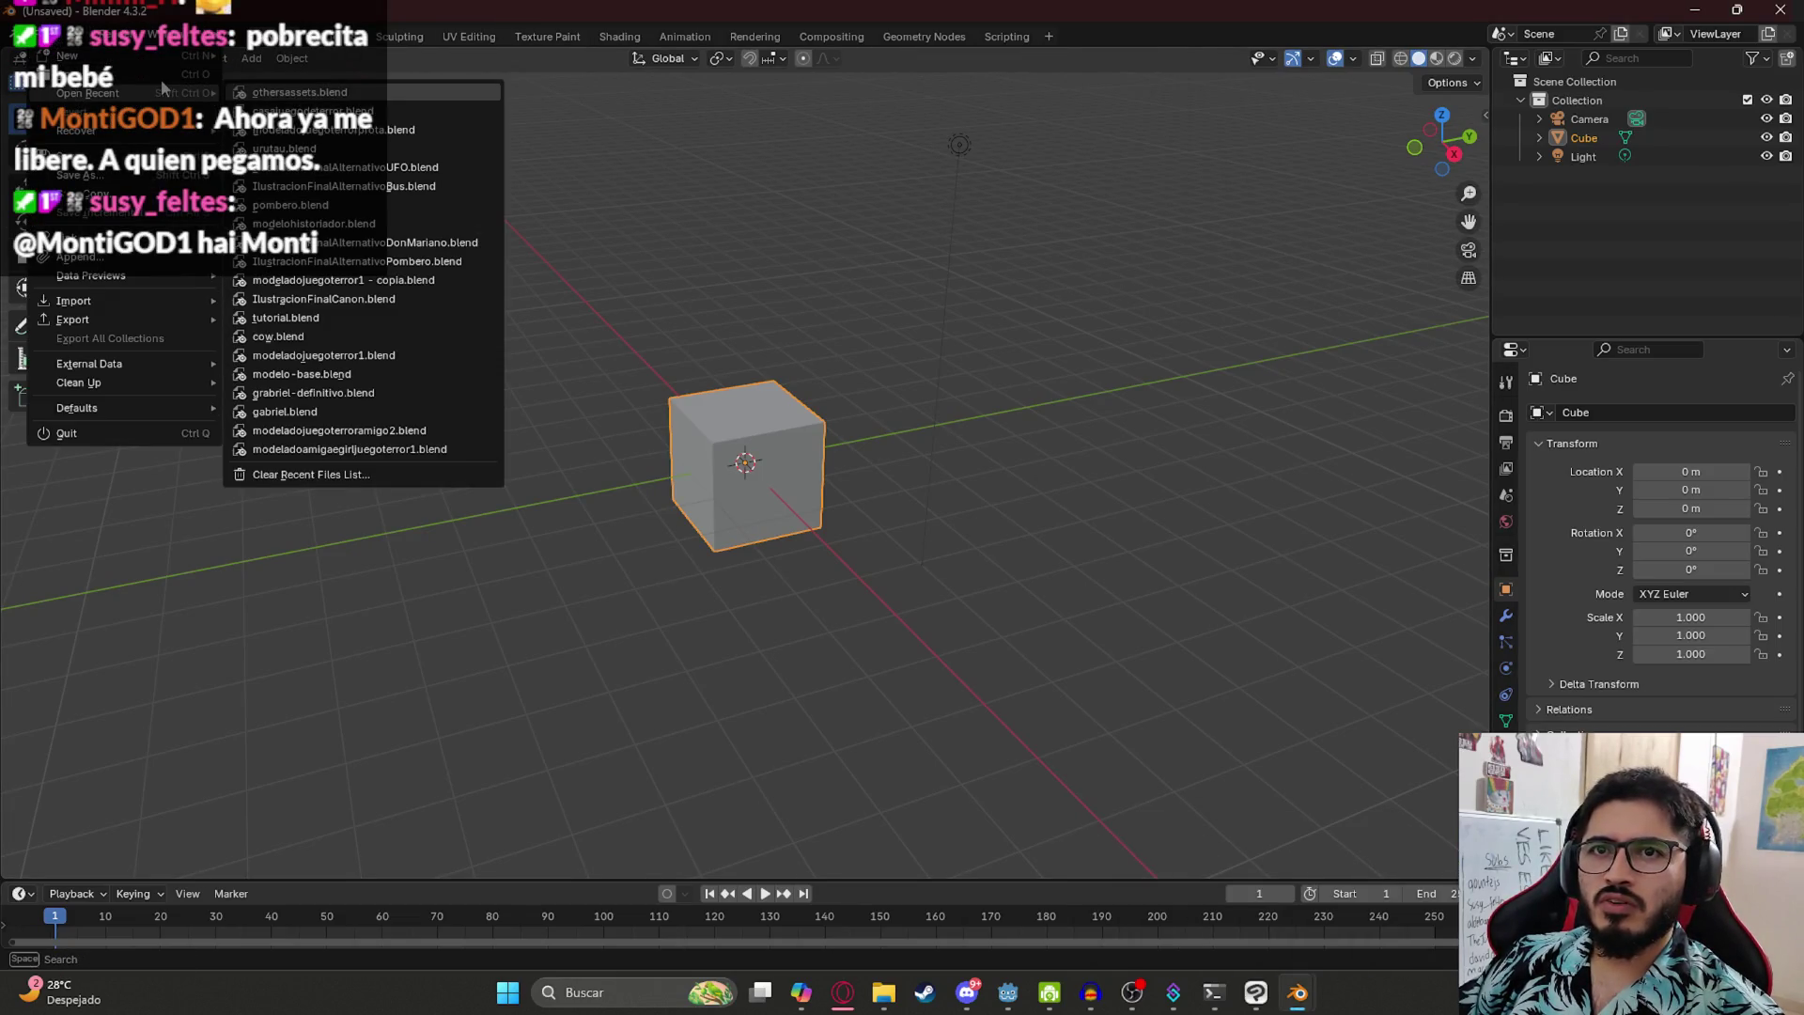
click(160, 75)
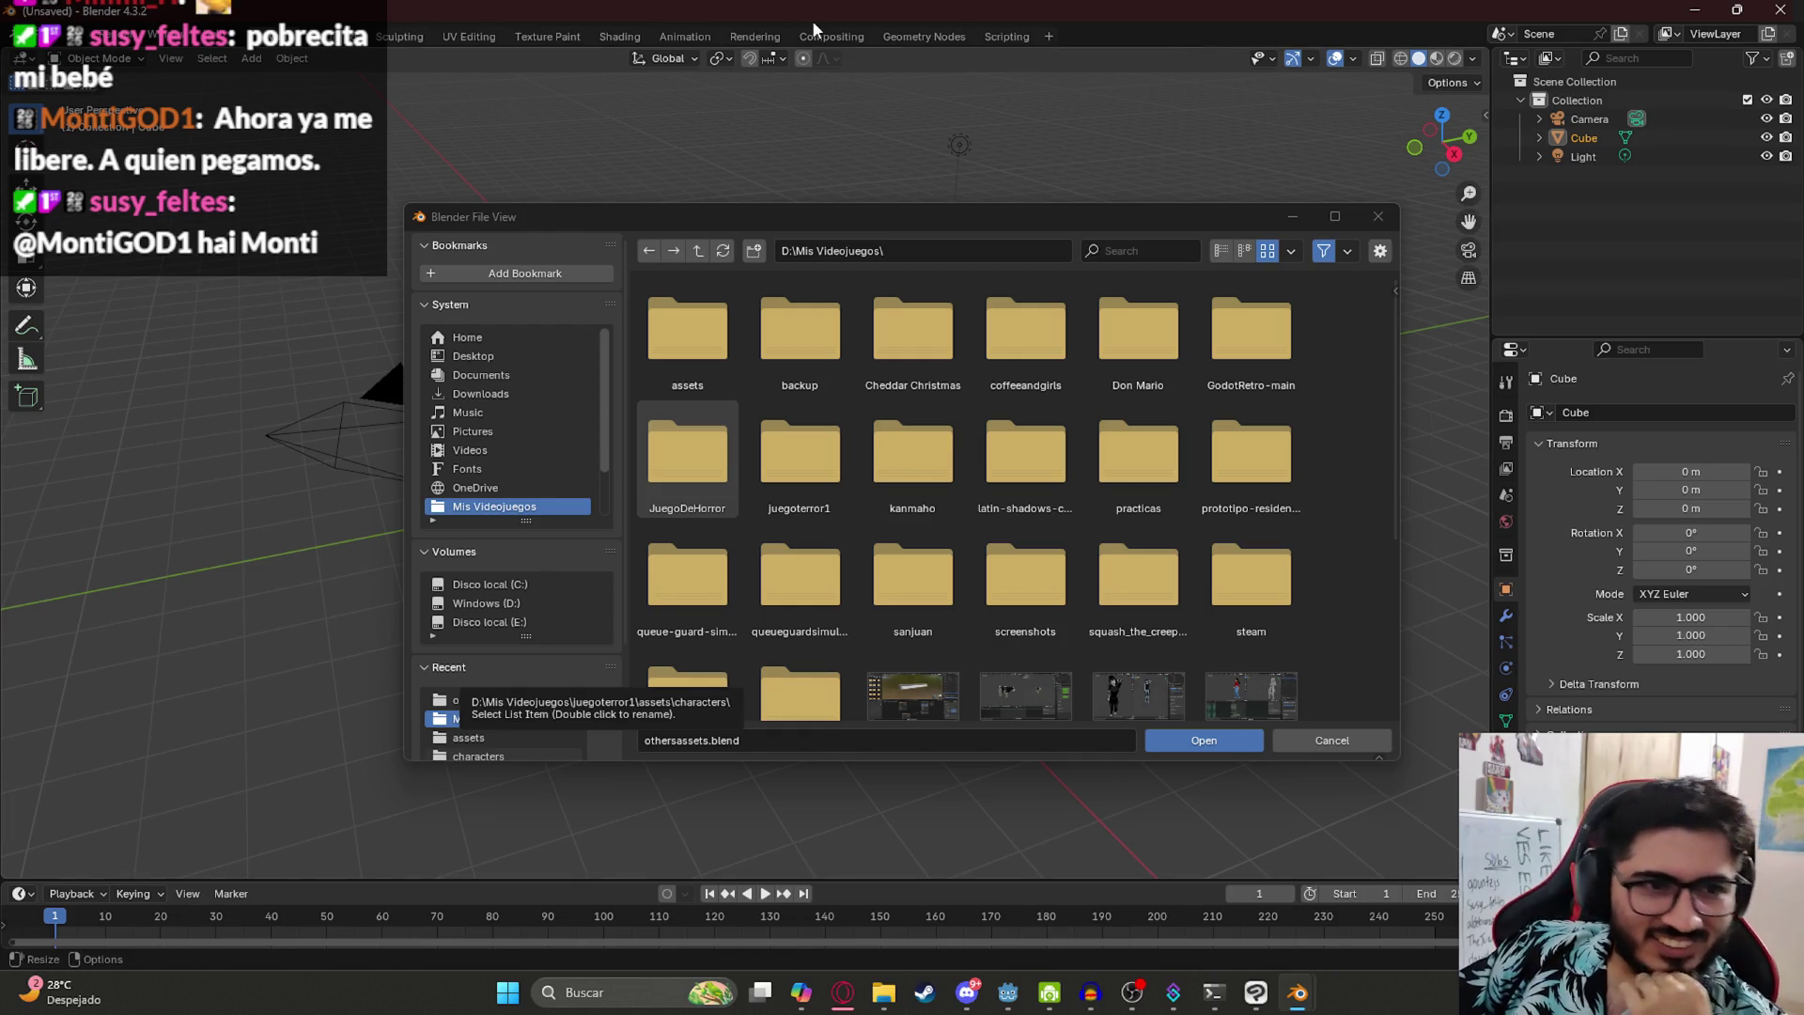
drag(1390, 374, 1396, 645)
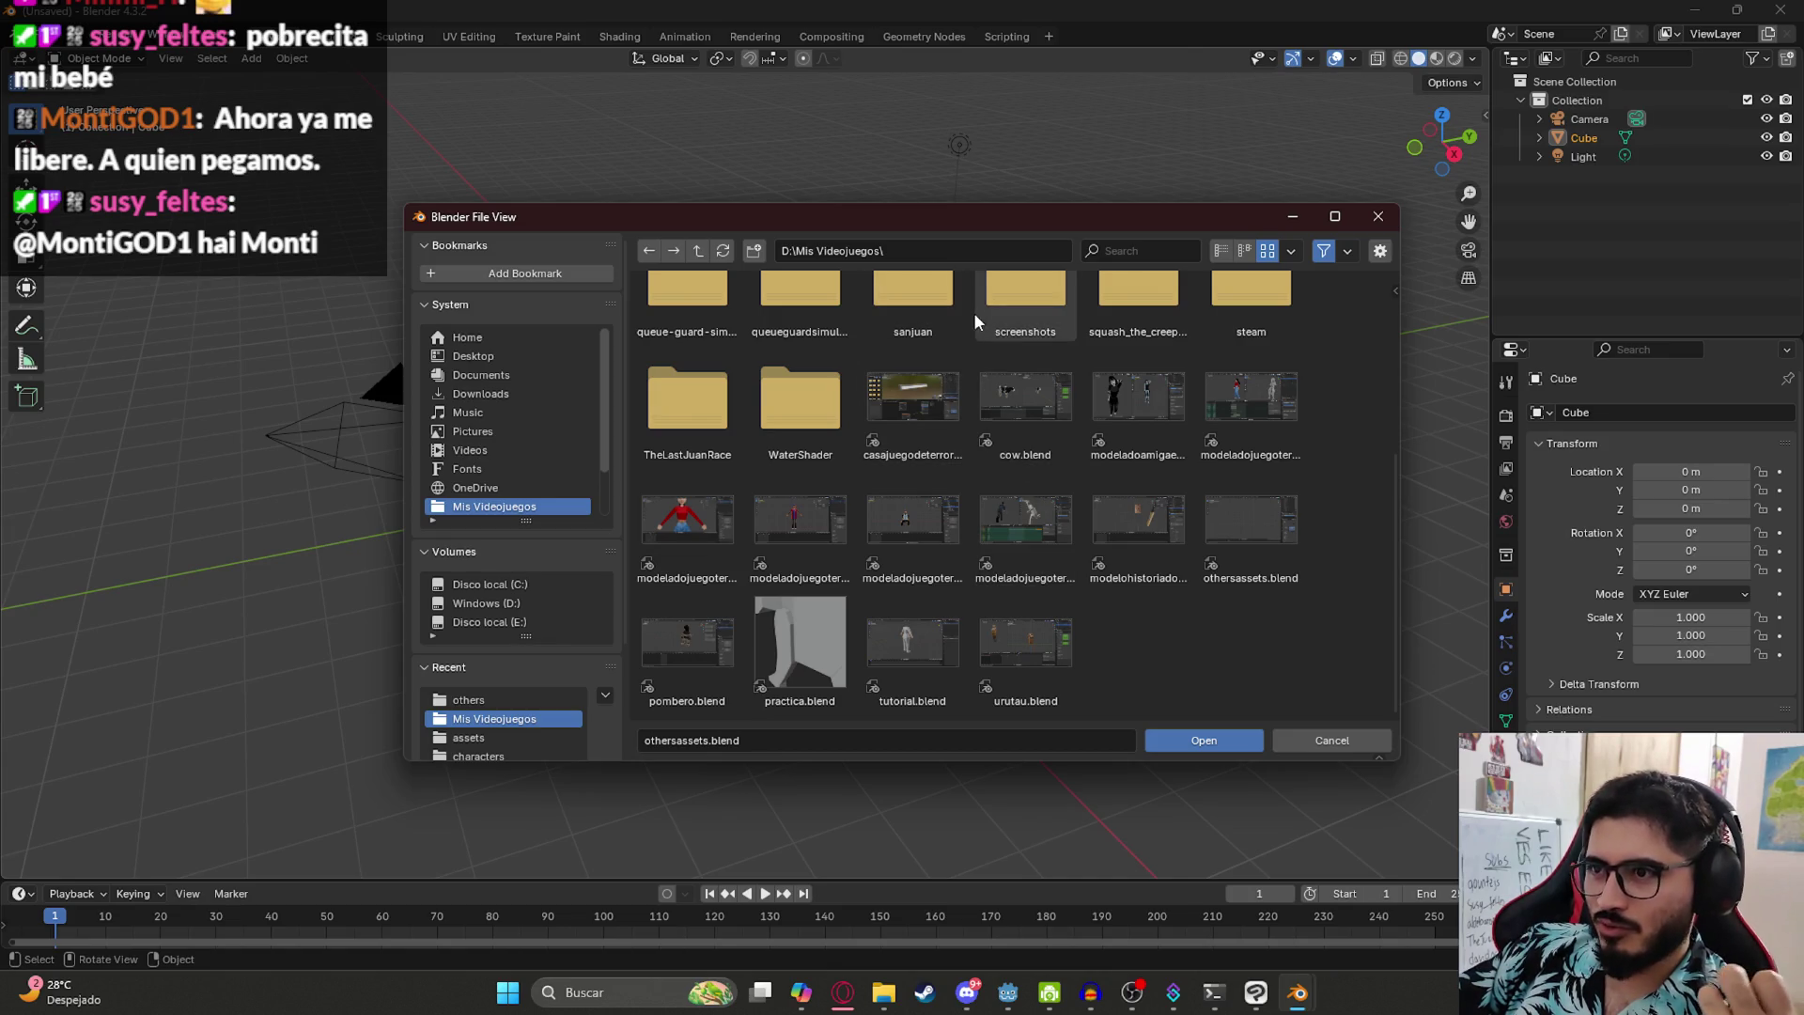
mouse_move(946, 214)
mouse_down()
mouse_move(931, 158)
mouse_move(996, 165)
mouse_up()
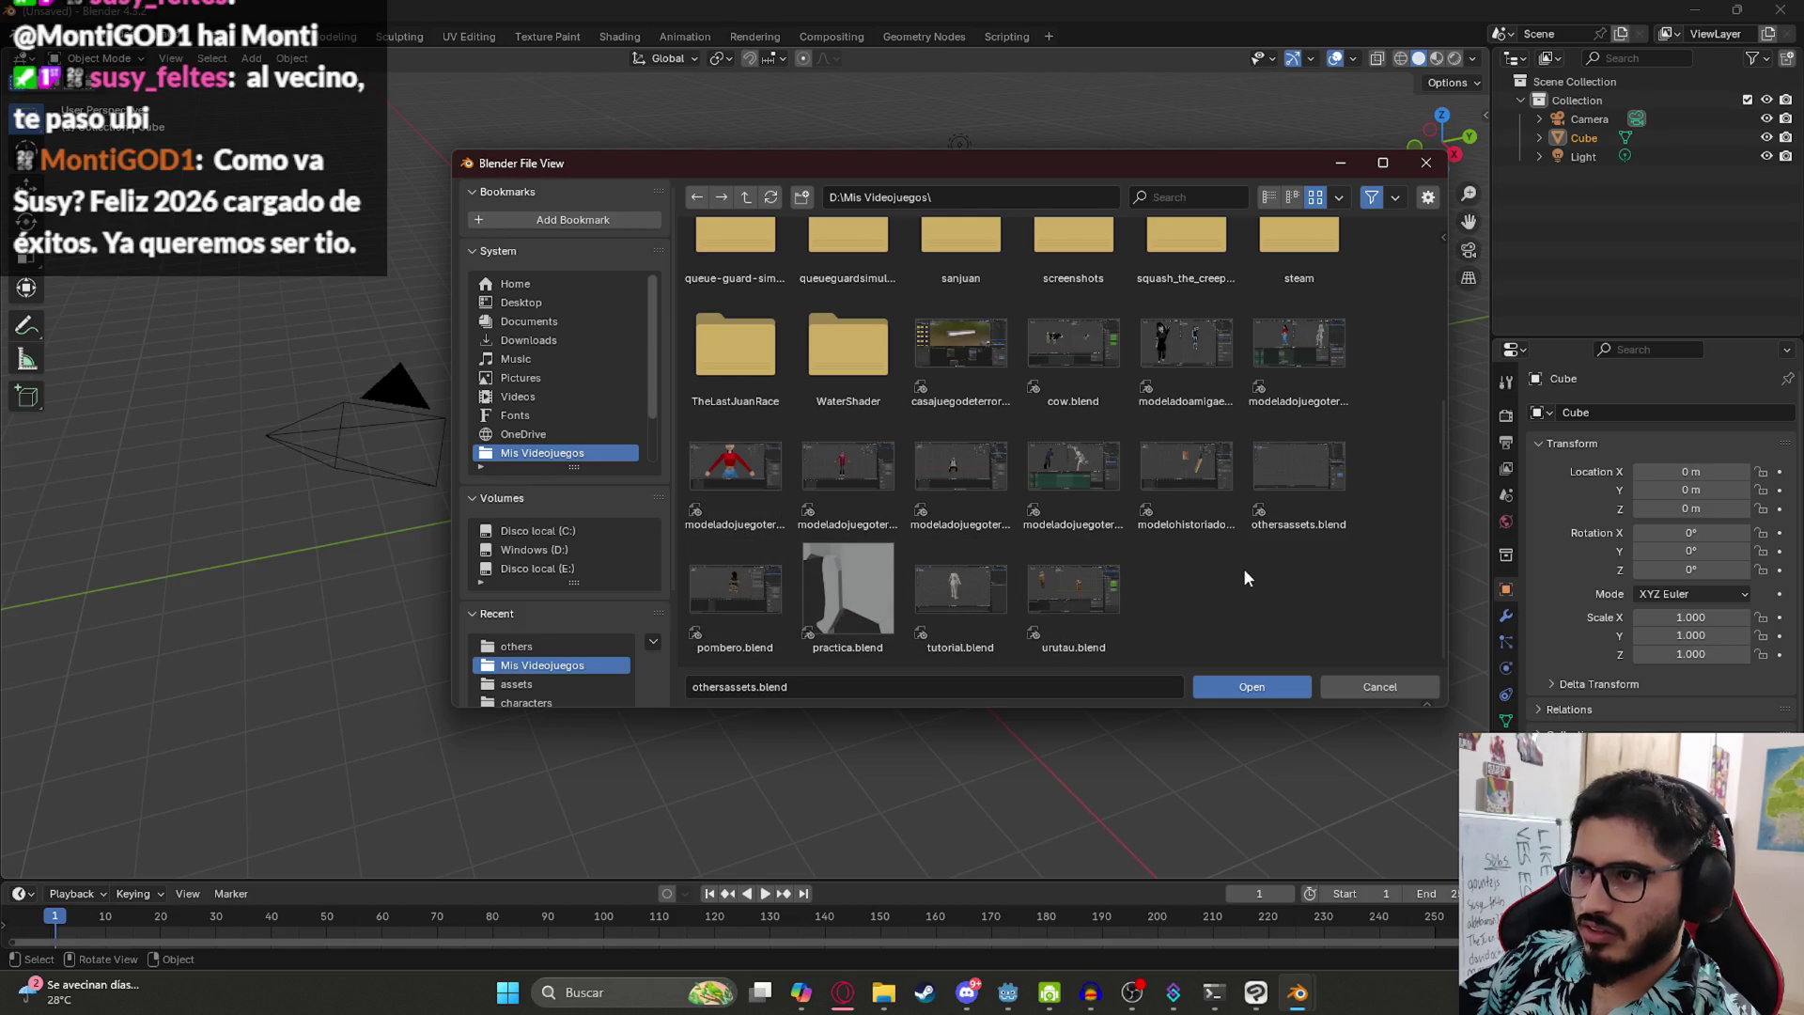
scroll(1256, 584, up, 2)
scroll(1248, 612, down, 2)
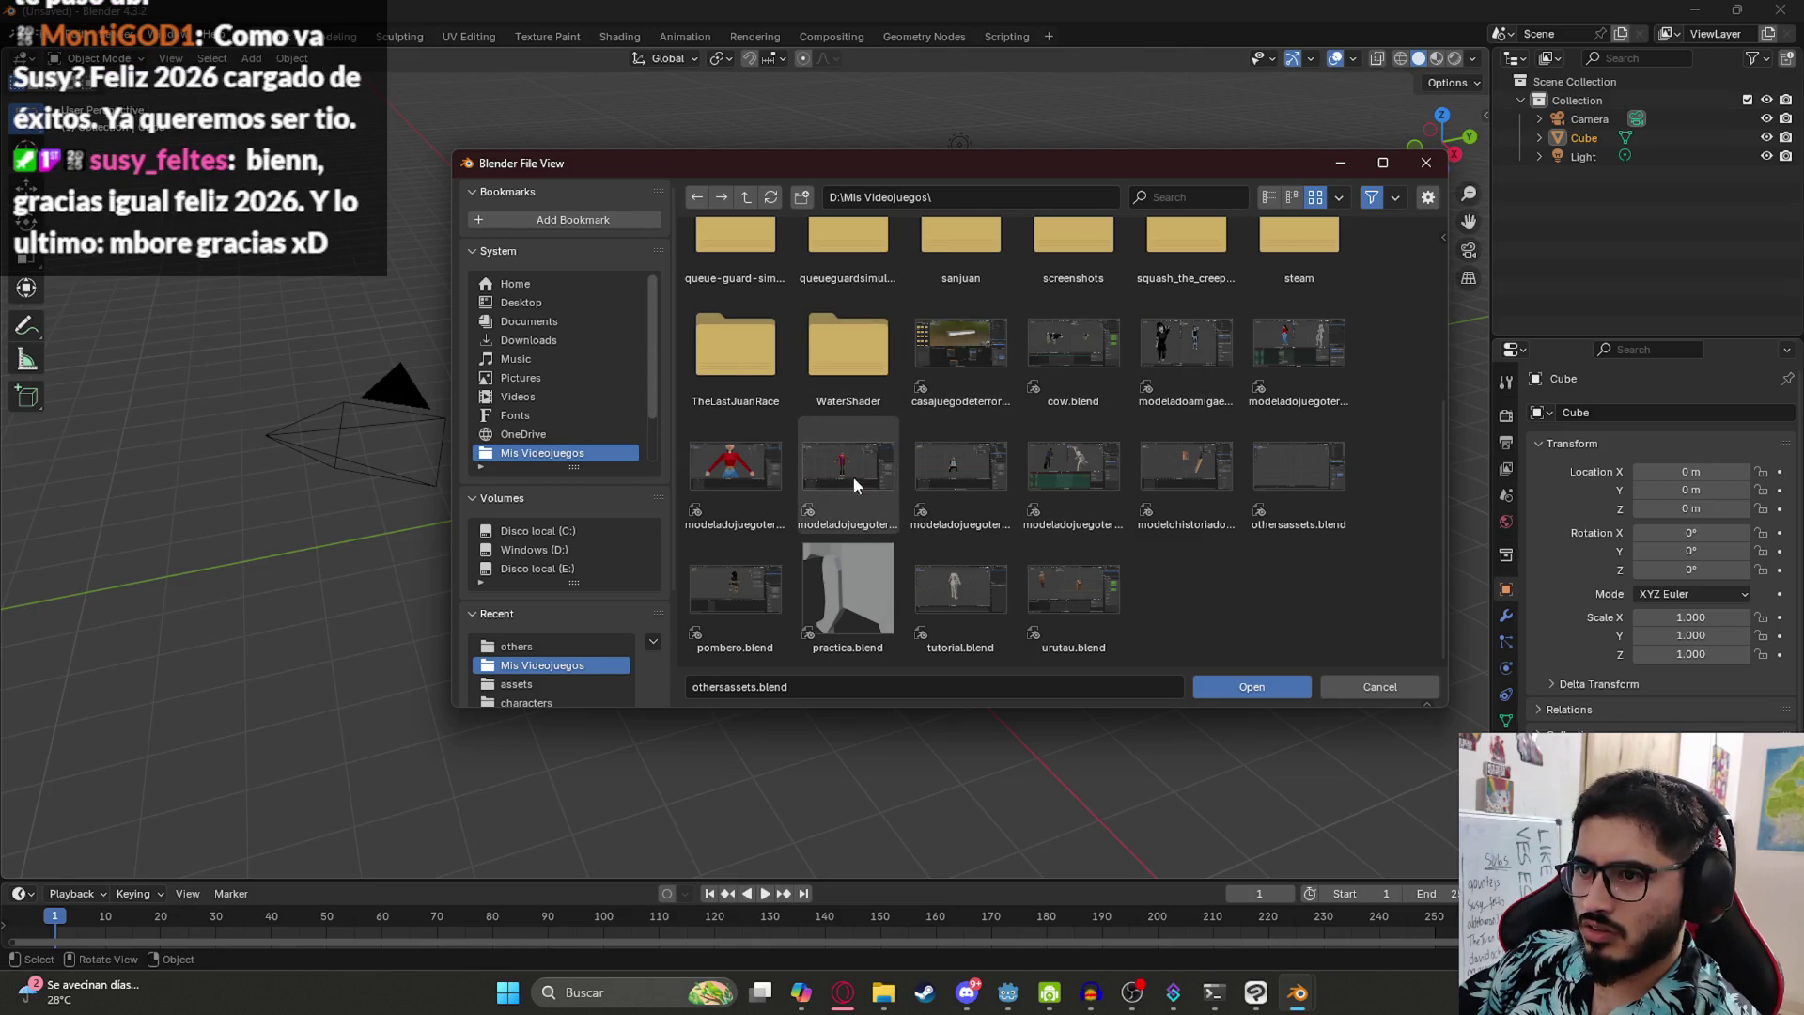
scroll(1148, 528, up, 2)
scroll(1189, 538, down, 2)
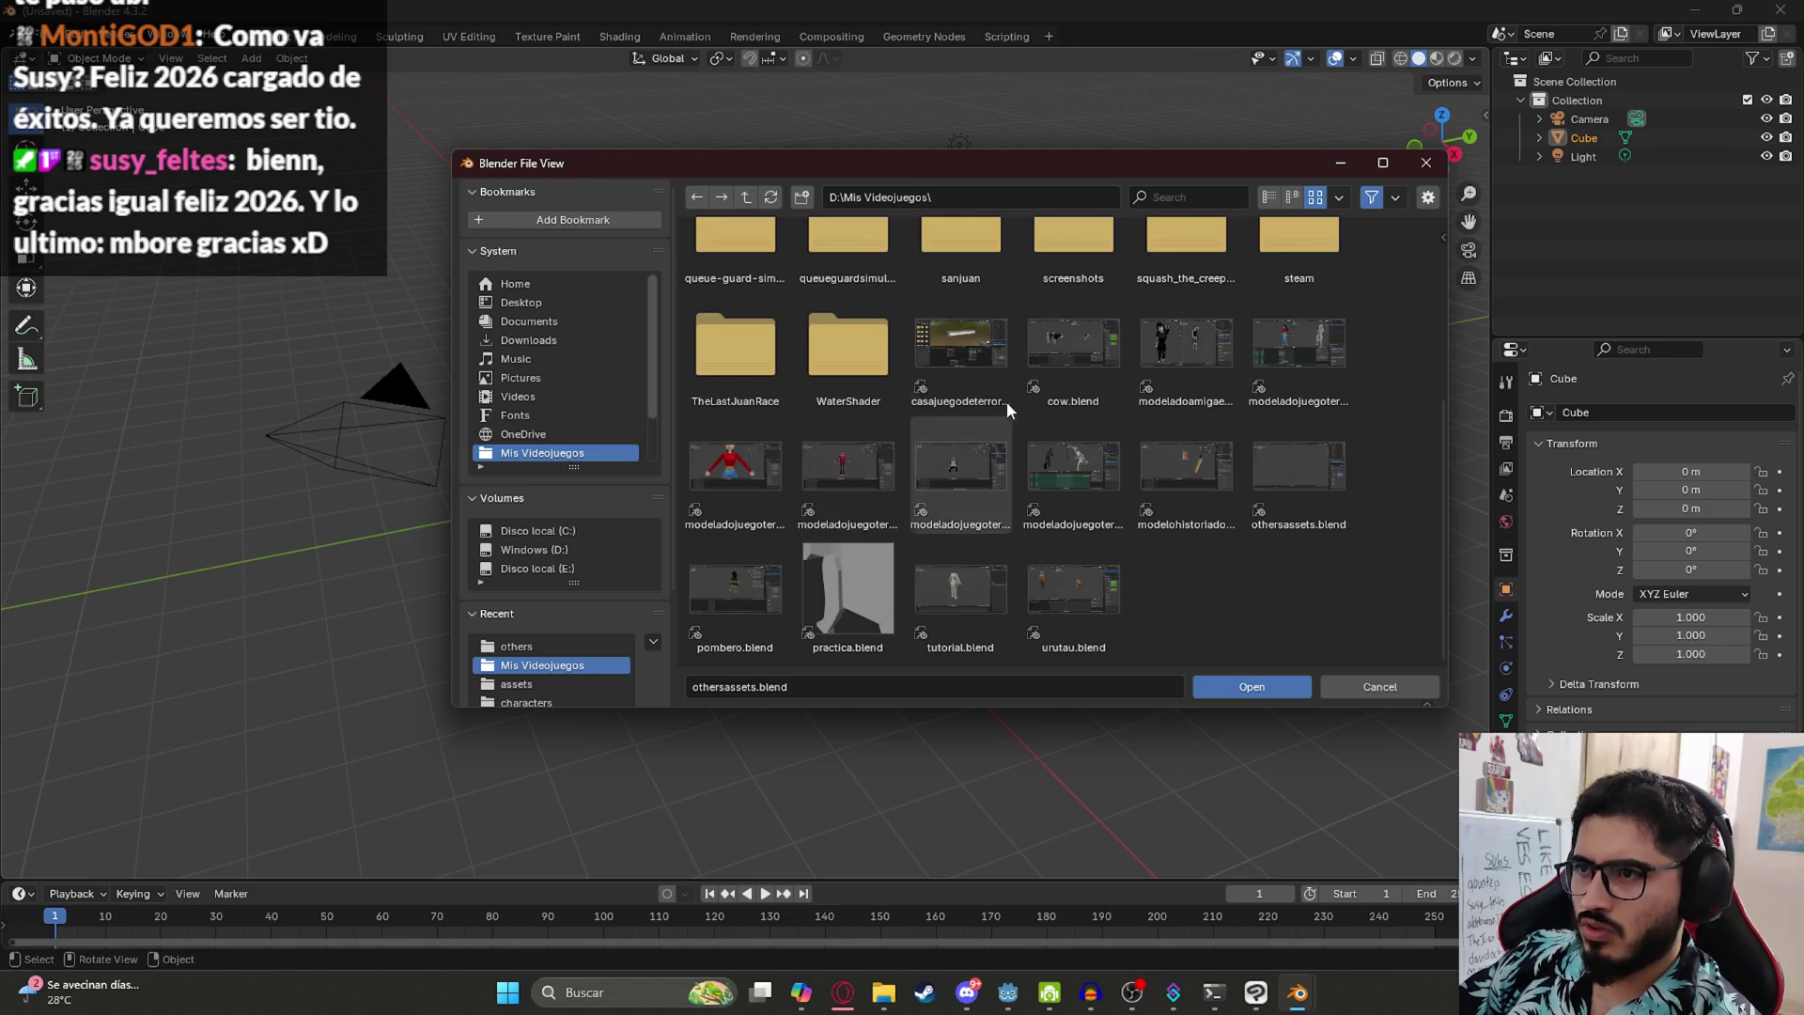
double_click(983, 368)
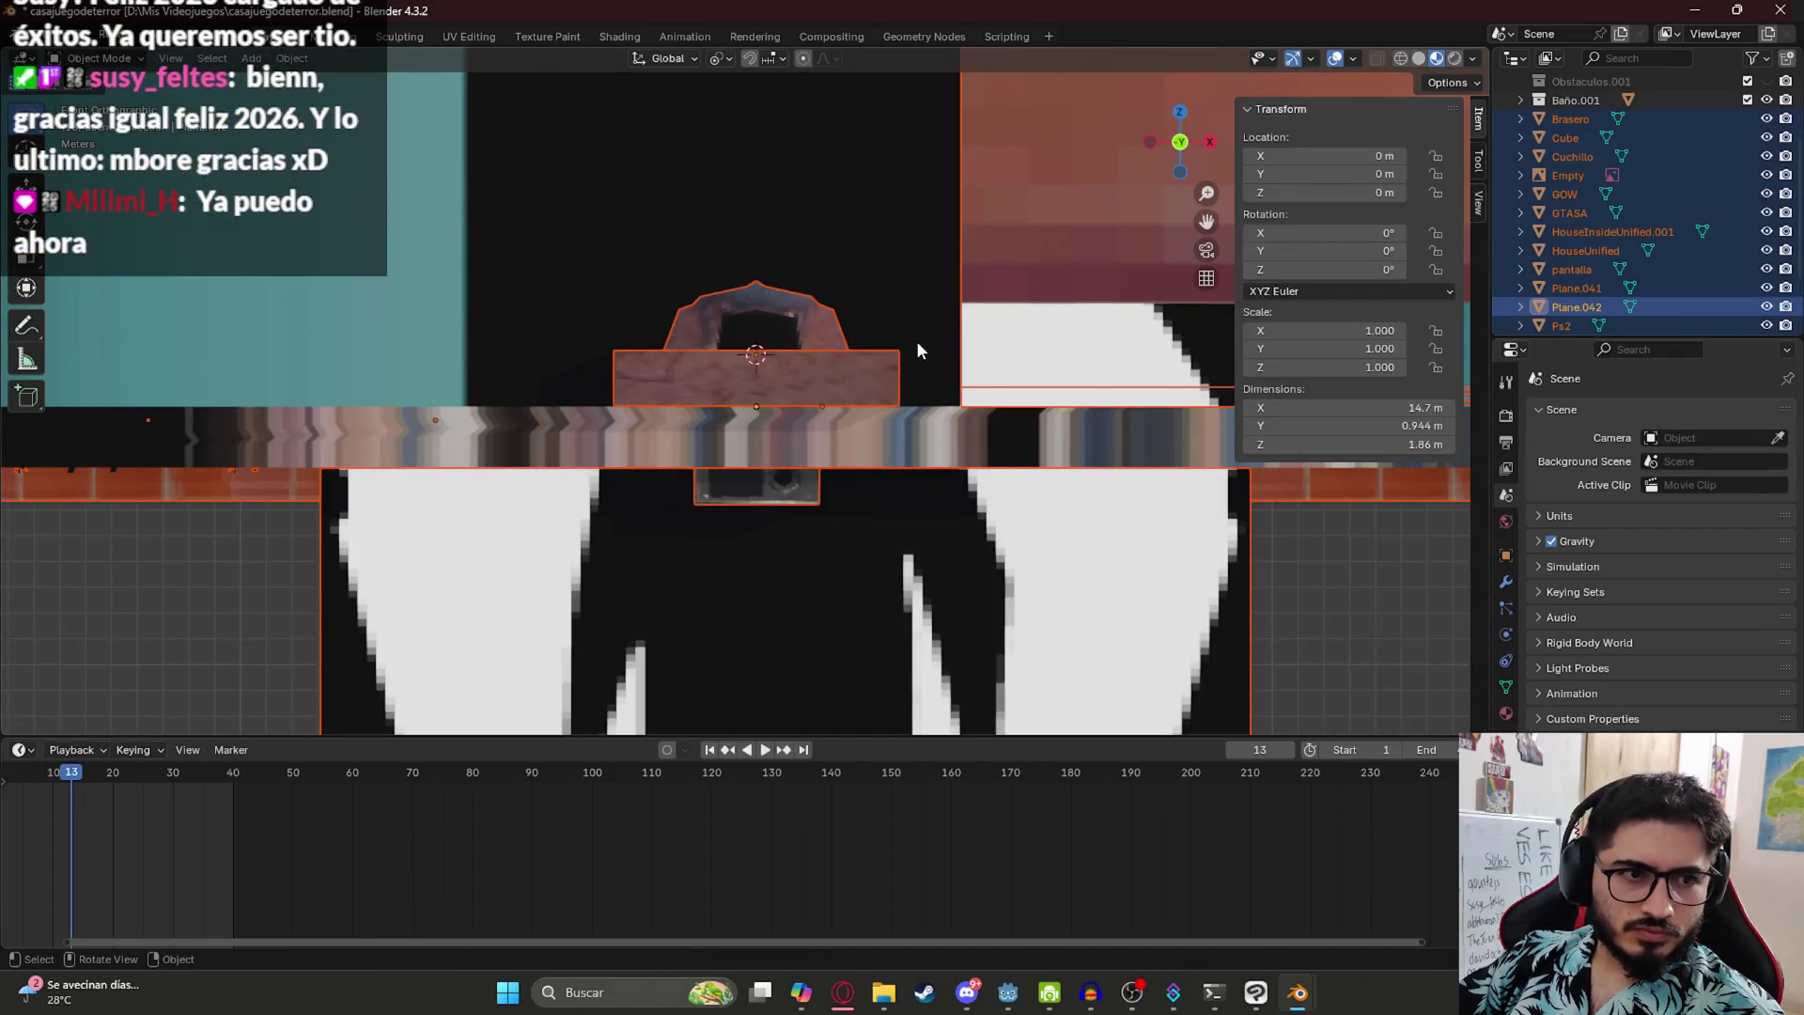
- Hide the house roof and the HouseInsideUnified.001 inner walls
scroll(918, 350, down, 5)
click(1051, 526)
mouse_move(1050, 527)
mouse_down()
mouse_move(696, 283)
mouse_move(698, 319)
mouse_up()
scroll(697, 319, down, 5)
click(671, 397)
key(h)
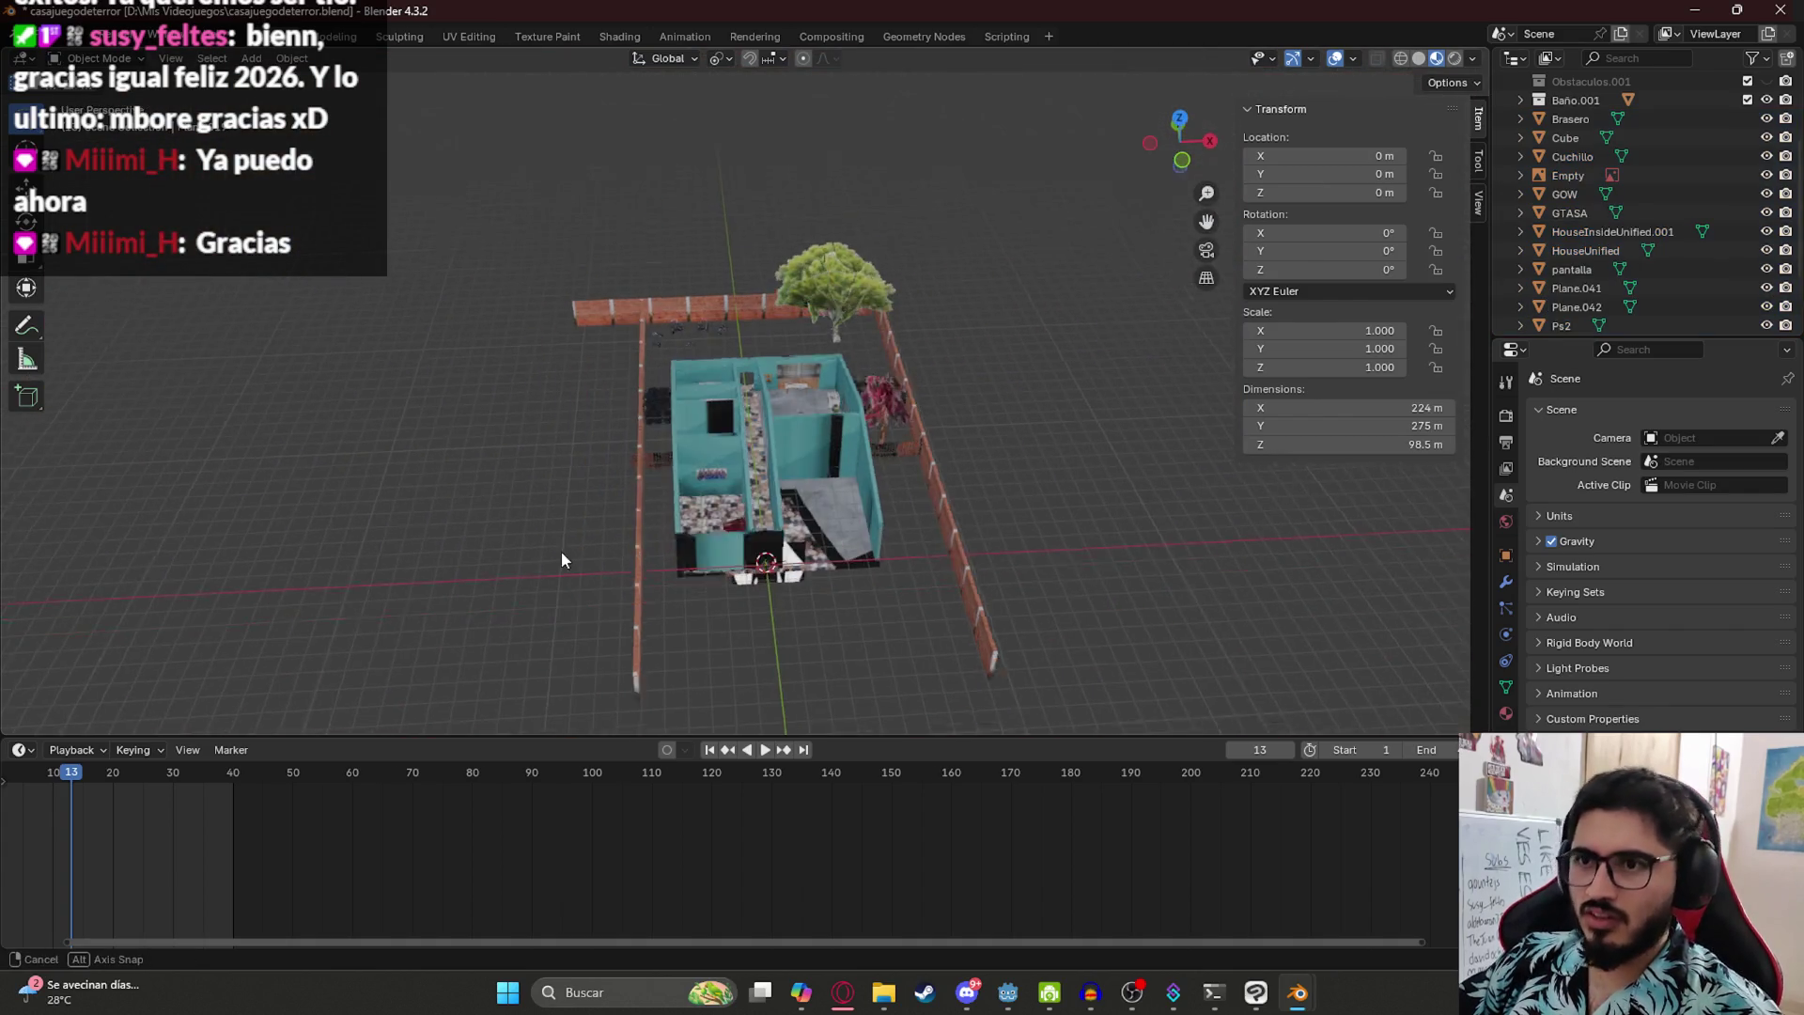
click(904, 393)
mouse_move(759, 325)
mouse_down()
mouse_move(853, 394)
mouse_move(873, 442)
mouse_up()
scroll(715, 332, up, 5)
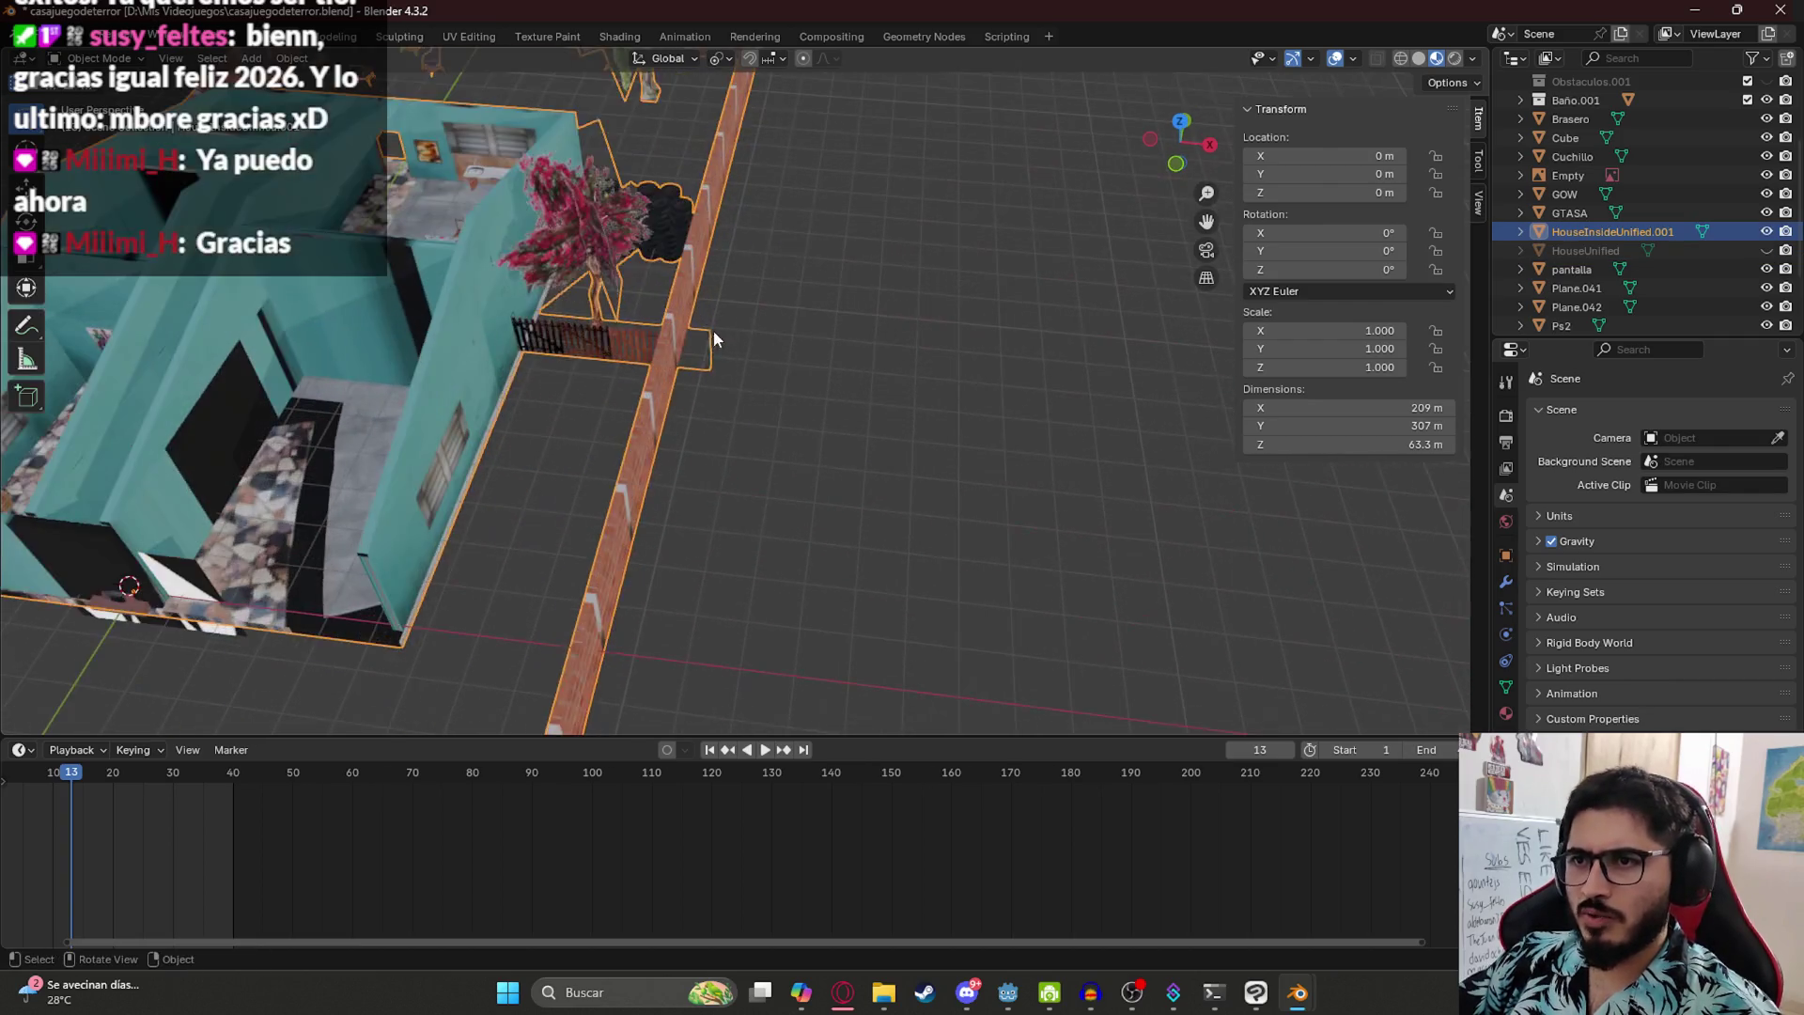
key(h)
key(h)
- From a top-down view, hide the white Plane.041 object
scroll(509, 310, down, 5)
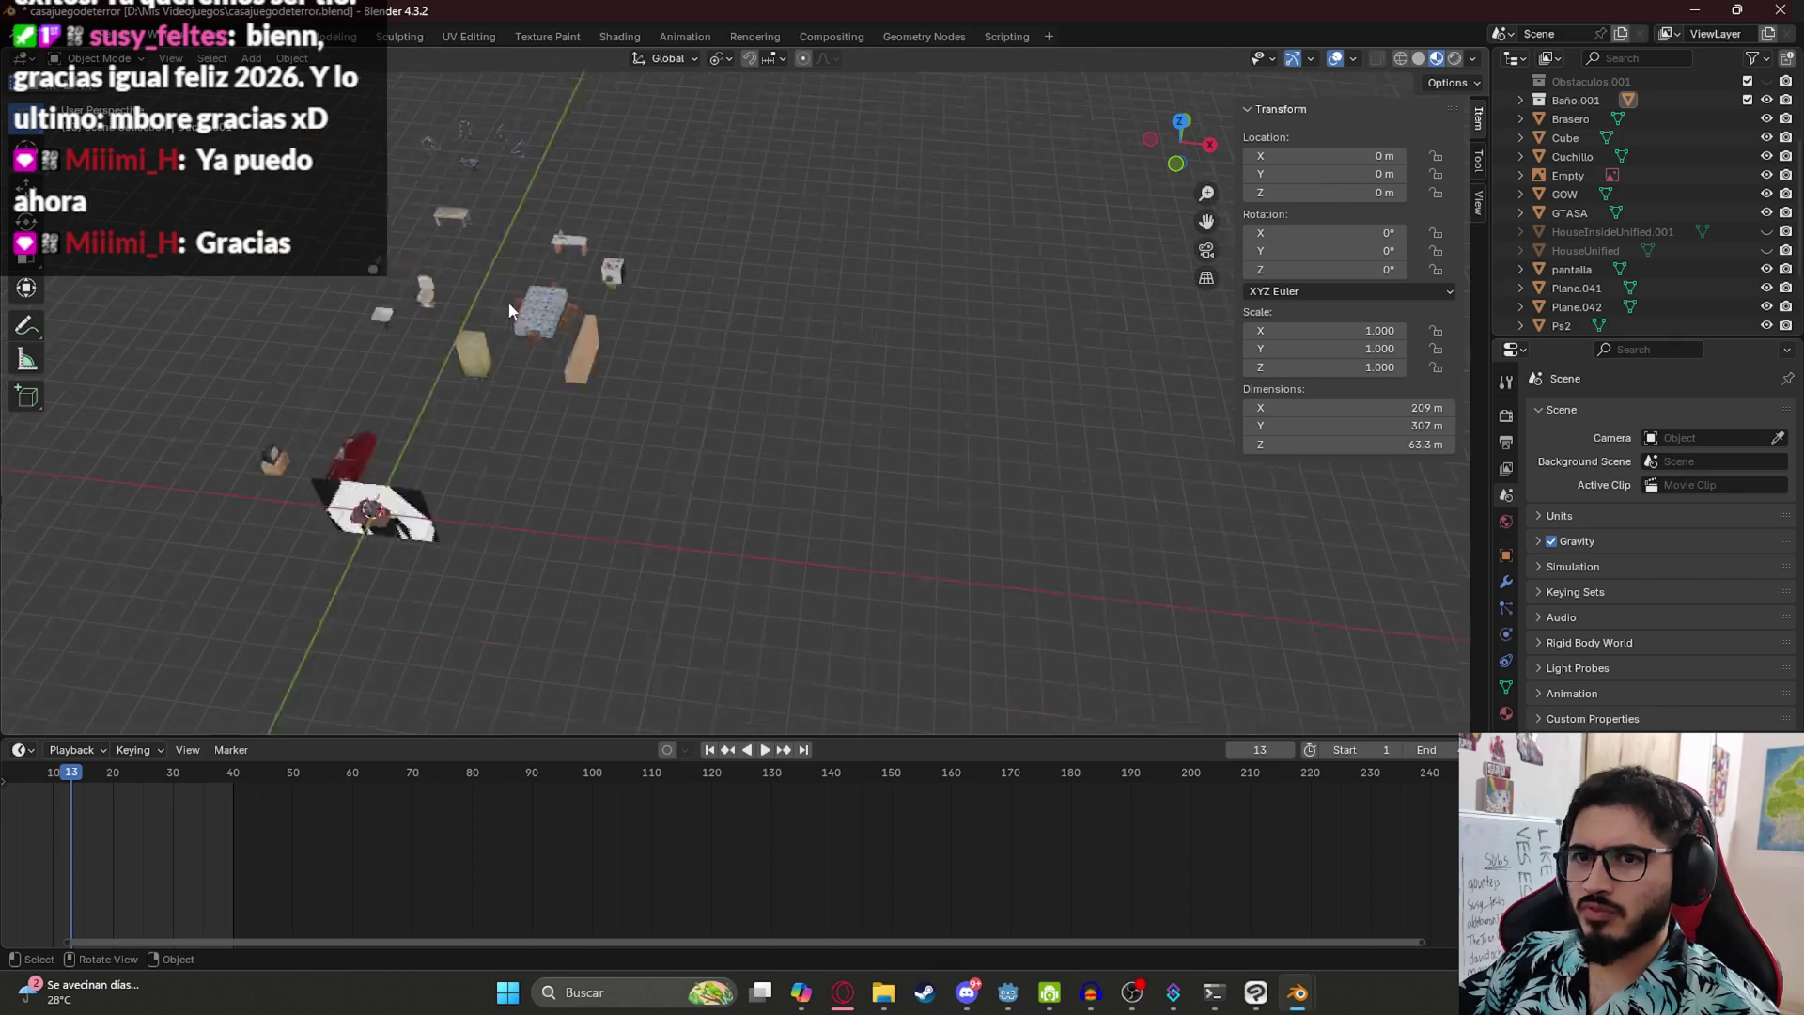
drag(622, 327, 626, 471)
scroll(491, 555, up, 5)
mouse_move(491, 554)
mouse_down()
mouse_move(893, 418)
mouse_move(592, 491)
mouse_move(651, 395)
mouse_up()
scroll(888, 442, down, 4)
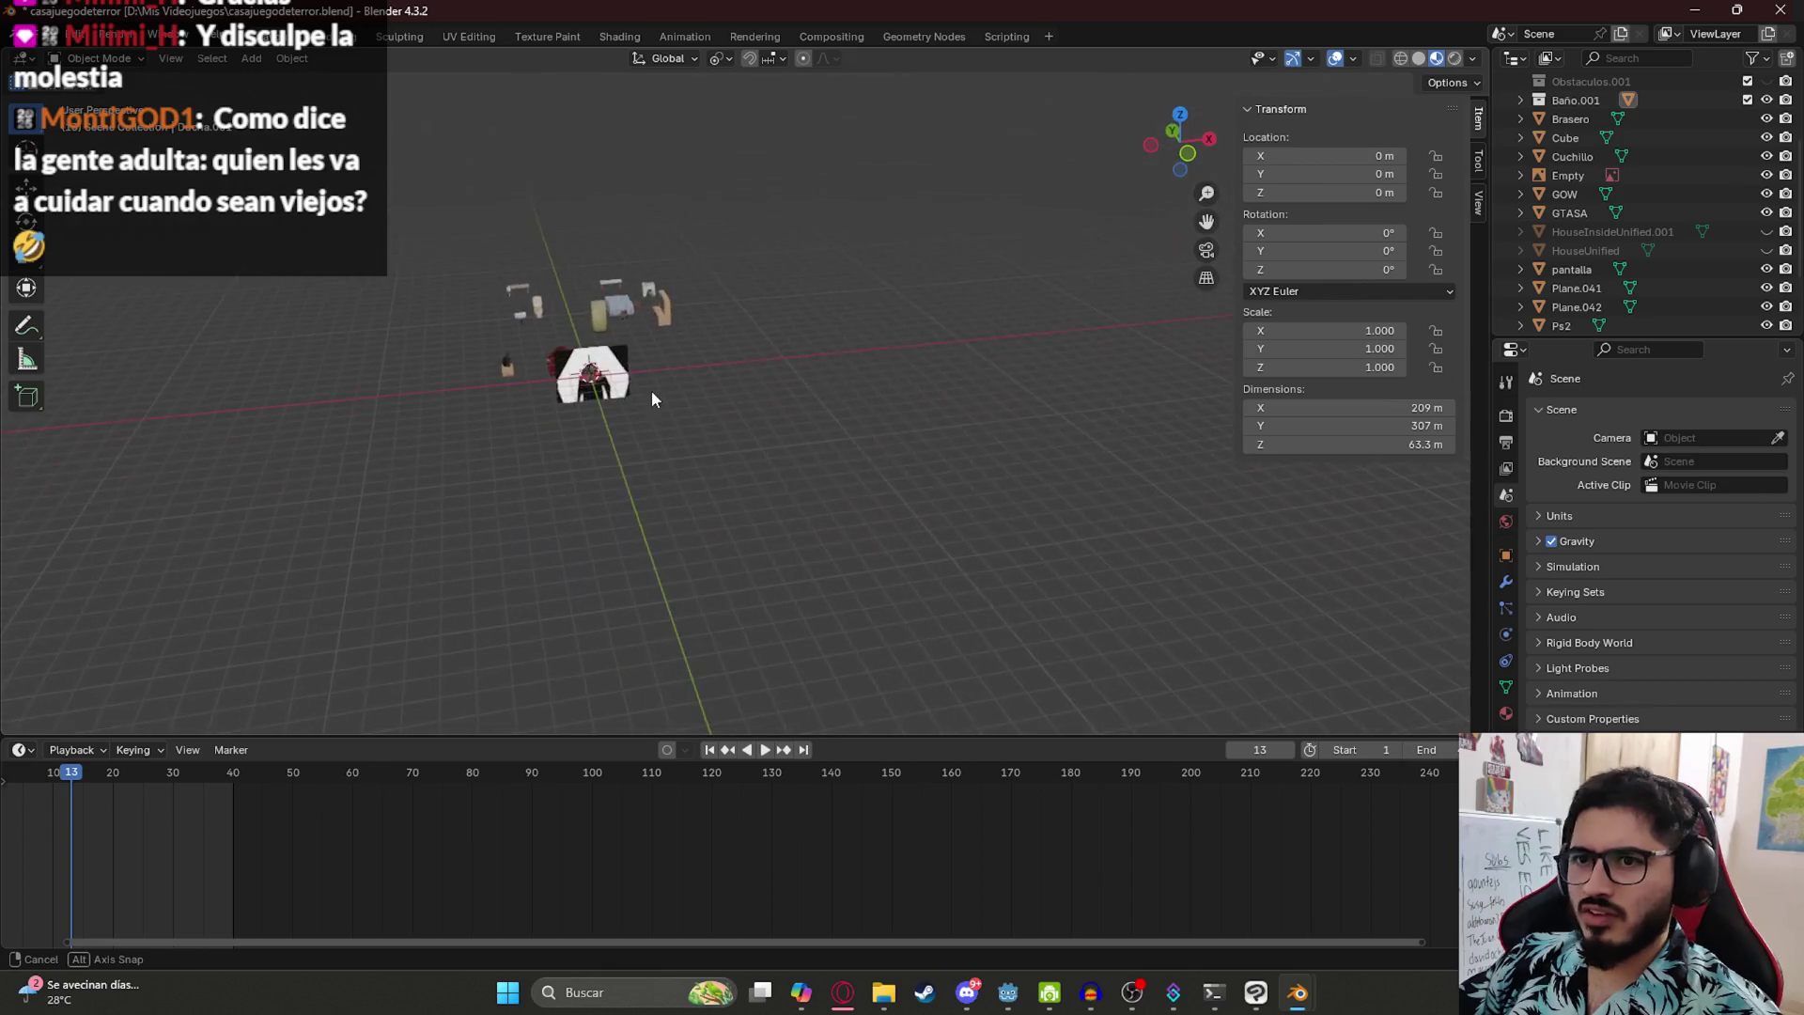
scroll(555, 374, up, 3)
click(409, 321)
key(h)
- Inspect the furniture, selecting the Ps2 model and then deselecting it
scroll(519, 430, up, 2)
drag(518, 430, 942, 514)
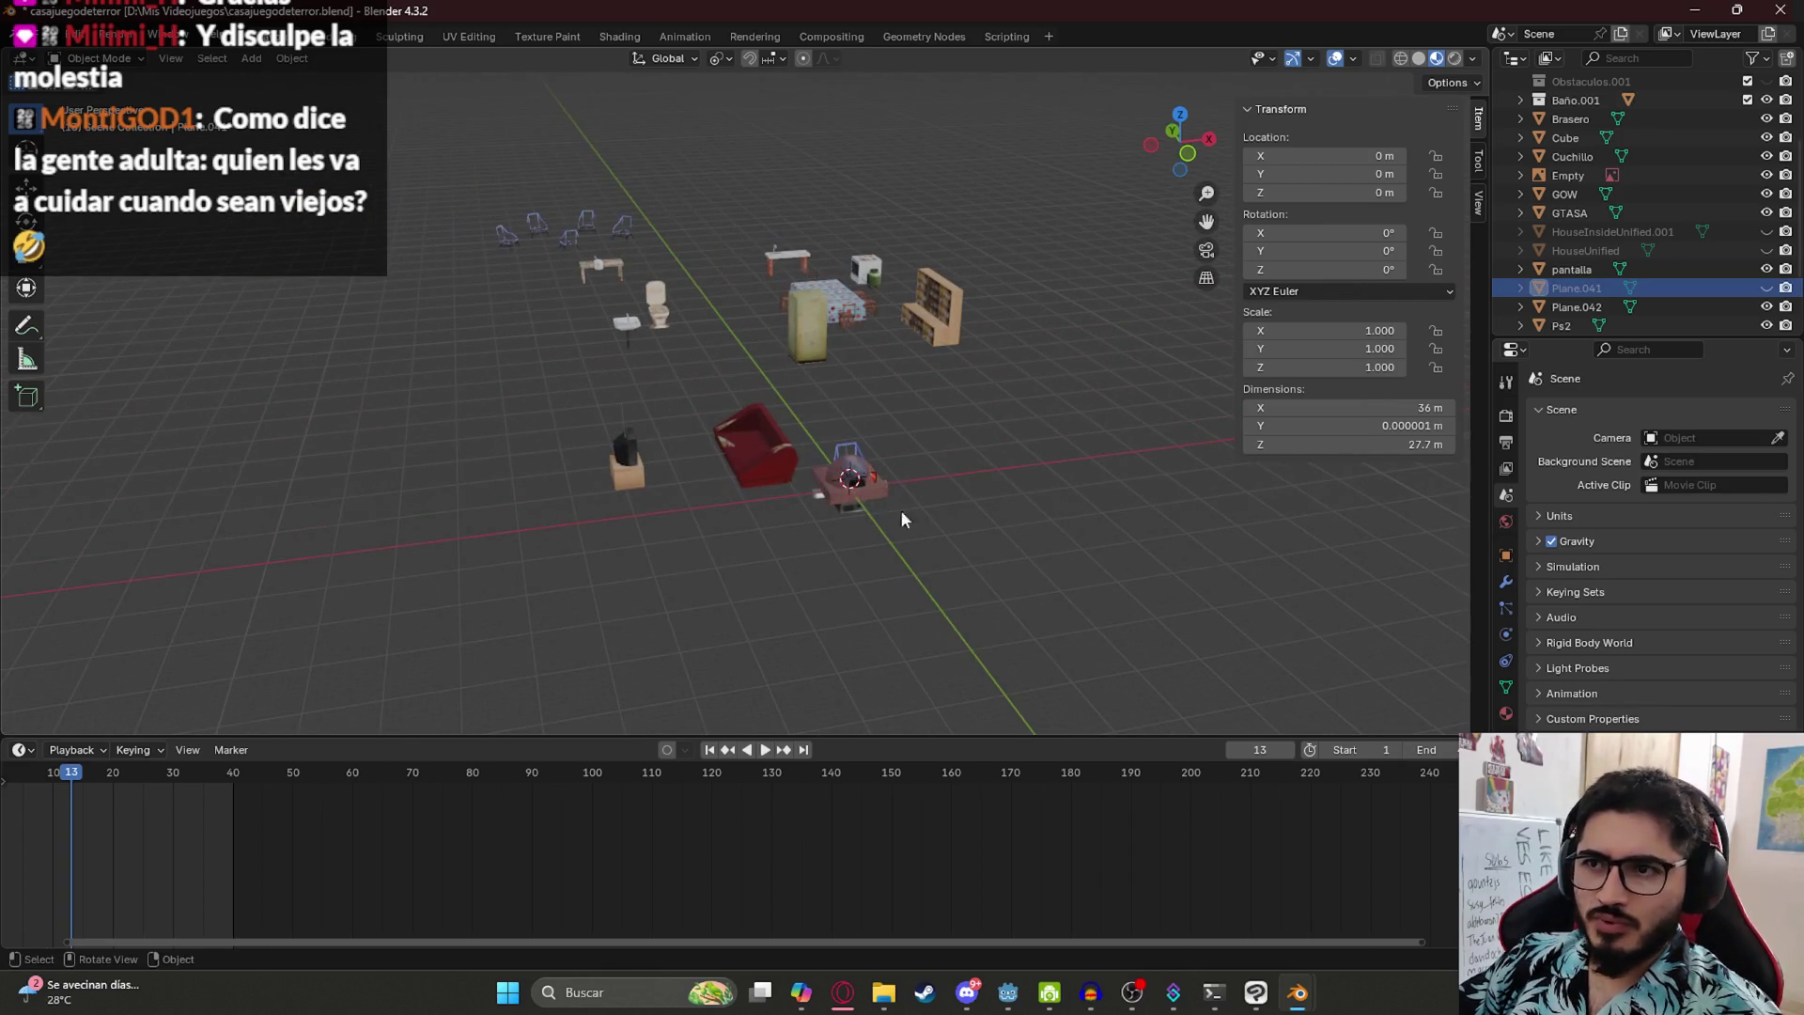
click(856, 483)
click(872, 498)
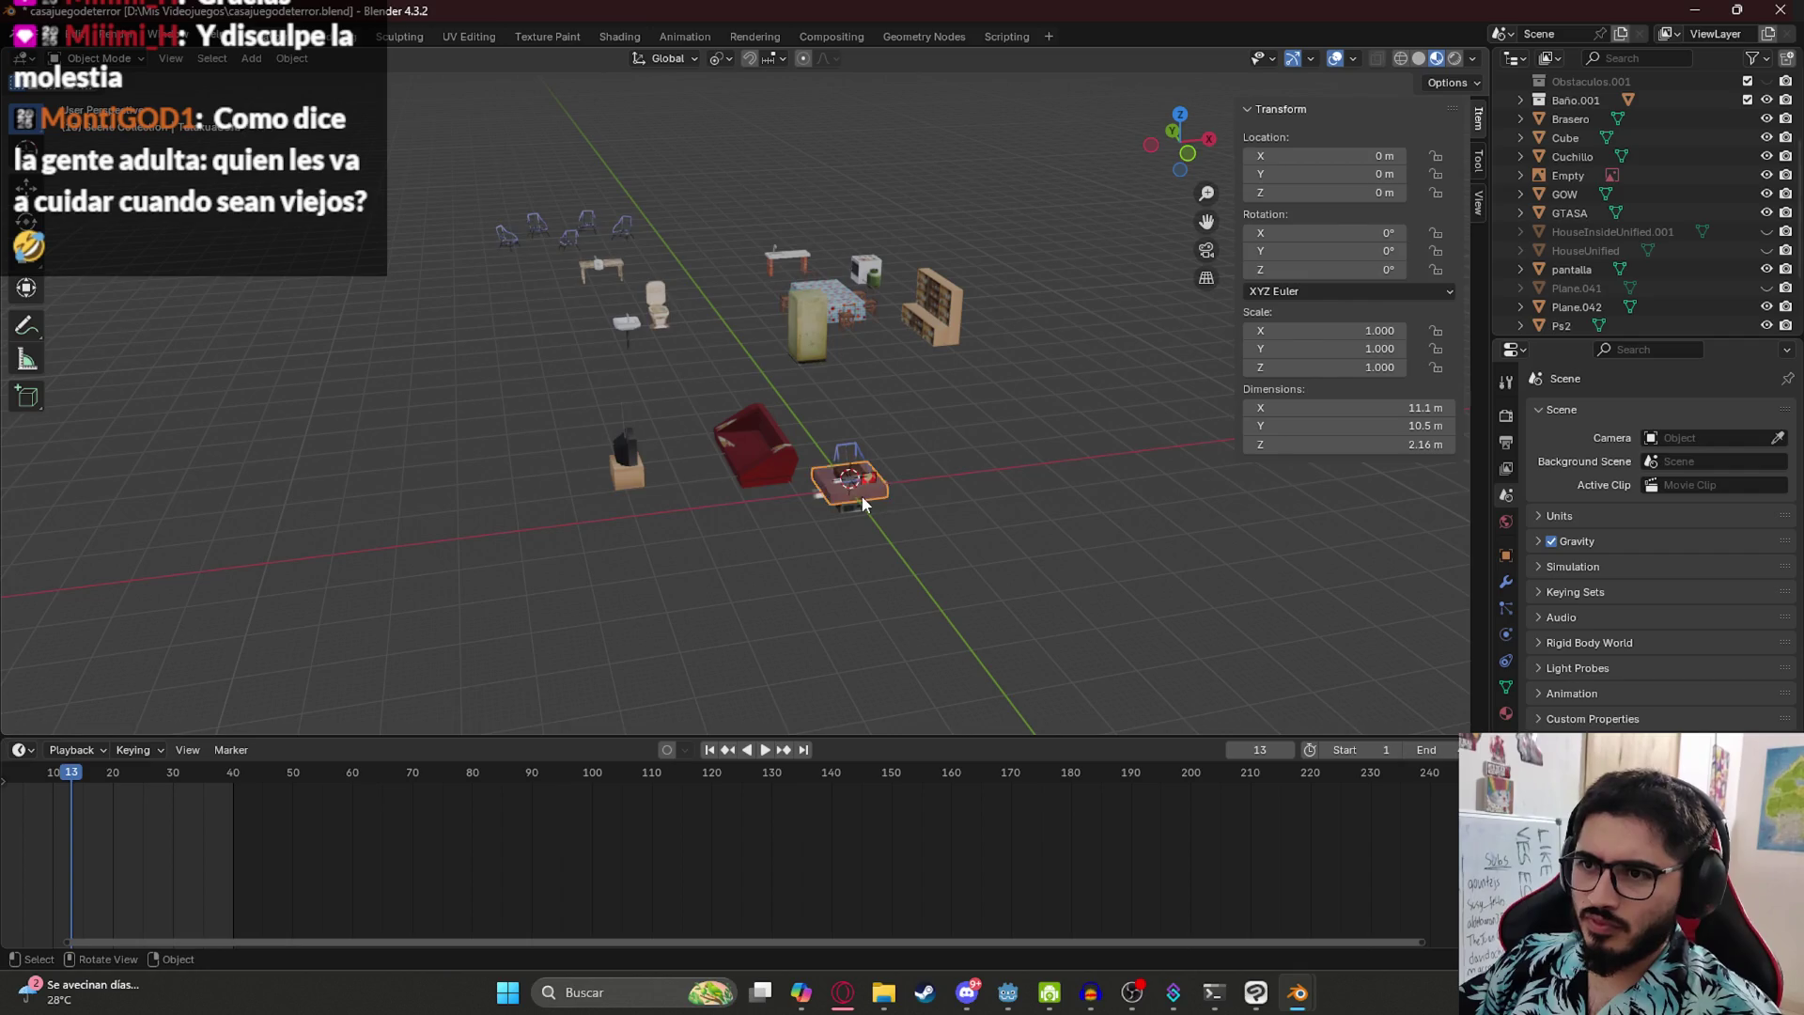
click(861, 494)
scroll(842, 527, up, 5)
drag(767, 580, 707, 320)
scroll(707, 319, down, 10)
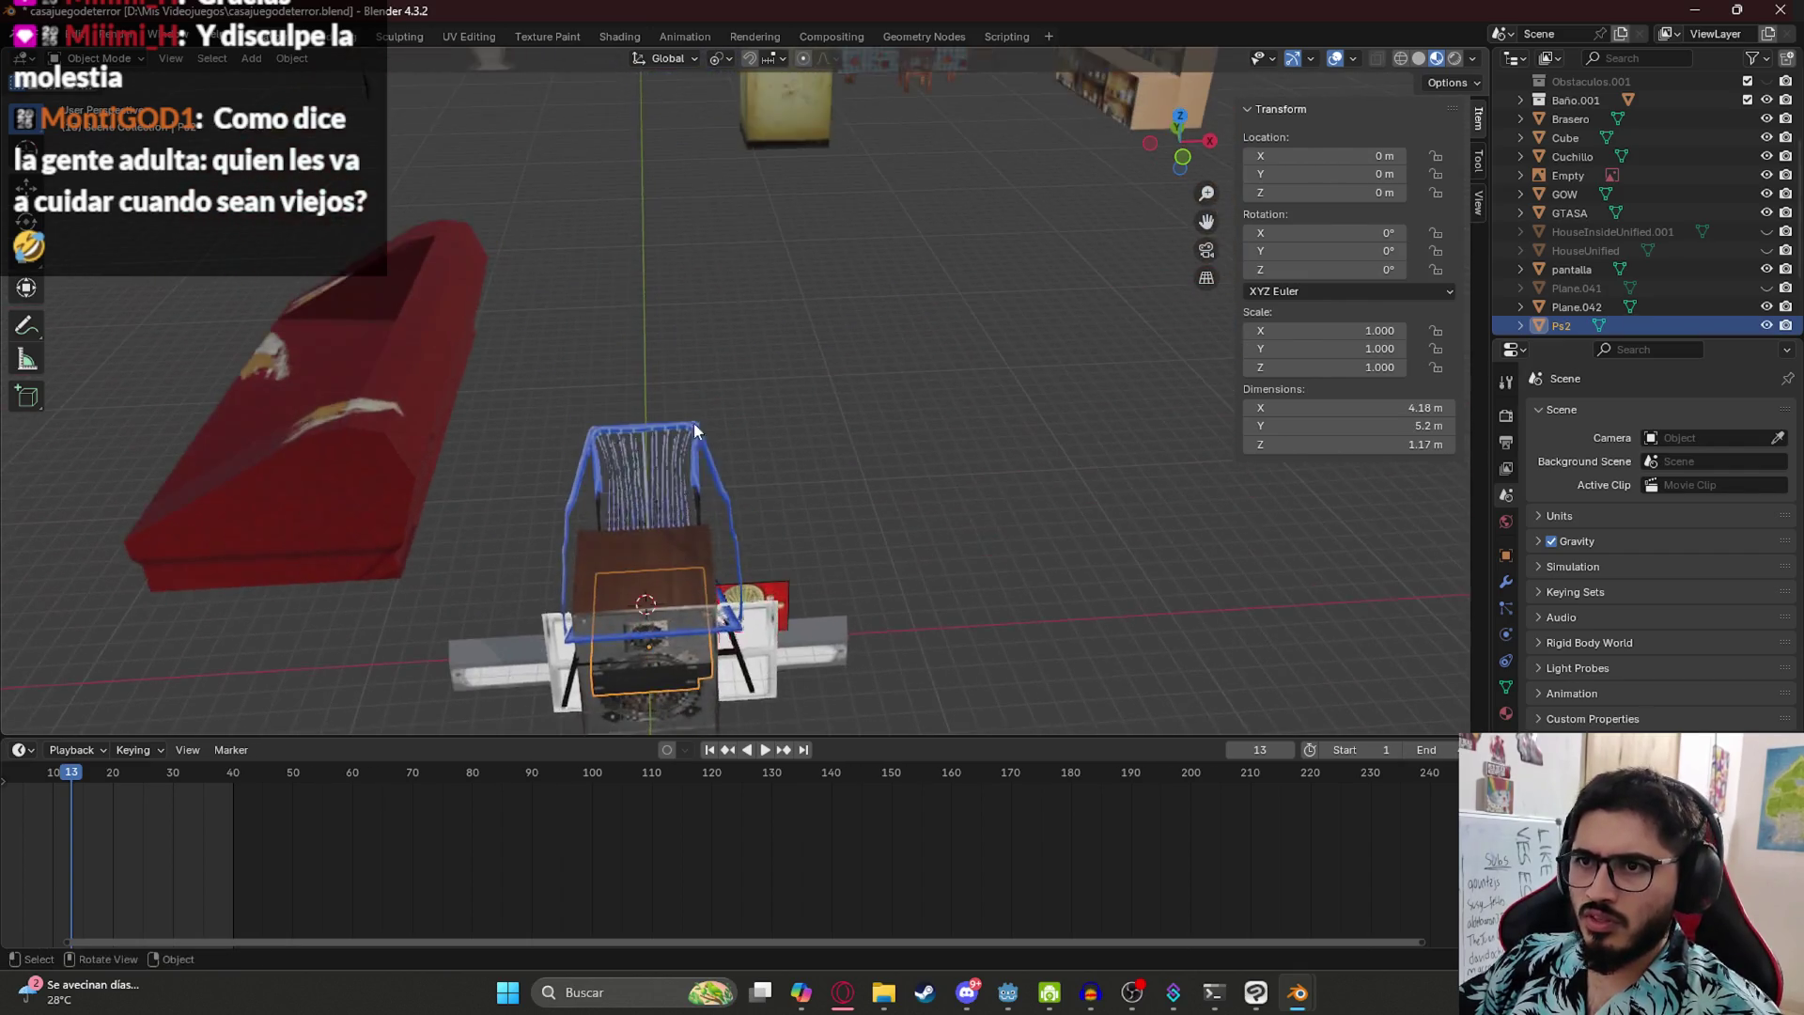
click(839, 413)
- Reveal the hidden objects again and enter Edit Mode on the house meshes
scroll(843, 395, up, 8)
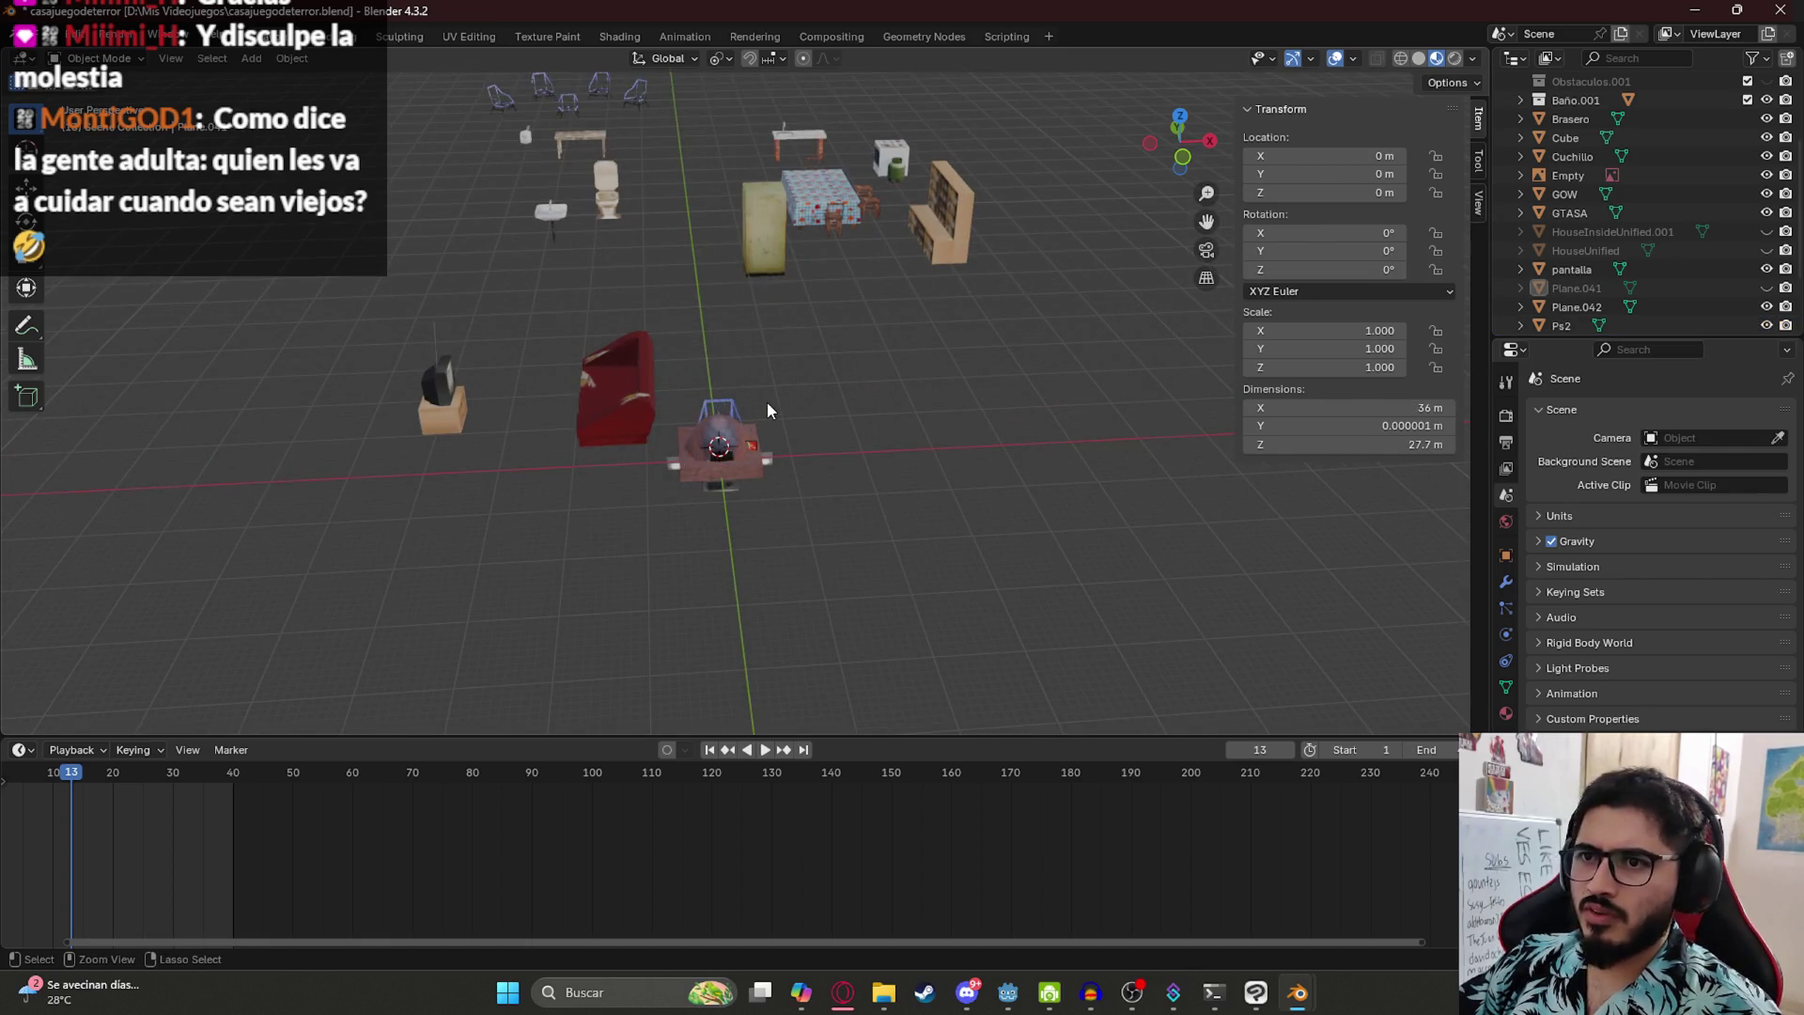
key(ctrl+z)
scroll(849, 301, down, 4)
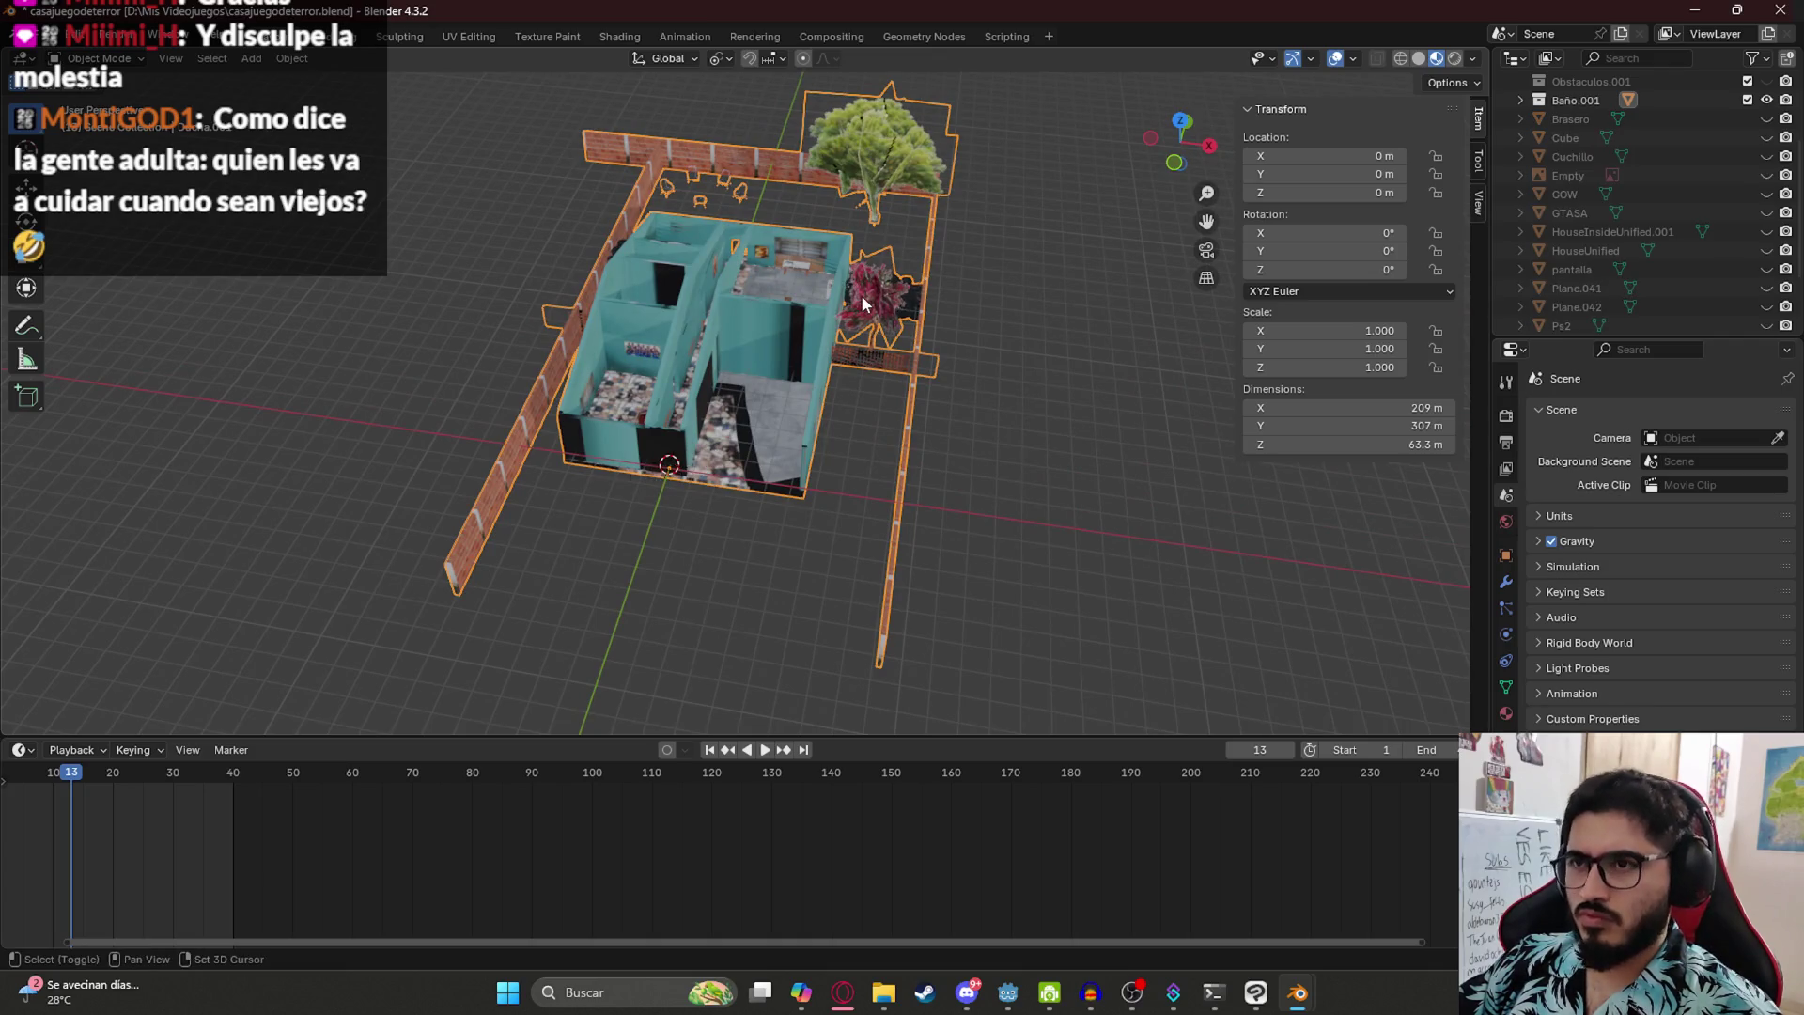
scroll(608, 483, up, 2)
key(Tab)
mouse_move(608, 483)
mouse_down()
mouse_move(527, 516)
mouse_move(452, 490)
mouse_move(483, 338)
mouse_move(564, 274)
mouse_move(712, 491)
mouse_move(697, 467)
mouse_move(751, 442)
mouse_move(733, 440)
mouse_up()
- Switch to edge selection and hide the fence railing's top edge
click(674, 408)
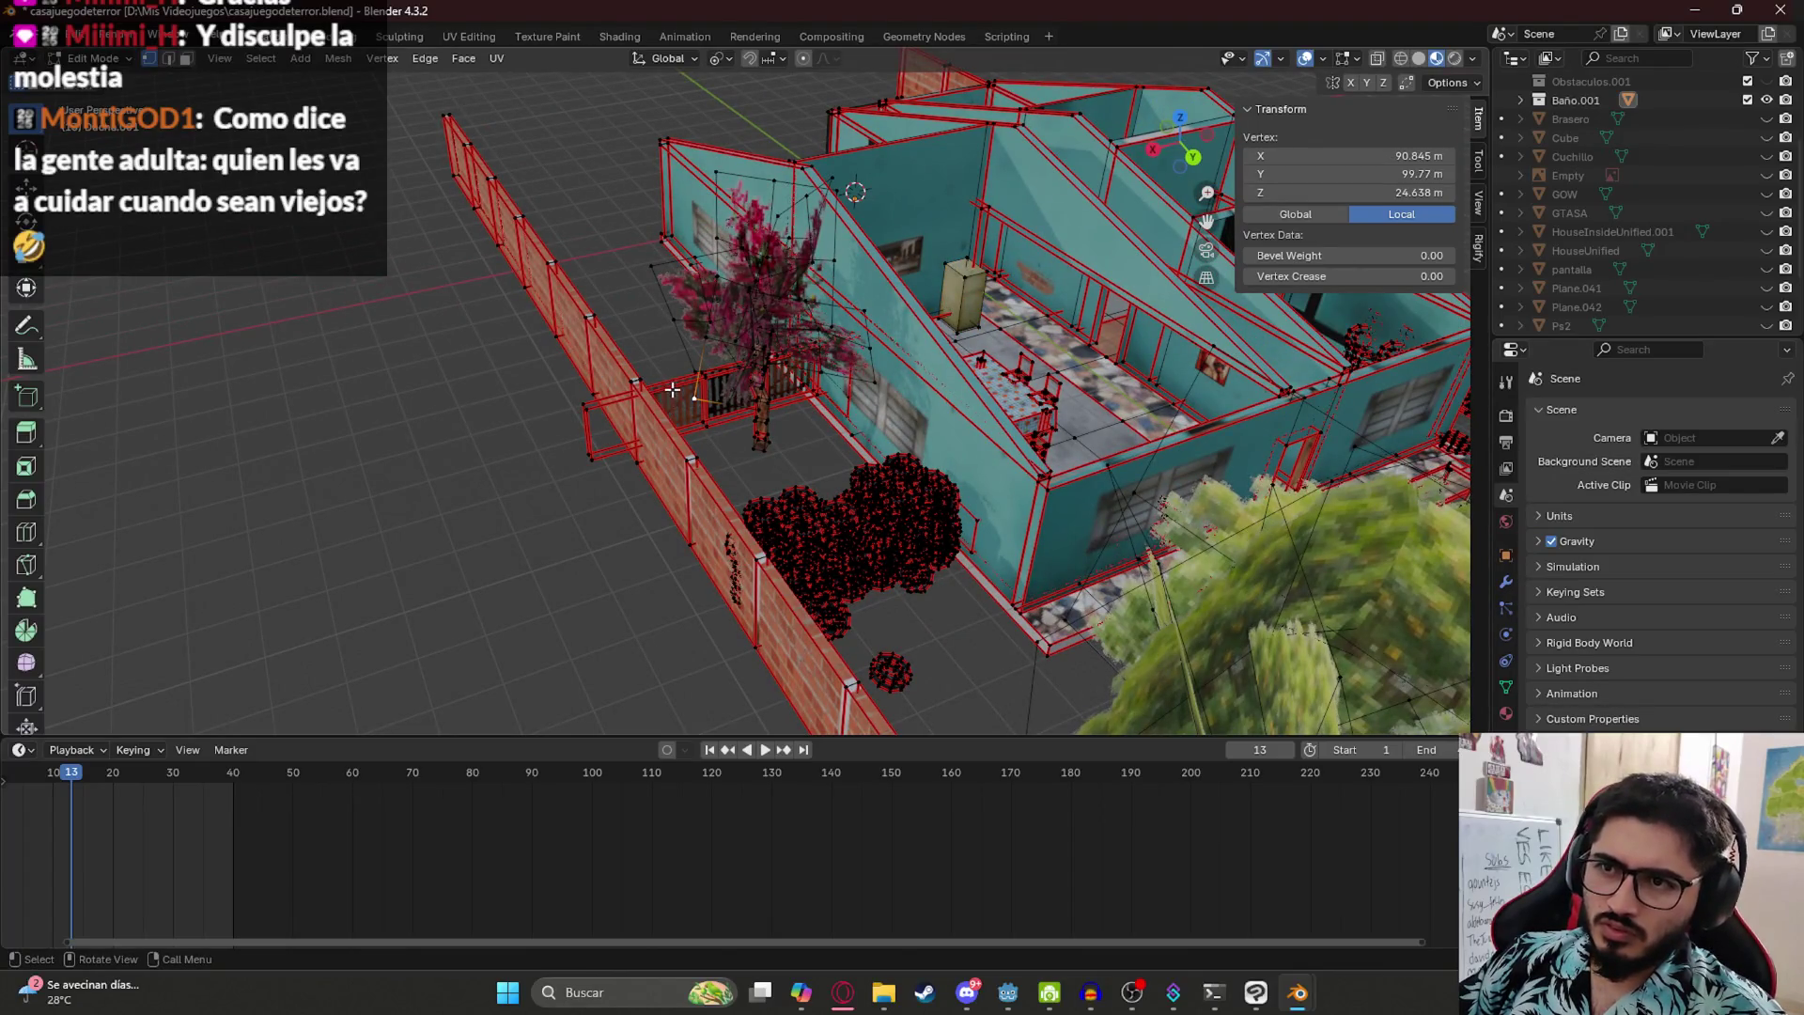
click(171, 58)
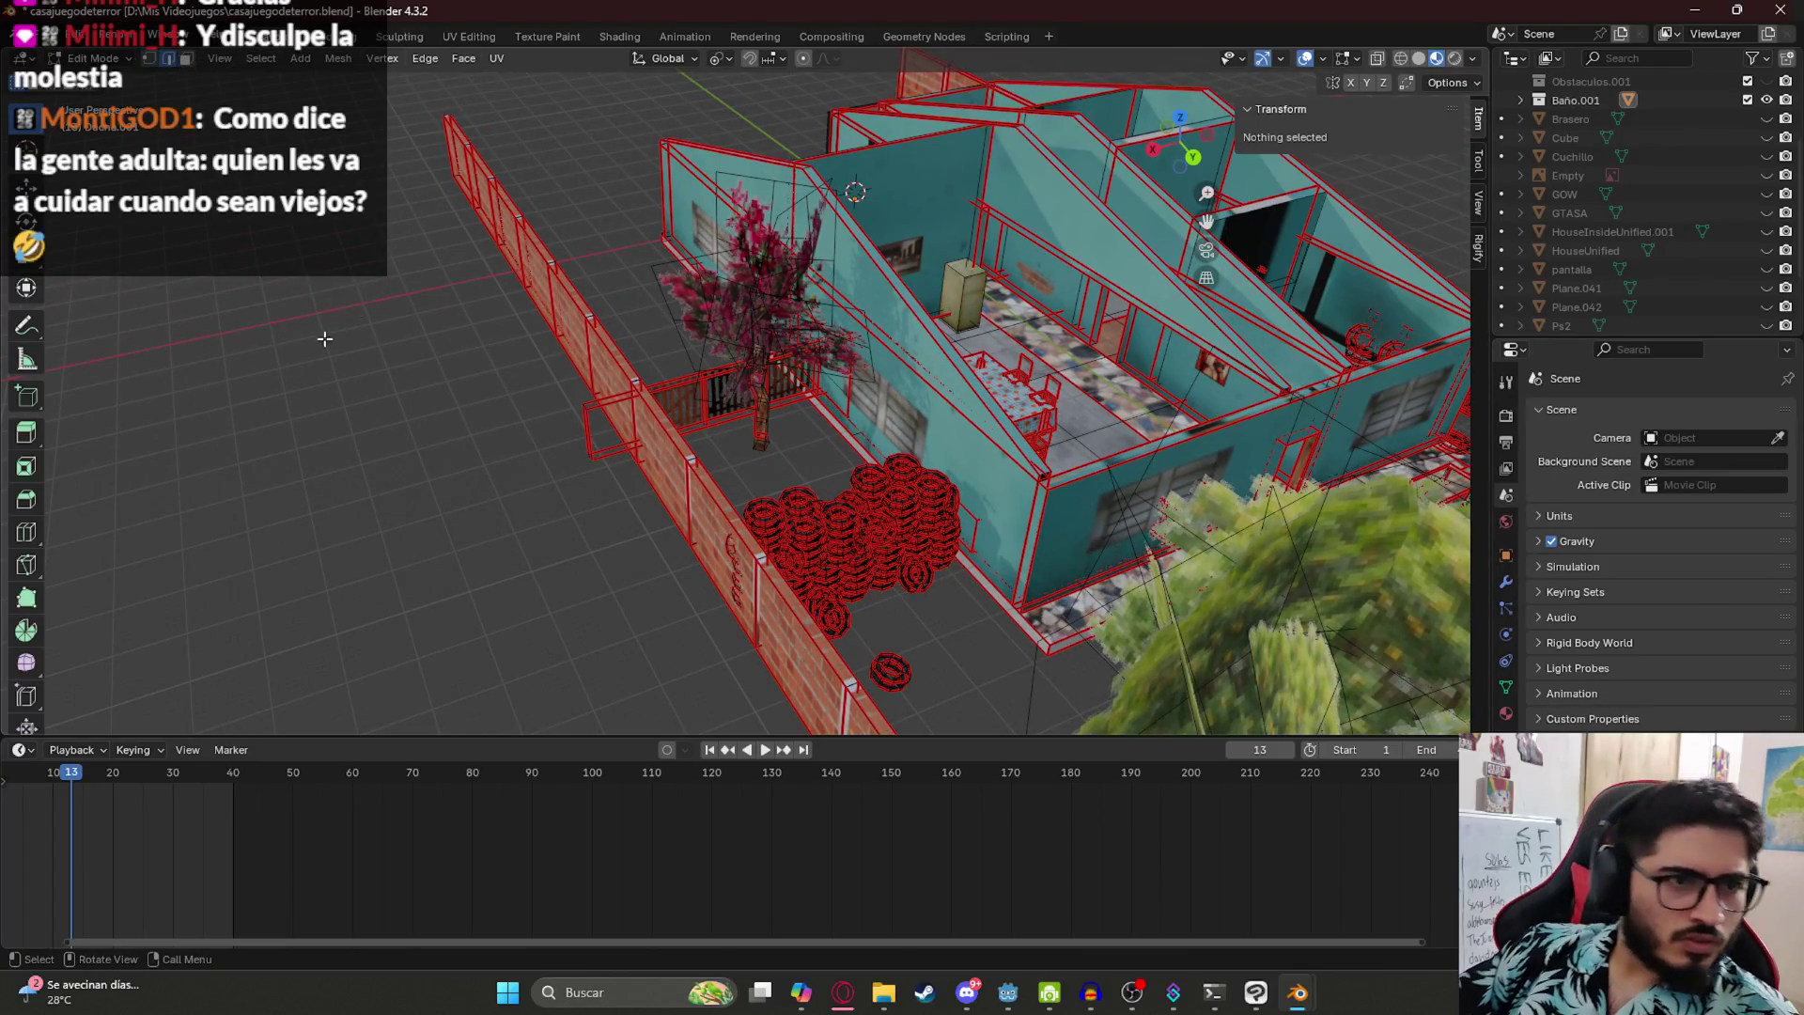
mouse_move(354, 314)
mouse_down()
mouse_move(783, 518)
mouse_move(729, 468)
mouse_move(894, 487)
mouse_move(806, 311)
mouse_up()
click(806, 311)
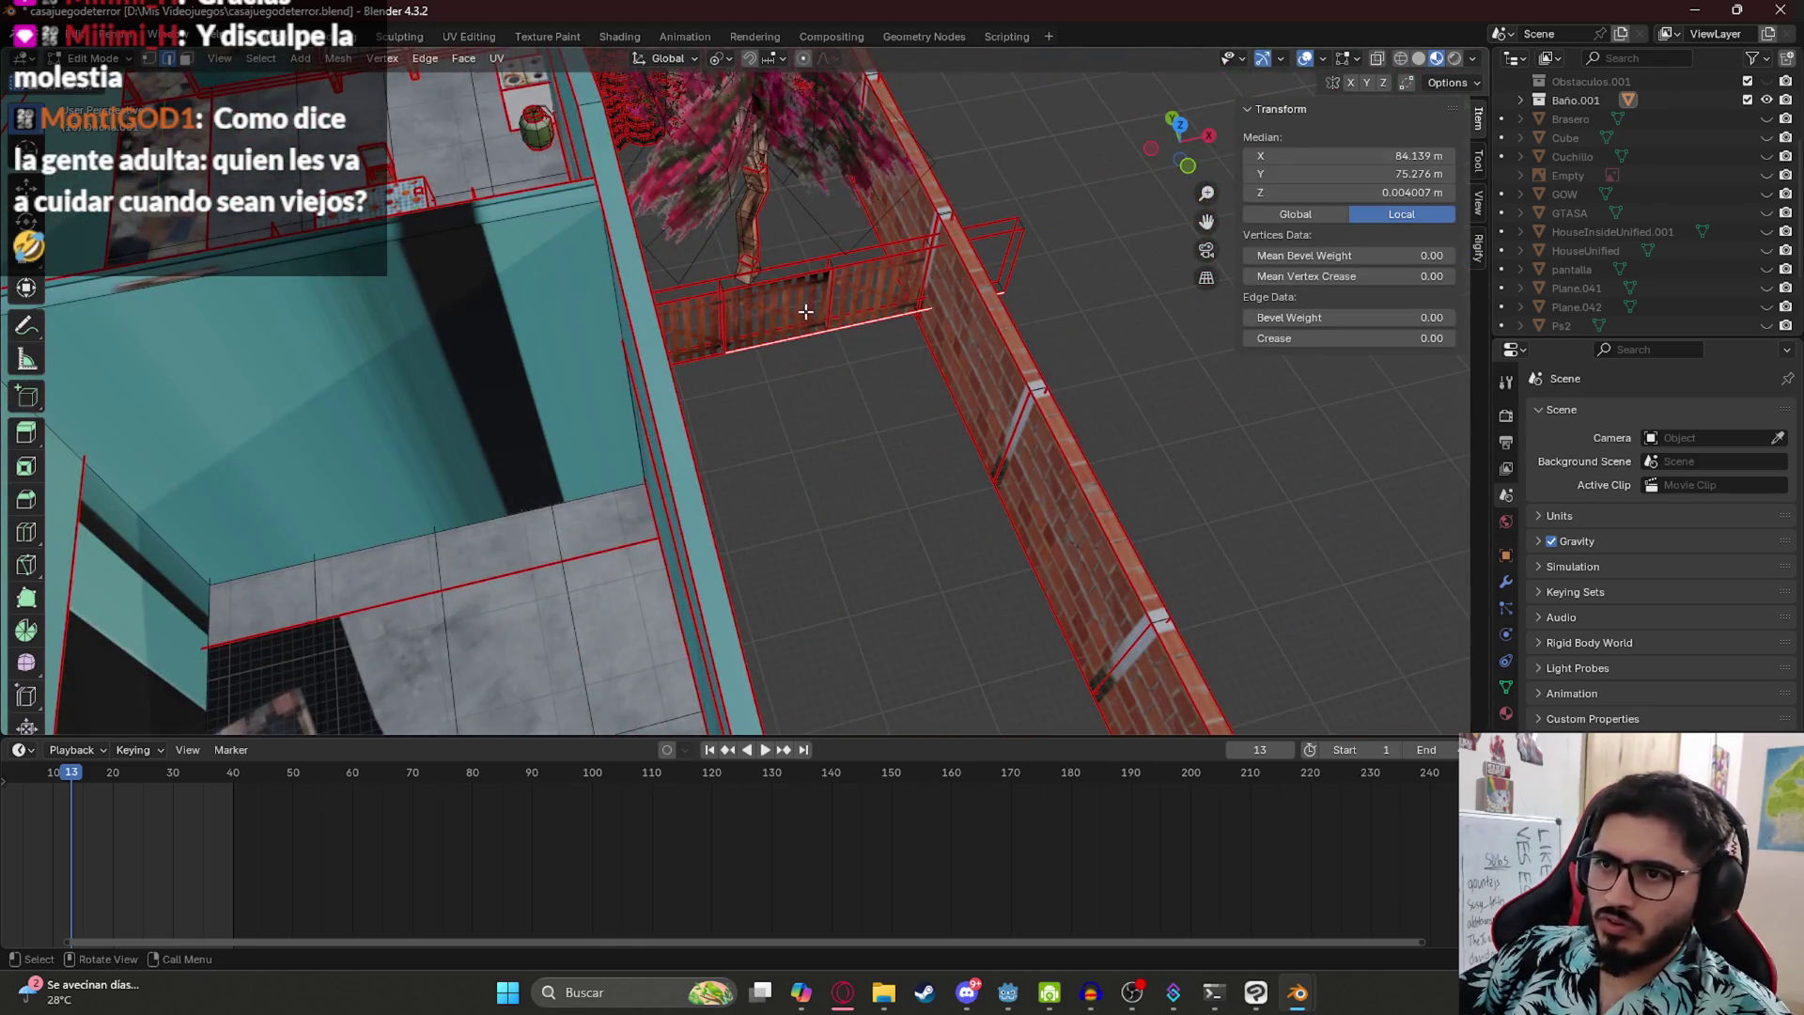
click(788, 292)
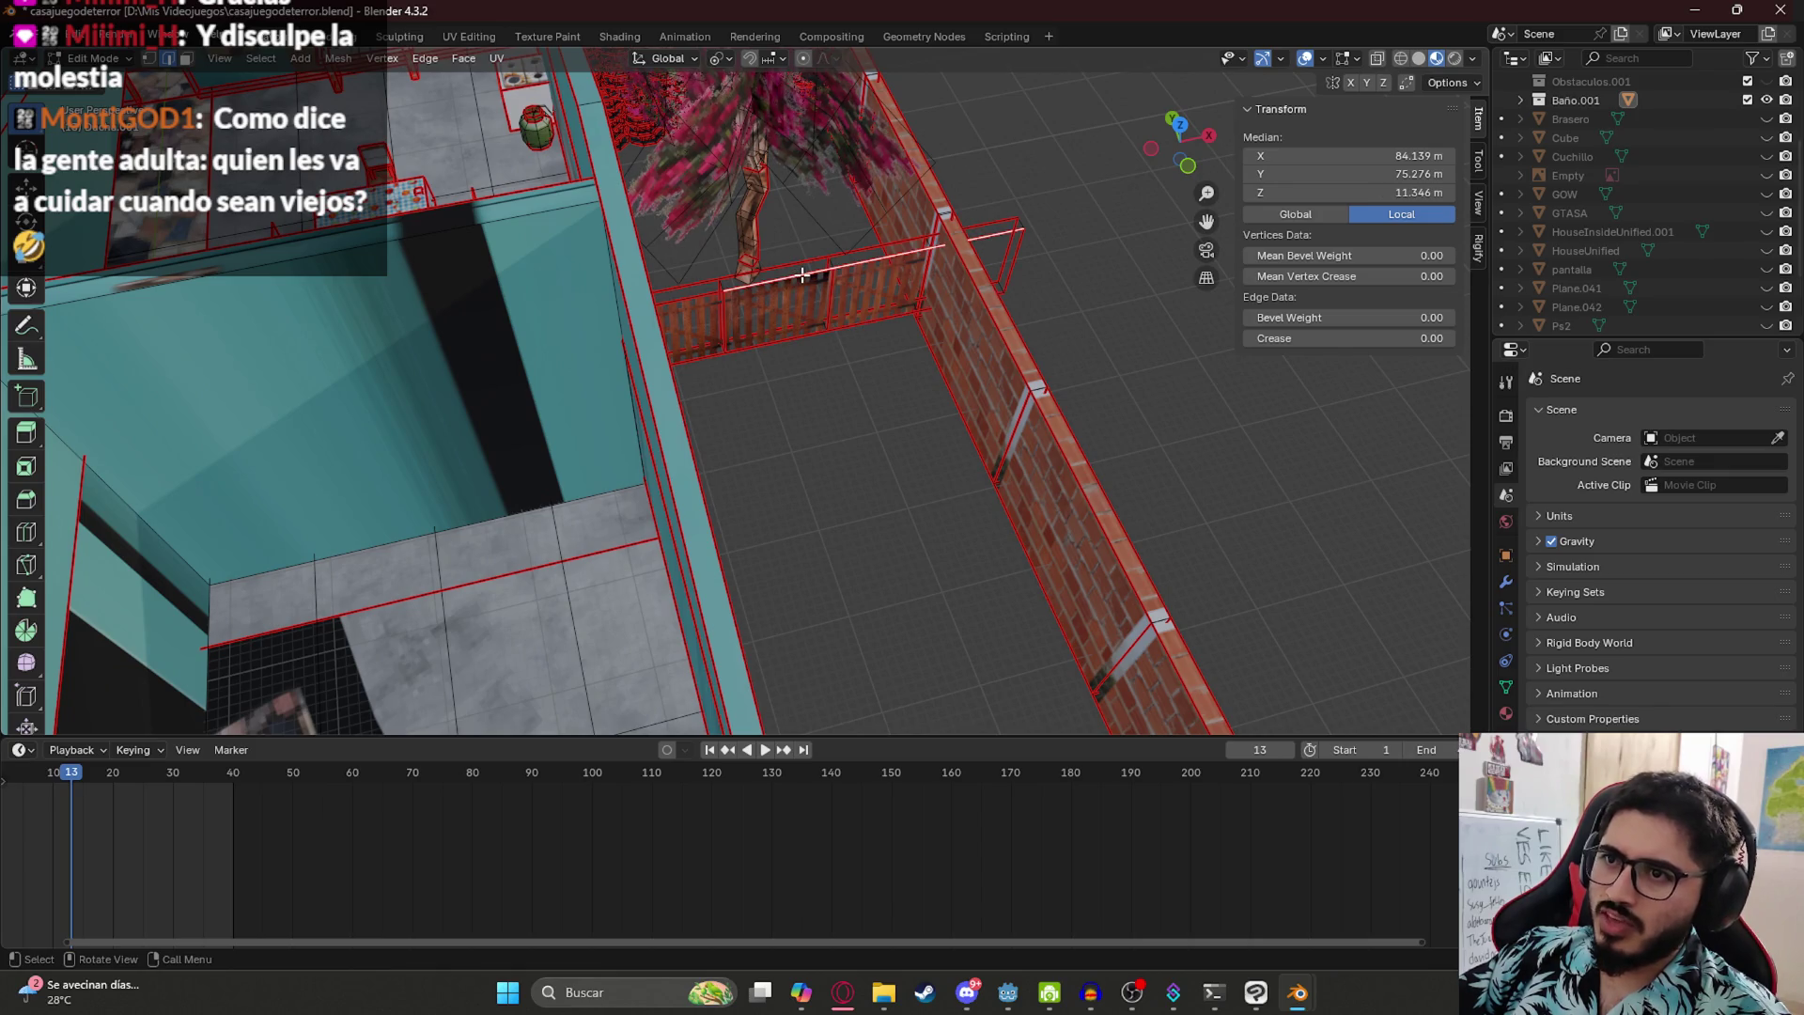
key(h)
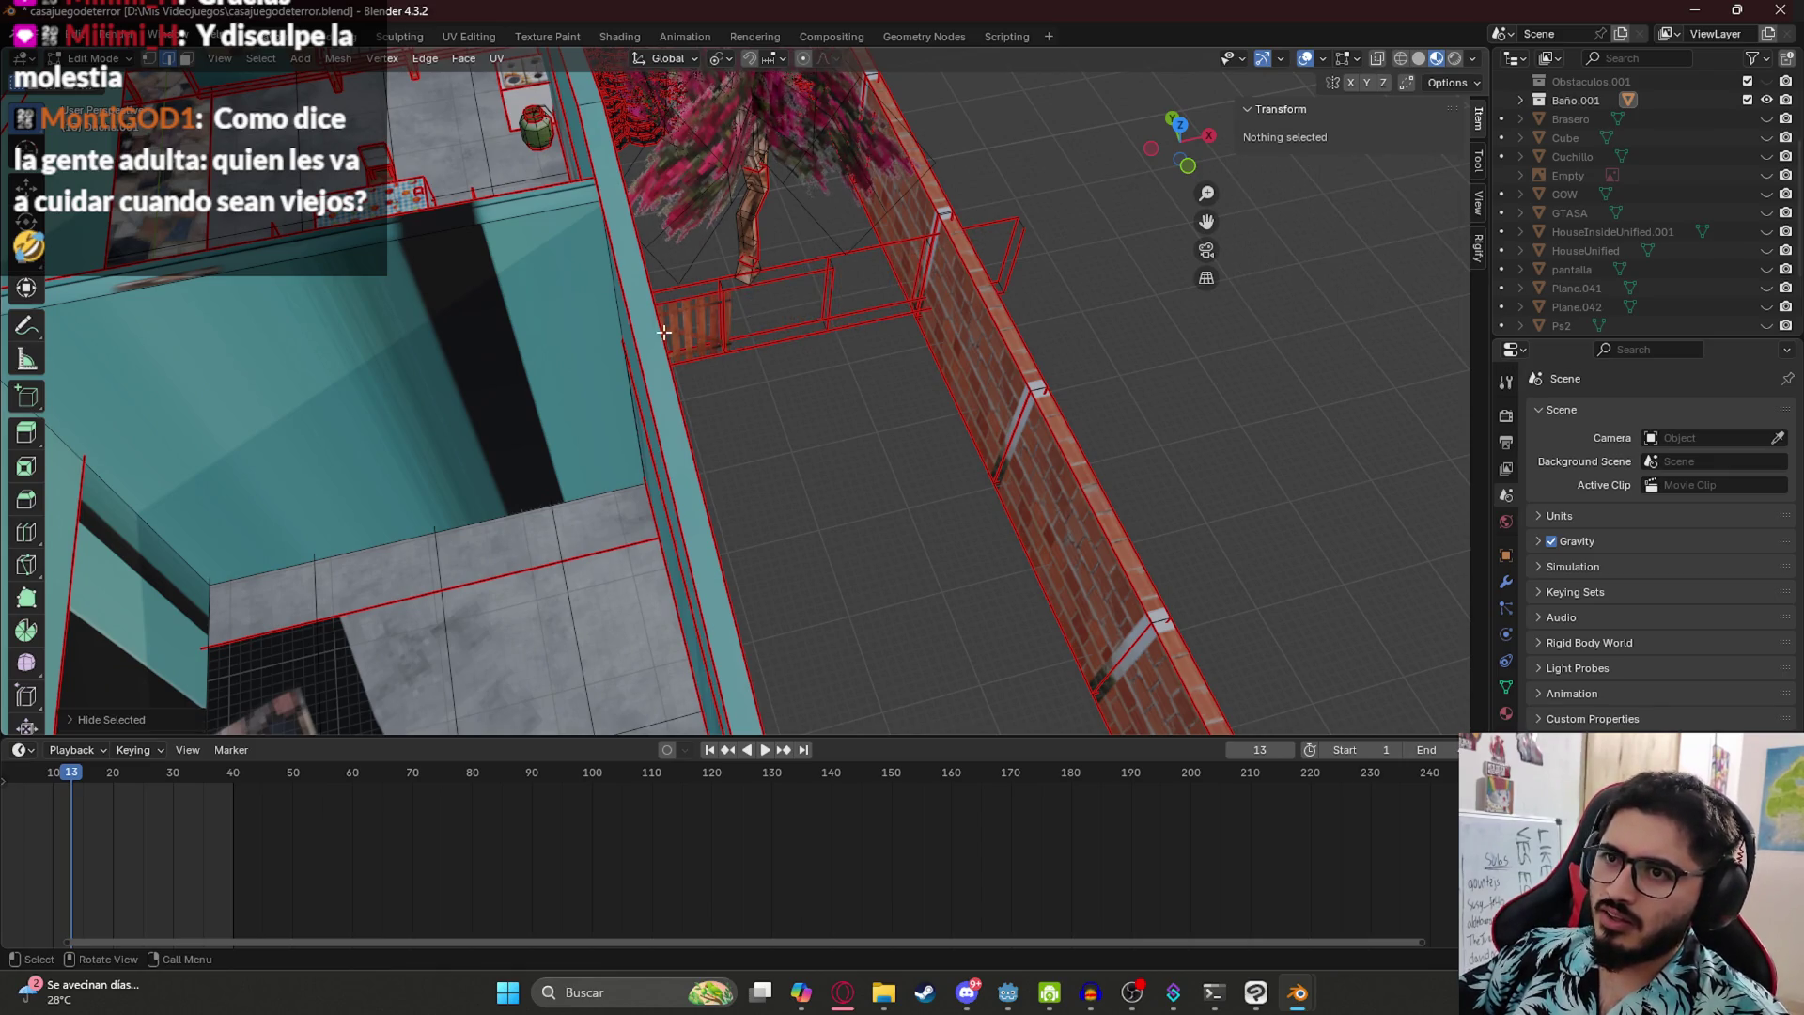
- Hide several more railing edges and faces, including those near the tree
click(675, 321)
key(h)
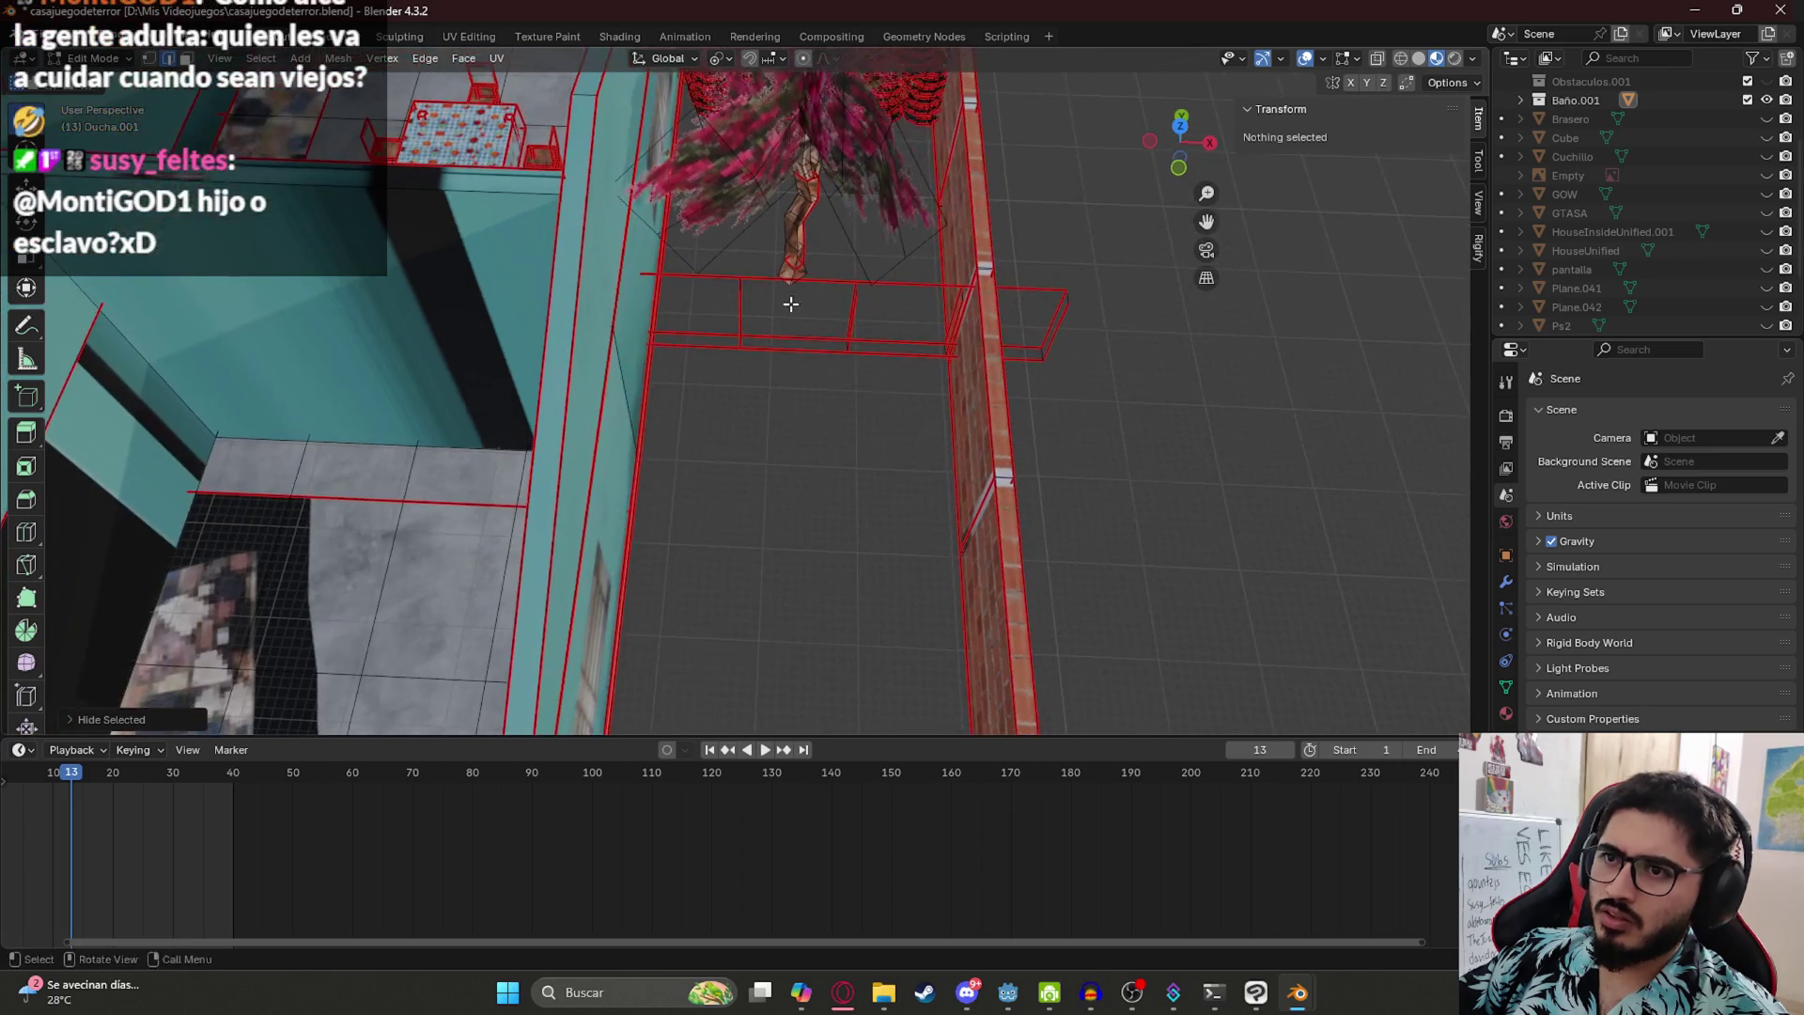
click(738, 278)
key(h)
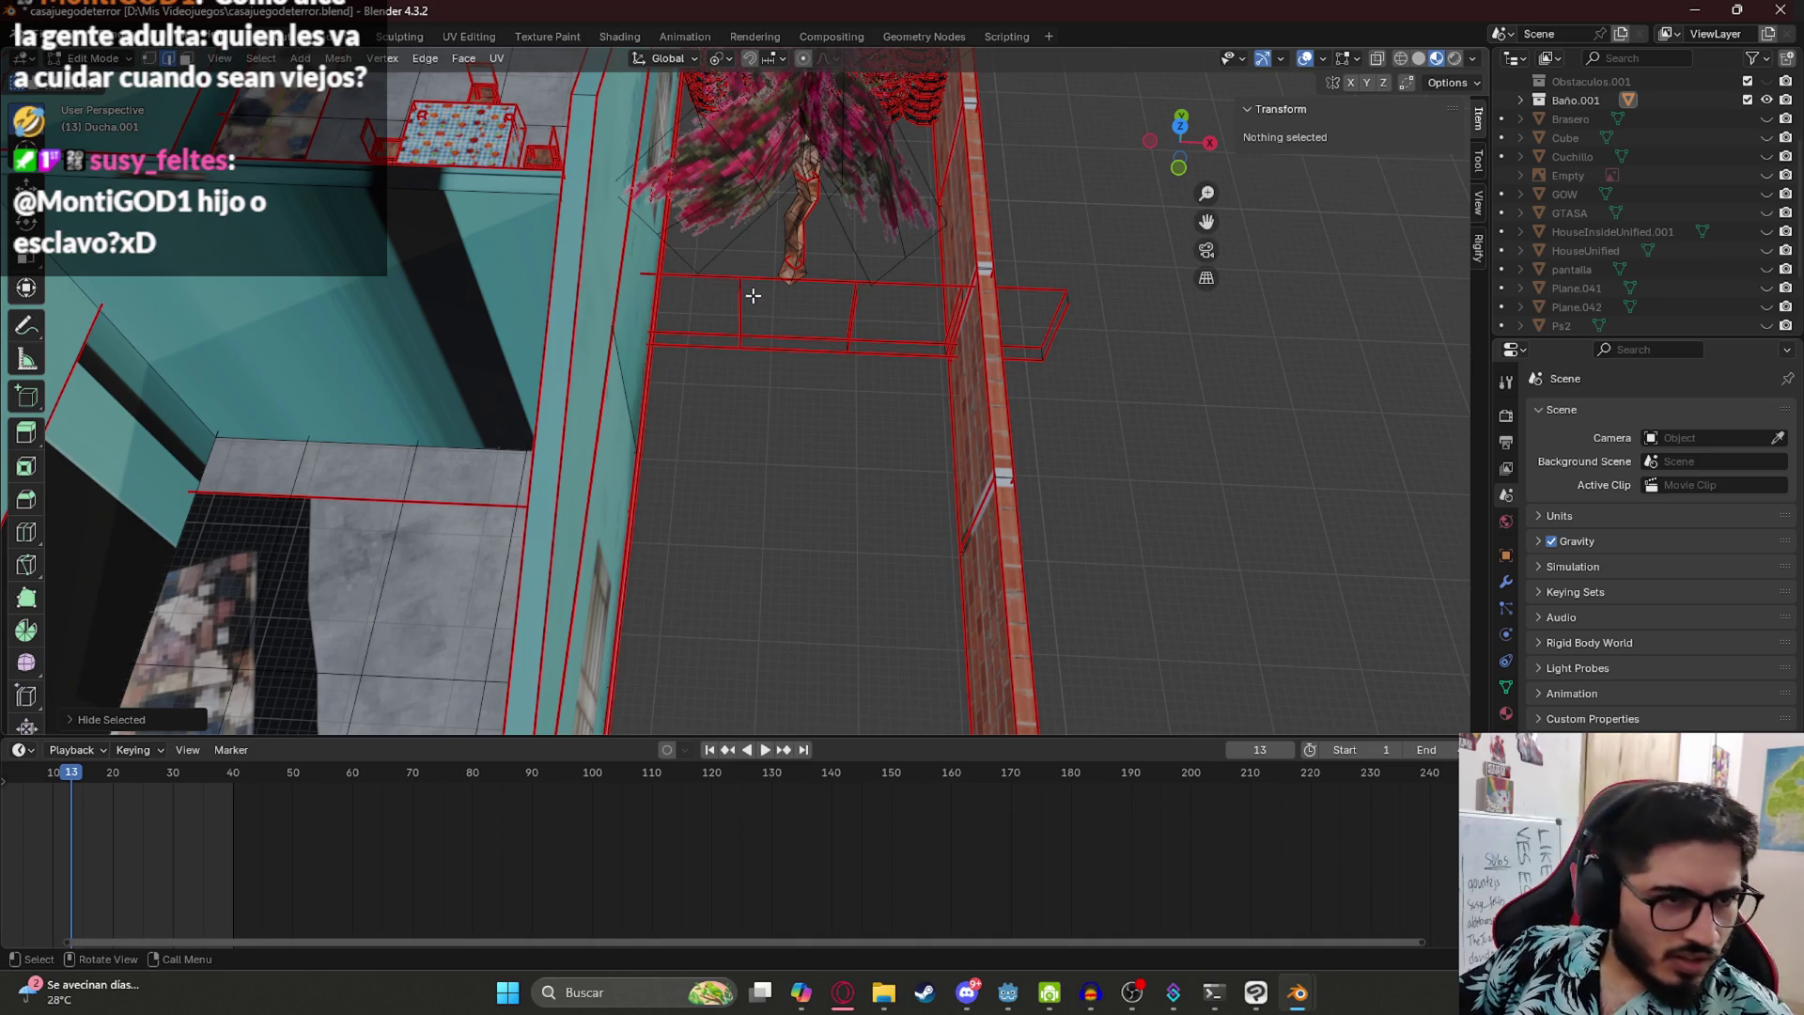
click(878, 281)
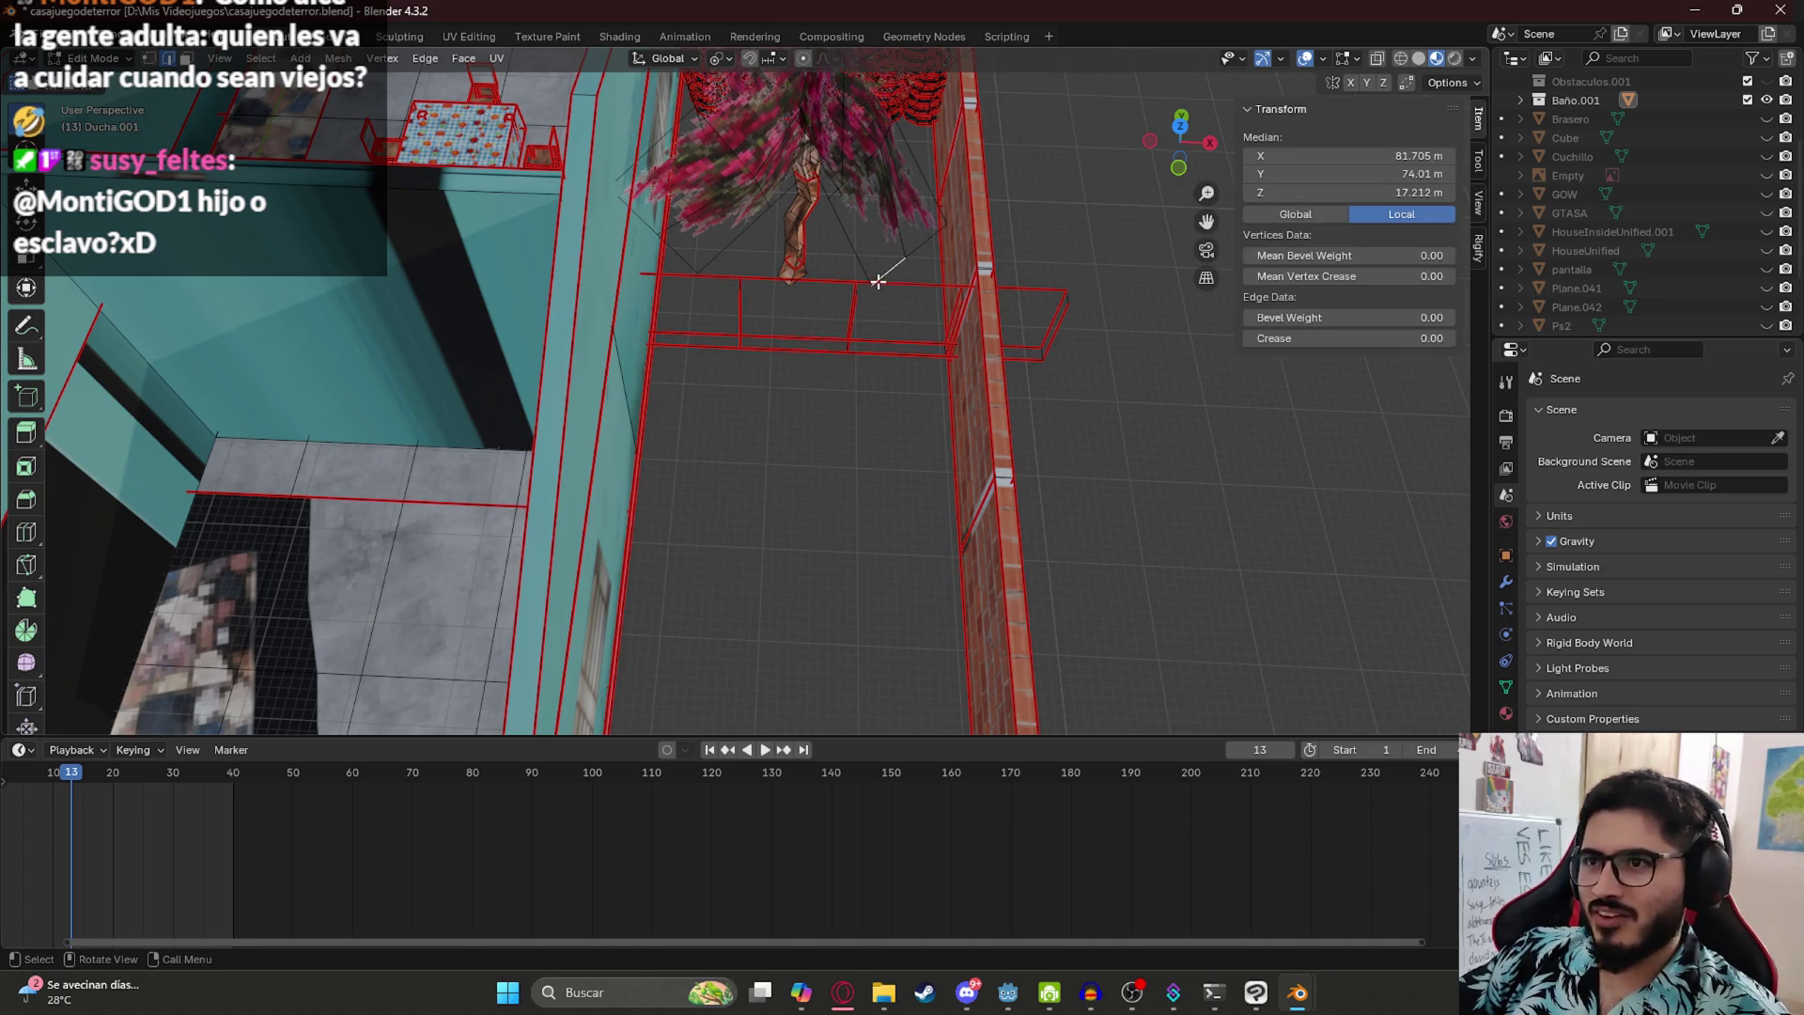
key(h)
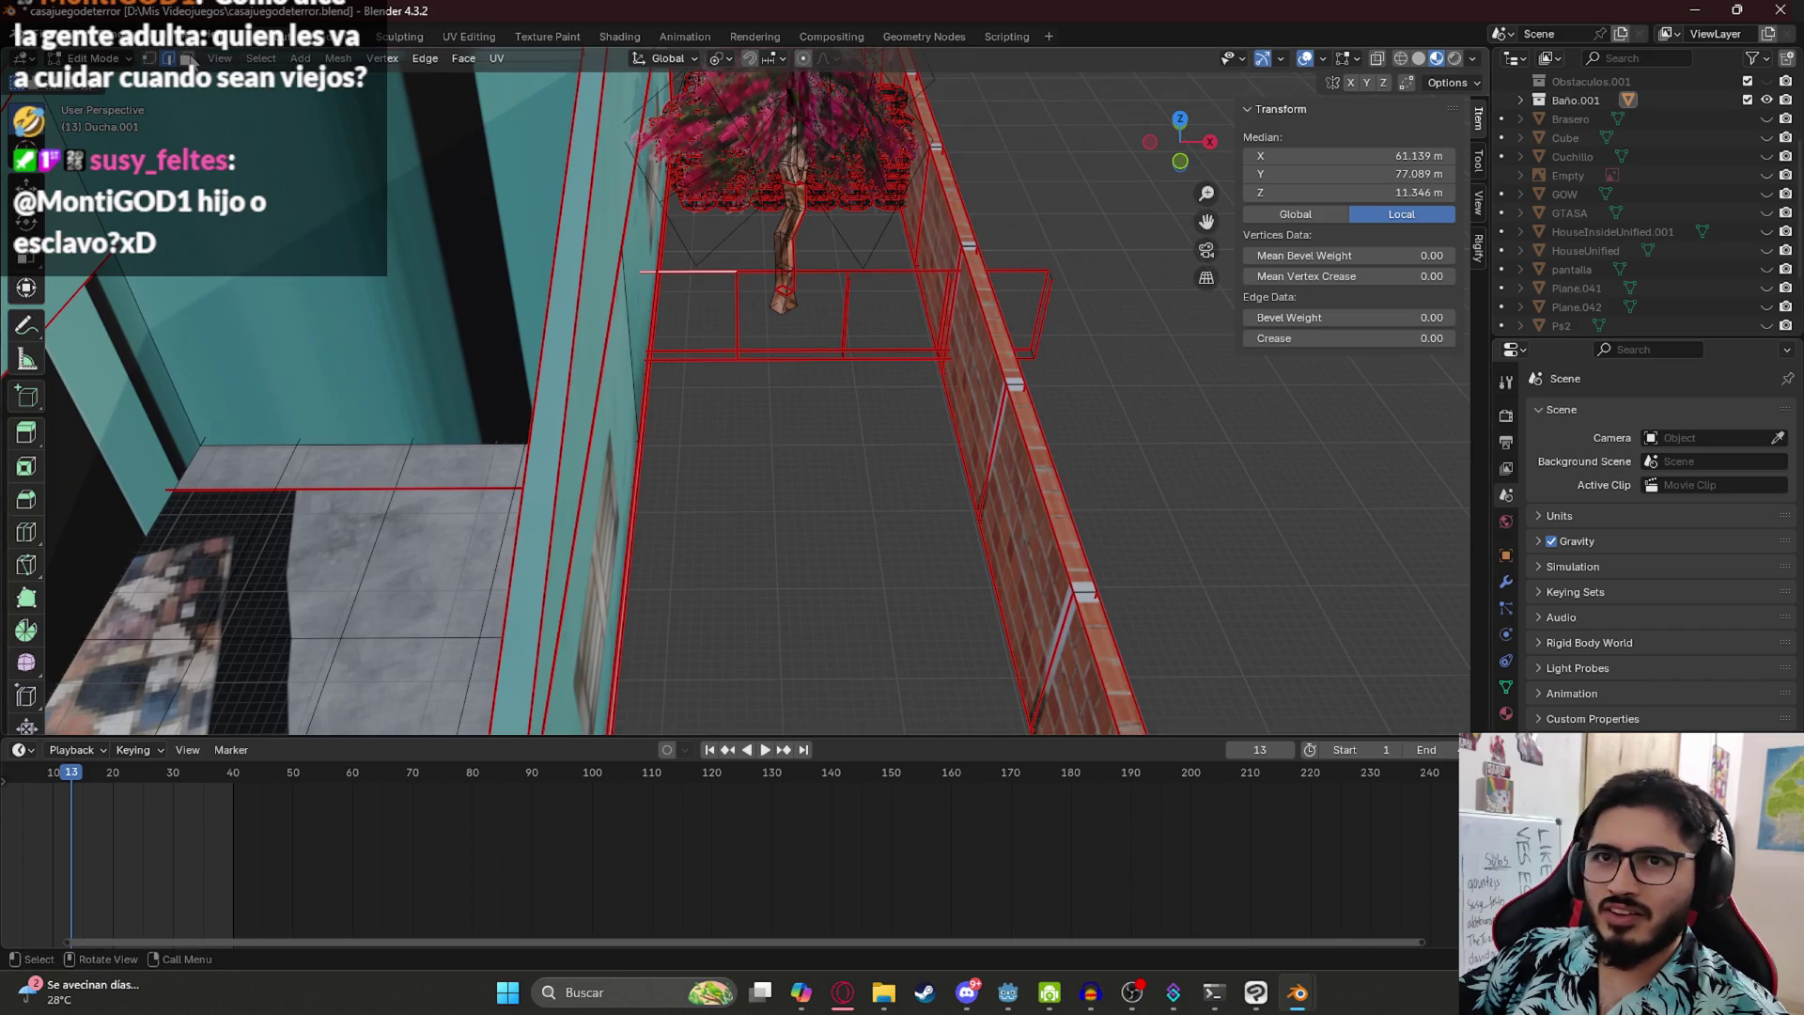
click(861, 276)
key(h)
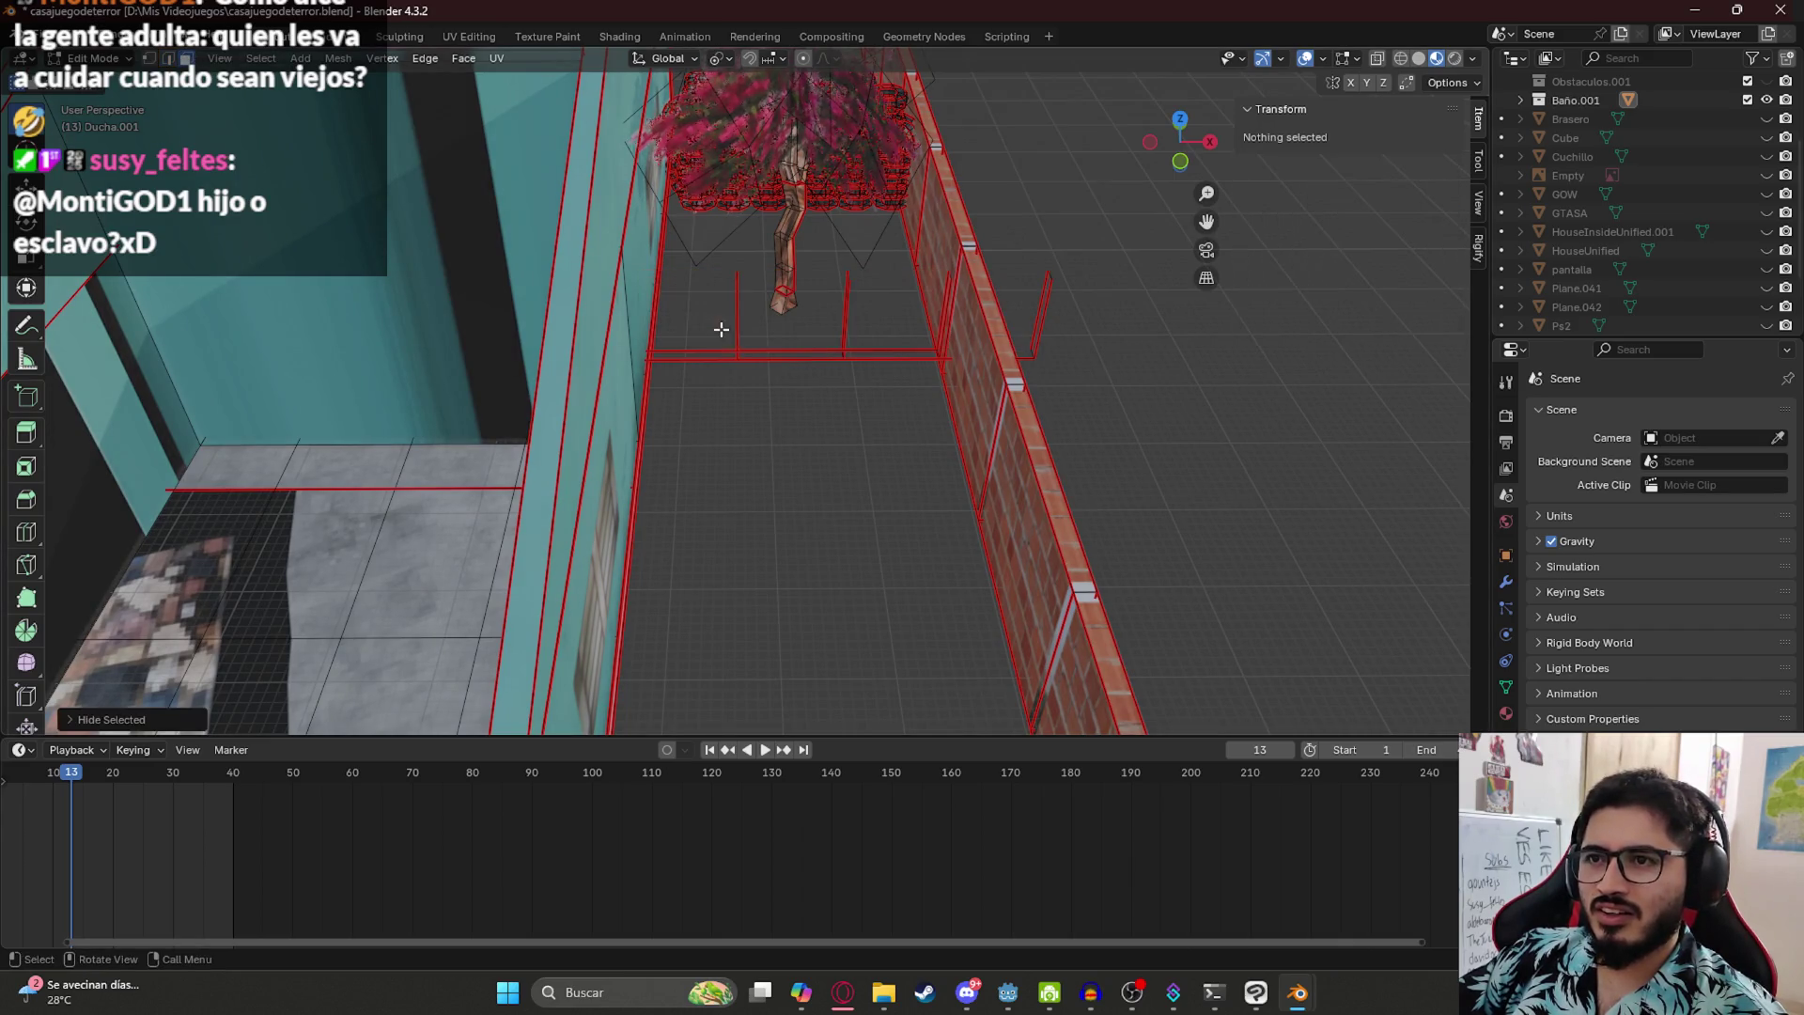
- Undo the last three hides to restore the middle railing panel, then pick its overlapping faces
click(740, 352)
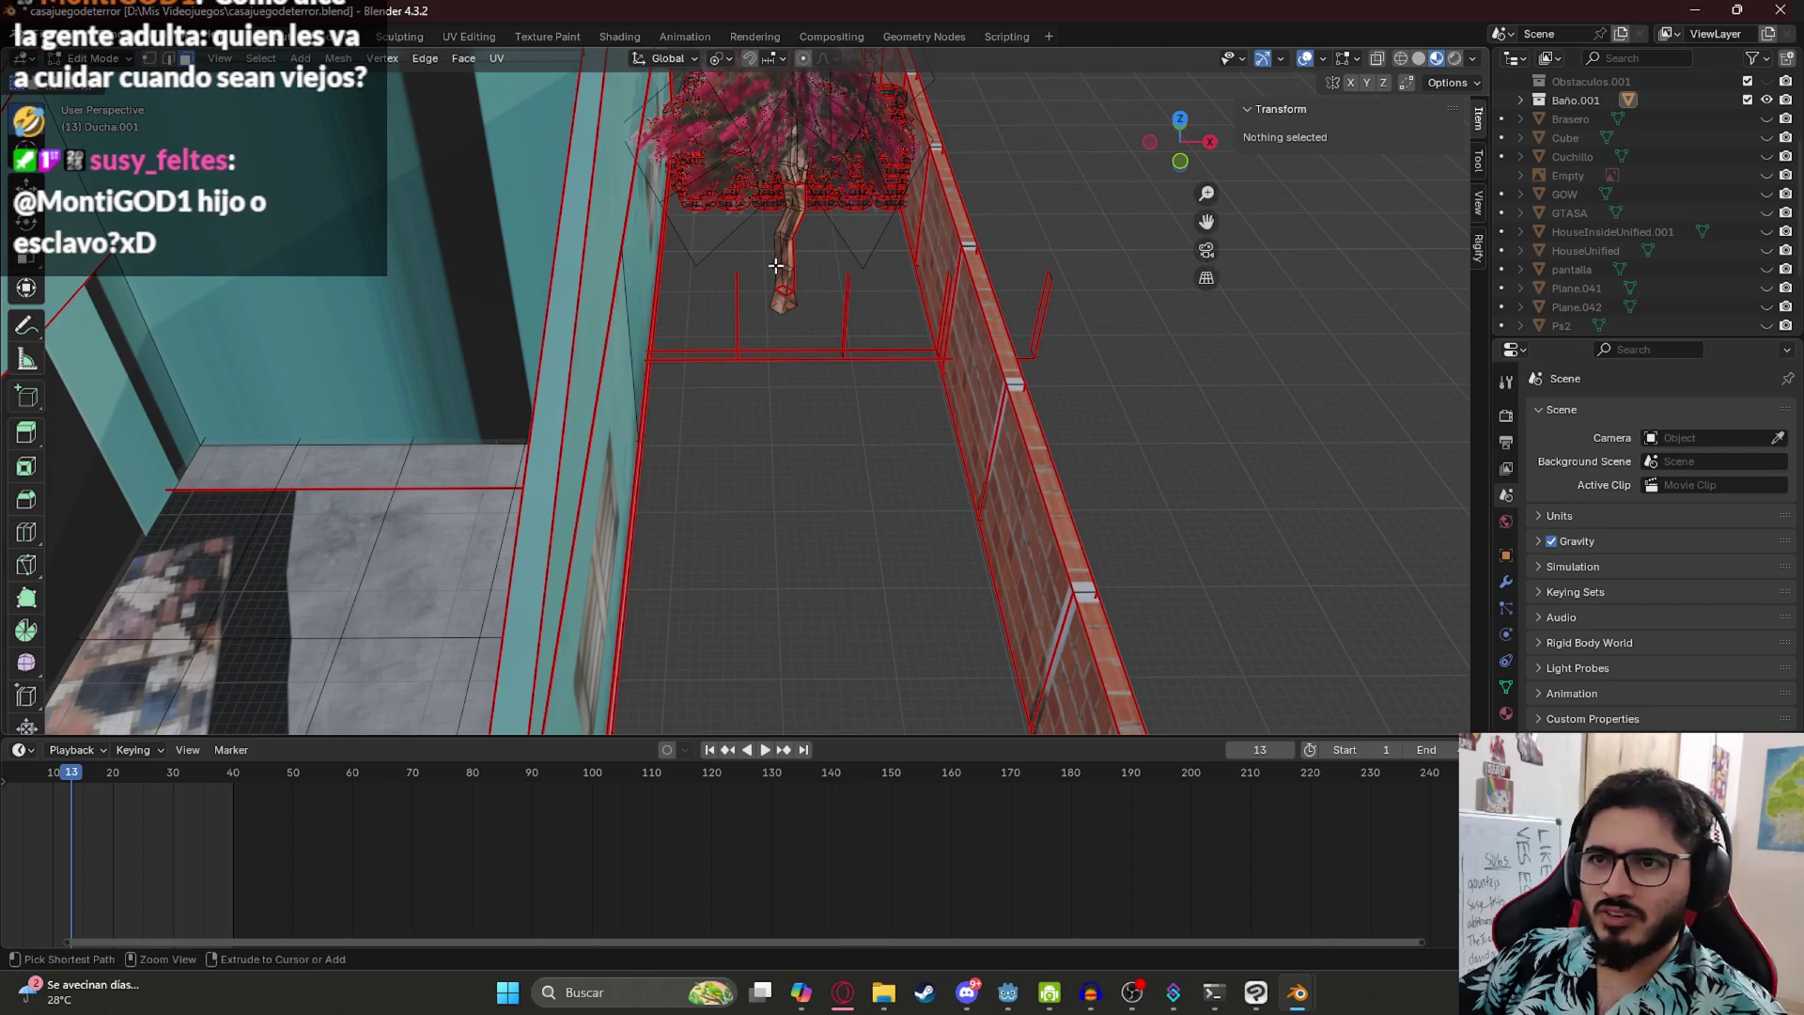
key(ctrl+z)
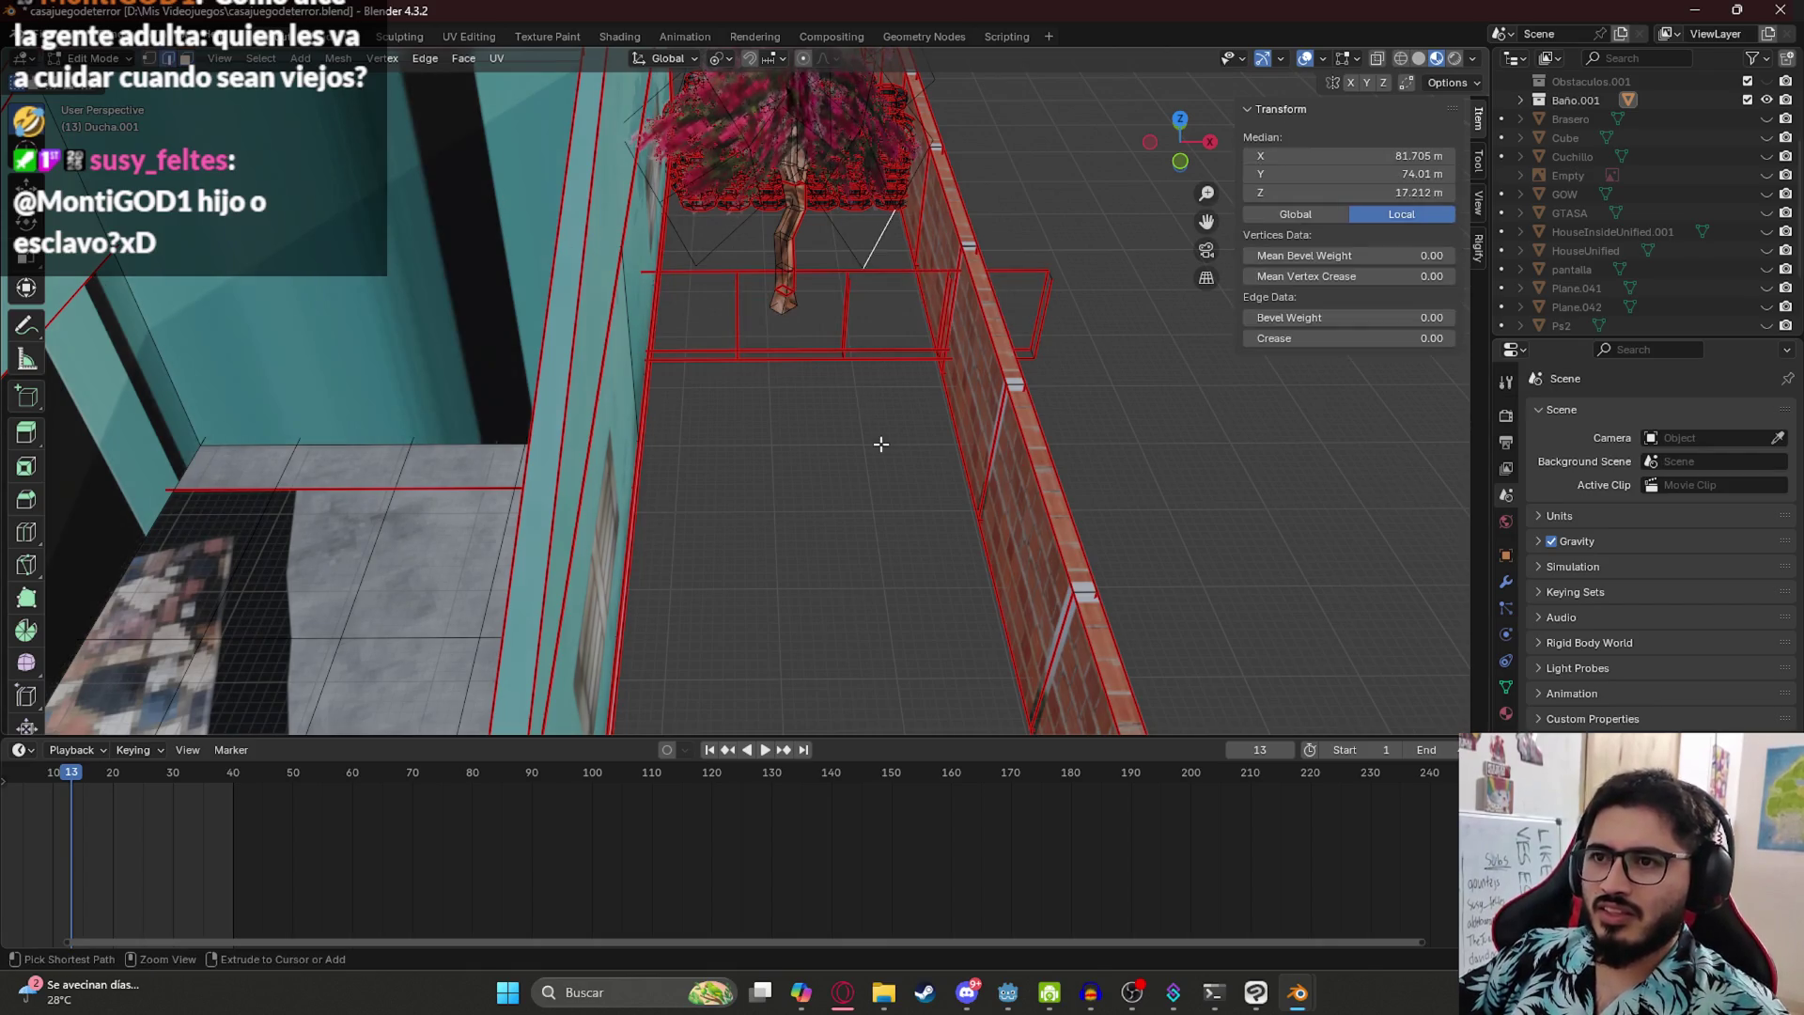
key(ctrl+z)
key(ctrl+z)
key(ctrl+z)
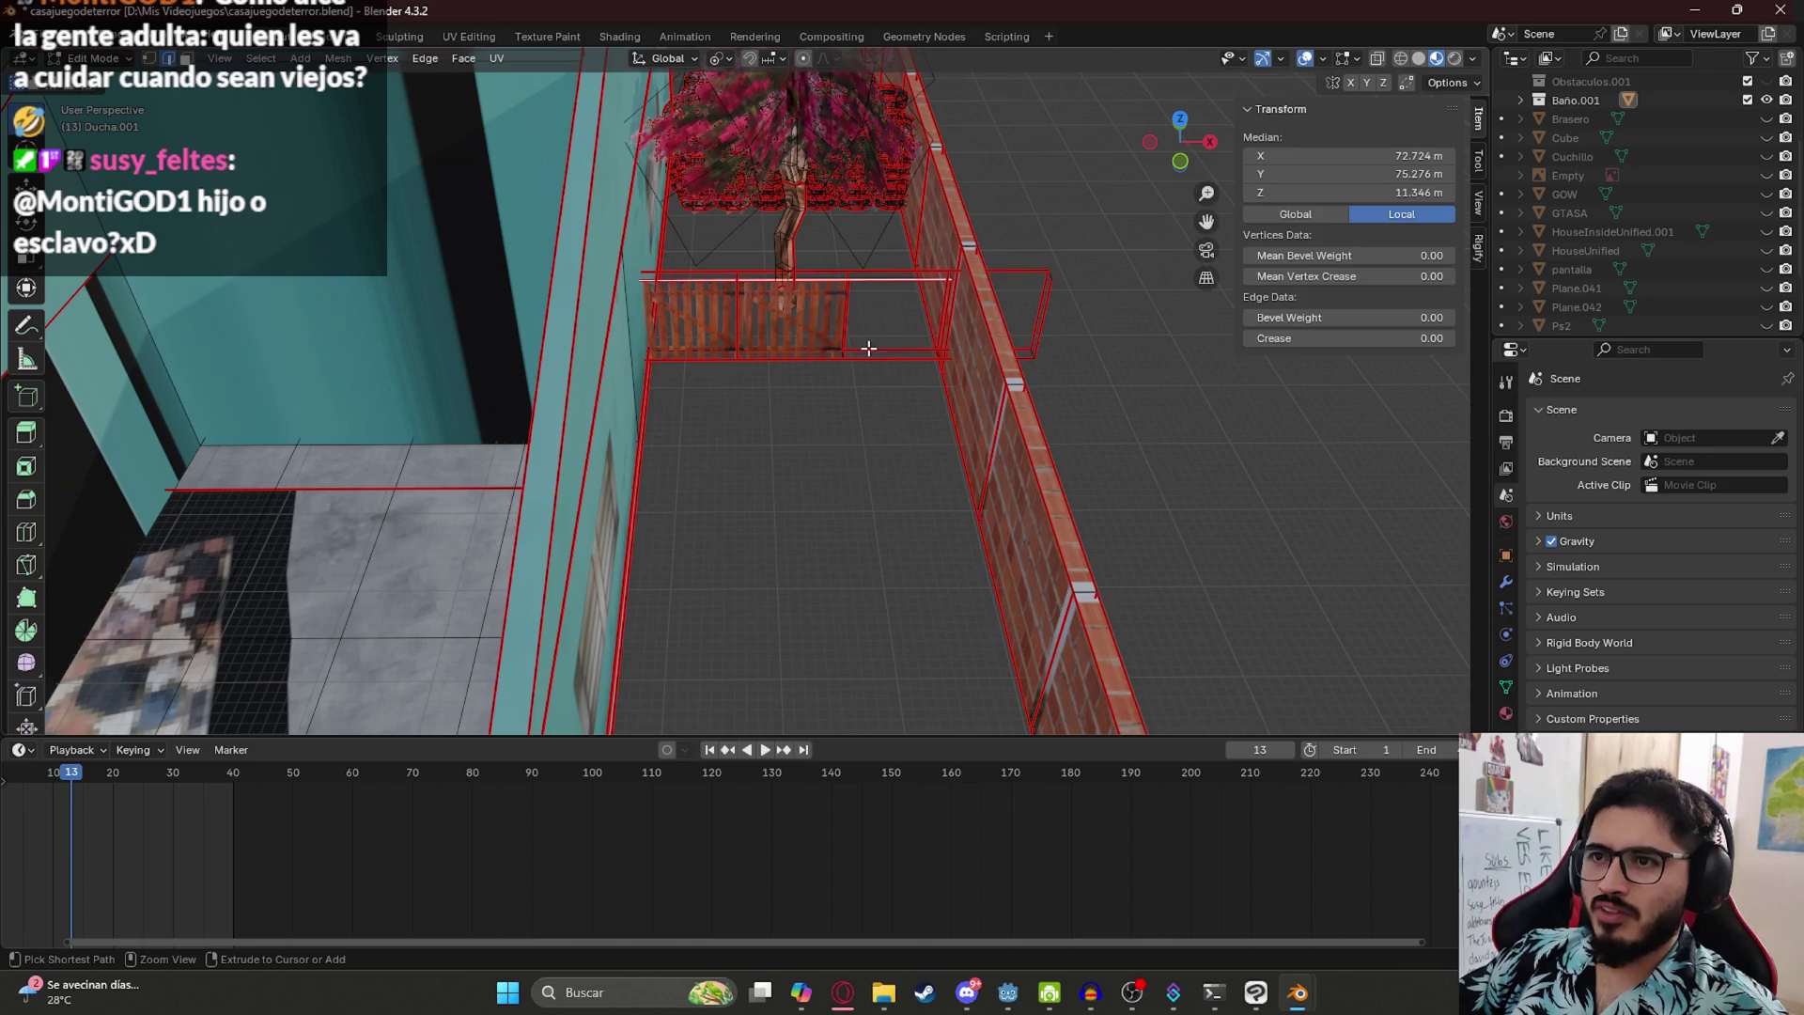
key(ctrl+z)
click(870, 311)
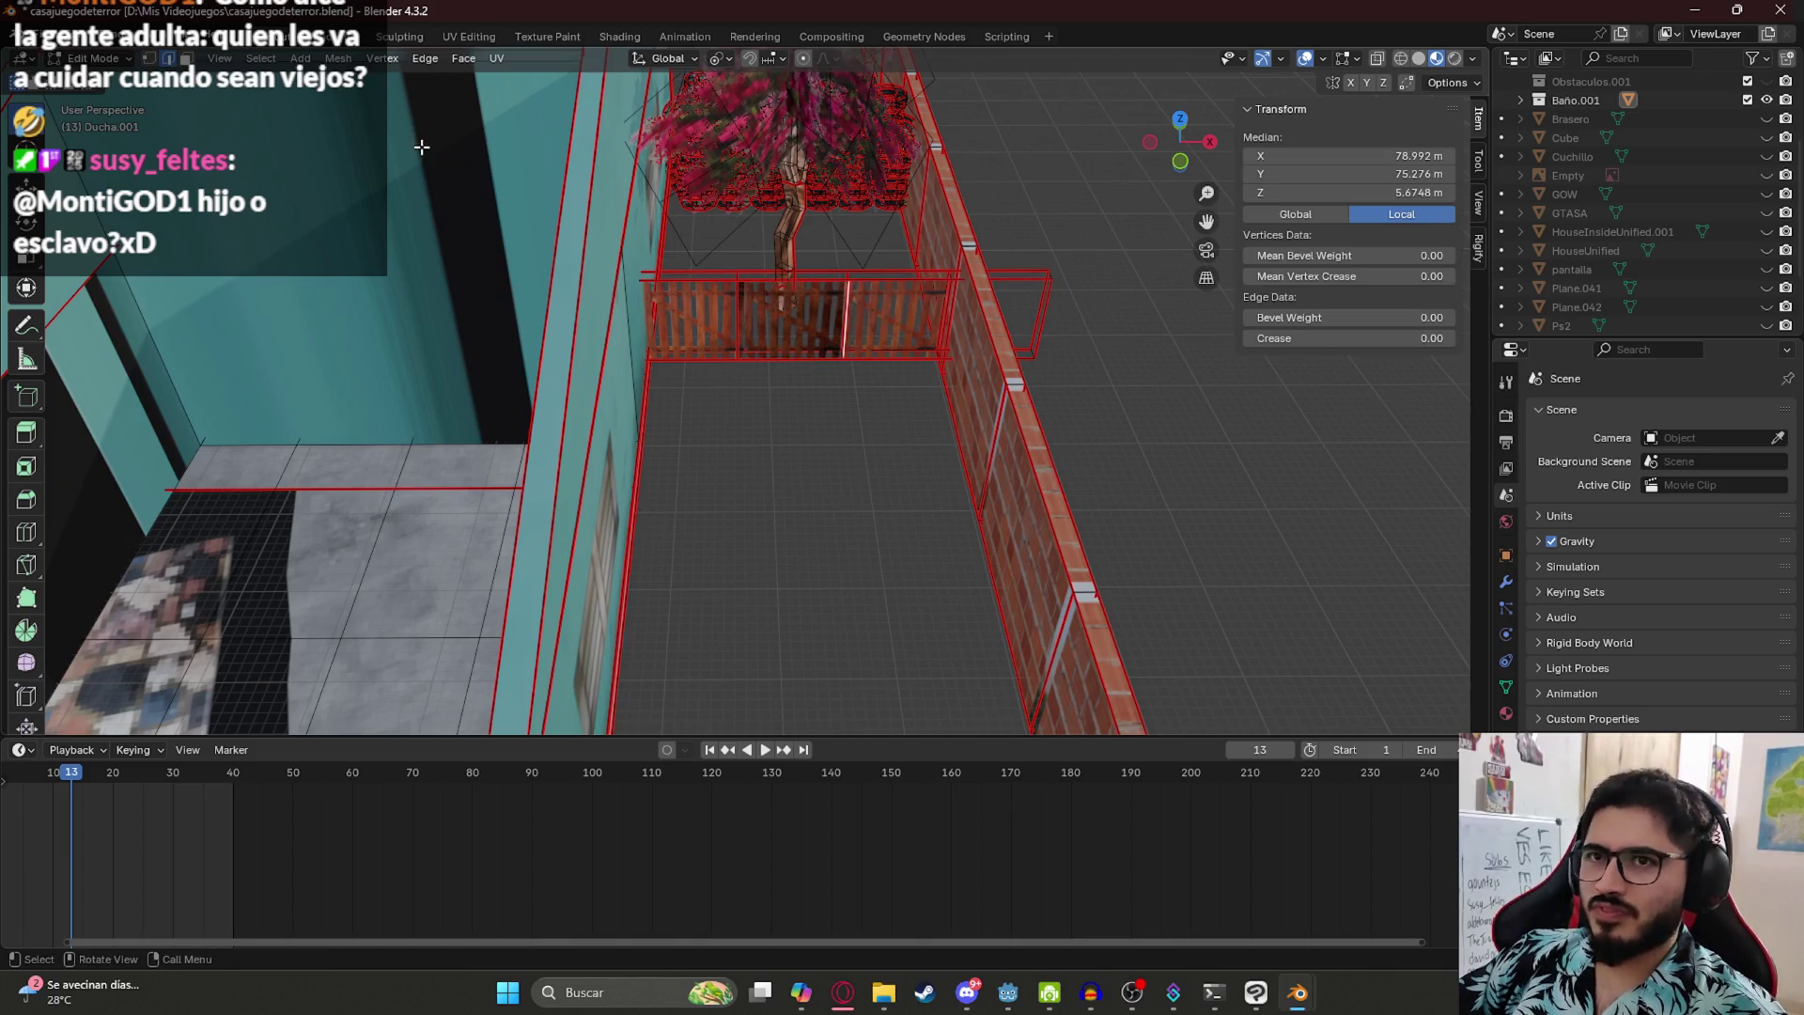
click(541, 150)
click(817, 329)
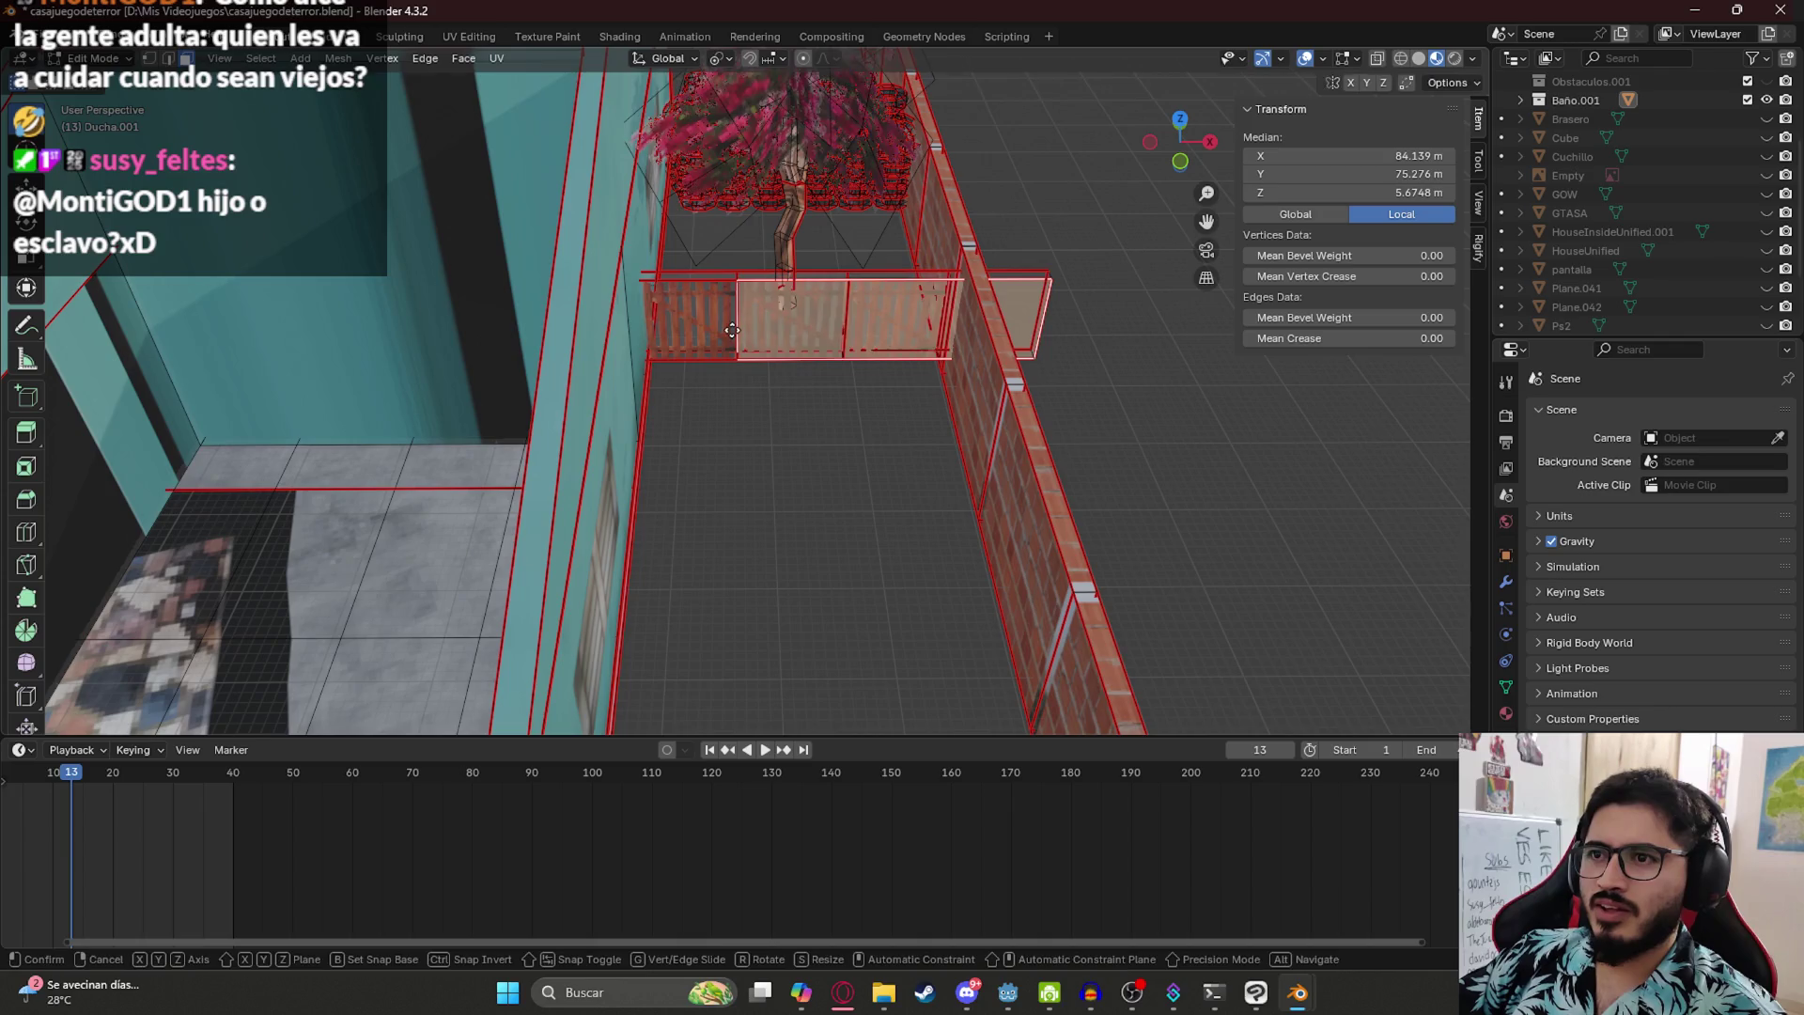
click(787, 342)
click(781, 324)
click(781, 325)
click(864, 324)
- Hide the railing's bottom bar edges and the right top railing segment
click(824, 317)
key(h)
click(747, 315)
key(h)
click(782, 314)
key(h)
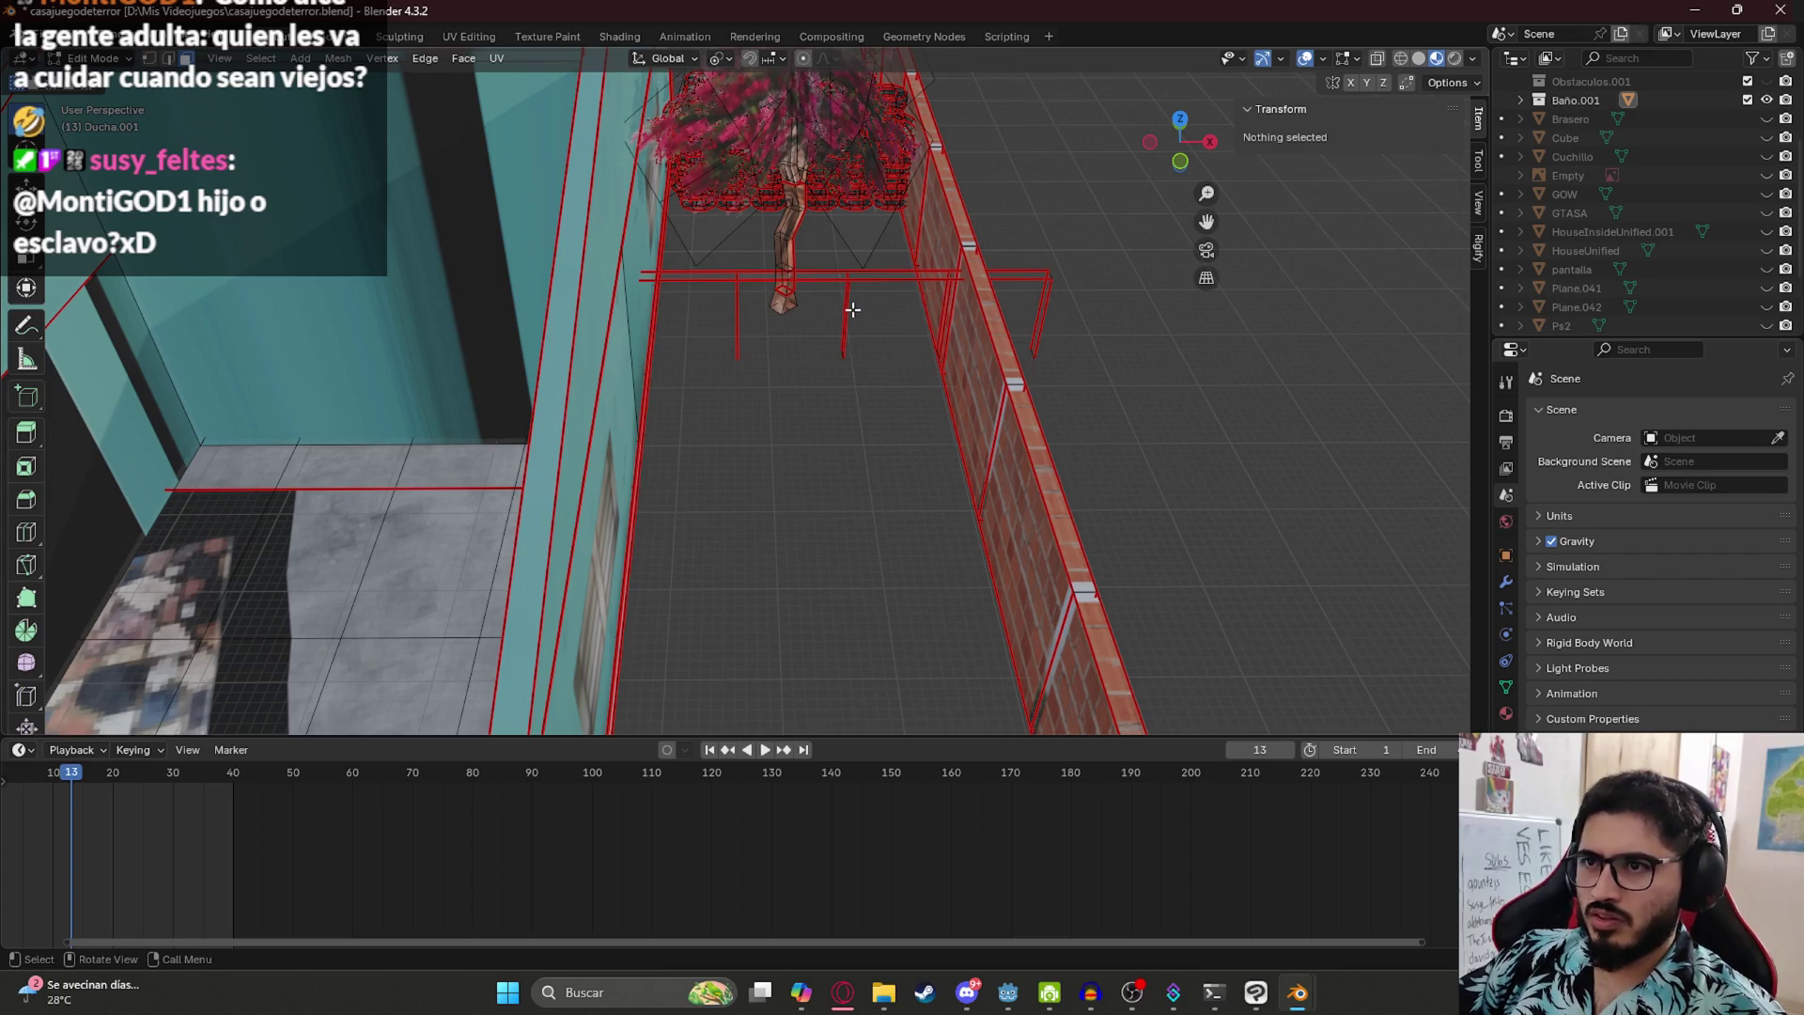
click(847, 277)
key(h)
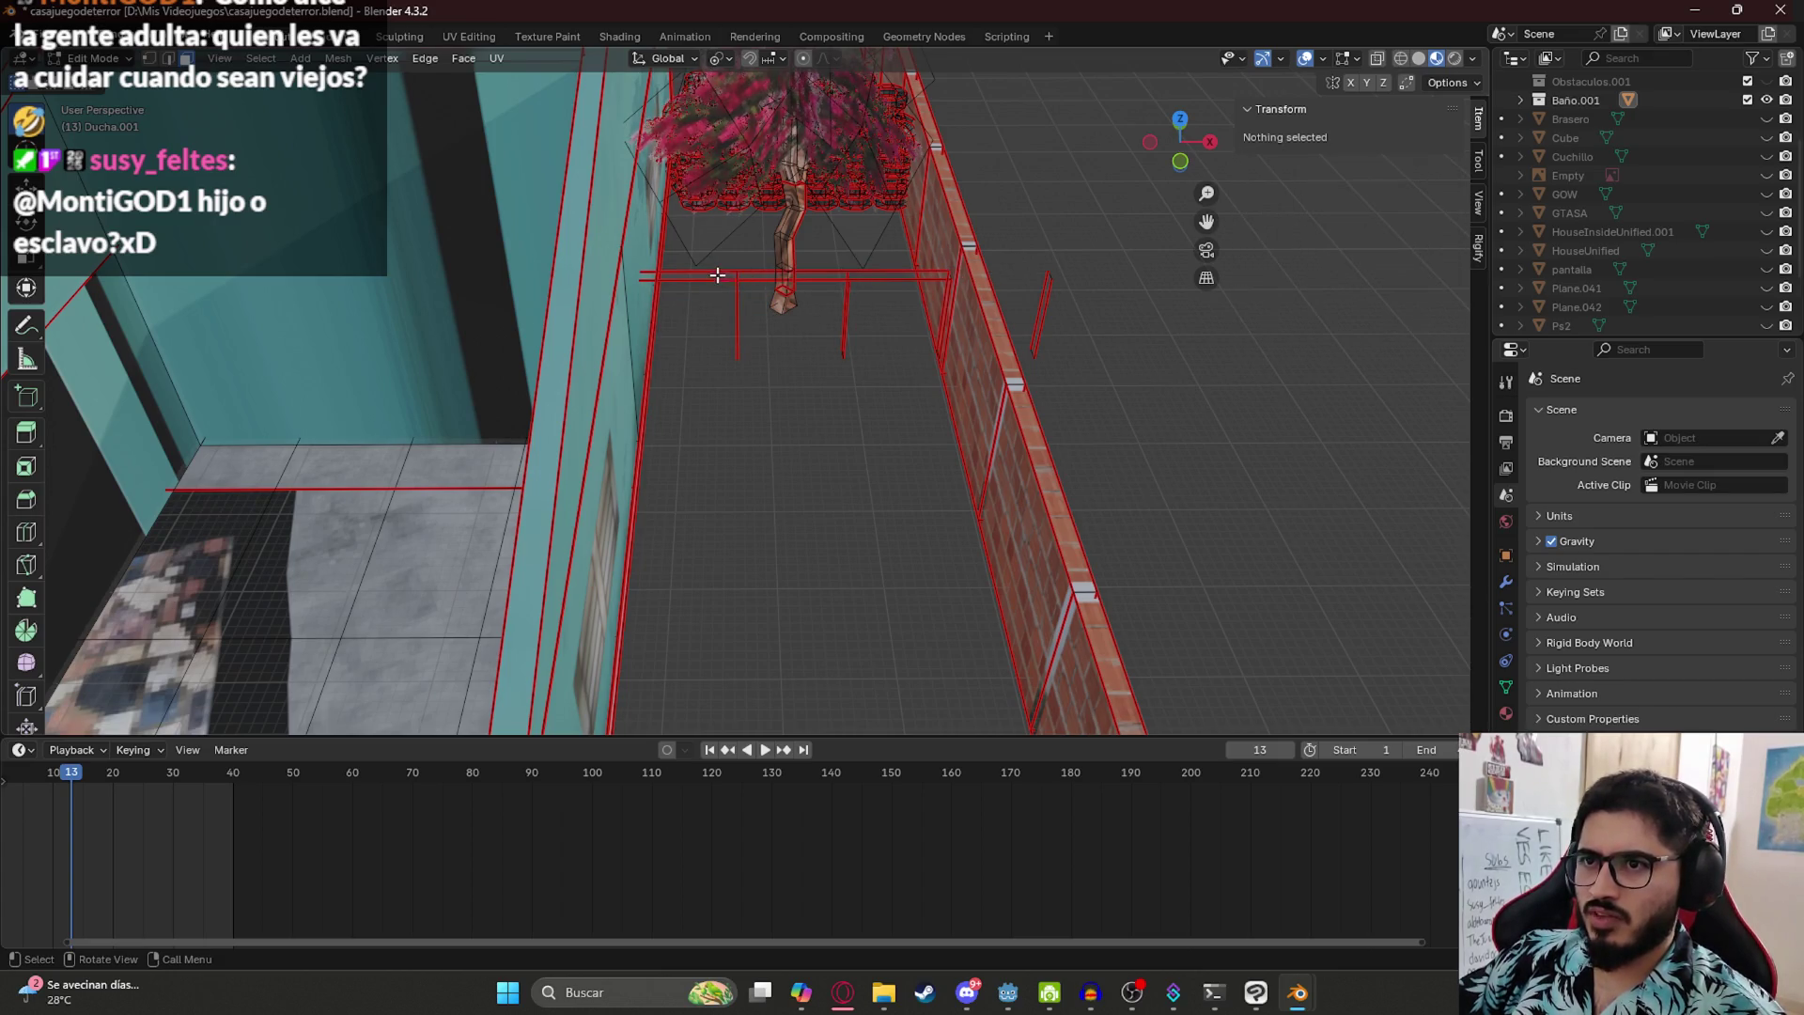
- Hide the top crossbar and the leftover railing piece, then zoom out to the house
scroll(766, 279, up, 3)
click(816, 199)
key(h)
scroll(736, 210, down, 3)
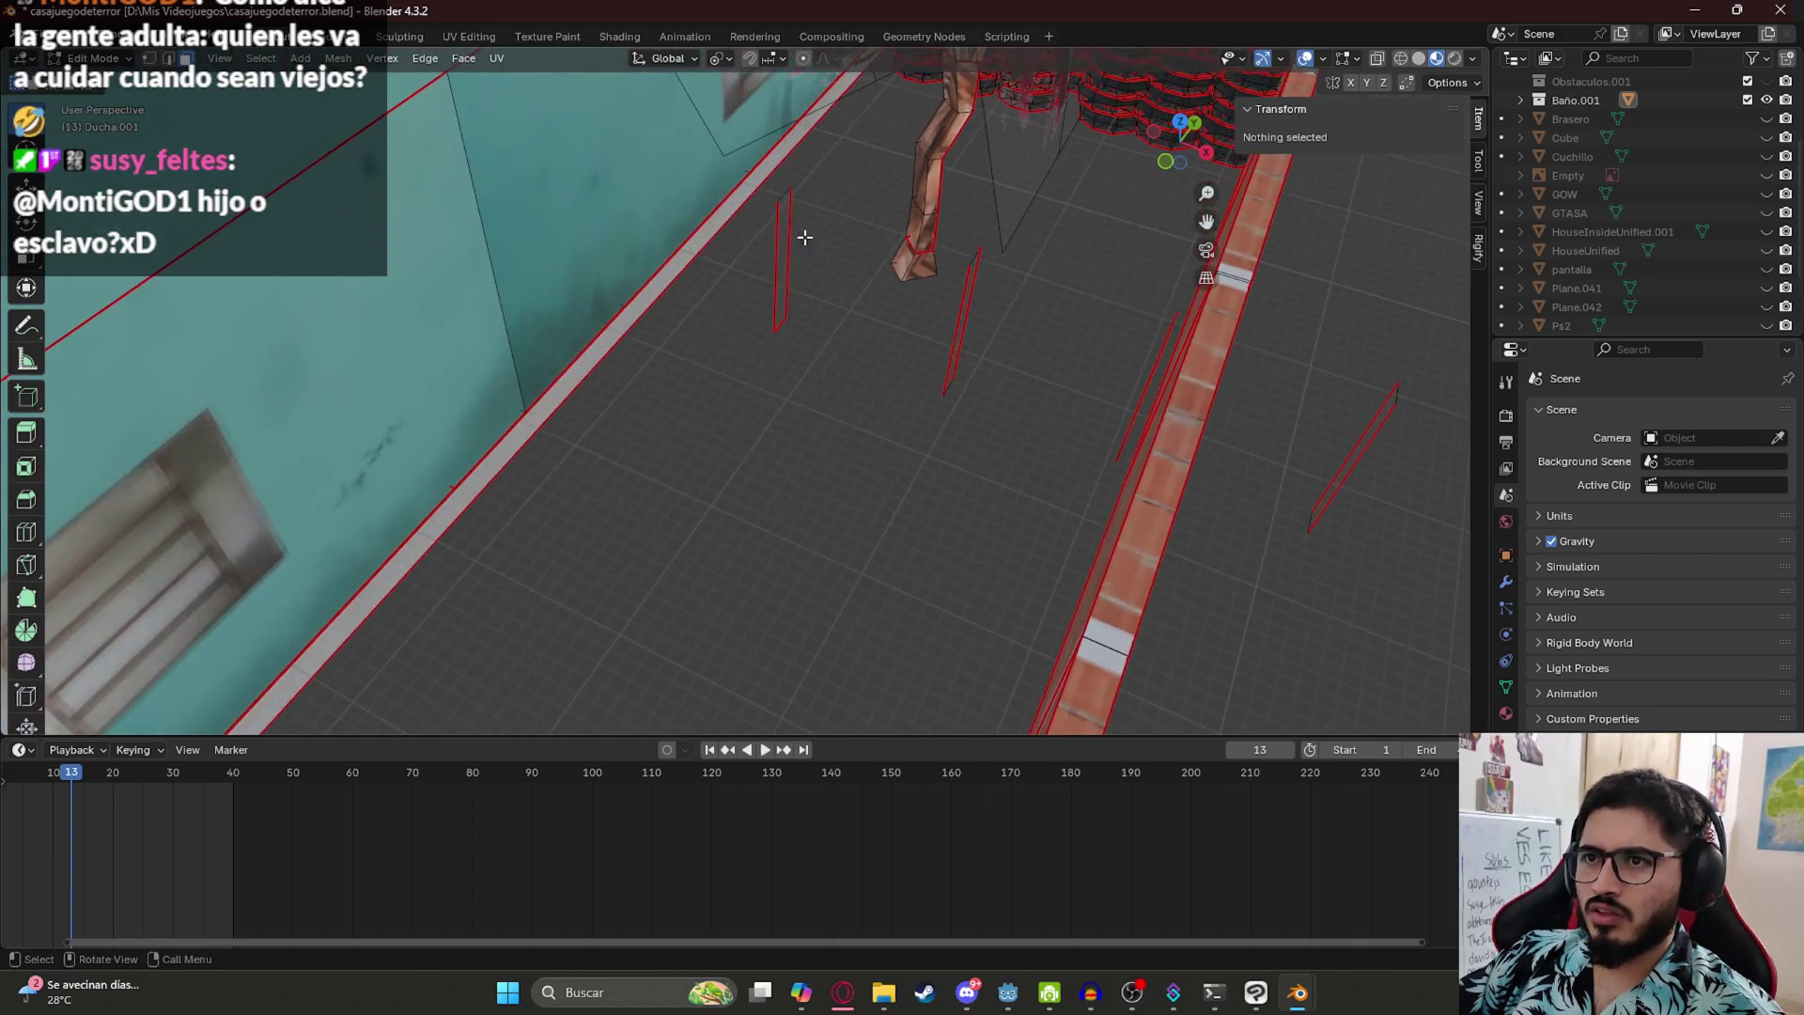
click(968, 318)
key(h)
scroll(966, 306, down, 5)
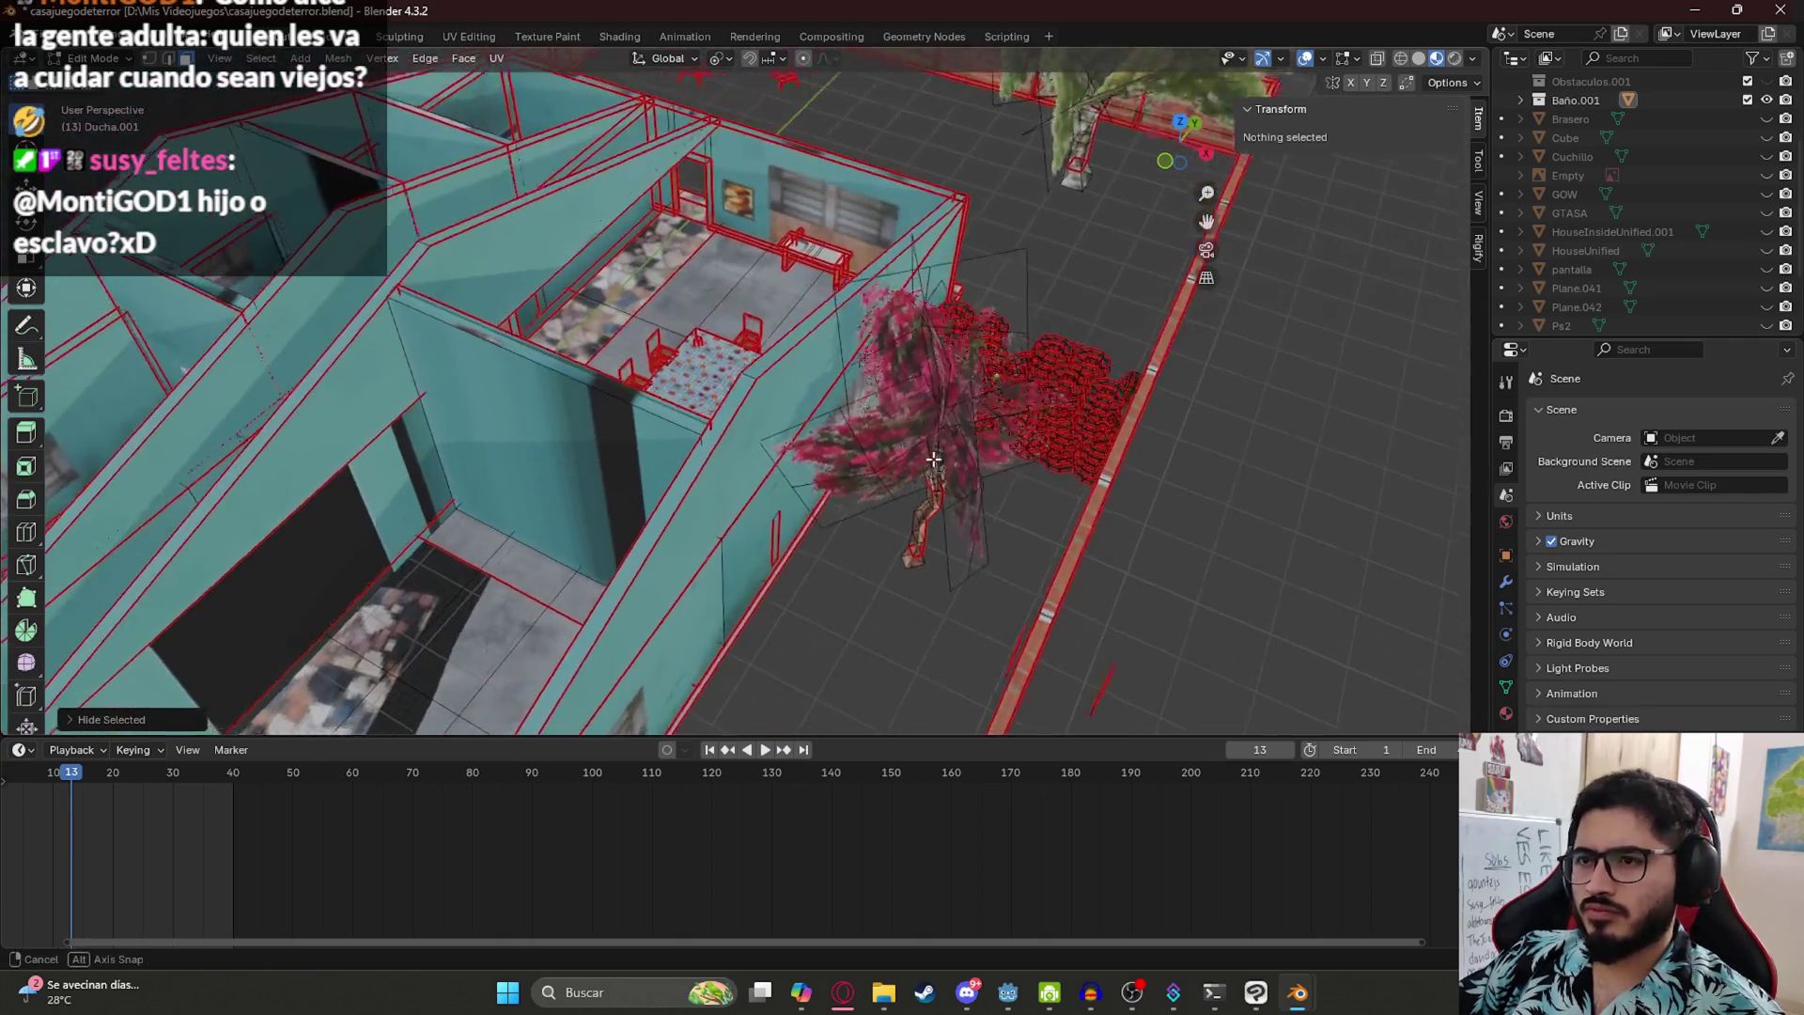
- Lasso-select the tree and drop the lower wall, diagonal strip and back wall faces
scroll(619, 444, up, 5)
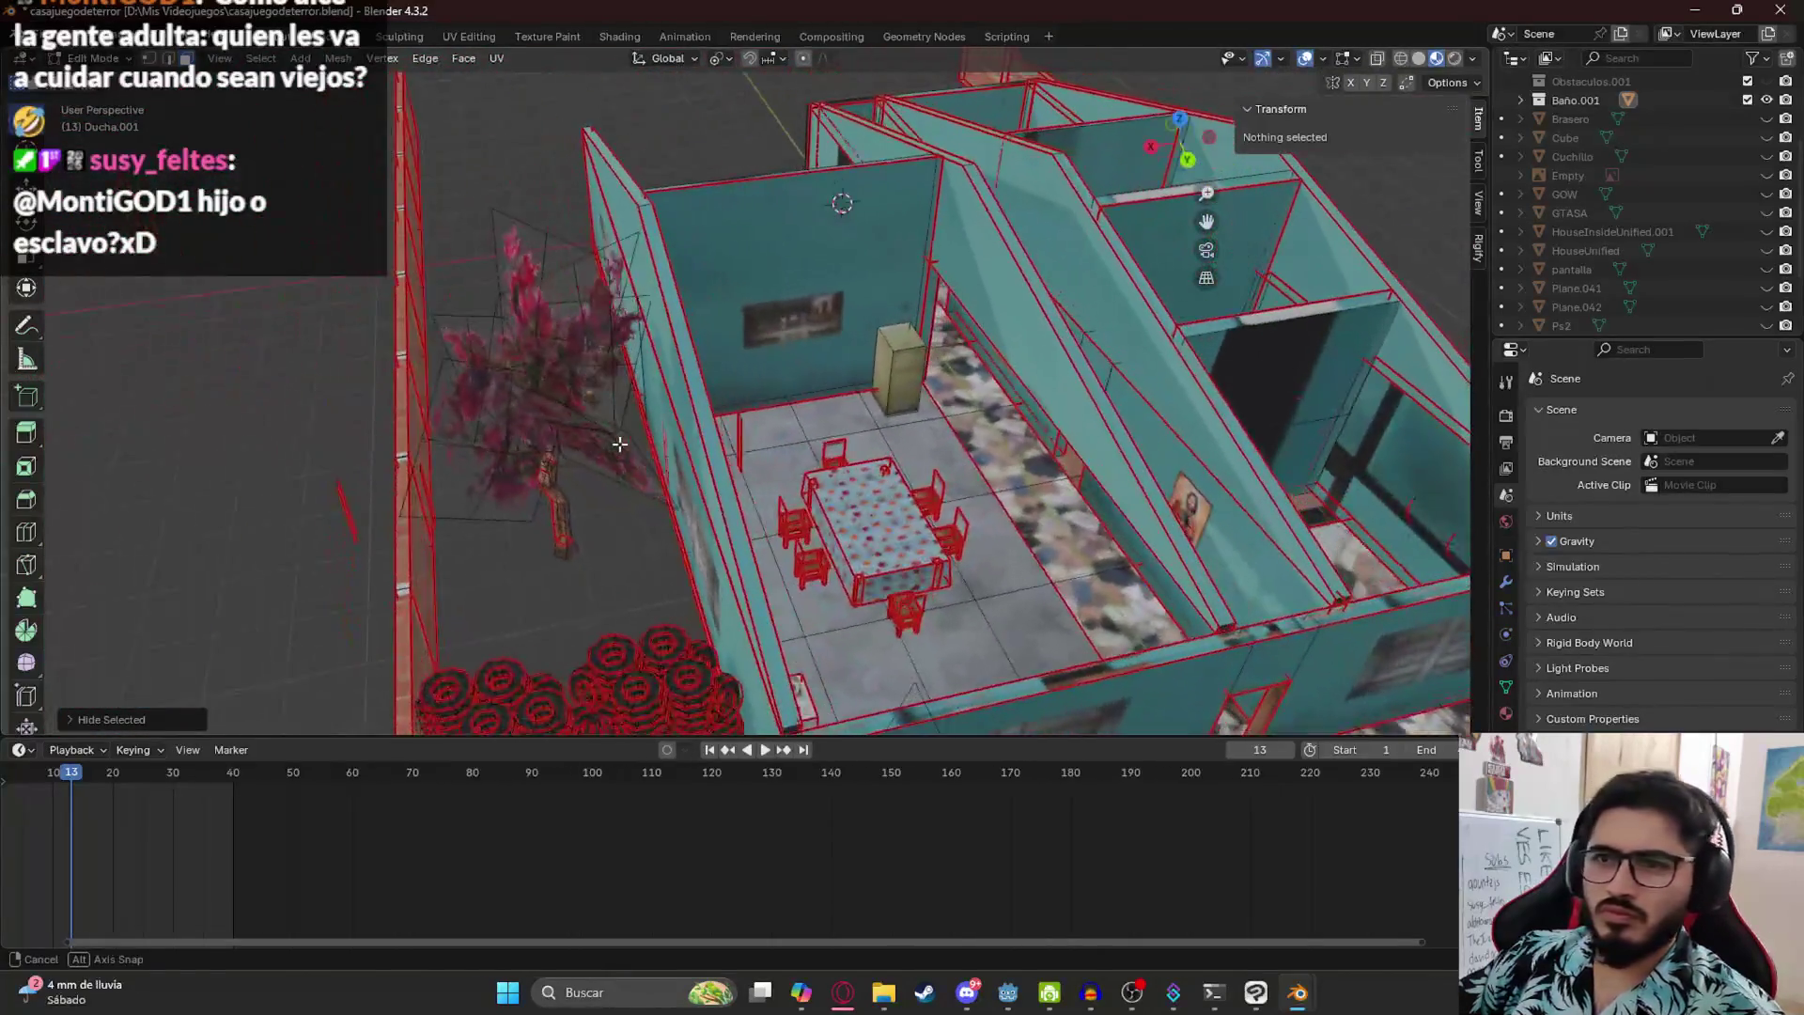
mouse_move(303, 165)
mouse_down()
mouse_move(621, 578)
mouse_move(592, 199)
mouse_move(498, 563)
mouse_up()
scroll(751, 476, up, 2)
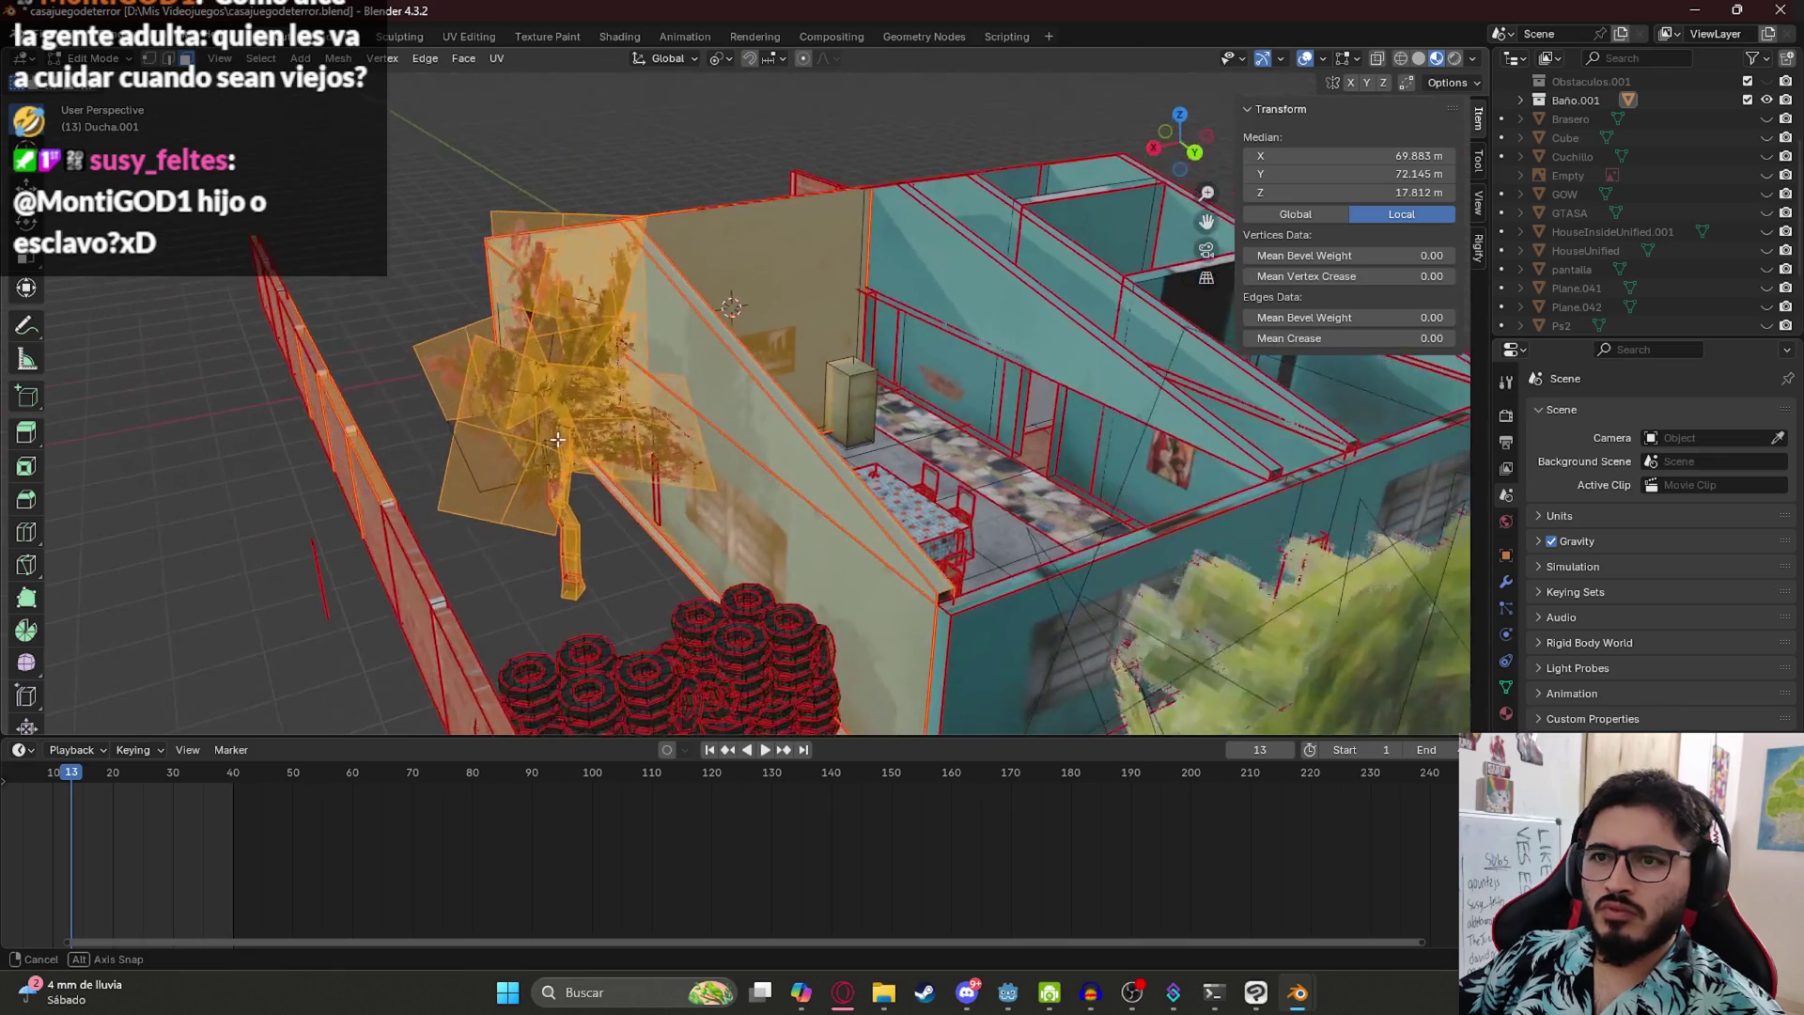
shift+click(752, 476)
shift+click(760, 375)
shift+click(818, 265)
- From the other side, deselect the ledge strip and stray wall faces, then clear the selection
drag(612, 295, 749, 588)
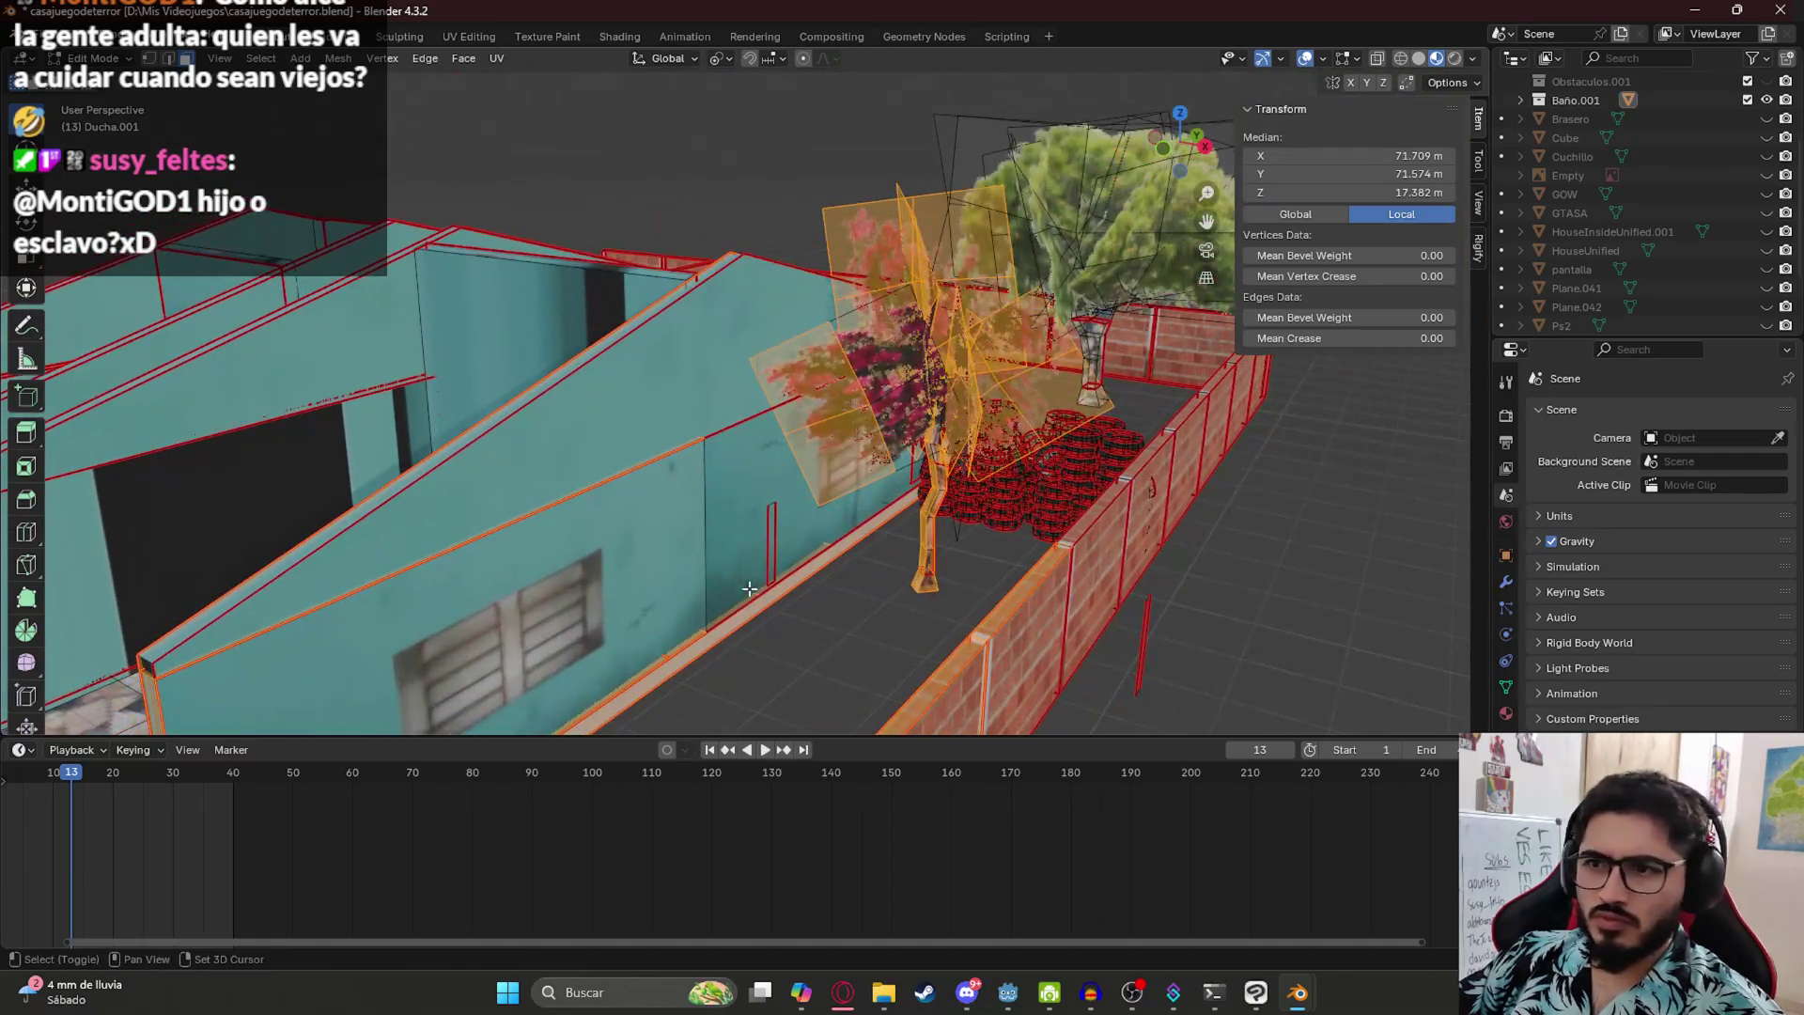
shift+click(733, 622)
shift+click(684, 645)
shift+click(684, 644)
drag(684, 644, 780, 528)
scroll(884, 497, up, 5)
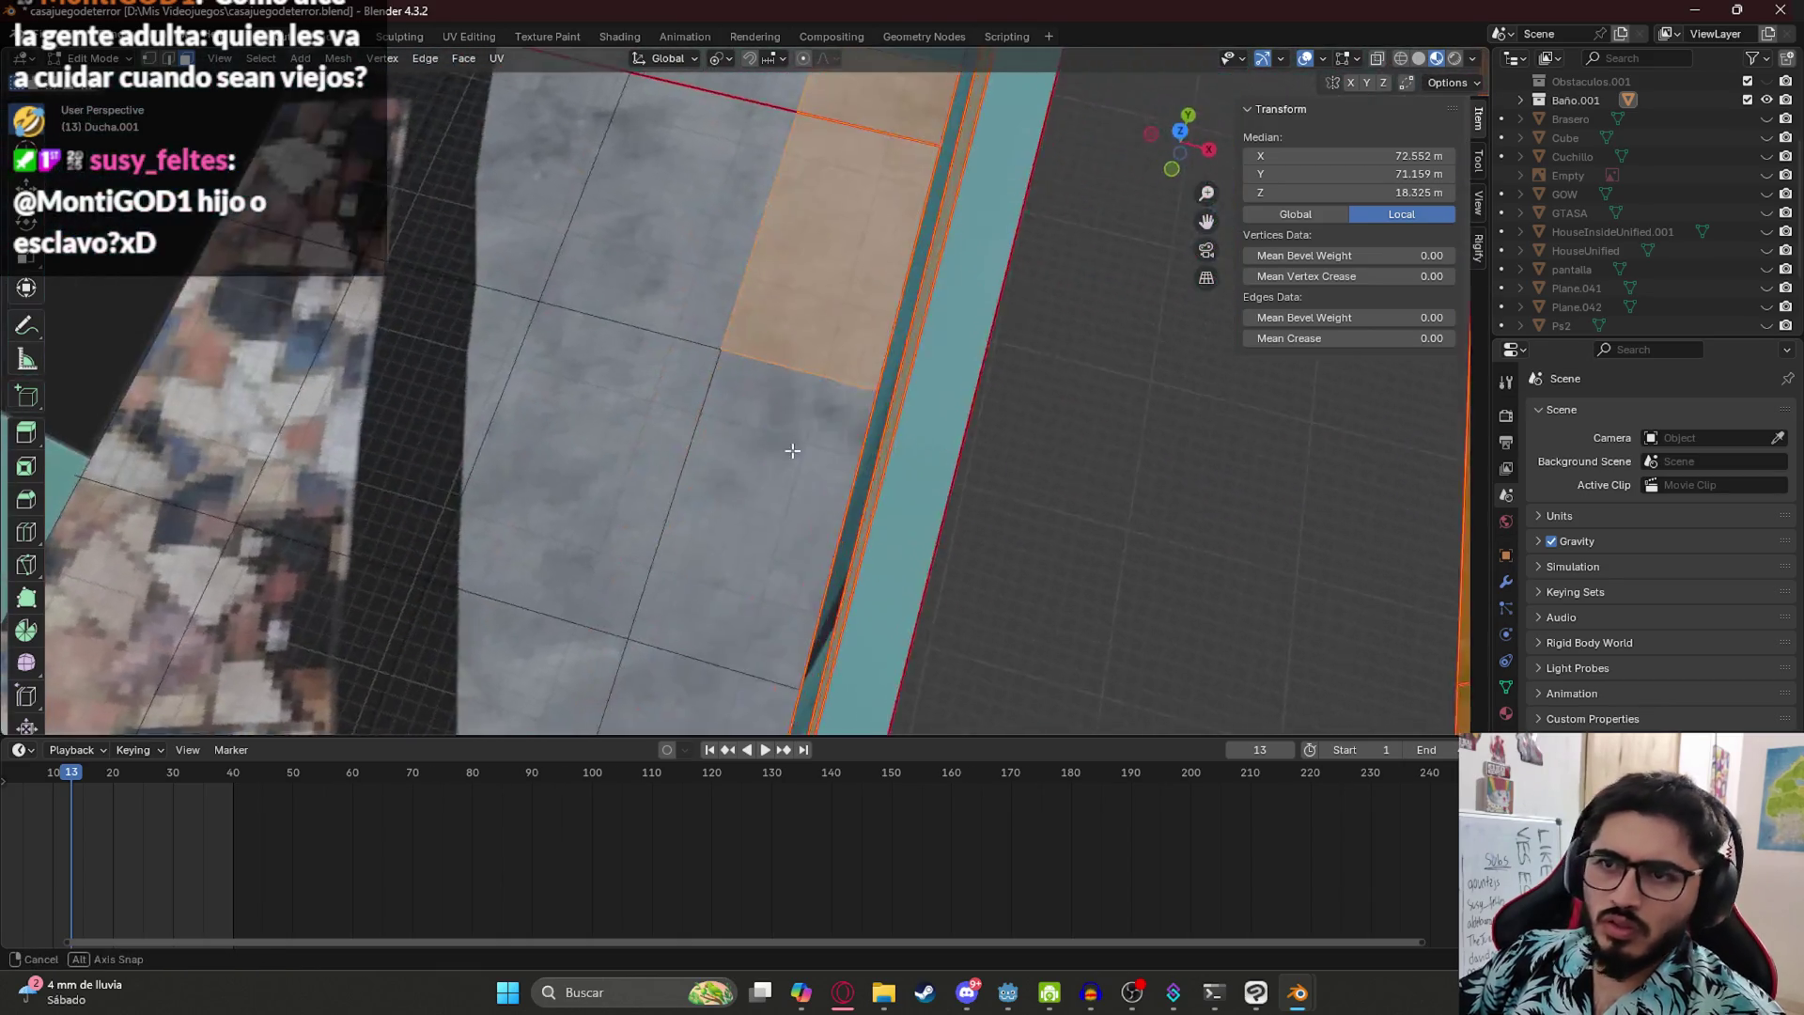
click(867, 306)
shift+click(771, 247)
mouse_move(905, 225)
mouse_down()
mouse_move(902, 245)
mouse_move(757, 250)
mouse_move(770, 157)
mouse_up()
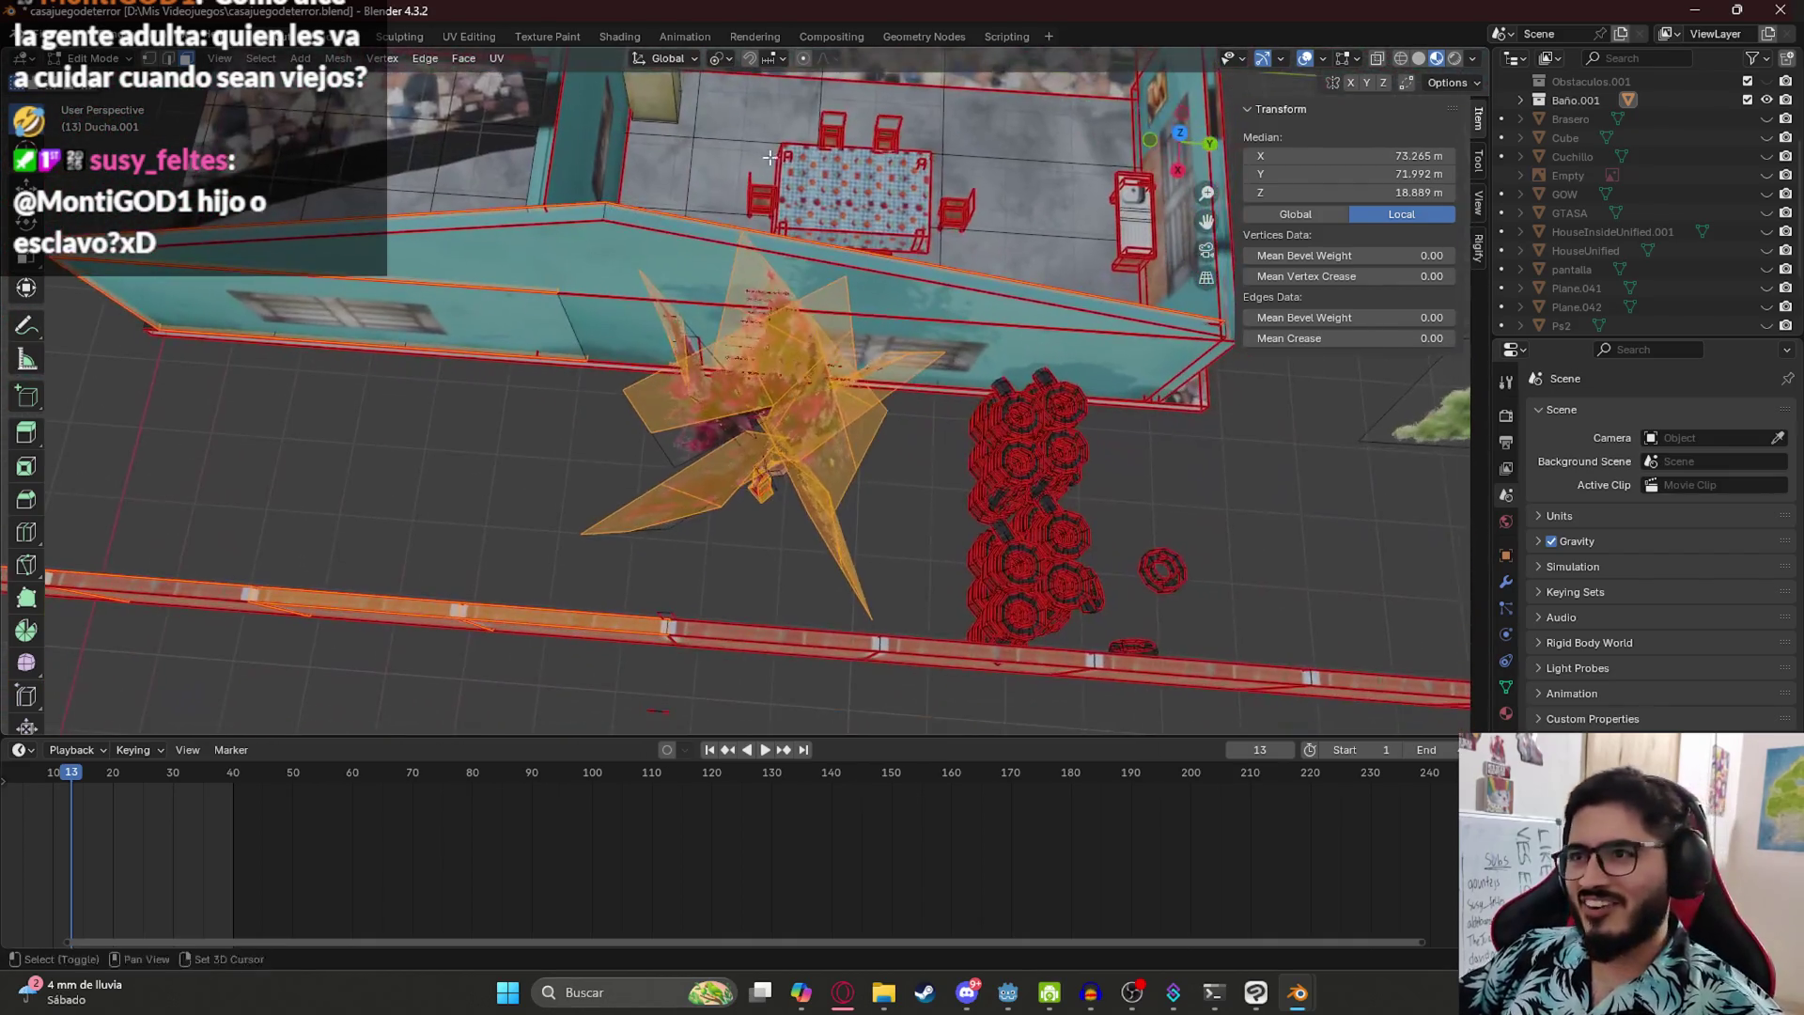
click(533, 403)
- Select the tree's leaf planes and extend the selection to the whole trunk
mouse_move(552, 476)
mouse_down()
mouse_move(765, 403)
mouse_move(826, 435)
mouse_move(833, 255)
mouse_up()
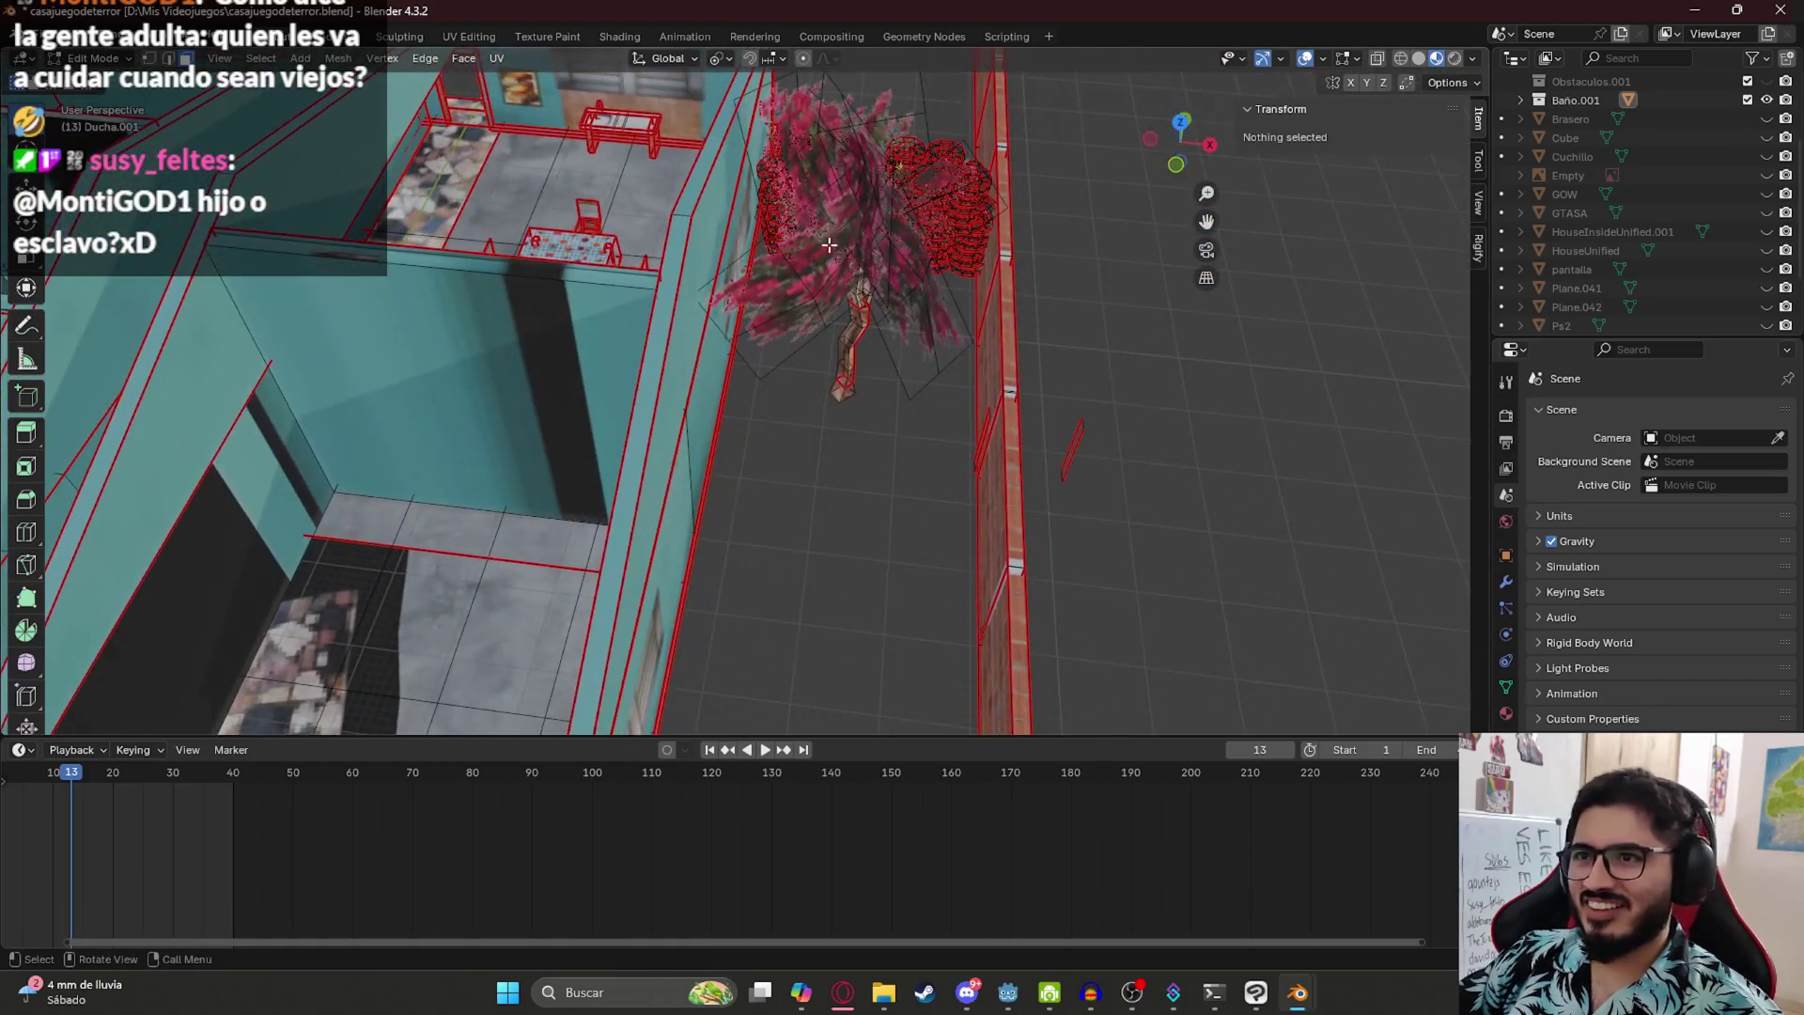
mouse_move(841, 324)
mouse_down()
mouse_move(893, 386)
mouse_move(842, 319)
mouse_up()
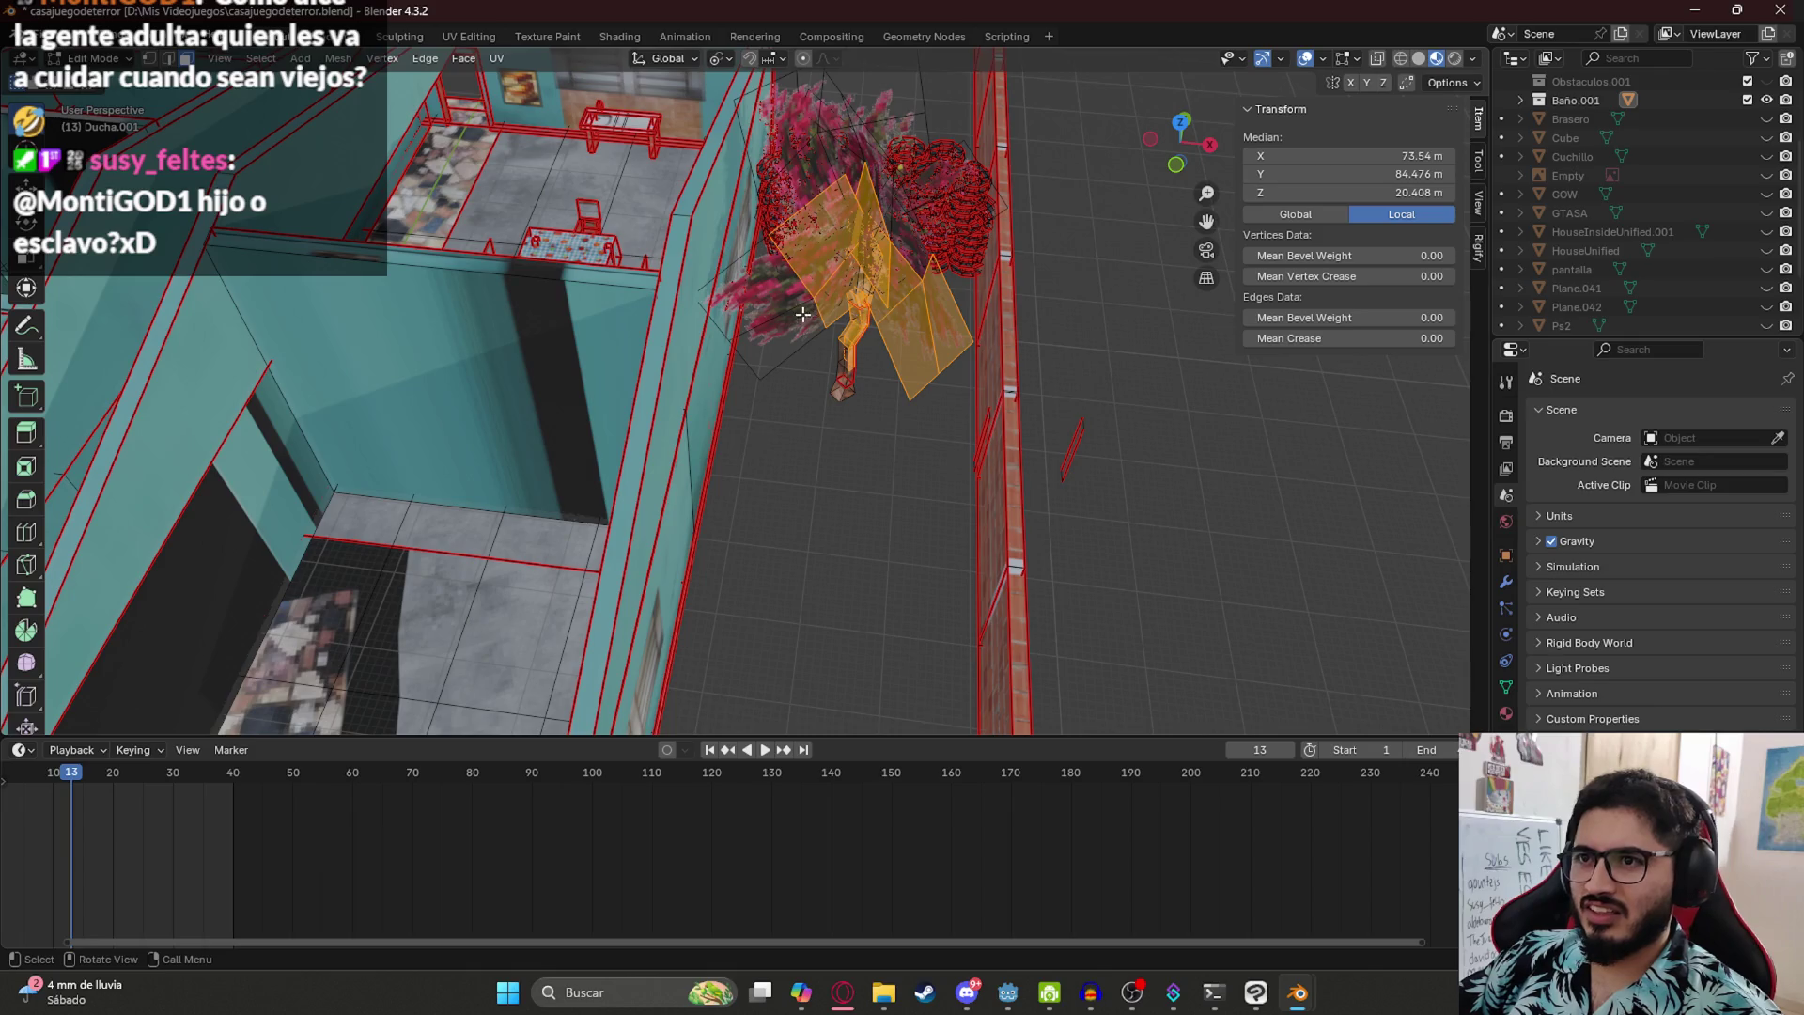
shift+click(805, 313)
key(l)
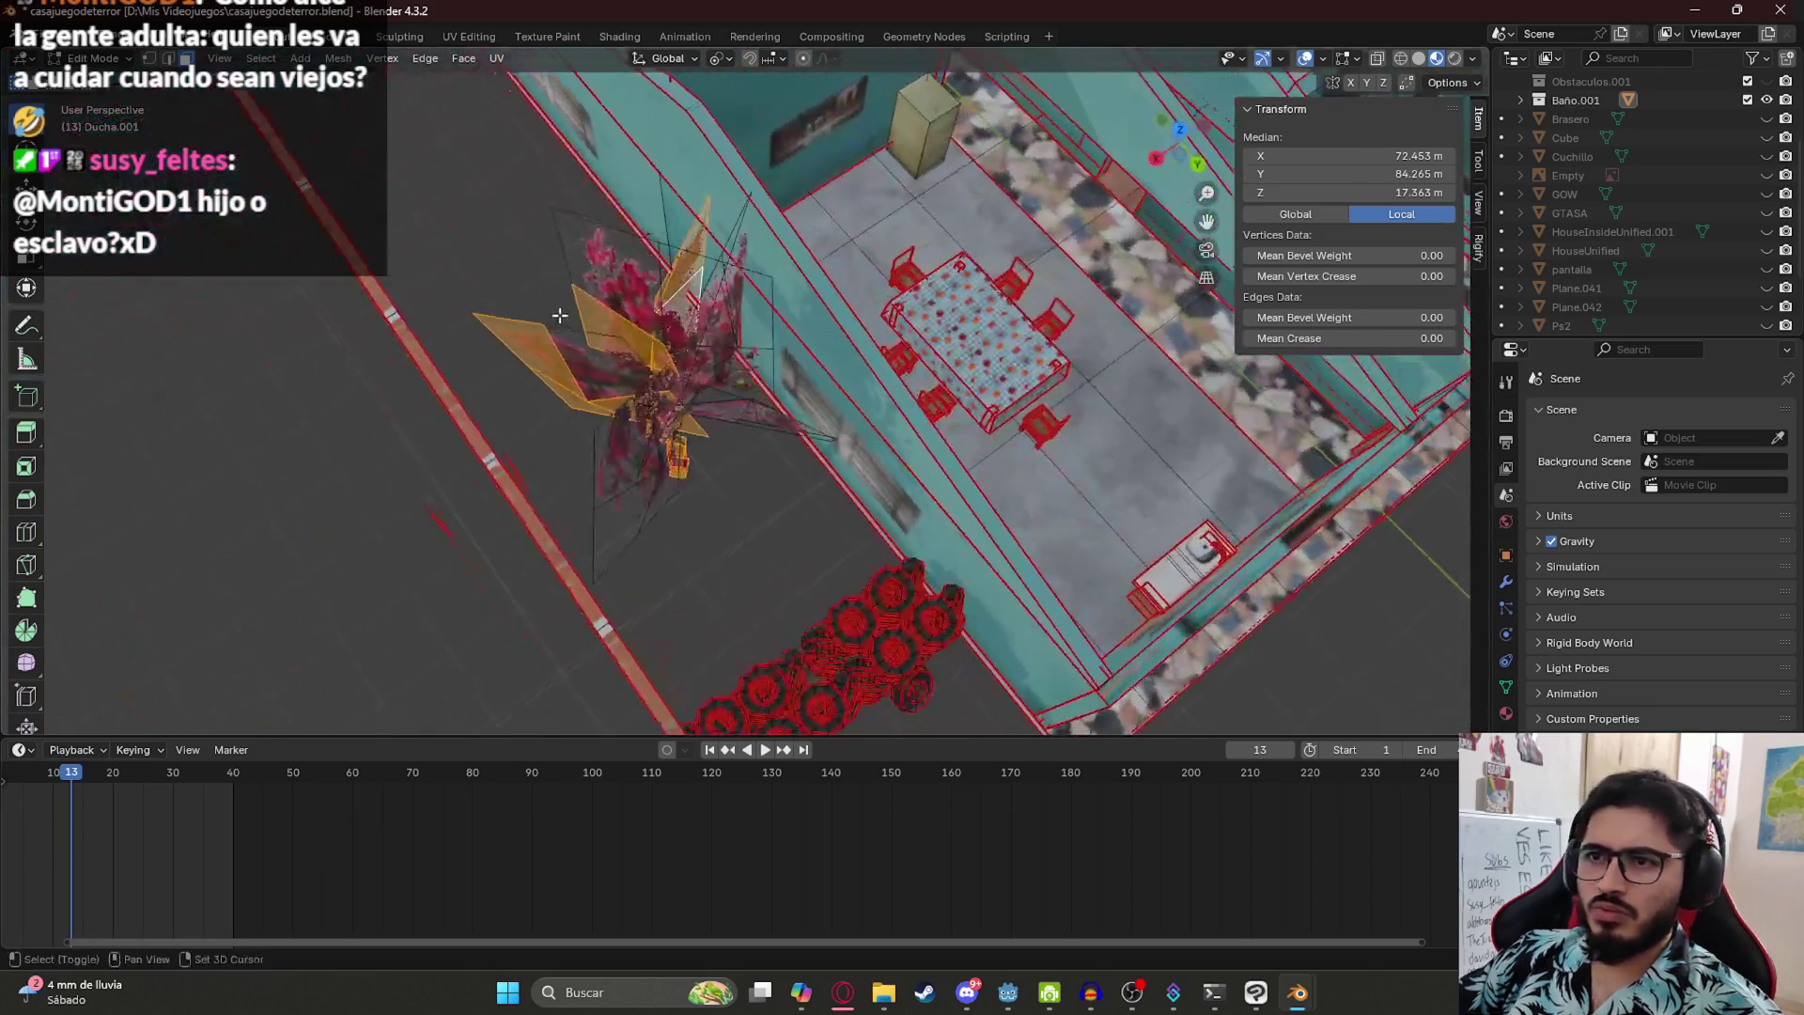
mouse_move(585, 286)
mouse_down()
mouse_move(645, 525)
mouse_move(634, 393)
mouse_up()
drag(707, 502, 700, 226)
ctrl+click(694, 235)
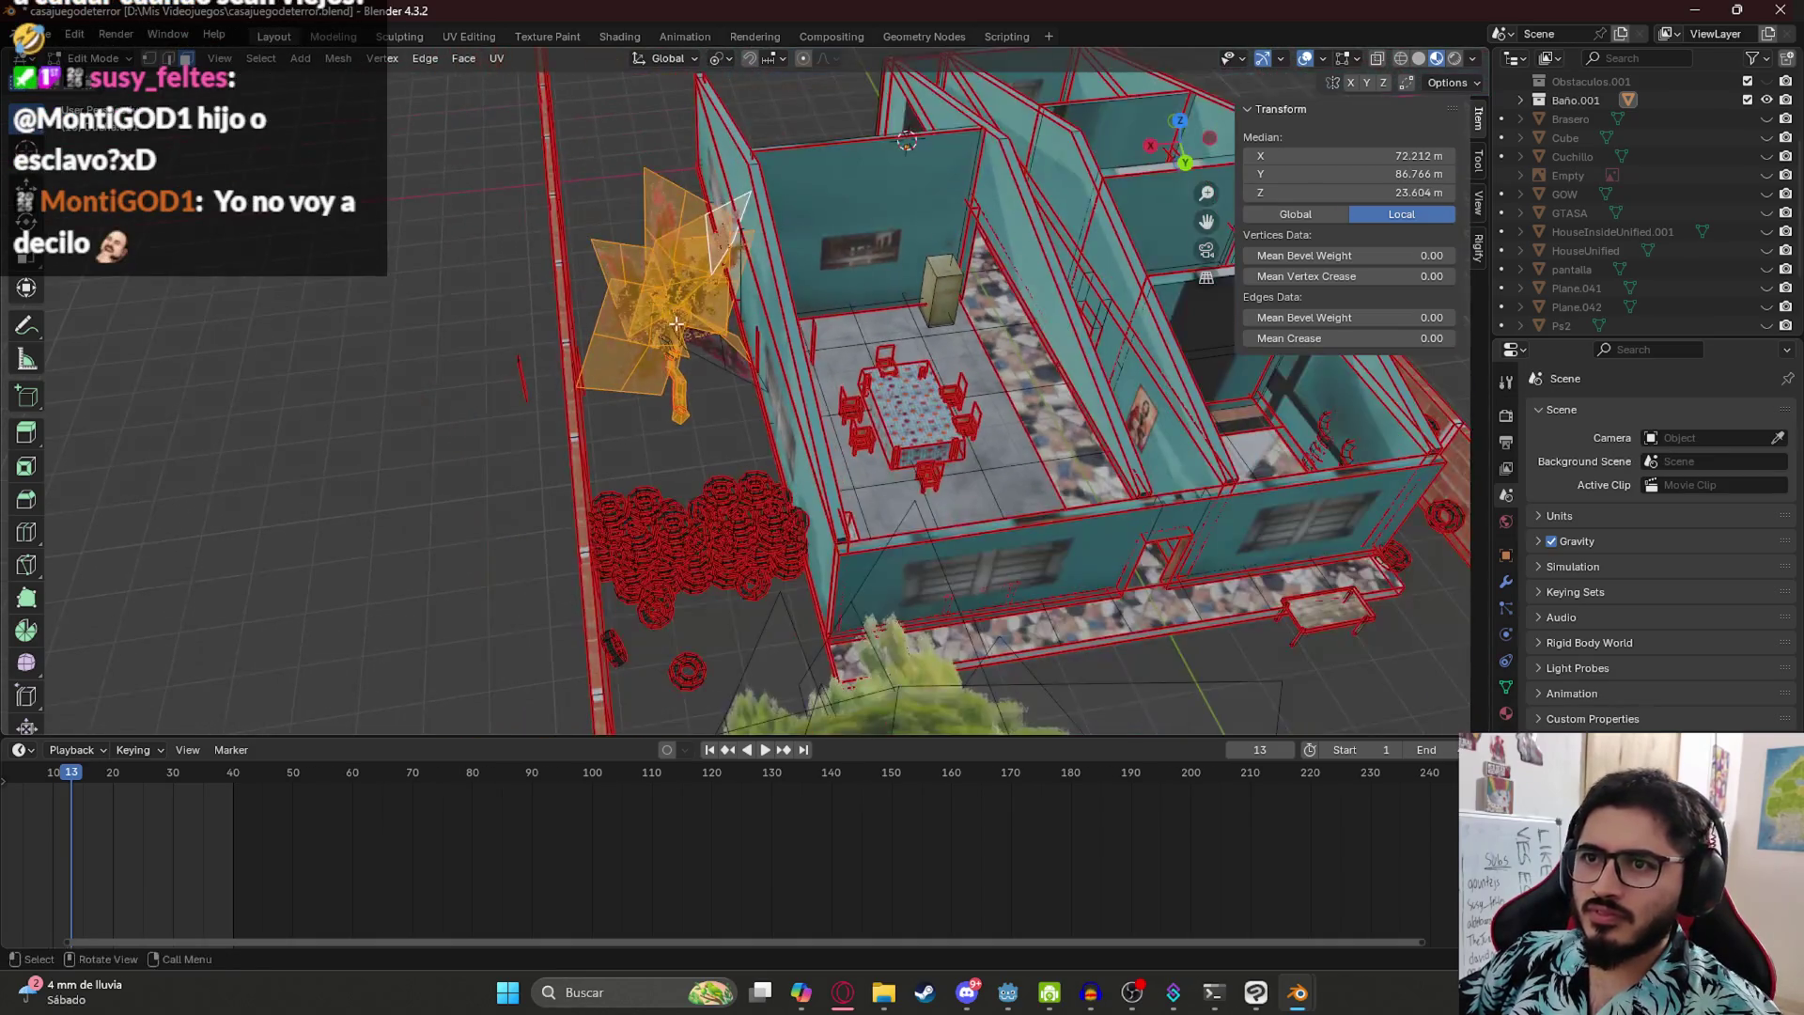
- Undo the trial leaf moves and fine-tune which leaf planes are selected
key(g)
click(716, 360)
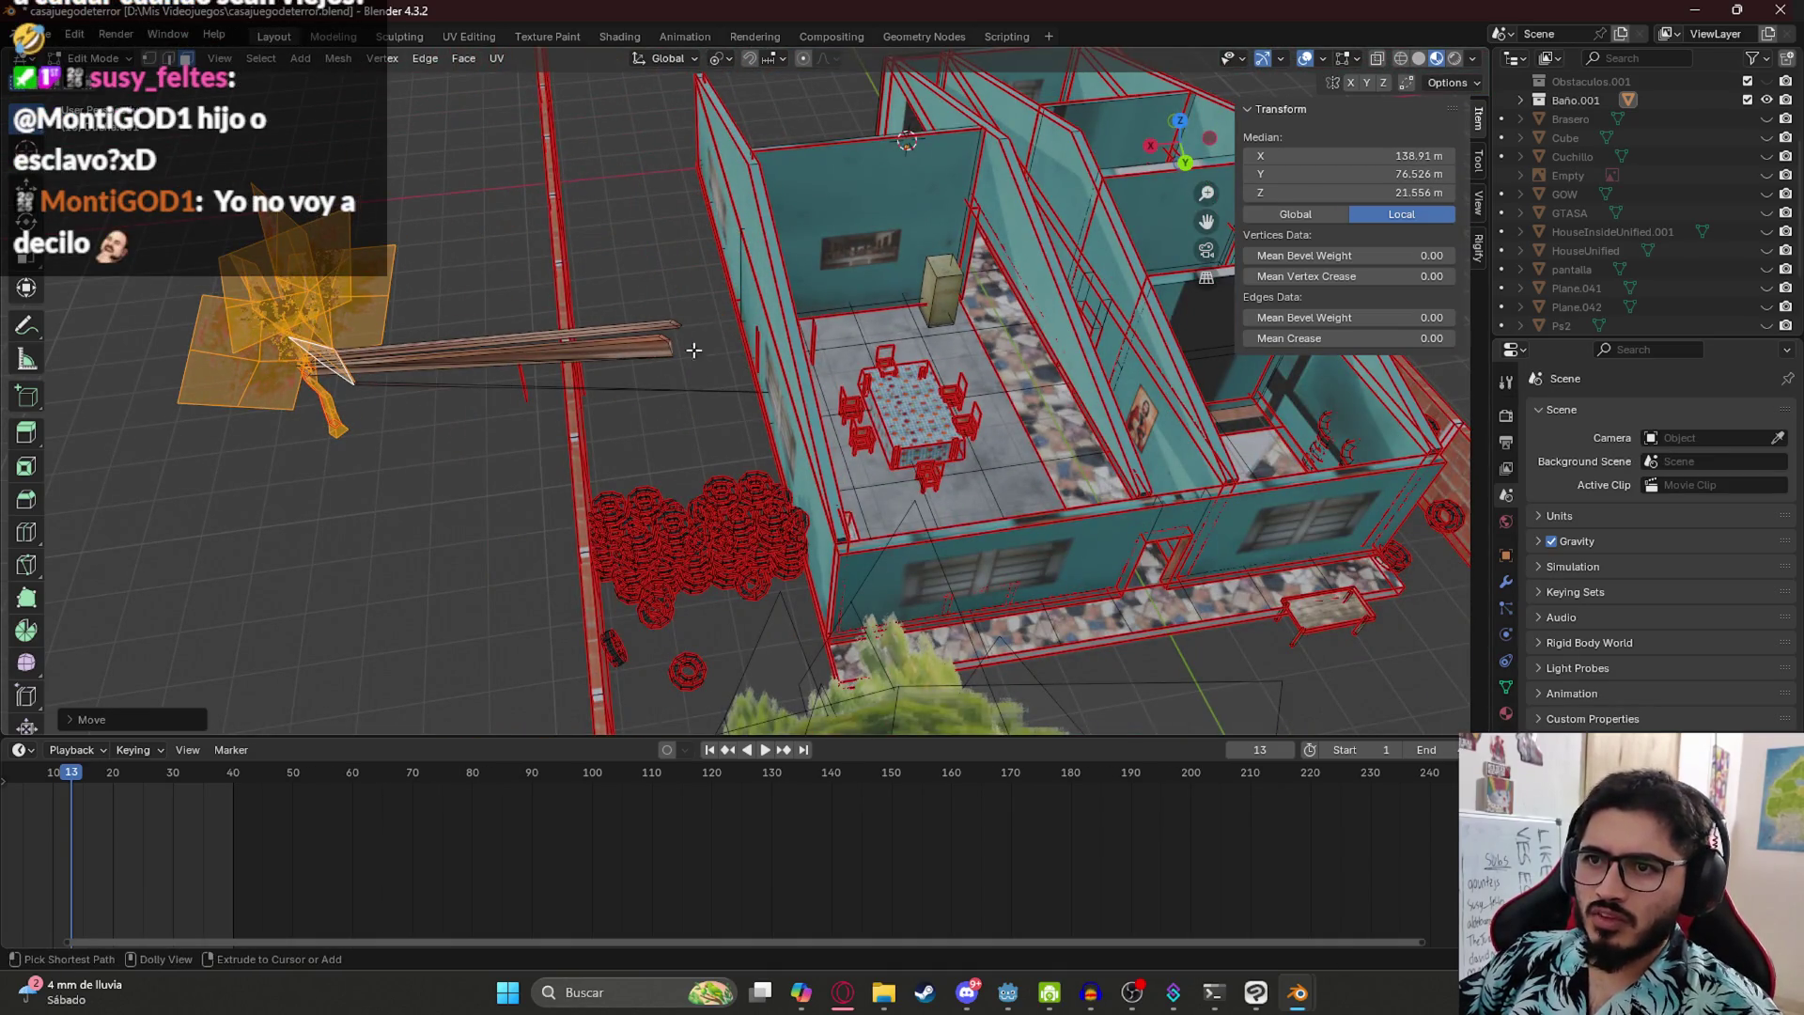
key(ctrl+z)
mouse_move(695, 348)
mouse_down()
mouse_move(714, 318)
mouse_move(811, 365)
mouse_up()
key(g)
click(719, 312)
shift+click(972, 561)
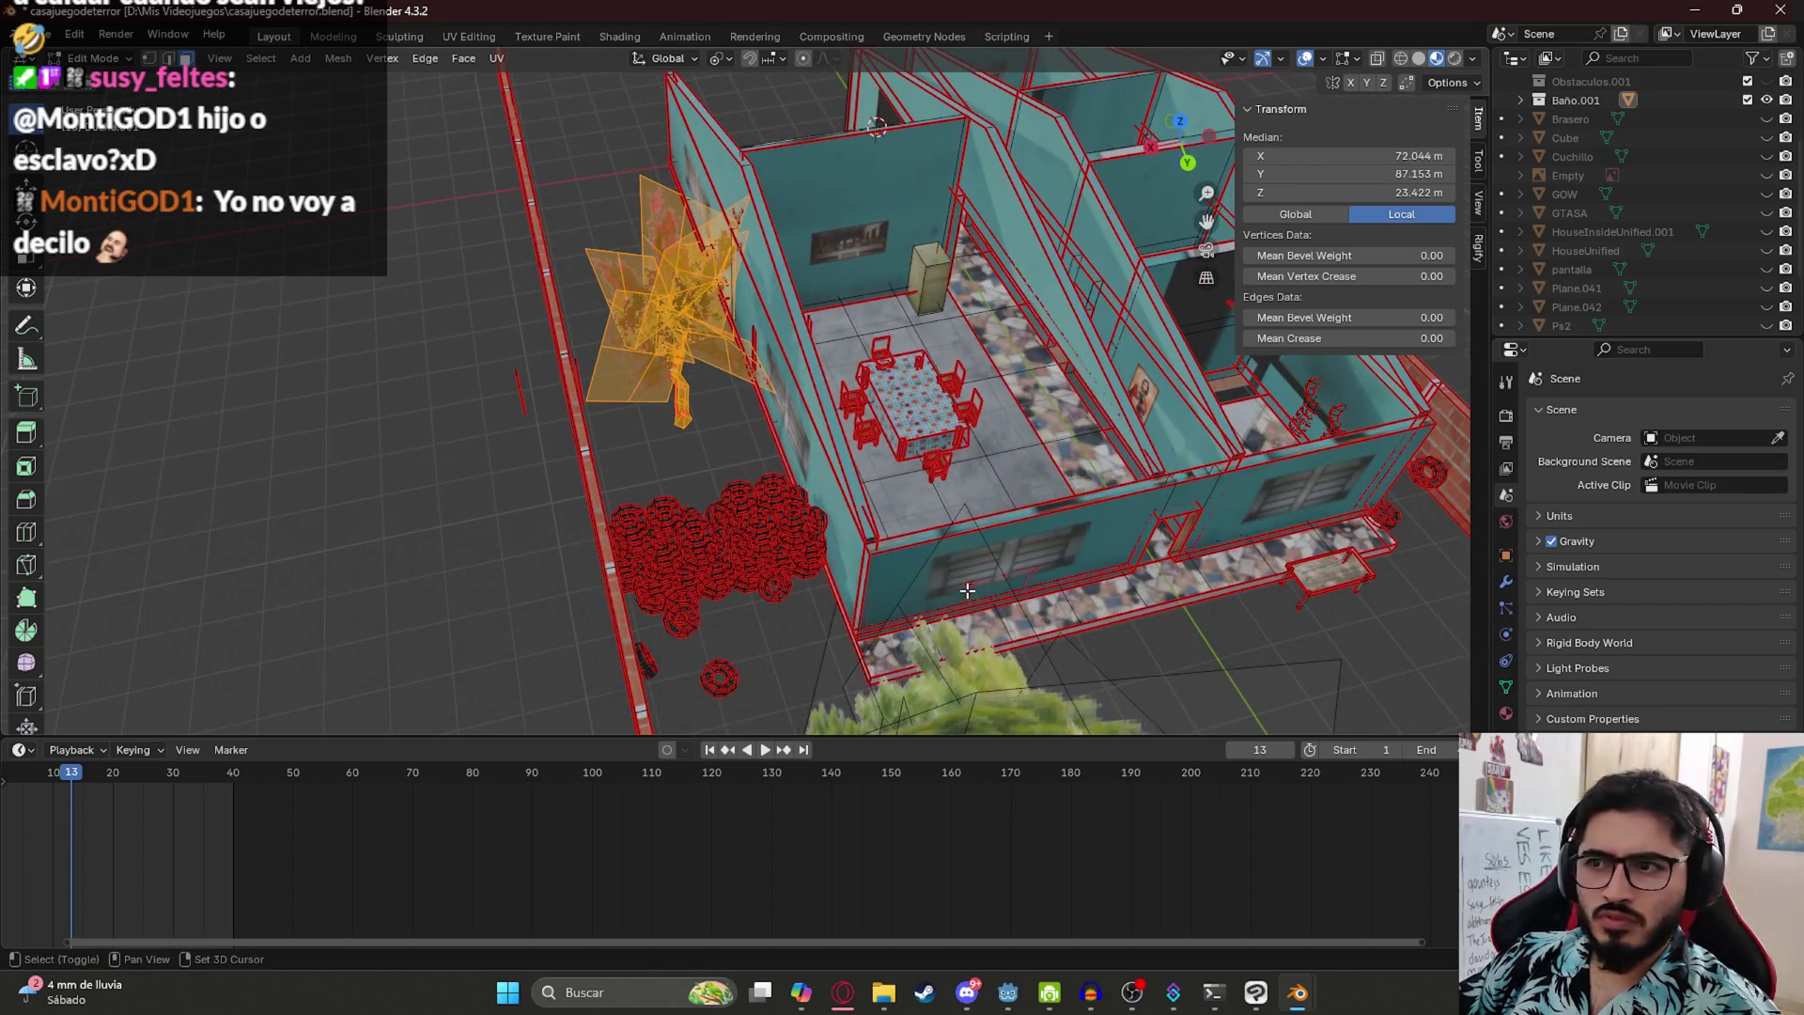
key(g)
key(Escape)
mouse_move(593, 377)
mouse_down()
mouse_move(918, 402)
mouse_move(877, 410)
mouse_move(926, 383)
mouse_move(982, 196)
mouse_up()
shift+click(948, 190)
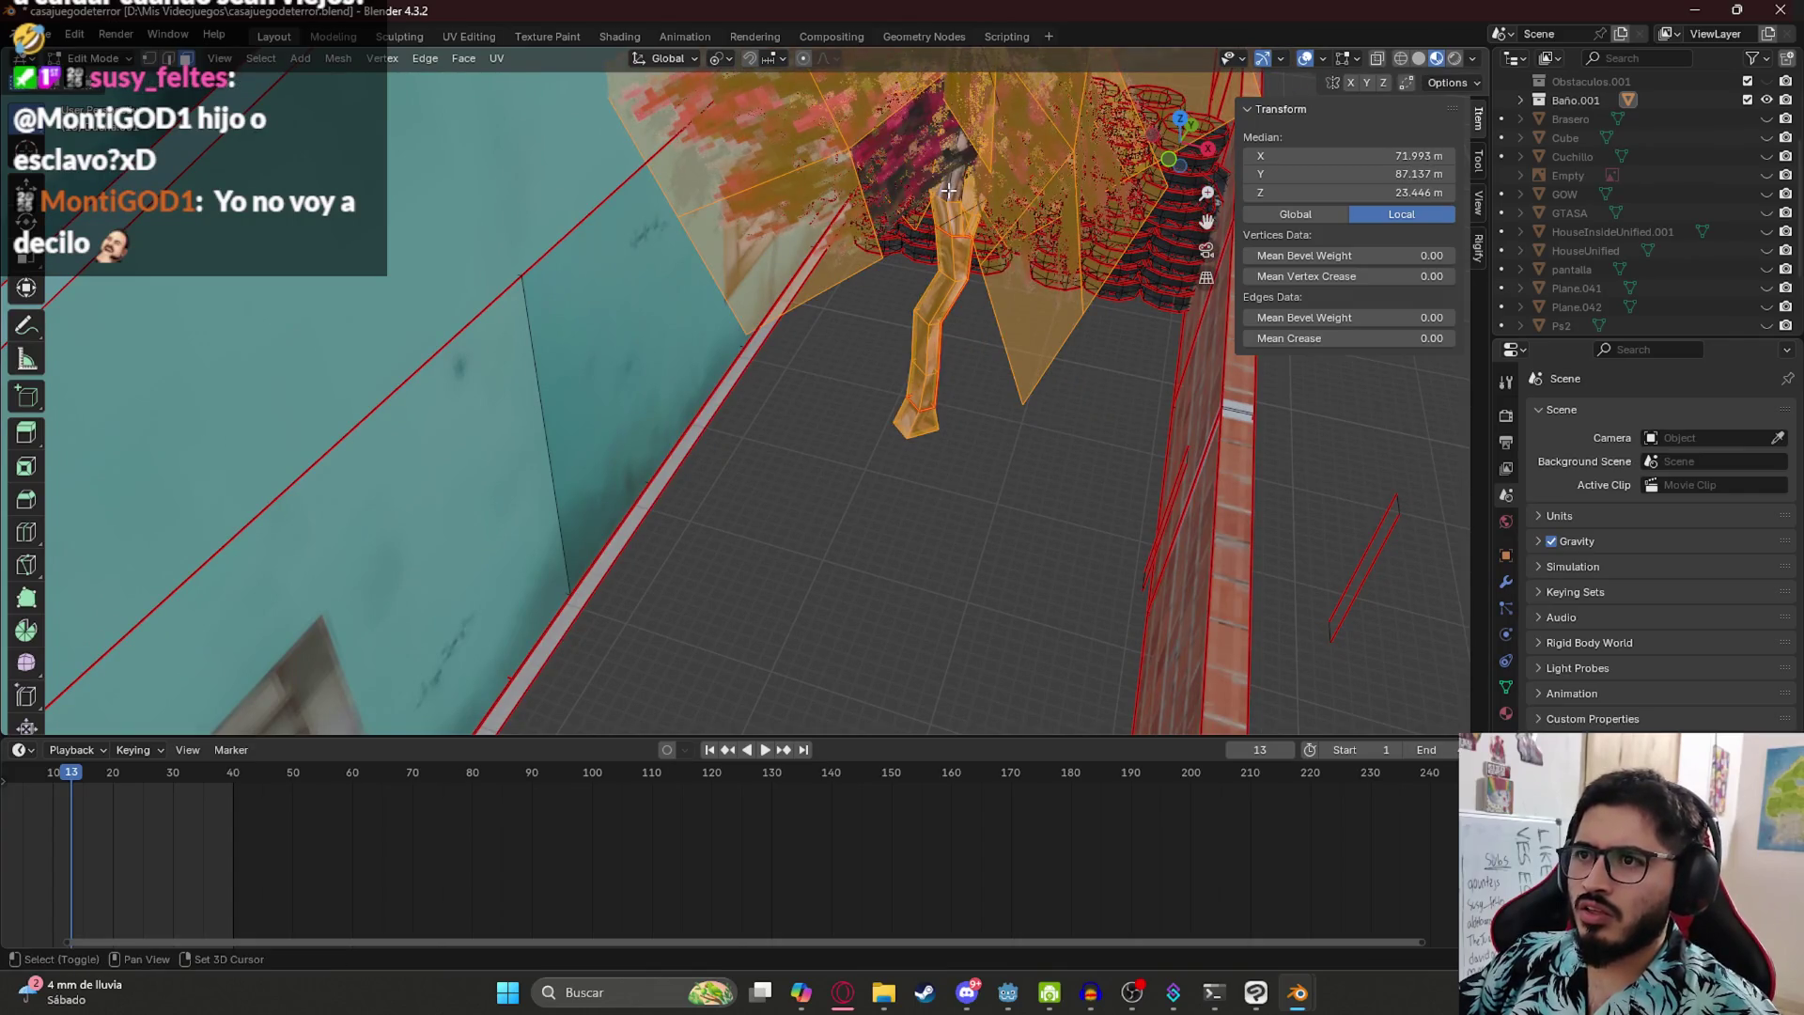
shift+click(956, 186)
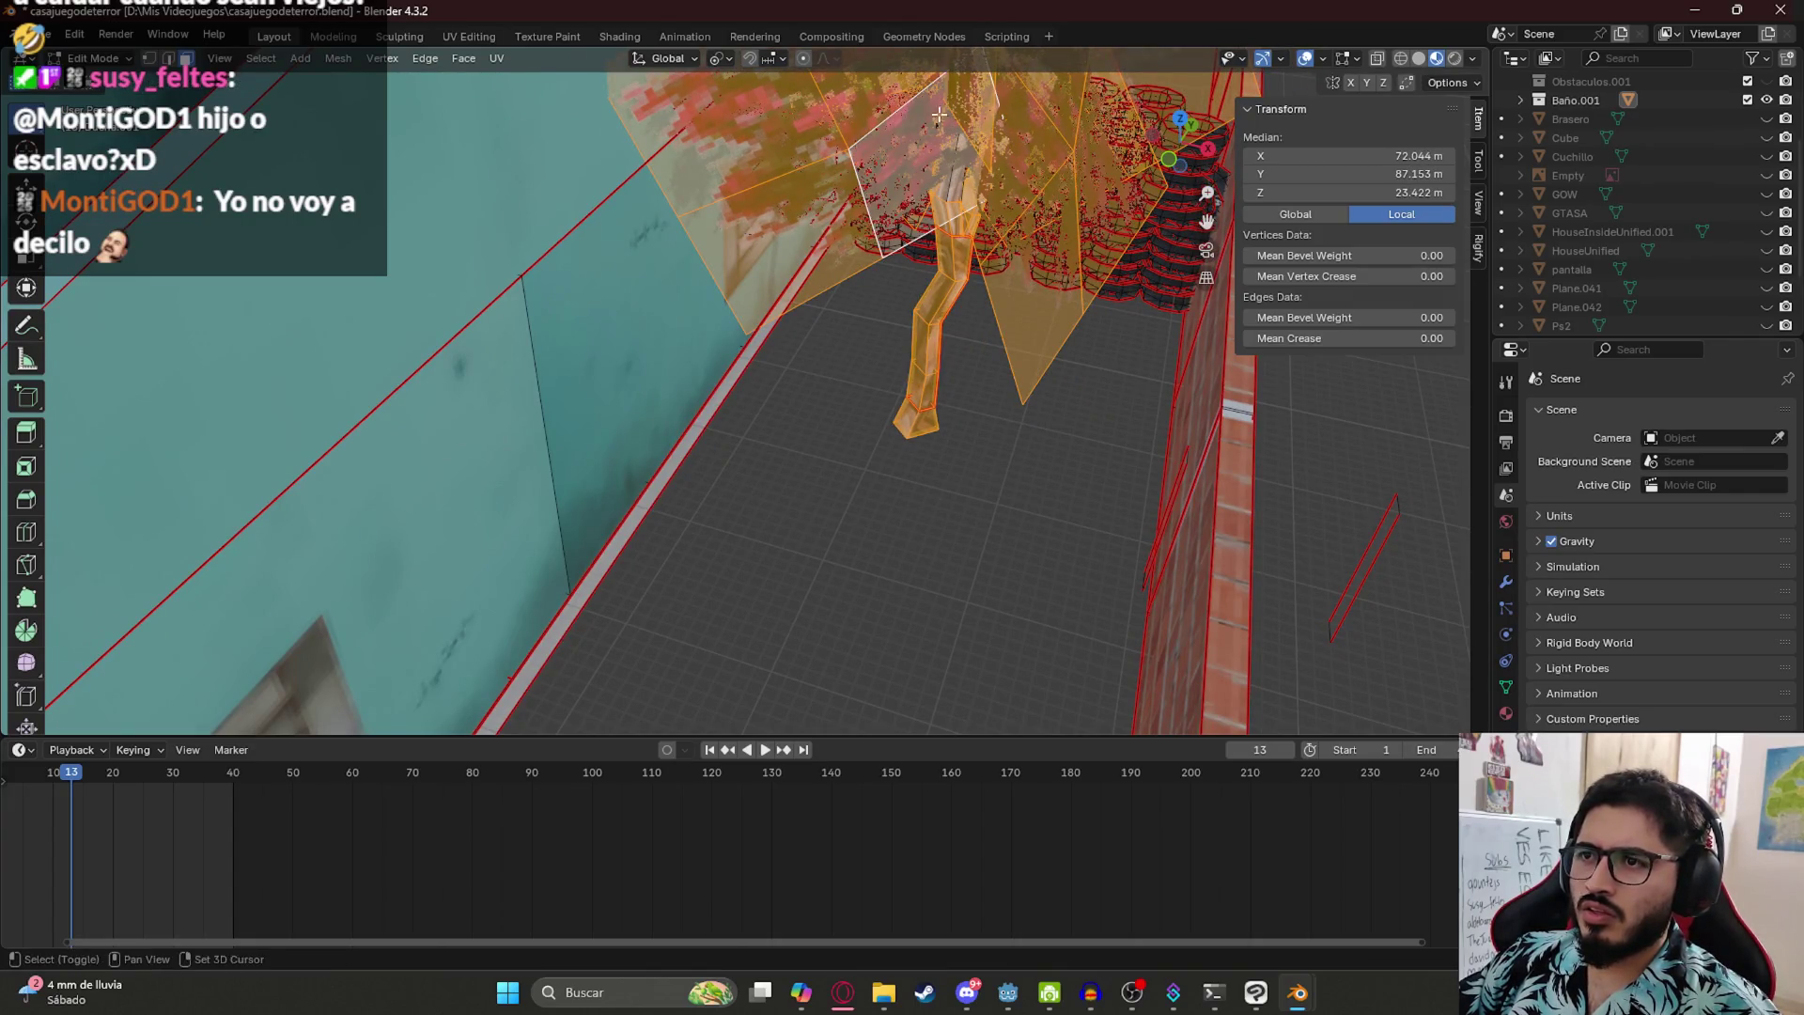
mouse_move(1077, 153)
mouse_down()
mouse_move(880, 406)
mouse_move(974, 395)
mouse_up()
- Switch to wireframe shading and select the tree through it
key(z)
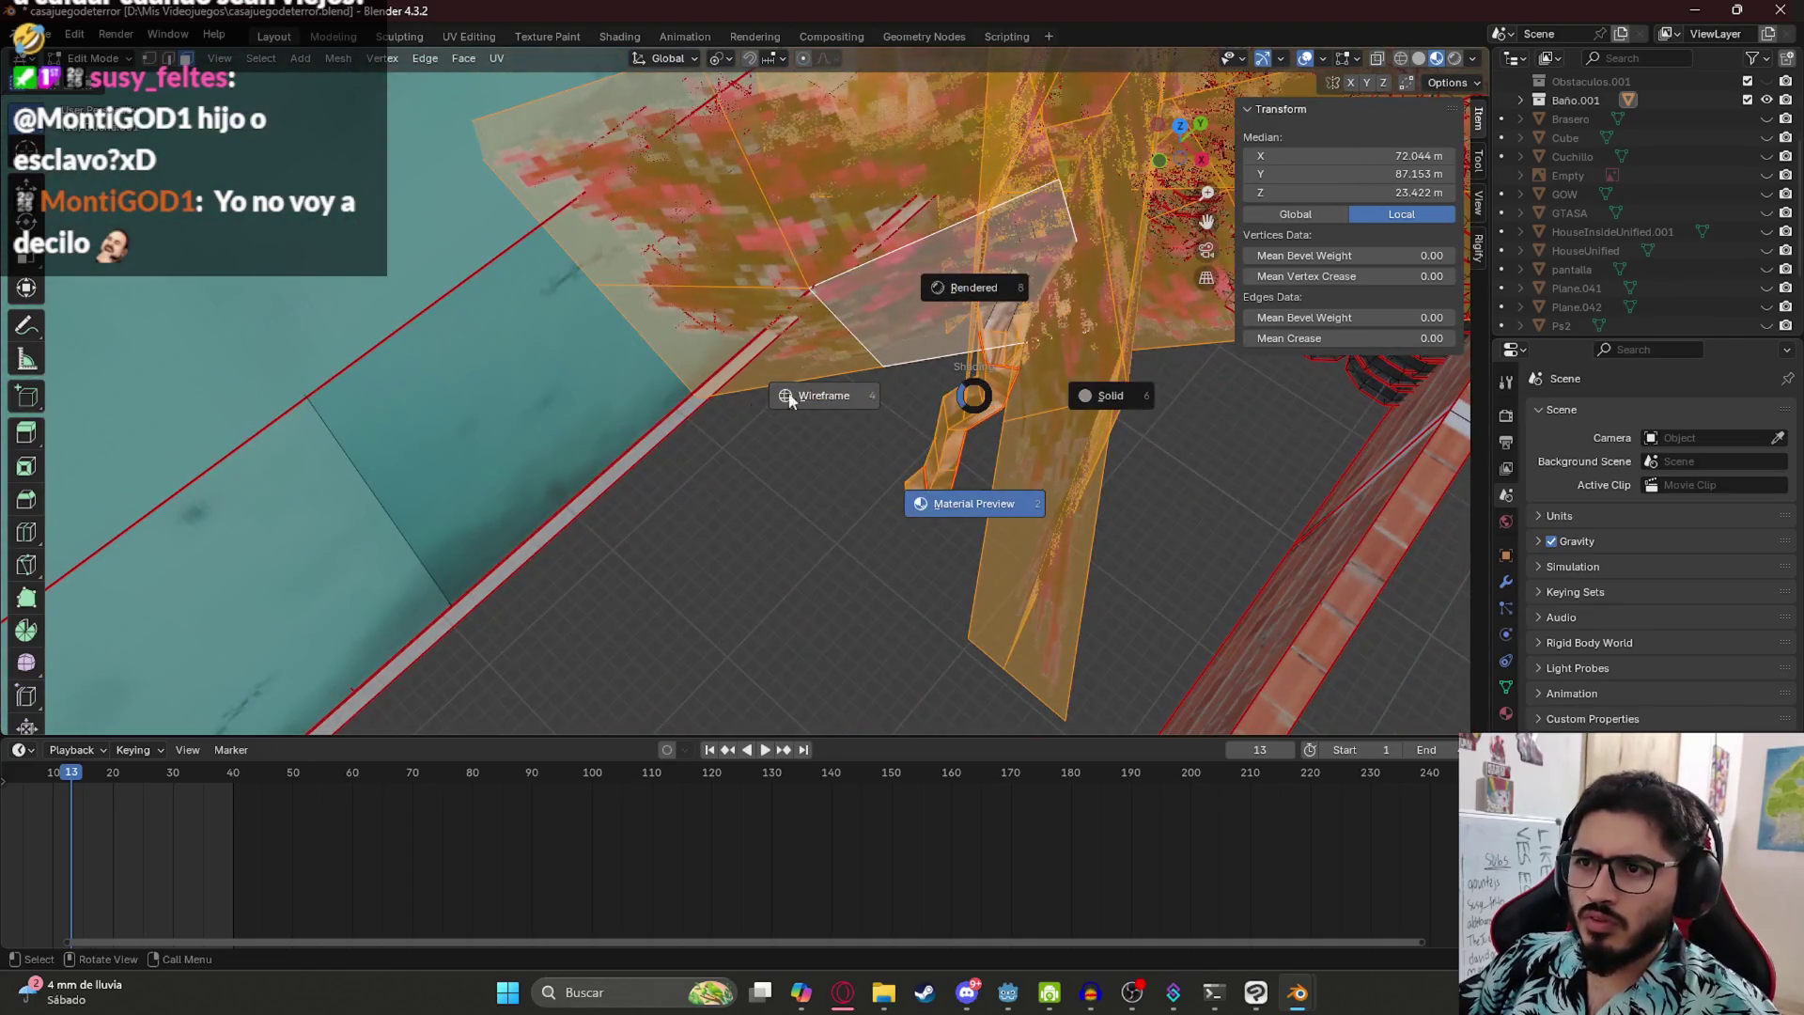
click(767, 397)
mouse_move(987, 315)
mouse_down()
mouse_move(1086, 407)
mouse_move(953, 398)
mouse_up()
scroll(1007, 397, down, 5)
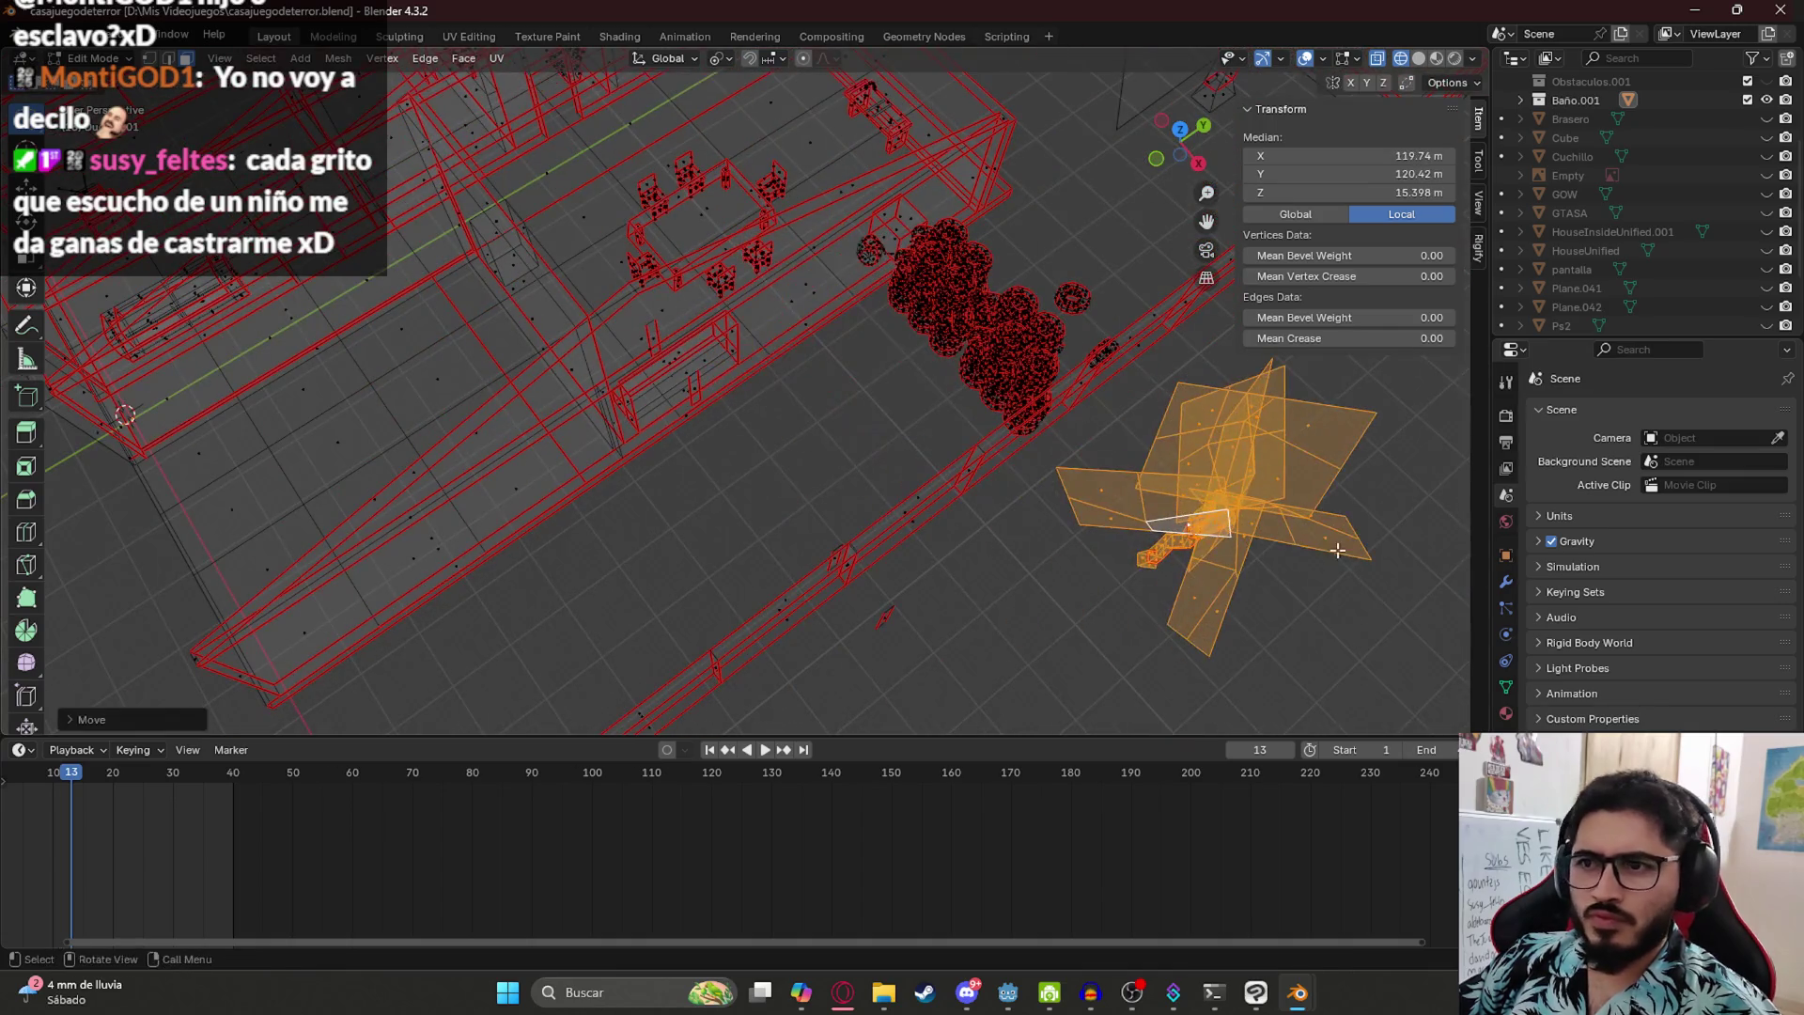
- Duplicate the tree in place, attempt parenting, and return to Object Mode
key(shift+d)
right_click(739, 428)
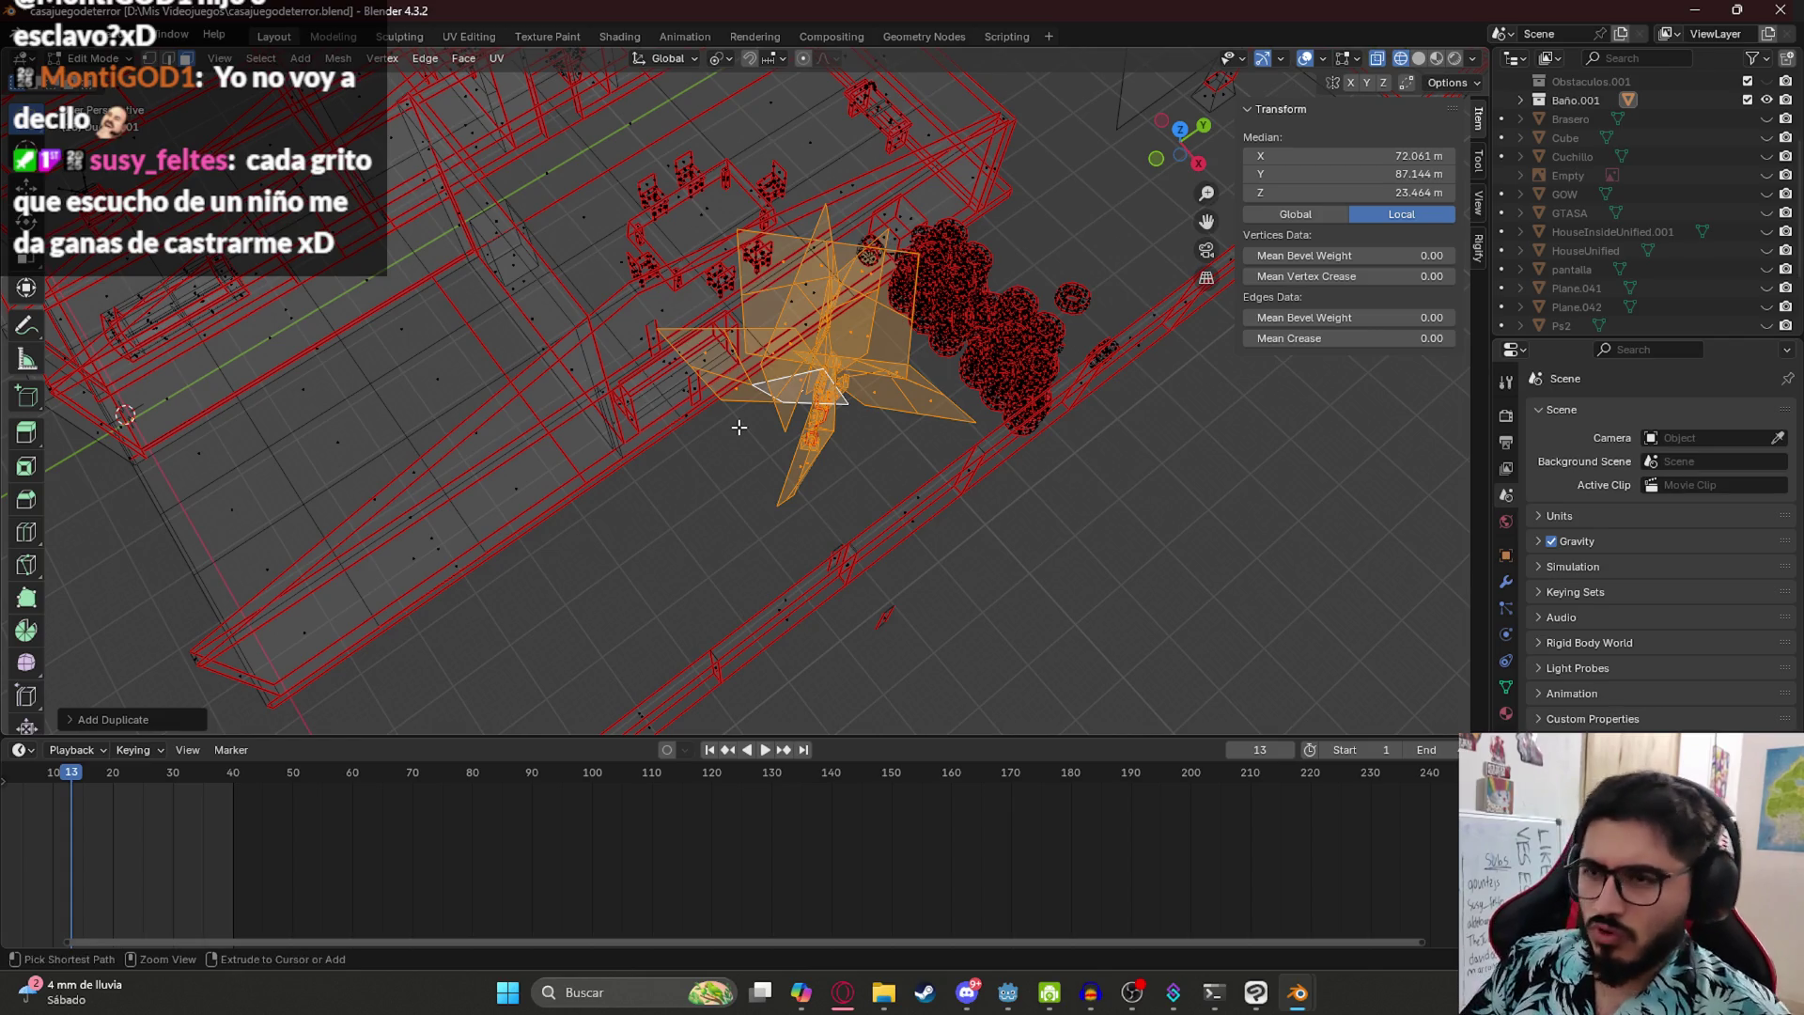
key(ctrl+p)
click(739, 426)
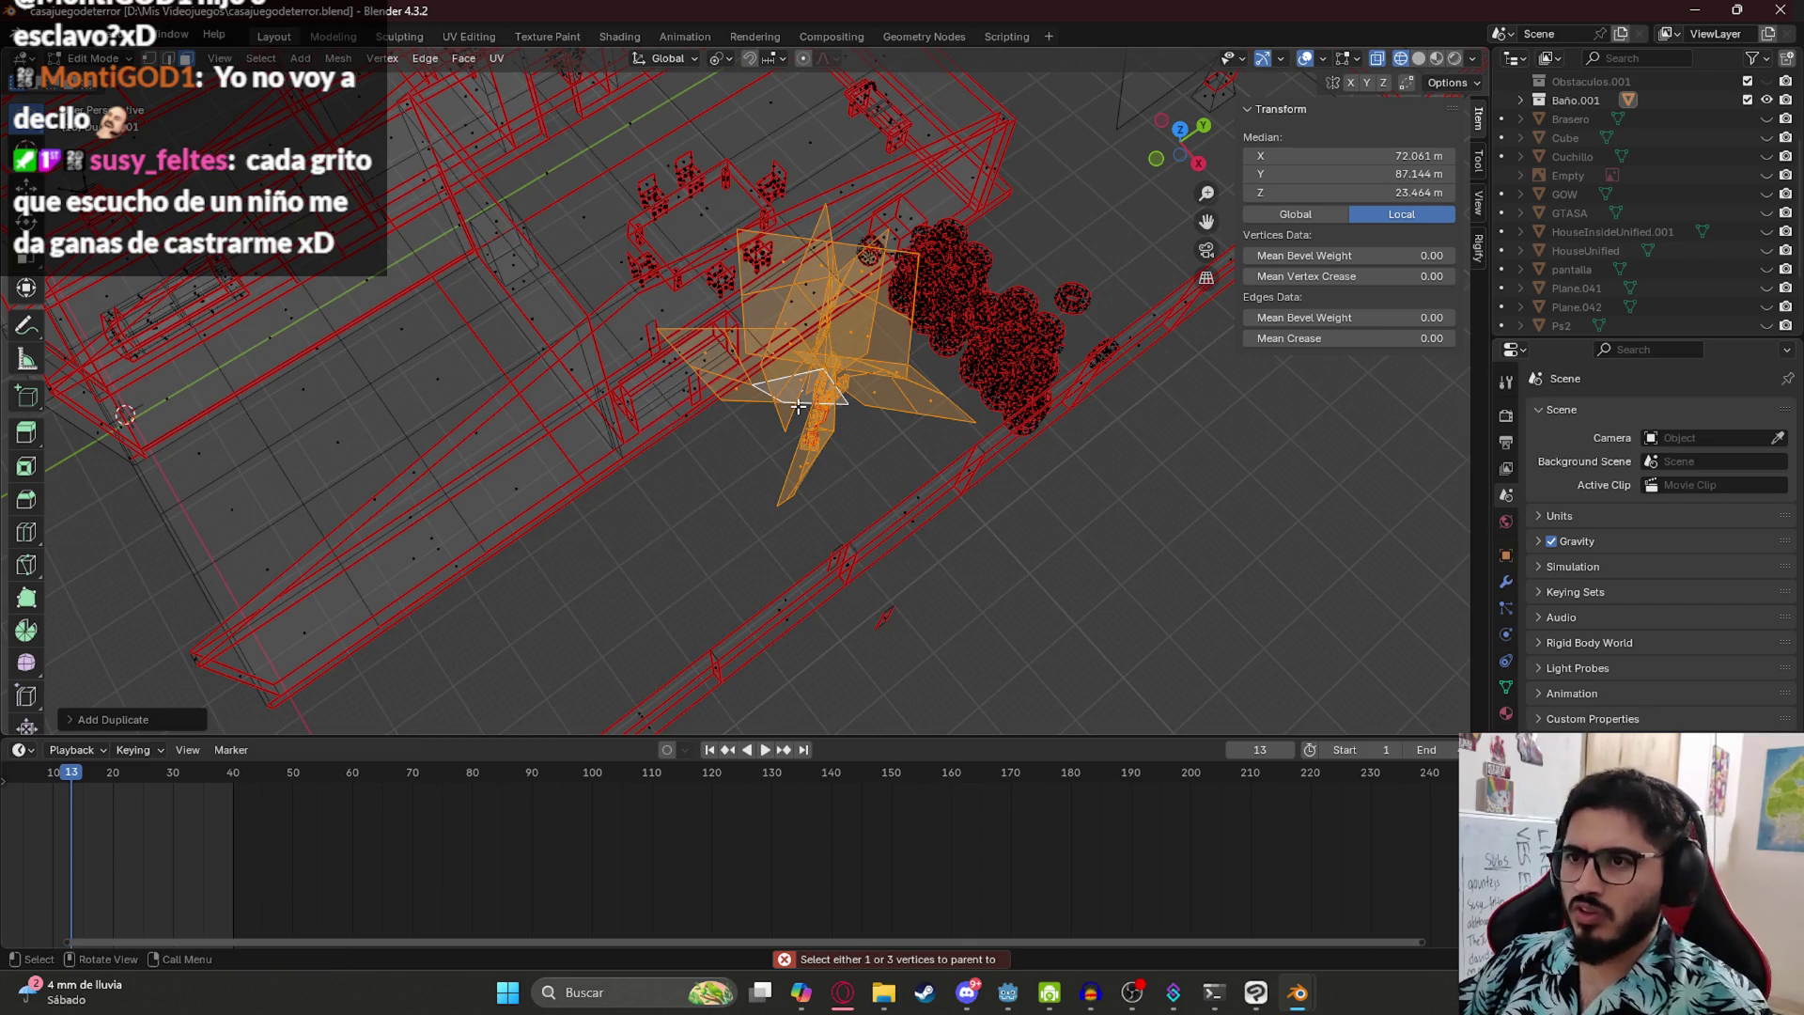
key(Tab)
key(Tab)
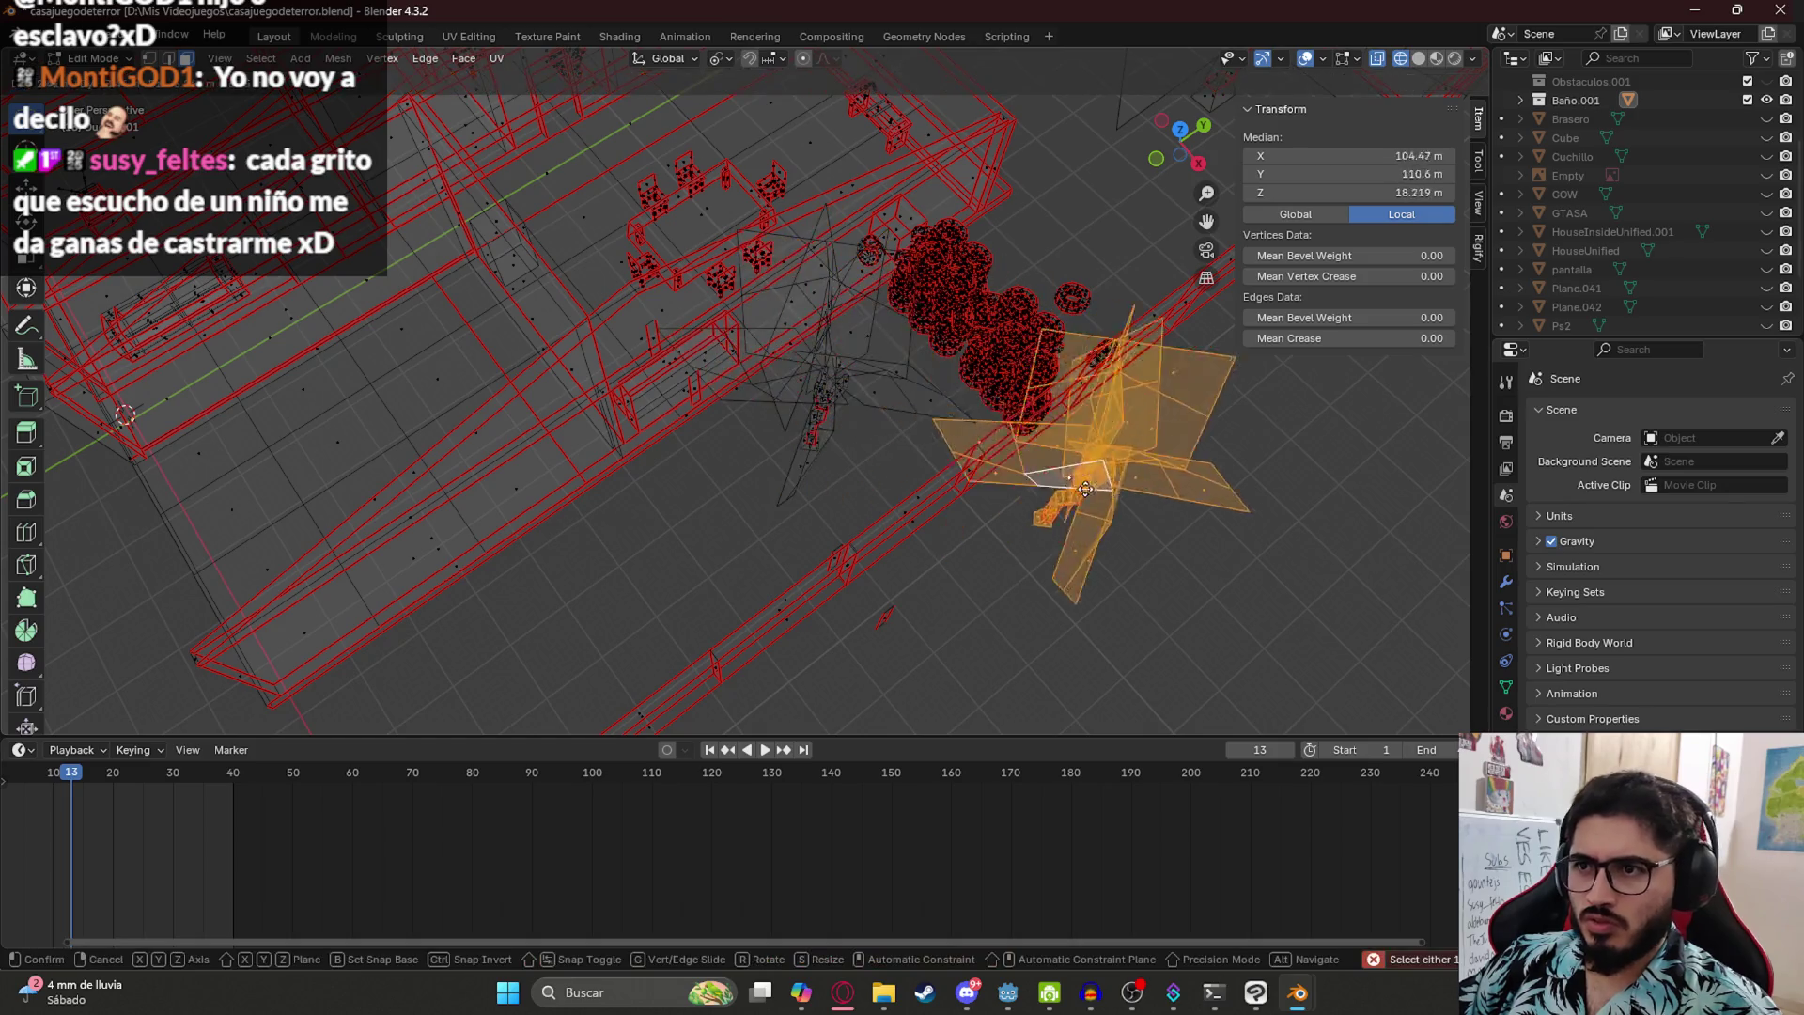
- Move the tree copy beyond the brick yard wall and return to Material Preview
key(KP_1)
key(KP_5)
key(g)
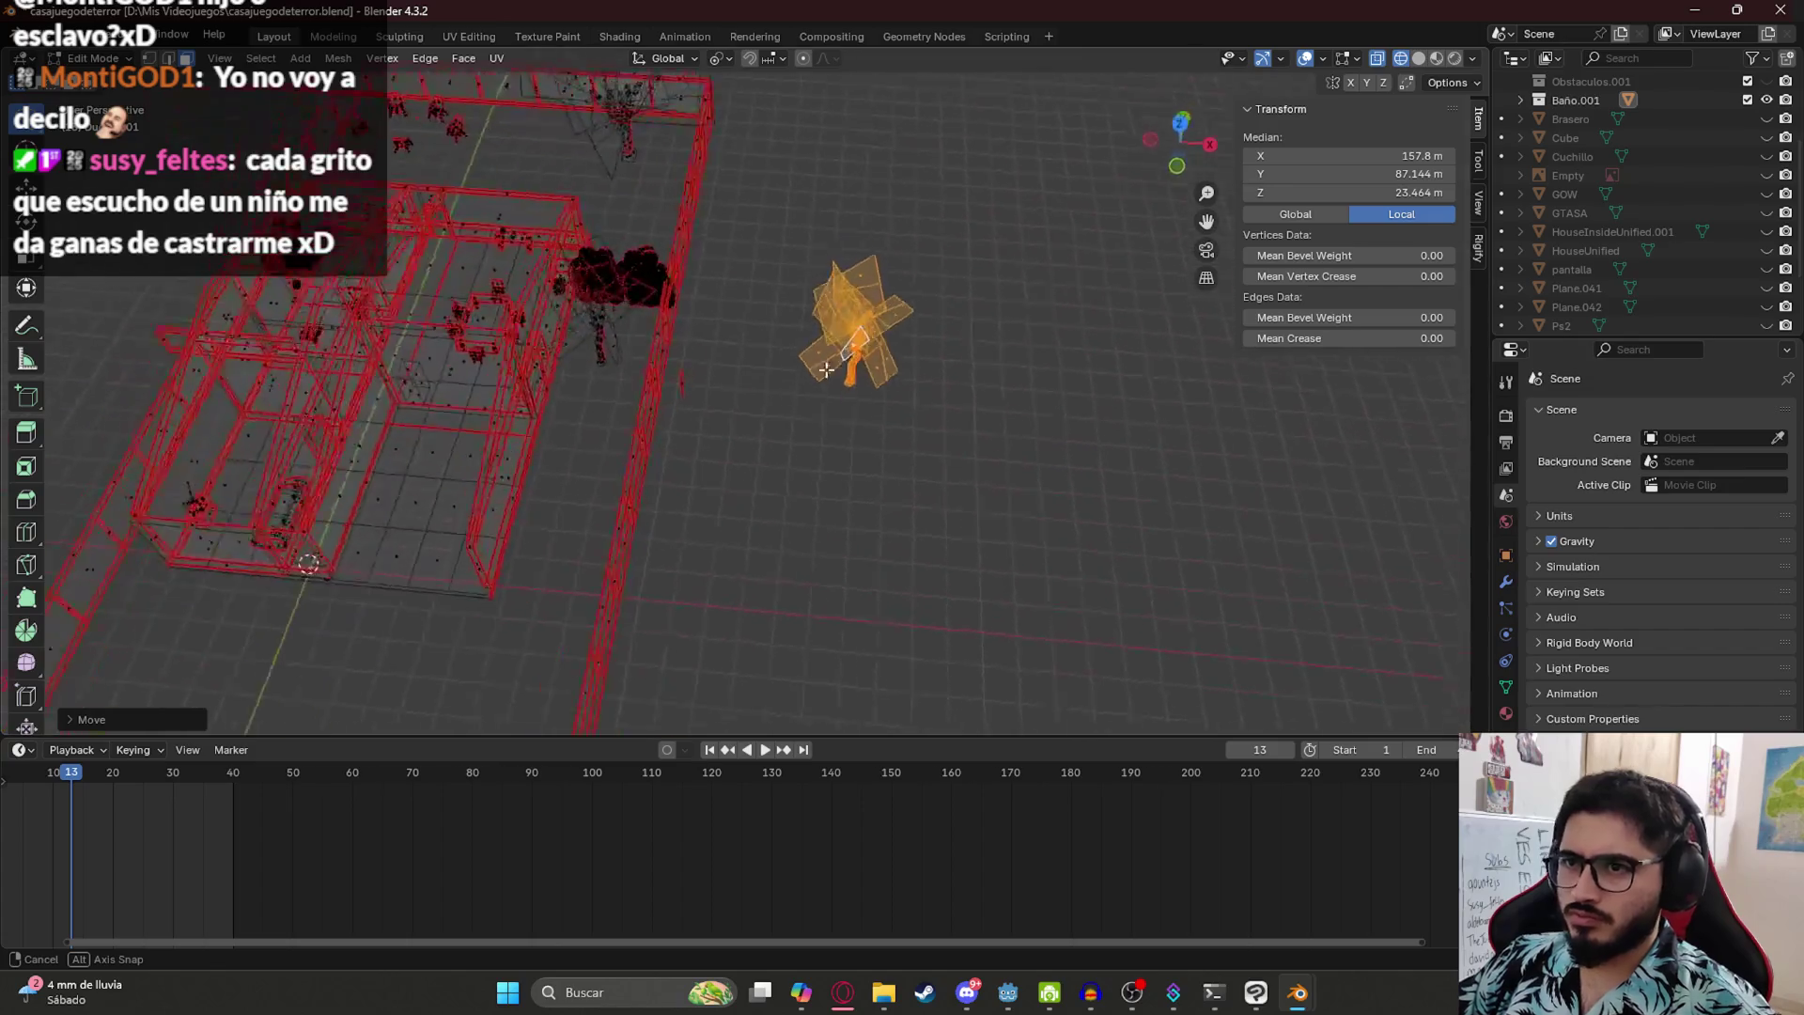
key(z)
click(998, 478)
drag(1066, 354, 918, 373)
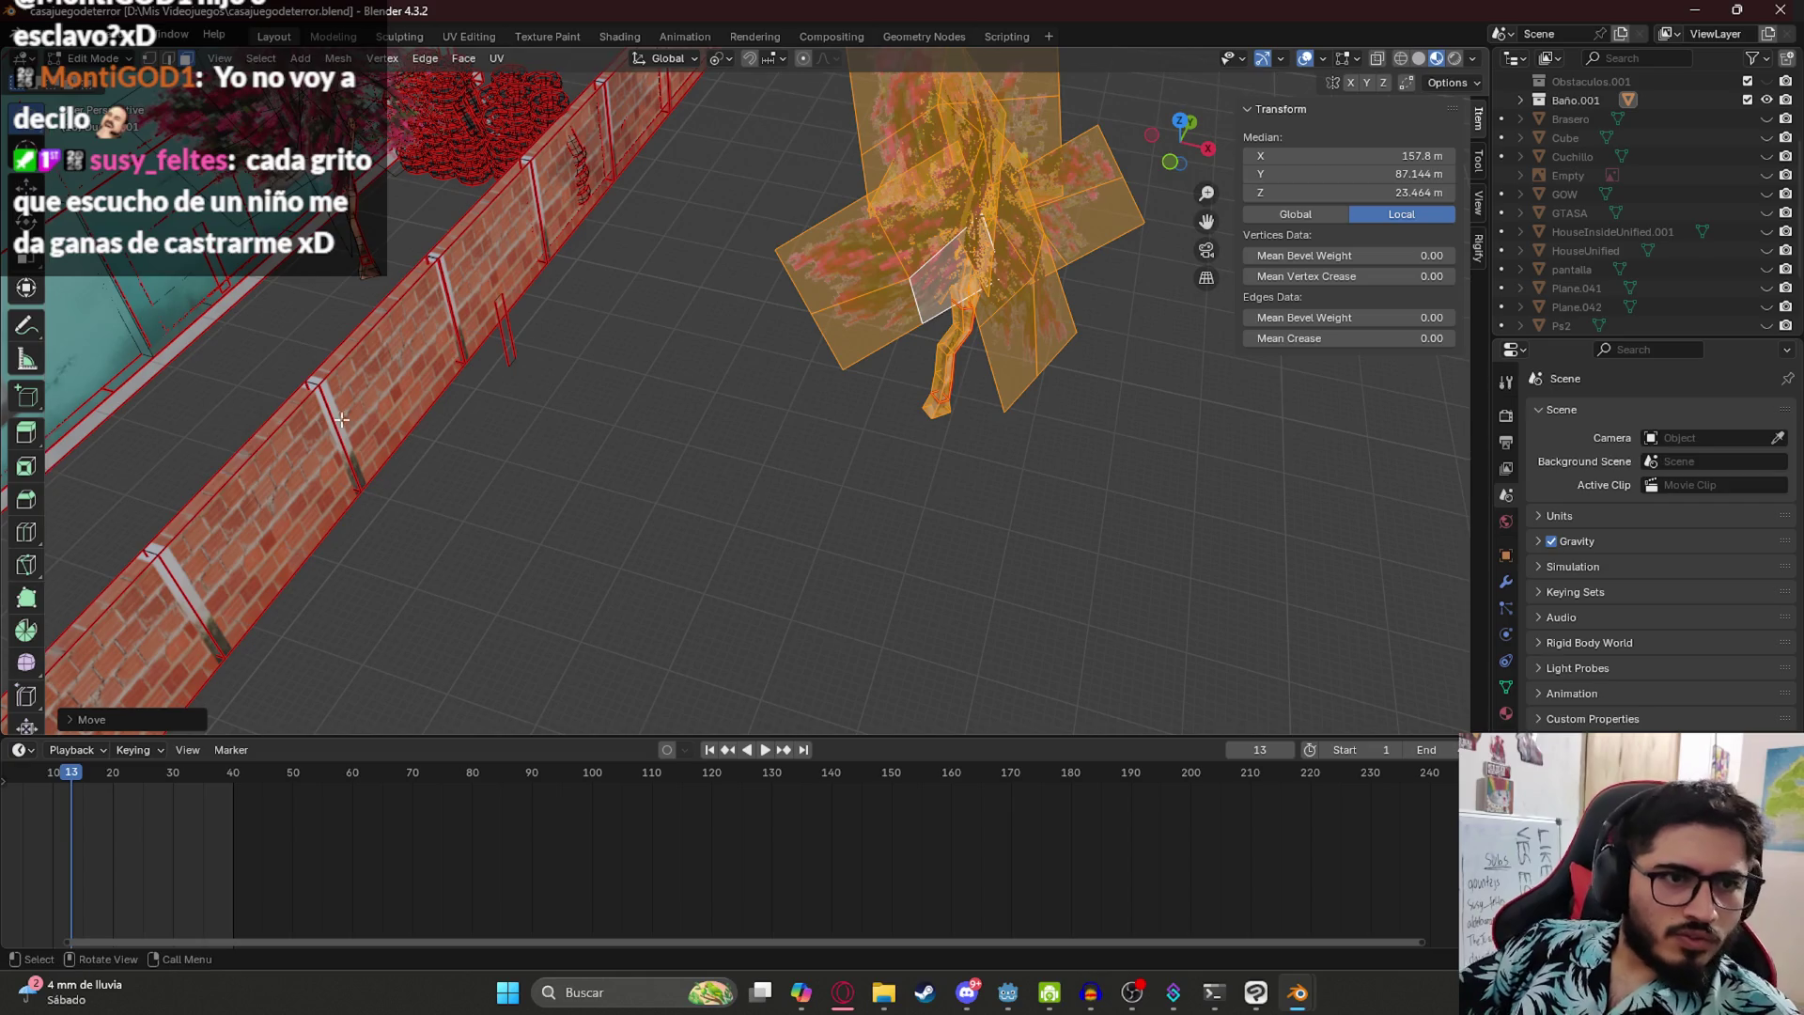
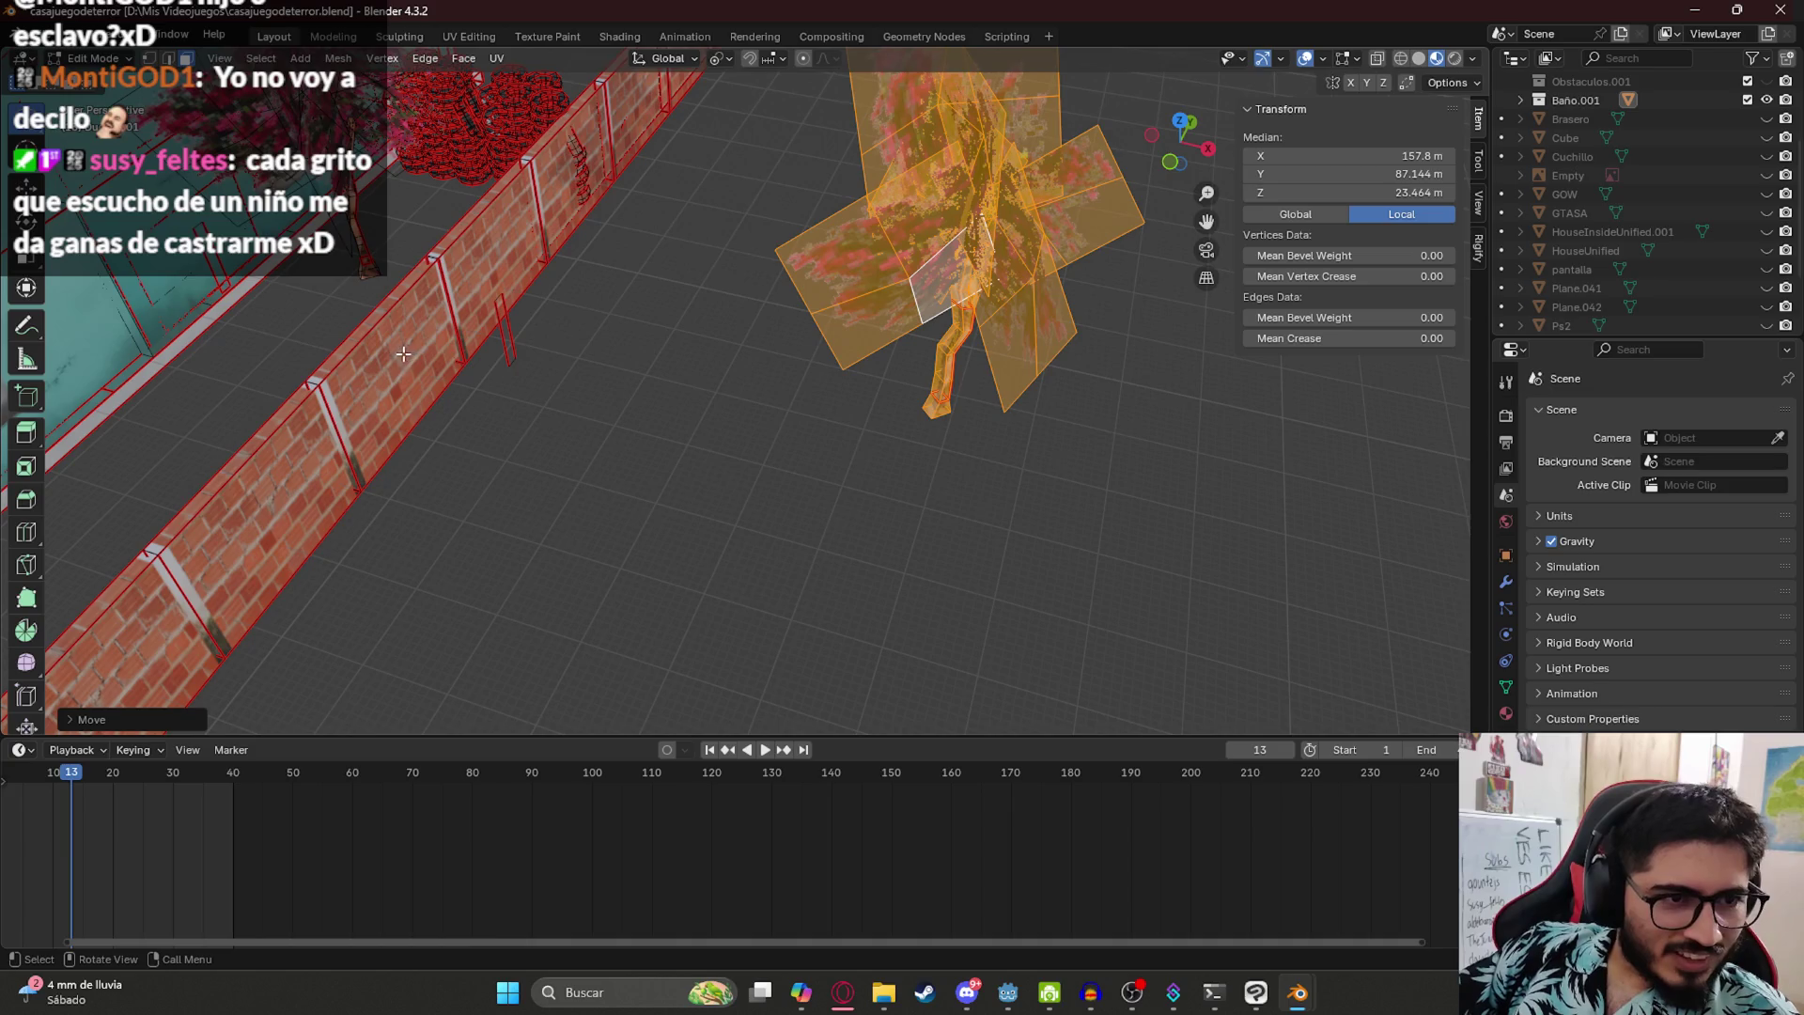
- Separate the selected tree geometry into its own object with P > Selection
key(KP_1)
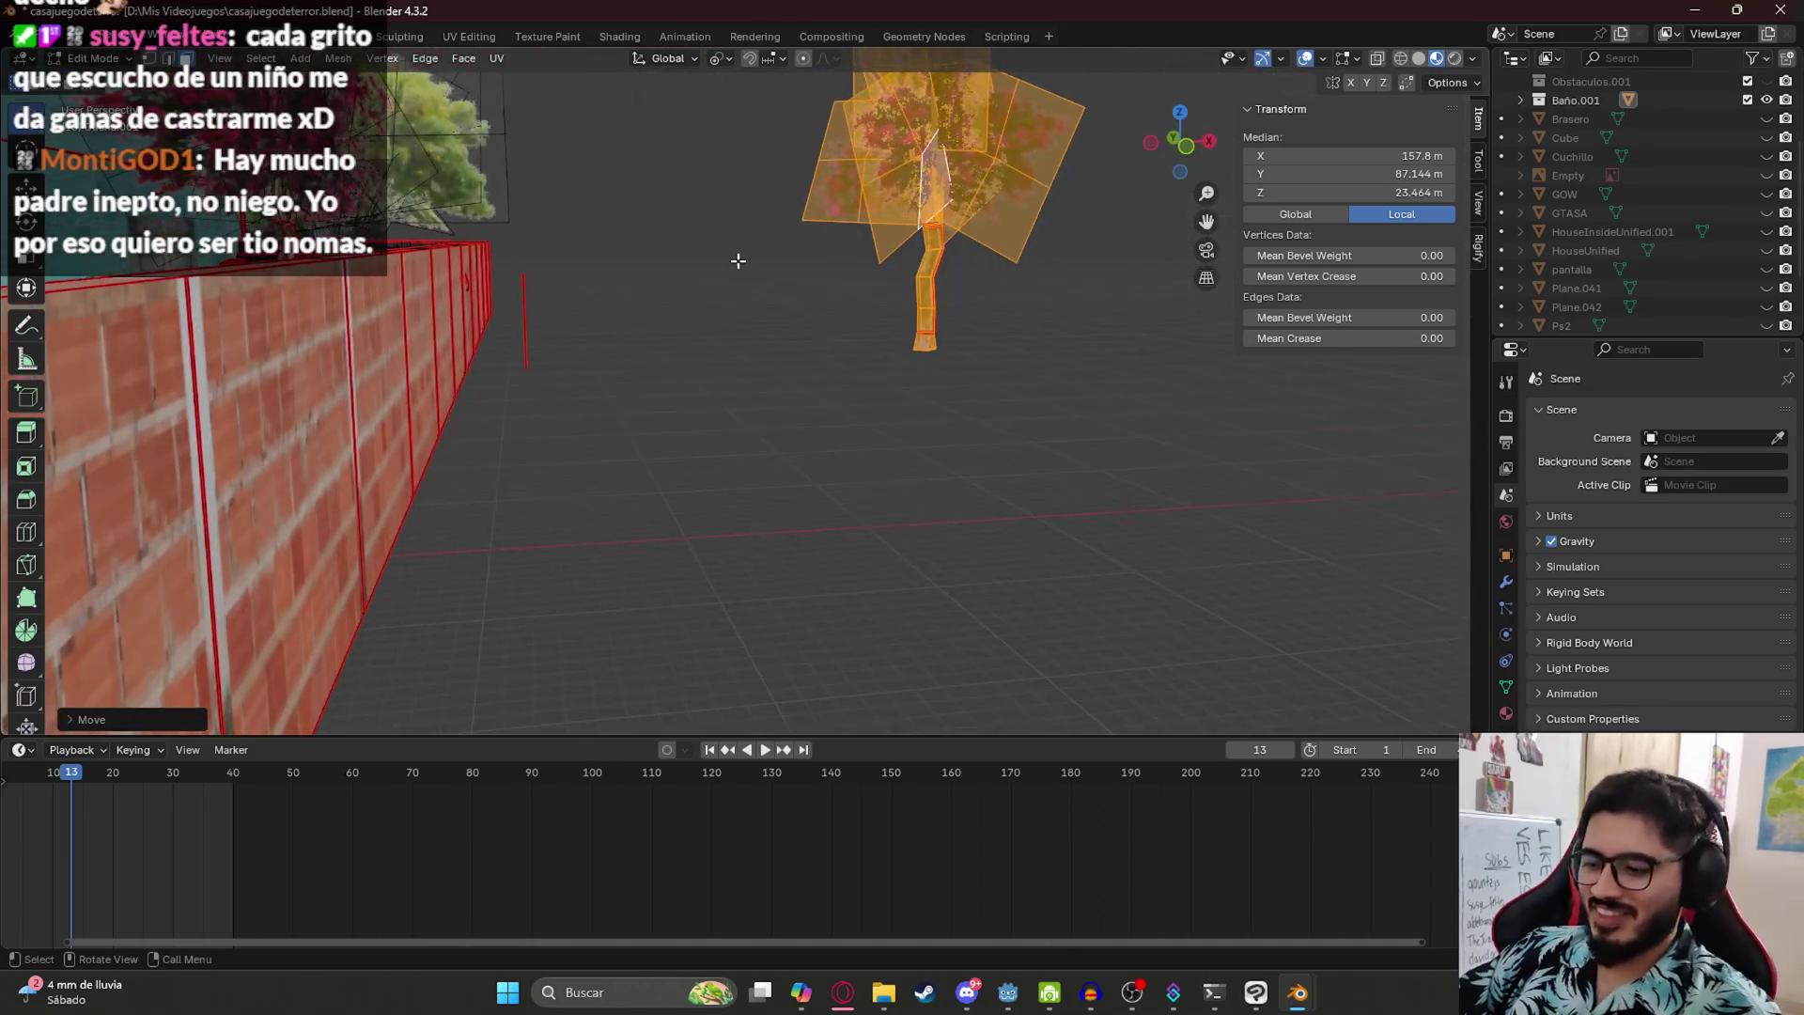
scroll(971, 161, up, 3)
key(KP_5)
key(KP_5)
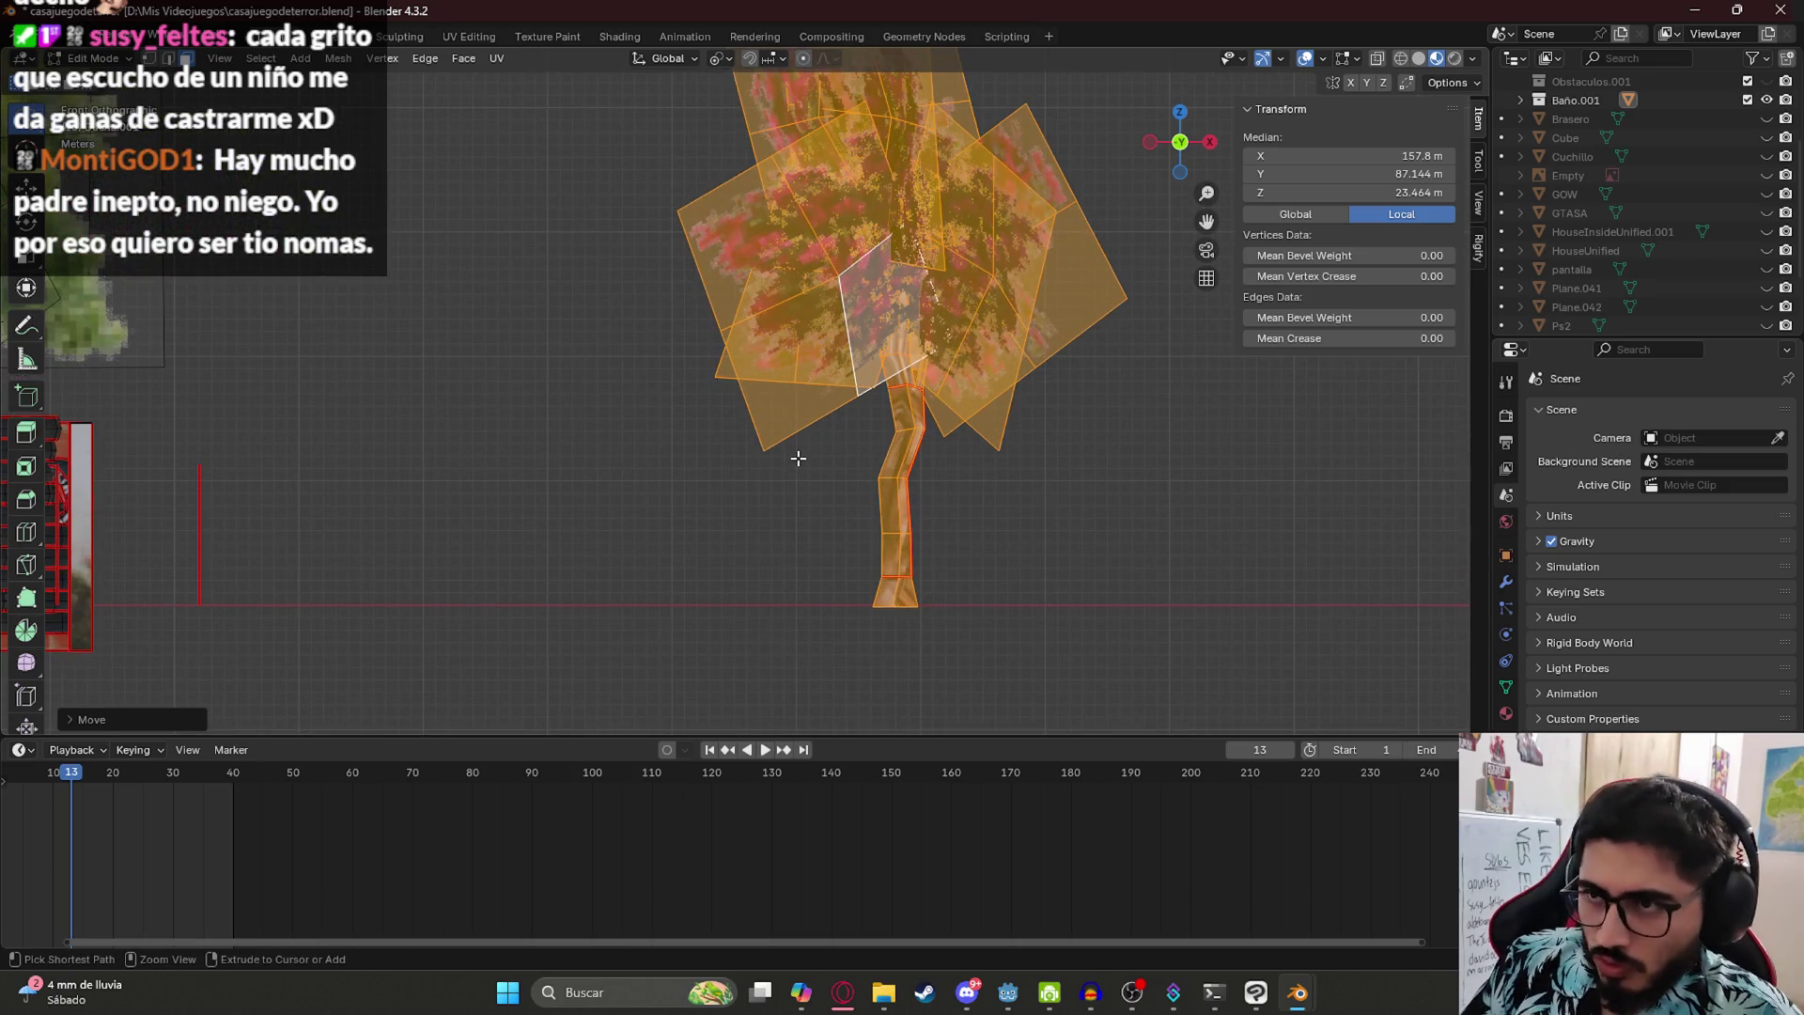
key(ctrl+p)
key(p)
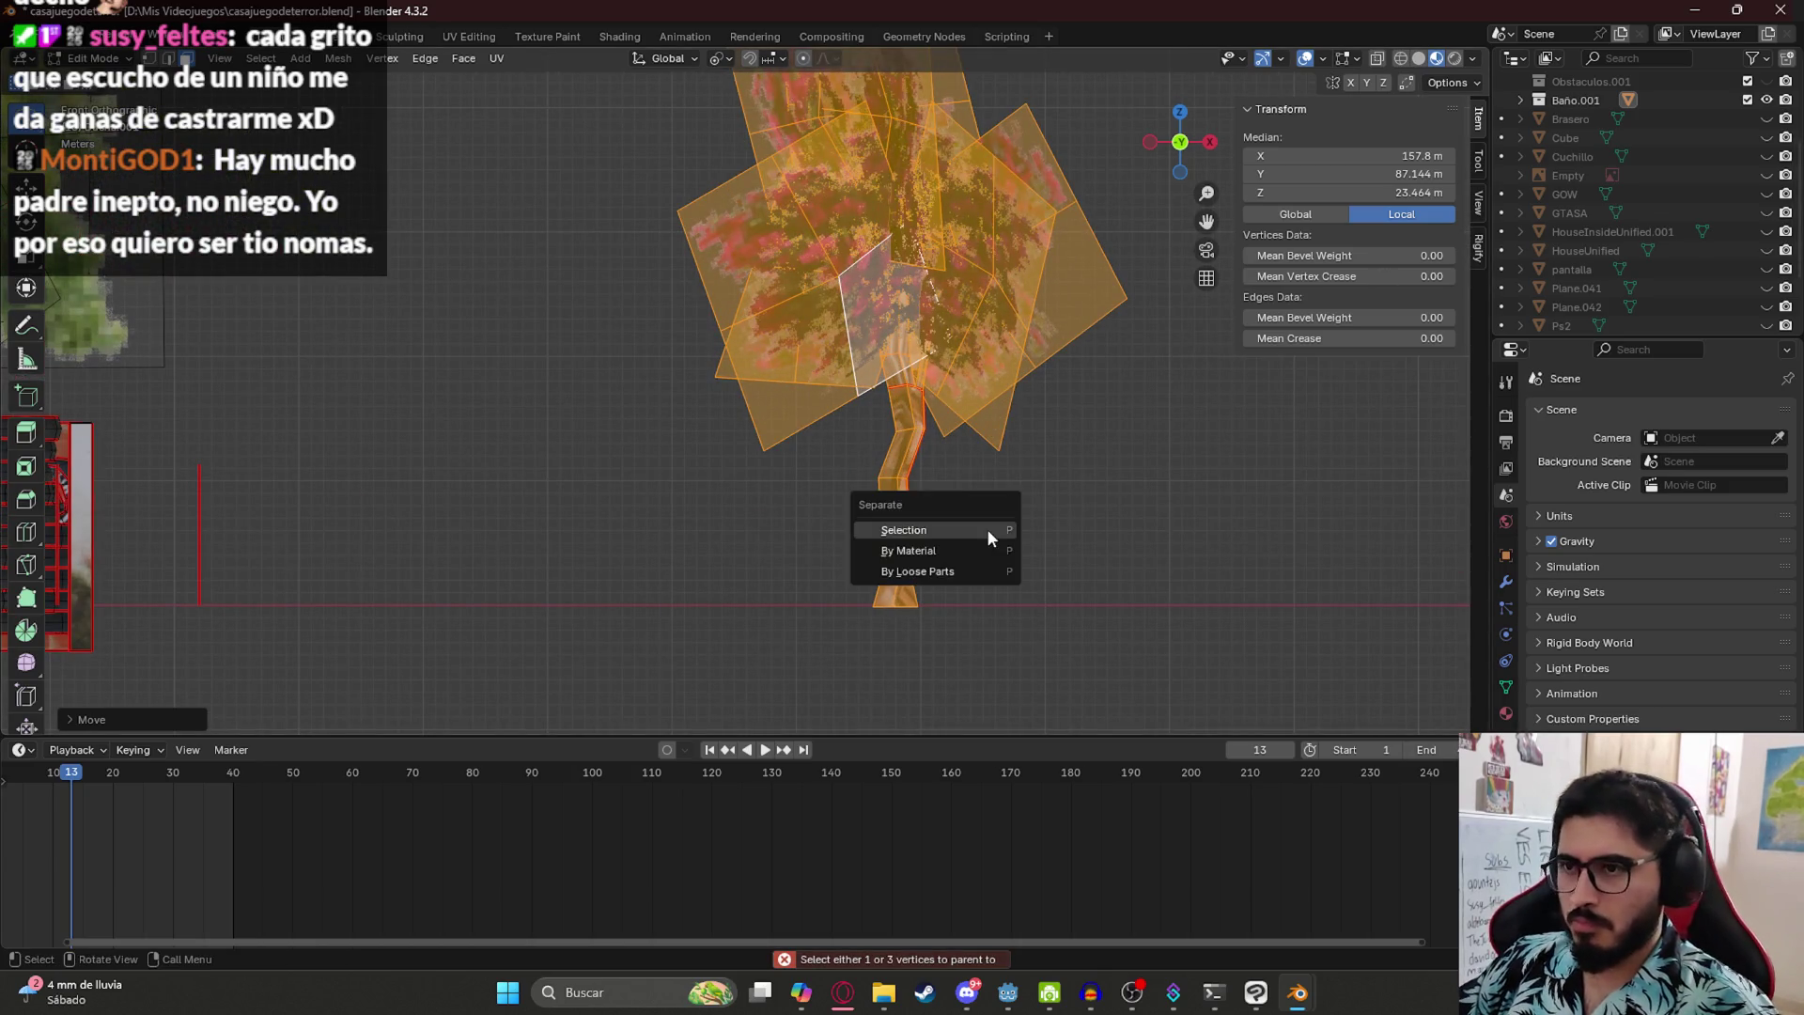
click(971, 531)
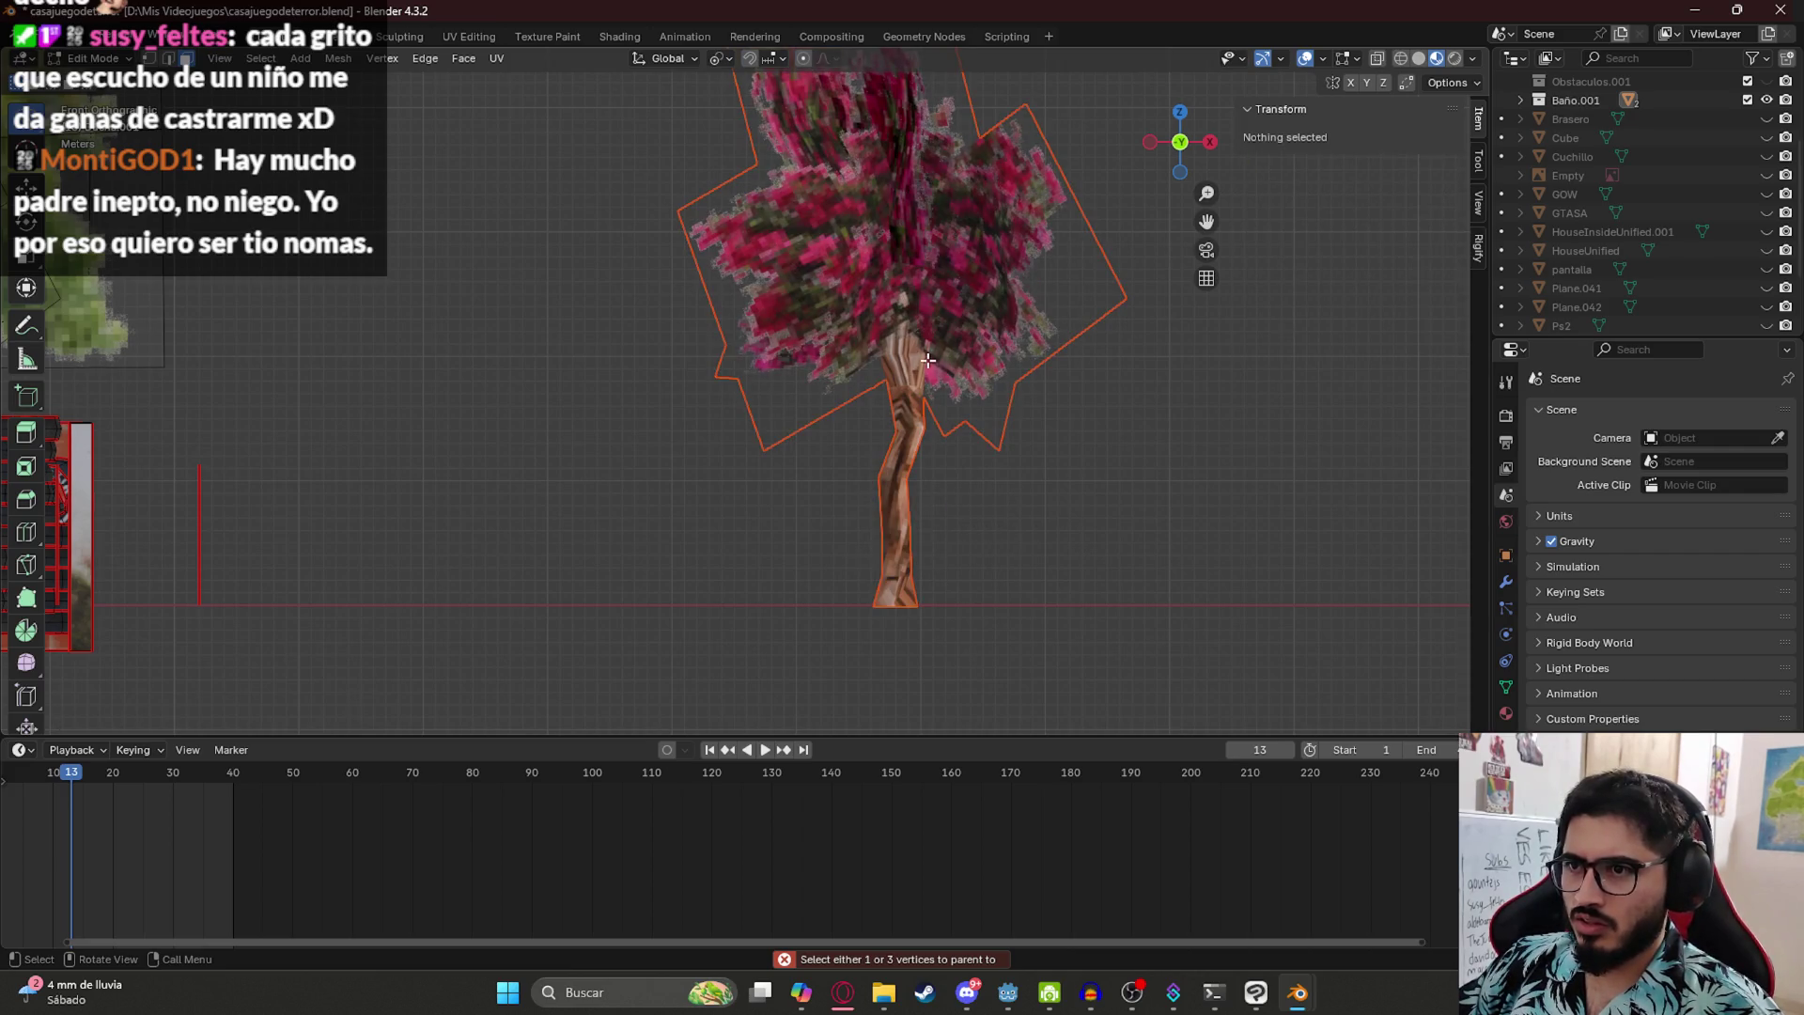
key(Tab)
- Select the separated tree in Object Mode and bring othersassets.blend to the front
click(925, 437)
scroll(865, 392, down, 3)
key(g)
right_click(843, 376)
mouse_move(1296, 992)
click(1195, 904)
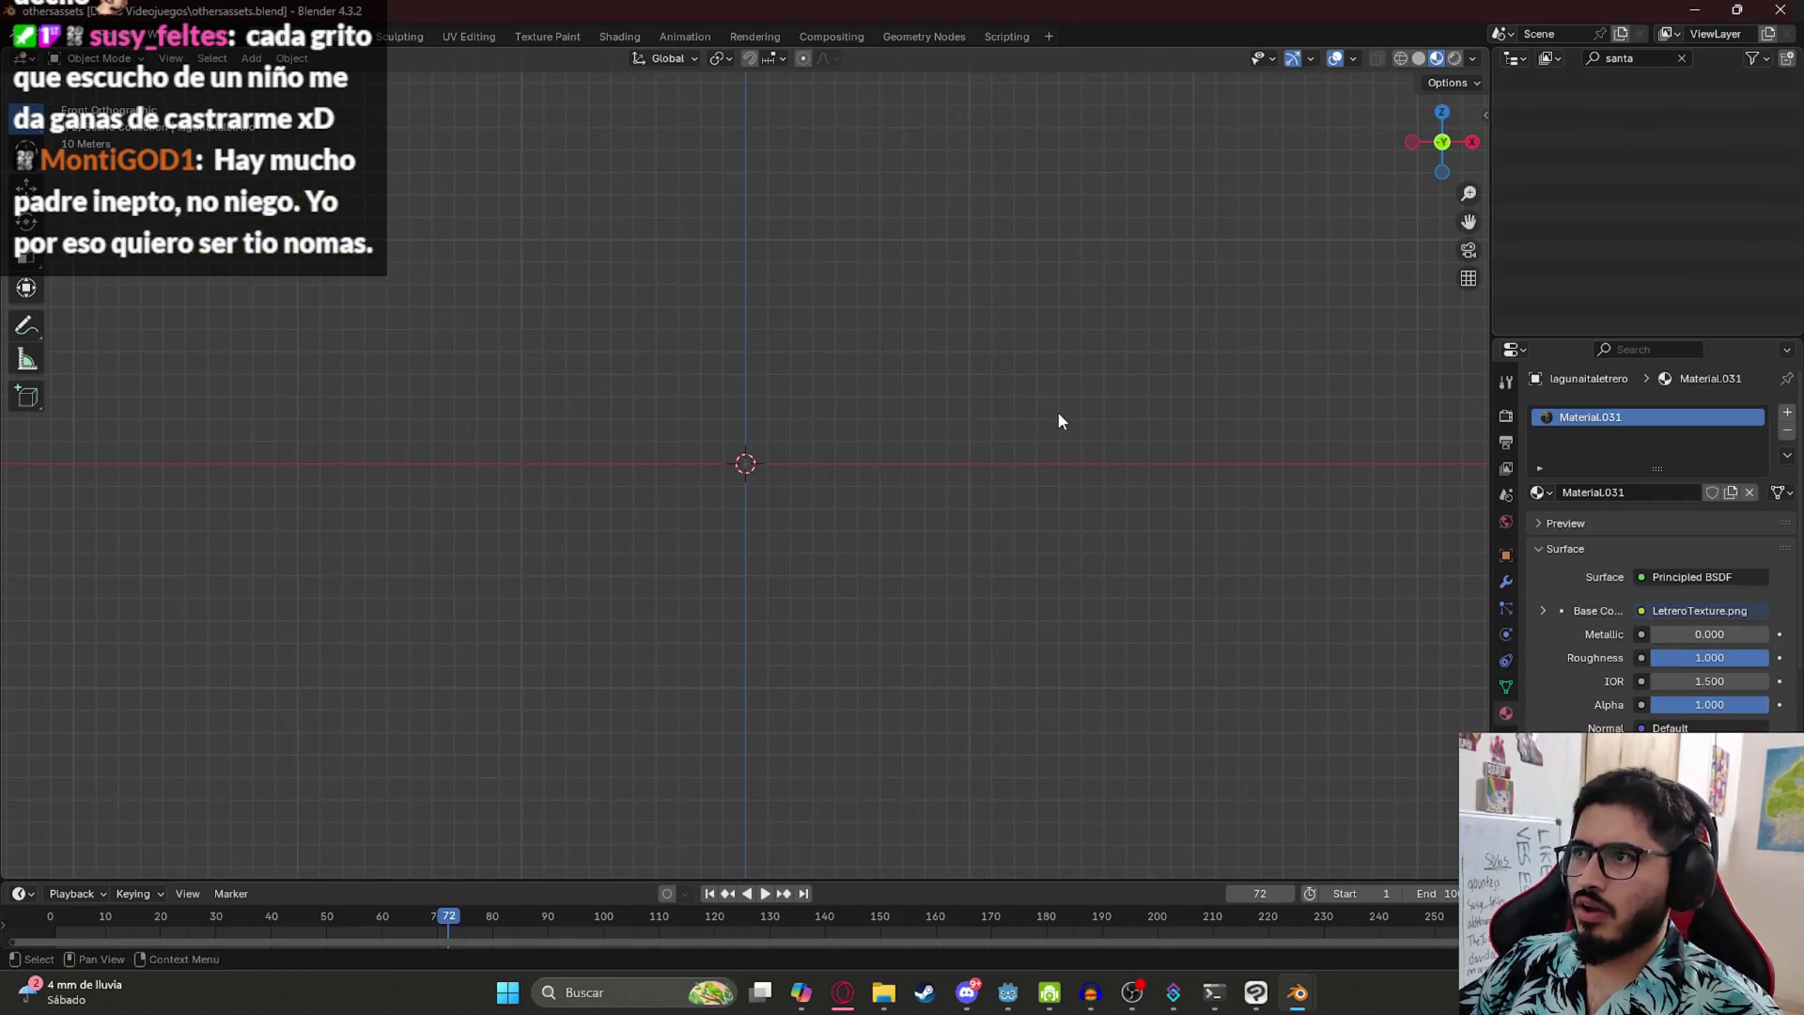
- Clear the outliner filter and copy the tree from casajuegodeterror.blend
click(1681, 59)
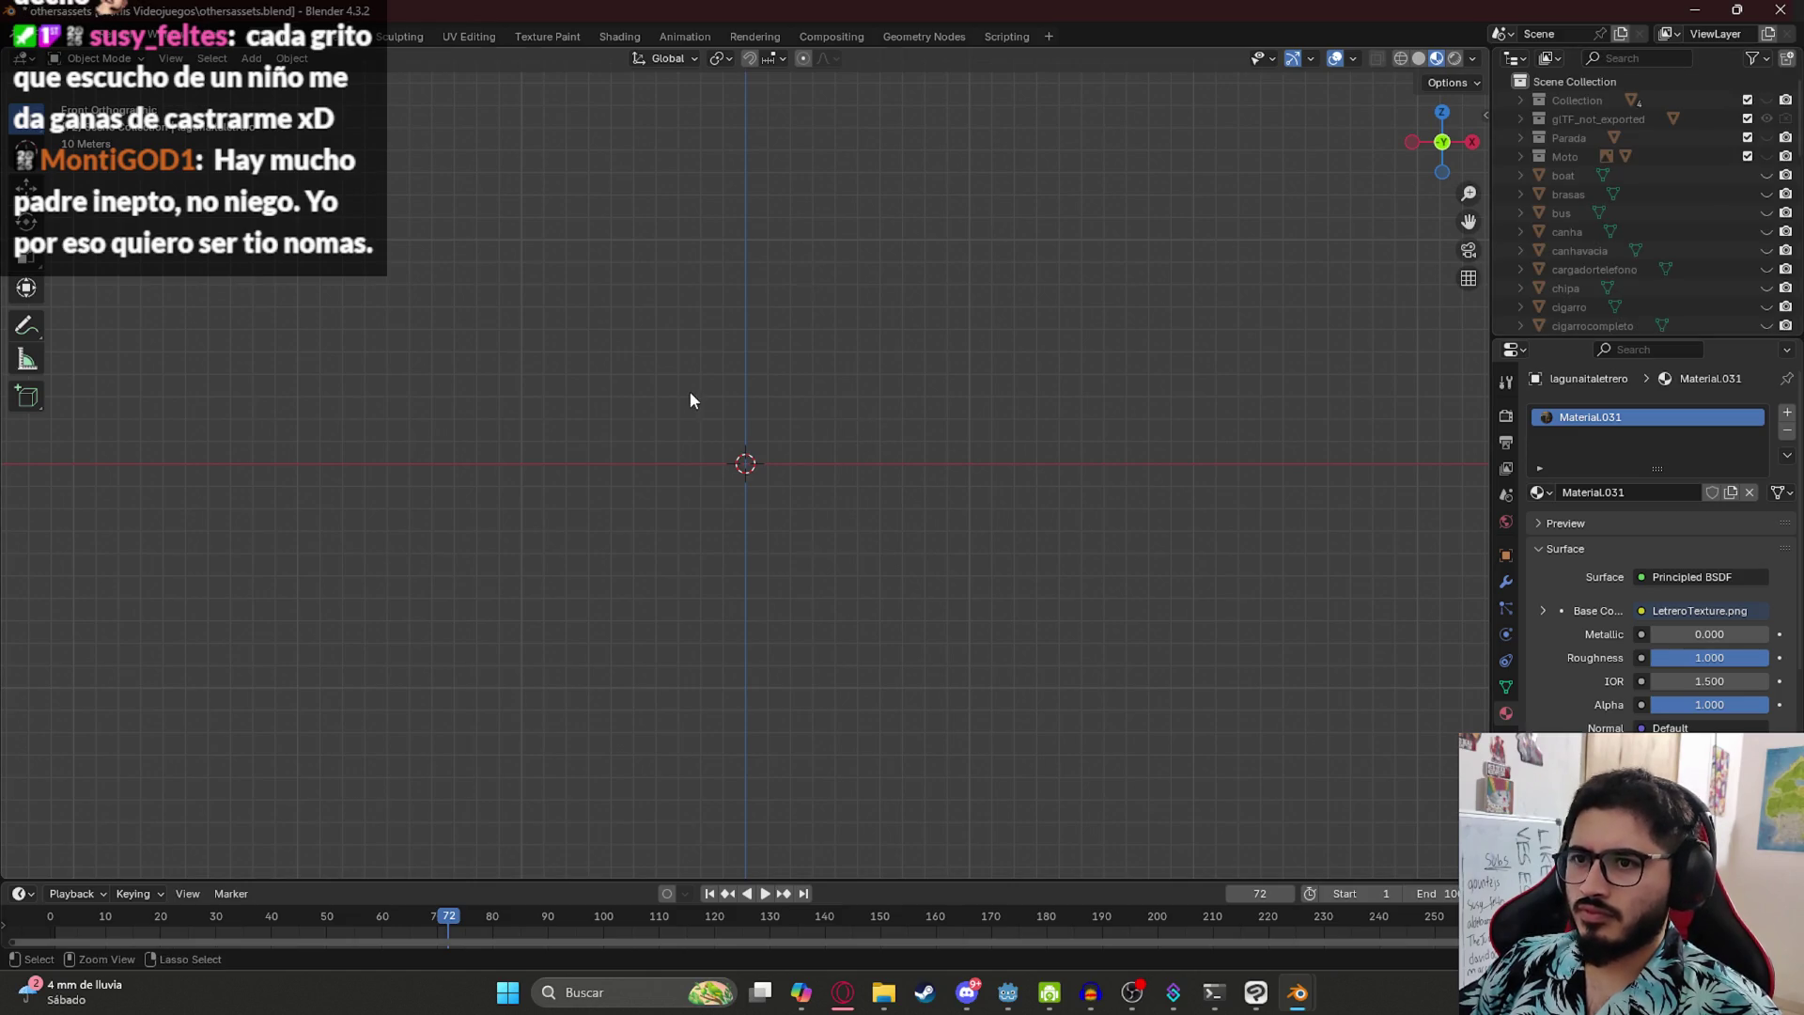
key(ctrl+v)
mouse_move(1297, 993)
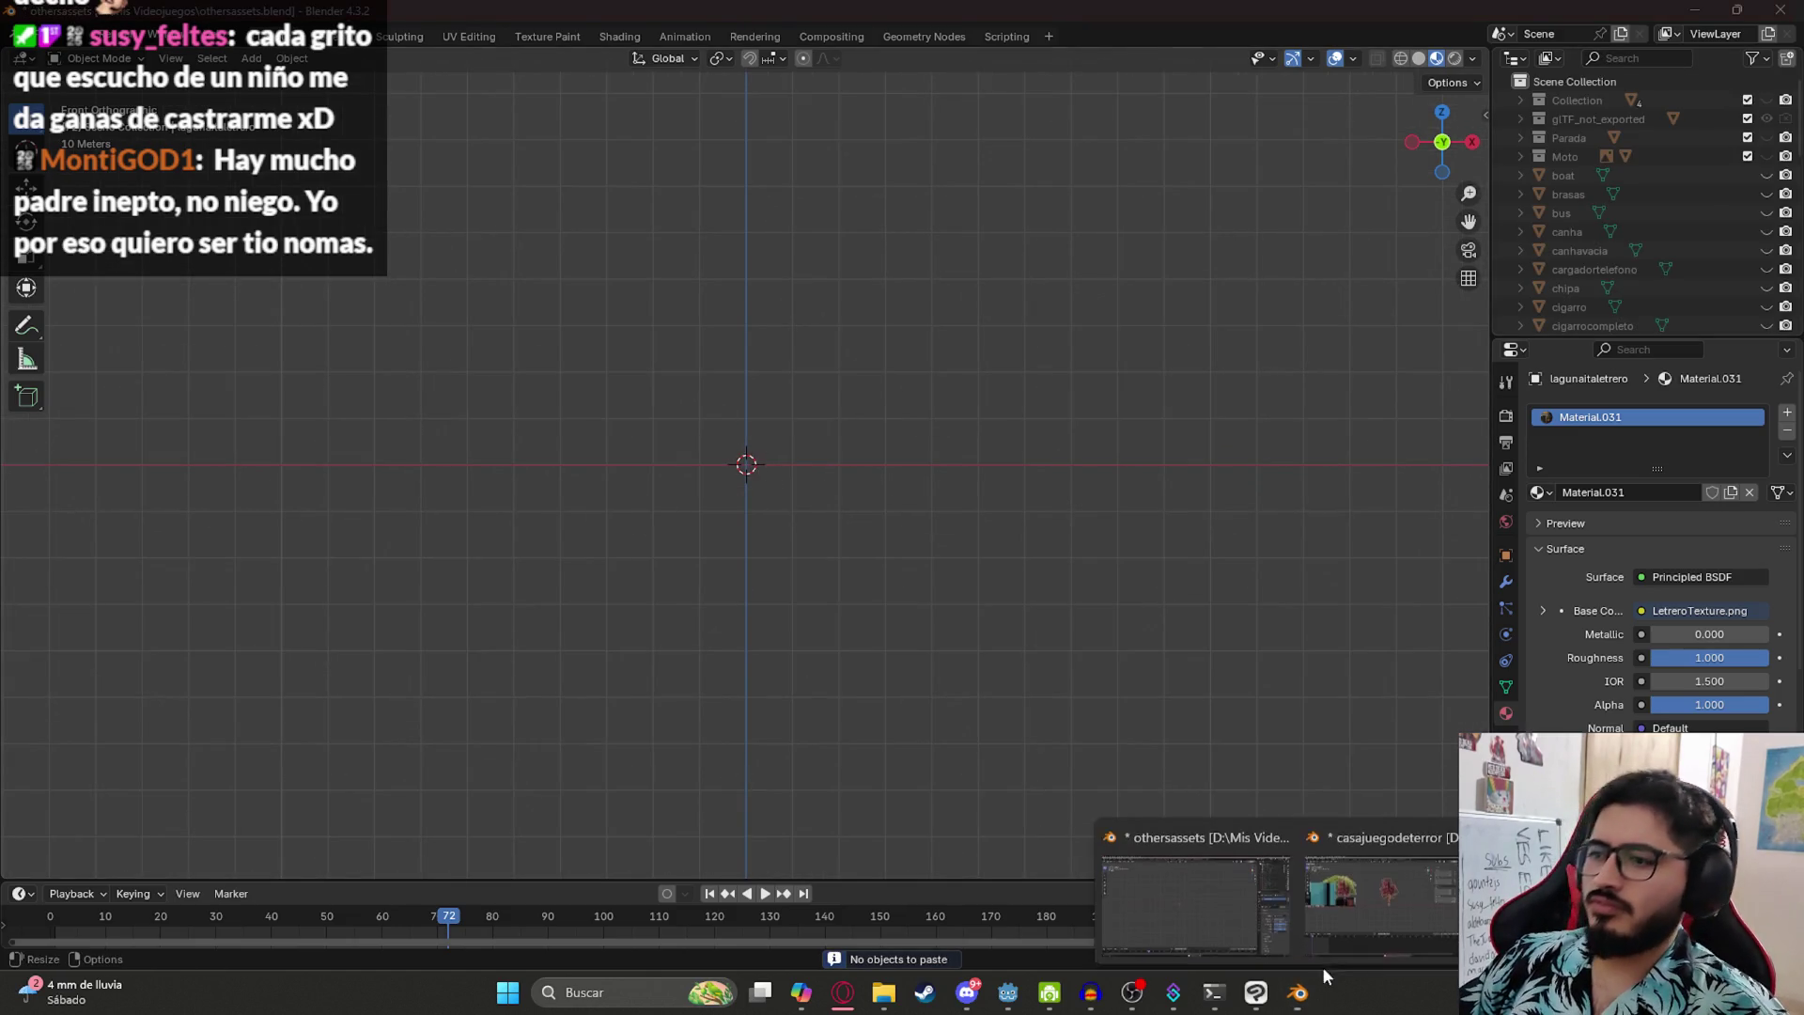
click(1380, 869)
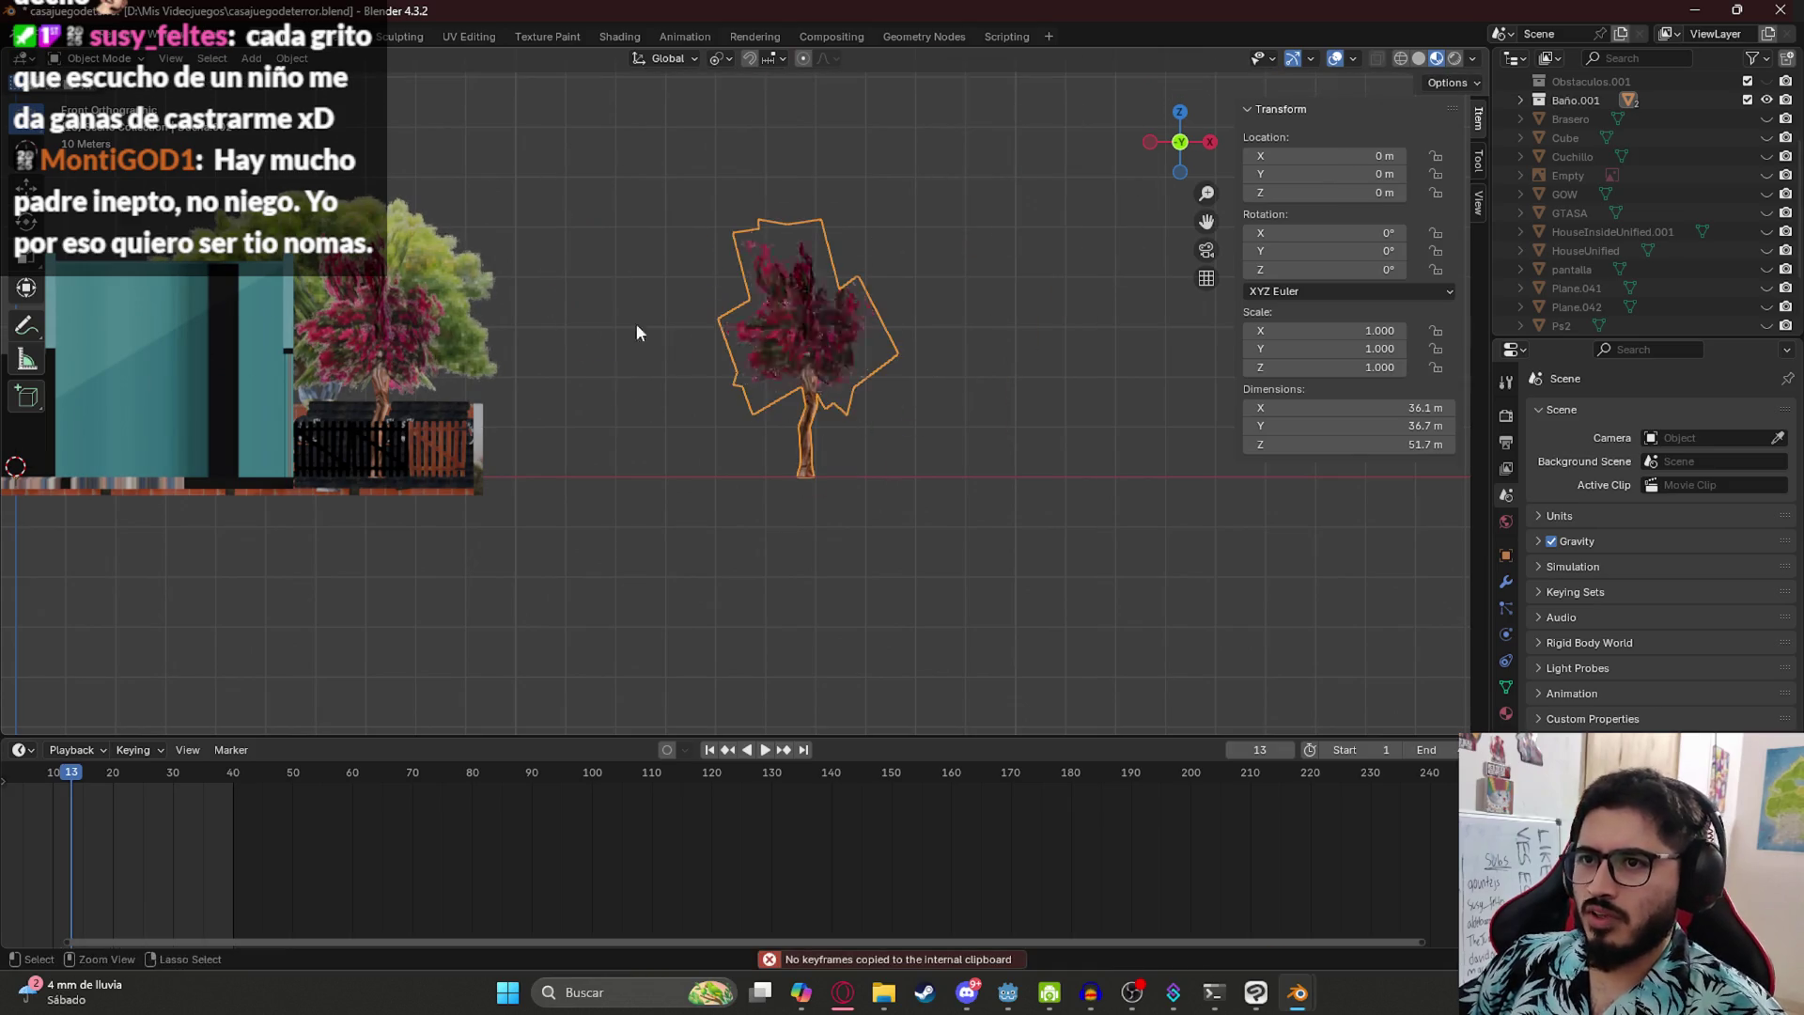
key(ctrl+c)
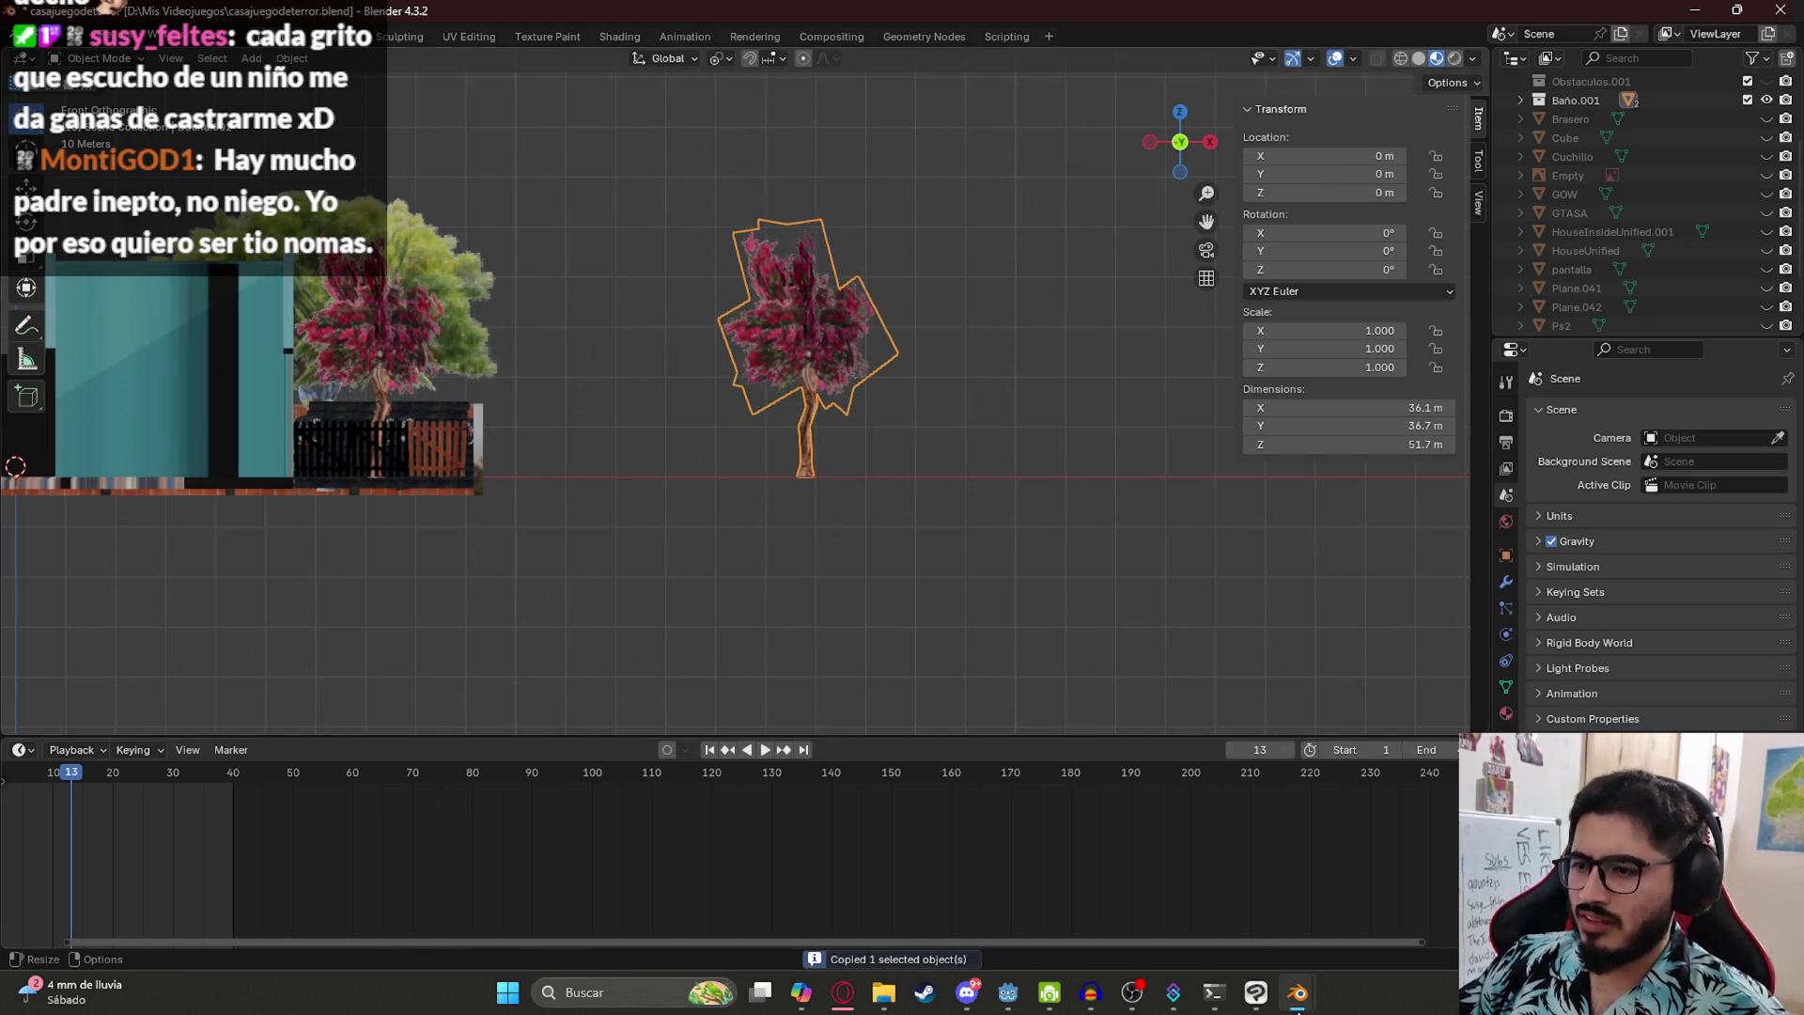
- Paste the tree into othersassets.blend and move it onto the world origin
mouse_move(1297, 992)
click(1179, 879)
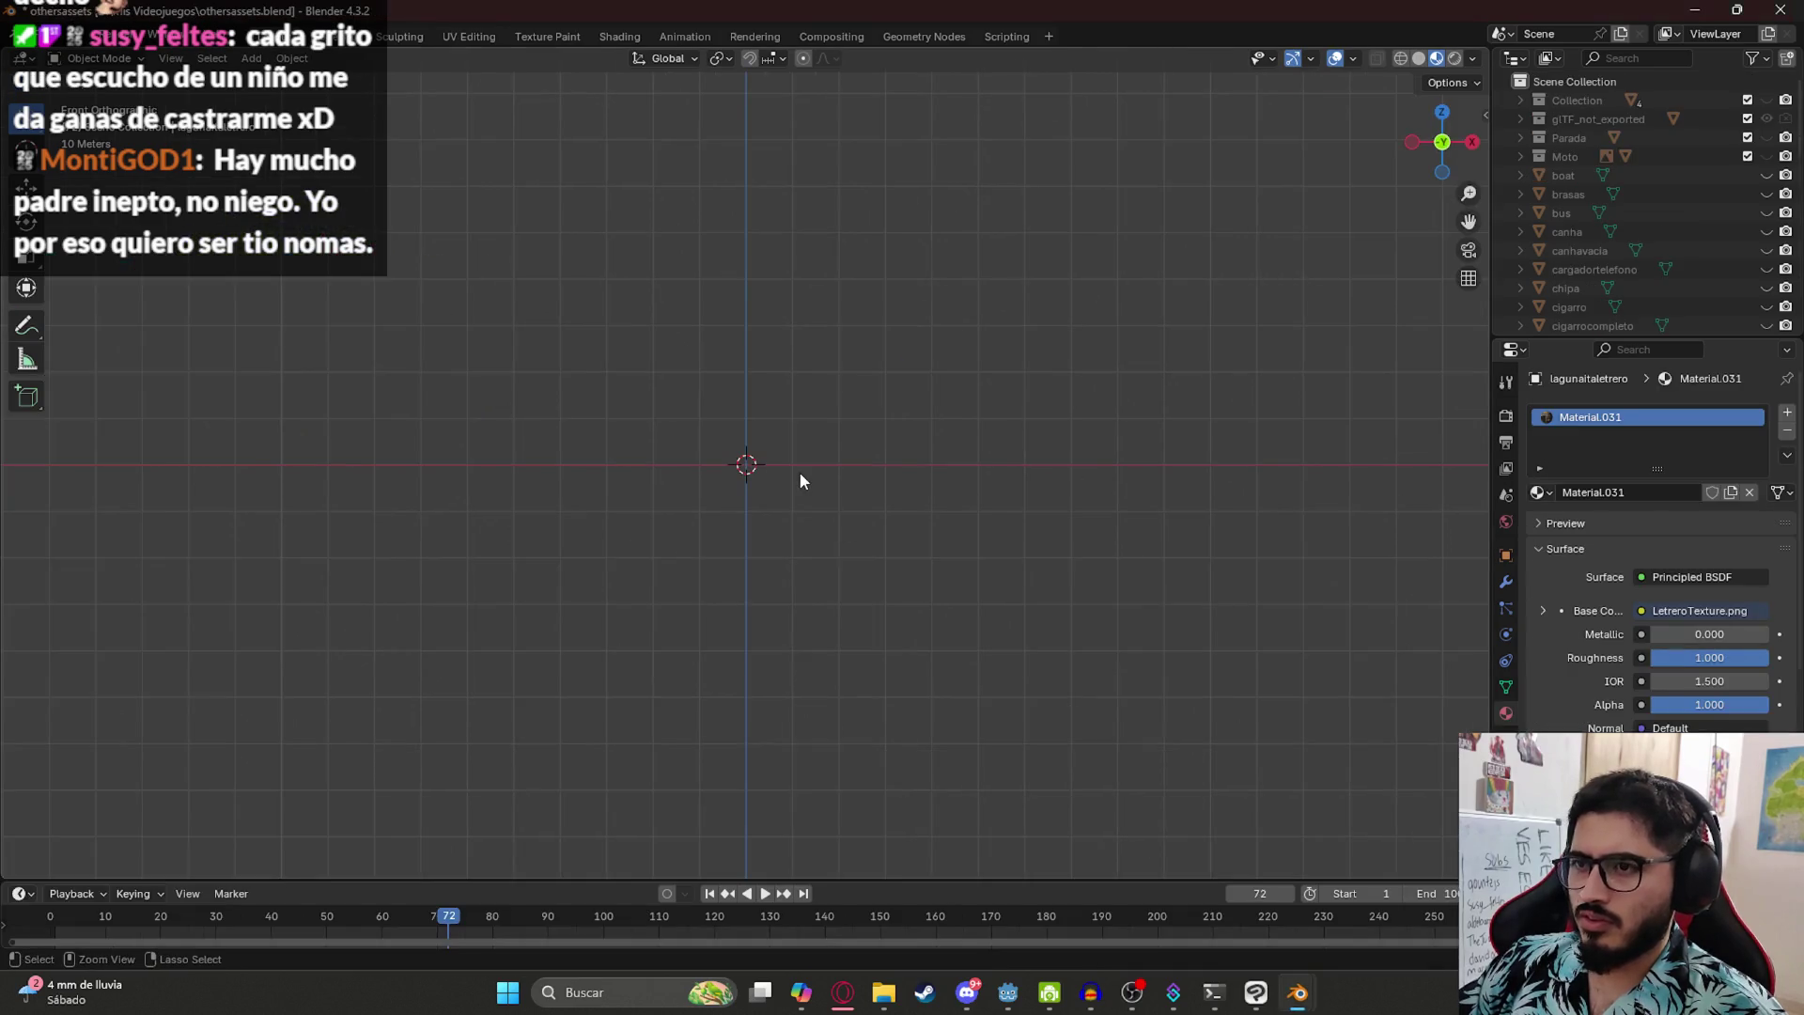
key(ctrl+v)
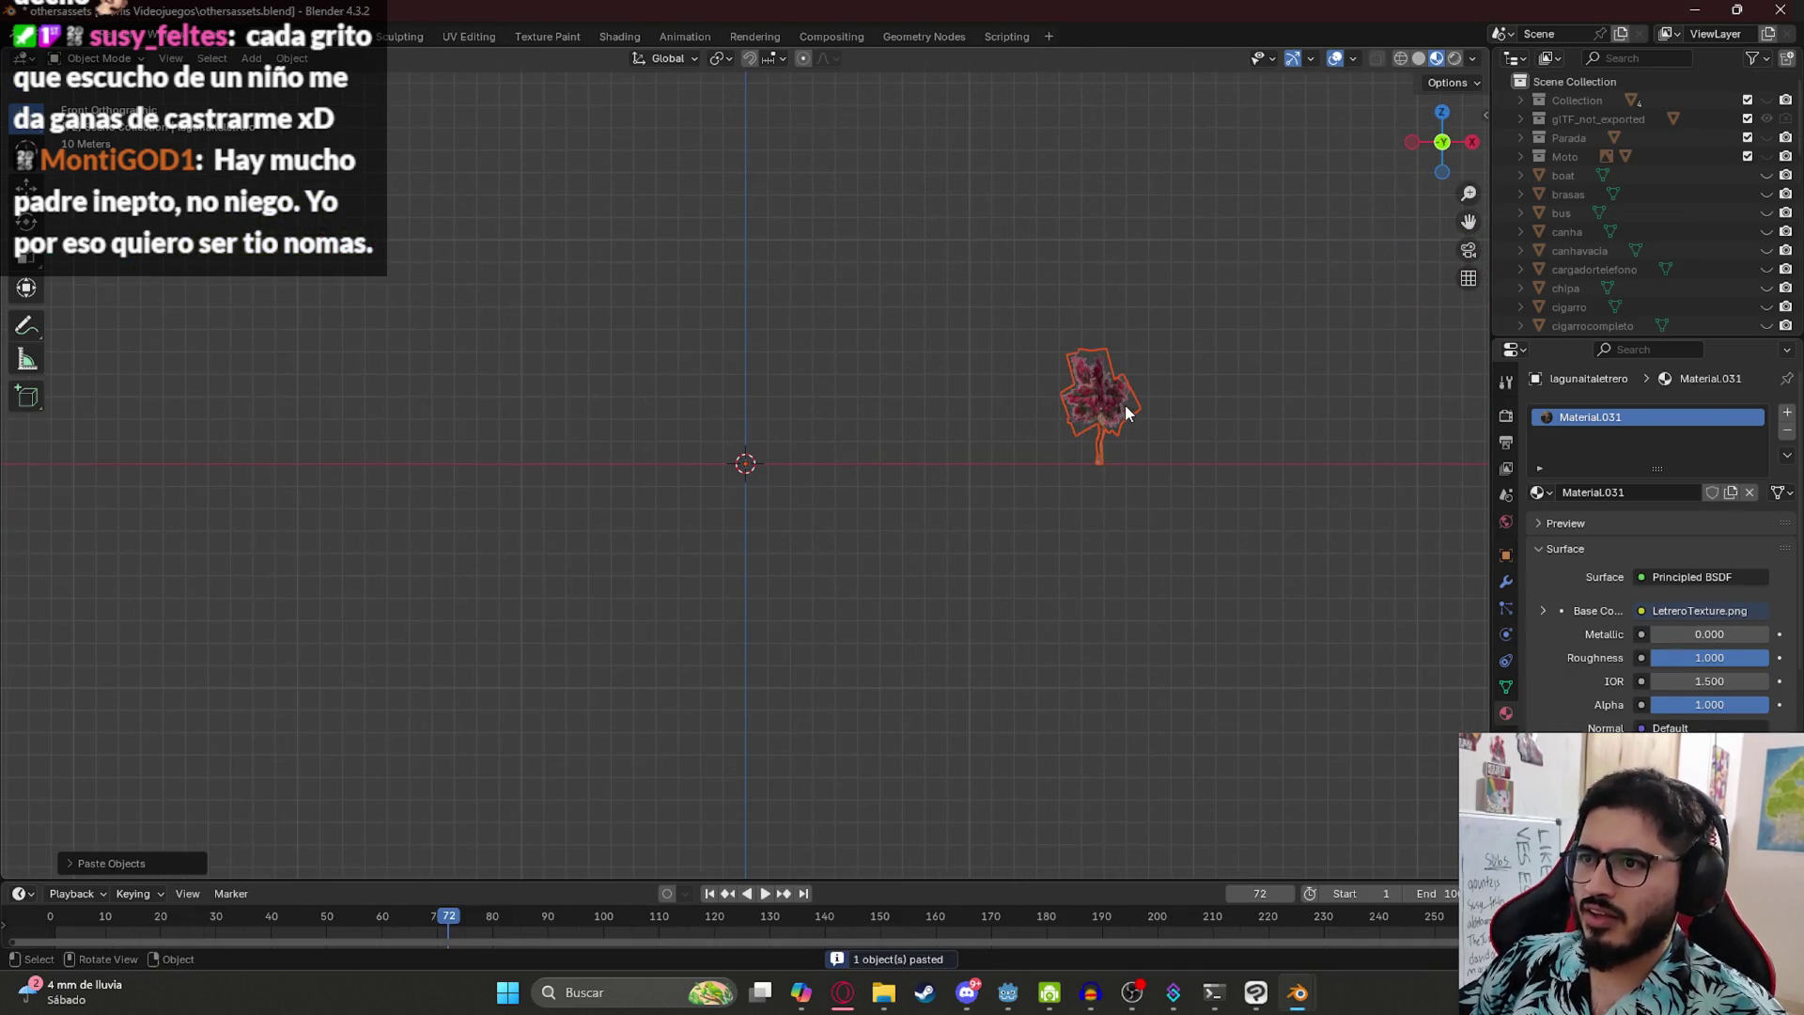
key(ctrl+z)
key(ctrl+shift+z)
key(g)
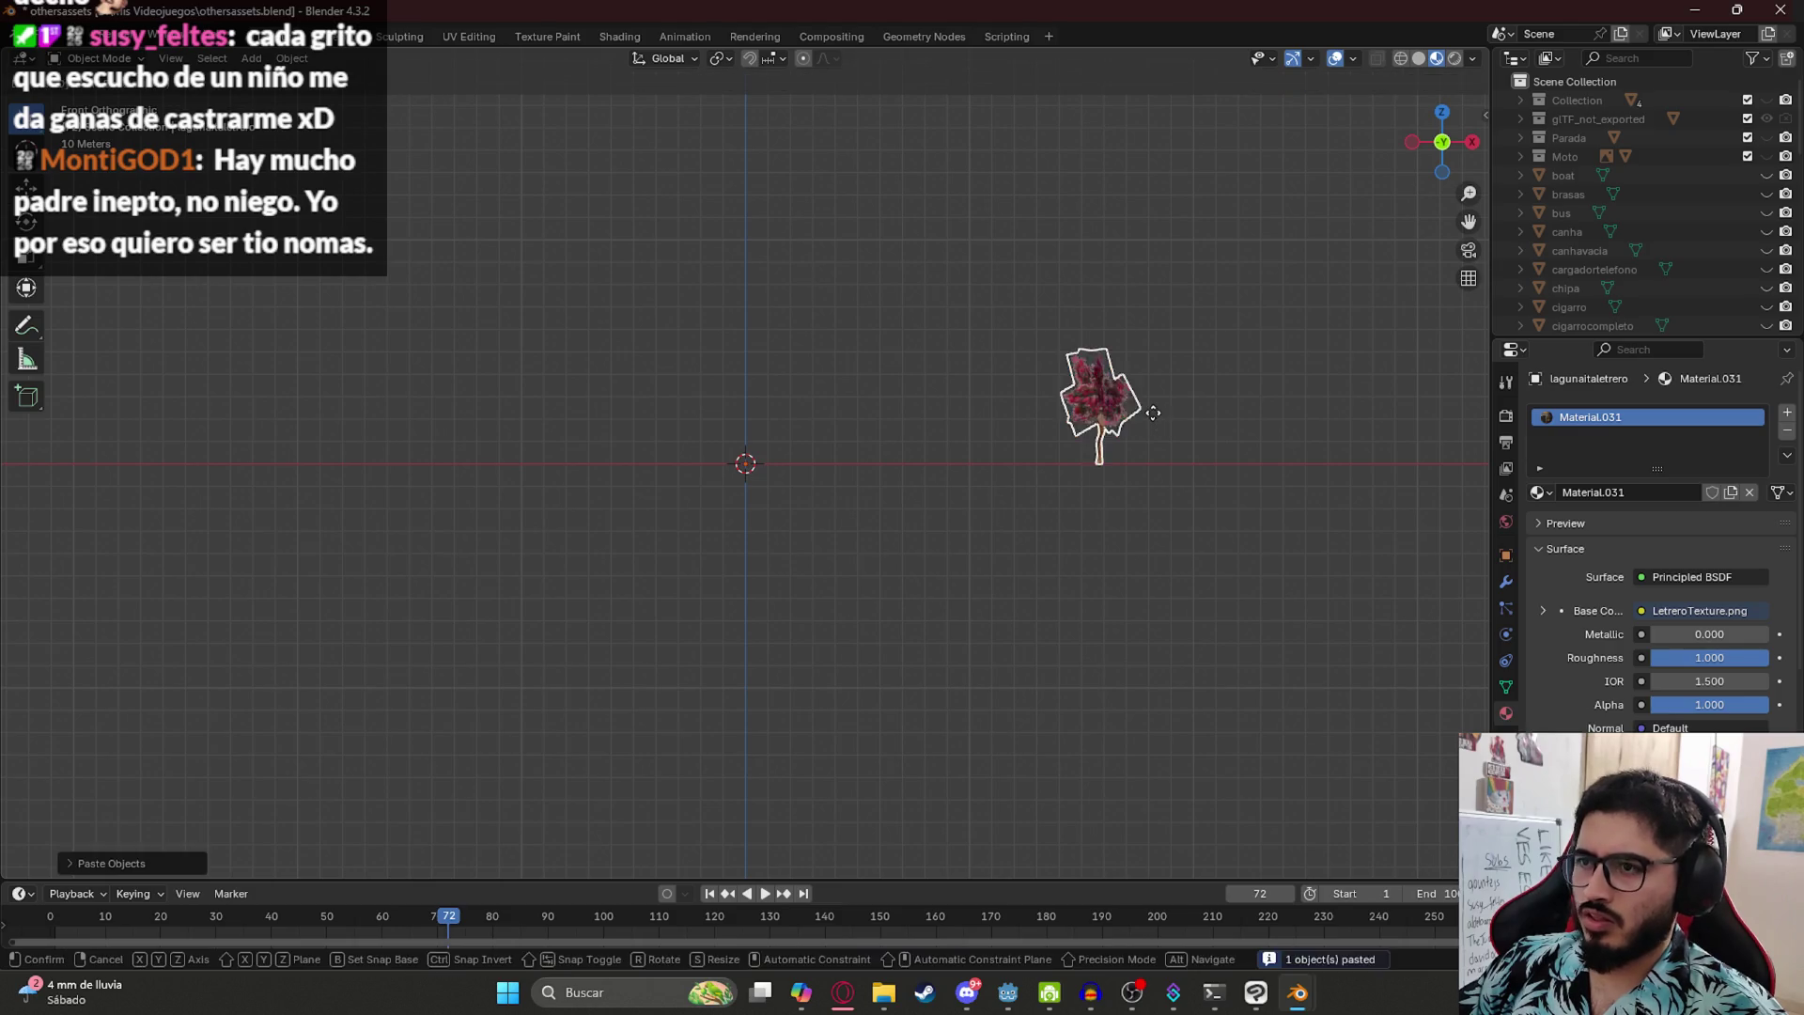
click(799, 414)
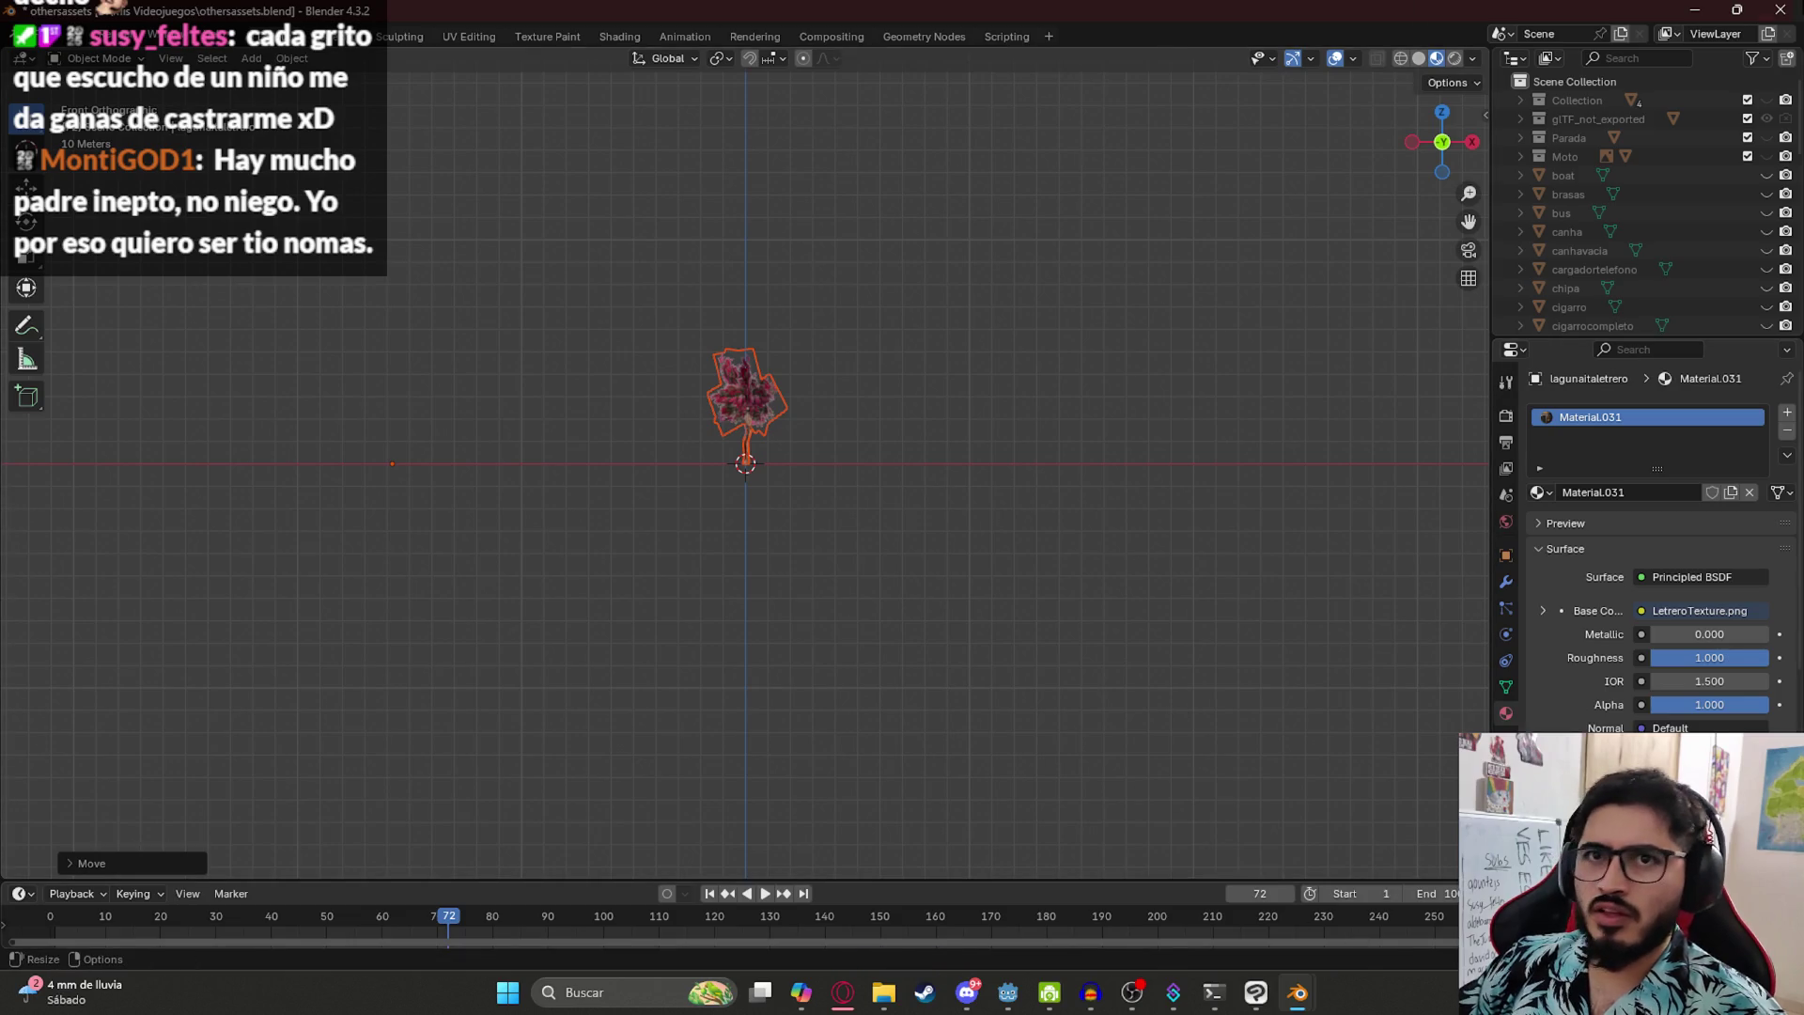
click(1296, 993)
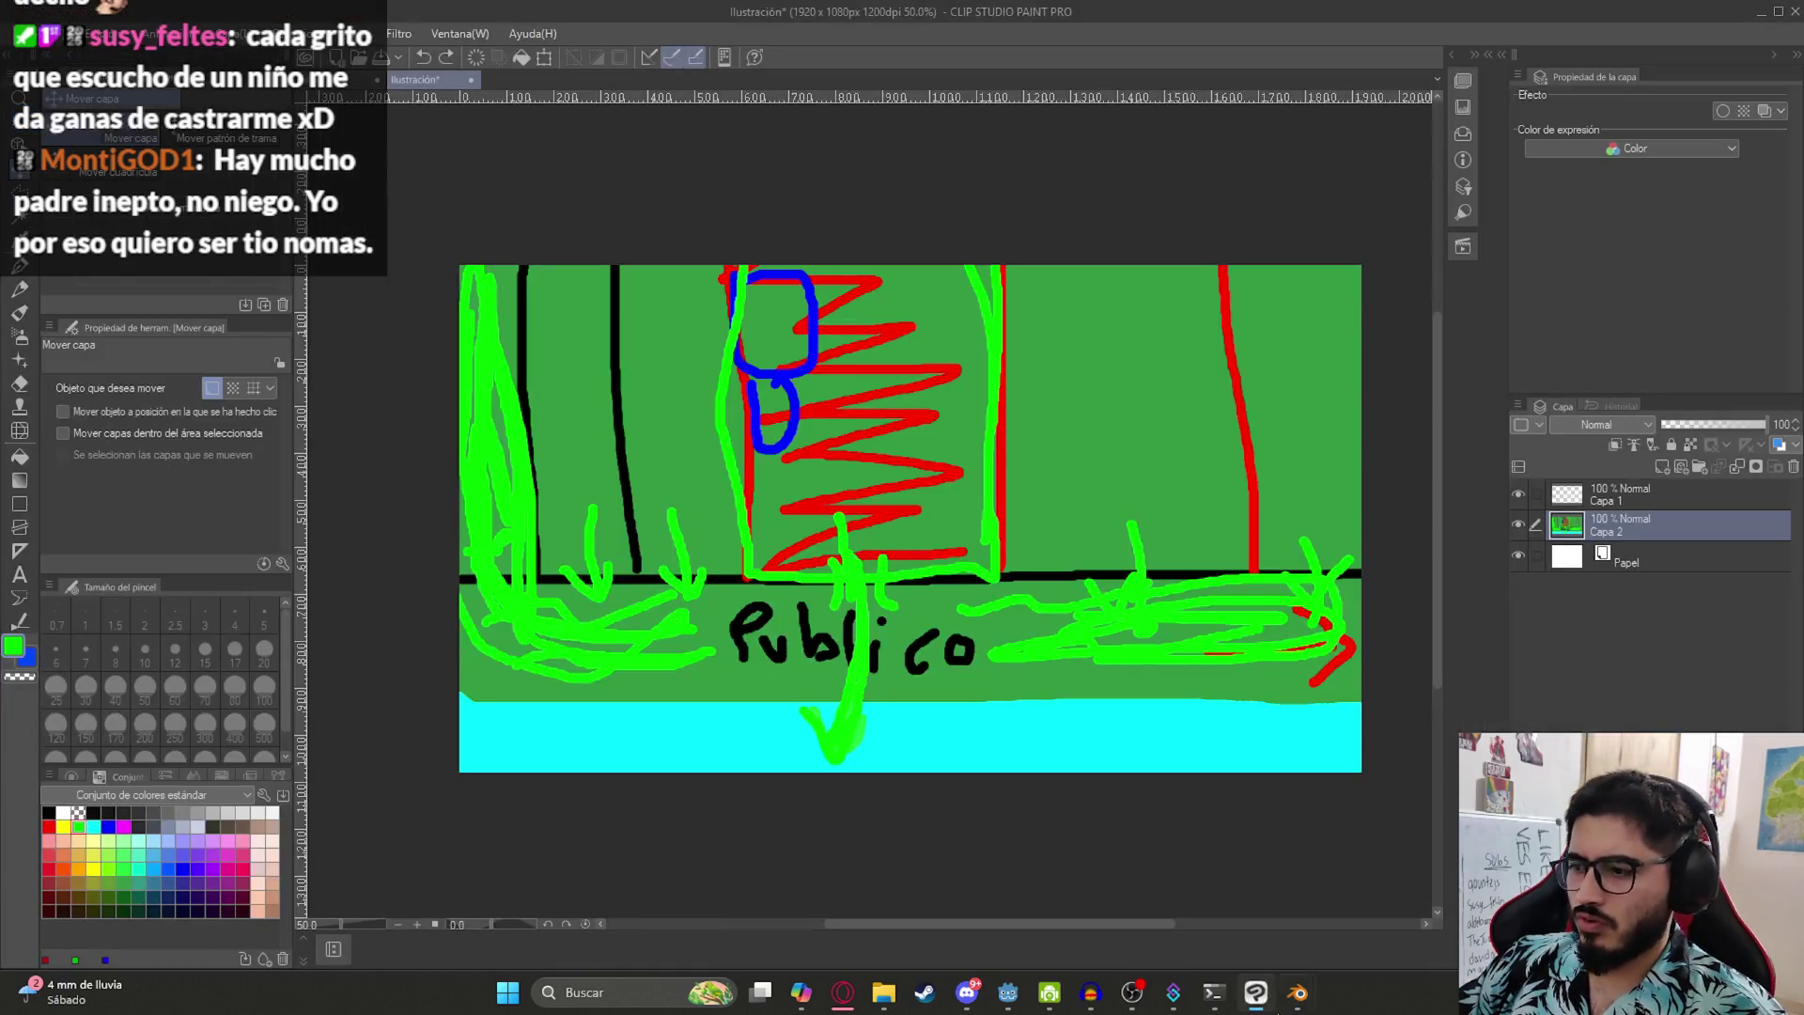
- Close casajuegodeterror.blend without saving and return to othersassets.blend, orbiting to an angled view
mouse_move(1296, 992)
click(1348, 949)
click(1781, 10)
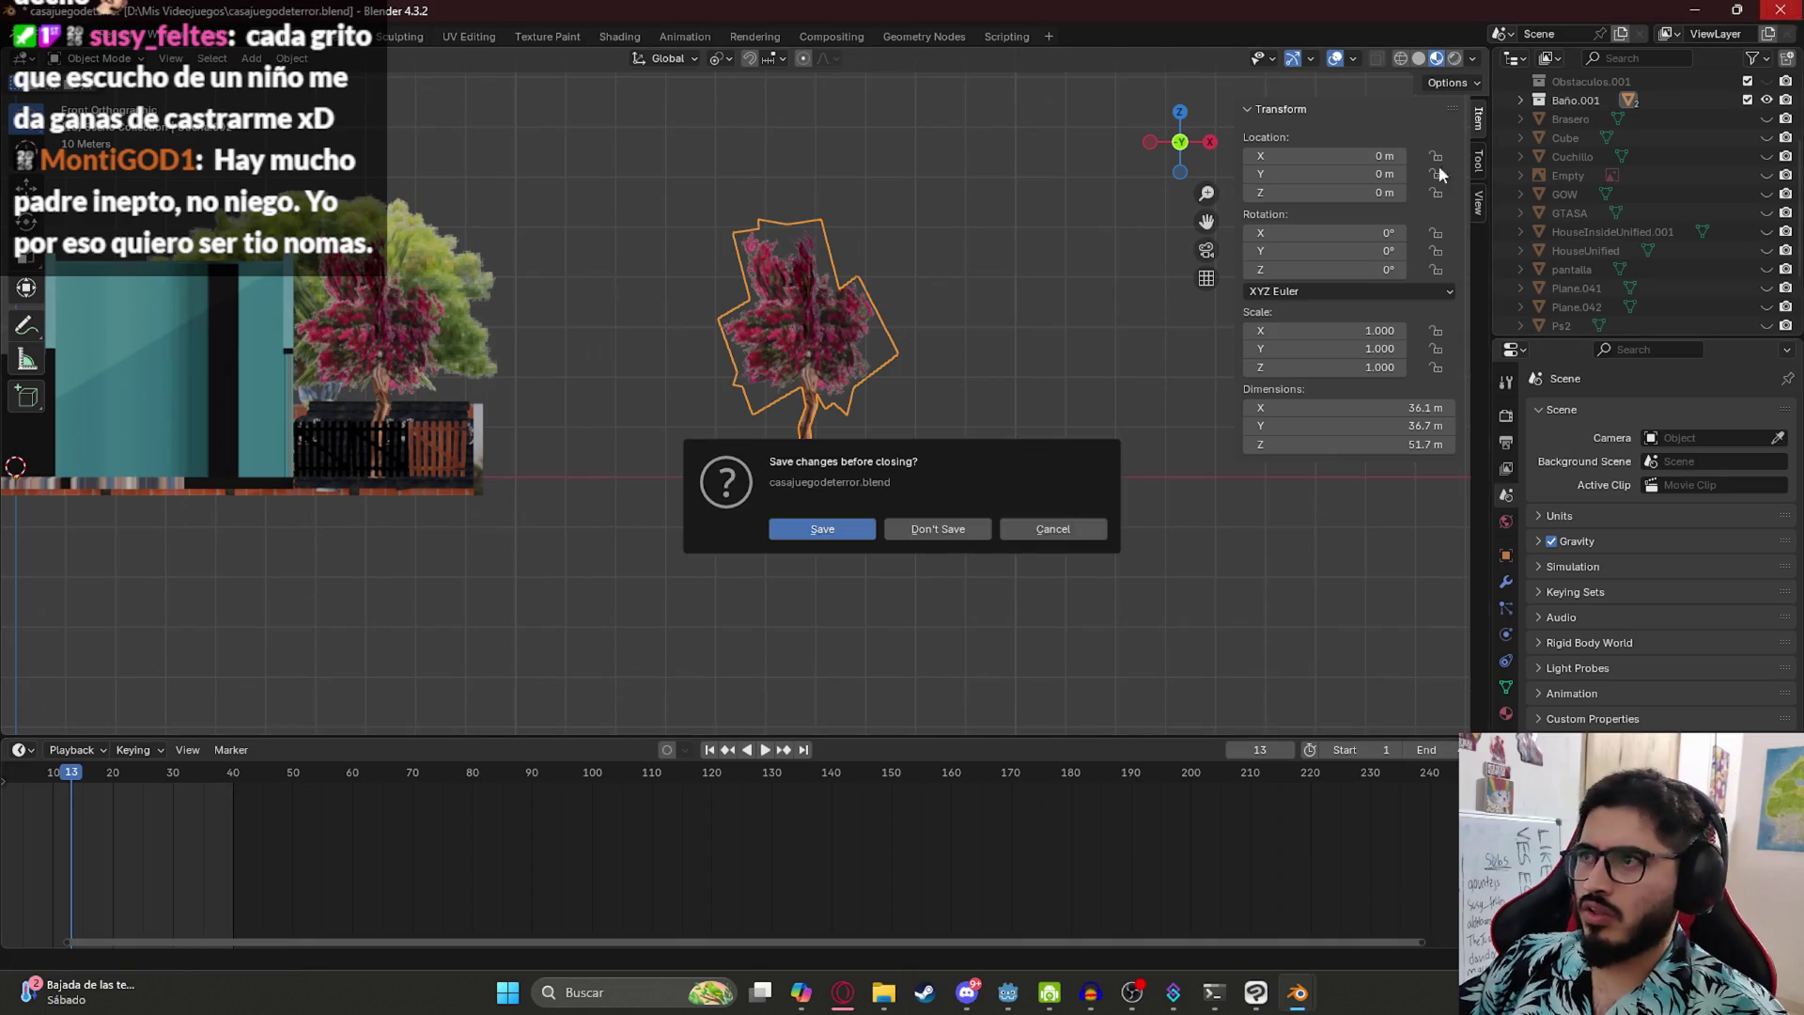
click(938, 530)
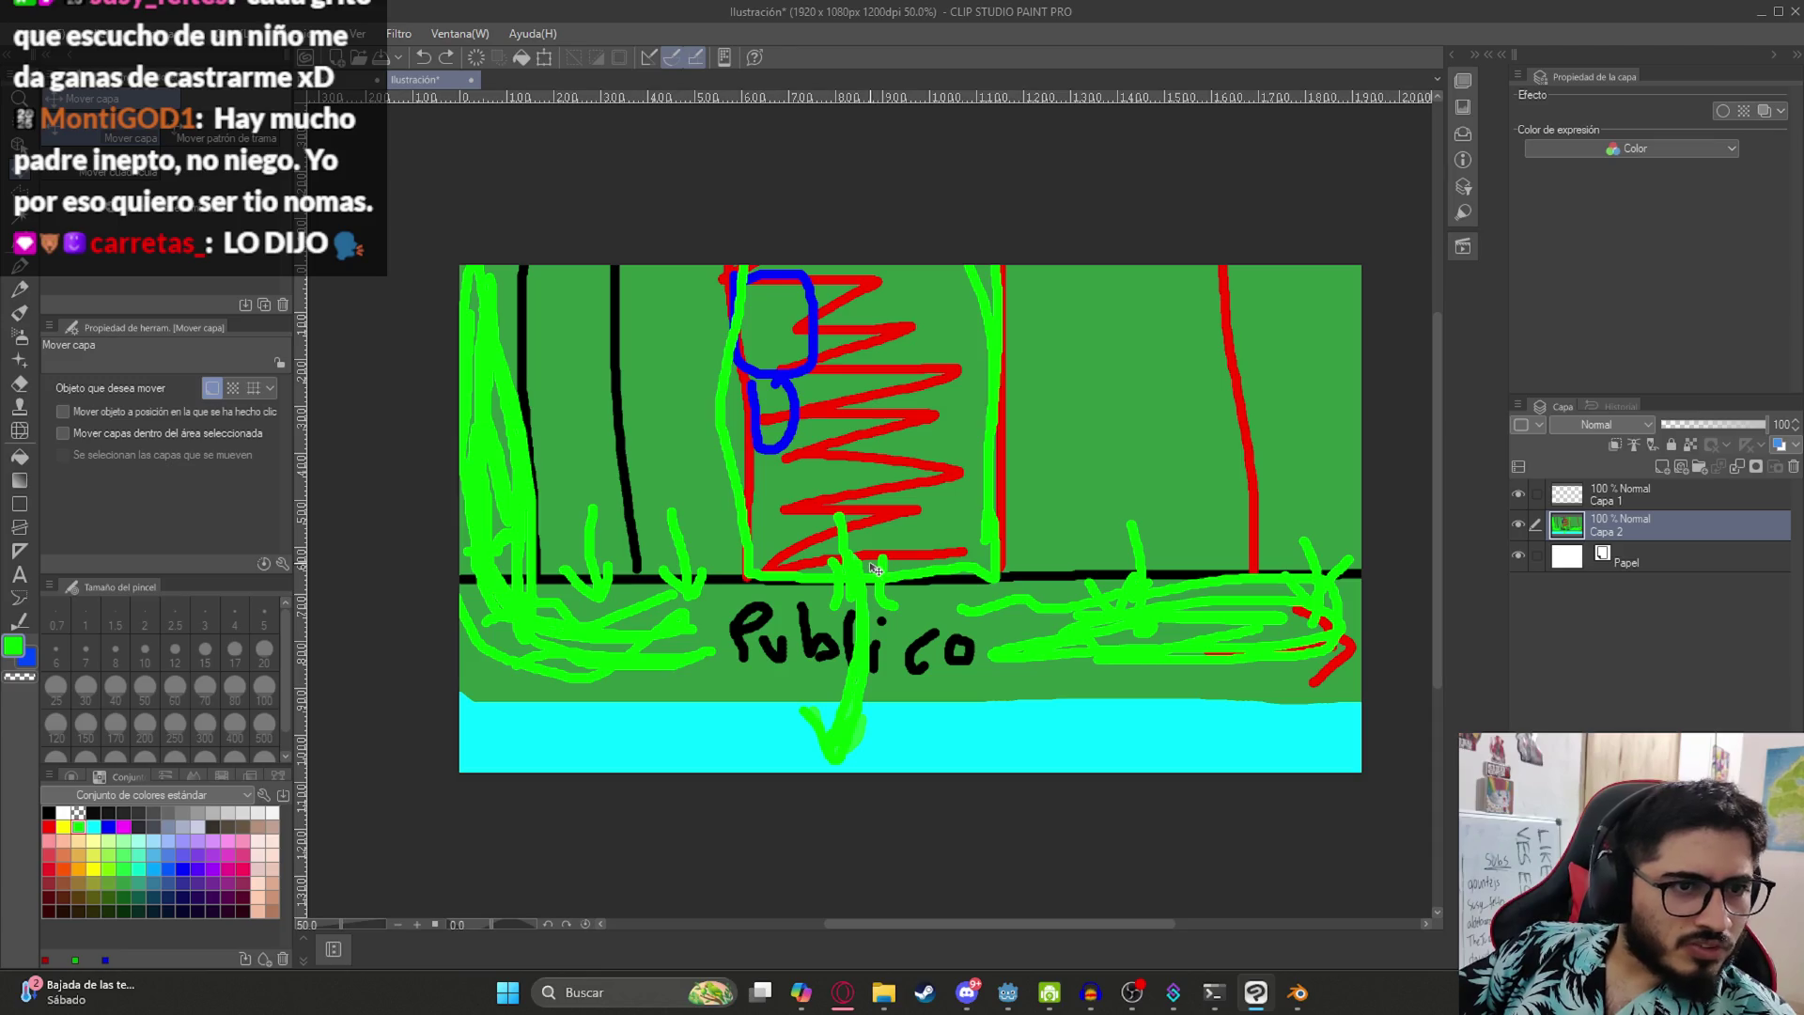
click(1298, 992)
mouse_move(693, 434)
mouse_down()
mouse_move(814, 322)
mouse_move(806, 395)
mouse_up()
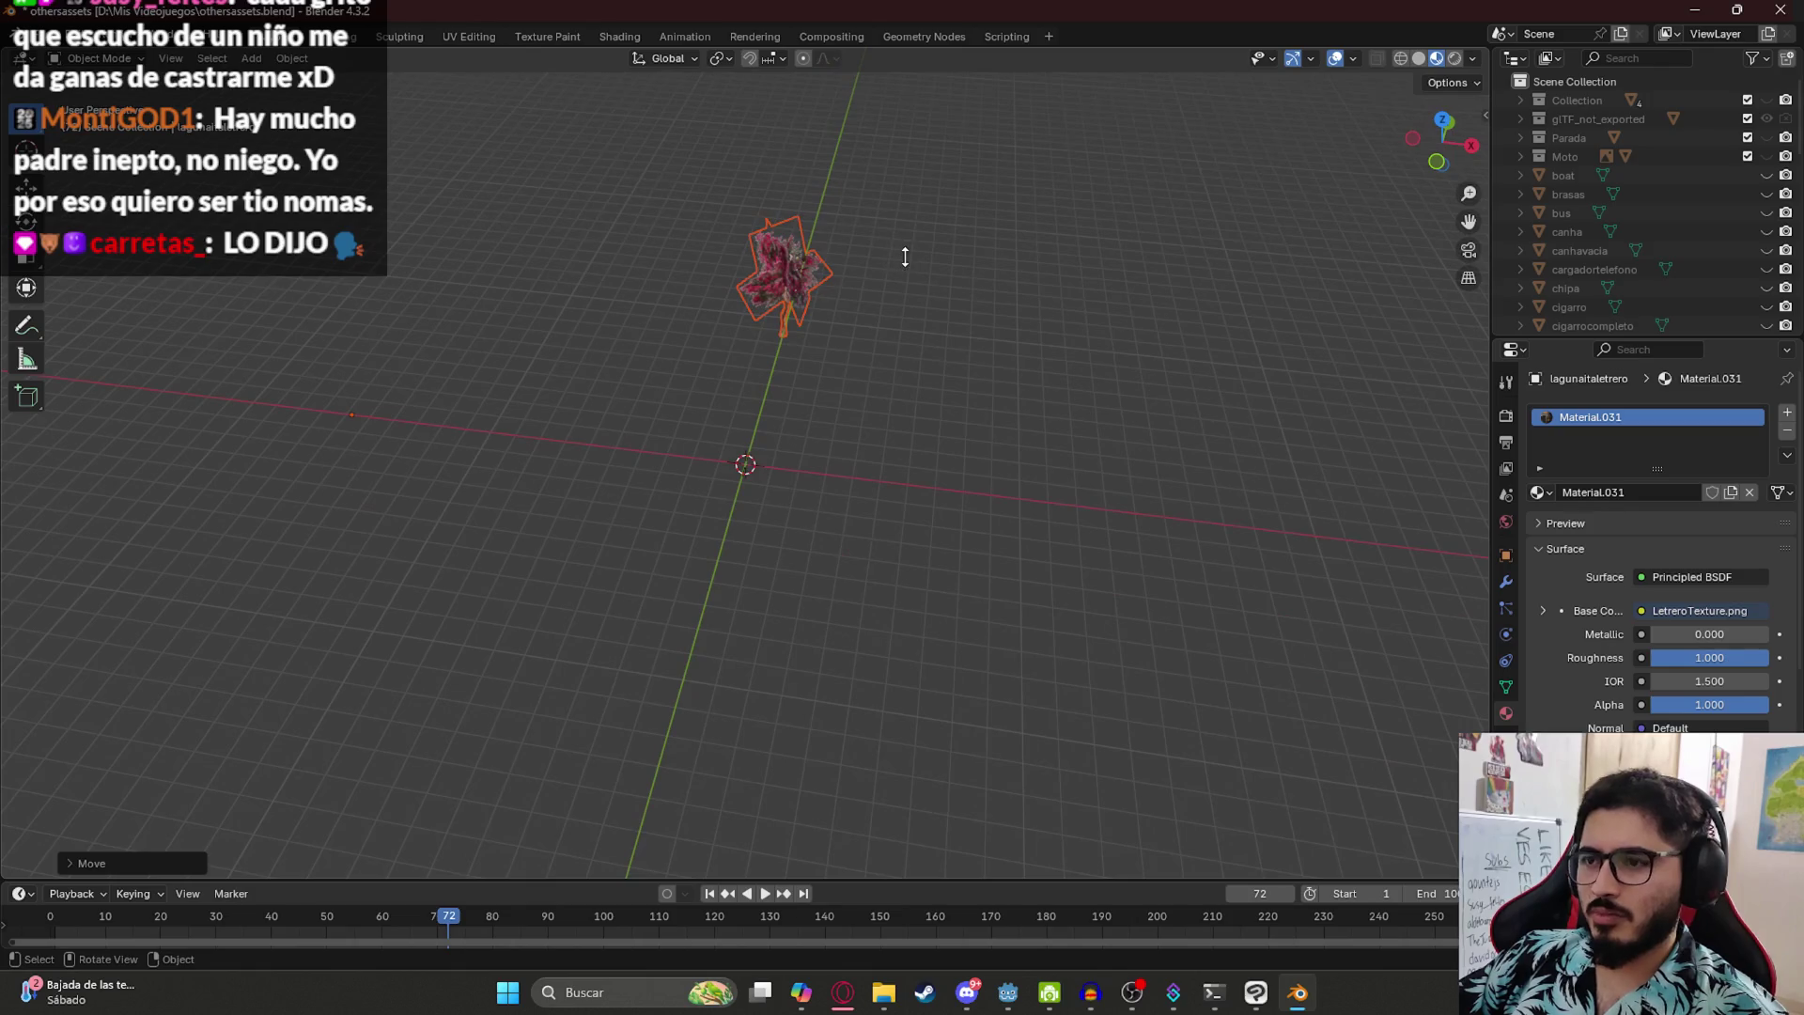
- Shift the tree along the Y axis from the top view, then inspect it at an angle
key(KP_7)
key(g)
key(y)
click(784, 557)
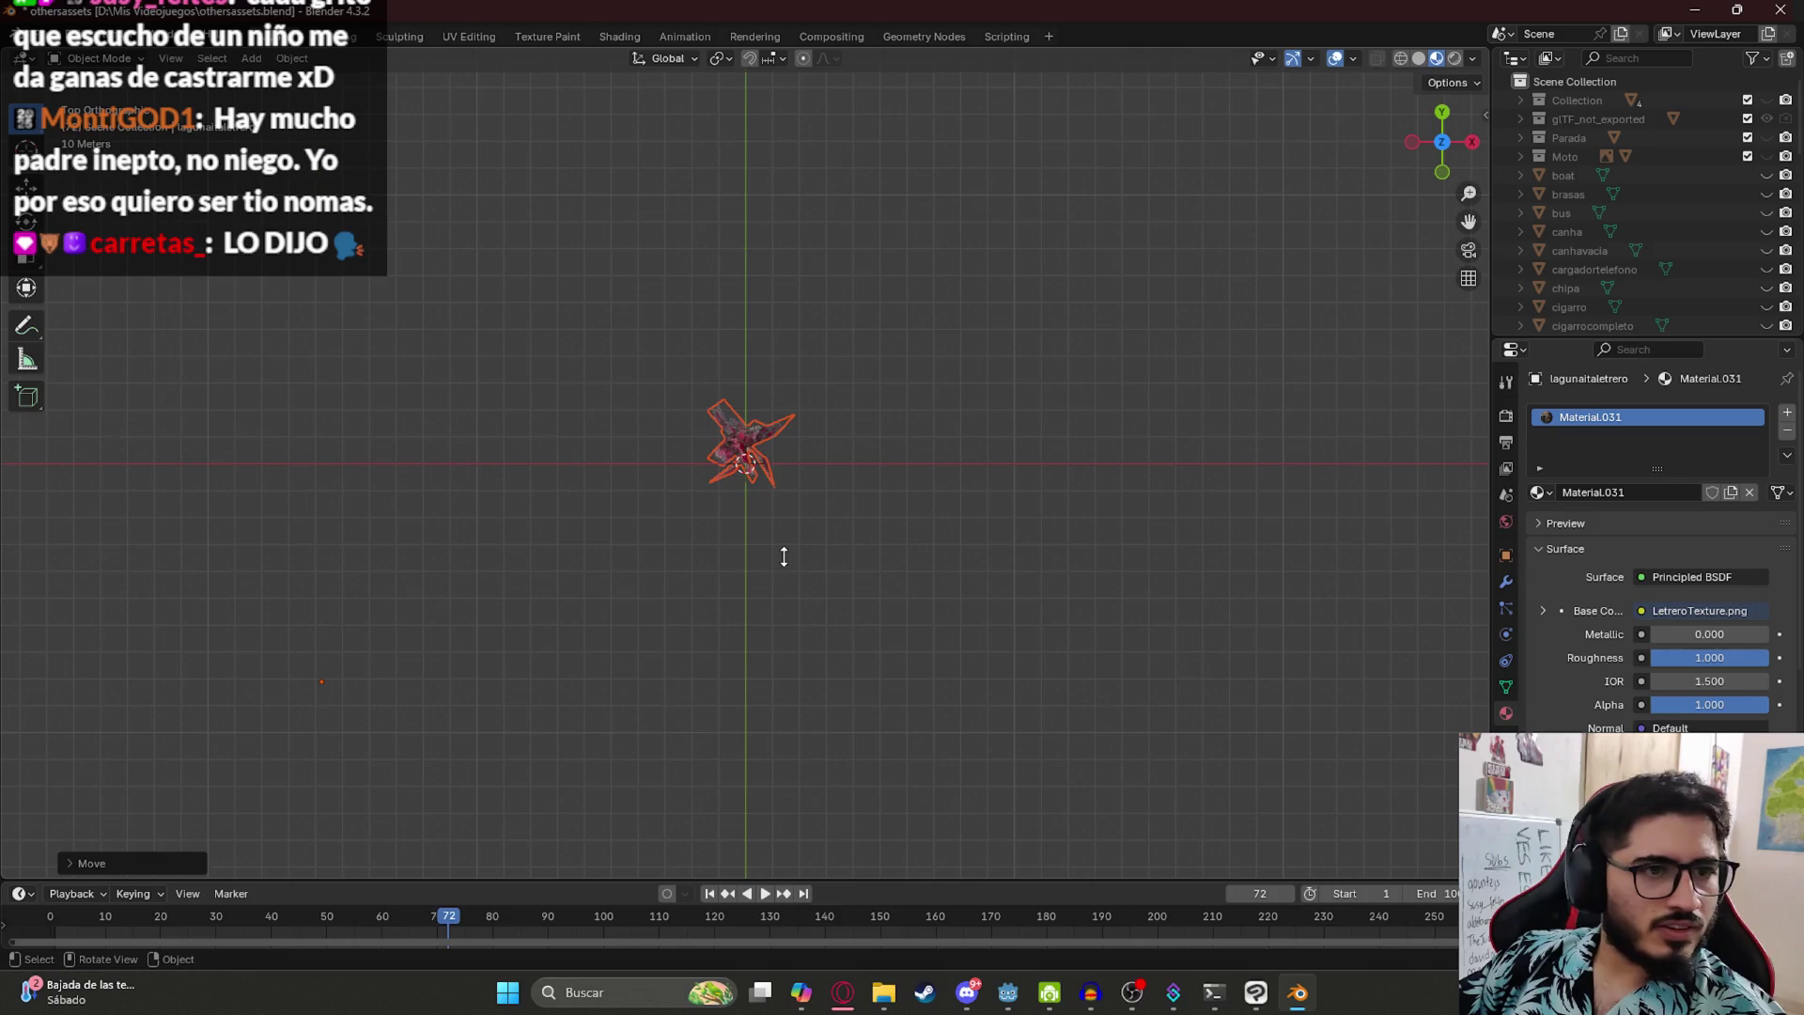
drag(795, 482, 834, 342)
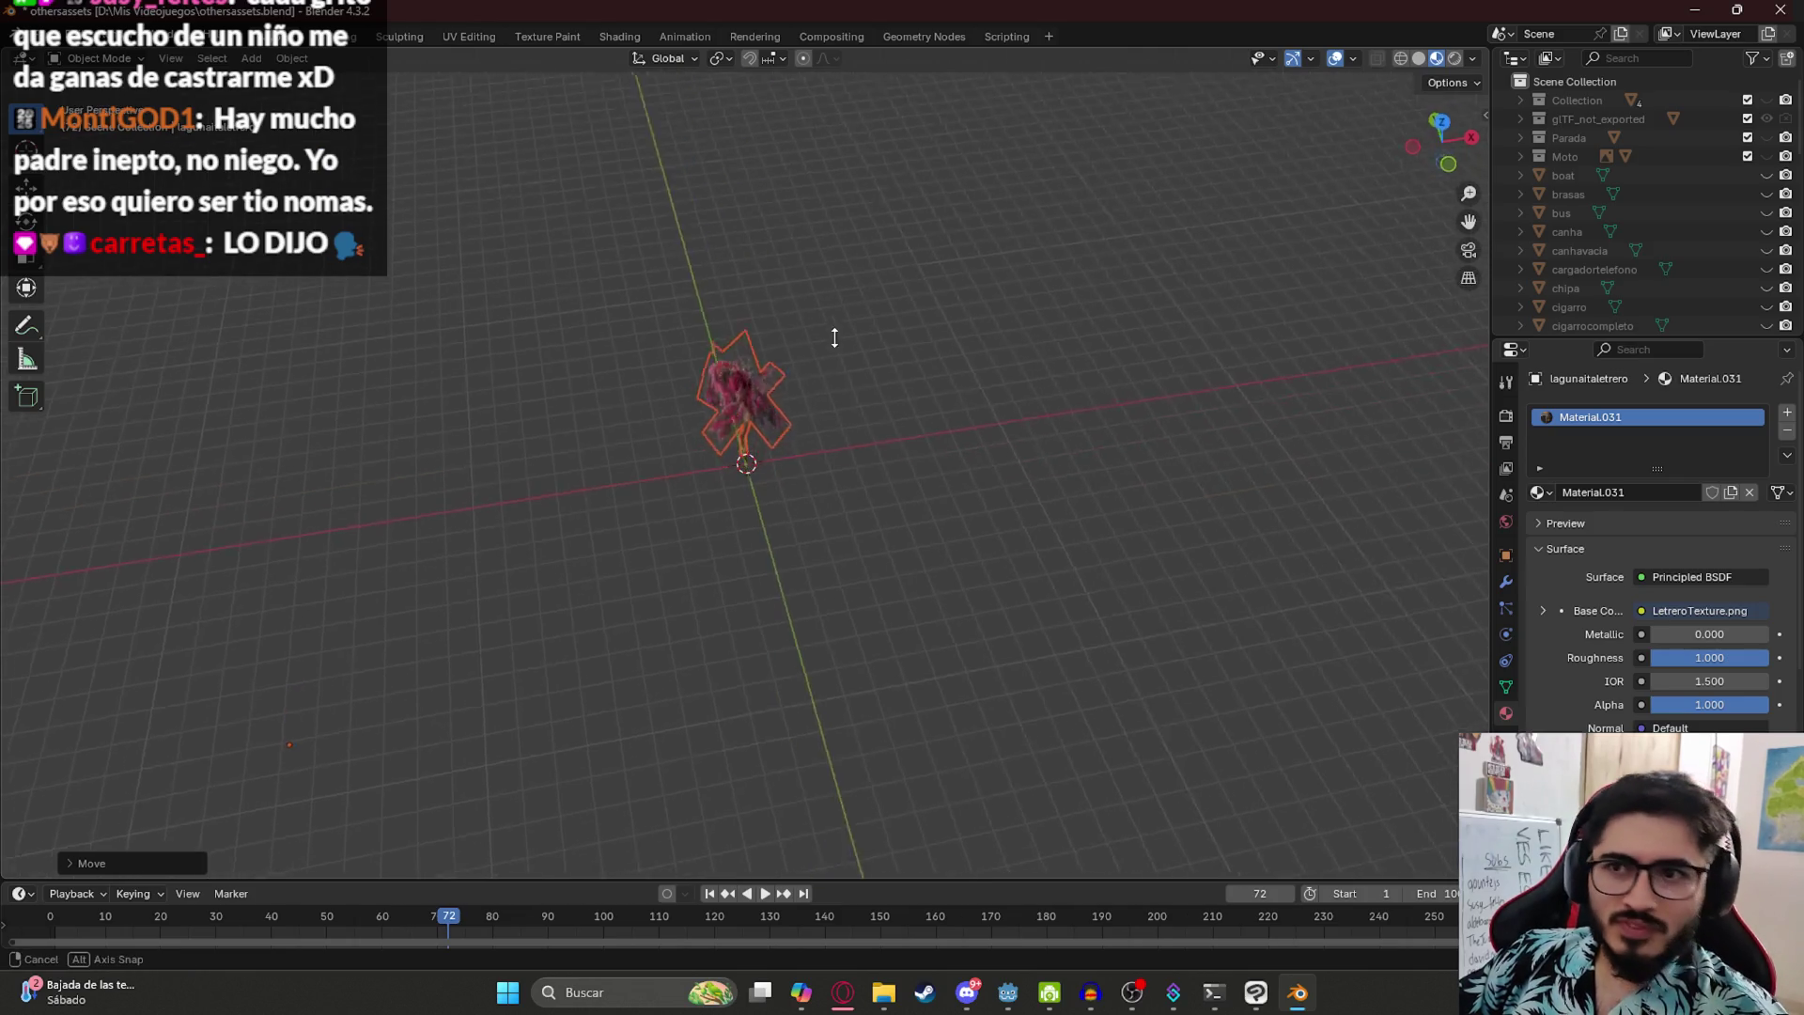
scroll(750, 326, up, 3)
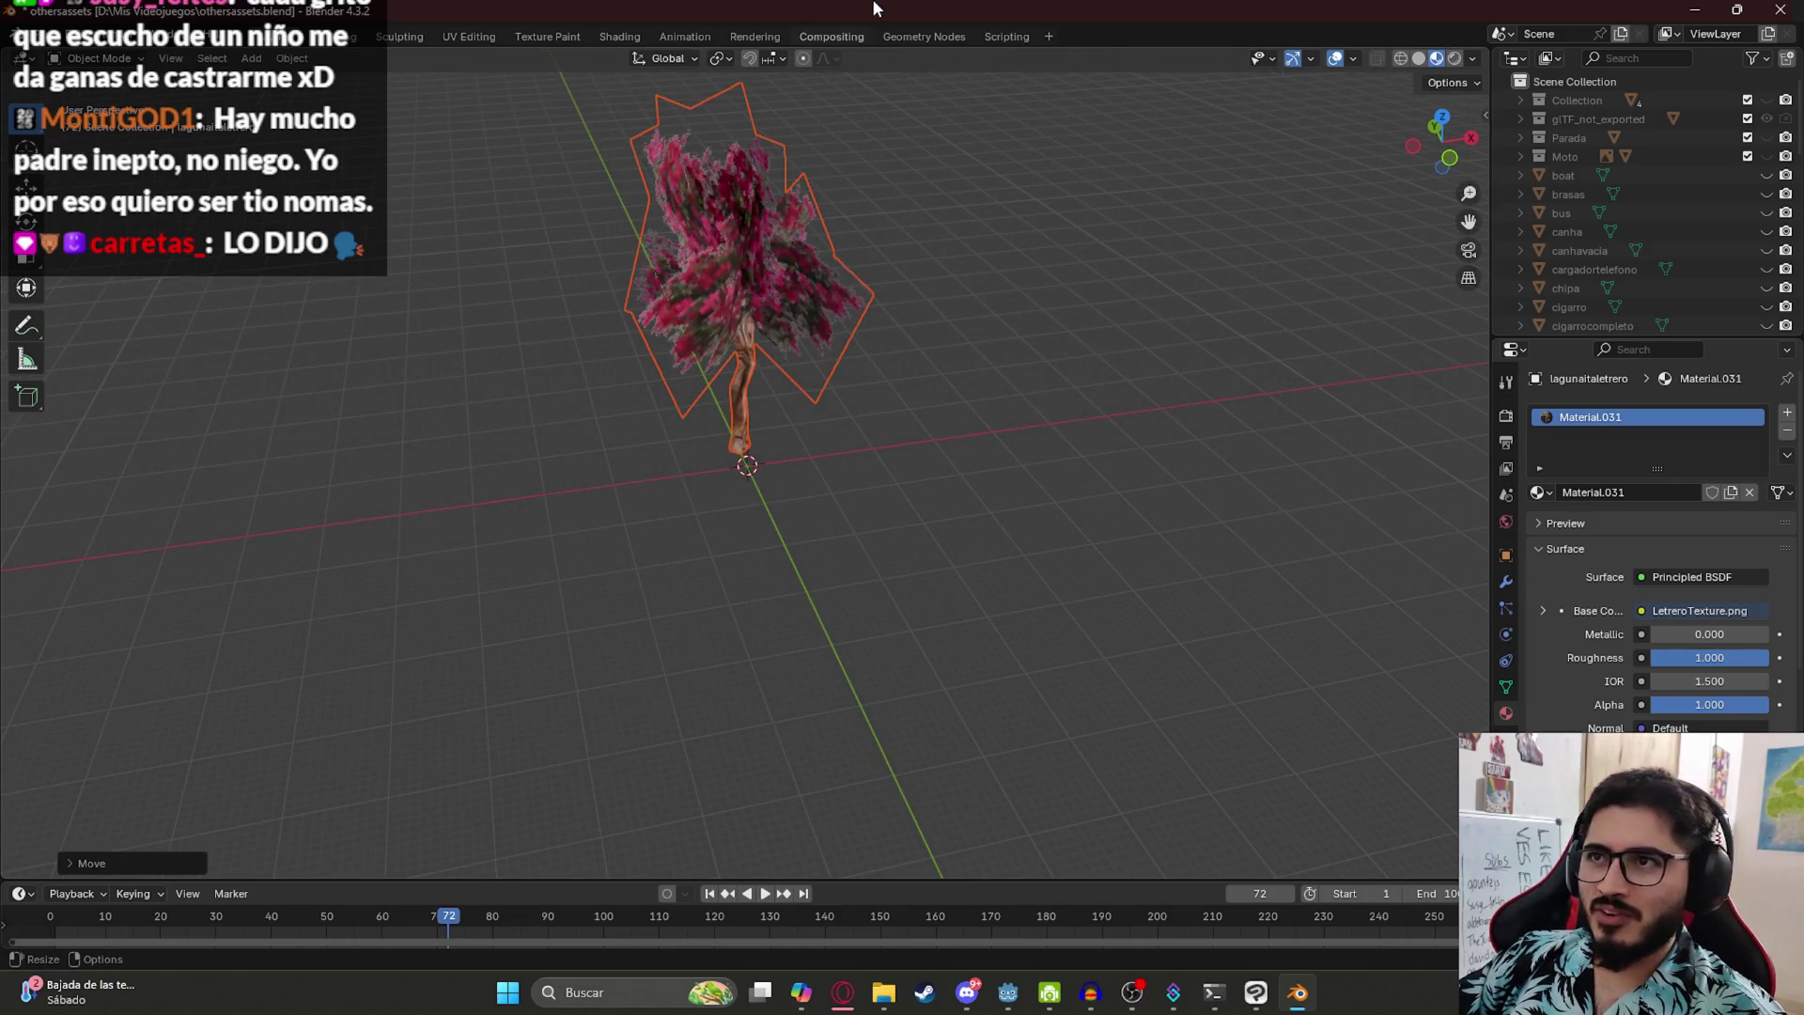
scroll(854, 678, down, 2)
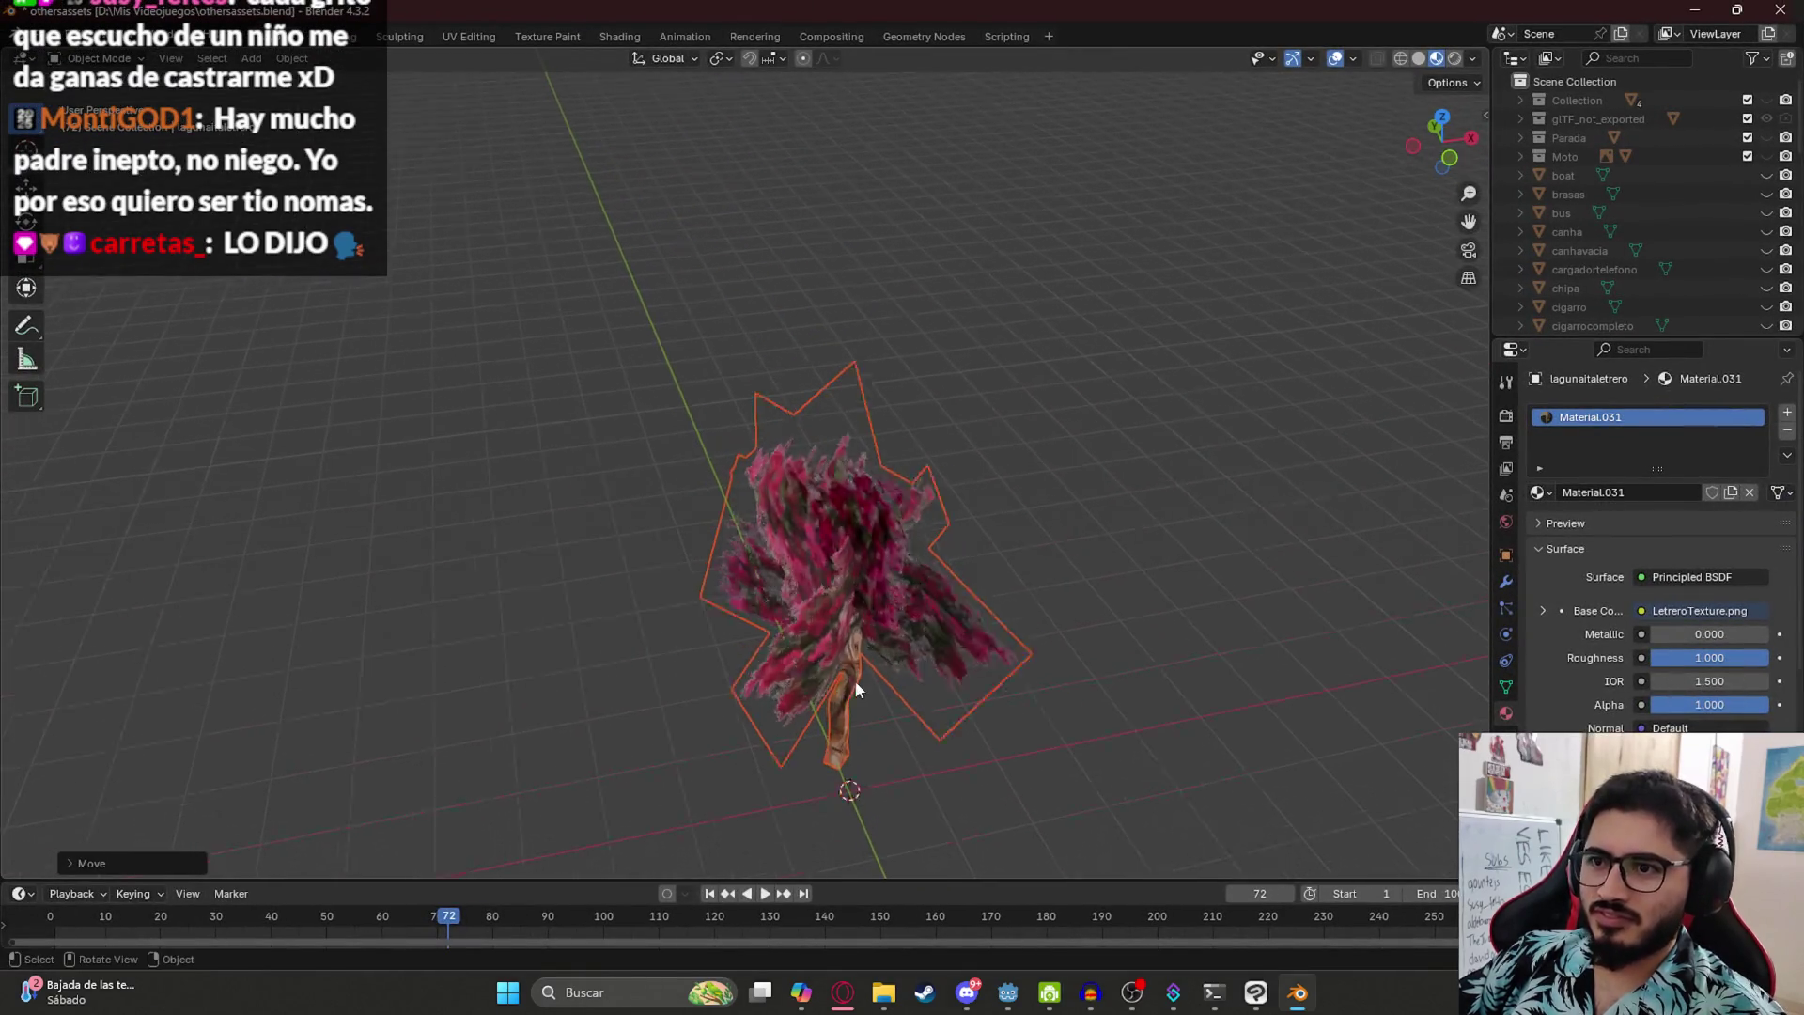
scroll(865, 662, up, 4)
scroll(849, 648, down, 4)
- In Edit Mode with face select, delete the first leaf face on the tree's left side
key(Tab)
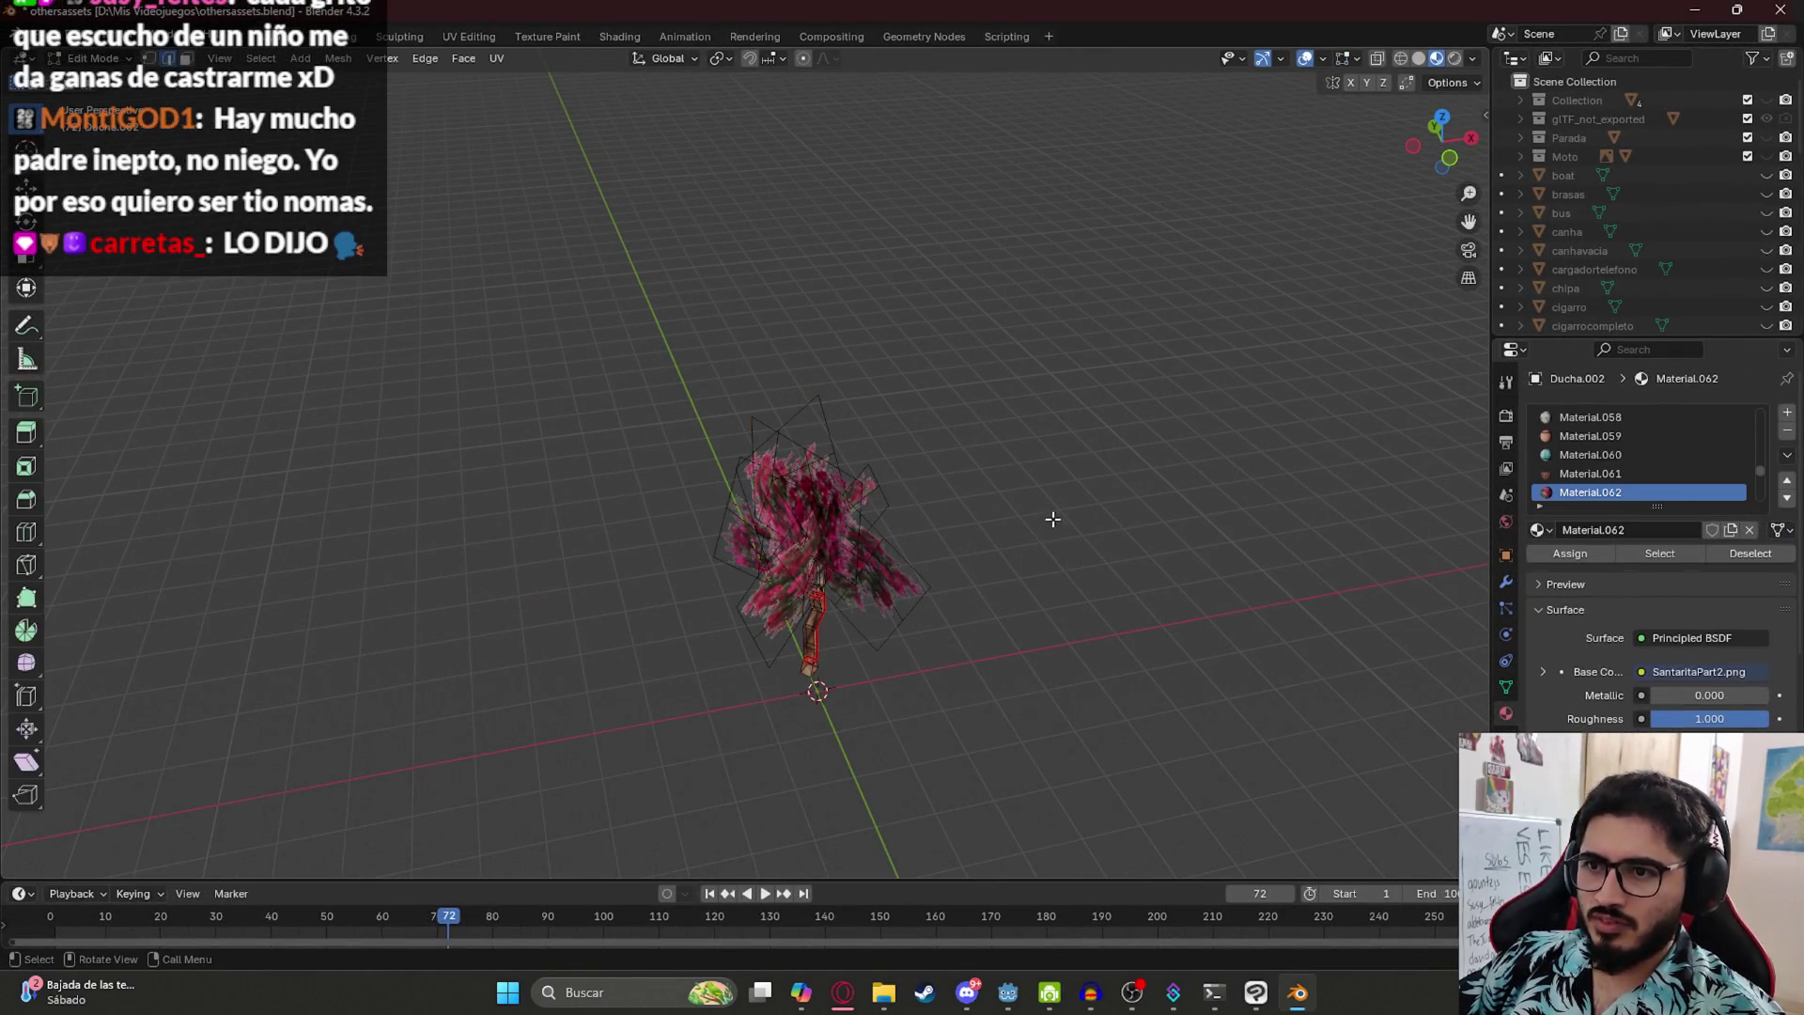
click(188, 59)
click(827, 492)
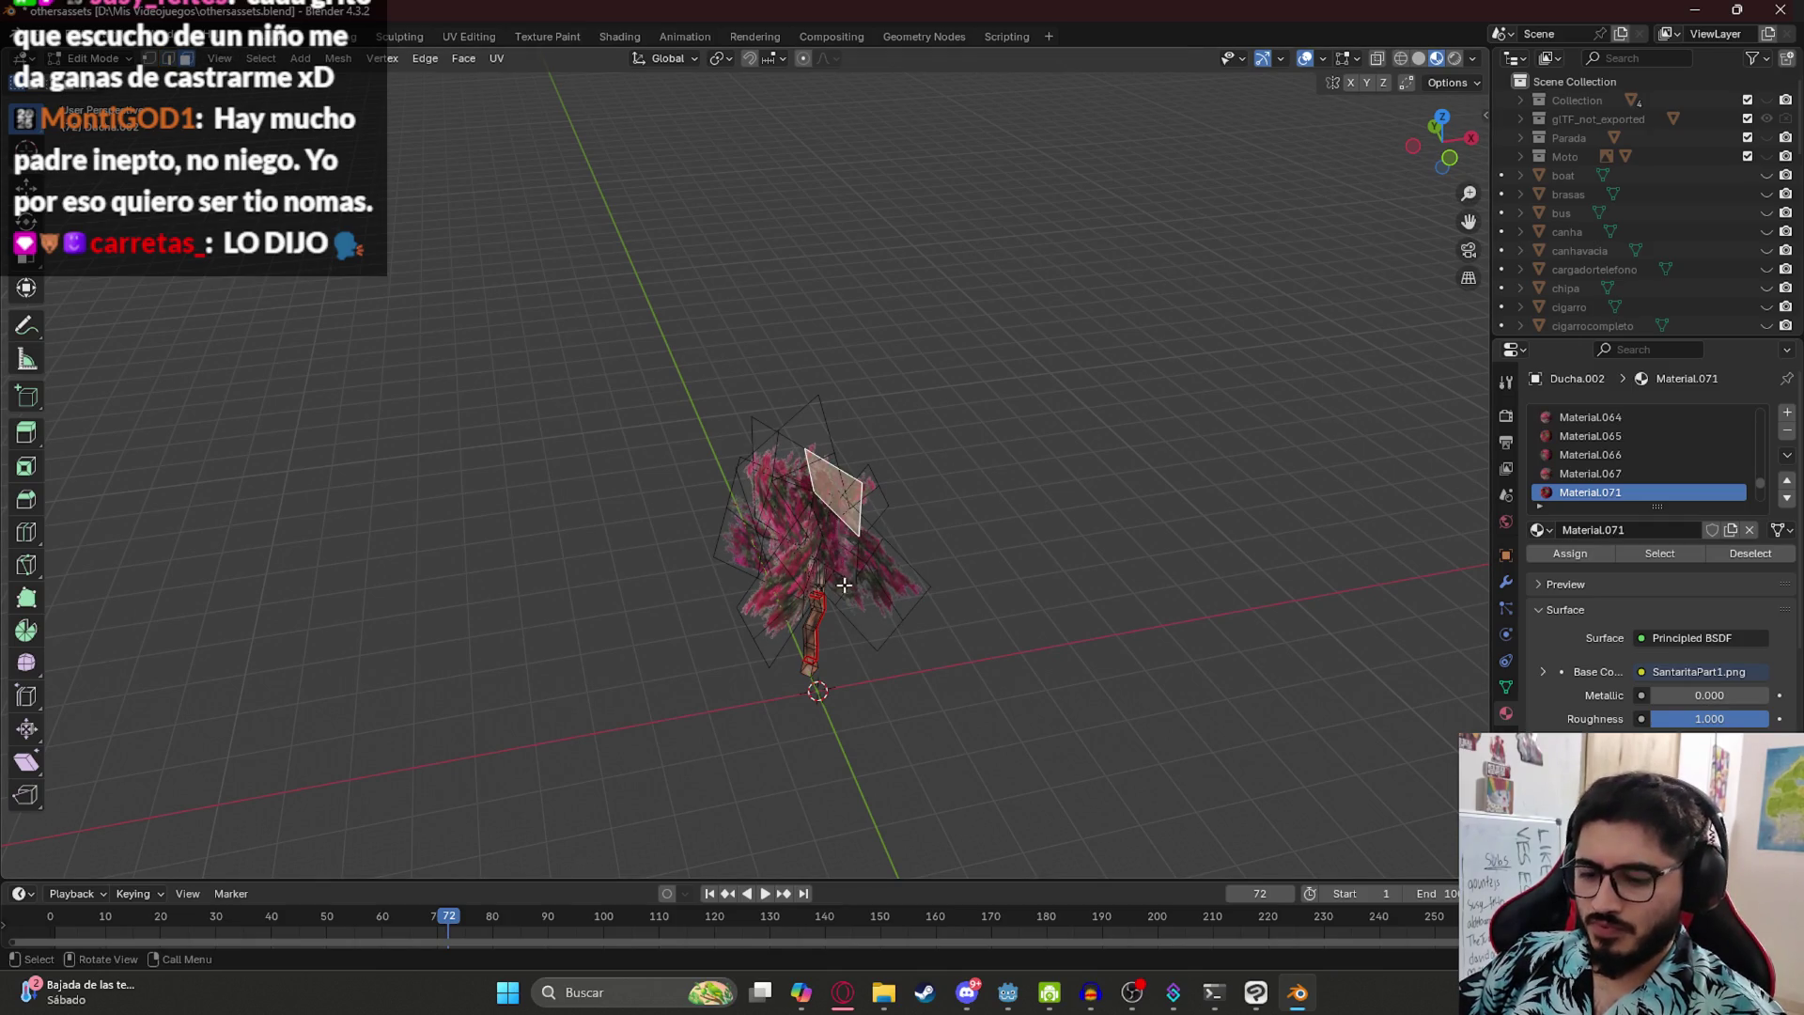
drag(840, 580, 714, 564)
click(690, 560)
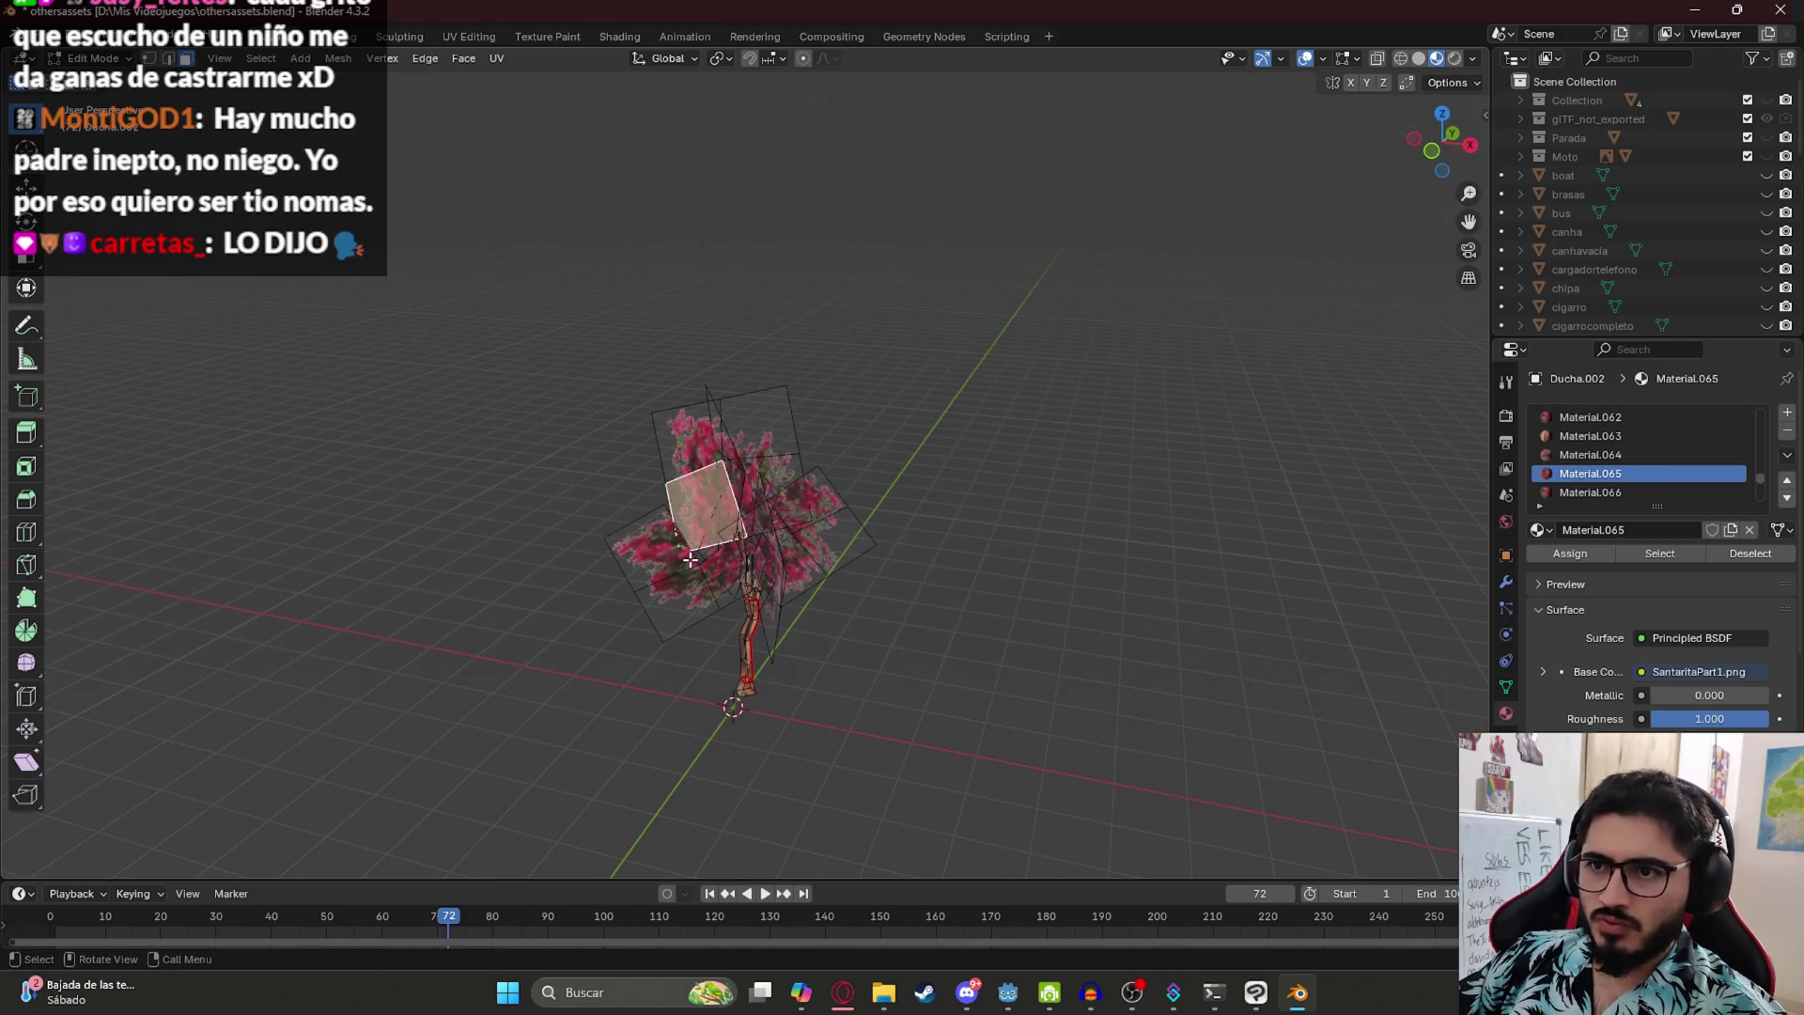
key(ctrl+z)
key(ctrl+z)
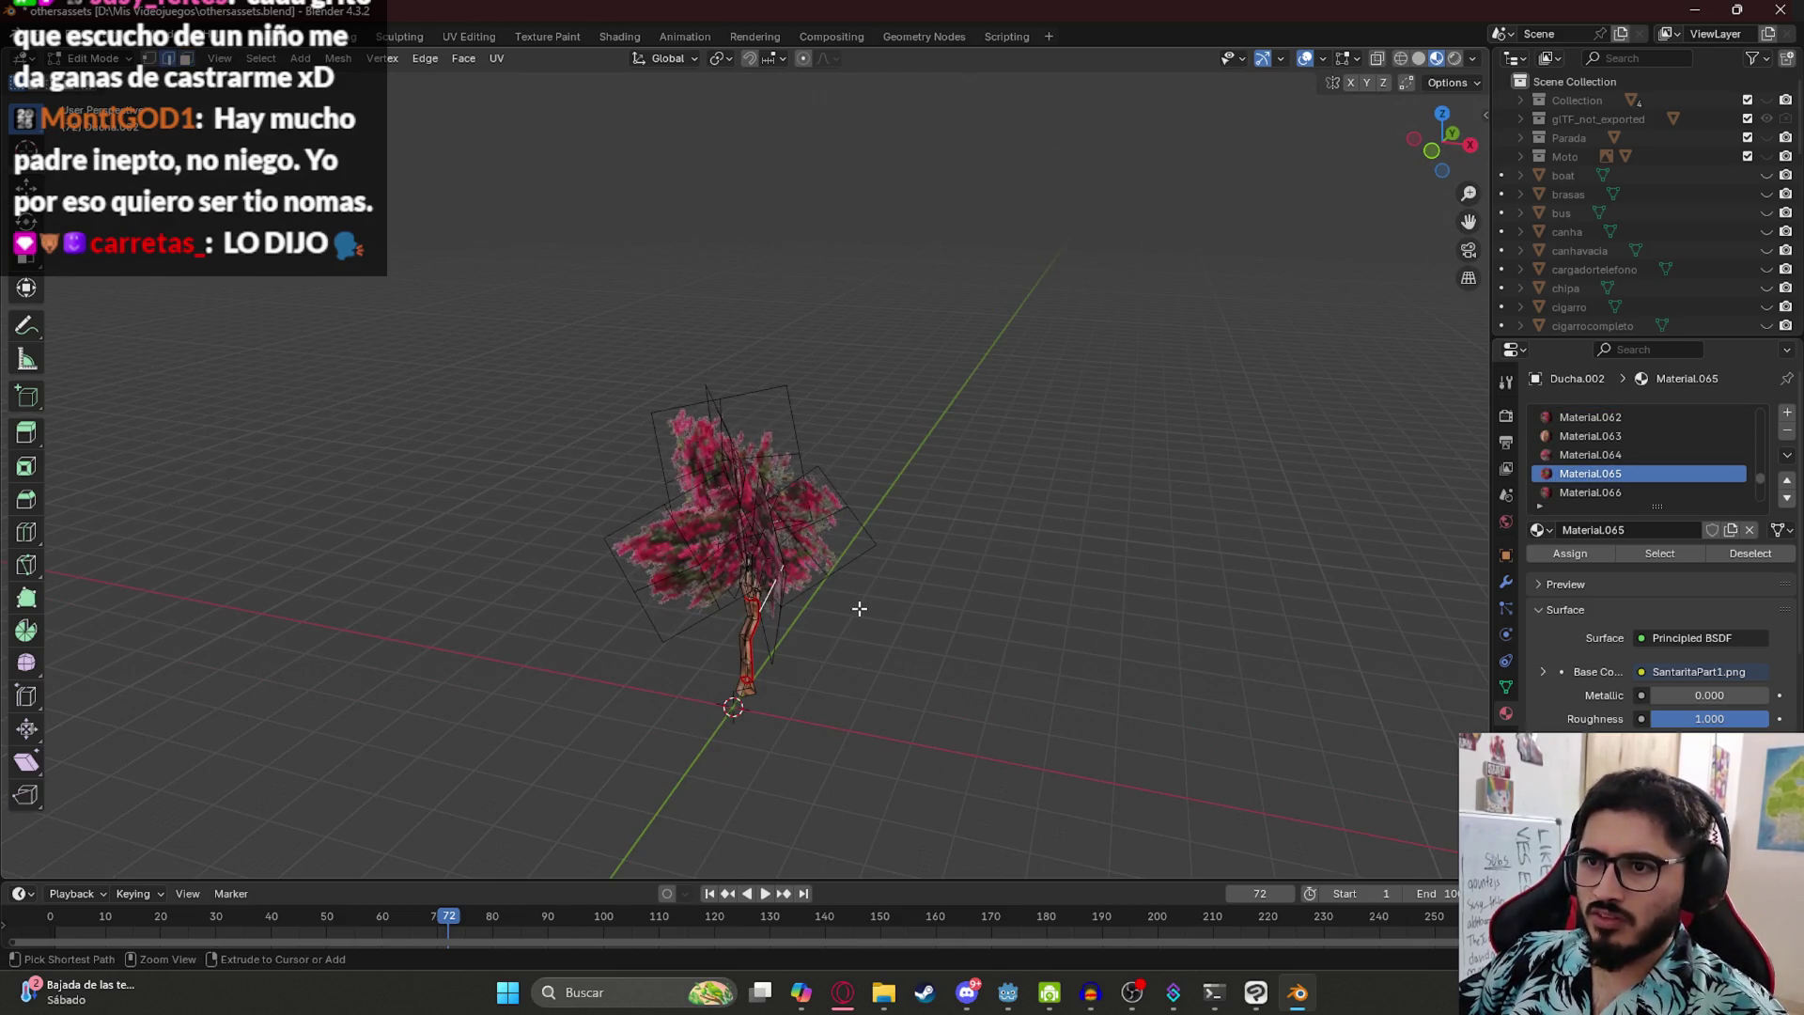
drag(795, 590, 843, 577)
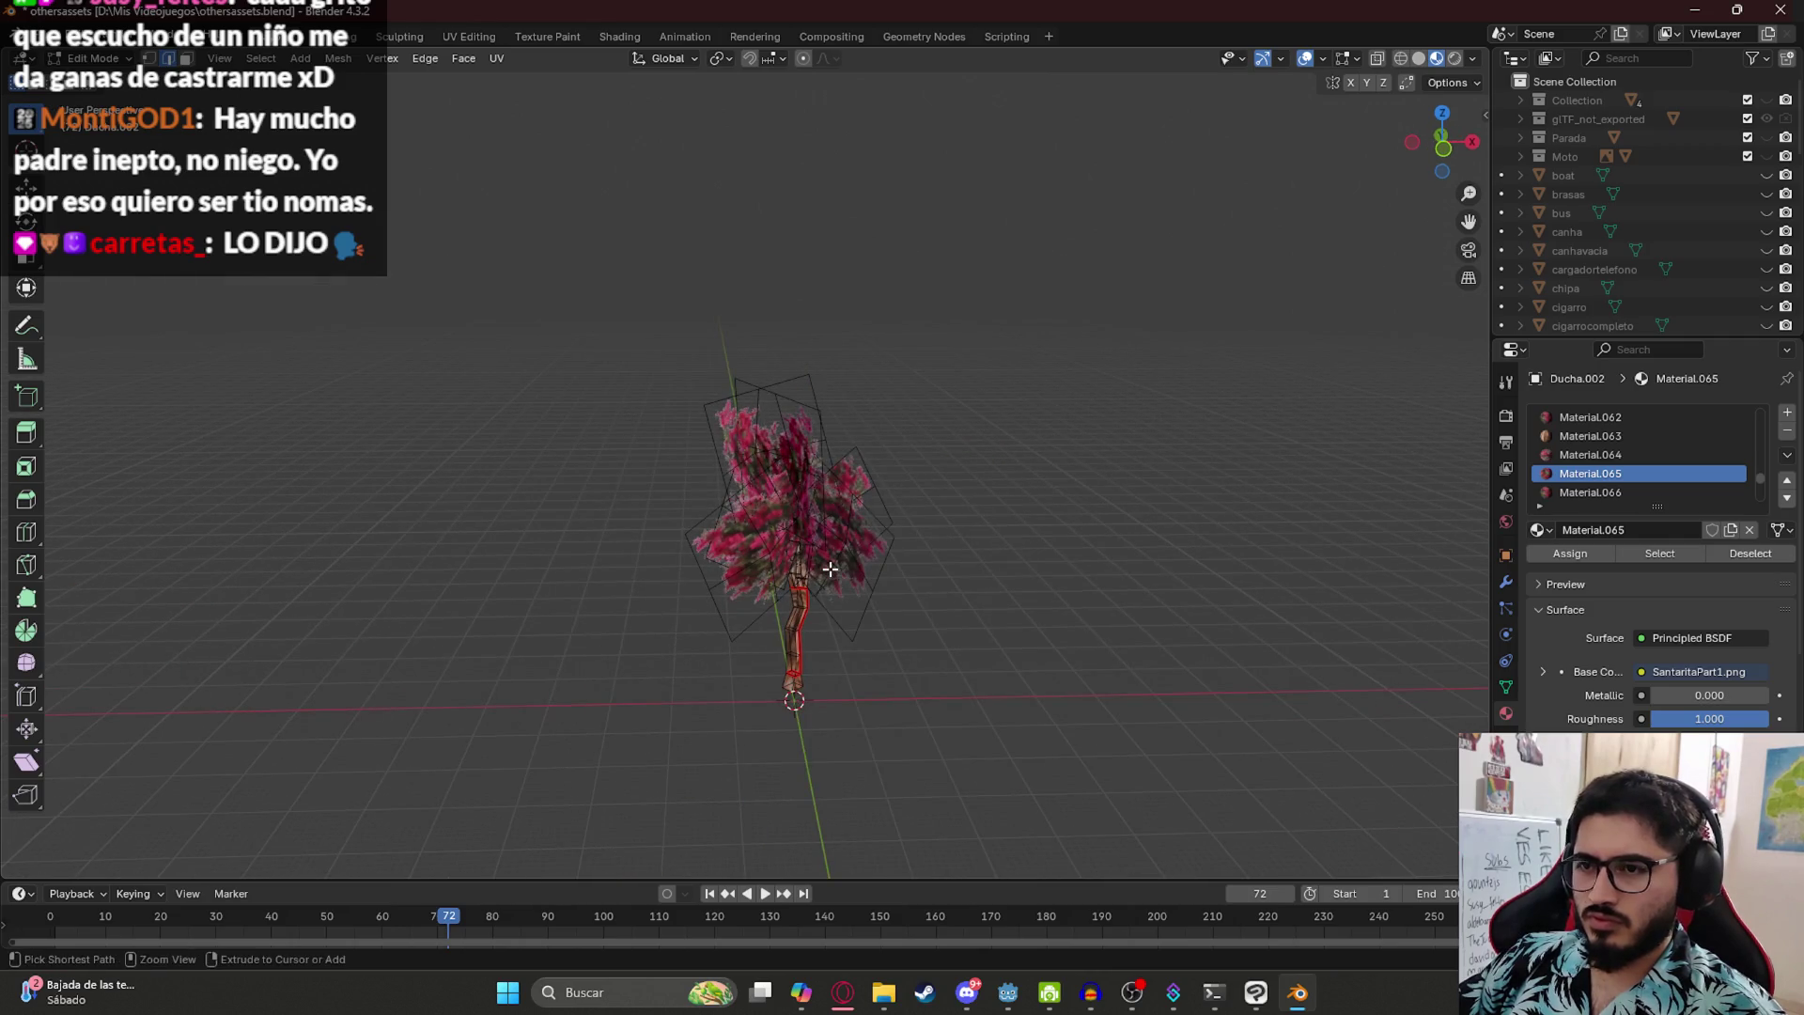
click(715, 571)
key(x)
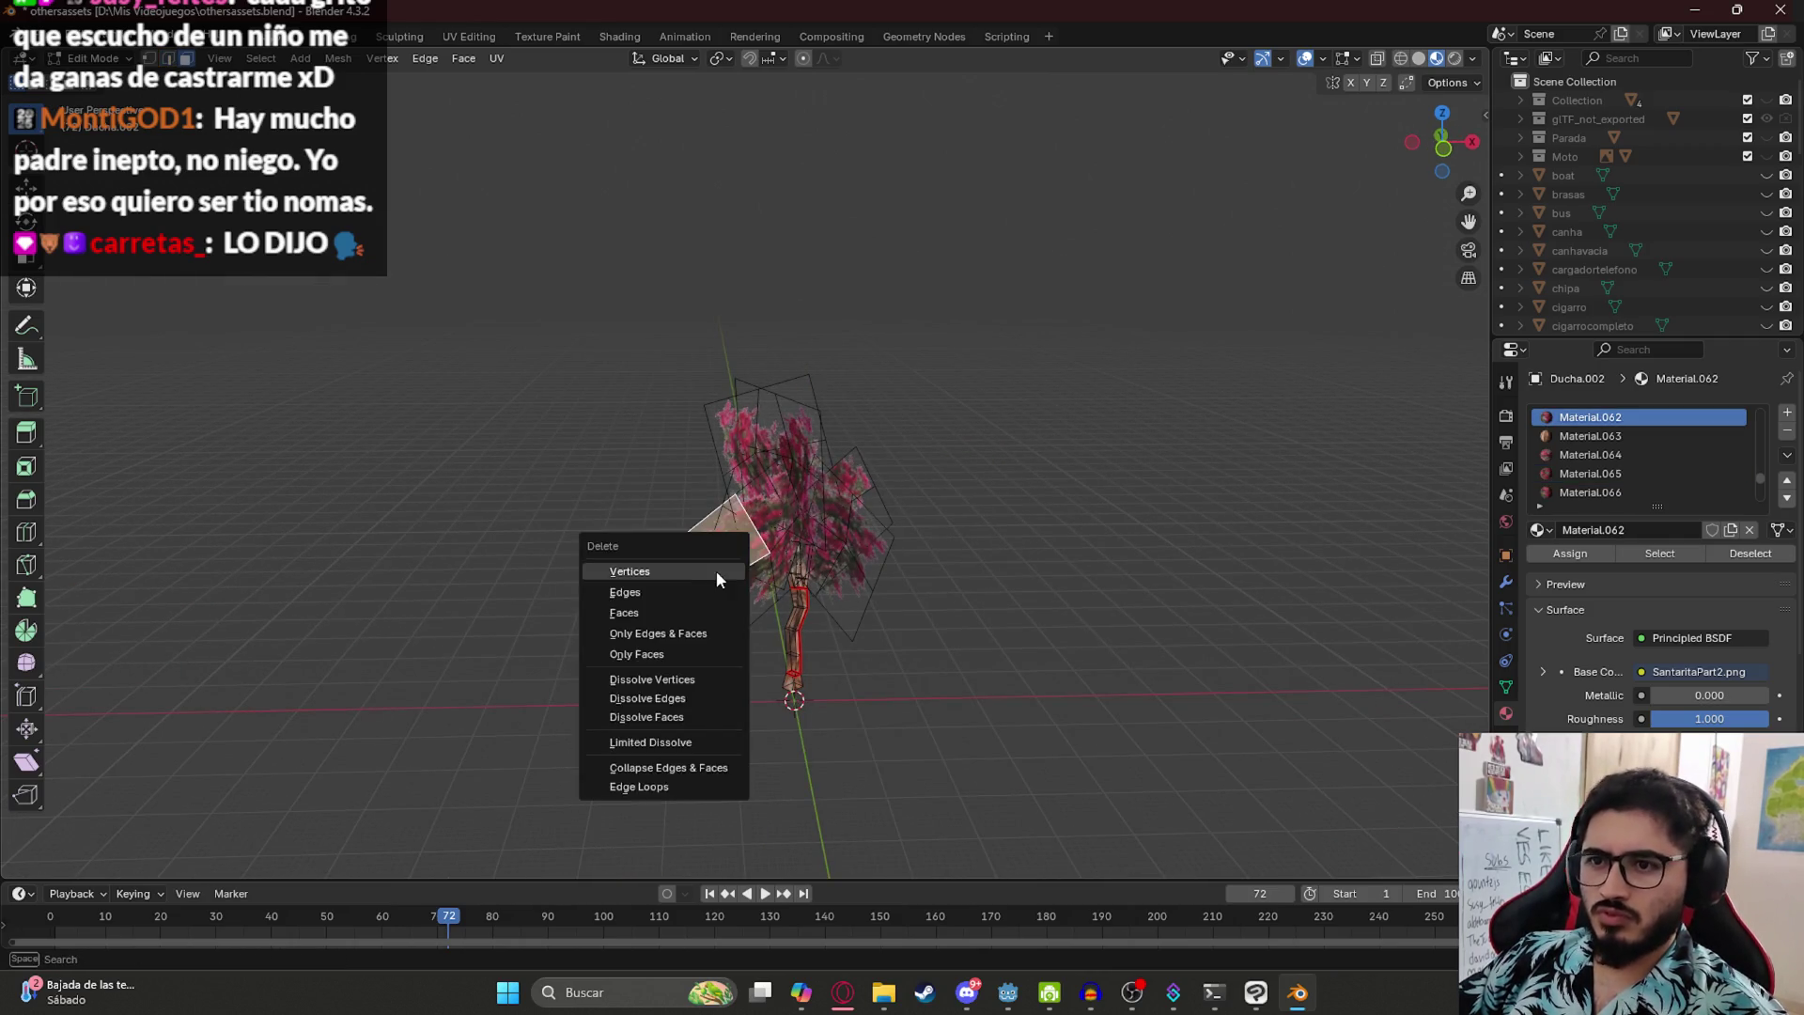
click(716, 571)
- Delete the remaining leaf faces one by one, including the pink leaf face
click(742, 571)
key(x)
click(751, 522)
click(781, 491)
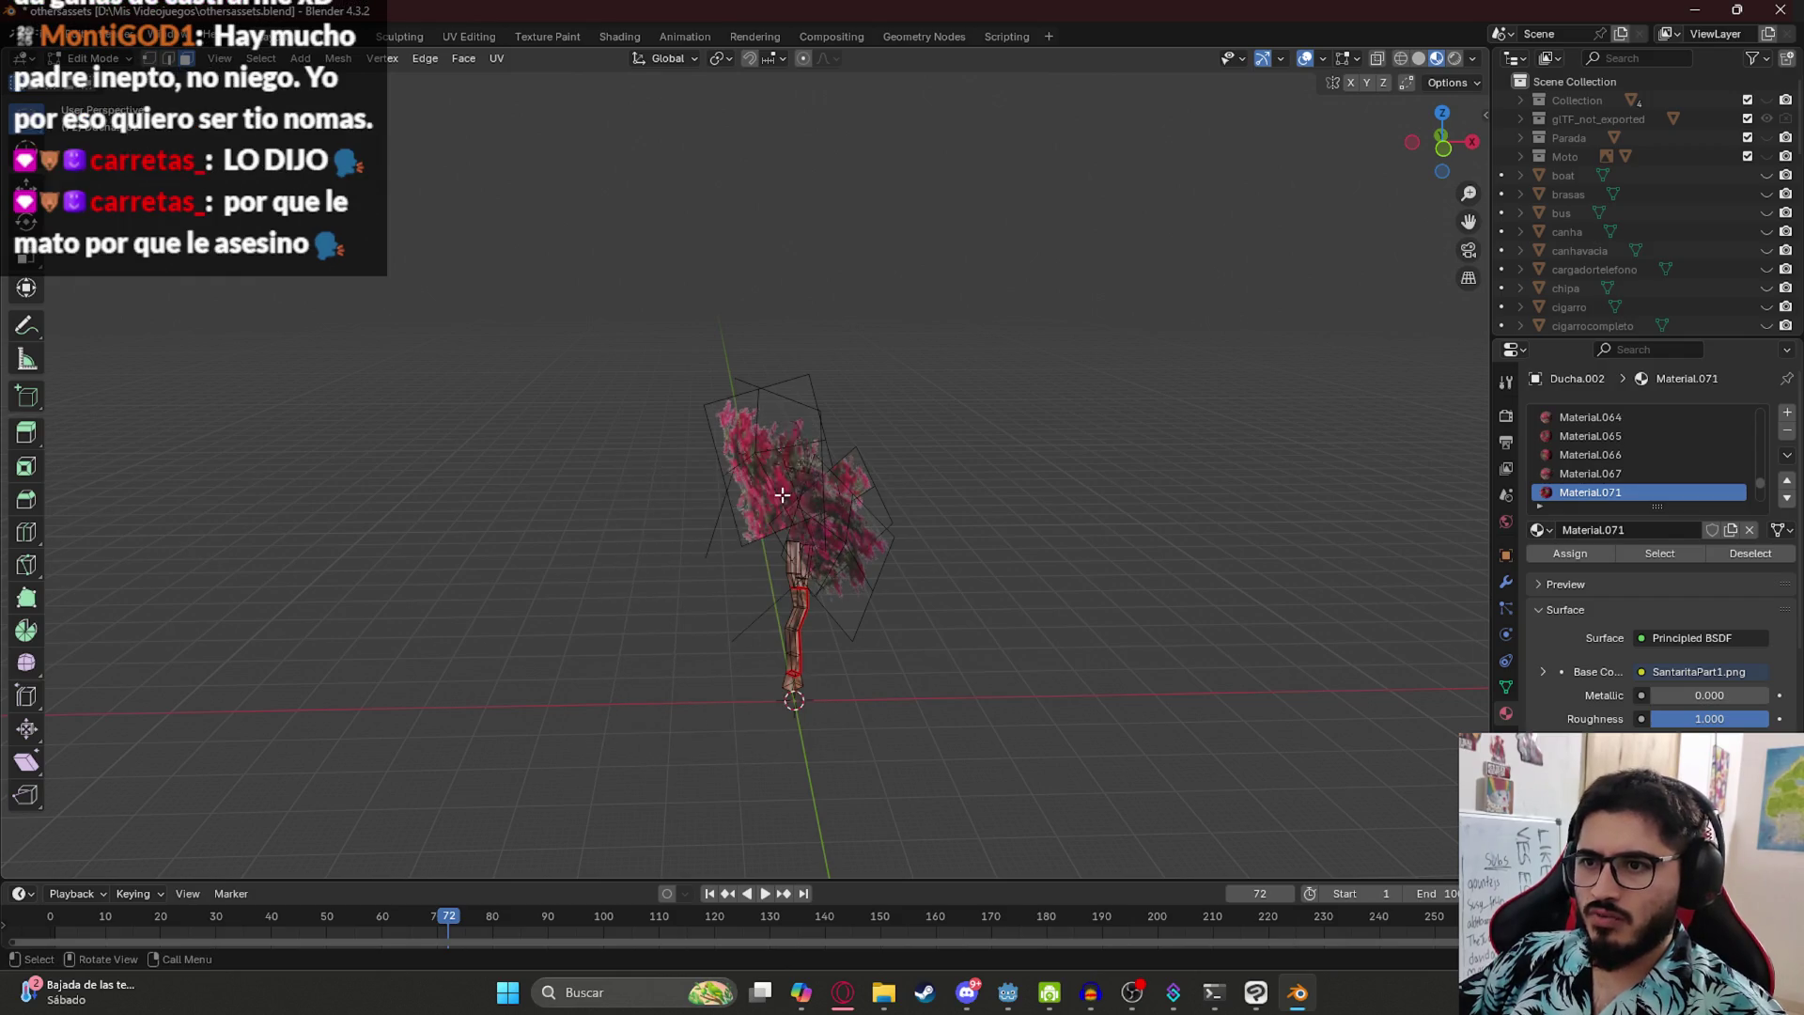
key(x)
click(847, 515)
click(853, 536)
key(x)
click(859, 553)
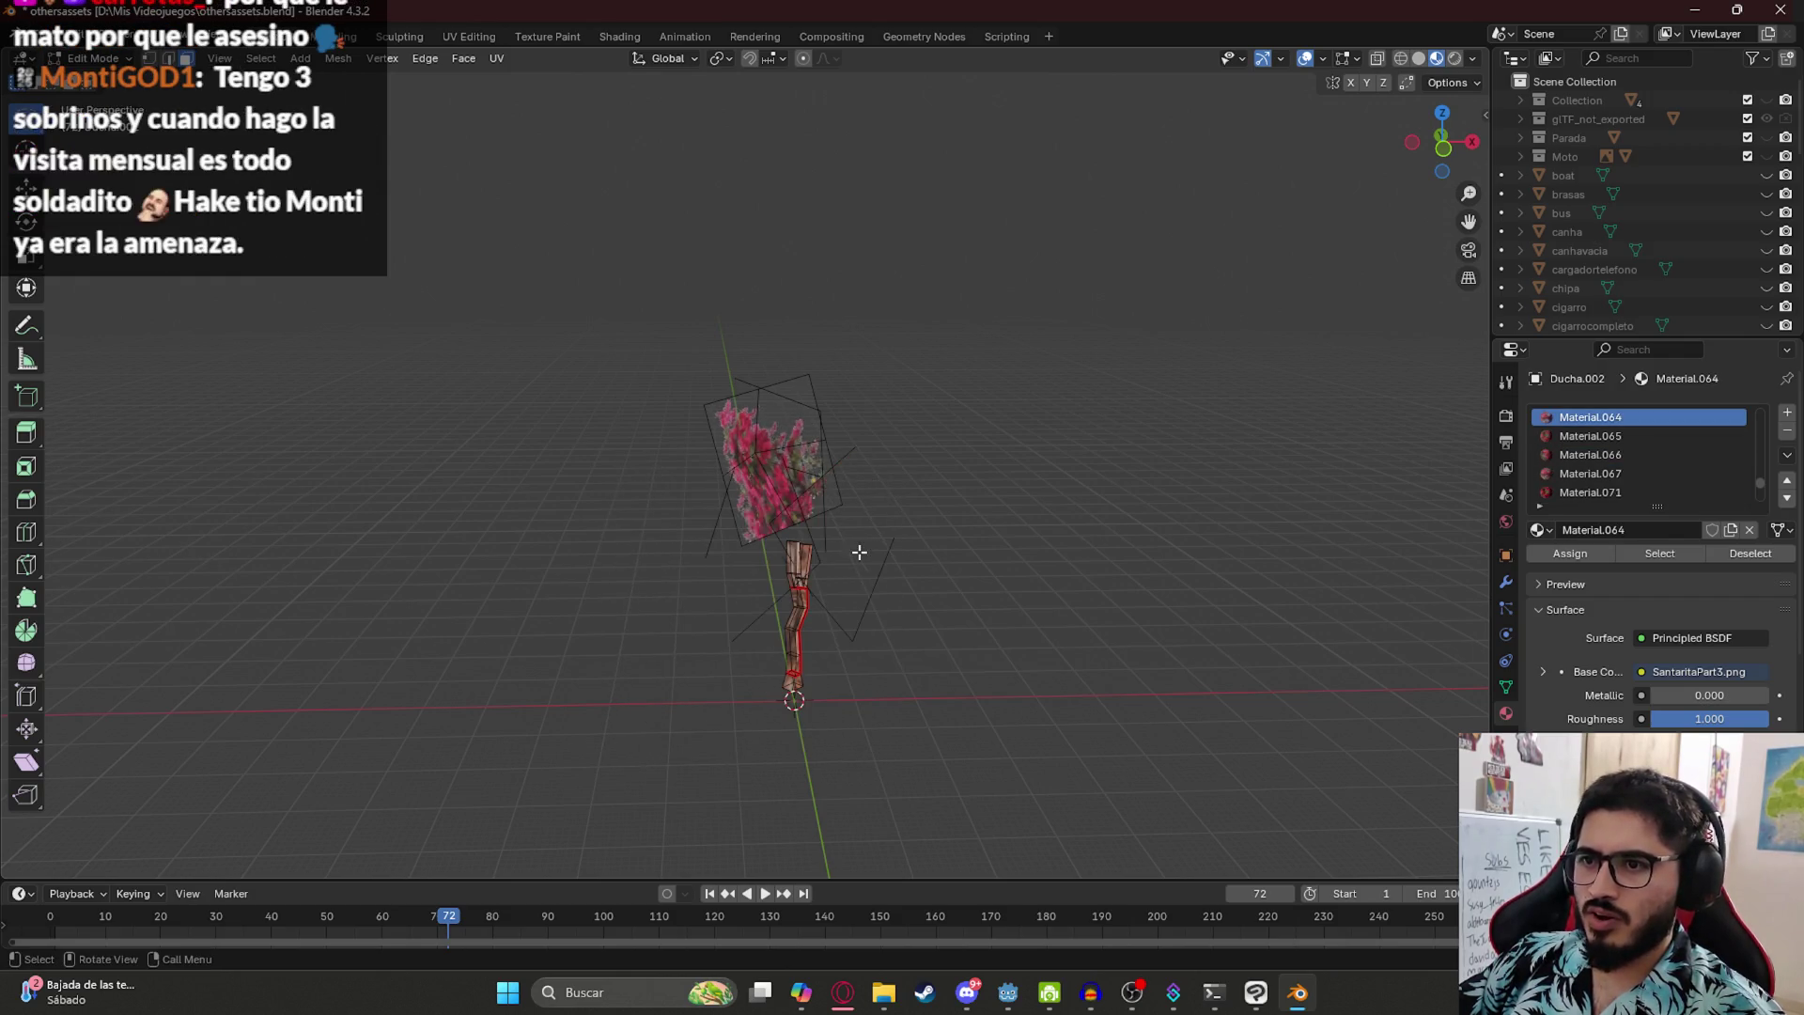
click(800, 436)
key(x)
click(798, 434)
- Lasso the stray vertices above the trunk and delete them
mouse_move(681, 333)
mouse_down()
mouse_move(817, 523)
mouse_move(646, 402)
mouse_up()
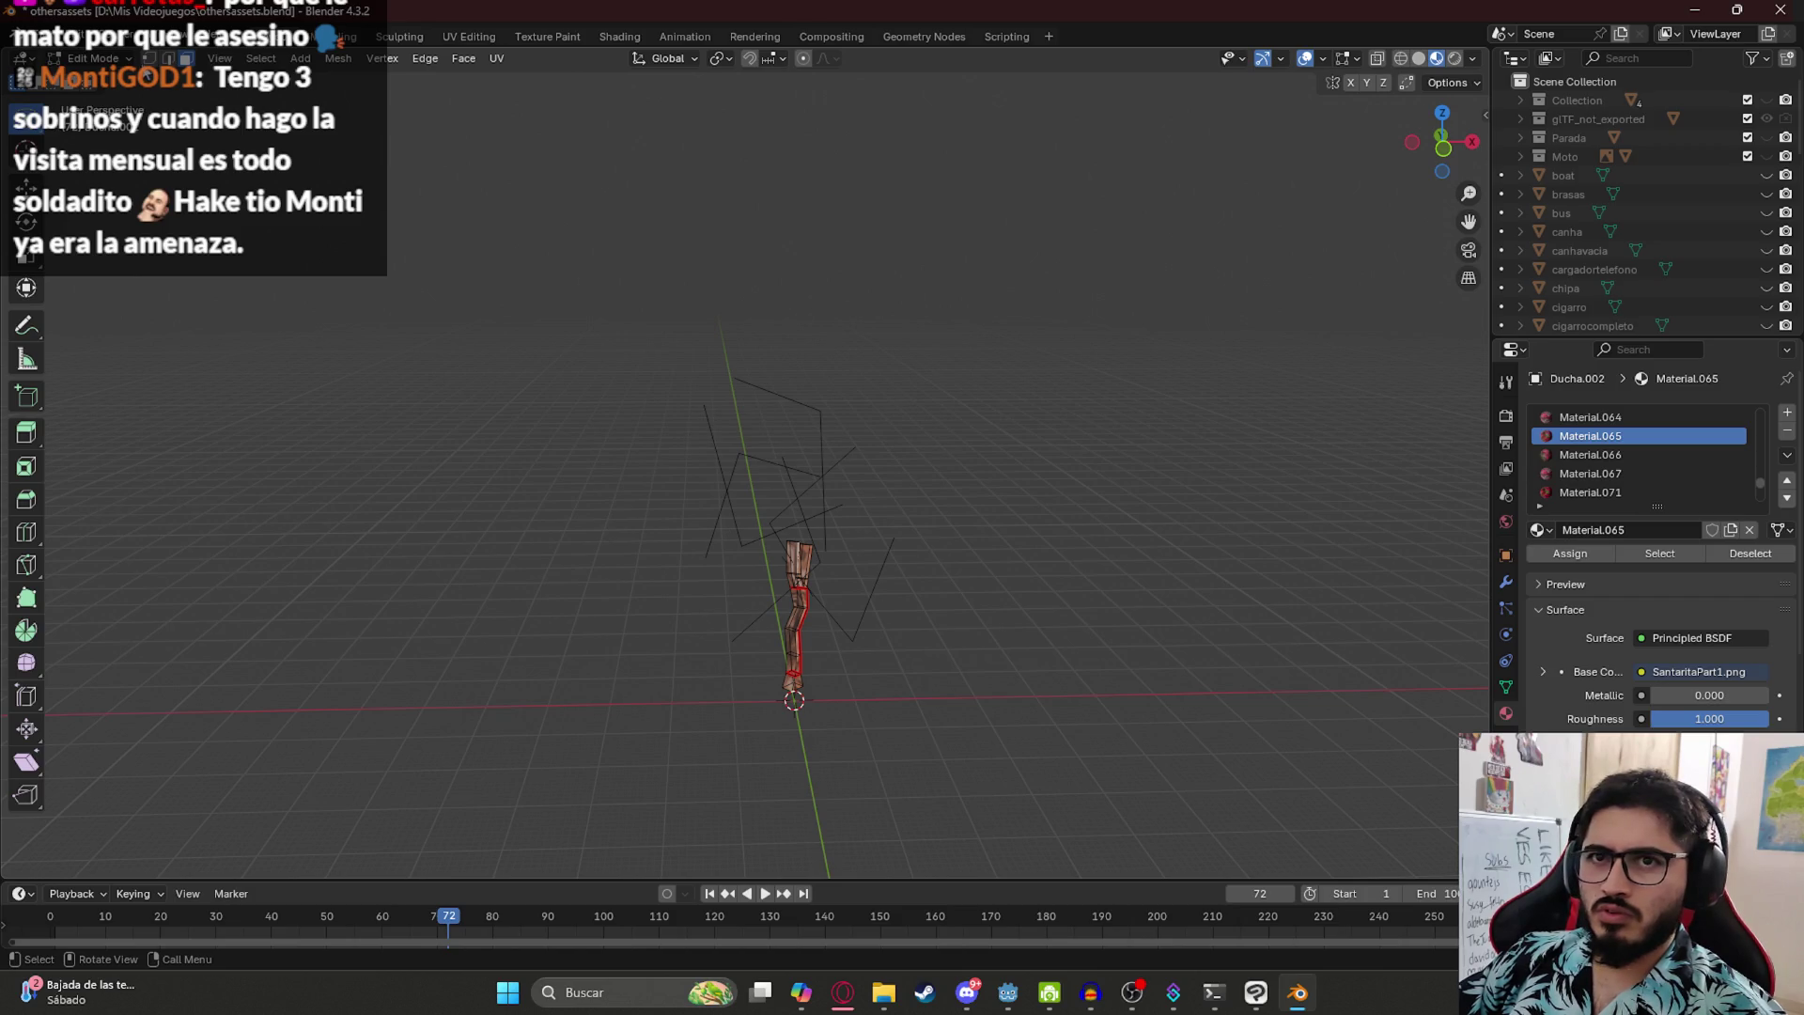
mouse_move(814, 339)
mouse_down()
mouse_move(794, 554)
mouse_move(893, 357)
mouse_move(846, 395)
mouse_up()
click(904, 455)
mouse_move(773, 329)
mouse_down()
mouse_move(644, 412)
mouse_move(858, 371)
mouse_move(856, 442)
mouse_up()
key(x)
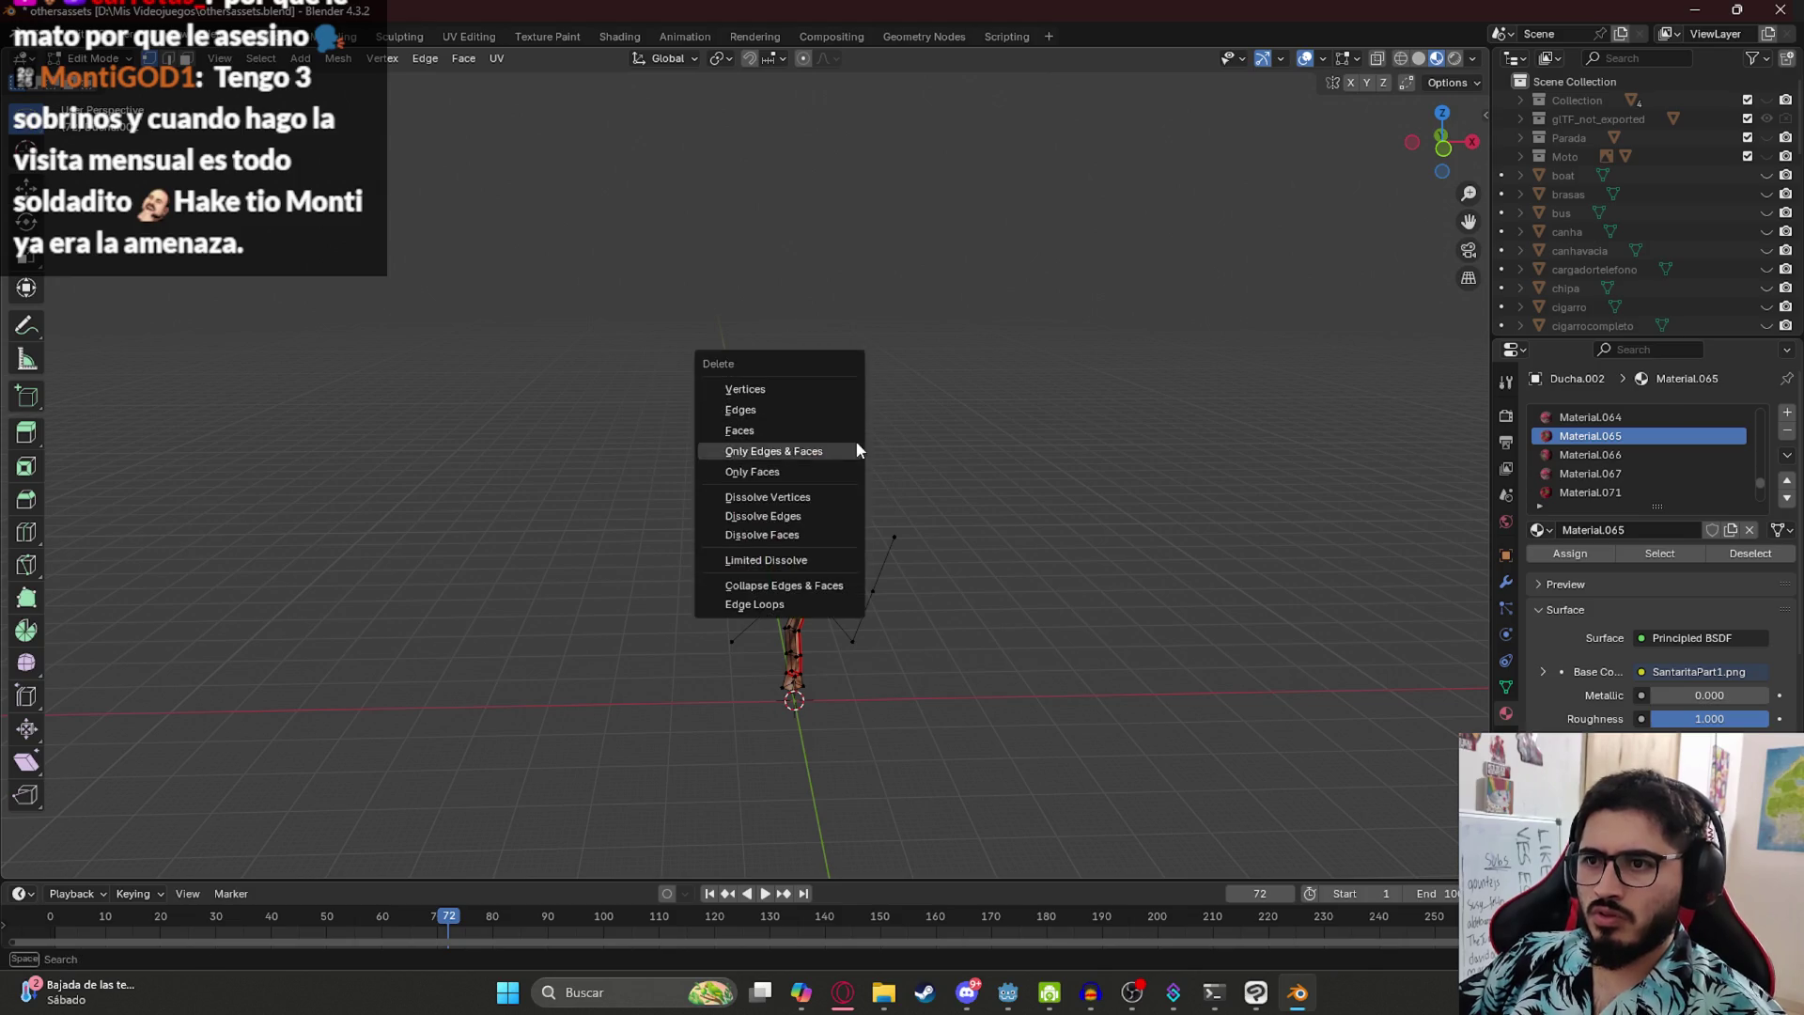
click(803, 391)
- Delete the remaining stray vertex clusters near the top and the loose face right of the trunk
mouse_move(830, 516)
mouse_down()
mouse_move(916, 575)
mouse_move(845, 479)
mouse_move(822, 592)
mouse_move(858, 527)
mouse_move(821, 555)
mouse_move(733, 441)
mouse_up()
mouse_move(550, 281)
mouse_down()
mouse_move(507, 588)
mouse_move(632, 423)
mouse_up()
key(x)
click(524, 331)
mouse_move(644, 323)
mouse_down()
mouse_move(658, 286)
mouse_move(634, 106)
mouse_up()
key(x)
click(660, 199)
mouse_move(777, 579)
mouse_down()
mouse_move(719, 474)
mouse_move(826, 510)
mouse_move(641, 584)
mouse_up()
key(x)
click(809, 499)
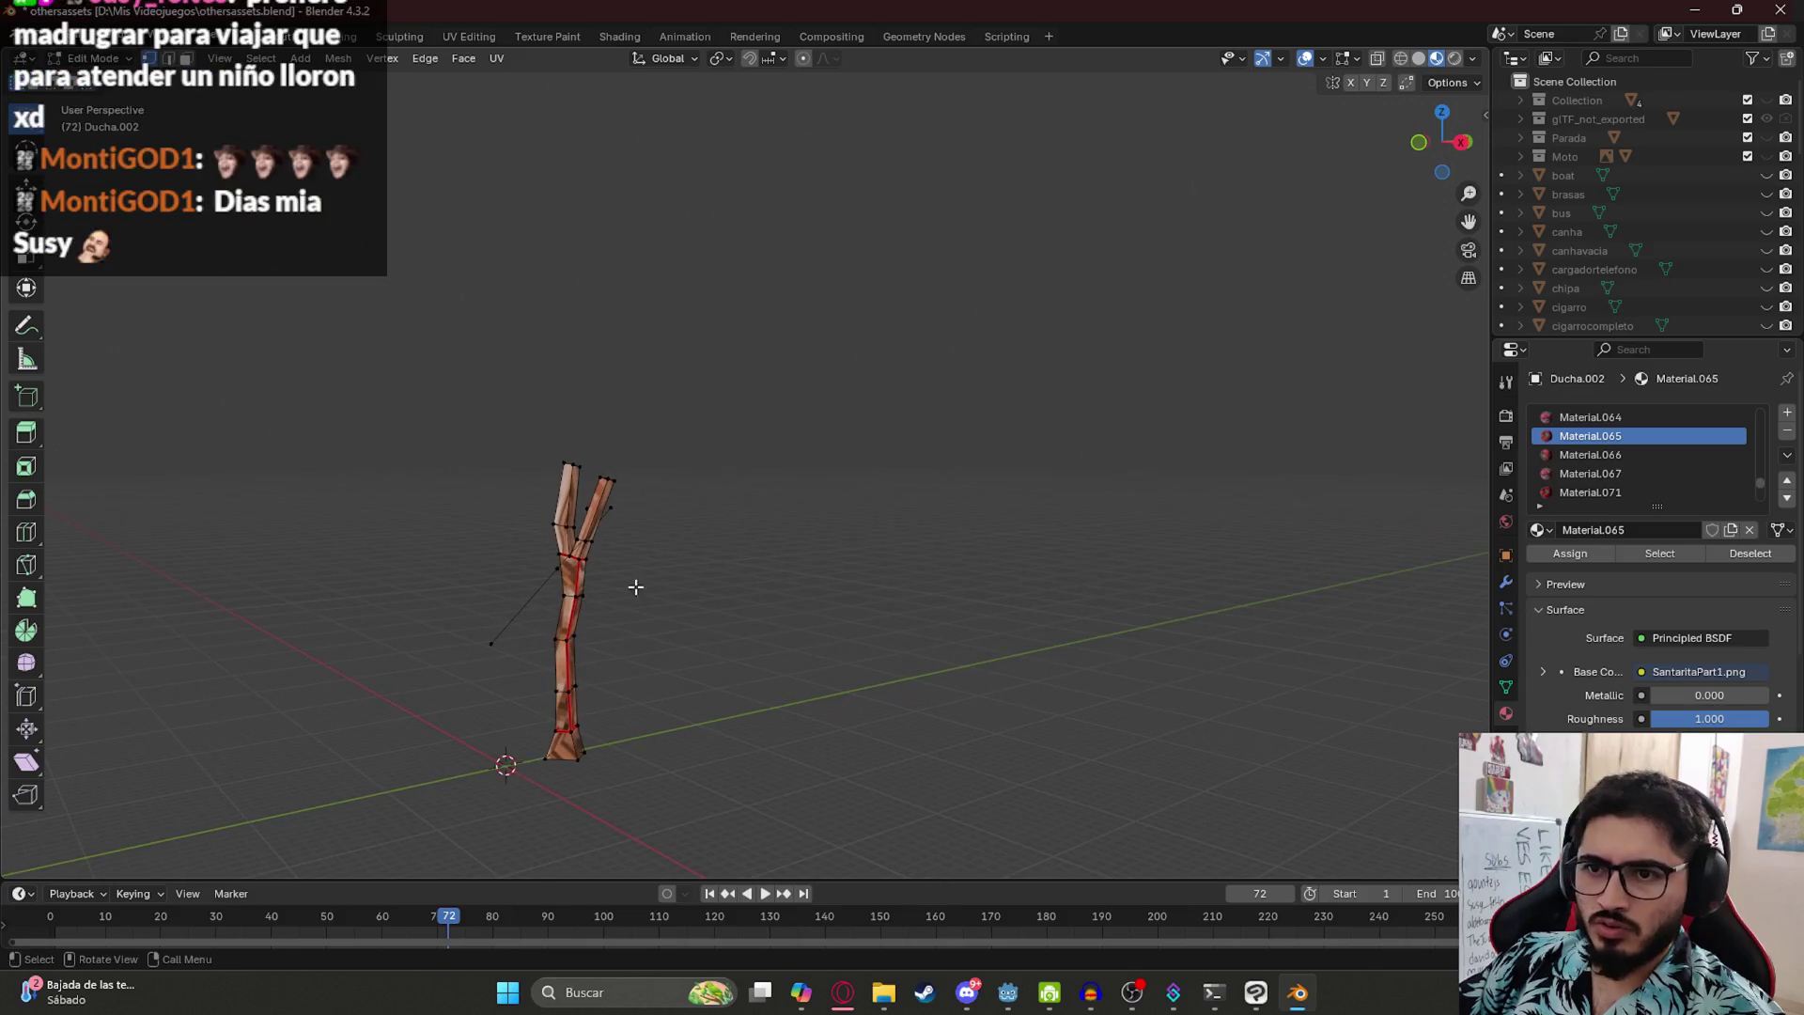
- Delete the last stray vertex and its edge, then orbit around the bare forked trunk to check it
key(x)
click(512, 645)
drag(512, 644, 648, 547)
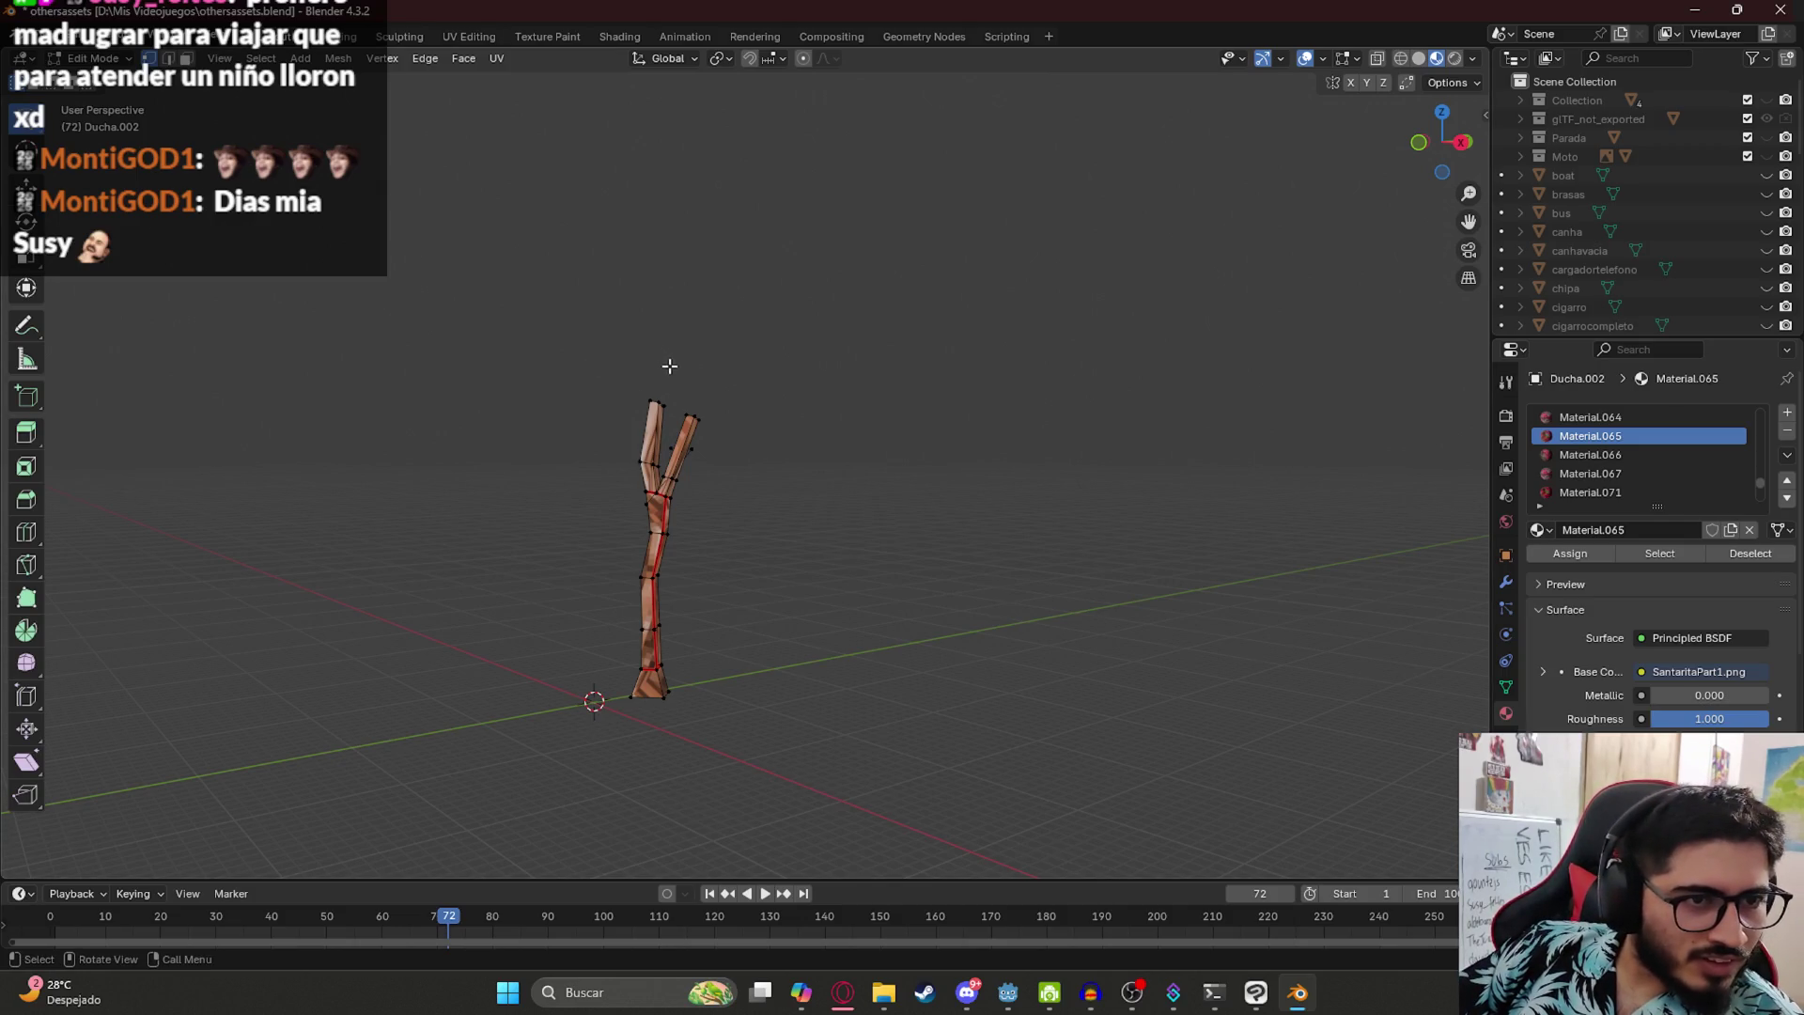
mouse_move(689, 429)
mouse_down()
mouse_move(780, 516)
mouse_move(639, 584)
mouse_move(903, 419)
mouse_move(893, 407)
mouse_move(881, 428)
mouse_up()
mouse_move(858, 495)
mouse_down()
mouse_move(873, 423)
mouse_move(928, 475)
mouse_move(645, 419)
mouse_move(672, 370)
mouse_move(706, 418)
mouse_up()
key(ctrl+z)
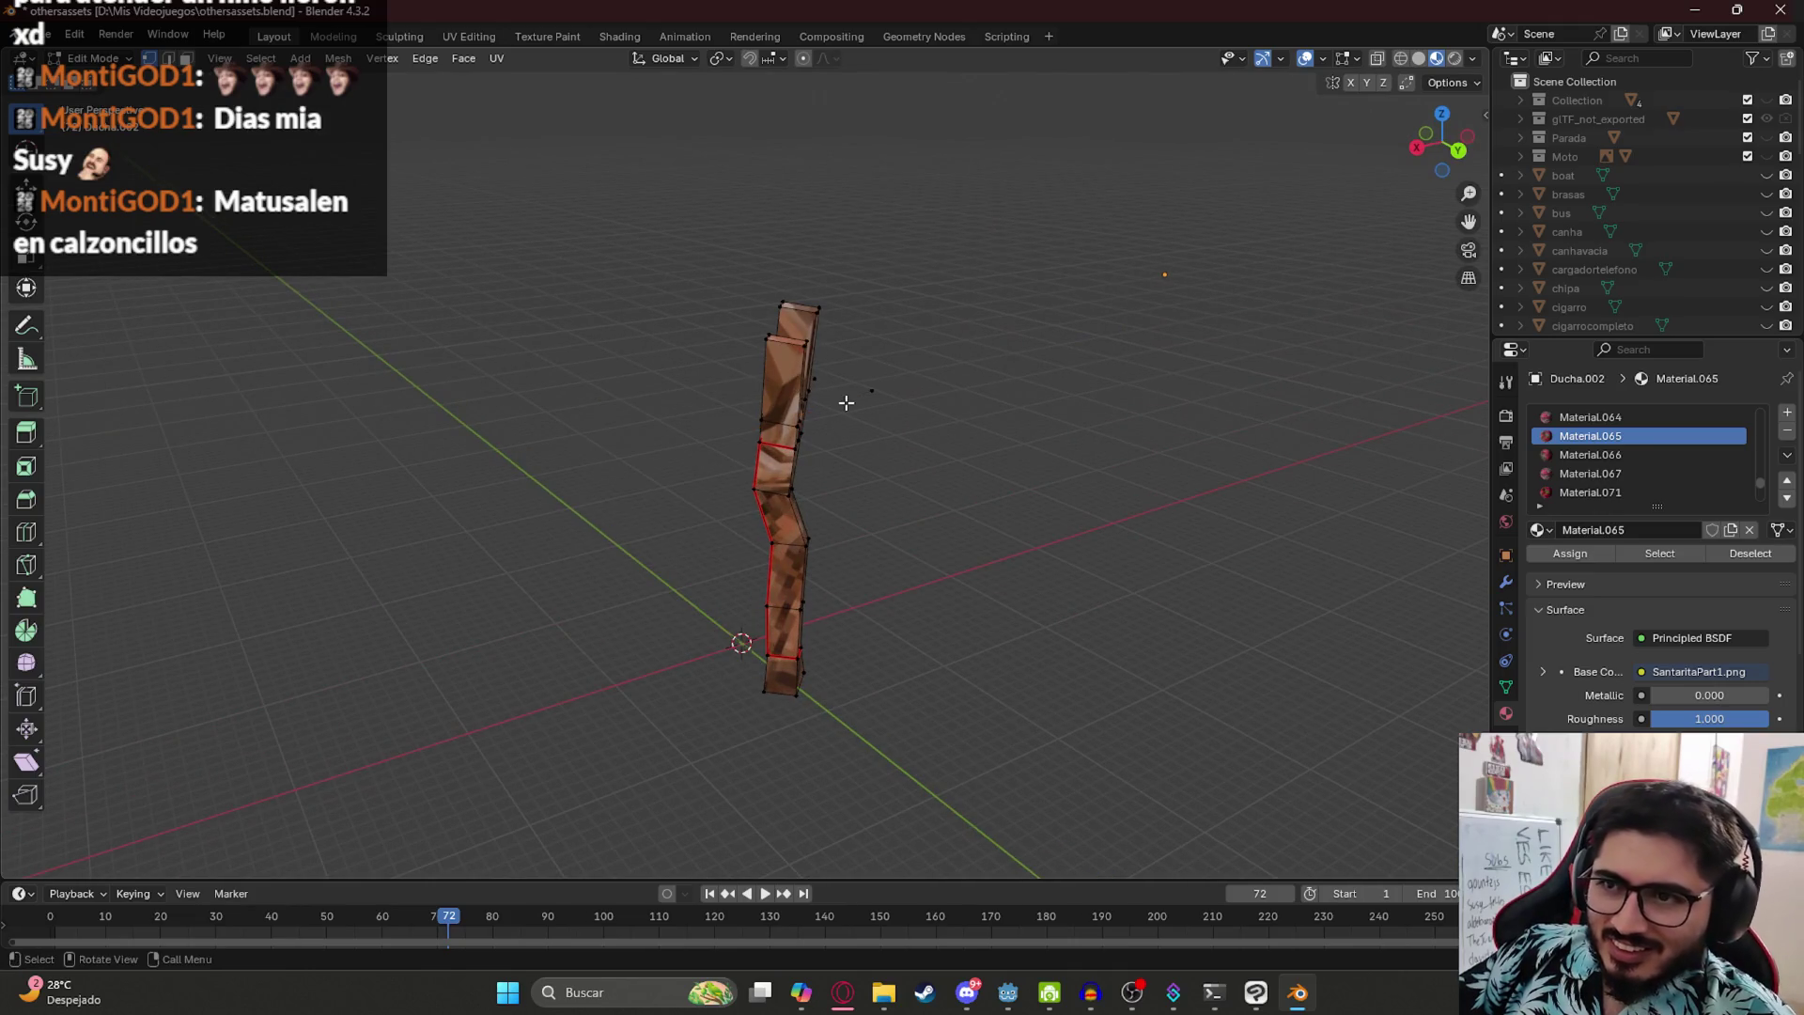
mouse_move(850, 397)
mouse_down()
mouse_move(733, 371)
mouse_move(807, 384)
mouse_up()
scroll(807, 384, up, 3)
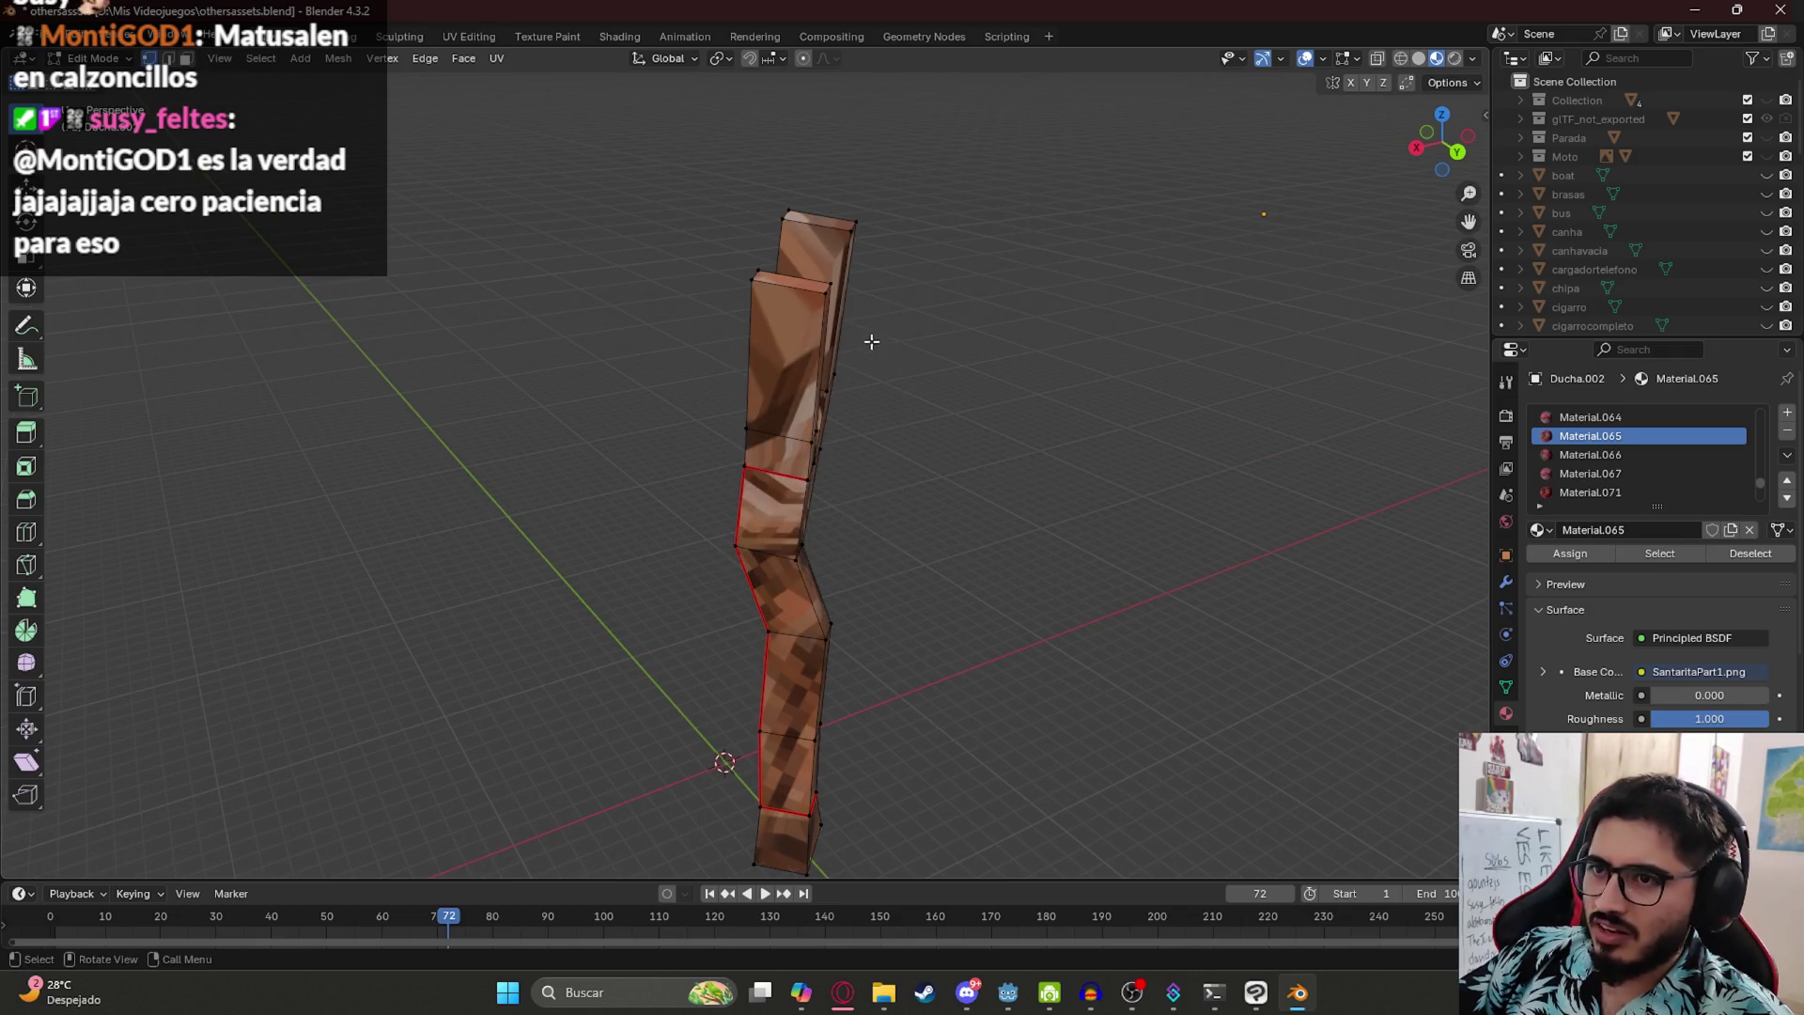
scroll(866, 342, down, 3)
drag(882, 326, 806, 318)
scroll(909, 292, down, 4)
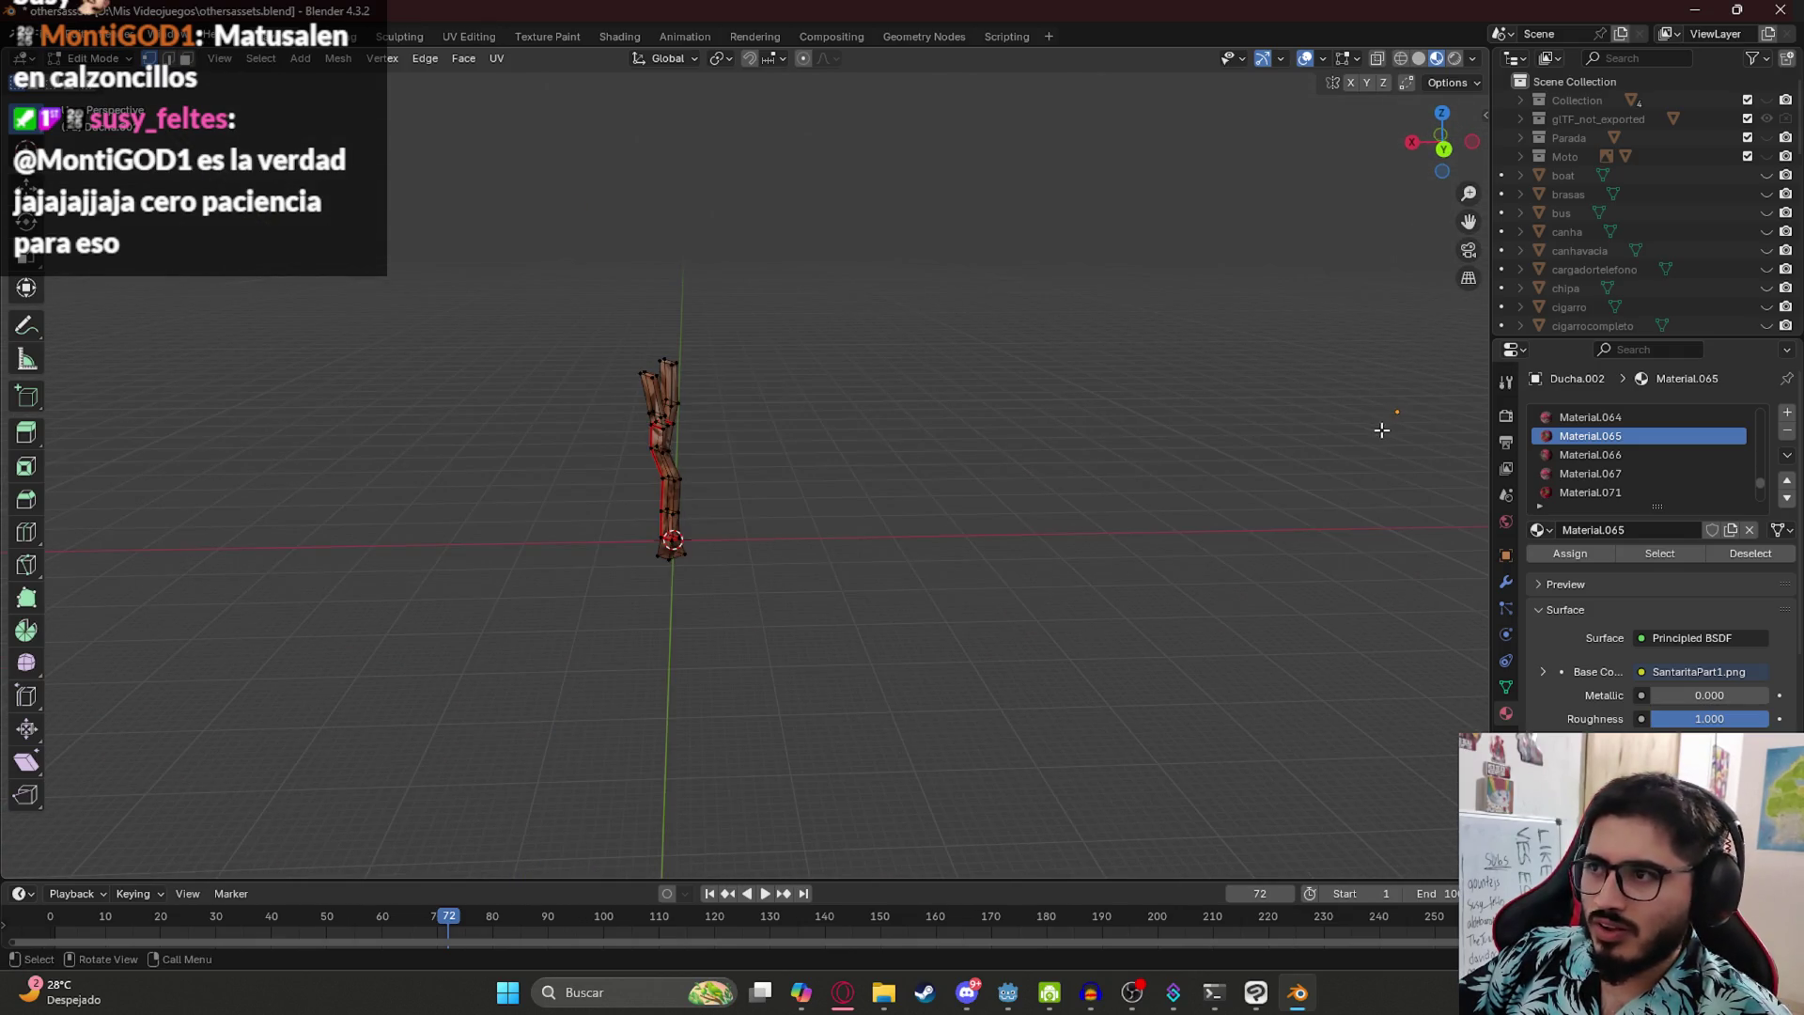
scroll(574, 438, up, 5)
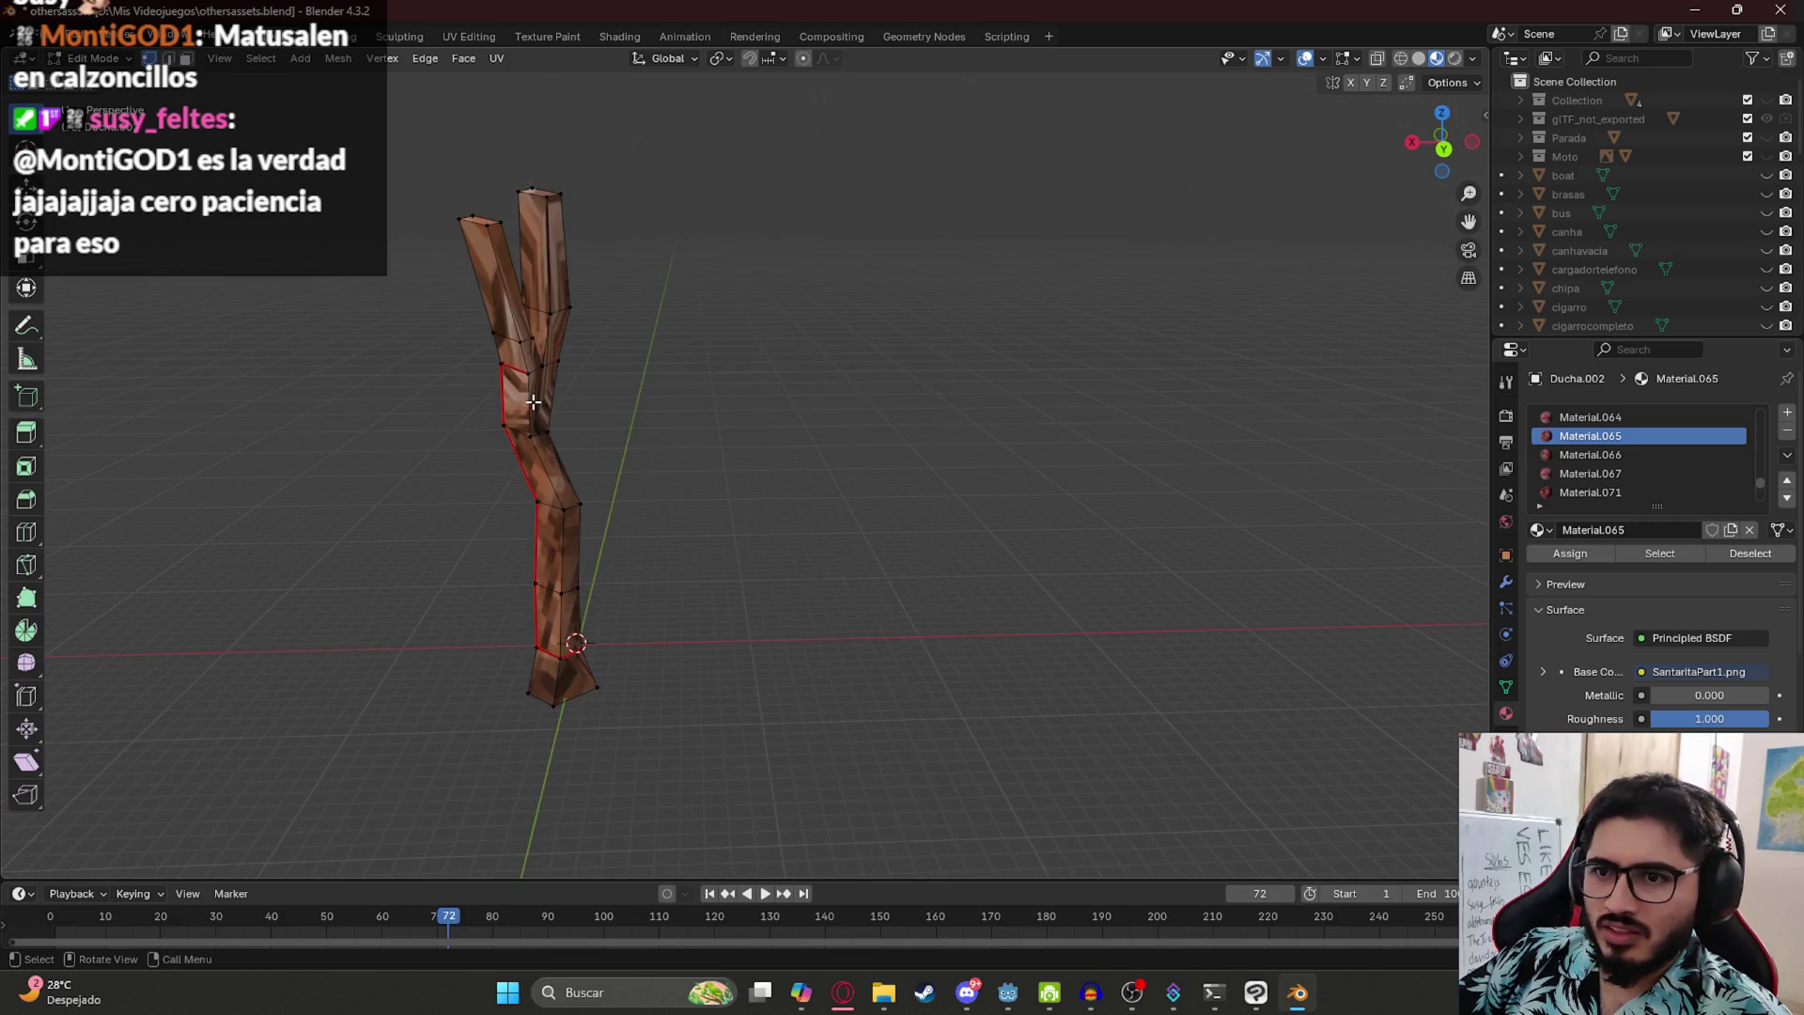
- Back in Object Mode, move the trunk along the Y axis
key(Tab)
key(KP_1)
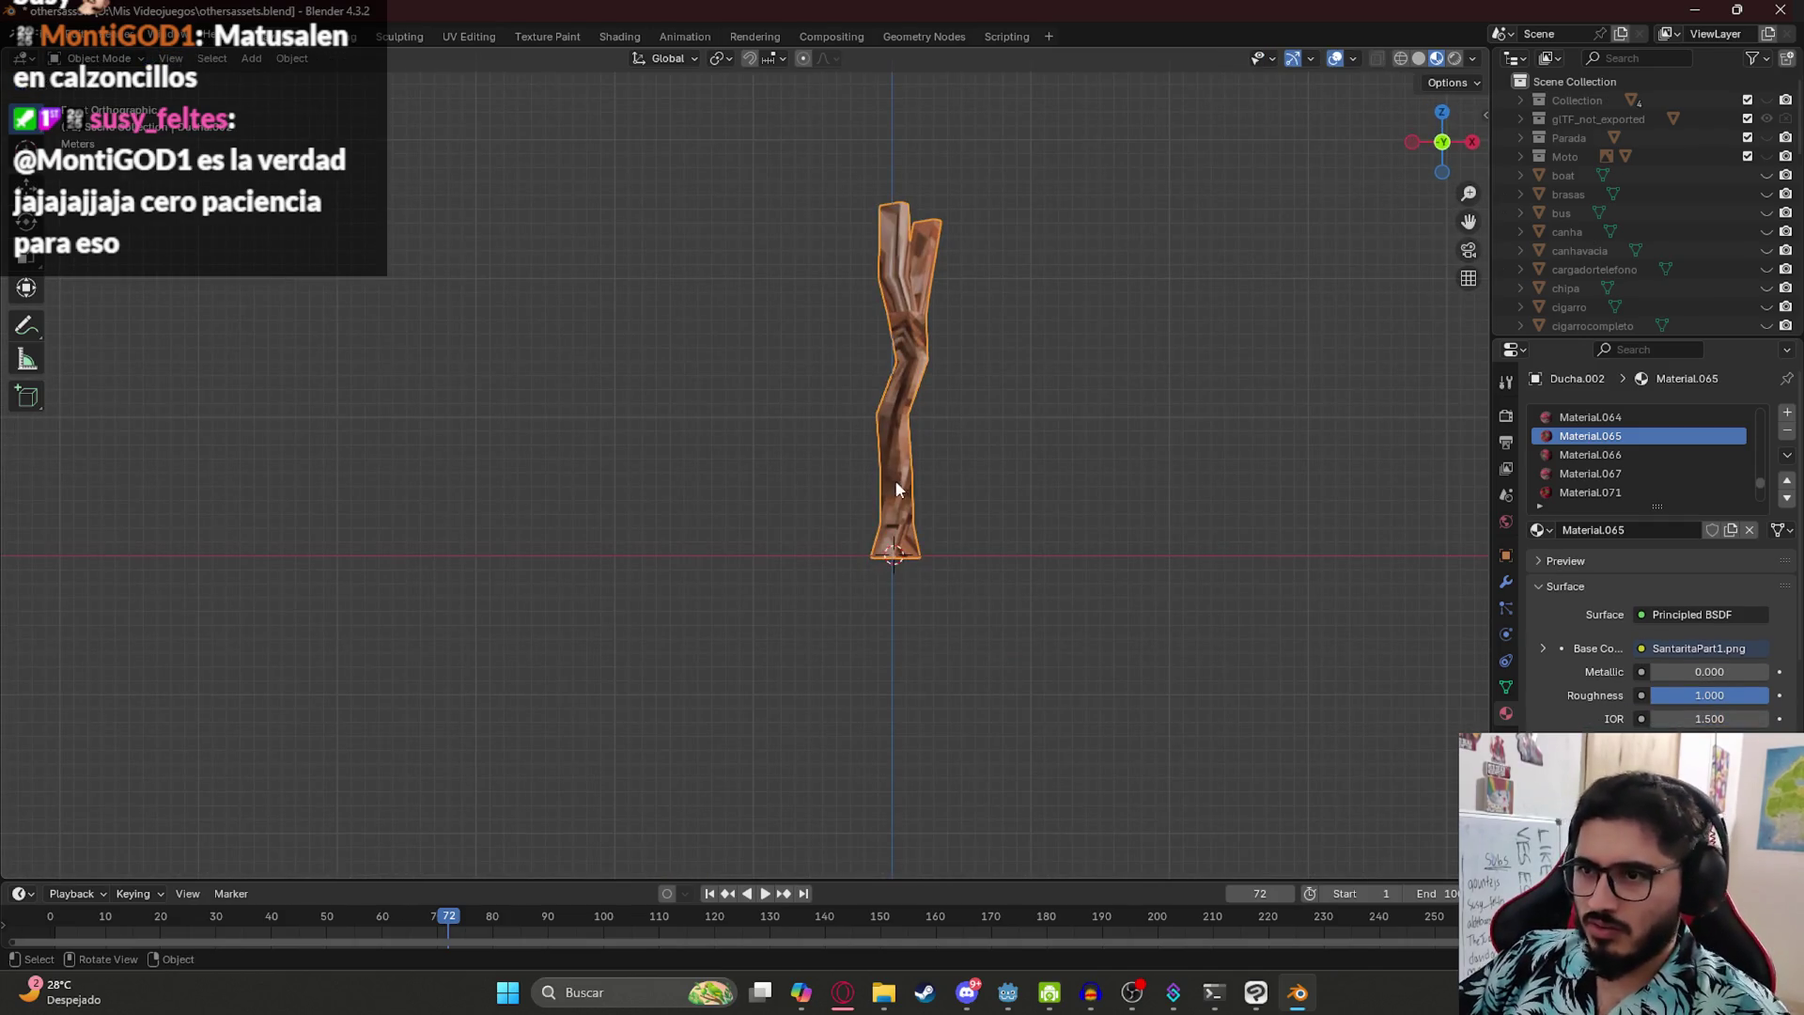
mouse_move(899, 418)
mouse_down()
mouse_move(953, 454)
mouse_move(669, 435)
mouse_up()
key(g)
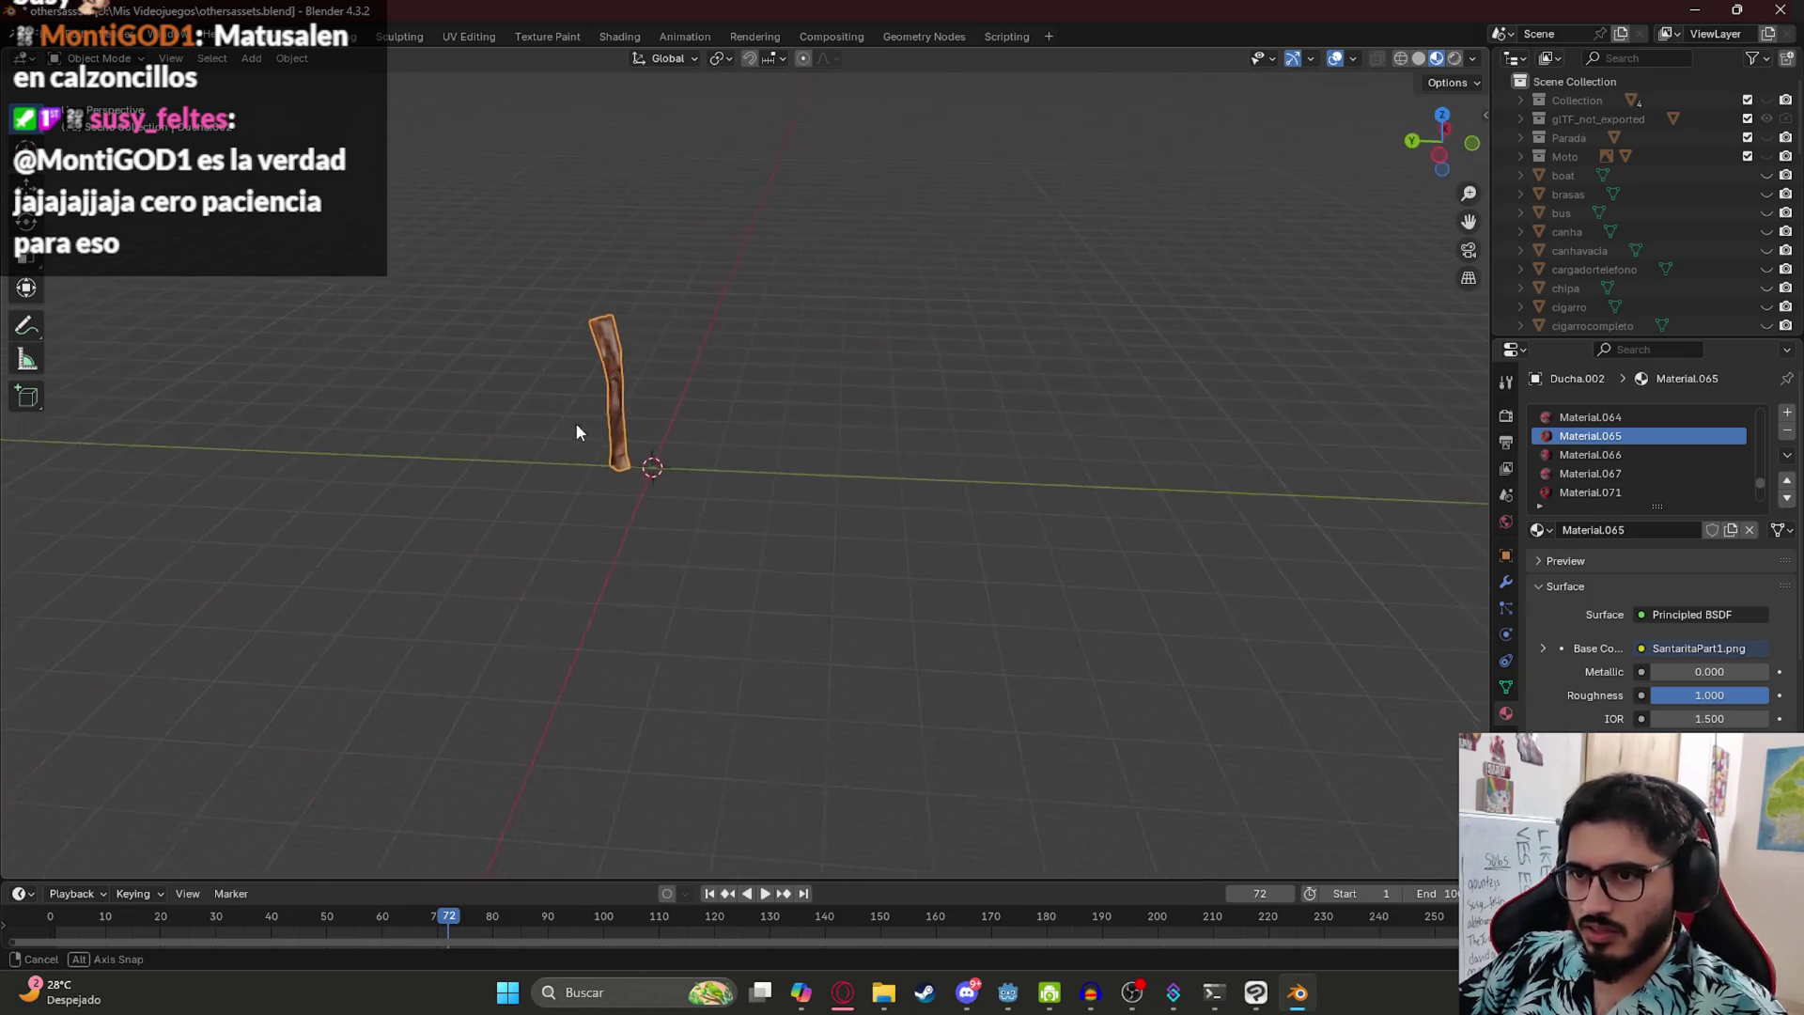
key(y)
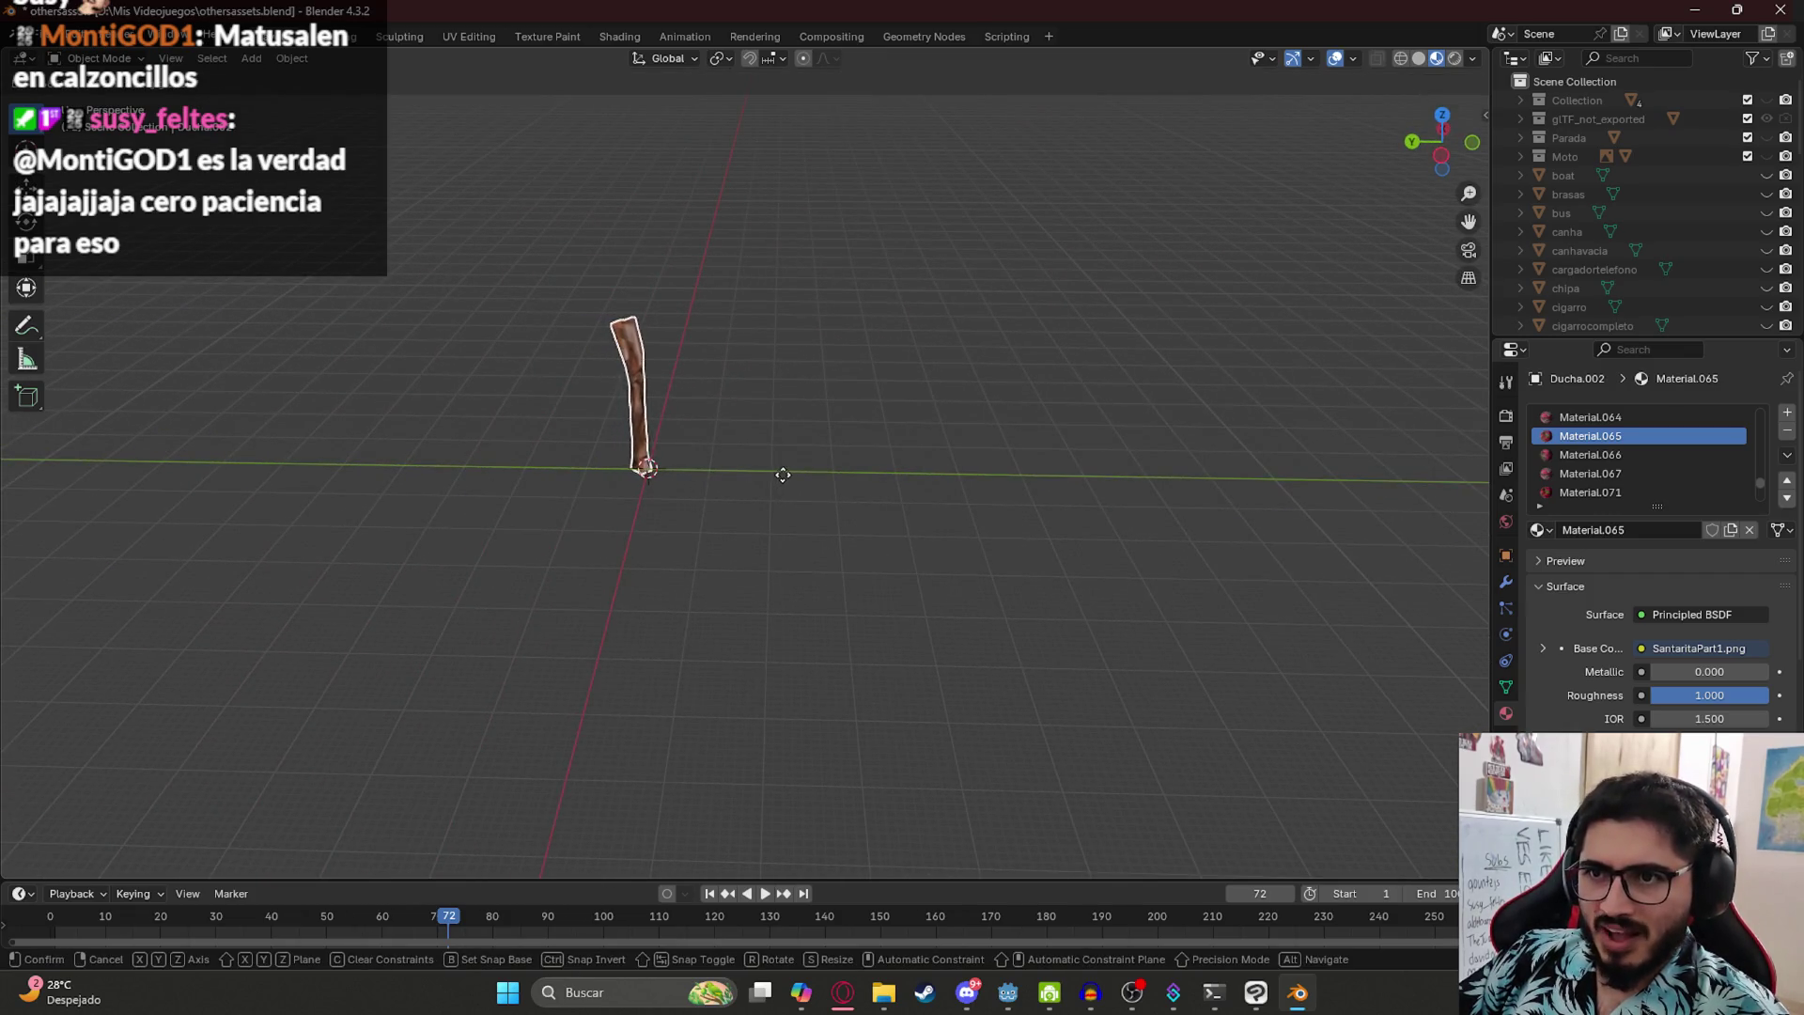
click(828, 469)
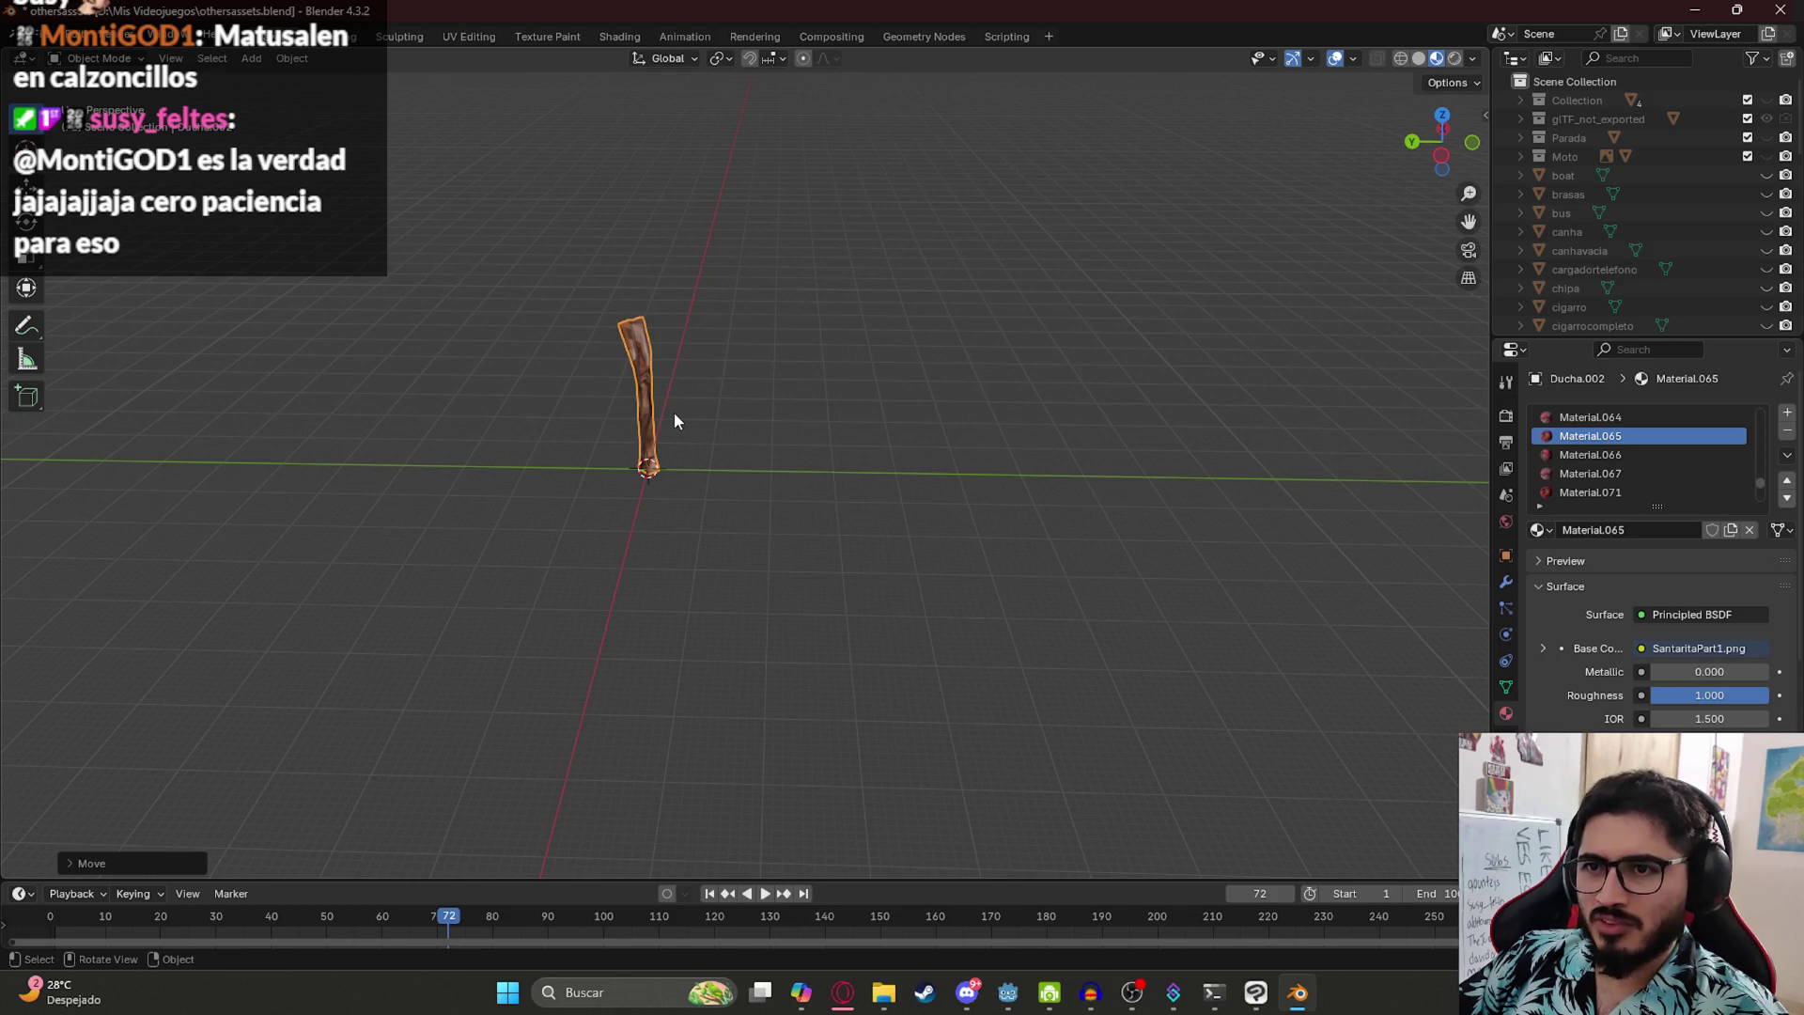
scroll(680, 407, down, 5)
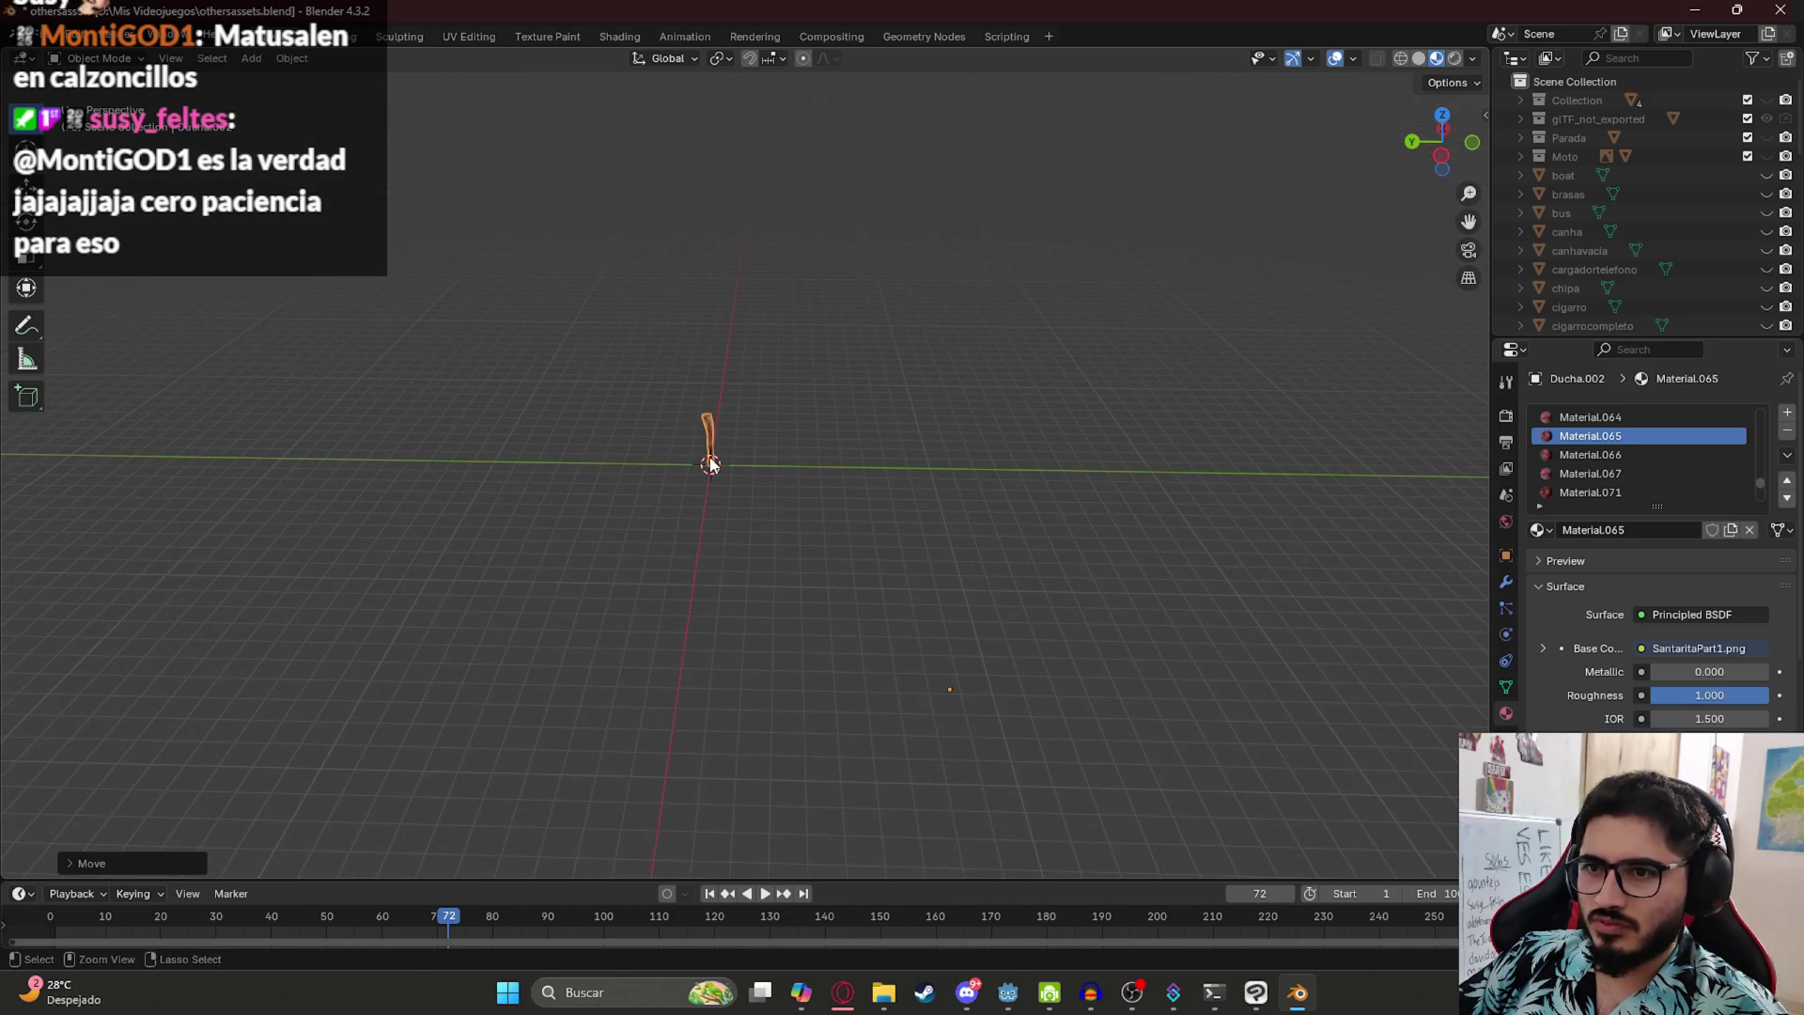
- Set the trunk's origin with Geometry to Origin and apply All Transforms
right_click(710, 461)
mouse_move(724, 532)
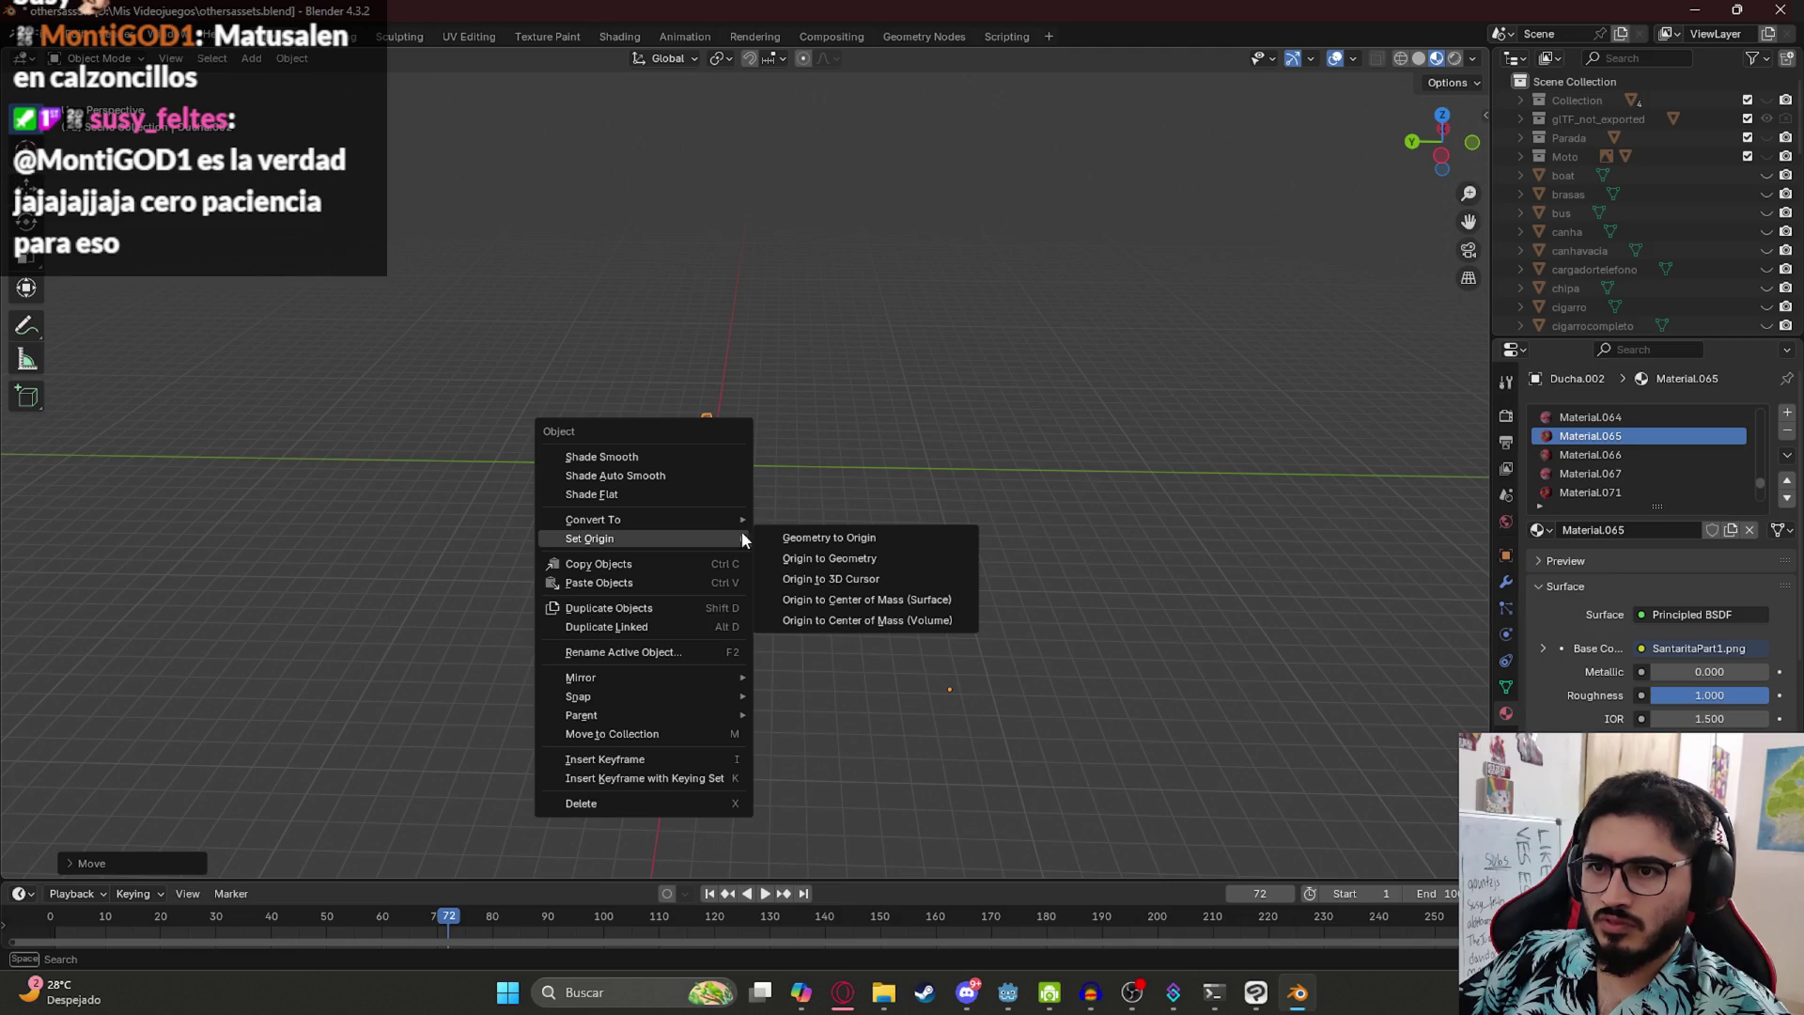
click(803, 539)
scroll(691, 454, up, 5)
key(ctrl+a)
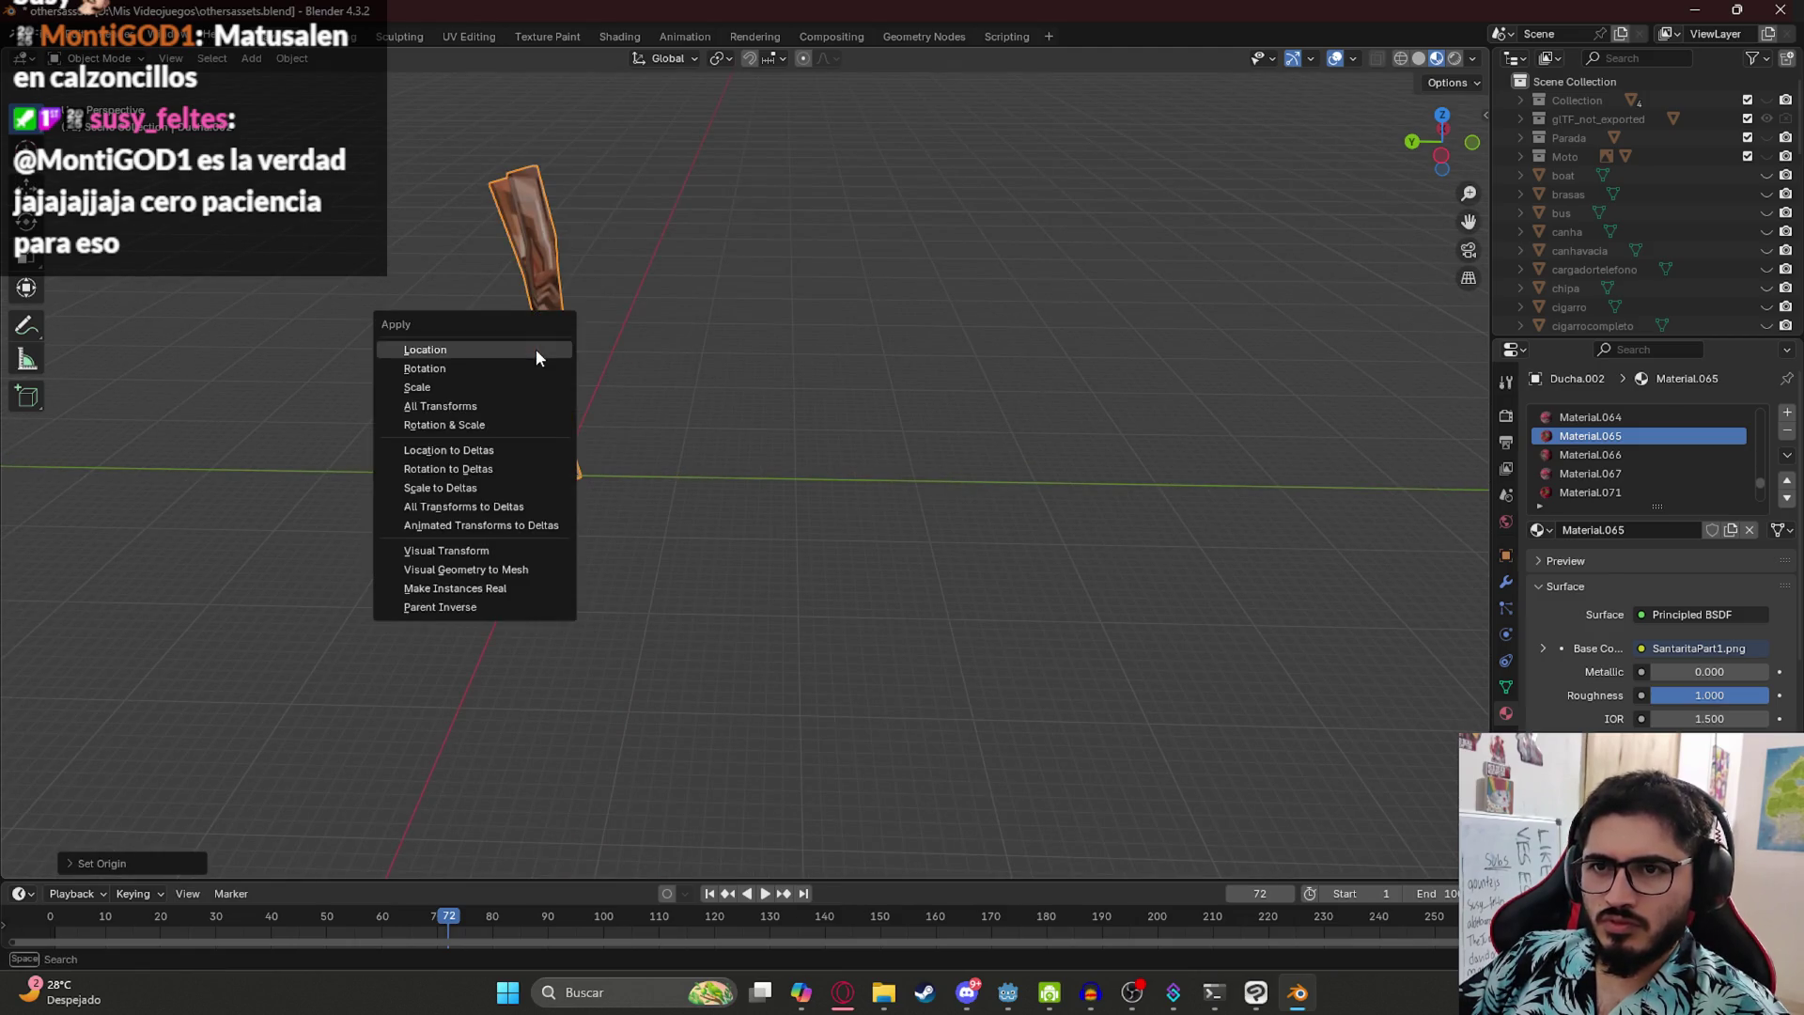
click(440, 405)
key(g)
click(474, 335)
- Clear the trunk's location with Alt+G, rotate it to lie horizontal and shift it right
key(alt+g)
key(r)
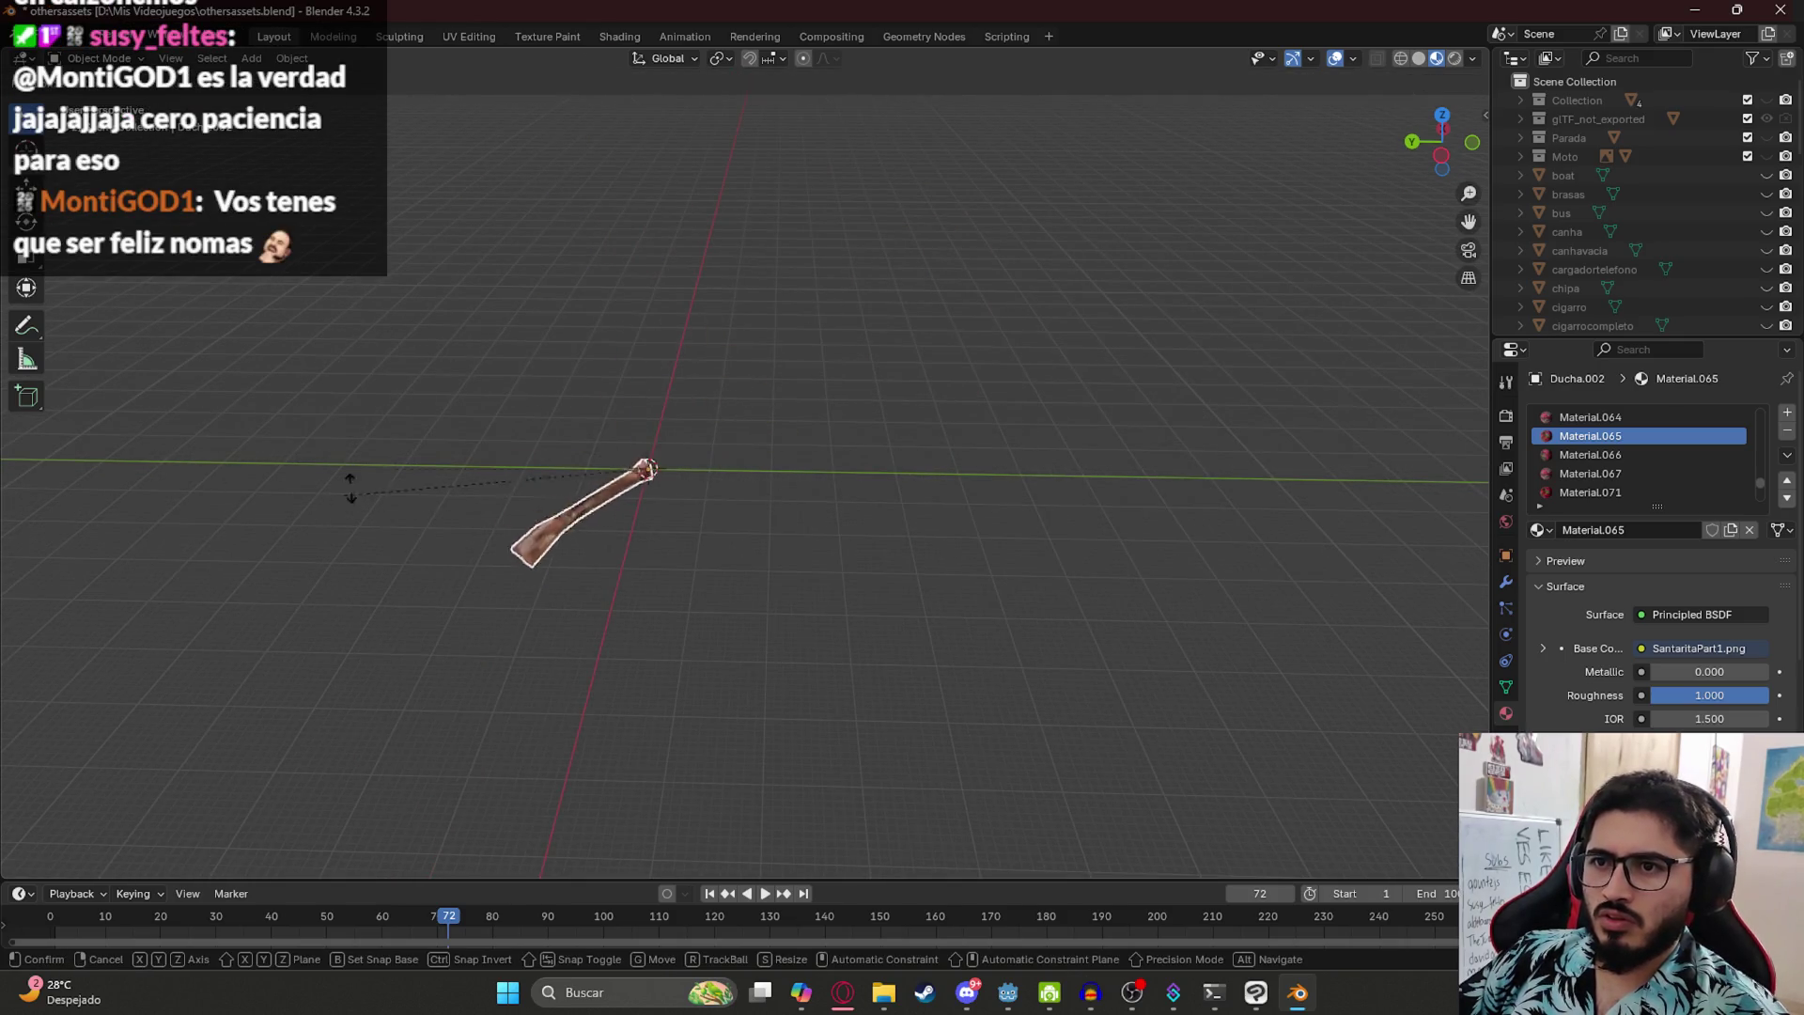
click(675, 483)
key(KP_1)
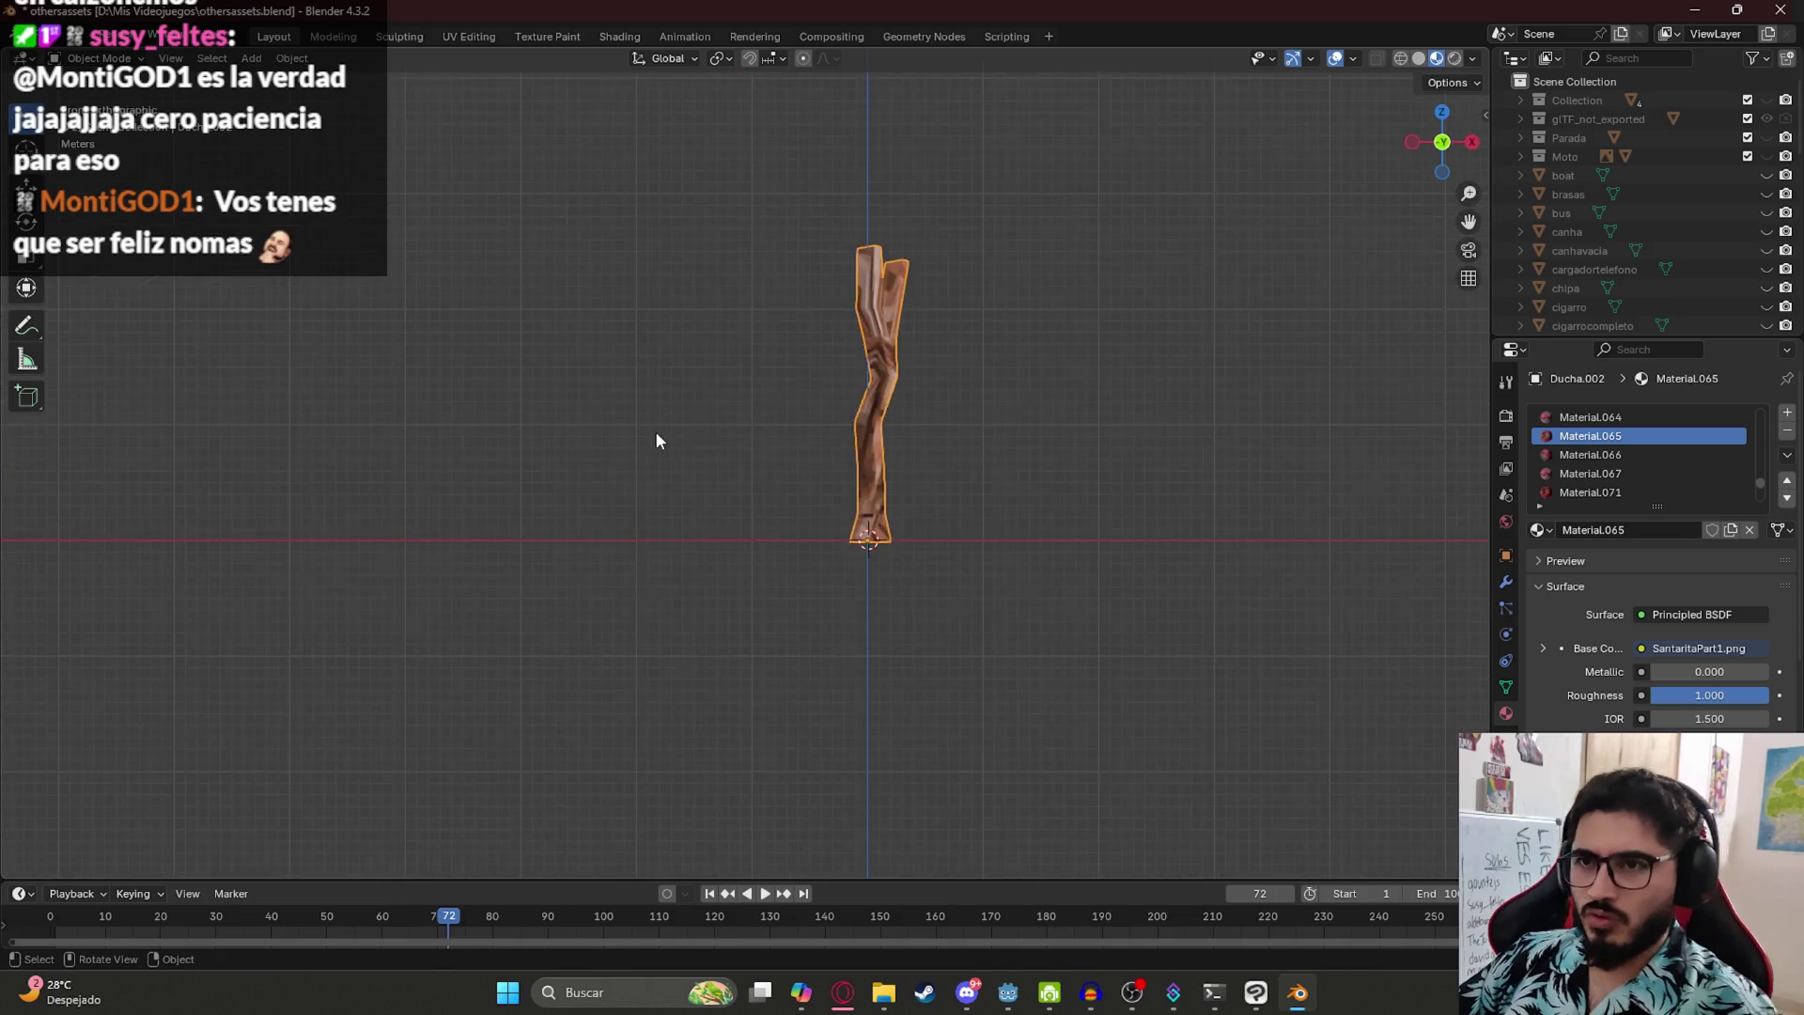
scroll(662, 442, up, 3)
key(r)
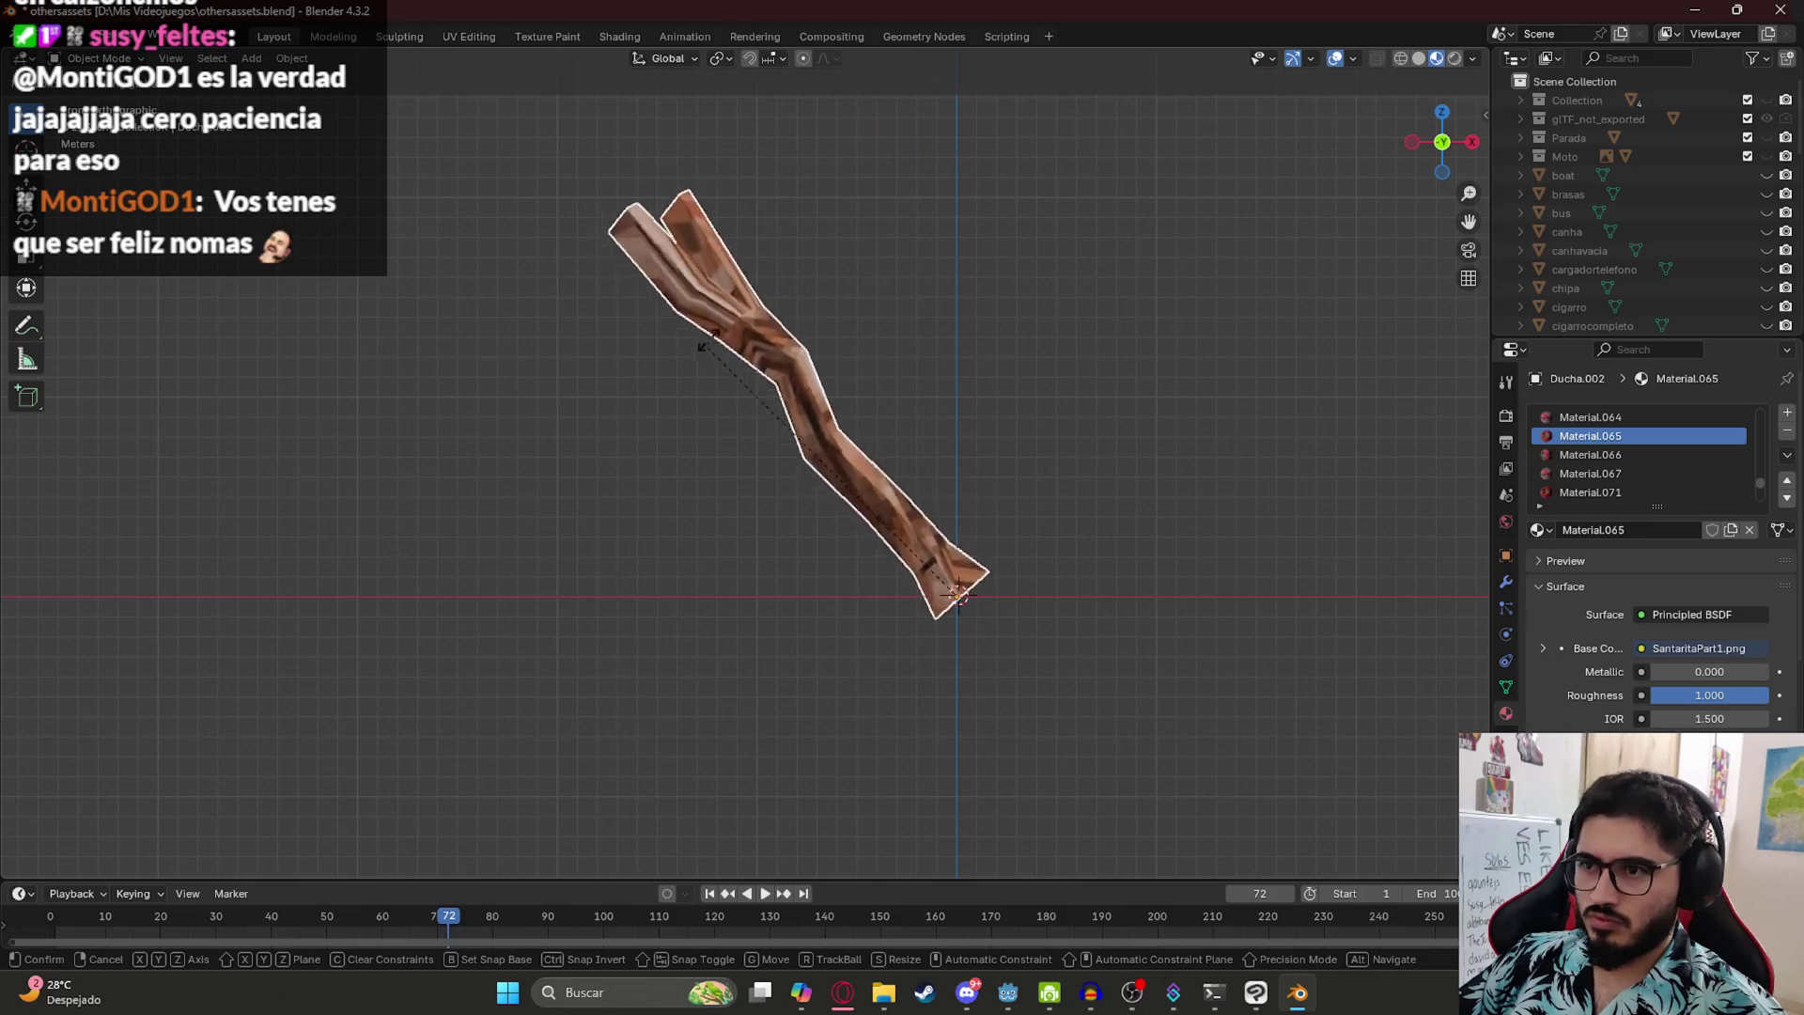
click(1000, 362)
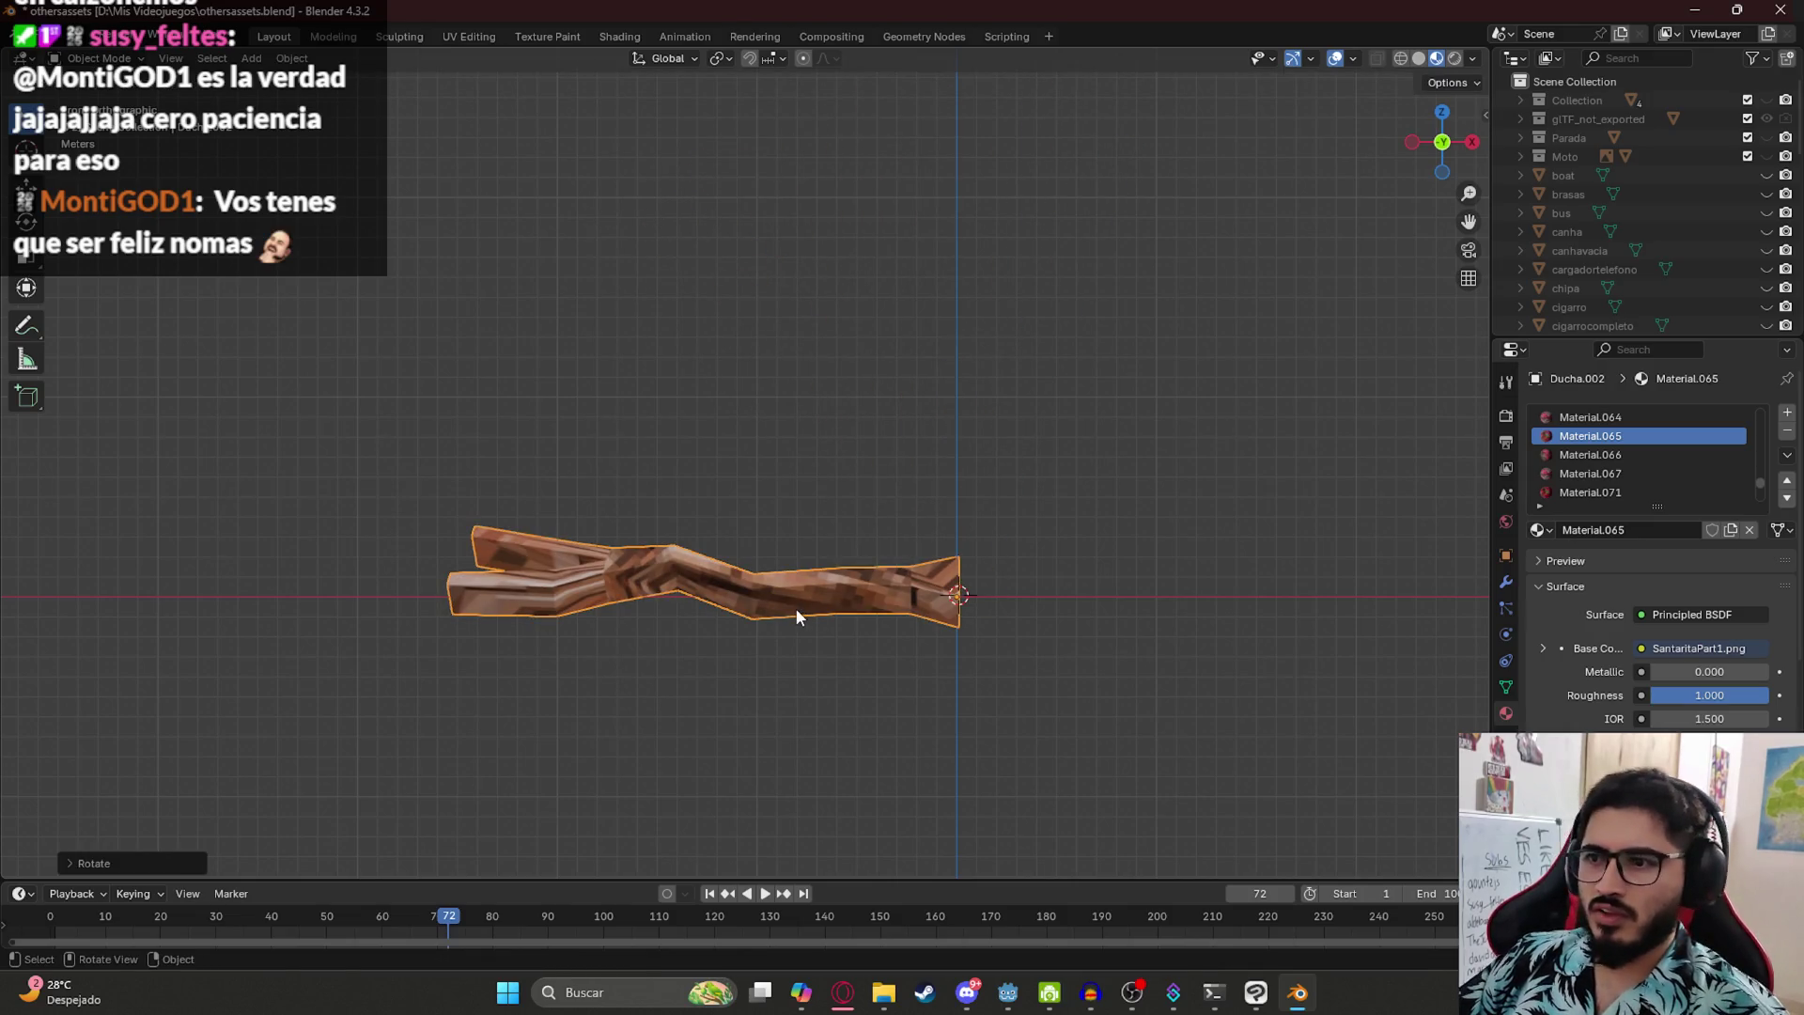
key(g)
click(1081, 601)
scroll(894, 600, down, 4)
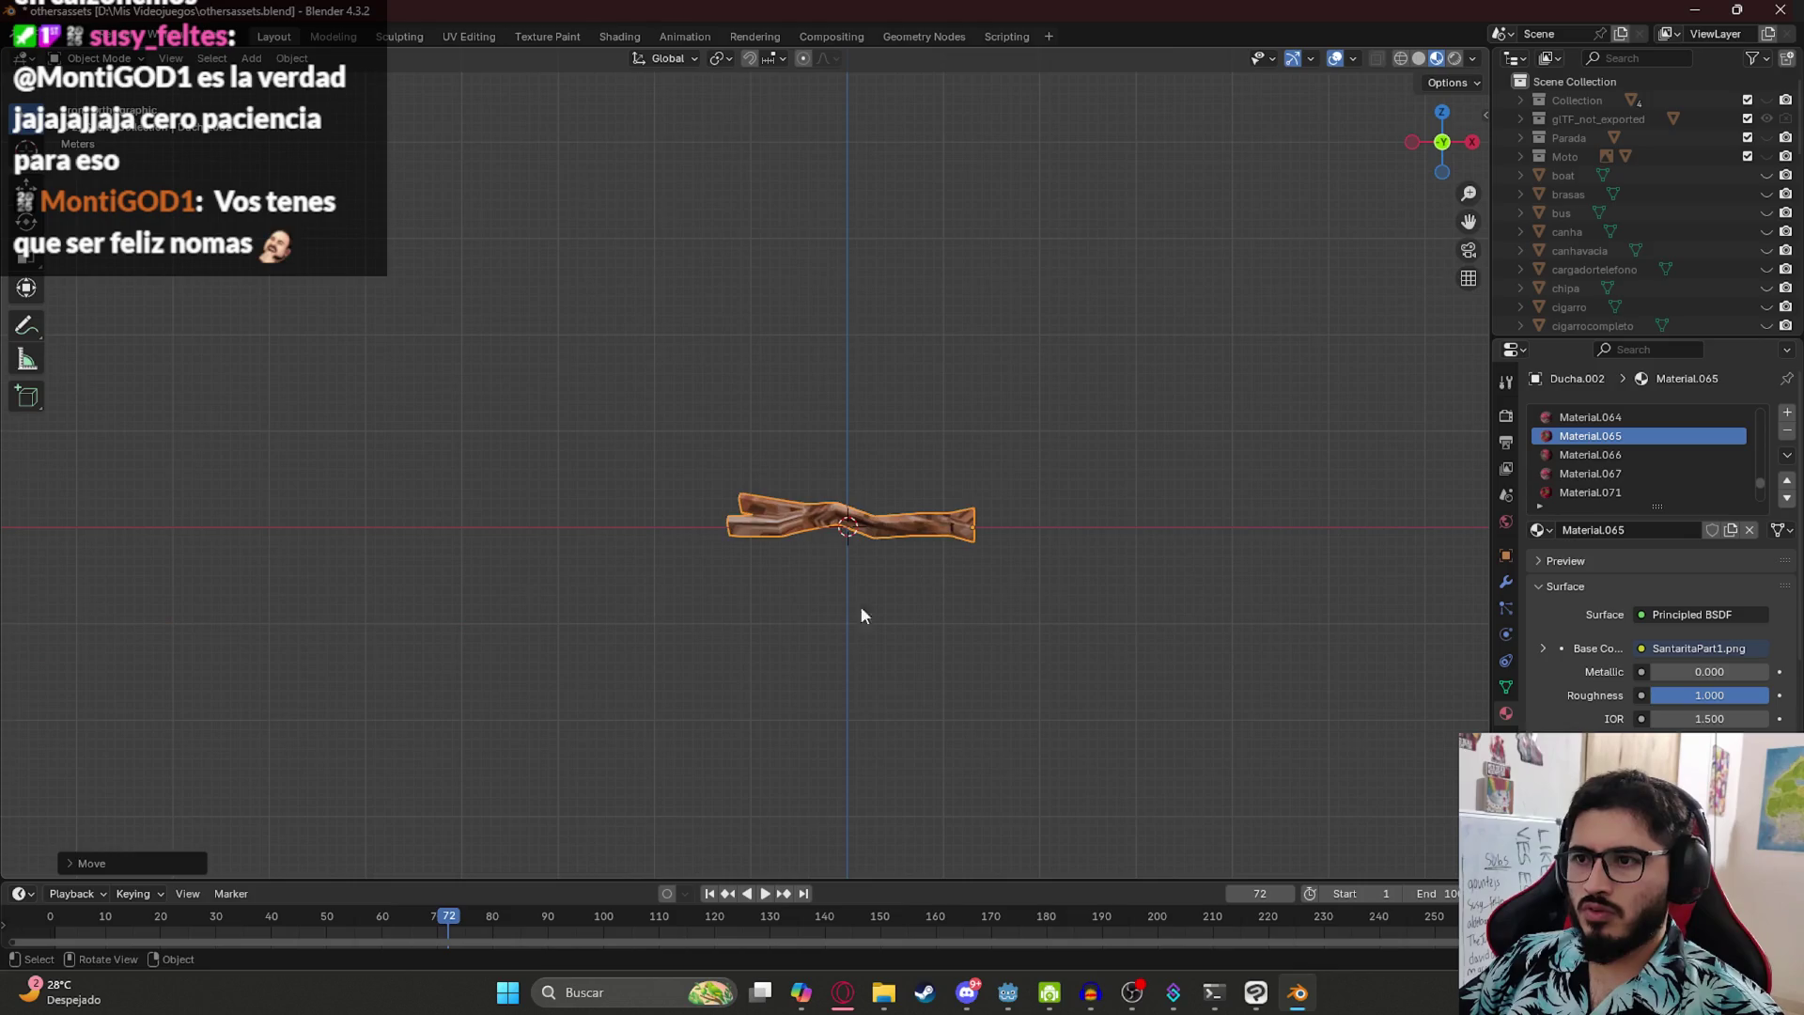
click(893, 599)
- Select the trunk and check its orientation from tilted and top views
mouse_move(849, 467)
mouse_down()
mouse_move(958, 535)
mouse_move(583, 402)
mouse_up()
click(721, 363)
key(Tab)
scroll(751, 376, up, 3)
mouse_move(751, 375)
mouse_down()
mouse_move(523, 375)
mouse_move(1037, 496)
mouse_up()
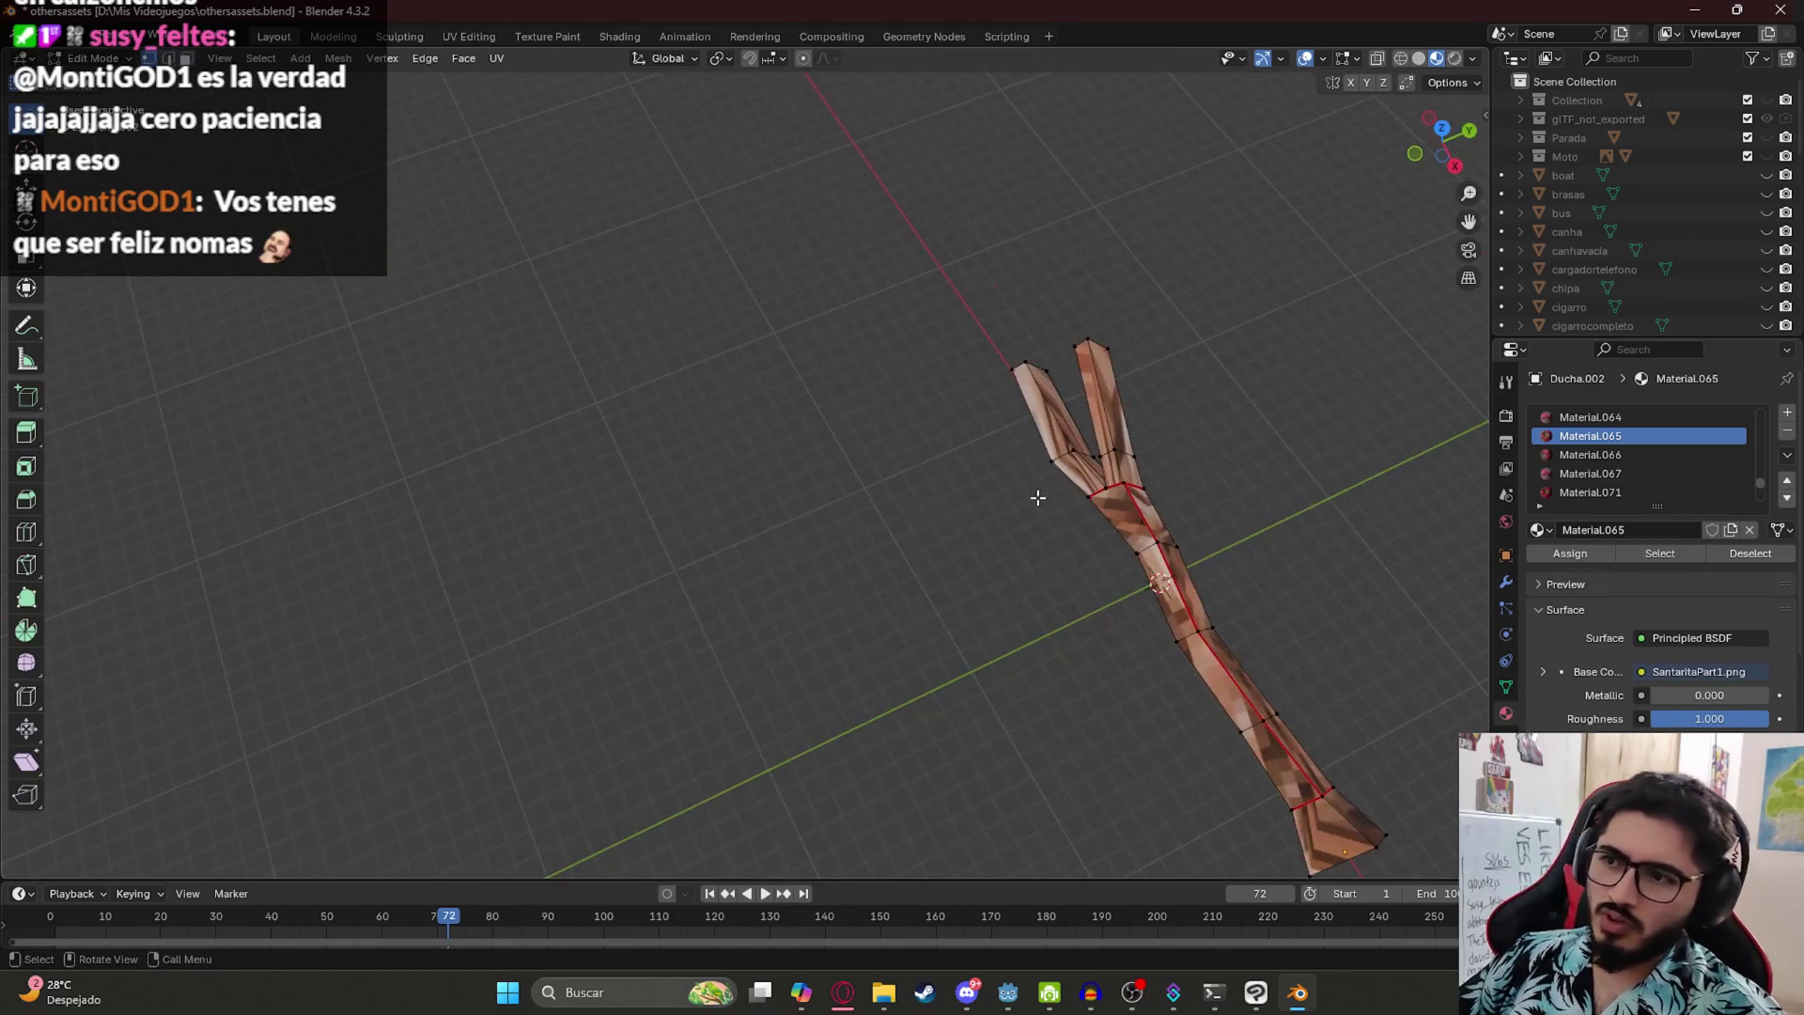
key(KP_7)
scroll(983, 350, down, 4)
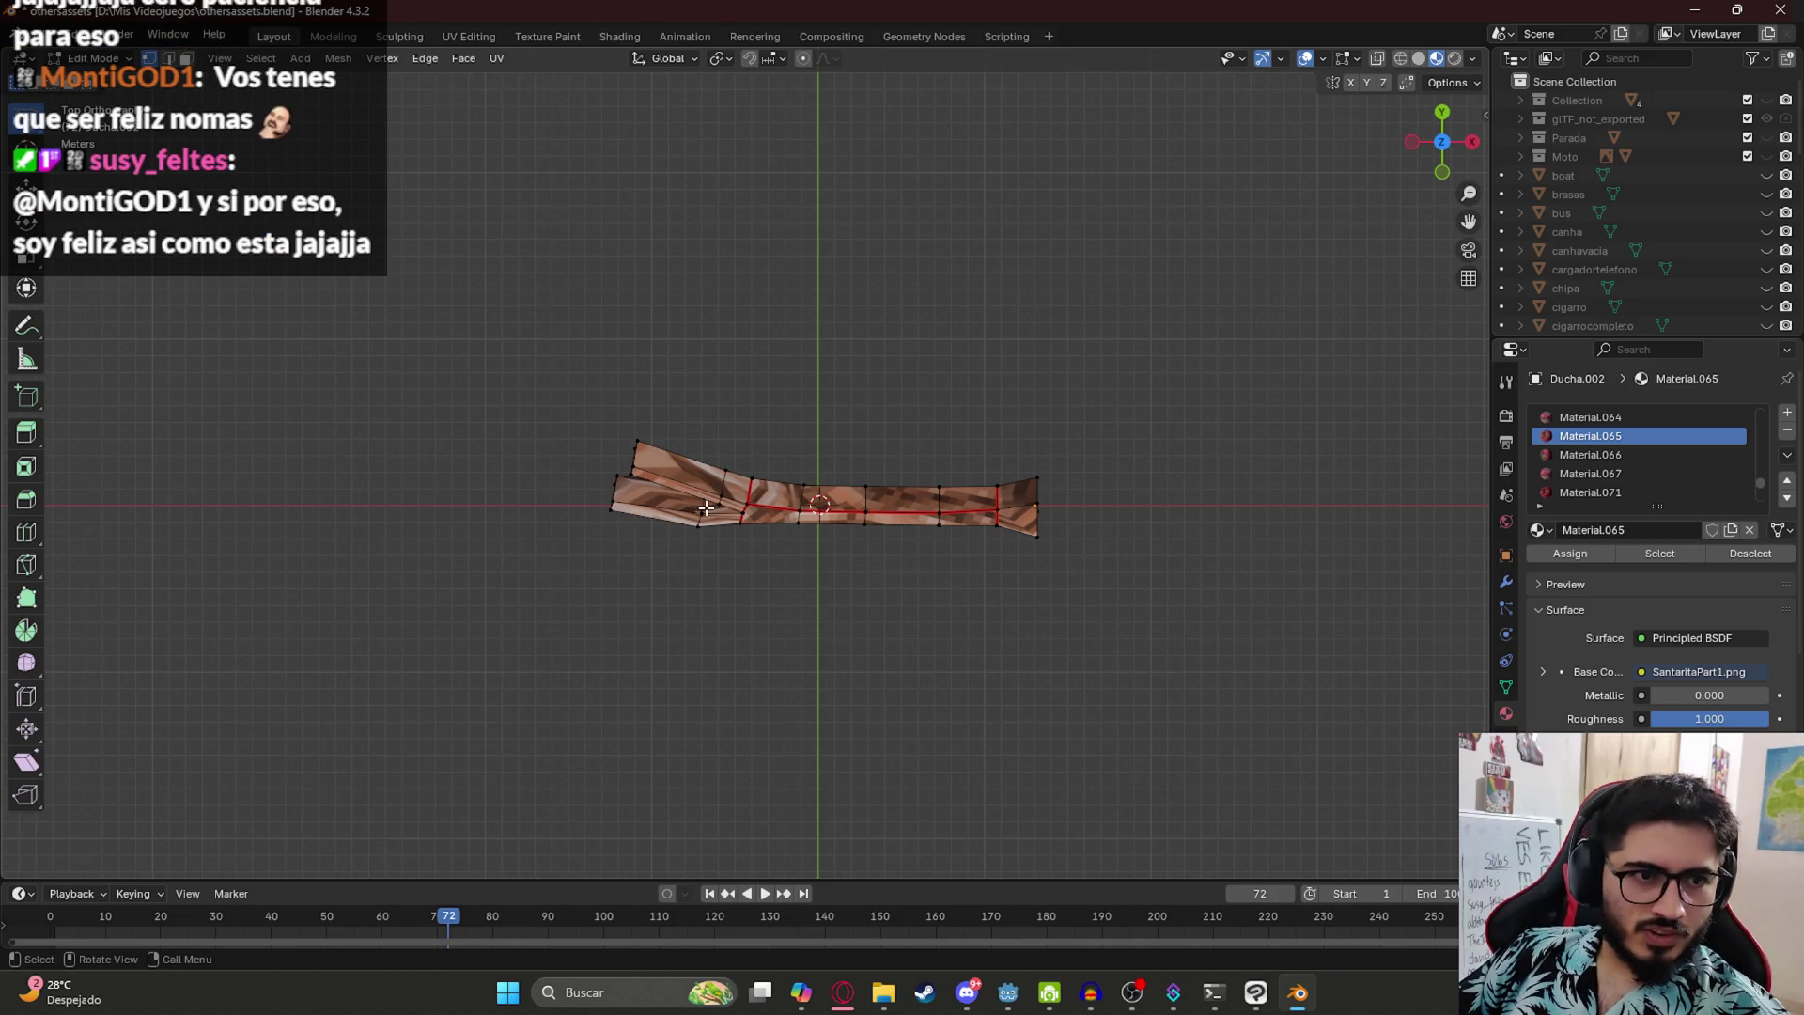
key(Tab)
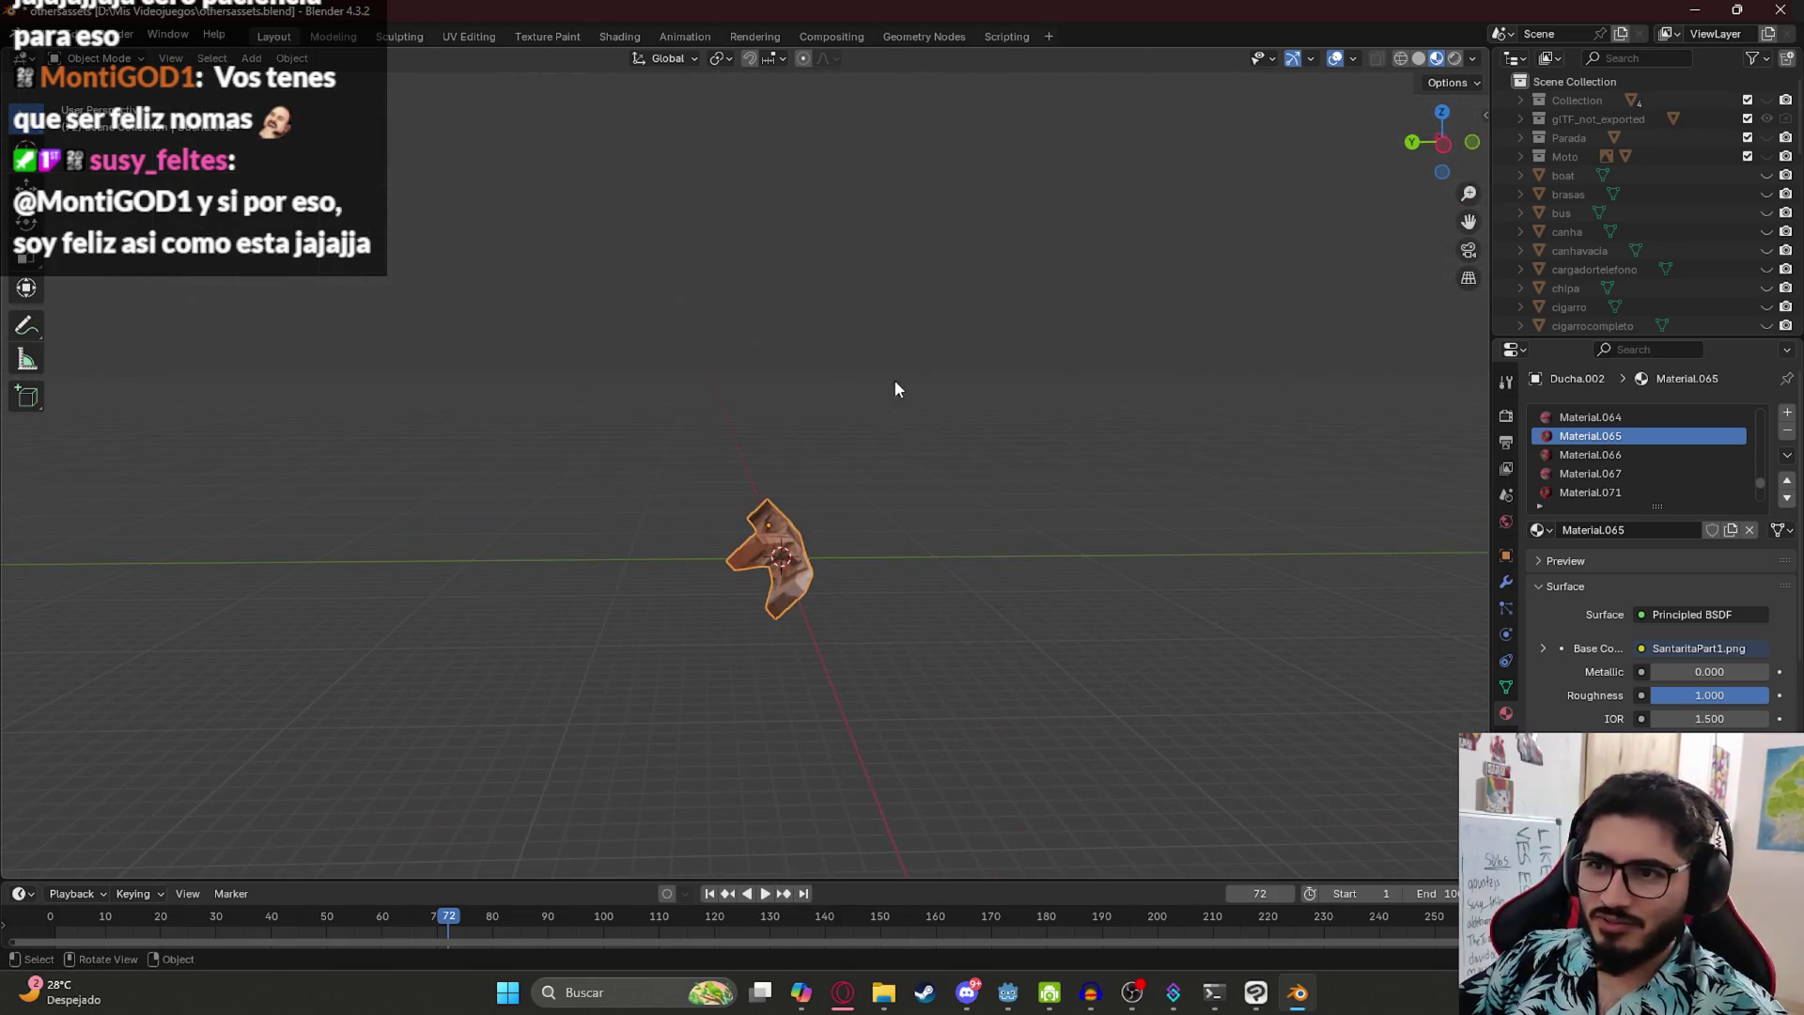
- Rotate the trunk around X and then Y until it stands upright, then enter Edit Mode
key(r)
key(x)
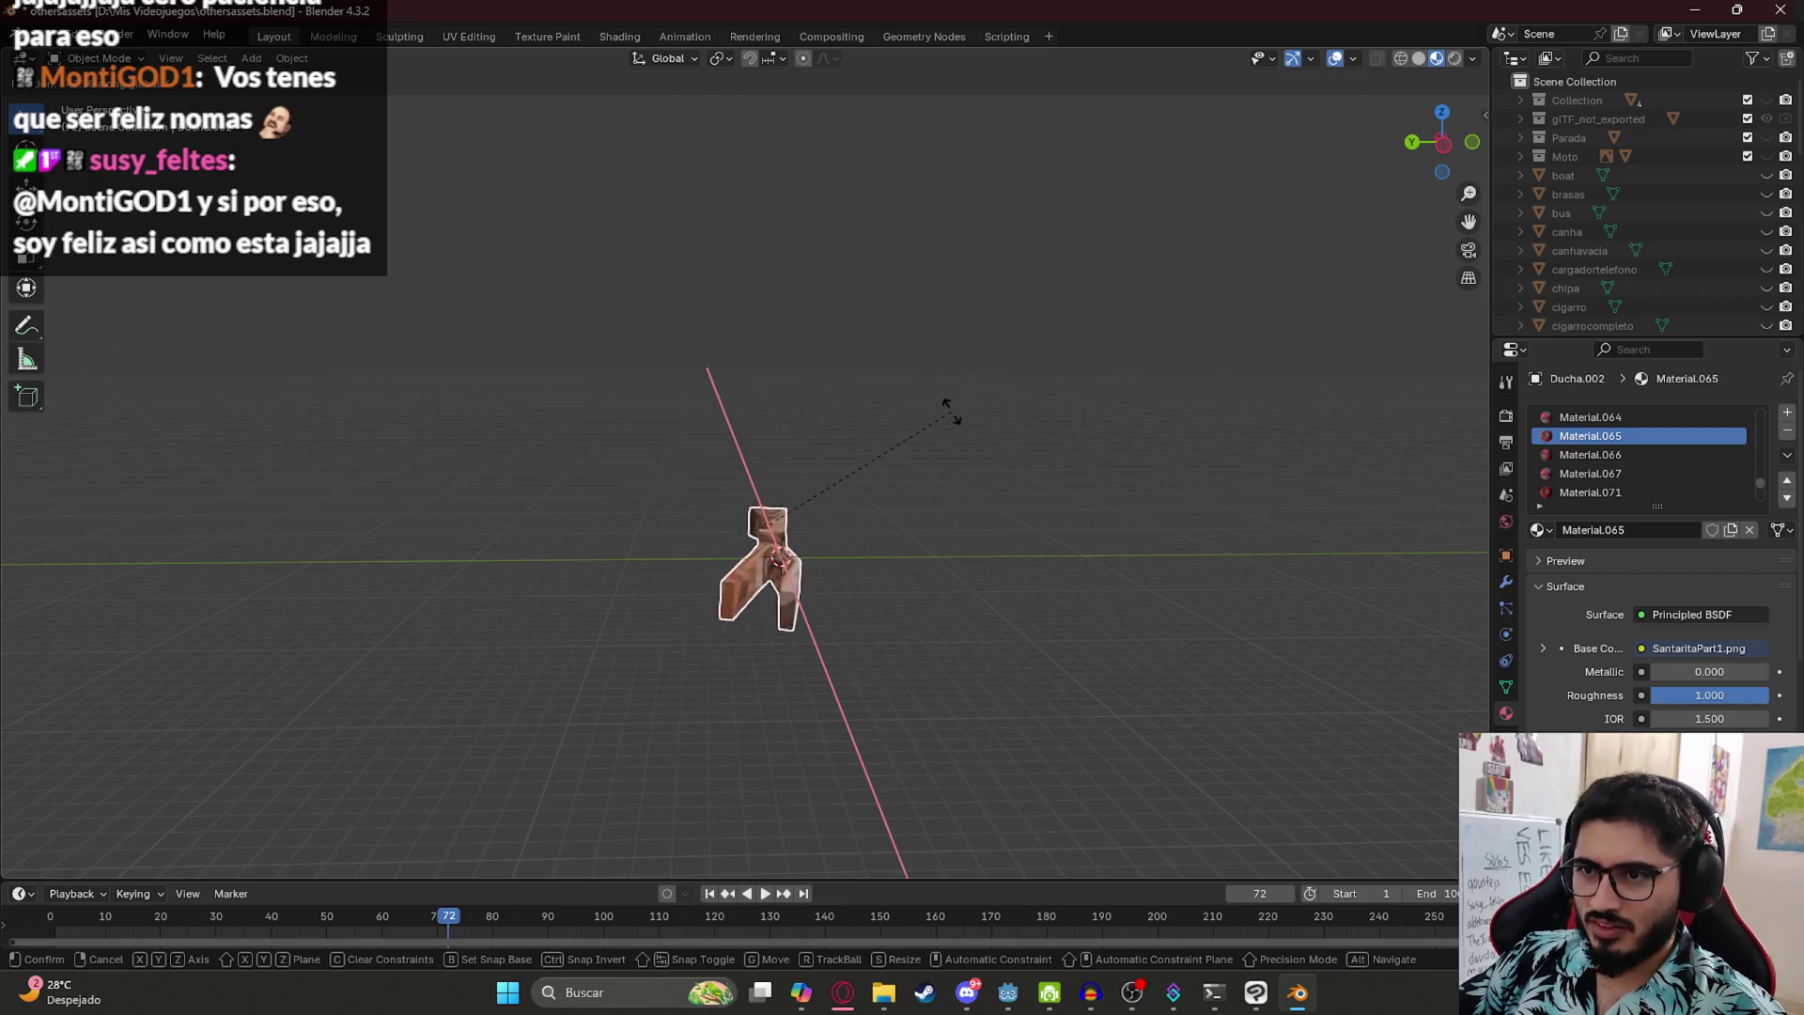
click(940, 402)
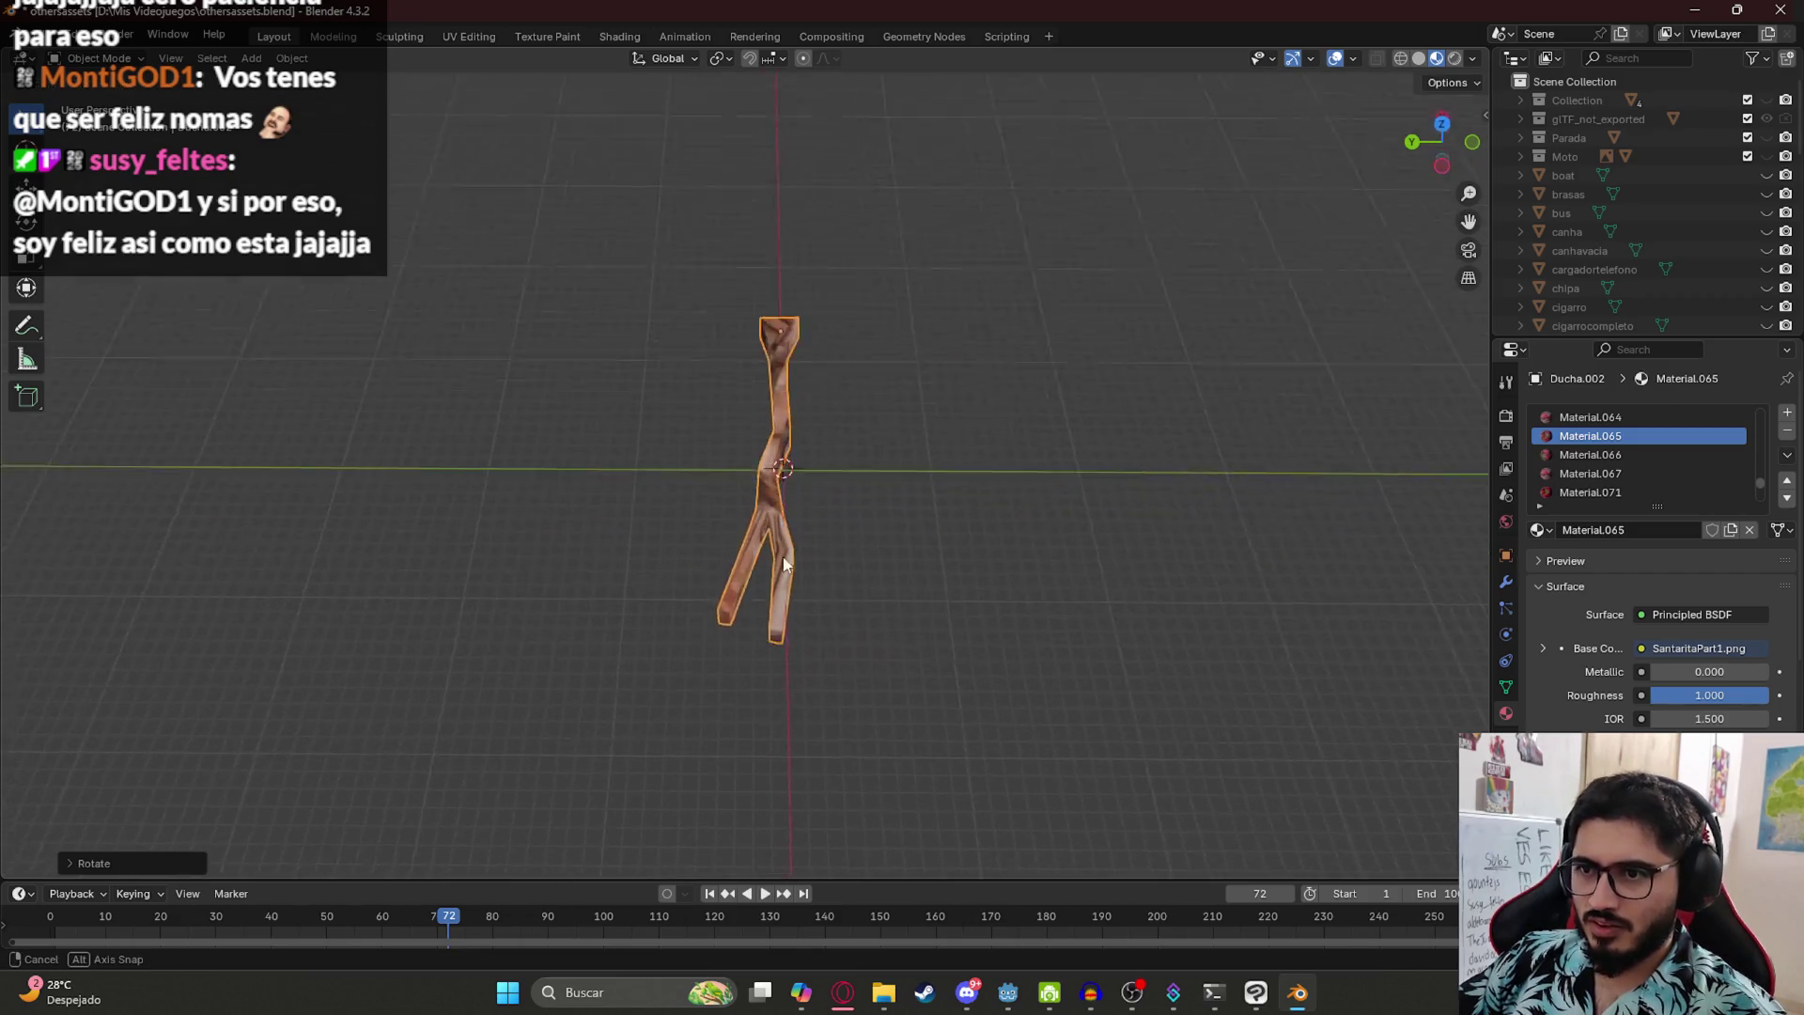
key(r)
key(y)
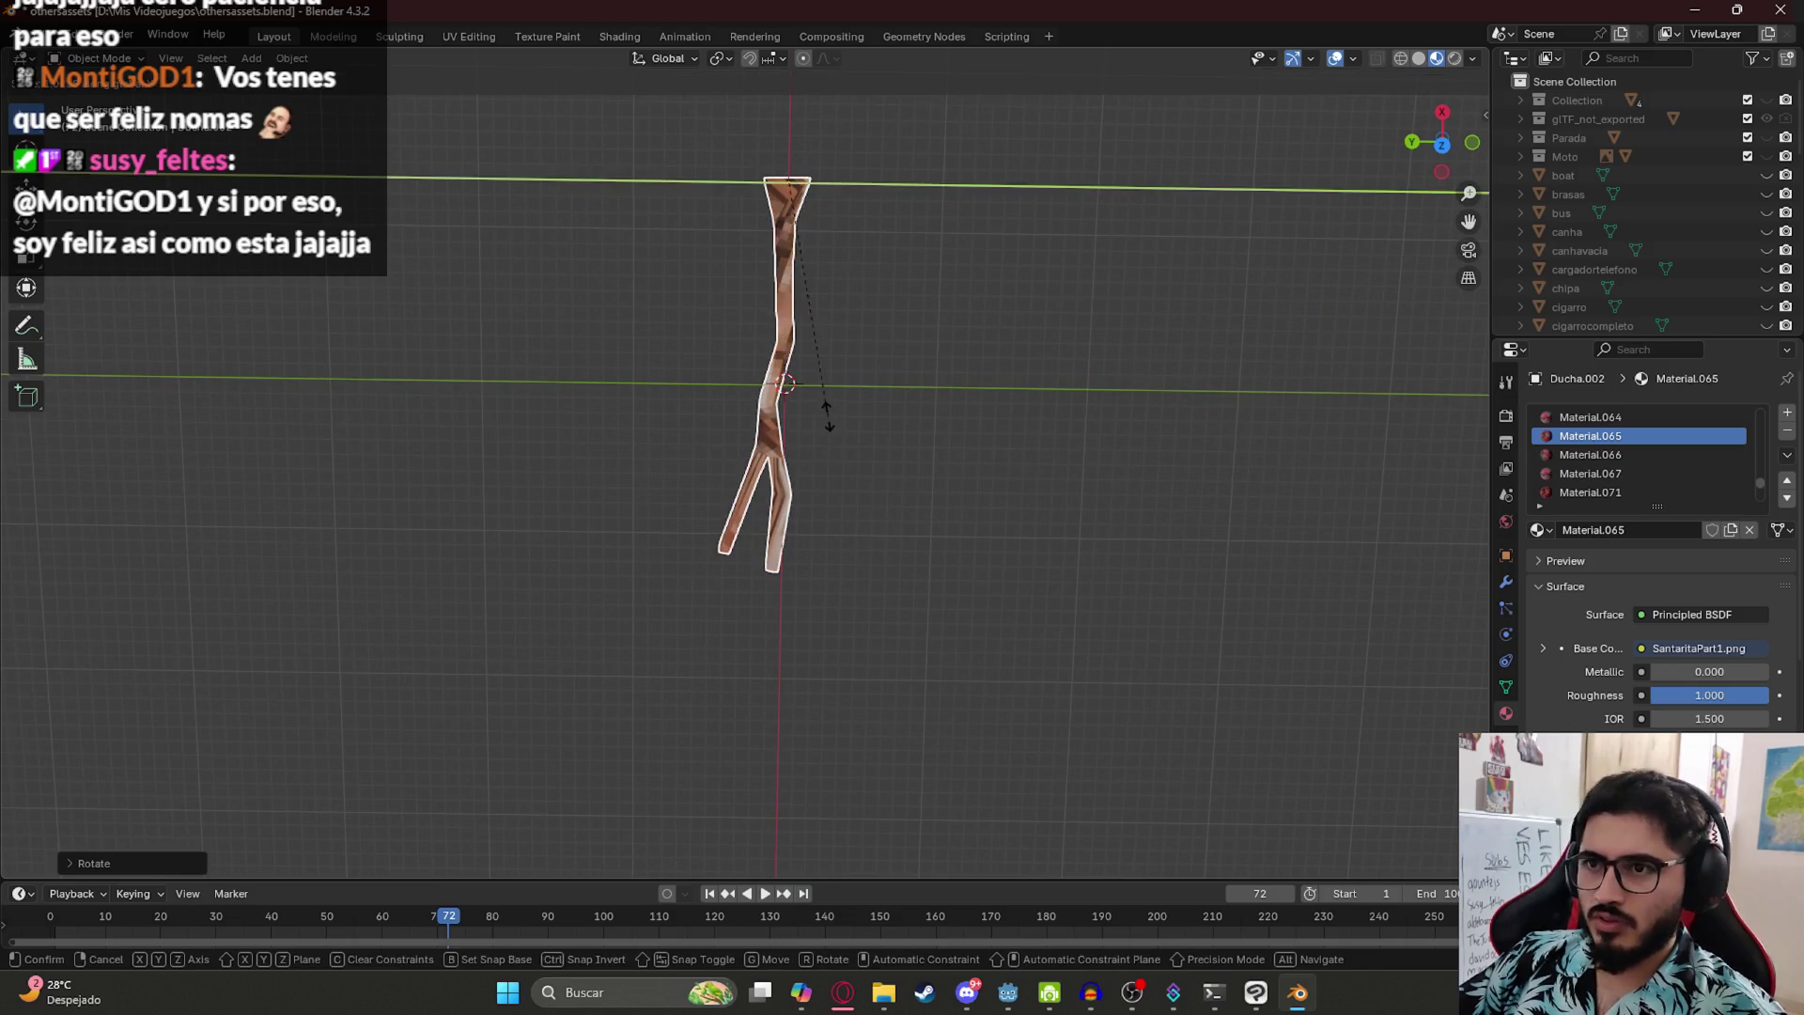
click(889, 241)
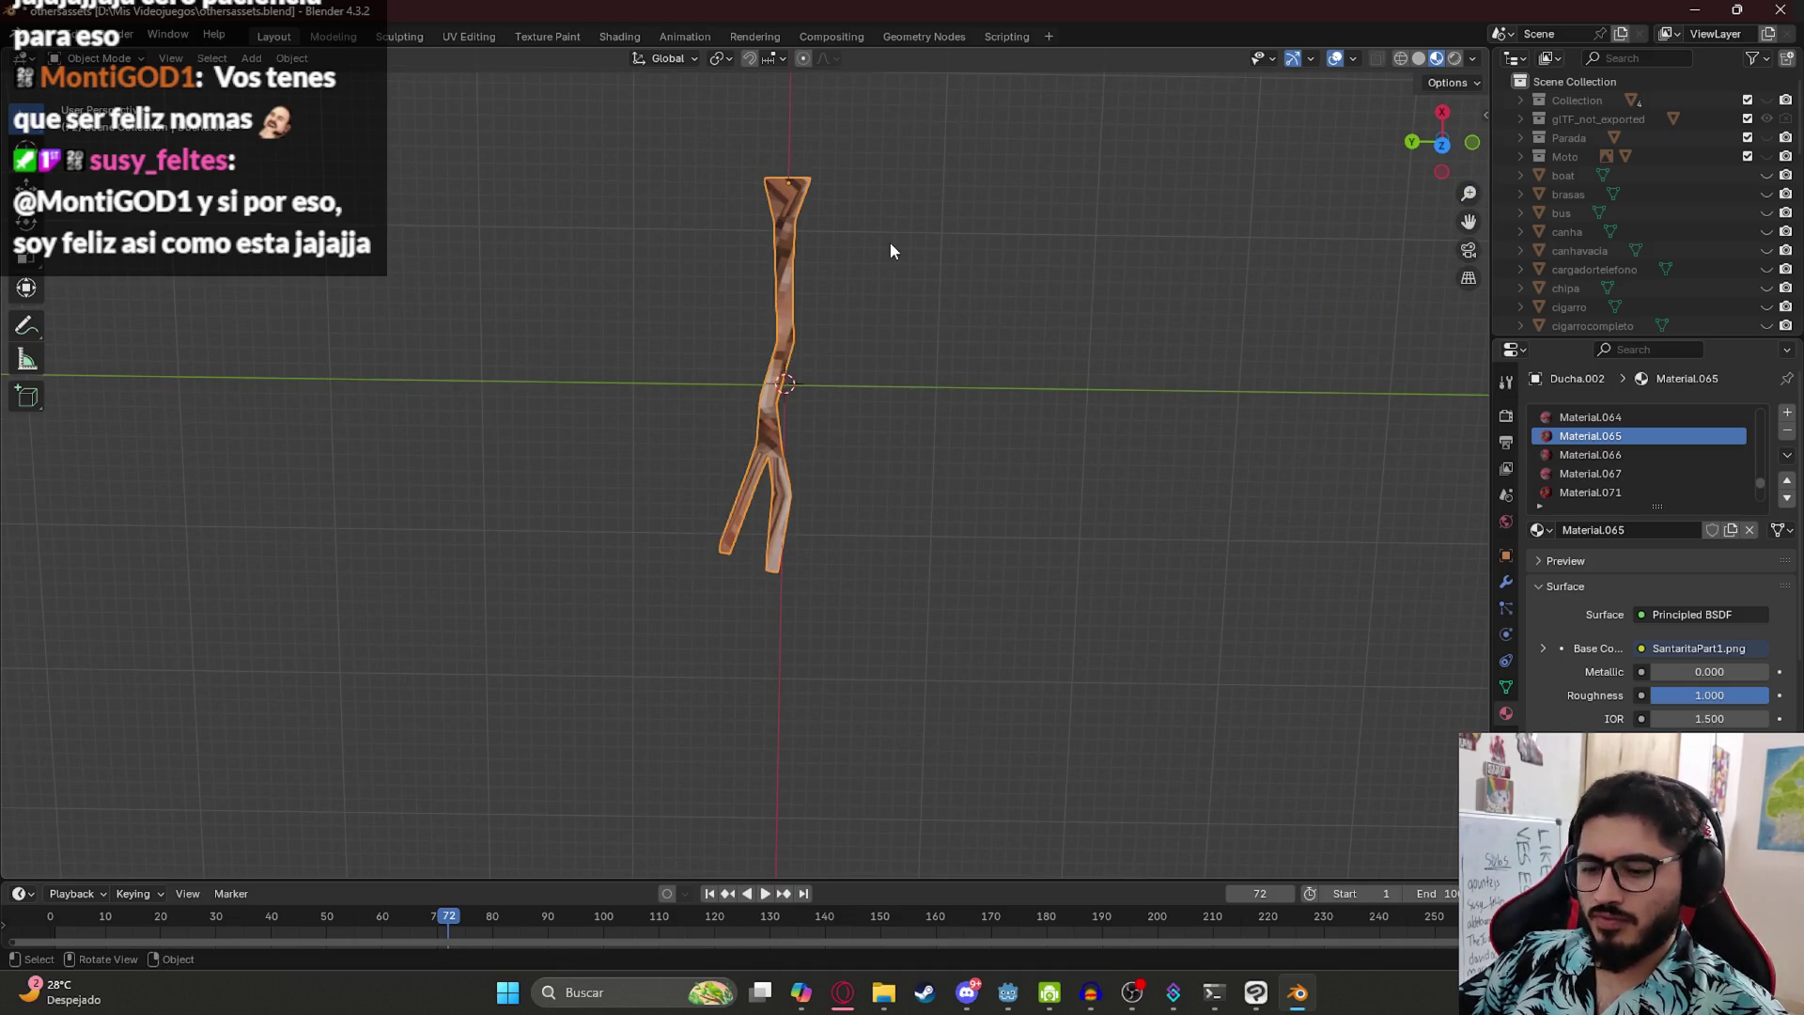
key(Tab)
- In wireframe, narrow the trunk mesh and its top faces along the Y axis
key(z)
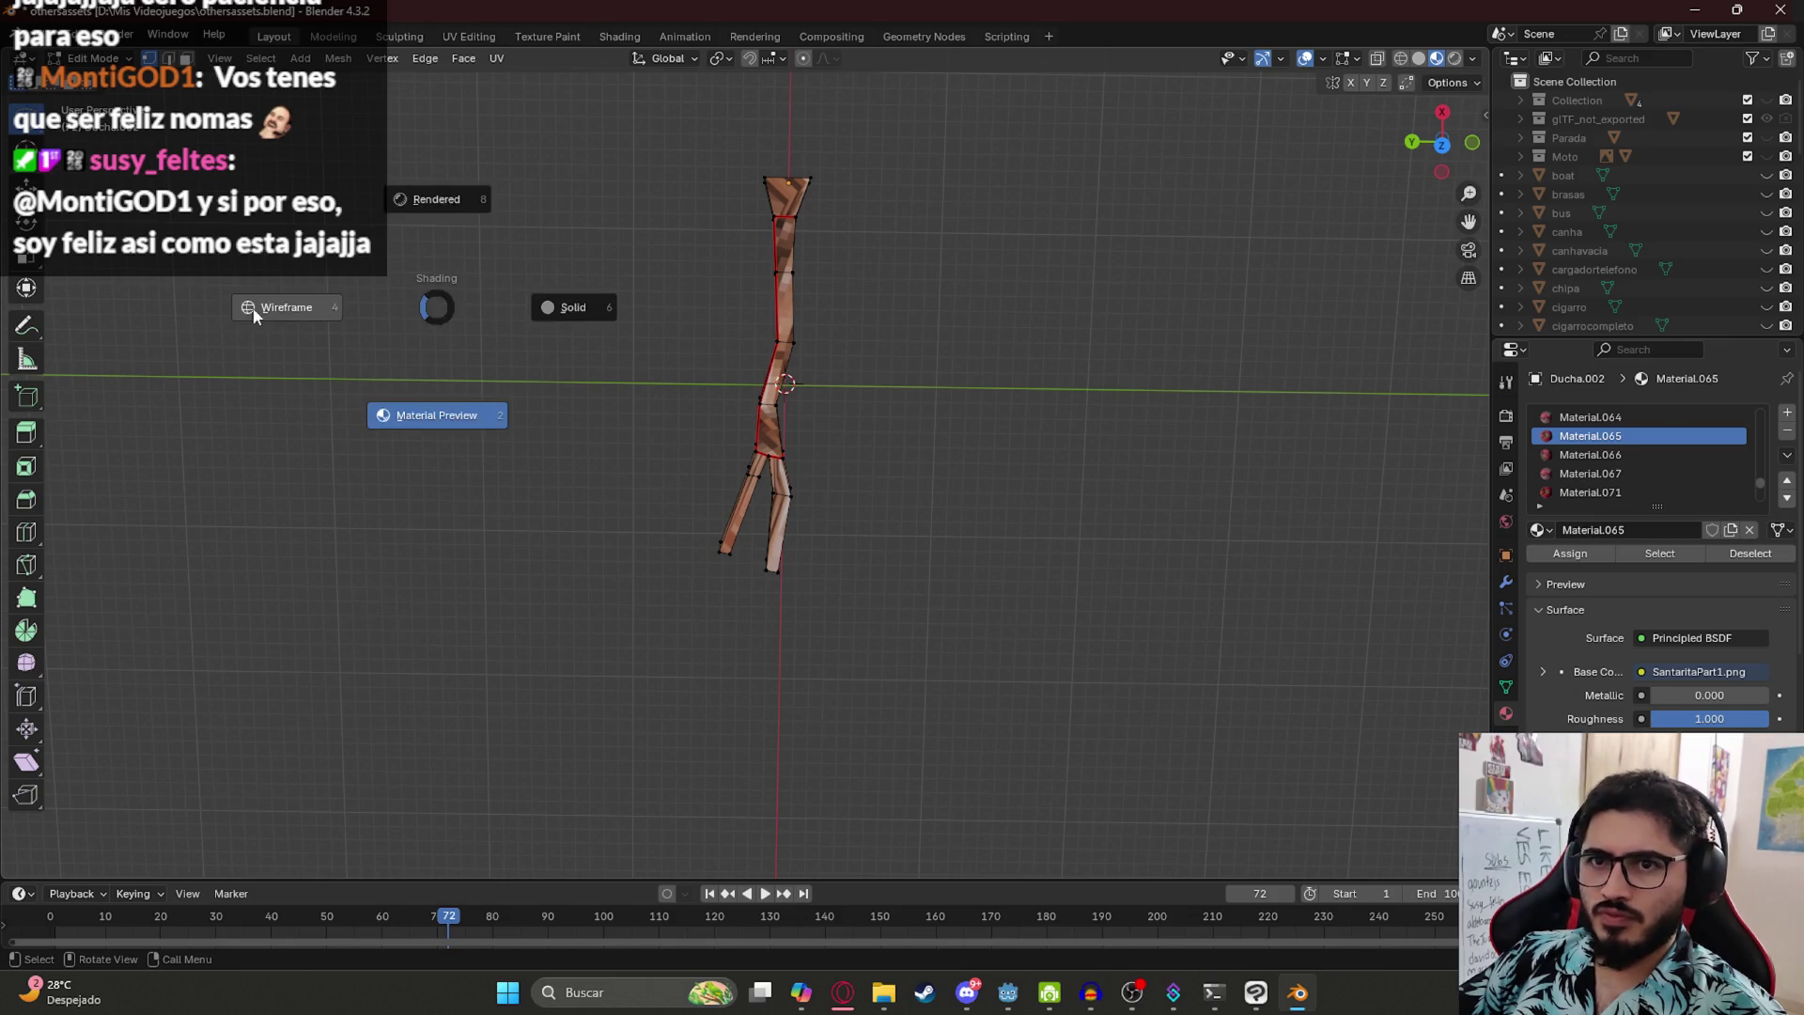
click(413, 302)
mouse_move(946, 622)
mouse_down()
mouse_move(523, 301)
mouse_move(832, 246)
mouse_move(863, 483)
mouse_up()
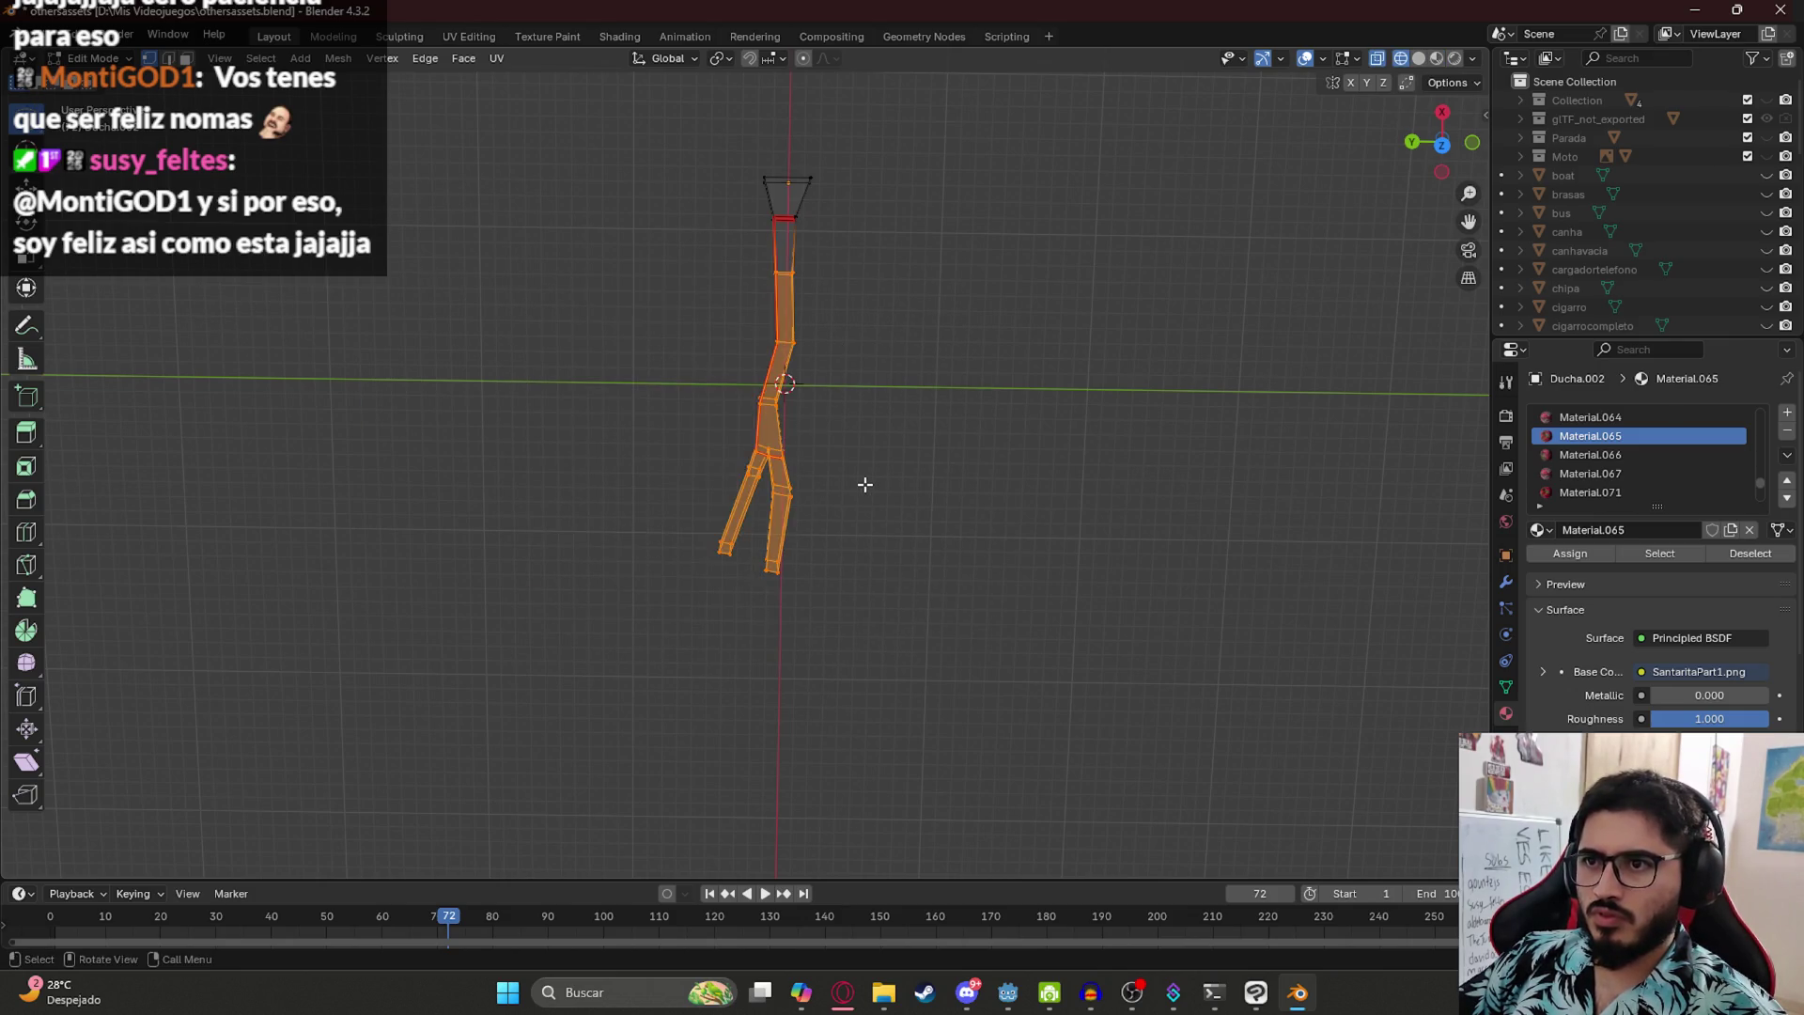
key(r)
key(y)
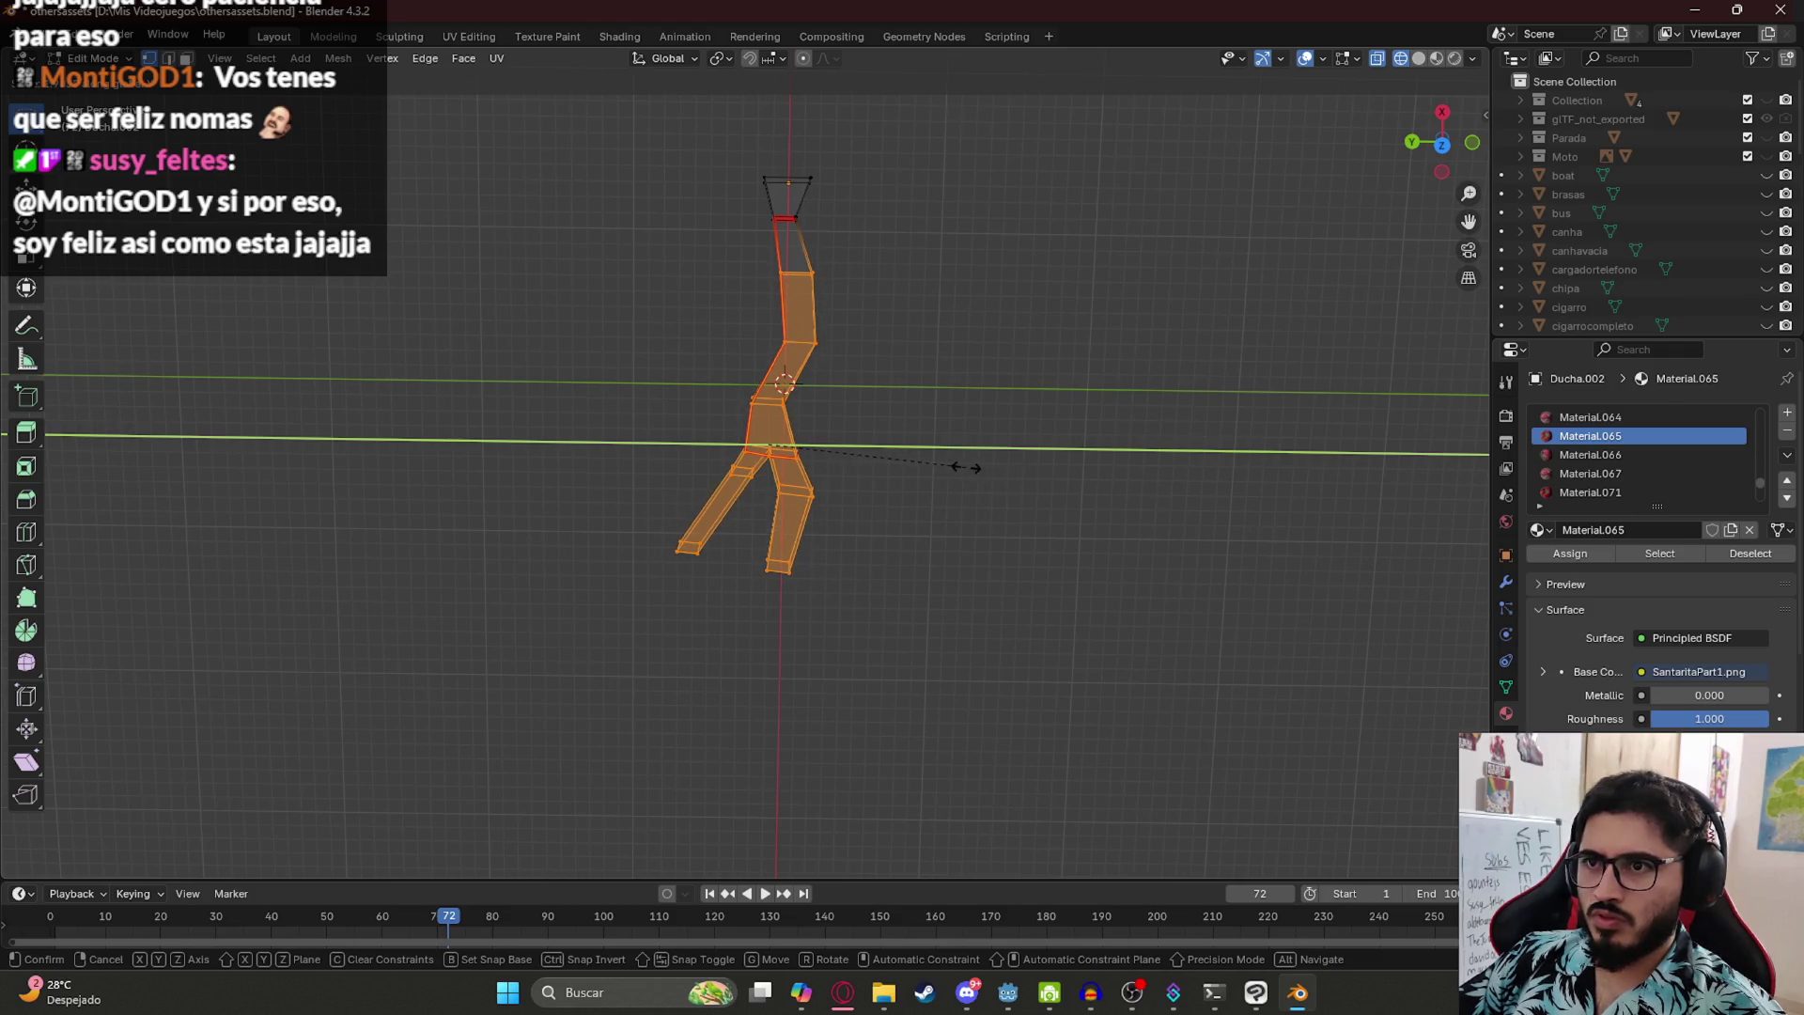
click(935, 467)
mouse_move(784, 120)
mouse_down()
mouse_move(741, 187)
mouse_move(818, 210)
mouse_up()
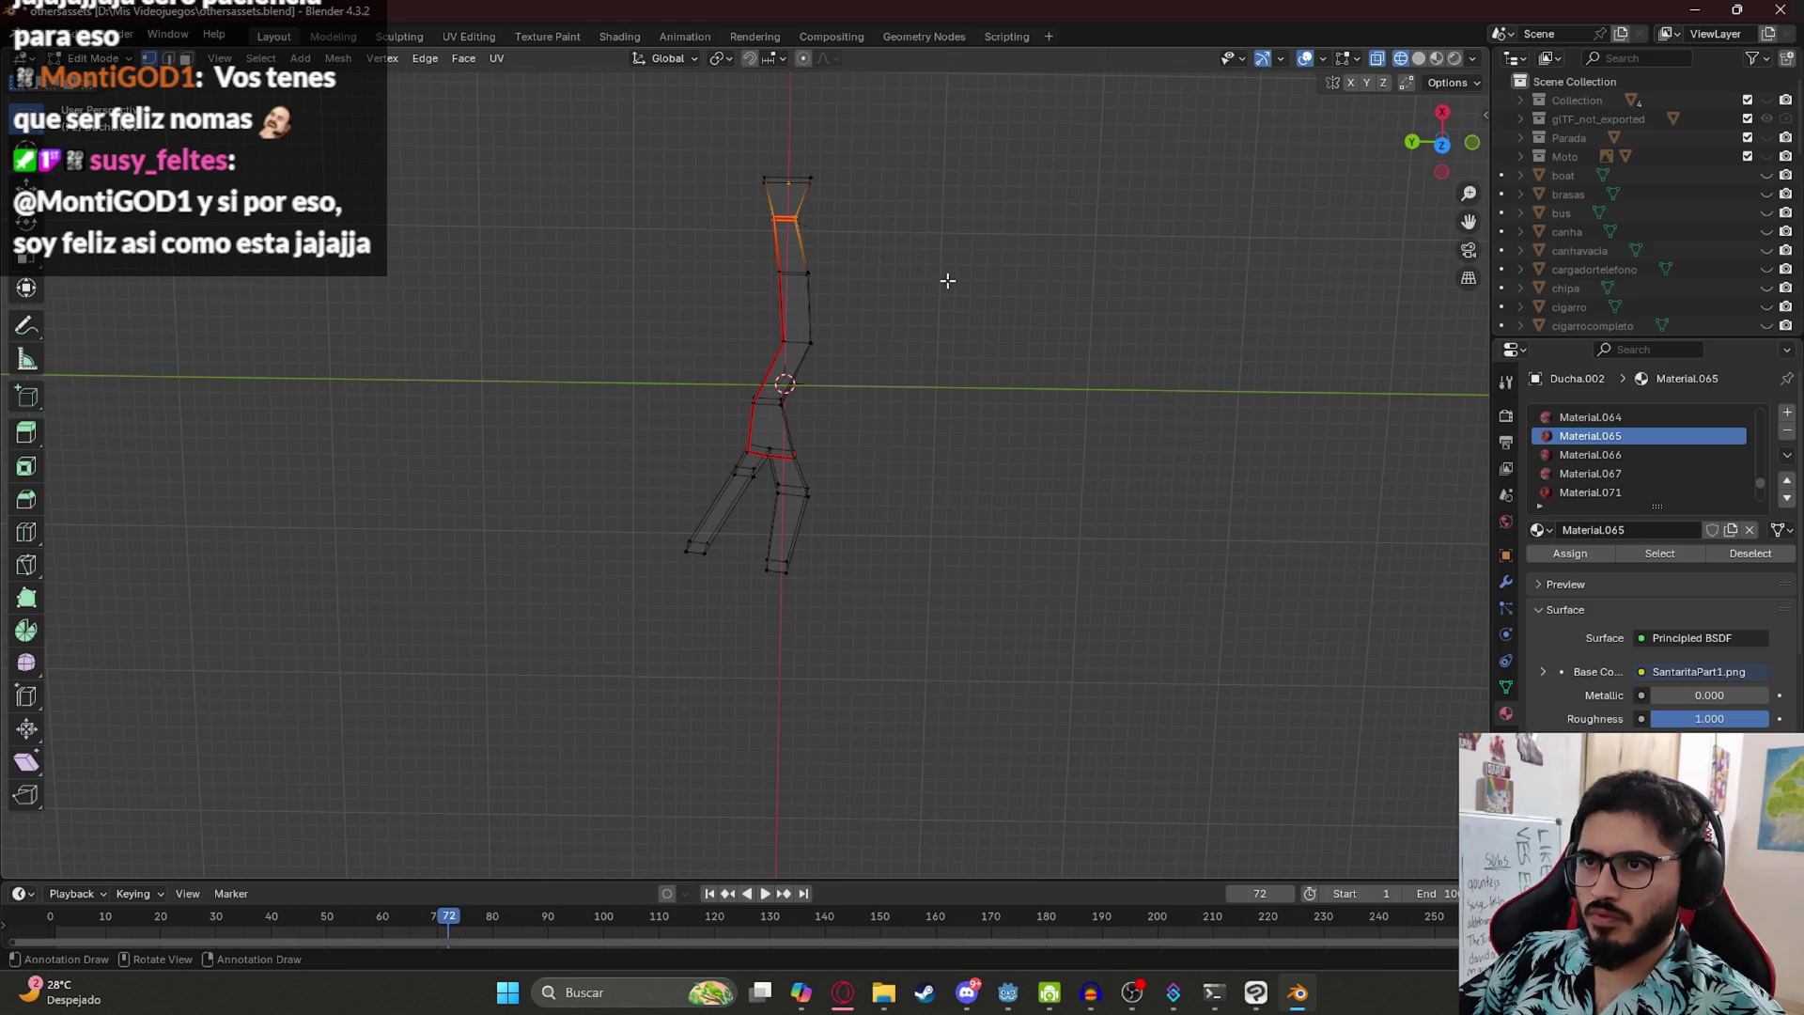
key(s)
key(y)
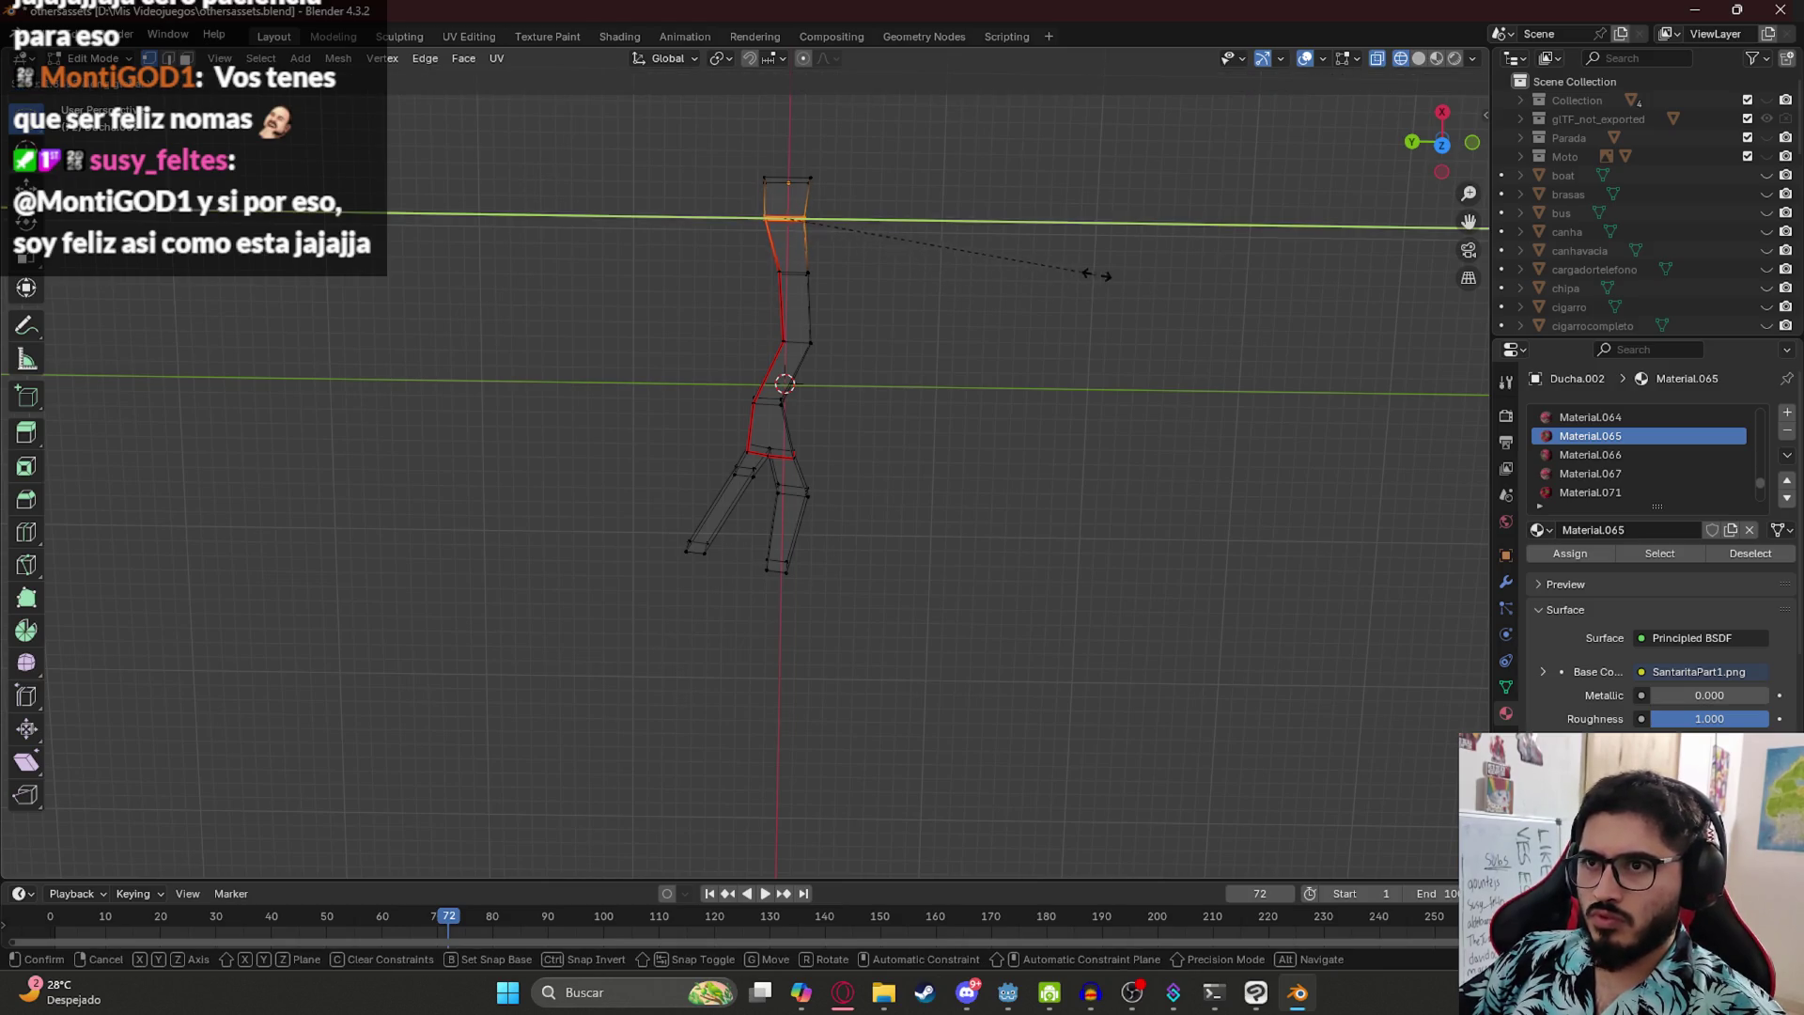
click(1115, 271)
click(921, 307)
- Inspect the textured branch in Material Preview from a low front angle
key(z)
click(785, 540)
key(Tab)
mouse_move(871, 510)
mouse_down()
mouse_move(648, 426)
mouse_move(738, 560)
mouse_up()
scroll(807, 611, up, 3)
drag(806, 620, 742, 717)
- Slim the upper limb by scaling it down, then thinning it along Z
key(Tab)
mouse_move(587, 695)
mouse_down()
mouse_move(600, 738)
mouse_move(695, 545)
mouse_move(639, 565)
mouse_up()
key(z)
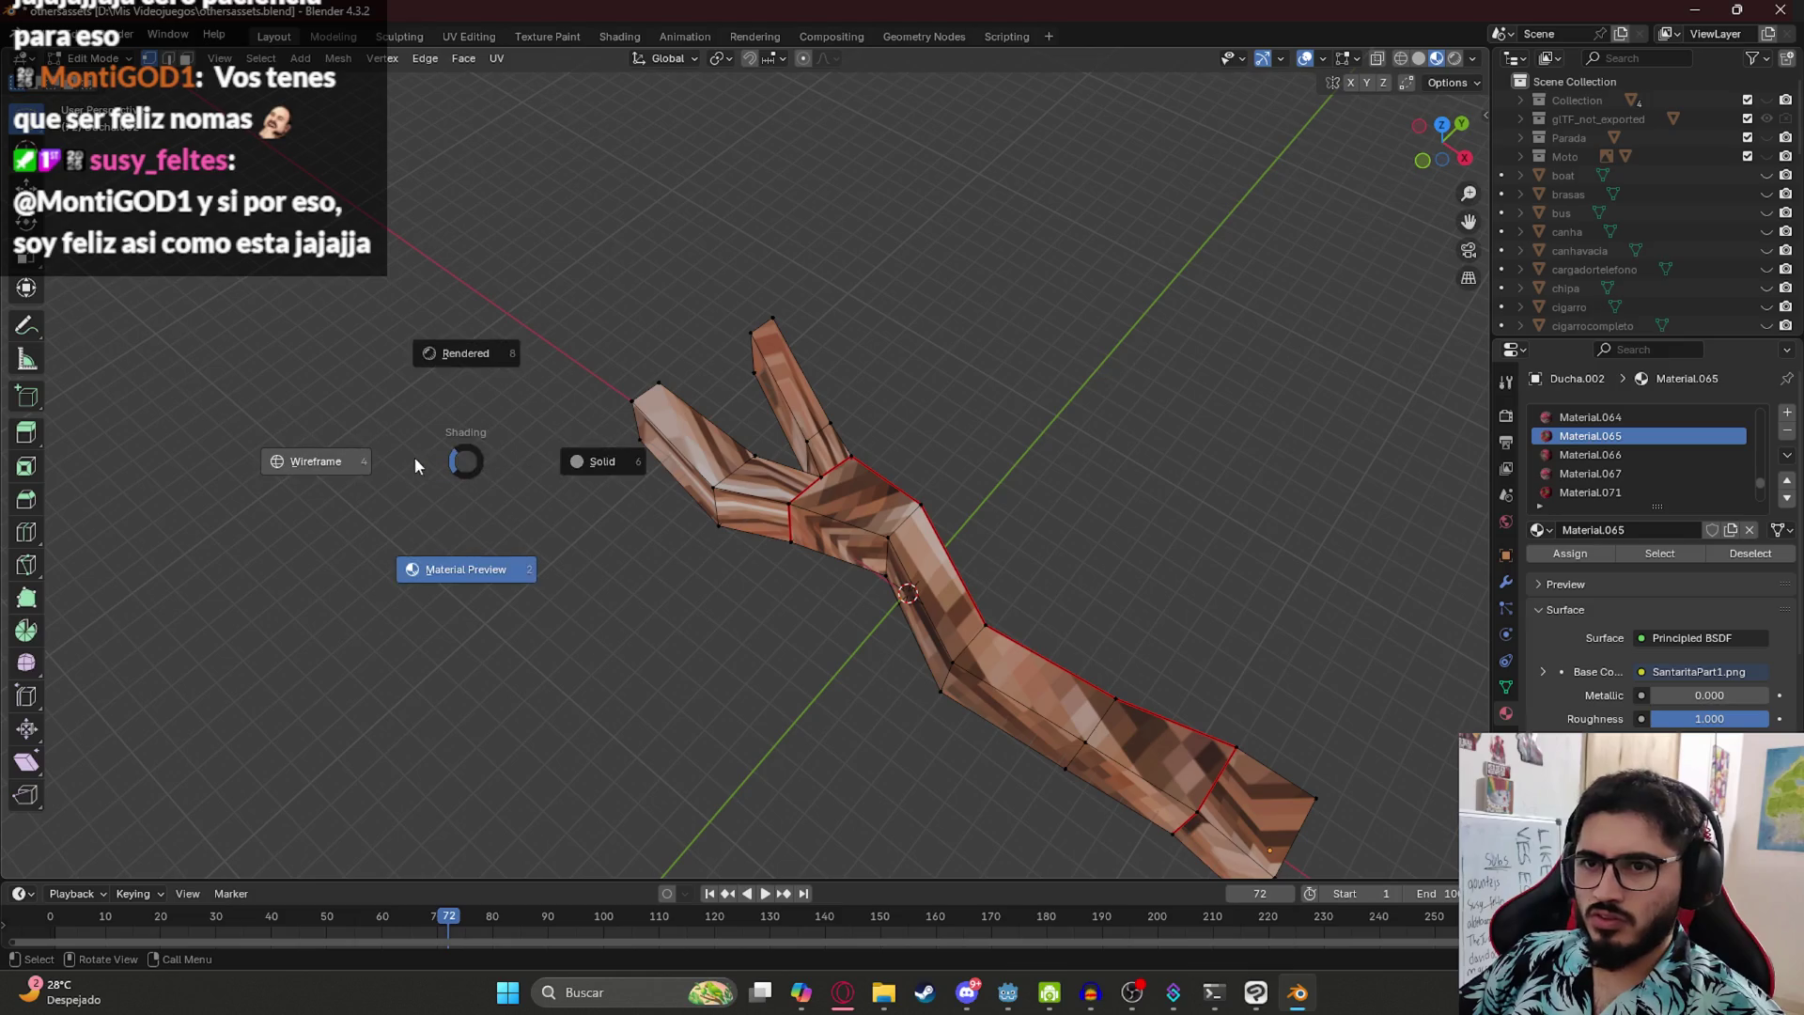
click(415, 457)
mouse_move(634, 352)
mouse_down()
mouse_move(748, 571)
mouse_move(733, 390)
mouse_move(714, 374)
mouse_move(805, 588)
mouse_move(903, 626)
mouse_move(959, 689)
mouse_up()
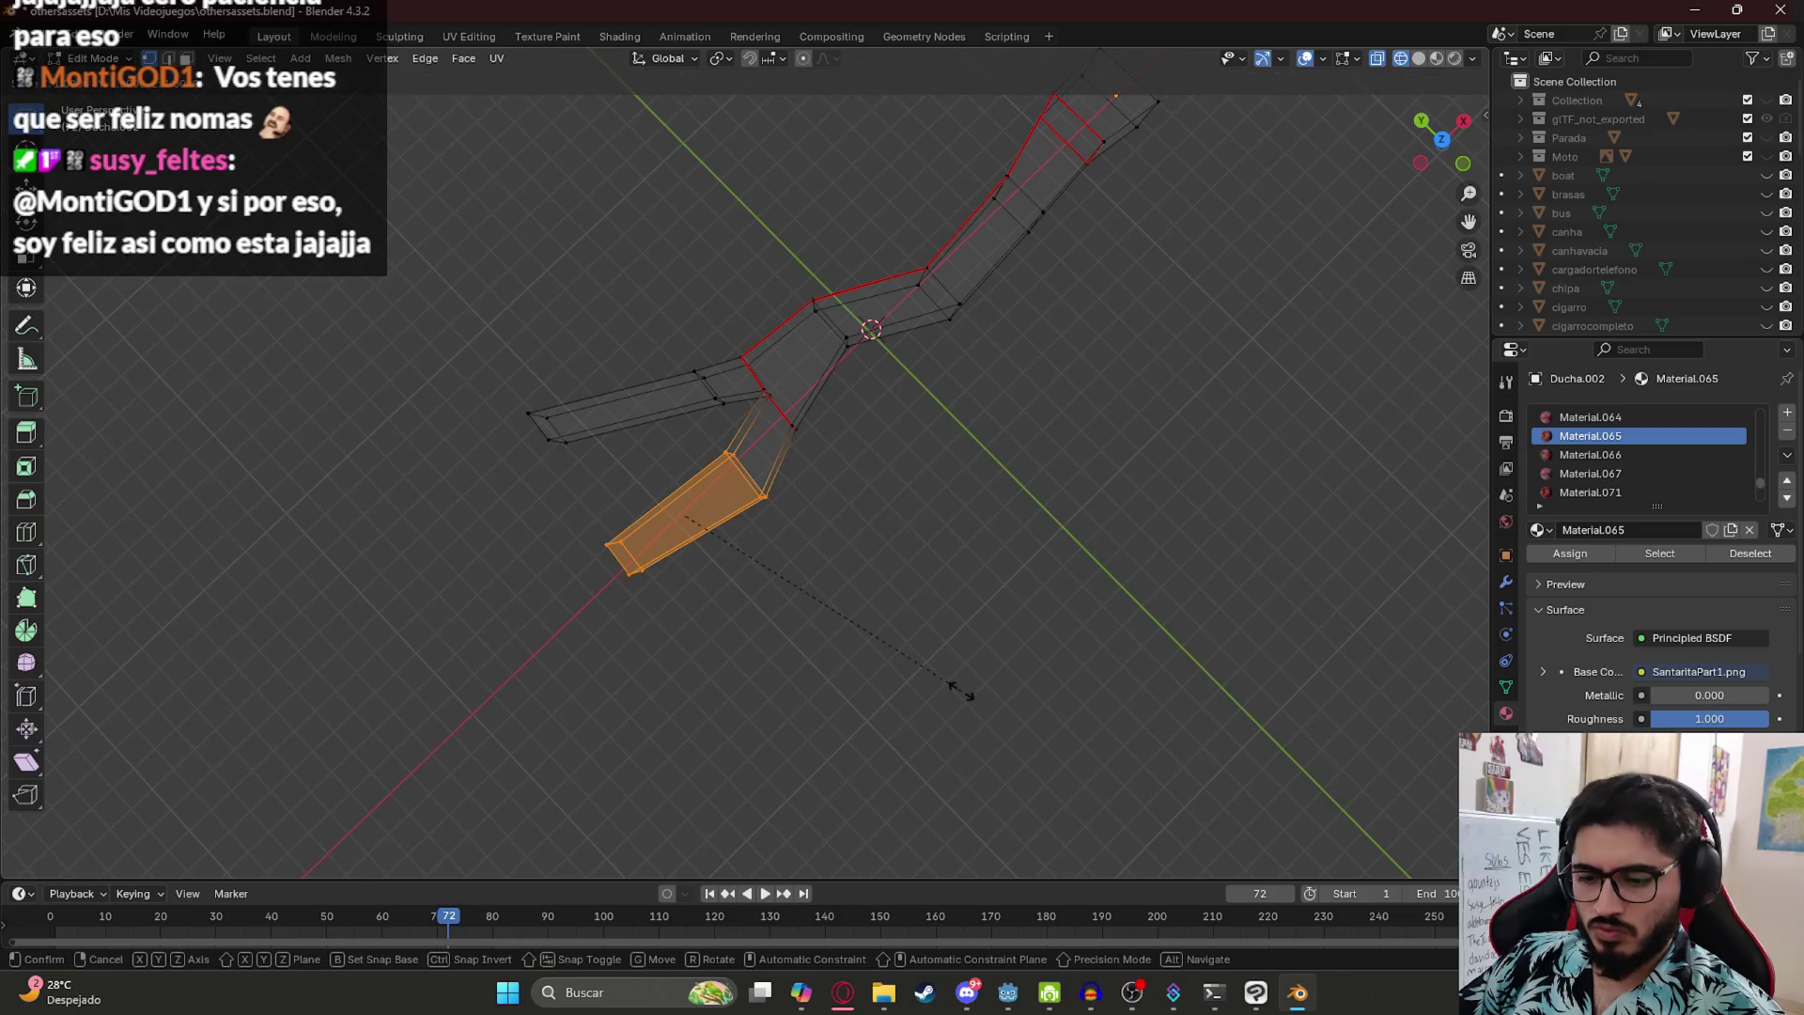
key(s)
click(804, 590)
mouse_move(804, 590)
mouse_down()
mouse_move(825, 595)
mouse_move(715, 432)
mouse_up()
key(s)
key(z)
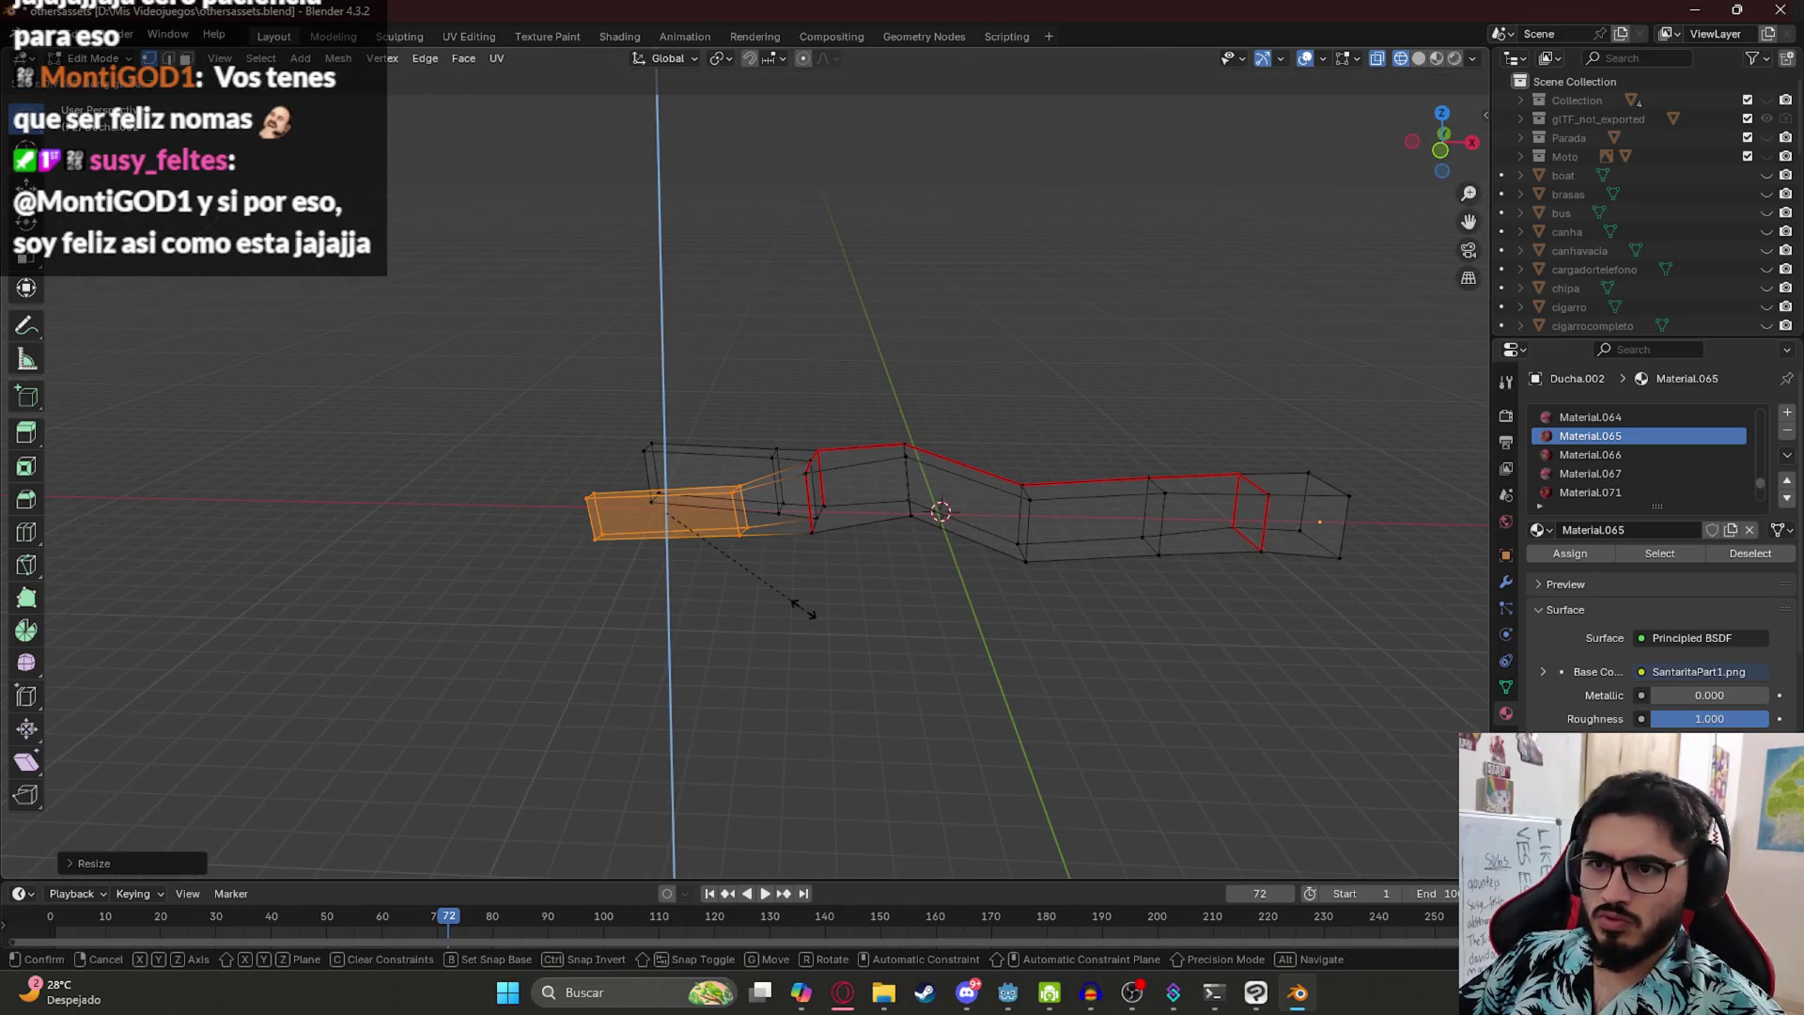
click(786, 596)
- Flatten the faces at the branch's left end along the Z axis
drag(639, 410, 658, 462)
mouse_move(657, 462)
mouse_down()
mouse_move(620, 333)
mouse_move(715, 466)
mouse_move(779, 413)
mouse_move(728, 452)
mouse_up()
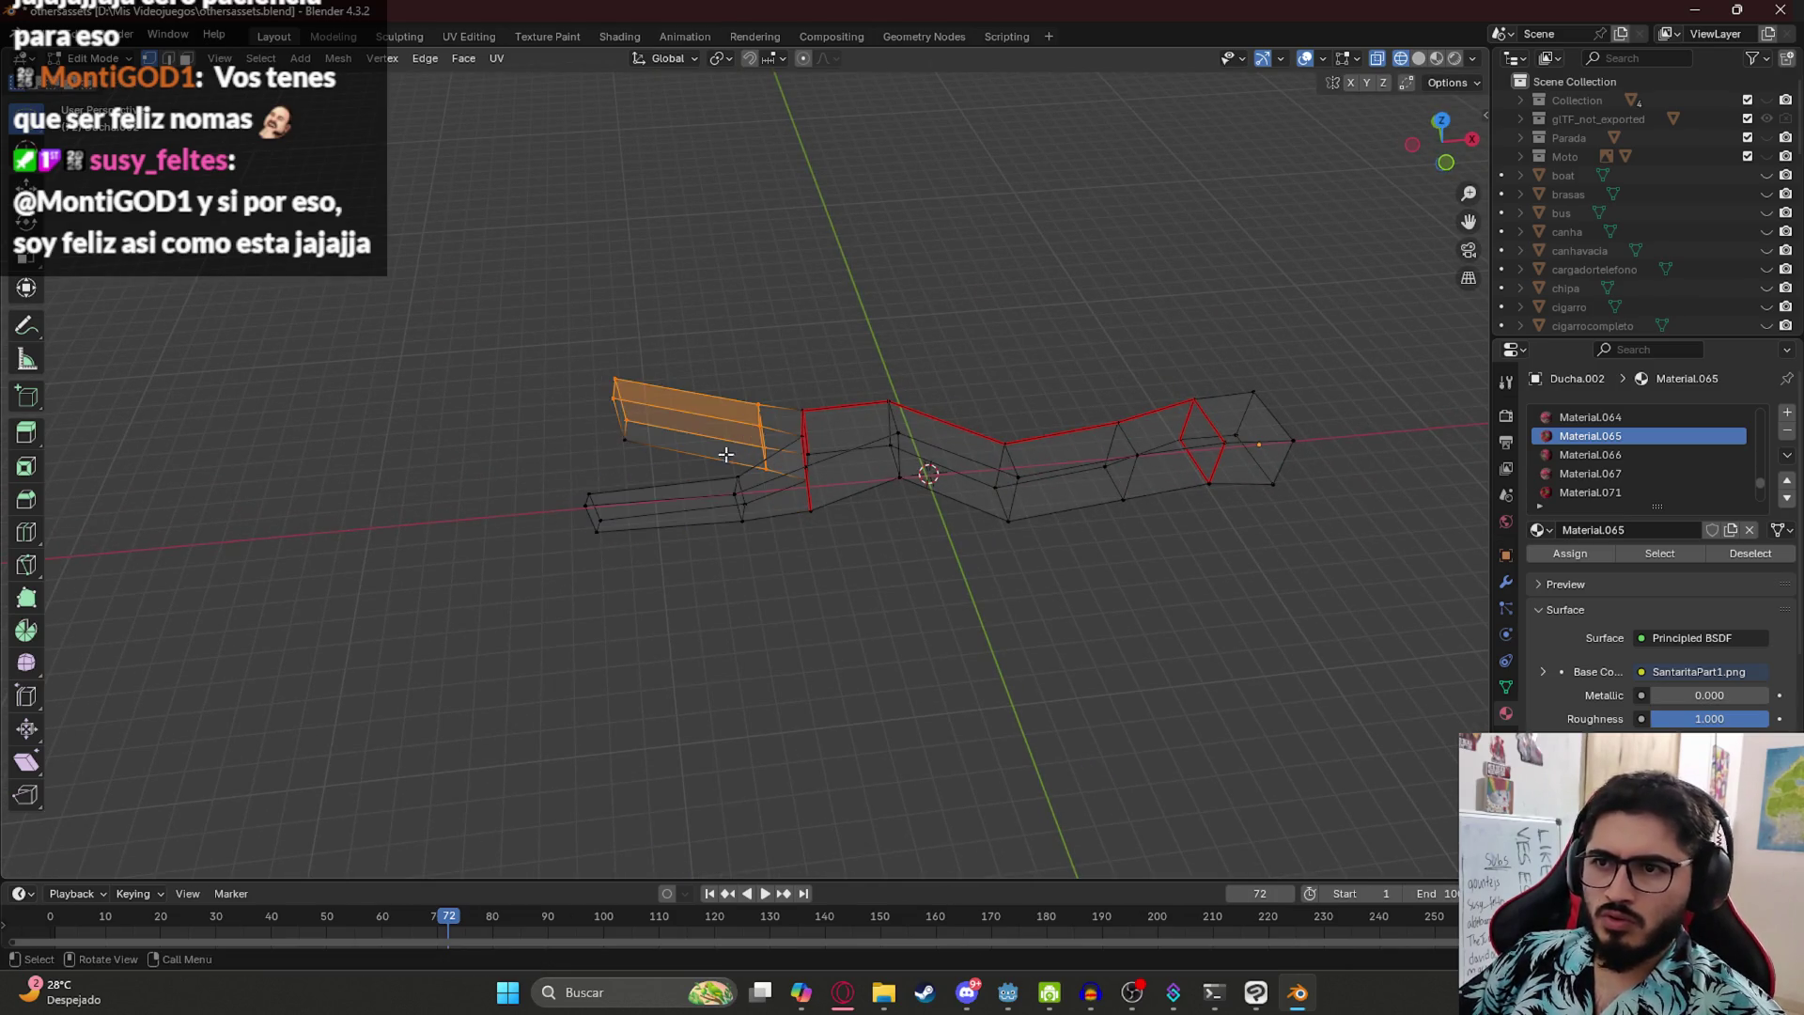
shift+click(650, 450)
key(s)
key(z)
click(777, 611)
- Check the reshaped branch with its texture in Object Mode
drag(761, 524, 895, 678)
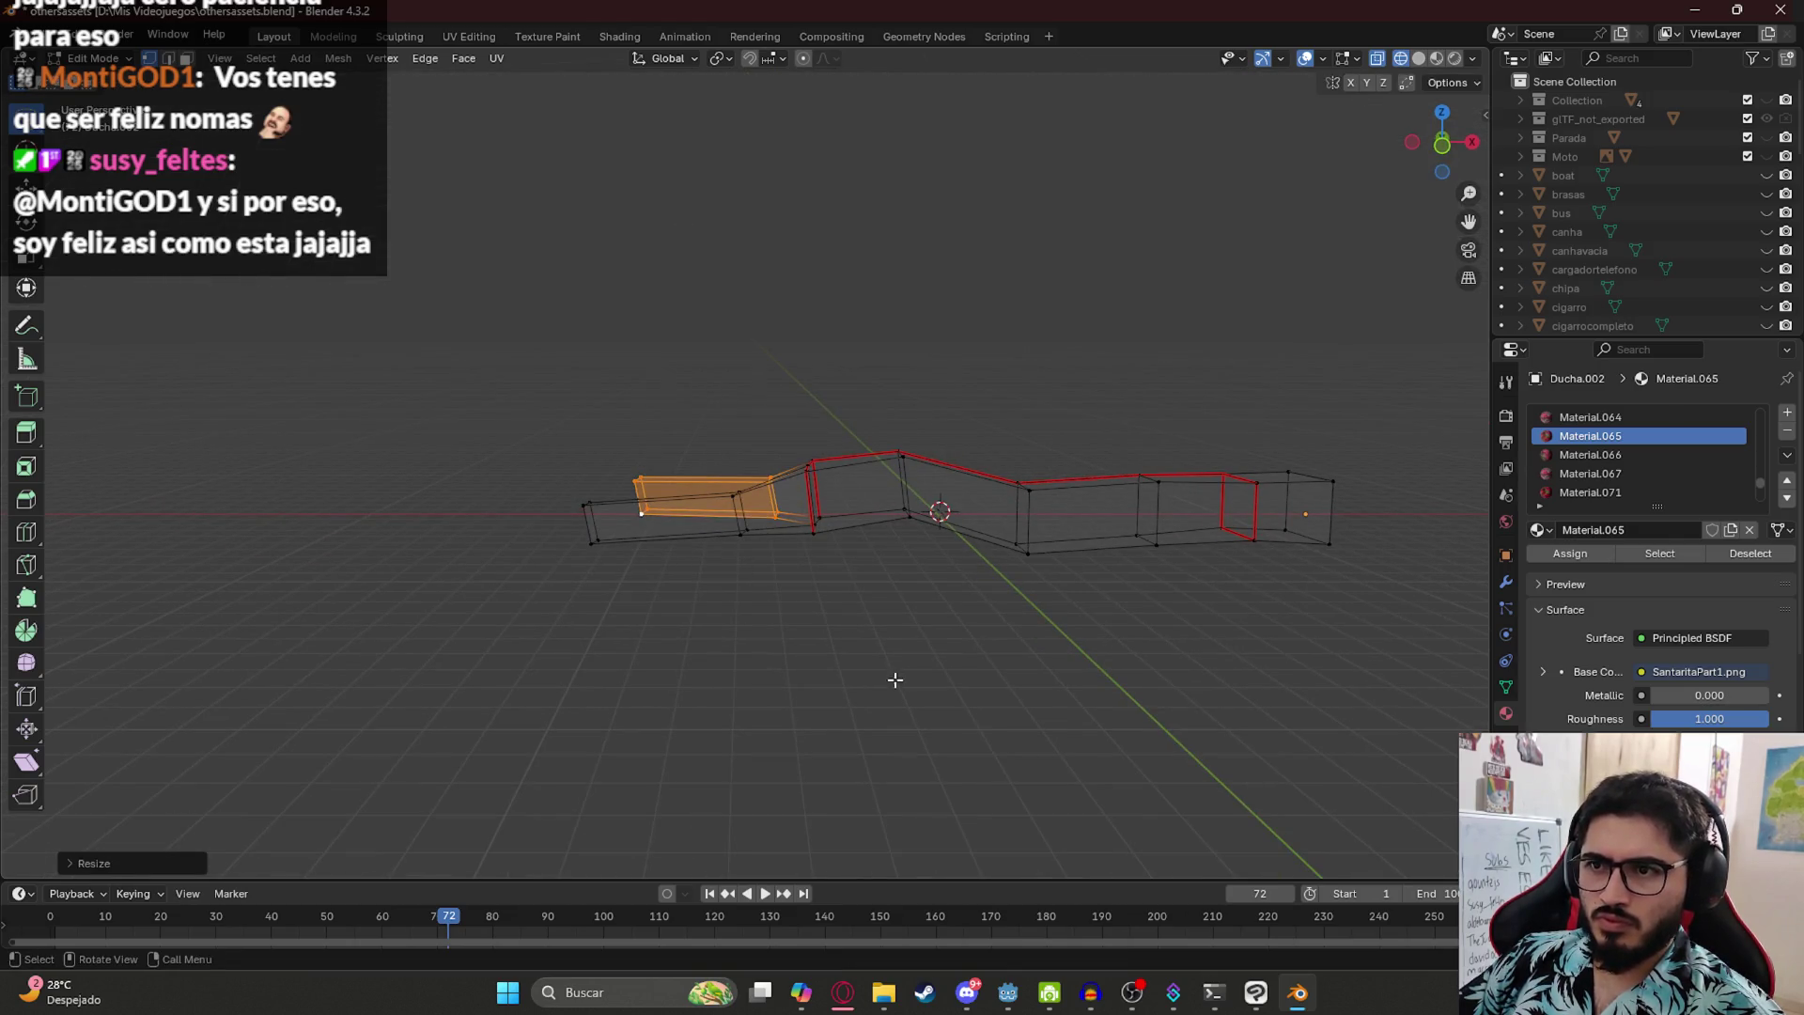
key(z)
click(857, 751)
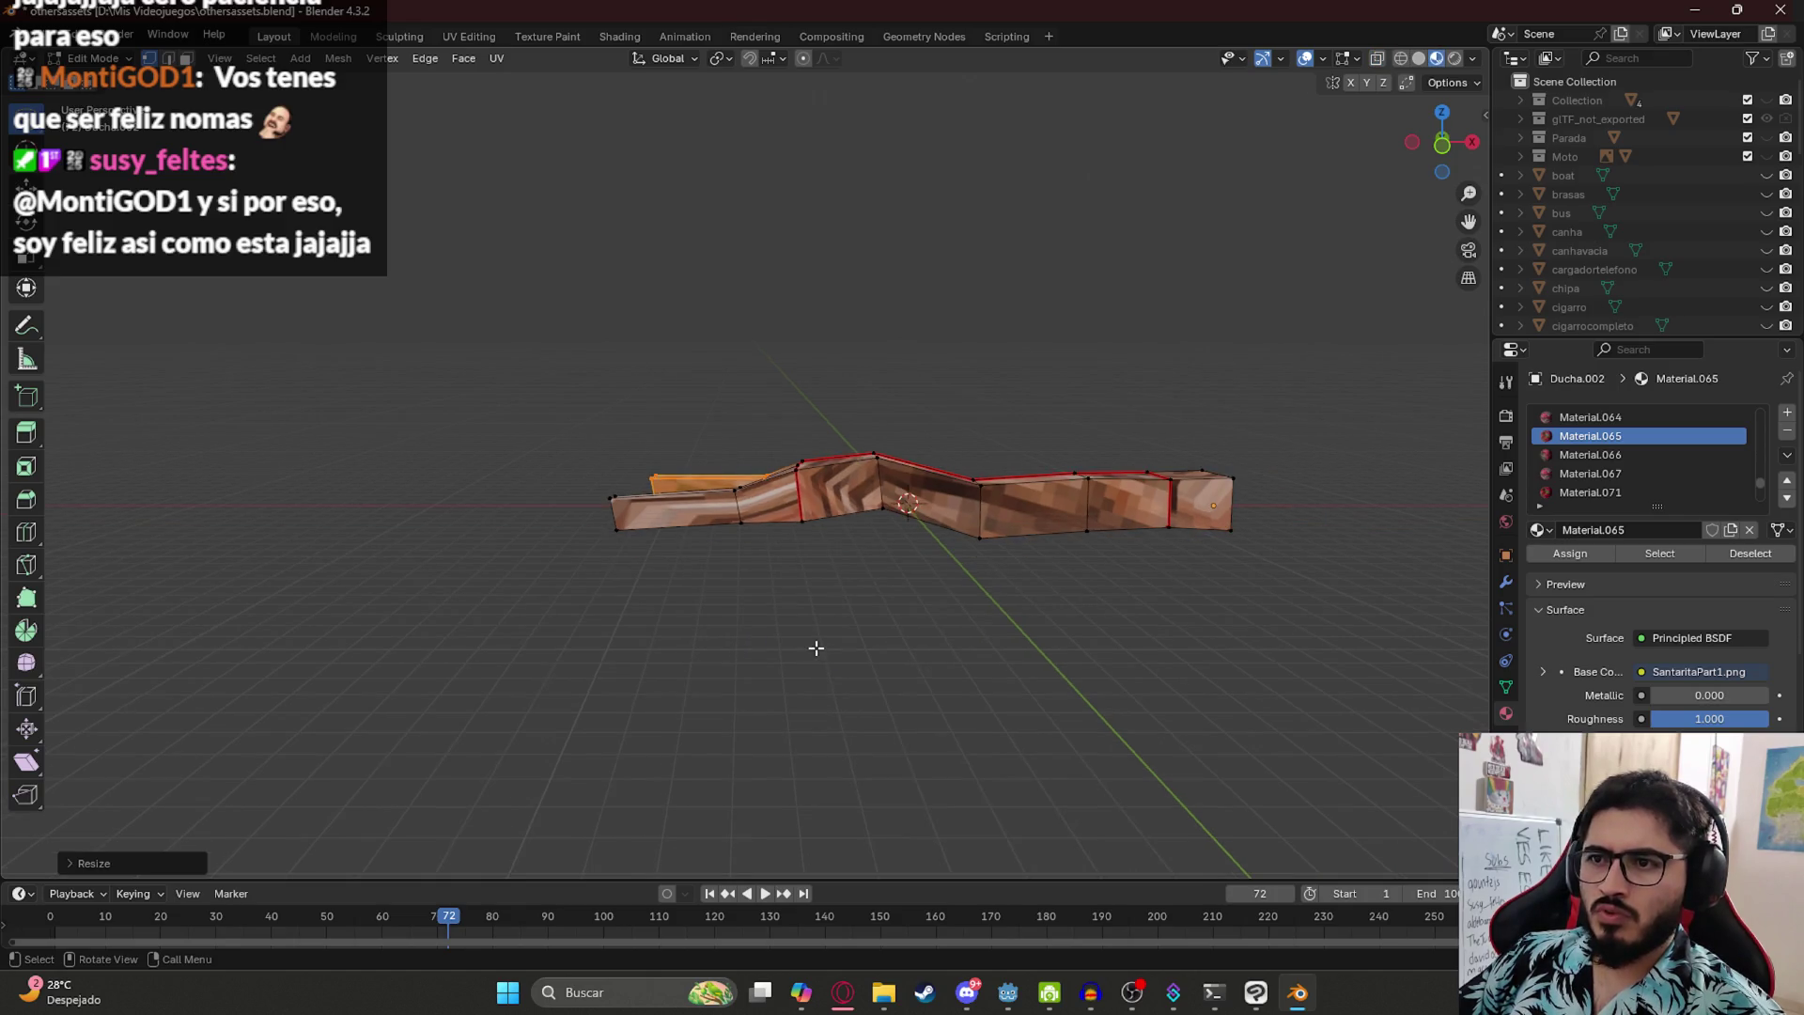
key(Tab)
mouse_move(815, 656)
mouse_down()
mouse_move(799, 524)
mouse_move(829, 569)
mouse_move(754, 530)
mouse_move(637, 606)
mouse_move(635, 588)
mouse_move(629, 678)
mouse_move(845, 695)
mouse_move(810, 664)
mouse_up()
key(Tab)
- Narrow the trunk's lower edge ring along the Y axis in wireframe
key(z)
click(623, 700)
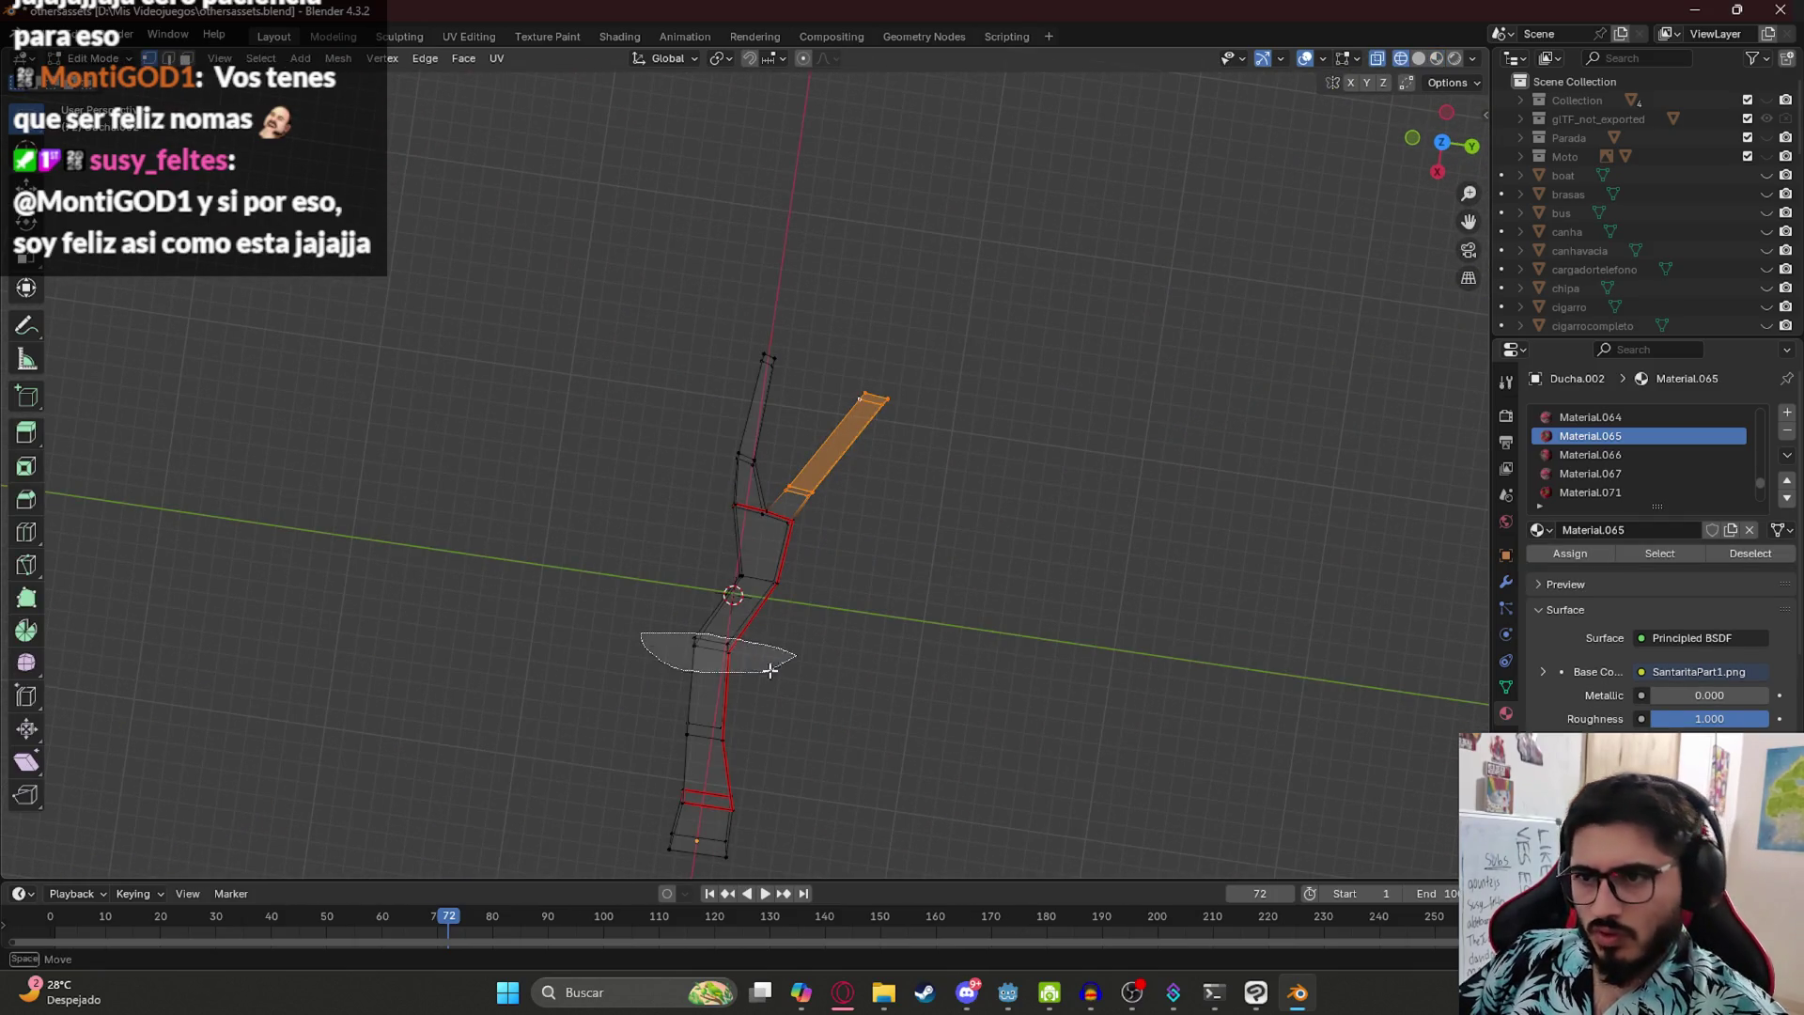
alt+click(788, 678)
key(s)
key(y)
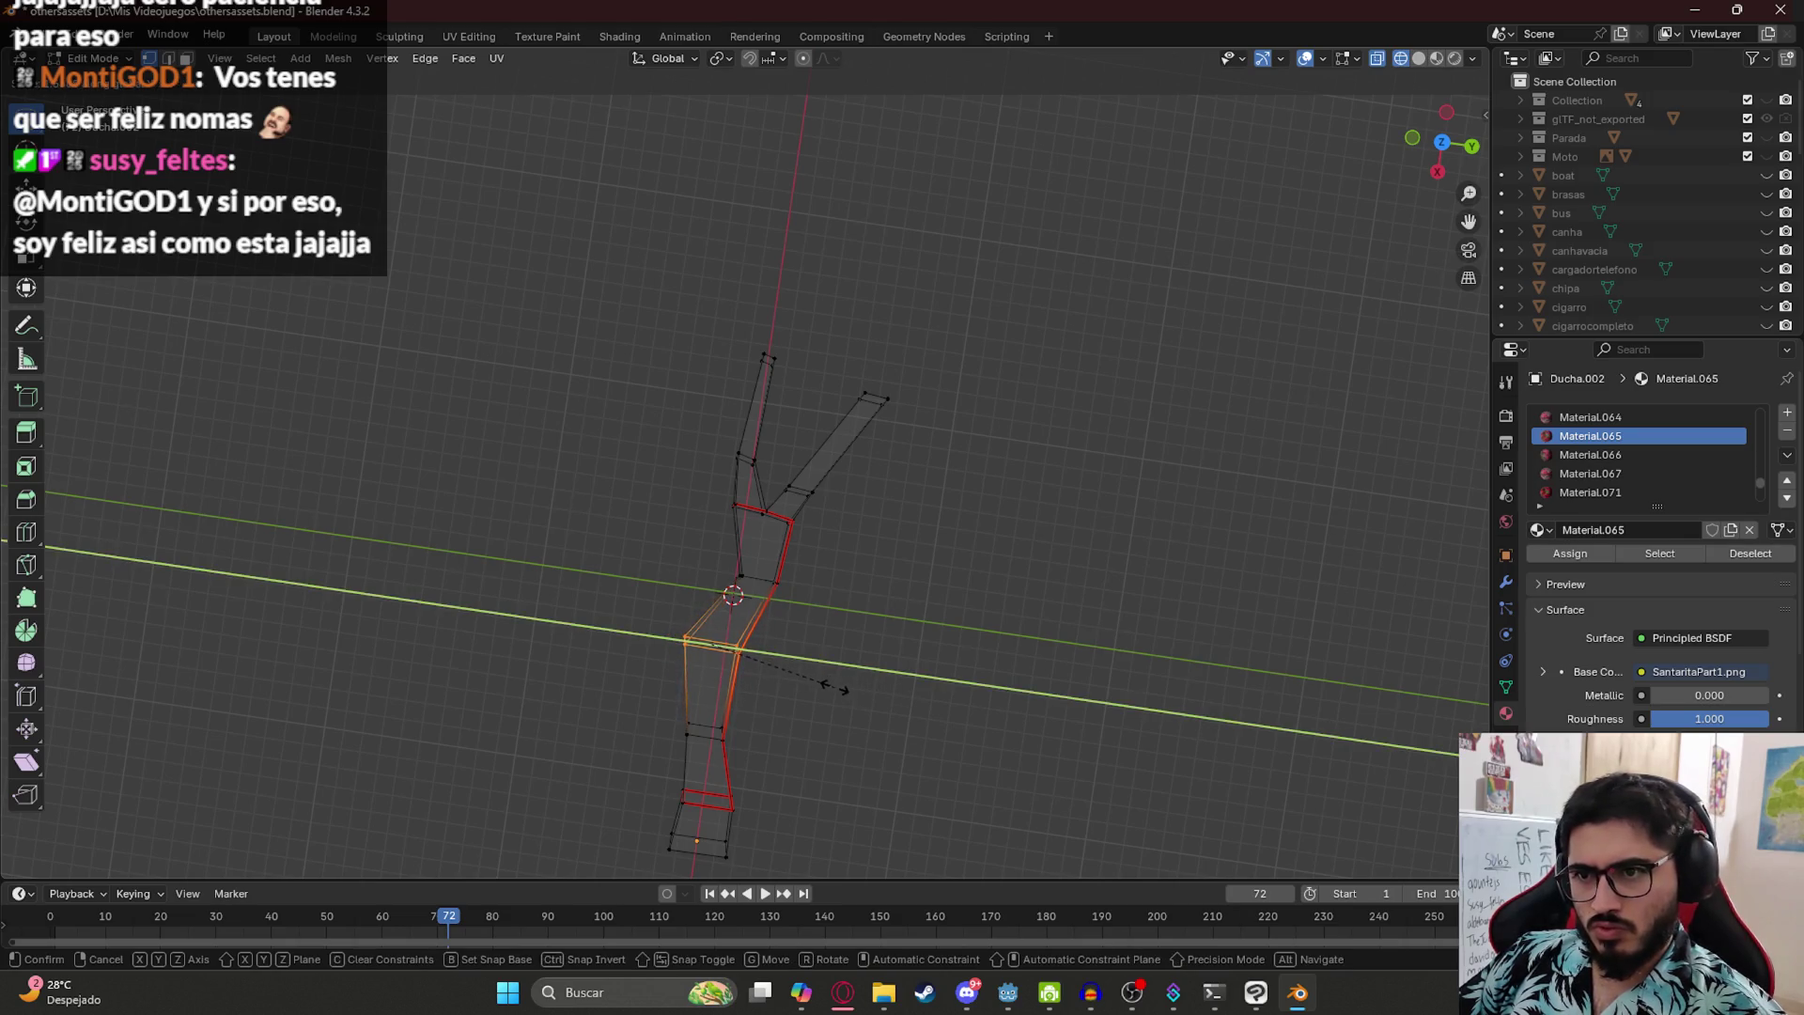
click(700, 638)
- In Top view, move the left vertices onto the trunk's straight top edge
drag(706, 635, 690, 656)
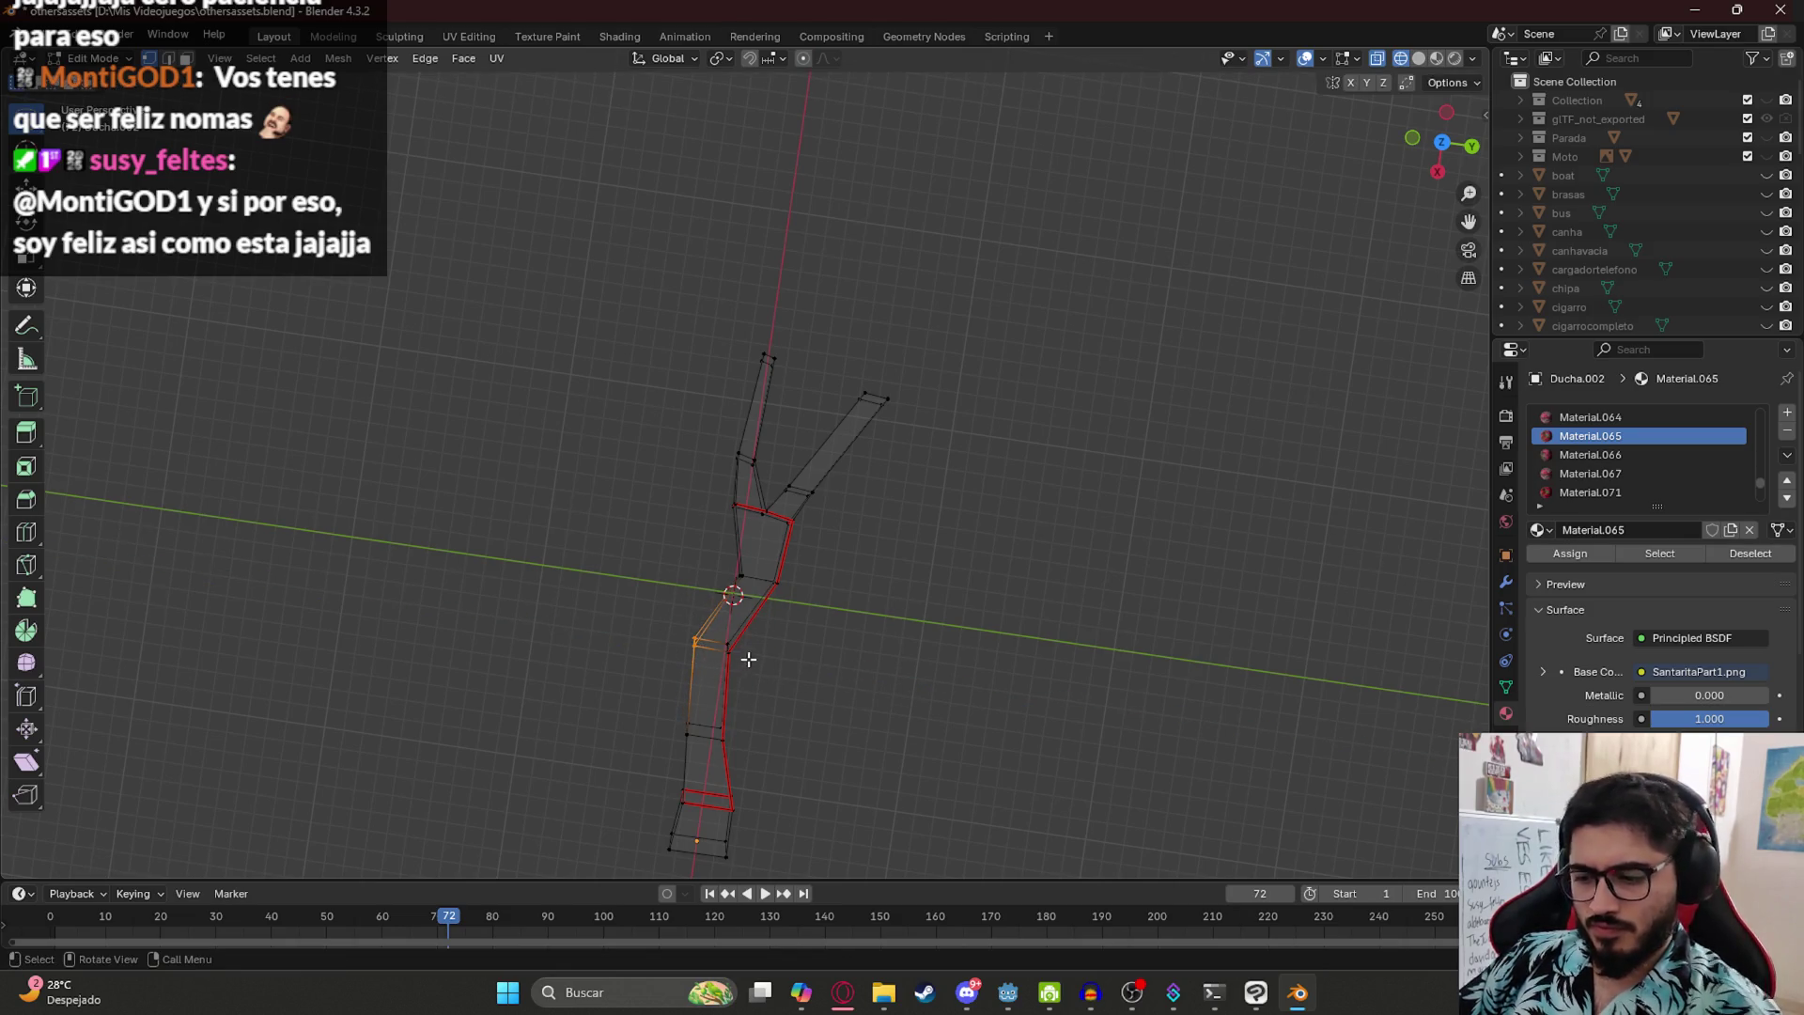
key(KP_7)
key(g)
click(924, 450)
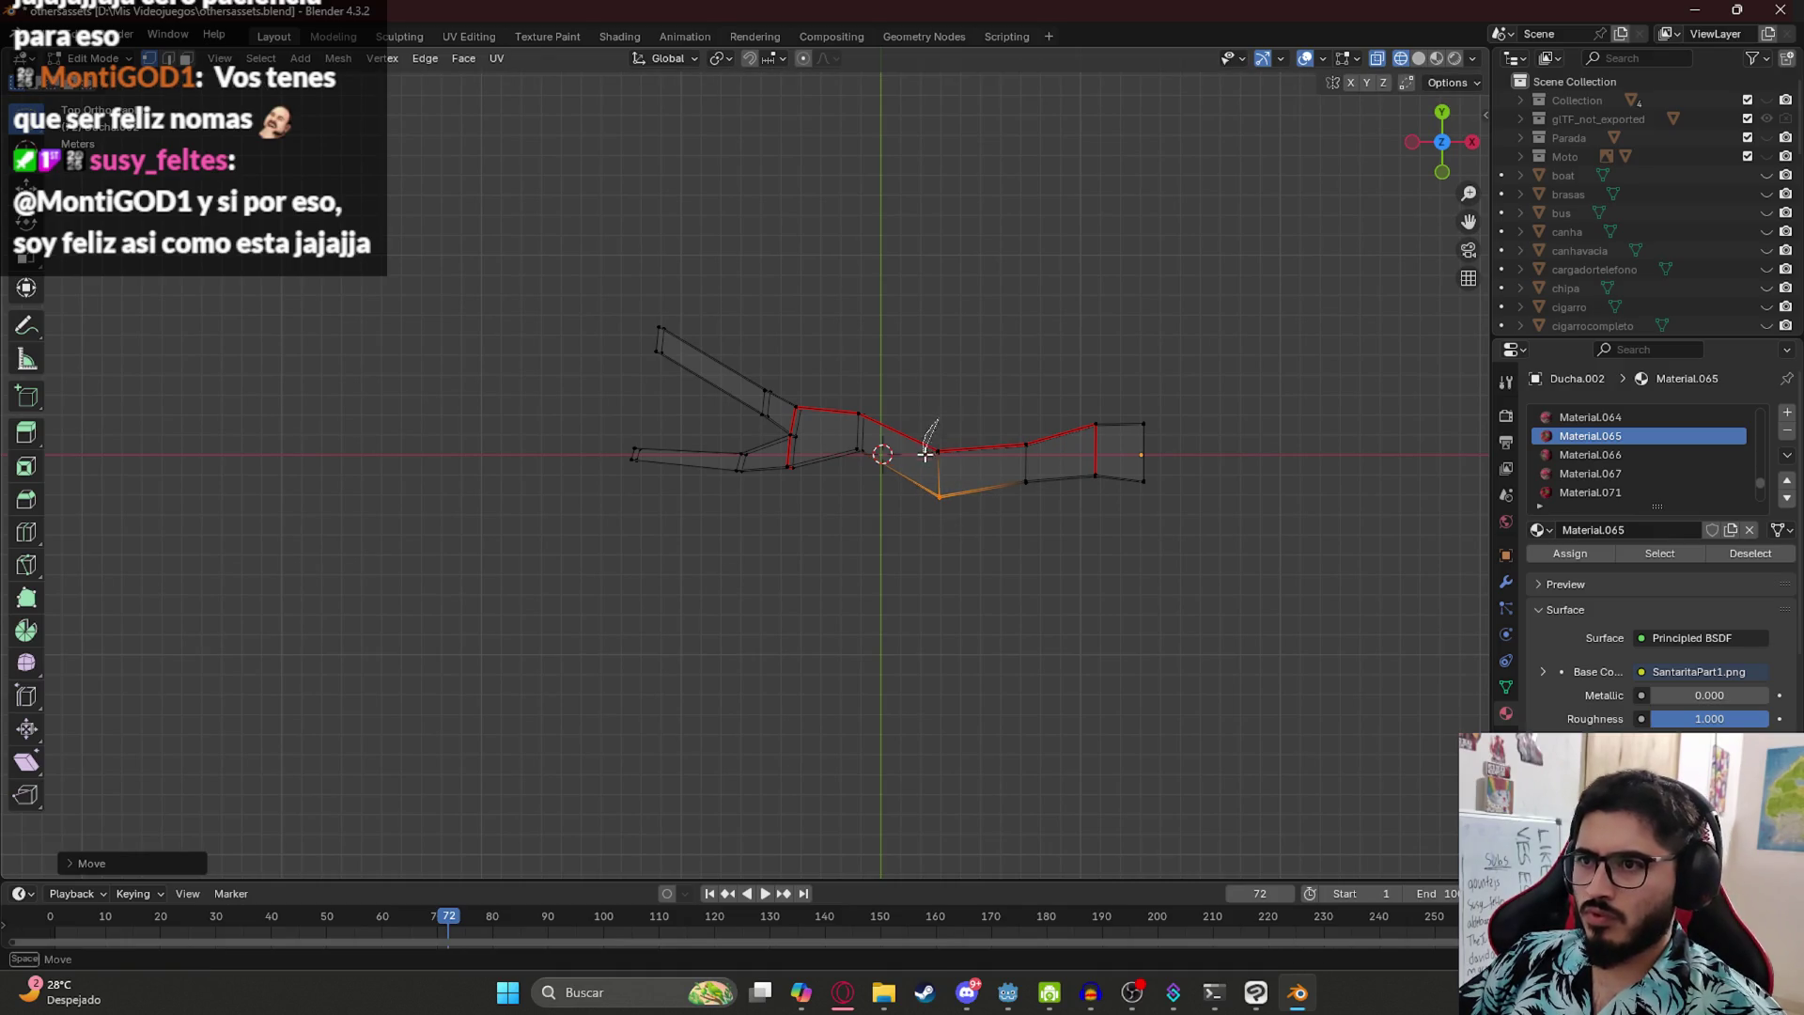
key(g)
click(992, 424)
drag(1030, 413, 1114, 431)
key(g)
click(1018, 441)
key(g)
click(1106, 423)
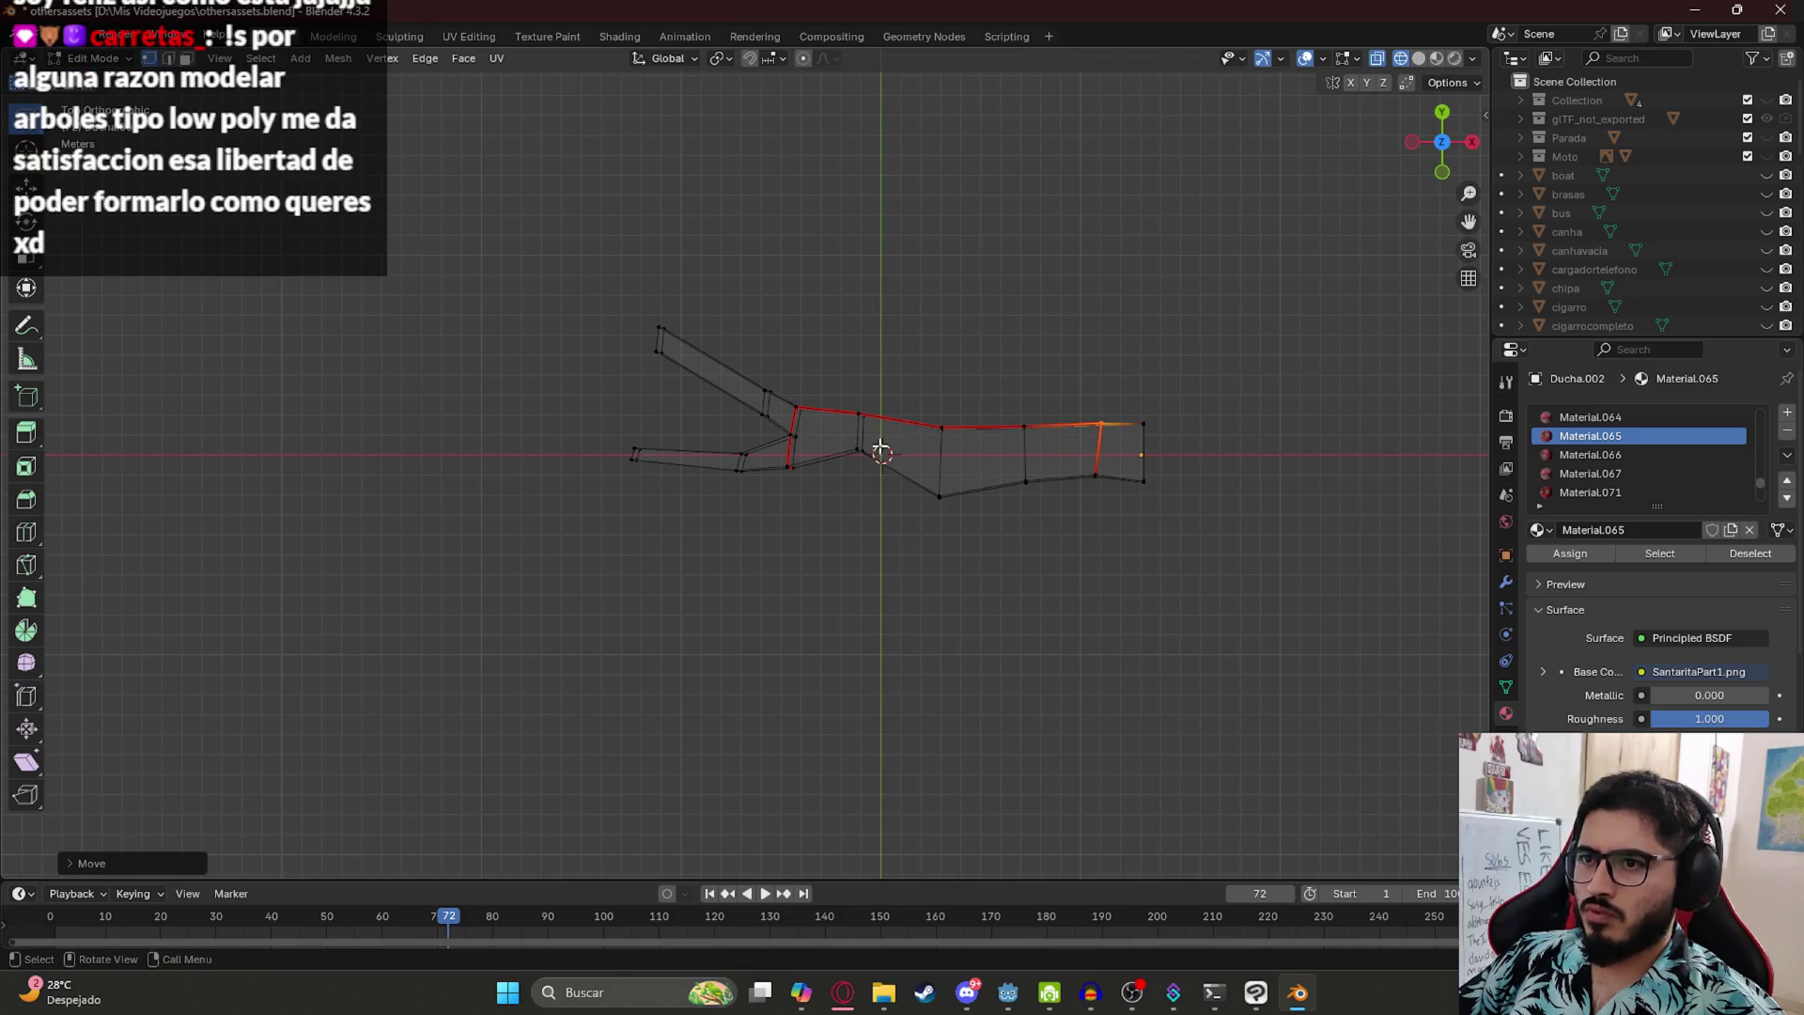
- Reposition a lower vertex, raise the bottom vertex and adjust the fork vertex
key(g)
drag(881, 457, 947, 470)
click(868, 484)
key(g)
click(955, 507)
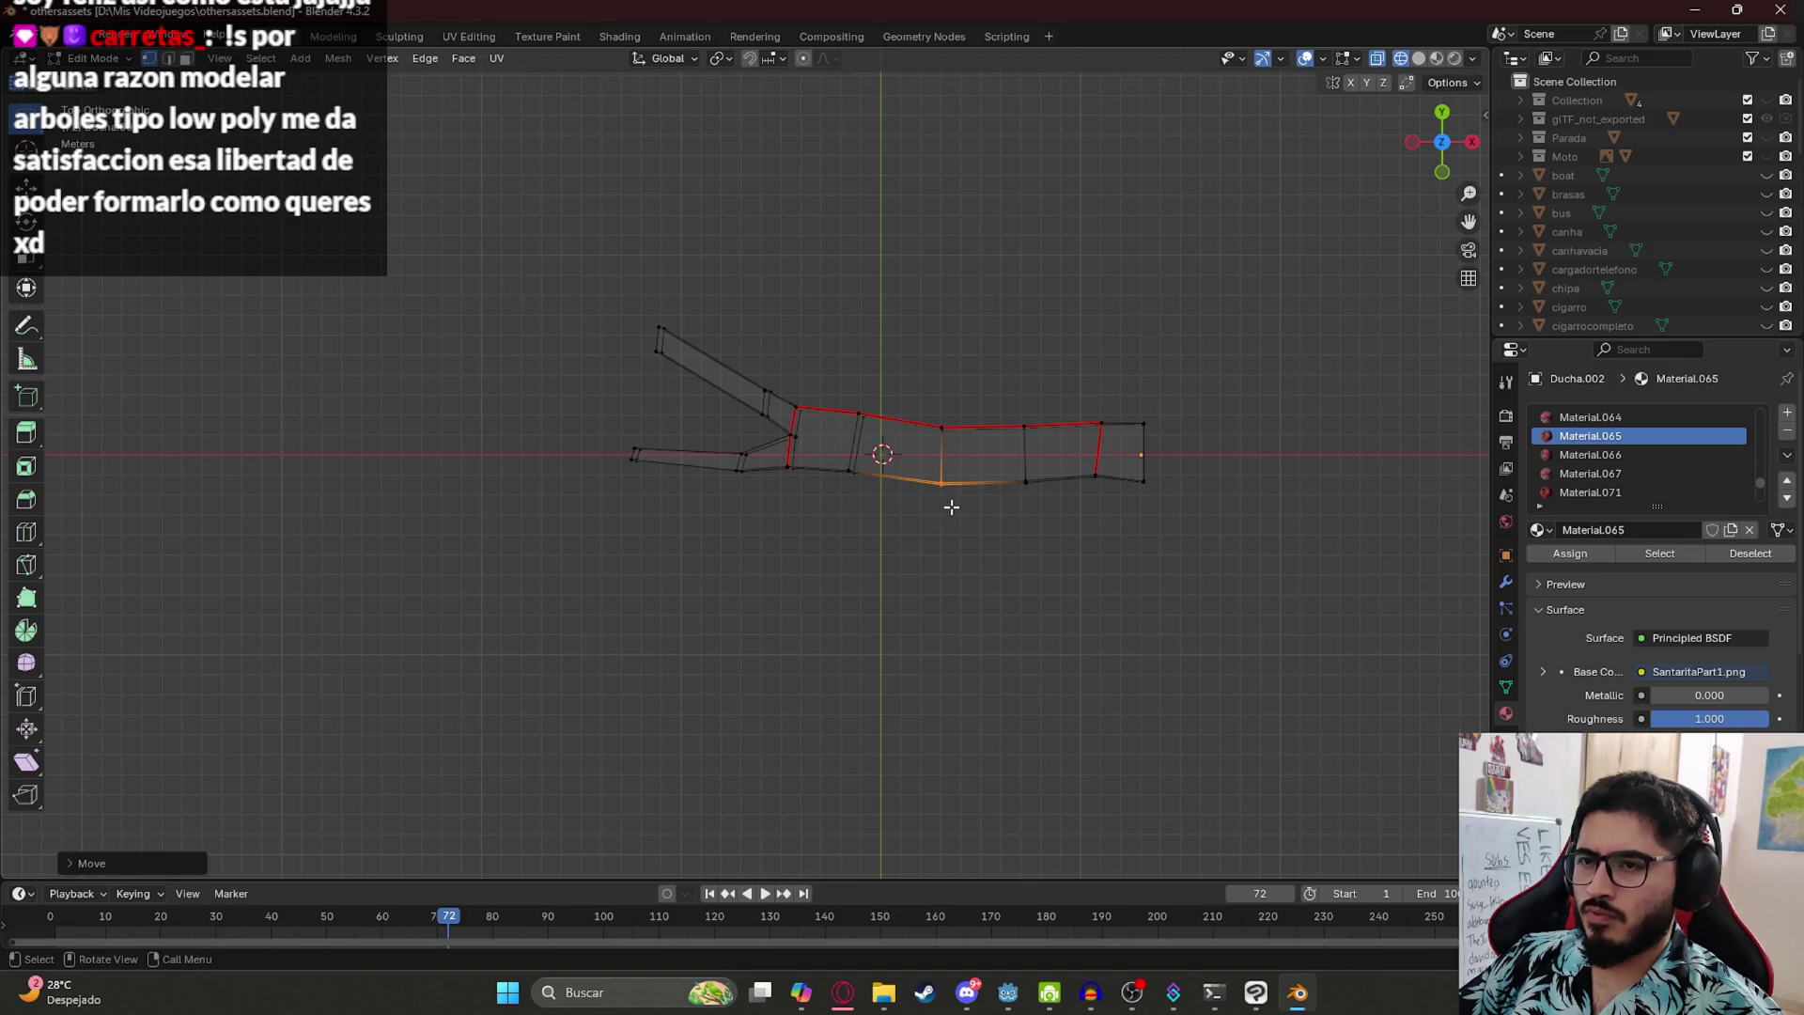
drag(794, 420, 796, 433)
key(g)
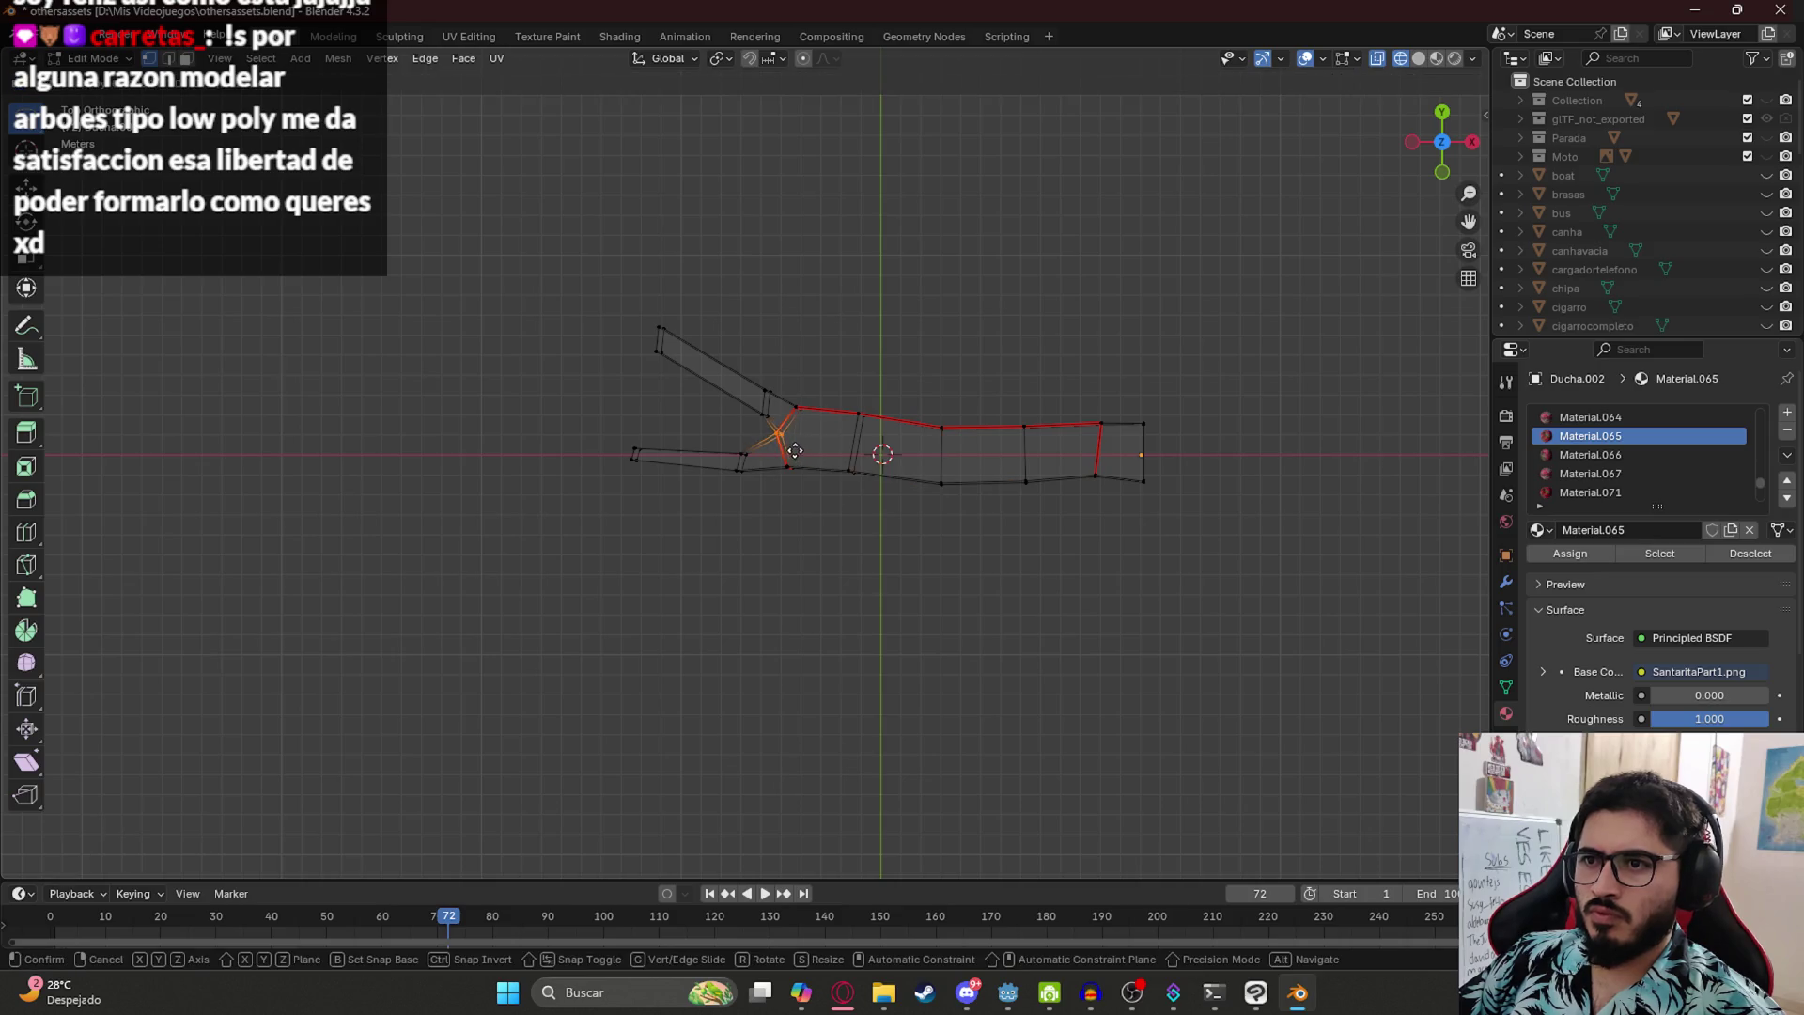
click(793, 453)
- Return to textured Object Mode, save othersassets.blend, and select the branch
key(z)
click(786, 575)
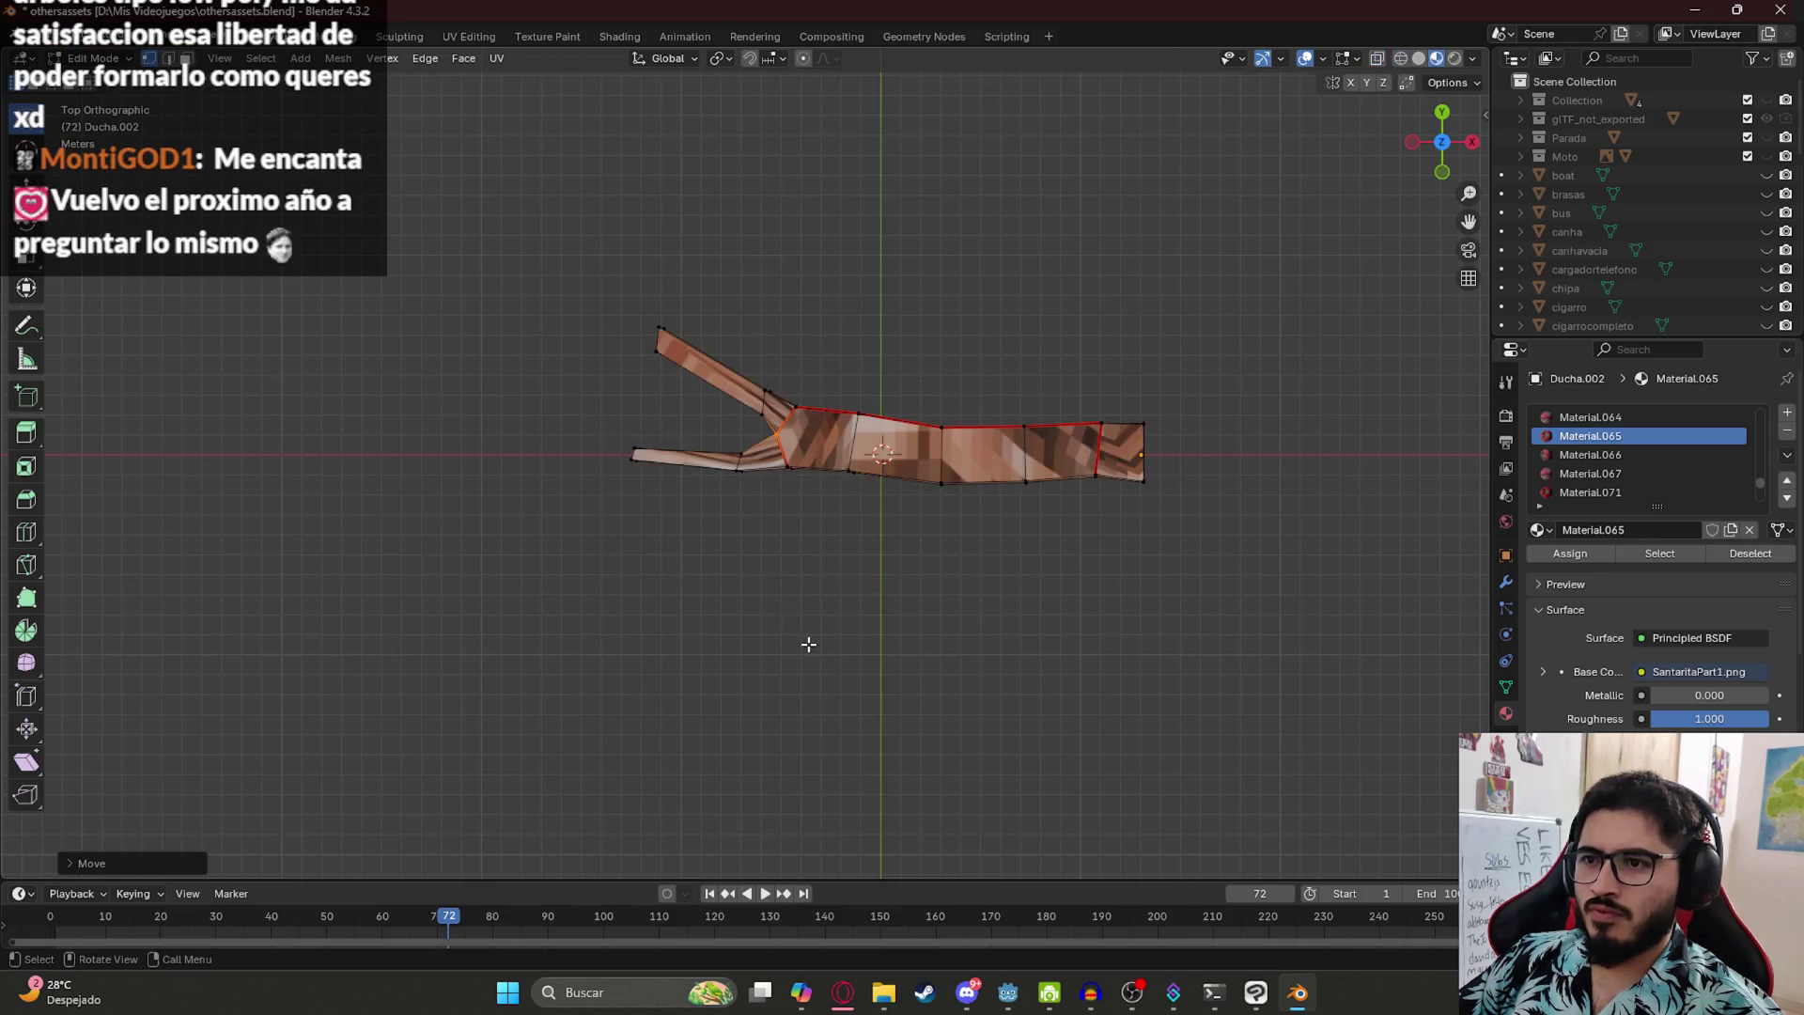
key(Tab)
mouse_move(798, 652)
mouse_down()
mouse_move(809, 536)
mouse_move(1002, 560)
mouse_move(874, 580)
mouse_move(942, 492)
mouse_move(881, 504)
mouse_move(749, 589)
mouse_move(867, 561)
mouse_up()
key(ctrl+s)
click(881, 504)
- Rotate the branch about the X axis to lie flat and save the file
key(r)
key(z)
key(x)
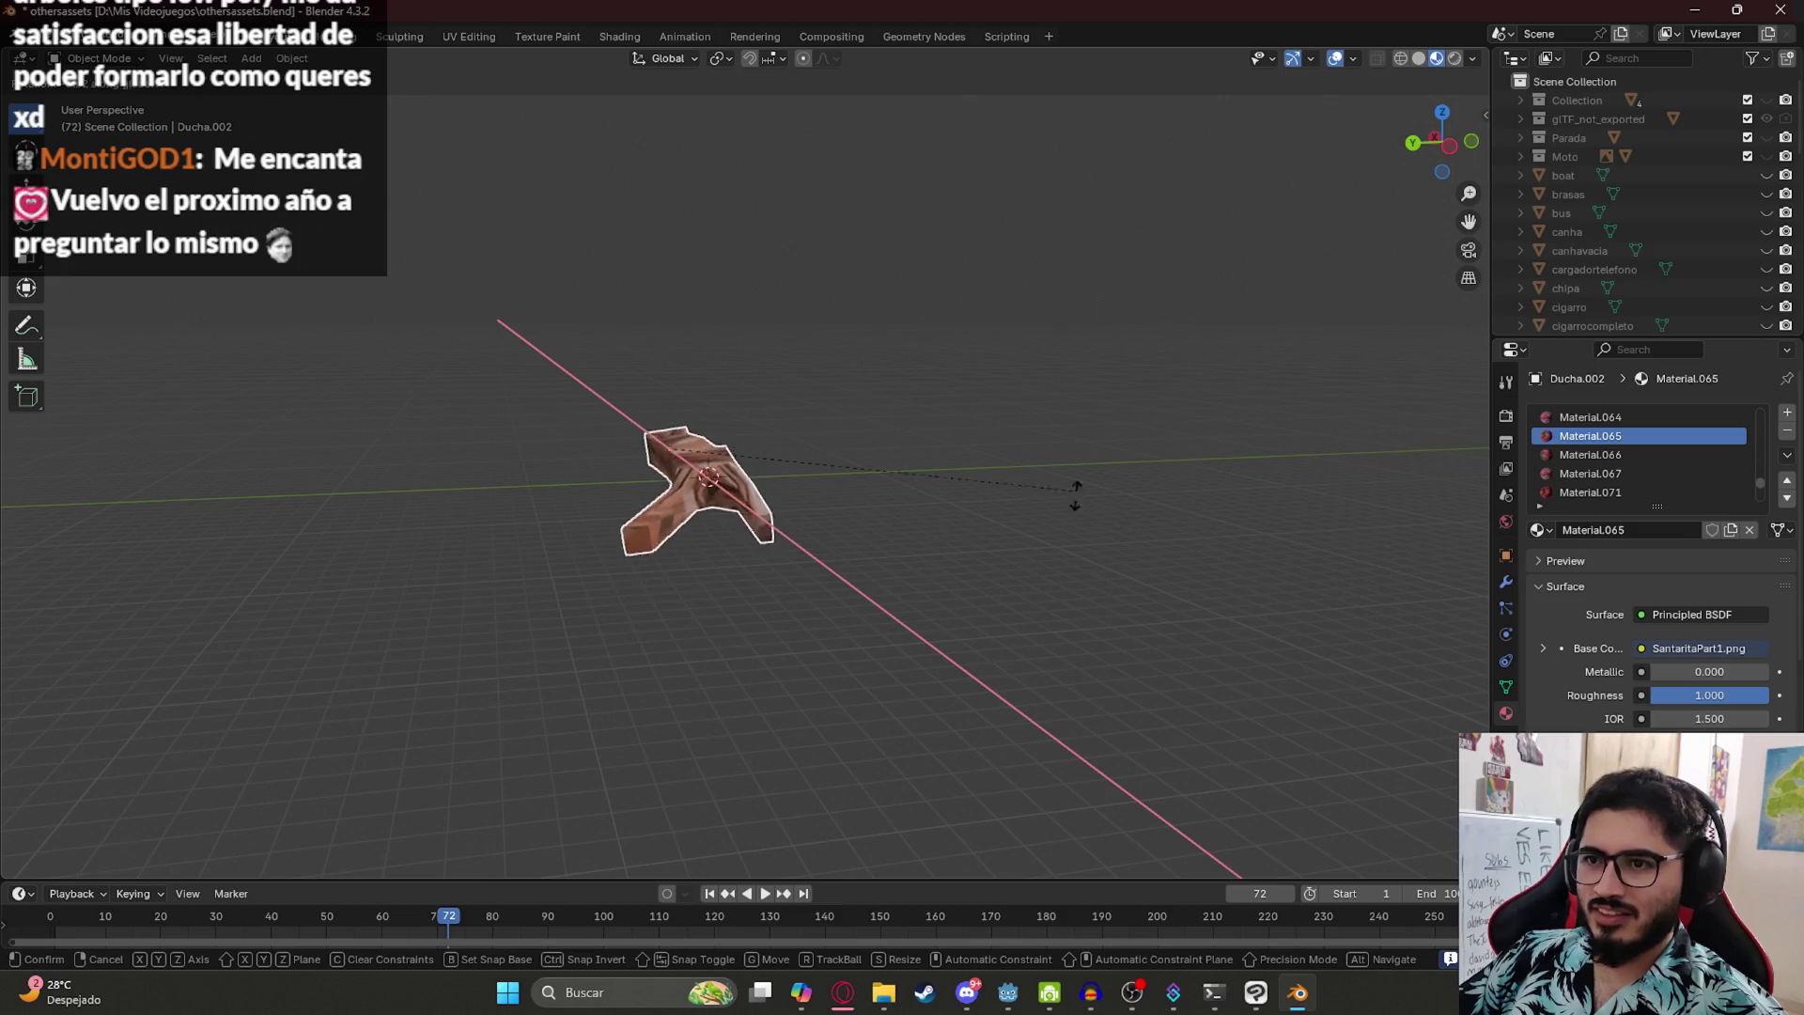
mouse_move(652, 693)
mouse_down()
mouse_move(616, 354)
mouse_move(472, 480)
mouse_move(657, 560)
mouse_move(923, 569)
mouse_move(831, 652)
mouse_move(964, 445)
mouse_move(1059, 419)
mouse_move(463, 435)
mouse_move(872, 538)
mouse_move(681, 528)
mouse_move(801, 464)
mouse_move(921, 527)
mouse_up()
click(472, 479)
key(ctrl+s)
- In Front view, squash the branch along Z, raise it slightly, and enter wireframe Edit Mode
mouse_move(837, 483)
mouse_down()
mouse_move(787, 505)
mouse_move(798, 453)
mouse_up()
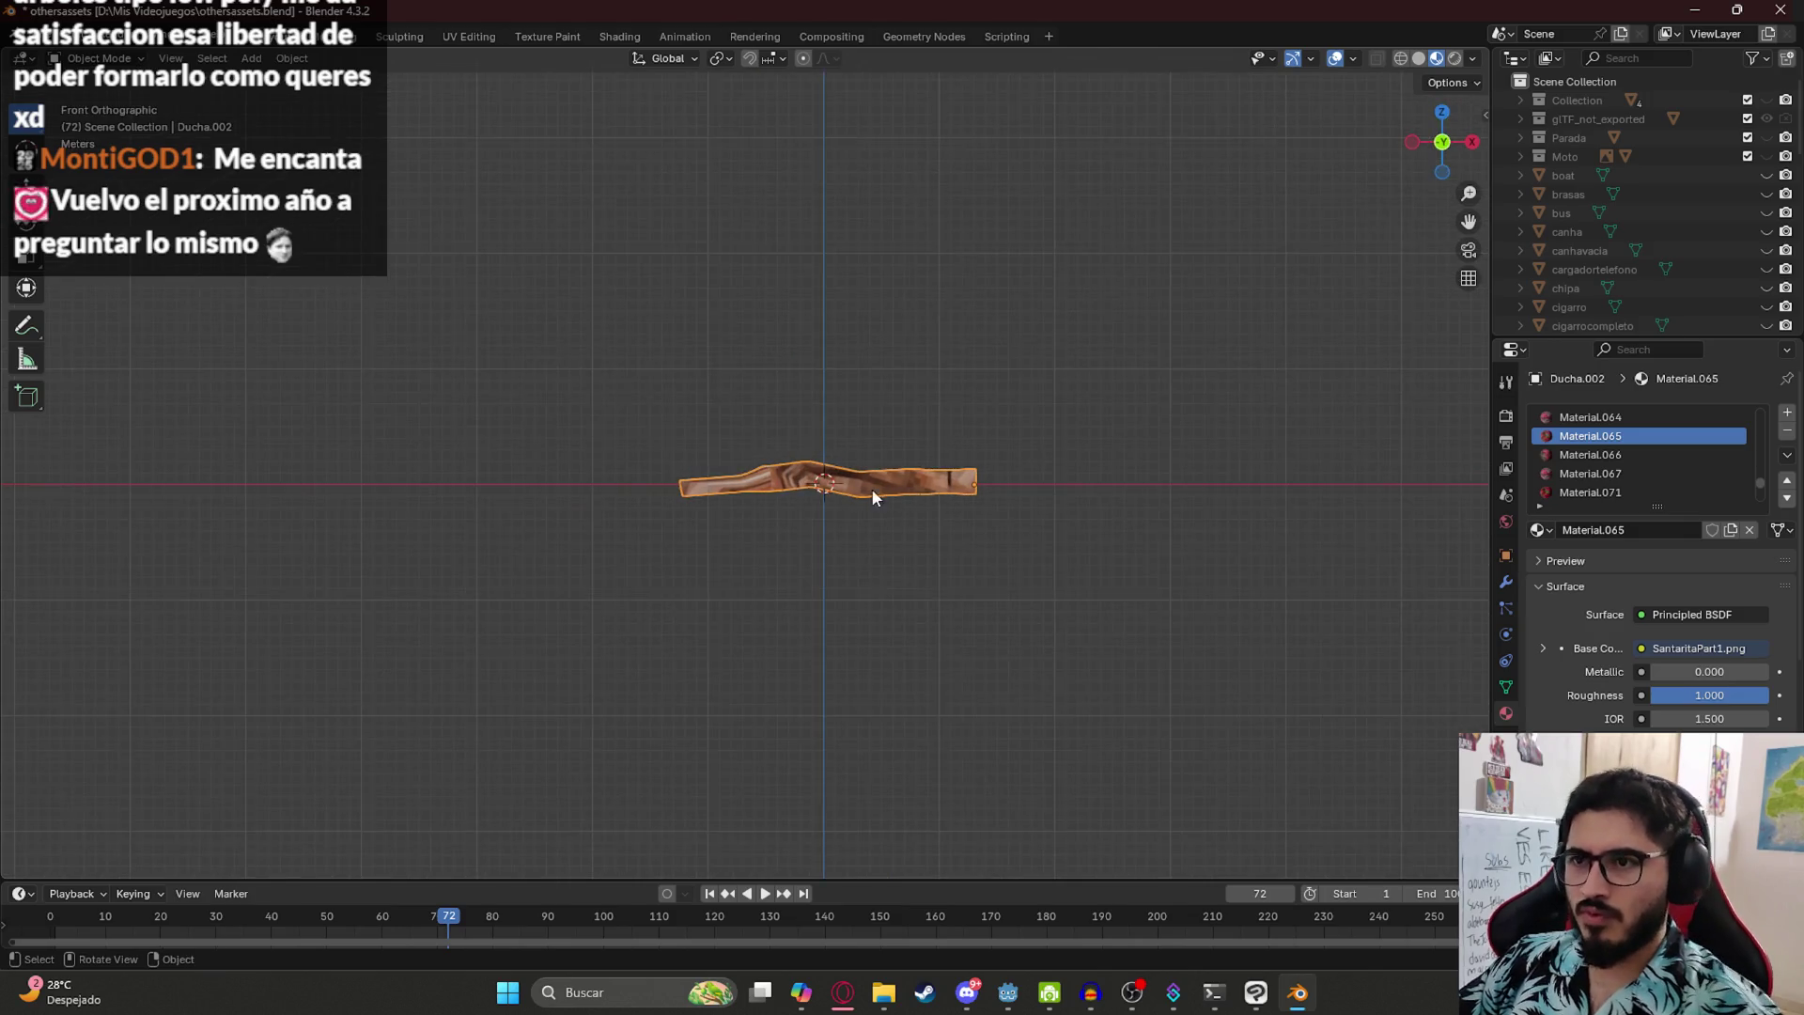
key(KP_1)
key(s)
key(z)
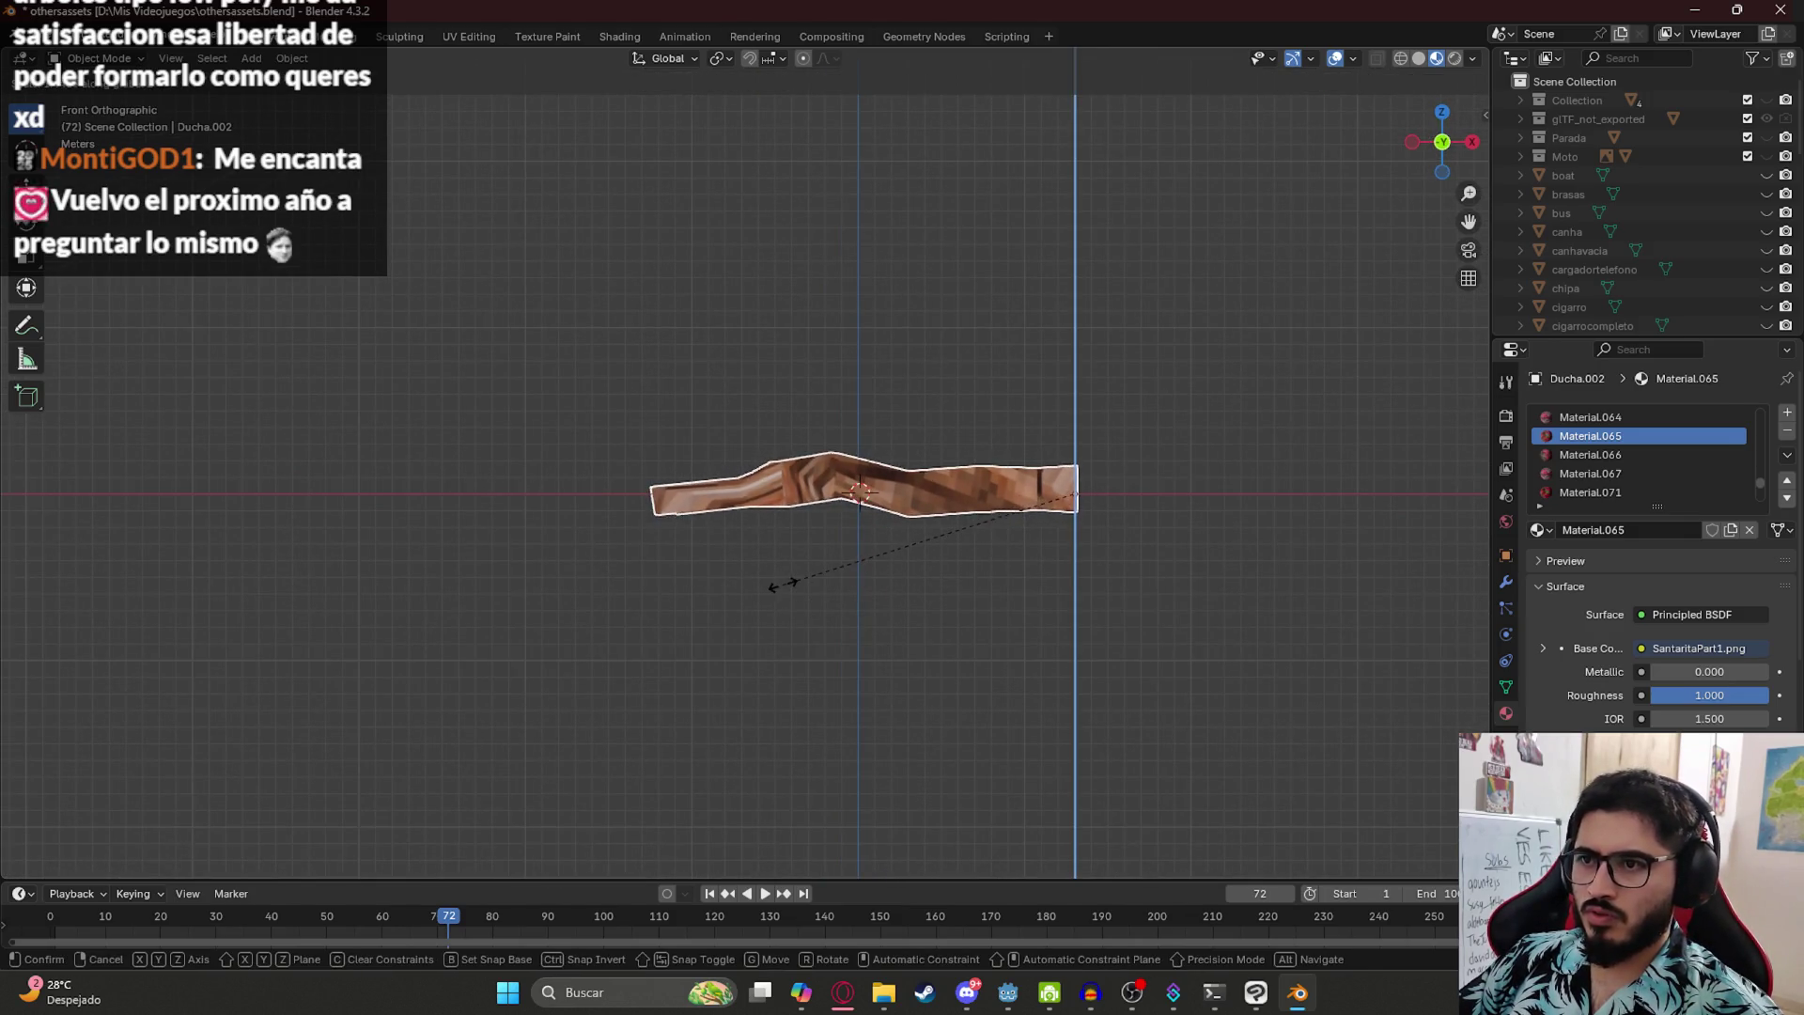
click(777, 579)
key(g)
click(781, 557)
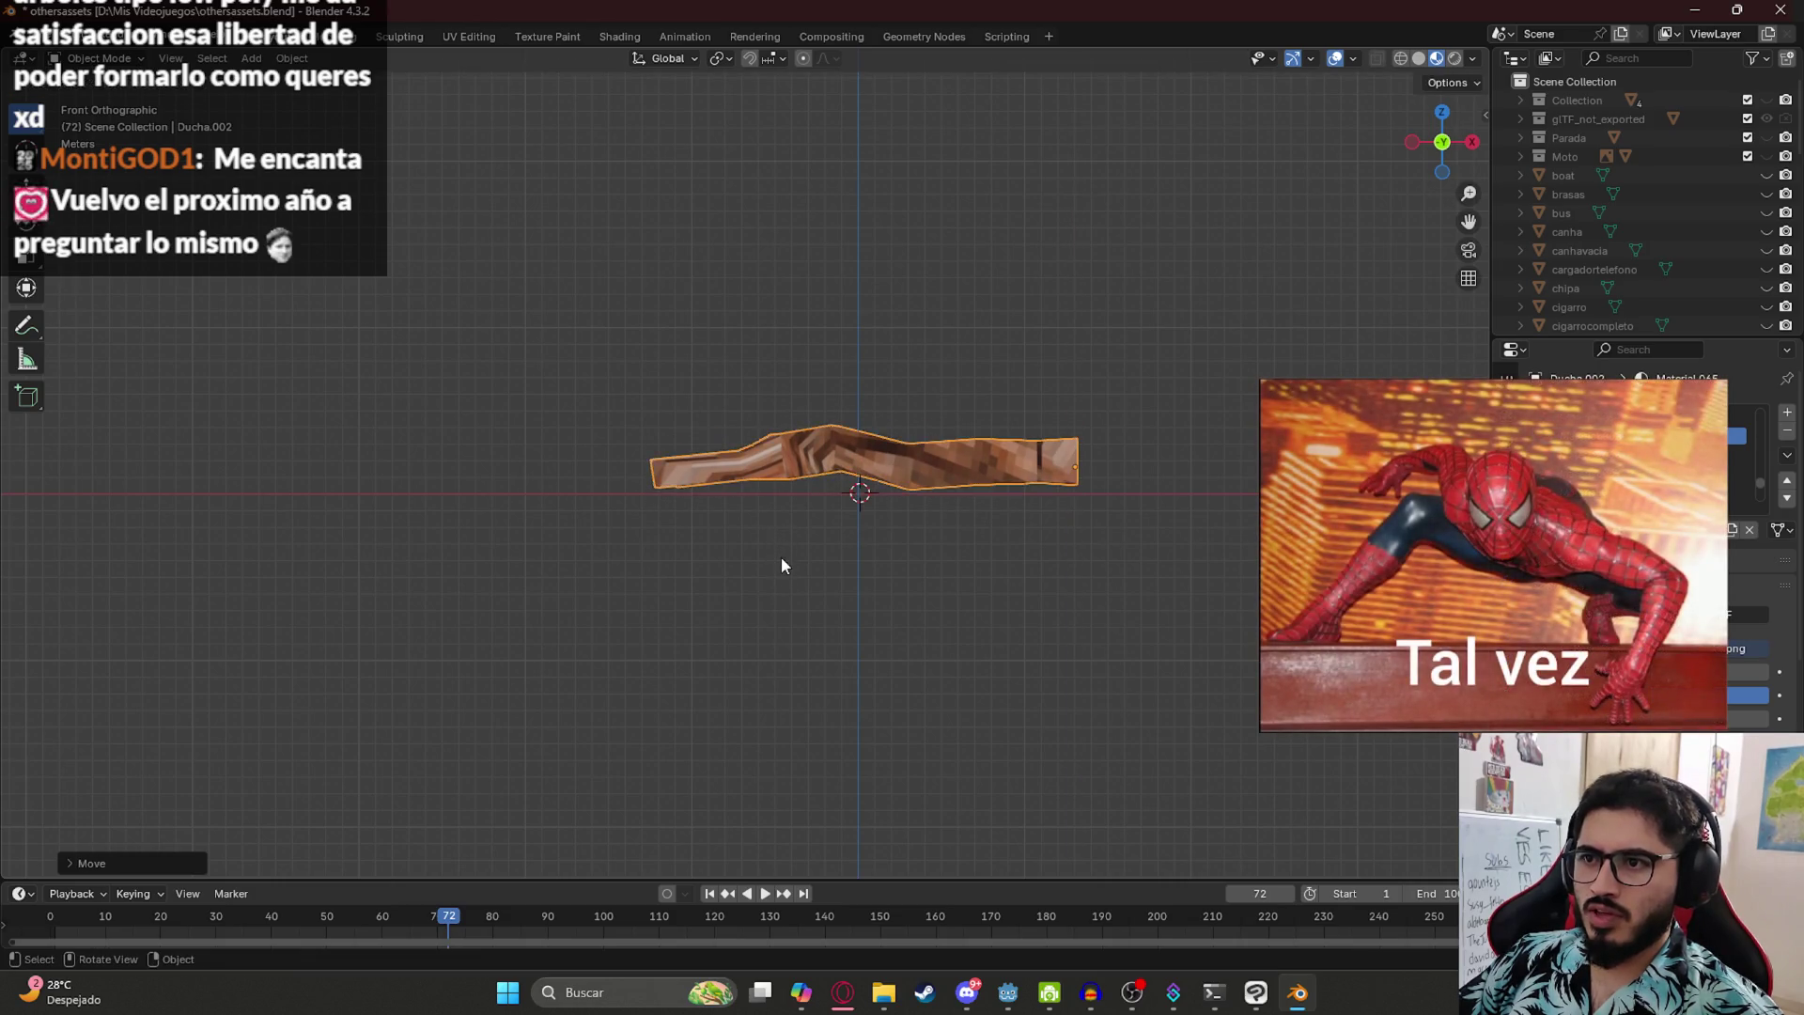
key(z)
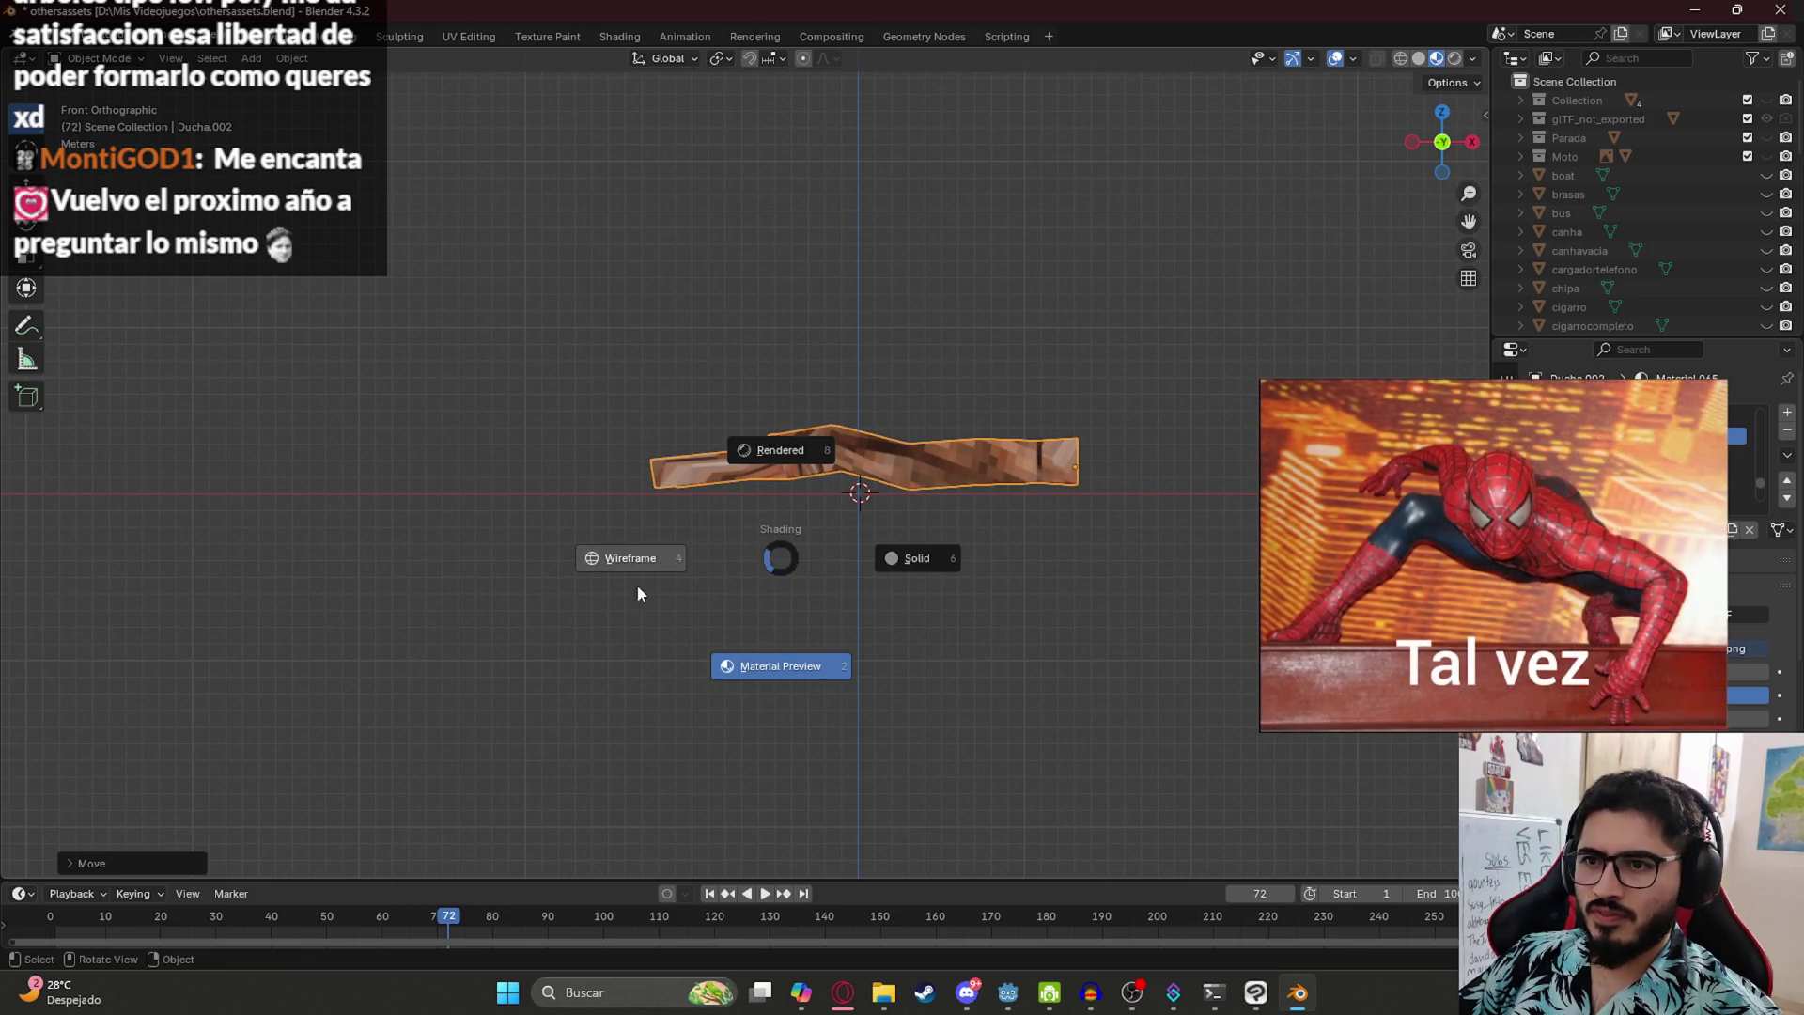
click(643, 595)
key(Tab)
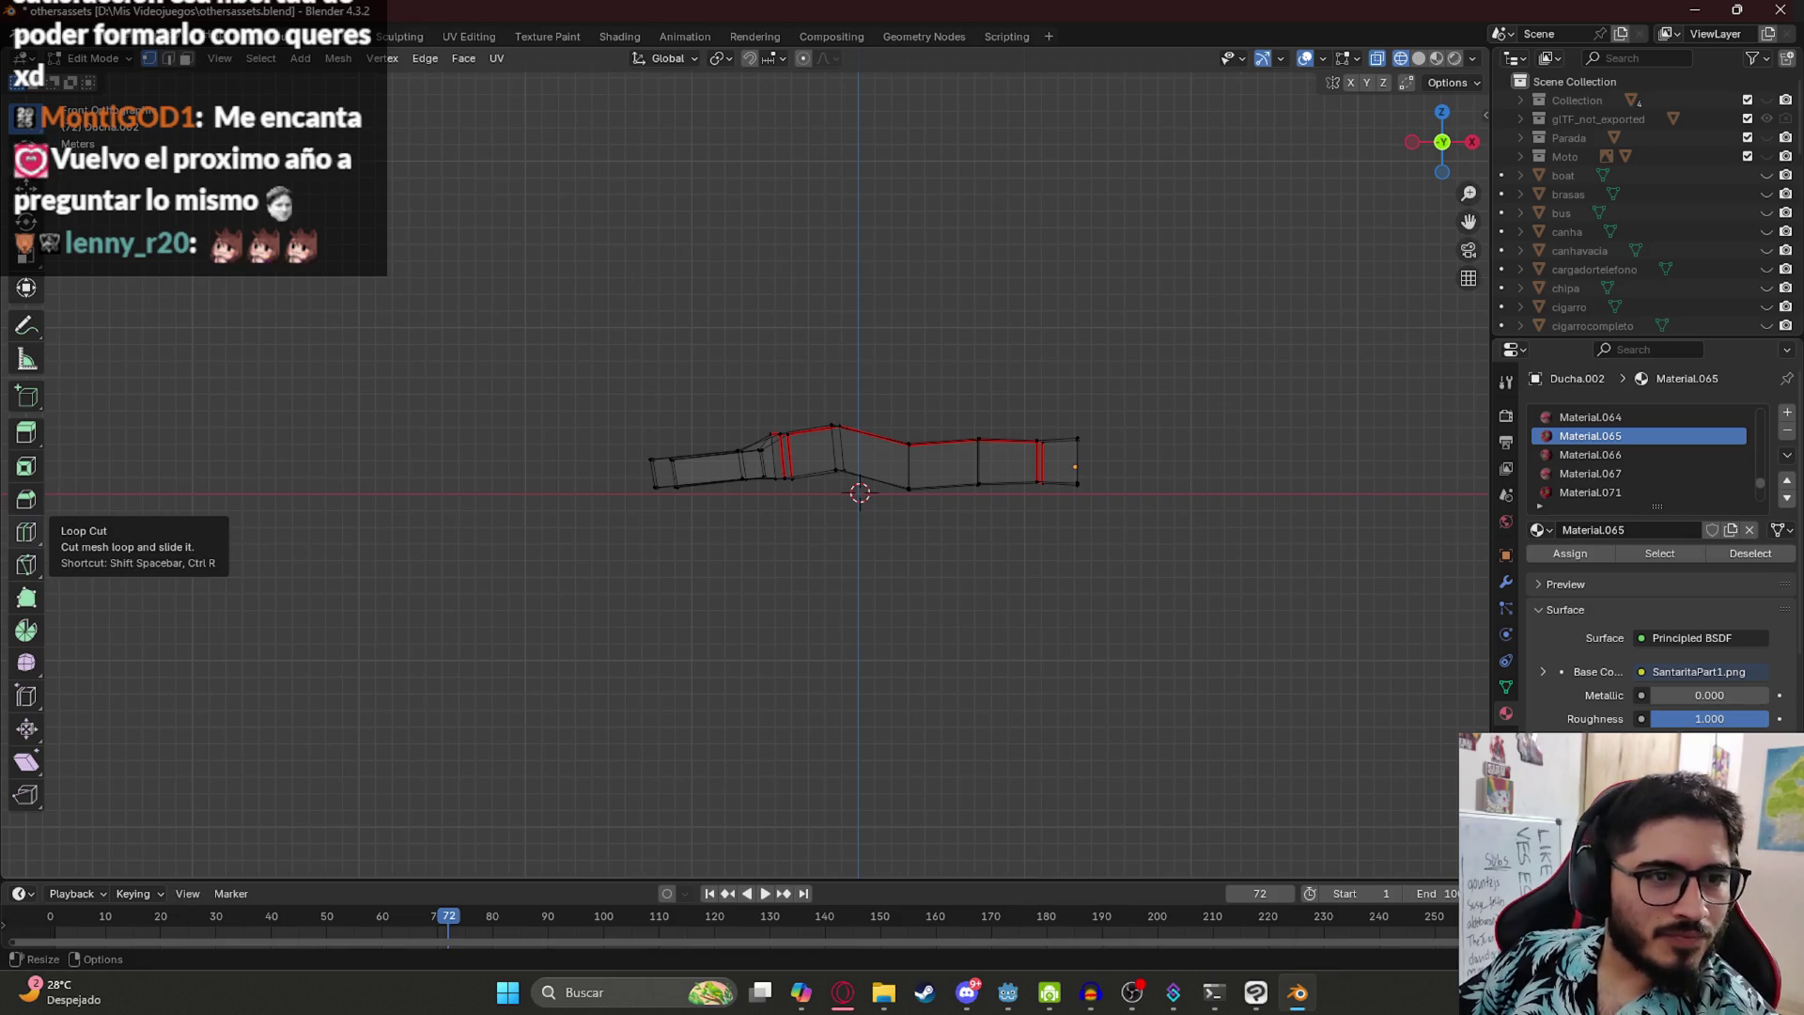
- Select the whole trunk mesh and lower it slightly
scroll(890, 431, up, 5)
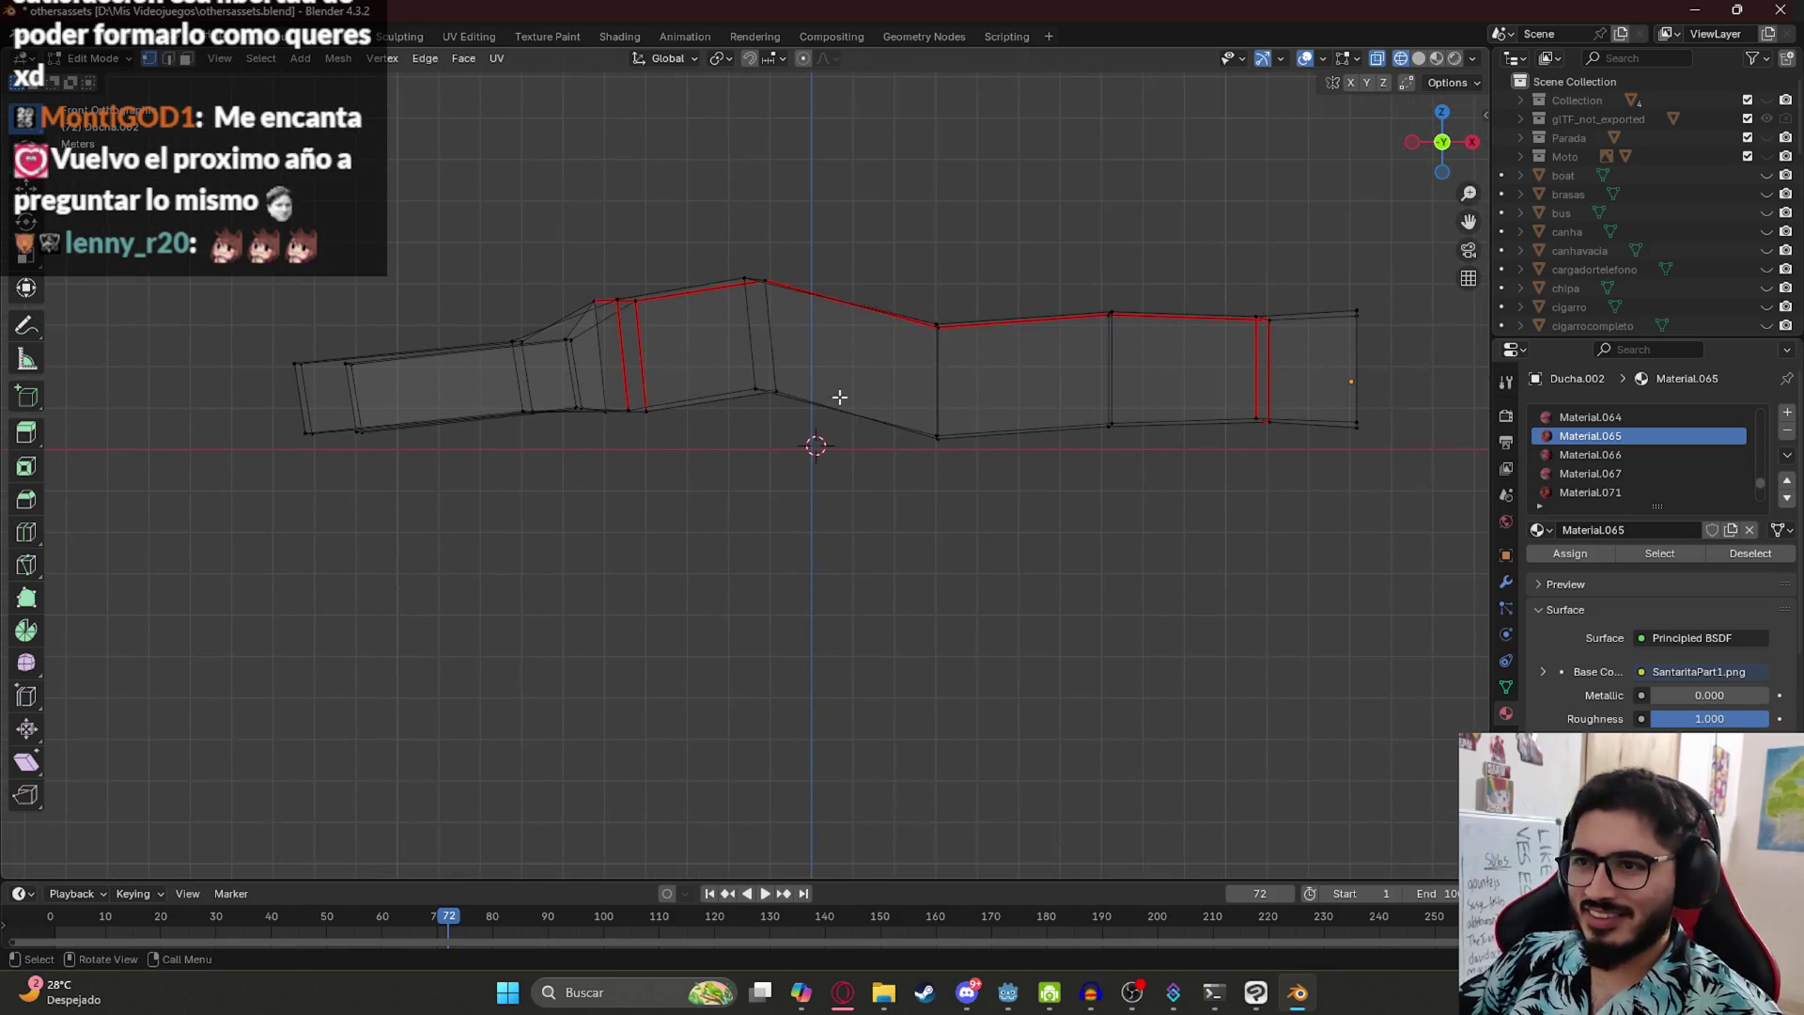
key(a)
key(g)
click(805, 493)
- Rotate the mesh's left part level with the trunk and raise it vertically
key(alt+a)
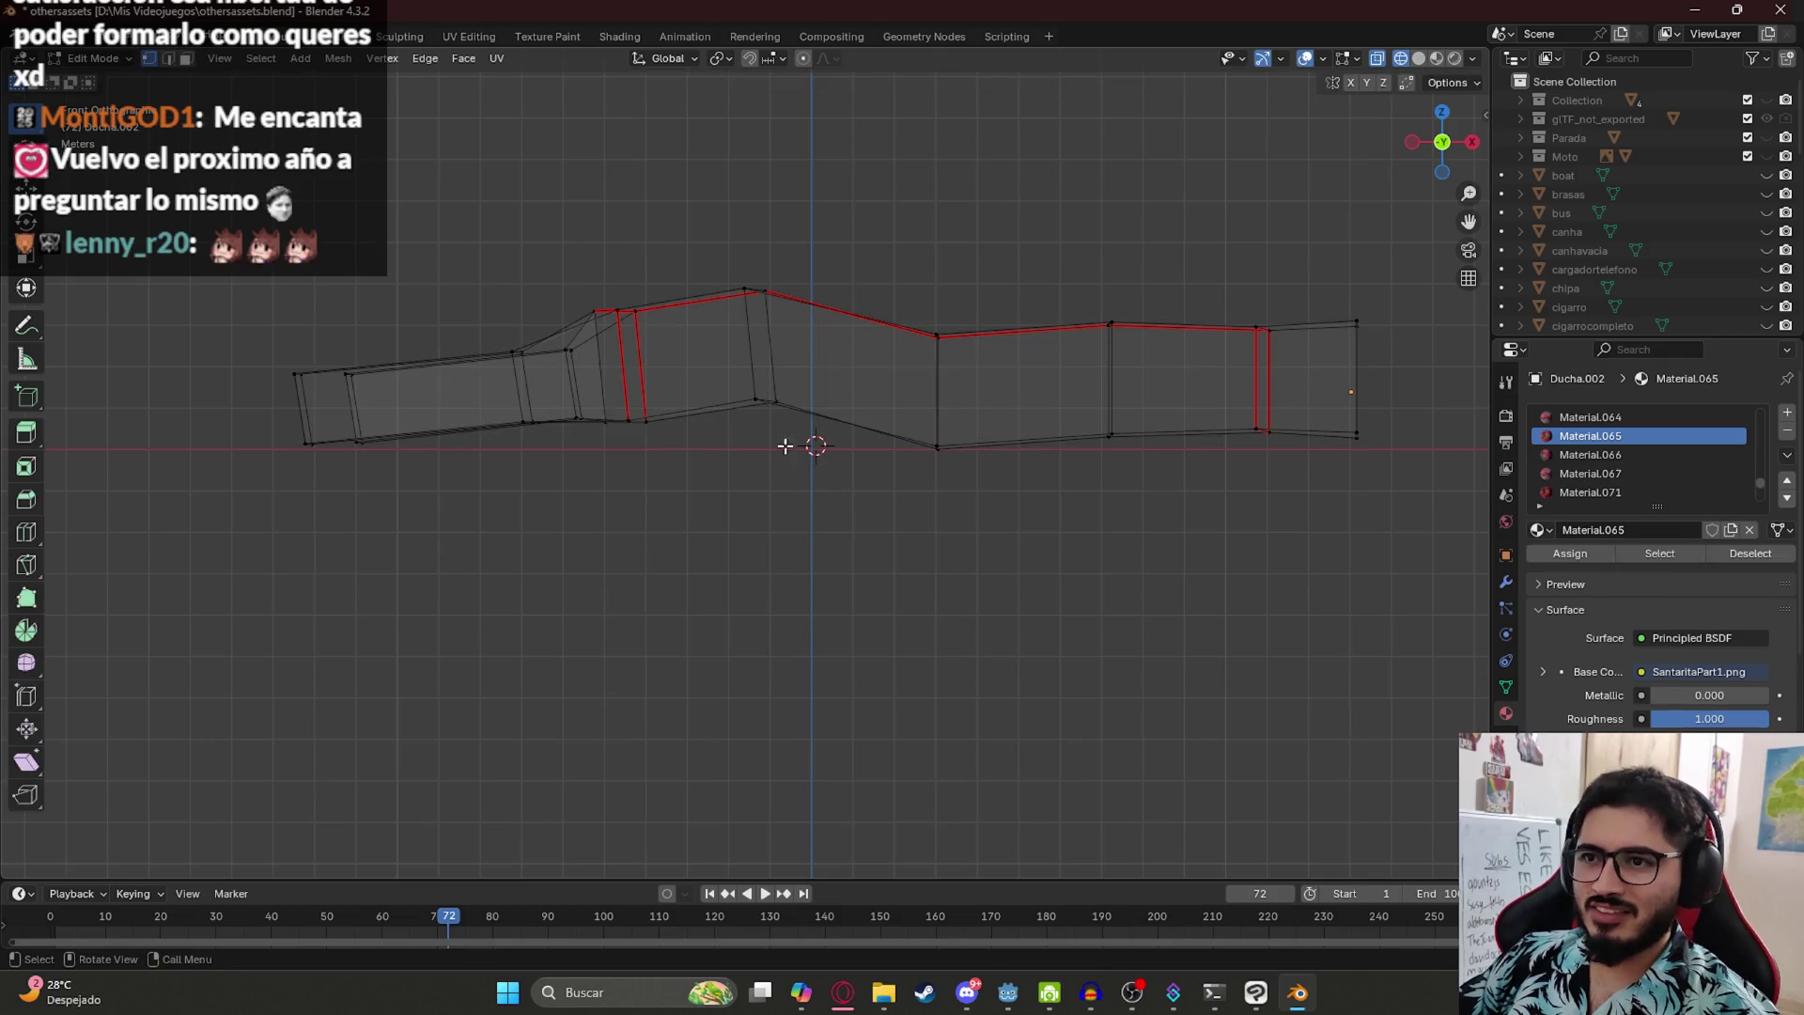
click(756, 399)
mouse_move(672, 189)
mouse_down()
mouse_move(239, 378)
mouse_move(874, 451)
mouse_move(677, 202)
mouse_up()
key(g)
key(z)
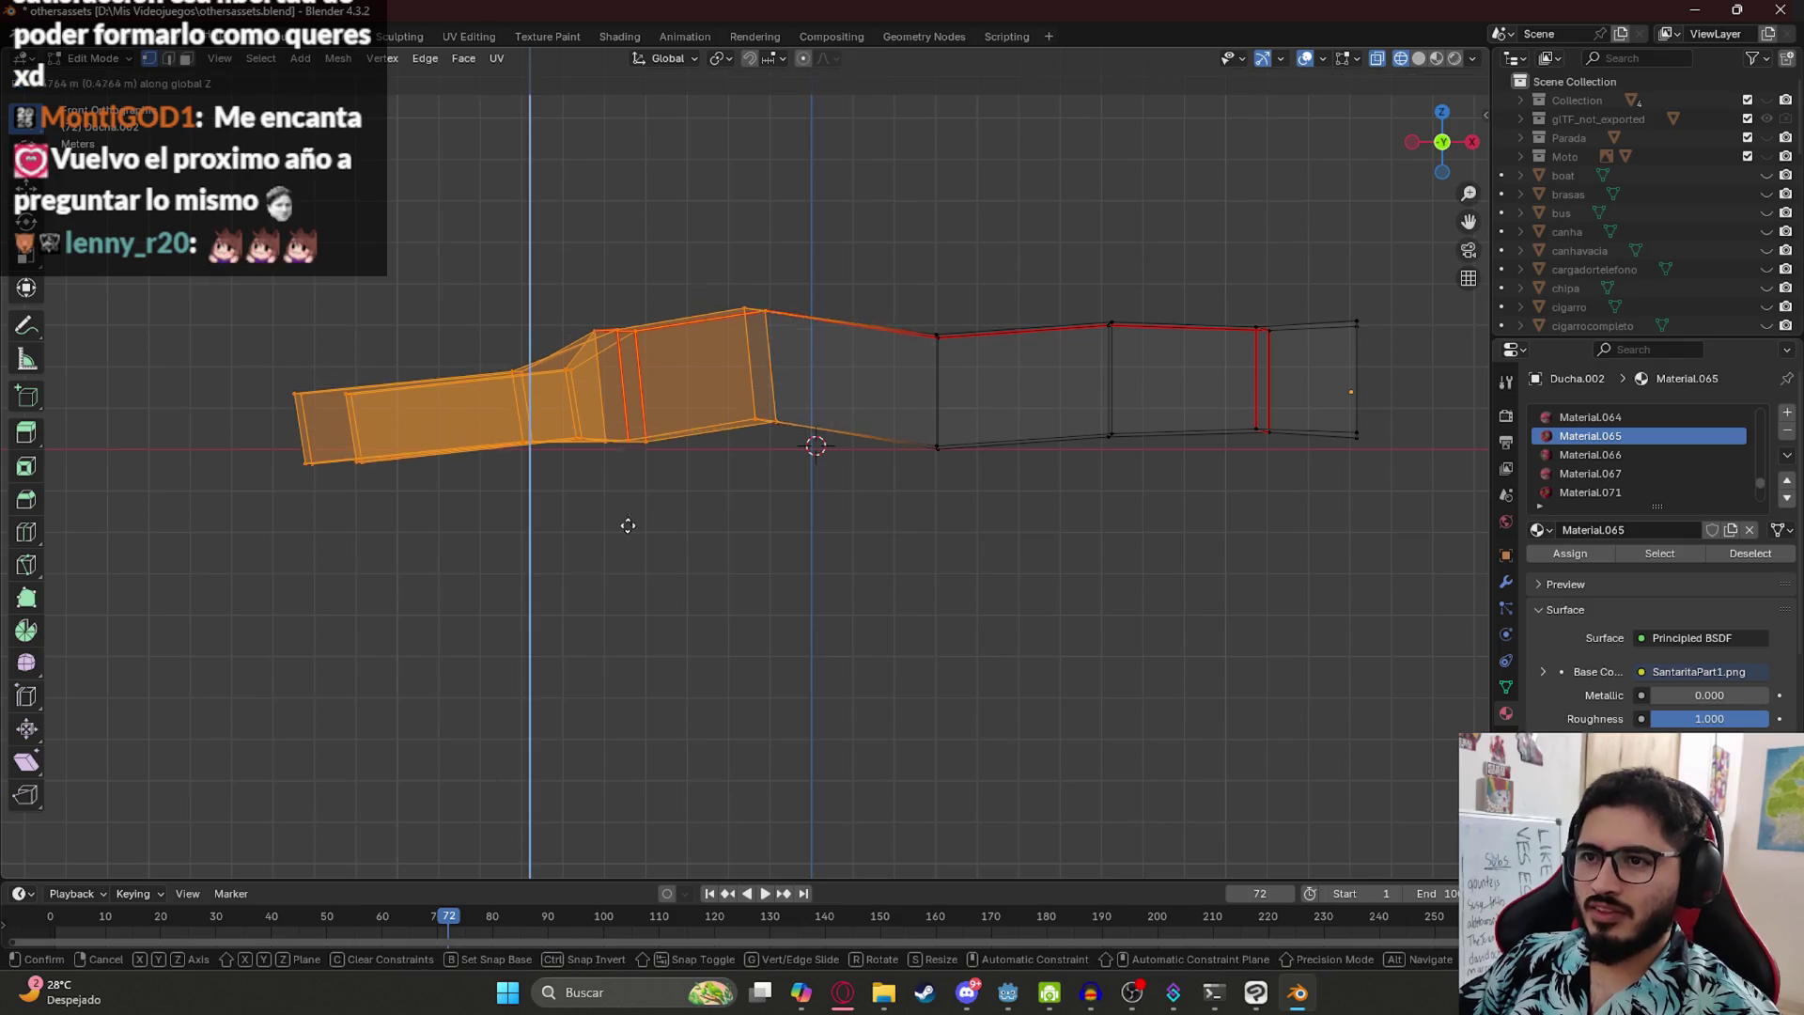
key(r)
click(995, 555)
key(g)
key(z)
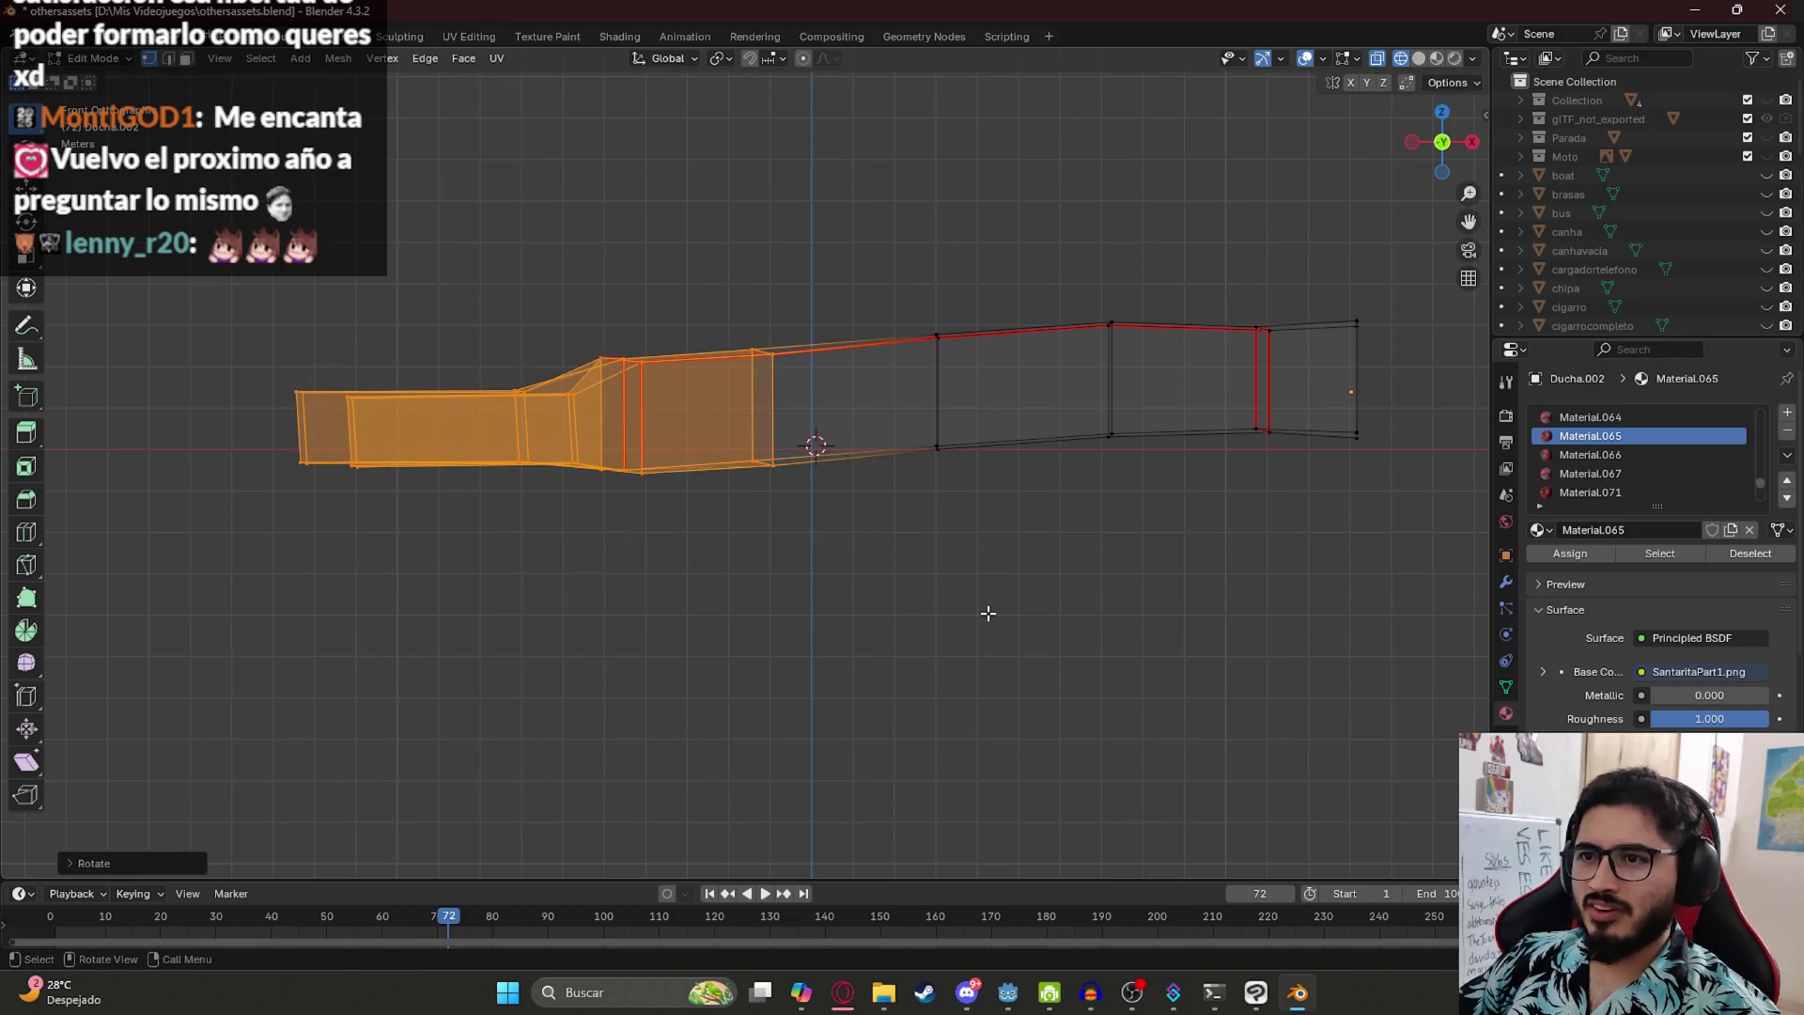
click(982, 592)
- Level the right bottom vertices with the bottom edge and lower the far-right vertex
mouse_move(1109, 404)
mouse_down()
mouse_move(1074, 478)
mouse_move(1119, 467)
mouse_up()
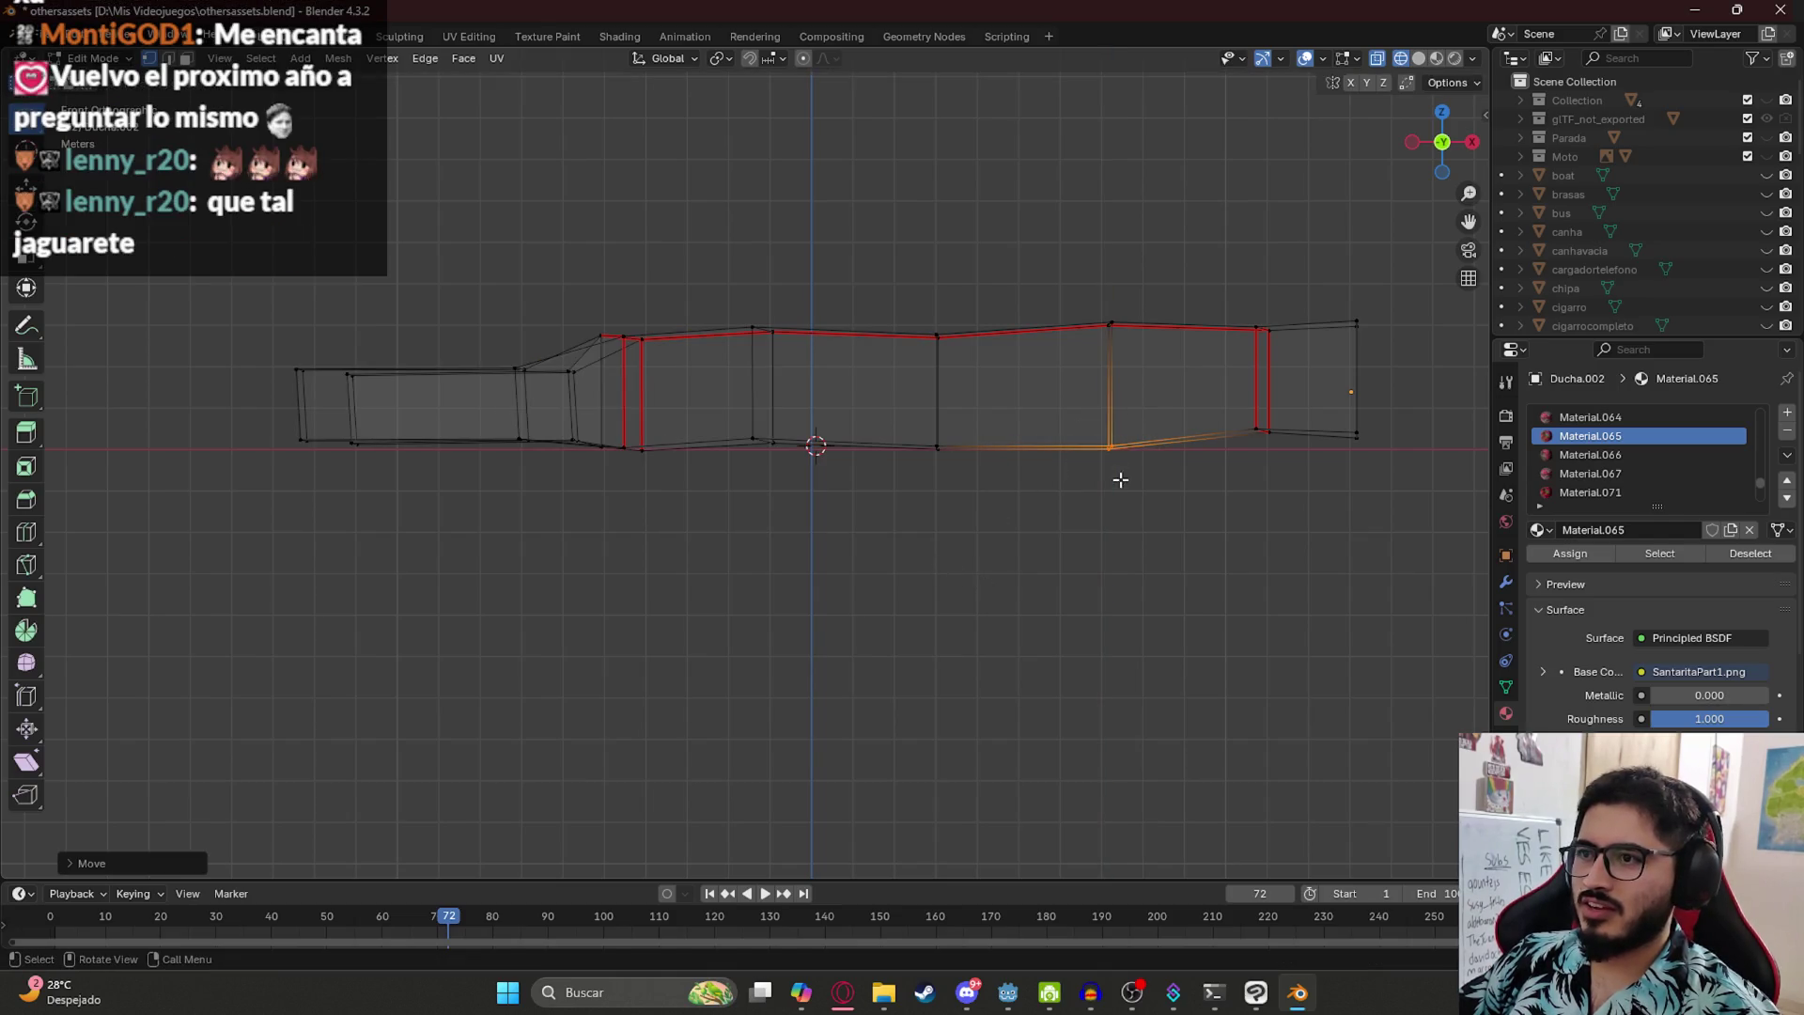
mouse_move(1261, 406)
mouse_down()
mouse_move(1297, 415)
mouse_move(1269, 451)
mouse_up()
key(g)
key(z)
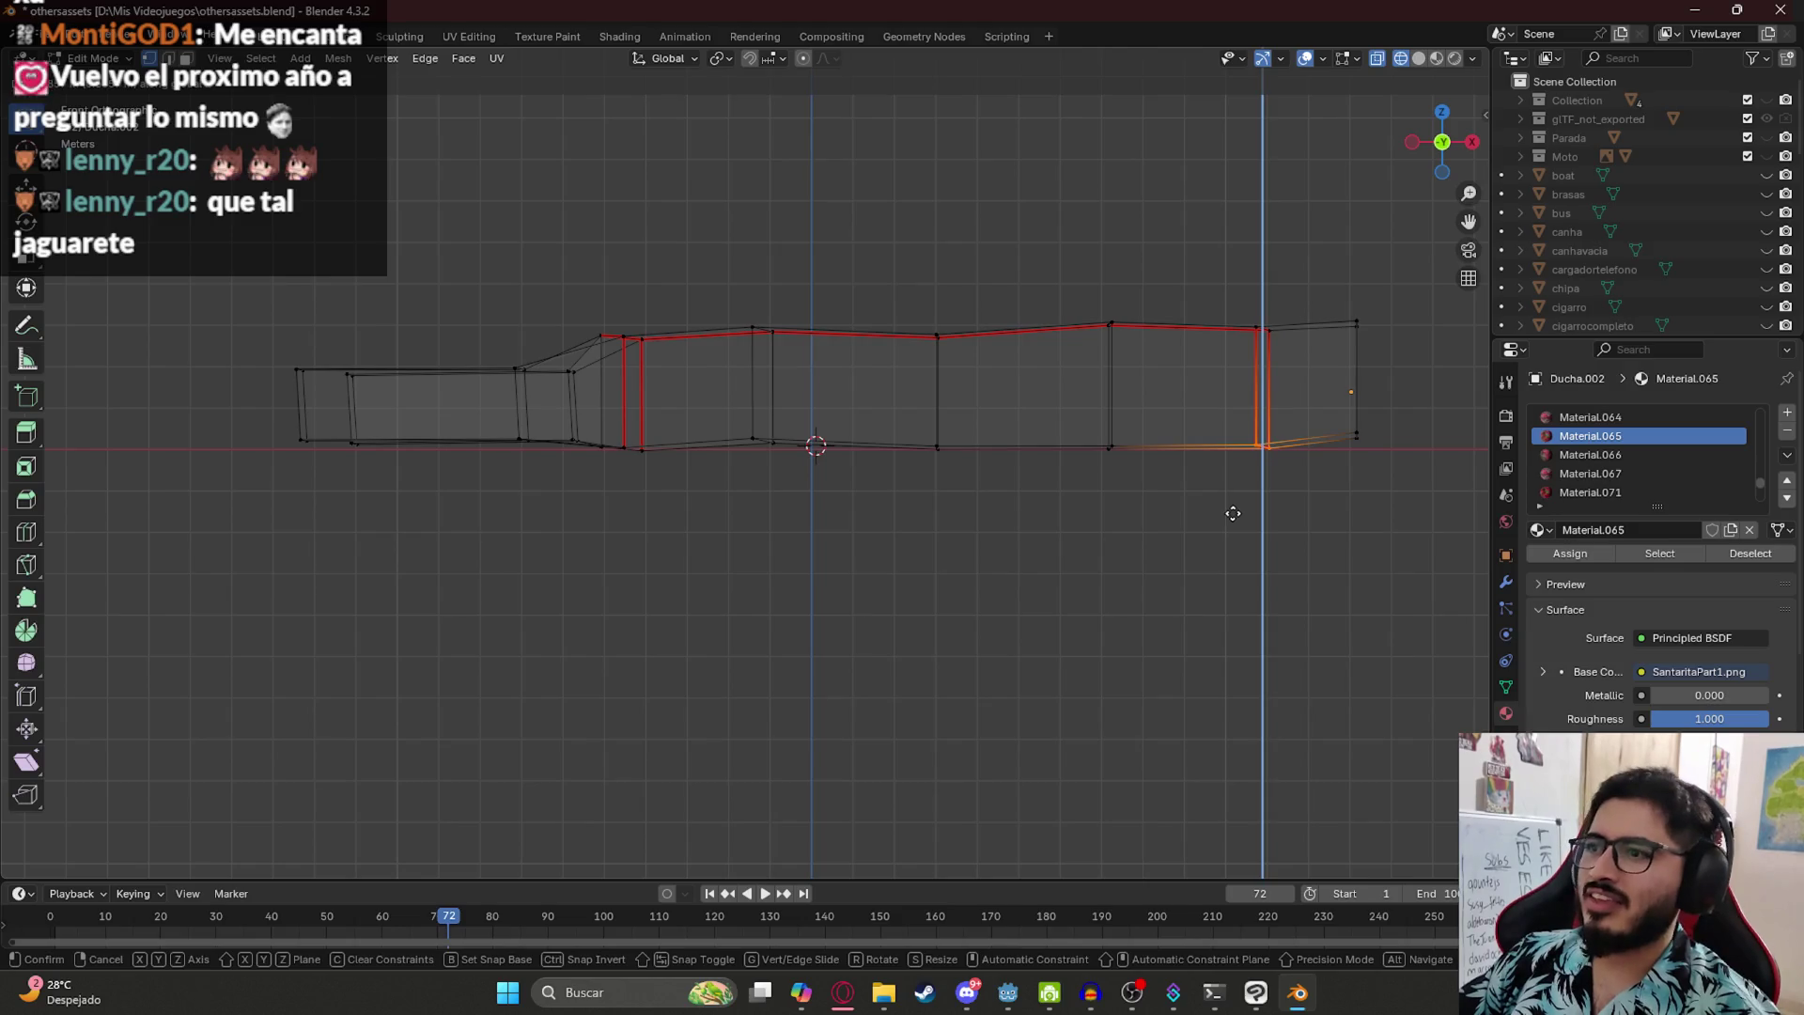
click(1228, 512)
drag(1394, 448, 1381, 470)
key(g)
key(z)
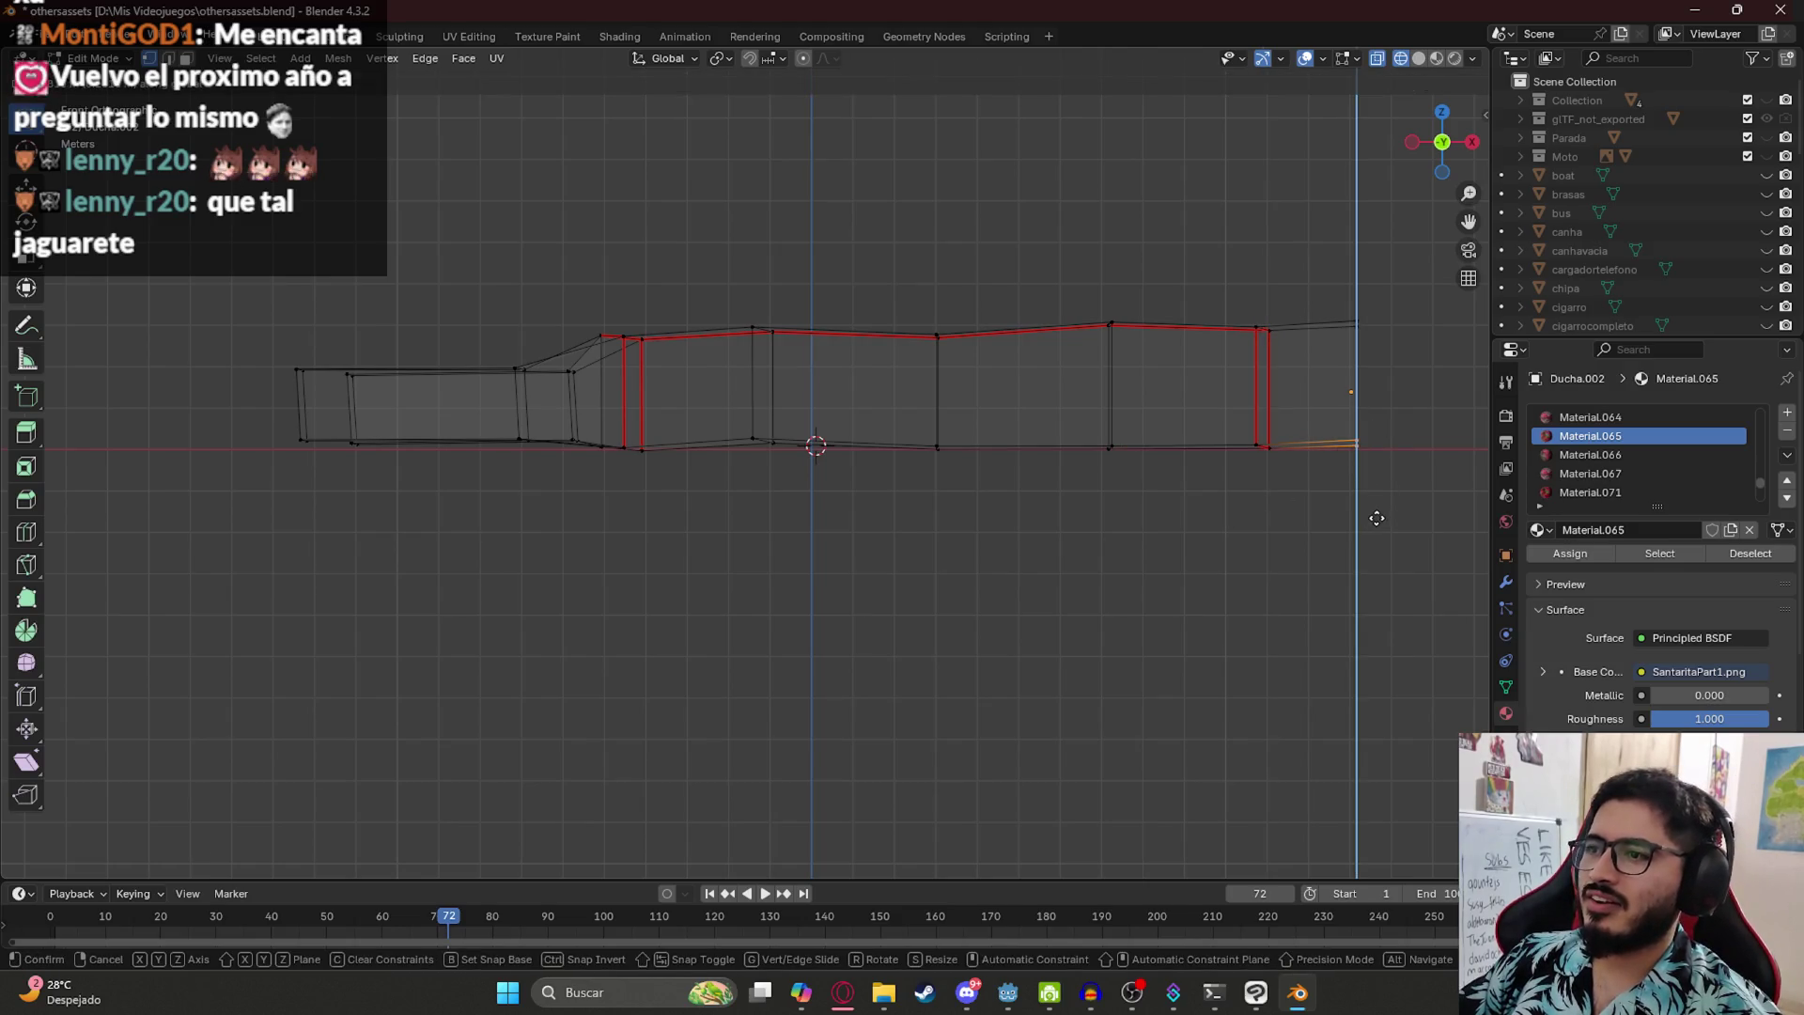
click(1378, 519)
- Scale the left section so the end piece sits further up-left
click(761, 420)
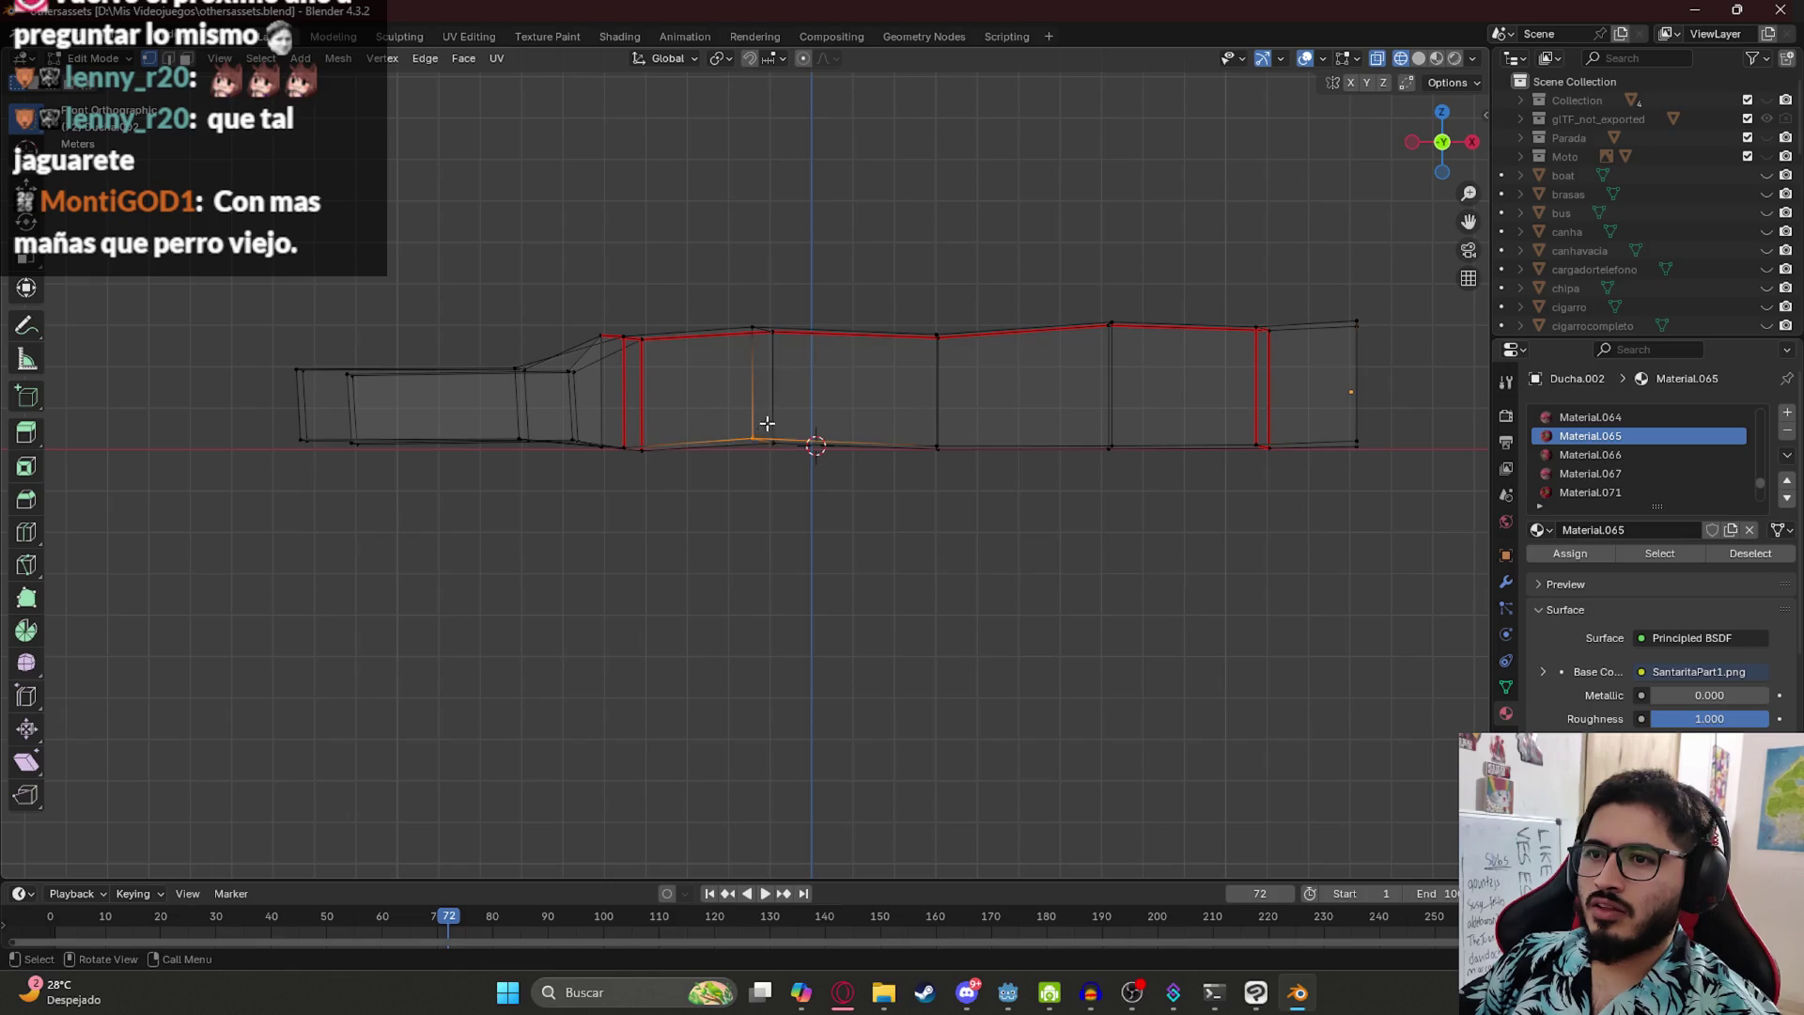
mouse_move(419, 275)
mouse_down()
mouse_move(496, 528)
mouse_move(576, 443)
mouse_move(343, 294)
mouse_up()
key(s)
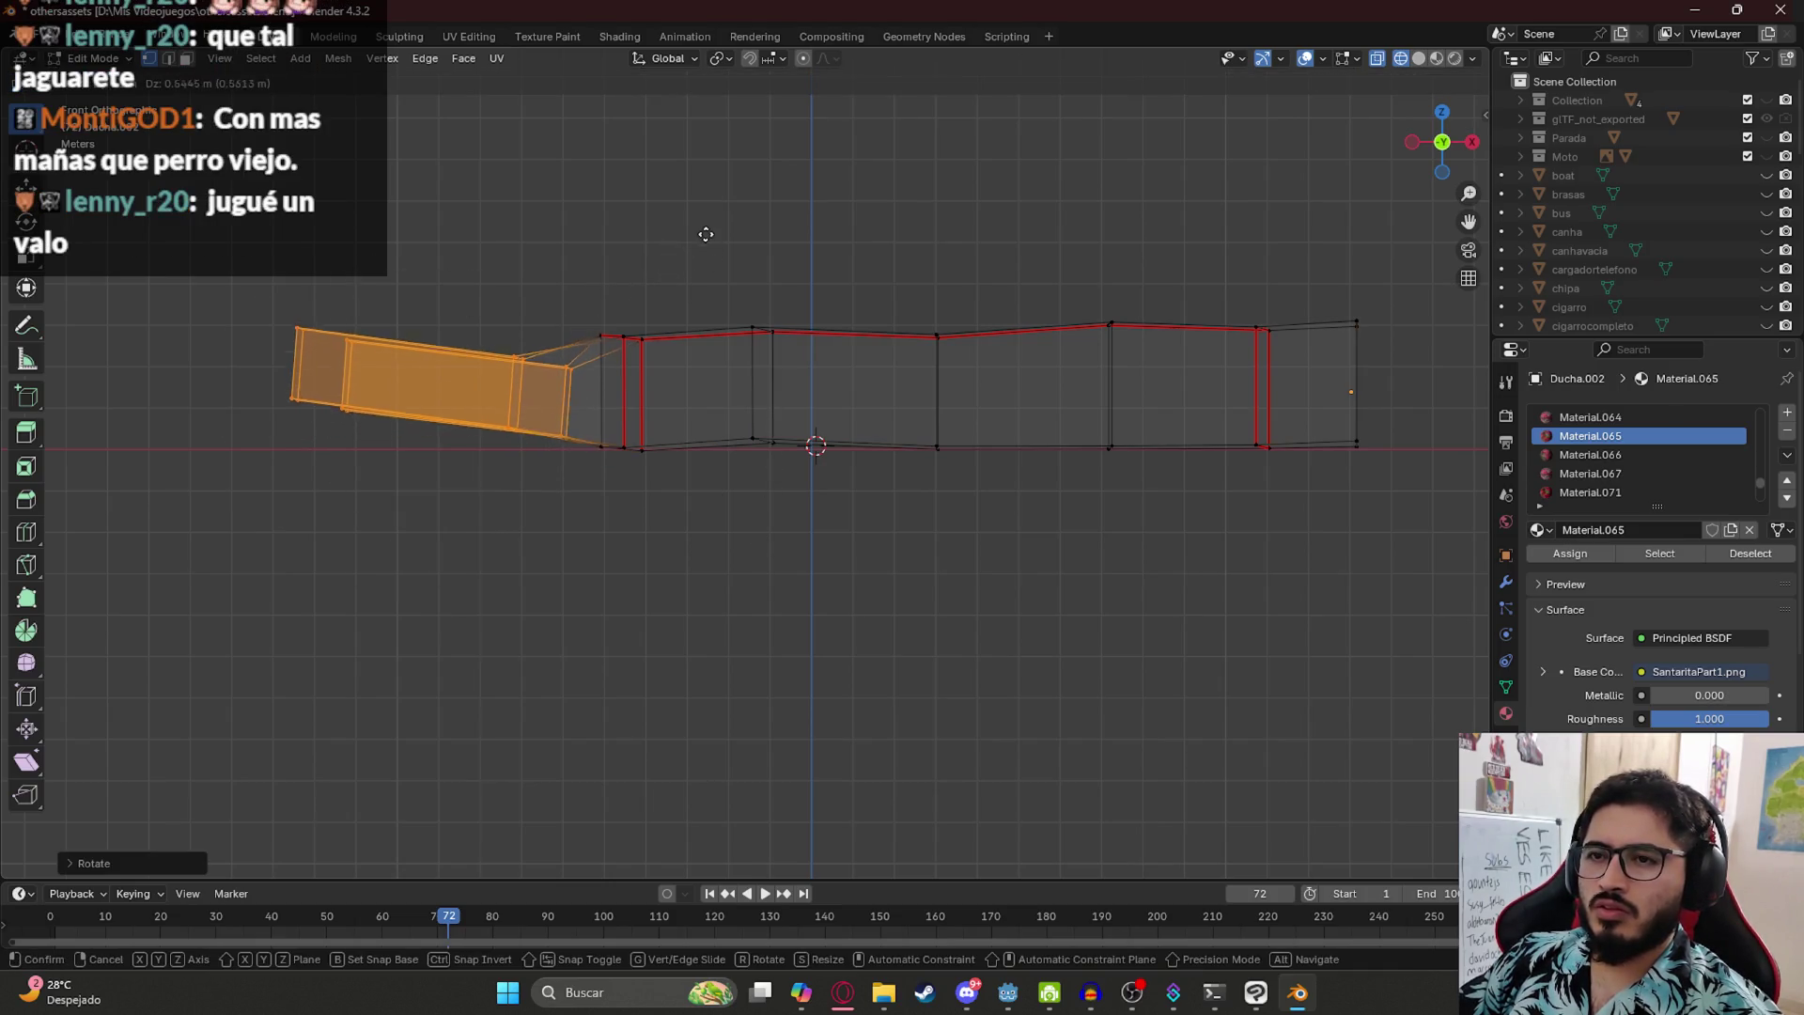
click(700, 252)
- Check the forked trunk textured in Object Mode, then return to wireframe Edit Mode
key(z)
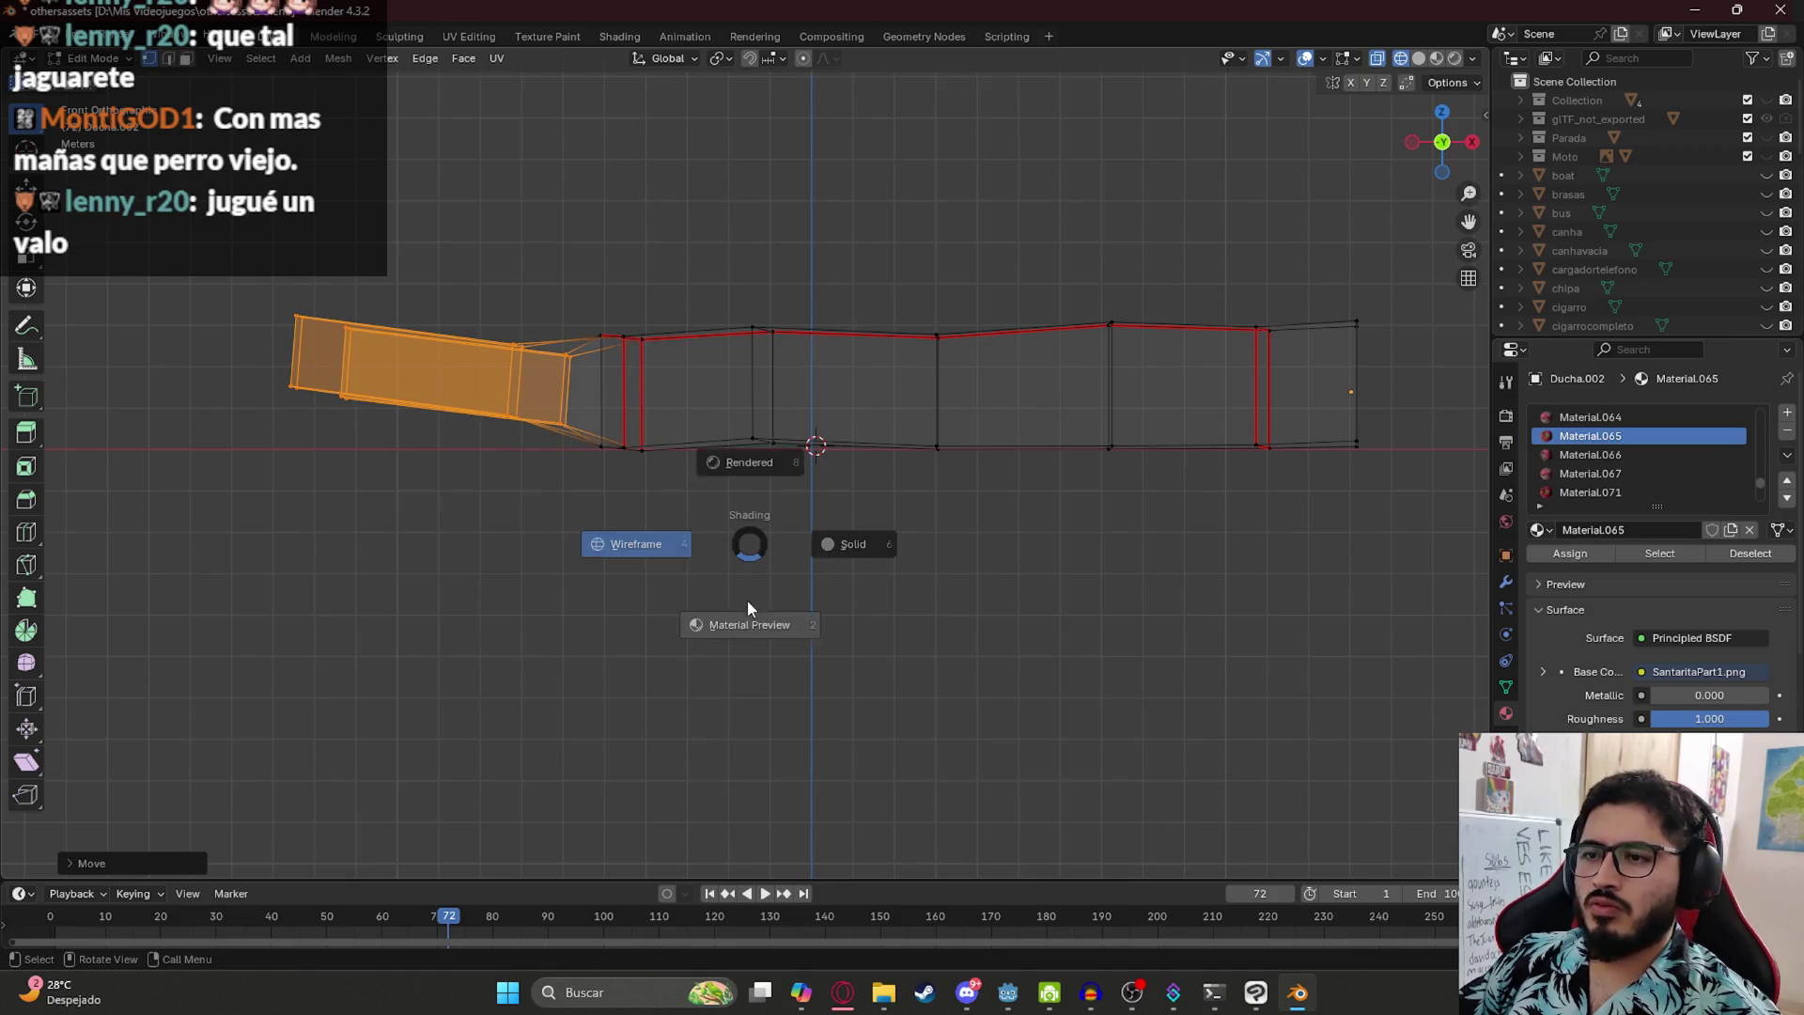
click(749, 588)
key(Tab)
scroll(755, 470, down, 3)
mouse_move(757, 420)
mouse_down()
mouse_move(866, 504)
mouse_move(765, 488)
mouse_move(614, 557)
mouse_move(825, 697)
mouse_move(815, 673)
mouse_up()
key(z)
click(575, 703)
key(Tab)
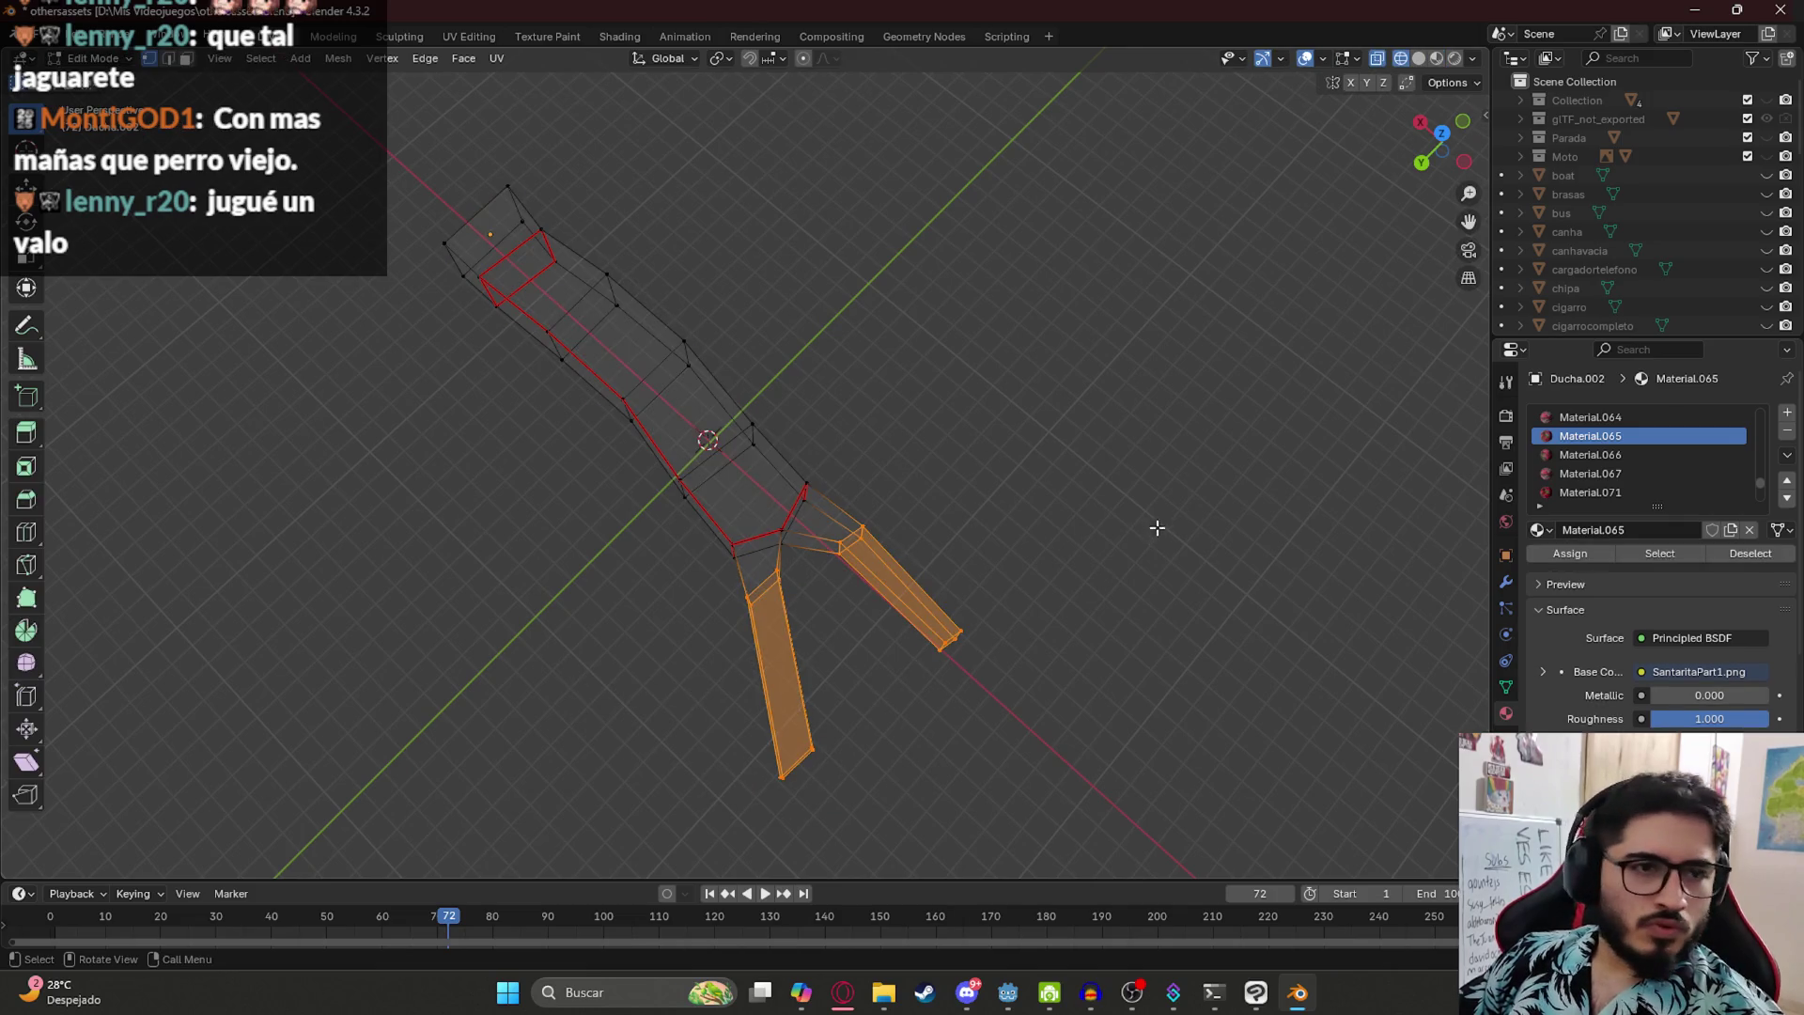
- In Top view, select the upper branch's end edge and begin moving it
click(1144, 511)
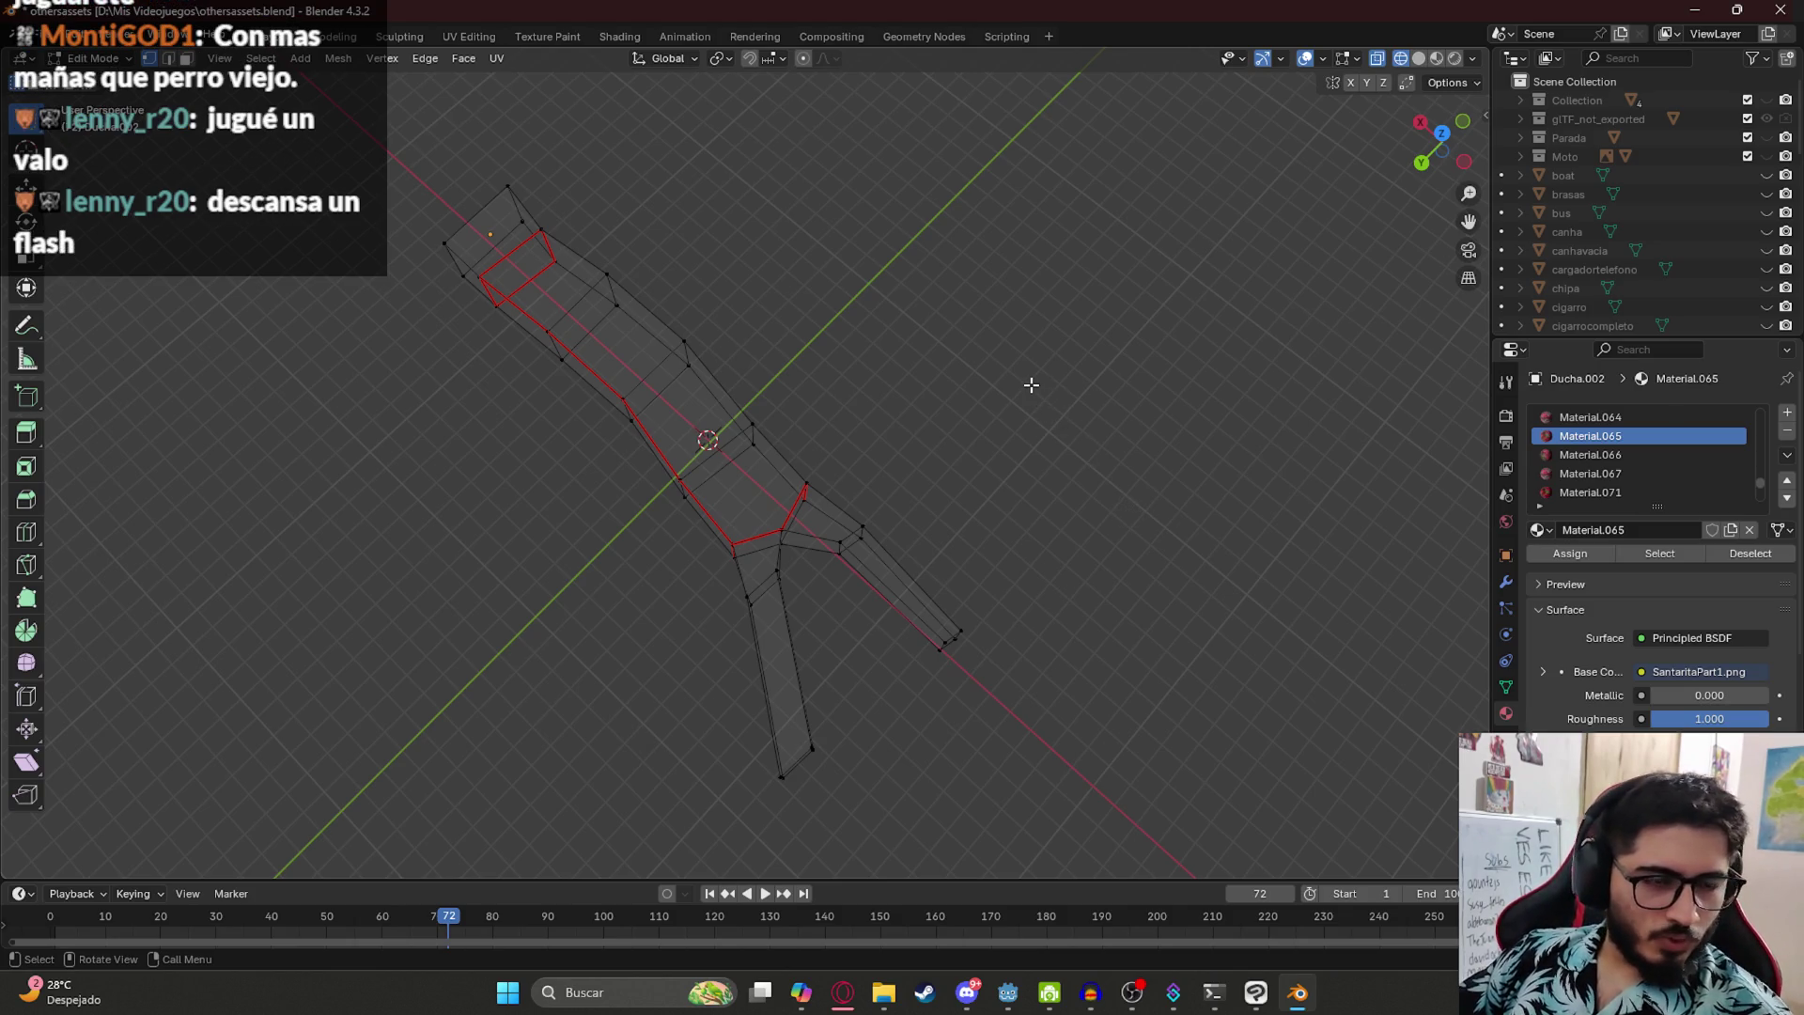
key(KP_7)
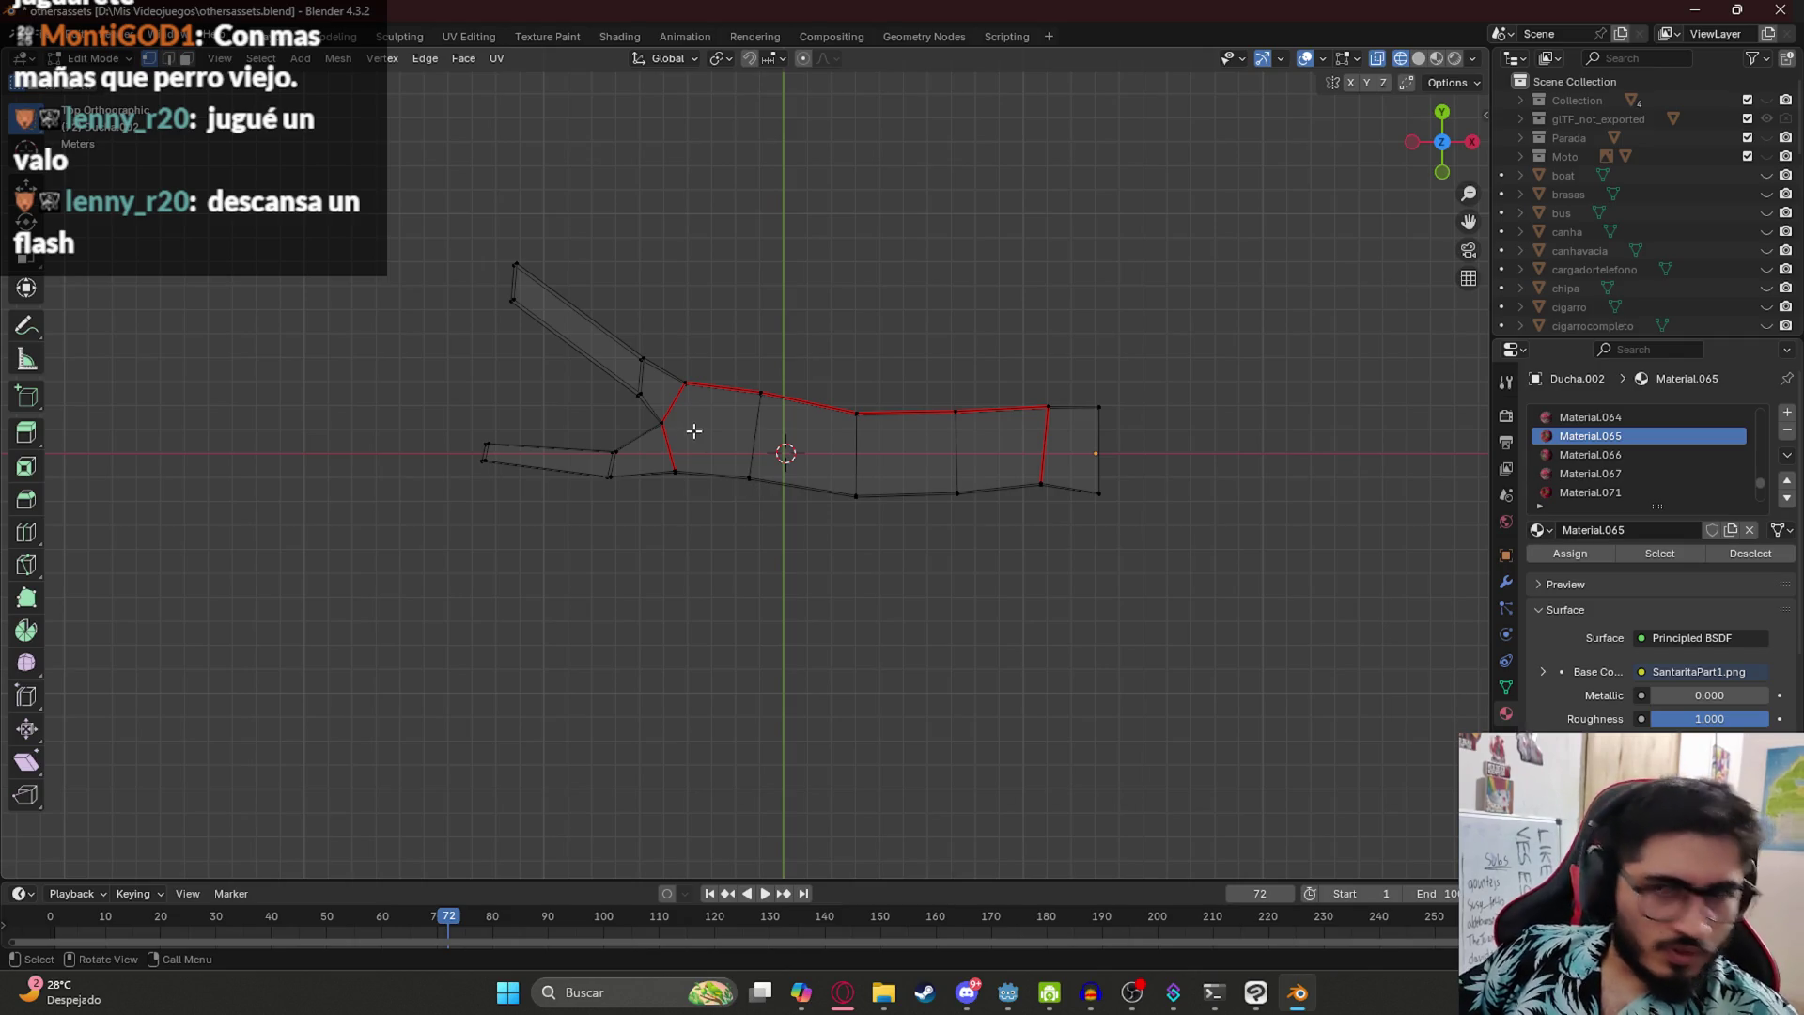
scroll(691, 429, up, 6)
scroll(608, 451, down, 4)
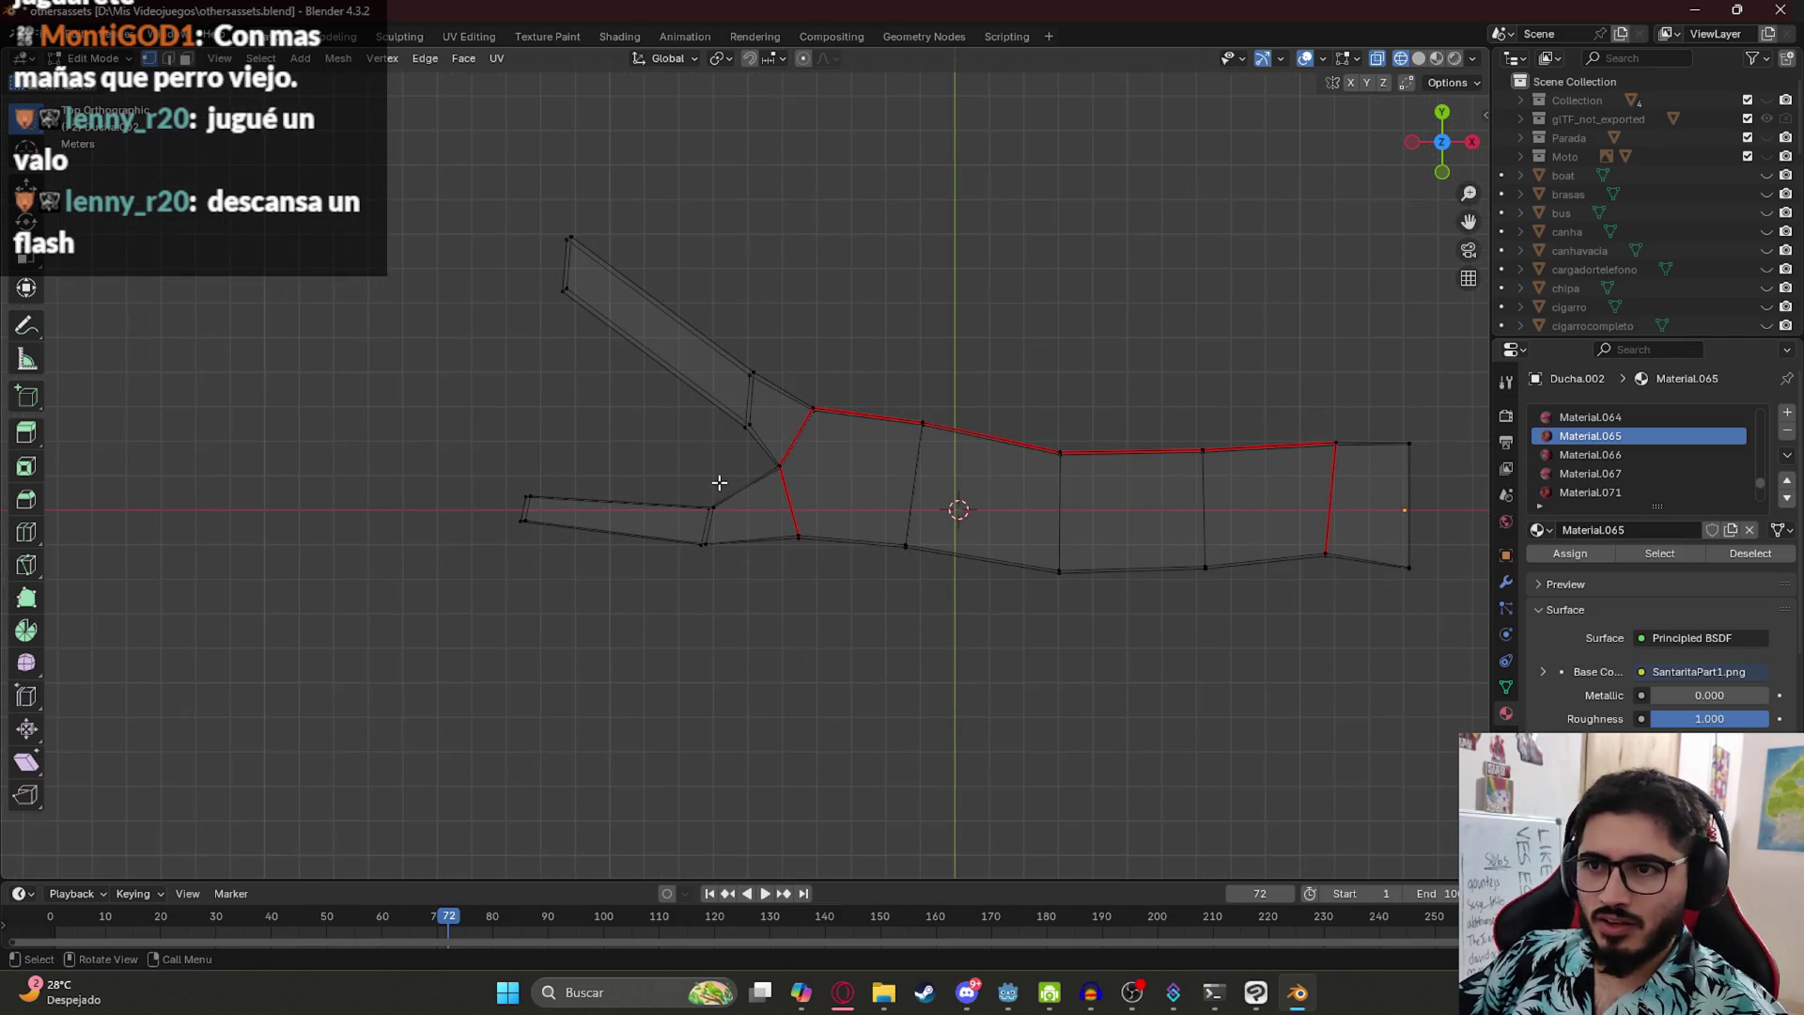
click(582, 249)
key(g)
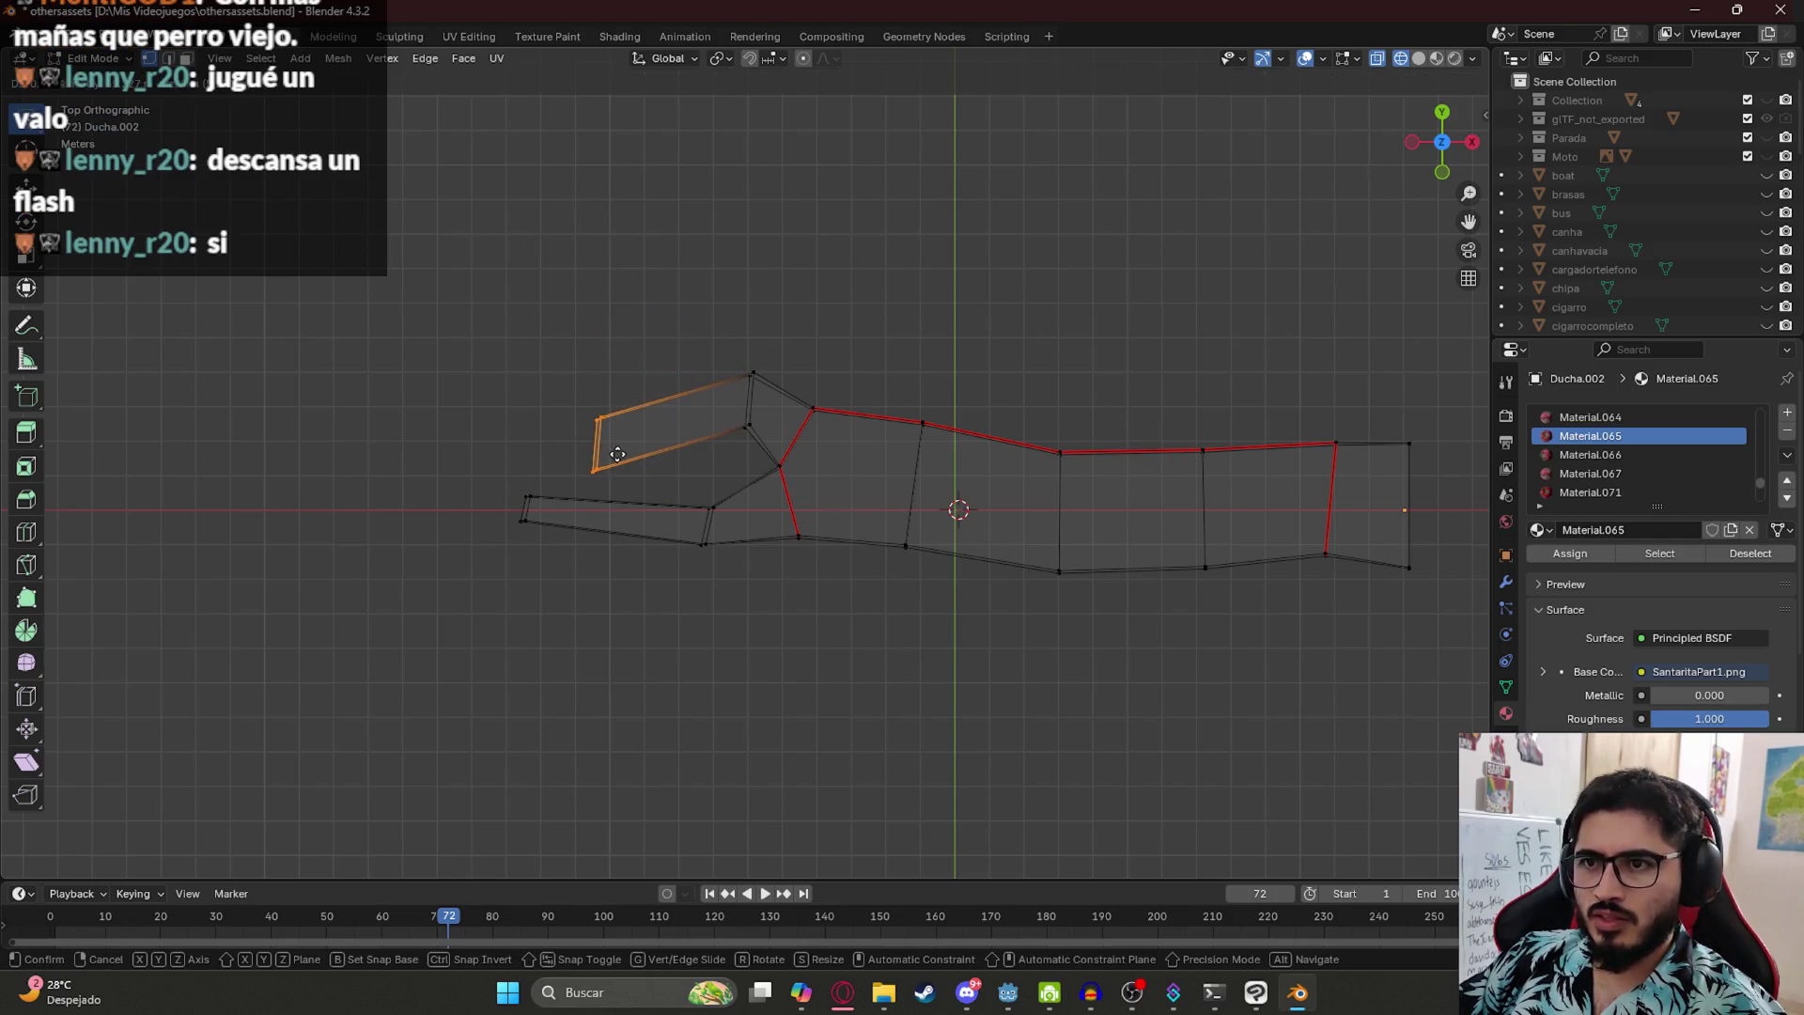
- Lengthen the upper branch by moving its middle vertices and tip edge left, narrowing the tip along Y
click(604, 460)
drag(749, 365, 725, 449)
key(g)
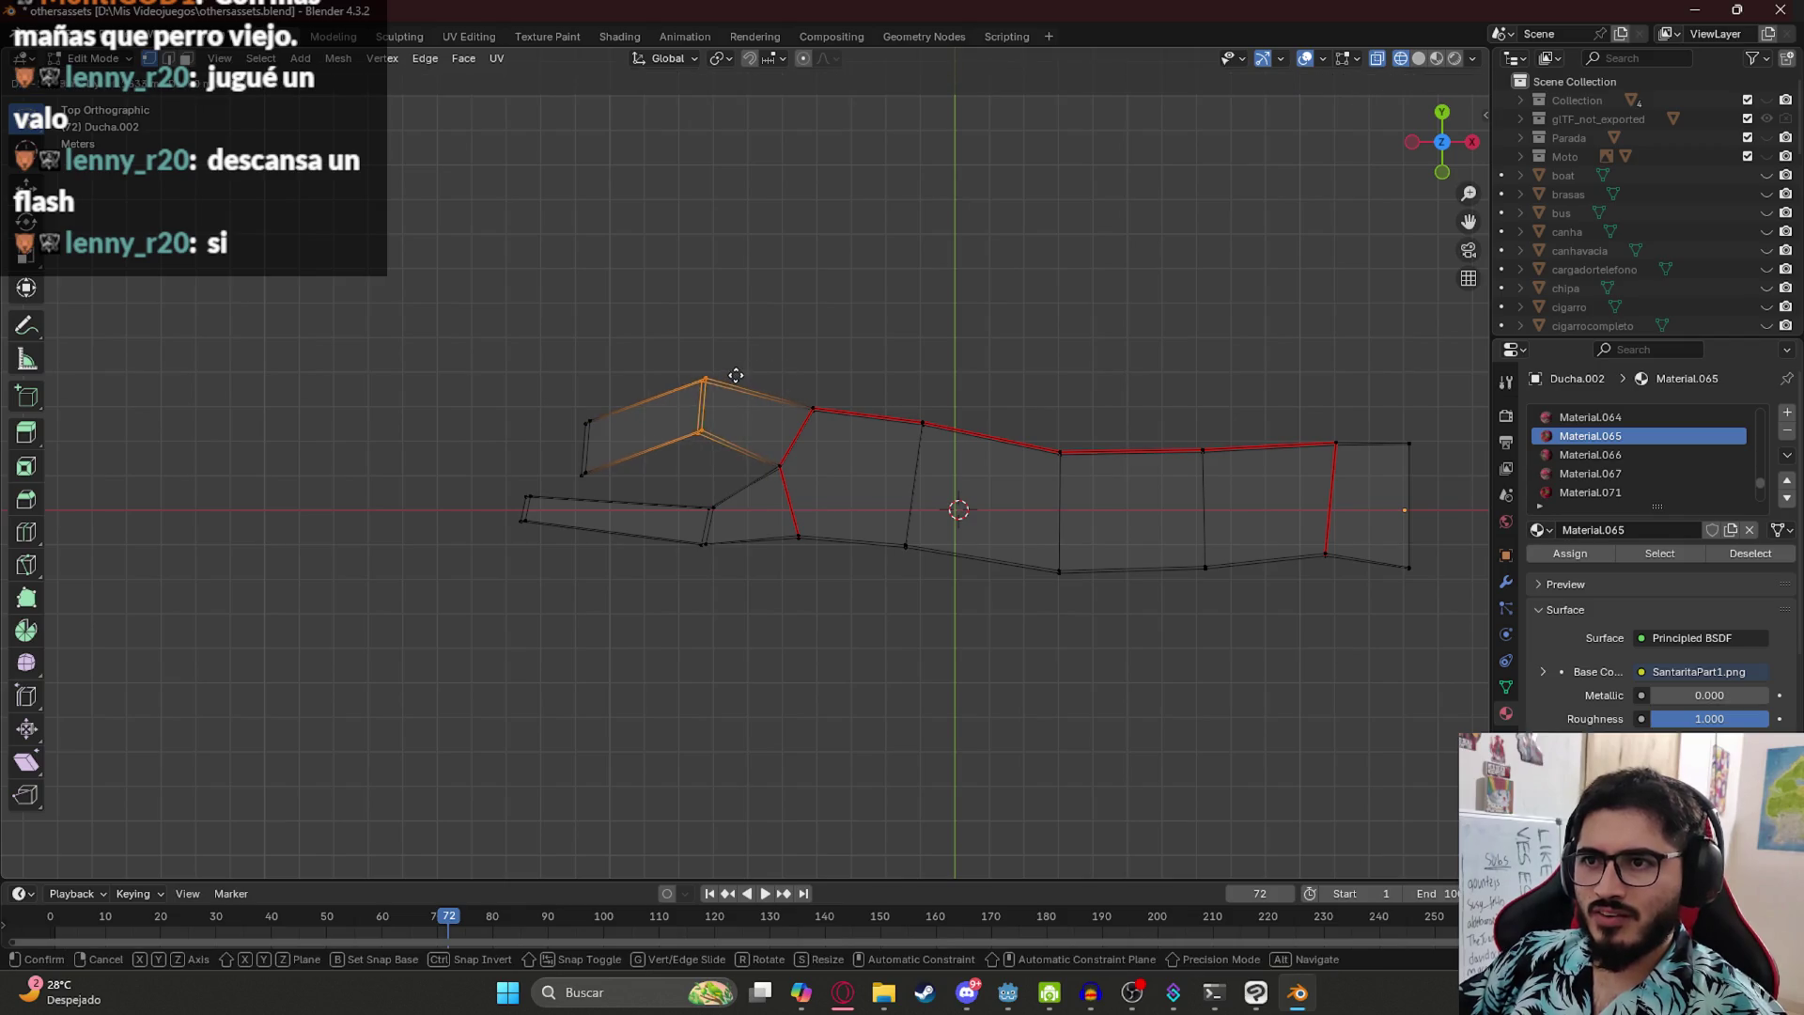
click(616, 398)
mouse_move(614, 396)
mouse_down()
mouse_move(523, 491)
mouse_move(540, 451)
mouse_up()
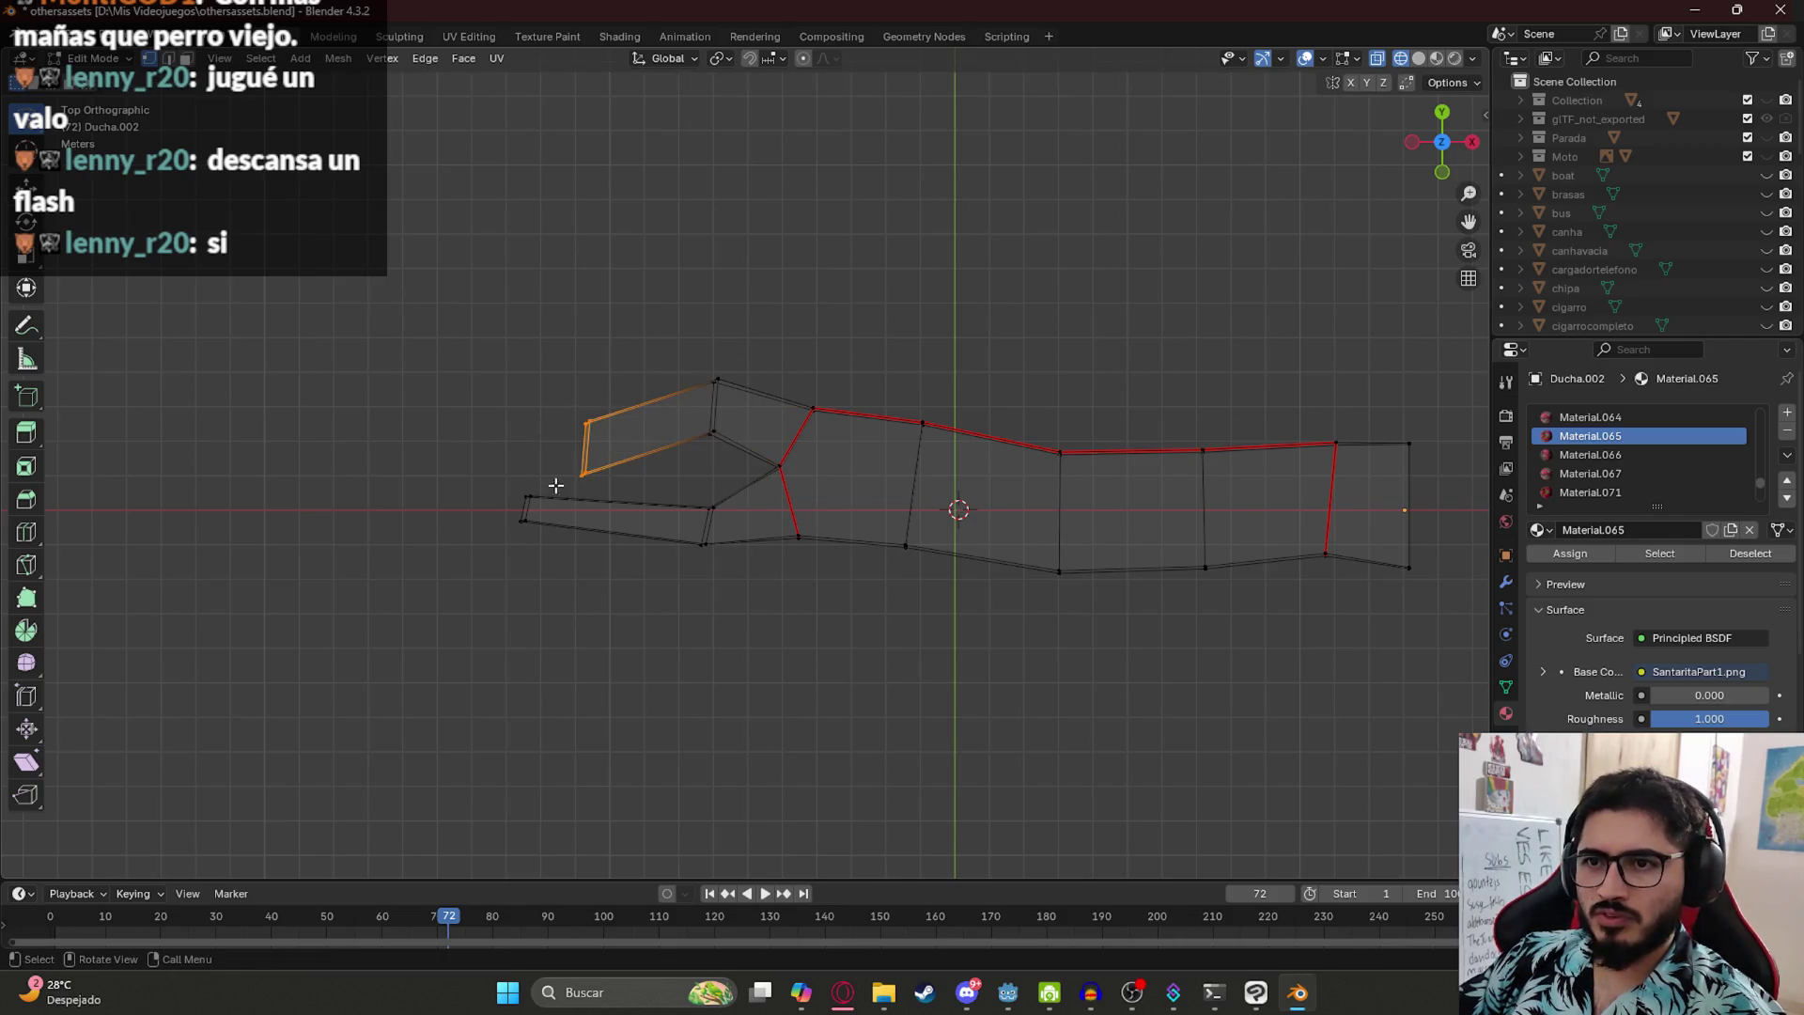
key(s)
key(y)
click(734, 617)
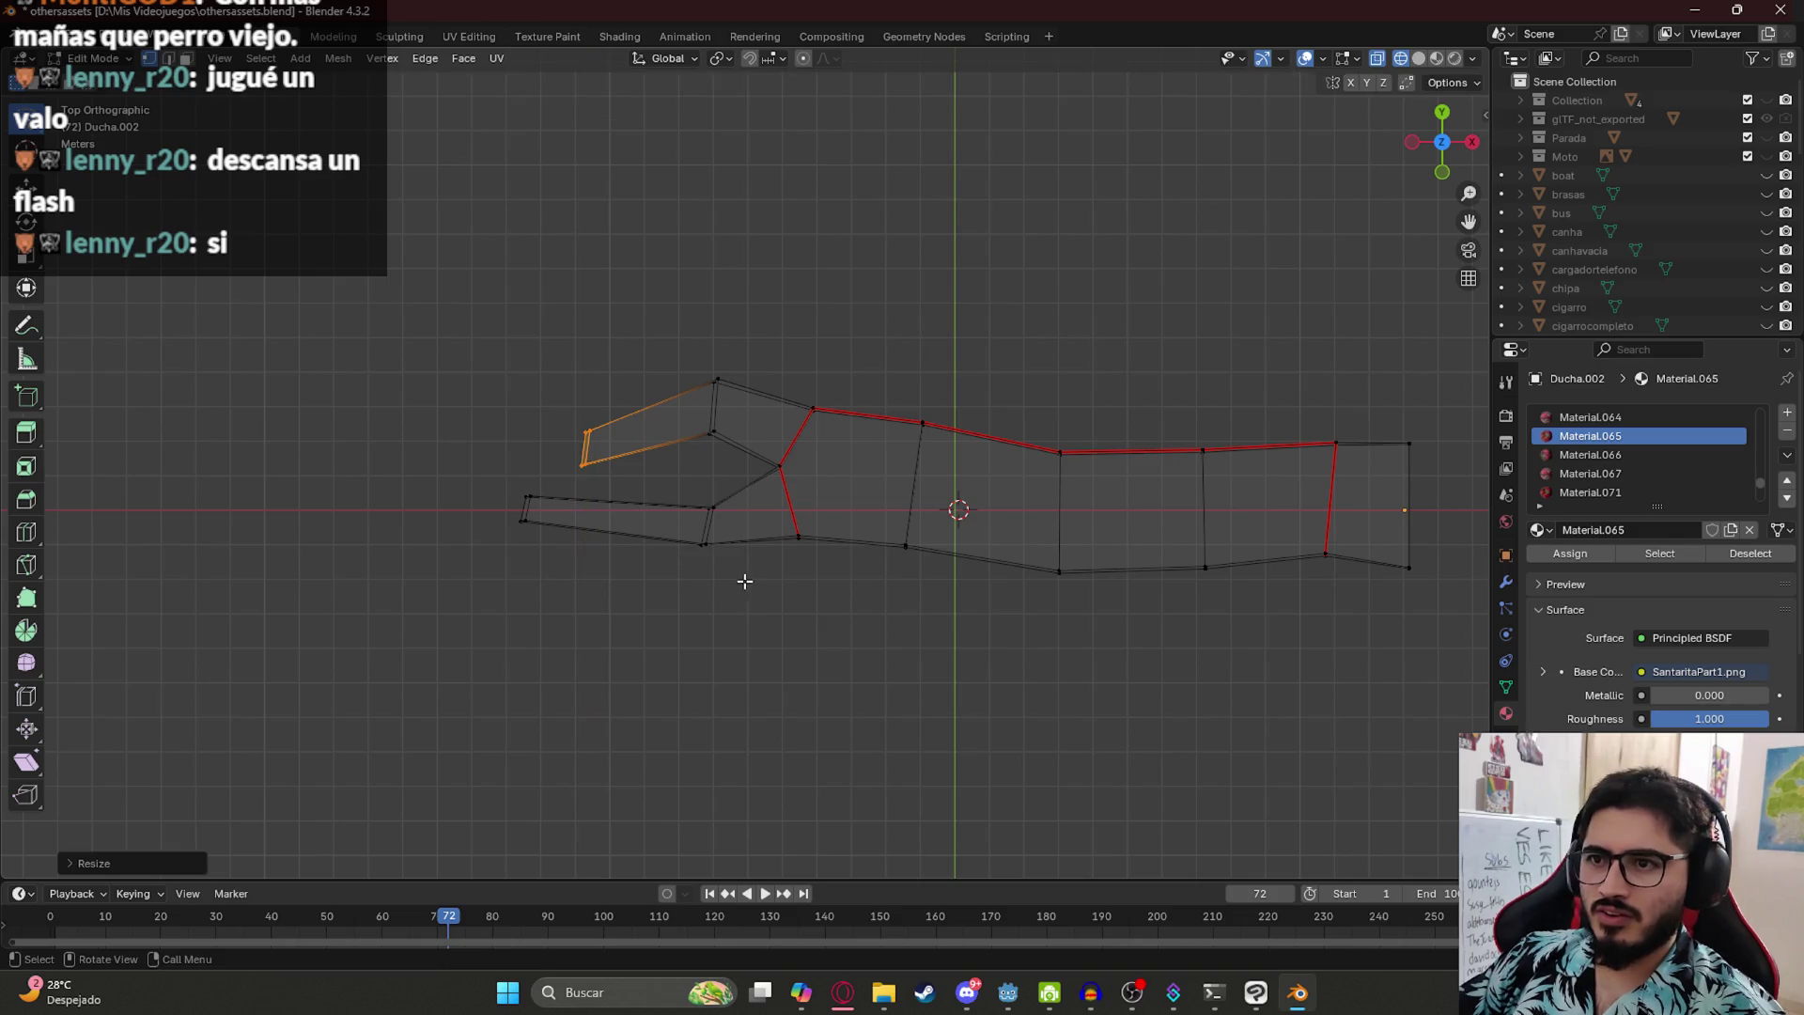
key(g)
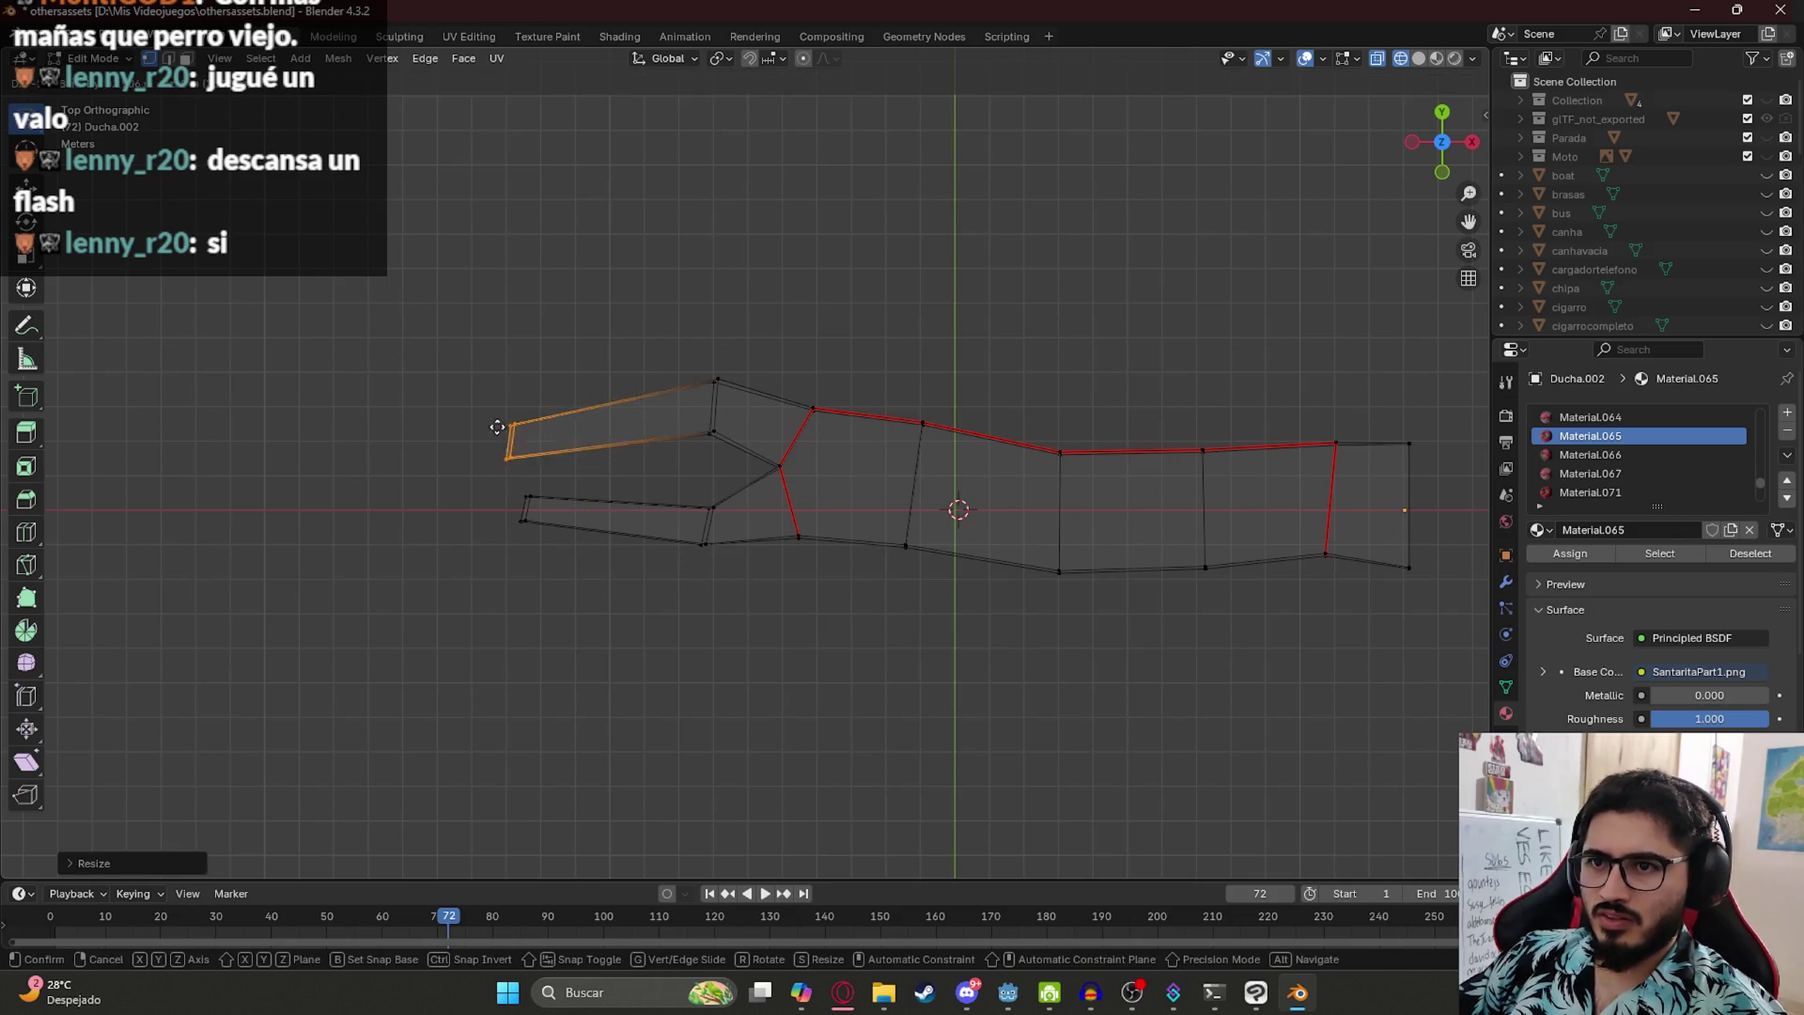
click(489, 477)
click(768, 781)
- Inspect the trunk in textured and wireframe shading, selecting the lower prong's end face
mouse_move(768, 780)
mouse_down()
mouse_move(805, 583)
mouse_move(849, 596)
mouse_move(781, 596)
mouse_move(695, 634)
mouse_move(676, 522)
mouse_move(732, 559)
mouse_move(701, 555)
mouse_move(536, 636)
mouse_up()
key(z)
click(747, 686)
key(Tab)
key(Tab)
key(z)
click(410, 654)
click(517, 507)
mouse_move(527, 508)
mouse_down()
mouse_move(571, 533)
mouse_move(600, 403)
mouse_move(578, 442)
mouse_up()
key(z)
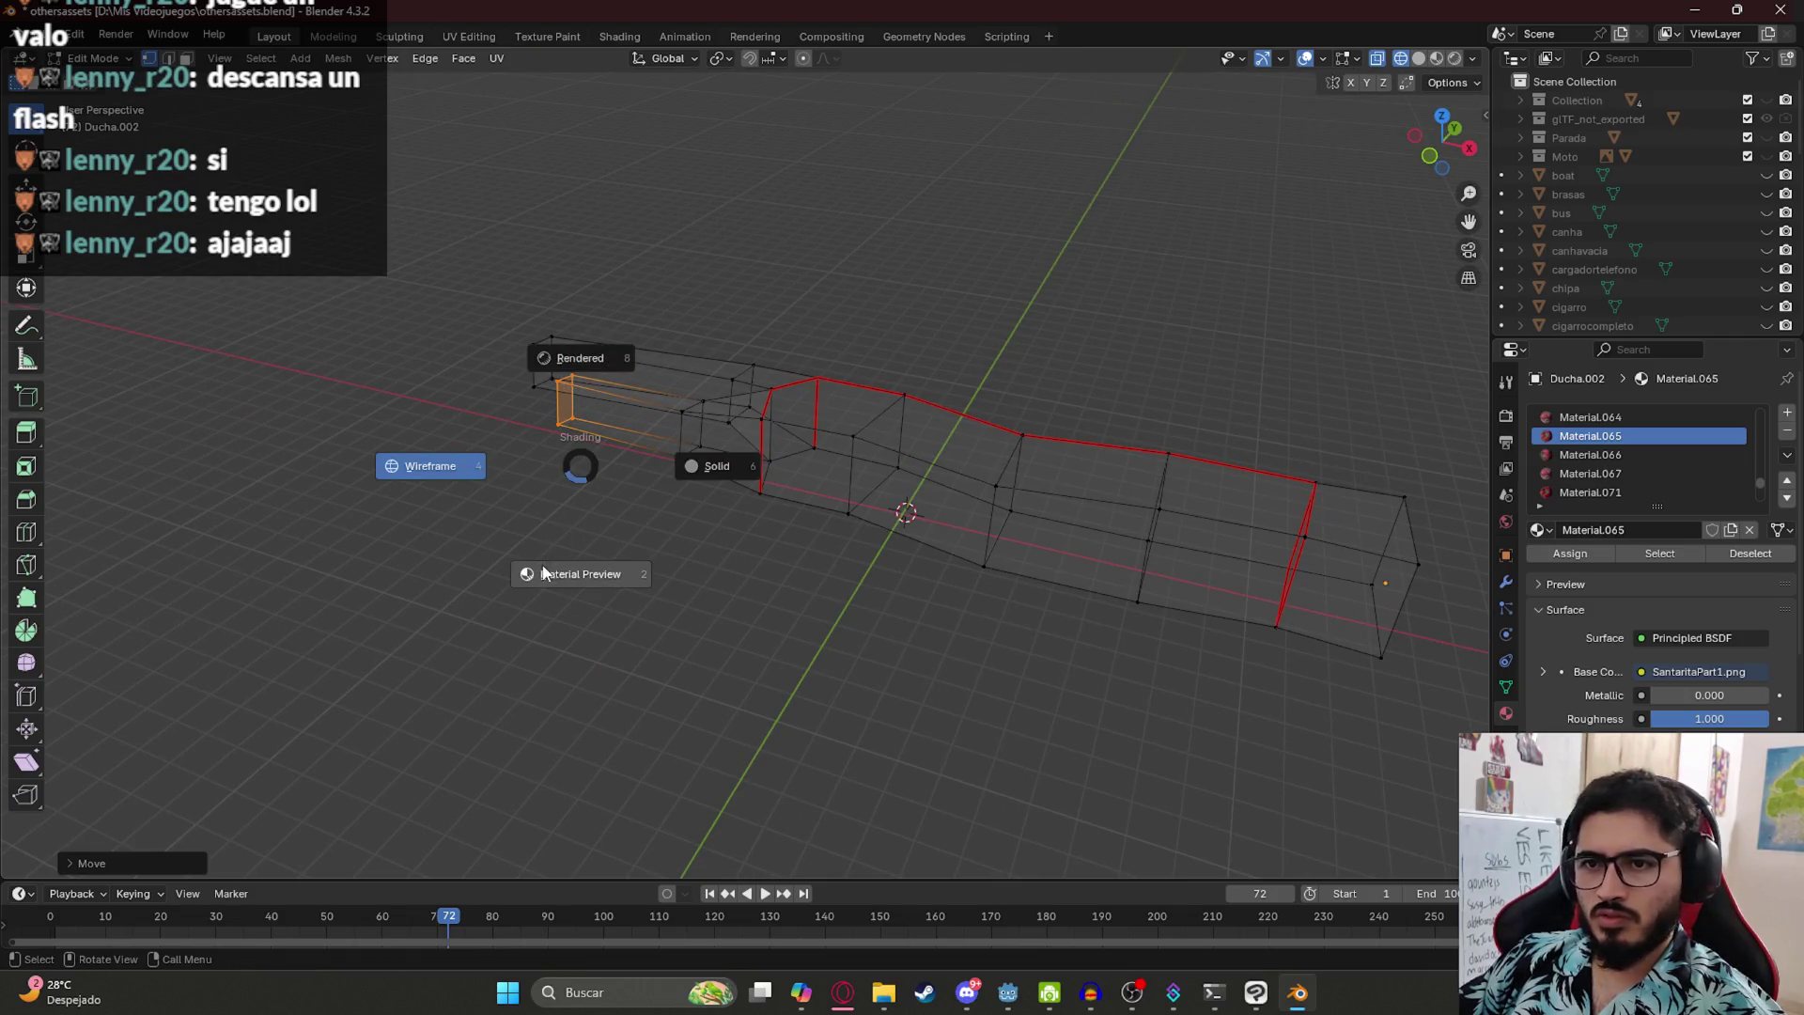
click(608, 503)
key(Tab)
- Rotate the whole trunk about the global Z axis in Object Mode
mouse_move(786, 504)
mouse_down()
mouse_move(827, 669)
mouse_move(886, 636)
mouse_move(930, 724)
mouse_move(1003, 676)
mouse_move(1002, 536)
mouse_move(906, 507)
mouse_move(854, 523)
mouse_move(880, 584)
mouse_move(855, 590)
mouse_up()
key(r)
key(z)
click(1048, 705)
mouse_move(1029, 703)
mouse_down()
mouse_move(967, 618)
mouse_move(1006, 624)
mouse_move(1012, 684)
mouse_move(874, 657)
mouse_up()
key(Tab)
- Tilt the upper branch upward and save othersassets.blend
key(Tab)
drag(943, 572, 923, 628)
key(Tab)
key(r)
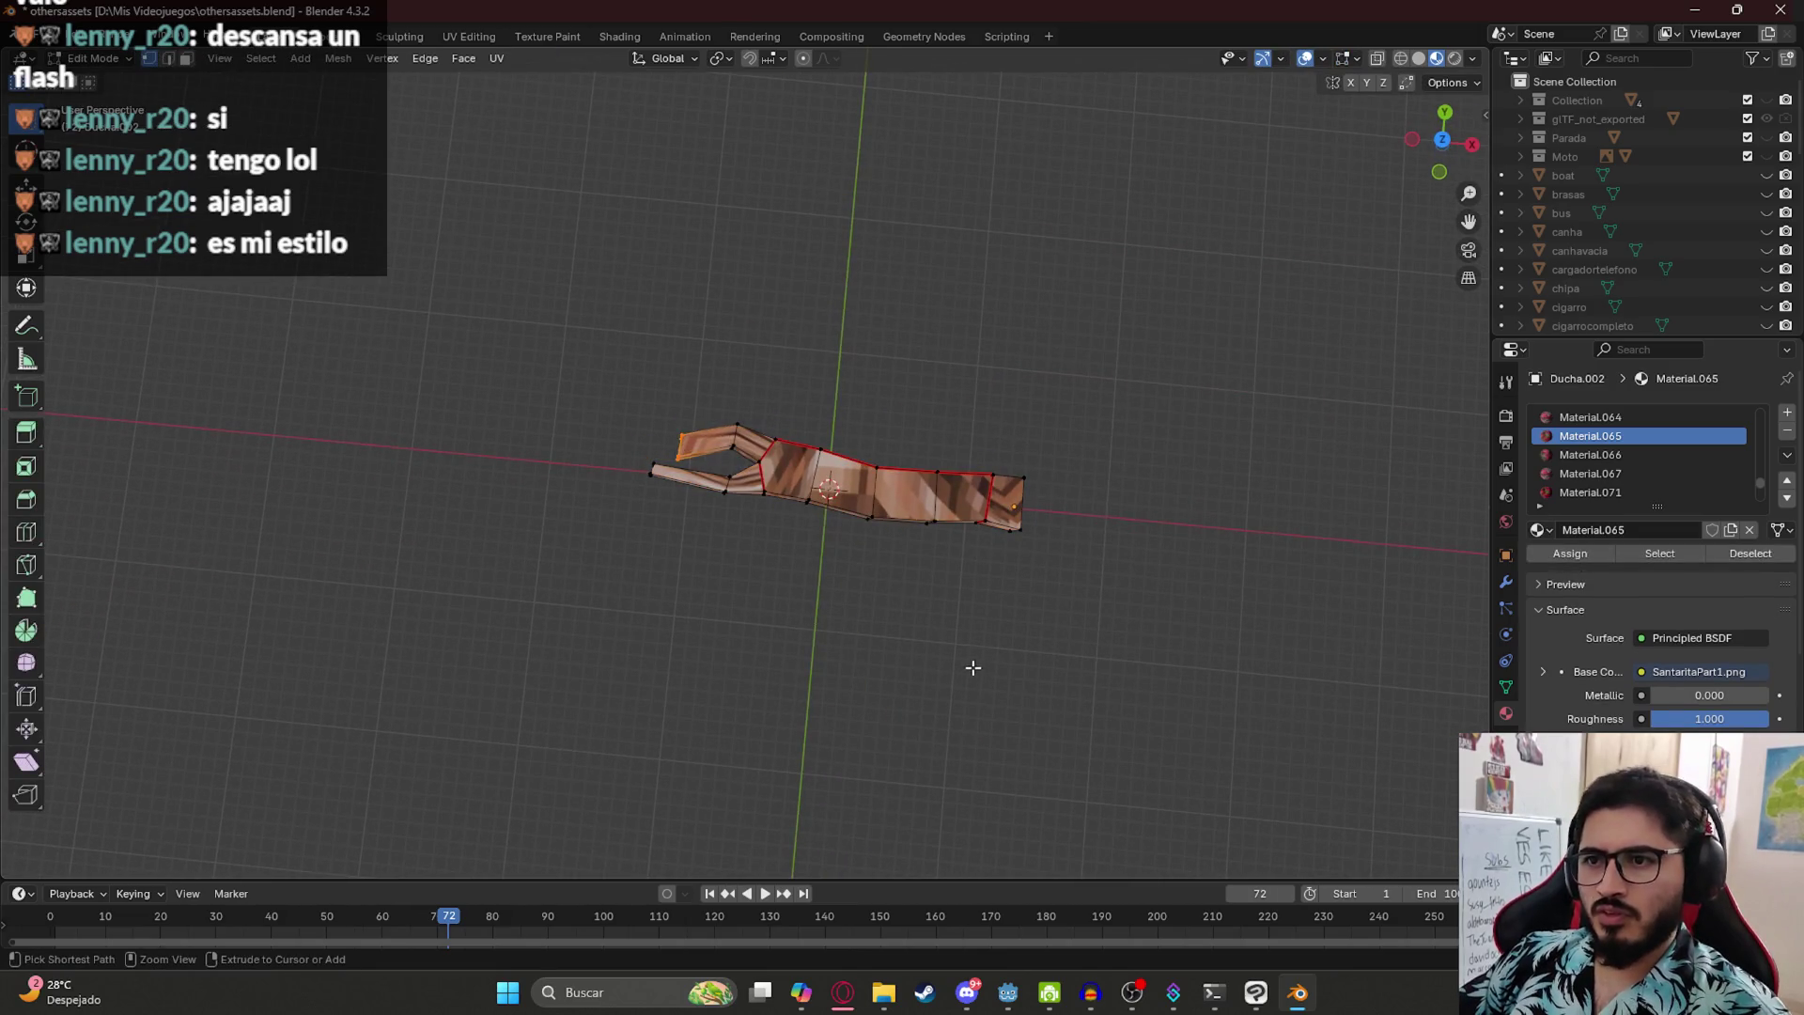
click(974, 681)
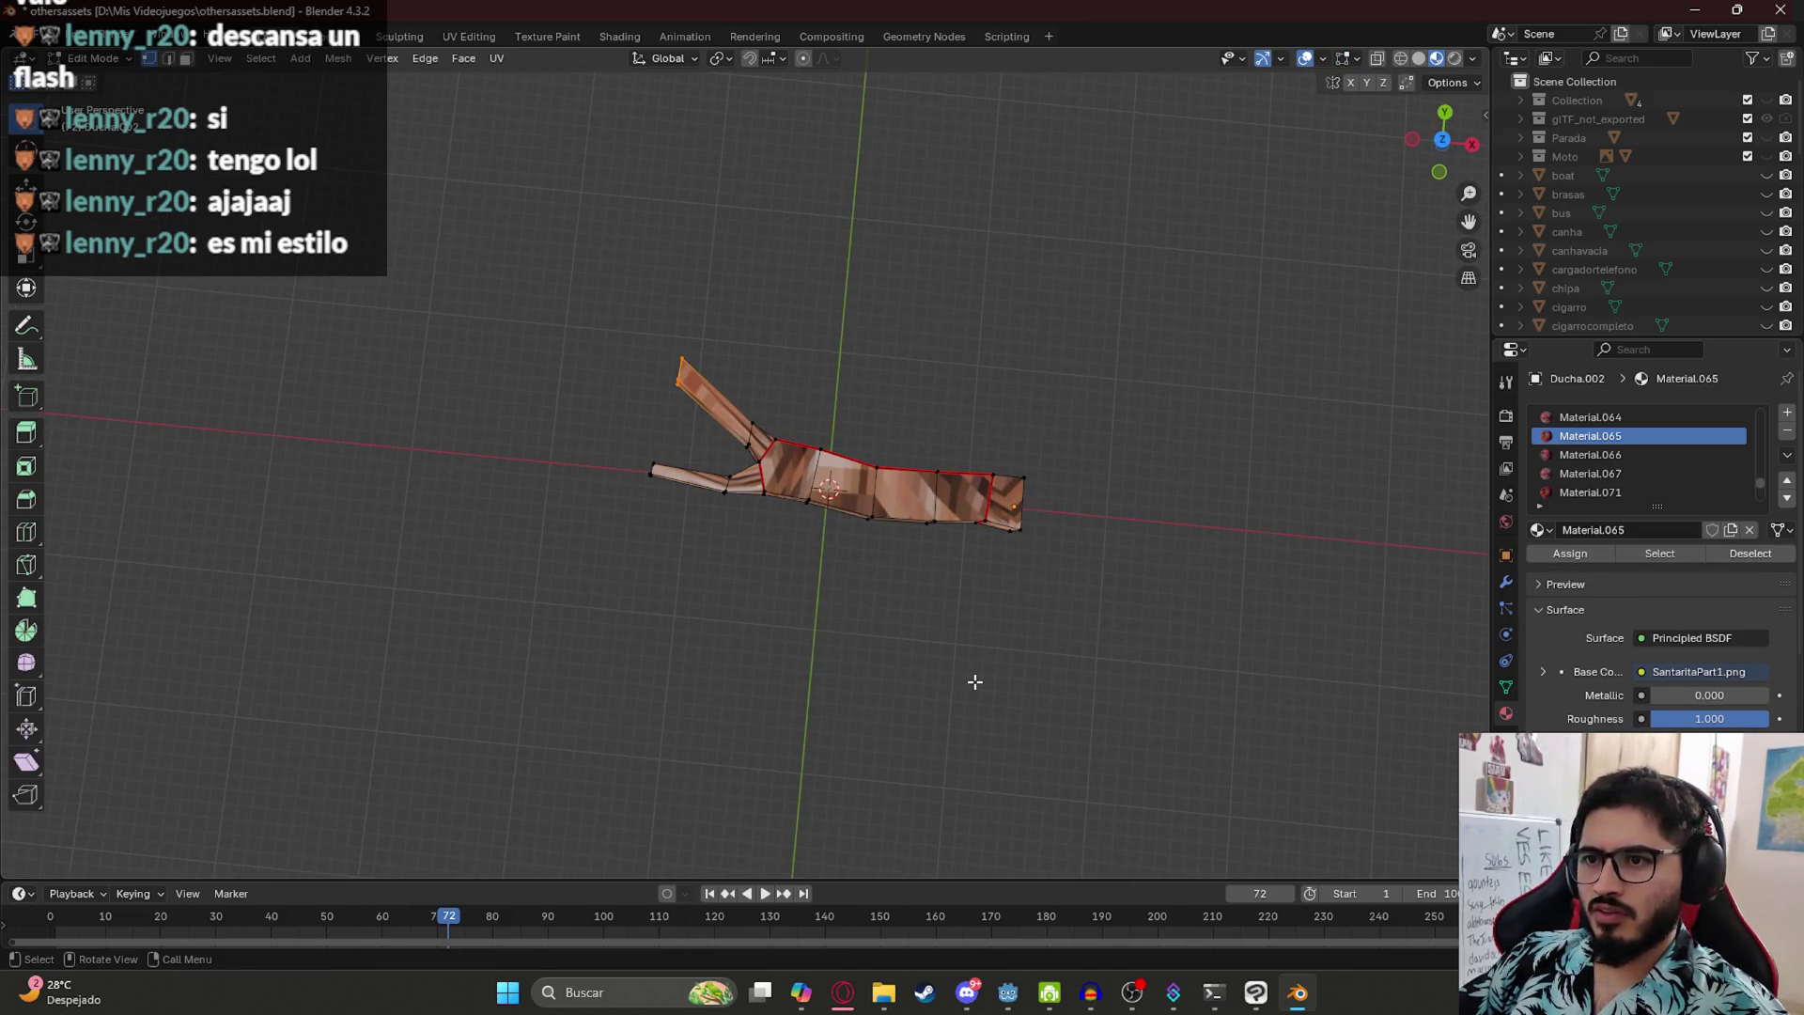
key(Tab)
key(ctrl+s)
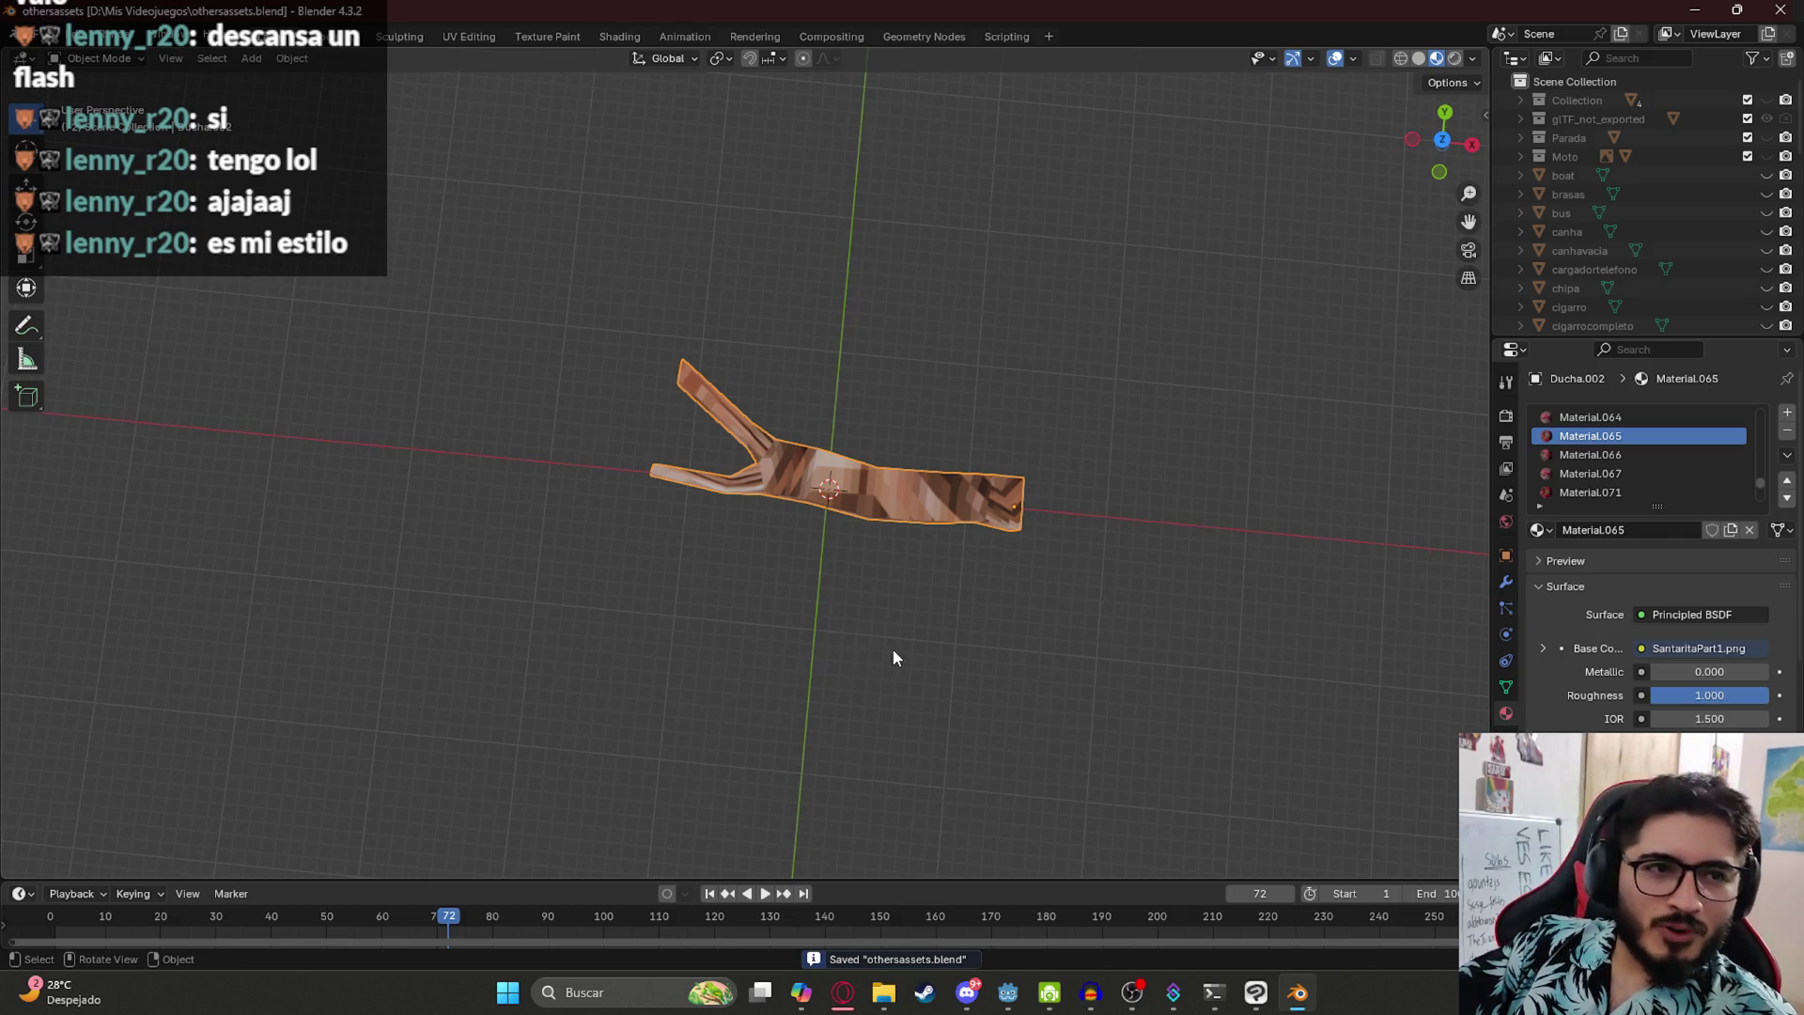
mouse_move(854, 583)
mouse_down()
mouse_move(894, 483)
mouse_move(881, 435)
mouse_up()
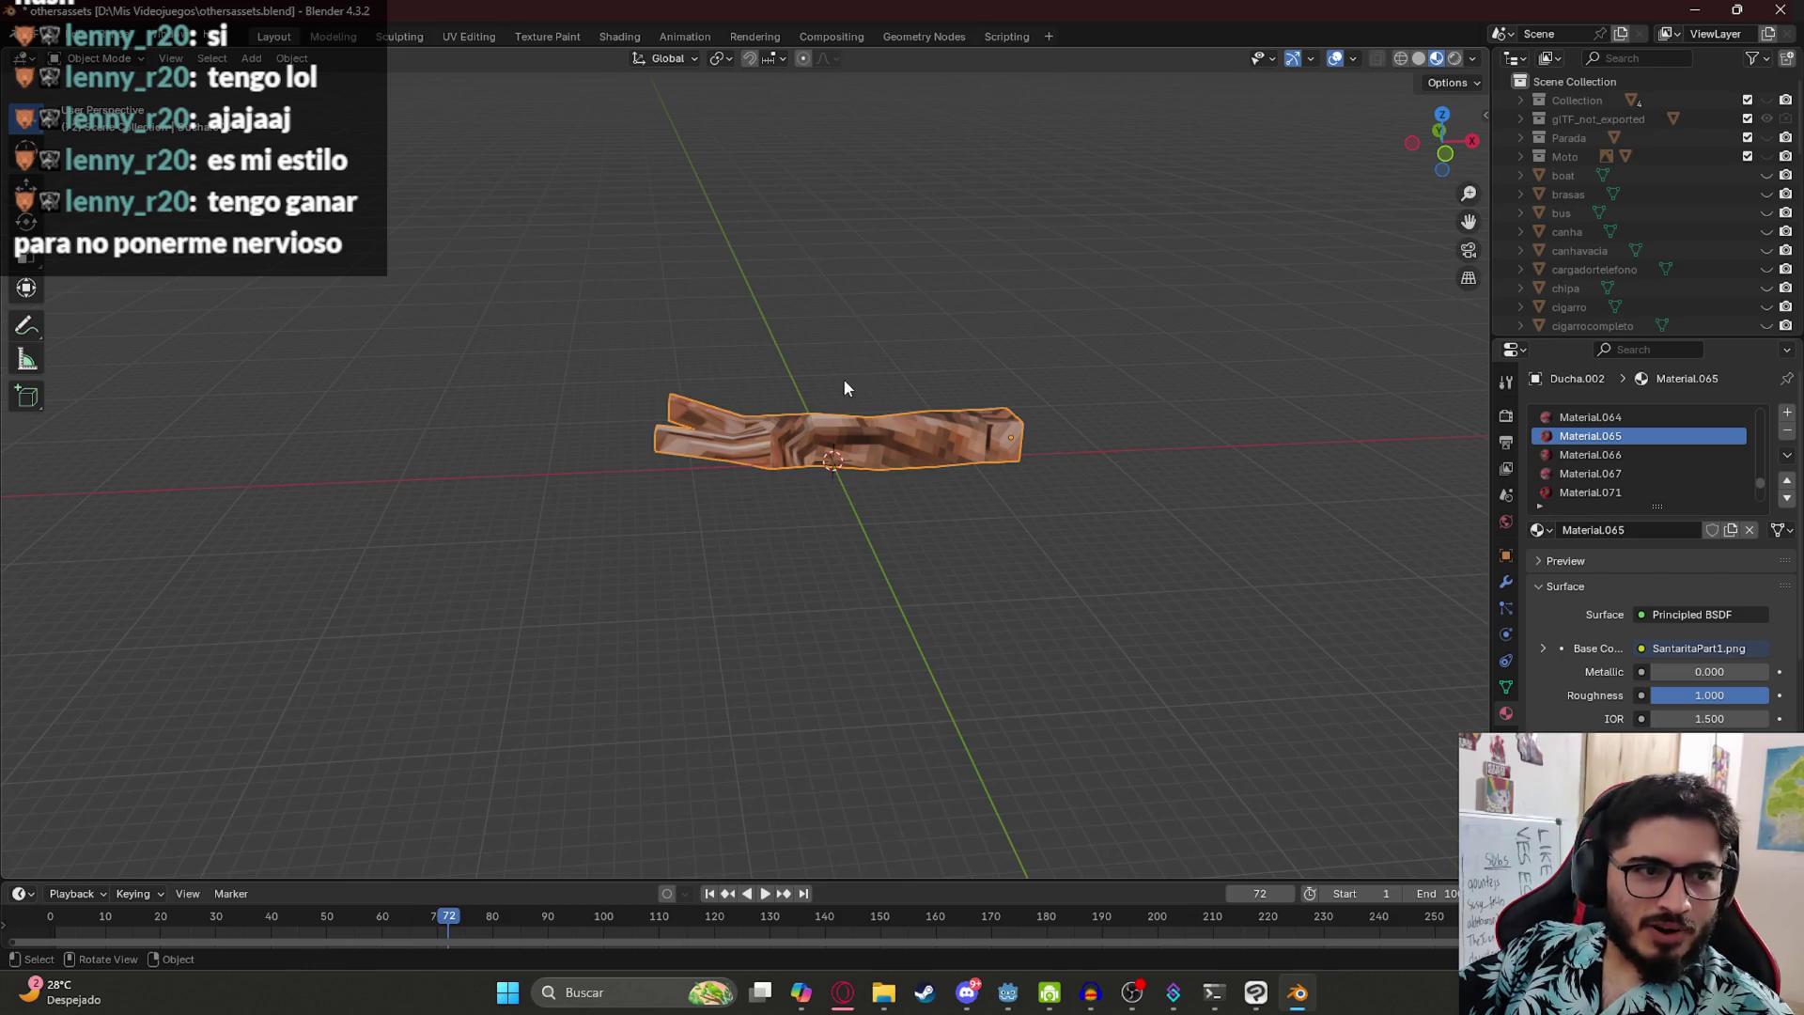
key(KP_1)
scroll(736, 386, up, 3)
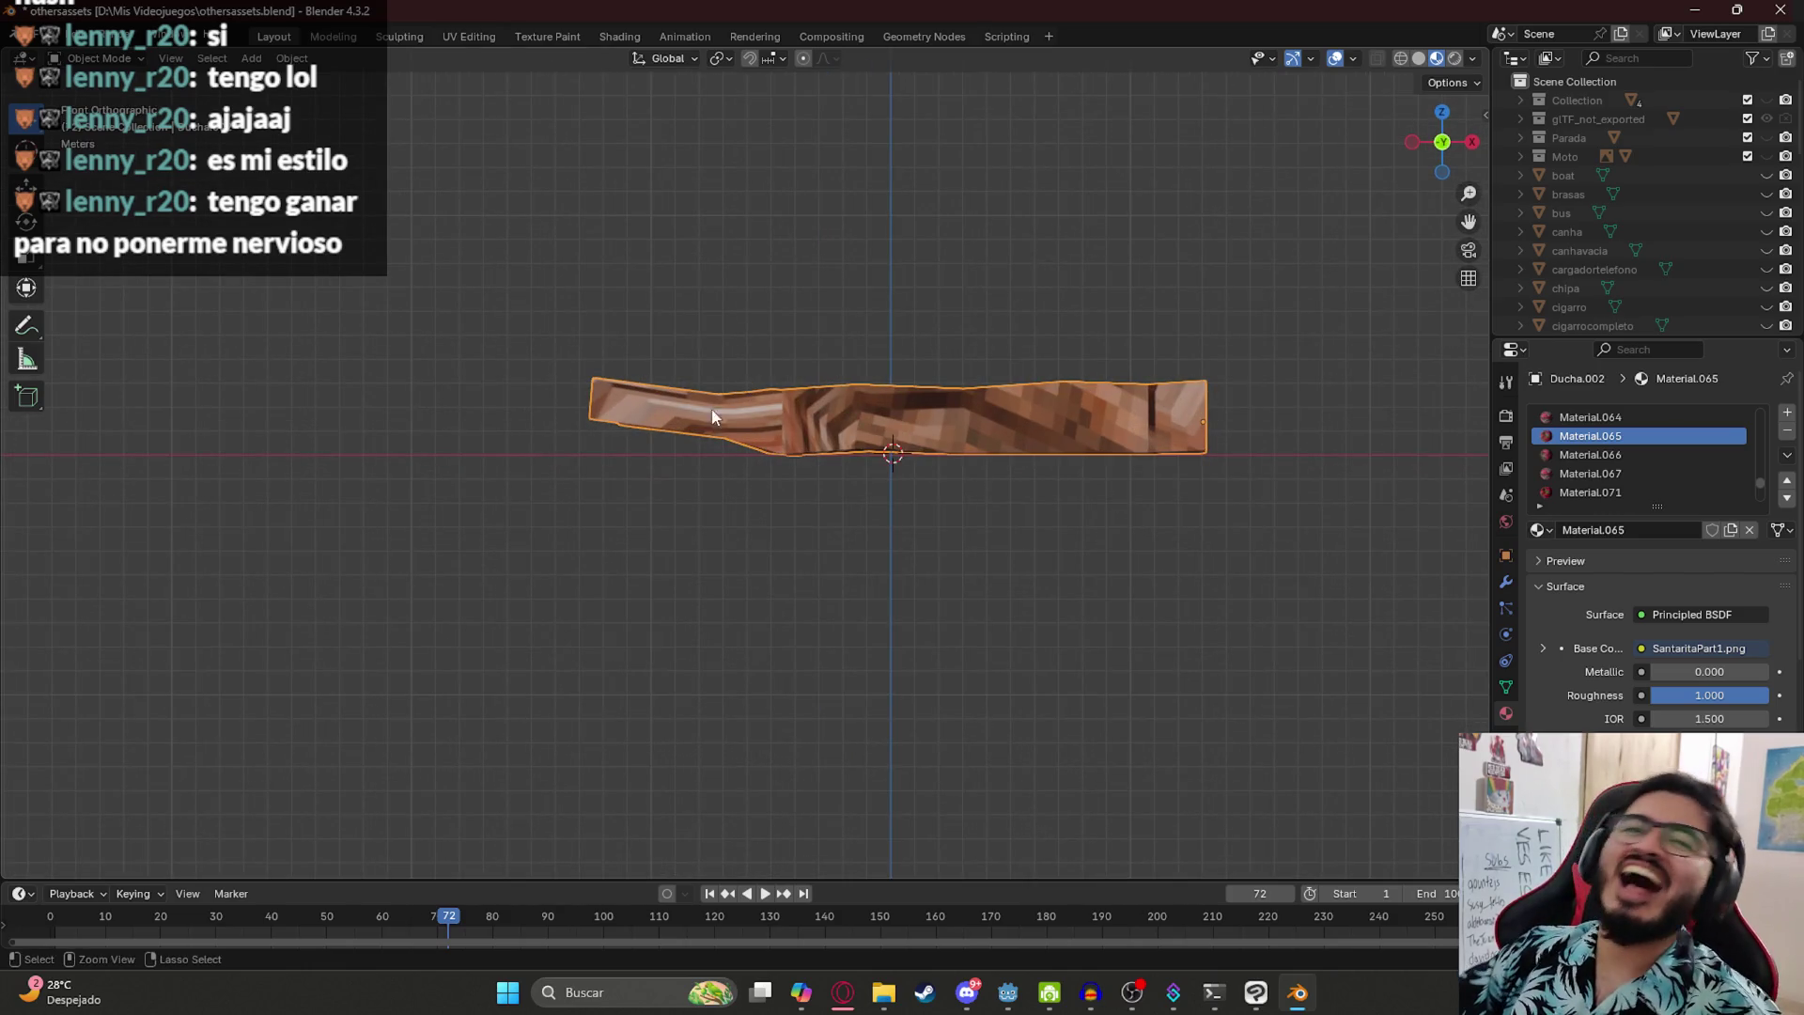
key(ctrl+s)
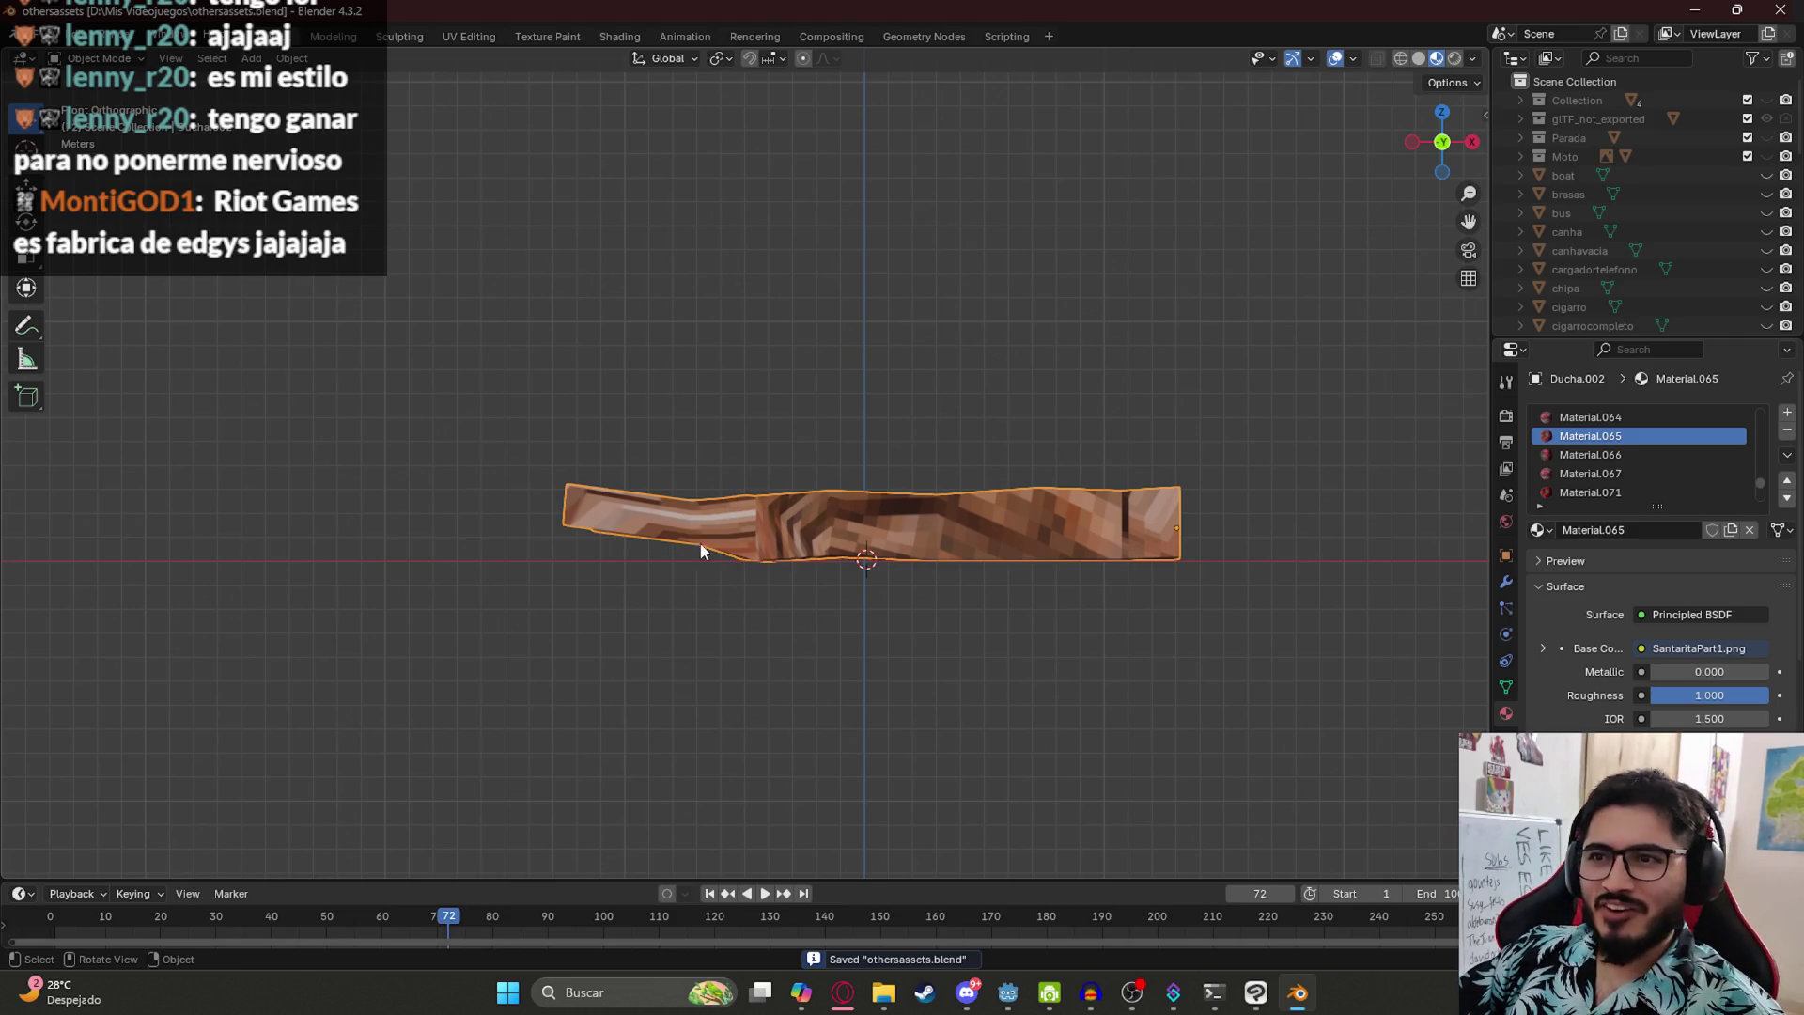
scroll(706, 549, up, 3)
- Lower the branch's left end face along Z in see-through Edit Mode
key(ctrl+Tab)
click(335, 596)
key(alt+z)
key(alt+a)
mouse_move(451, 475)
mouse_down()
mouse_move(374, 535)
mouse_move(460, 512)
mouse_move(449, 477)
mouse_move(442, 554)
mouse_up()
key(g)
key(z)
click(394, 629)
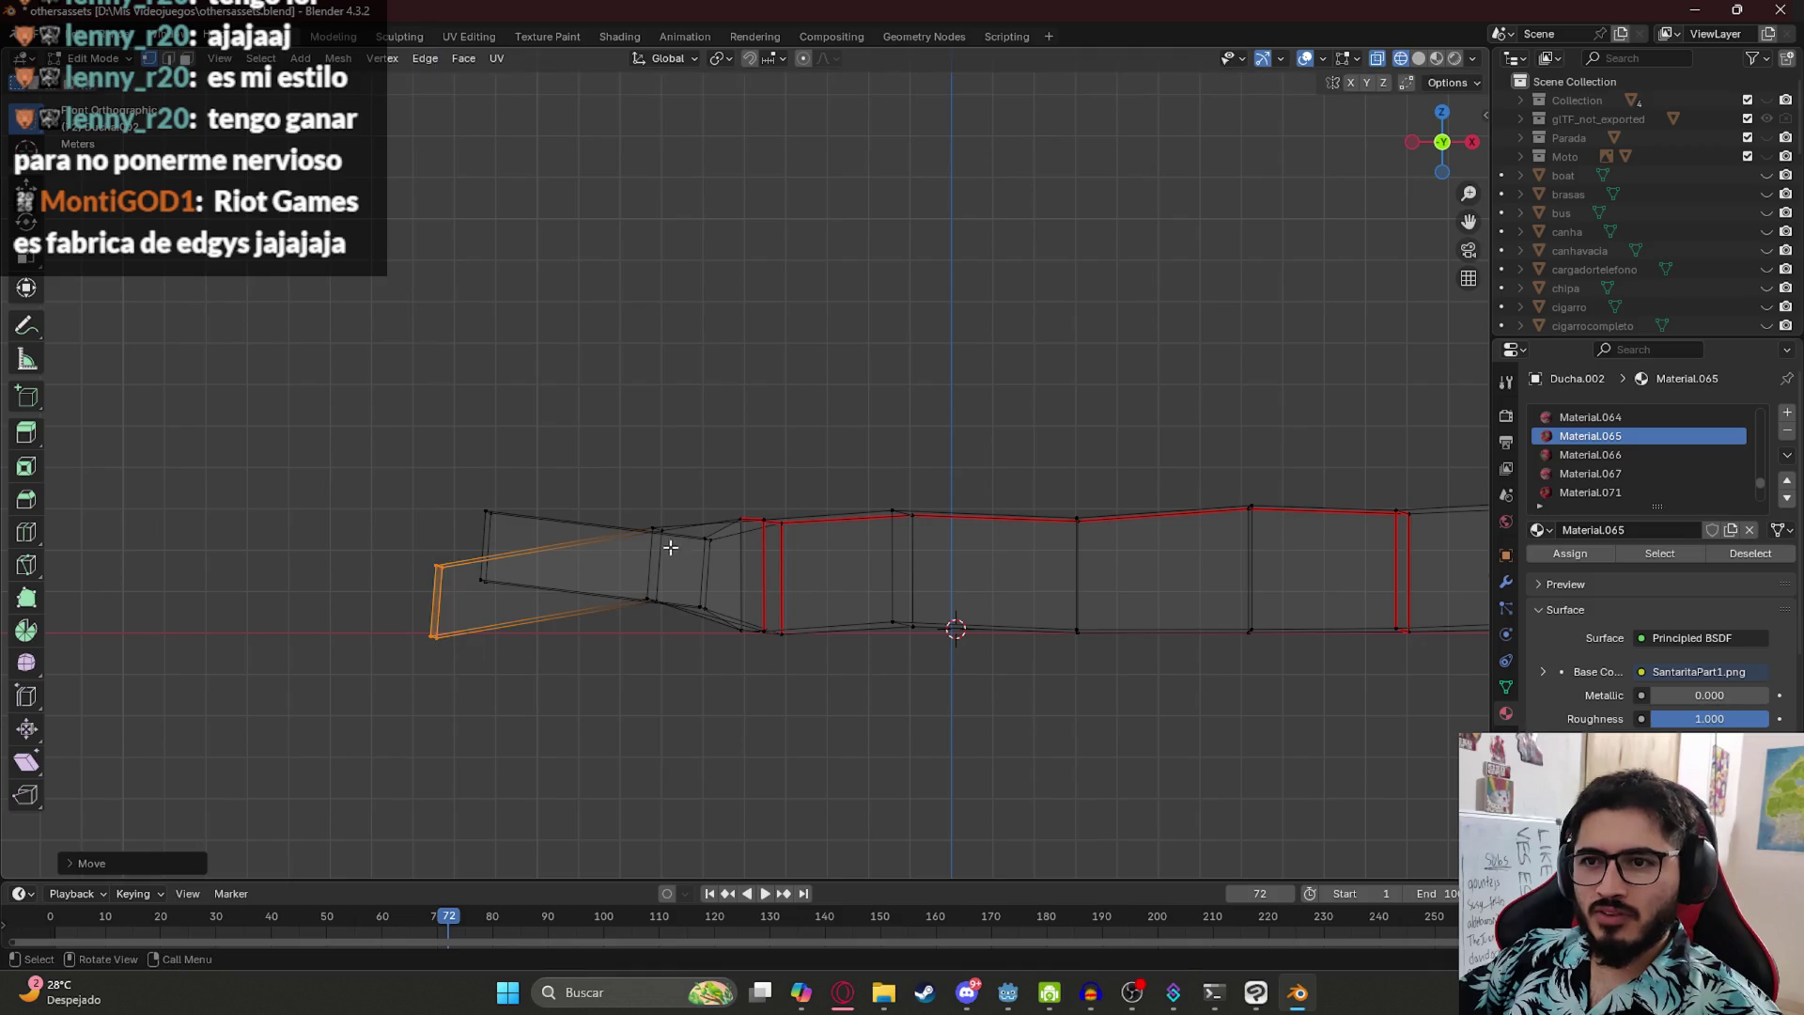
drag(670, 546, 656, 592)
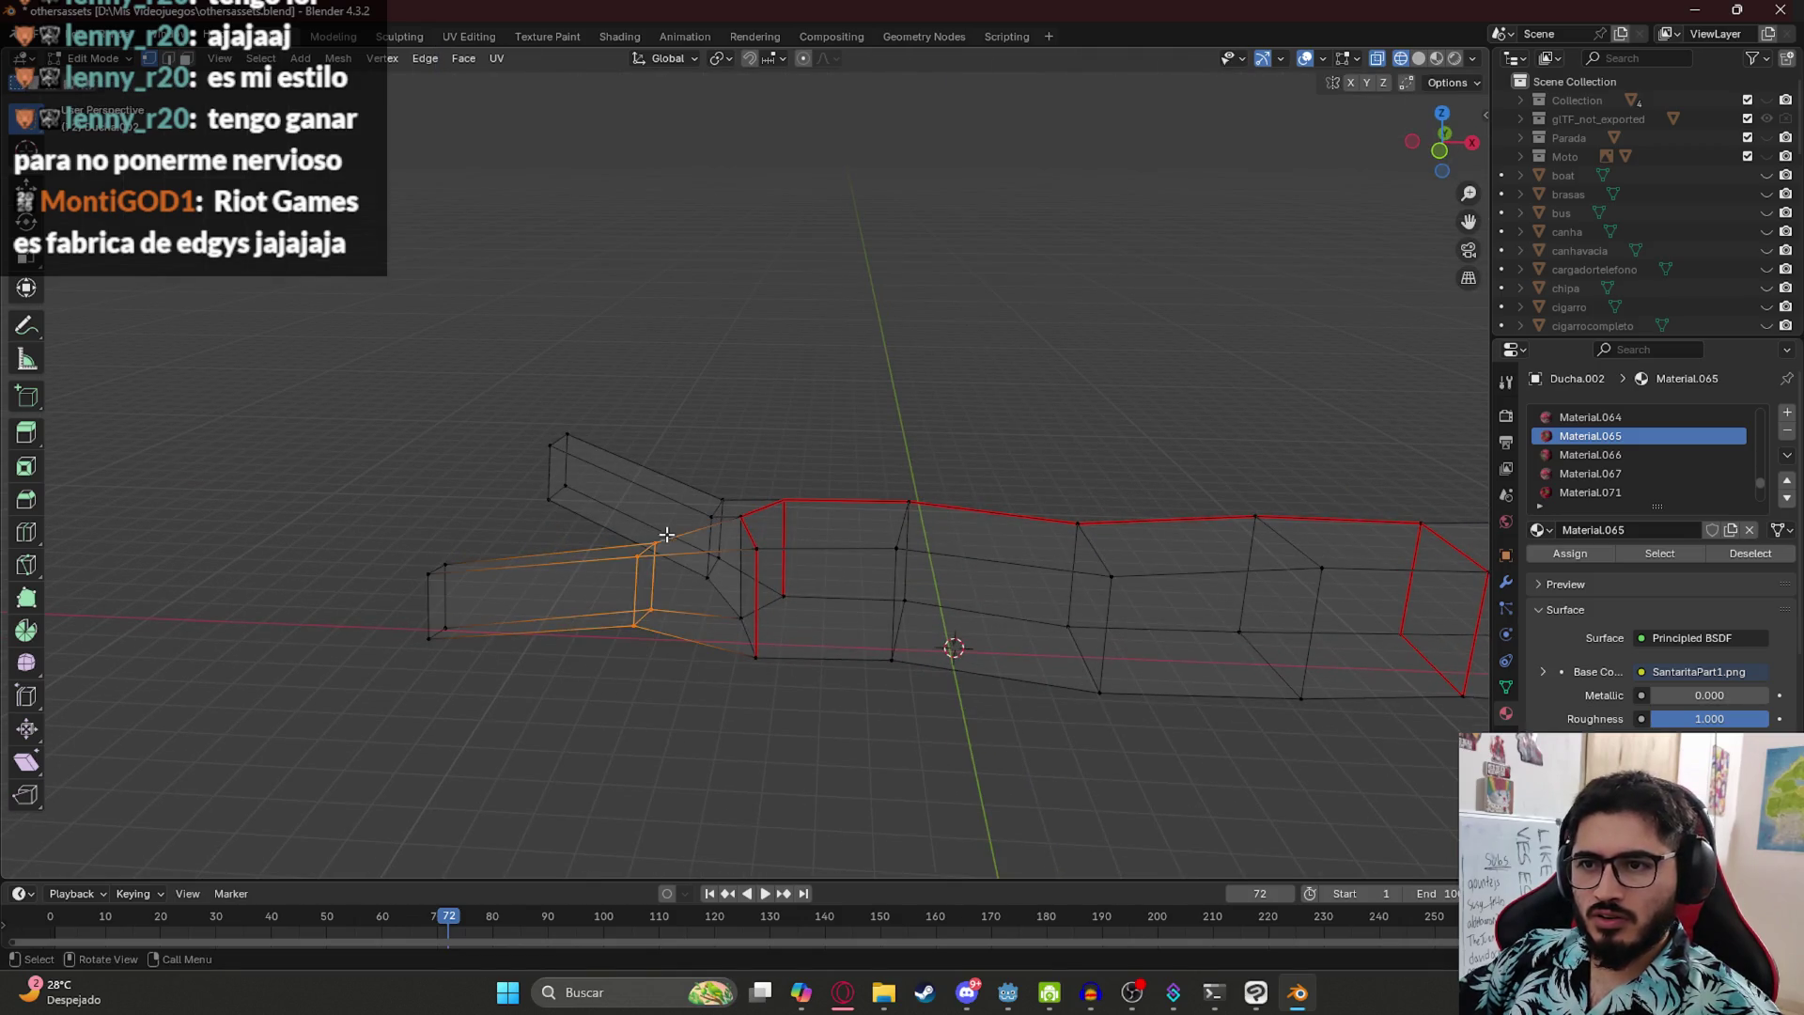
key(g)
key(z)
click(667, 557)
- Return to textured Object Mode and apply all of the trunk's transforms
key(KP_1)
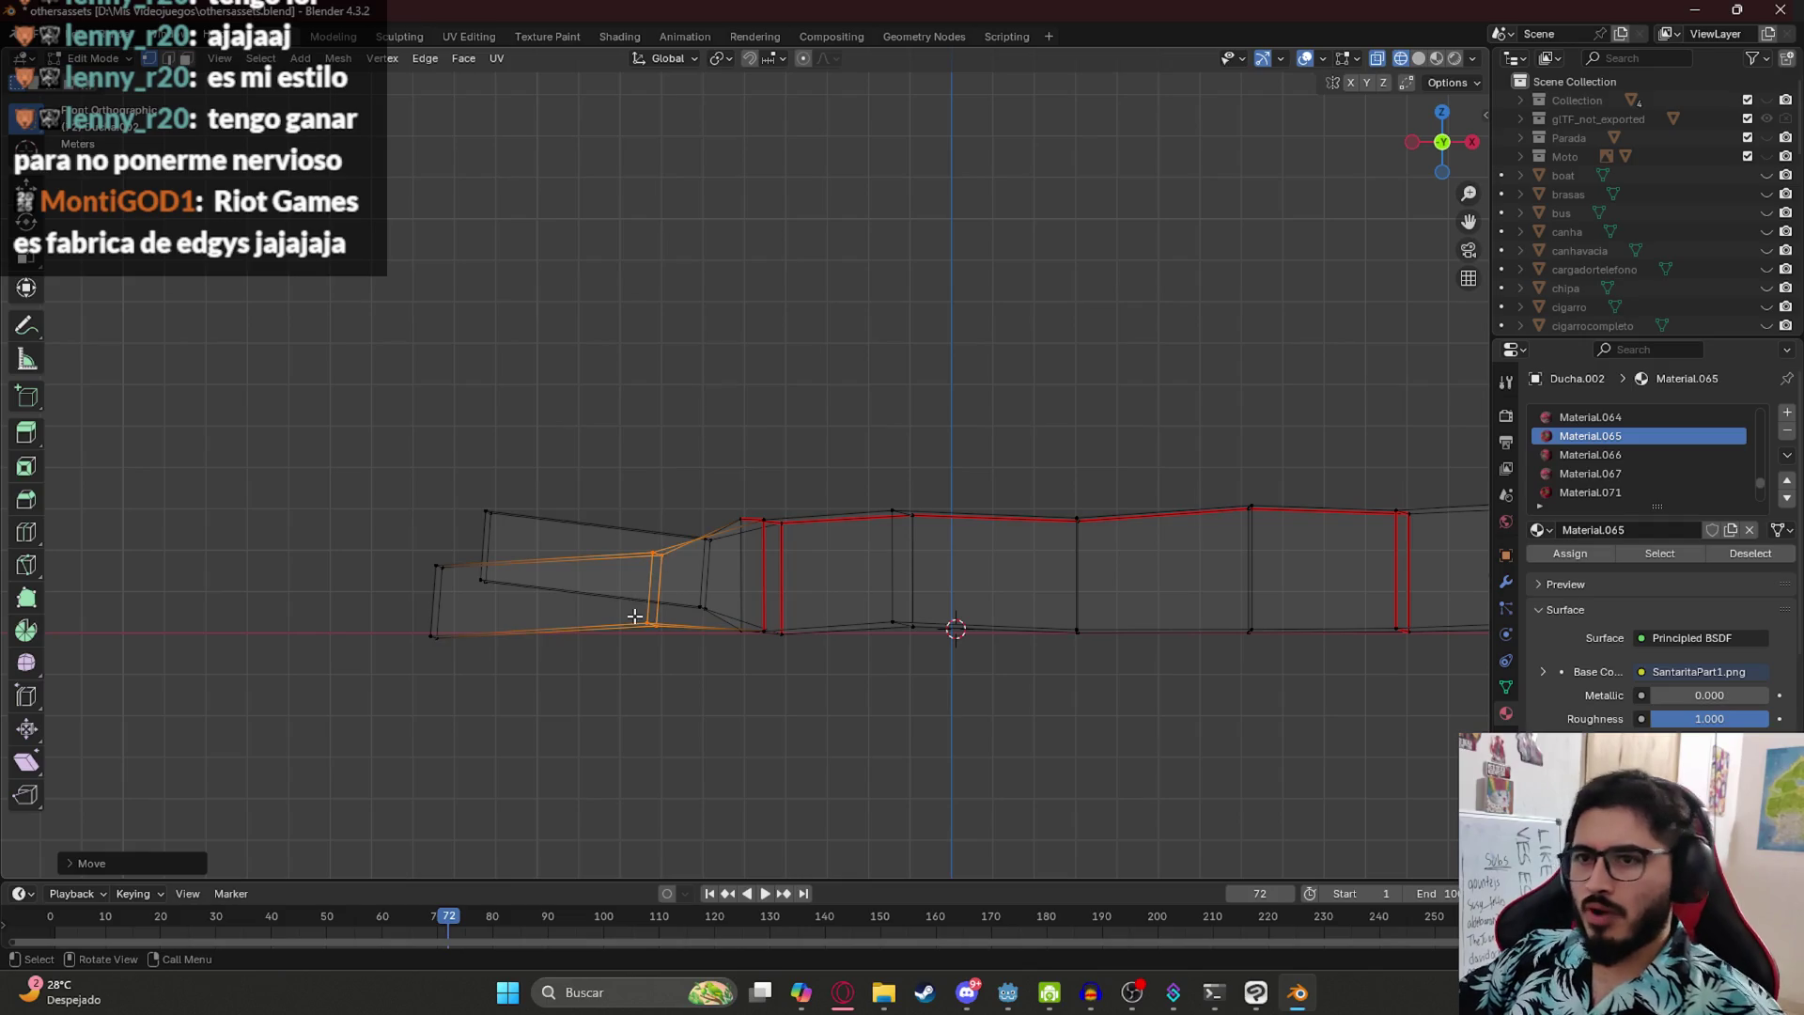
key(z)
click(664, 751)
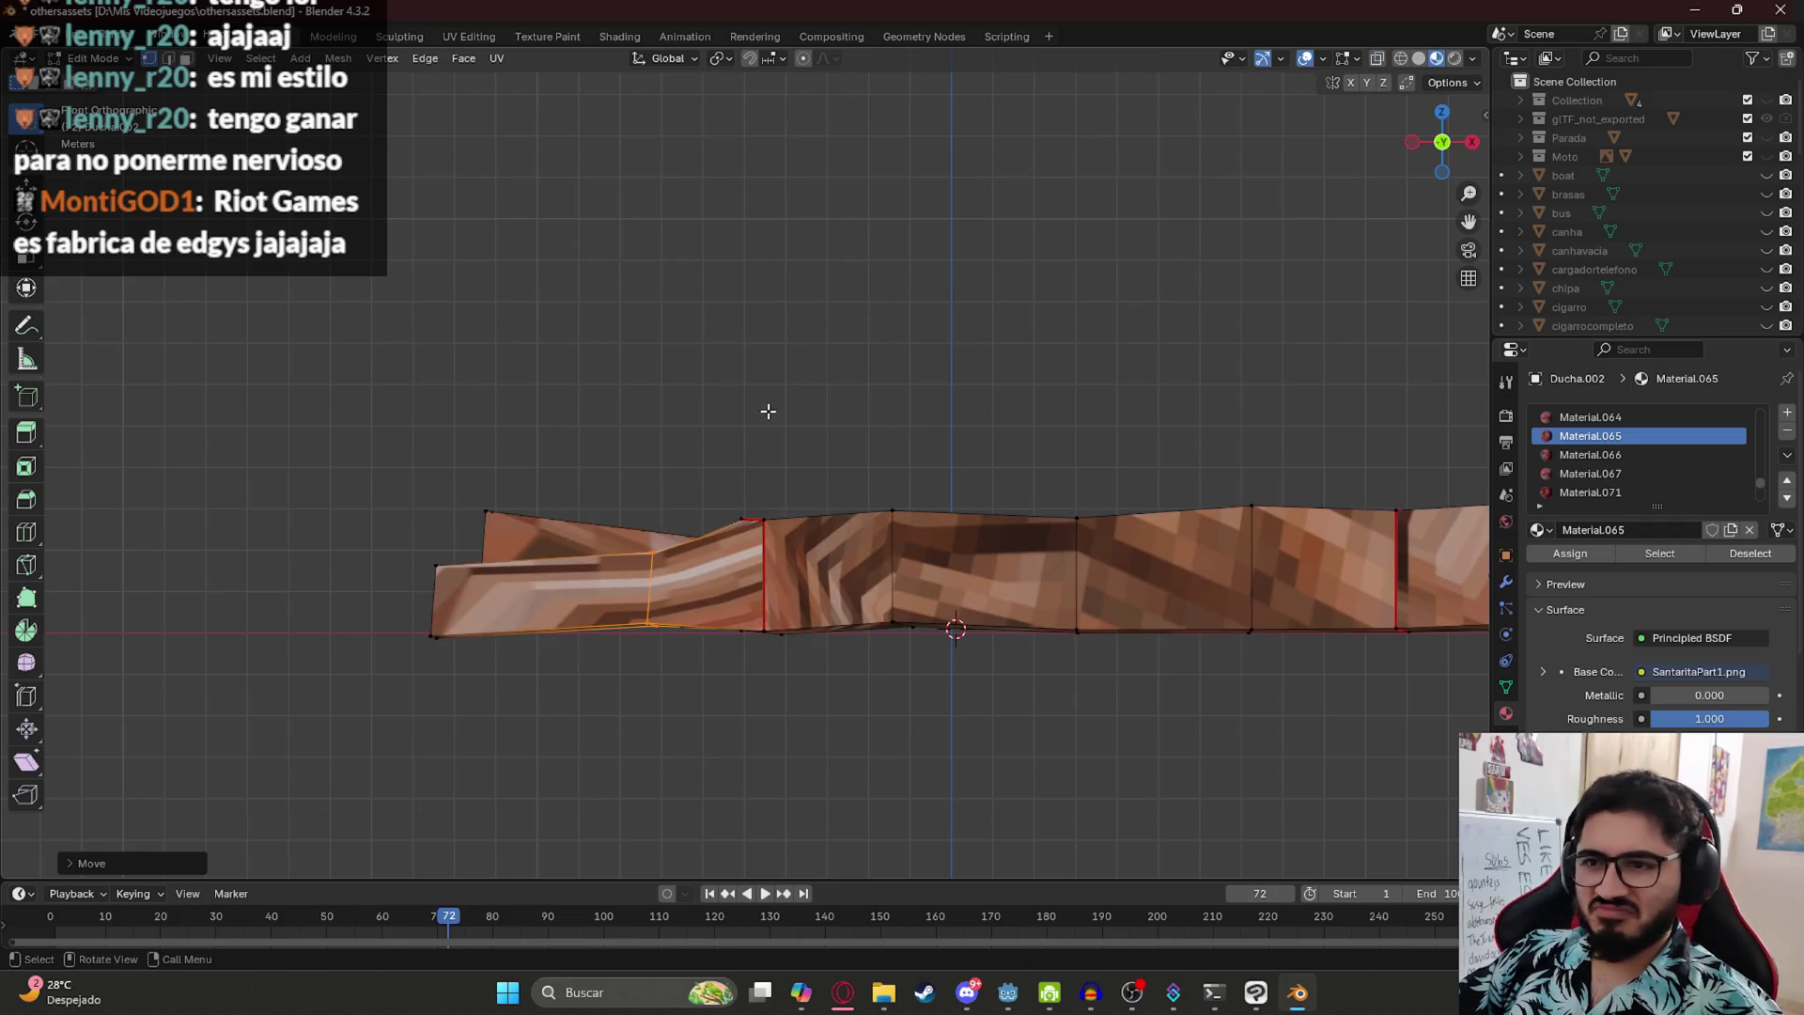
key(Tab)
scroll(778, 348, down, 4)
mouse_move(734, 376)
mouse_down()
mouse_move(786, 487)
mouse_move(932, 496)
mouse_up()
key(ctrl+a)
click(801, 498)
mouse_move(800, 498)
mouse_down()
mouse_move(678, 384)
mouse_move(669, 483)
mouse_move(694, 528)
mouse_up()
key(KP_1)
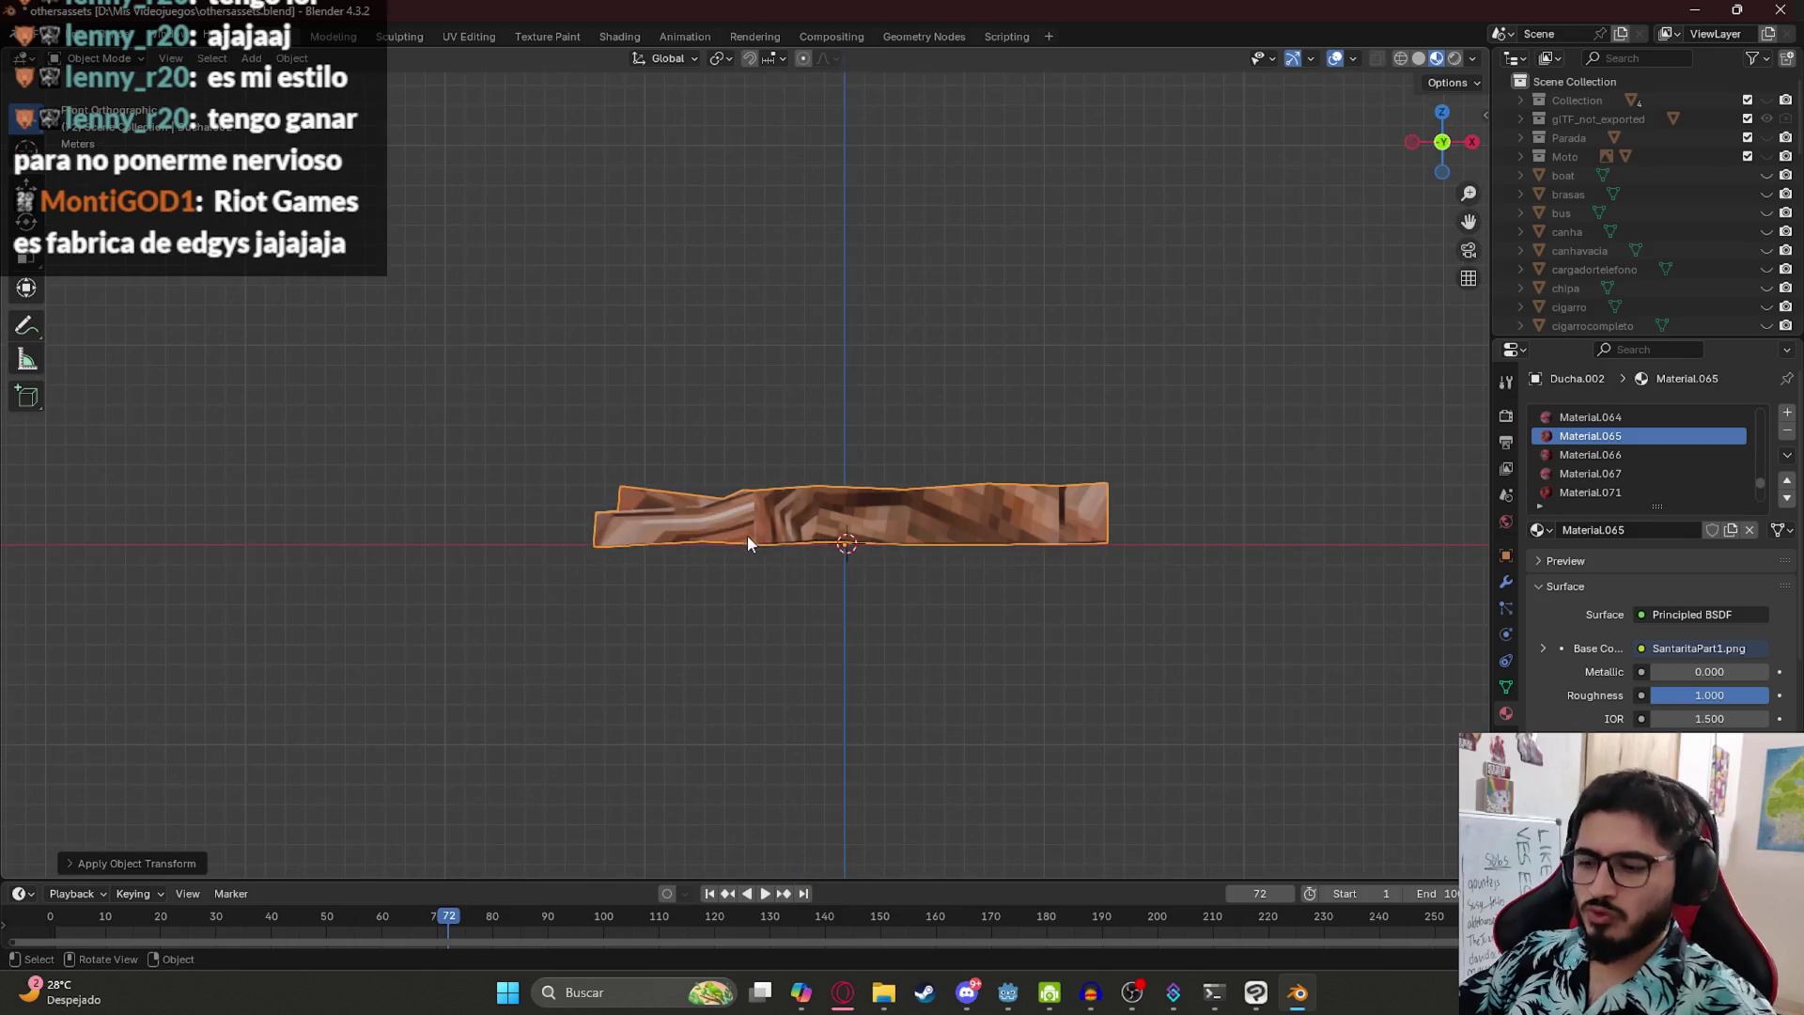
- Shift the trunk along X, apply all transforms and save the blend file
key(g)
key(x)
click(842, 561)
key(ctrl+a)
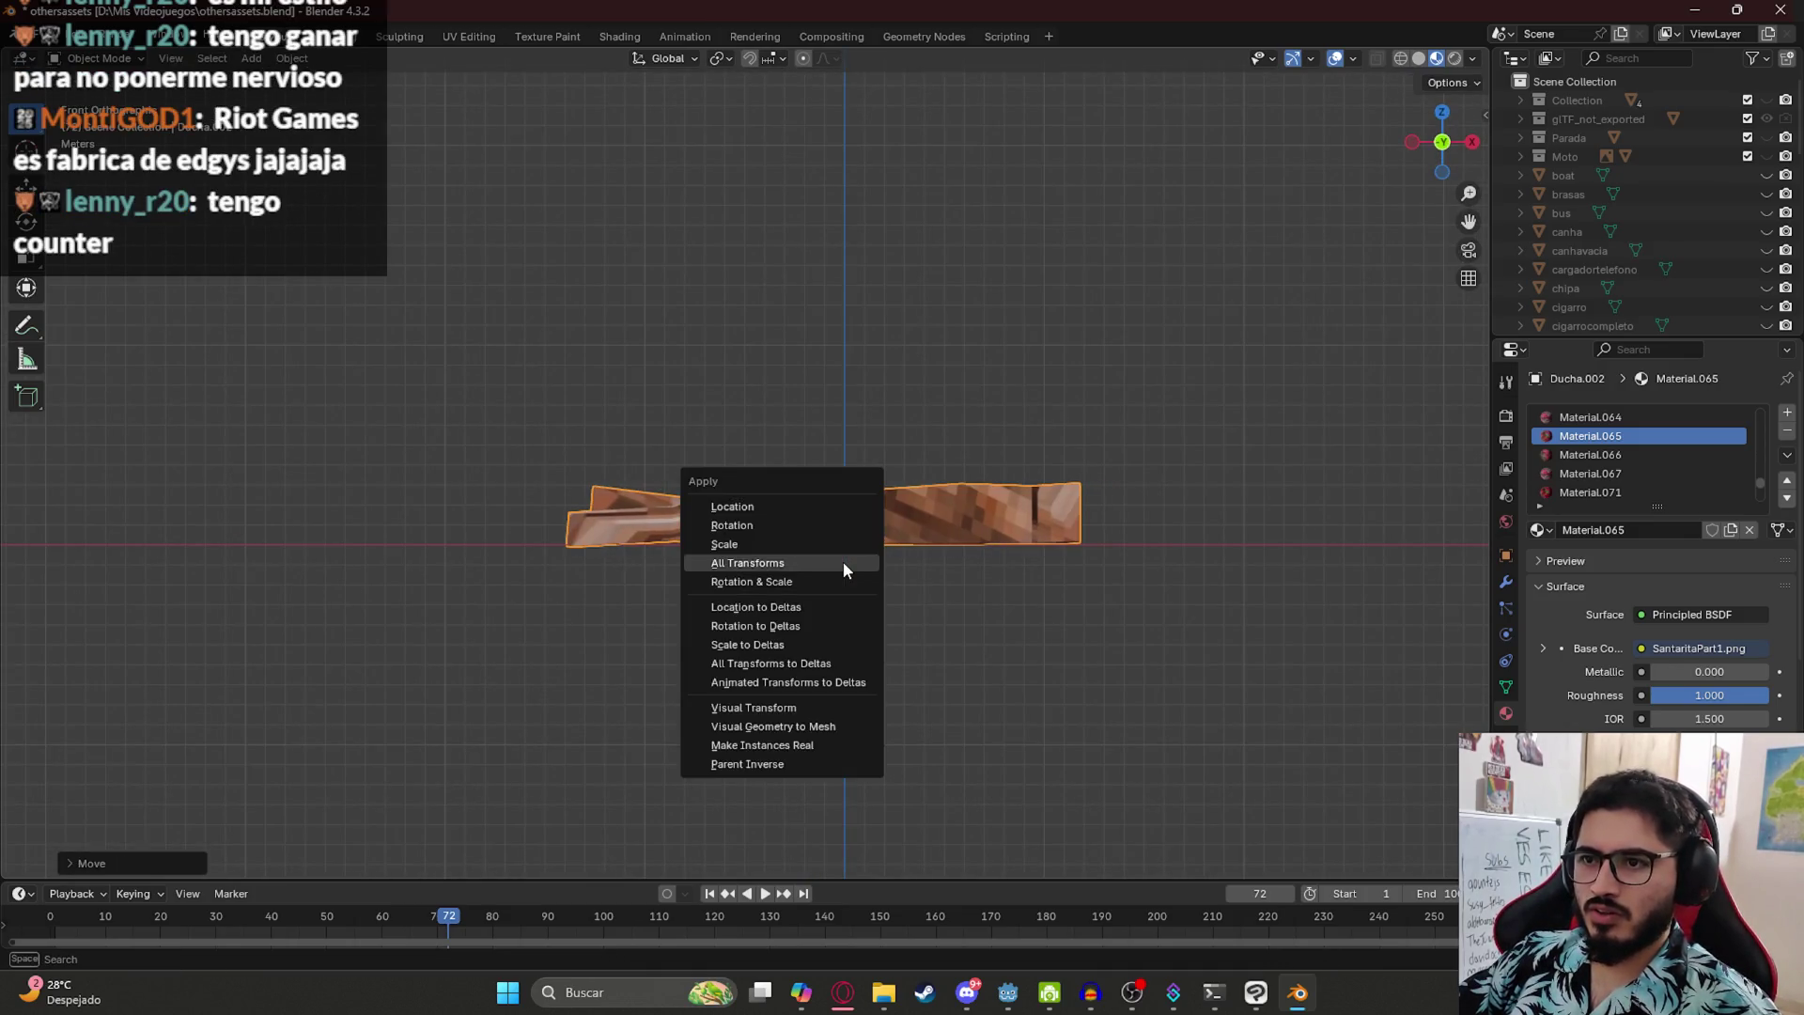
click(843, 561)
key(ctrl+s)
mouse_move(806, 454)
mouse_down()
mouse_move(931, 568)
mouse_move(1037, 599)
mouse_move(1180, 528)
mouse_move(973, 532)
mouse_move(738, 432)
mouse_up()
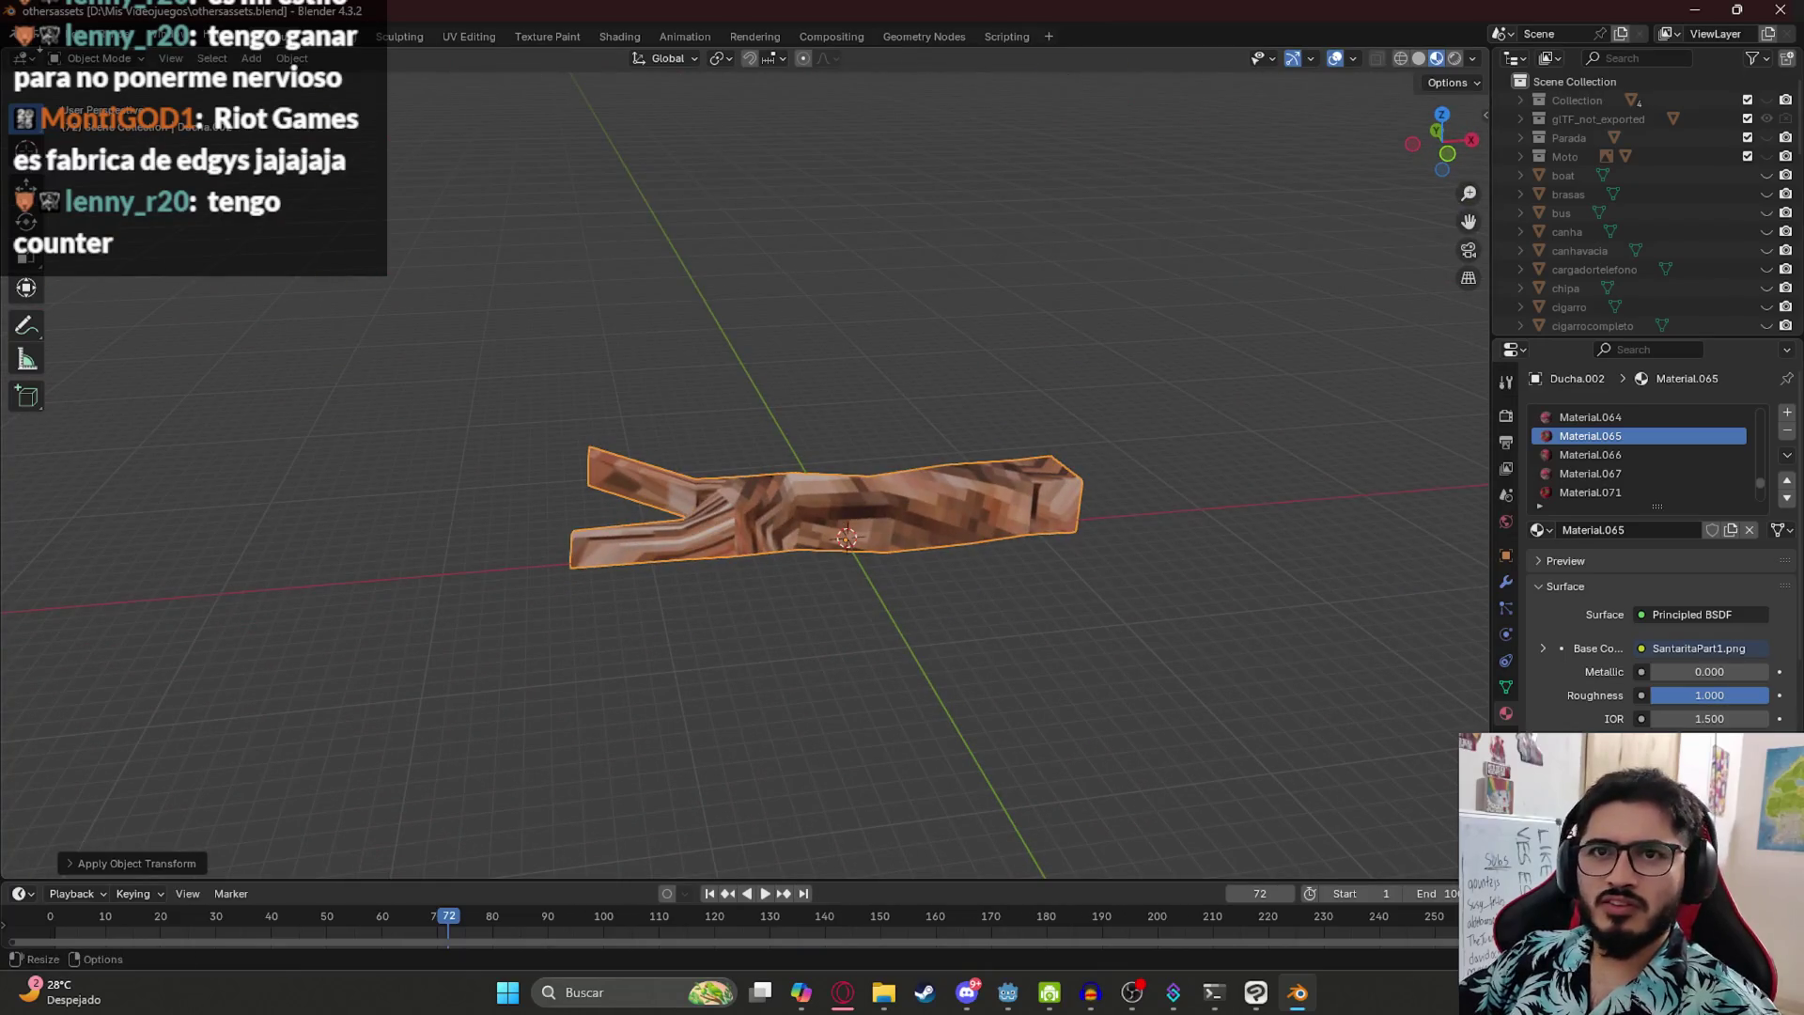
- Start a glTF 2.0 export into juegoterror1\assets\others, limited to selected objects
click(33, 36)
mouse_move(200, 318)
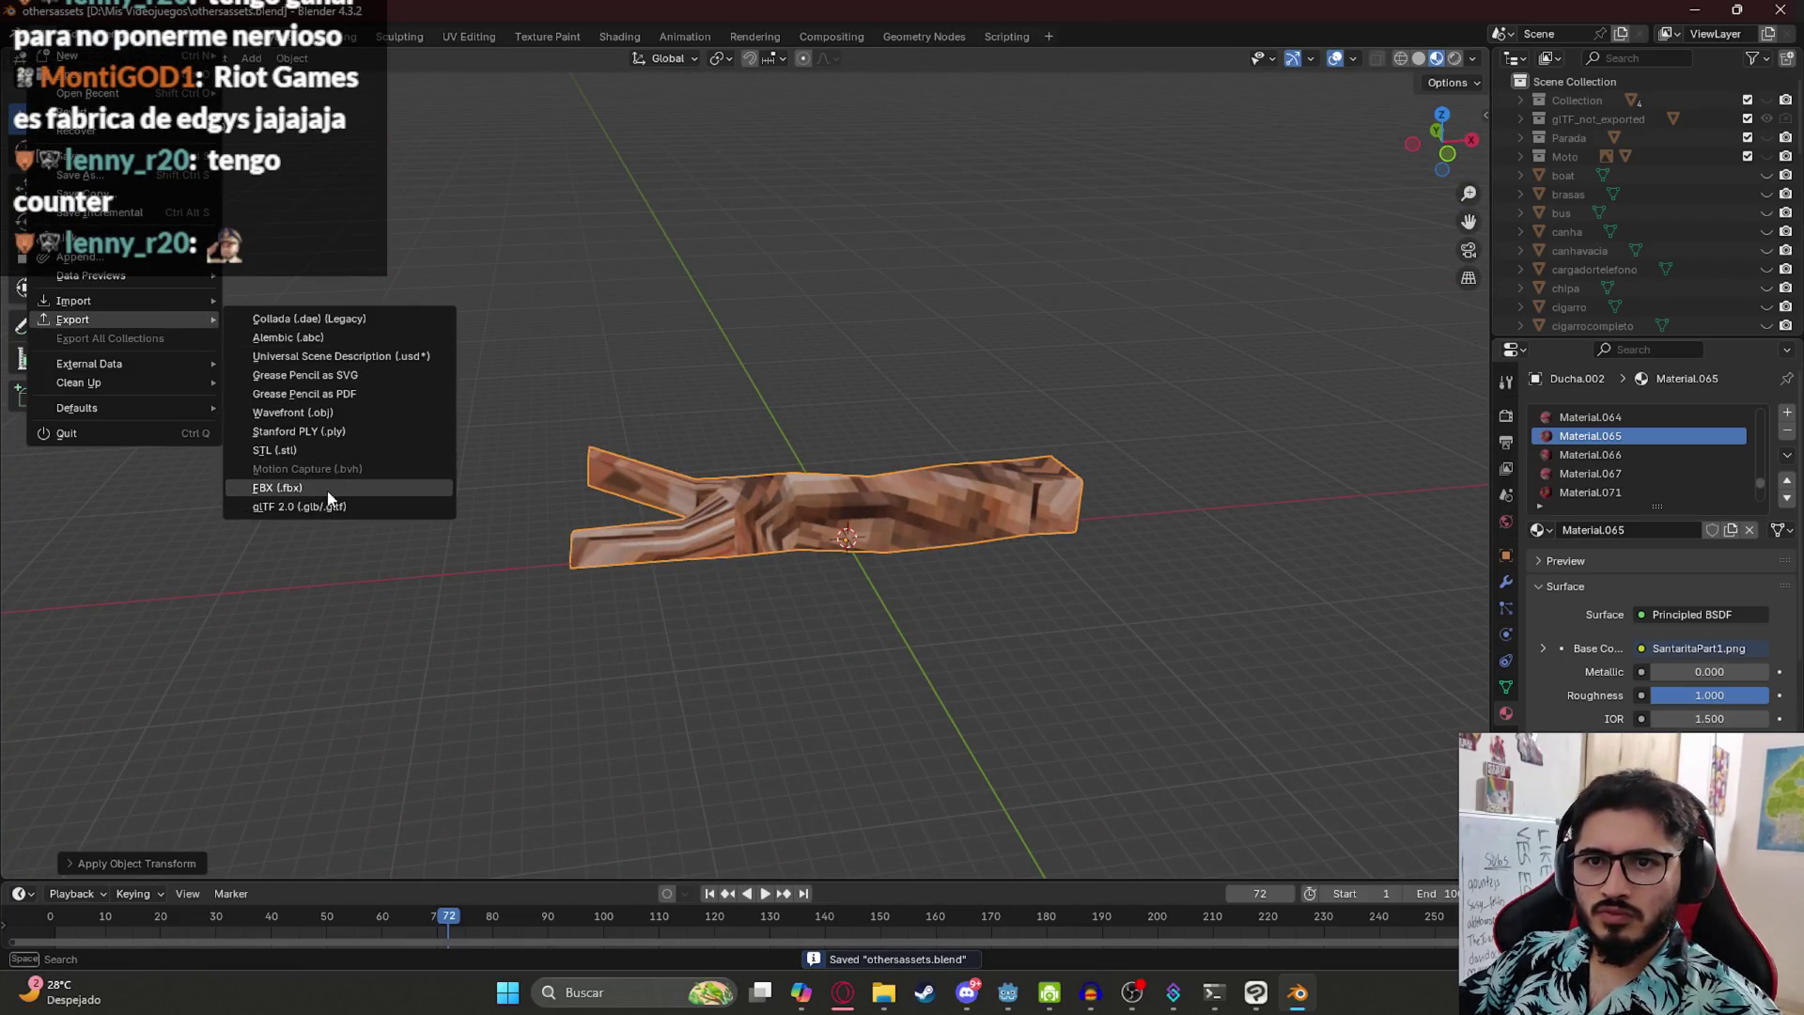
click(308, 506)
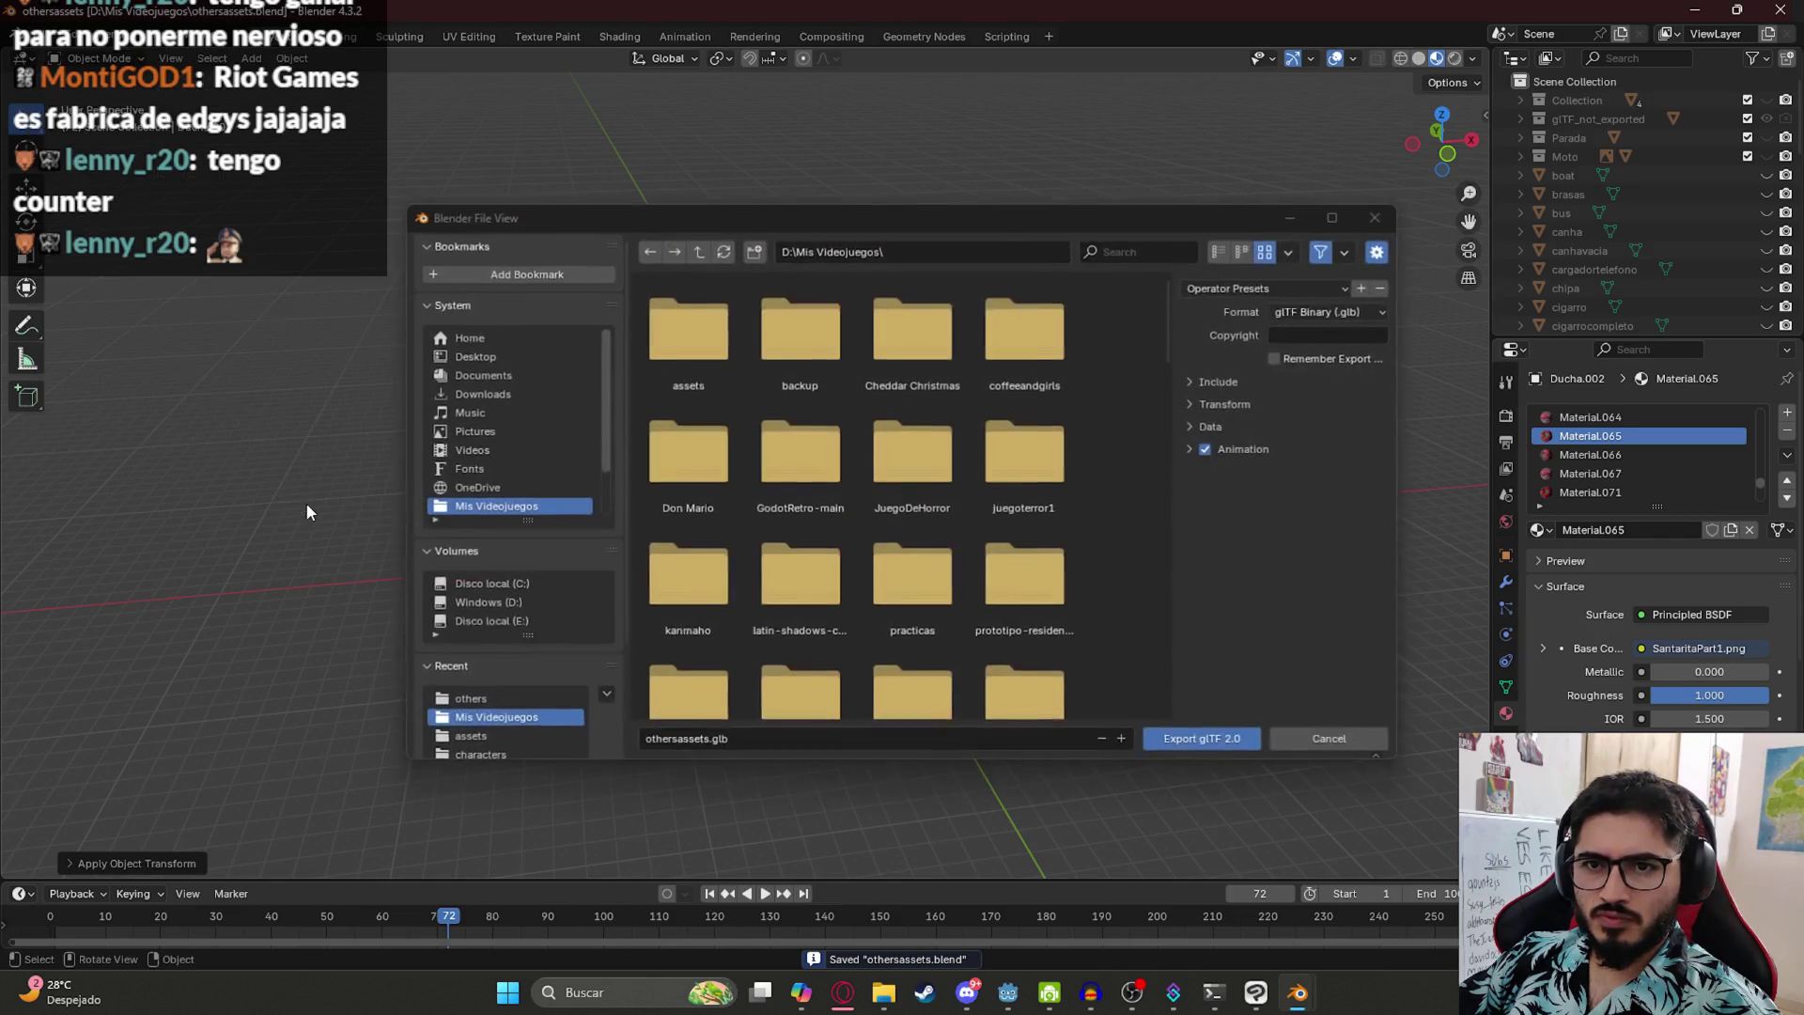
double_click(1034, 466)
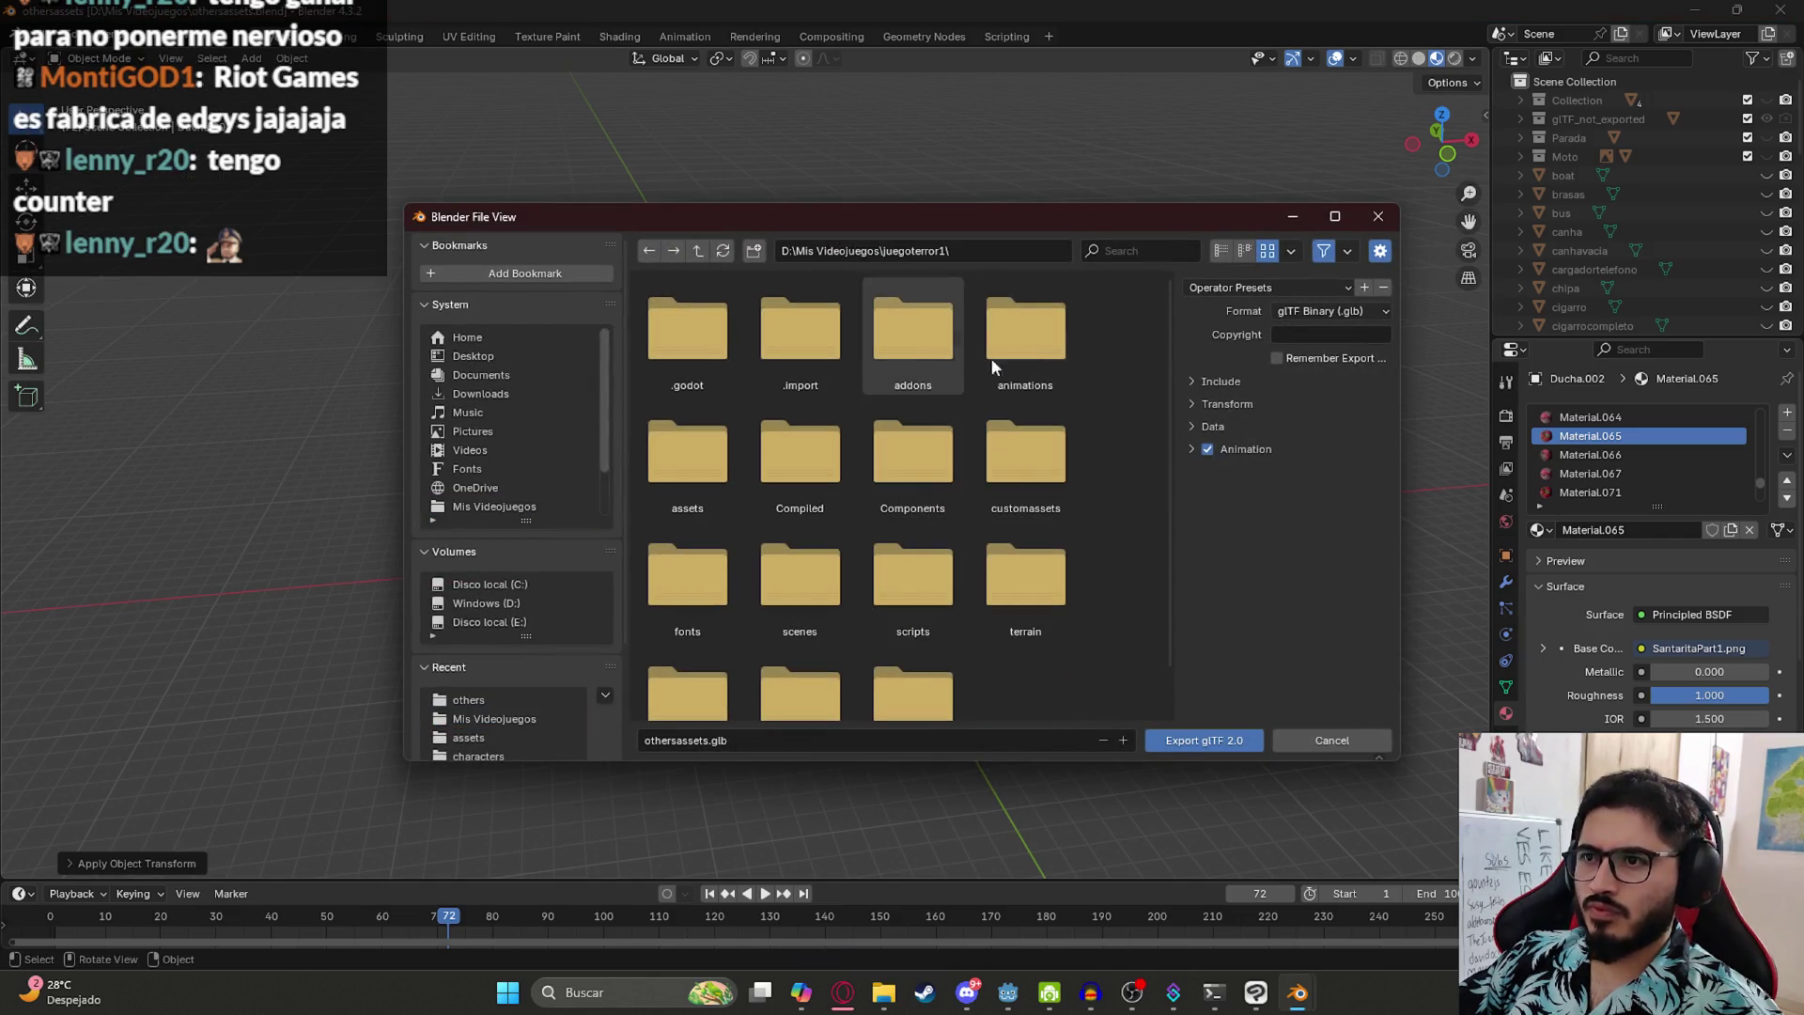
click(1259, 382)
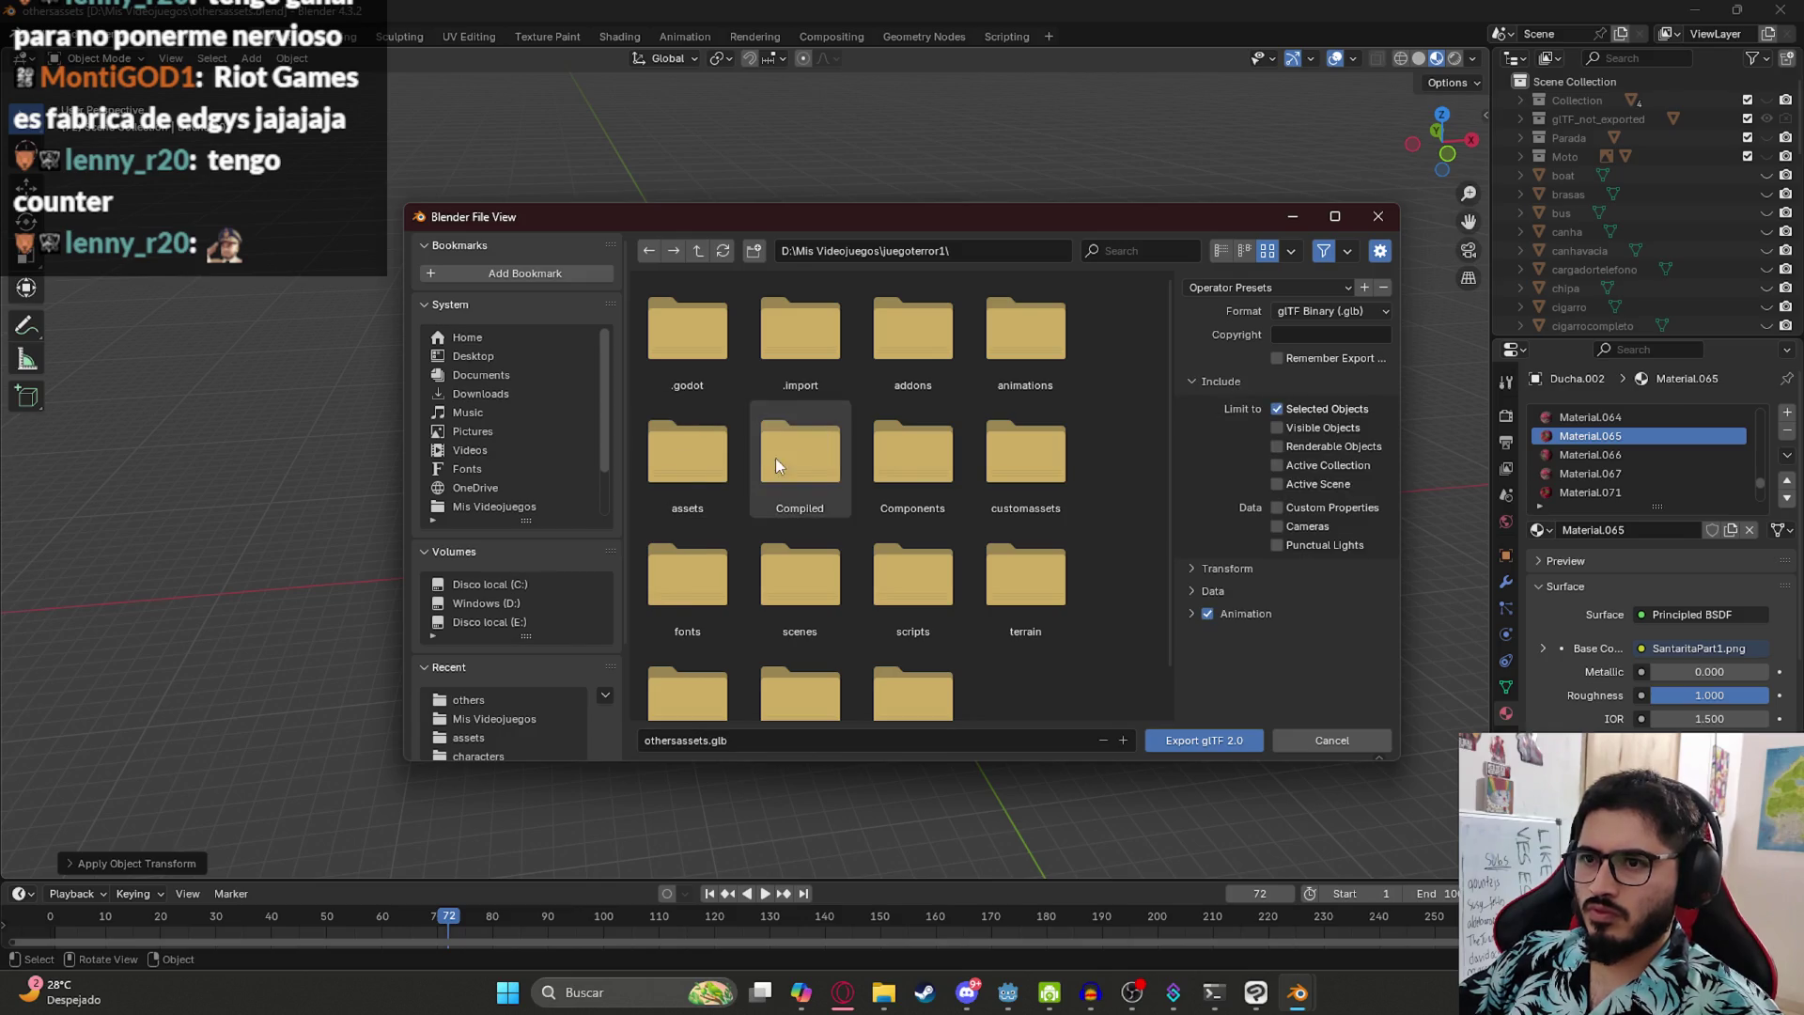
double_click(691, 469)
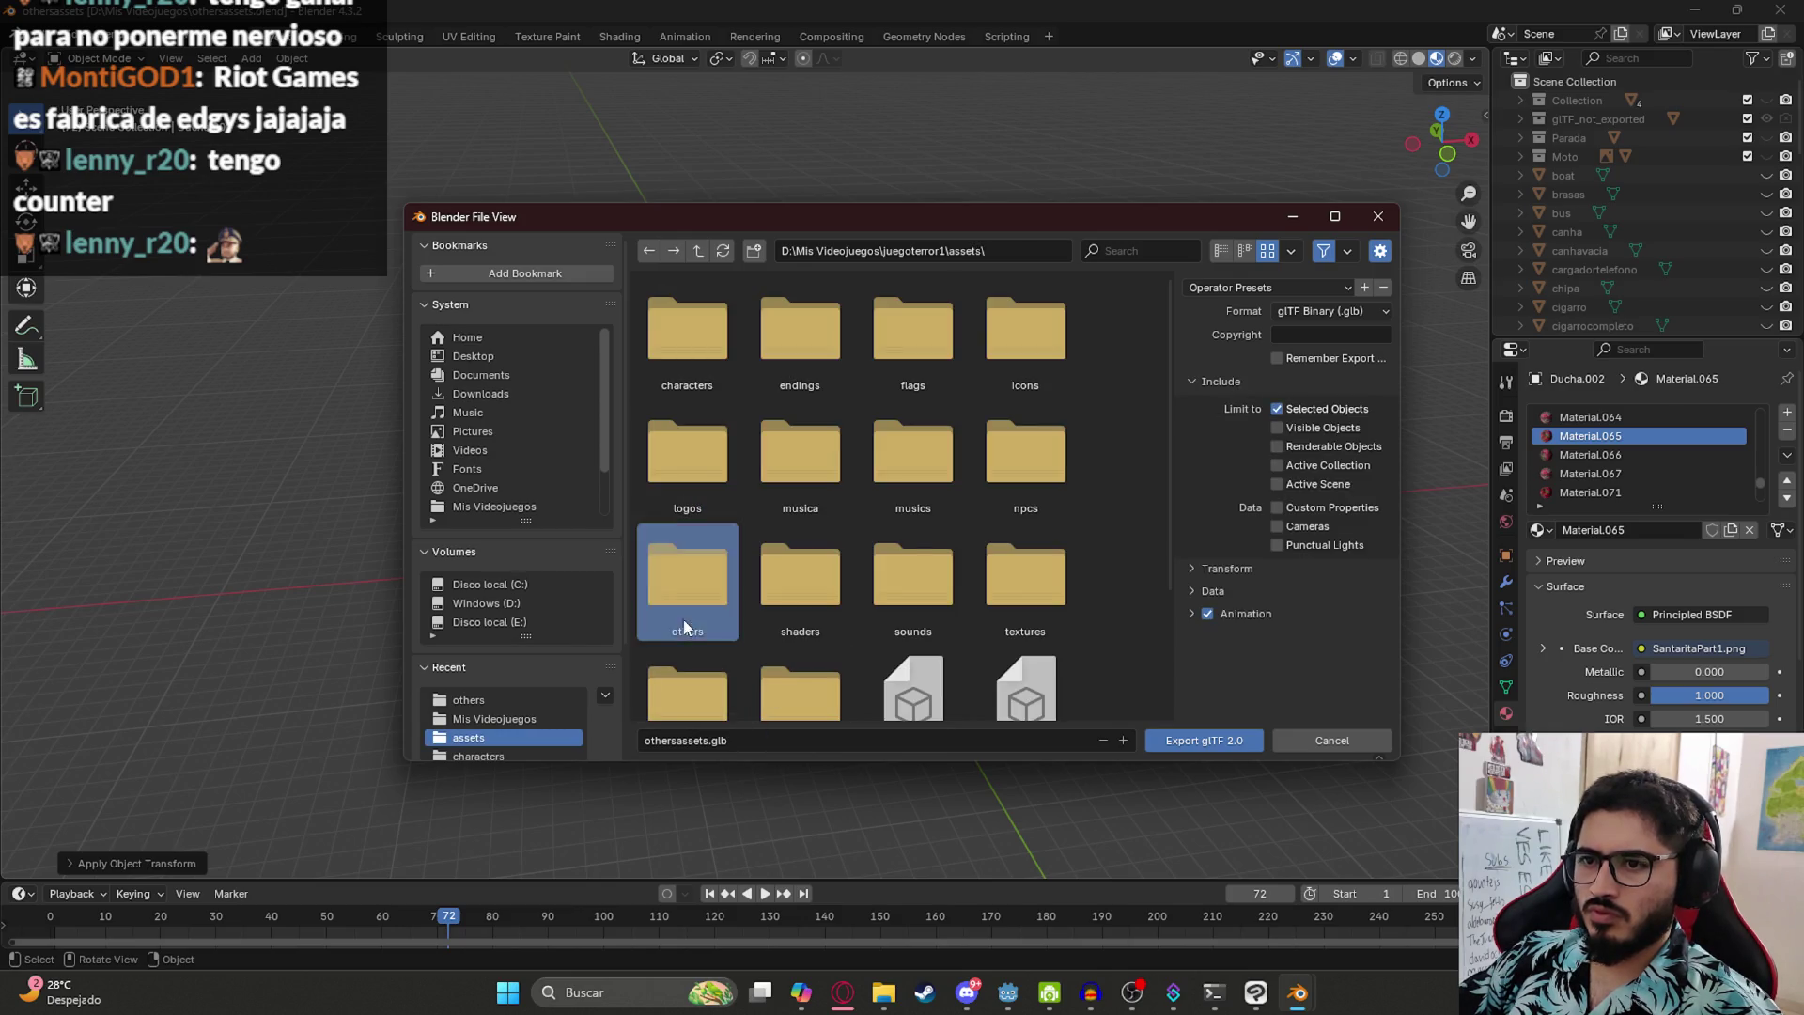
double_click(687, 578)
- Switch to the web browser and start a new search in the earlier tab
mouse_move(843, 992)
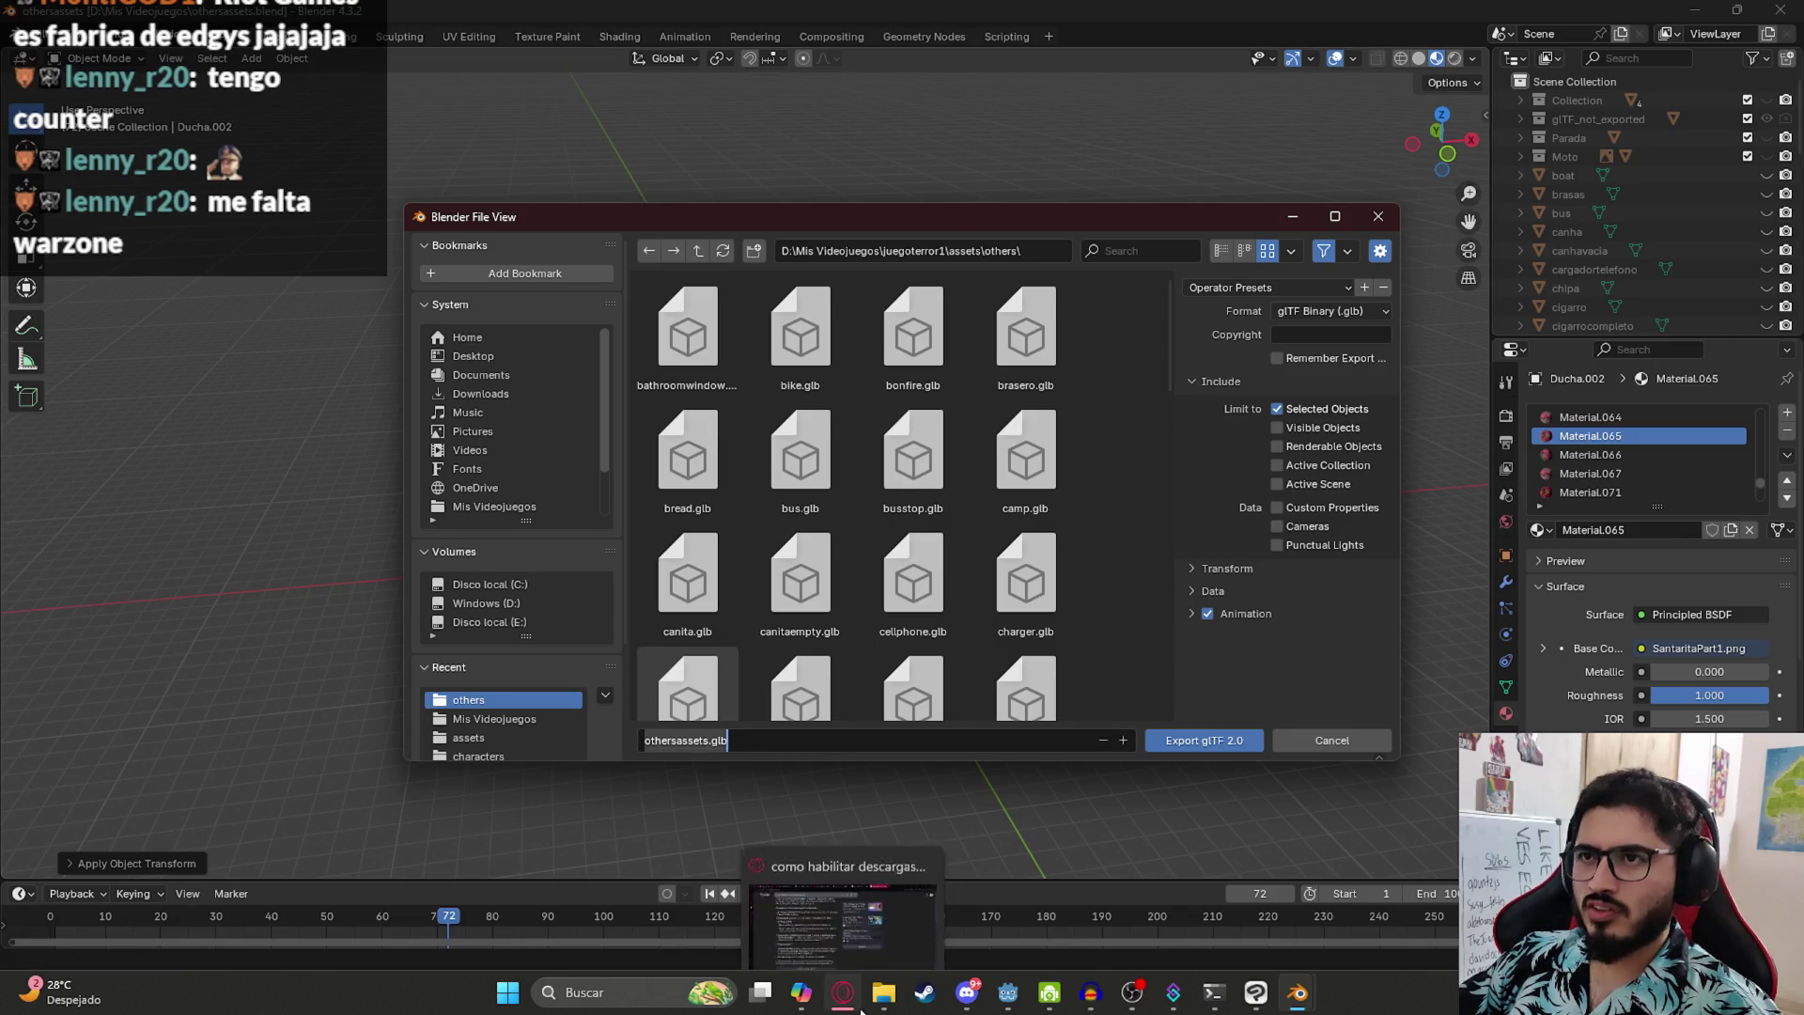
click(874, 902)
click(1068, 30)
click(535, 52)
- Search Google for 'trad' to bring up the translator
text(trad)
key(Return)
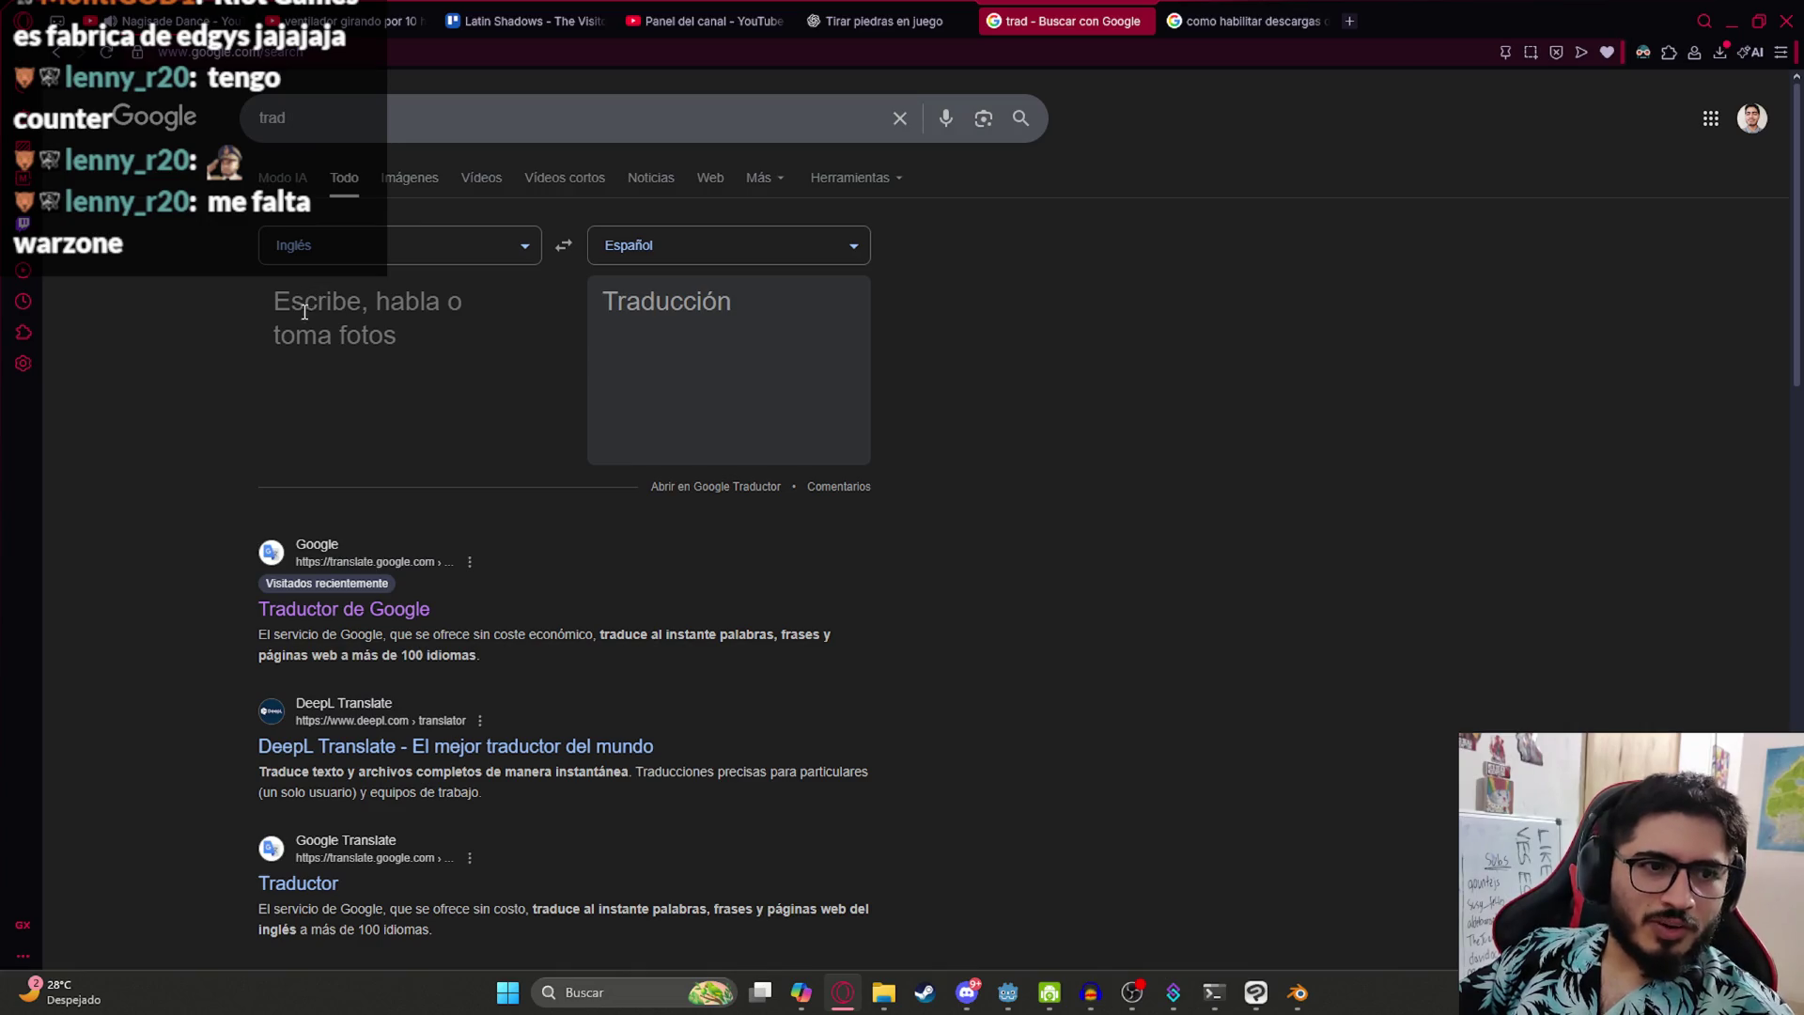
- Translate 'tronco' from Spanish to English, getting 'trunk', and return to Blender
click(306, 332)
text(c)
key(BackSpace)
text(tronco)
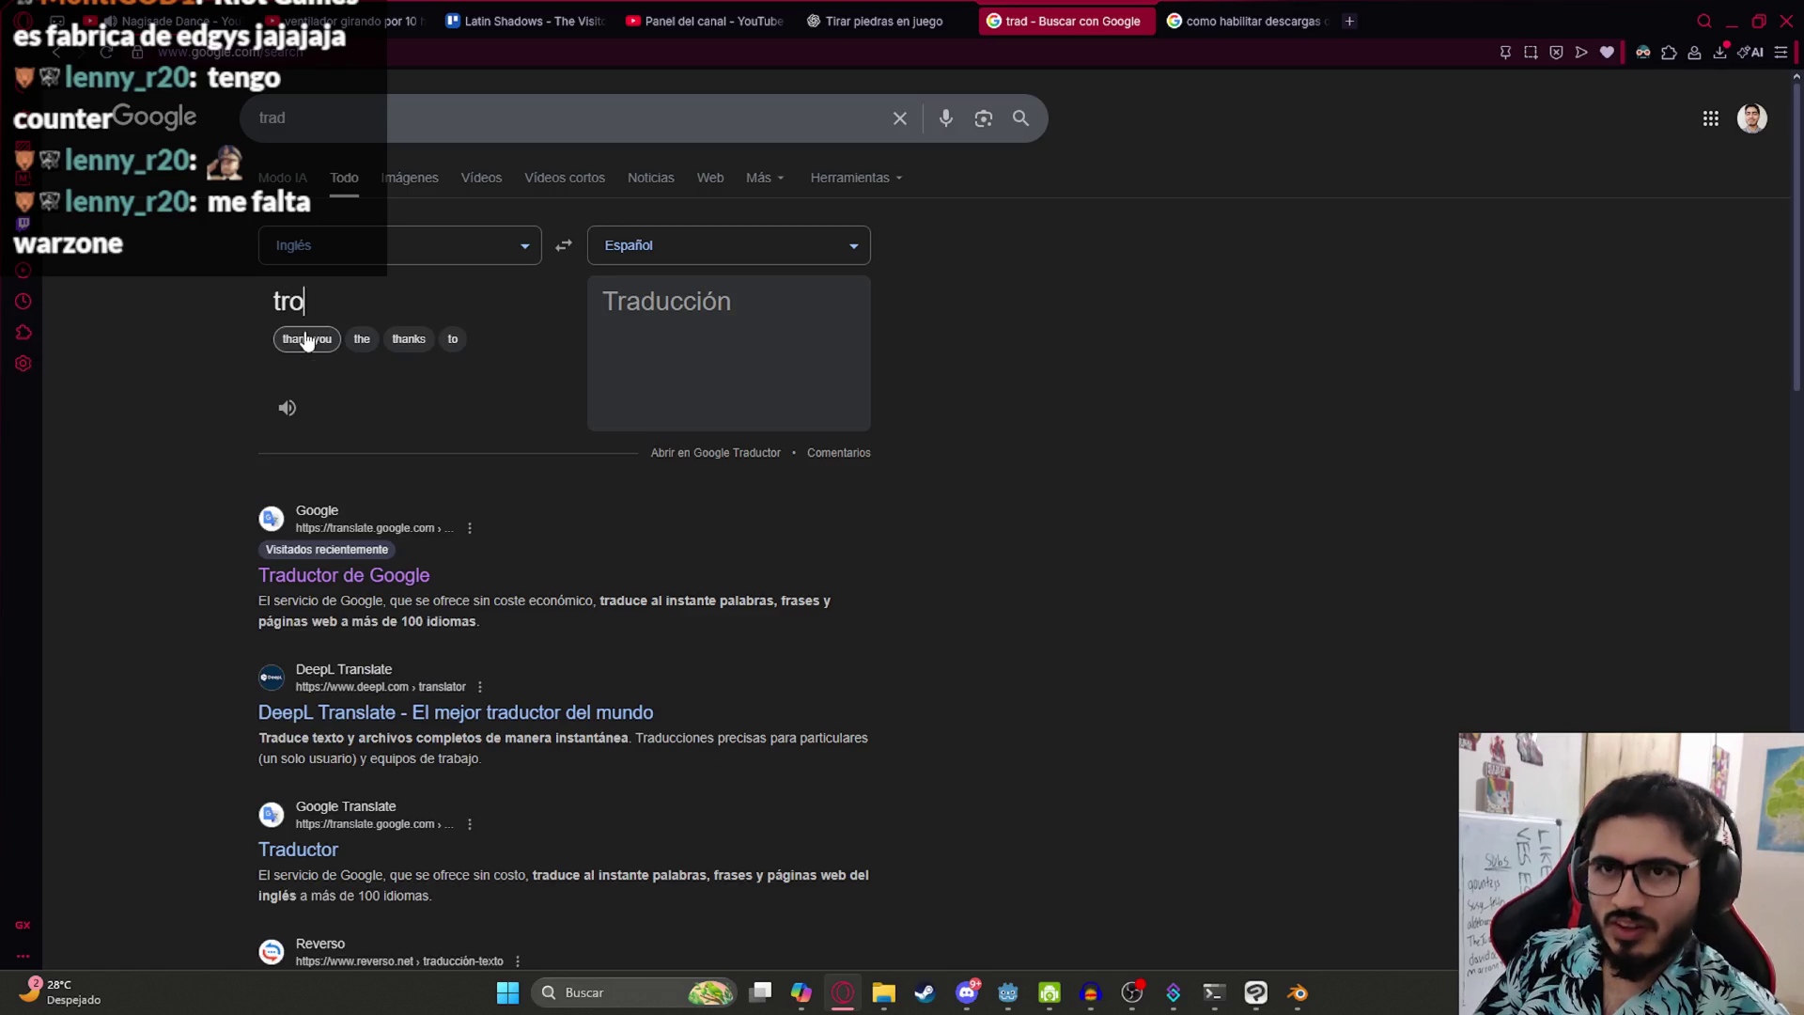
click(554, 260)
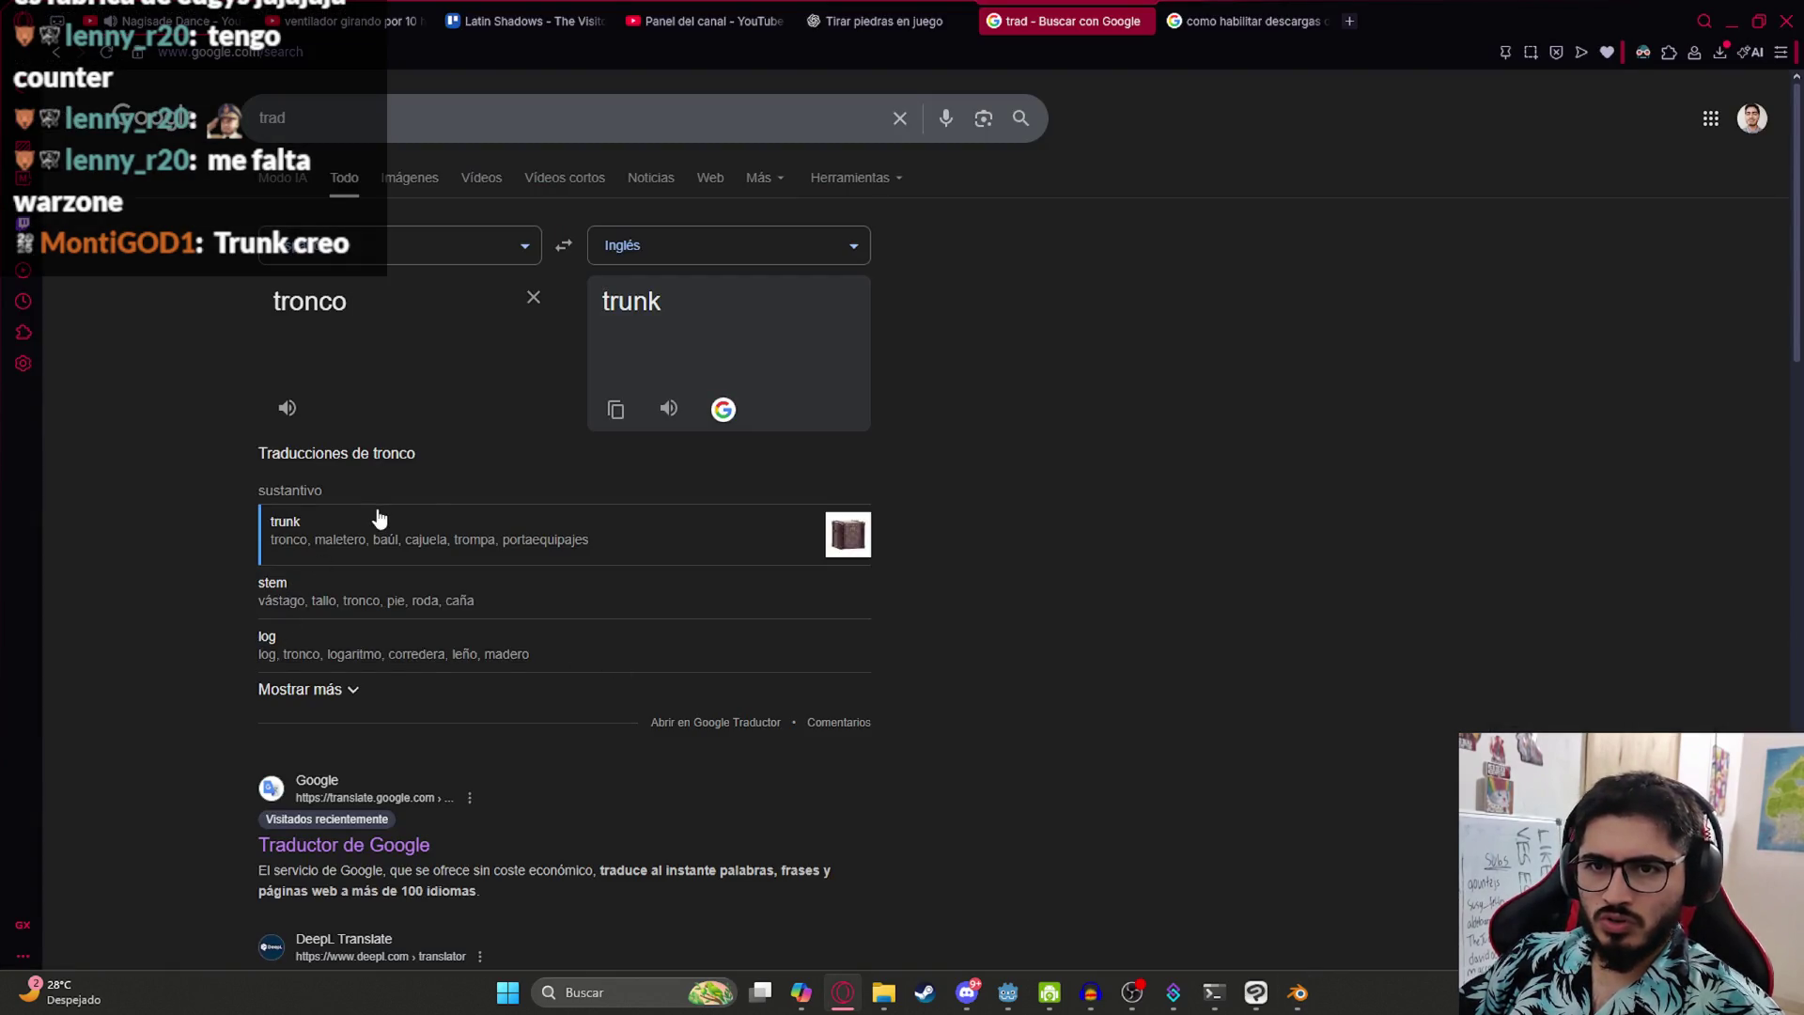
key(alt+Tab)
text(tr)
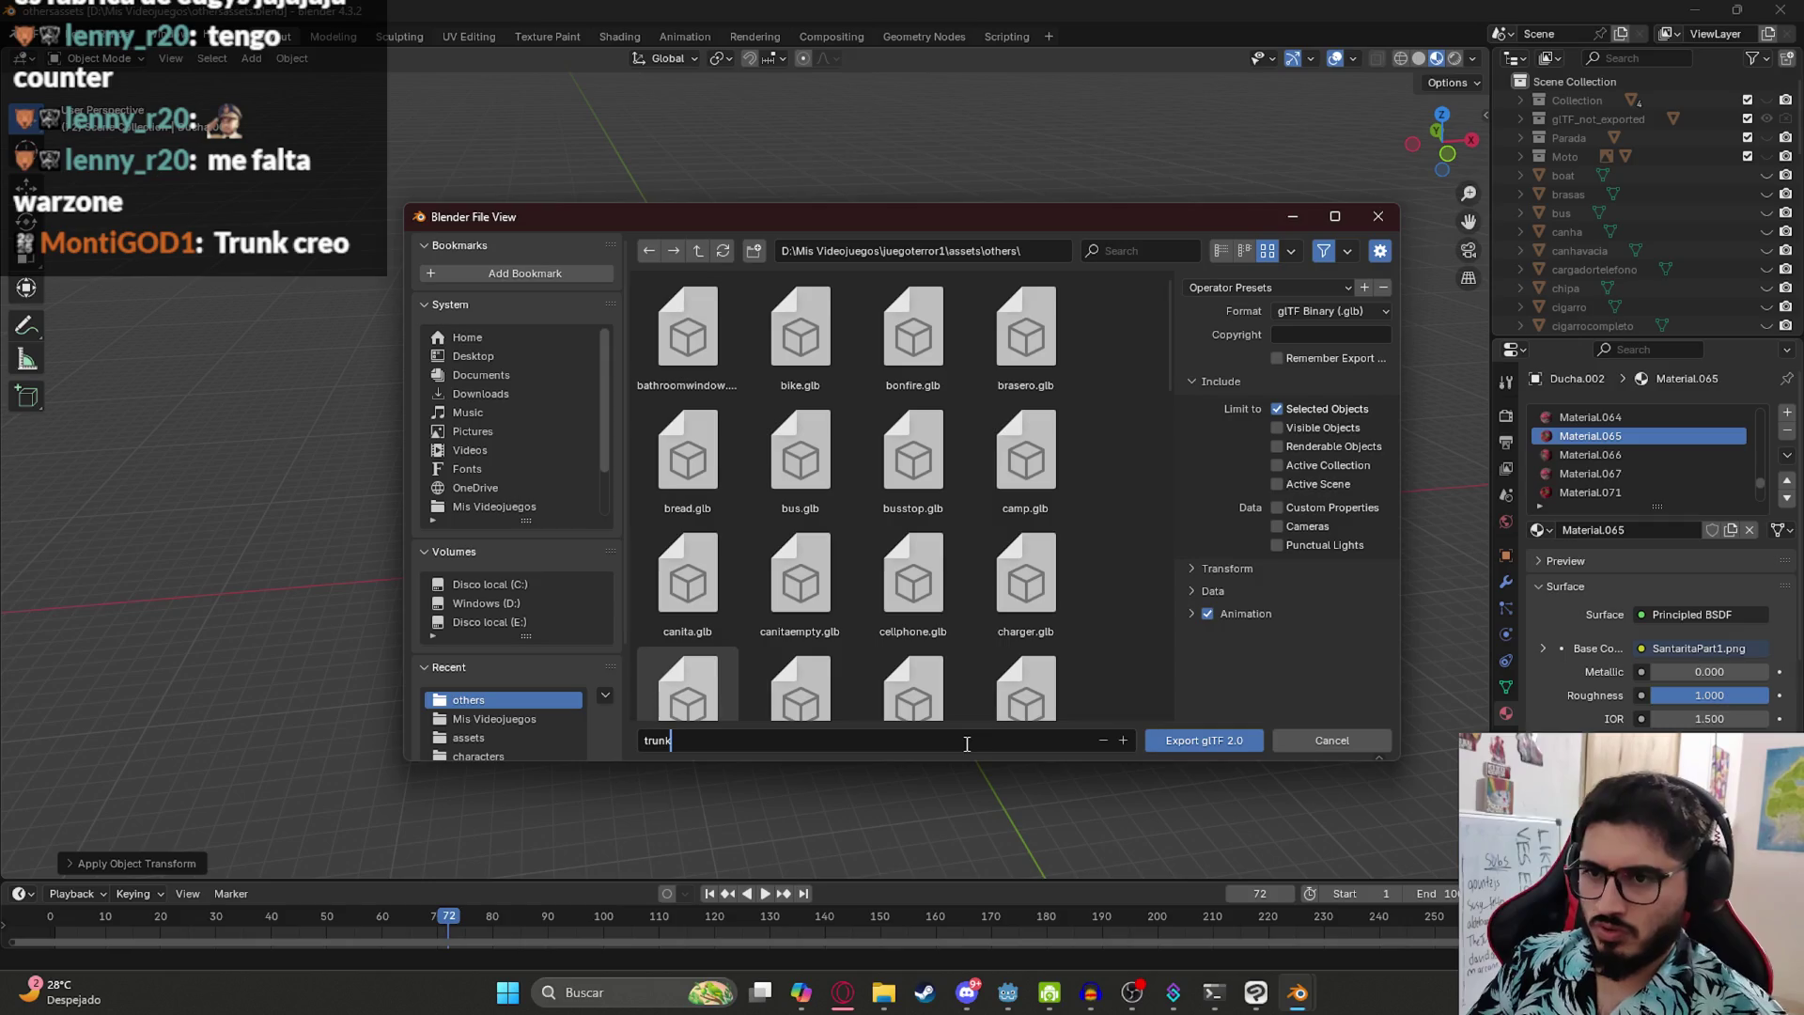
- Export the trunk as trunk.glb and switch over to Godot
click(1188, 742)
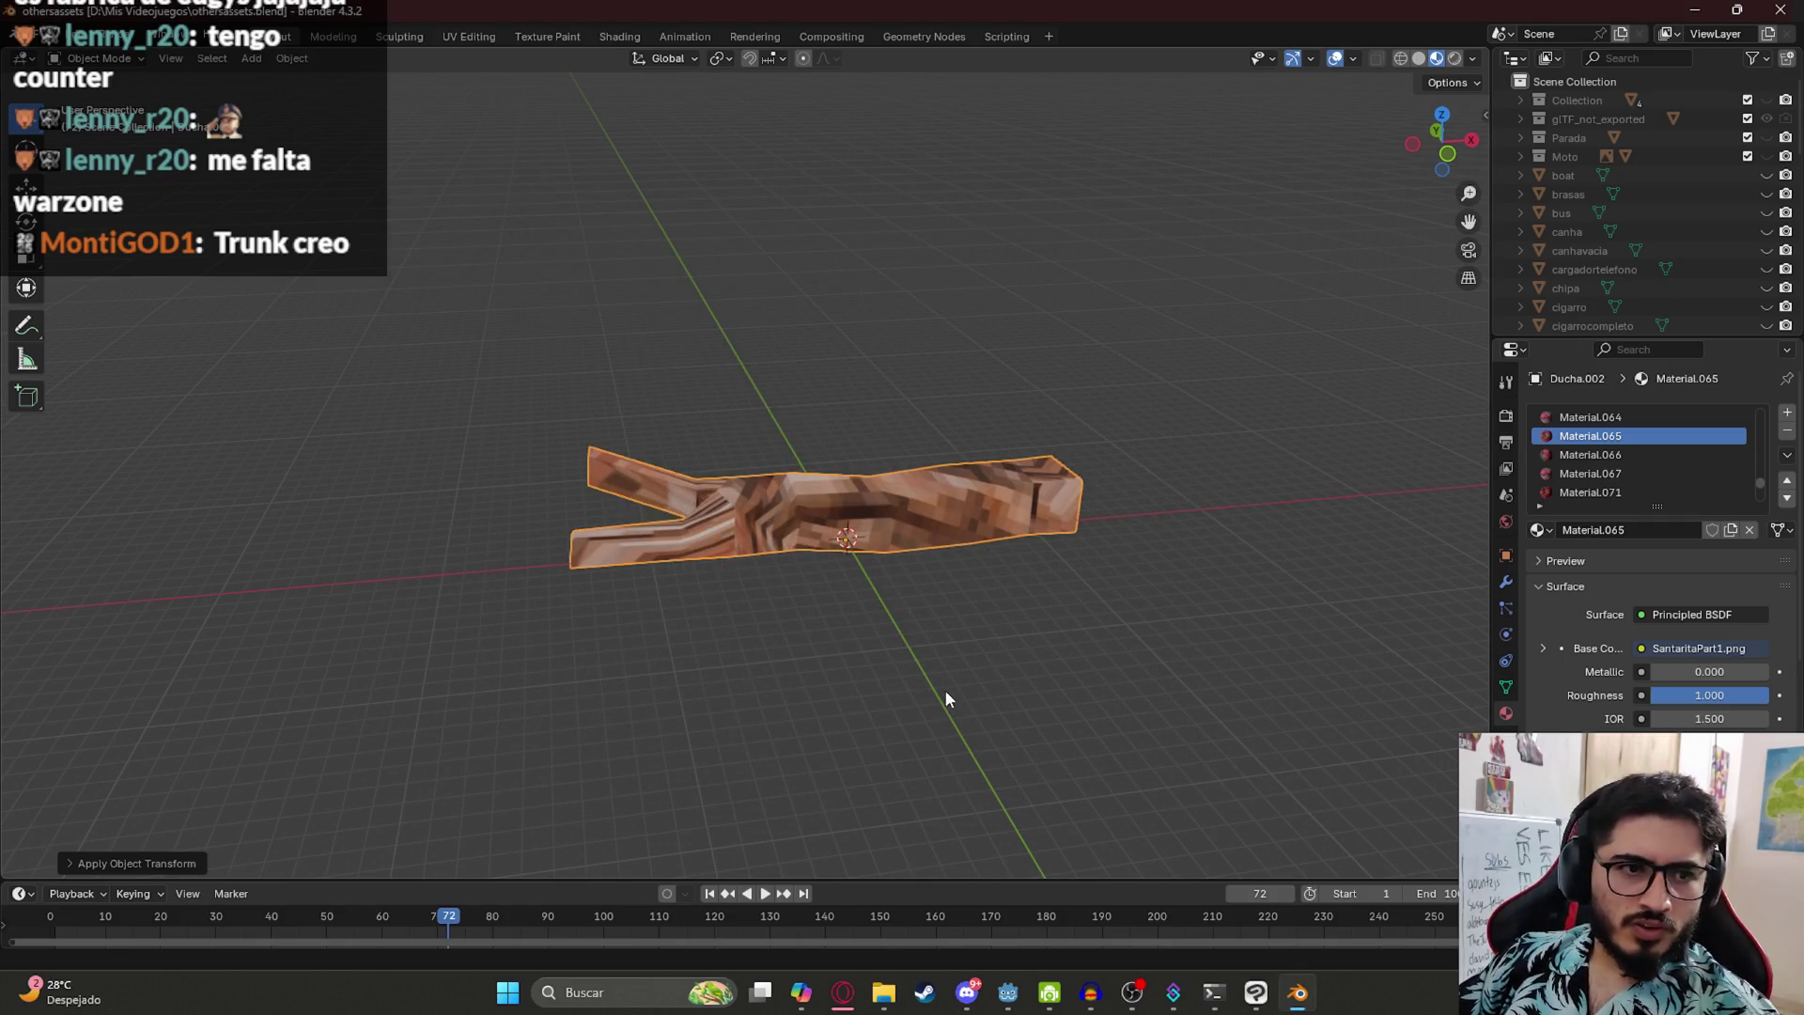
click(1007, 992)
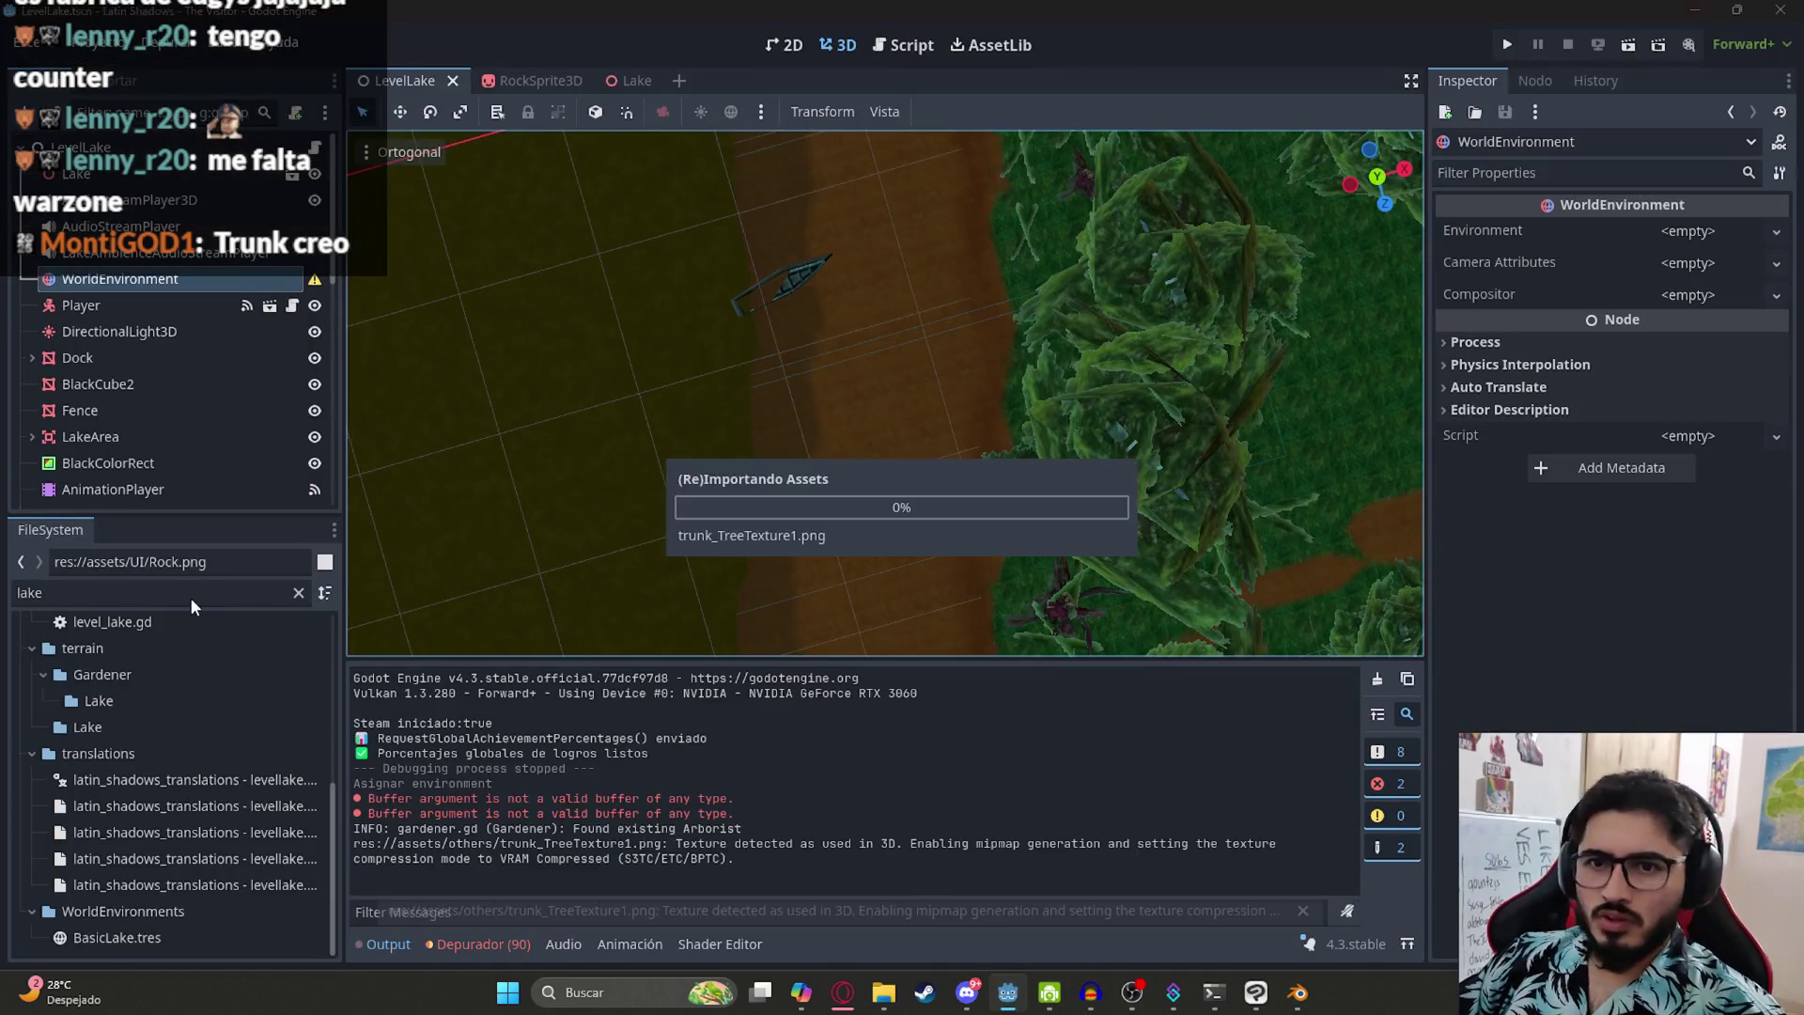
- Filter the FileSystem for 'trunk' and open trunk.glb's mesh import settings
click(173, 598)
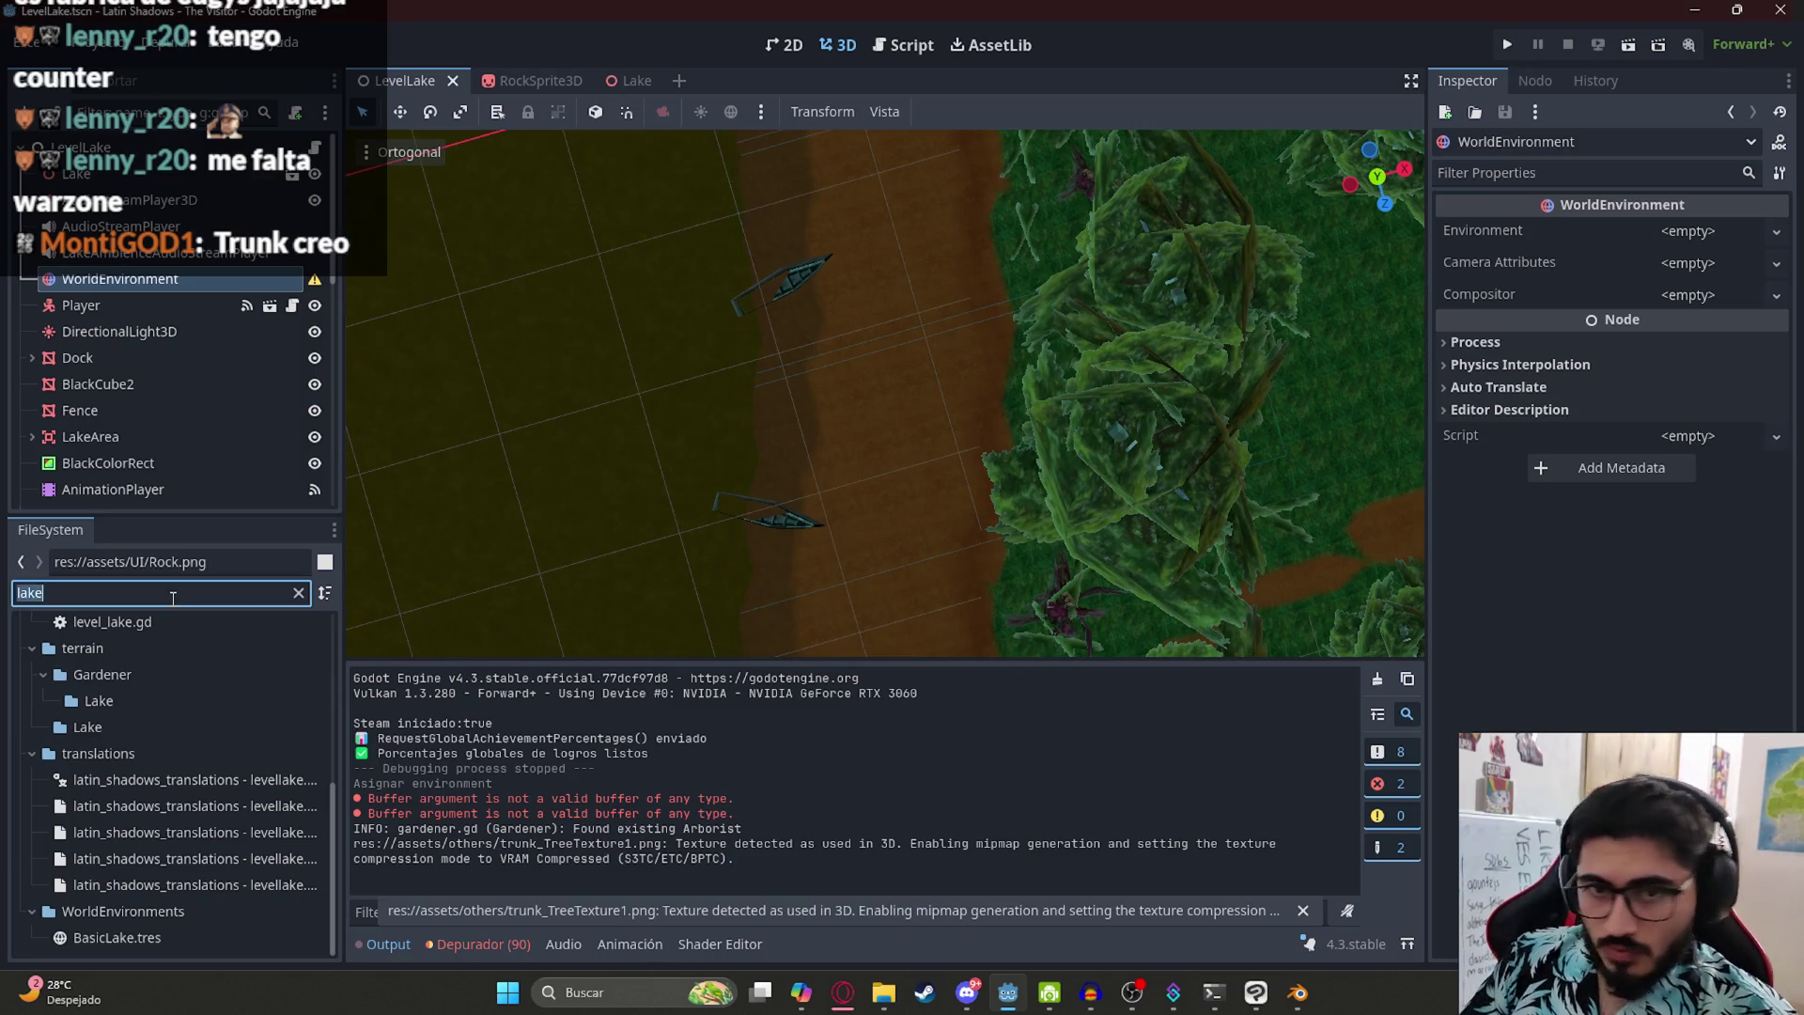
text(trunk)
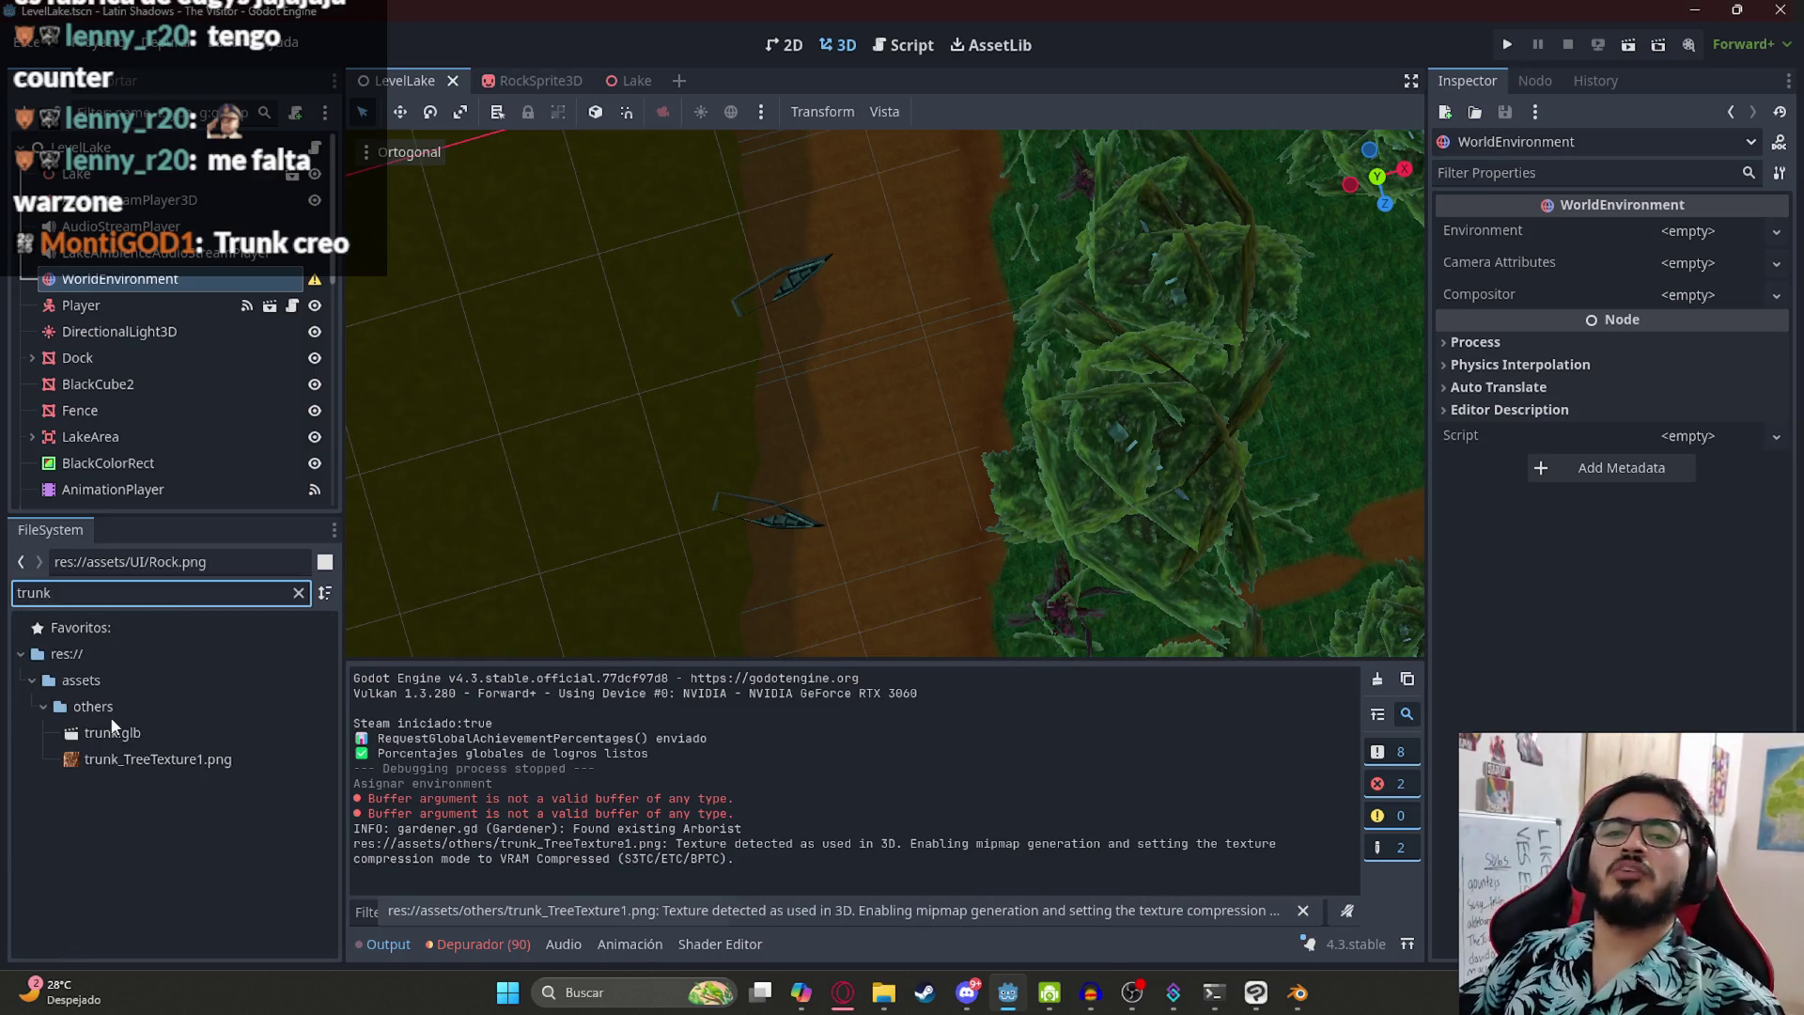
double_click(111, 729)
mouse_move(960, 644)
mouse_down()
mouse_move(954, 564)
mouse_move(487, 343)
mouse_up()
click(269, 160)
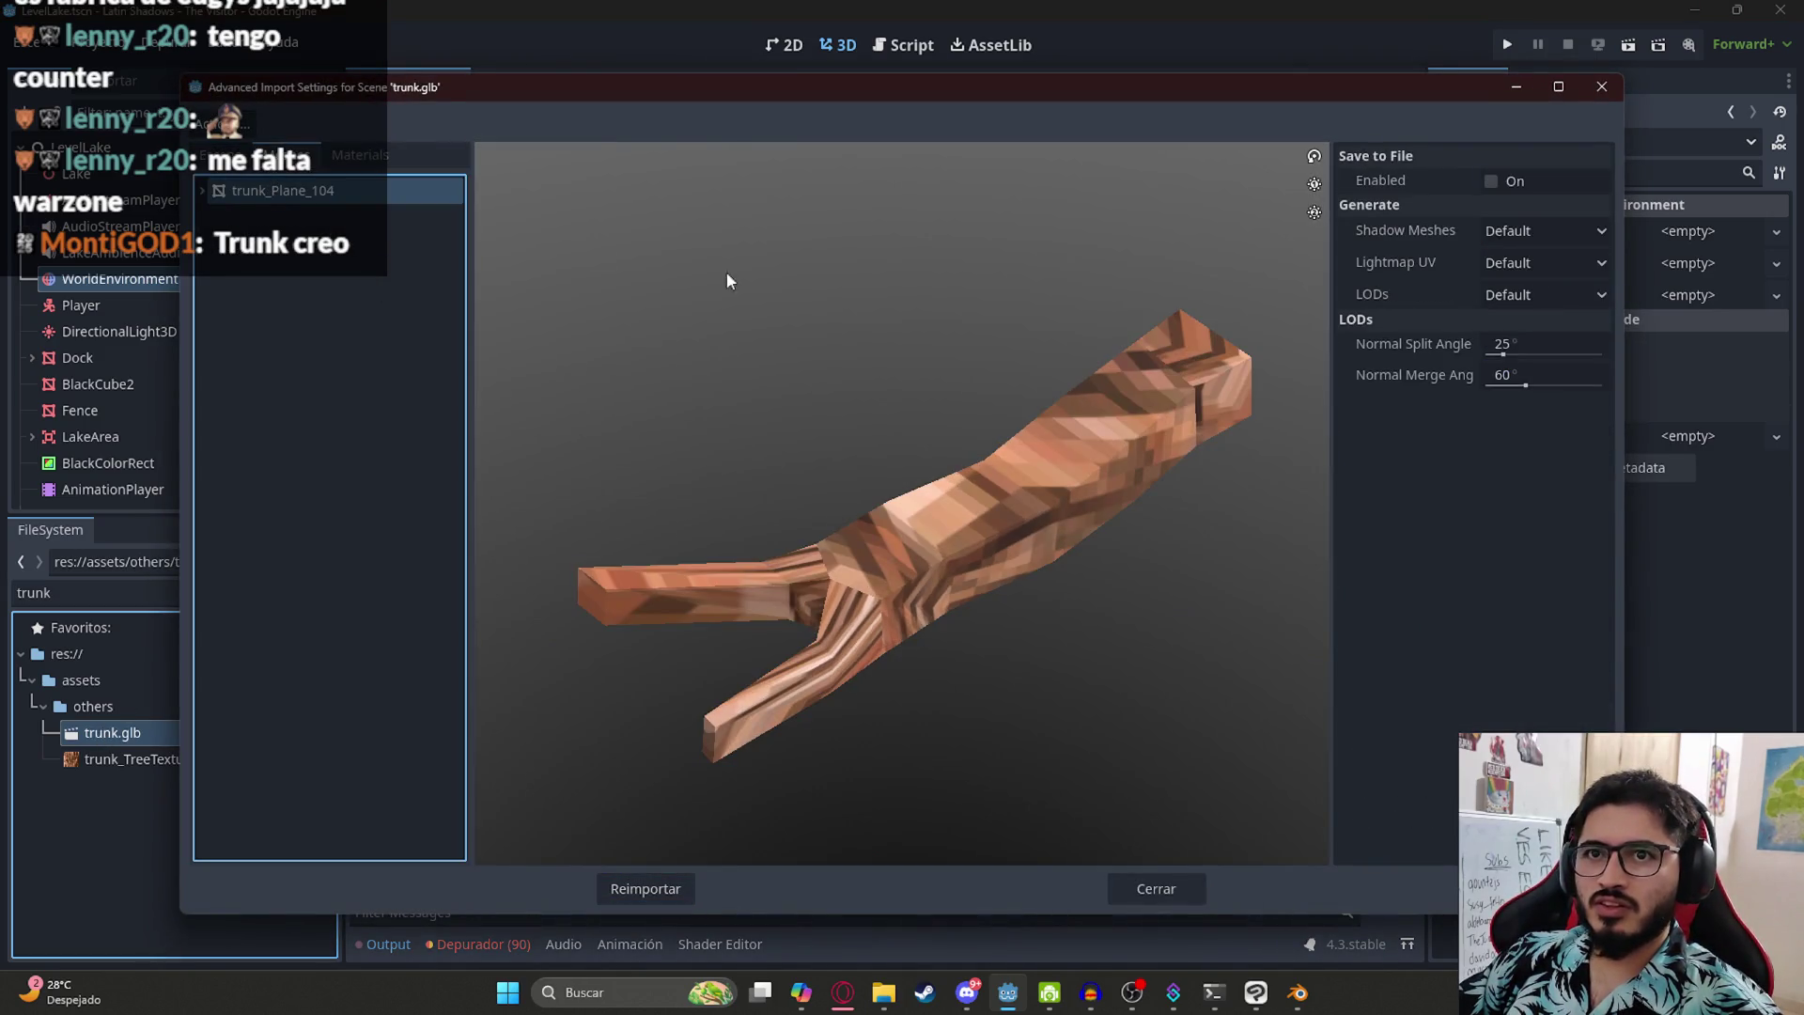
- Save the mesh to trunk.res in assets/others, enable LODs, and reimport
click(1493, 182)
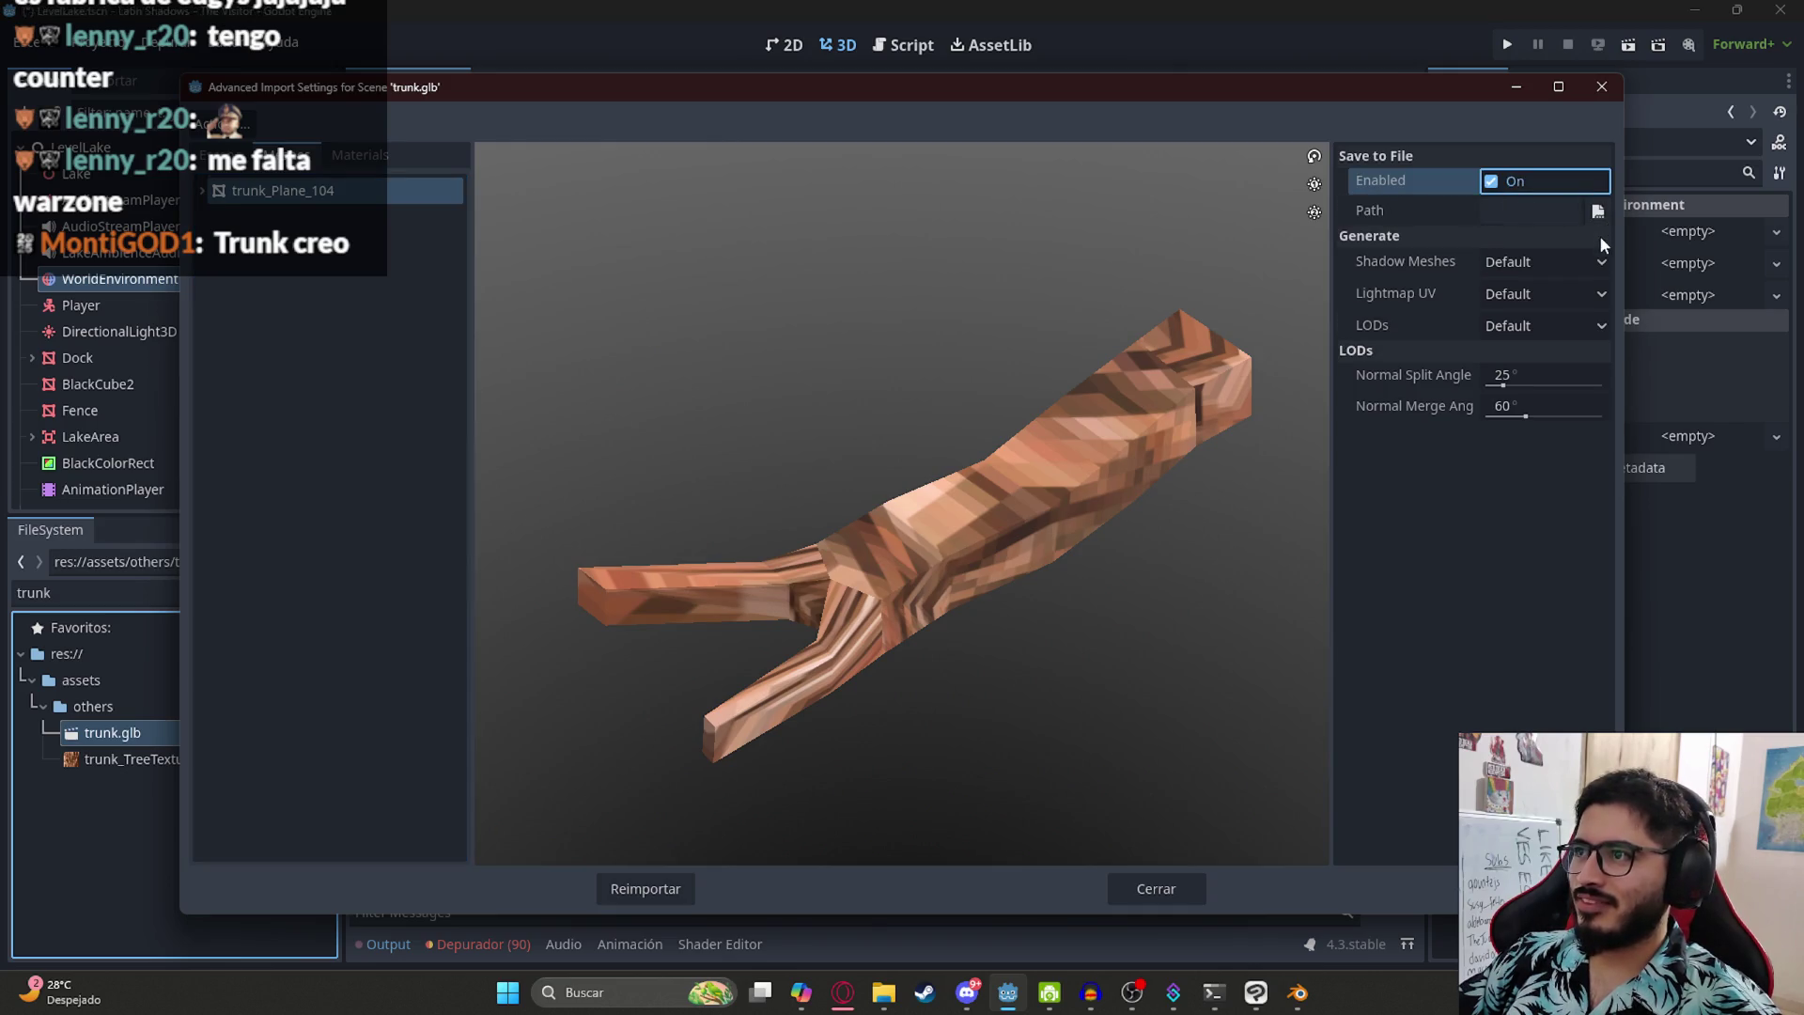
click(1596, 211)
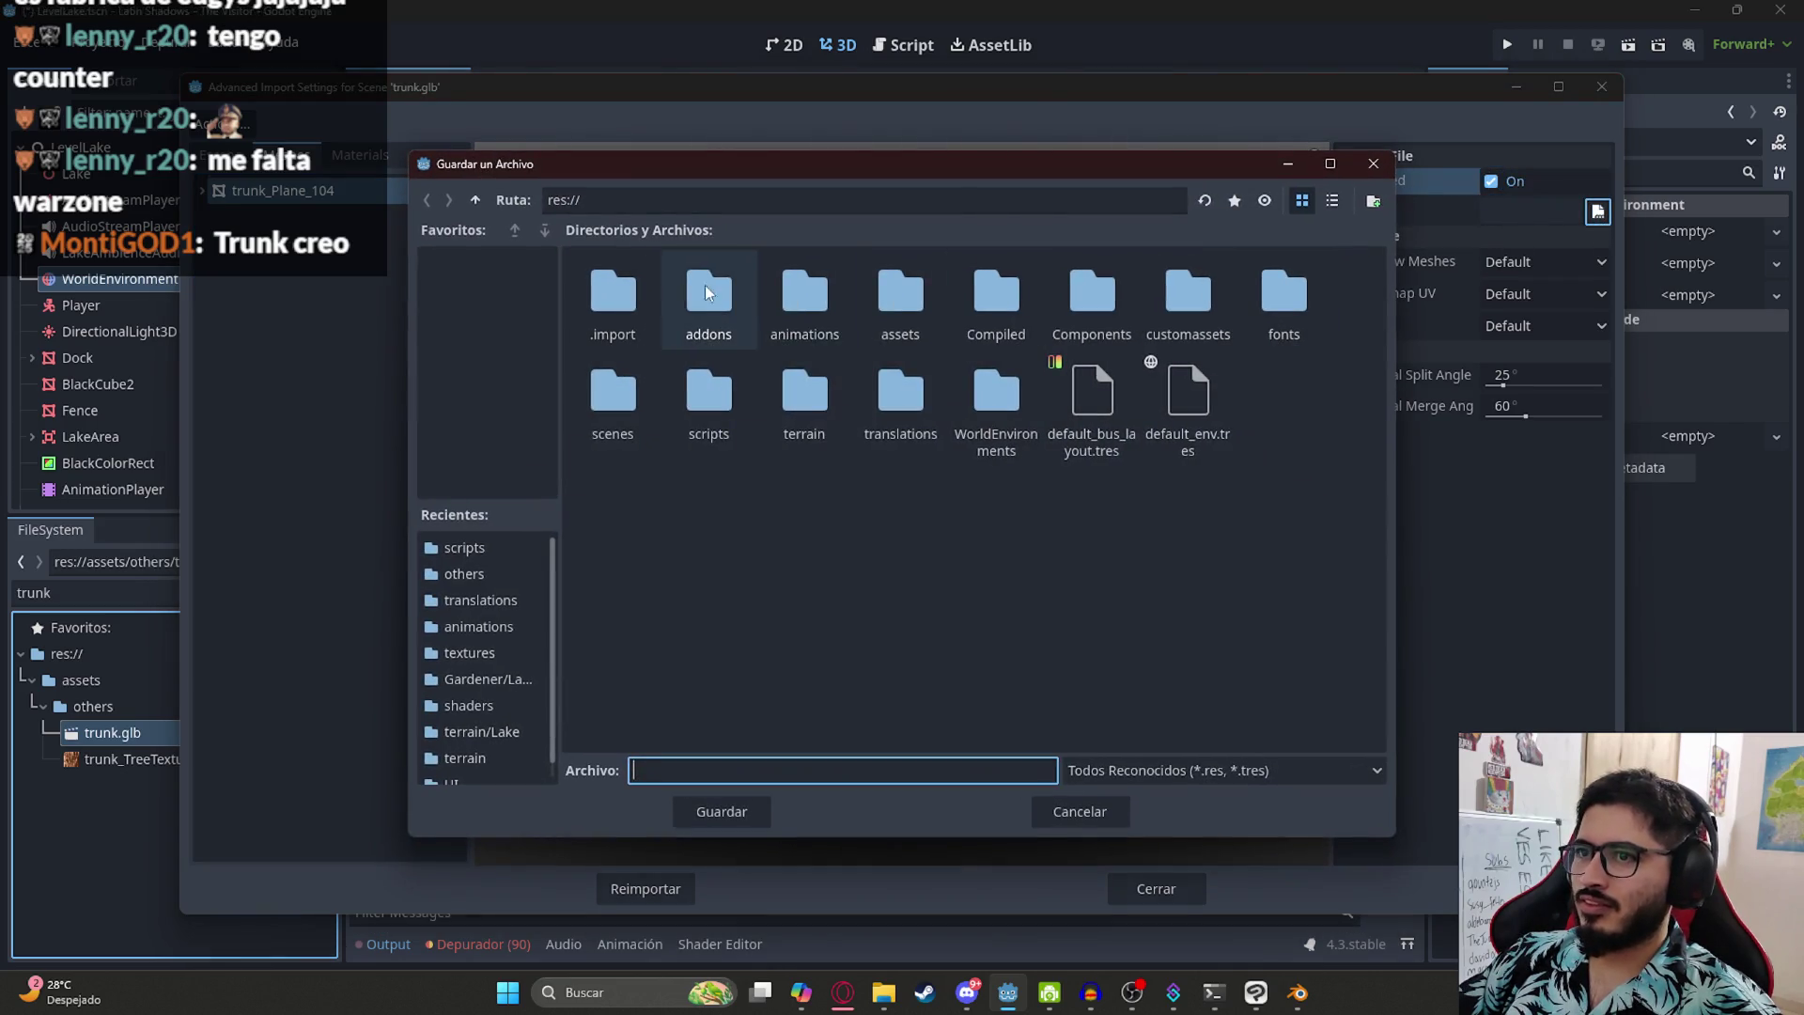
double_click(911, 309)
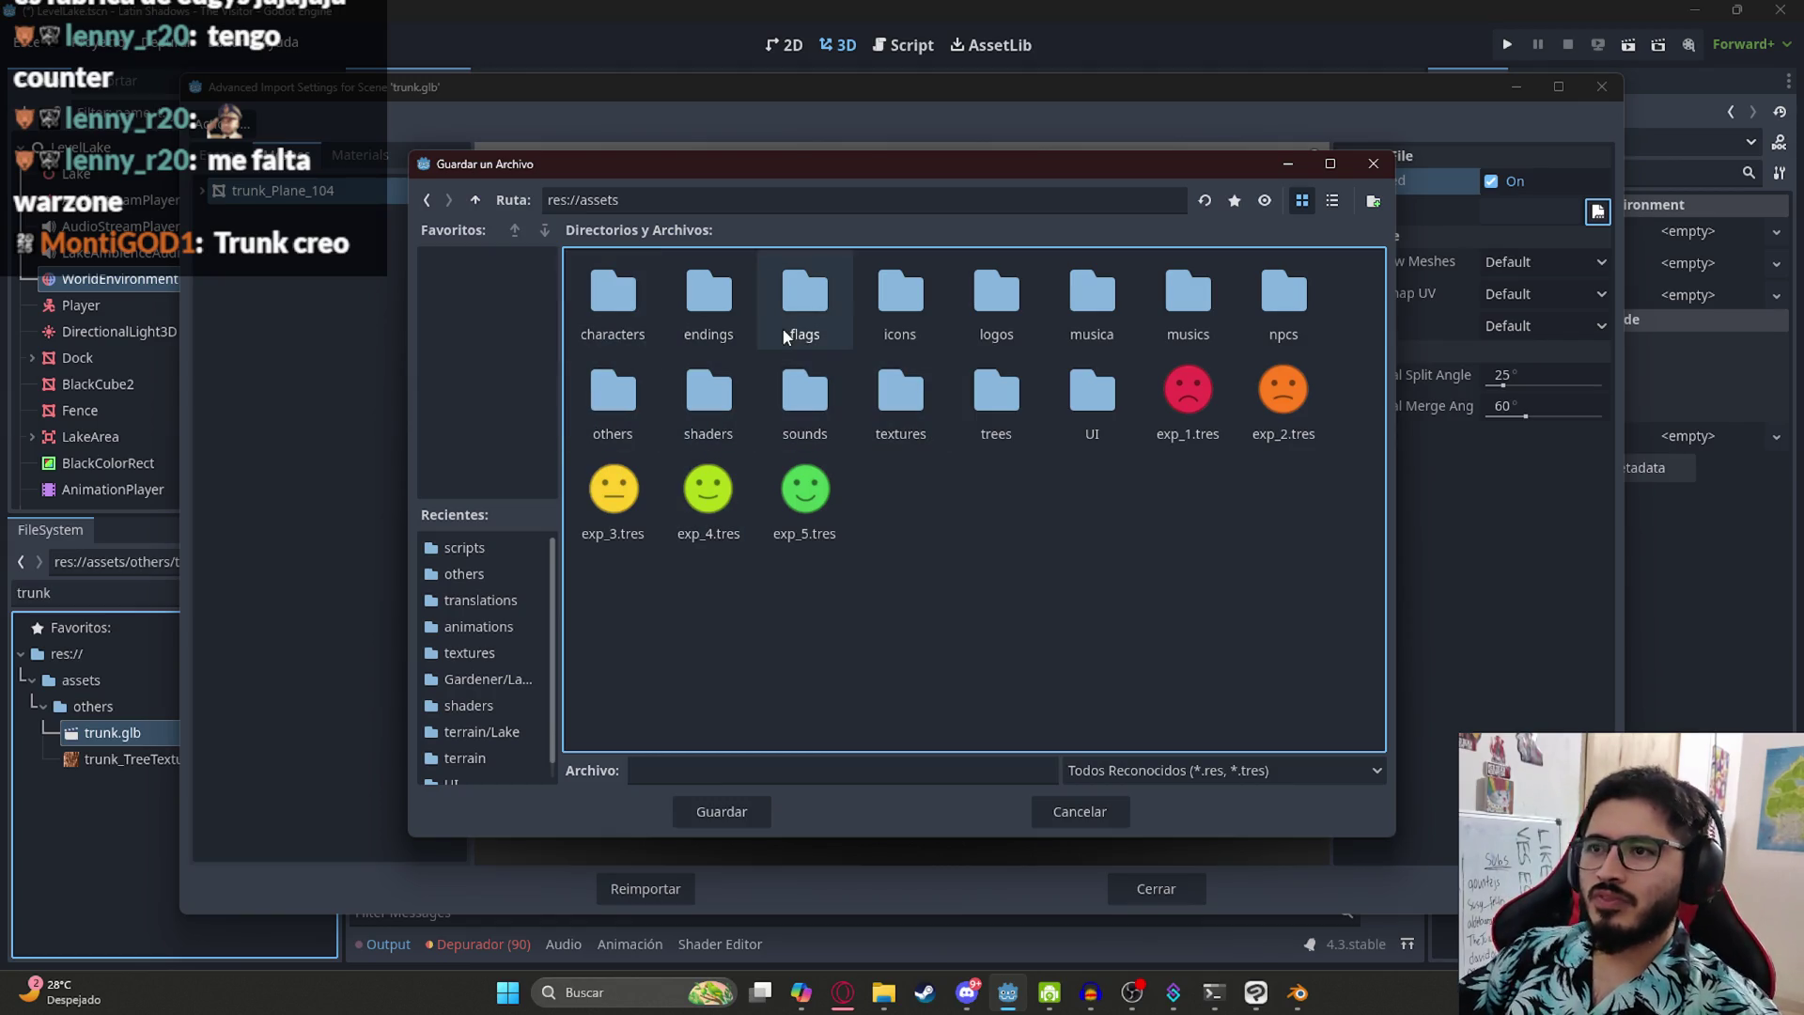
double_click(612, 395)
click(682, 771)
click(683, 803)
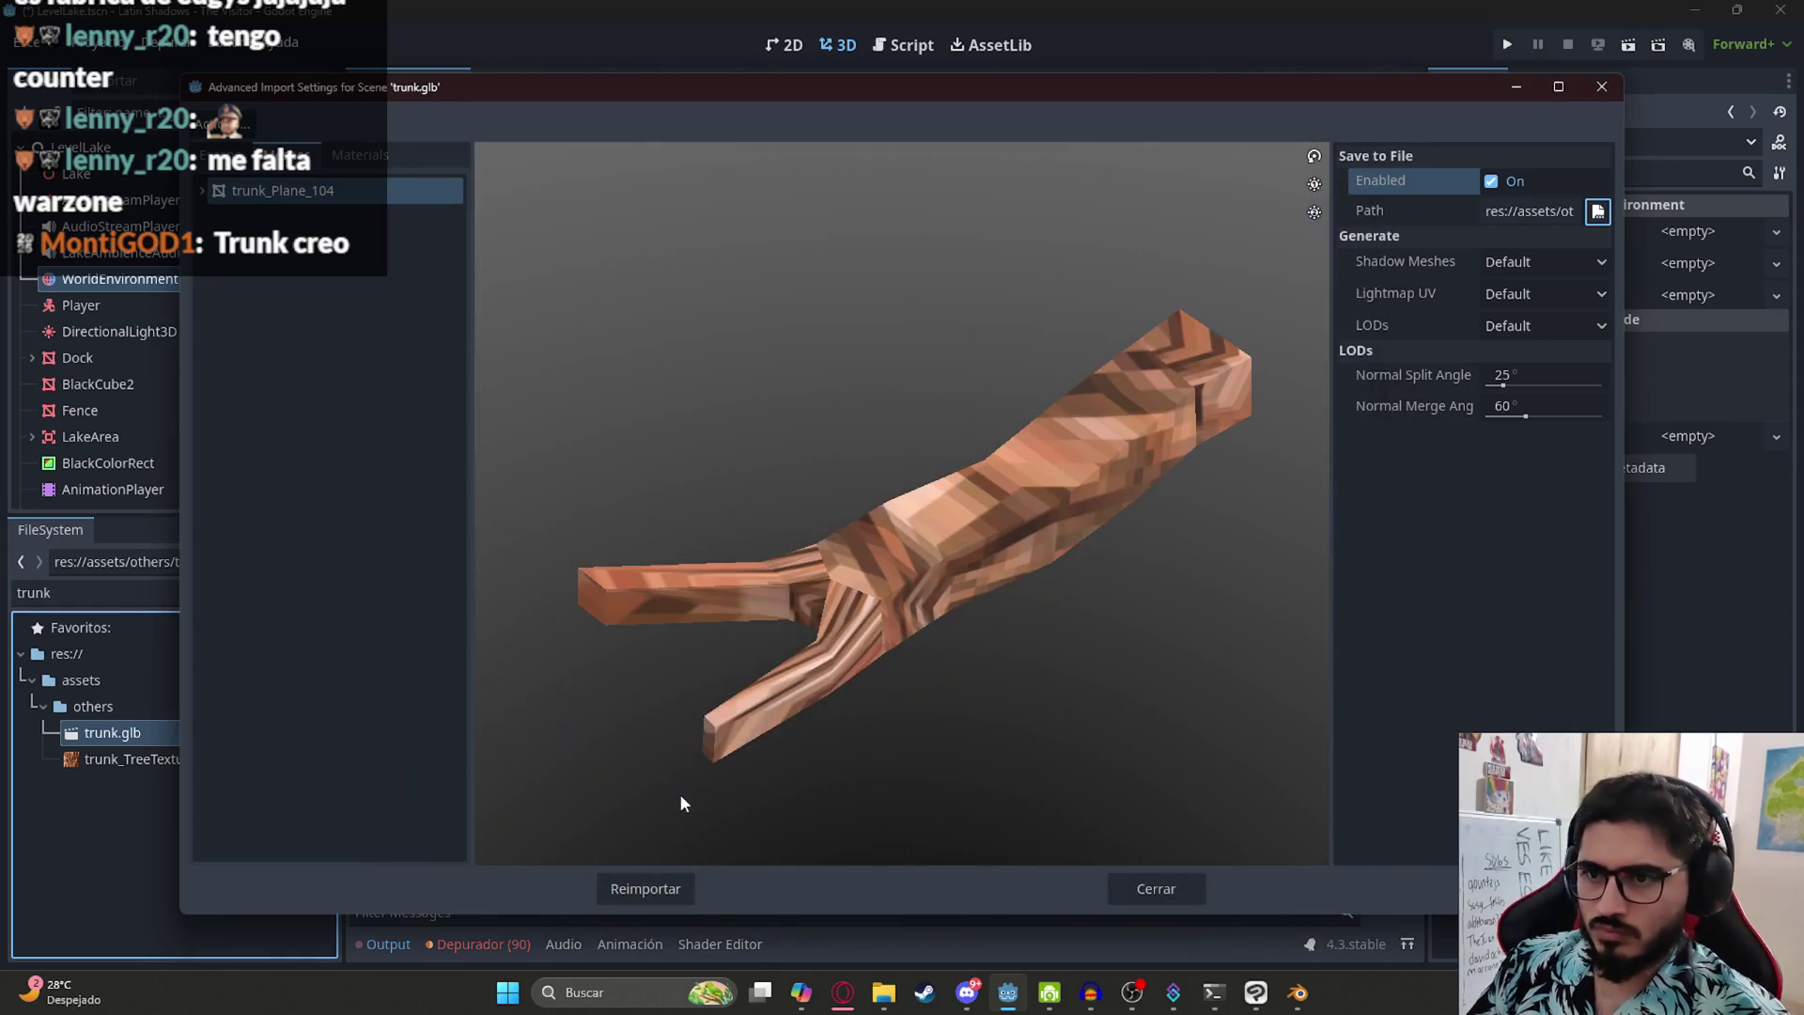
click(1597, 325)
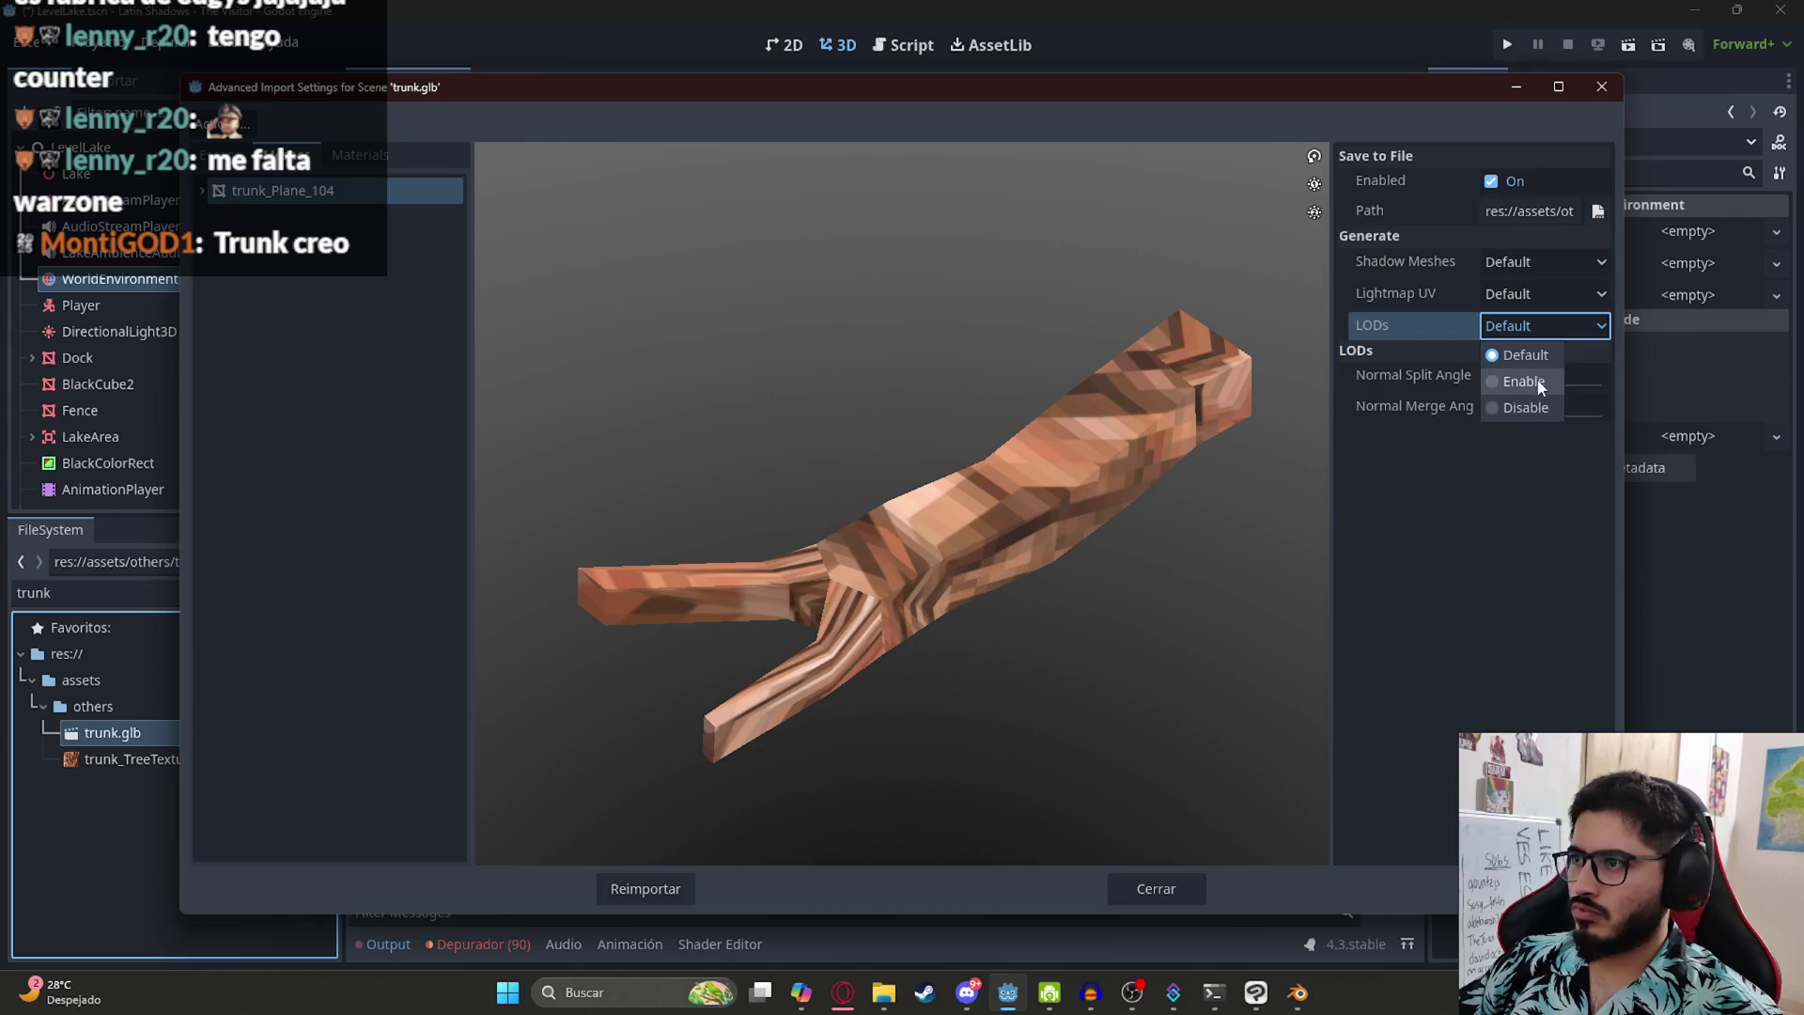
click(1539, 385)
click(643, 891)
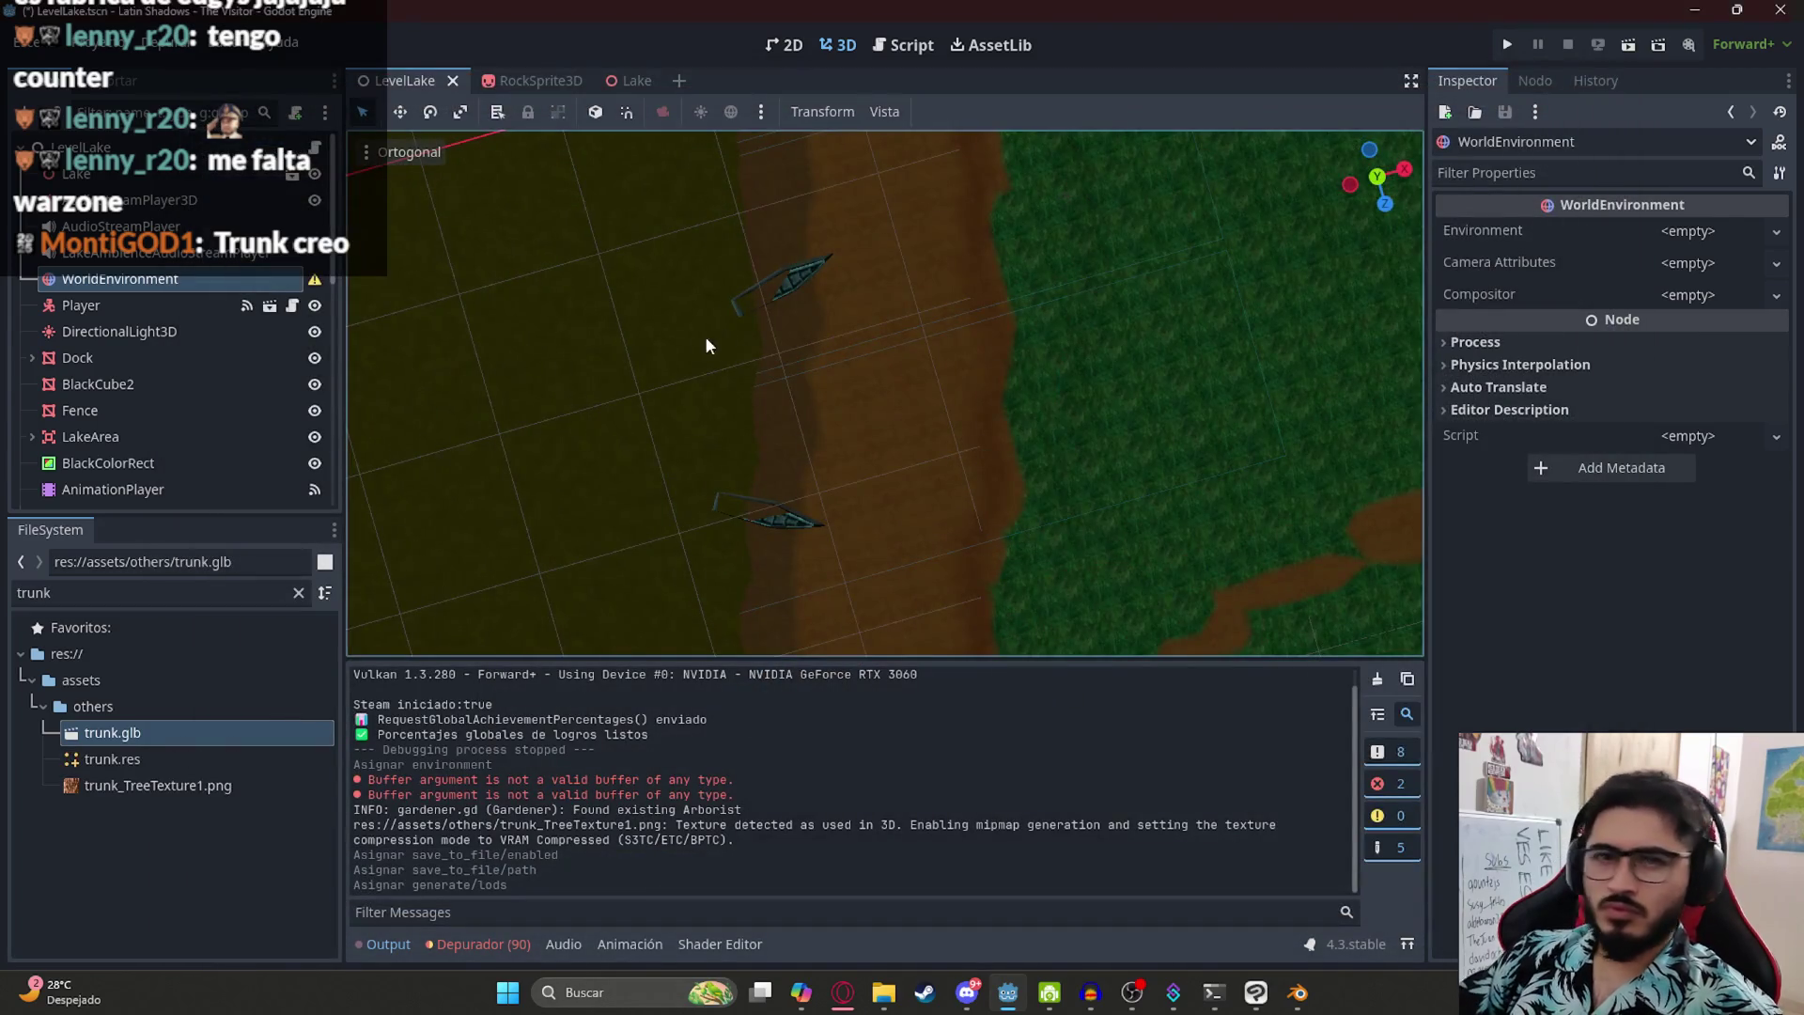
- Save the LevelLake scene
mouse_move(676, 343)
mouse_down()
mouse_move(918, 435)
mouse_move(870, 451)
mouse_move(881, 487)
mouse_up()
key(ctrl+s)
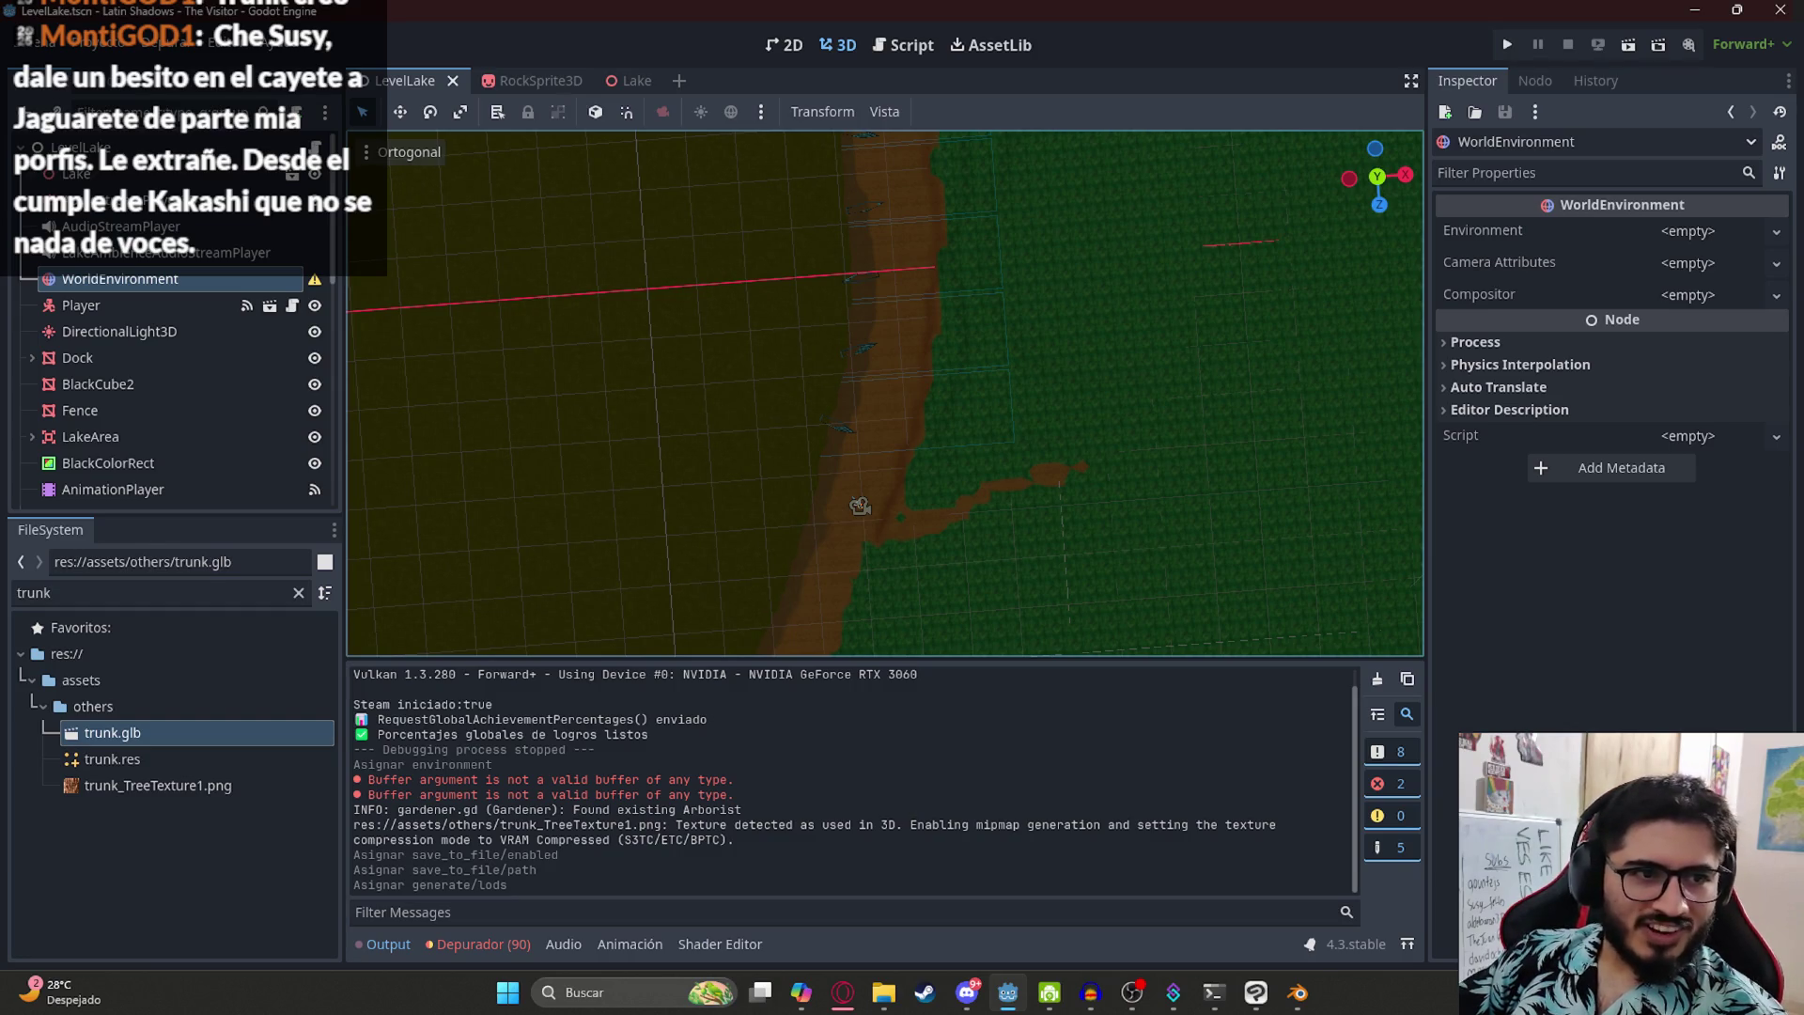
mouse_move(1074, 282)
mouse_down()
mouse_move(1059, 314)
mouse_move(1078, 402)
mouse_up()
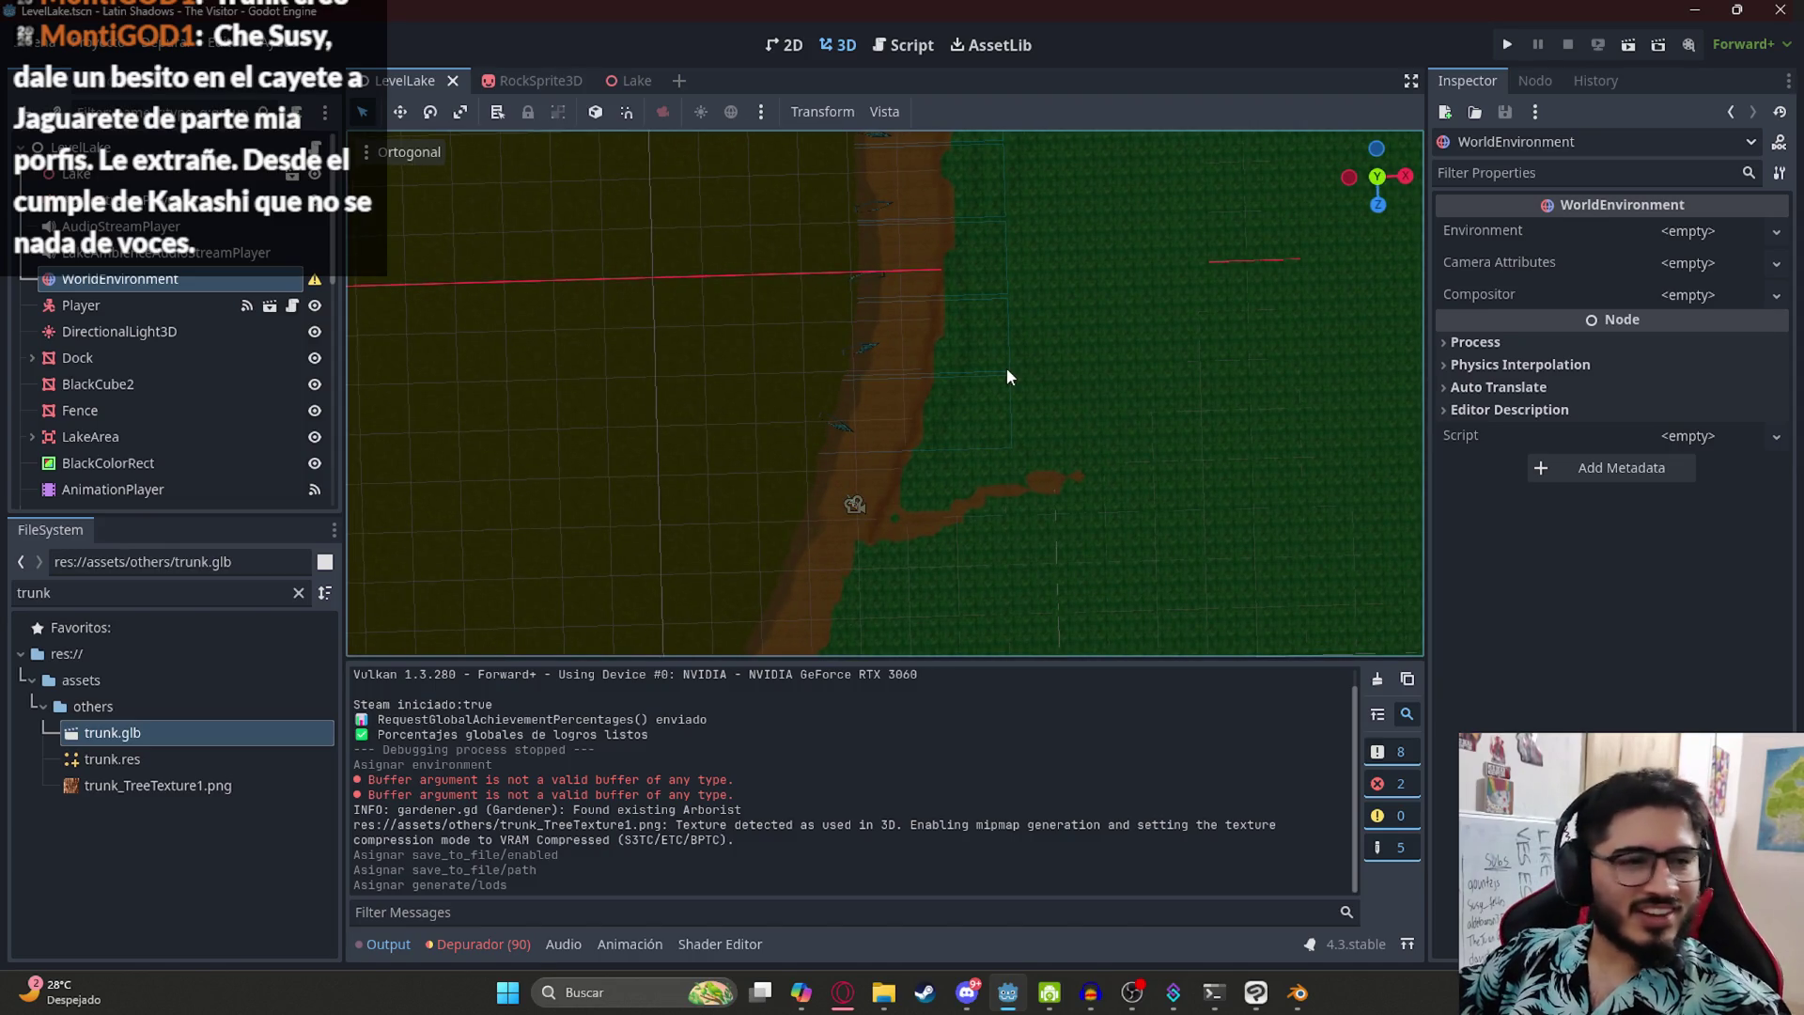
scroll(909, 397, up, 5)
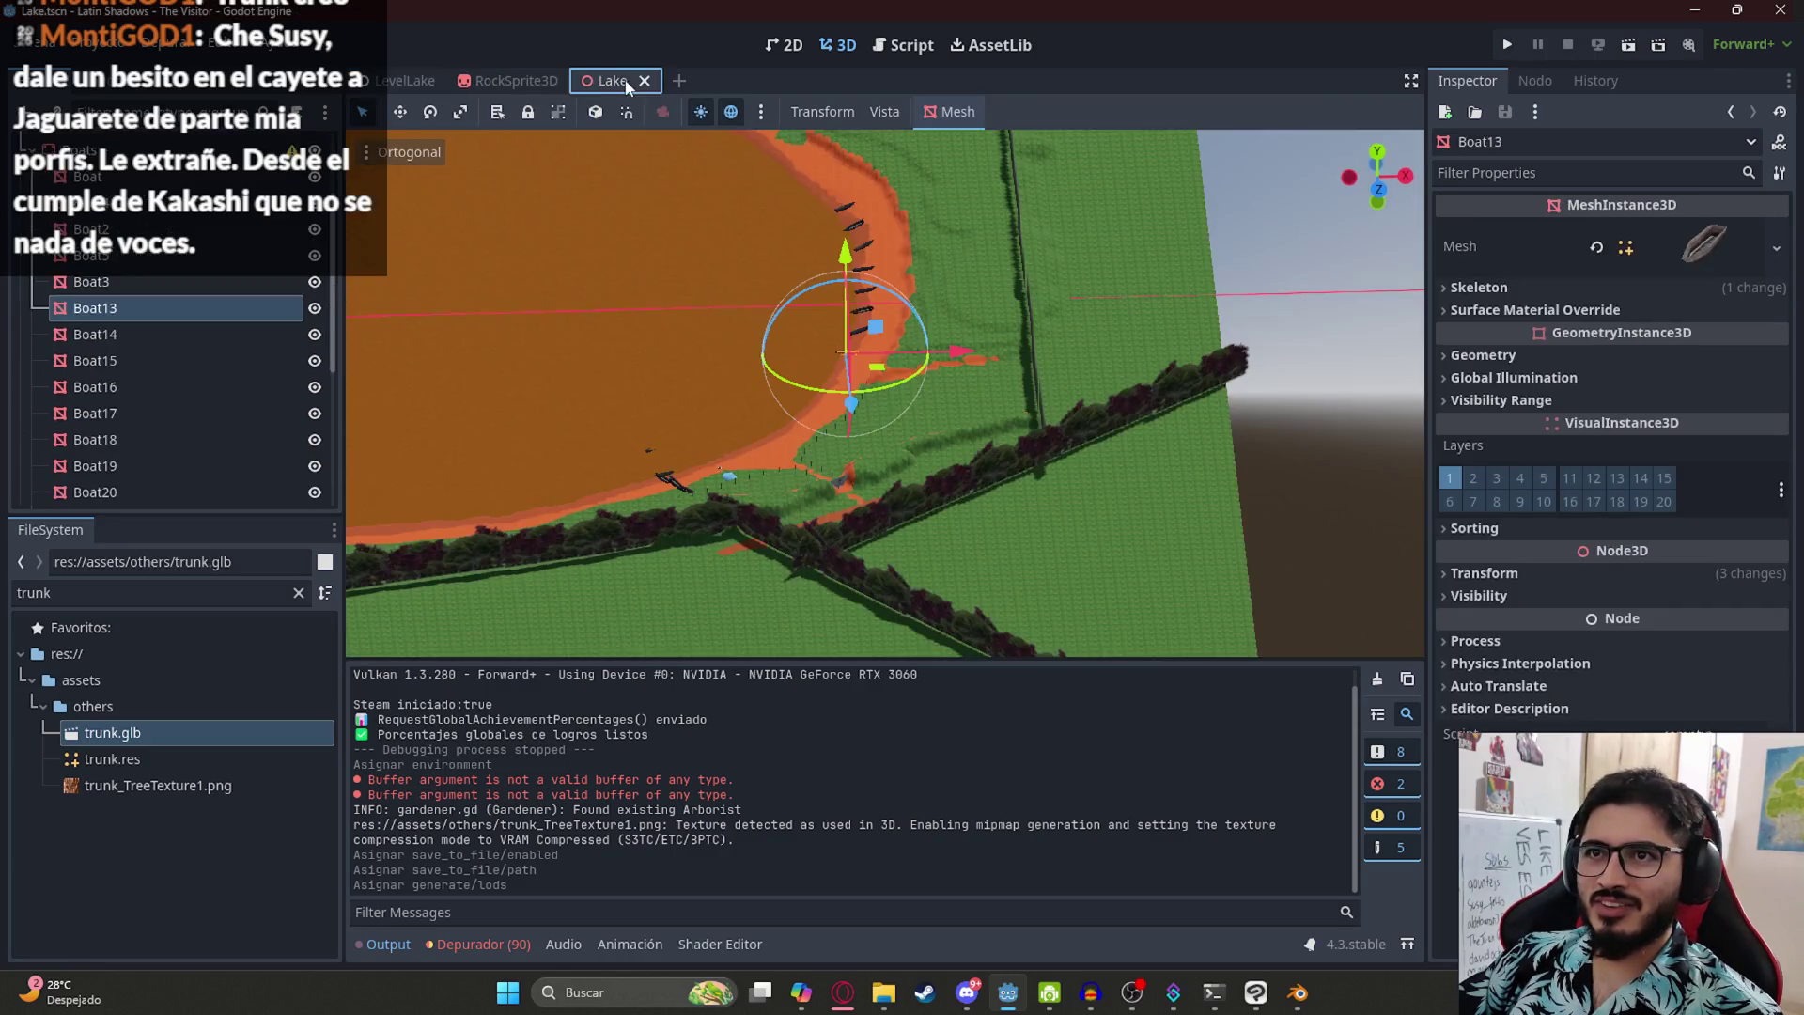
- Open the Lake scene, zoom in on the boats and drop the trunk mesh in
click(624, 81)
scroll(977, 499, up, 3)
scroll(977, 498, up, 3)
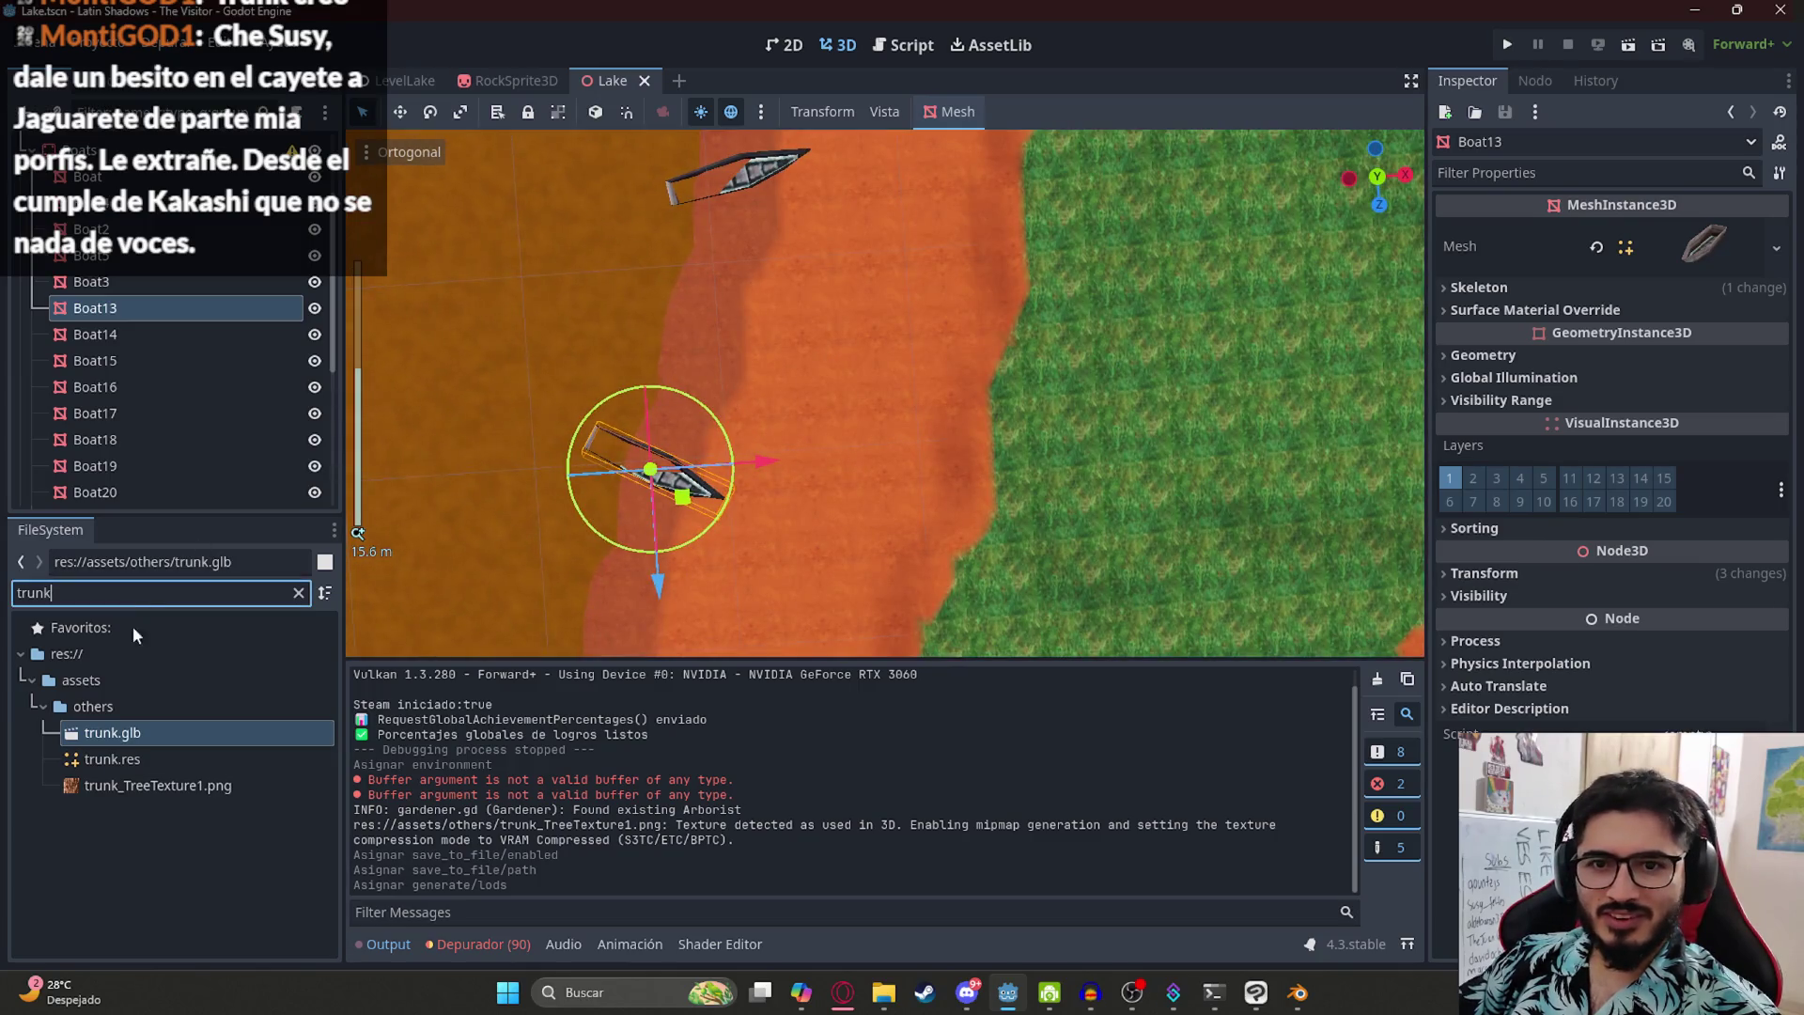
mouse_move(125, 758)
mouse_down()
mouse_move(628, 455)
mouse_move(711, 317)
mouse_up()
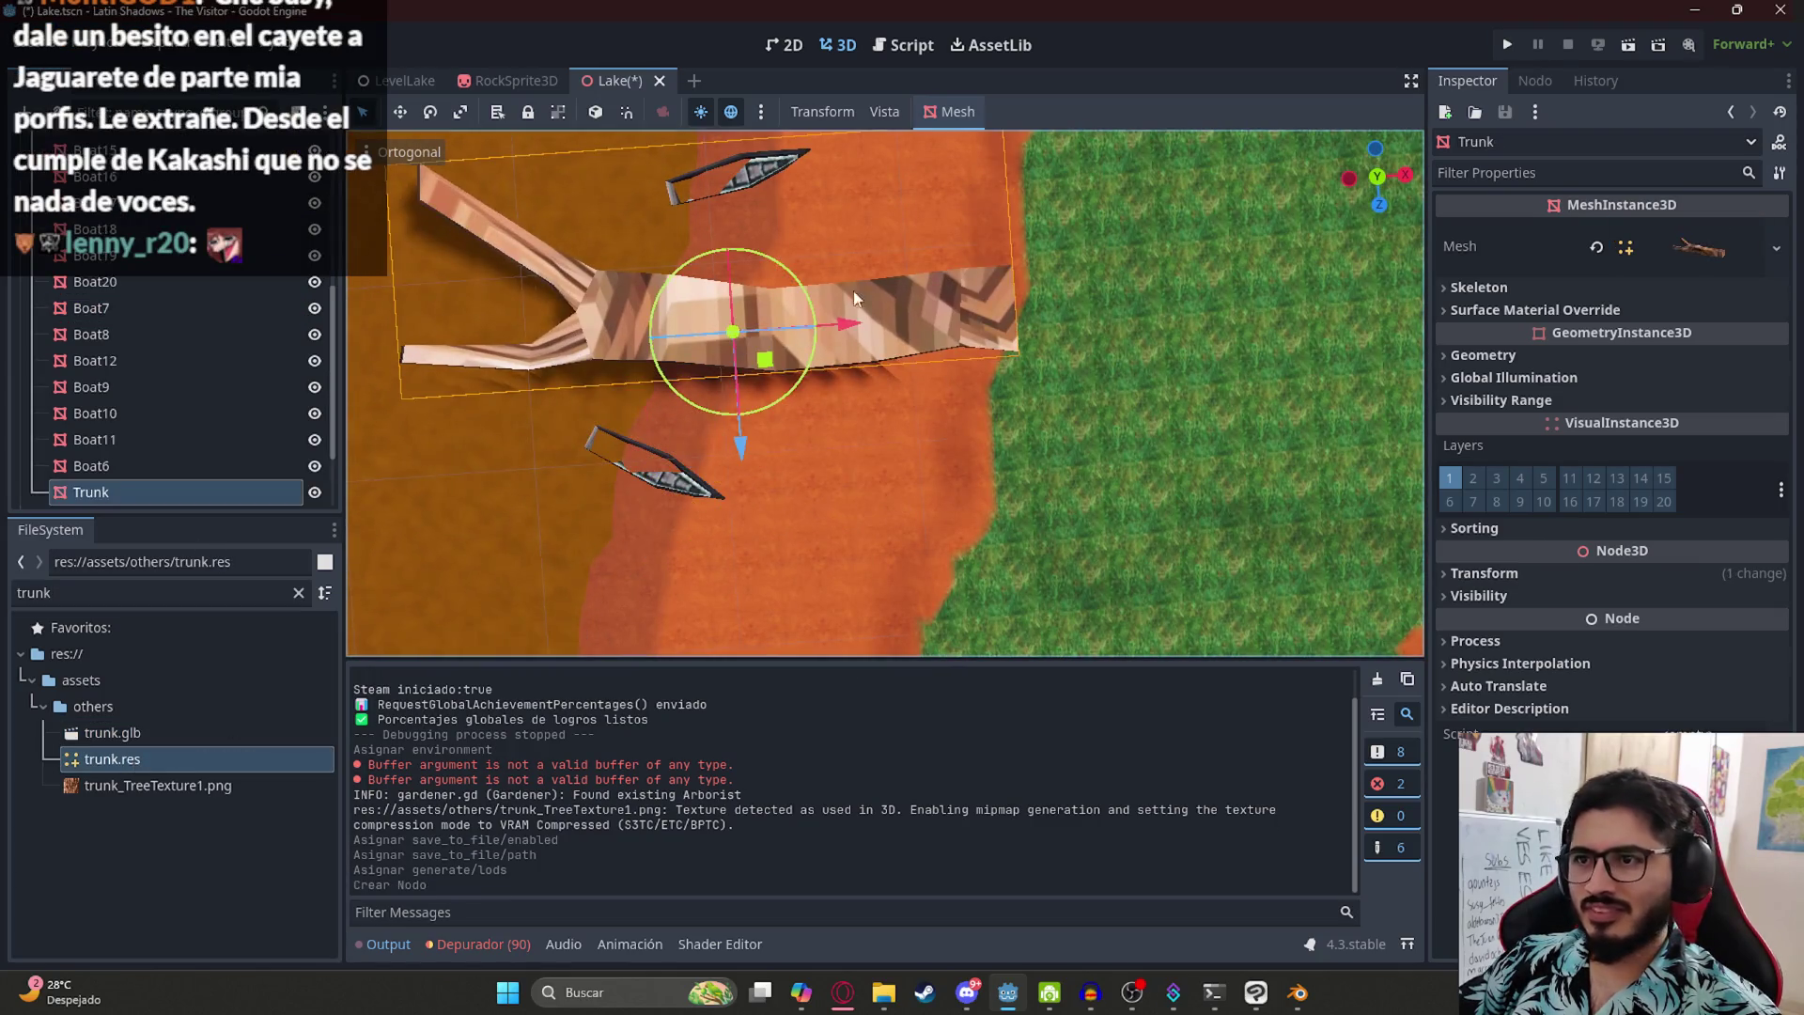
- Set the Trunk node's scale to 0.2 in the Inspector
click(1485, 572)
click(1494, 739)
text(0.2)
key(Return)
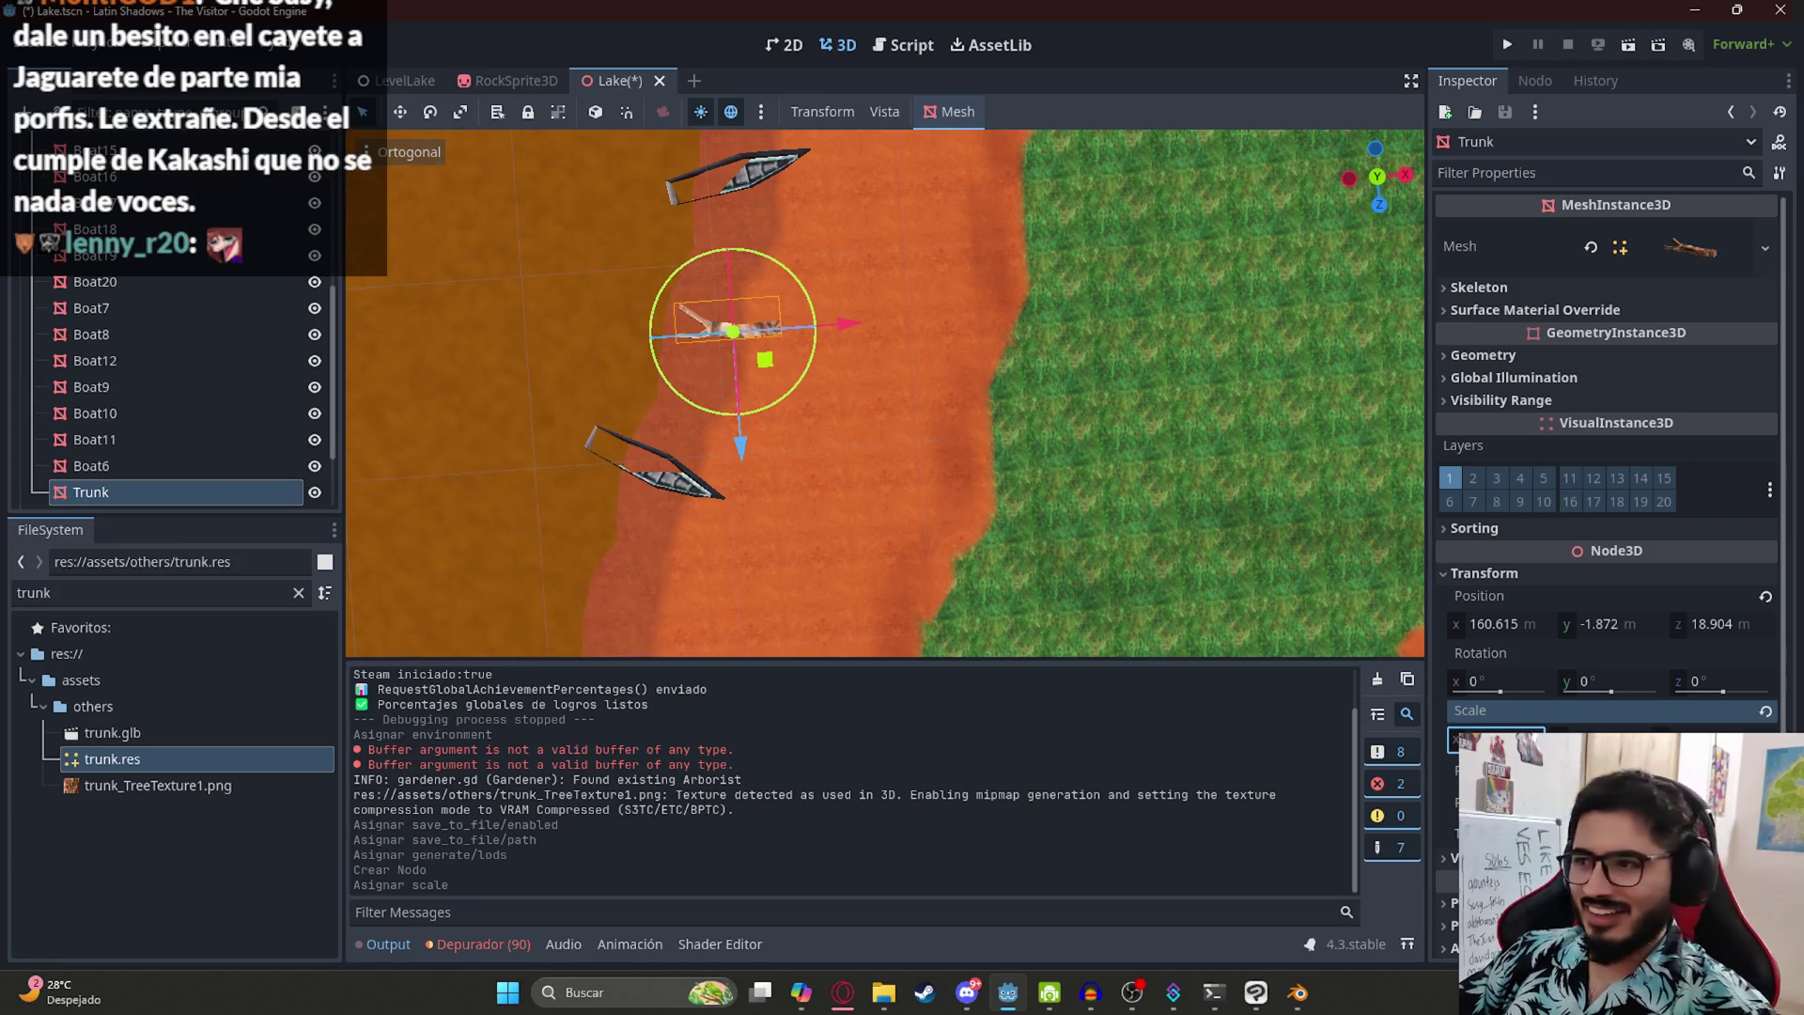
- Move the trunk onto the dirt shore beside the boats, raised to ground level
mouse_move(760, 368)
mouse_down()
mouse_move(889, 419)
mouse_move(877, 449)
mouse_move(966, 212)
mouse_move(1034, 246)
mouse_move(985, 245)
mouse_up()
scroll(985, 245, up, 3)
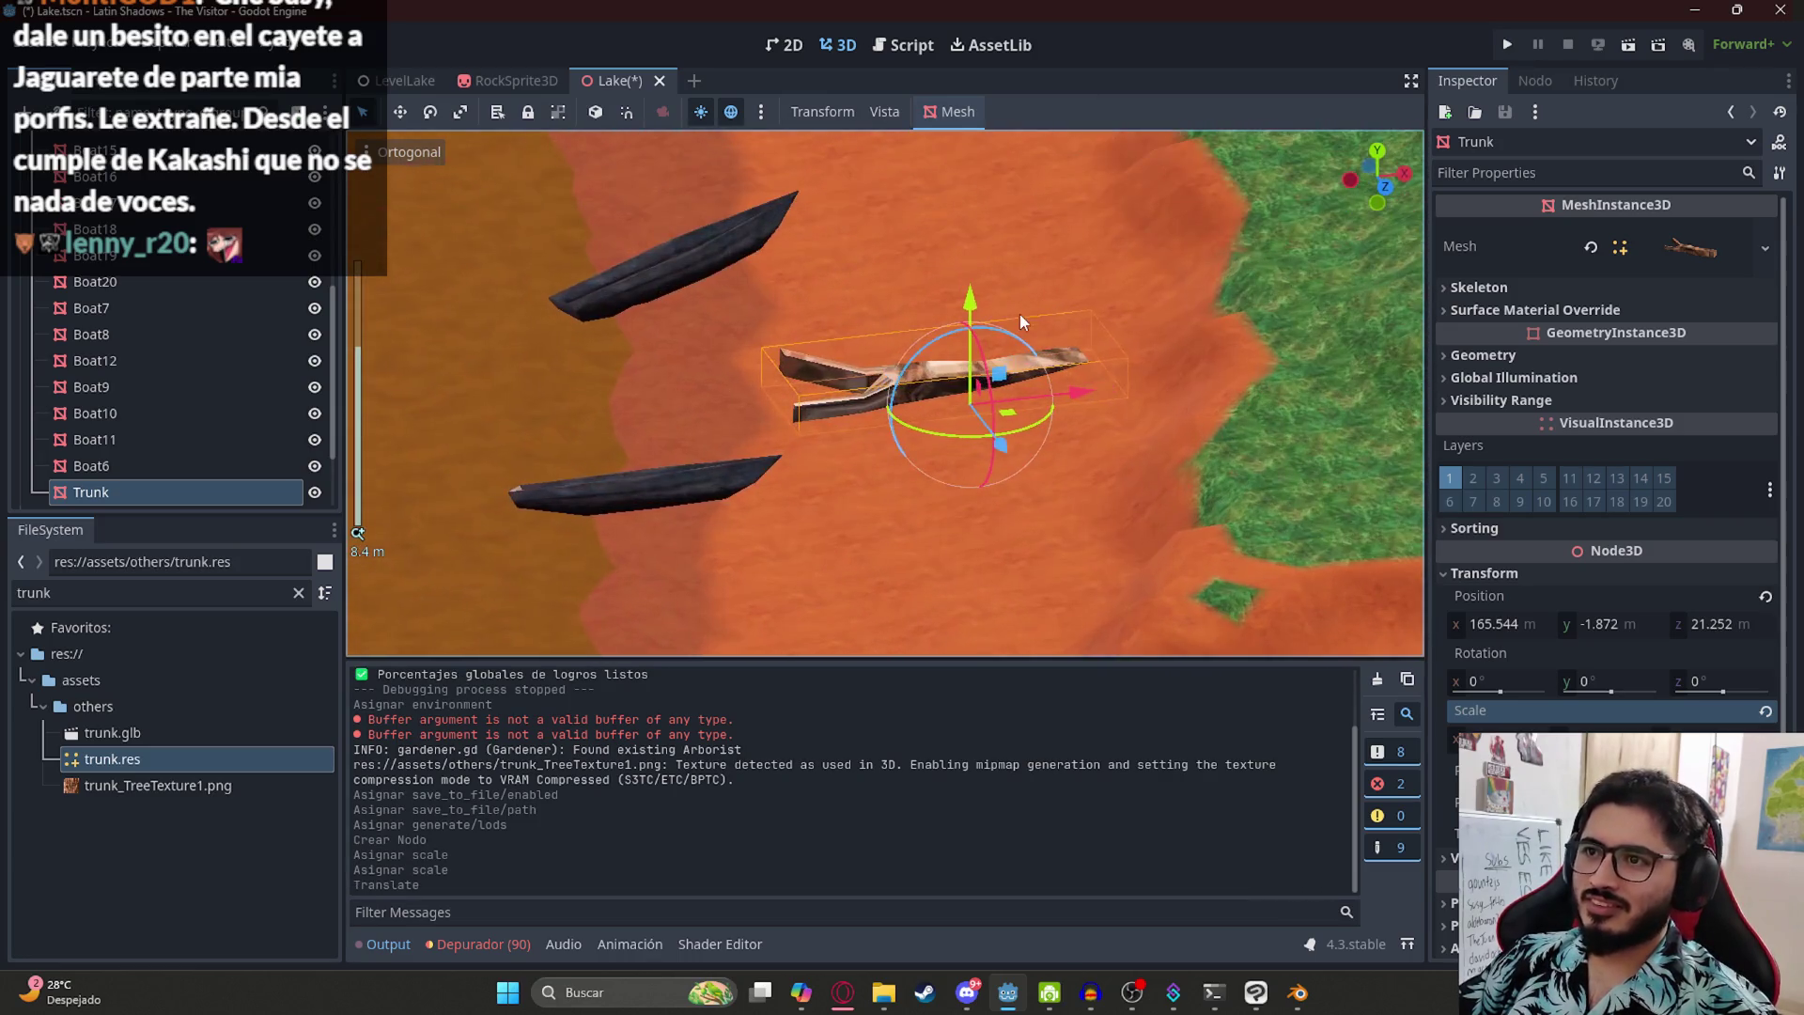
mouse_move(971, 306)
mouse_down()
mouse_move(974, 261)
mouse_move(985, 311)
mouse_up()
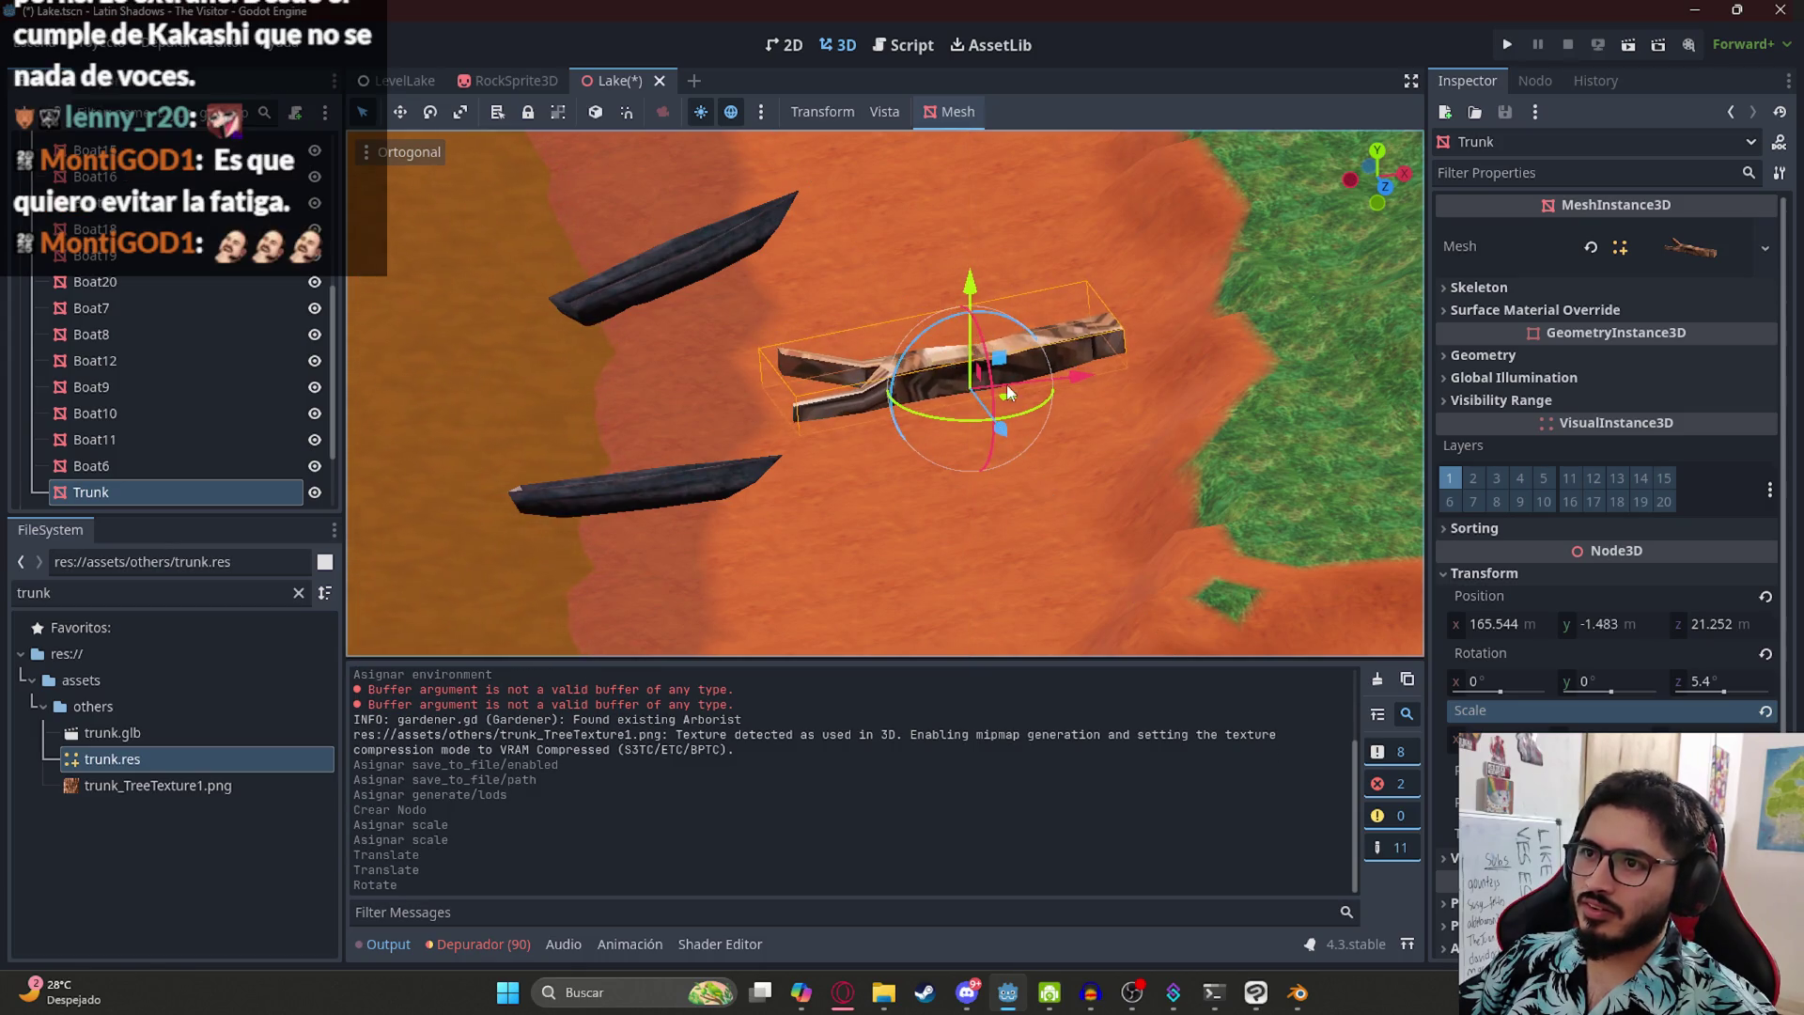
mouse_move(1013, 401)
mouse_down()
mouse_move(1069, 385)
mouse_move(1063, 346)
mouse_move(1071, 371)
mouse_up()
scroll(940, 451, down, 3)
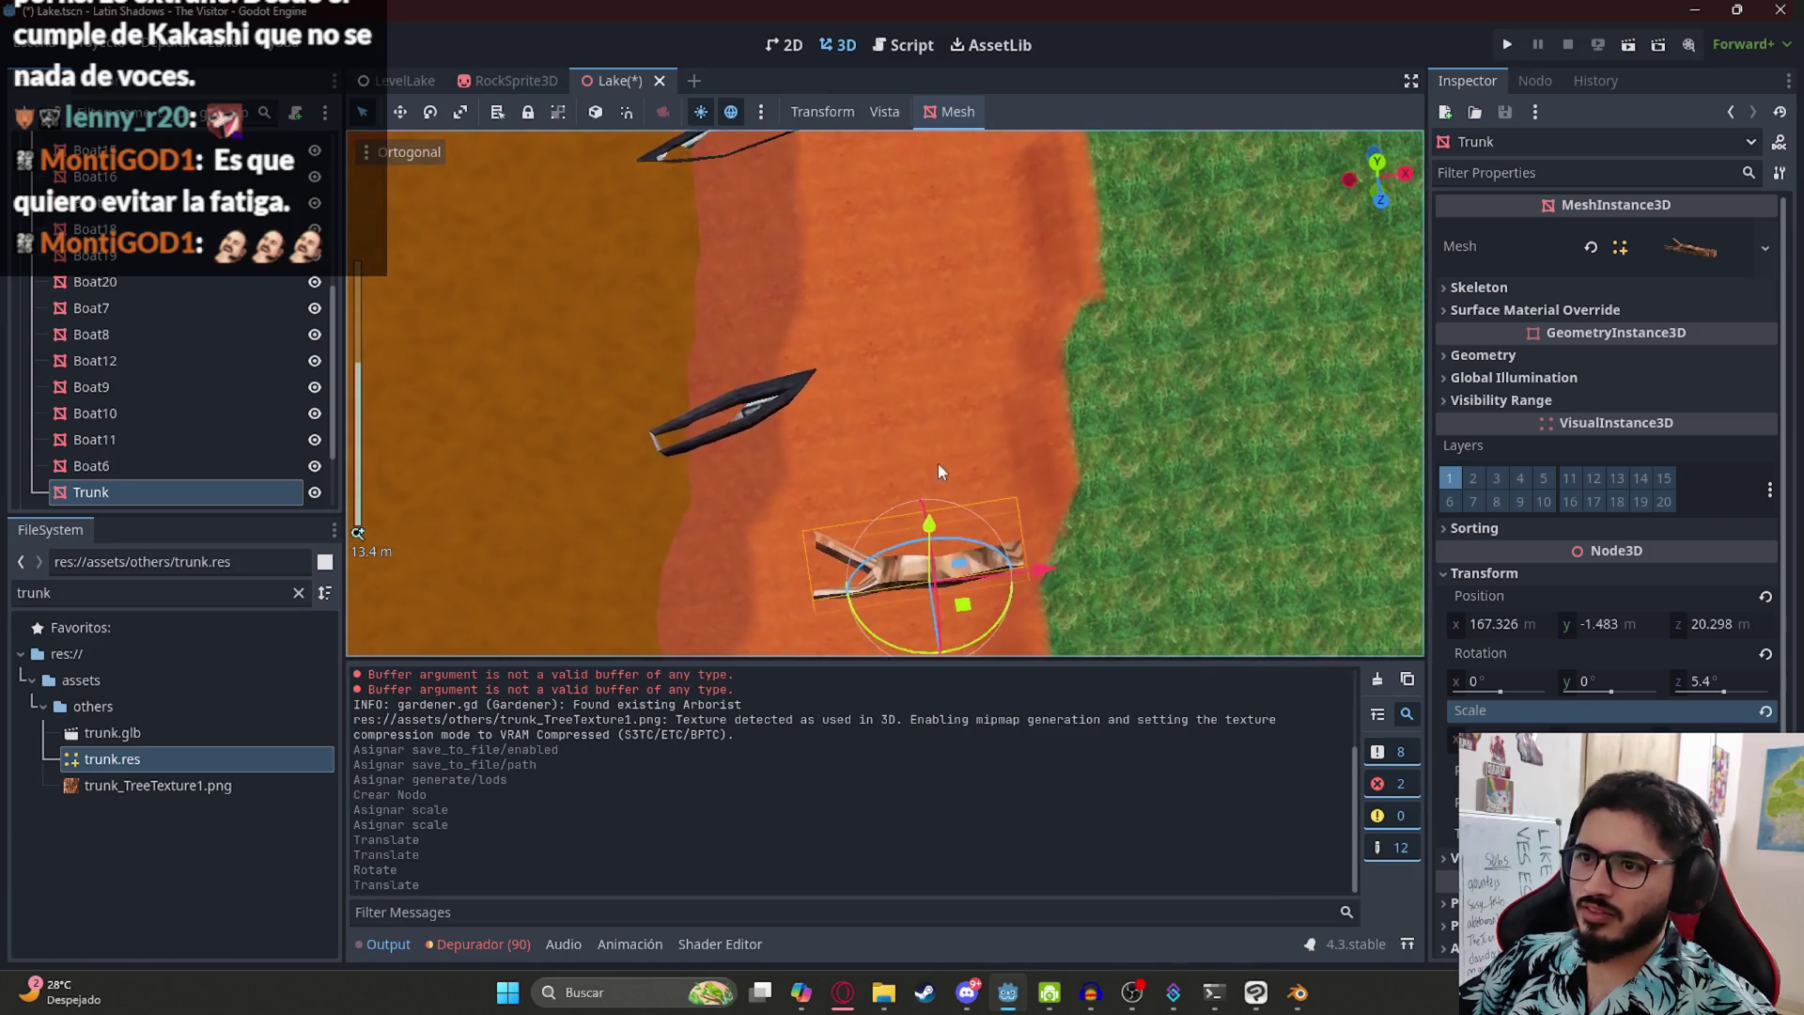
scroll(968, 498, down, 2)
mouse_move(1008, 476)
mouse_down()
mouse_move(984, 481)
mouse_move(1002, 489)
mouse_up()
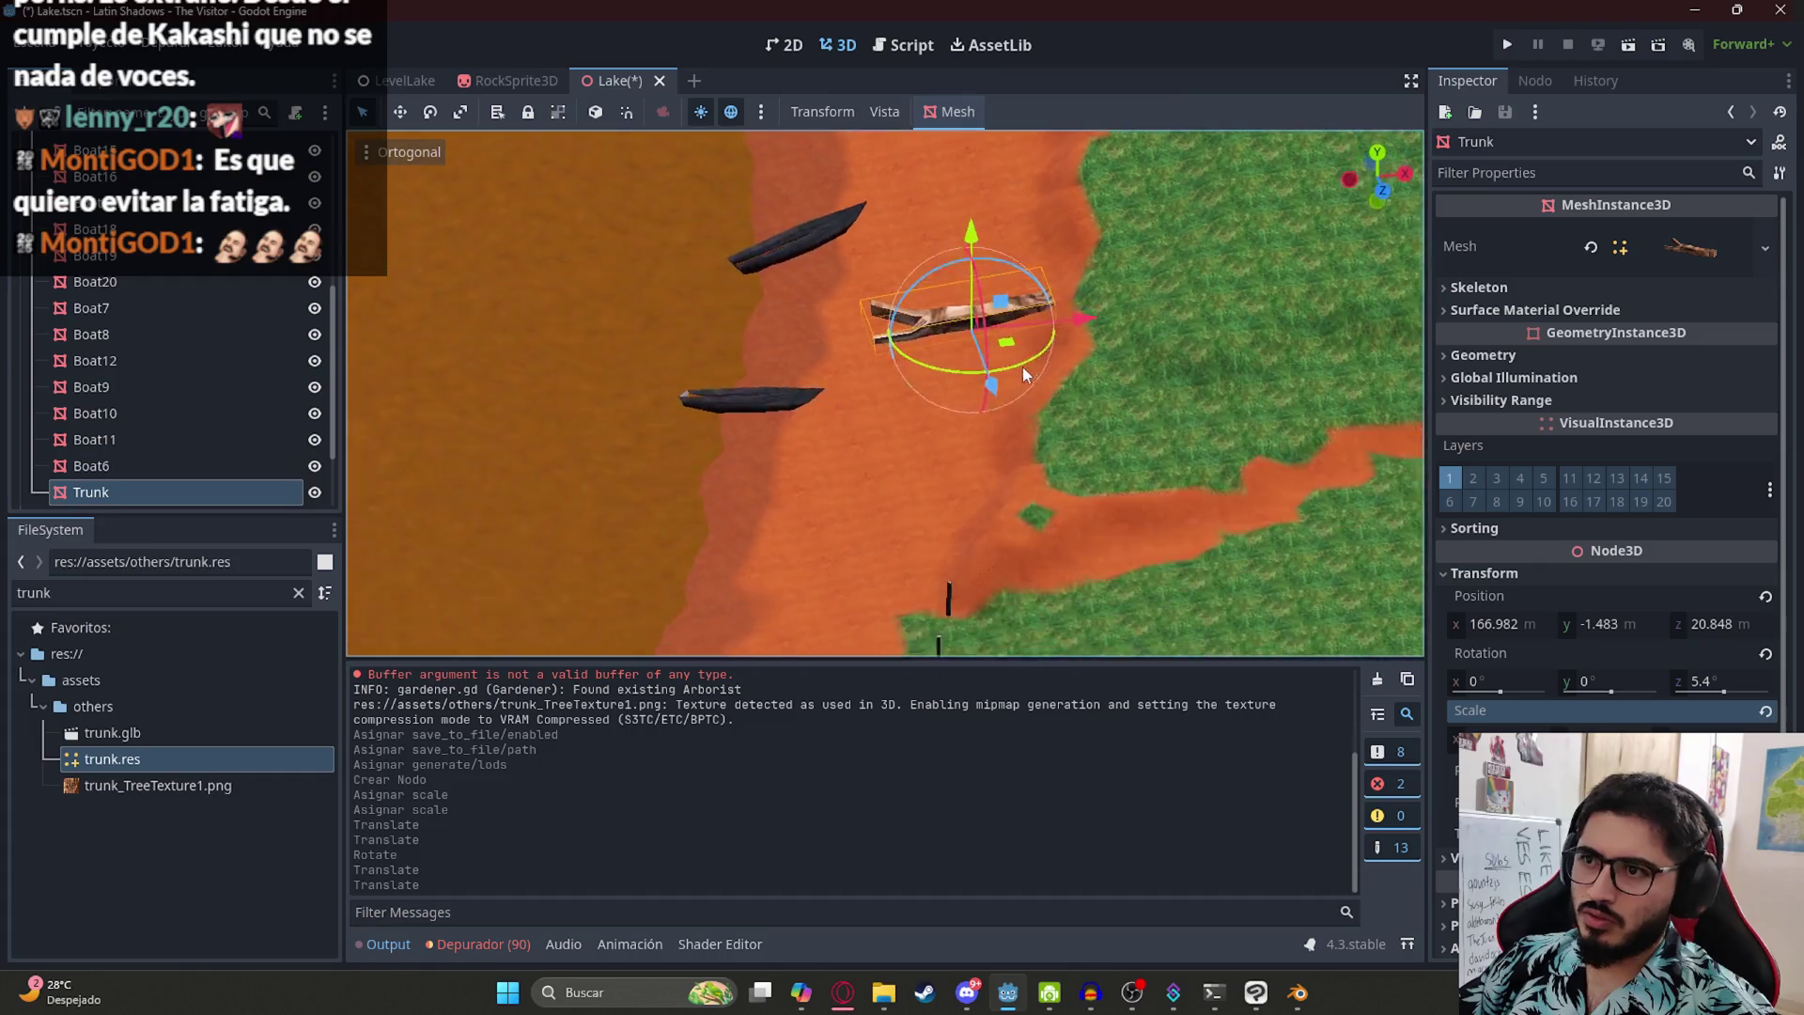
scroll(1025, 216, up, 3)
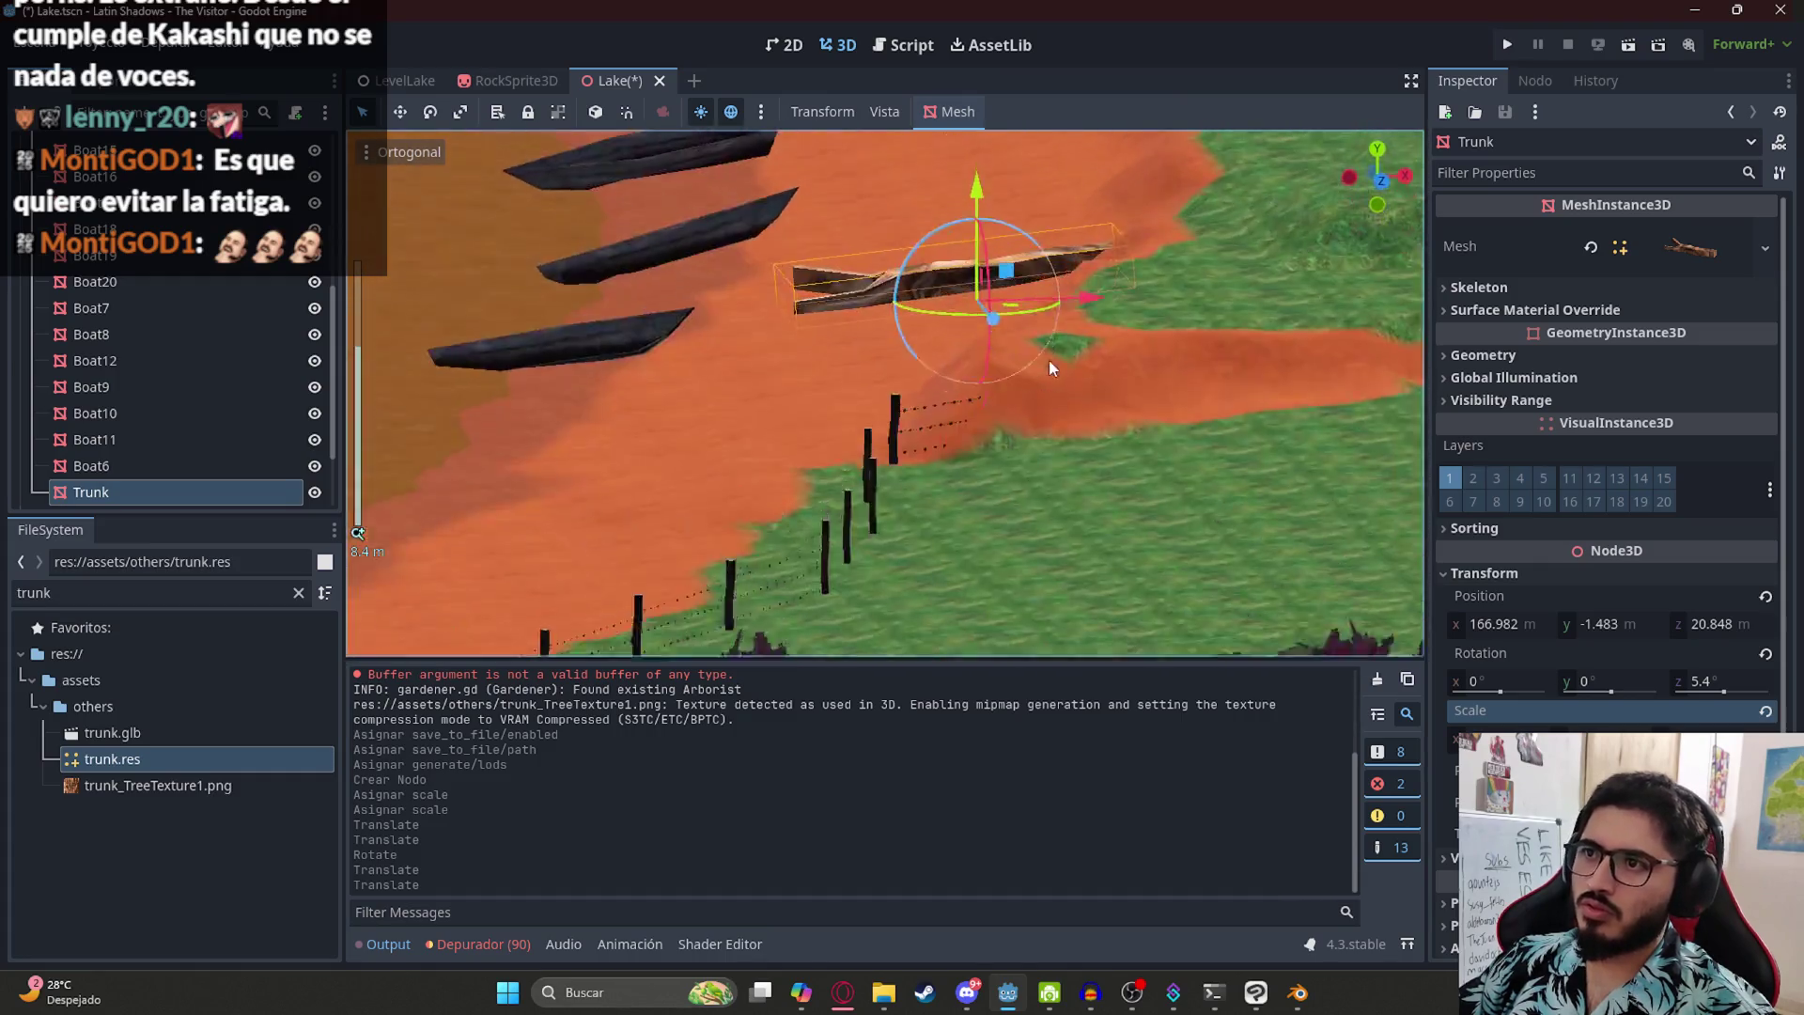
drag(1000, 246, 989, 226)
- Save the Lake scene and check it from the top view
key(ctrl+s)
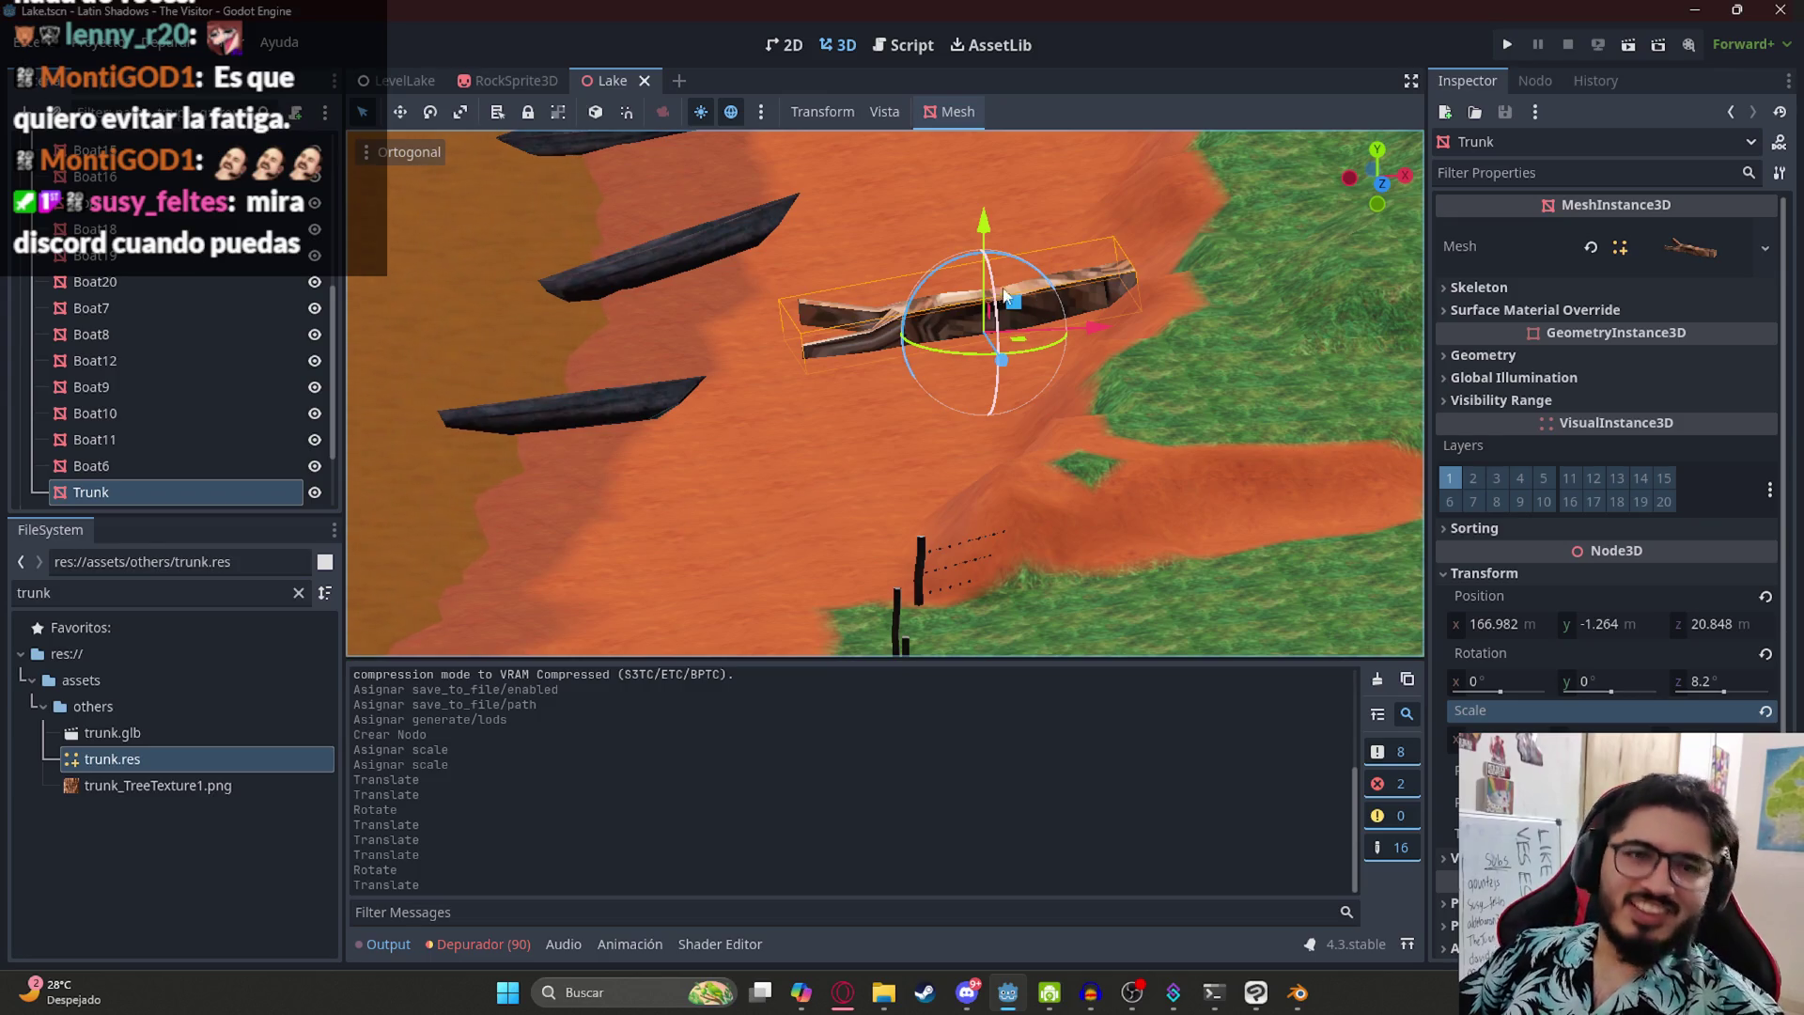
key(KP_7)
scroll(915, 371, up, 2)
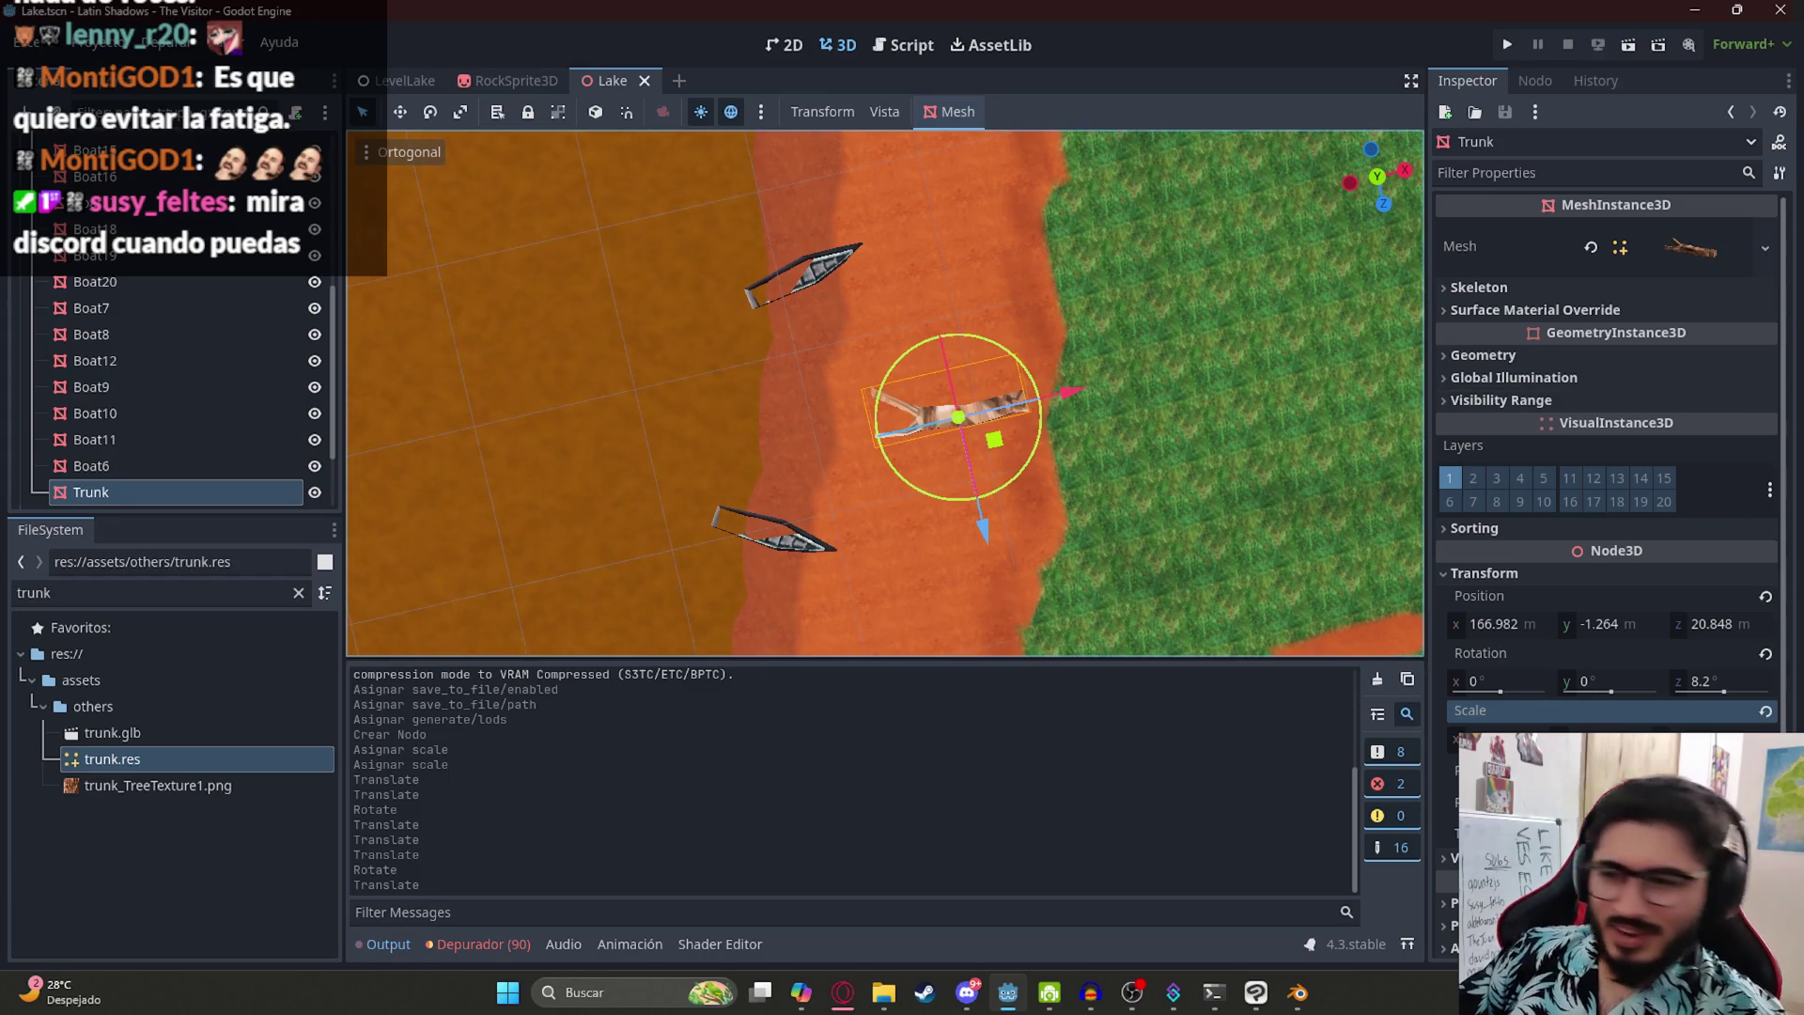
click(965, 994)
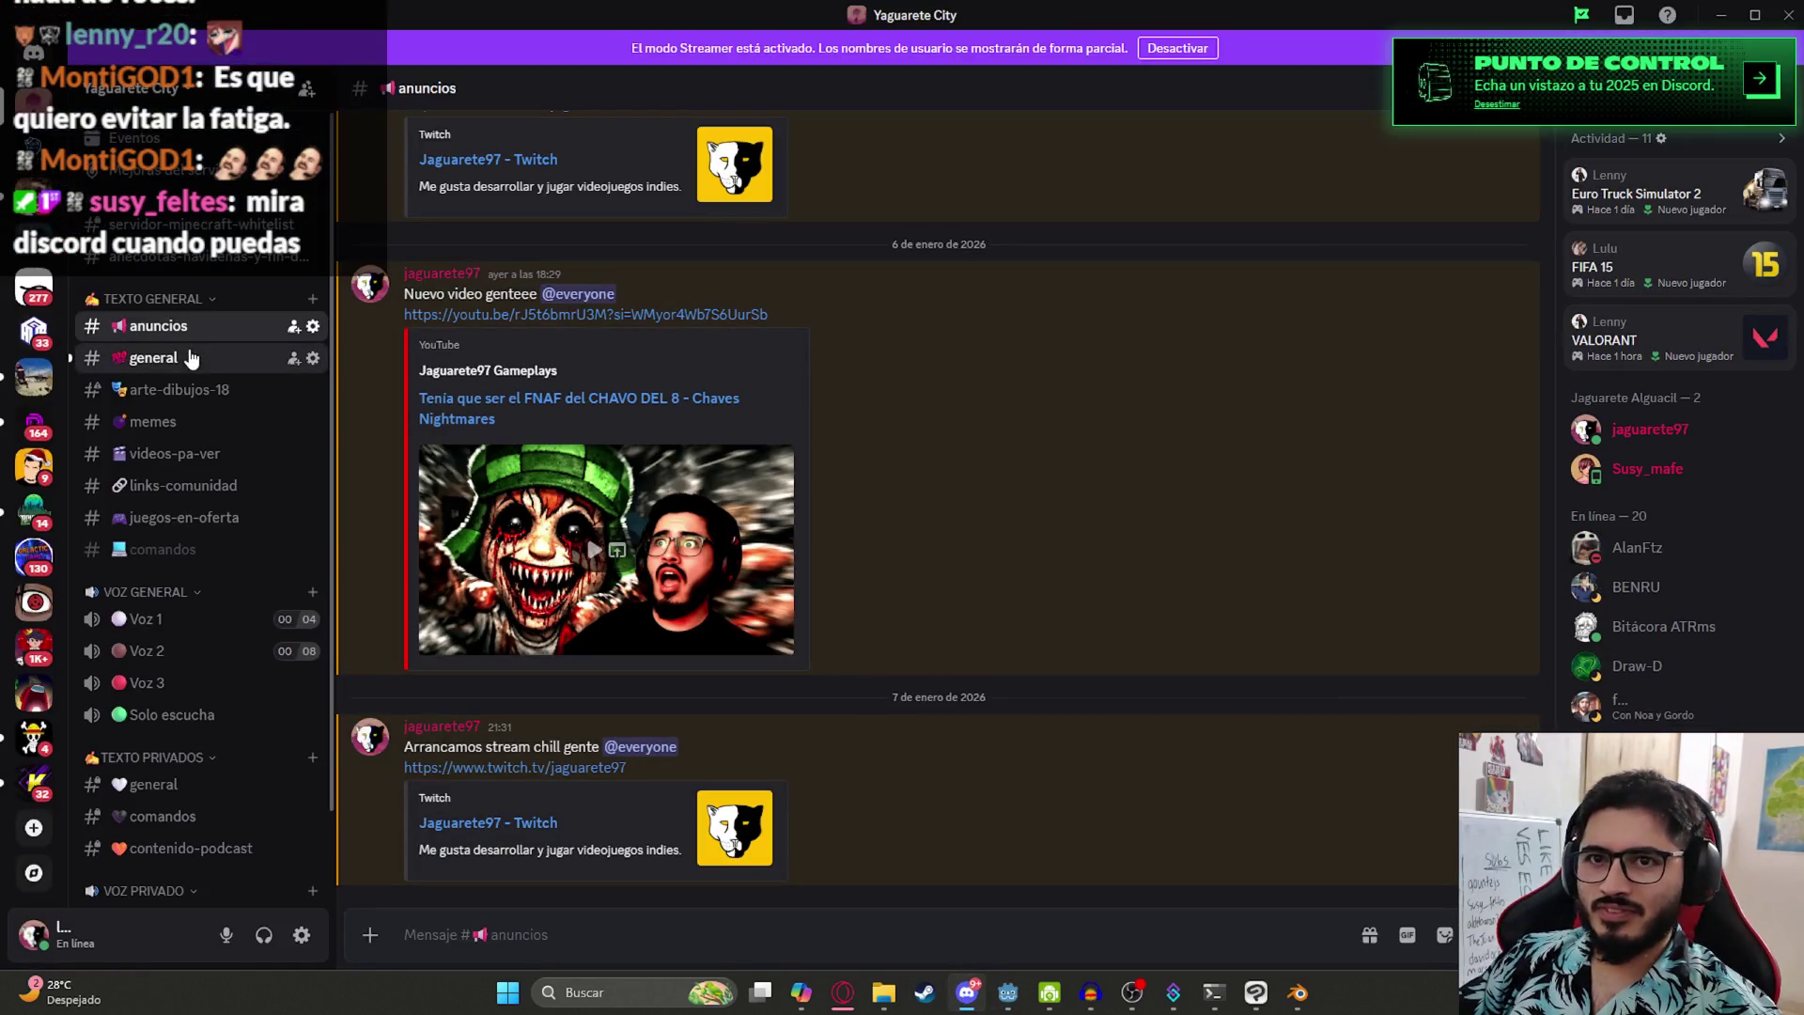
- View the cat photo in Discord's general channel, zooming in and out, then close it
key(alt+Down)
click(596, 719)
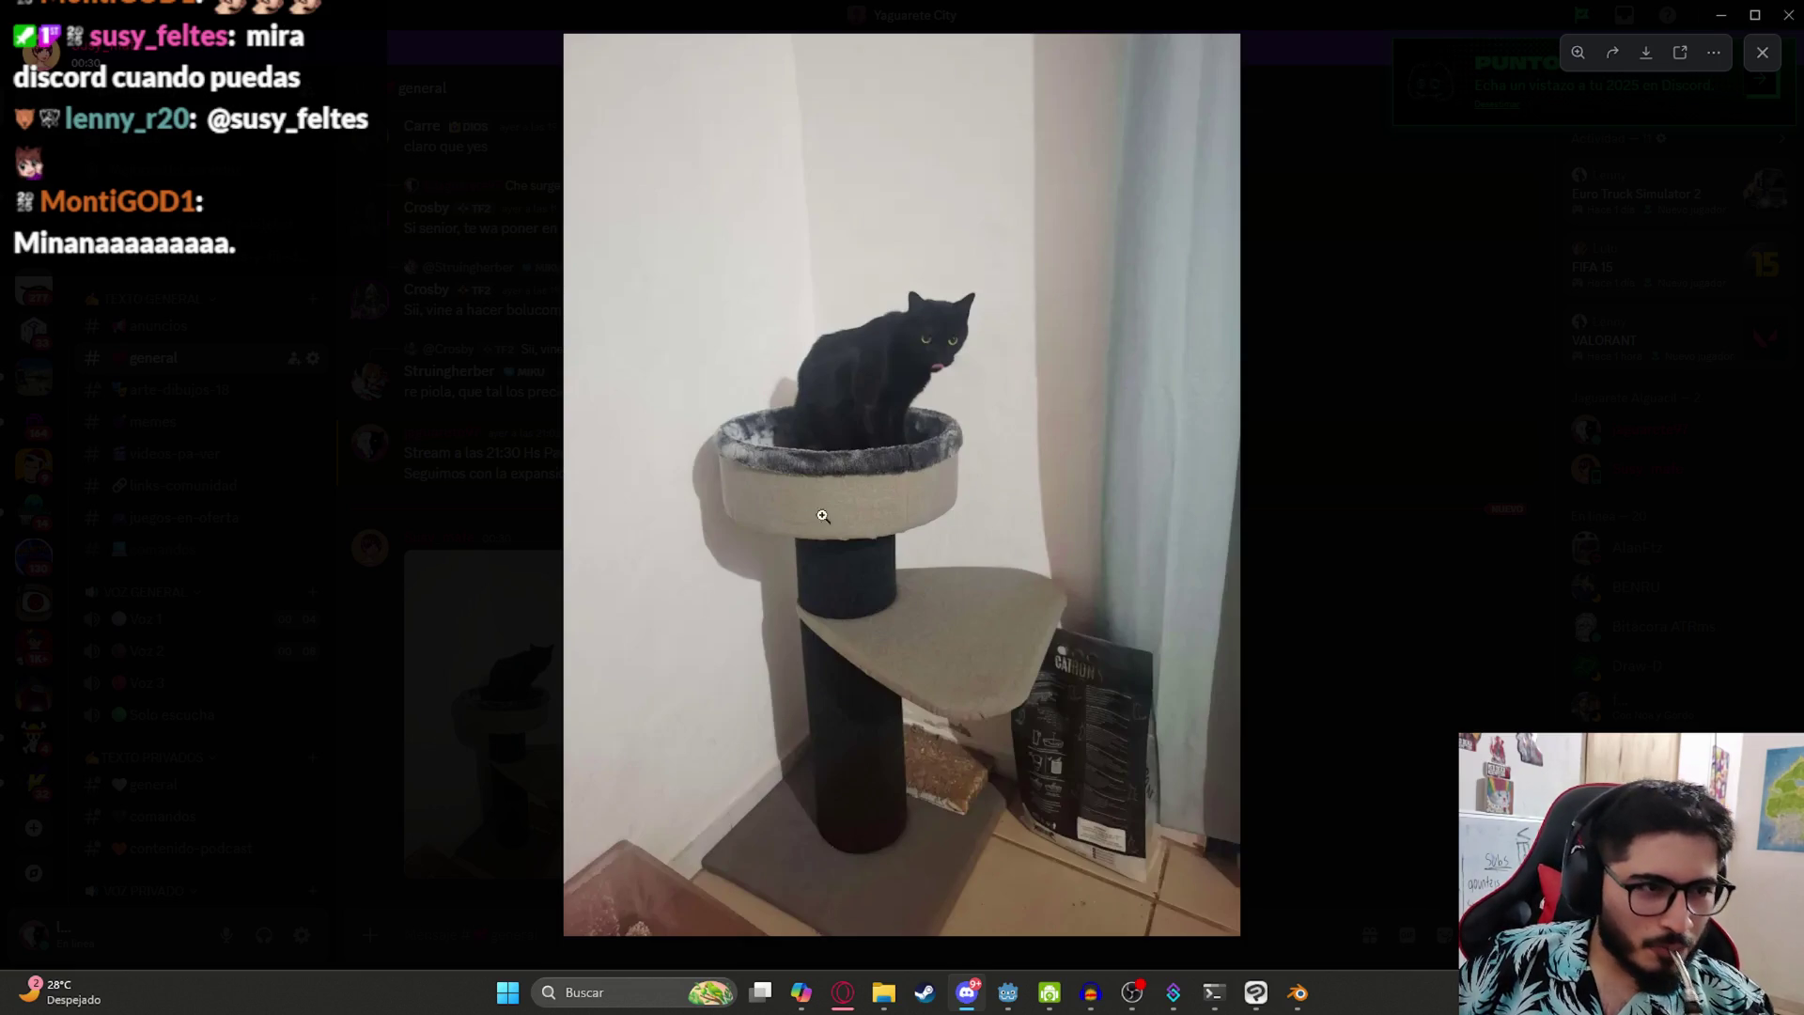
click(996, 391)
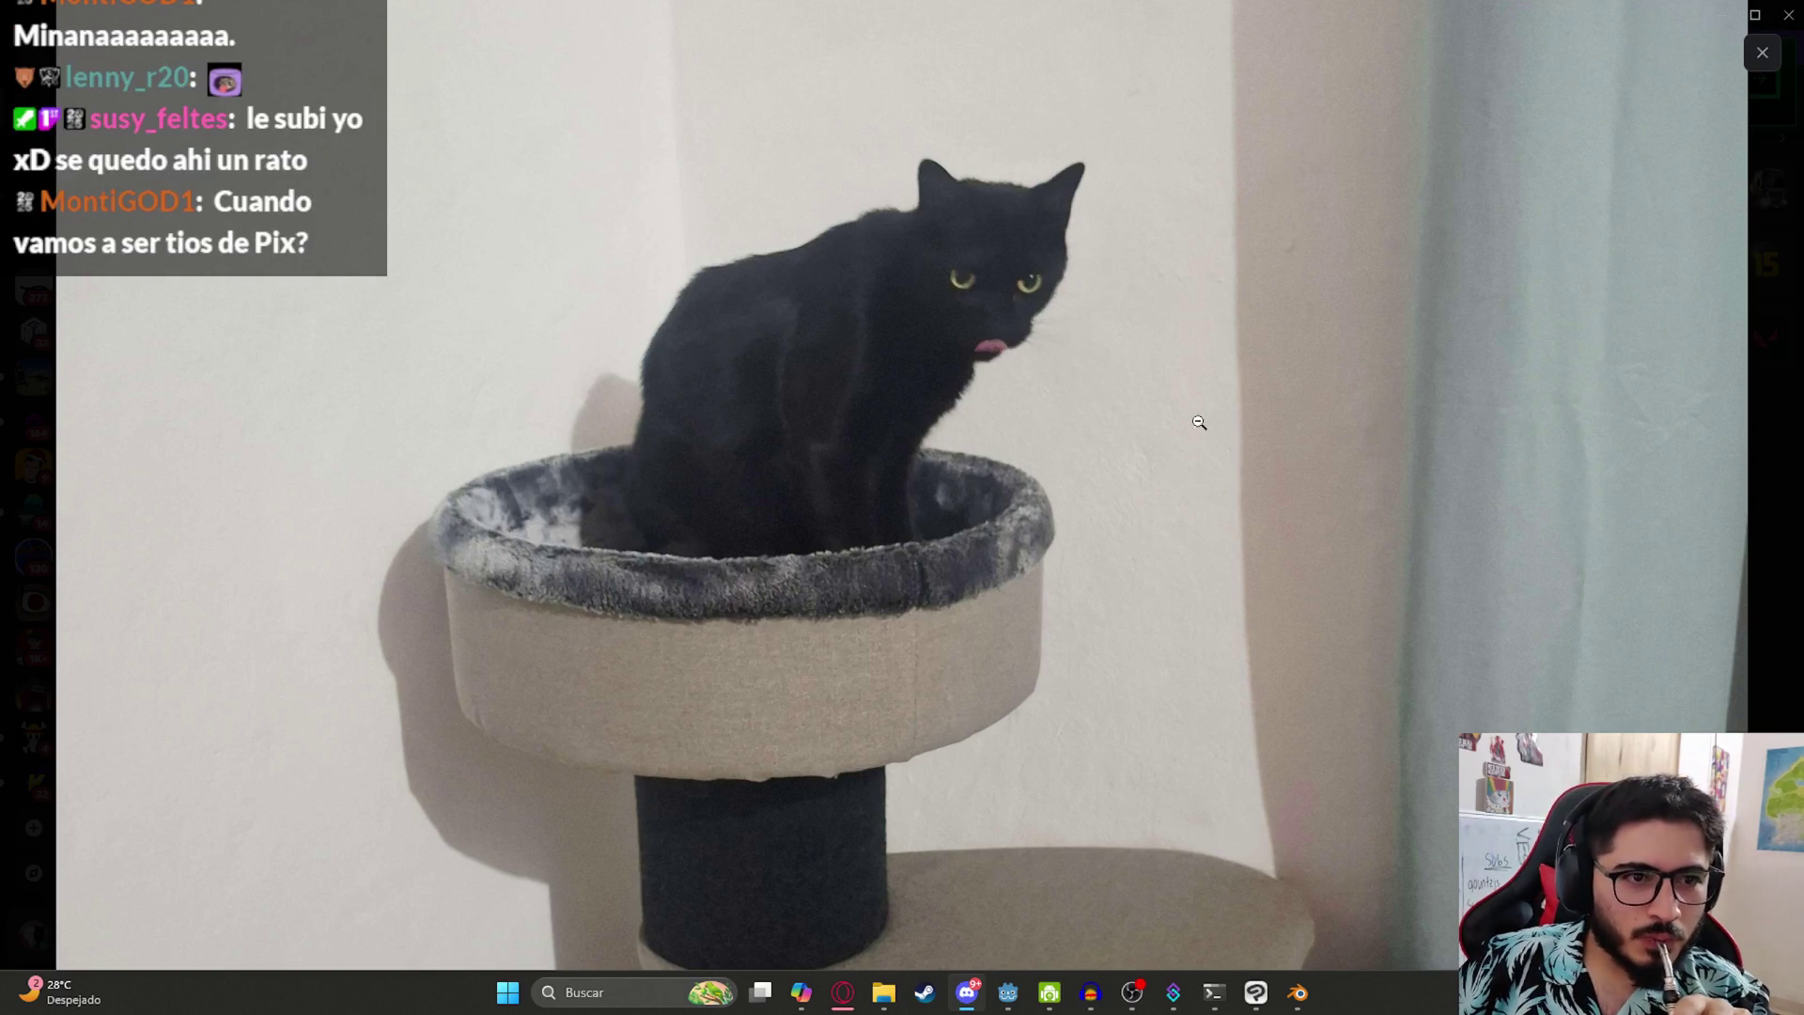
click(1015, 487)
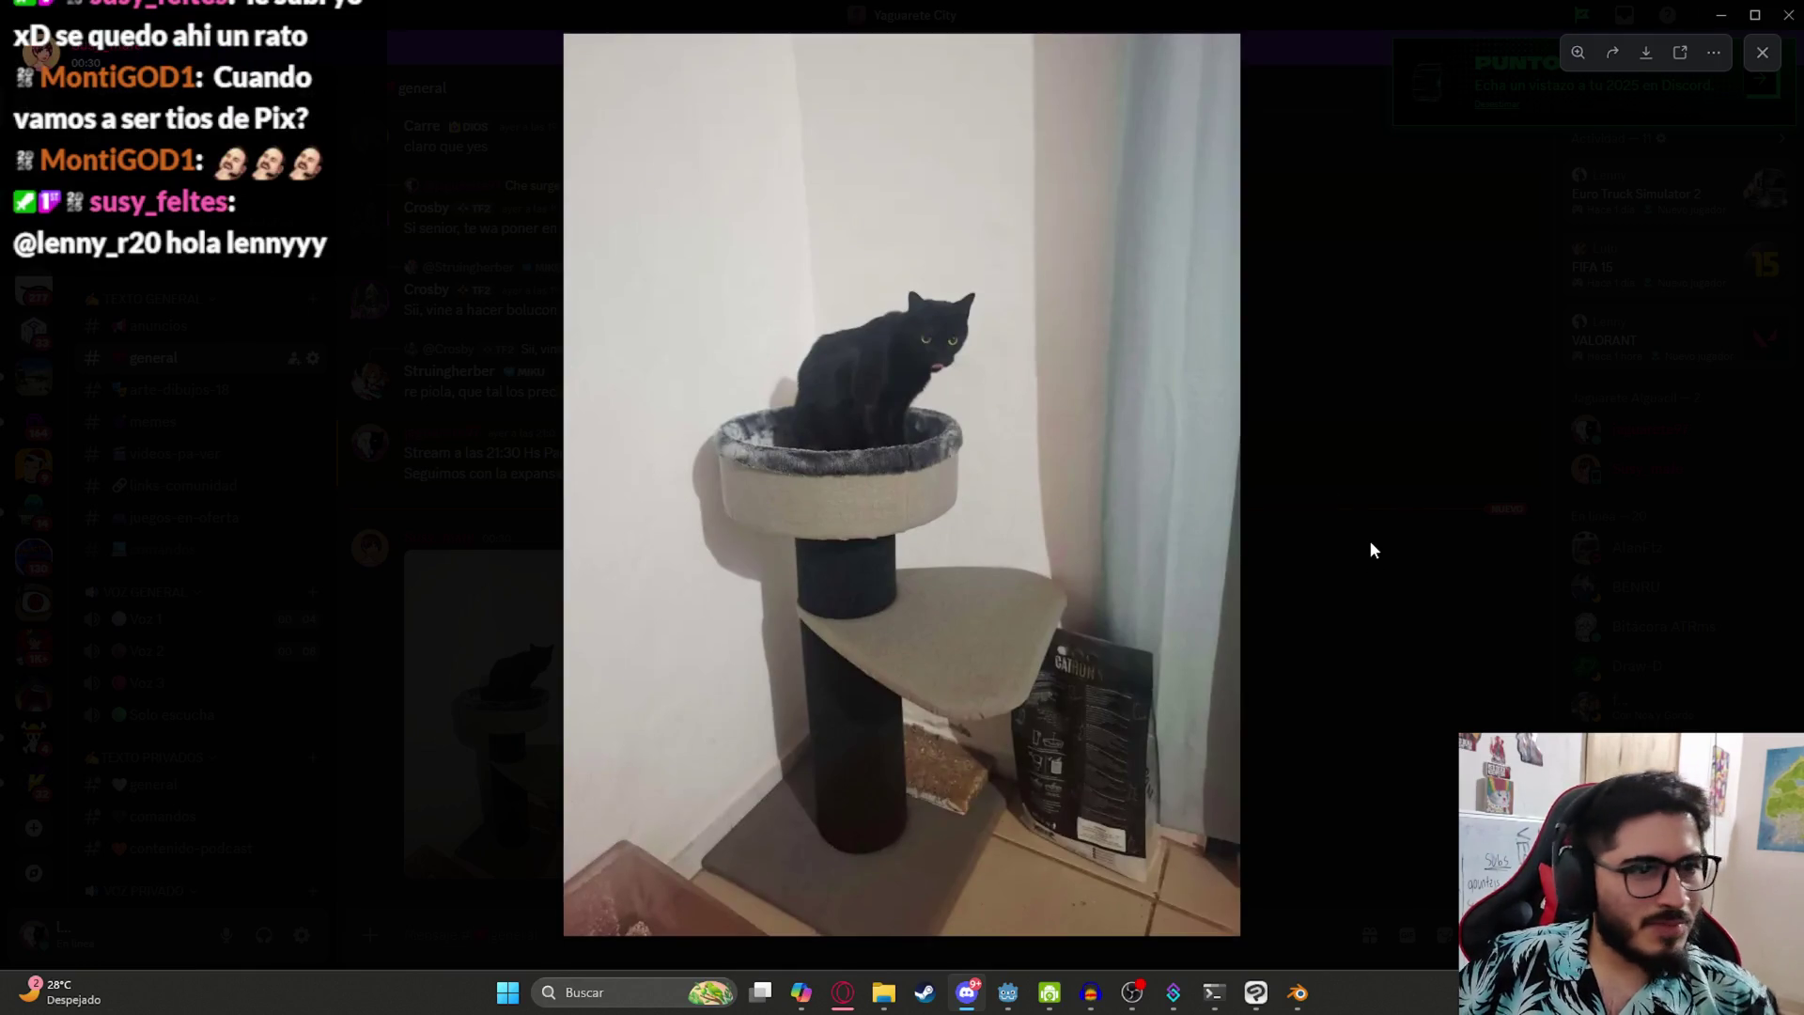
click(1302, 647)
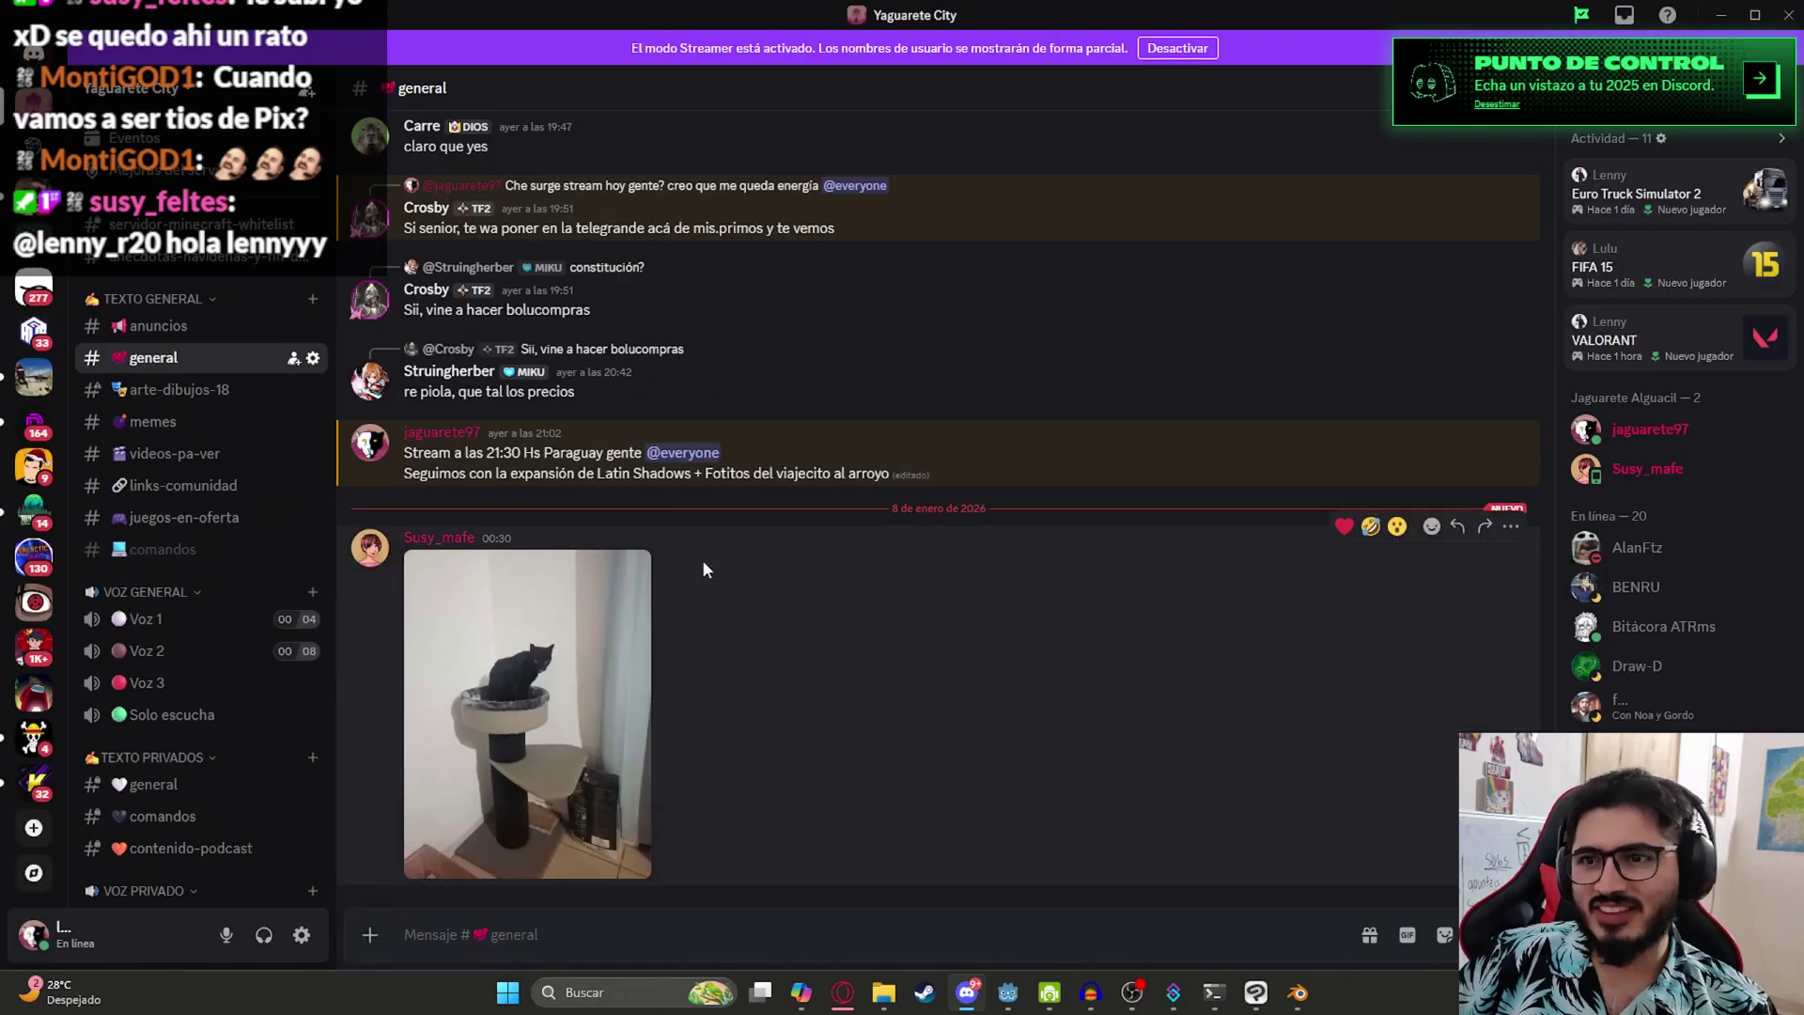
- Minimize Discord to bring the Godot editor back
scroll(657, 605, up, 5)
scroll(753, 697, down, 5)
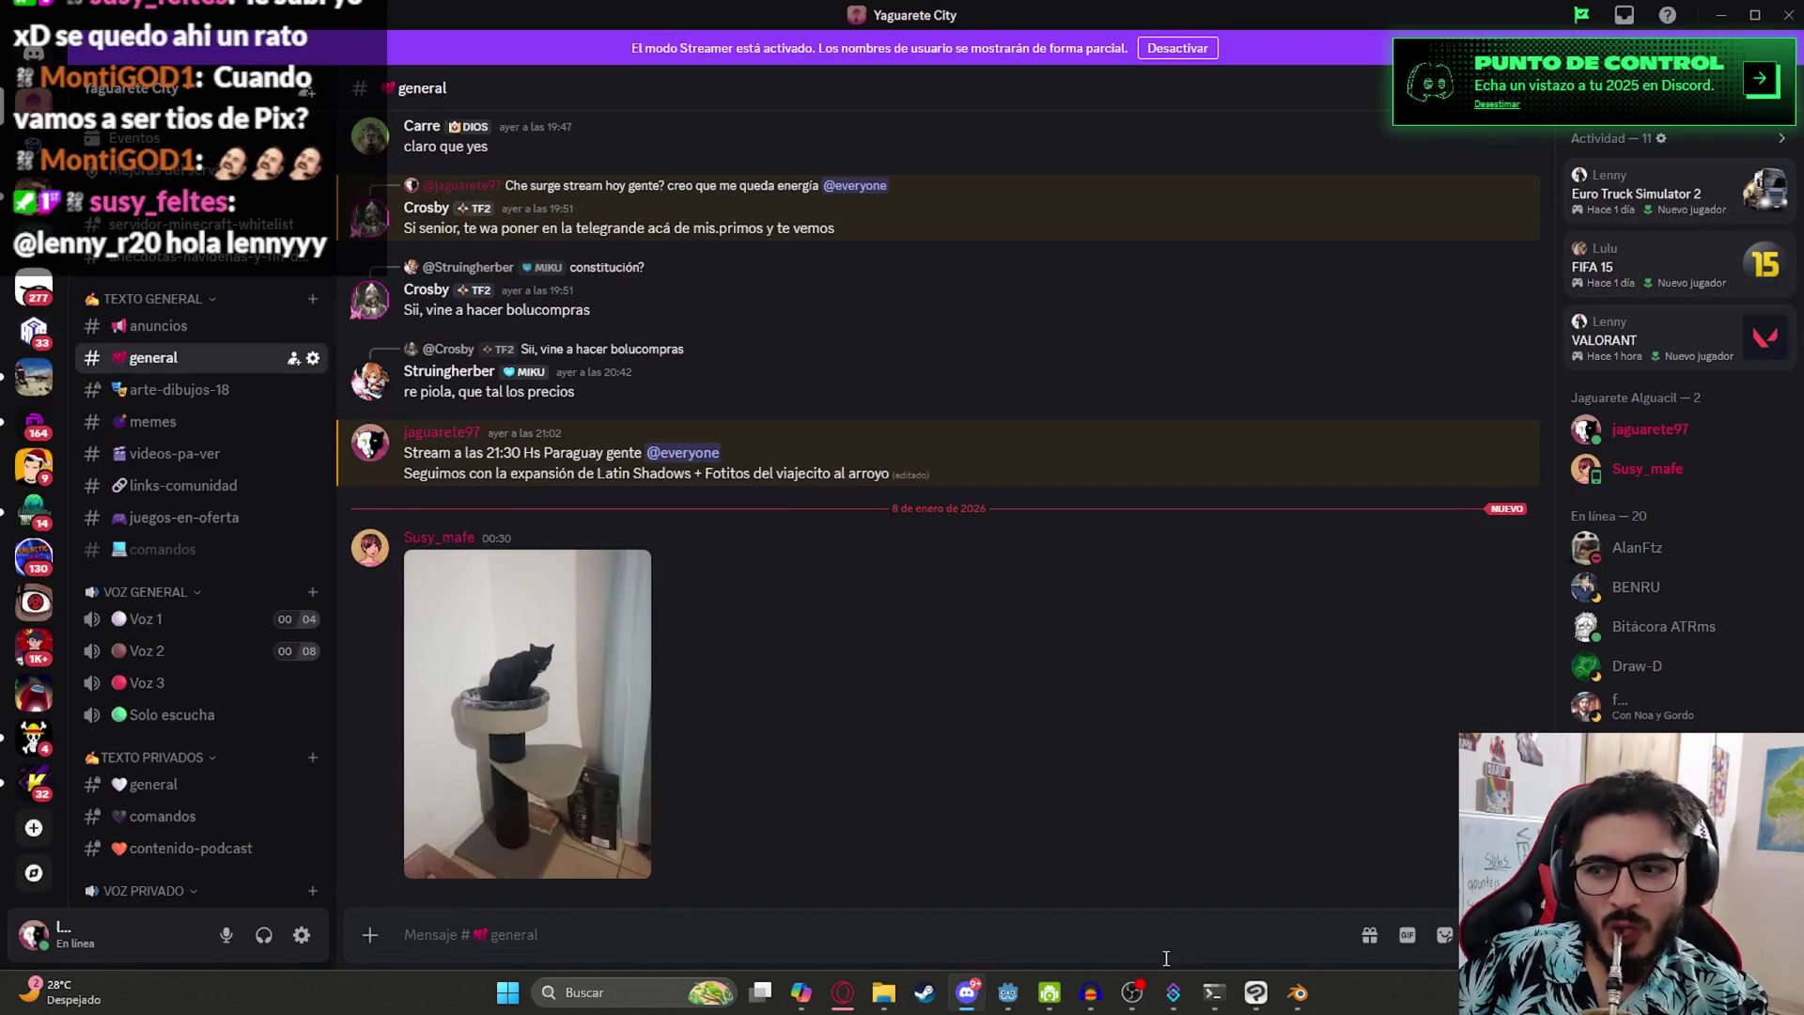
mouse_move(980, 1004)
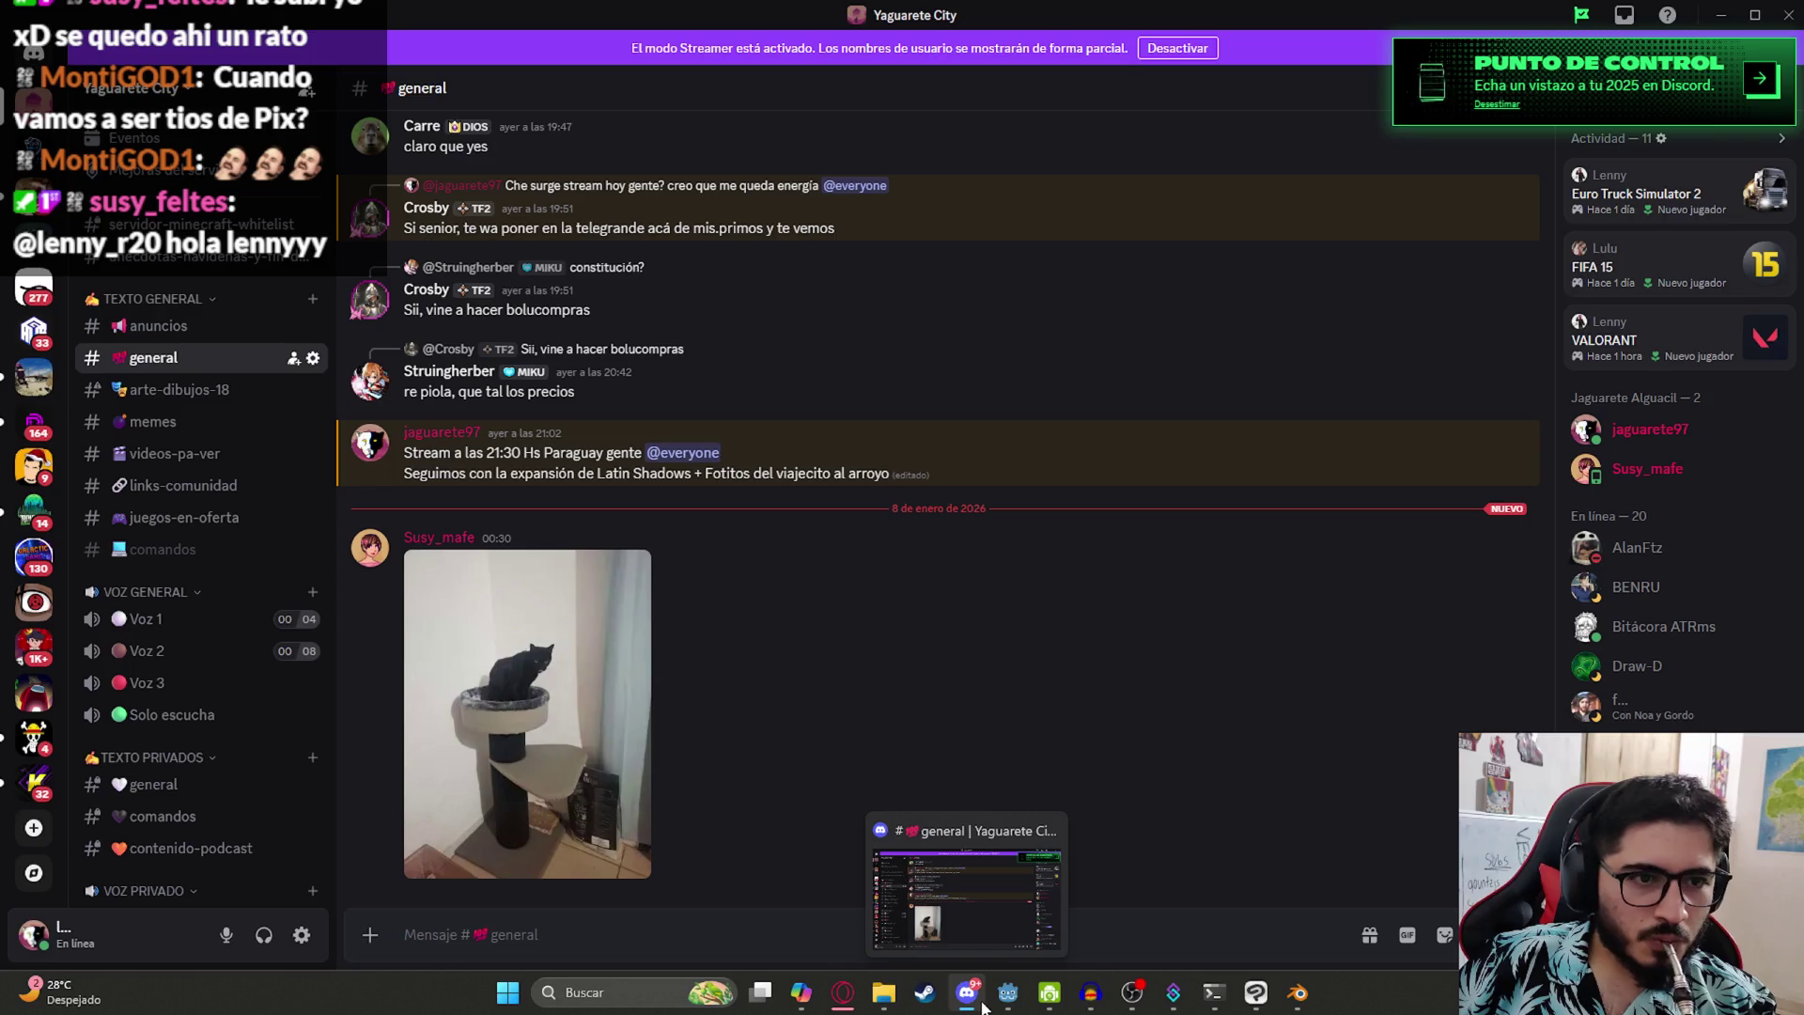
click(977, 994)
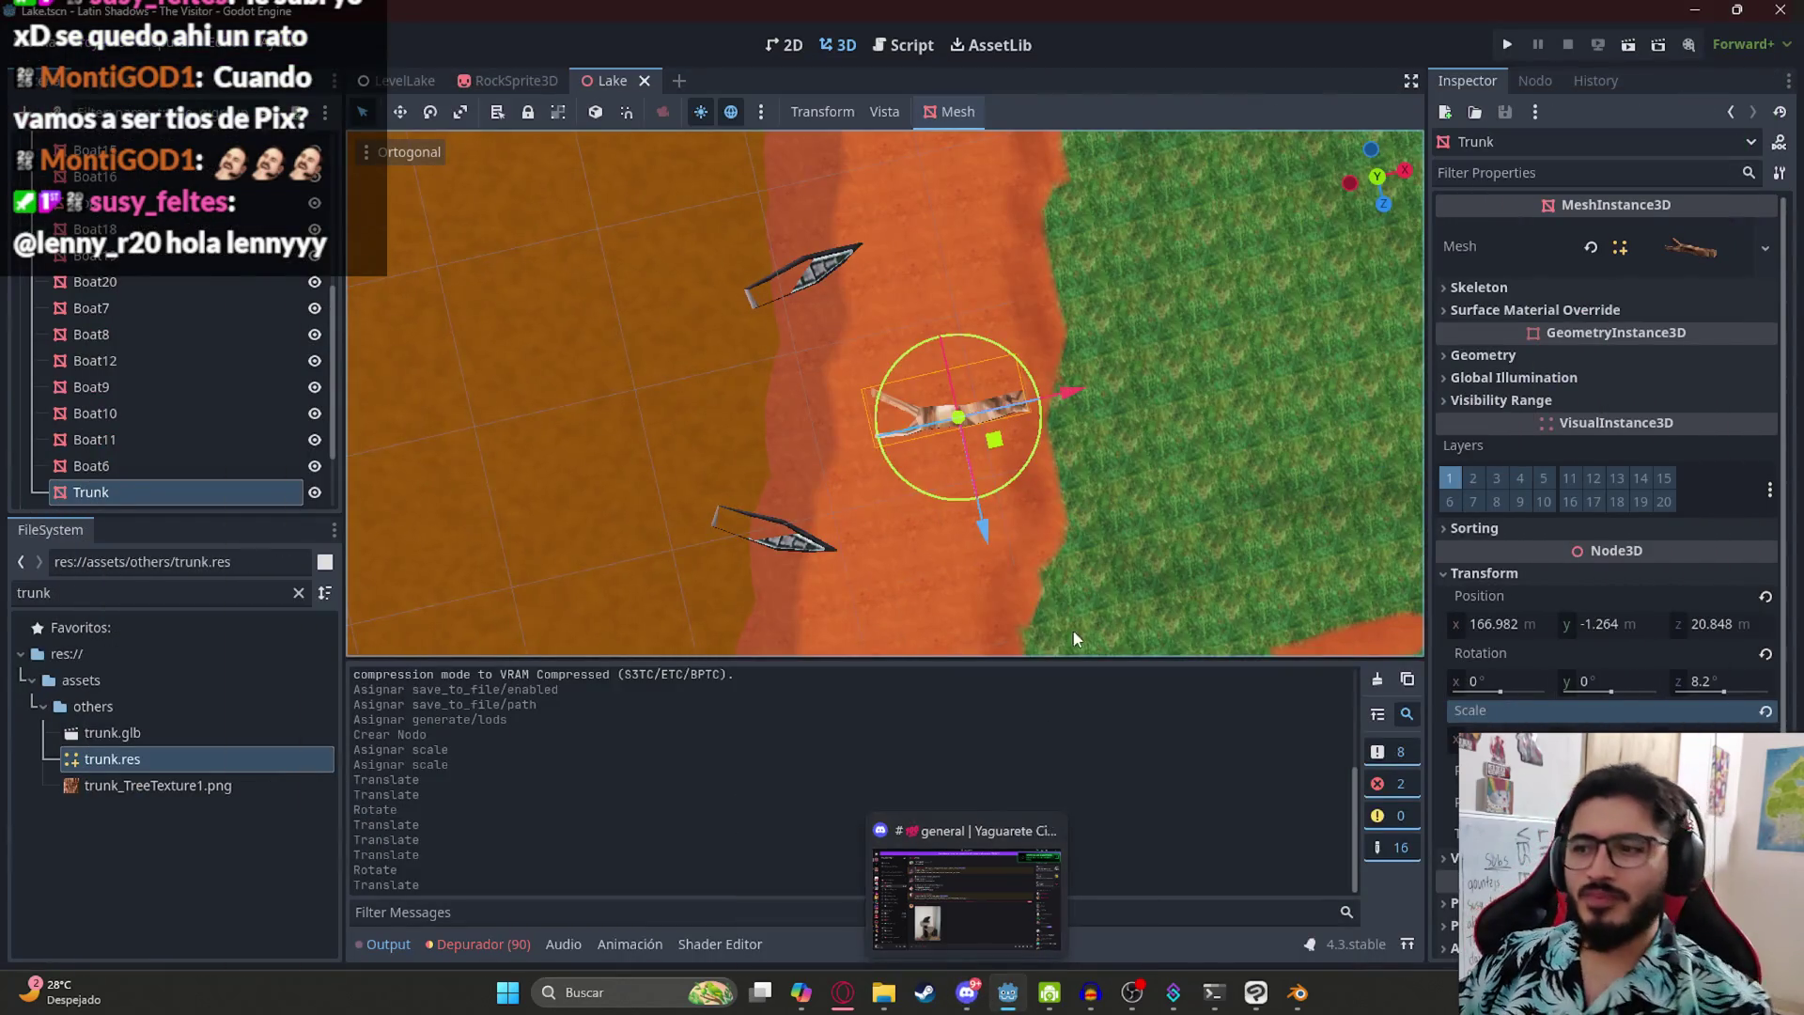
- Duplicate the trunk into Trunk2, Trunk3 and Trunk4, spacing them along the sandy shore
key(ctrl+d)
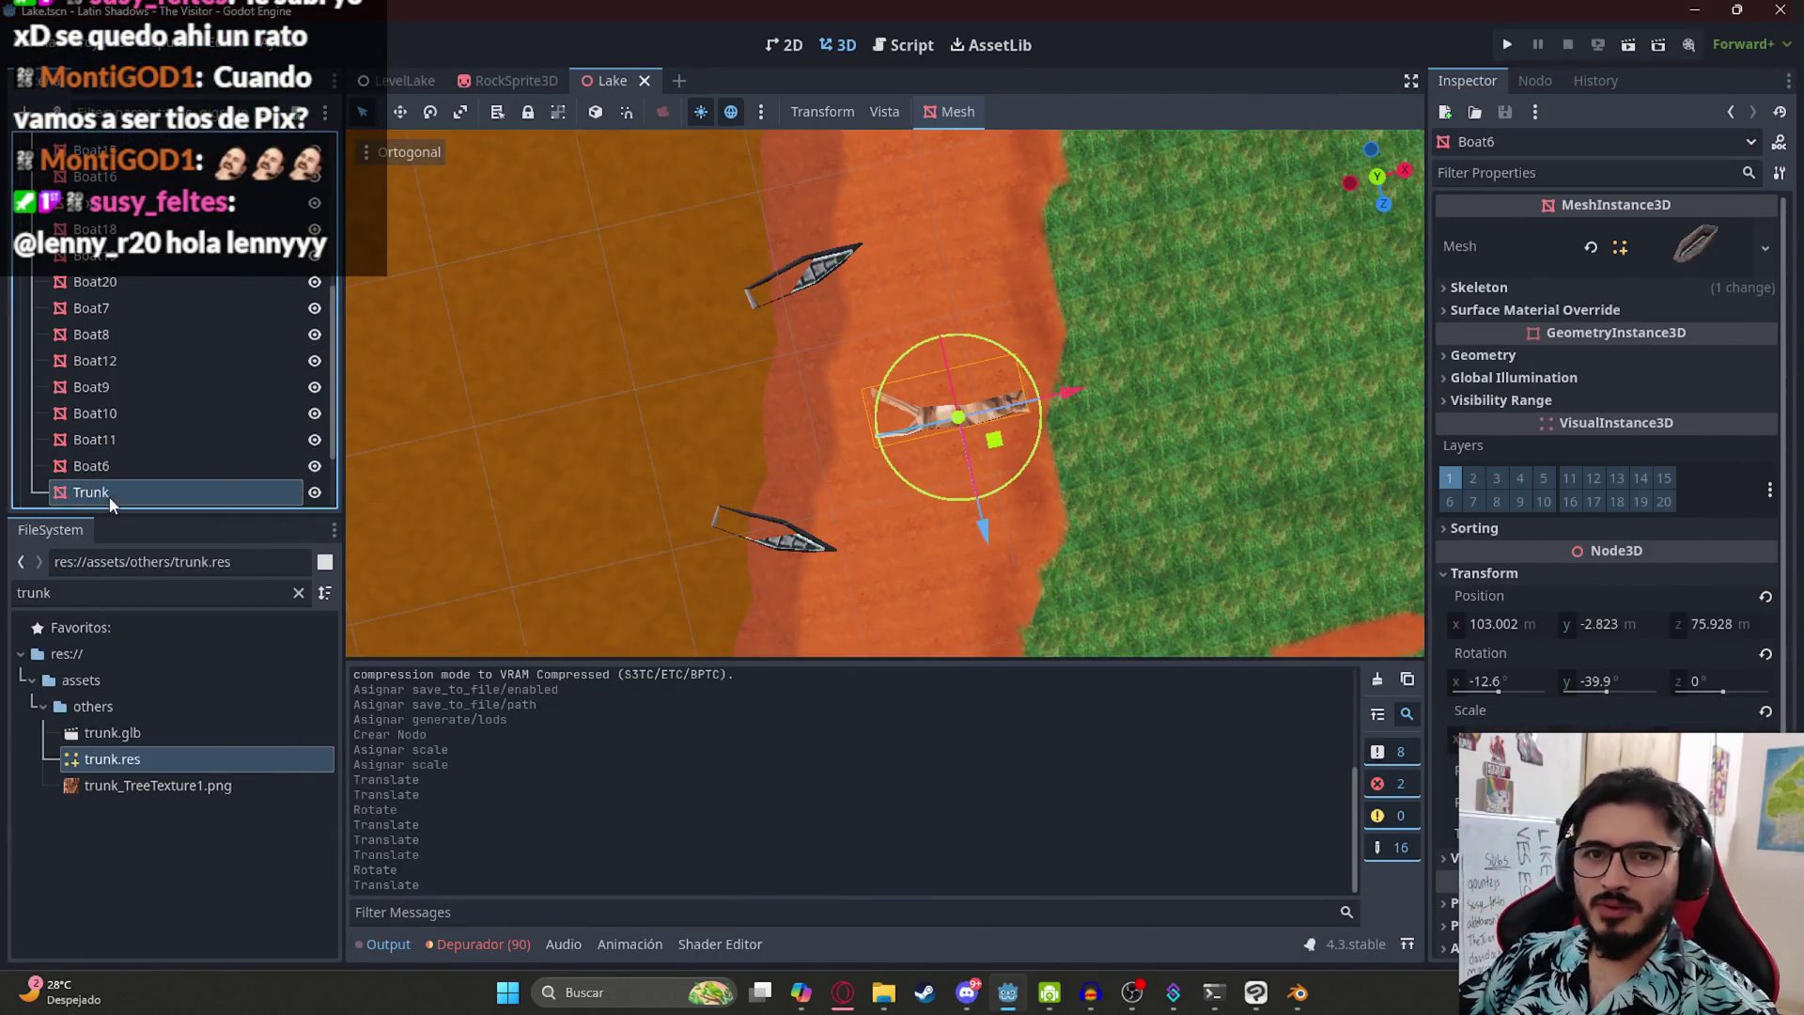
scroll(878, 481, down, 2)
mouse_move(883, 469)
mouse_down()
mouse_move(869, 451)
mouse_move(911, 317)
mouse_move(905, 190)
mouse_move(888, 532)
mouse_move(938, 594)
mouse_move(934, 482)
mouse_move(953, 479)
mouse_move(887, 493)
mouse_move(930, 494)
mouse_move(893, 292)
mouse_move(904, 231)
mouse_move(932, 219)
mouse_move(917, 224)
mouse_up()
scroll(938, 593, up, 2)
key(ctrl+d)
scroll(902, 235, down, 2)
click(913, 406)
key(ctrl+d)
mouse_move(918, 403)
mouse_down()
mouse_move(960, 516)
mouse_move(872, 307)
mouse_move(906, 357)
mouse_move(905, 342)
mouse_up()
- Create Trunk5, move it up the shoreline and lower it onto the ground
key(ctrl+d)
mouse_move(978, 621)
mouse_down()
mouse_move(900, 436)
mouse_move(937, 454)
mouse_move(929, 378)
mouse_up()
scroll(960, 447, up, 3)
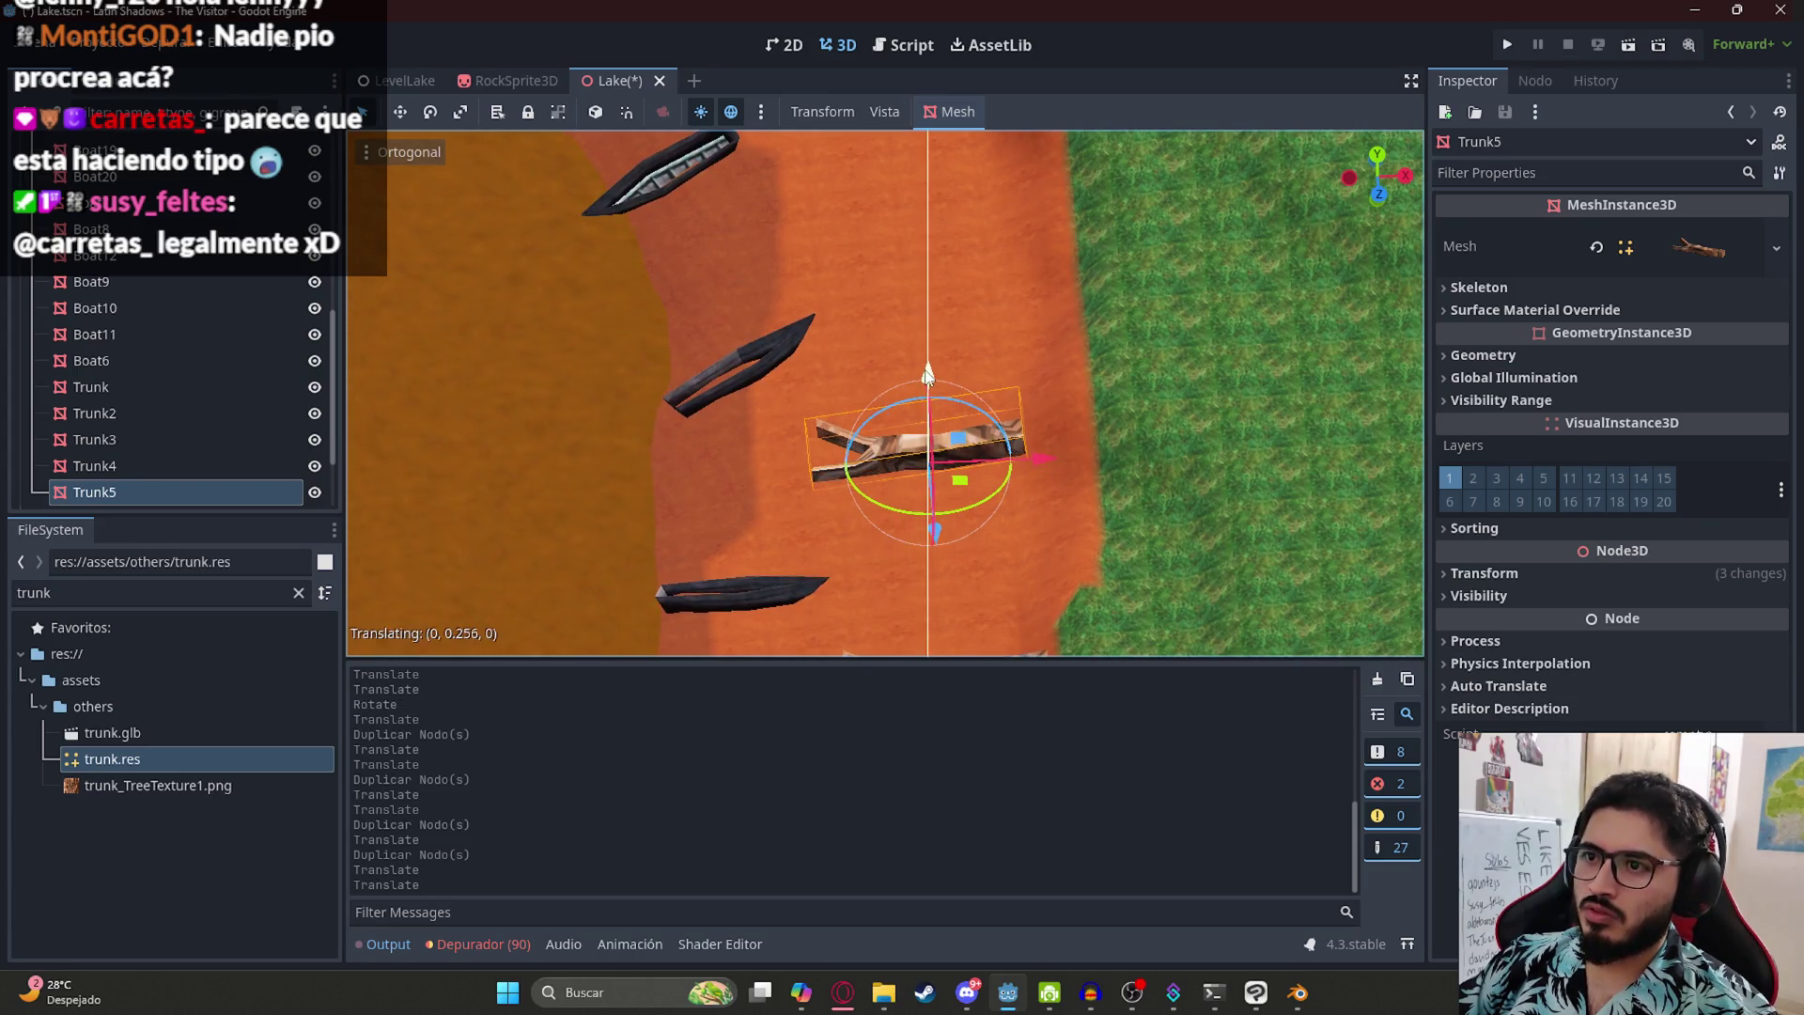
scroll(939, 470, down, 5)
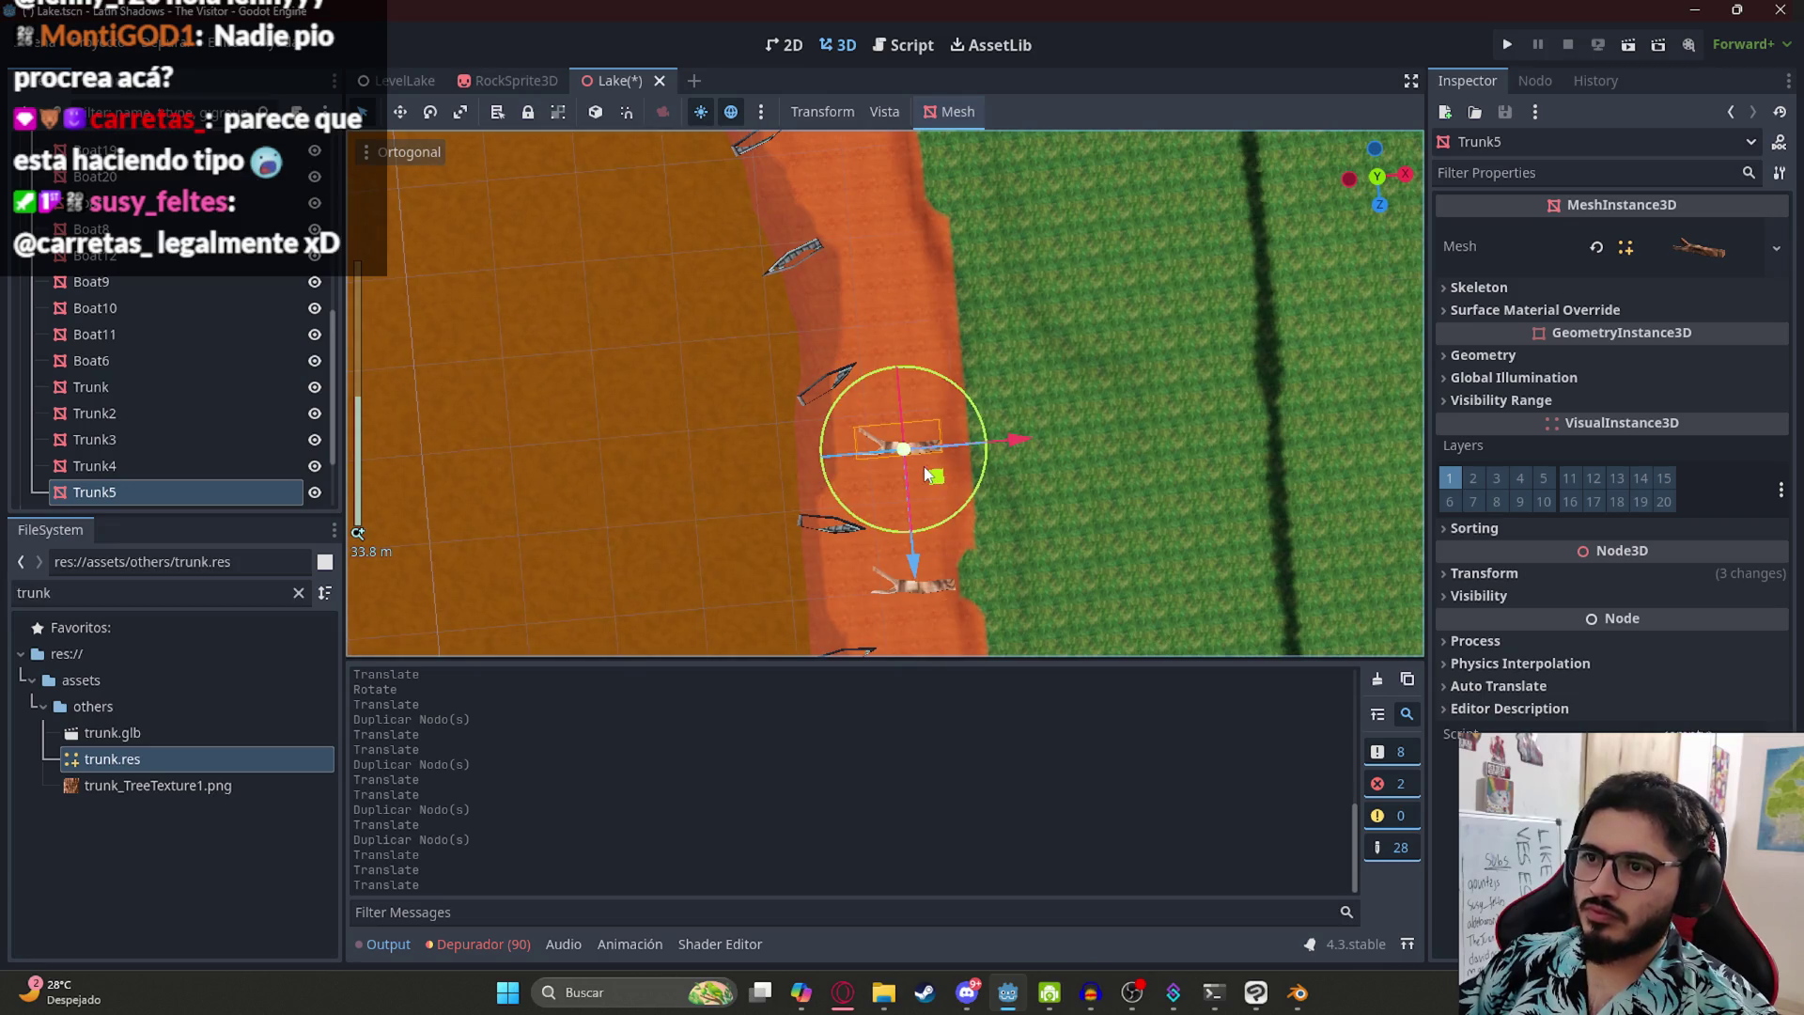
drag(899, 307, 903, 324)
- Create Trunk6 further up the shoreline and rotate it, then make one more copy
key(ctrl+d)
mouse_move(926, 474)
mouse_down()
mouse_move(911, 362)
mouse_move(947, 340)
mouse_up()
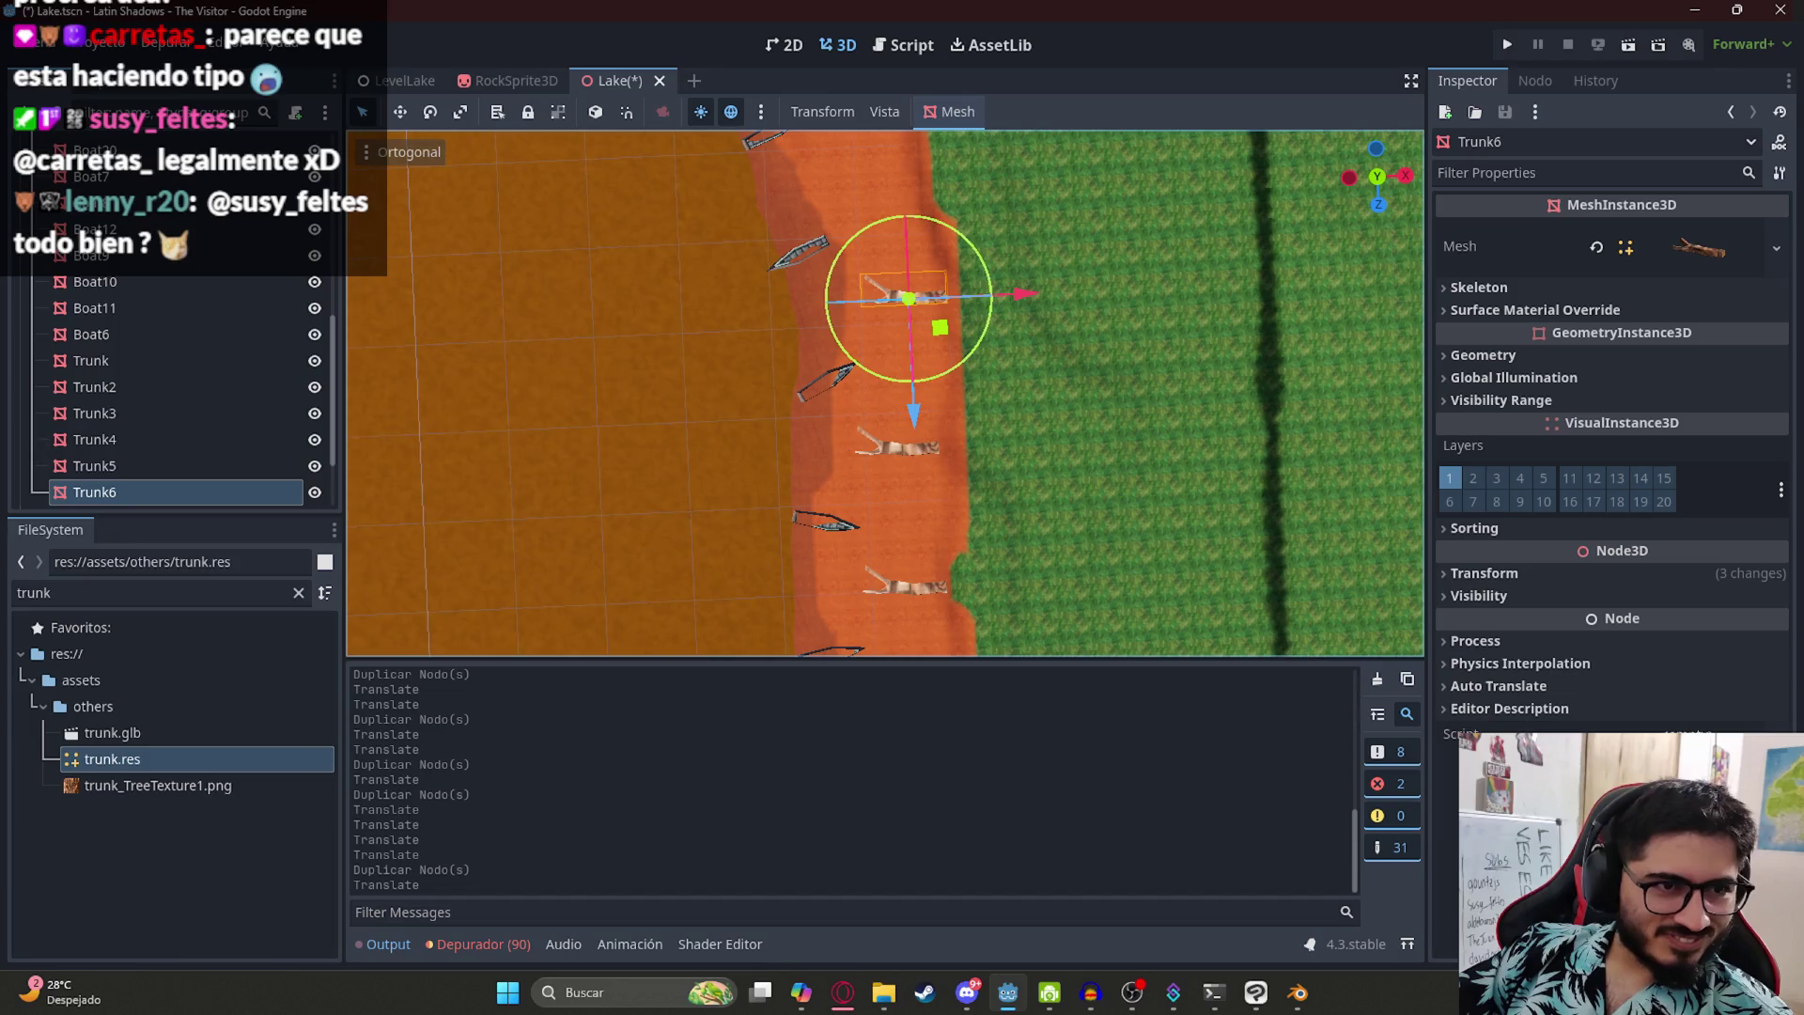
scroll(875, 310, up, 5)
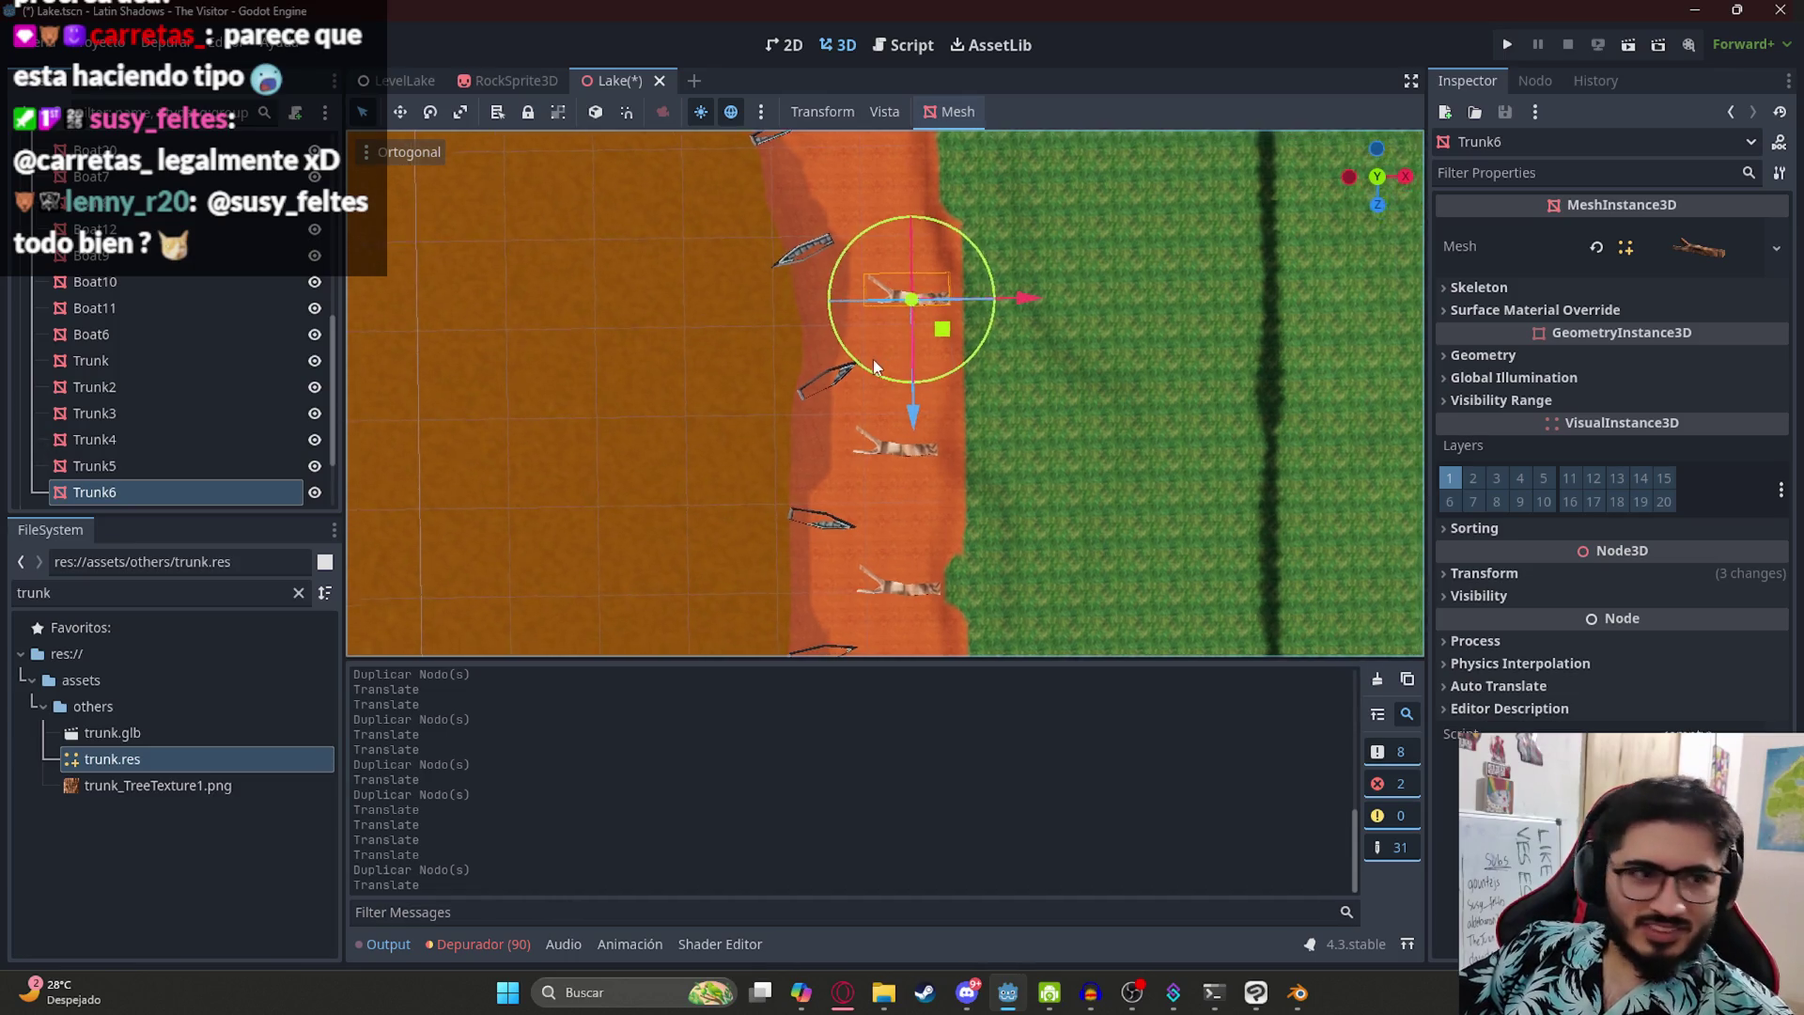
scroll(970, 471, up, 3)
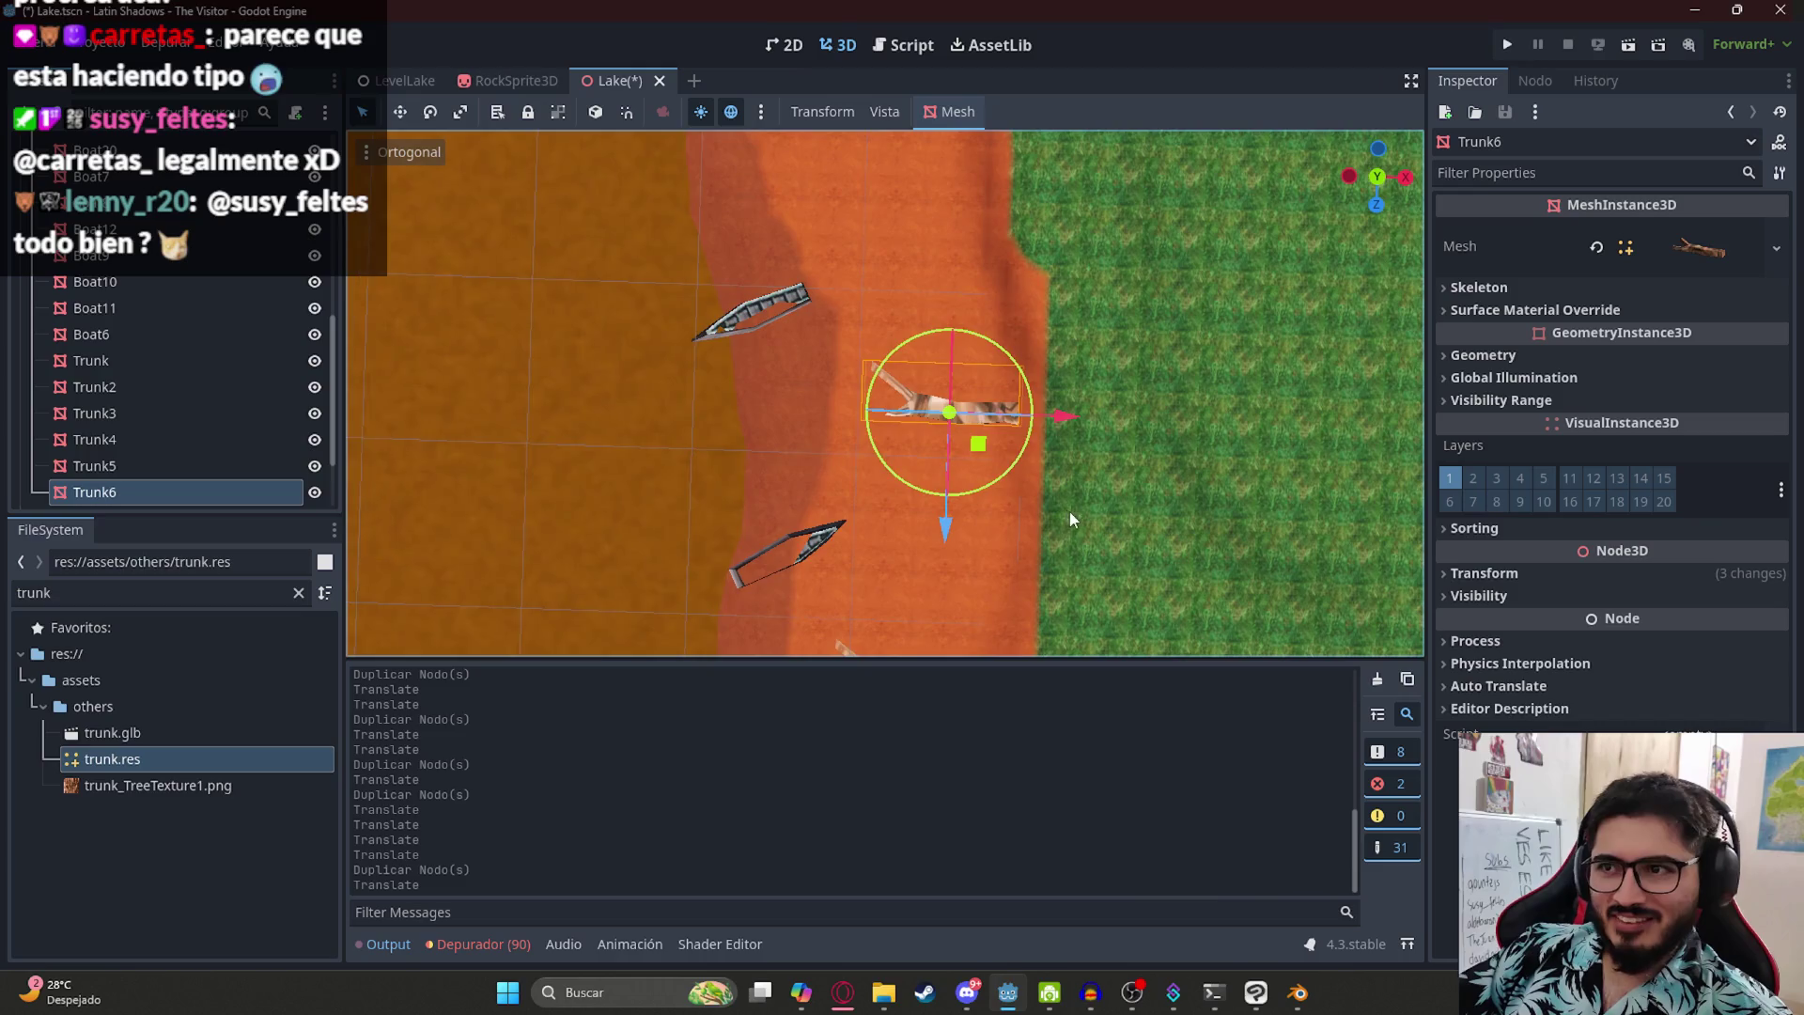
mouse_move(999, 483)
mouse_down()
mouse_move(1029, 465)
mouse_move(1022, 488)
mouse_move(981, 425)
mouse_move(983, 449)
mouse_up()
scroll(939, 404, down, 5)
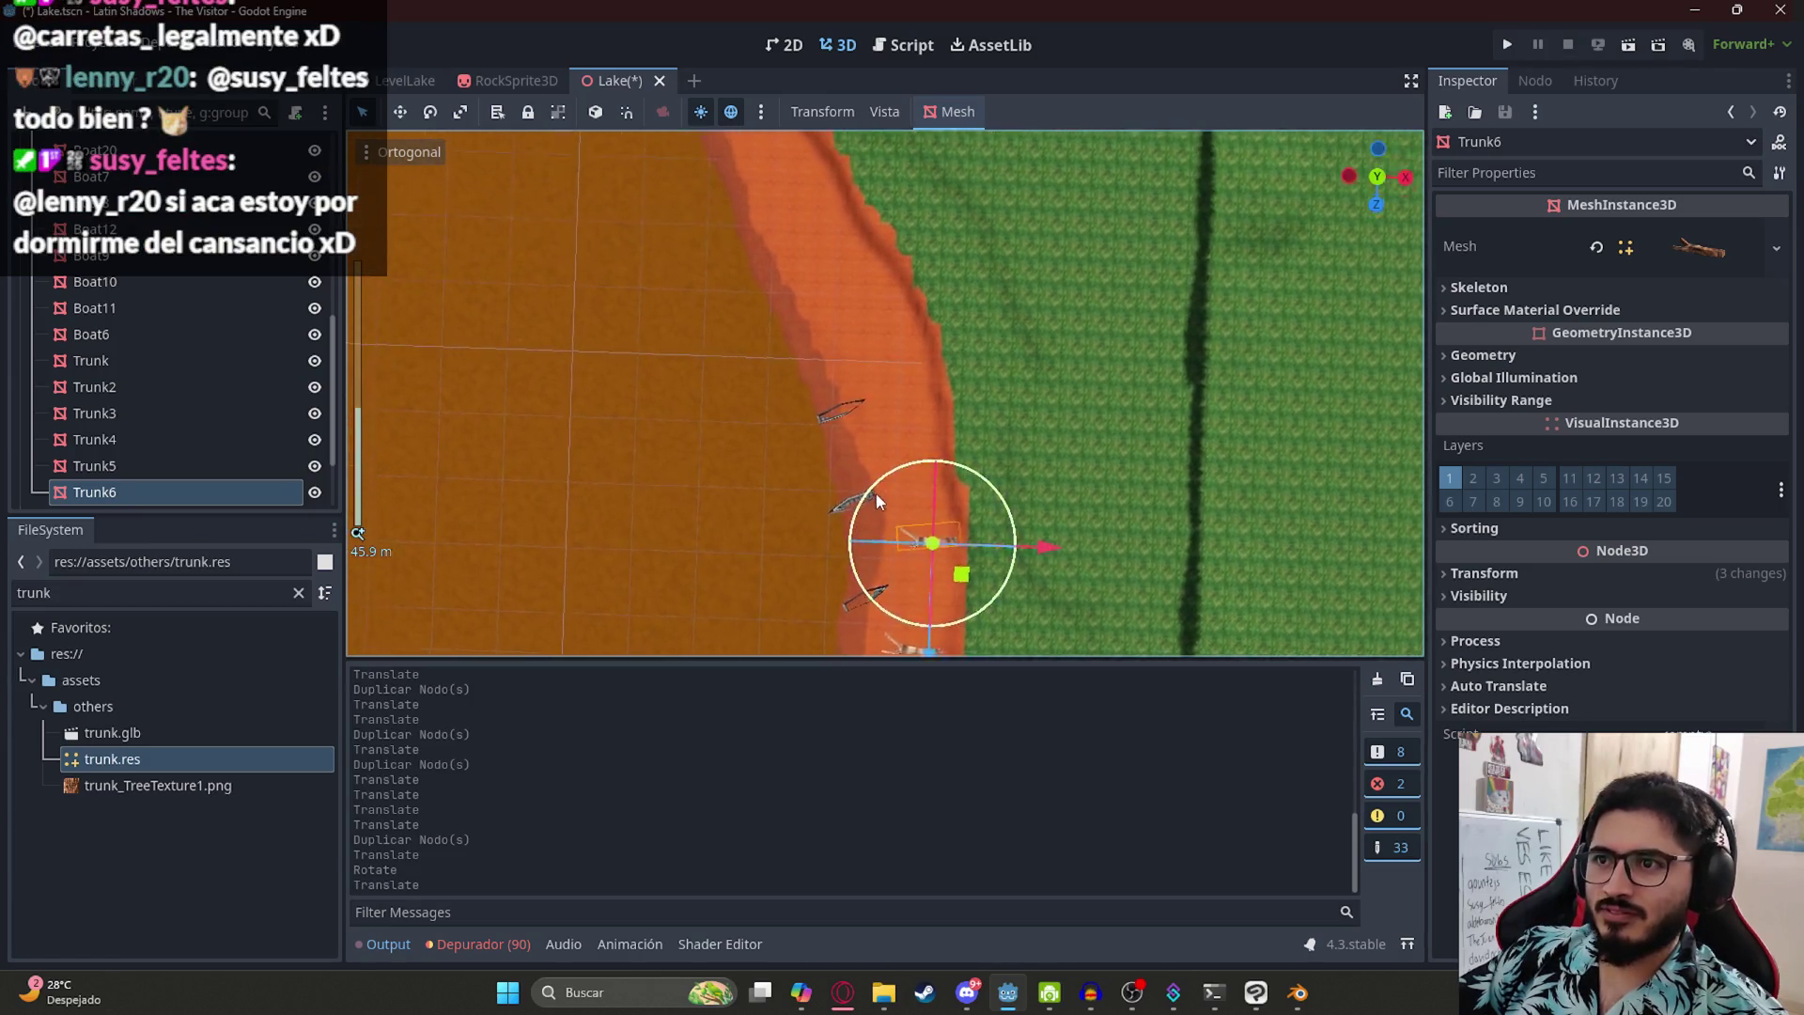
scroll(893, 512, down, 2)
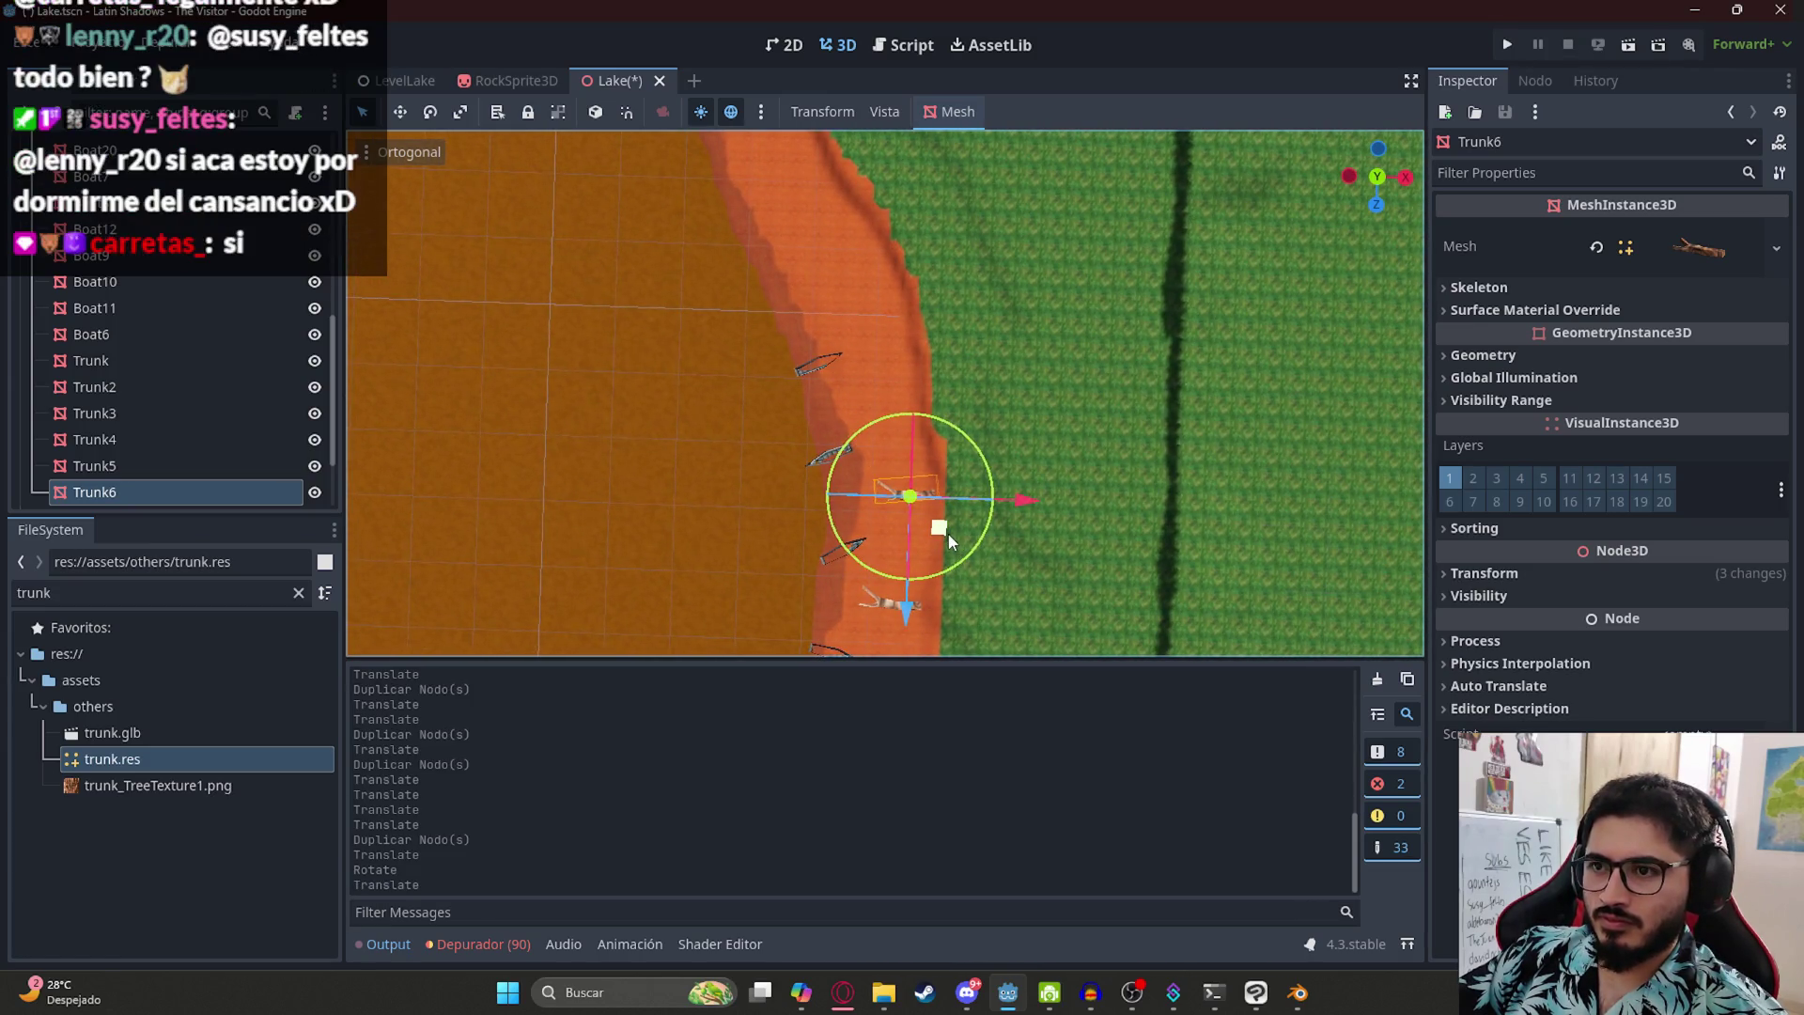
scroll(646, 300, down, 3)
key(ctrl+d)
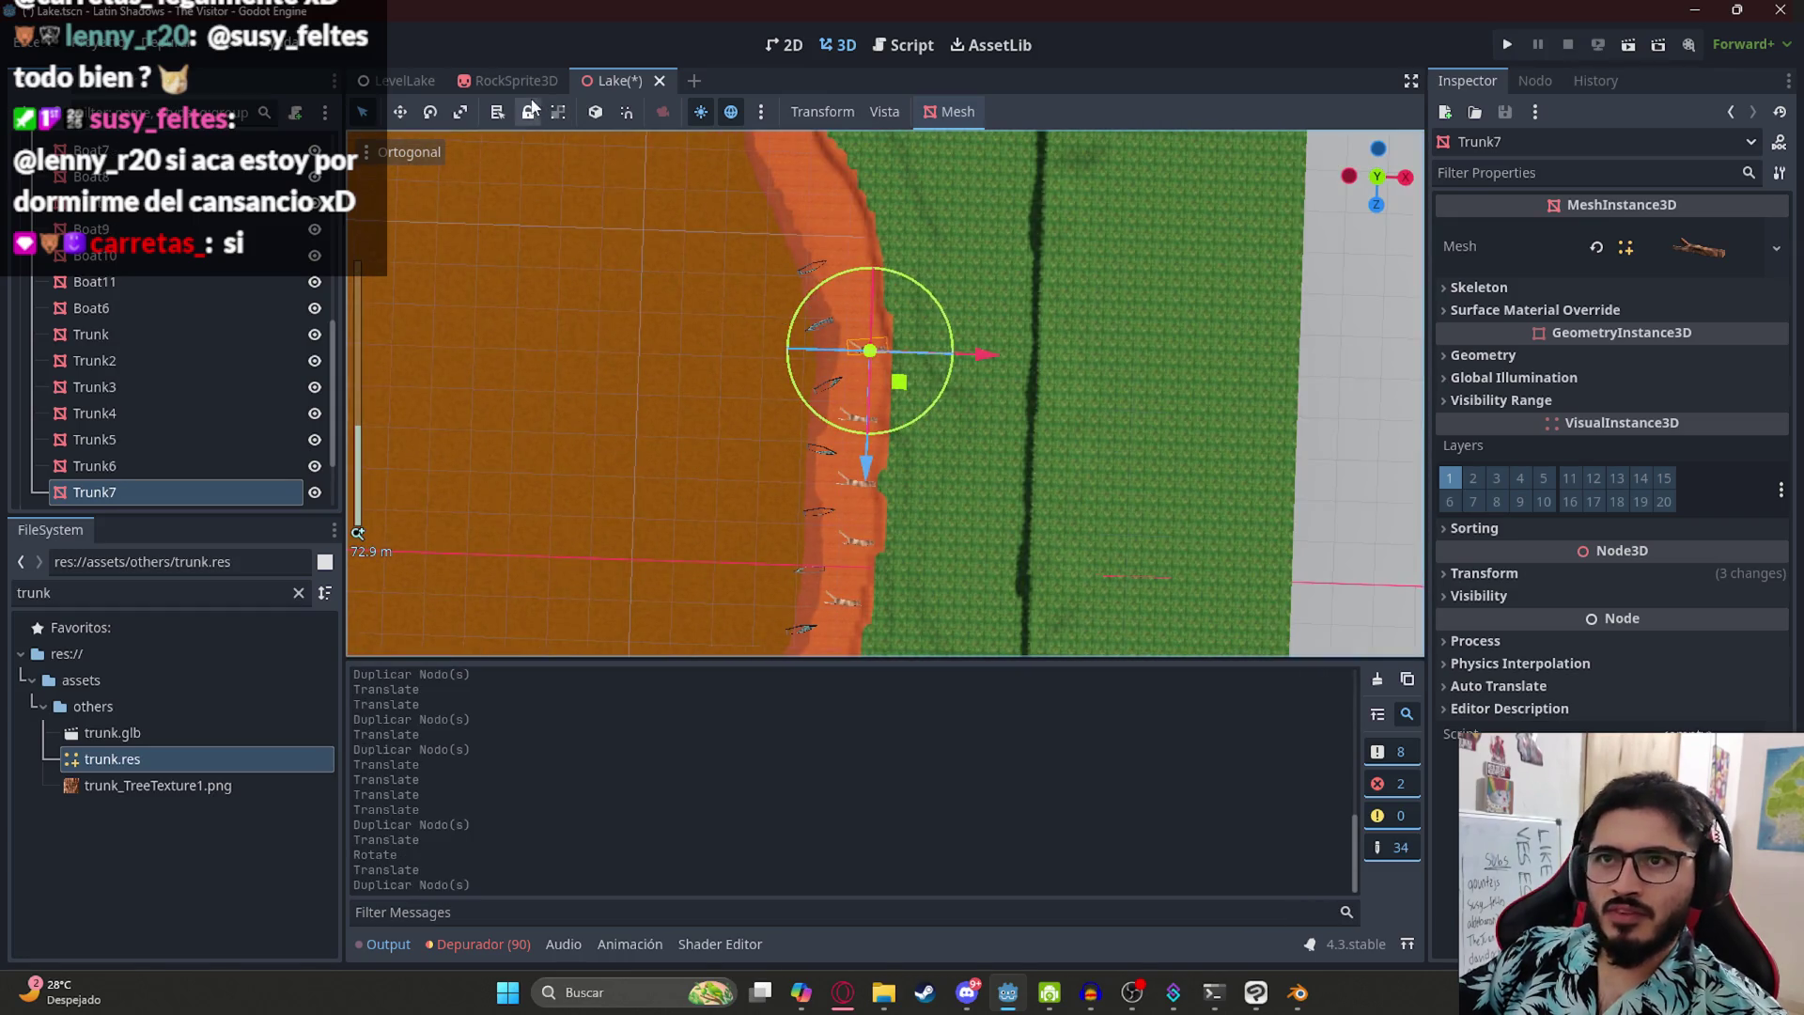
- Undo the extra trunk copy, save the Lake scene, and collapse and select the Boats node
key(ctrl+z)
key(ctrl+s)
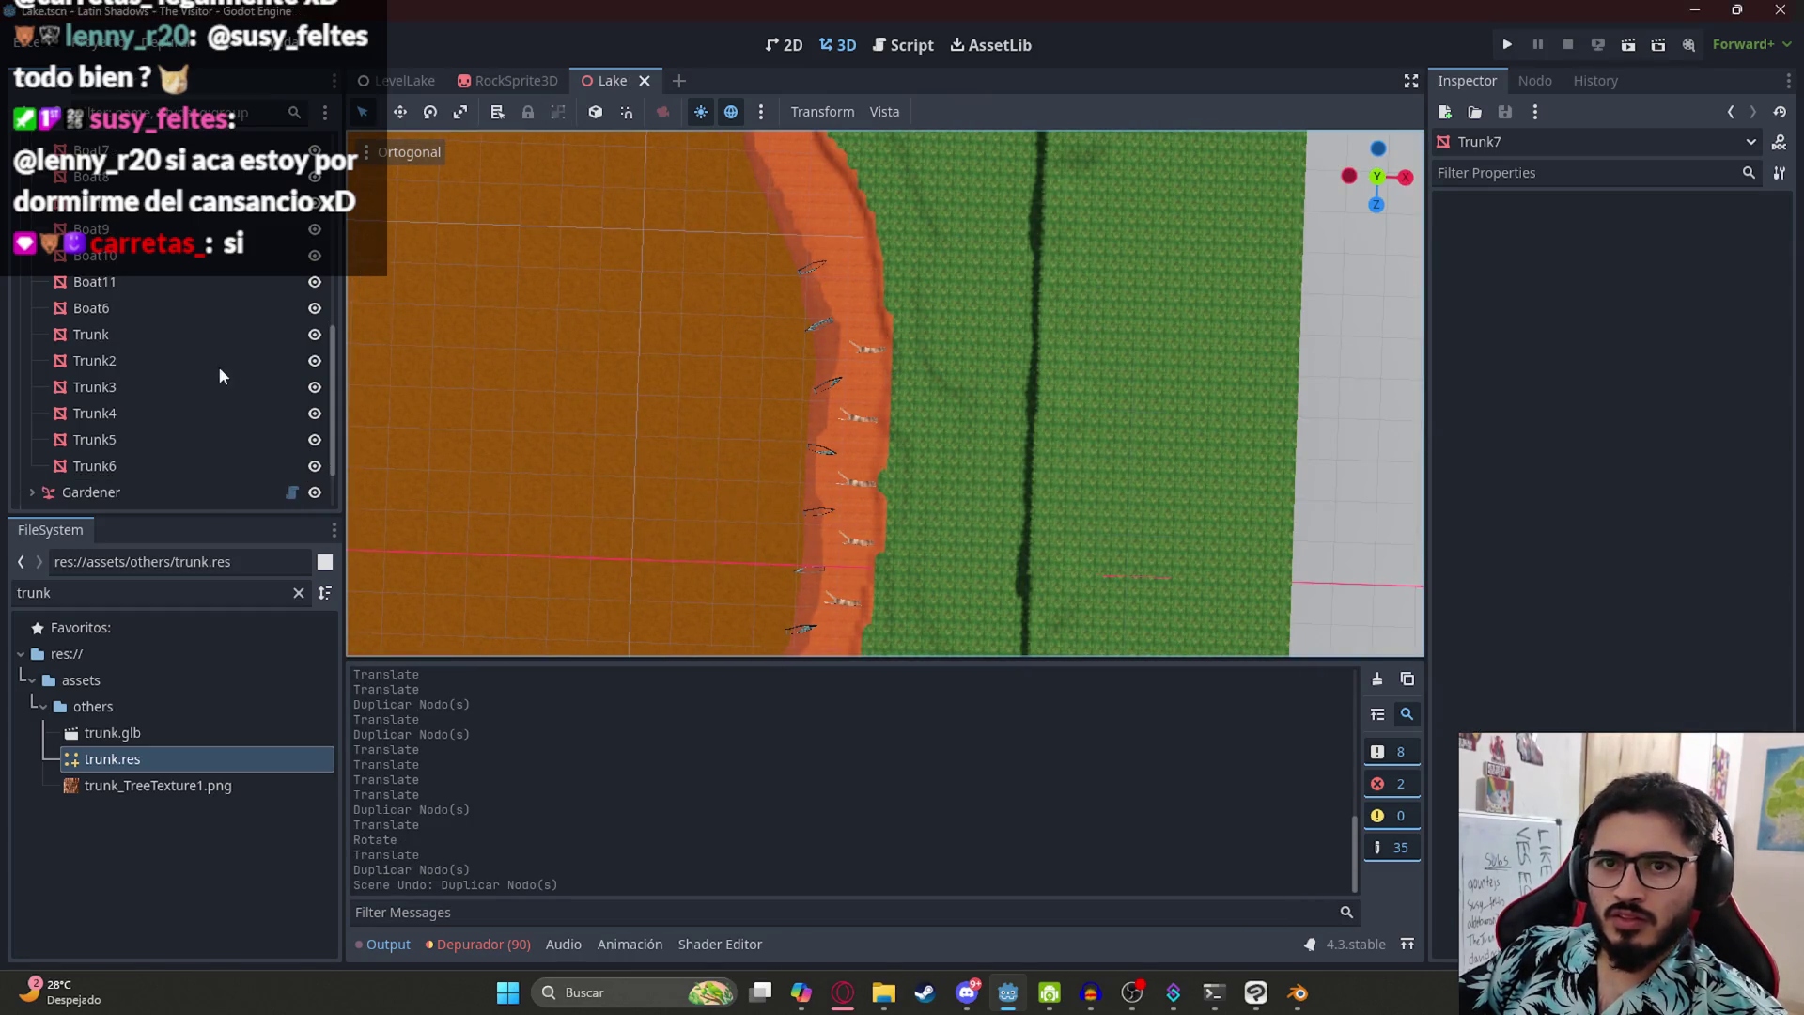
click(158, 333)
shift+click(133, 470)
scroll(101, 466, down, 1)
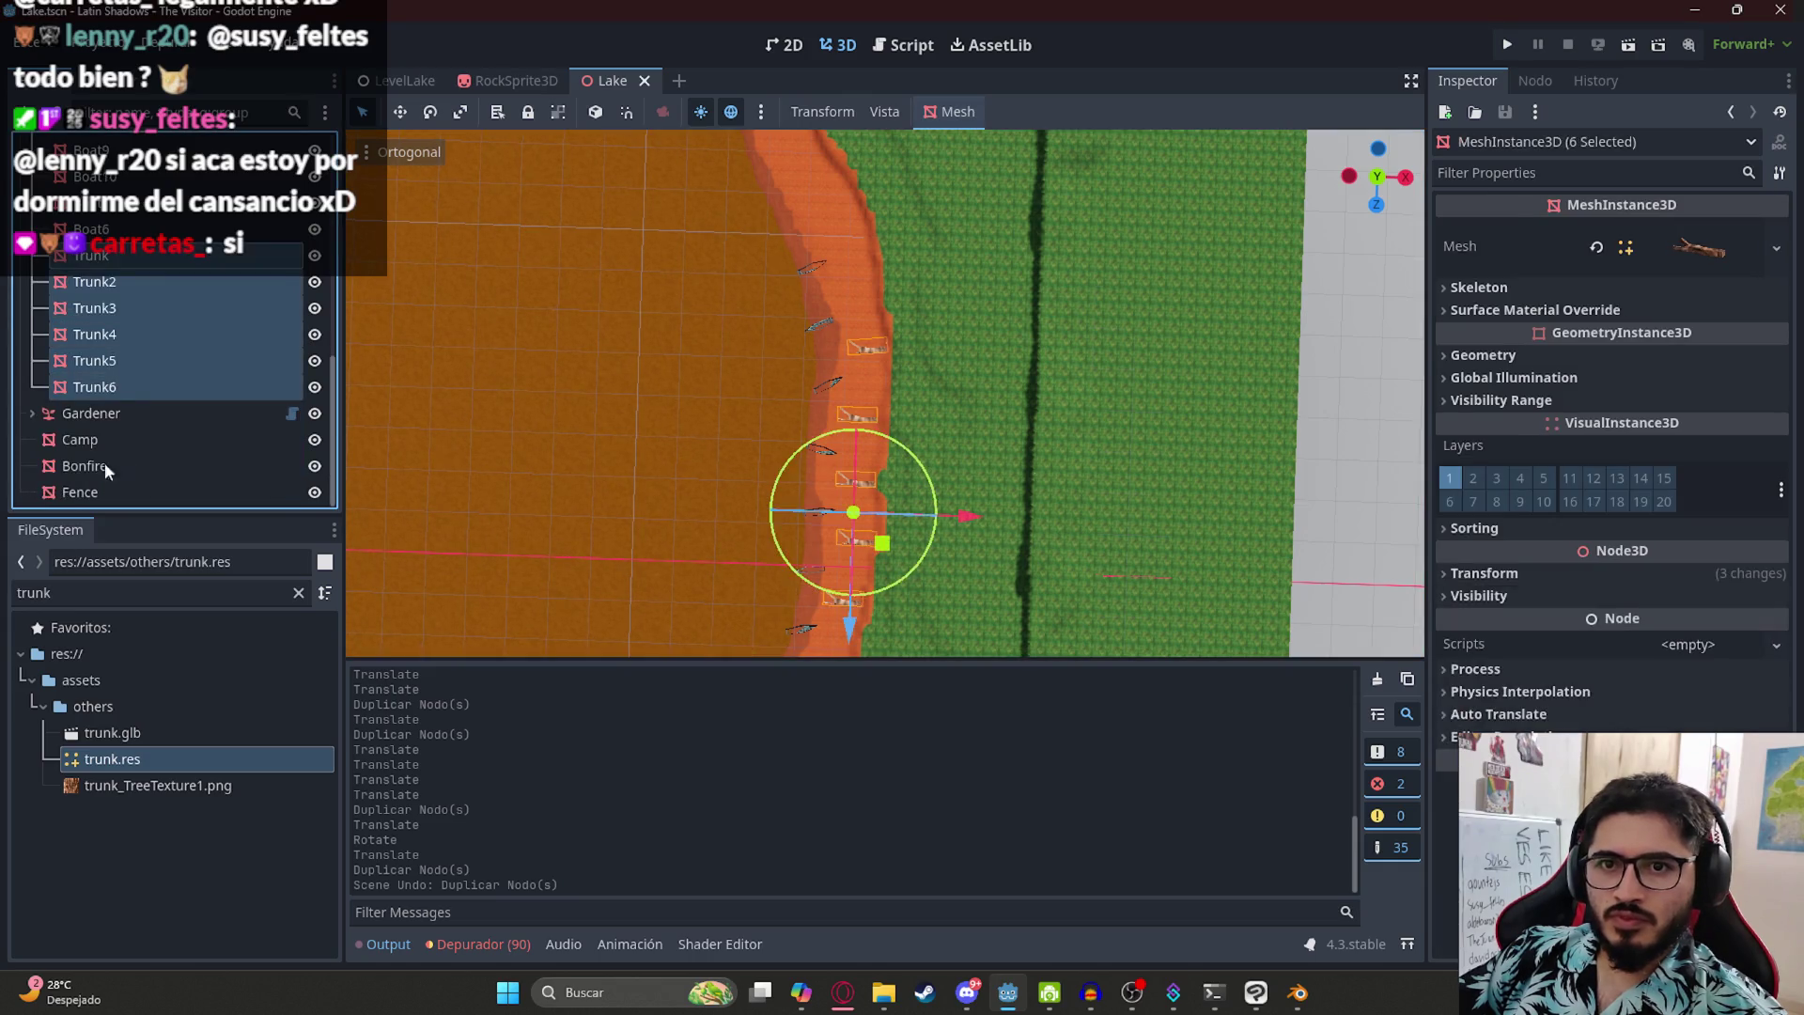
scroll(154, 297, up, 4)
scroll(156, 307, up, 4)
click(32, 279)
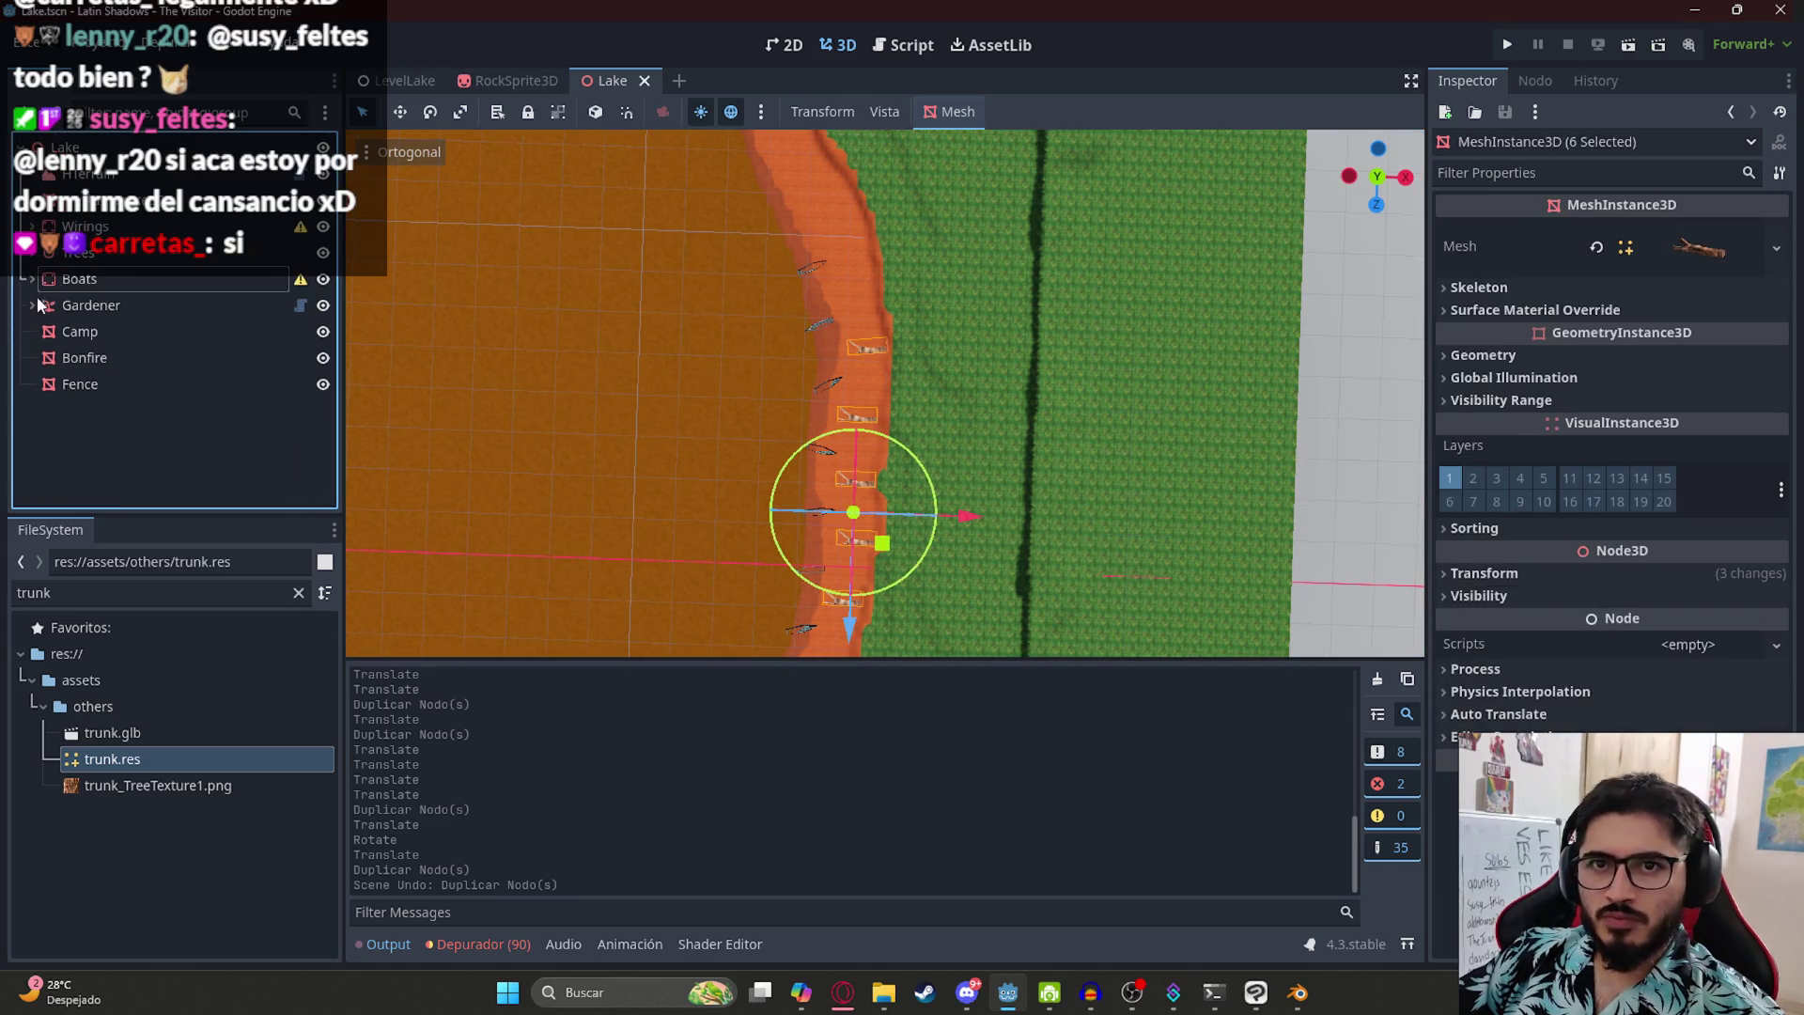
click(68, 282)
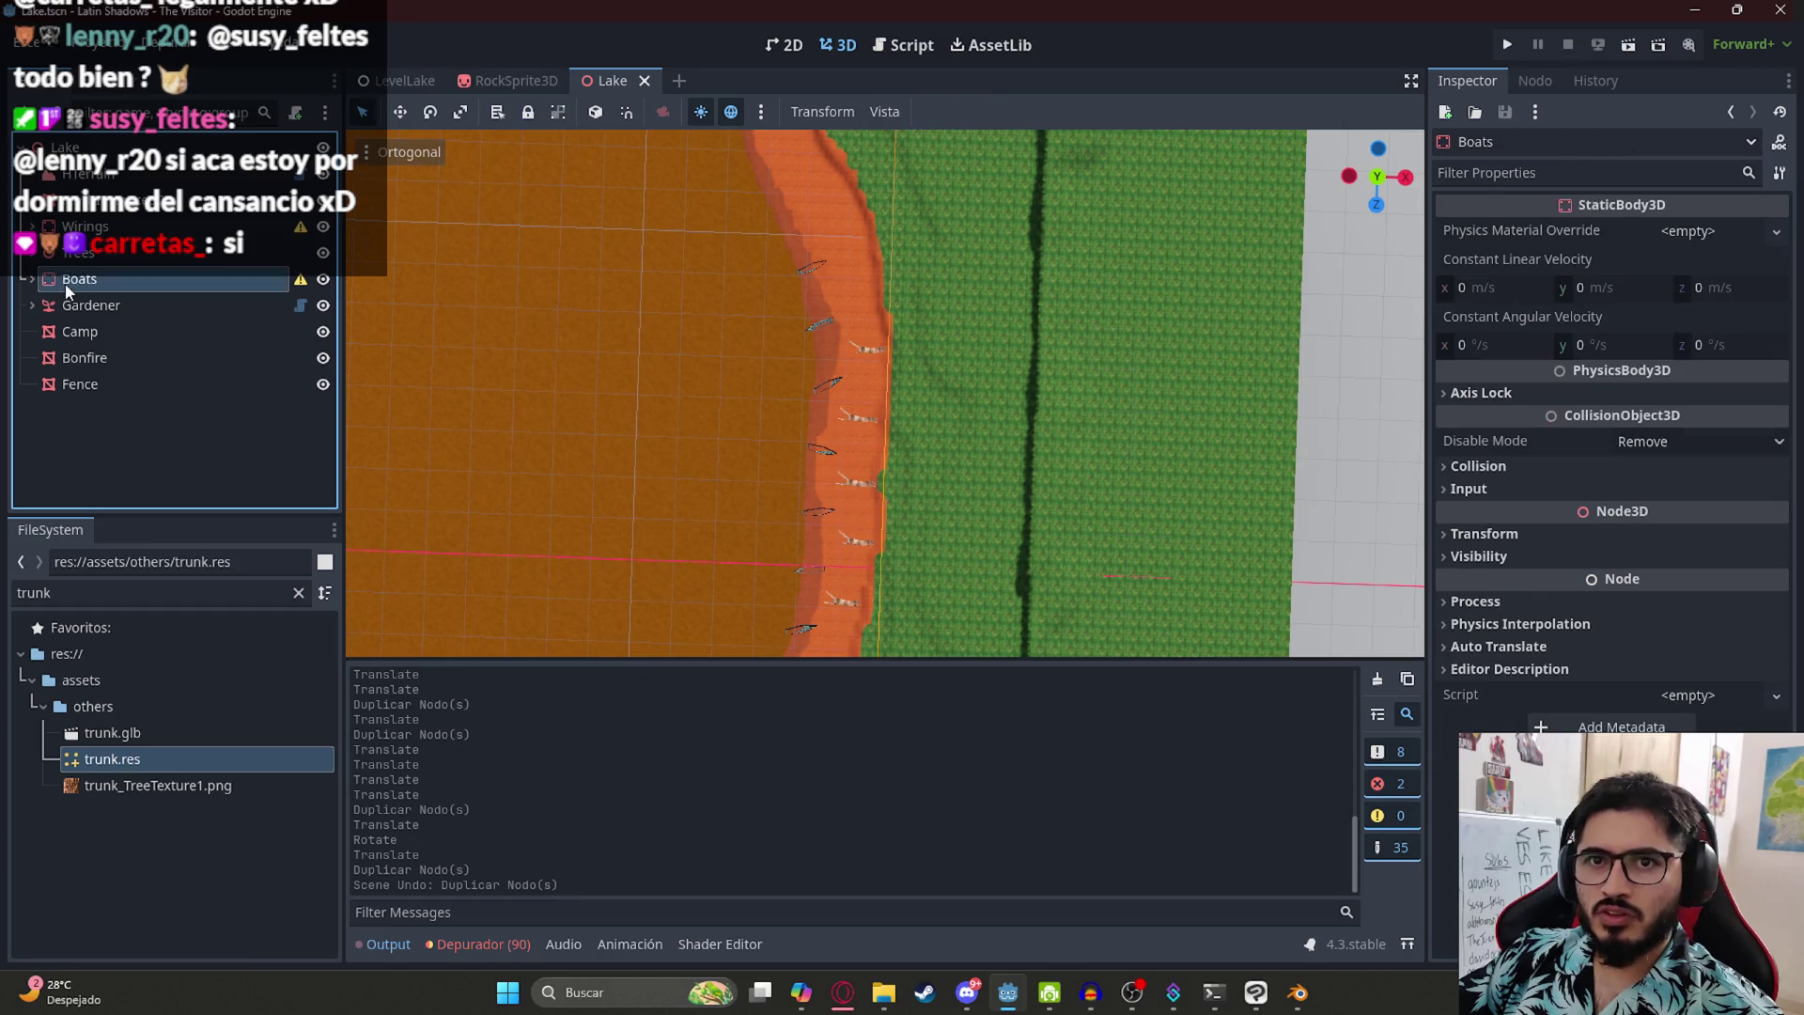
- Add a new StaticBody3D node to the Lake scene
right_click(101, 177)
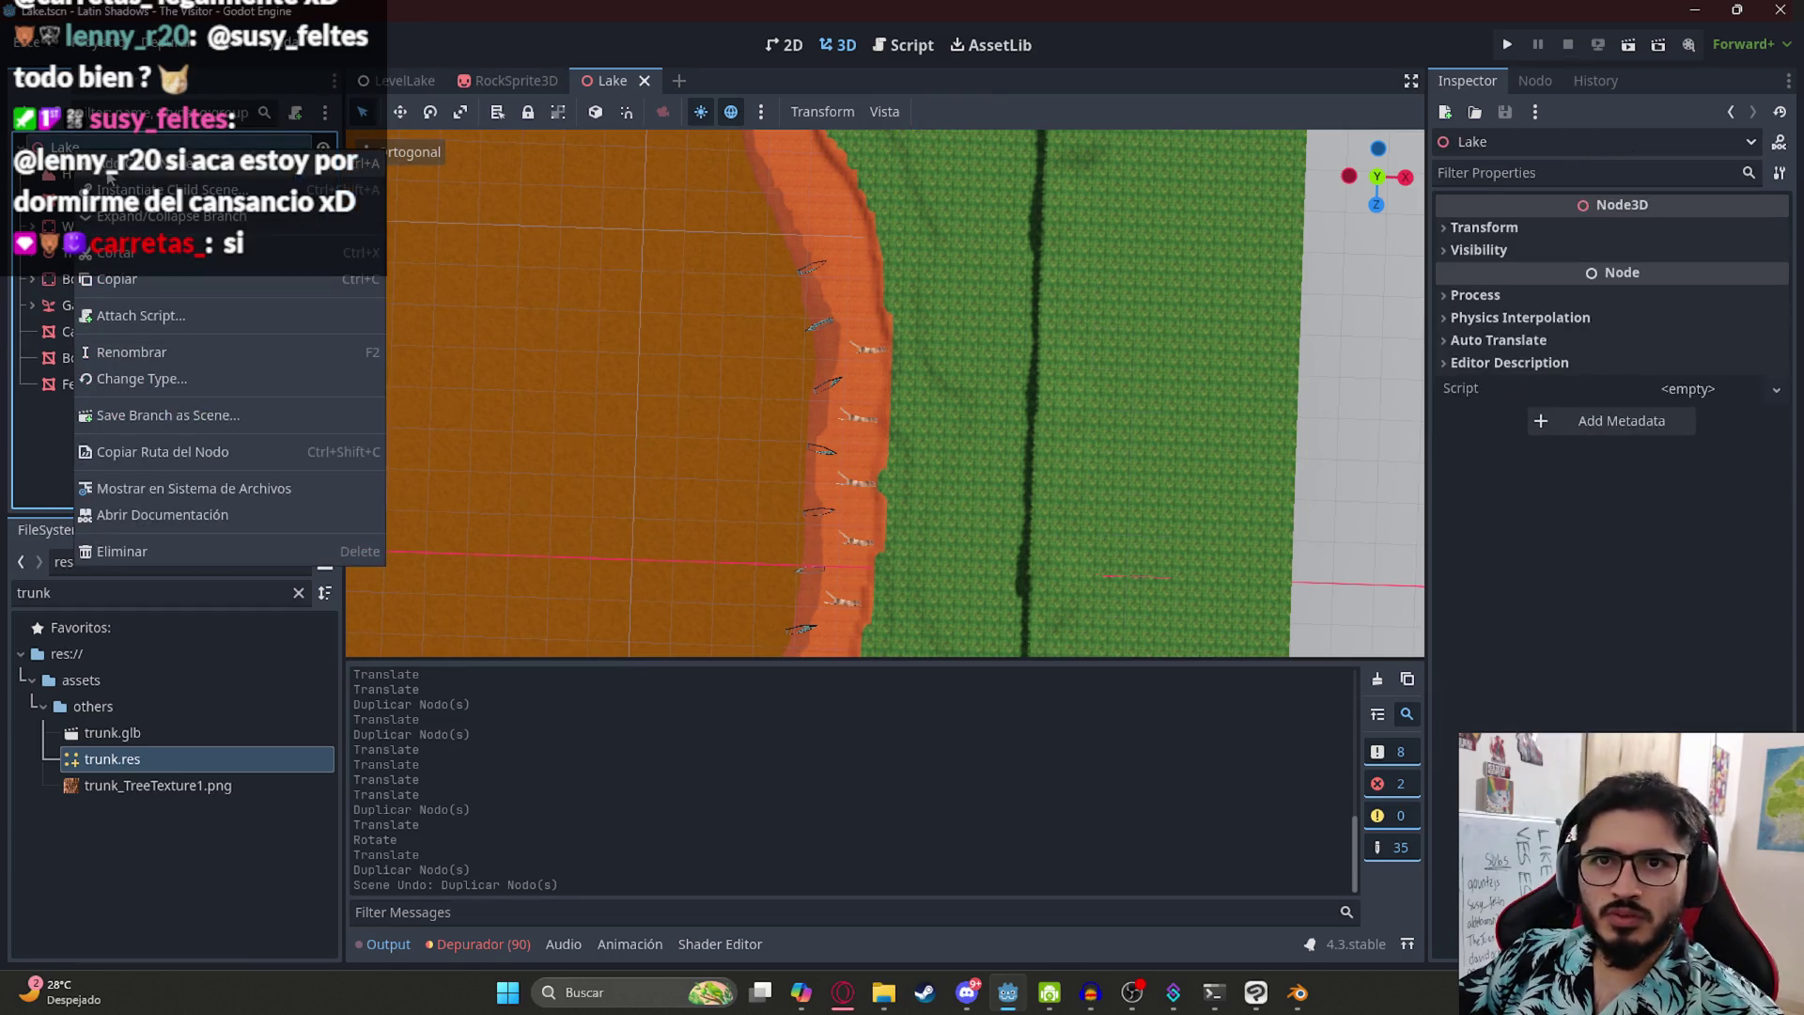
click(113, 183)
text(ticbody)
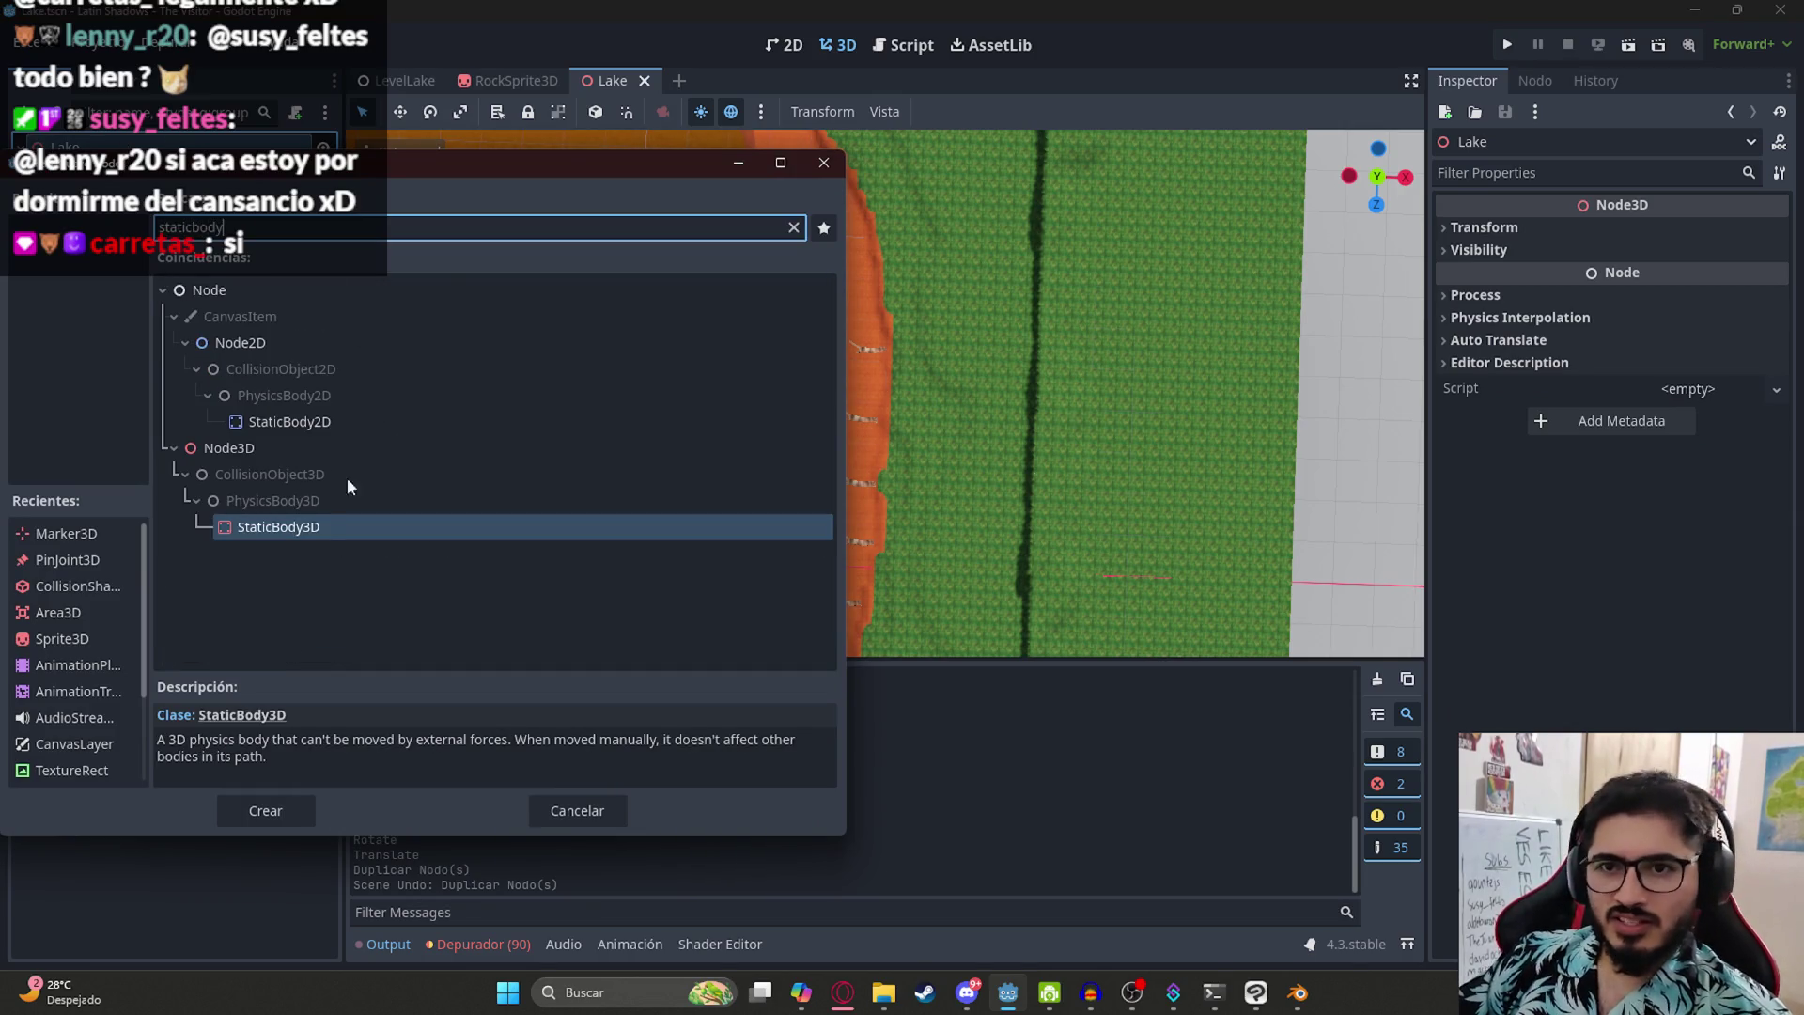
double_click(310, 526)
- Rename the StaticBody3D to 'Trunks' and move it next to the trunk nodes in the hierarchy
double_click(131, 413)
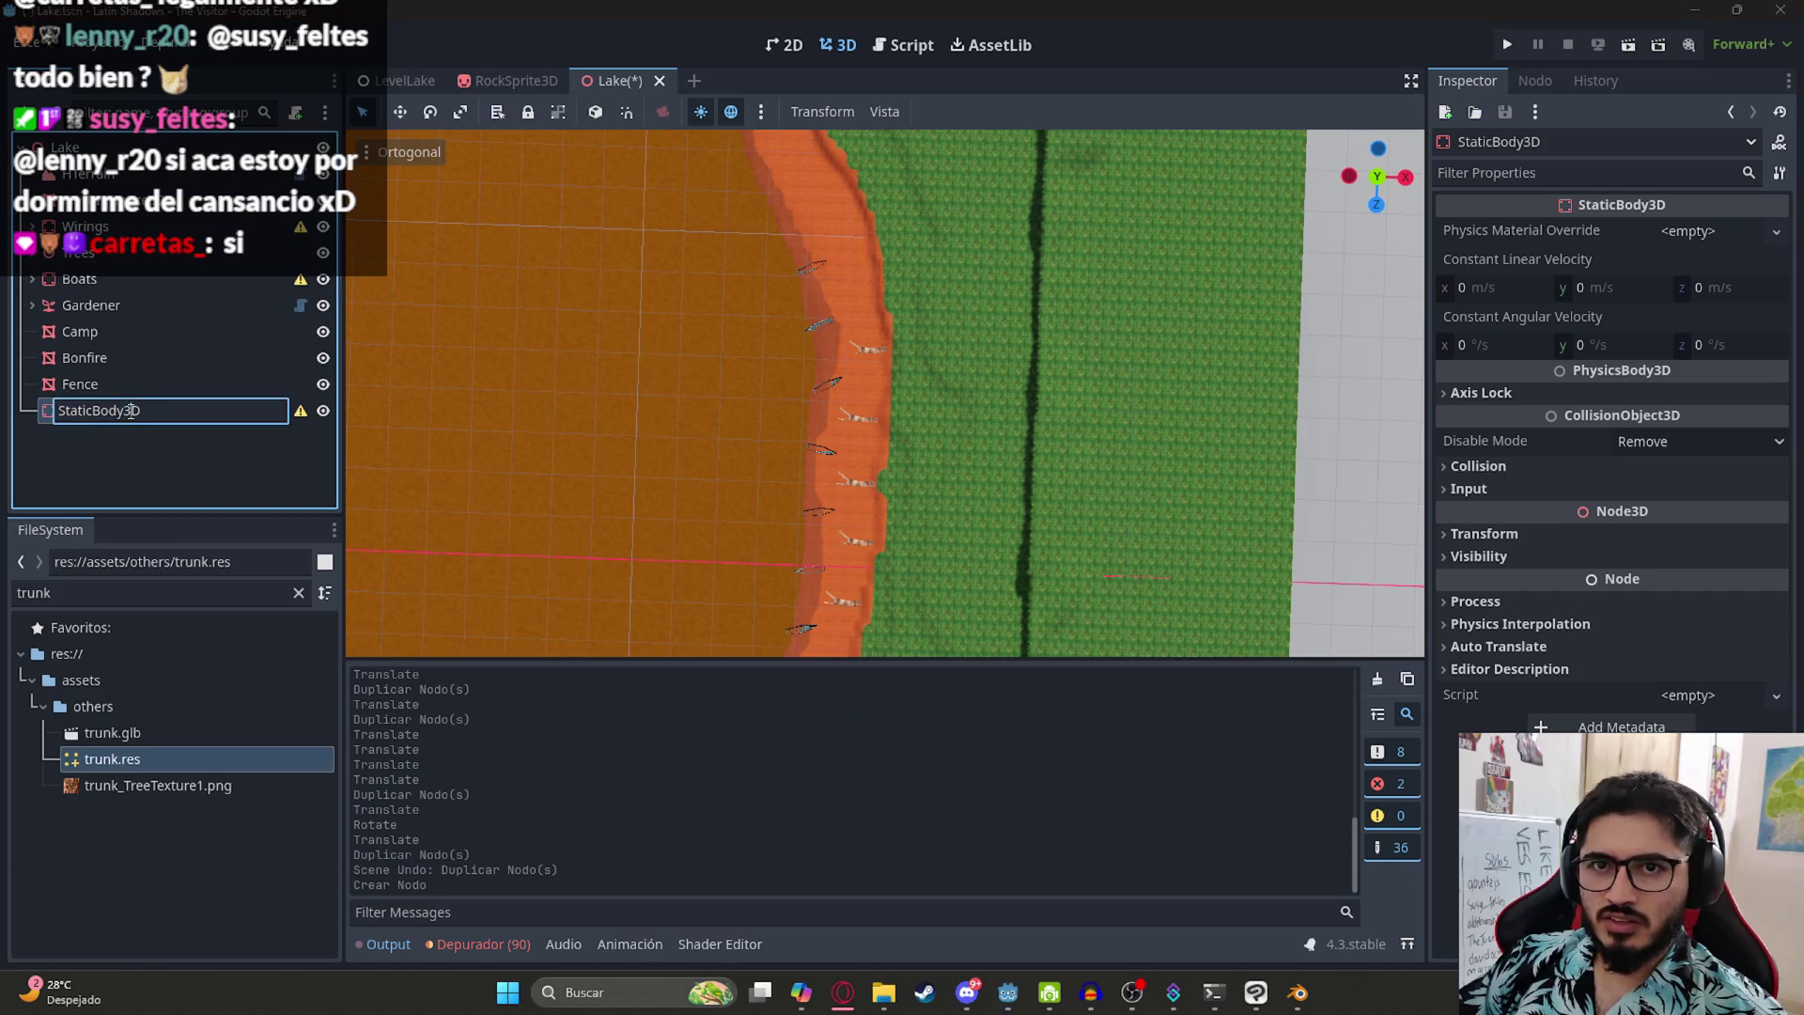
text(trunk)
key(BackSpace)
key(BackSpace)
key(BackSpace)
text(Trunkls)
key(Return)
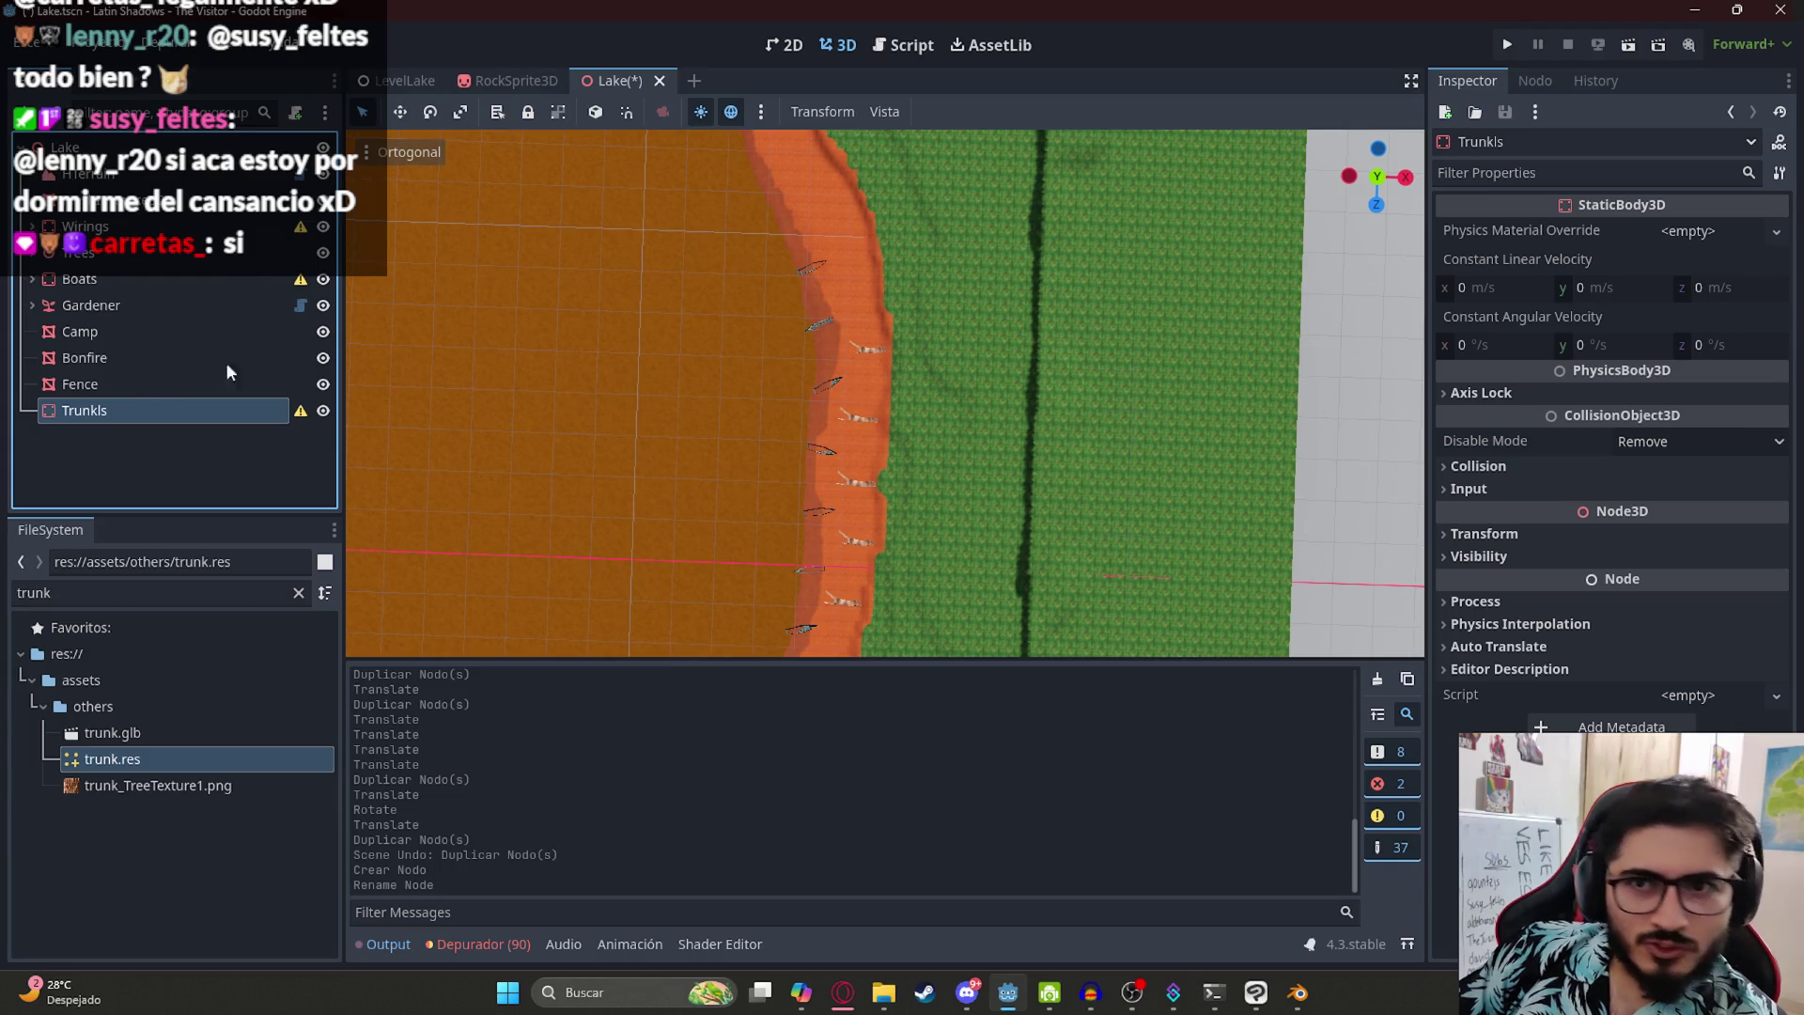
double_click(244, 410)
click(127, 414)
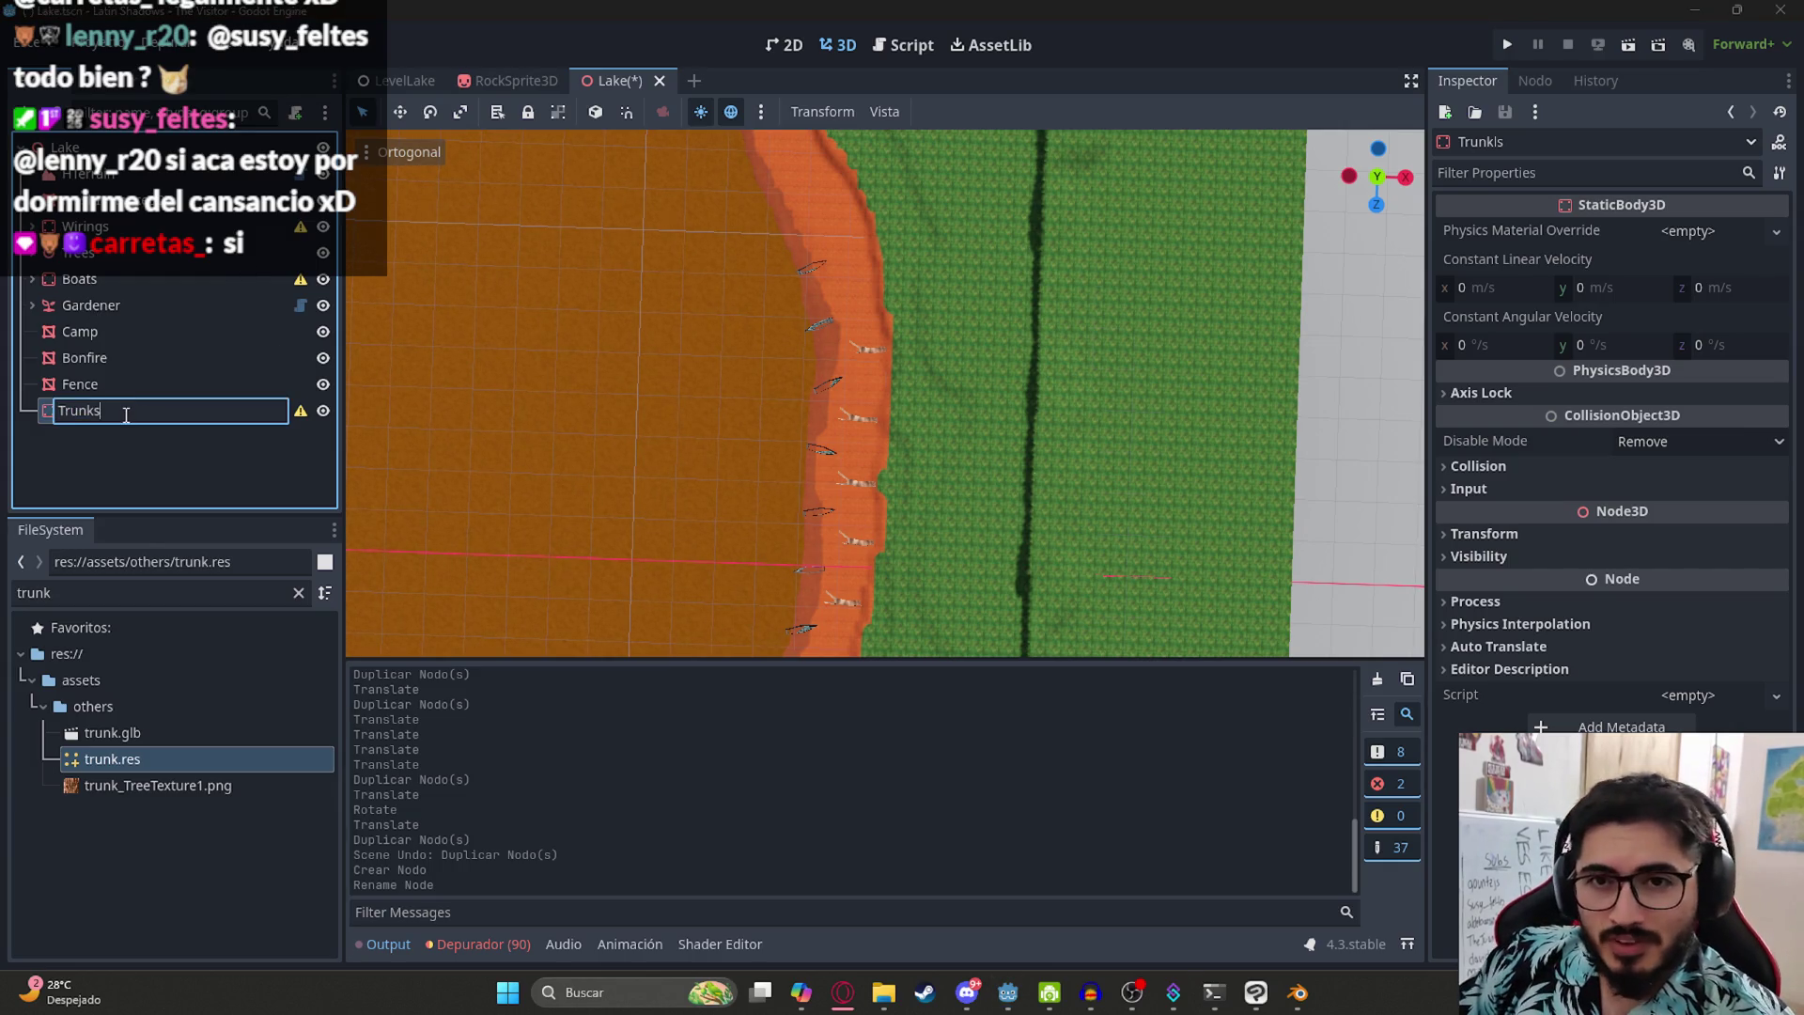
key(Return)
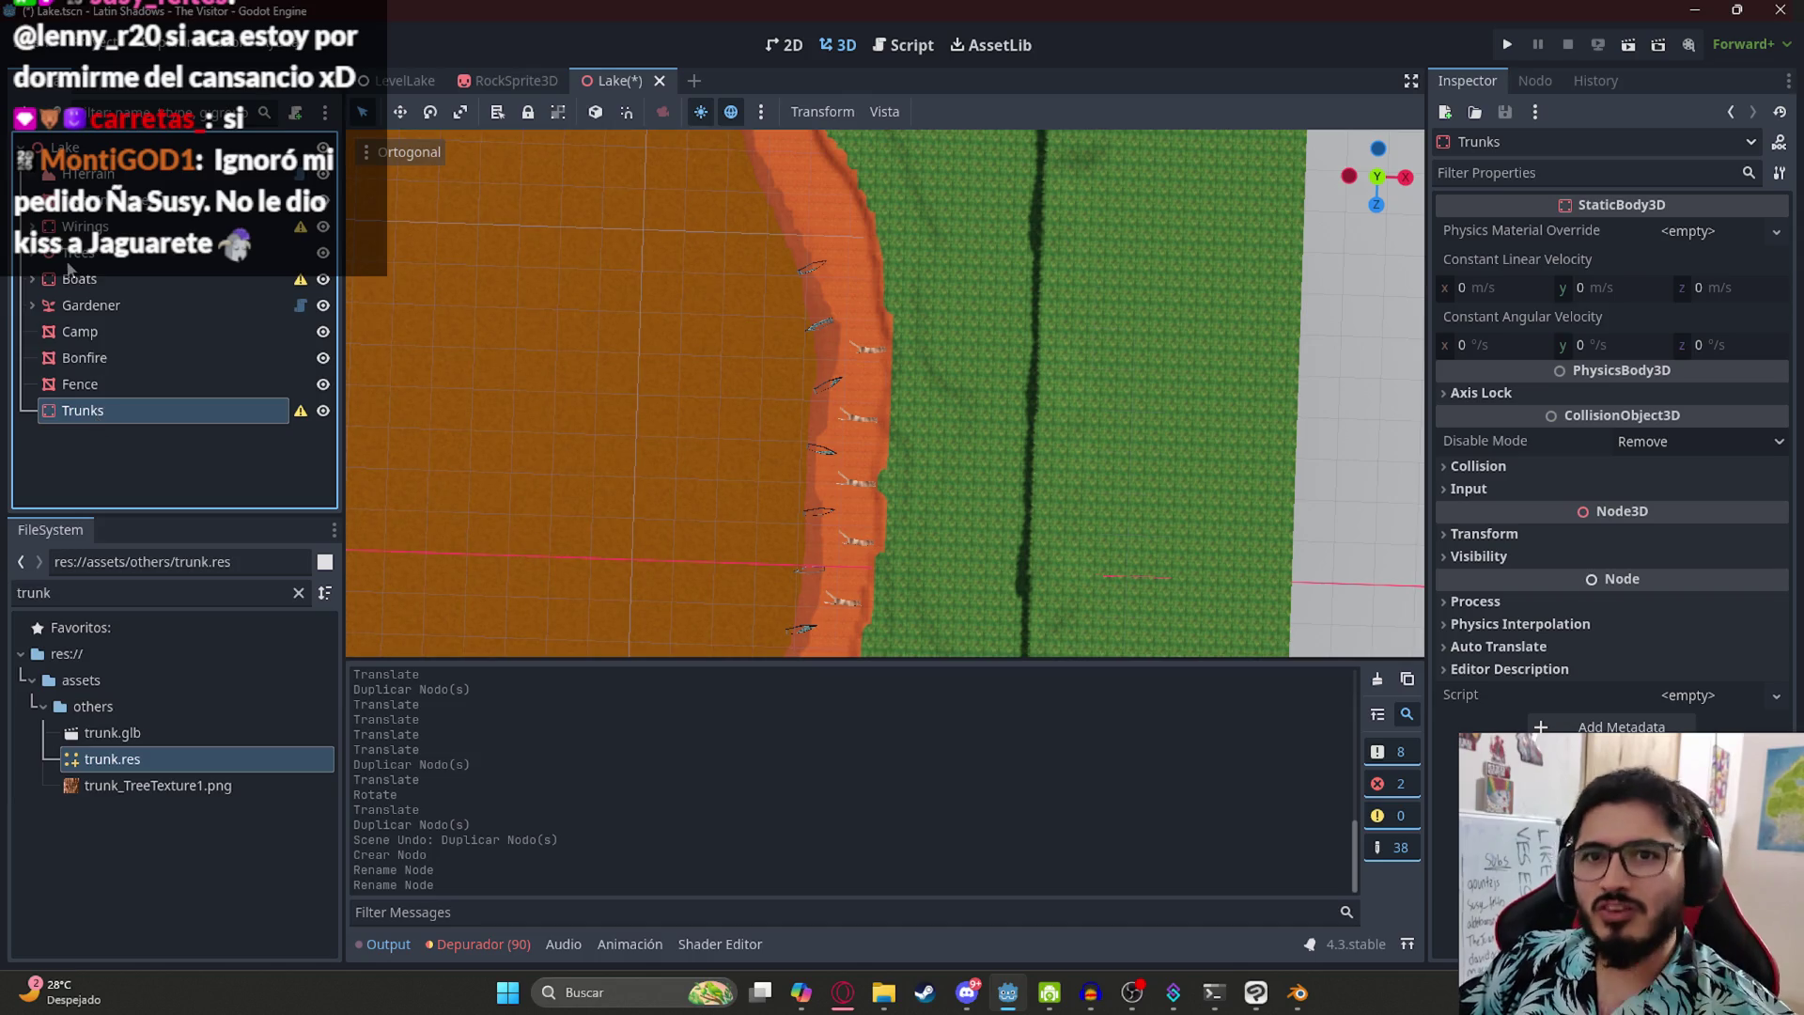
drag(86, 417, 77, 291)
click(33, 279)
scroll(75, 357, down, 5)
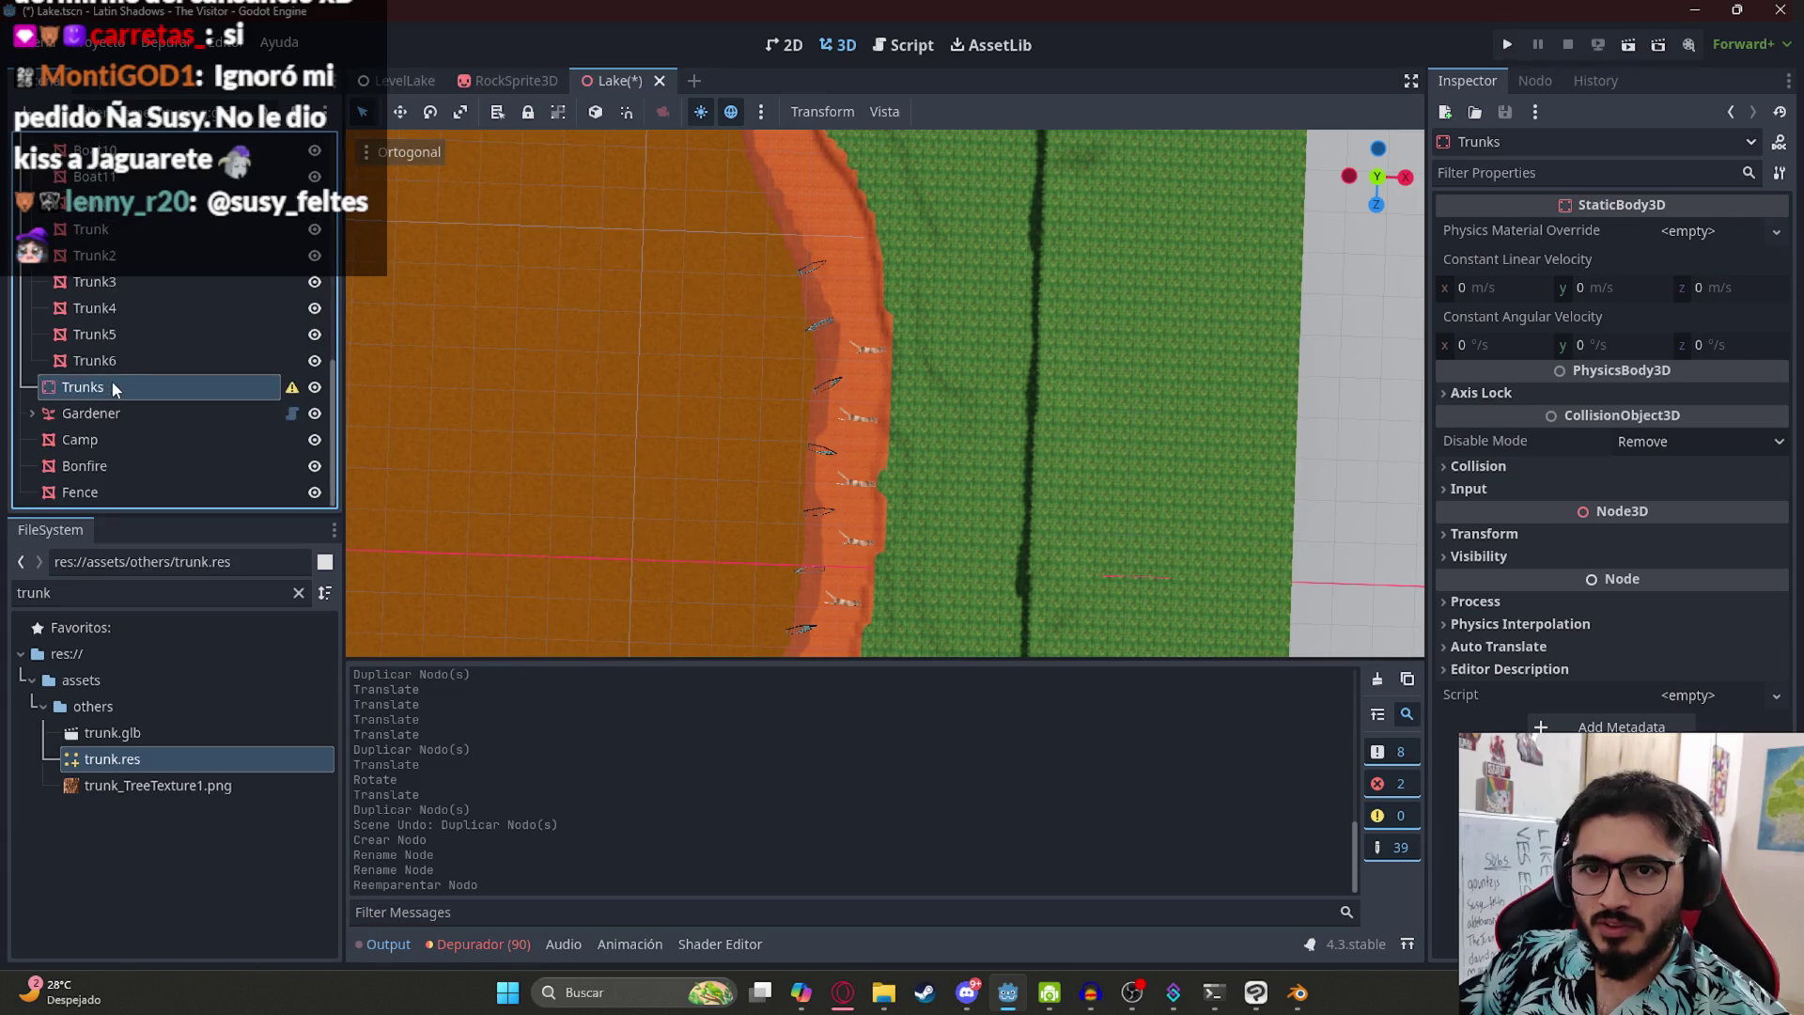